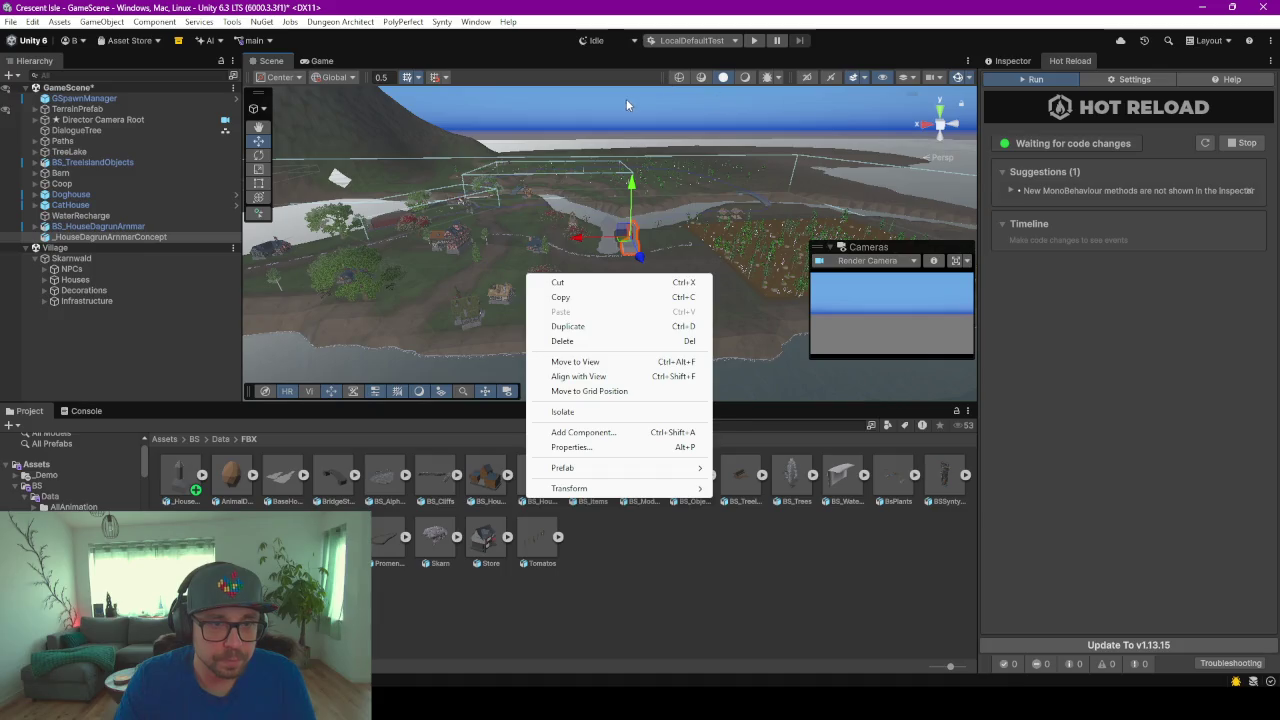
# Step: Select _HouseDagrunAmmarConcept, frame it, and drag it toward the village houses
pyautogui.click(626, 98)
pyautogui.click(632, 241)
pyautogui.press('f')
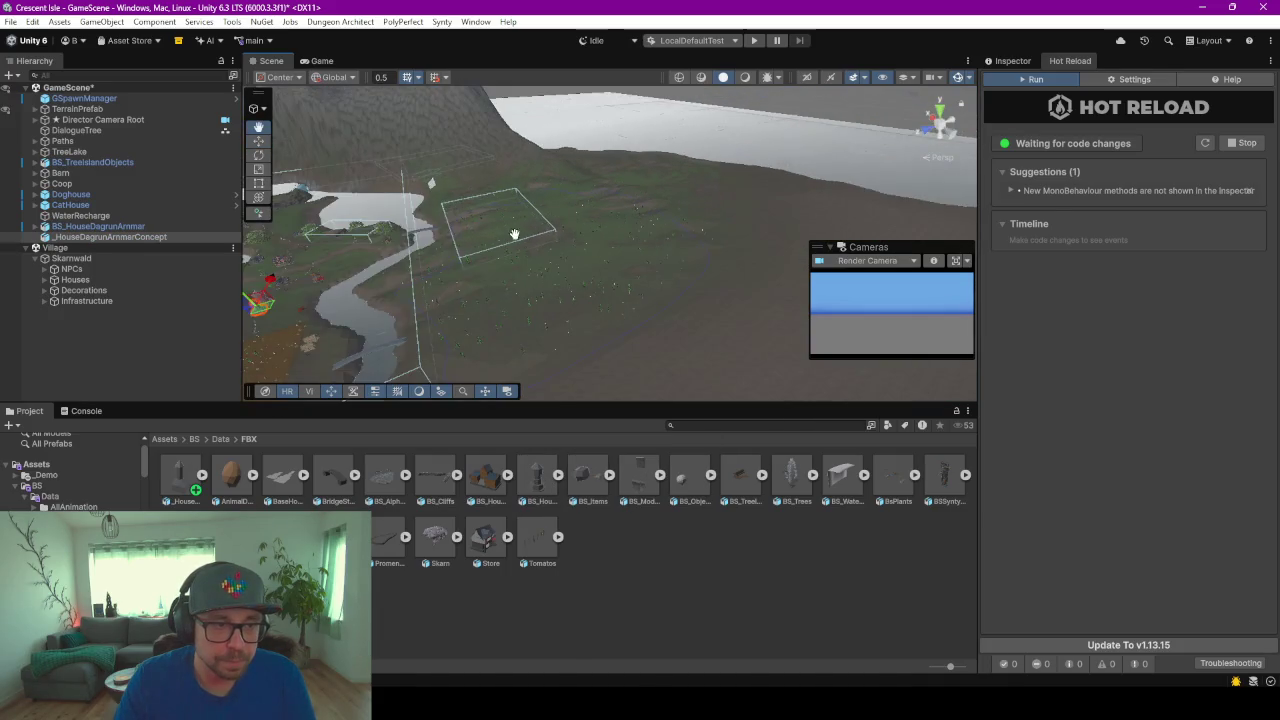
pyautogui.scroll(-5, 657, 242)
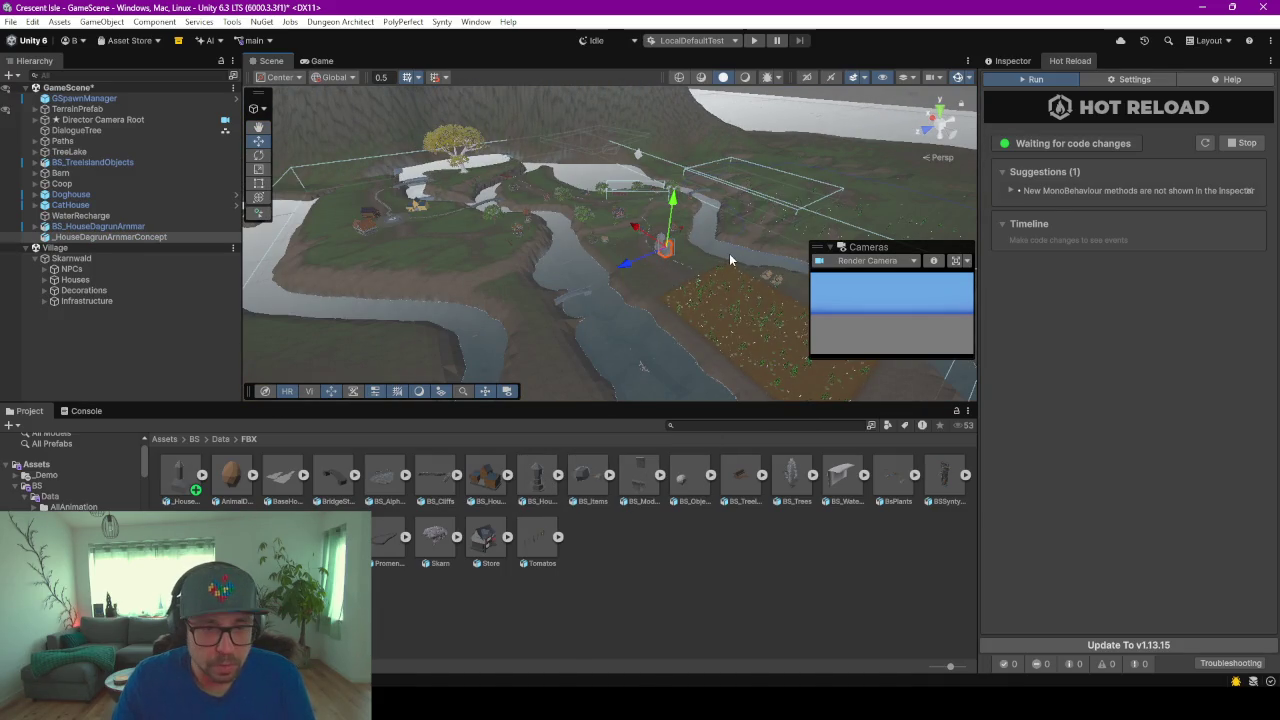
pyautogui.moveTo(668, 252)
pyautogui.mouseDown()
pyautogui.moveTo(380, 212)
pyautogui.moveTo(399, 224)
pyautogui.mouseUp()
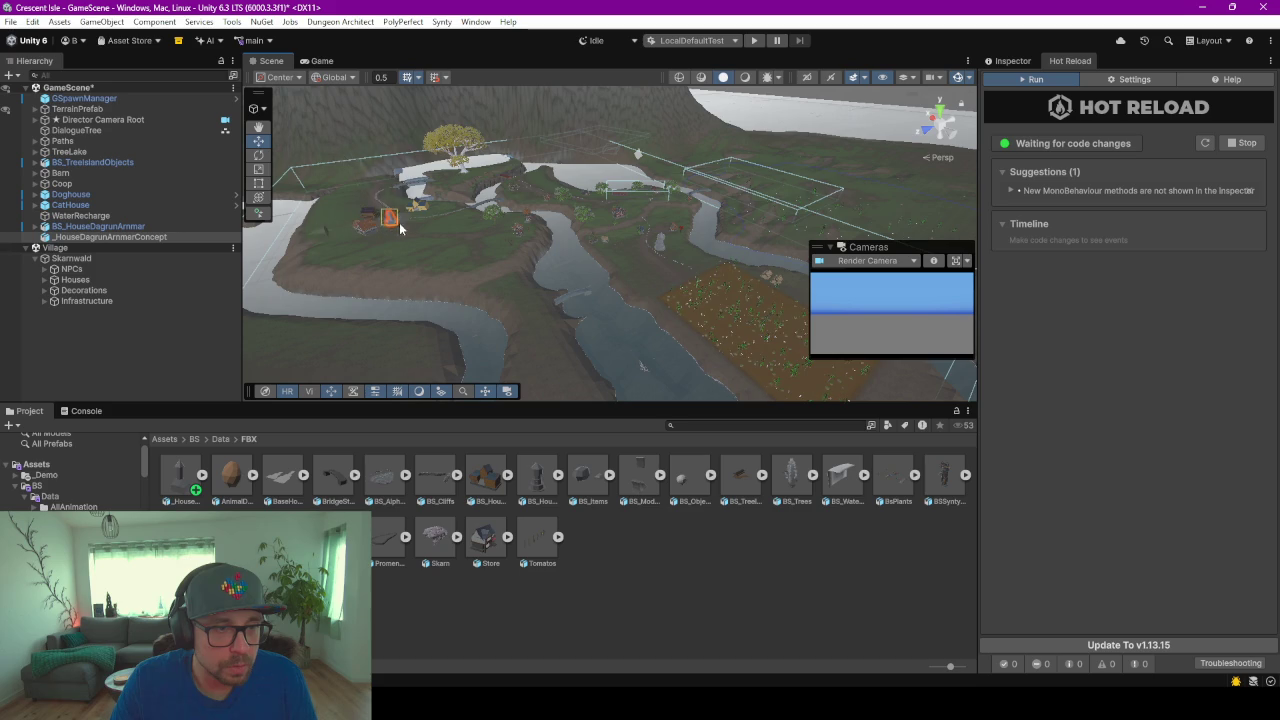
pyautogui.press('f')
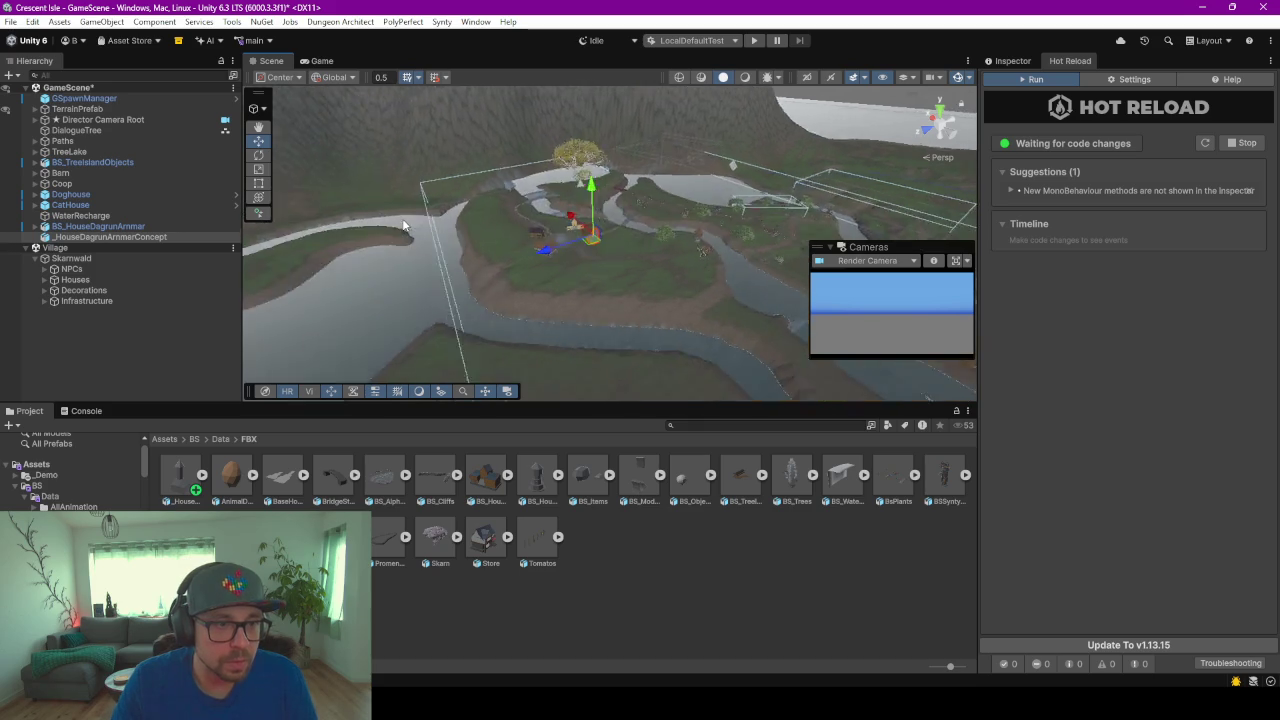
# Step: Reposition the concept block out of the river area to sit beside the grey stone tower
pyautogui.scroll(3, 608, 223)
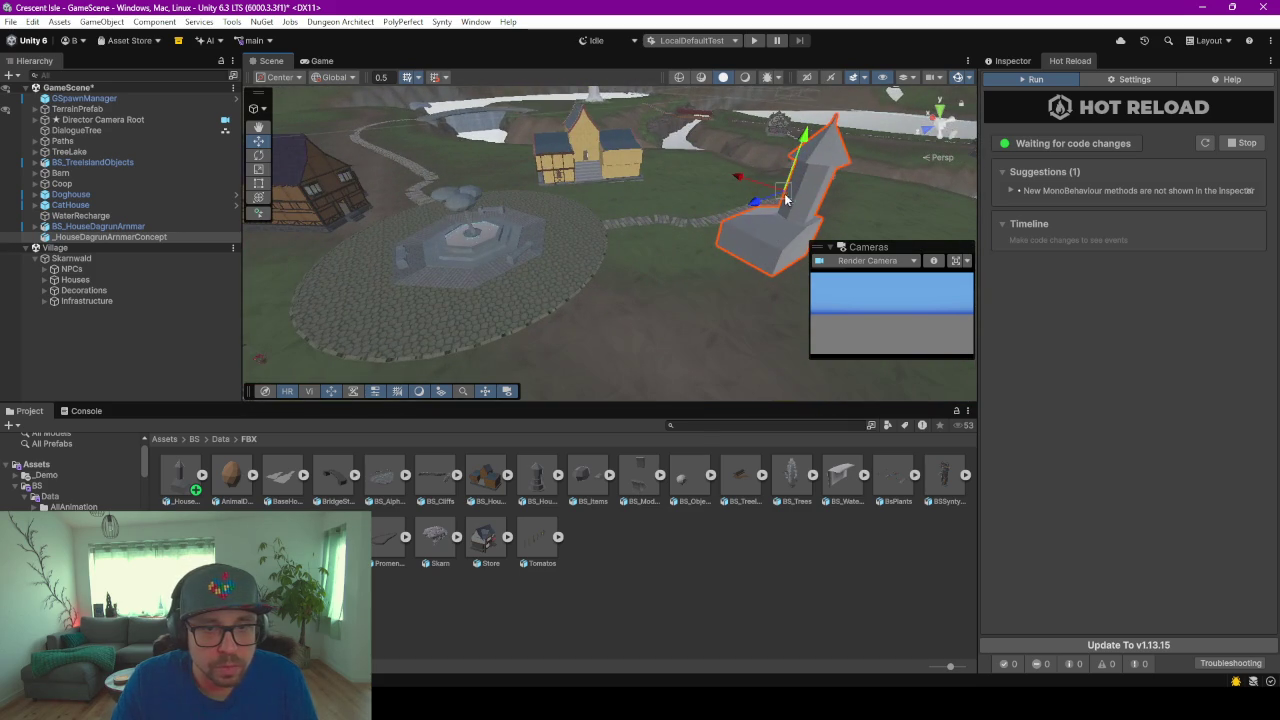
pyautogui.moveTo(774, 234); pyautogui.dragTo(671, 186)
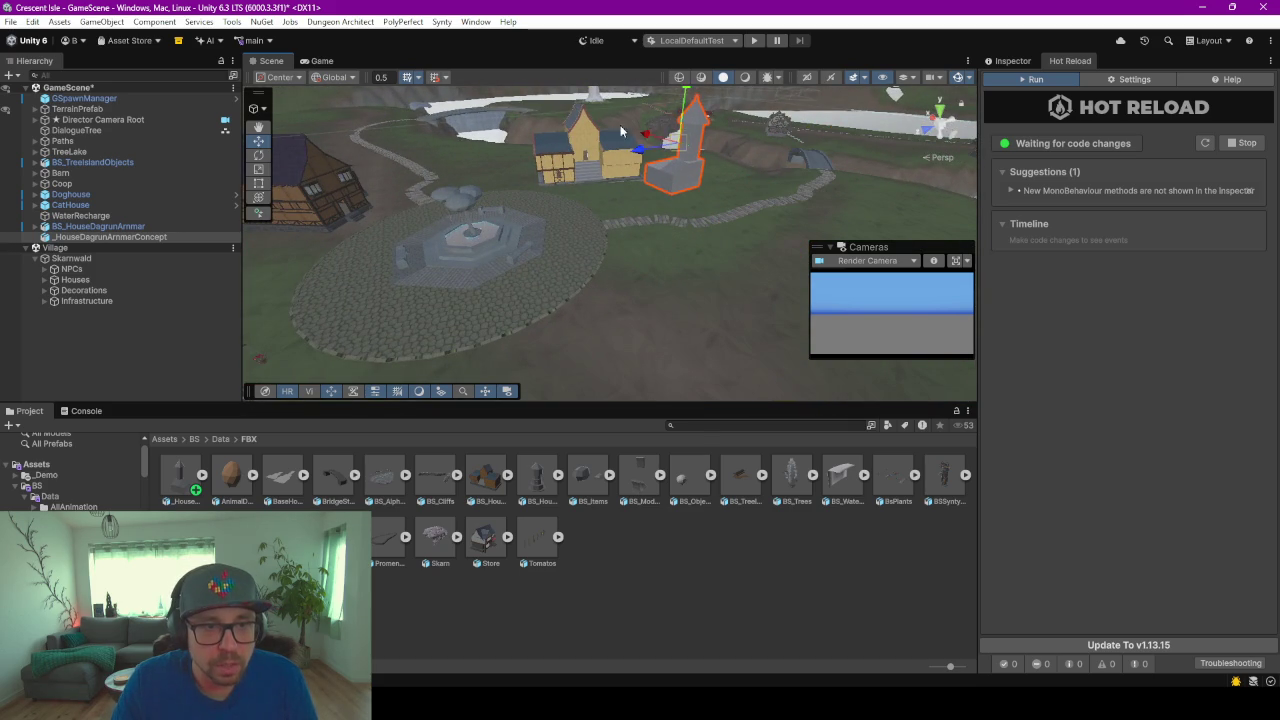
pyautogui.press('f')
pyautogui.moveTo(643, 173)
pyautogui.mouseDown(button='right')
pyautogui.moveTo(453, 178)
pyautogui.moveTo(693, 294)
pyautogui.moveTo(741, 200)
pyautogui.mouseUp(button='right')
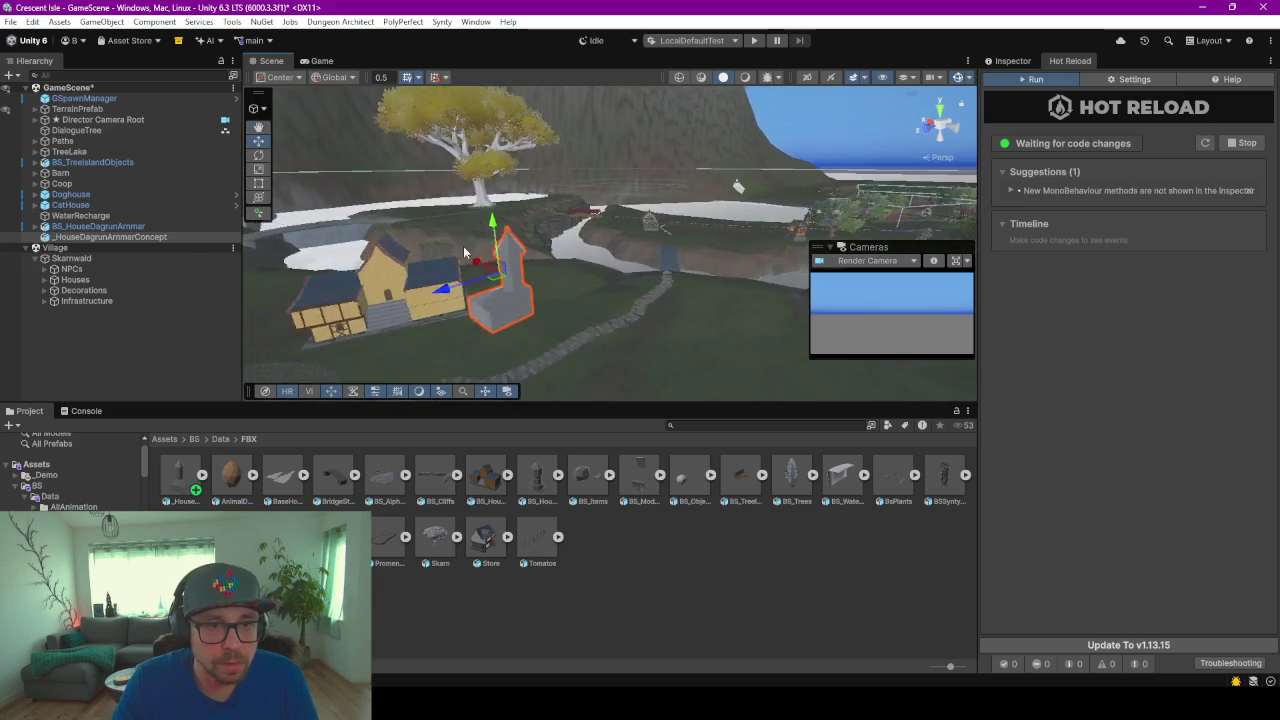
pyautogui.moveTo(741, 196); pyautogui.dragTo(419, 220, button='middle')
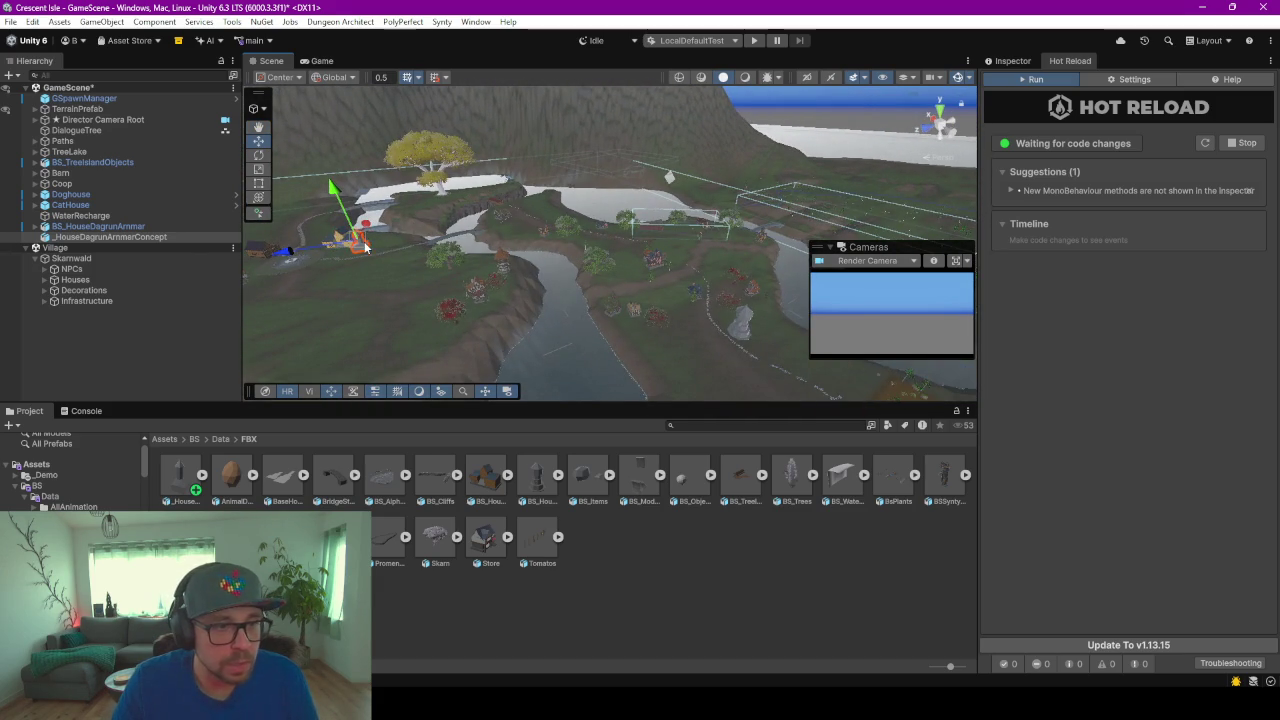
pyautogui.moveTo(366, 248); pyautogui.dragTo(762, 352)
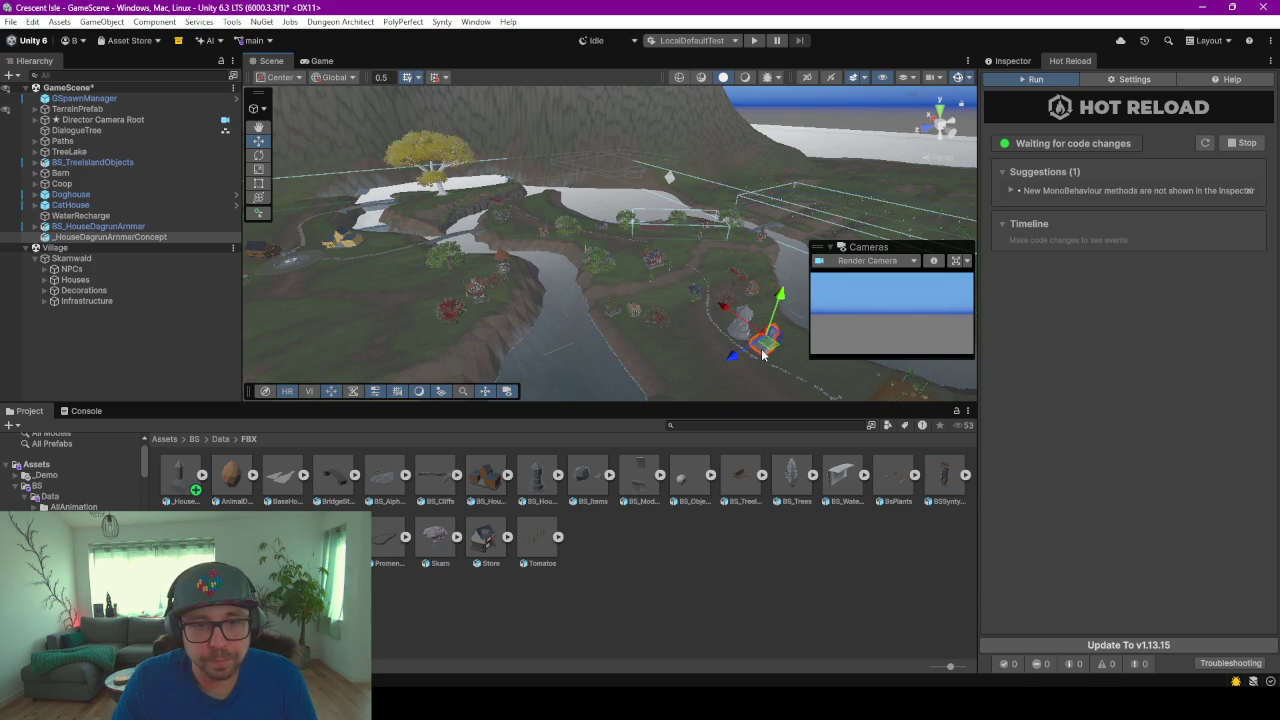
pyautogui.press('f')
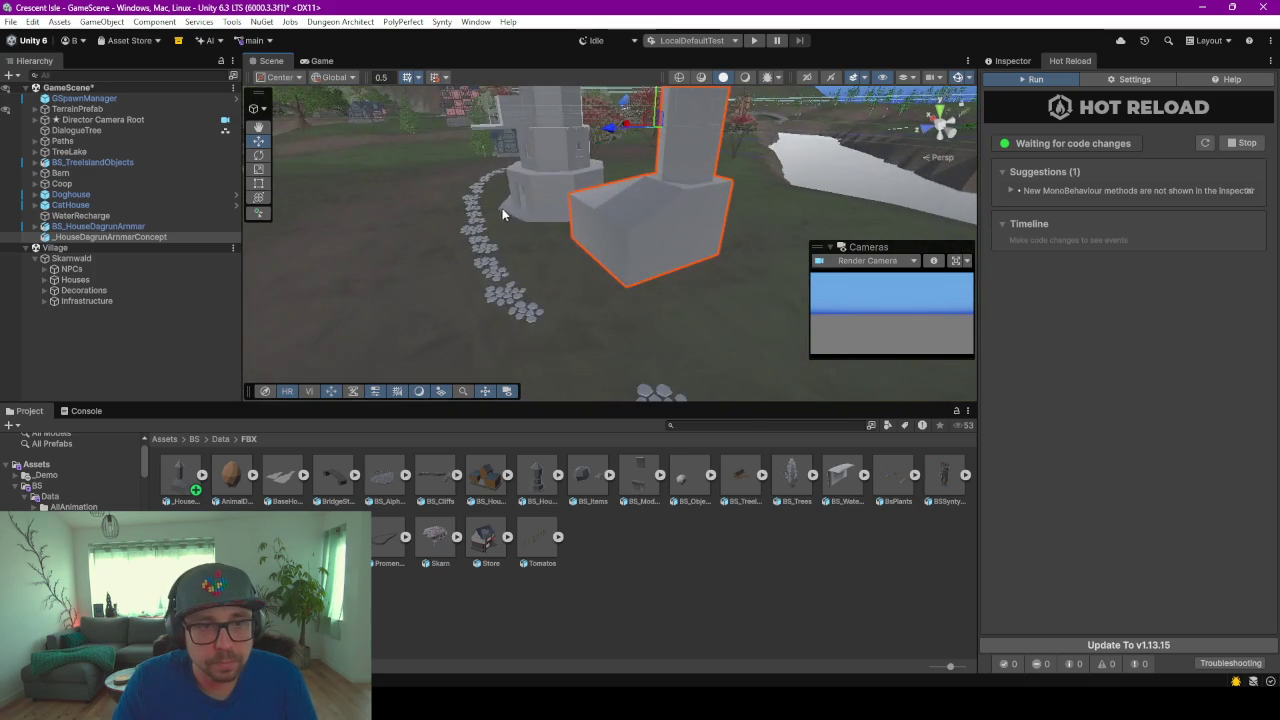
pyautogui.moveTo(502, 208); pyautogui.dragTo(680, 208, button='middle')
pyautogui.moveTo(528, 194)
pyautogui.mouseDown(button='middle')
pyautogui.moveTo(684, 235)
pyautogui.moveTo(672, 154)
pyautogui.moveTo(653, 249)
pyautogui.moveTo(560, 251)
pyautogui.mouseUp(button='middle')
pyautogui.moveTo(629, 126)
pyautogui.keyDown('alt'); pyautogui.mouseDown()
pyautogui.moveTo(657, 183)
pyautogui.moveTo(598, 250)
pyautogui.mouseUp(); pyautogui.keyUp('alt')
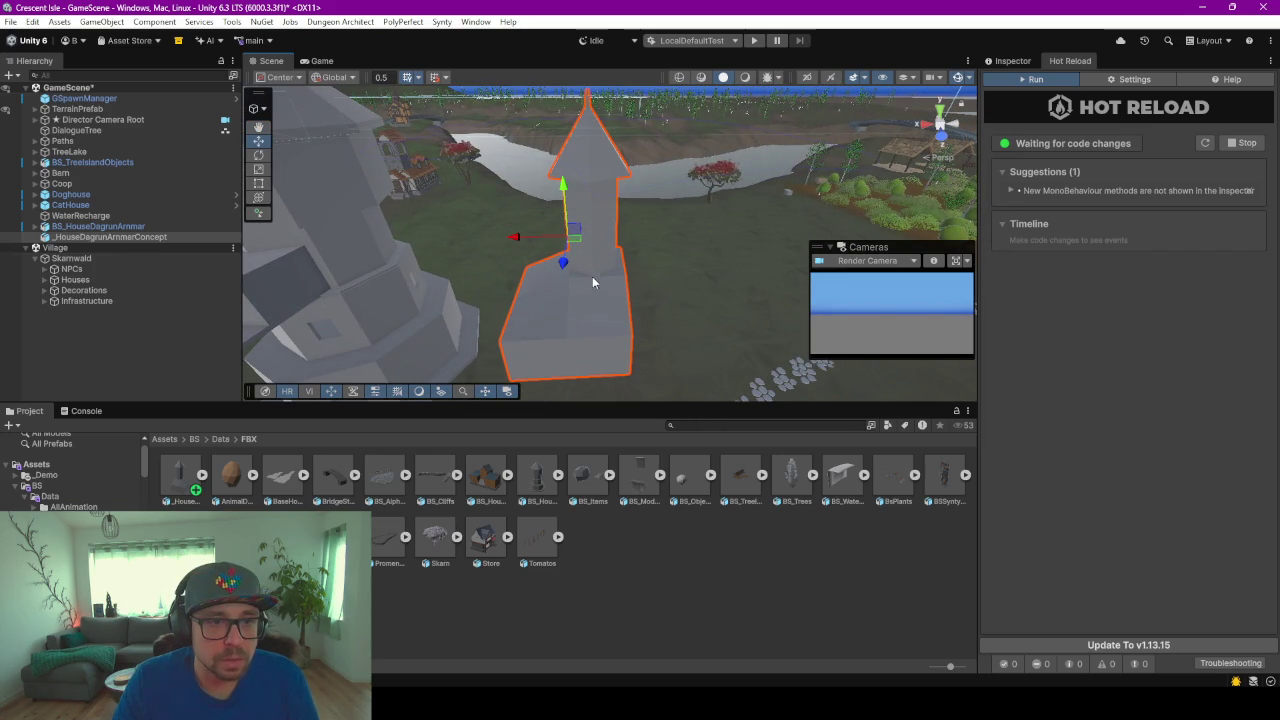
pyautogui.keyDown('alt'); pyautogui.moveTo(680, 317); pyautogui.dragTo(731, 280); pyautogui.keyUp('alt')
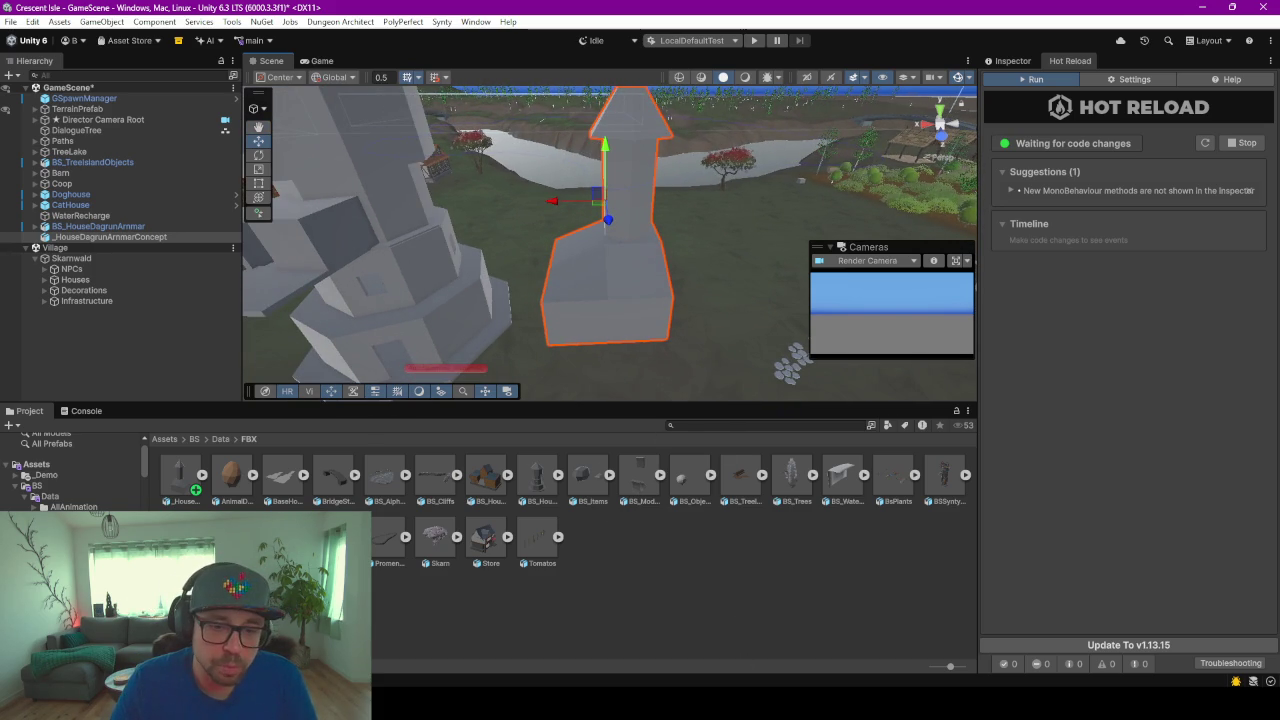
# Step: Back in Blender, separate the whole house mesh By Loose Parts and return to Object Mode
pyautogui.click(860, 625)
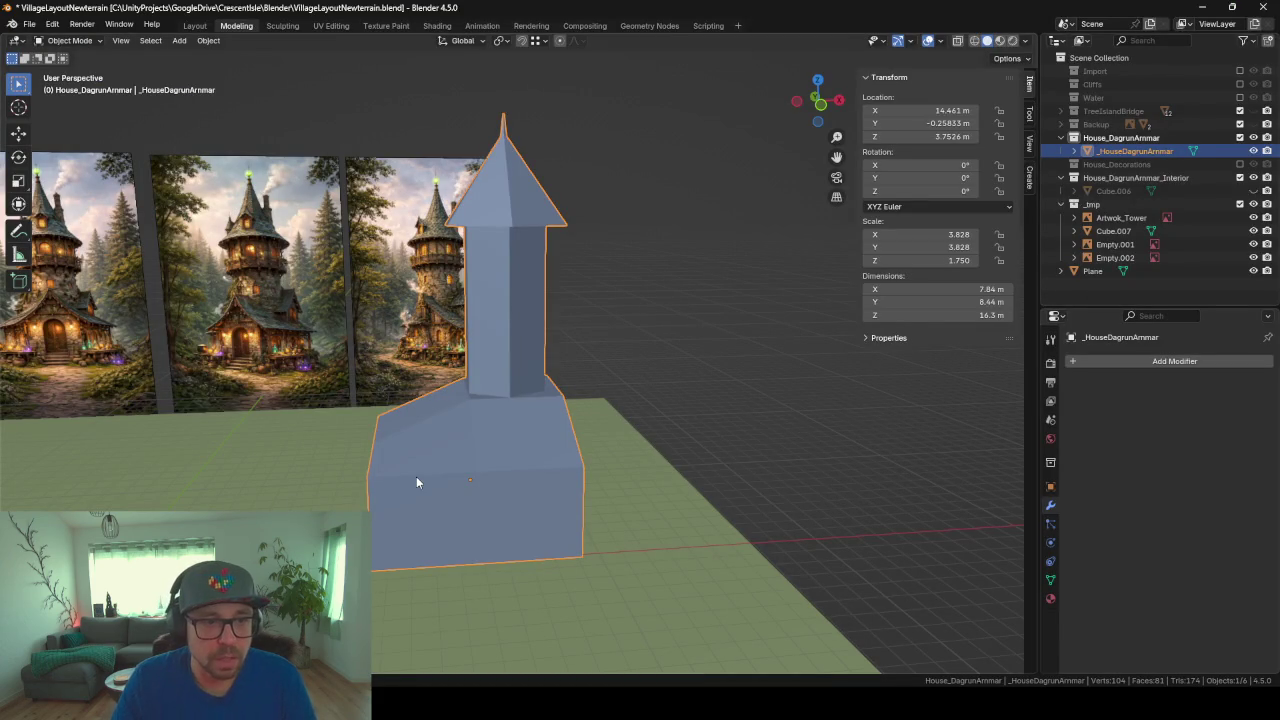
pyautogui.press('Tab')
pyautogui.press('a')
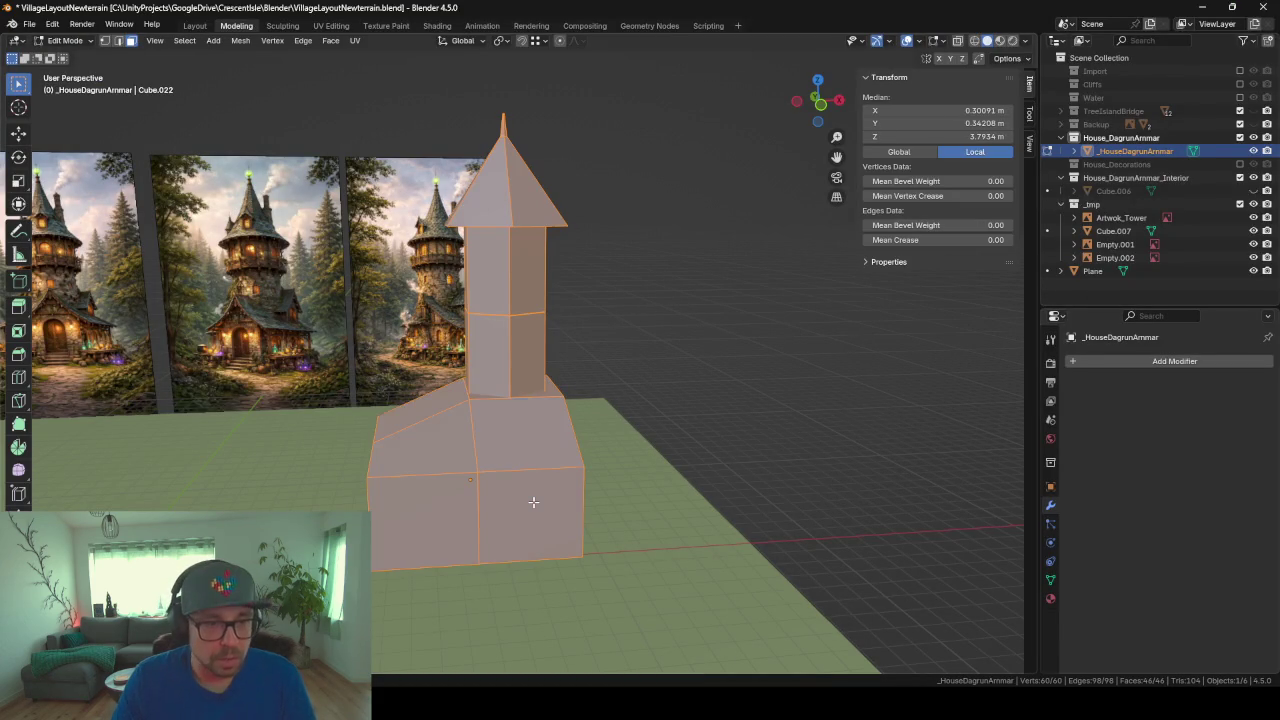
pyautogui.press('p')
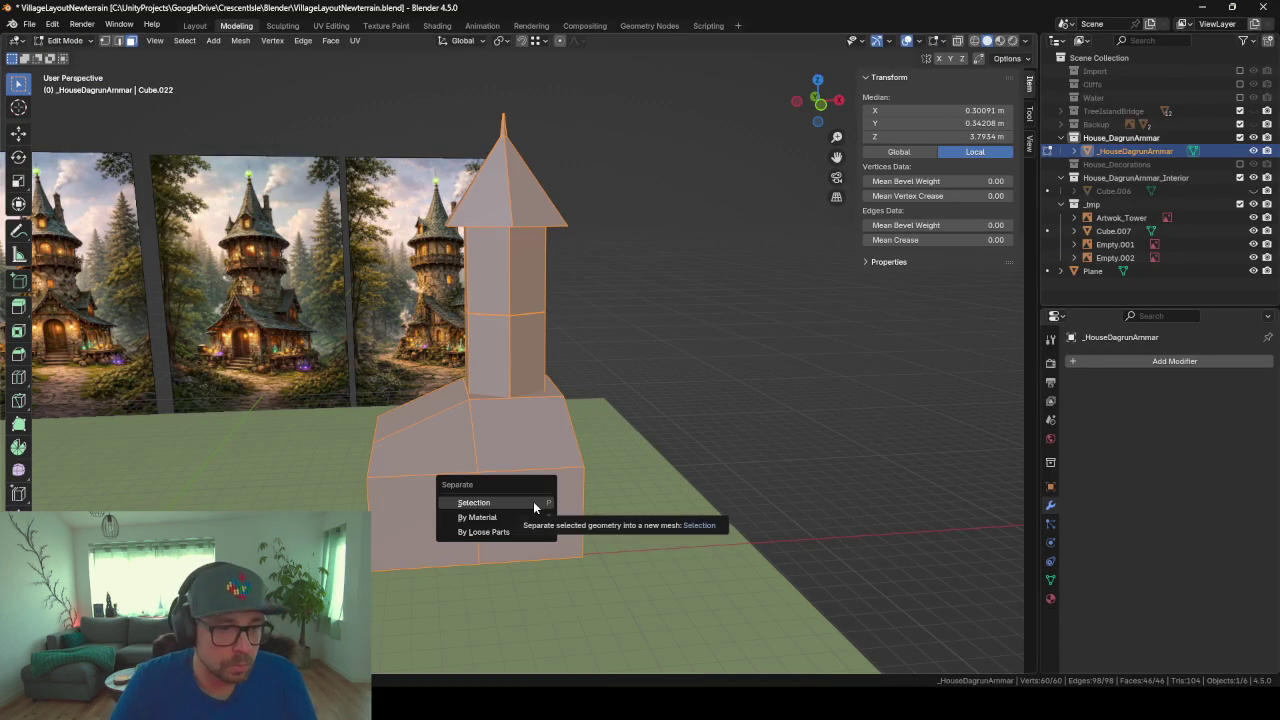
pyautogui.press('Down')
pyautogui.press('Down')
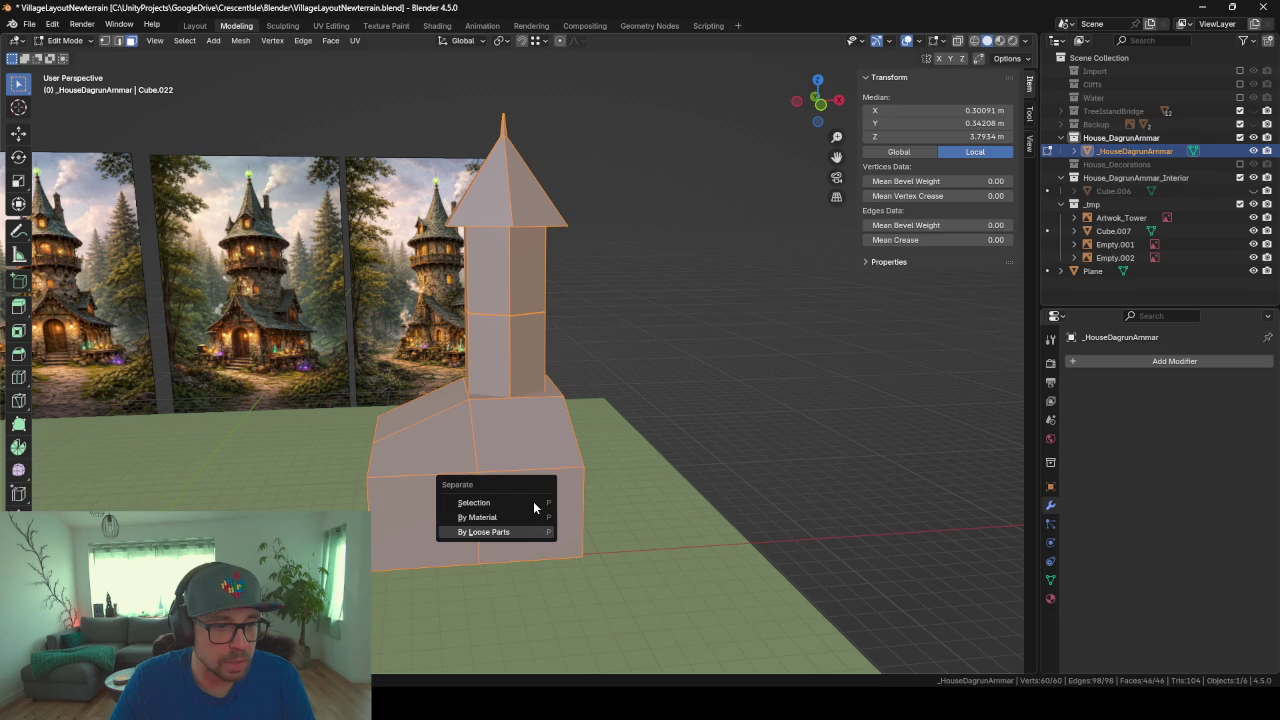
pyautogui.press('Return')
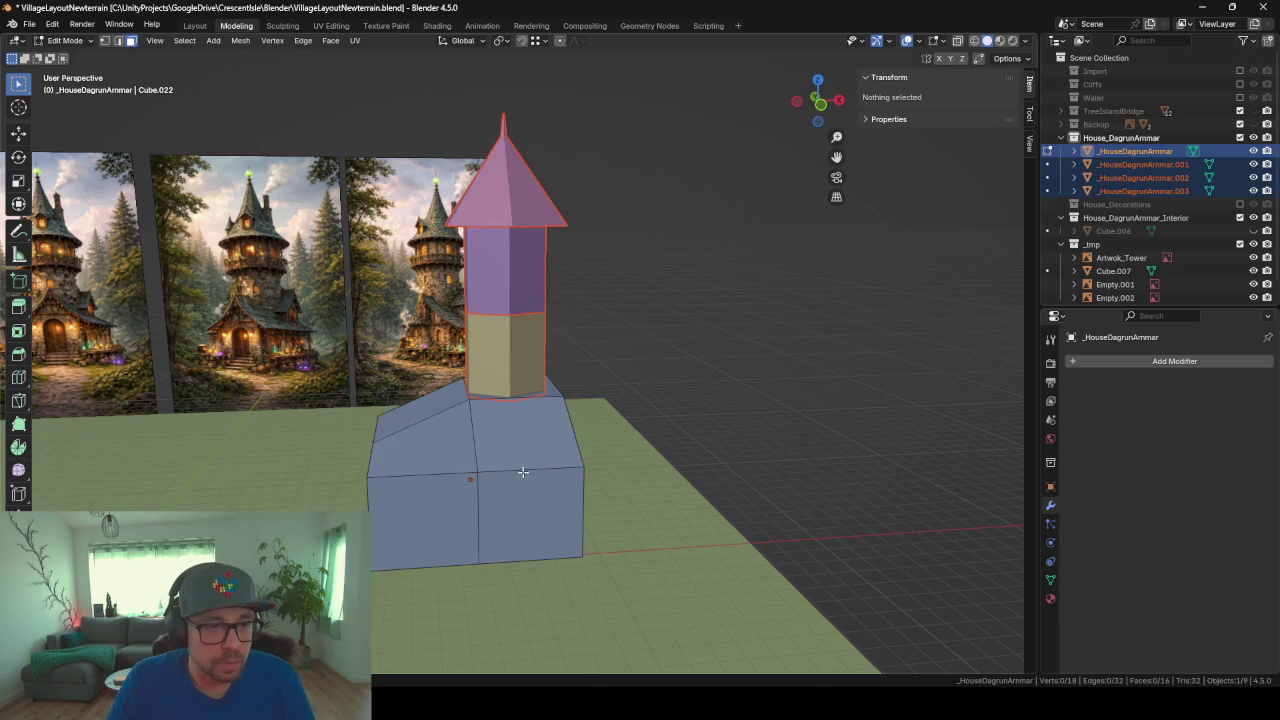
pyautogui.moveTo(523, 471)
pyautogui.mouseDown(button='middle')
pyautogui.moveTo(858, 495)
pyautogui.moveTo(745, 476)
pyautogui.mouseUp(button='middle')
pyautogui.press('Tab')
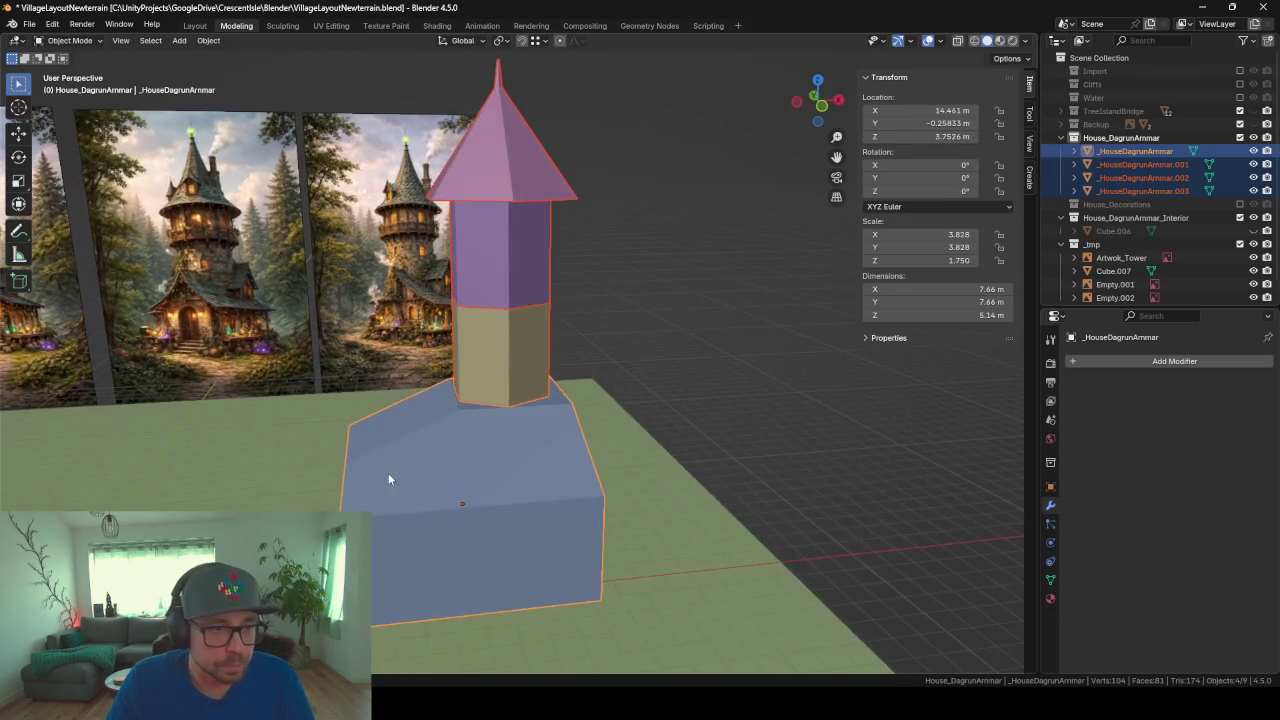
pyautogui.keyDown('shift'); pyautogui.moveTo(388, 479); pyautogui.dragTo(539, 477, button='middle'); pyautogui.keyUp('shift')
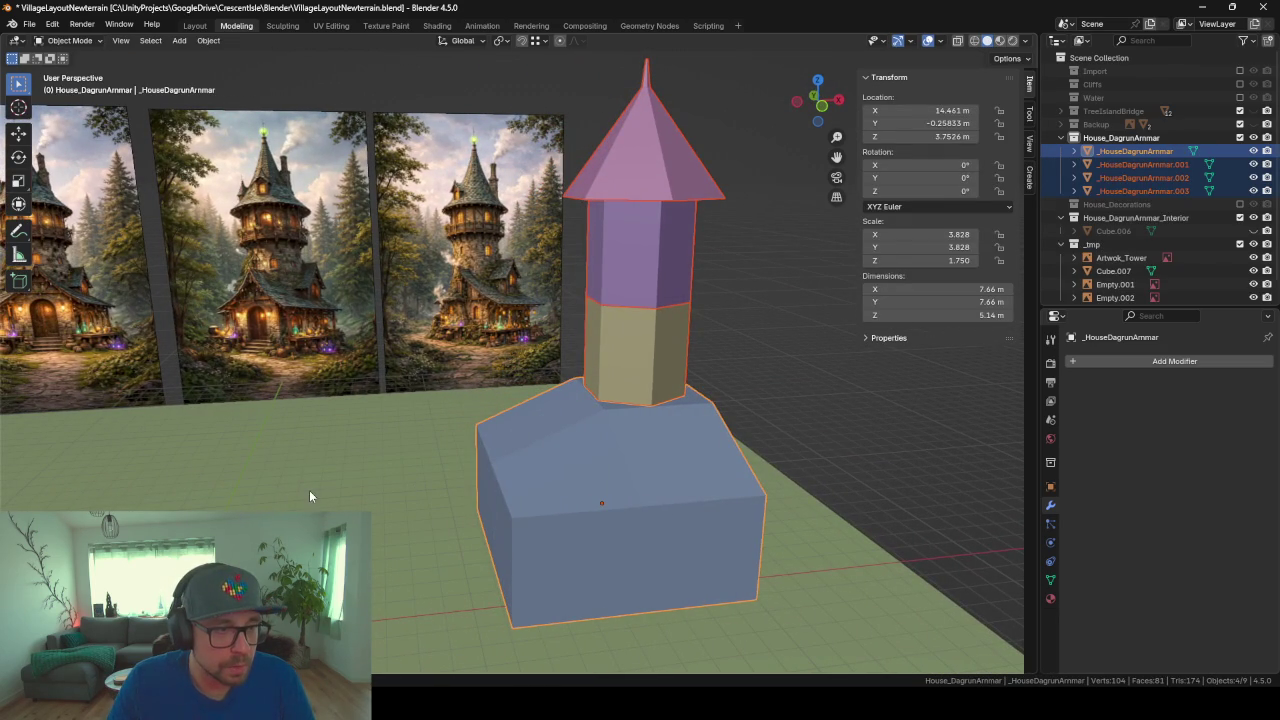
pyautogui.moveTo(297, 490)
pyautogui.mouseDown(button='middle')
pyautogui.moveTo(438, 493)
pyautogui.moveTo(275, 489)
pyautogui.moveTo(340, 496)
pyautogui.moveTo(305, 496)
pyautogui.mouseUp(button='middle')
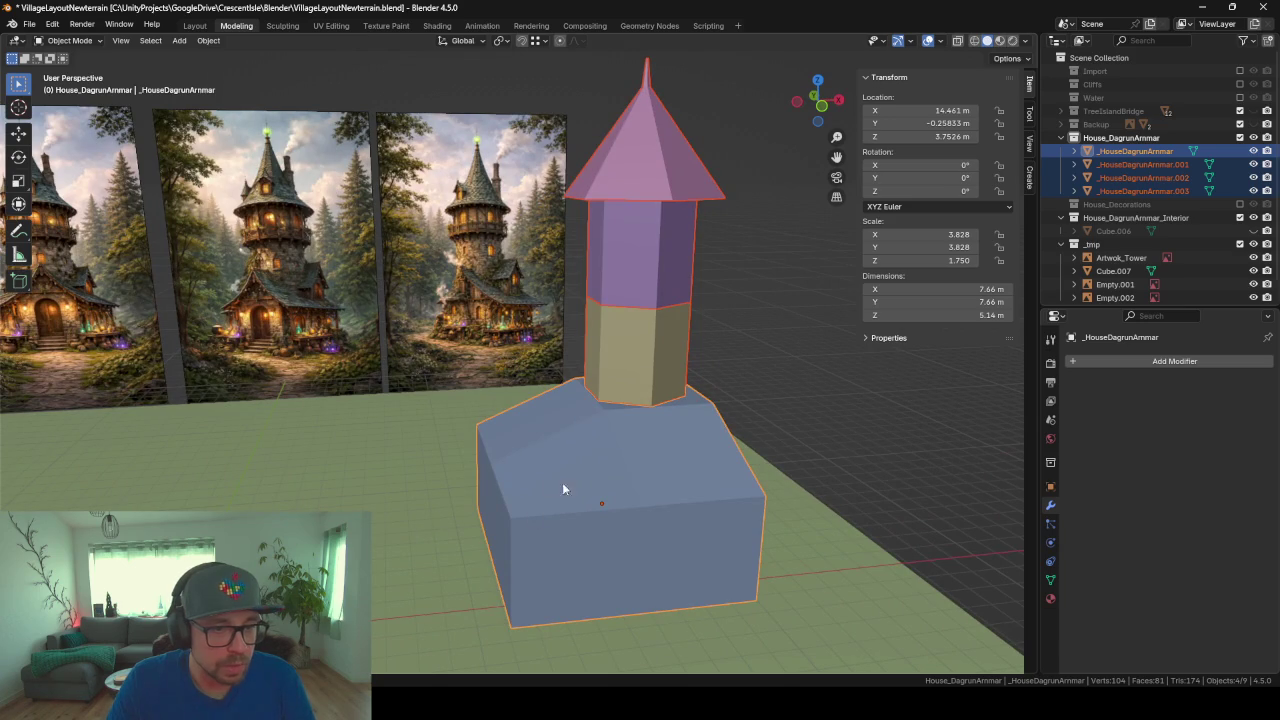
# Step: In Edit Mode, collapse the base's vertical corner edge inward
pyautogui.moveTo(616, 486); pyautogui.dragTo(587, 518, button='middle')
pyautogui.press('Tab')
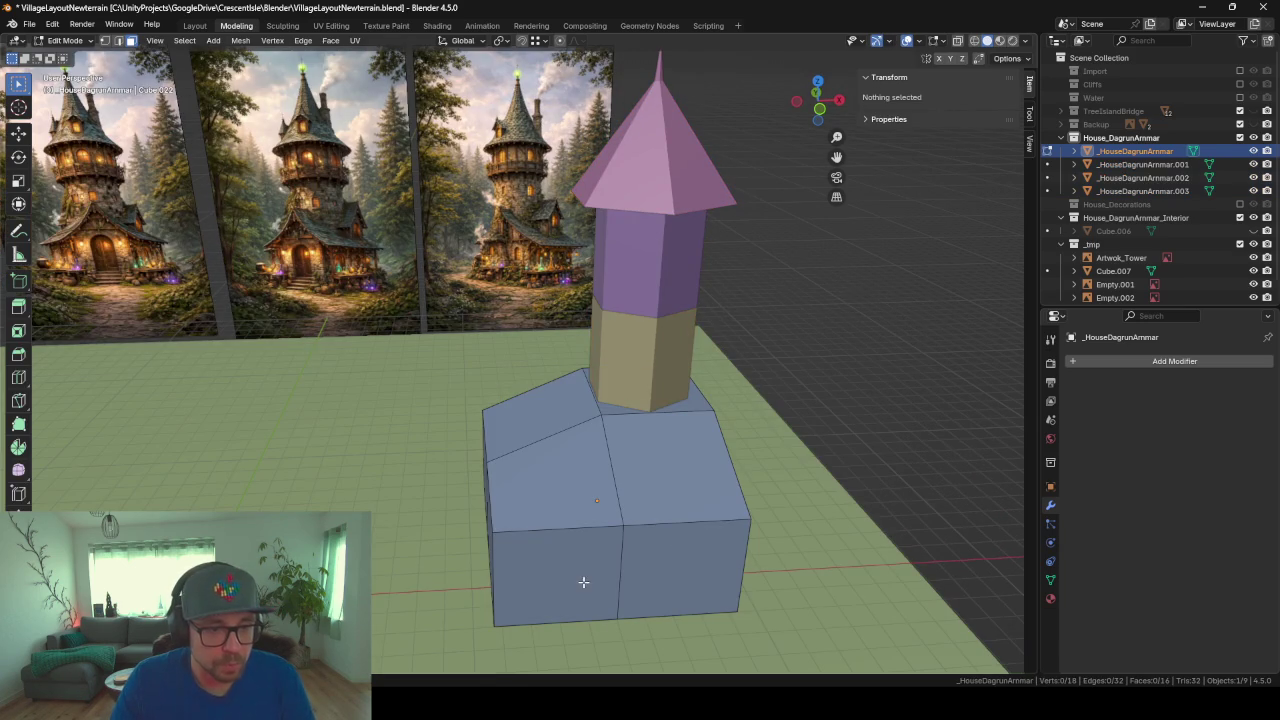
pyautogui.click(522, 576)
pyautogui.moveTo(522, 576); pyautogui.dragTo(192, 68, button='middle')
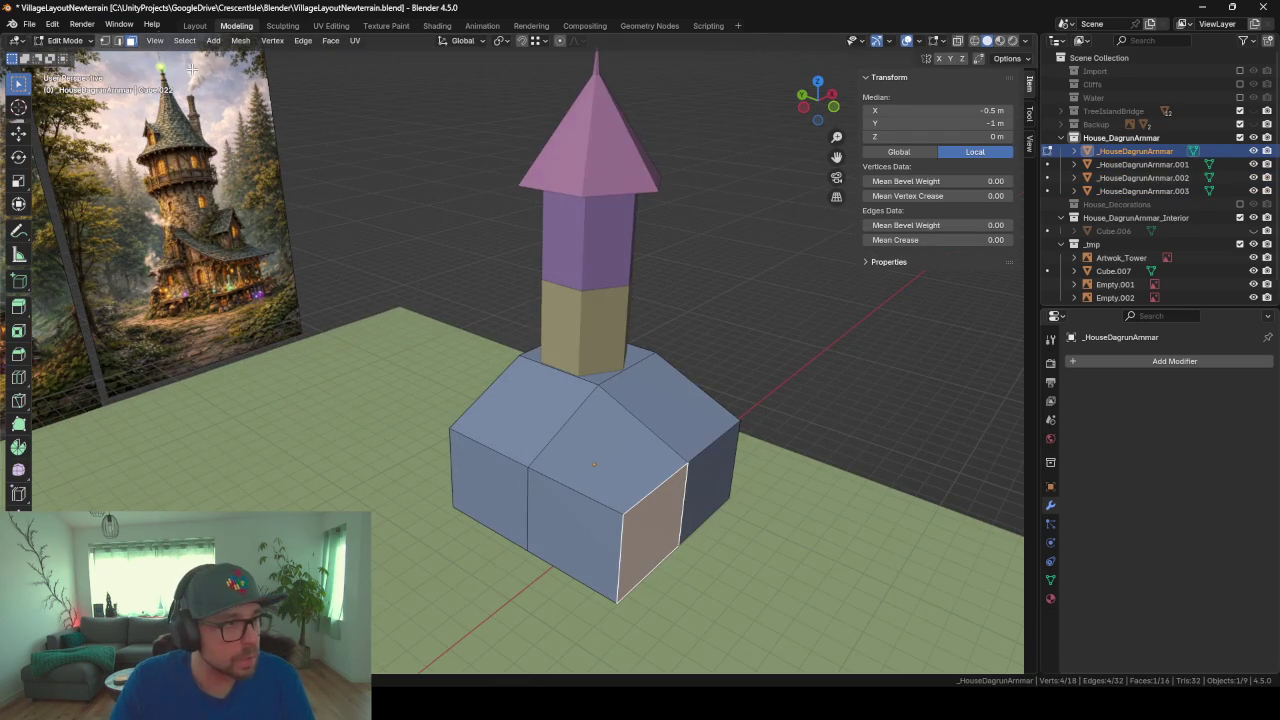
pyautogui.click(118, 40)
pyautogui.click(621, 558)
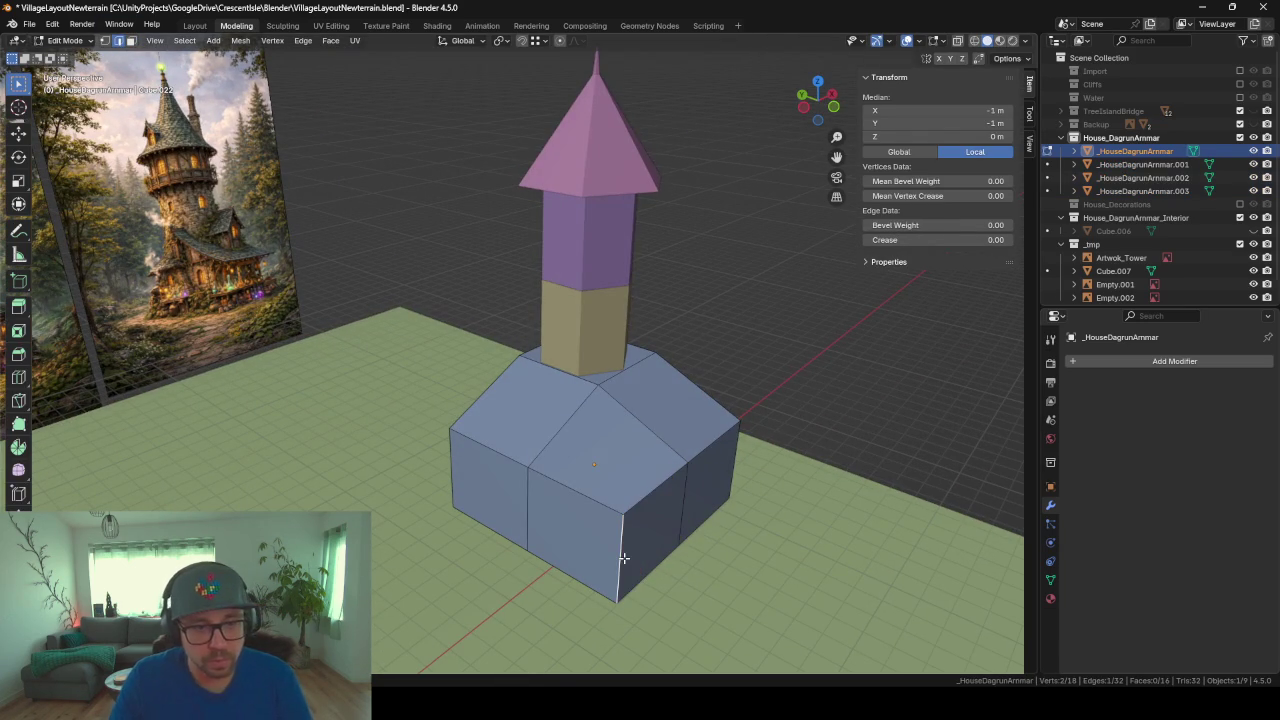
pyautogui.rightClick(621, 558)
pyautogui.click(596, 534)
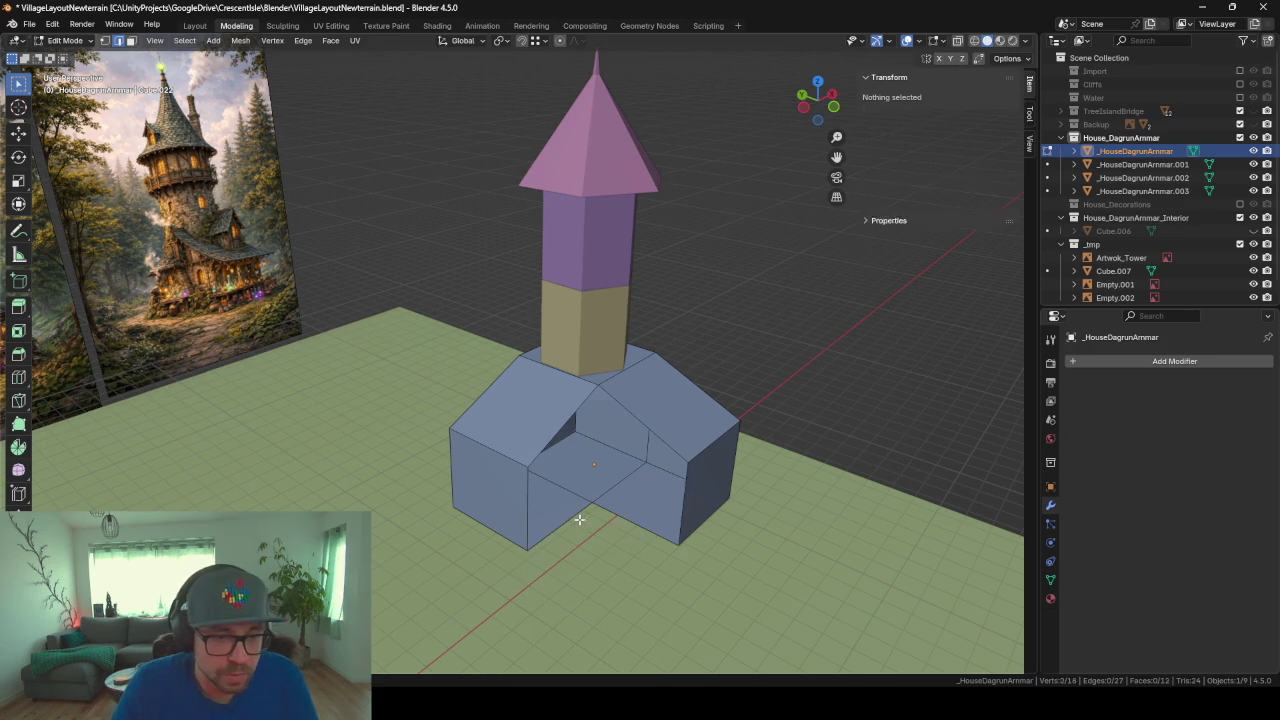
# Step: Fill the resulting notches with new faces, including a triangular face at the top
pyautogui.click(533, 507)
pyautogui.keyDown('shift'); pyautogui.click(684, 510); pyautogui.keyUp('shift')
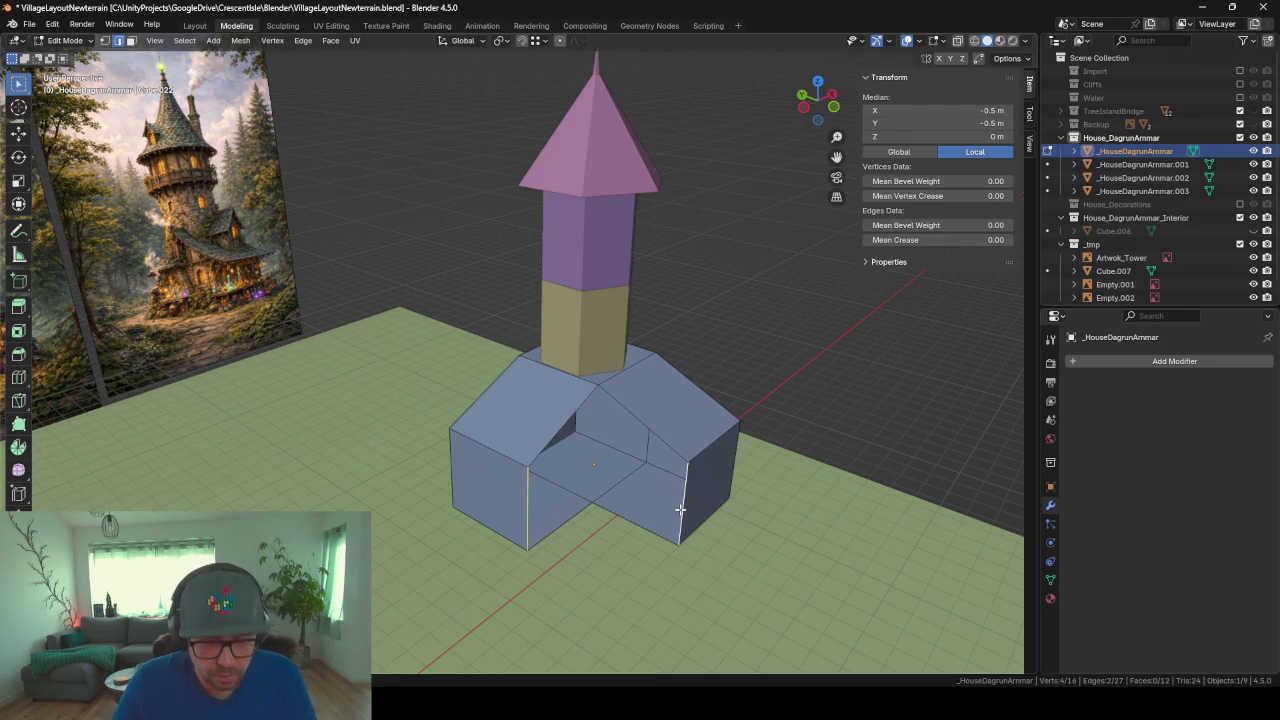
pyautogui.press('f')
pyautogui.moveTo(679, 510)
pyautogui.mouseDown(button='middle')
pyautogui.moveTo(640, 537)
pyautogui.moveTo(526, 430)
pyautogui.mouseUp(button='middle')
pyautogui.click(542, 441)
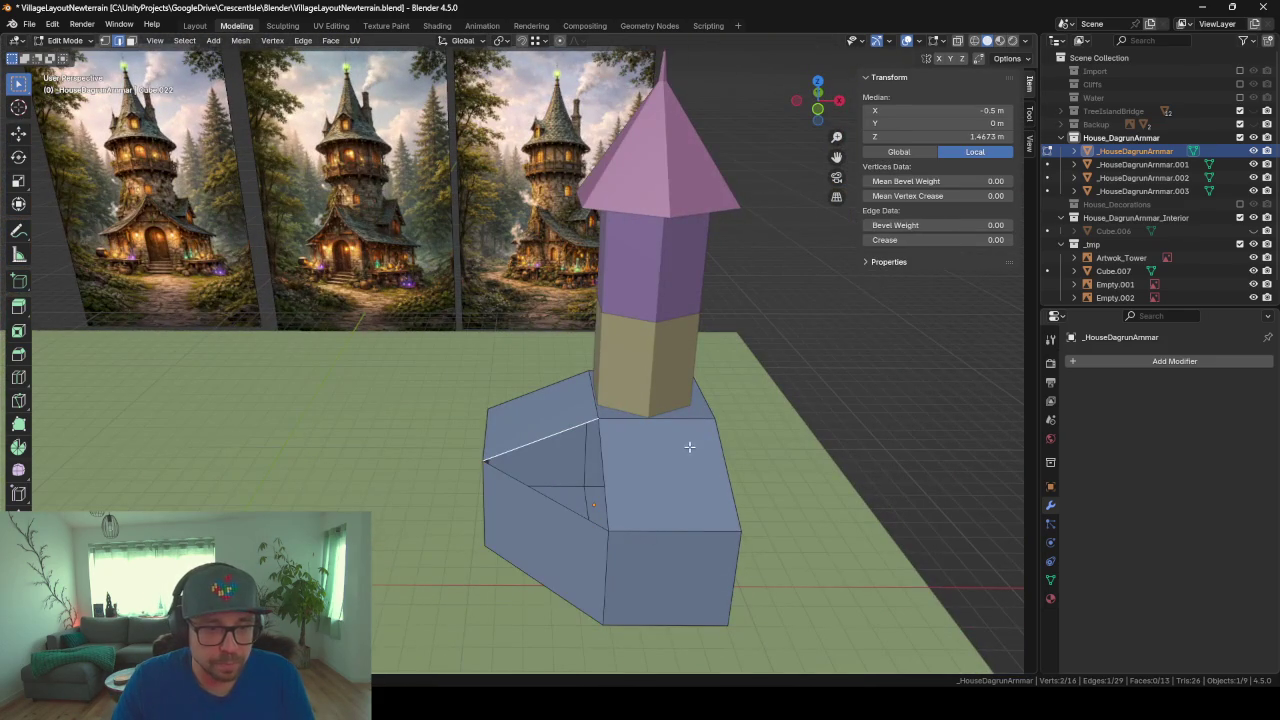
pyautogui.press('f')
pyautogui.moveTo(602, 486); pyautogui.dragTo(562, 472, button='middle')
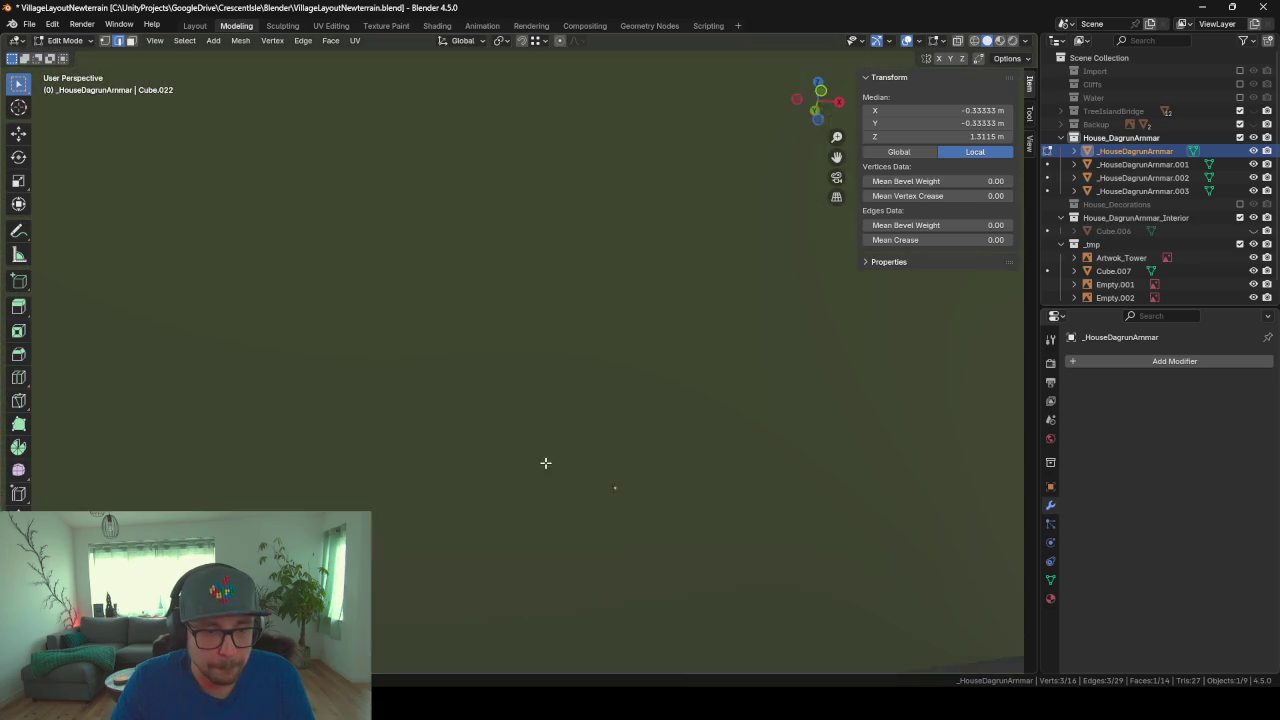
pyautogui.scroll(2, 562, 472)
pyautogui.moveTo(632, 512)
pyautogui.mouseDown(button='middle')
pyautogui.moveTo(577, 377)
pyautogui.moveTo(565, 419)
pyautogui.mouseUp(button='middle')
pyautogui.scroll(2, 565, 419)
pyautogui.scroll(2, 566, 423)
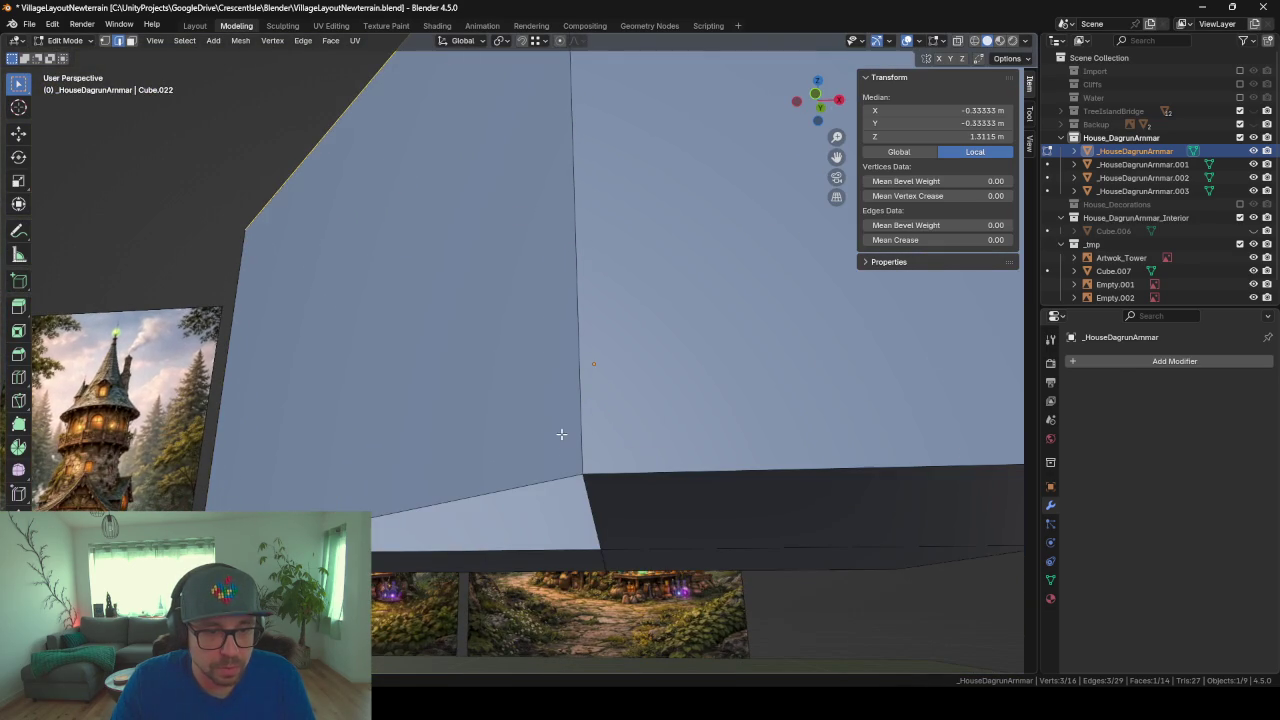
# Step: Select a corner vertex of the base, then return to Object Mode to inspect the octagonal base
pyautogui.click(598, 509)
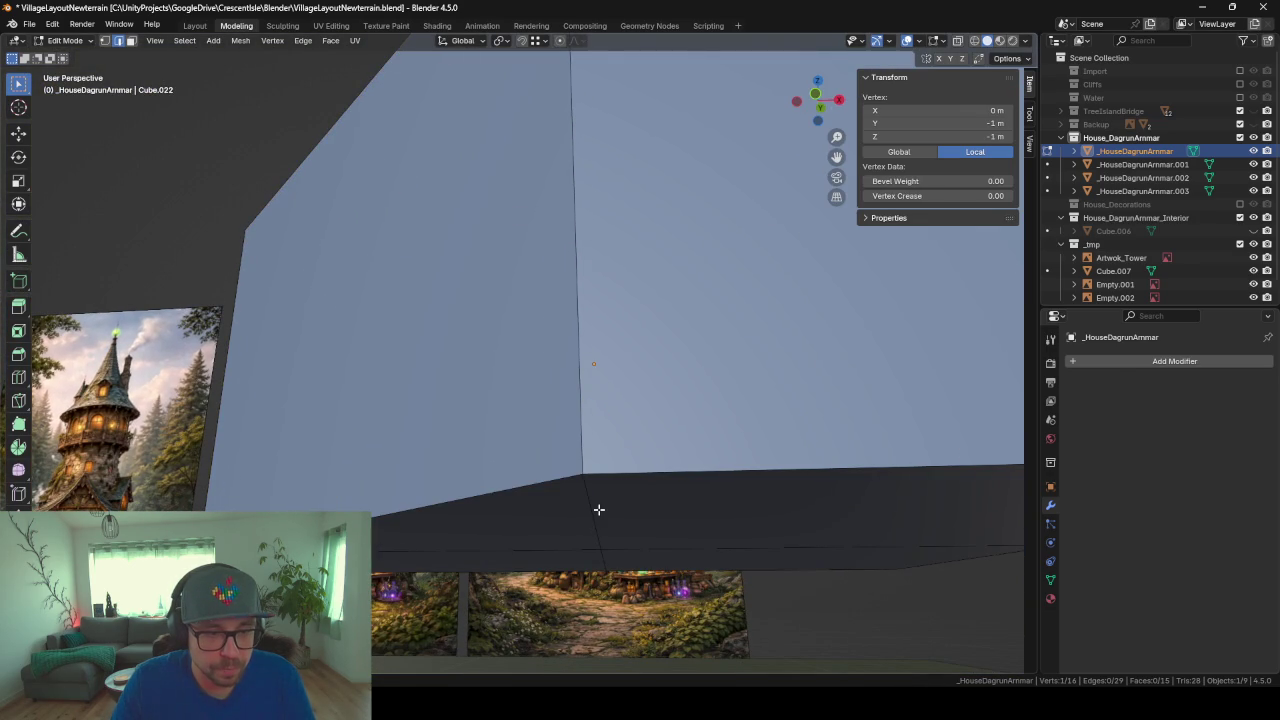
pyautogui.scroll(-3, 598, 509)
pyautogui.scroll(-3, 614, 466)
pyautogui.scroll(-3, 650, 500)
pyautogui.moveTo(600, 457); pyautogui.dragTo(588, 495, button='middle')
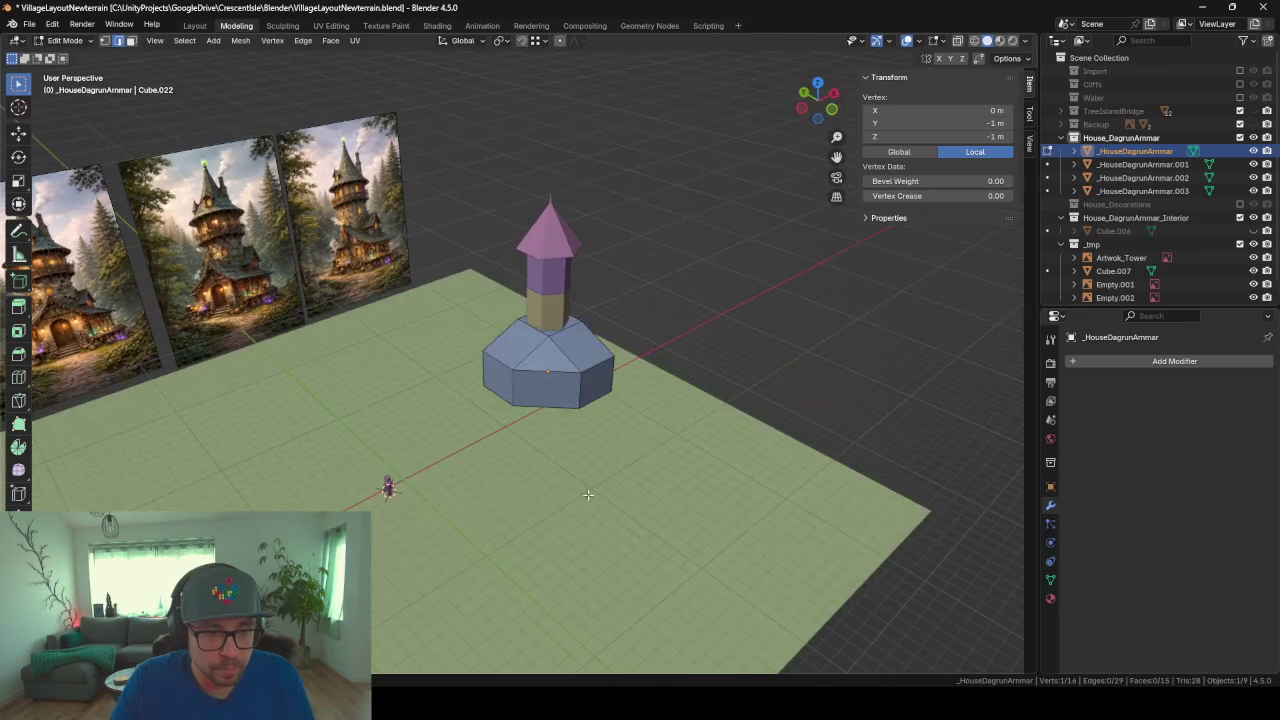
pyautogui.press('Tab')
pyautogui.scroll(3, 569, 441)
pyautogui.scroll(3, 549, 426)
pyautogui.moveTo(549, 426)
pyautogui.mouseDown(button='middle')
pyautogui.moveTo(402, 424)
pyautogui.moveTo(591, 422)
pyautogui.mouseUp(button='middle')
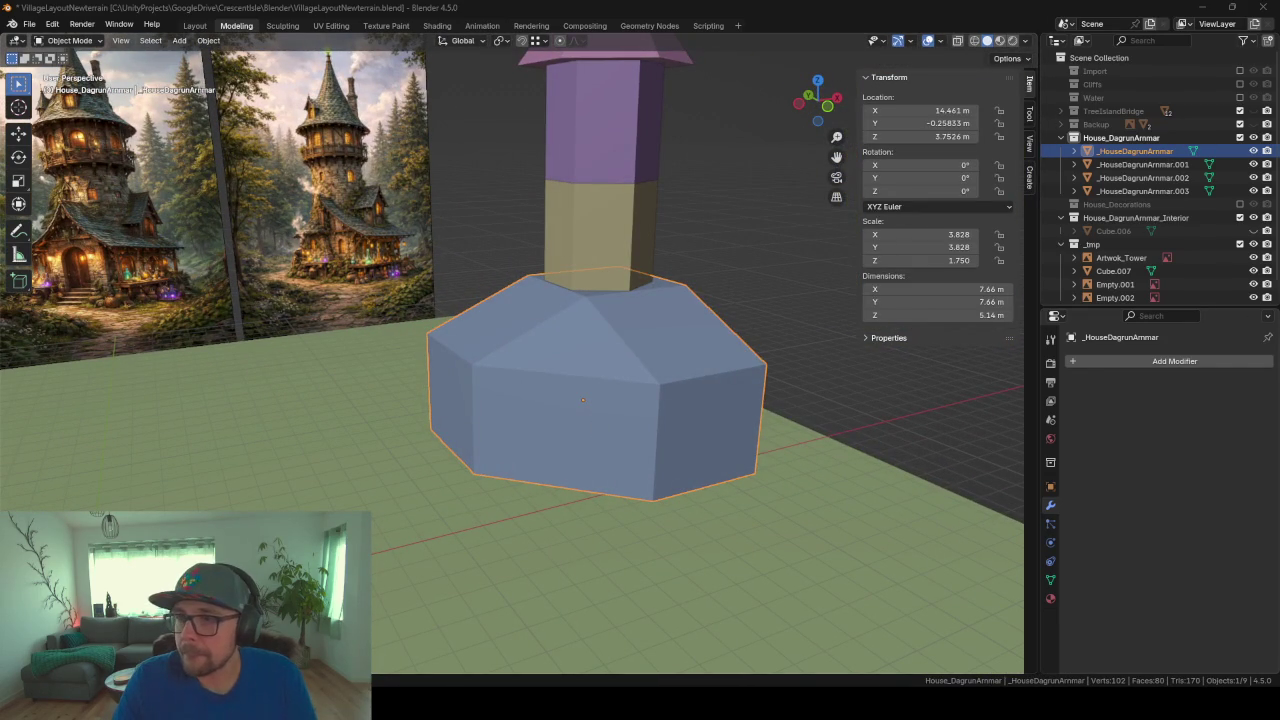
pyautogui.moveTo(637, 395)
pyautogui.mouseDown(button='middle')
pyautogui.moveTo(451, 449)
pyautogui.moveTo(562, 402)
pyautogui.moveTo(492, 397)
pyautogui.moveTo(177, 310)
pyautogui.mouseUp(button='middle')
pyautogui.scroll(-2, 553, 396)
pyautogui.scroll(-3, 556, 392)
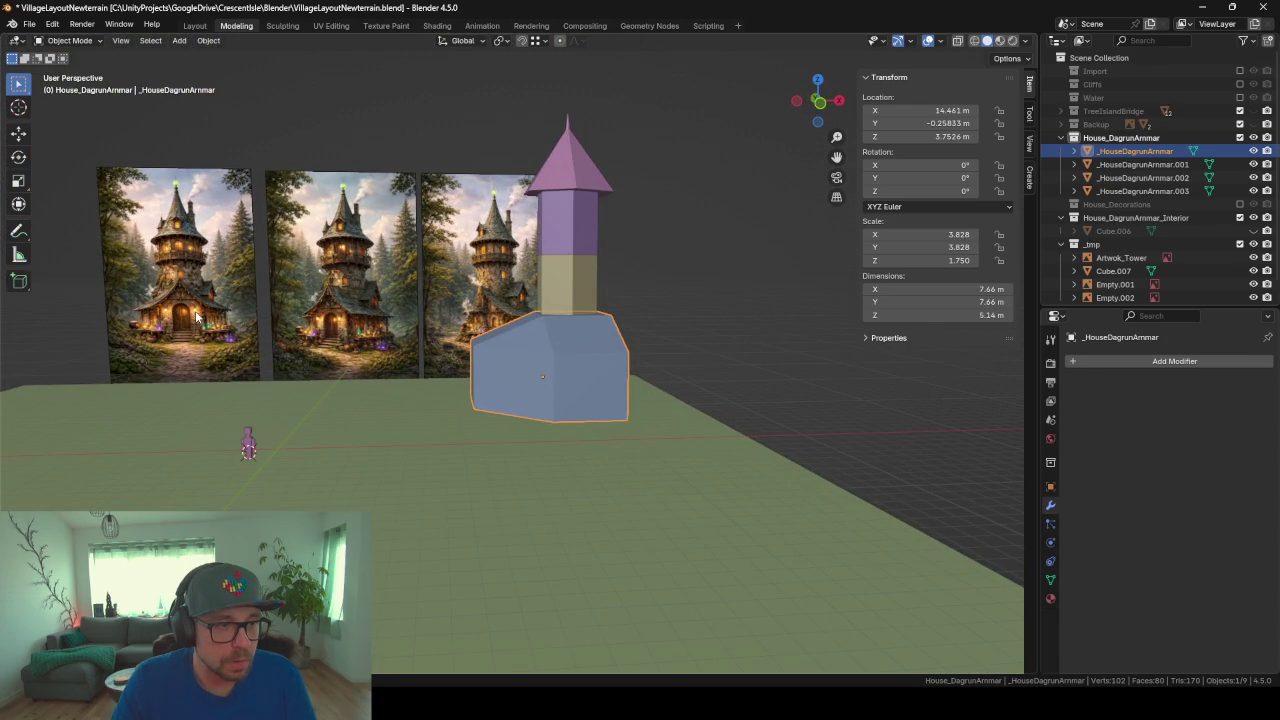
pyautogui.click(196, 296)
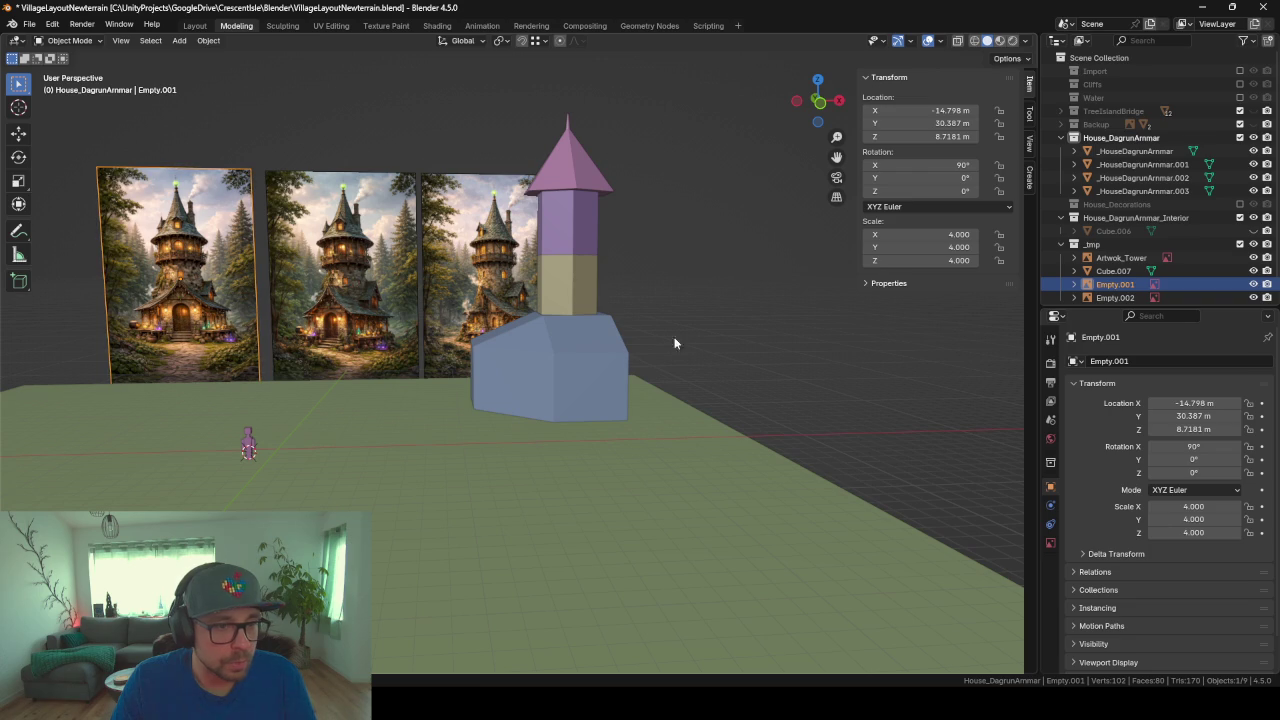
pyautogui.moveTo(531, 397)
pyautogui.mouseDown(button='middle')
pyautogui.moveTo(536, 383)
pyautogui.moveTo(474, 396)
pyautogui.moveTo(531, 398)
pyautogui.mouseUp(button='middle')
pyautogui.scroll(3, 531, 392)
# Step: Delete the upper-left sloping roof face of the house base in Edit Mode
pyautogui.scroll(2, 532, 366)
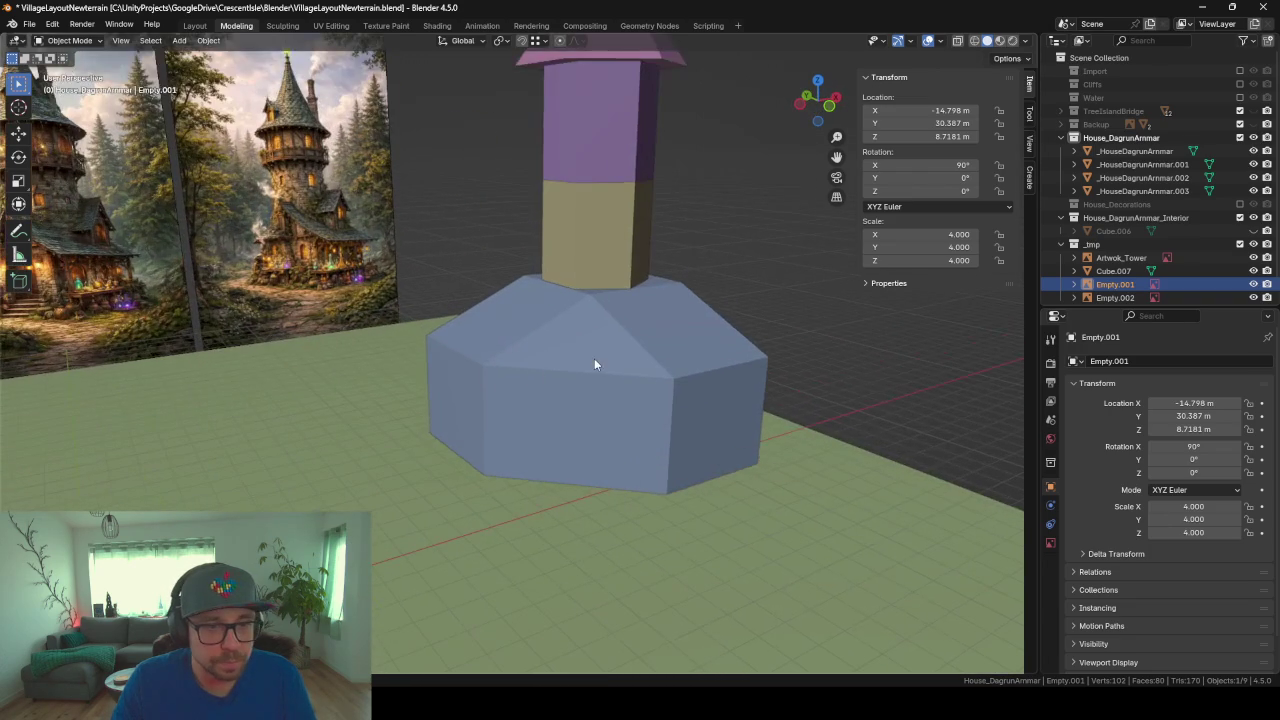
pyautogui.click(552, 370)
pyautogui.press('Tab')
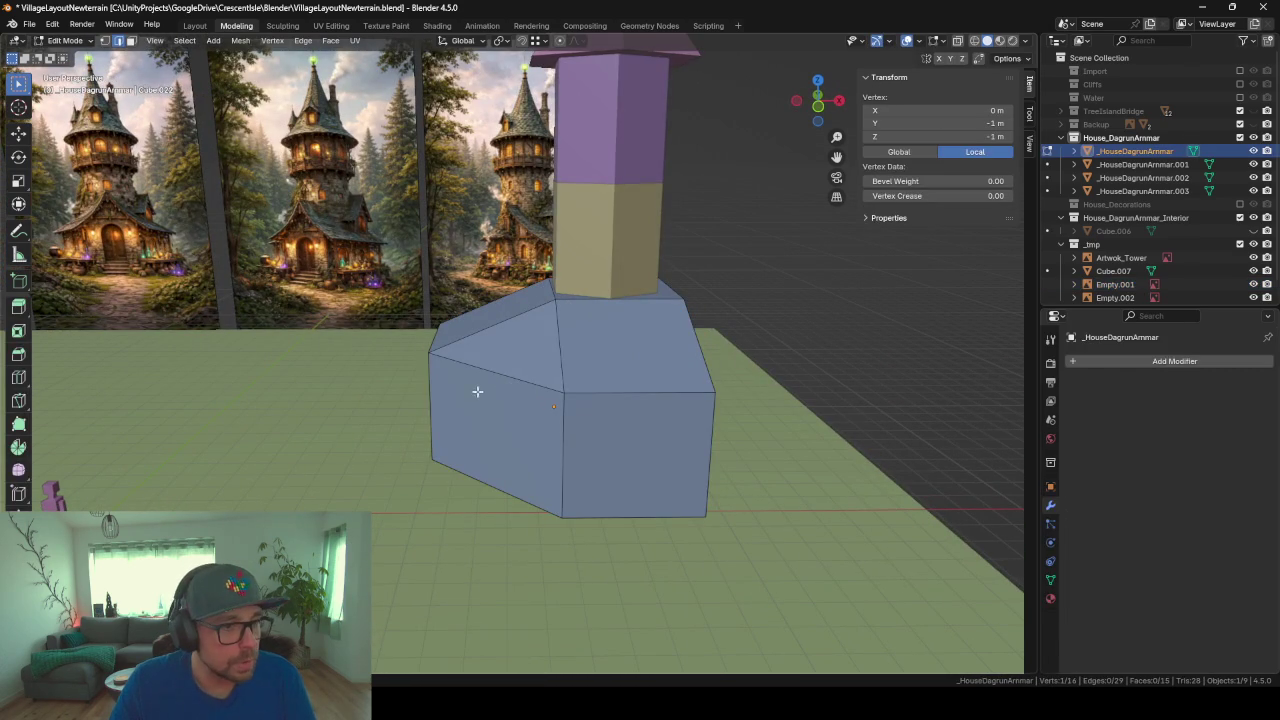
pyautogui.click(538, 389)
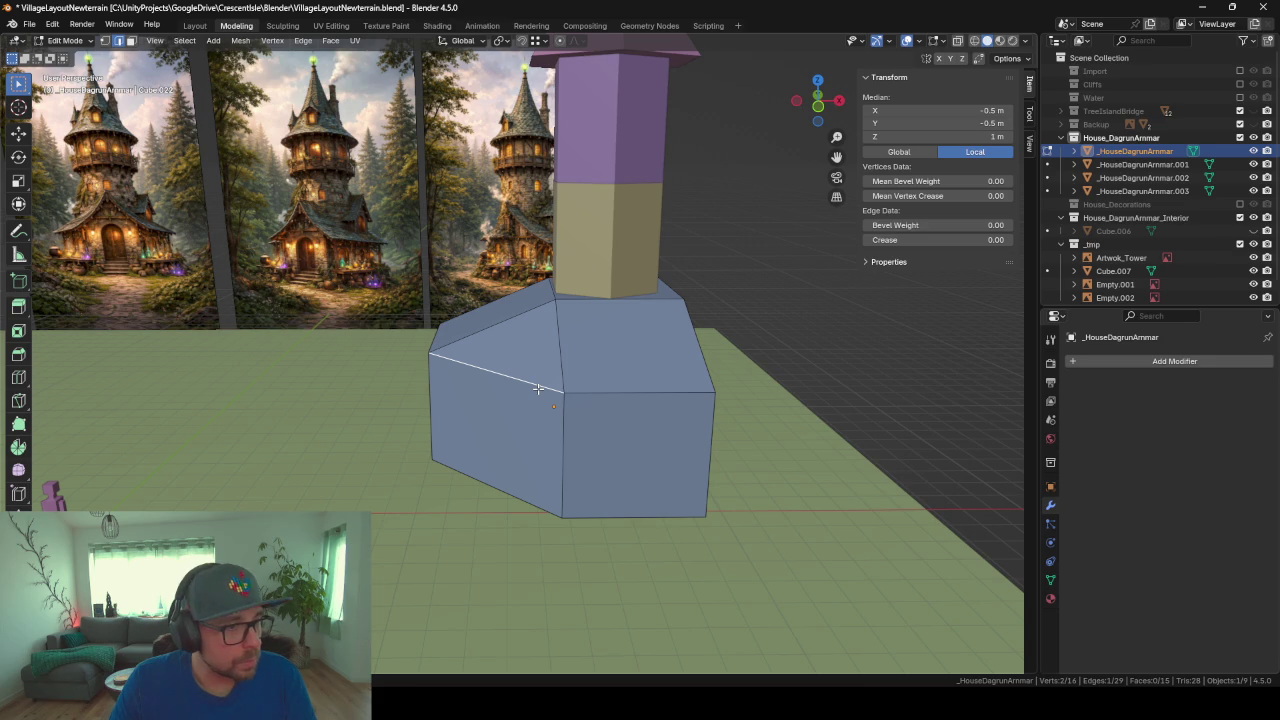
pyautogui.click(525, 346)
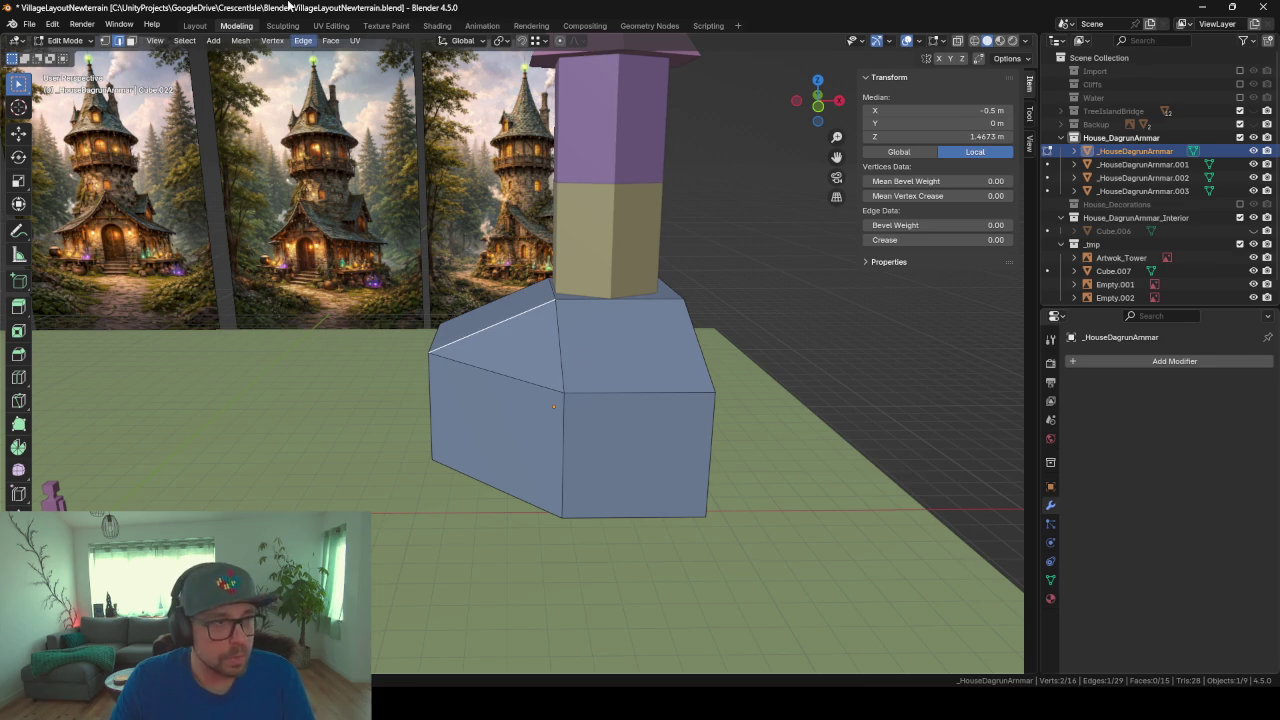
pyautogui.click(131, 41)
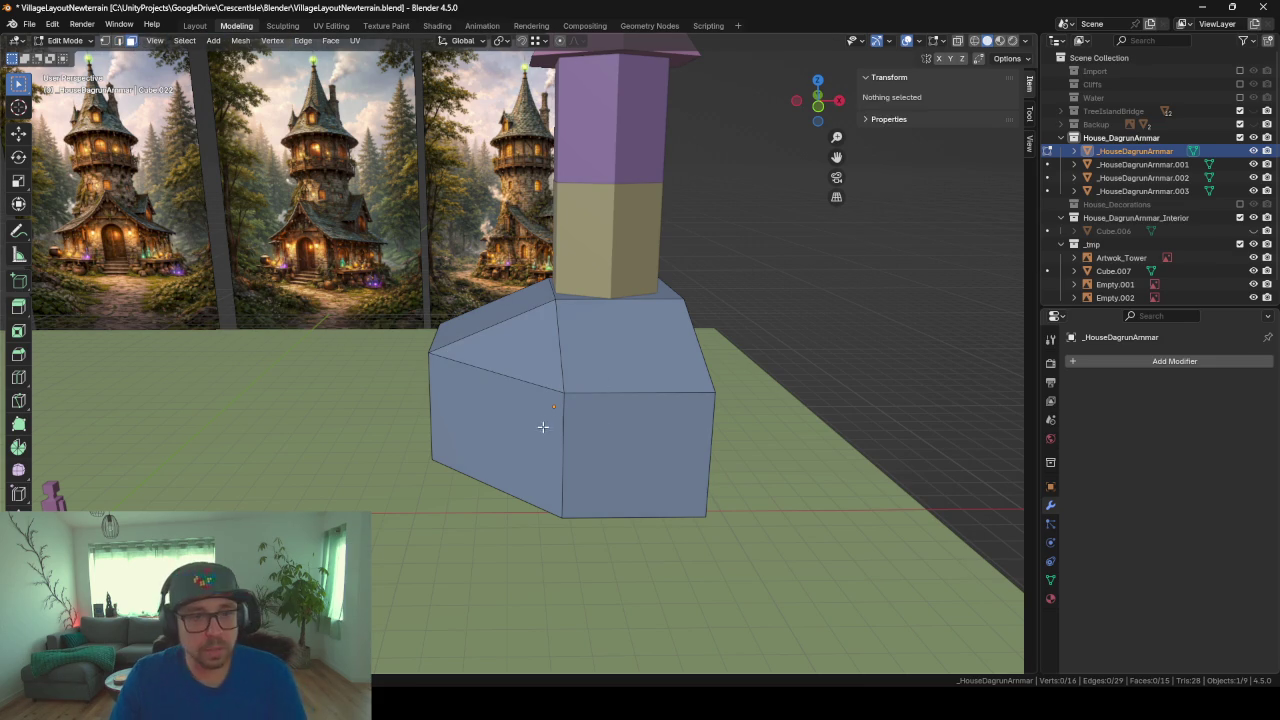
pyautogui.click(510, 365)
pyautogui.press('x')
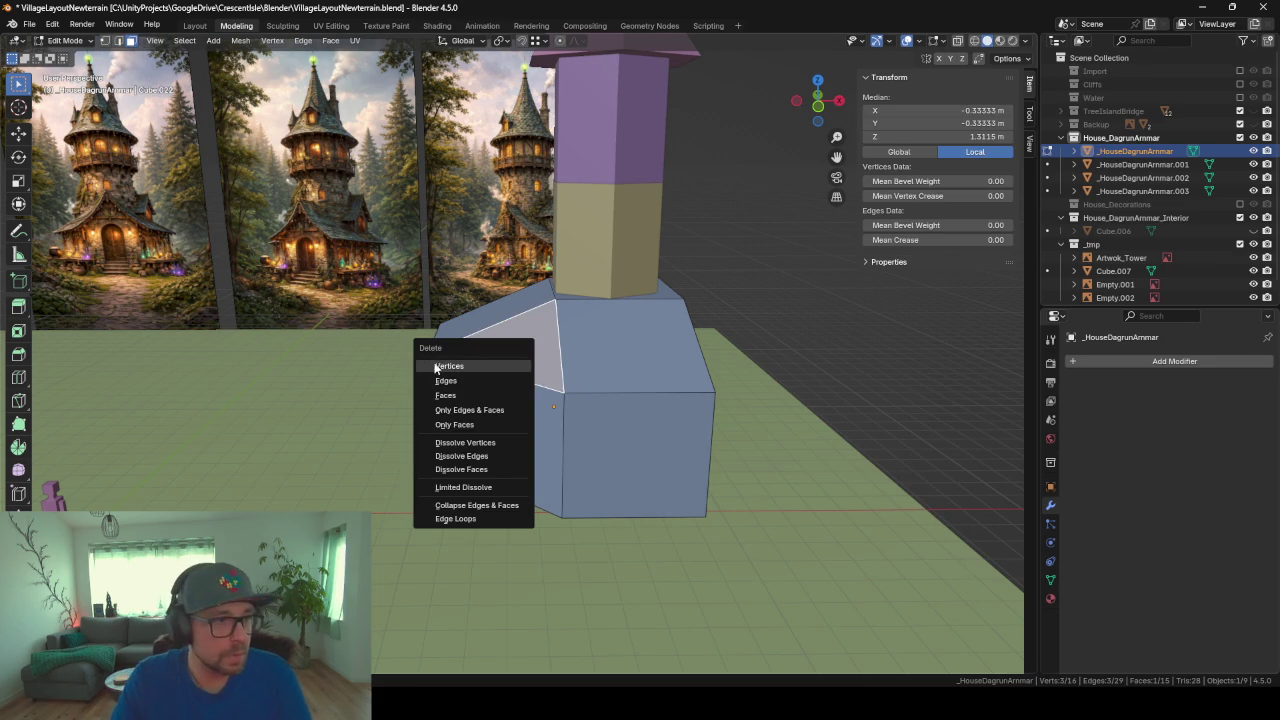
pyautogui.click(472, 398)
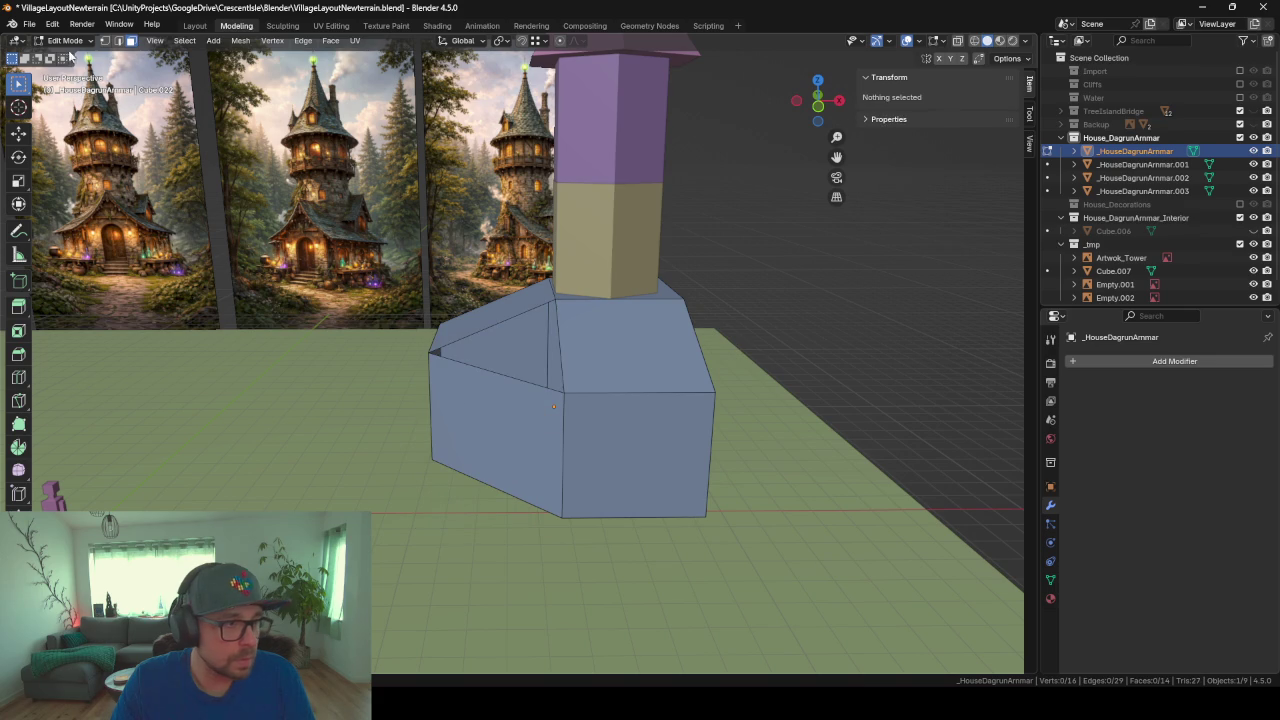
# Step: Extrude the hole's lower edge straight up and shape it into a pointed gable ridge
pyautogui.click(512, 381)
pyautogui.press('e')
pyautogui.press('z')
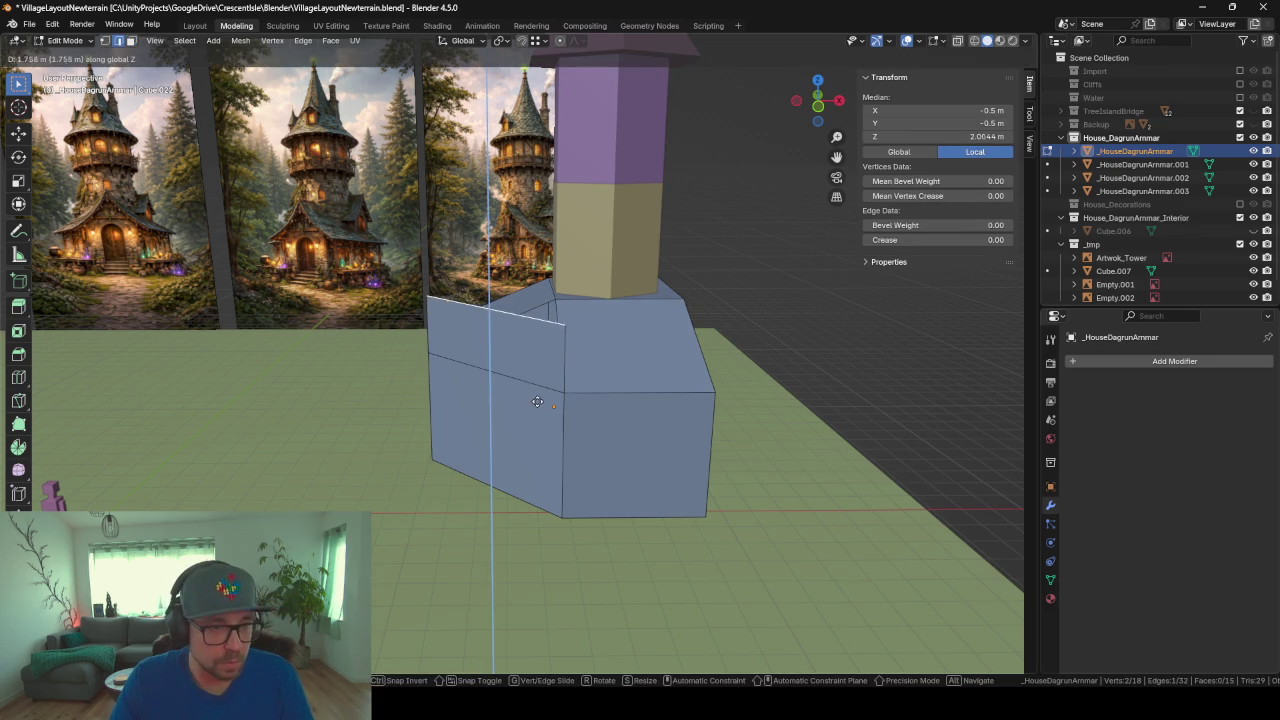
pyautogui.click(683, 406)
pyautogui.press('s')
pyautogui.press('z')
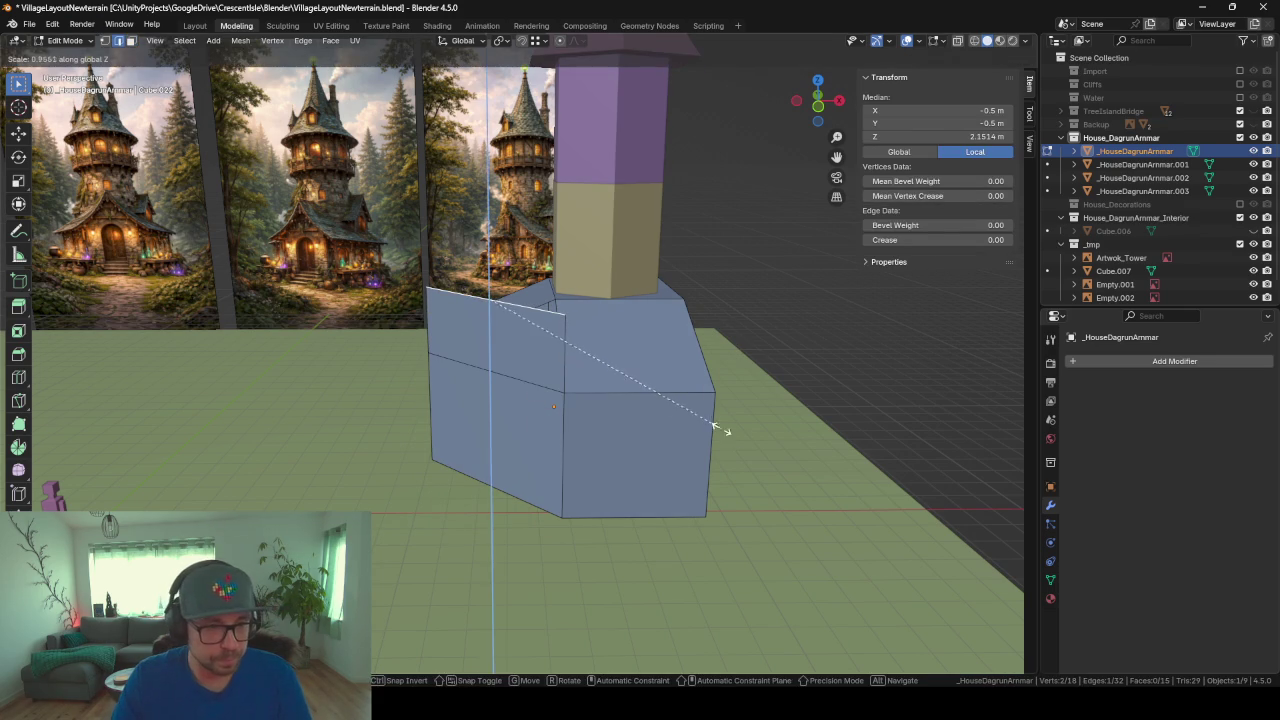
pyautogui.click(535, 358)
pyautogui.press('g')
pyautogui.press('y')
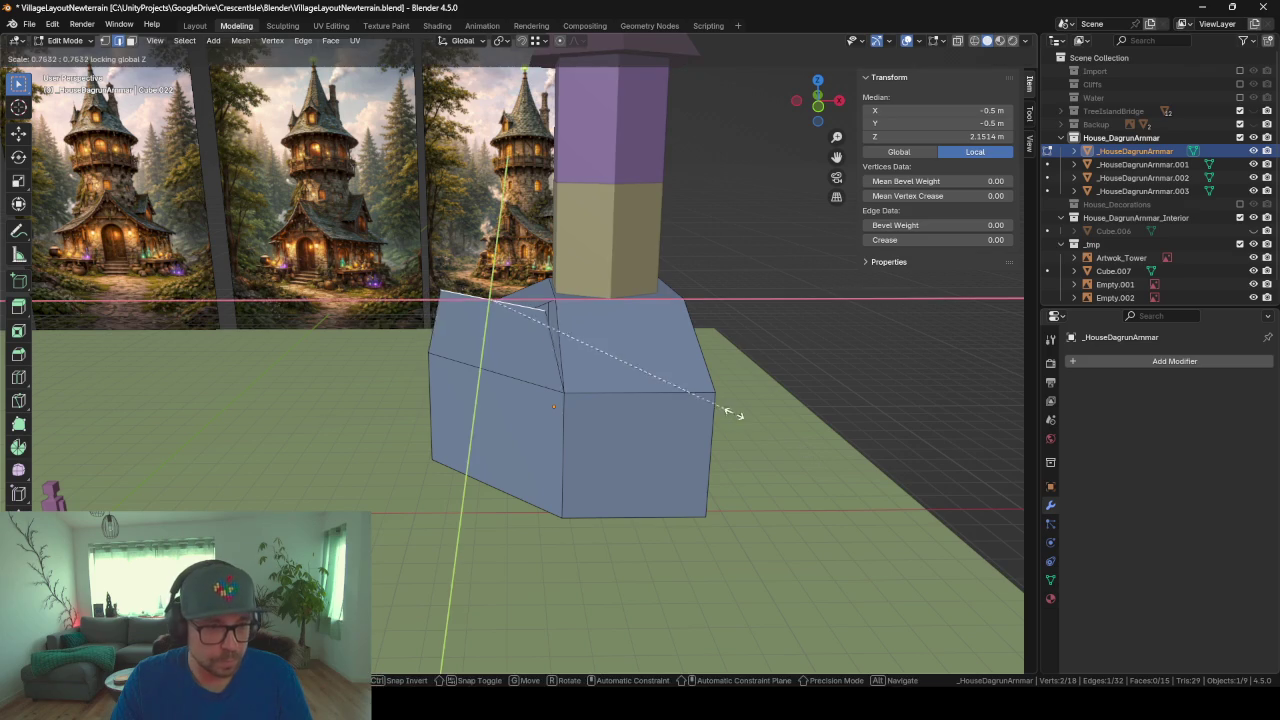
pyautogui.click(514, 318)
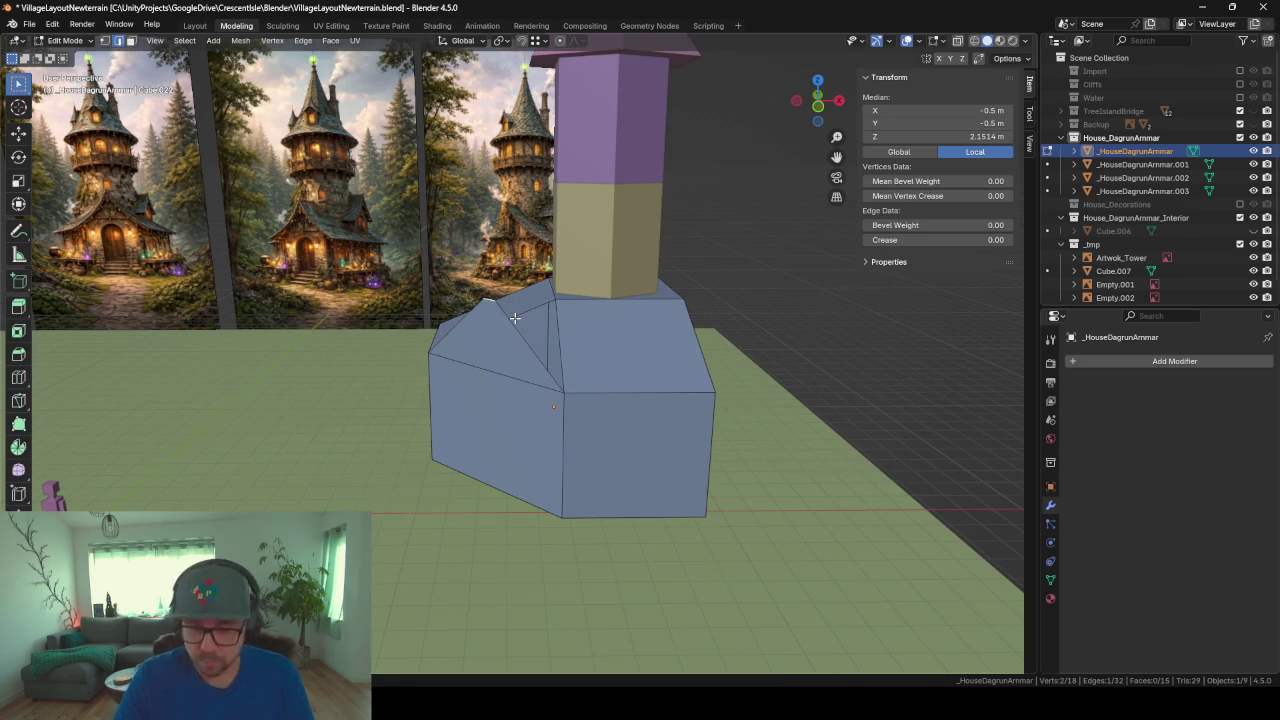
# Step: Fill the first two triangular gaps beside the new gable with faces
pyautogui.scroll(-4, 514, 318)
pyautogui.moveTo(514, 318)
pyautogui.mouseDown(button='middle')
pyautogui.moveTo(609, 300)
pyautogui.moveTo(600, 306)
pyautogui.mouseUp(button='middle')
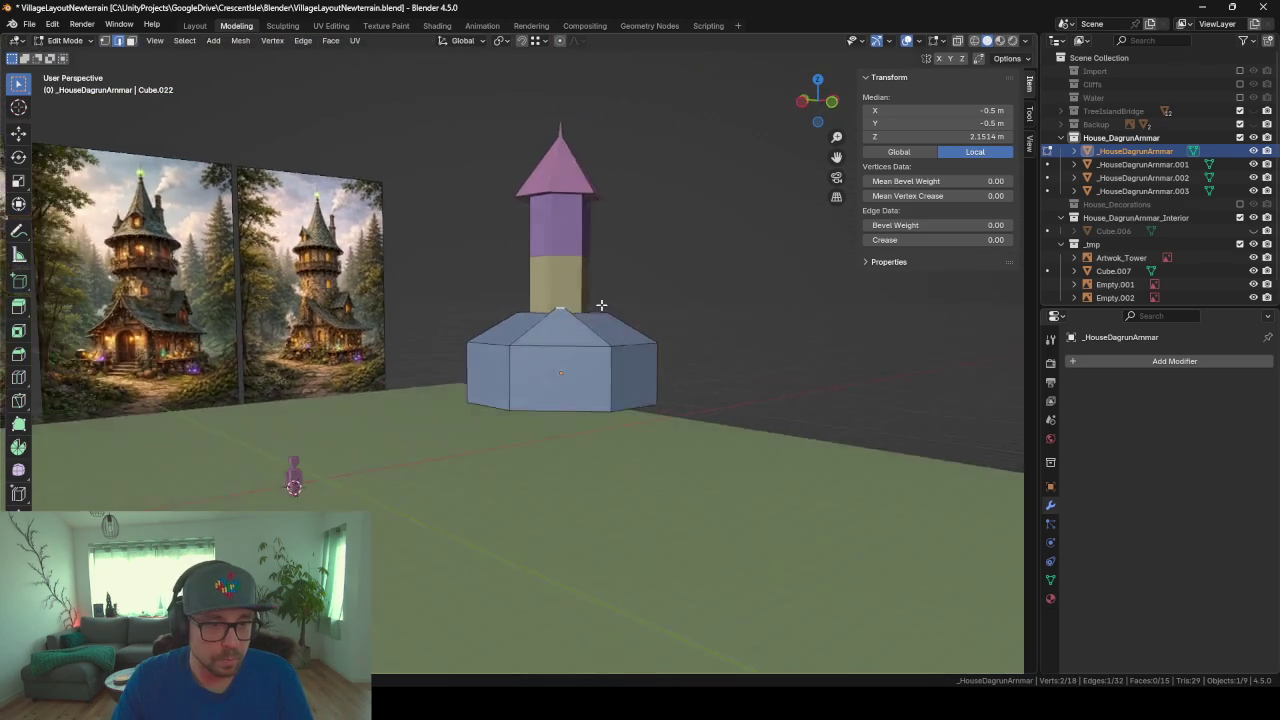
pyautogui.scroll(2, 507, 316)
pyautogui.scroll(2, 507, 316)
pyautogui.scroll(2, 507, 316)
pyautogui.scroll(3, 530, 312)
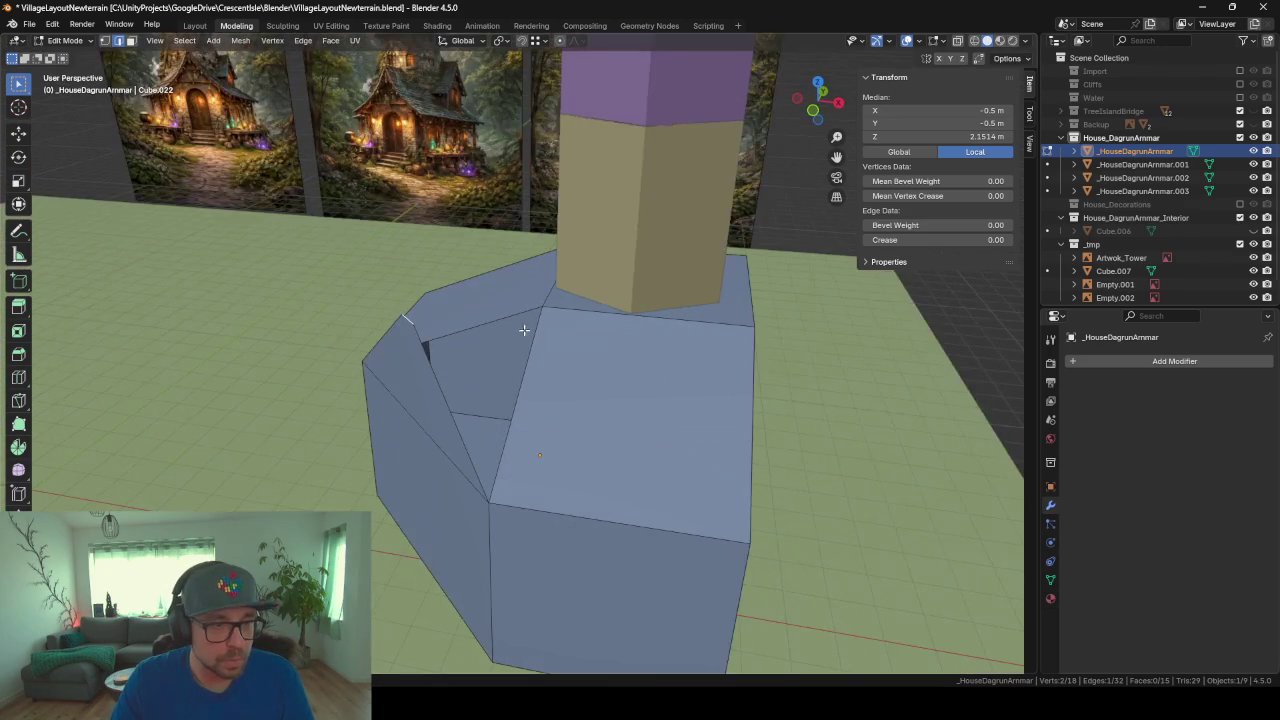
pyautogui.moveTo(557, 310)
pyautogui.mouseDown(button='middle')
pyautogui.moveTo(529, 309)
pyautogui.moveTo(491, 400)
pyautogui.moveTo(623, 414)
pyautogui.moveTo(613, 305)
pyautogui.mouseUp(button='middle')
pyautogui.click(477, 393)
pyautogui.keyDown('shift'); pyautogui.click(551, 391); pyautogui.keyUp('shift')
pyautogui.press('f')
pyautogui.click(628, 318)
pyautogui.keyDown('shift'); pyautogui.click(665, 341); pyautogui.keyUp('shift')
pyautogui.press('f')
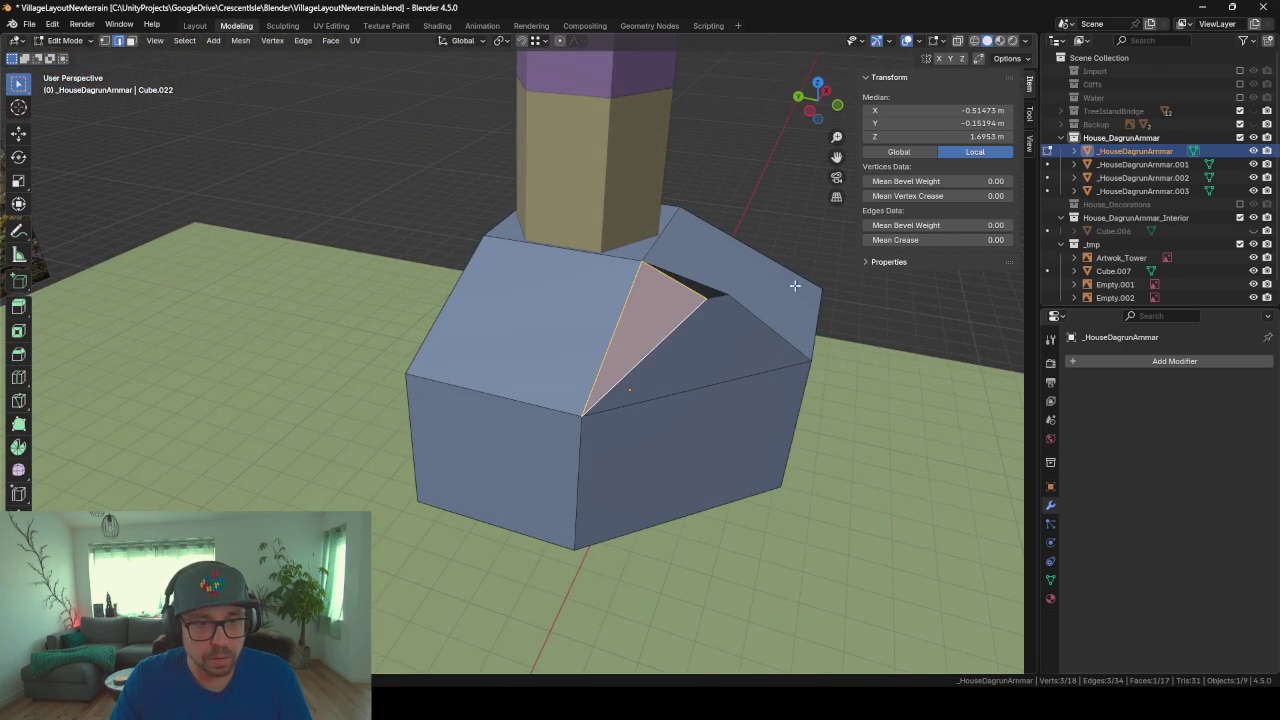
# Step: Fill the last triangular gap, check the closed roof, and return to Object Mode
pyautogui.moveTo(665, 341); pyautogui.dragTo(585, 341, button='middle')
pyautogui.click(588, 366)
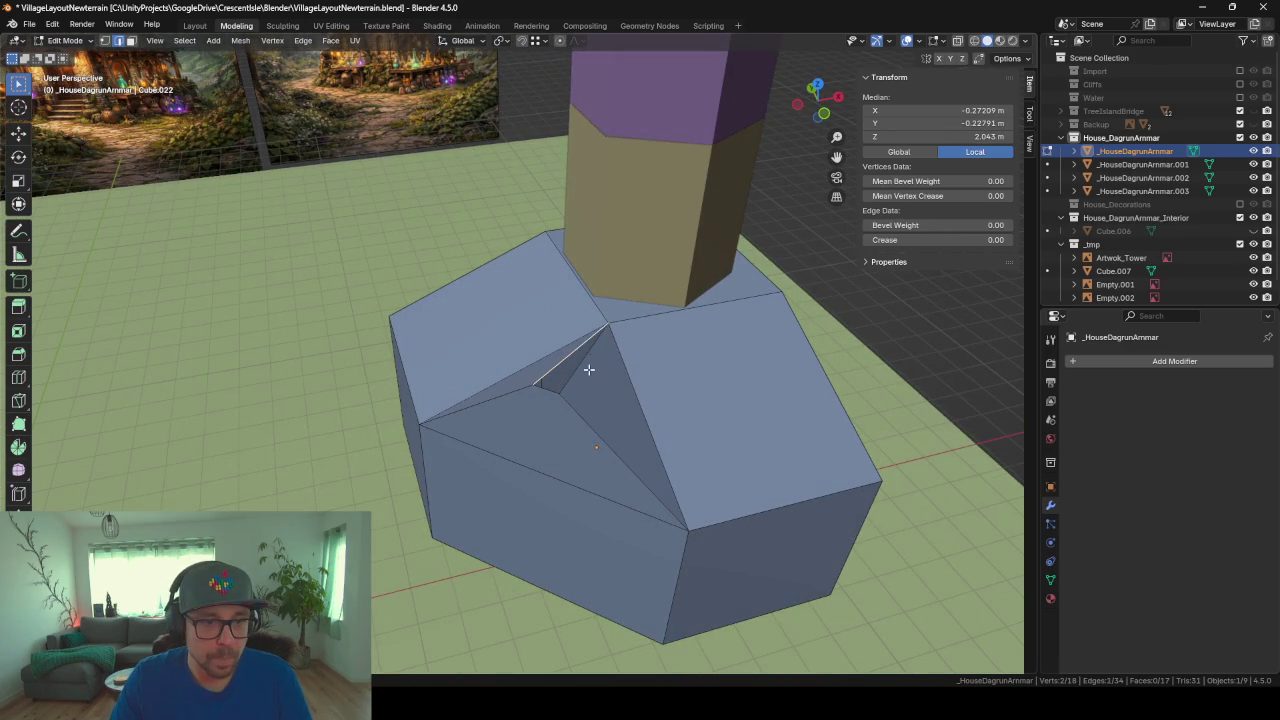
pyautogui.keyDown('shift'); pyautogui.click(666, 380); pyautogui.keyUp('shift')
pyautogui.press('f')
pyautogui.moveTo(666, 380)
pyautogui.mouseDown(button='middle')
pyautogui.moveTo(594, 363)
pyautogui.moveTo(581, 330)
pyautogui.moveTo(606, 343)
pyautogui.moveTo(506, 403)
pyautogui.moveTo(558, 413)
pyautogui.moveTo(586, 363)
pyautogui.moveTo(657, 386)
pyautogui.moveTo(681, 436)
pyautogui.mouseUp(button='middle')
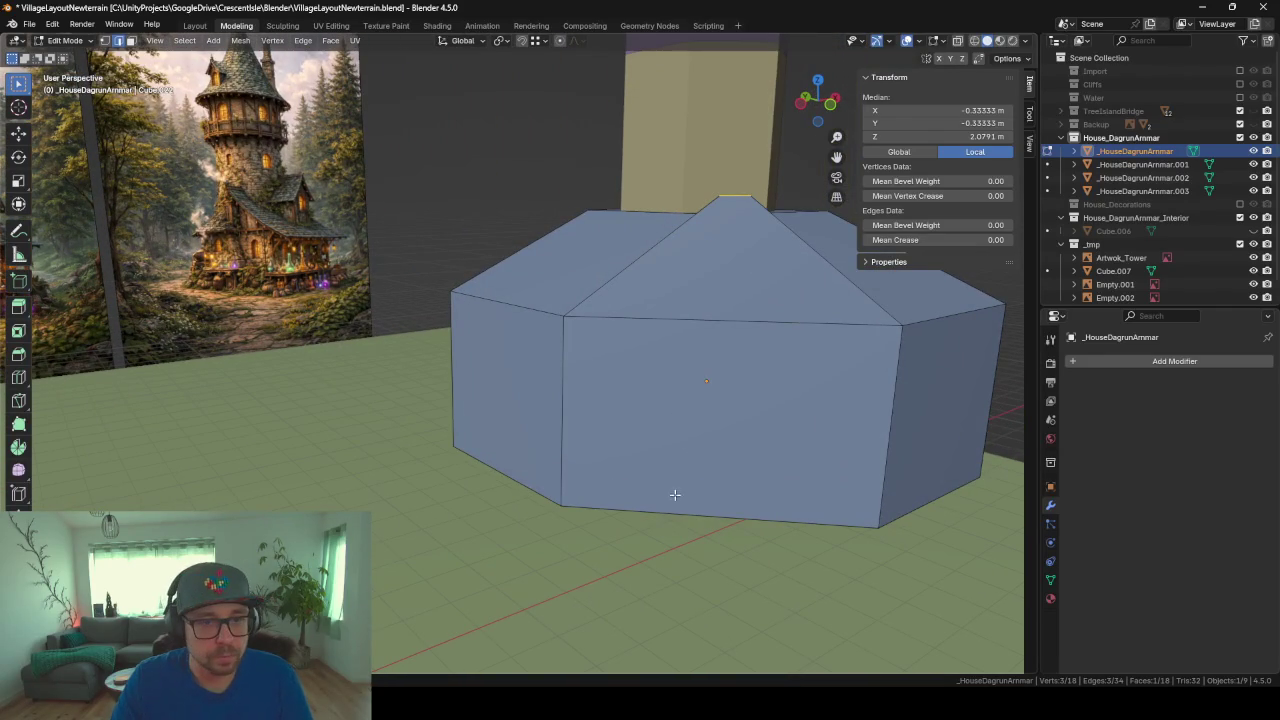
pyautogui.scroll(-2, 651, 467)
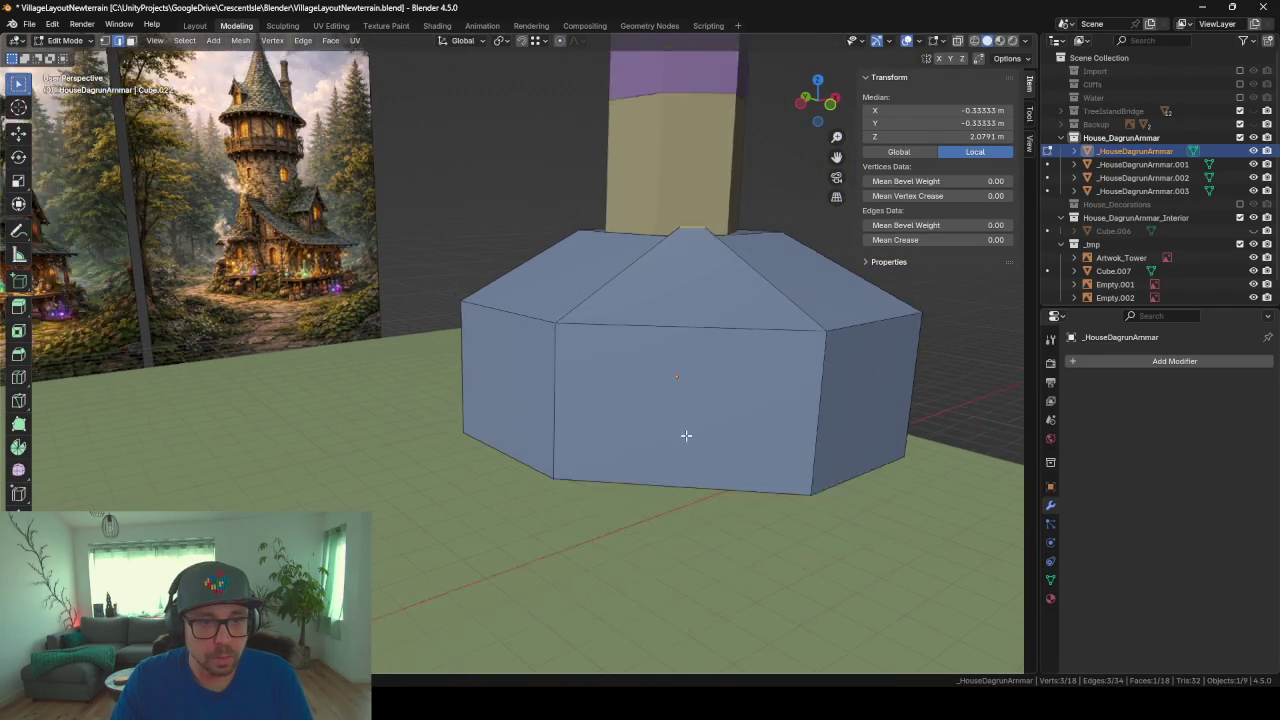
pyautogui.scroll(-5, 686, 434)
pyautogui.moveTo(395, 443)
pyautogui.mouseDown(button='middle')
pyautogui.moveTo(339, 444)
pyautogui.moveTo(384, 443)
pyautogui.mouseUp(button='middle')
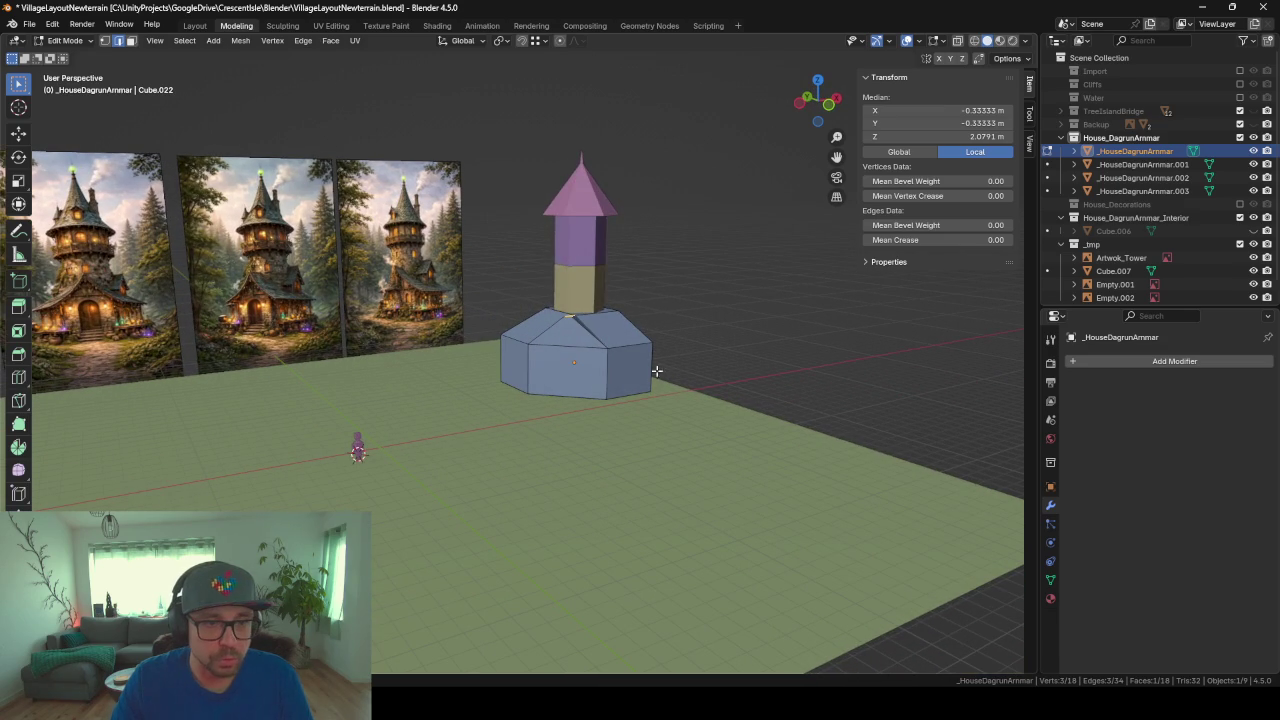
pyautogui.press('Tab')
# Step: Lower the base, tower sections and roof cone together along Z by about 1.76 m, to 1.9935 m
pyautogui.keyDown('shift'); pyautogui.click(578, 280); pyautogui.keyUp('shift')
pyautogui.keyDown('shift'); pyautogui.click(578, 230); pyautogui.keyUp('shift')
pyautogui.keyDown('shift'); pyautogui.click(574, 185); pyautogui.keyUp('shift')
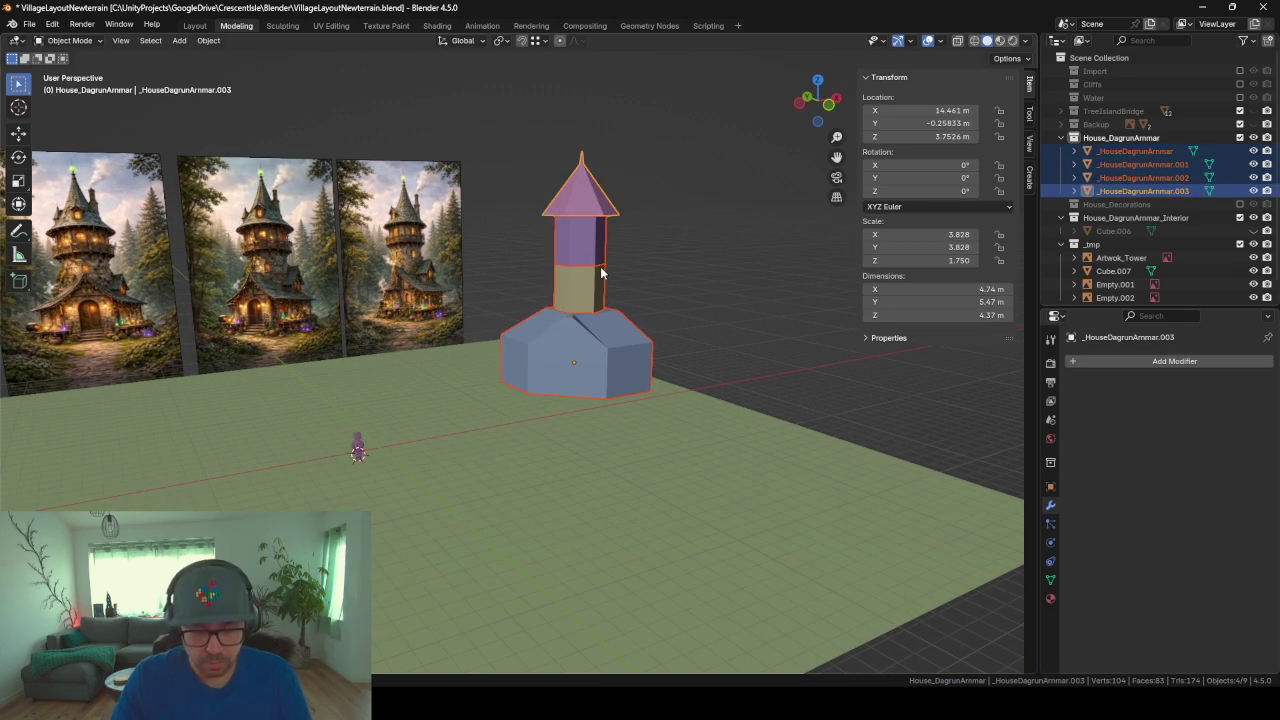
pyautogui.press('g')
pyautogui.press('z')
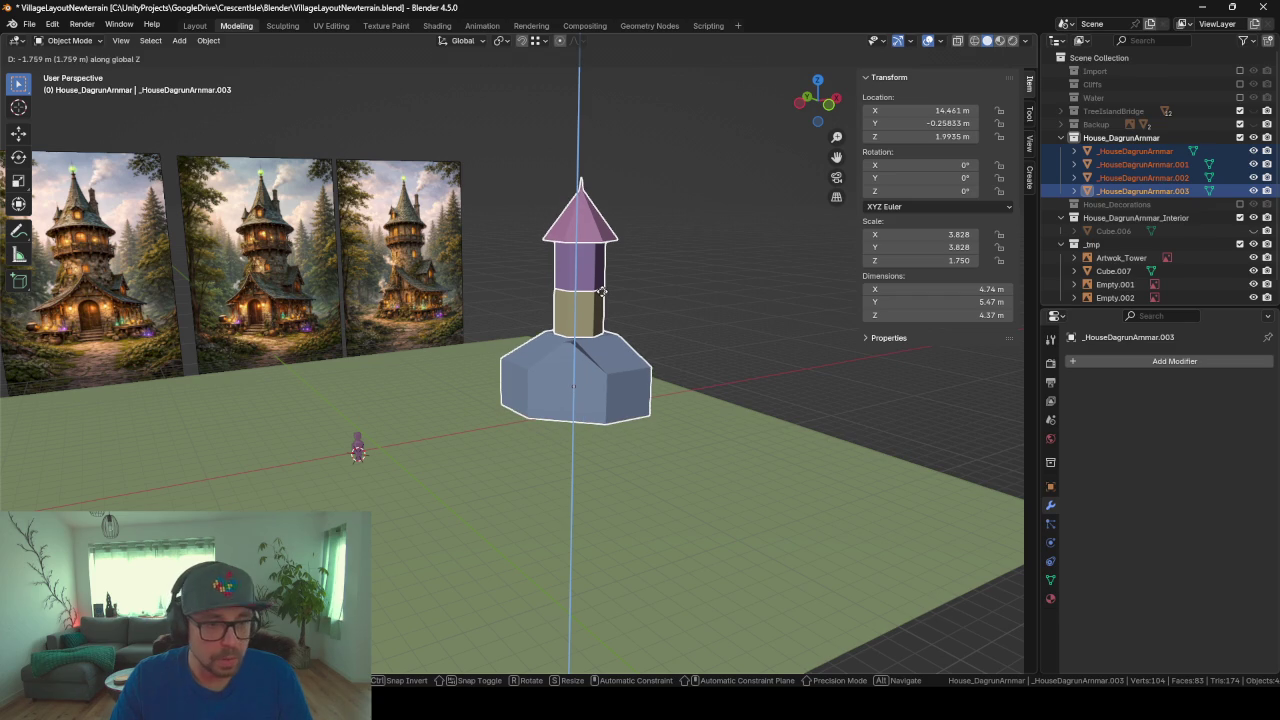
pyautogui.click(602, 291)
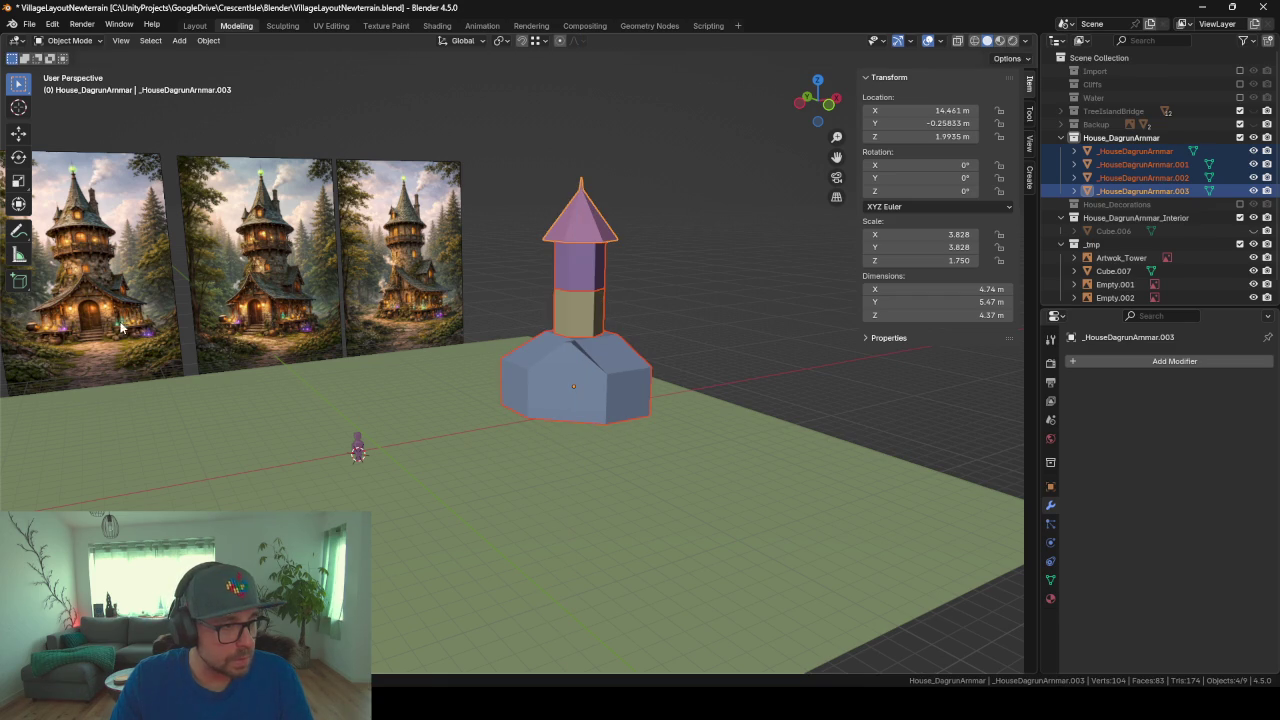
pyautogui.scroll(3, 560, 445)
pyautogui.scroll(2, 630, 460)
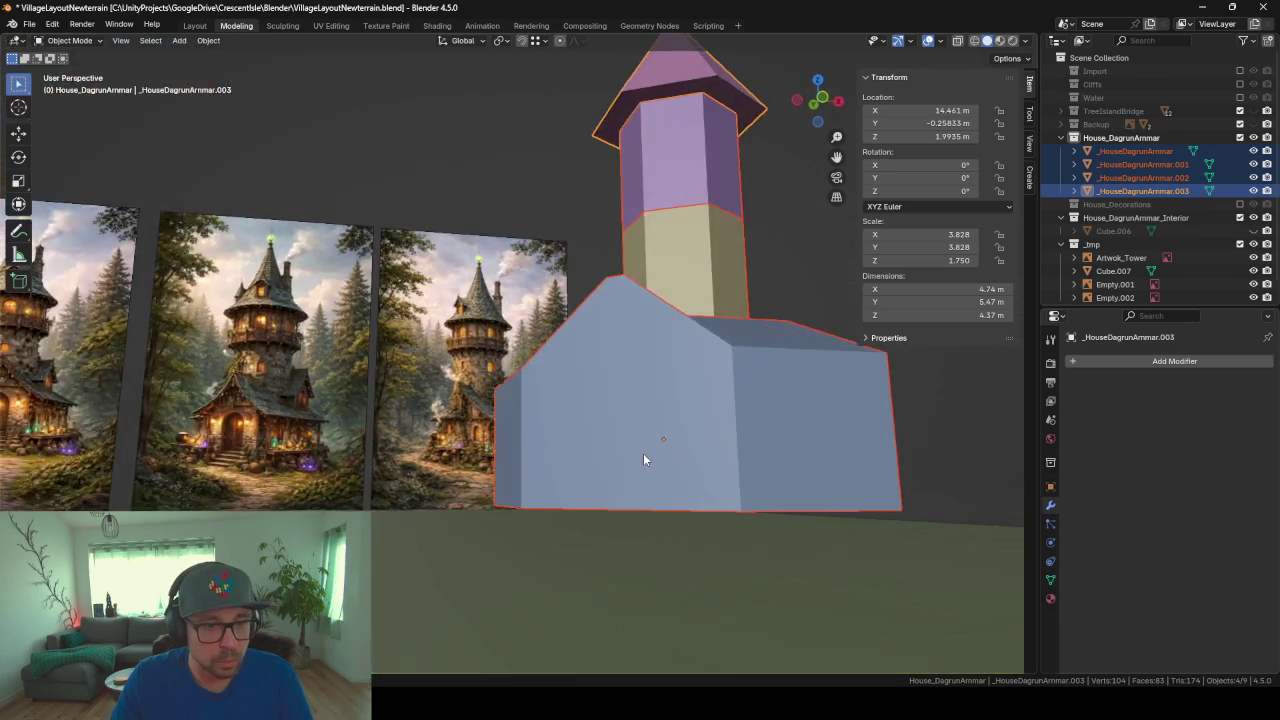
pyautogui.scroll(2, 630, 448)
pyautogui.scroll(-2, 614, 452)
pyautogui.scroll(3, 729, 495)
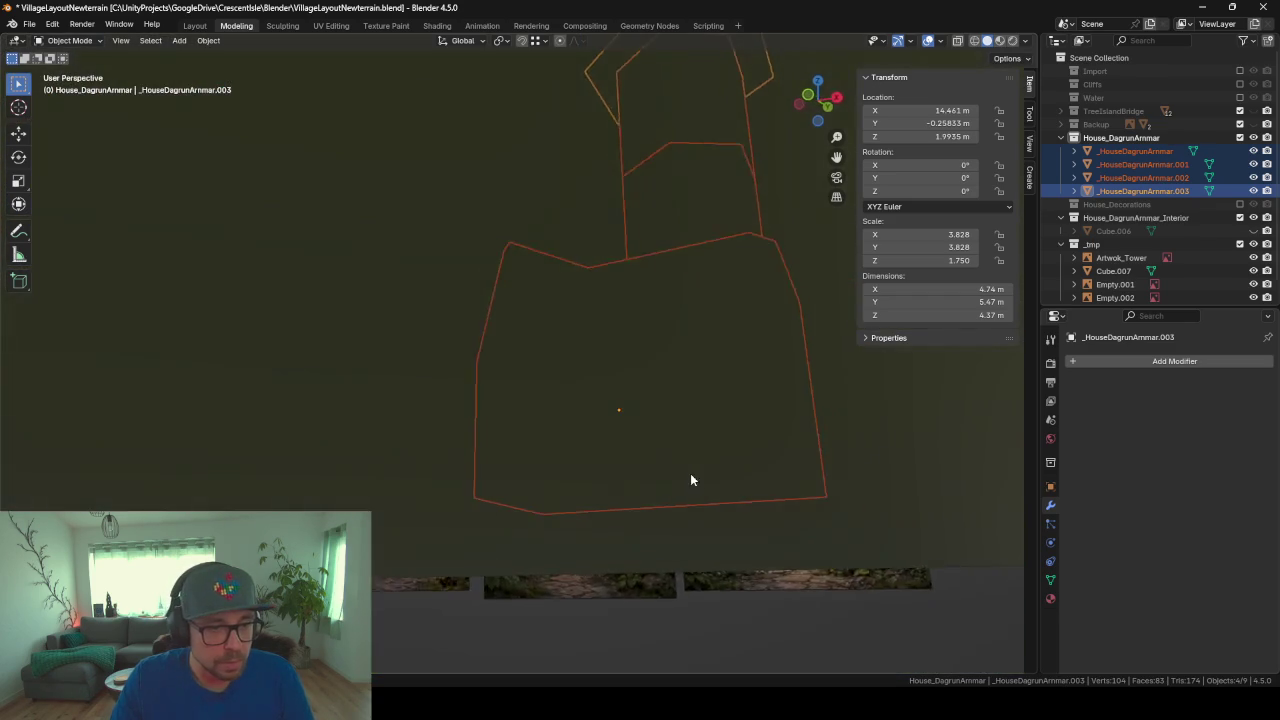
pyautogui.scroll(-5, 691, 477)
pyautogui.moveTo(700, 543)
pyautogui.mouseDown(button='middle')
pyautogui.moveTo(717, 531)
pyautogui.moveTo(488, 406)
pyautogui.moveTo(631, 495)
pyautogui.mouseUp(button='middle')
# Step: Add a new cube, place it inside the house and enlarge it beneath the building
pyautogui.hotkey('shift', 'a')
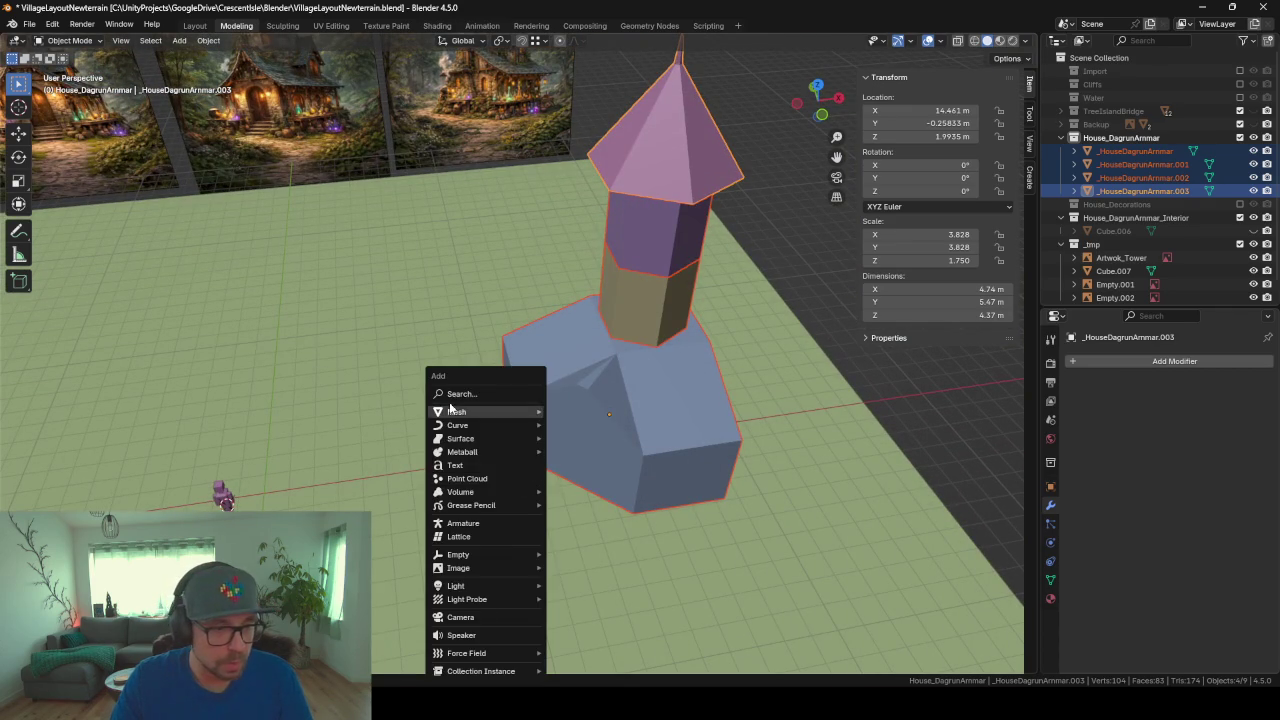
pyautogui.click(567, 424)
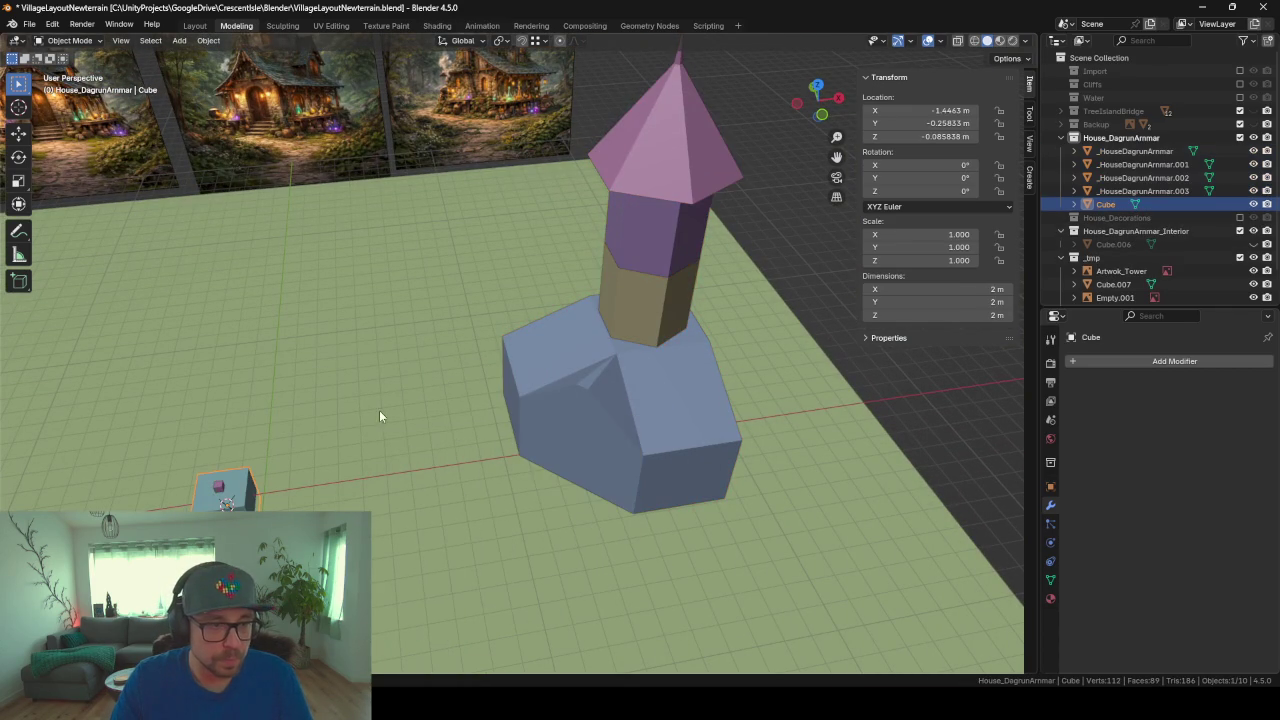
pyautogui.press('g')
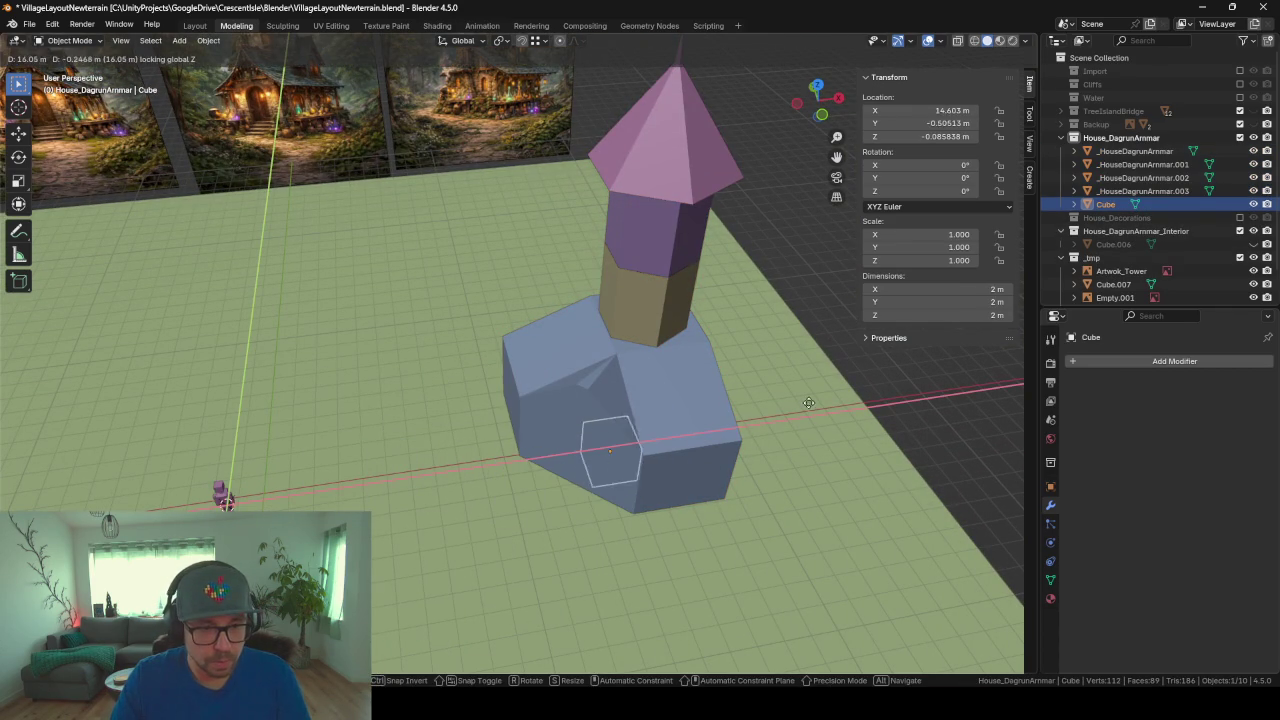
pyautogui.click(802, 392)
pyautogui.press('s')
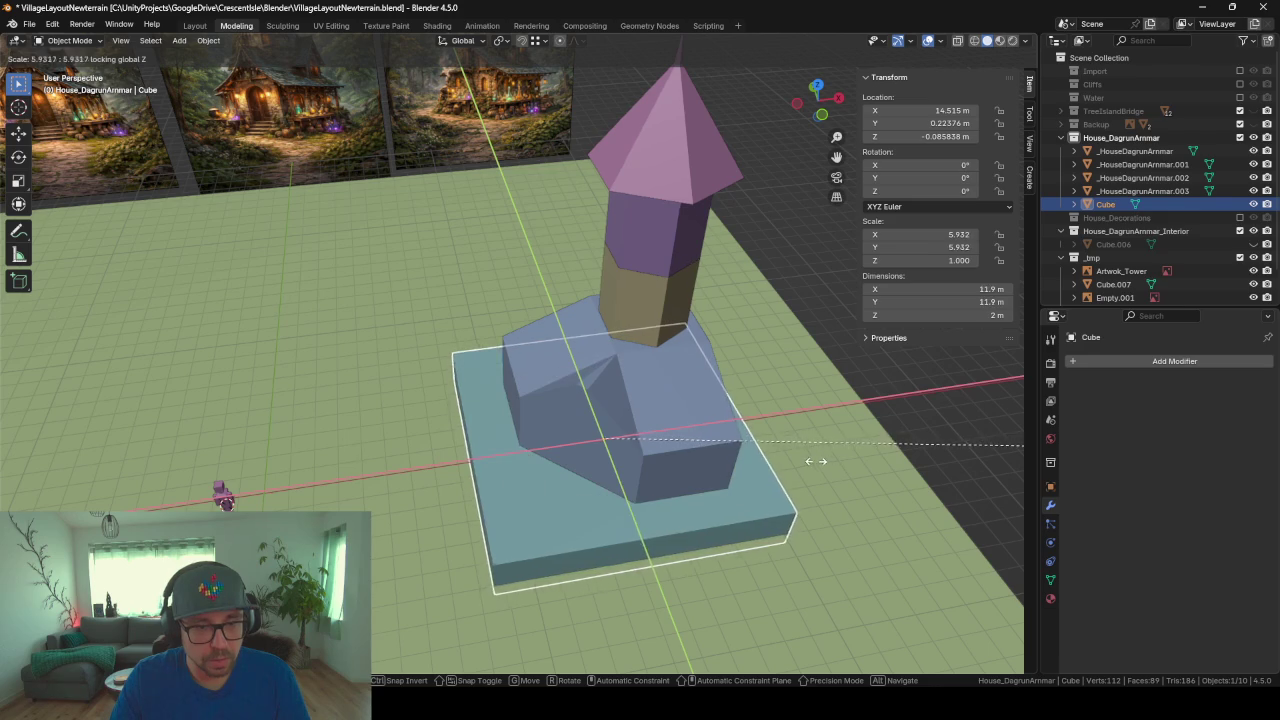
pyautogui.click(790, 467)
pyautogui.moveTo(790, 467)
pyautogui.mouseDown(button='middle')
pyautogui.moveTo(644, 422)
pyautogui.moveTo(669, 385)
pyautogui.moveTo(736, 392)
pyautogui.moveTo(743, 409)
pyautogui.mouseUp(button='middle')
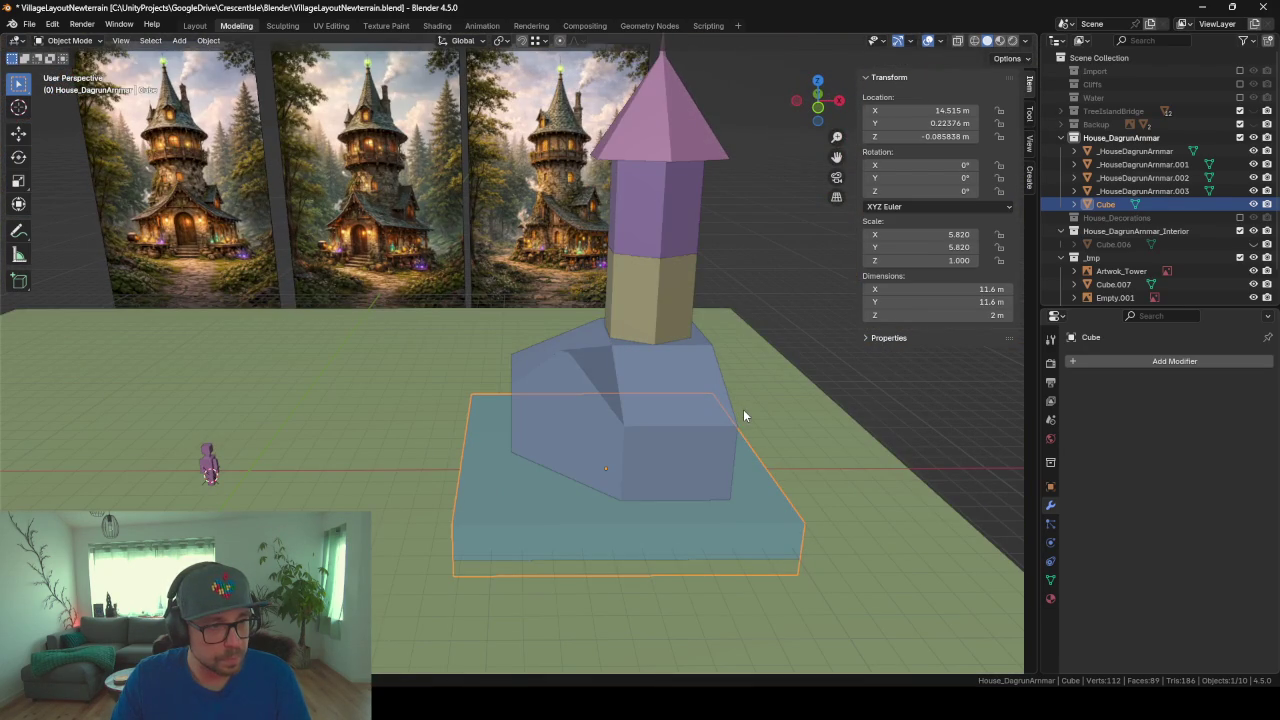
# Step: Lower the base slab along Z to about -0.74 m, sinking it partly into the ground
pyautogui.press('g')
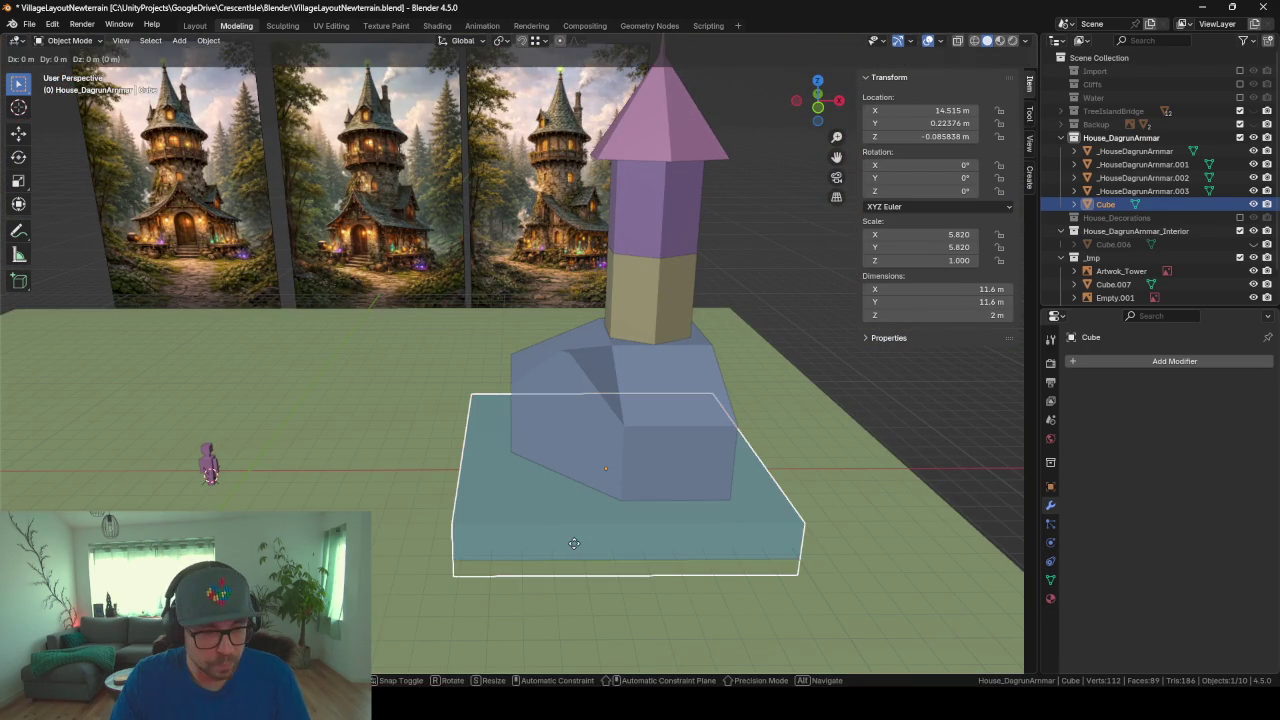
pyautogui.press('z')
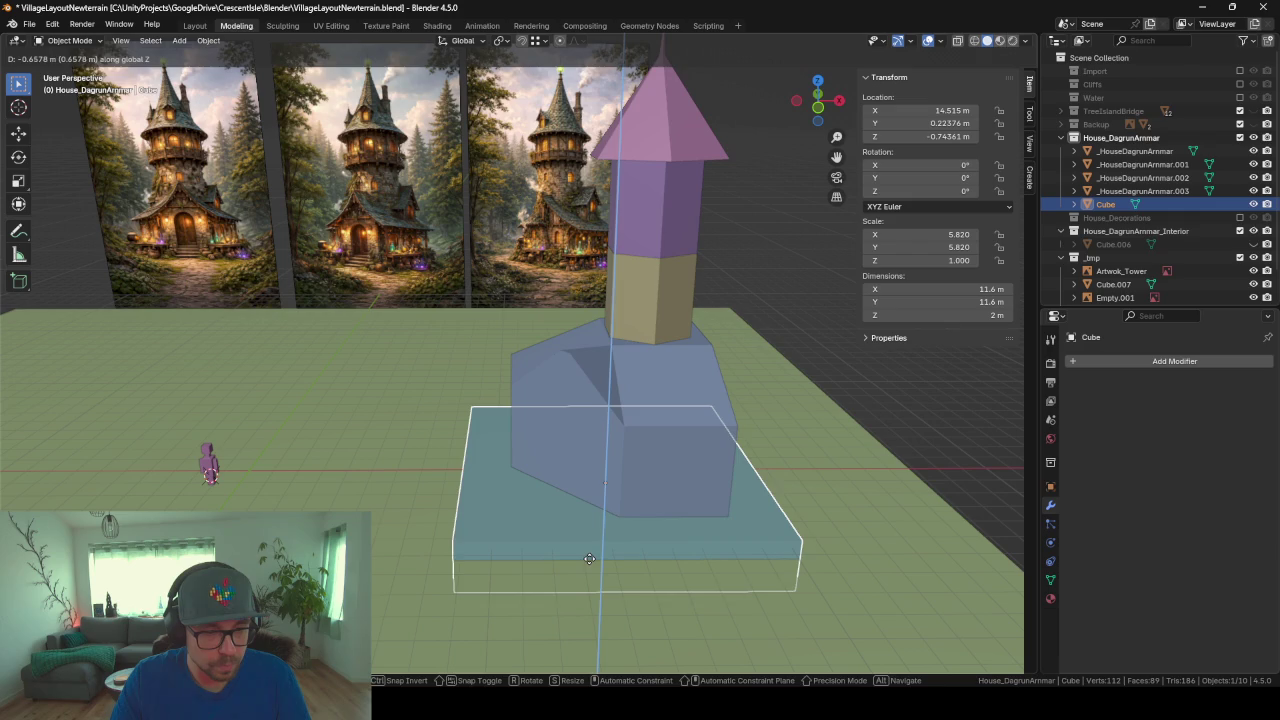
pyautogui.click(589, 558)
pyautogui.moveTo(606, 589)
pyautogui.mouseDown(button='middle')
pyautogui.moveTo(780, 574)
pyautogui.moveTo(688, 588)
pyautogui.moveTo(711, 595)
pyautogui.mouseUp(button='middle')
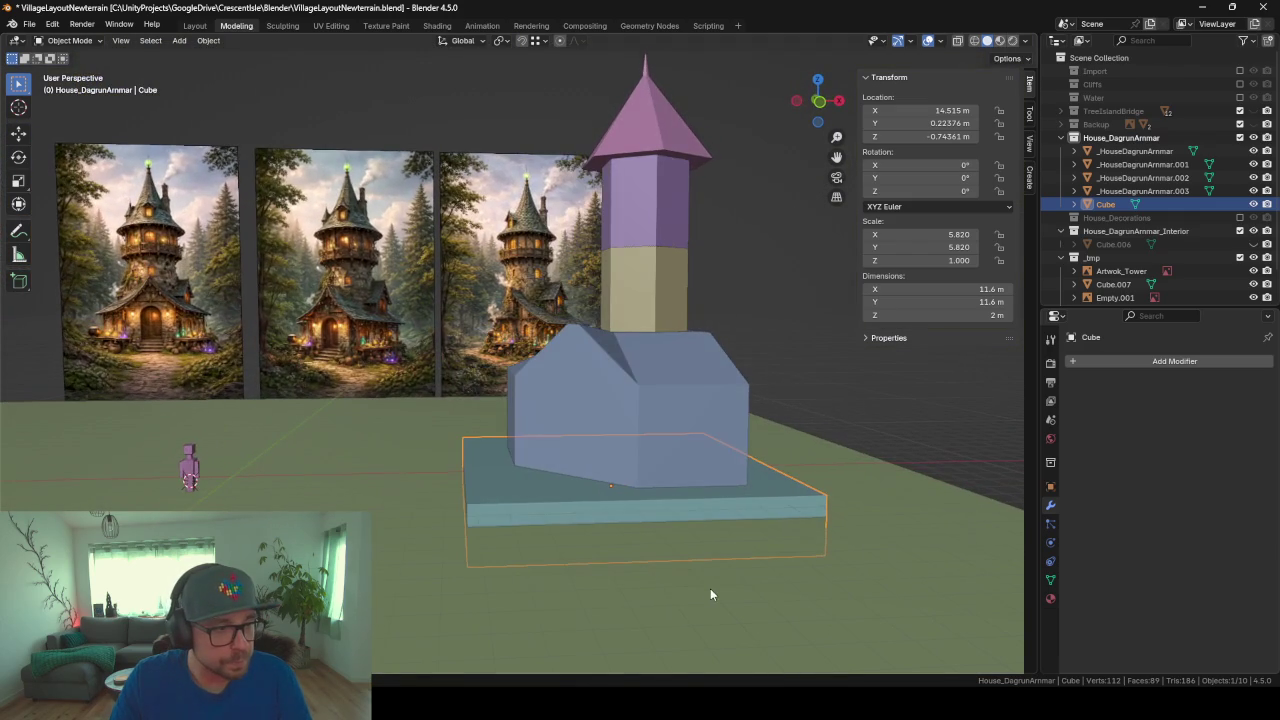
pyautogui.moveTo(576, 514); pyautogui.dragTo(530, 537, button='middle')
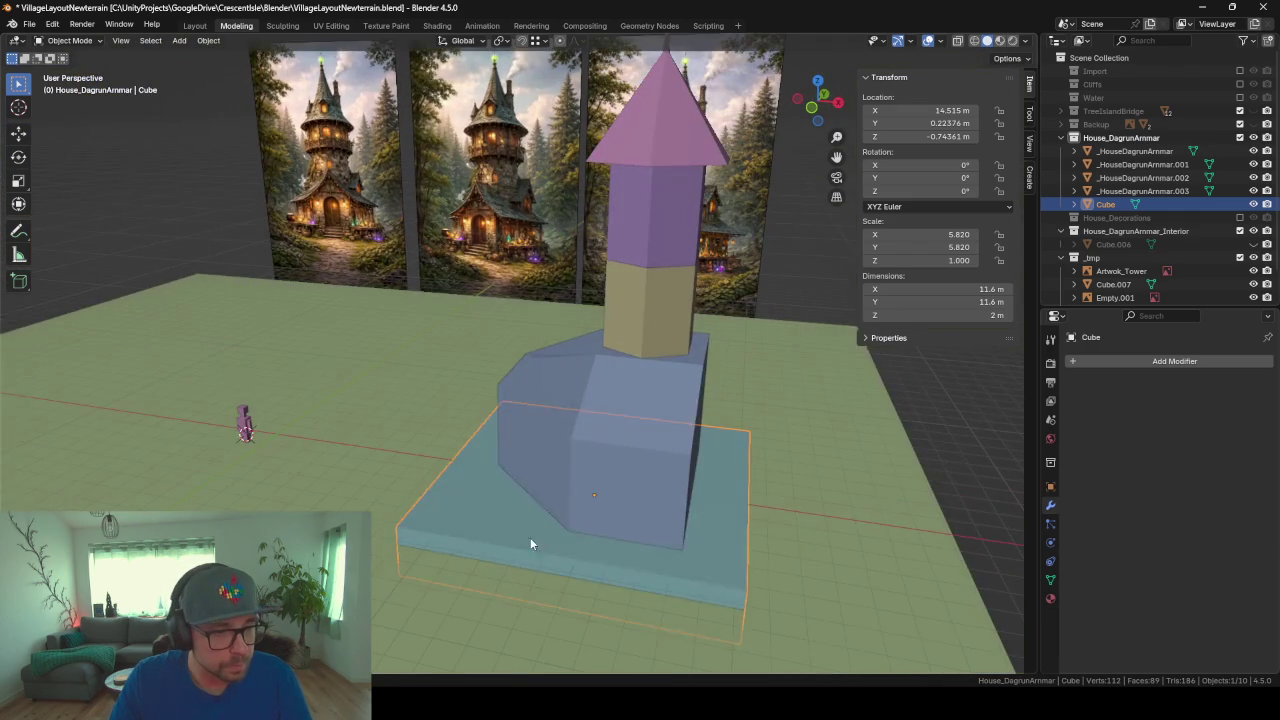
pyautogui.press('Tab')
# Step: Add two centred loop cuts across the base slab
pyautogui.hotkey('ctrl', 'r')
pyautogui.click(500, 520)
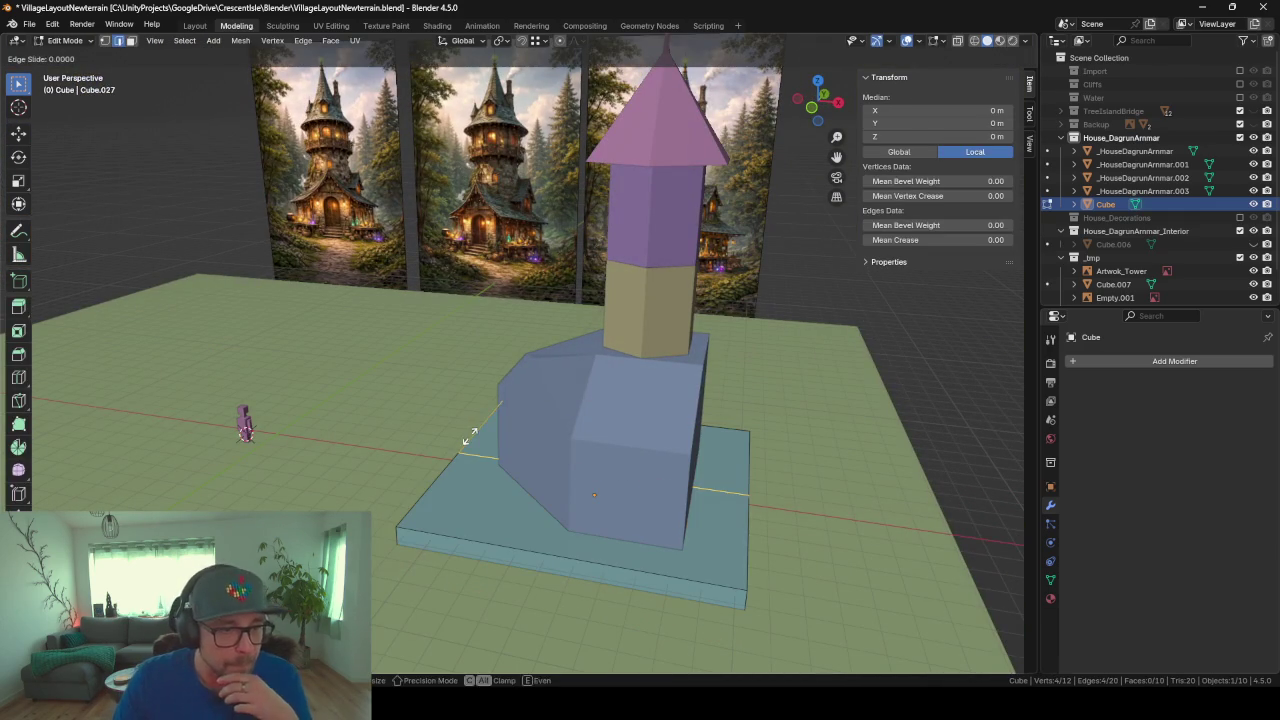
pyautogui.rightClick(514, 531)
pyautogui.hotkey('ctrl', 'r')
pyautogui.click(478, 545)
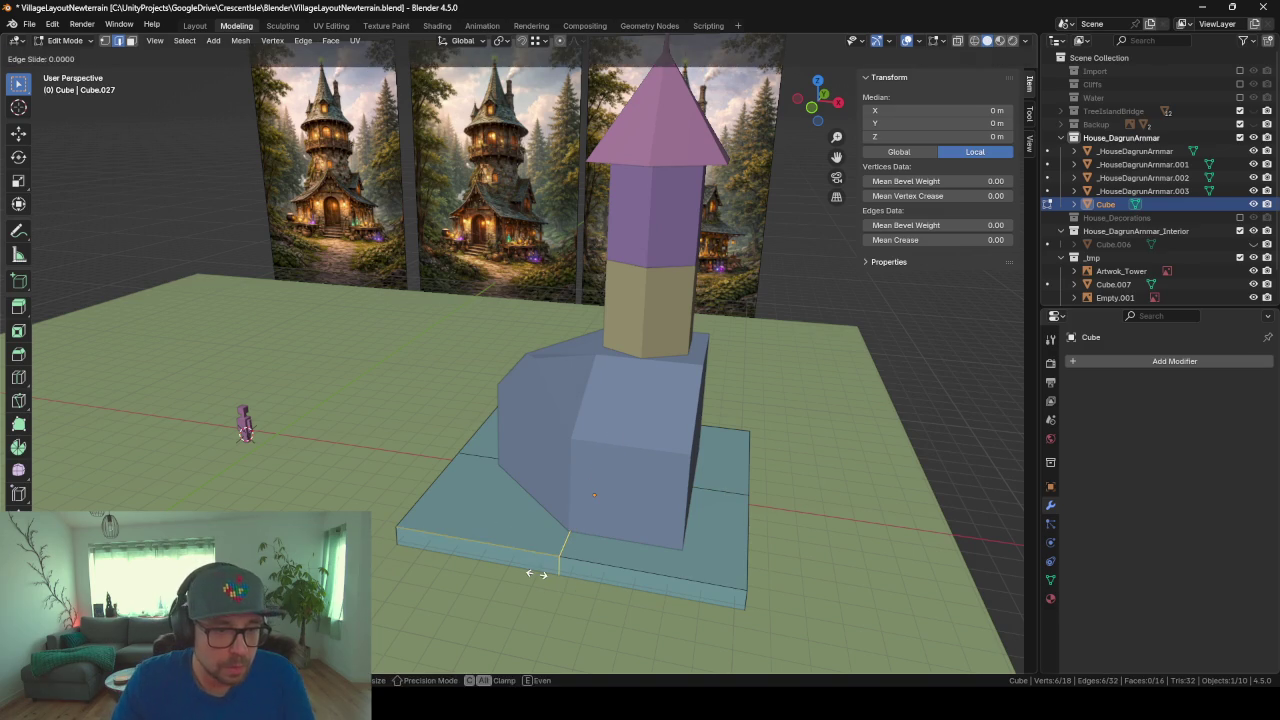
pyautogui.rightClick(468, 548)
# Step: Delete the selected section of the base slab in edge select mode
pyautogui.click(107, 40)
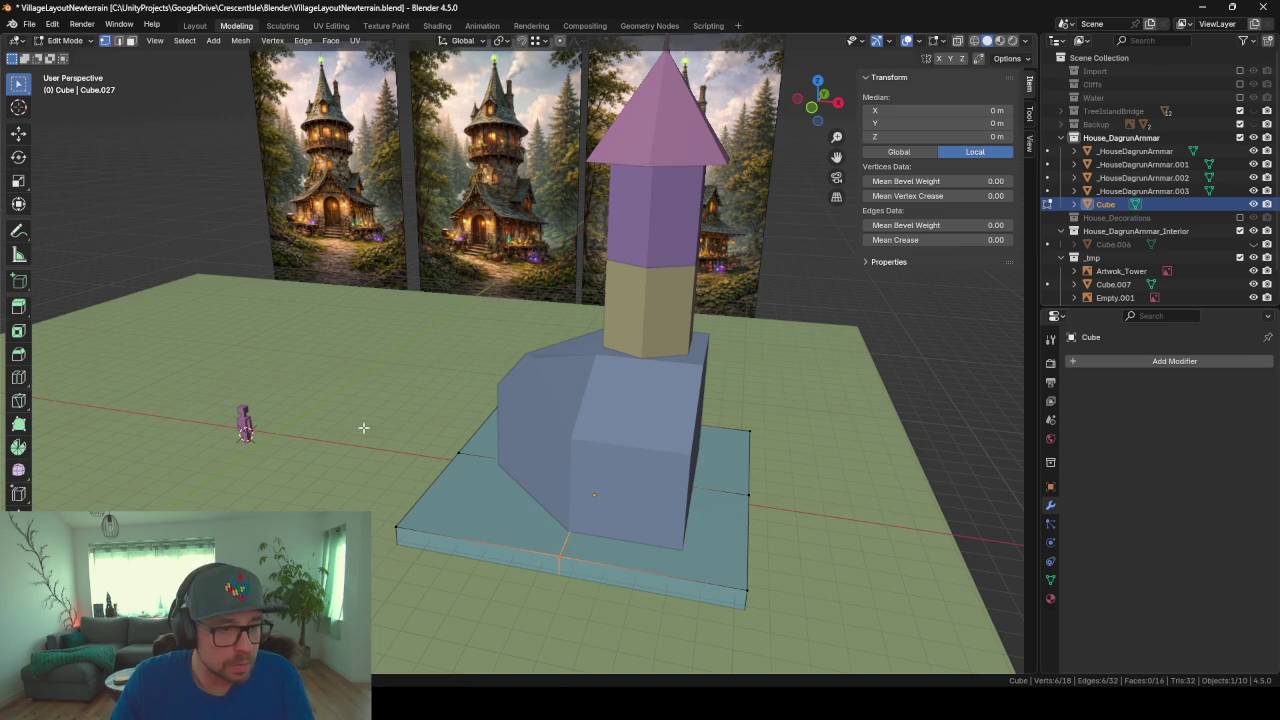
pyautogui.click(118, 41)
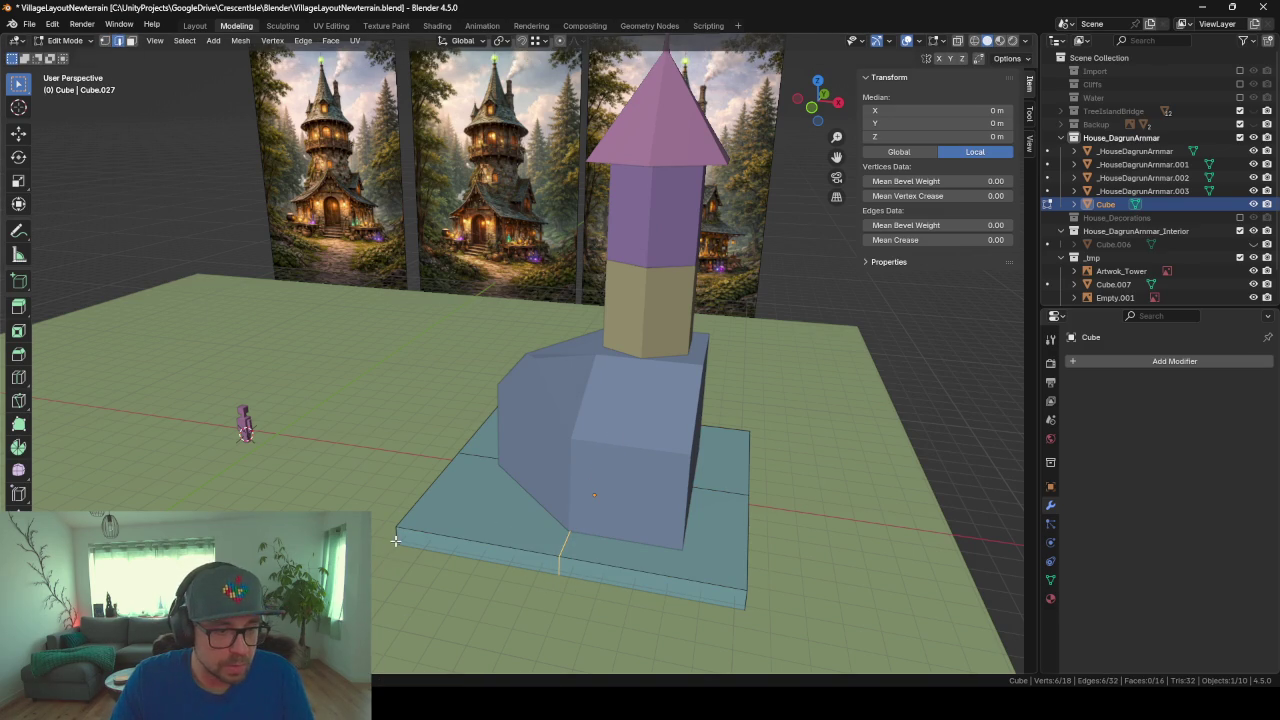
pyautogui.press('x')
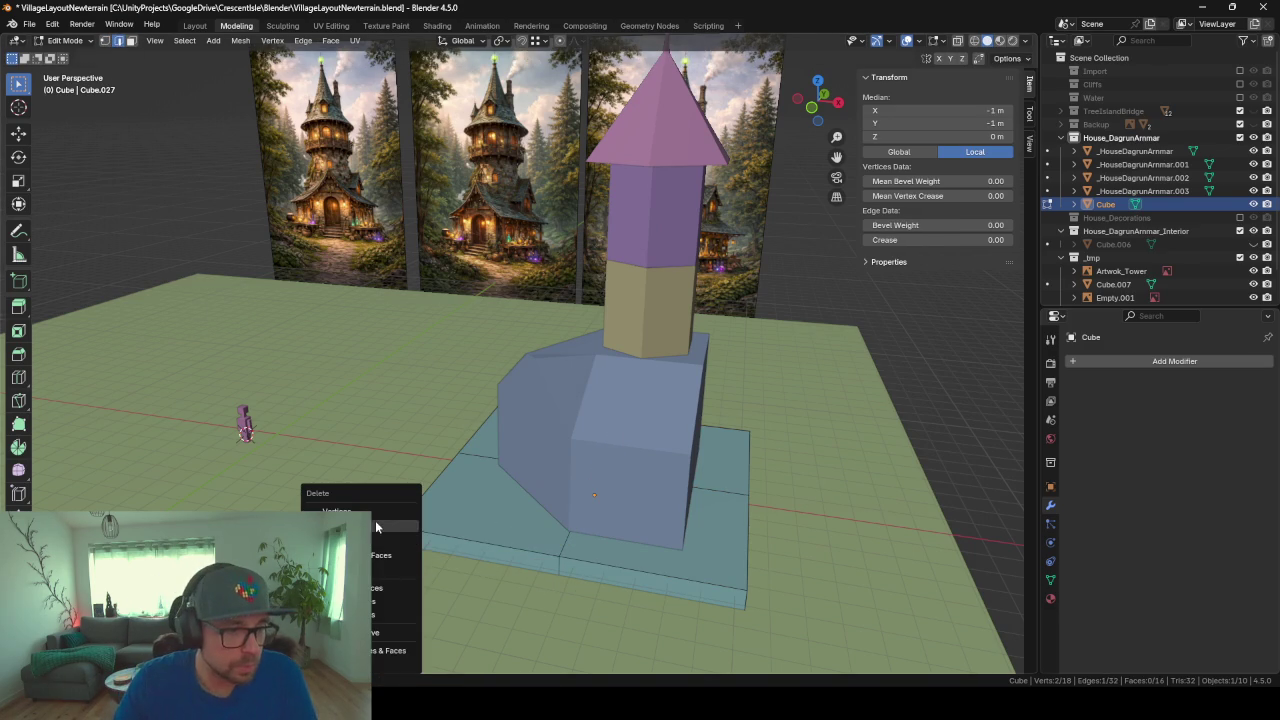
pyautogui.click(380, 511)
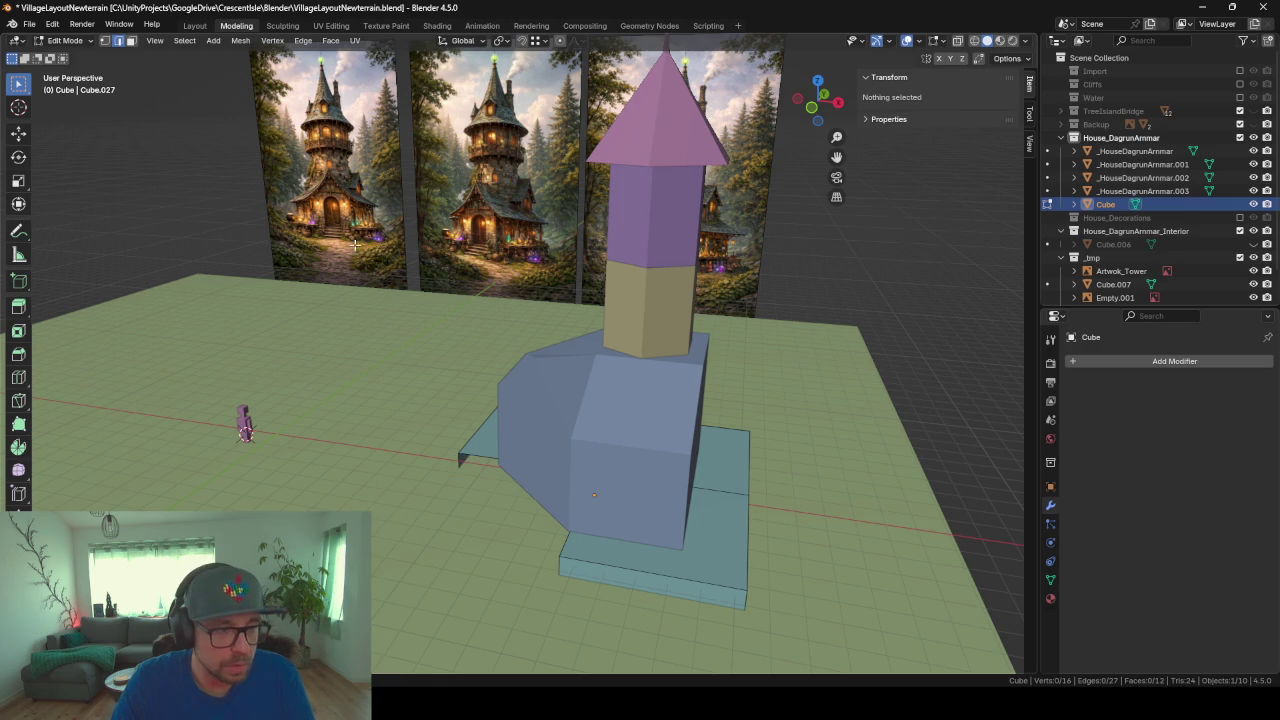
# Step: Fill the gap in the cut-out base with a new face
pyautogui.click(459, 467)
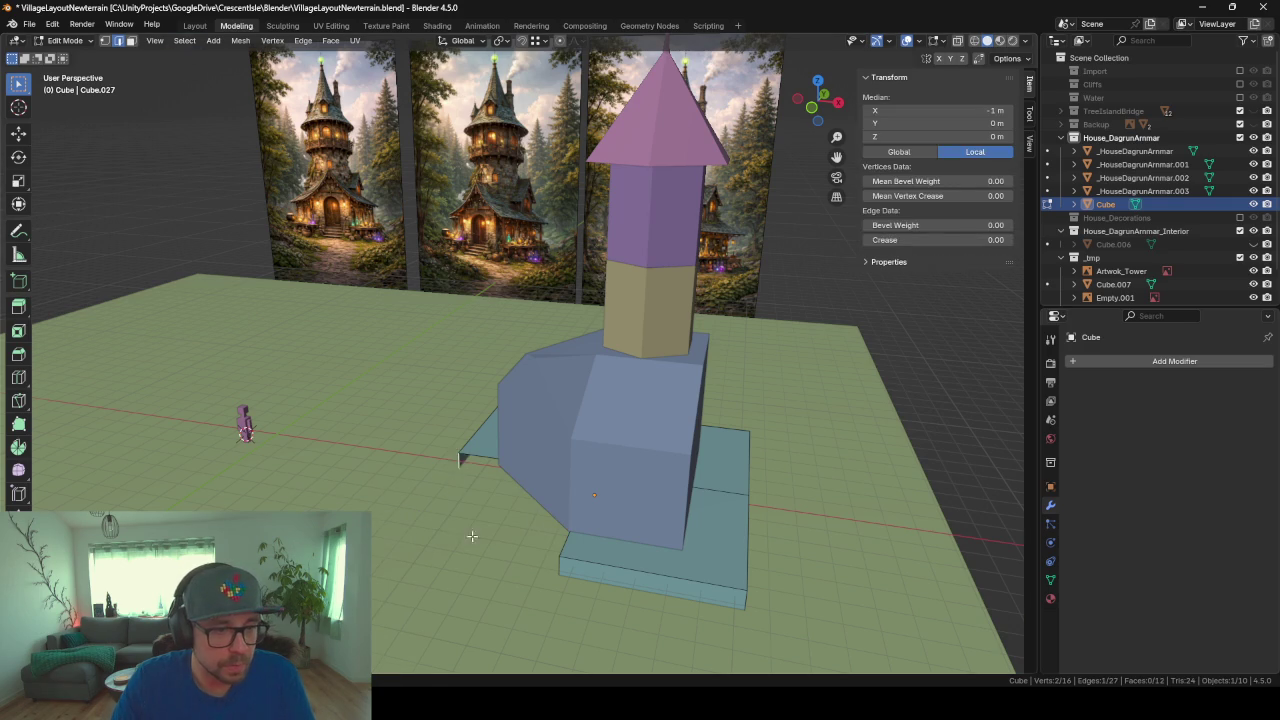
pyautogui.moveTo(459, 467); pyautogui.dragTo(651, 537, button='middle')
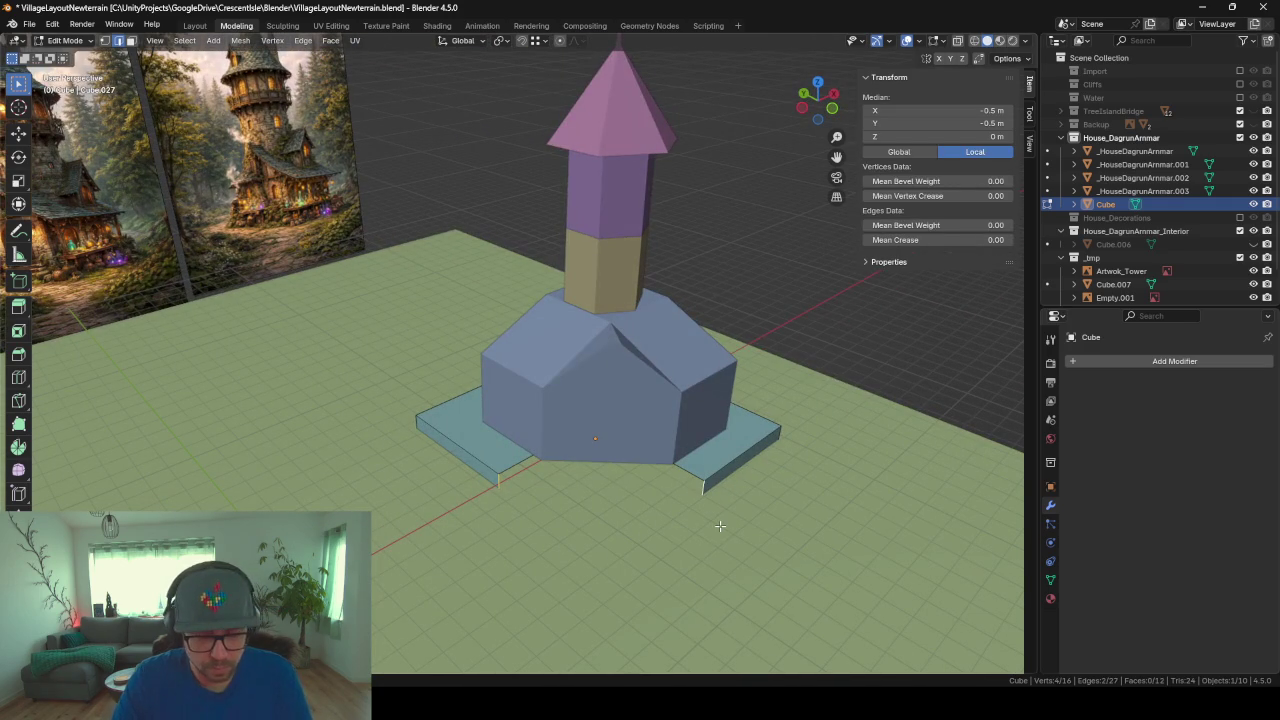
pyautogui.click(530, 458)
pyautogui.moveTo(530, 458); pyautogui.dragTo(590, 523, button='middle')
pyautogui.press('f')
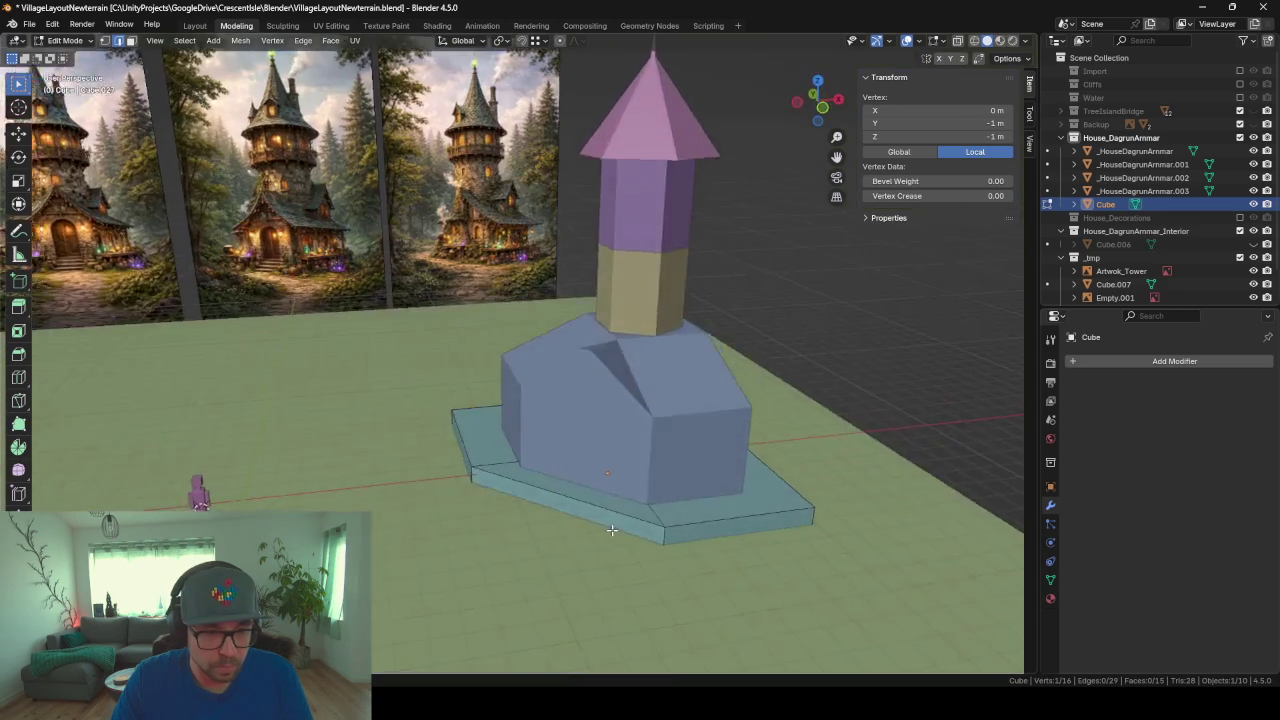
pyautogui.scroll(2, 516, 577)
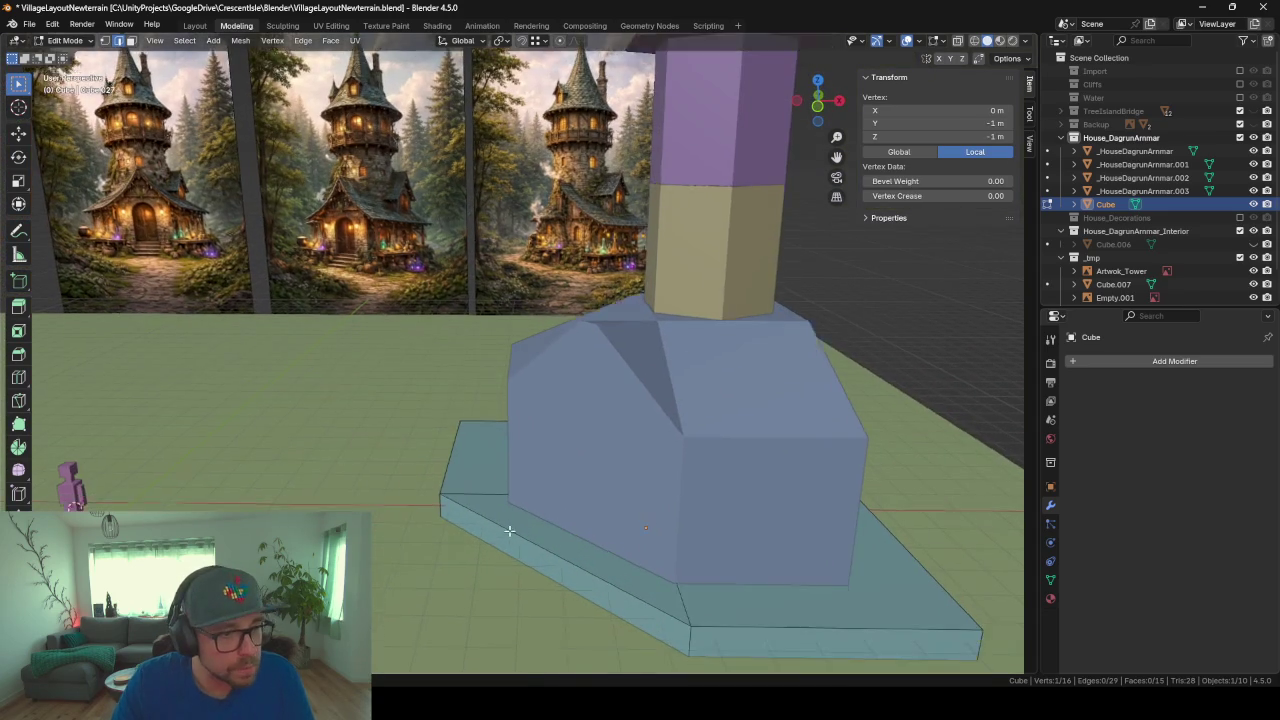
pyautogui.scroll(2, 509, 500)
pyautogui.scroll(2, 509, 500)
pyautogui.scroll(-3, 318, 249)
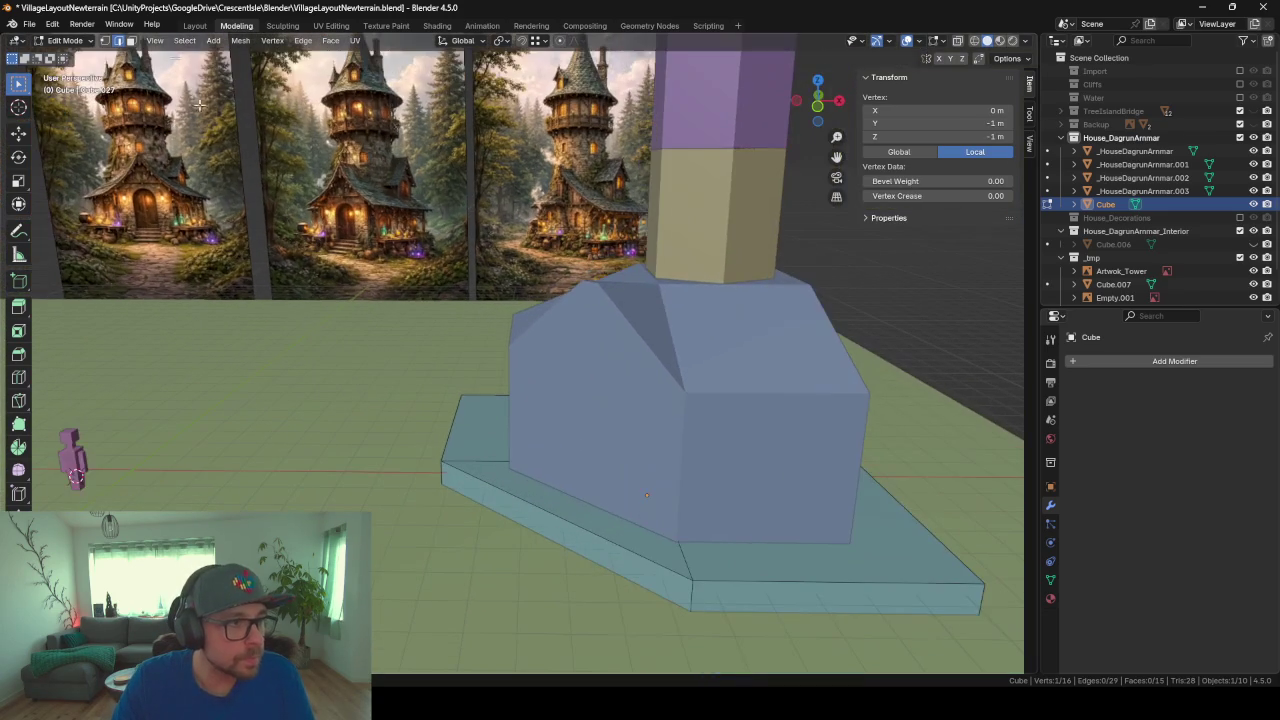
# Step: Extrude the base's front face and lower it along Z into a sloping ramp
pyautogui.click(131, 40)
pyautogui.click(546, 543)
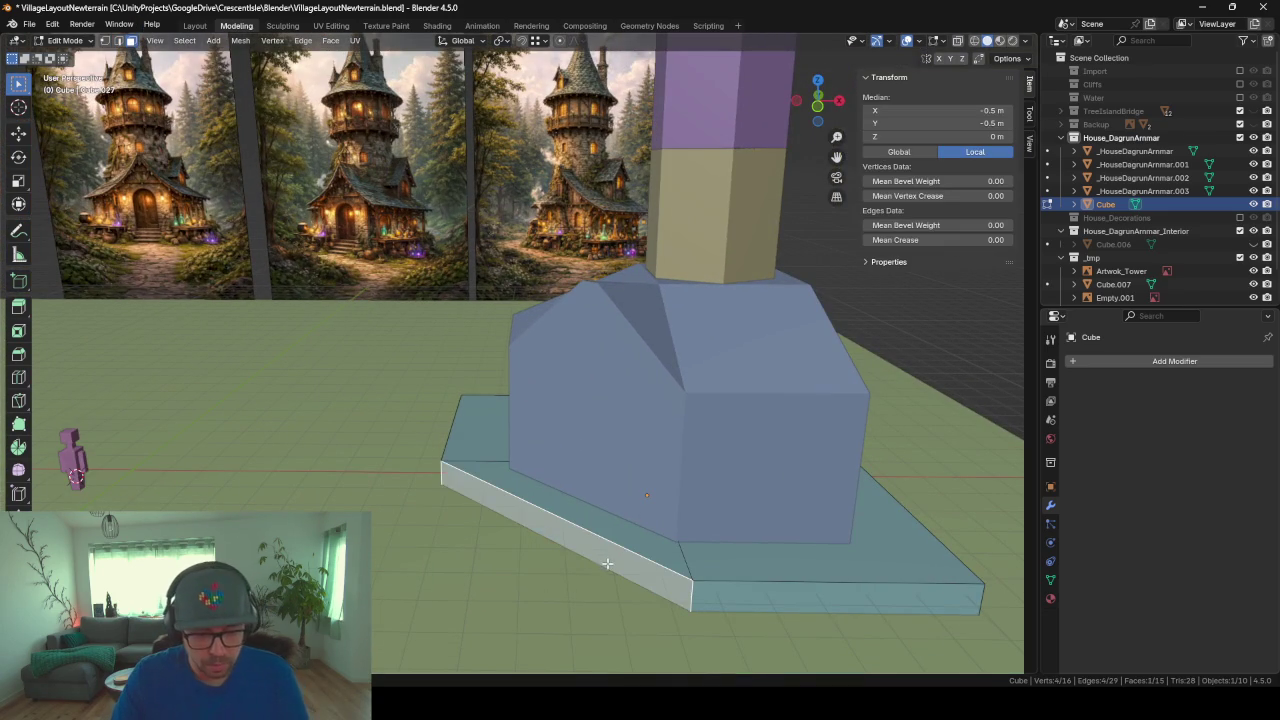
pyautogui.press('e')
pyautogui.click(609, 571)
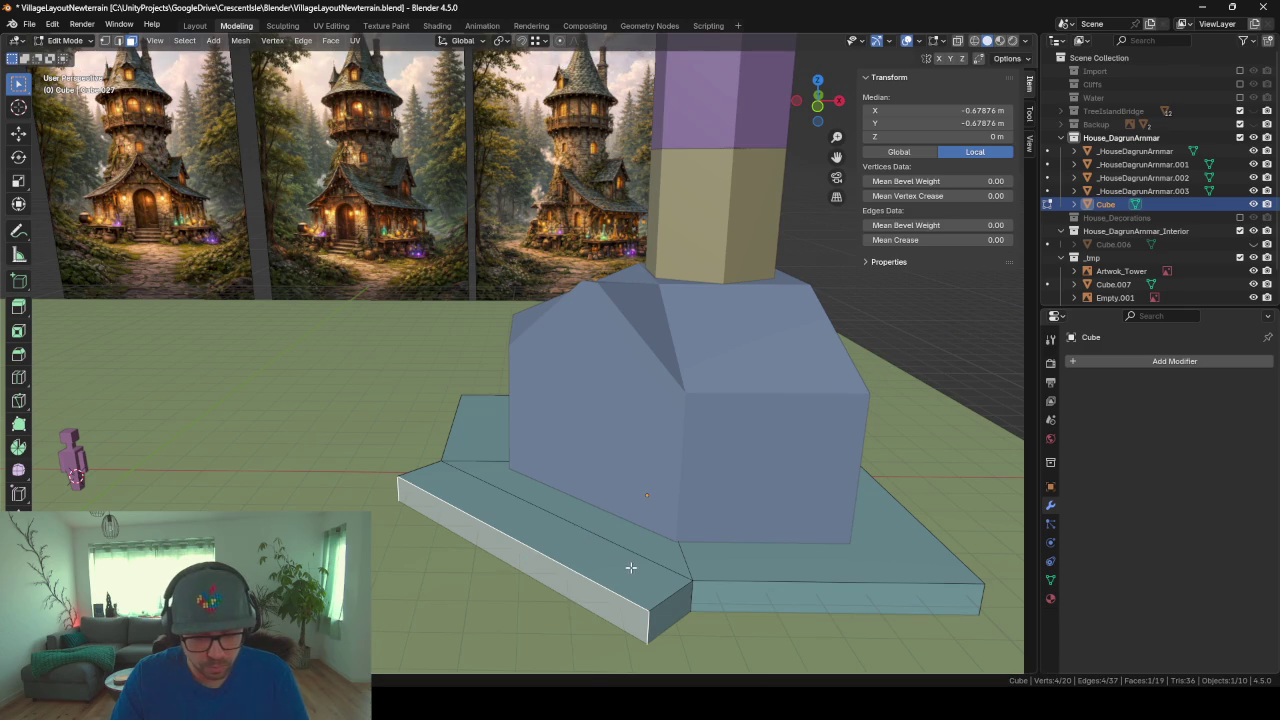
pyautogui.press('g')
pyautogui.press('z')
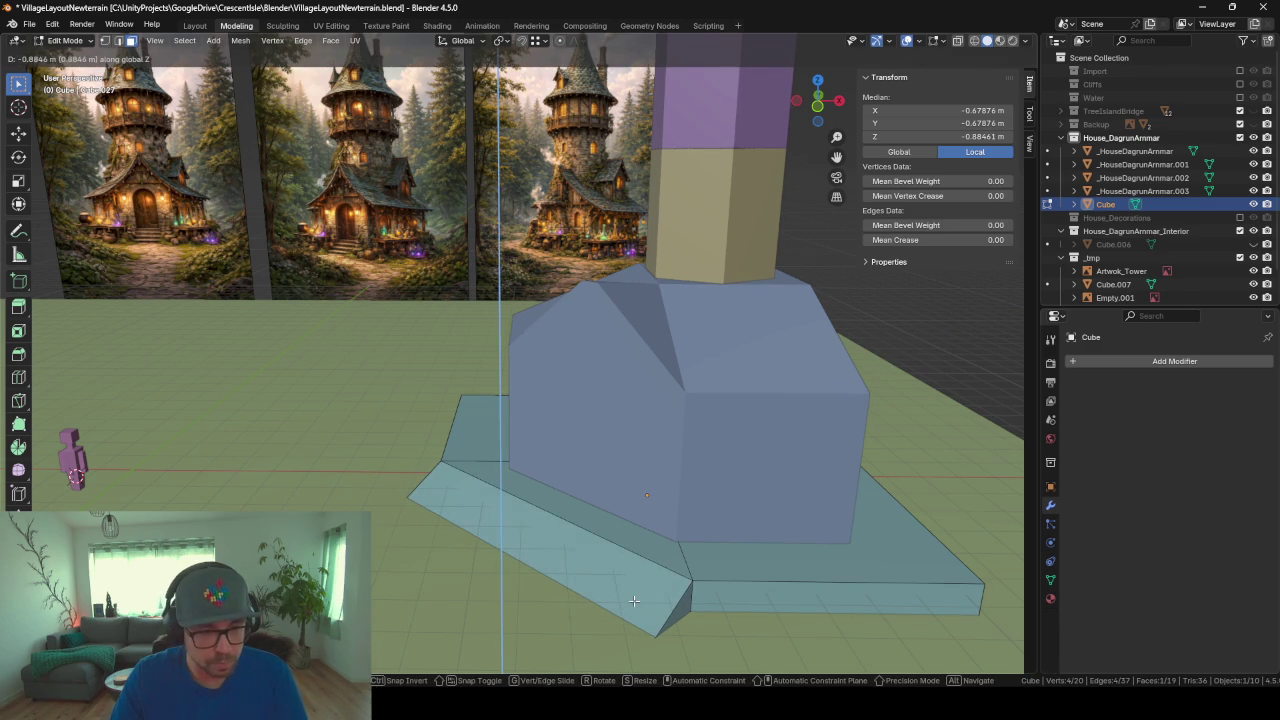
pyautogui.click(634, 600)
pyautogui.press('g')
pyautogui.press('Escape')
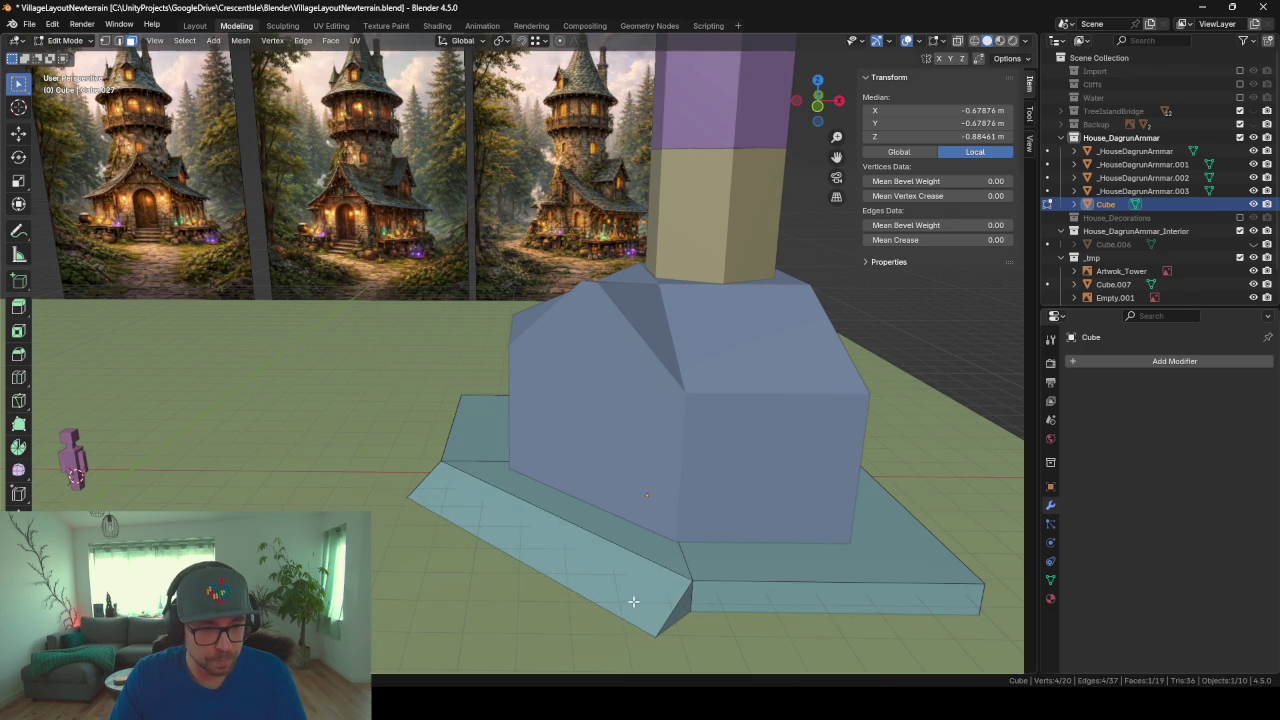
# Step: Inspect the house walls, leave Edit Mode and select the base slab object
pyautogui.moveTo(428, 604)
pyautogui.mouseDown(button='middle')
pyautogui.moveTo(492, 570)
pyautogui.moveTo(495, 607)
pyautogui.moveTo(594, 437)
pyautogui.mouseUp(button='middle')
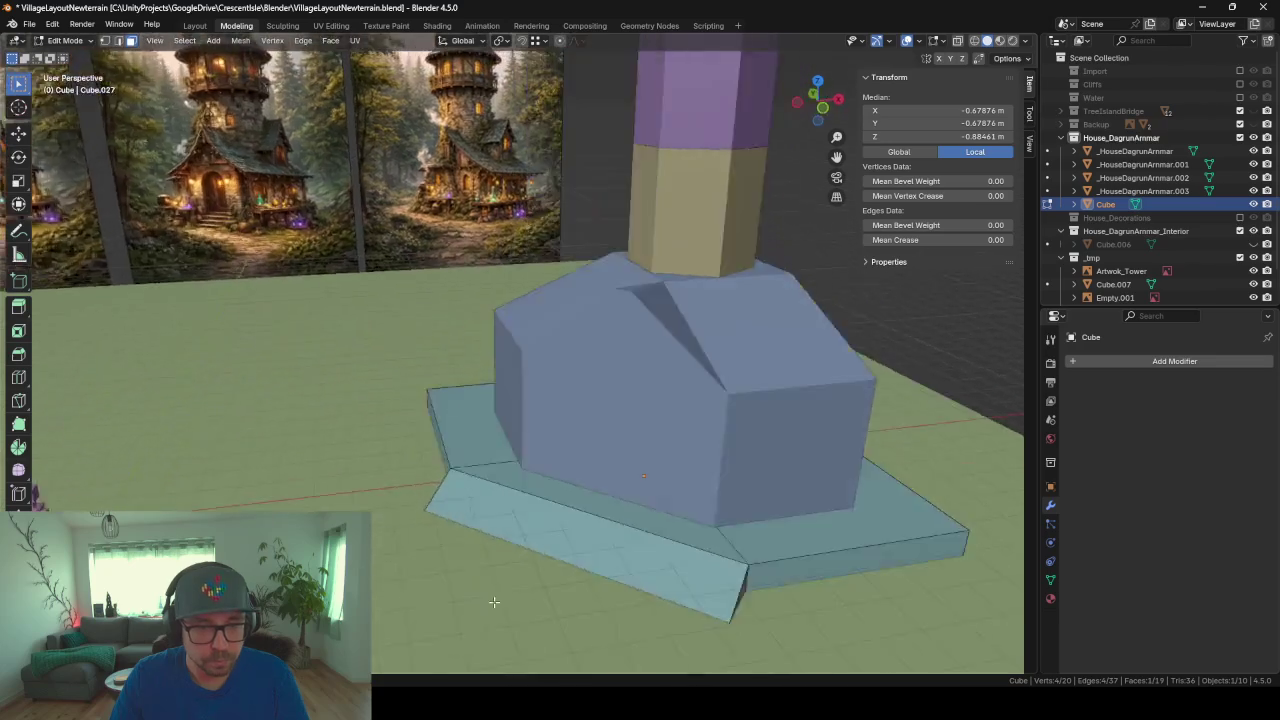
pyautogui.scroll(2, 631, 310)
pyautogui.moveTo(631, 310)
pyautogui.mouseDown(button='middle')
pyautogui.moveTo(574, 389)
pyautogui.moveTo(594, 400)
pyautogui.moveTo(497, 389)
pyautogui.mouseUp(button='middle')
pyautogui.scroll(3, 497, 389)
pyautogui.scroll(-3, 497, 388)
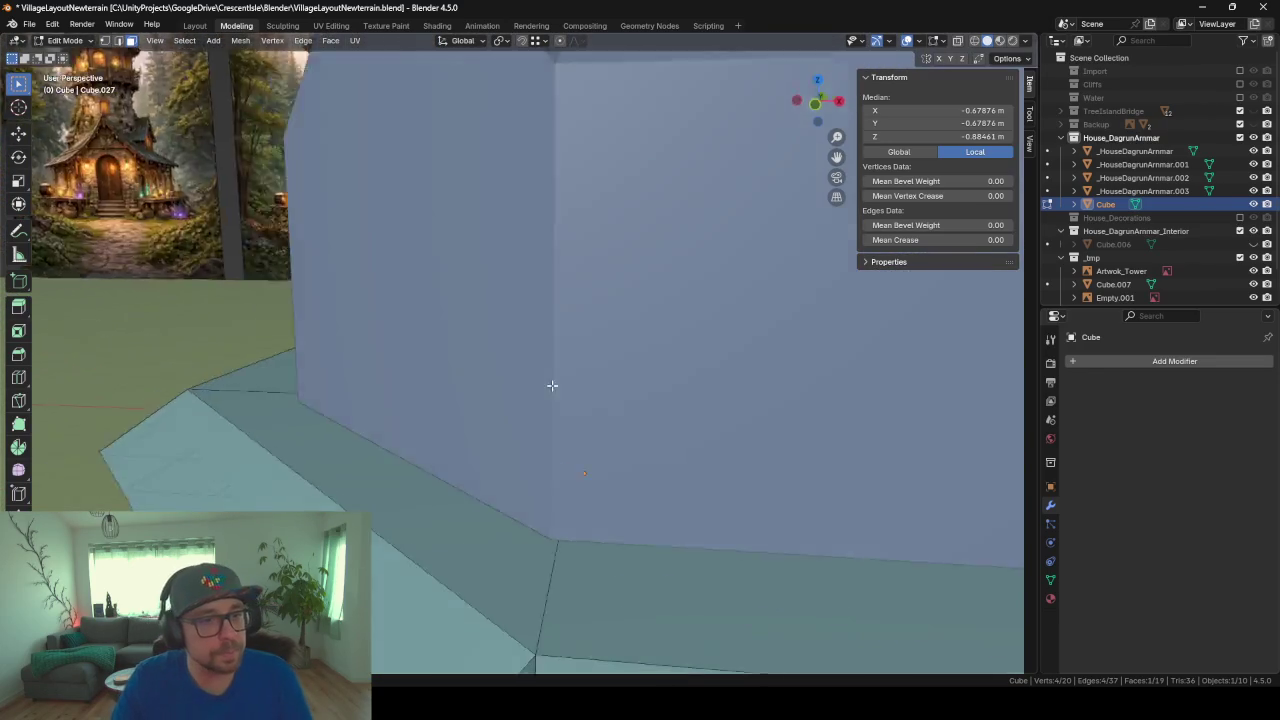
pyautogui.scroll(-3, 534, 389)
pyautogui.press('Tab')
pyautogui.click(468, 318)
pyautogui.moveTo(466, 327)
pyautogui.mouseDown(button='middle')
pyautogui.moveTo(557, 340)
pyautogui.moveTo(423, 349)
pyautogui.moveTo(471, 349)
pyautogui.moveTo(517, 400)
pyautogui.mouseUp(button='middle')
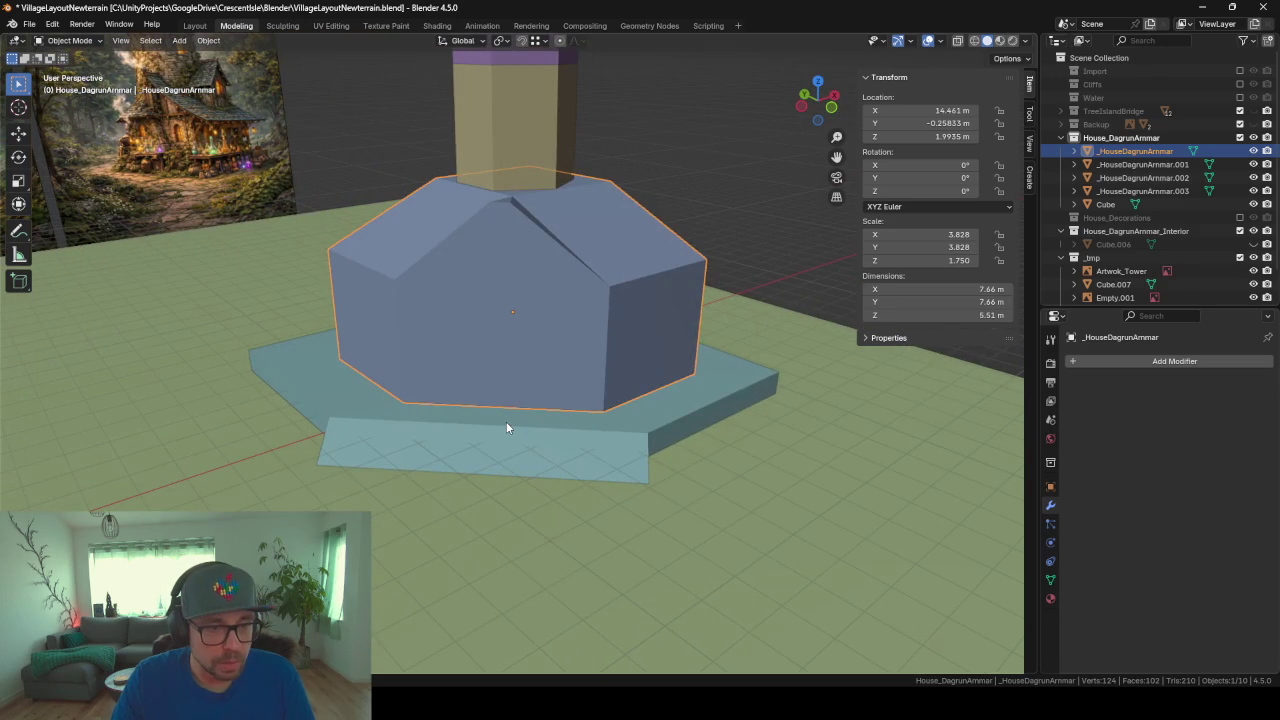
pyautogui.scroll(-2, 506, 427)
pyautogui.scroll(-5, 506, 427)
pyautogui.click(511, 376)
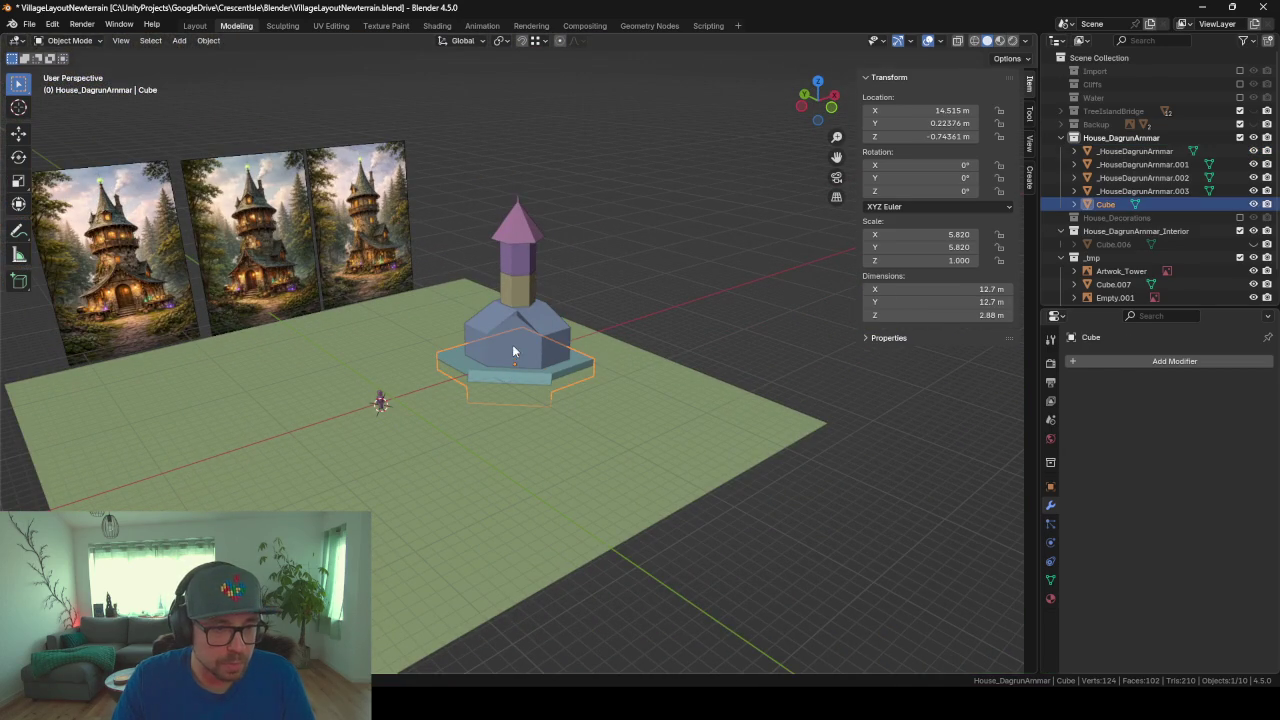
# Step: Join the house body, tower parts and base into one object at the world origin
pyautogui.keyDown('shift'); pyautogui.click(512, 344); pyautogui.keyUp('shift')
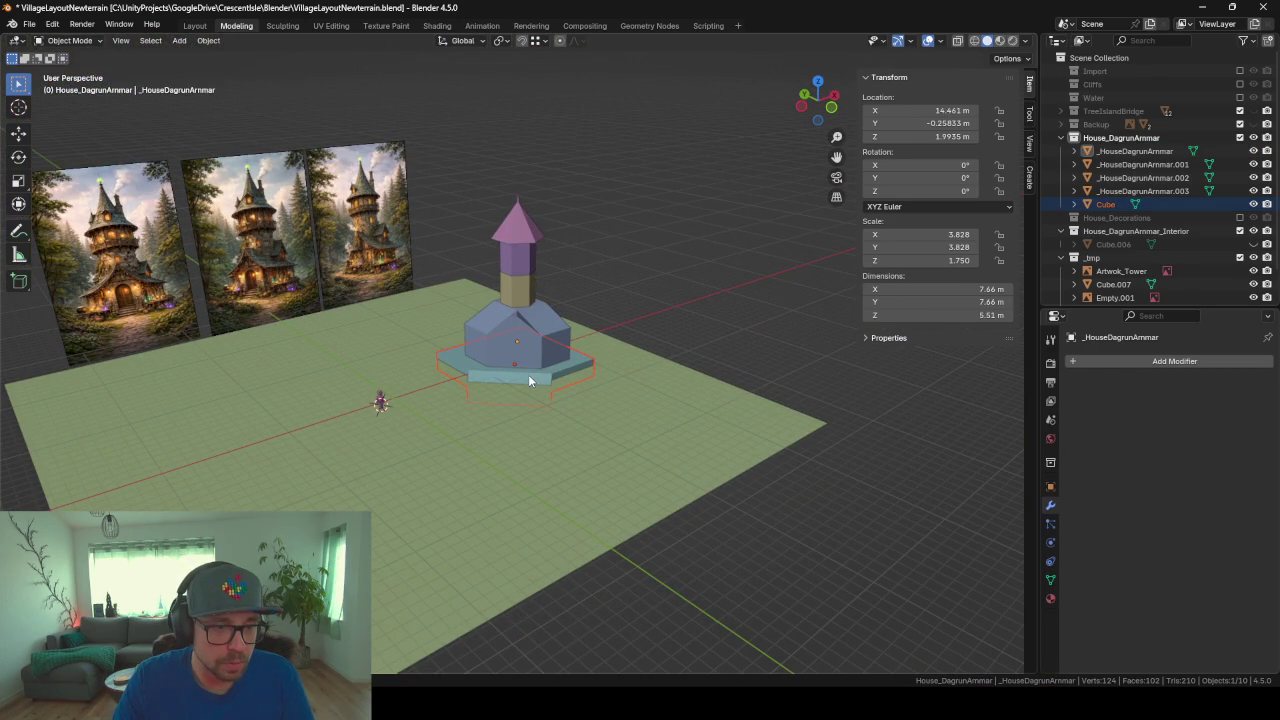
pyautogui.click(521, 340)
pyautogui.keyDown('shift'); pyautogui.click(512, 379); pyautogui.keyUp('shift')
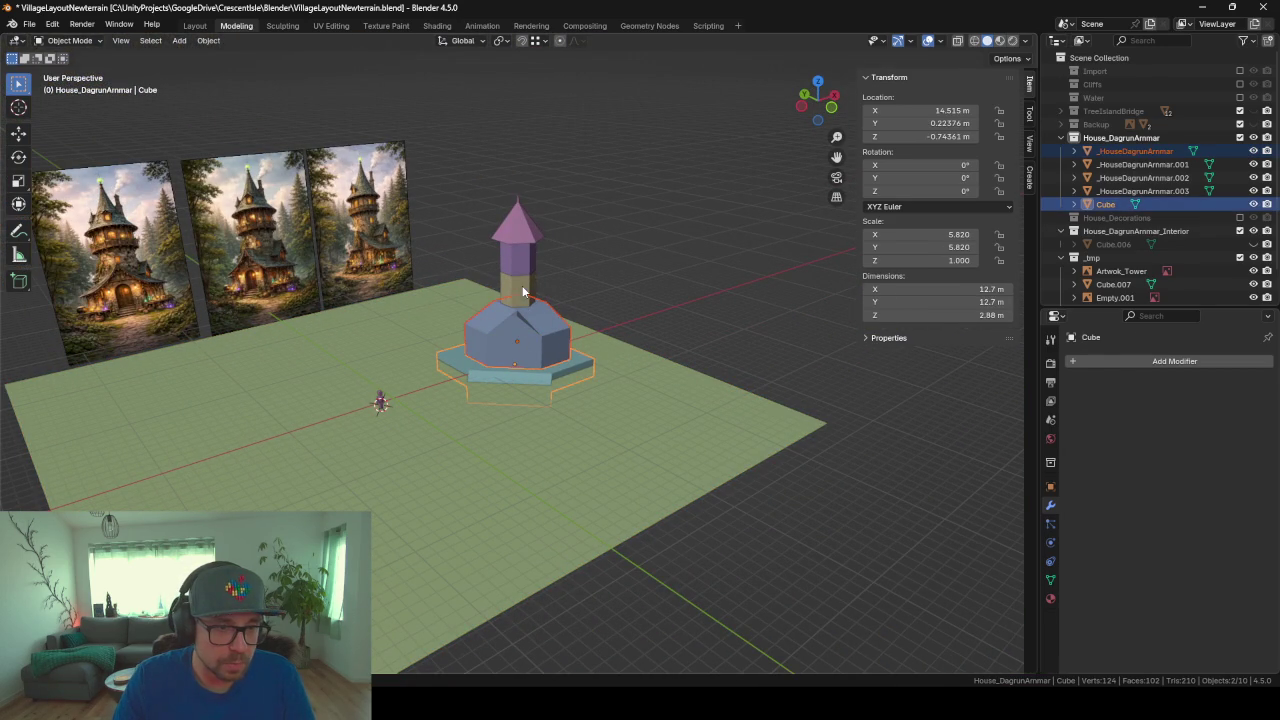
pyautogui.keyDown('shift'); pyautogui.click(517, 288); pyautogui.keyUp('shift')
pyautogui.keyDown('shift'); pyautogui.click(517, 258); pyautogui.keyUp('shift')
pyautogui.keyDown('shift'); pyautogui.click(514, 212); pyautogui.keyUp('shift')
pyautogui.keyDown('shift'); pyautogui.click(533, 345); pyautogui.keyUp('shift')
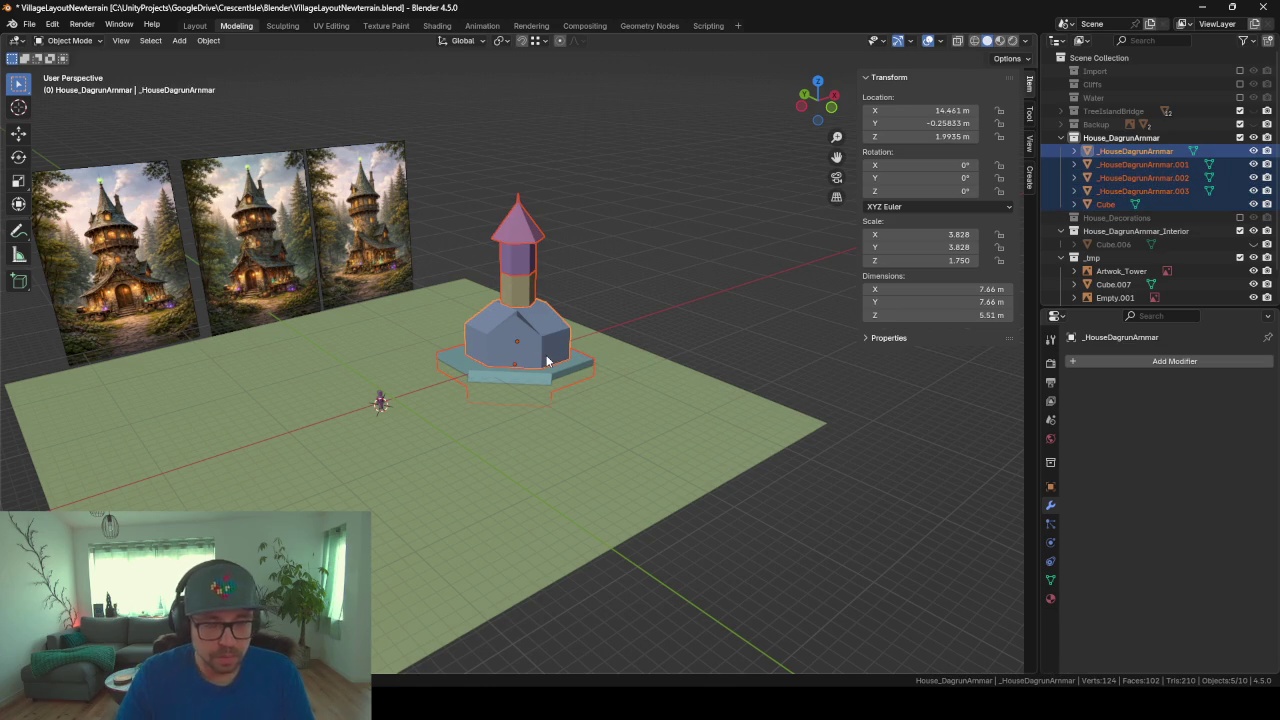
pyautogui.hotkey('ctrl', 'j')
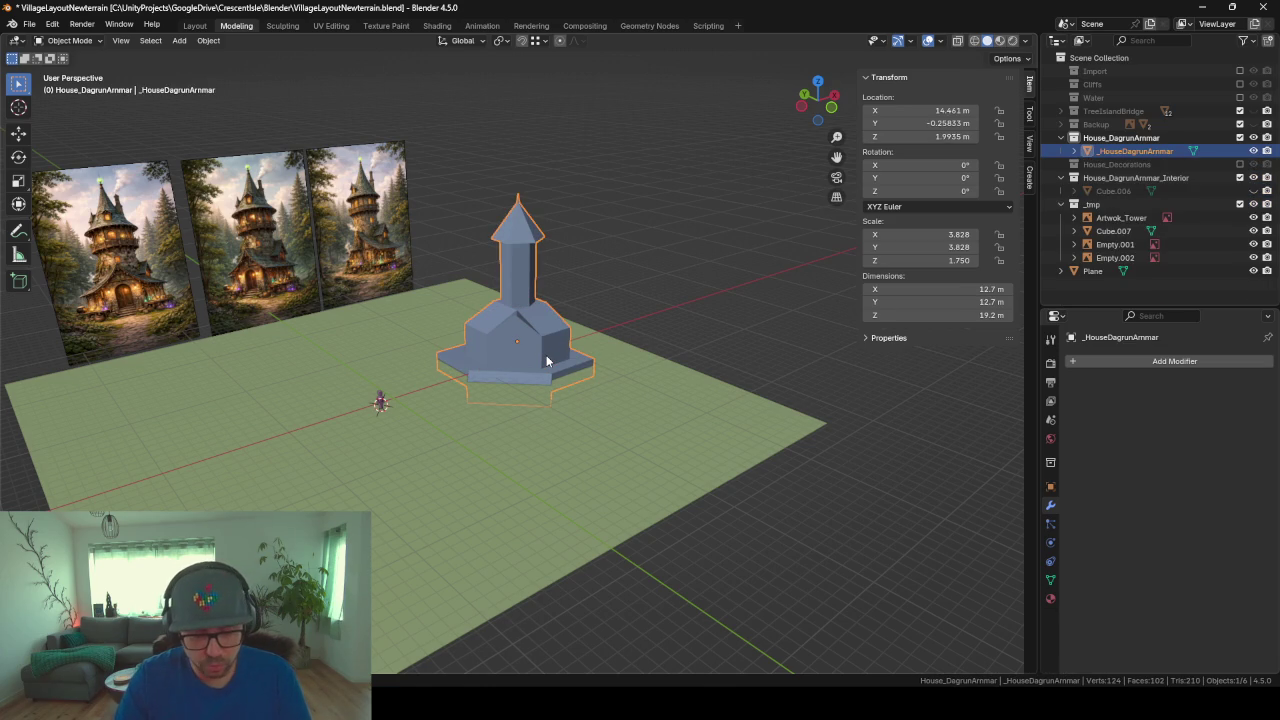
pyautogui.hotkey('alt', 'g')
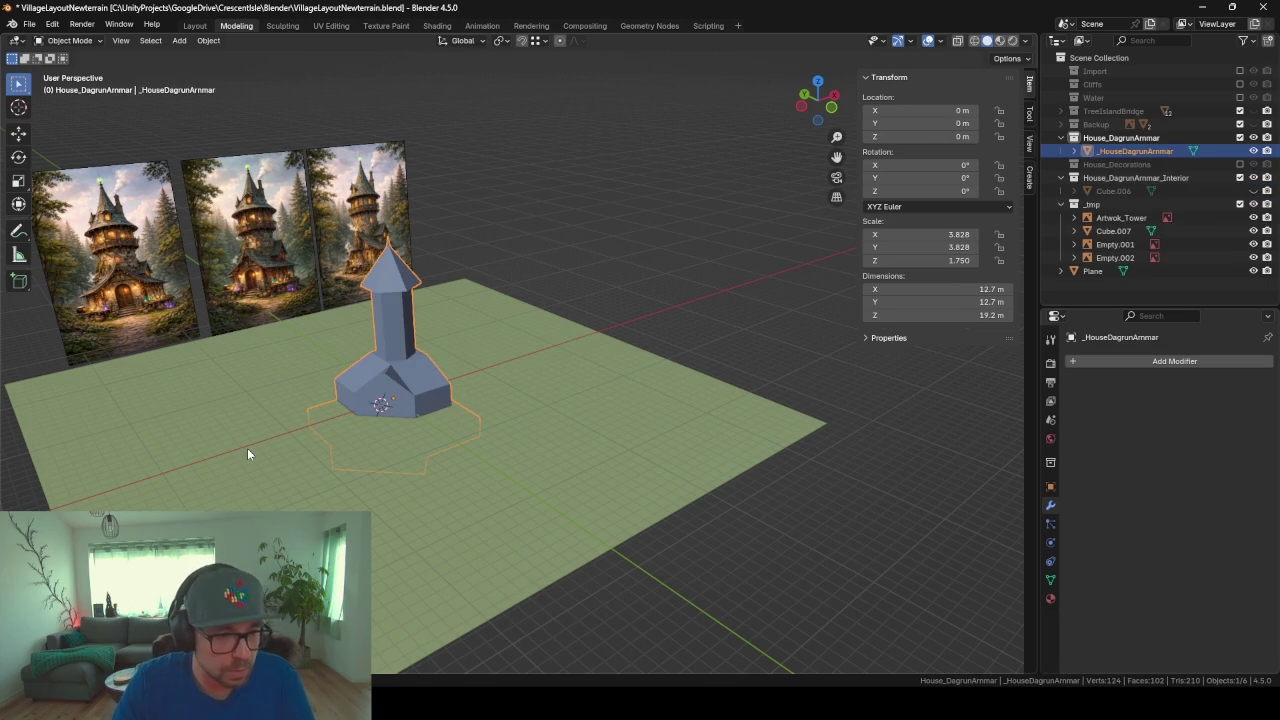
# Step: Slide the Cube.007 reference figure along the ground and frame it in view
pyautogui.click(1110, 232)
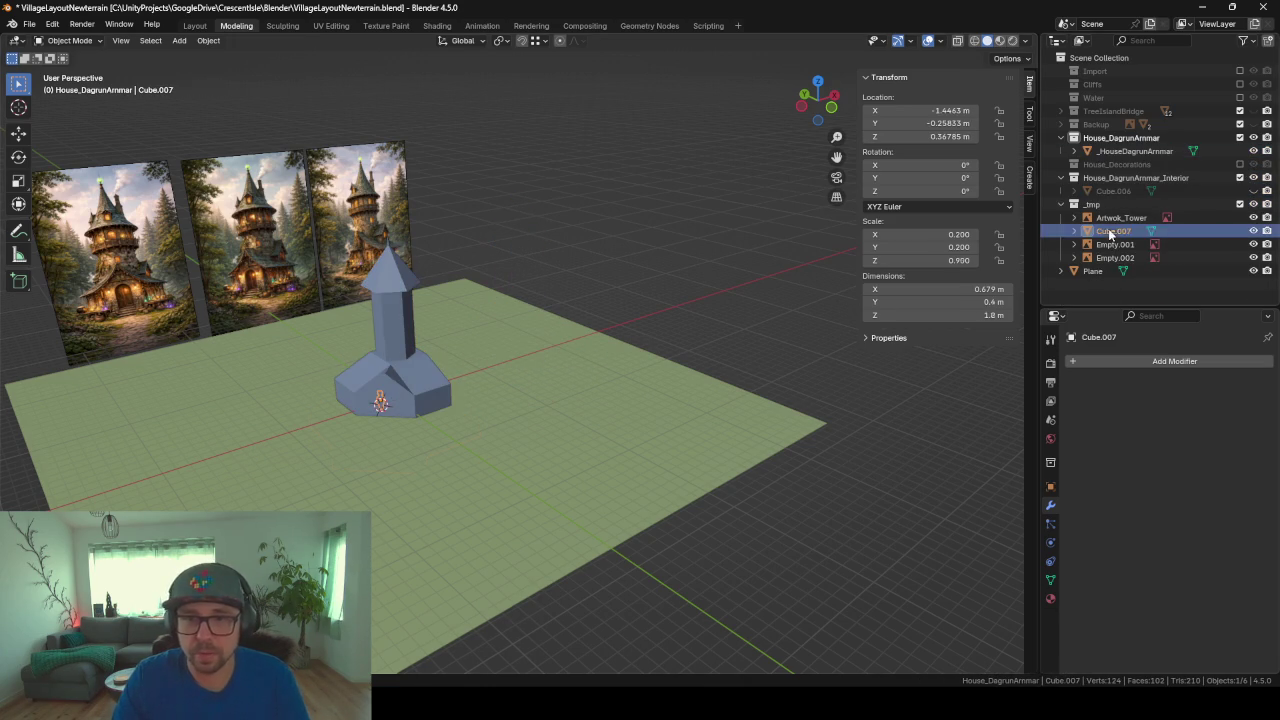
pyautogui.press('g')
pyautogui.hotkey('shift', 'z')
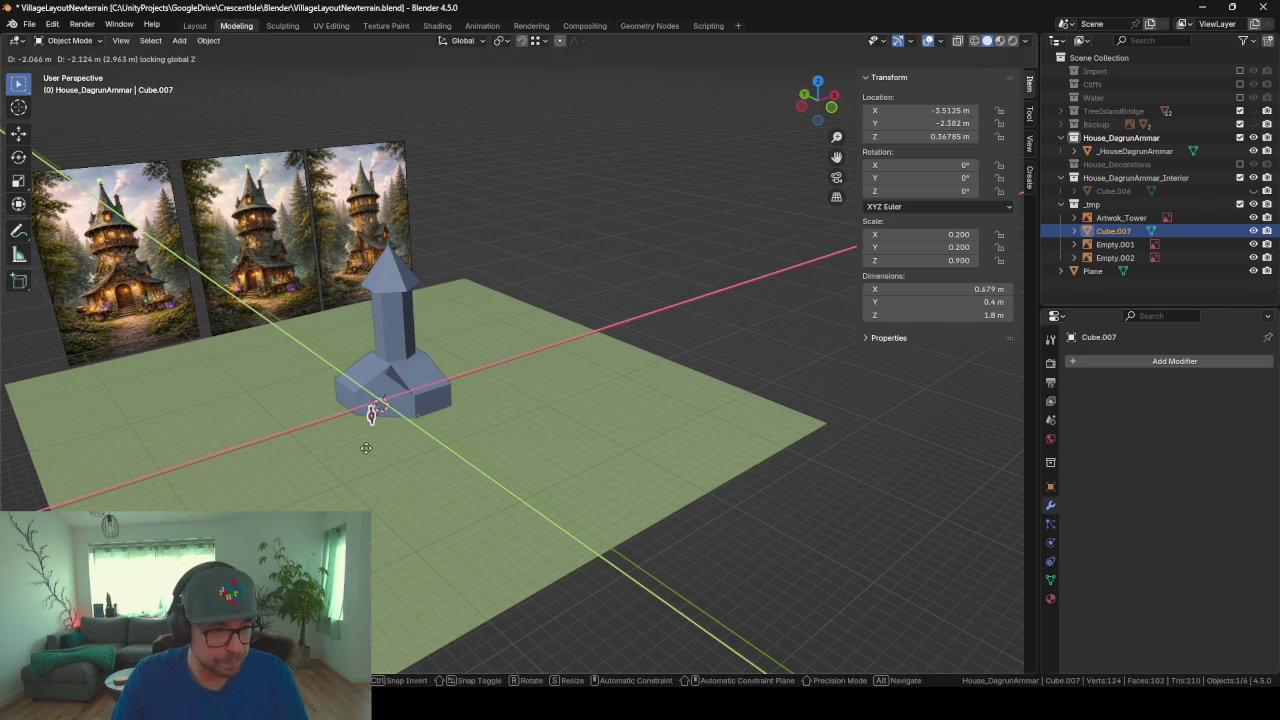
pyautogui.click(366, 447)
pyautogui.press('KP_Decimal')
pyautogui.scroll(-6, 504, 288)
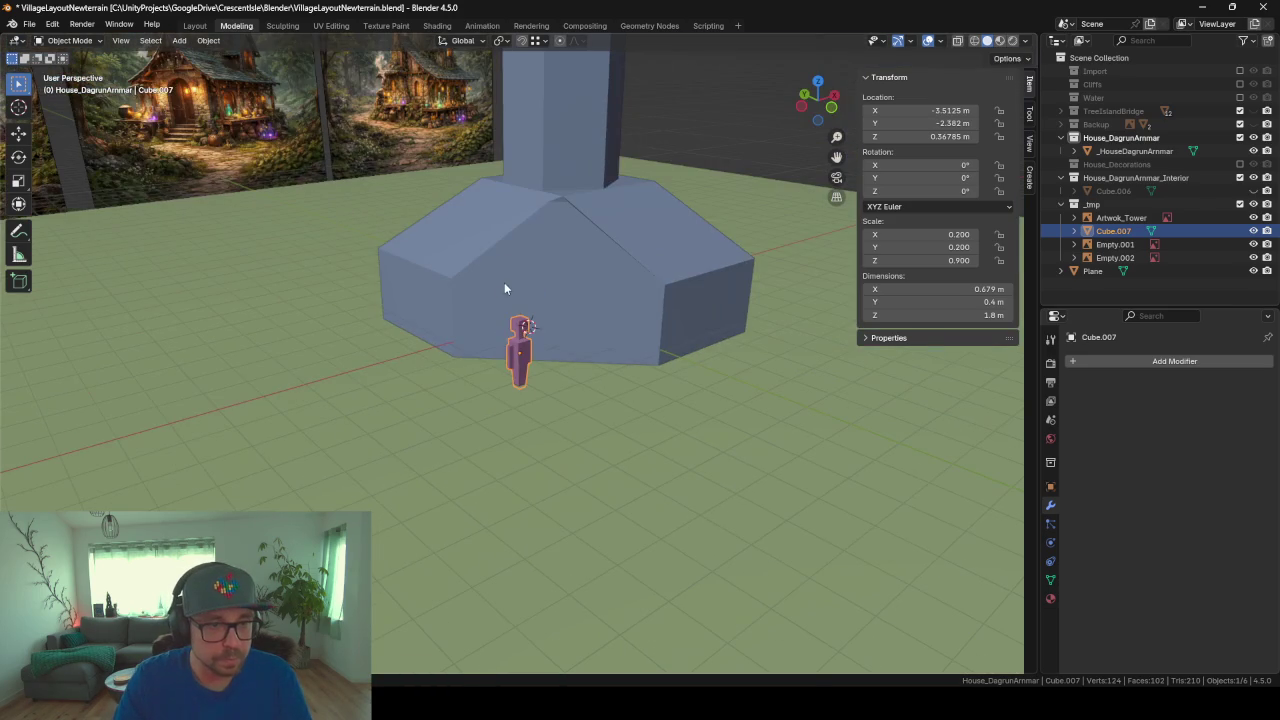
# Step: Raise the house about 2 m along Z
pyautogui.click(686, 297)
pyautogui.moveTo(686, 300); pyautogui.dragTo(649, 298, button='middle')
pyautogui.press('g')
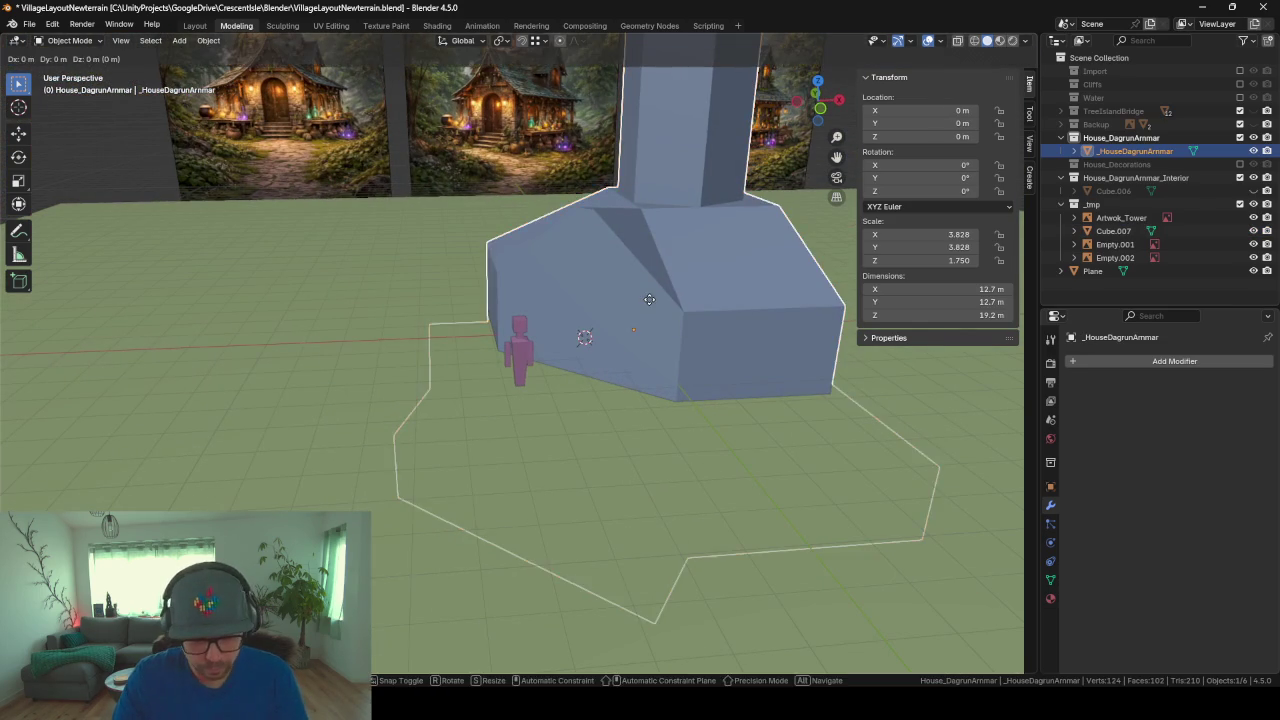
pyautogui.press('z')
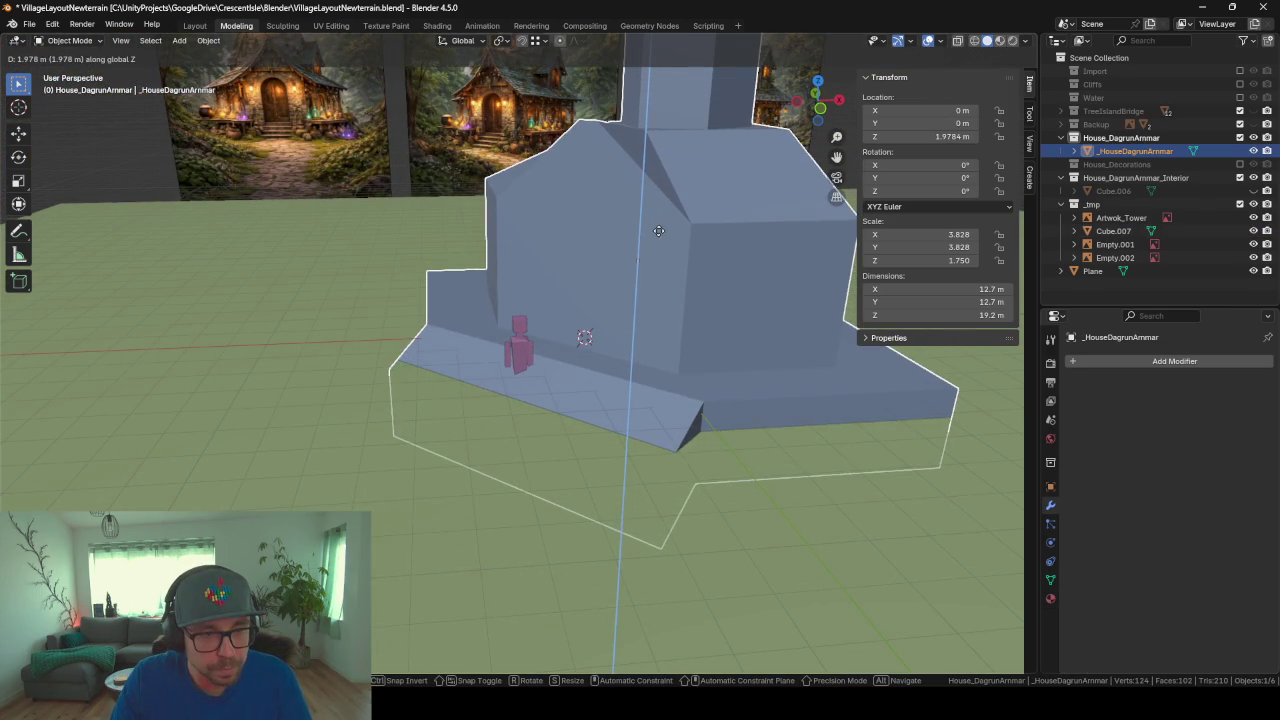
pyautogui.click(655, 228)
# Step: Move the character figure along the ground to stand beside the front ramp
pyautogui.click(513, 362)
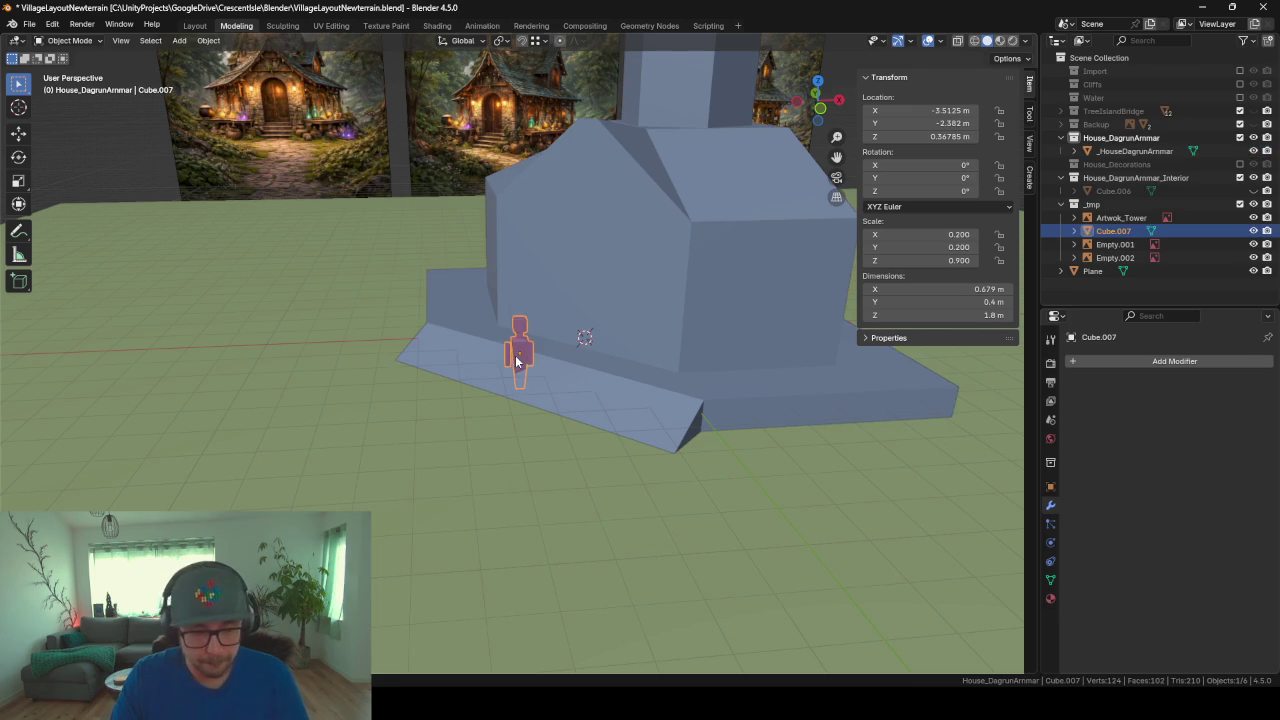
pyautogui.press('g')
pyautogui.hotkey('shift', 'z')
pyautogui.click(445, 490)
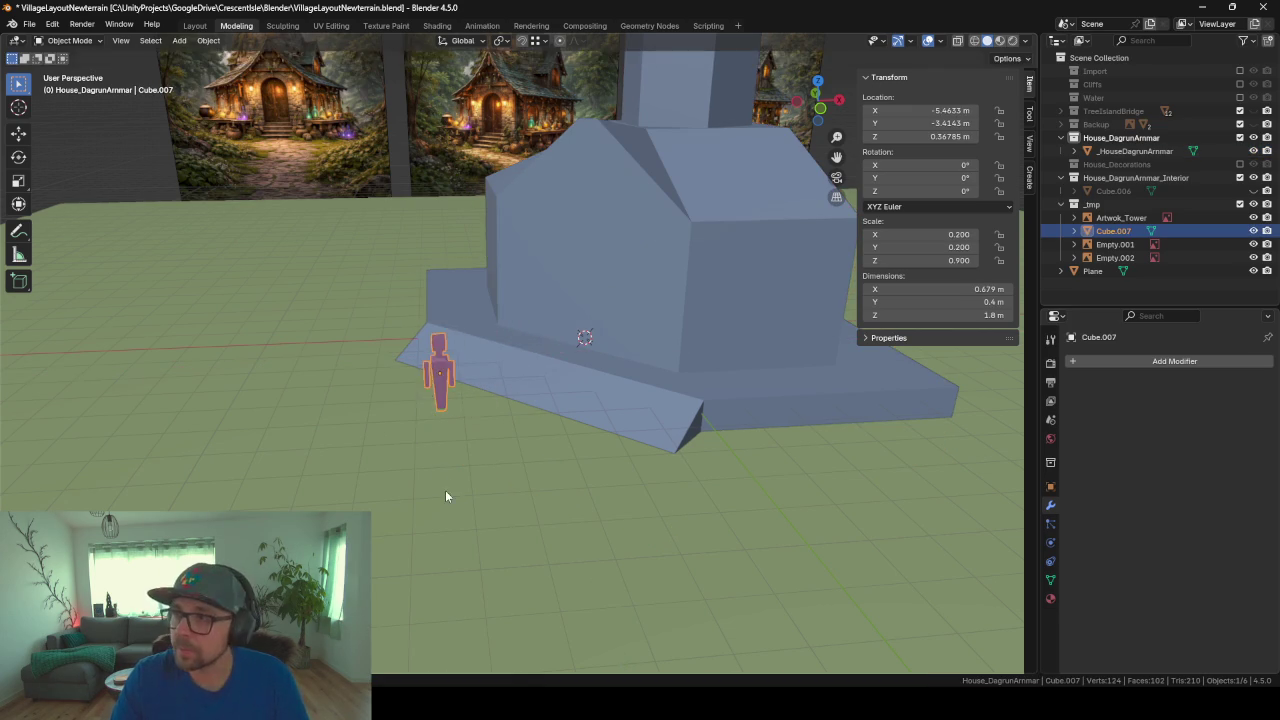
pyautogui.moveTo(445, 490)
pyautogui.mouseDown(button='middle')
pyautogui.moveTo(594, 469)
pyautogui.moveTo(426, 491)
pyautogui.moveTo(343, 478)
pyautogui.moveTo(514, 500)
pyautogui.moveTo(359, 494)
pyautogui.moveTo(426, 497)
pyautogui.moveTo(497, 457)
pyautogui.moveTo(569, 451)
pyautogui.moveTo(363, 456)
pyautogui.moveTo(440, 452)
pyautogui.mouseUp(button='middle')
pyautogui.scroll(-2, 421, 480)
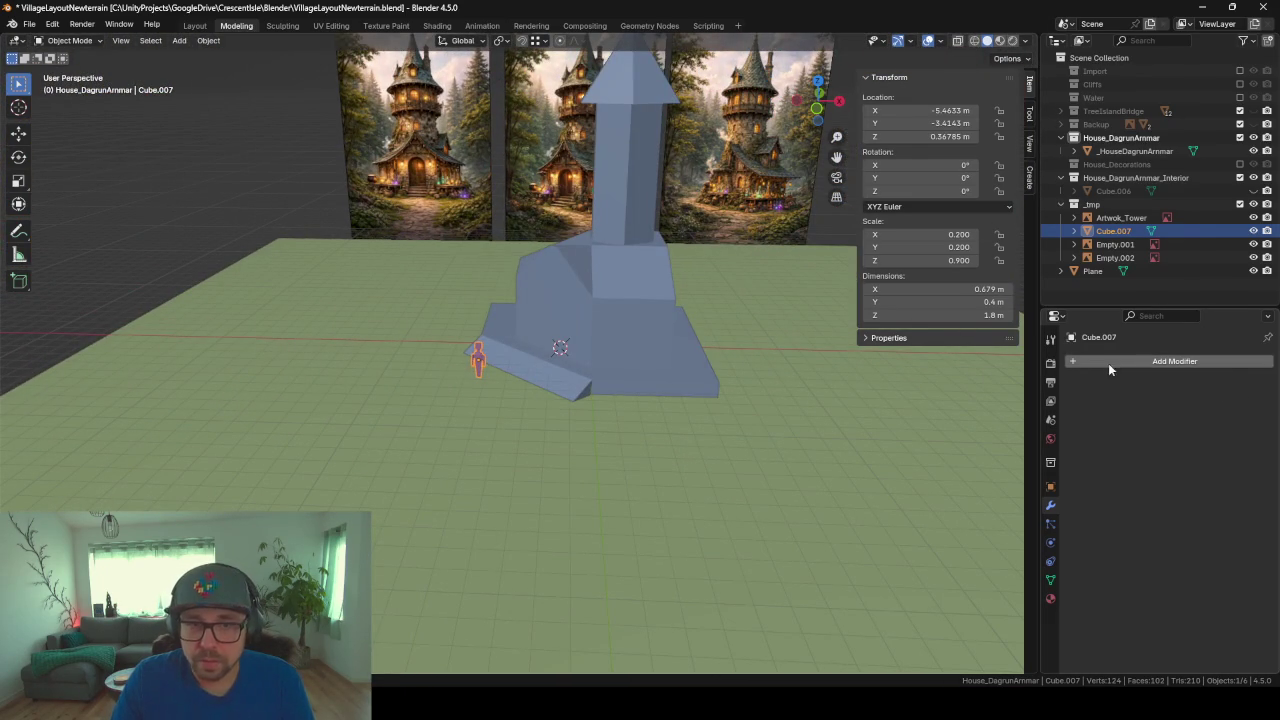
# Step: Add a Solidify modifier to _HouseDagrunArmmar via 'sol' search and collapse its panel
pyautogui.click(648, 325)
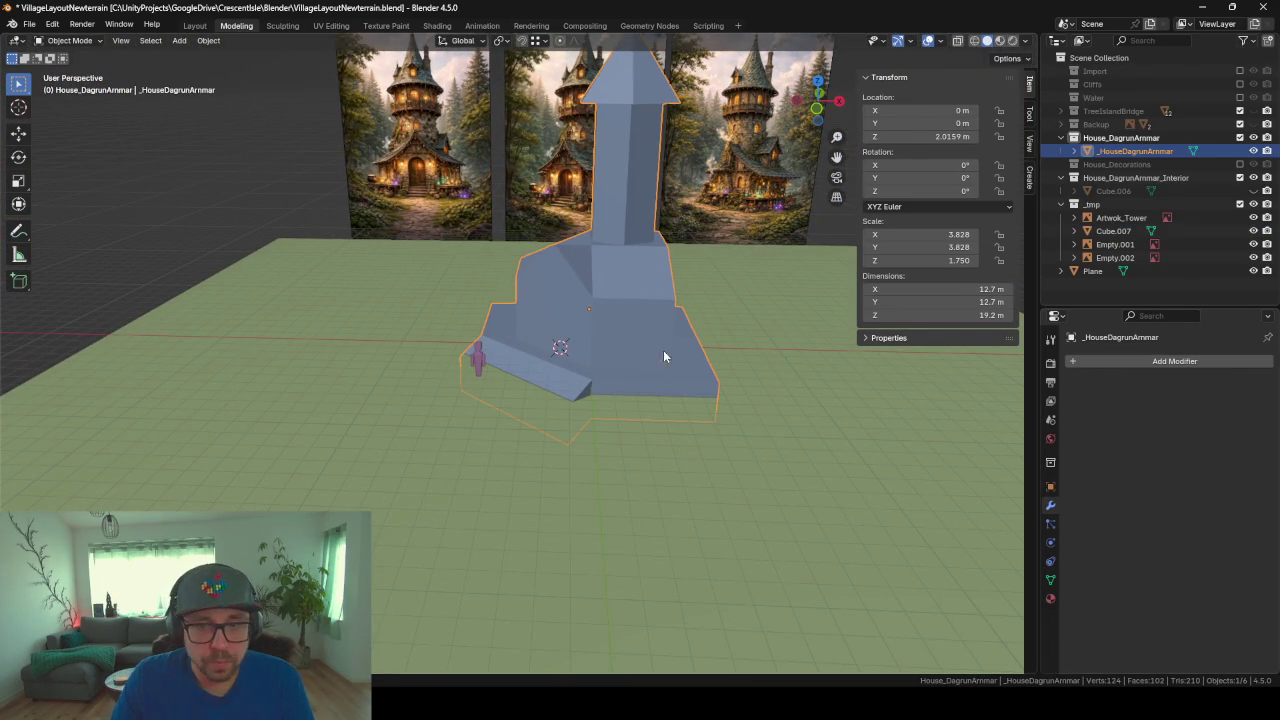
pyautogui.click(1158, 361)
pyautogui.write('sol')
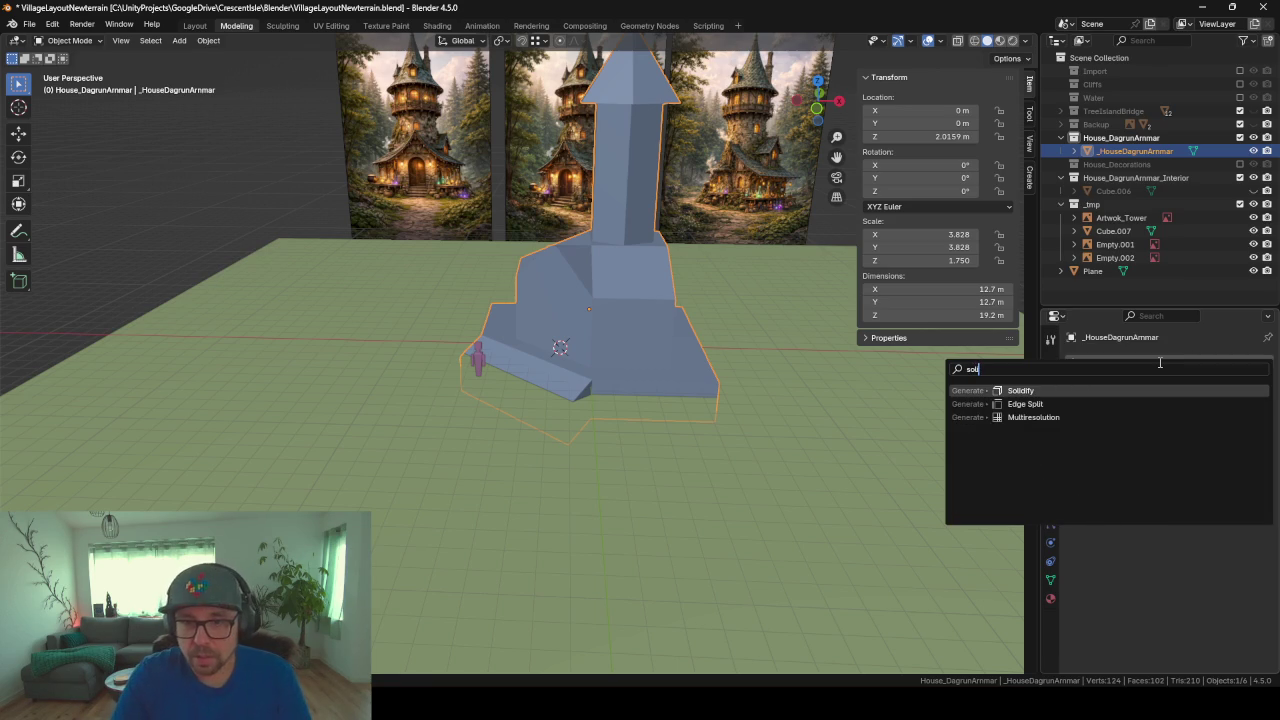
pyautogui.press('Return')
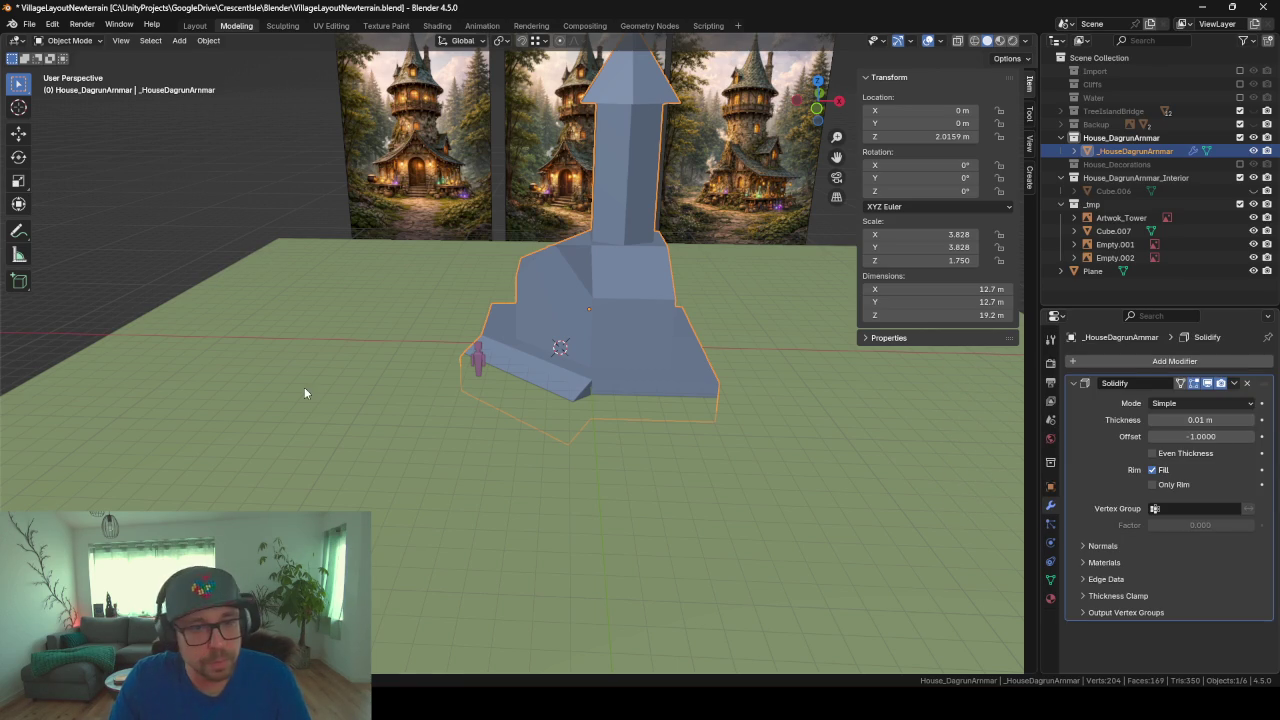
pyautogui.moveTo(634, 352); pyautogui.dragTo(800, 370, button='middle')
pyautogui.click(1073, 383)
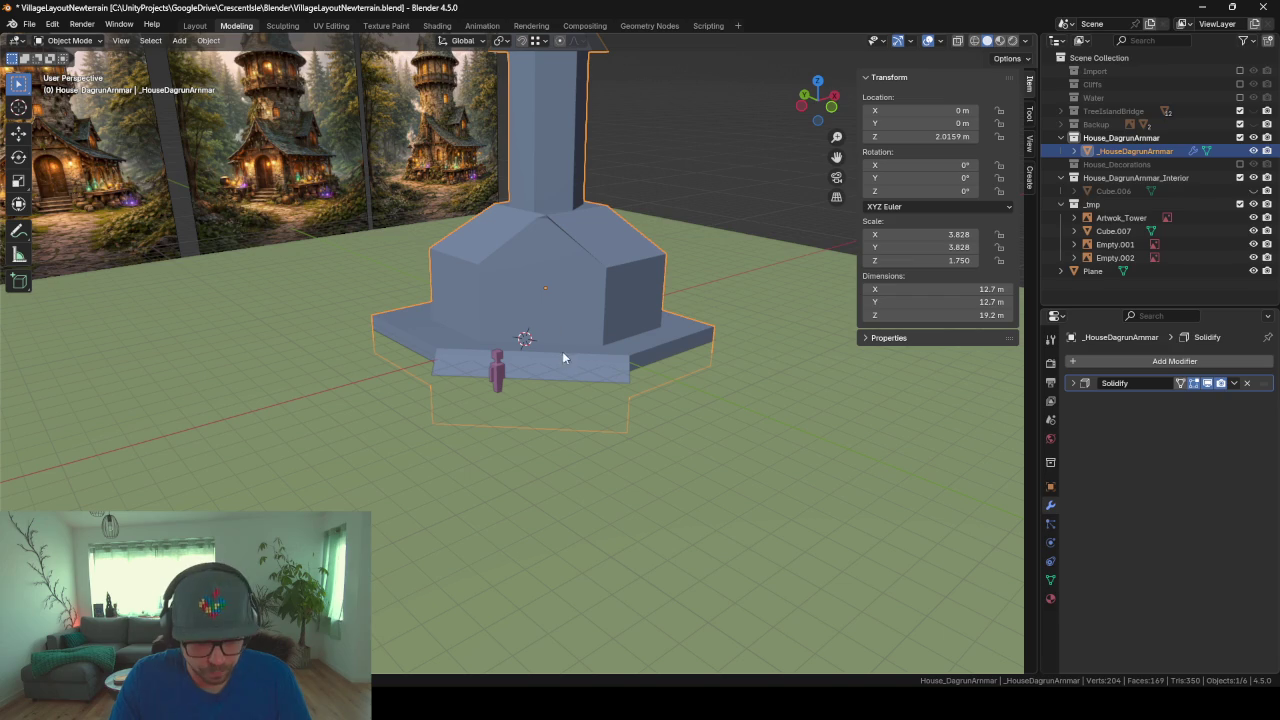
pyautogui.hotkey('shift', 'a')
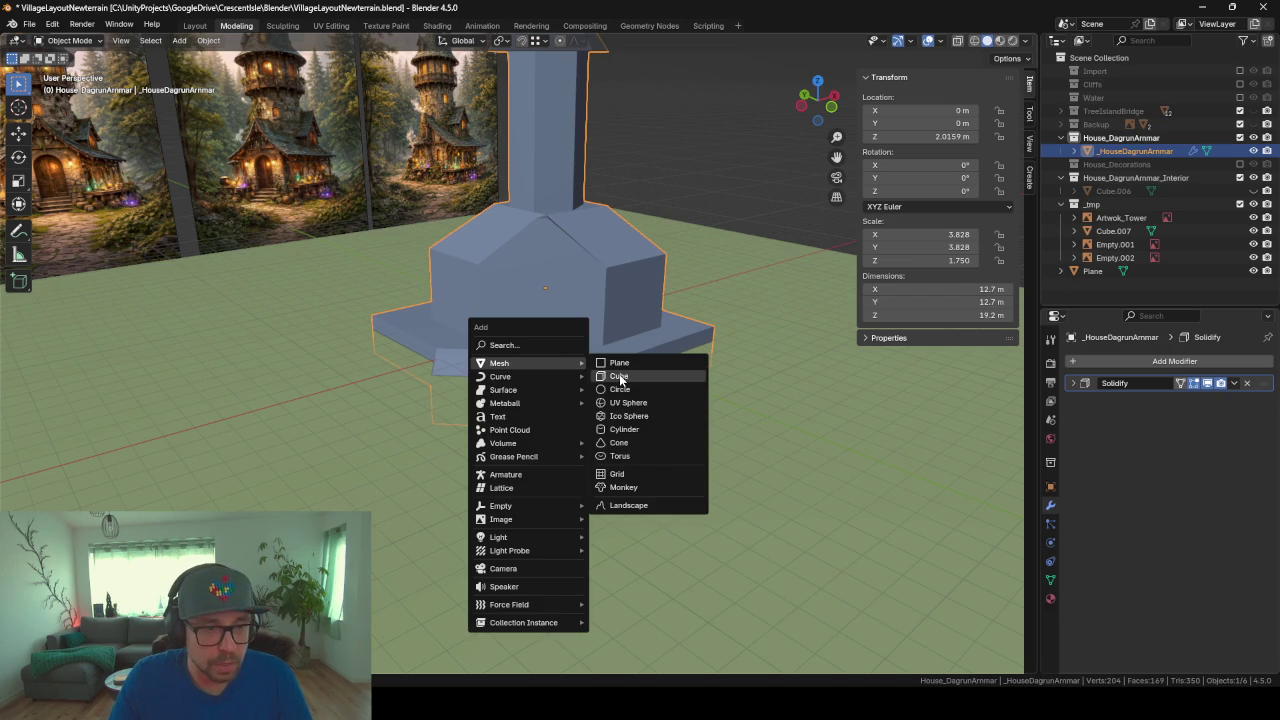
# Step: Add a cube and slide it along the ground to the house's front wall
pyautogui.click(619, 375)
pyautogui.press('g')
pyautogui.hotkey('shift', 'z')
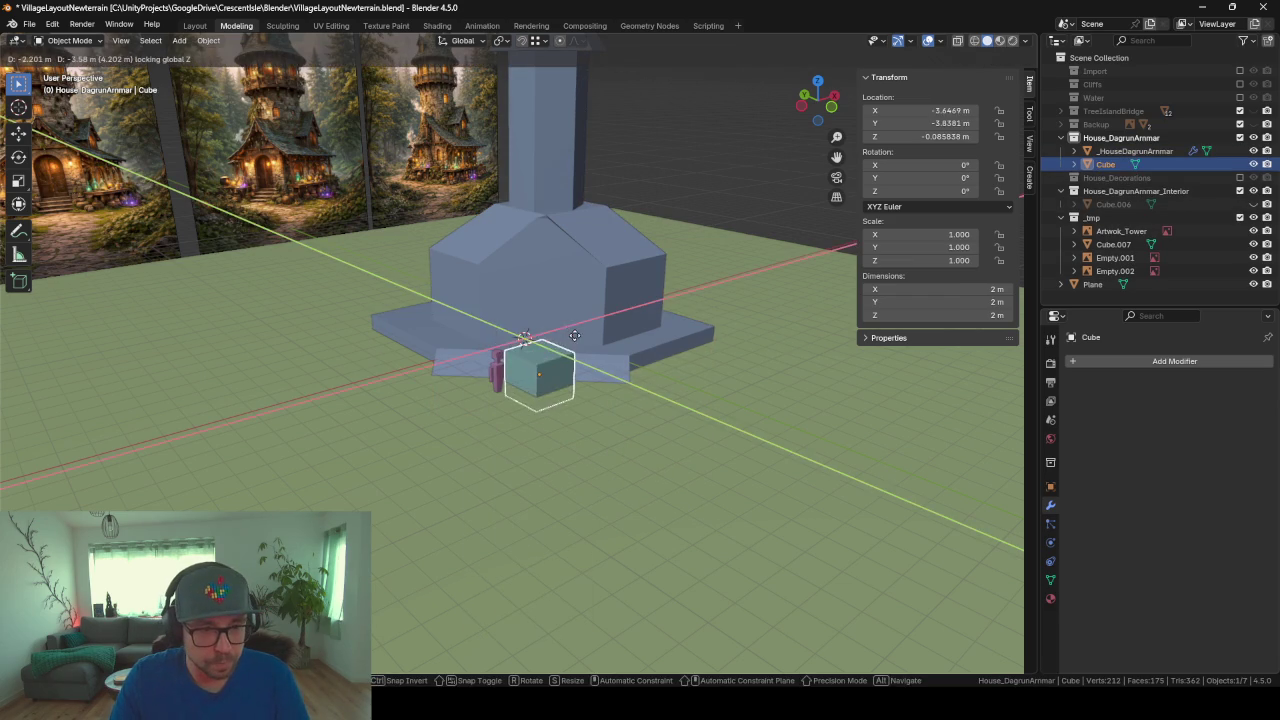
pyautogui.click(570, 312)
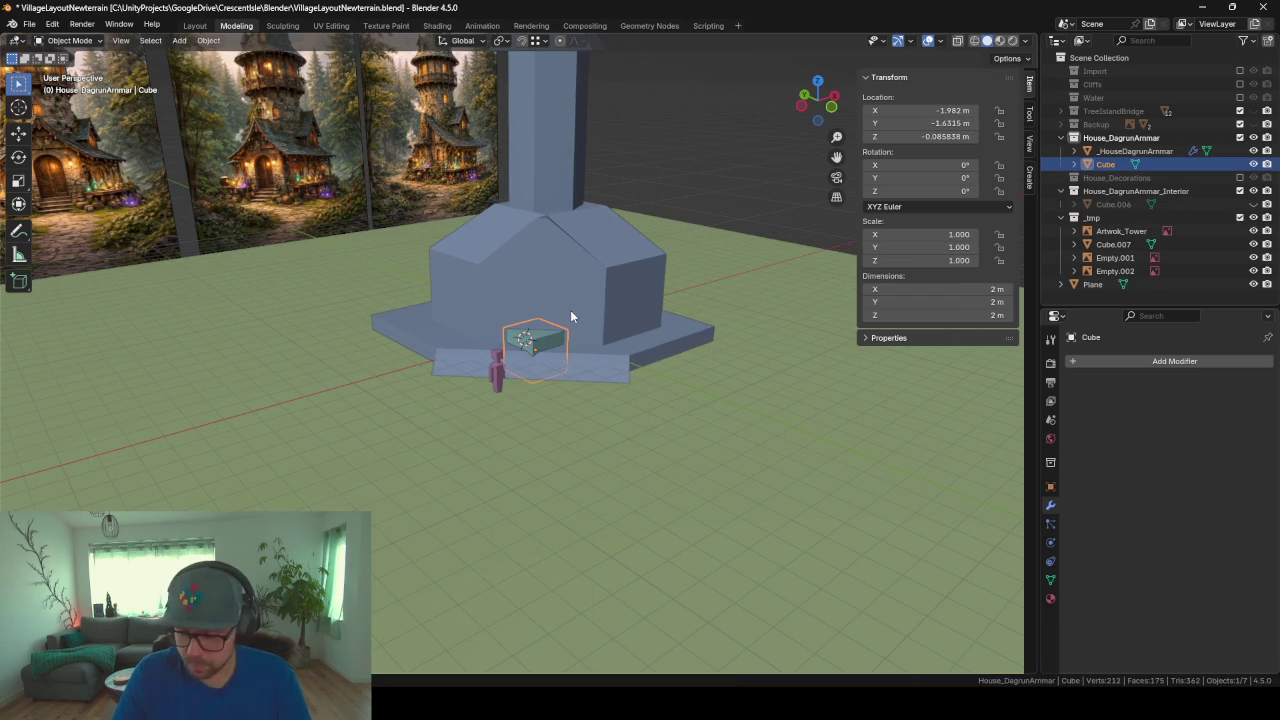
pyautogui.press('KP_Divide')
pyautogui.press('KP_Divide')
# Step: Rotate the cube around Z and set its Z rotation to exactly 45°
pyautogui.press('r')
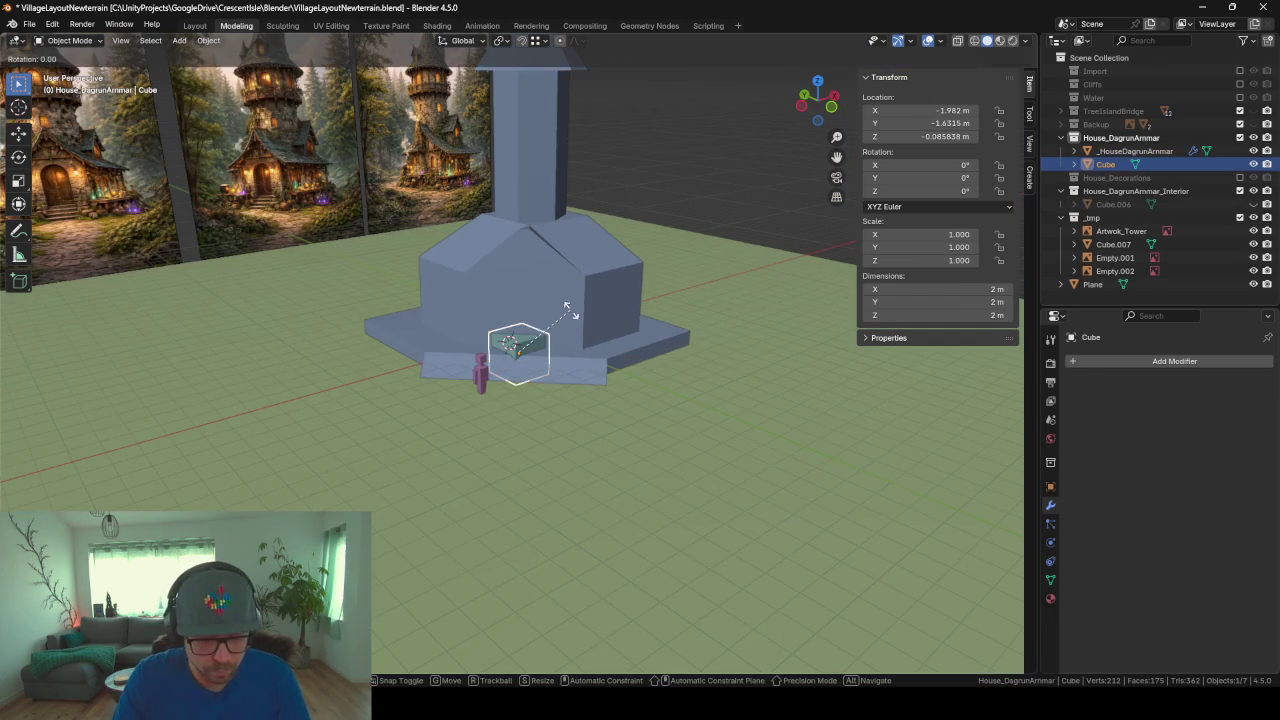
pyautogui.press('z')
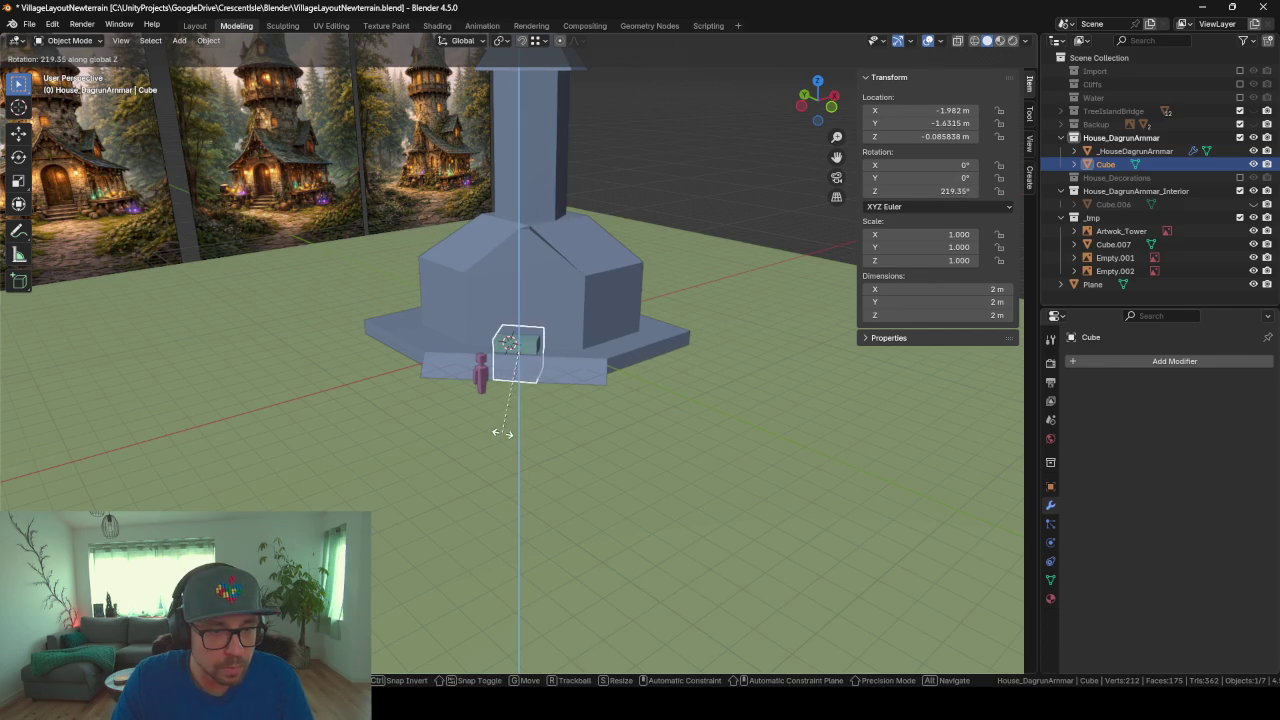
pyautogui.click(510, 435)
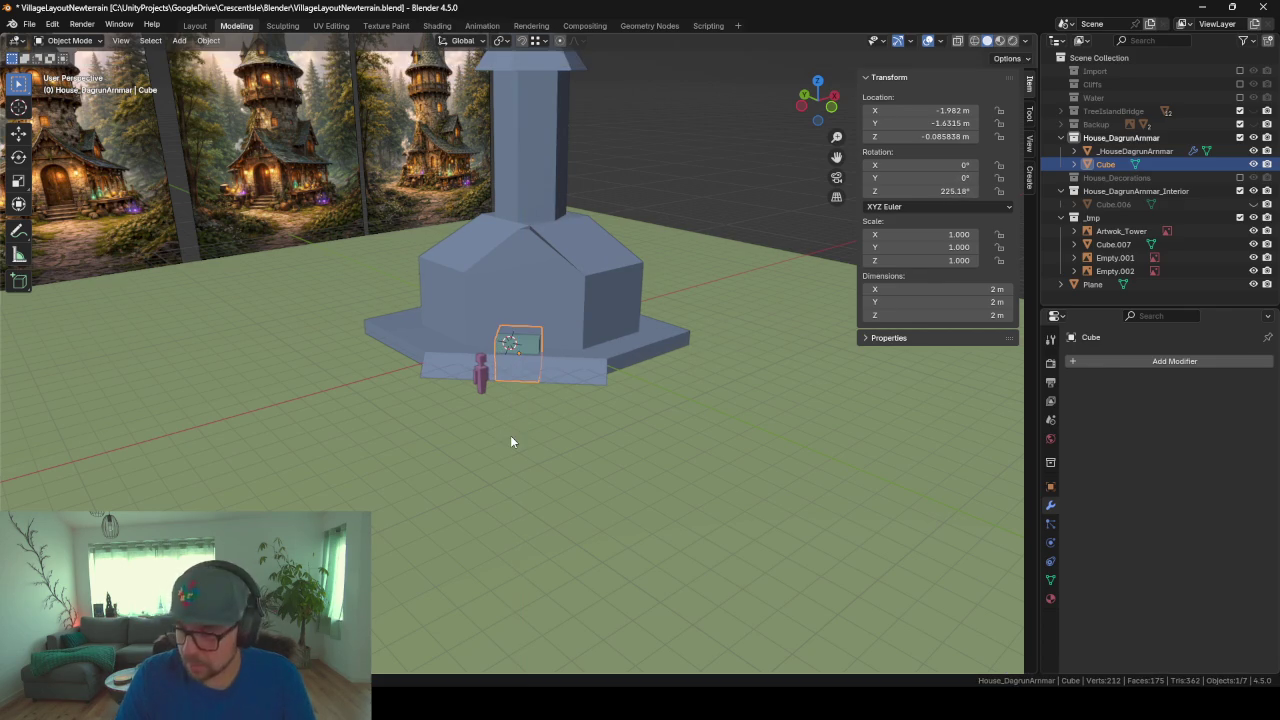
pyautogui.press('KP_Divide')
pyautogui.press('KP_Divide')
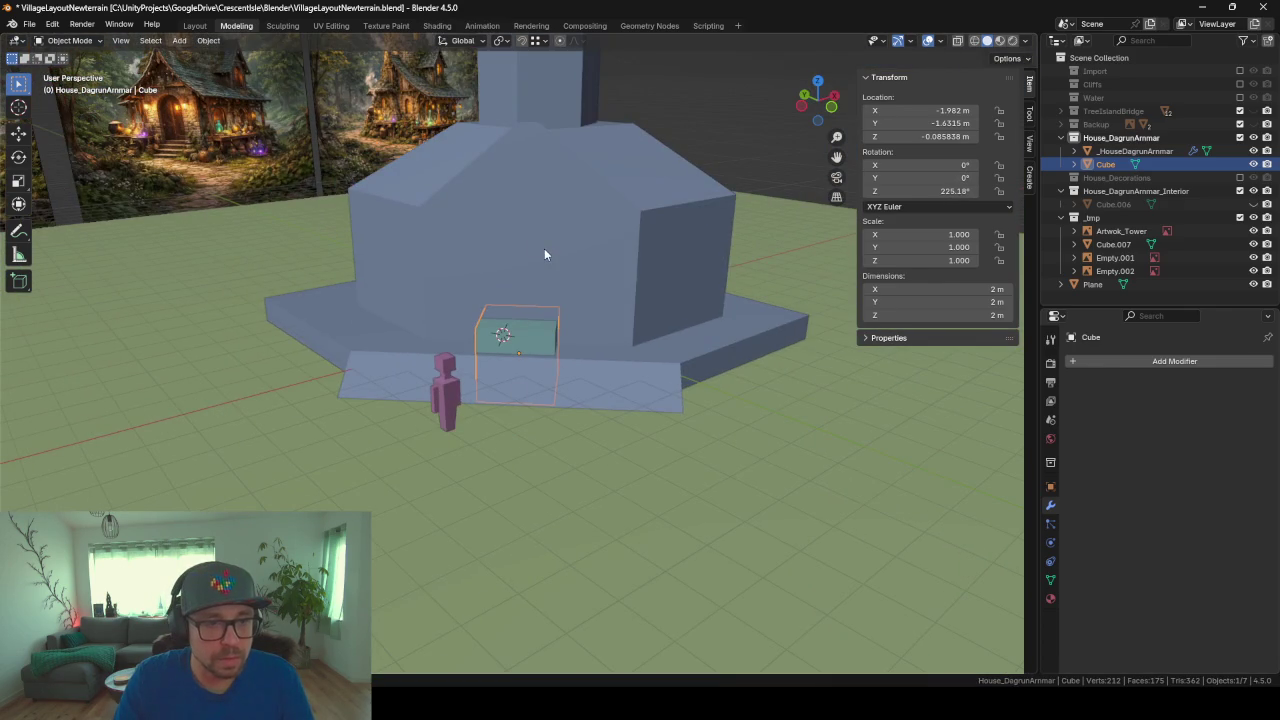
pyautogui.scroll(2, 544, 248)
pyautogui.scroll(2, 506, 352)
pyautogui.scroll(2, 506, 352)
pyautogui.scroll(-1, 500, 420)
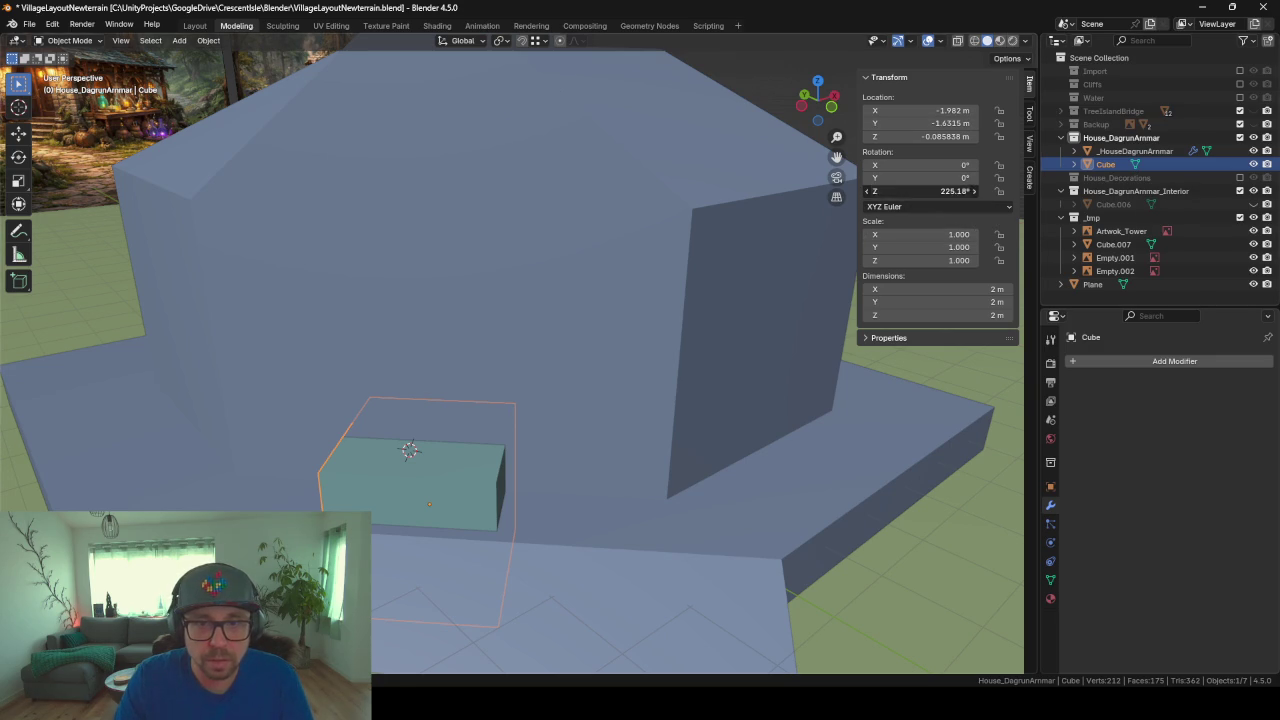
pyautogui.write('45')
pyautogui.press('Return')
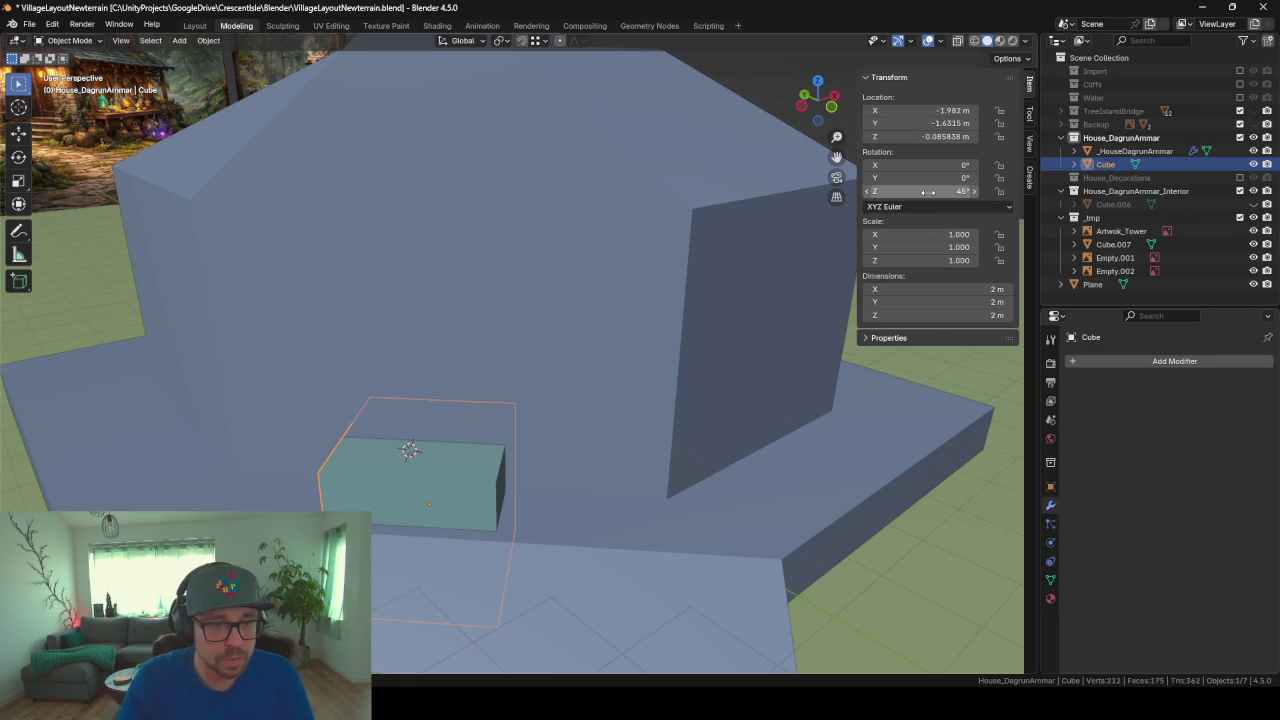
pyautogui.scroll(-5, 723, 329)
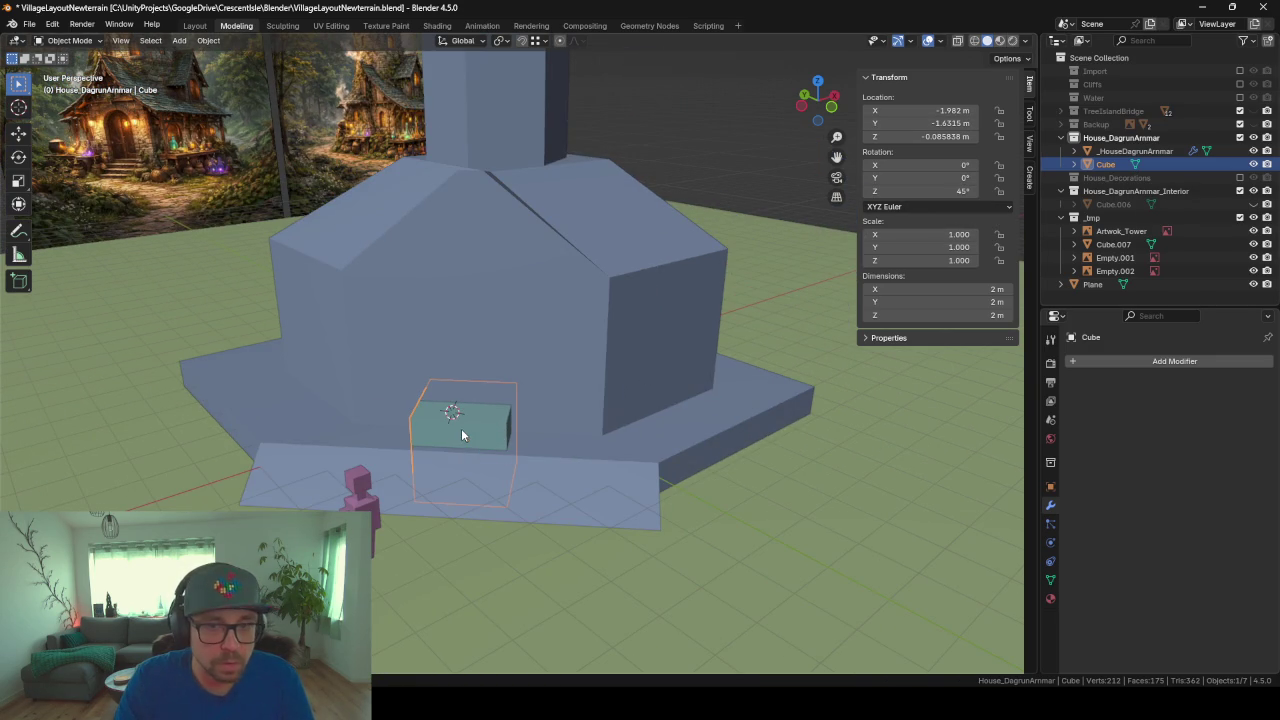
pyautogui.moveTo(516, 439); pyautogui.dragTo(495, 436, button='middle')
# Step: Scale the cube along Z, then thin it along local X into a door slab
pyautogui.press('s')
pyautogui.press('z')
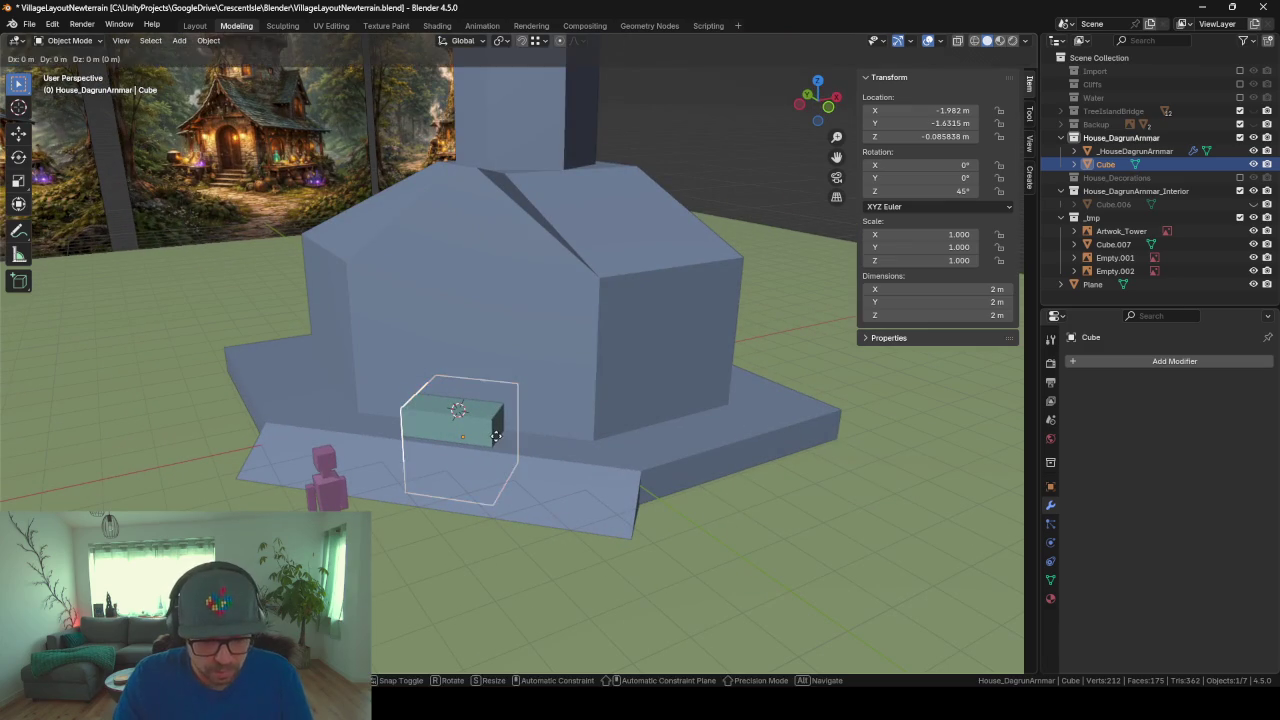
pyautogui.click(605, 451)
pyautogui.press('Tab')
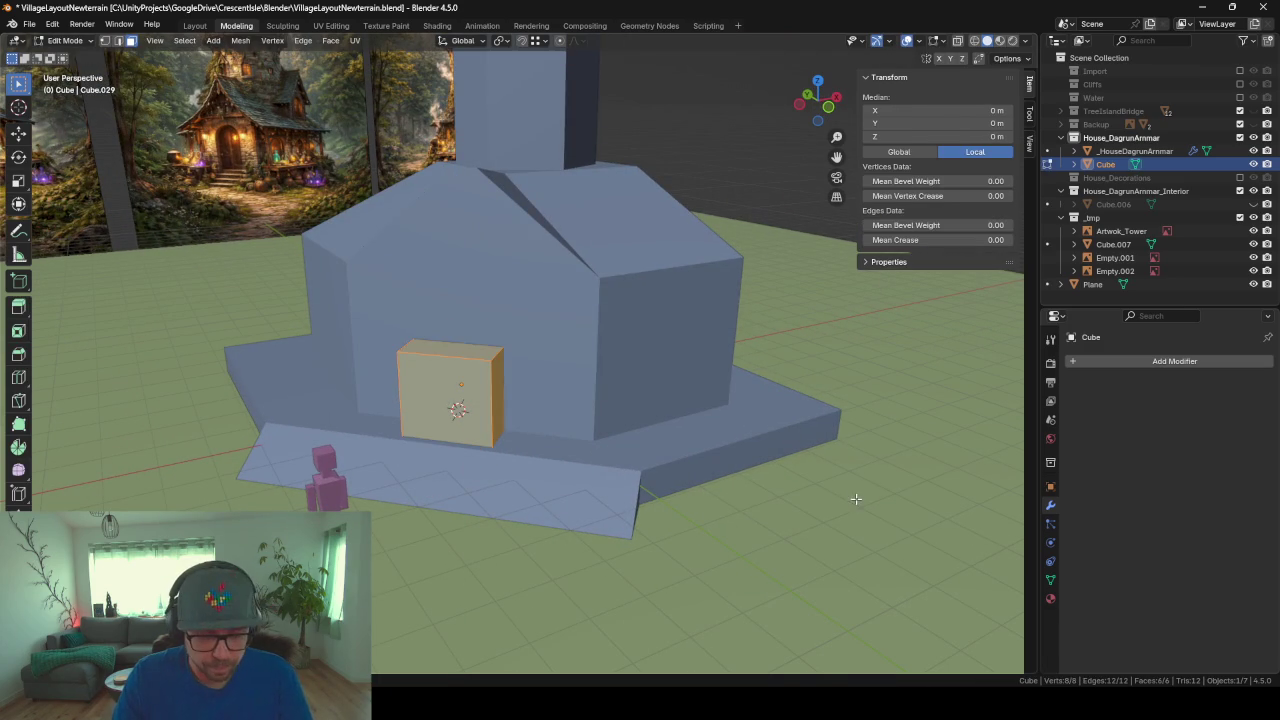
pyautogui.press('s')
pyautogui.press('x')
pyautogui.press('x')
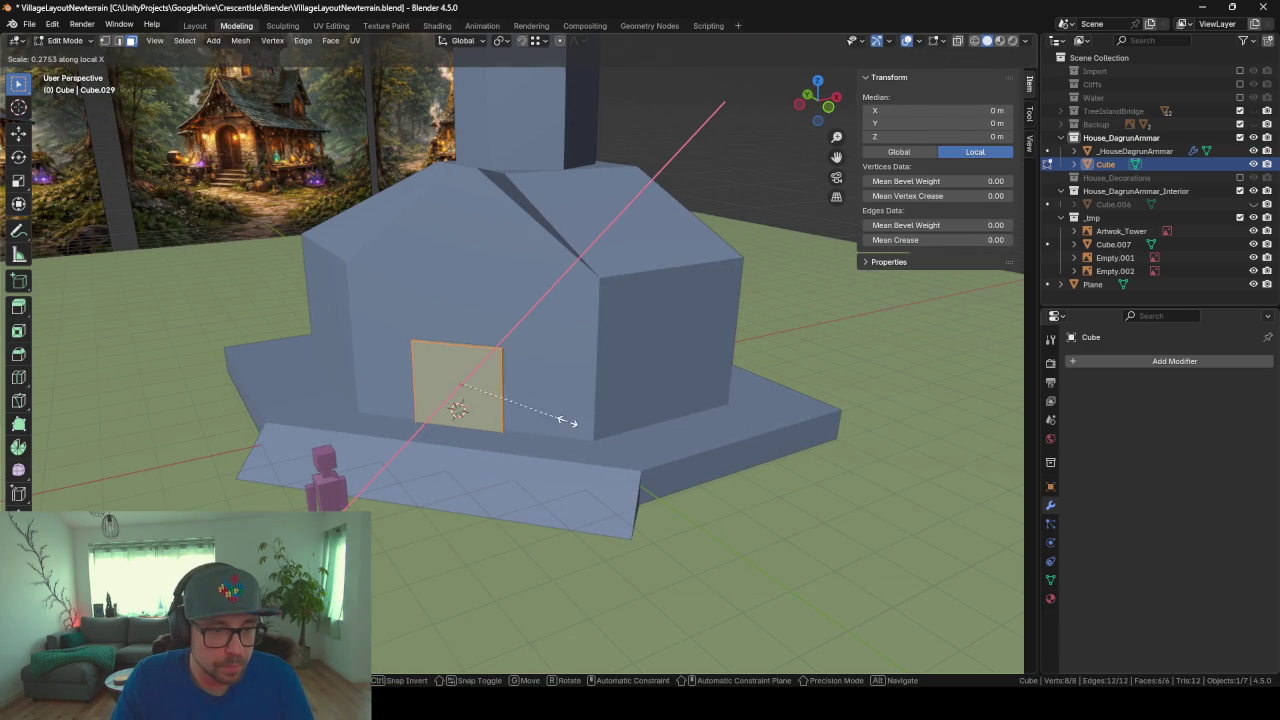
pyautogui.click(561, 421)
# Step: Slide the door slab along local X against the front wall
pyautogui.press('g')
pyautogui.press('x')
pyautogui.press('x')
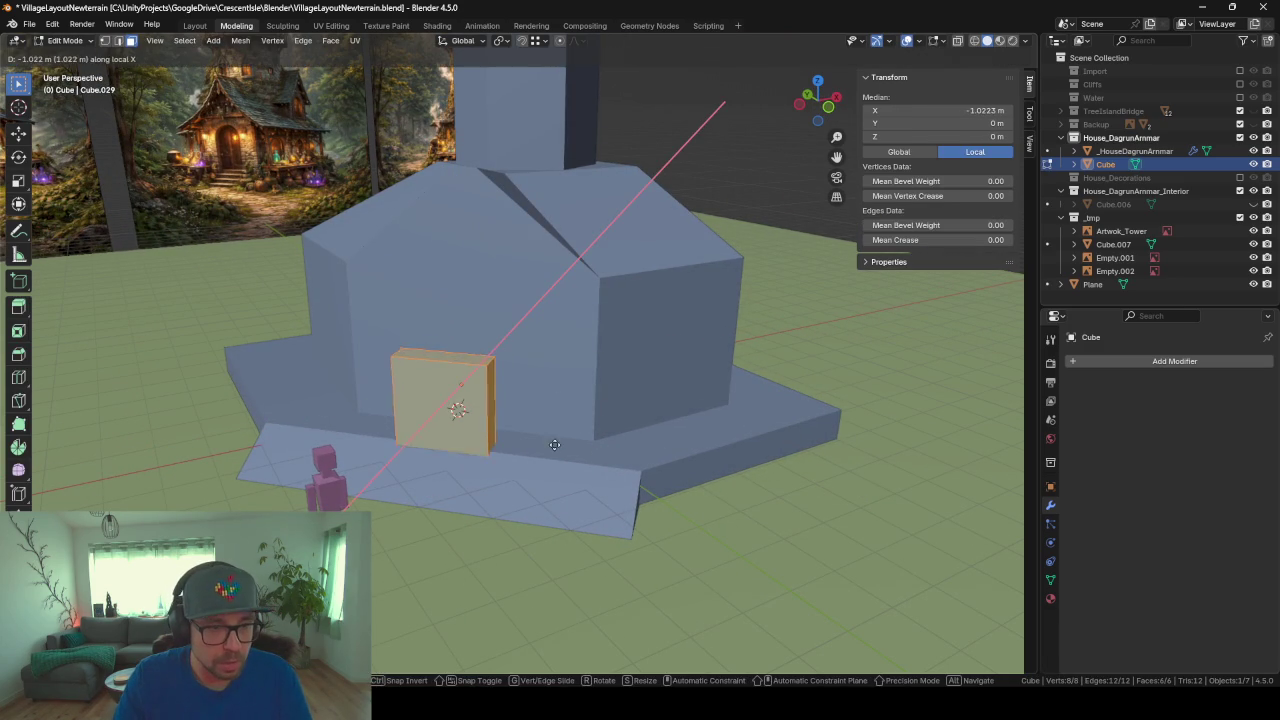
pyautogui.click(565, 425)
pyautogui.moveTo(508, 386); pyautogui.dragTo(526, 378, button='middle')
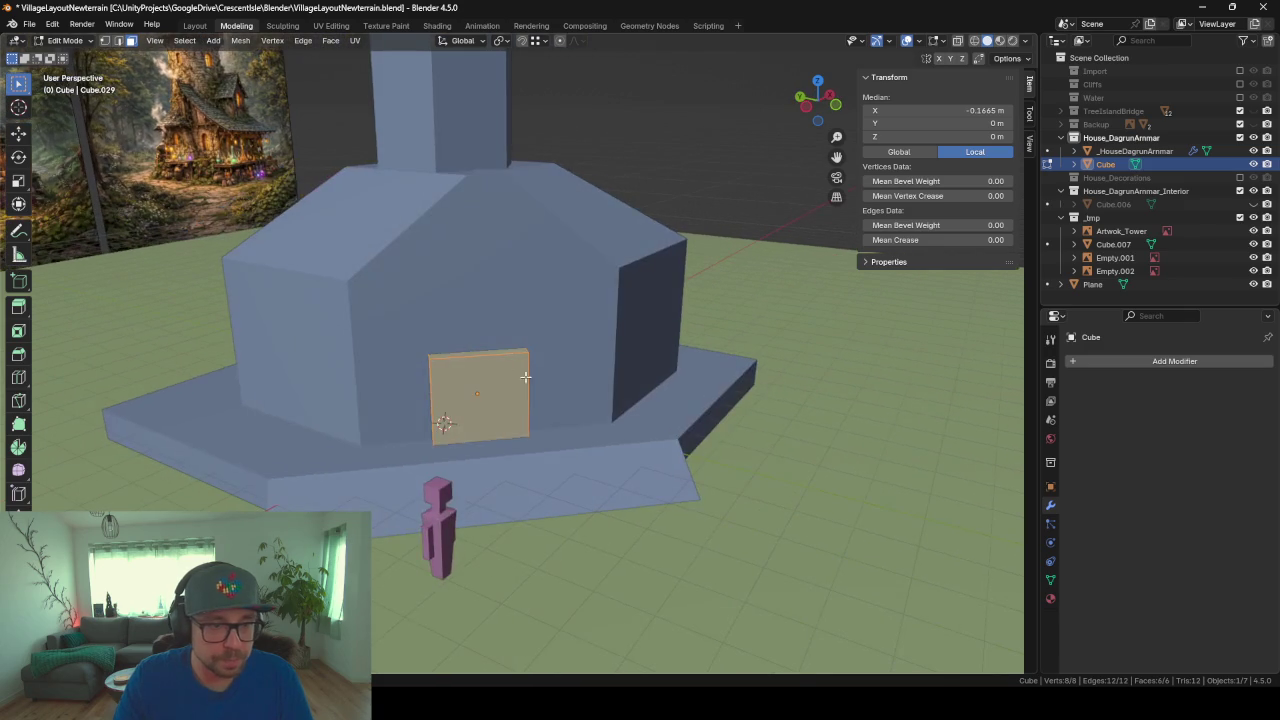
# Step: Raise the door's top face along Z to make the slab taller
pyautogui.click(491, 349)
pyautogui.press('g')
pyautogui.press('z')
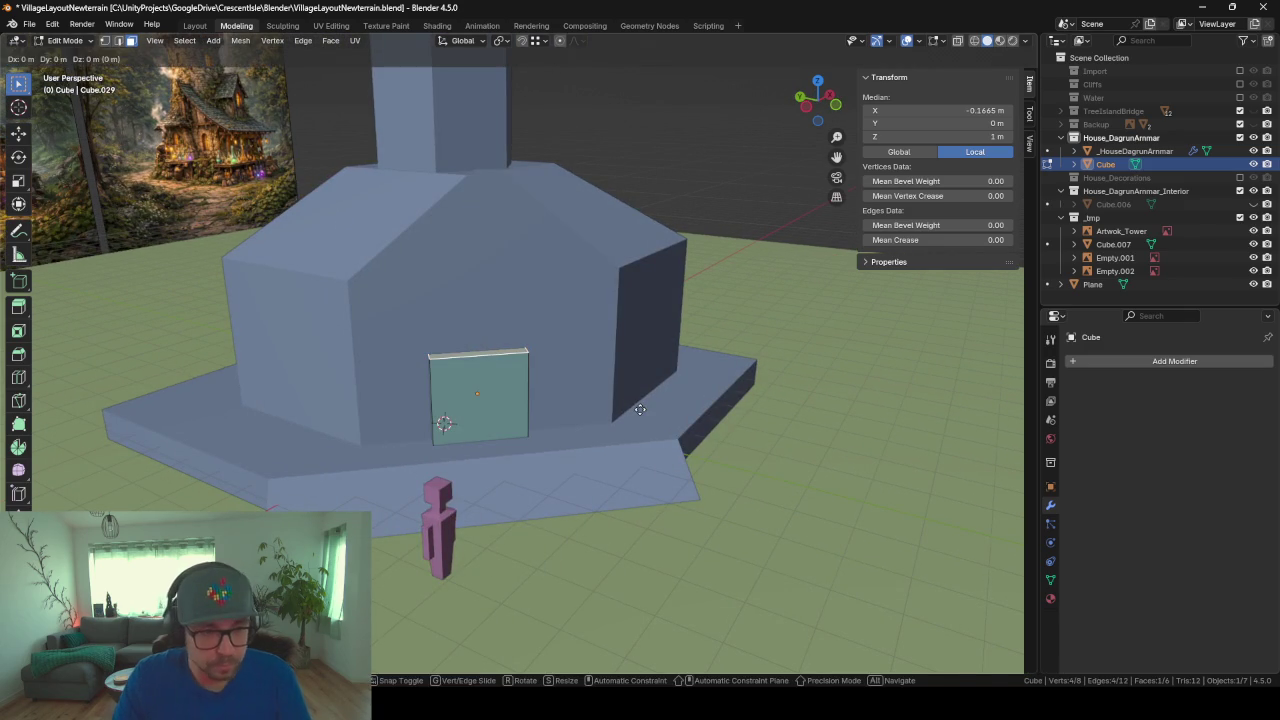
pyautogui.click(623, 357)
pyautogui.moveTo(623, 357)
pyautogui.mouseDown(button='middle')
pyautogui.moveTo(566, 421)
pyautogui.moveTo(508, 405)
pyautogui.moveTo(594, 409)
pyautogui.moveTo(517, 423)
pyautogui.moveTo(533, 420)
pyautogui.mouseUp(button='middle')
# Step: Bevel the door's top edges into a rounded arch and return to Object Mode
pyautogui.hotkey('ctrl', 'r')
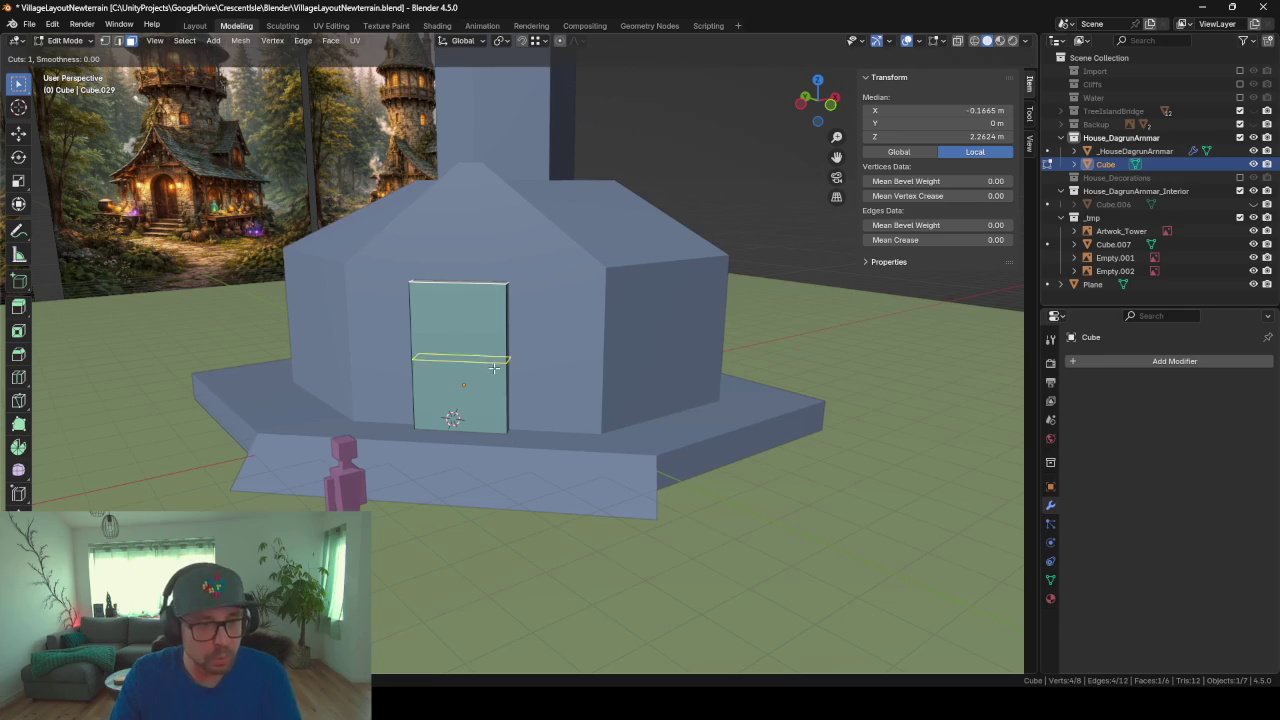
pyautogui.press('Escape')
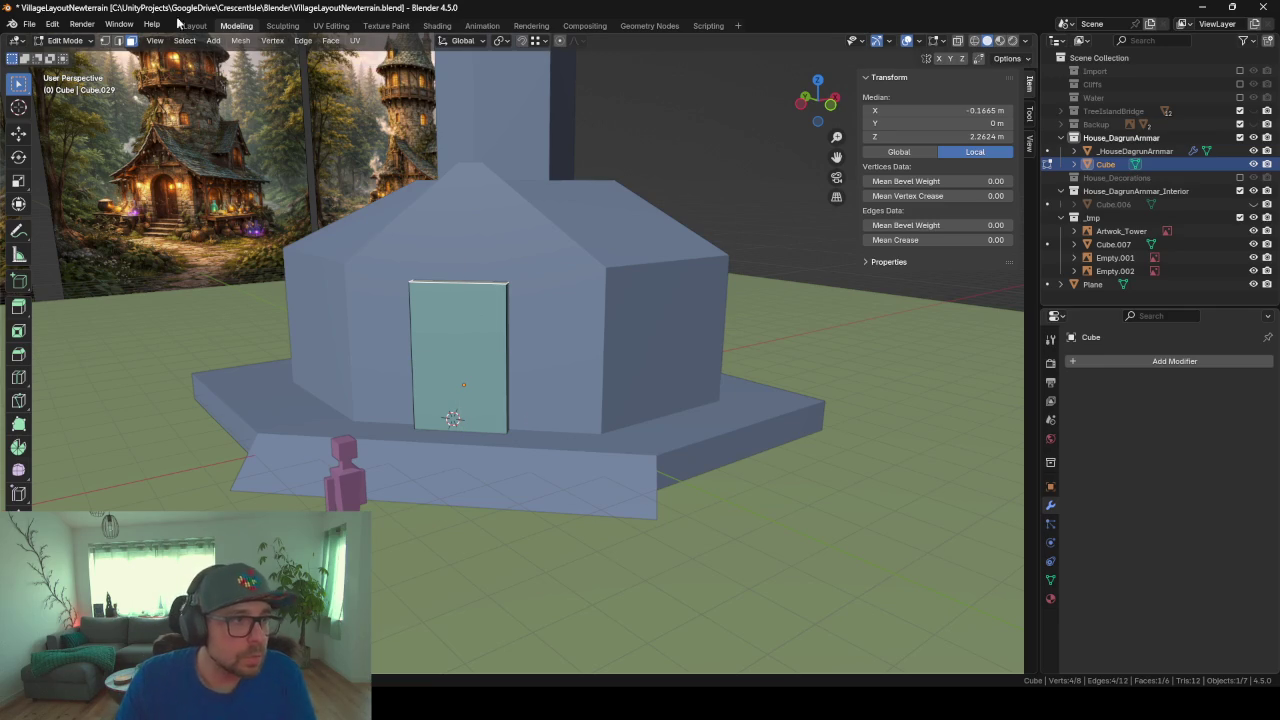
pyautogui.moveTo(125, 50); pyautogui.dragTo(418, 327, button='middle')
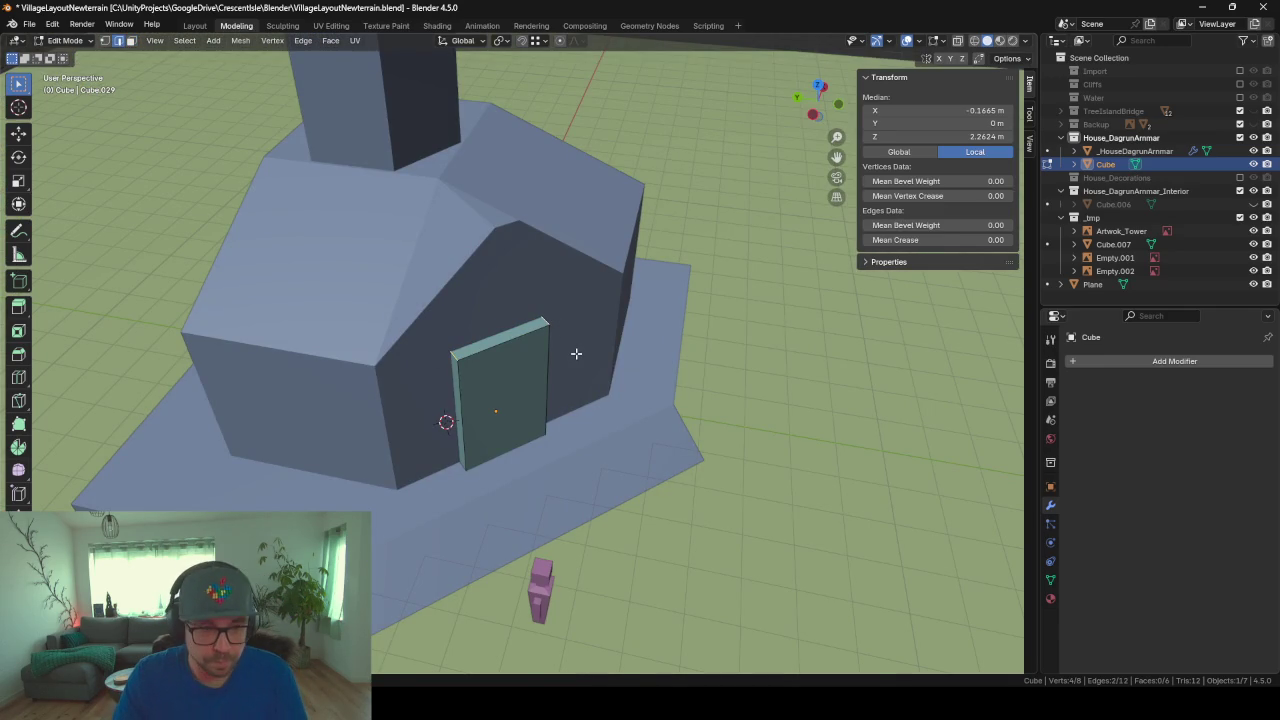
pyautogui.hotkey('ctrl', 'b')
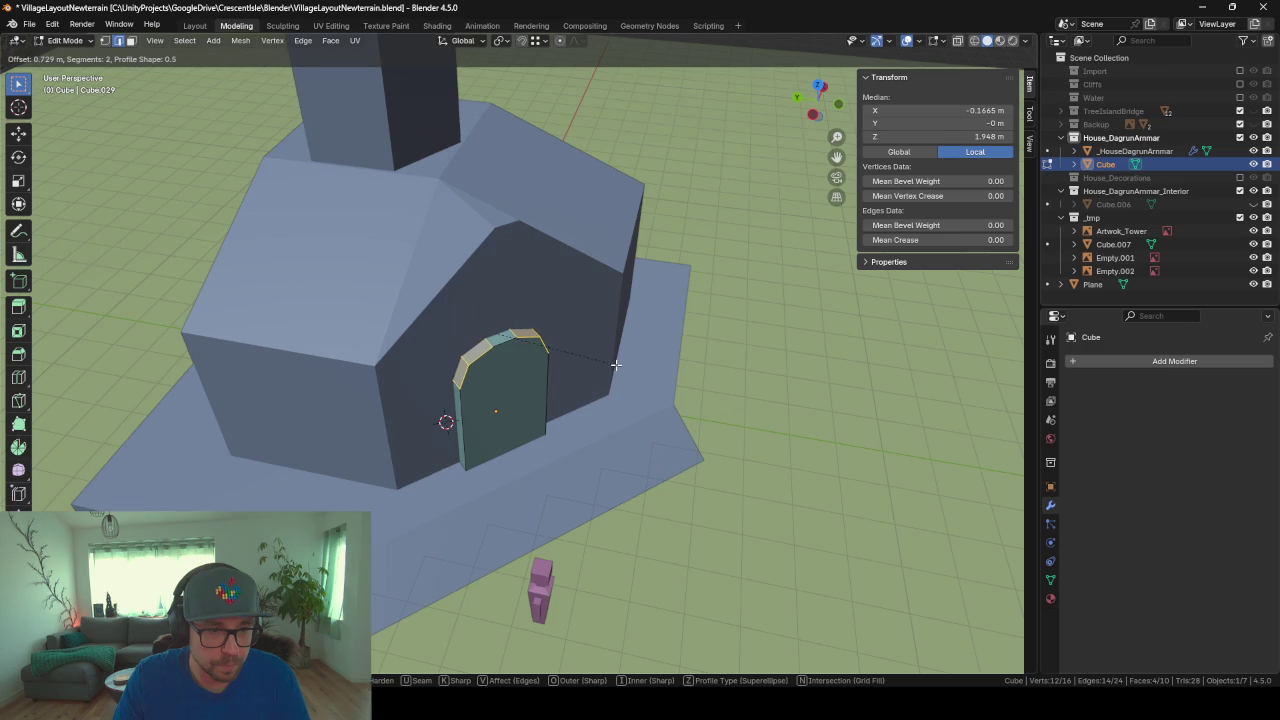
pyautogui.click(615, 366)
pyautogui.moveTo(615, 366)
pyautogui.mouseDown(button='middle')
pyautogui.moveTo(490, 375)
pyautogui.moveTo(526, 371)
pyautogui.moveTo(623, 400)
pyautogui.moveTo(517, 408)
pyautogui.moveTo(555, 358)
pyautogui.mouseUp(button='middle')
pyautogui.press('Tab')
# Step: Add a Boolean modifier to the house and move it above Solidify
pyautogui.click(555, 358)
pyautogui.click(1082, 362)
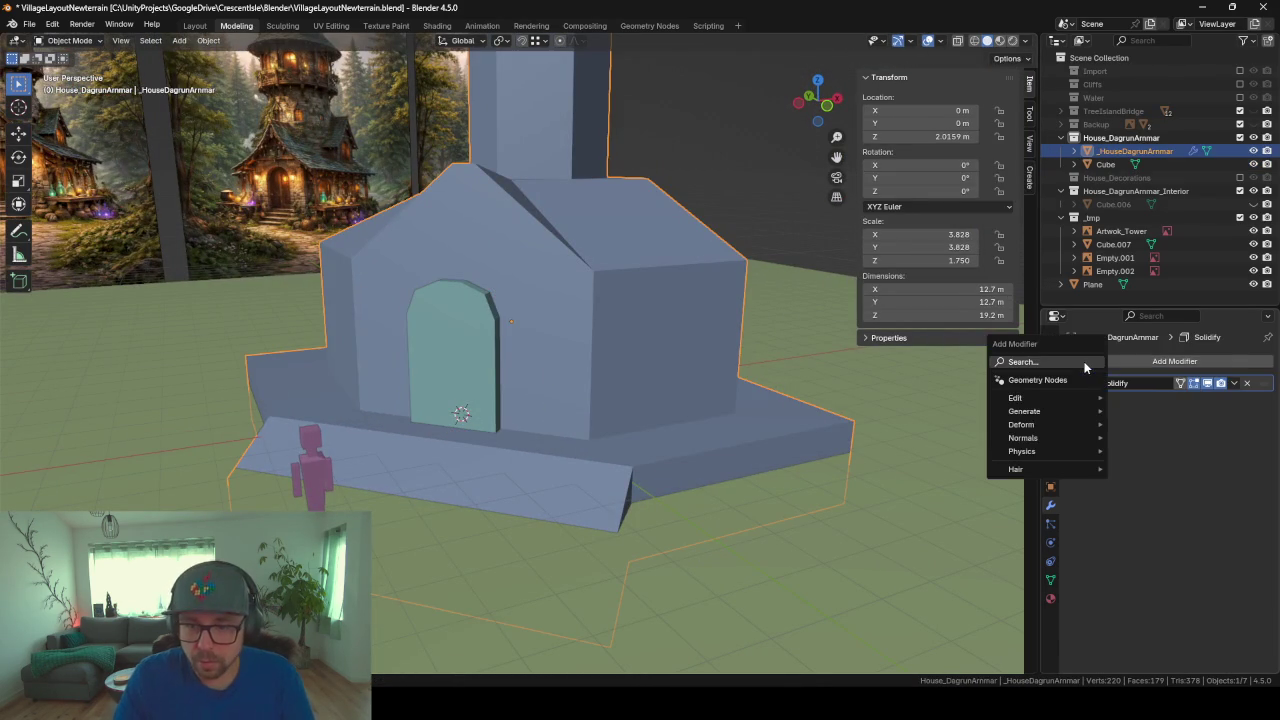
pyautogui.write('bool')
pyautogui.press('Return')
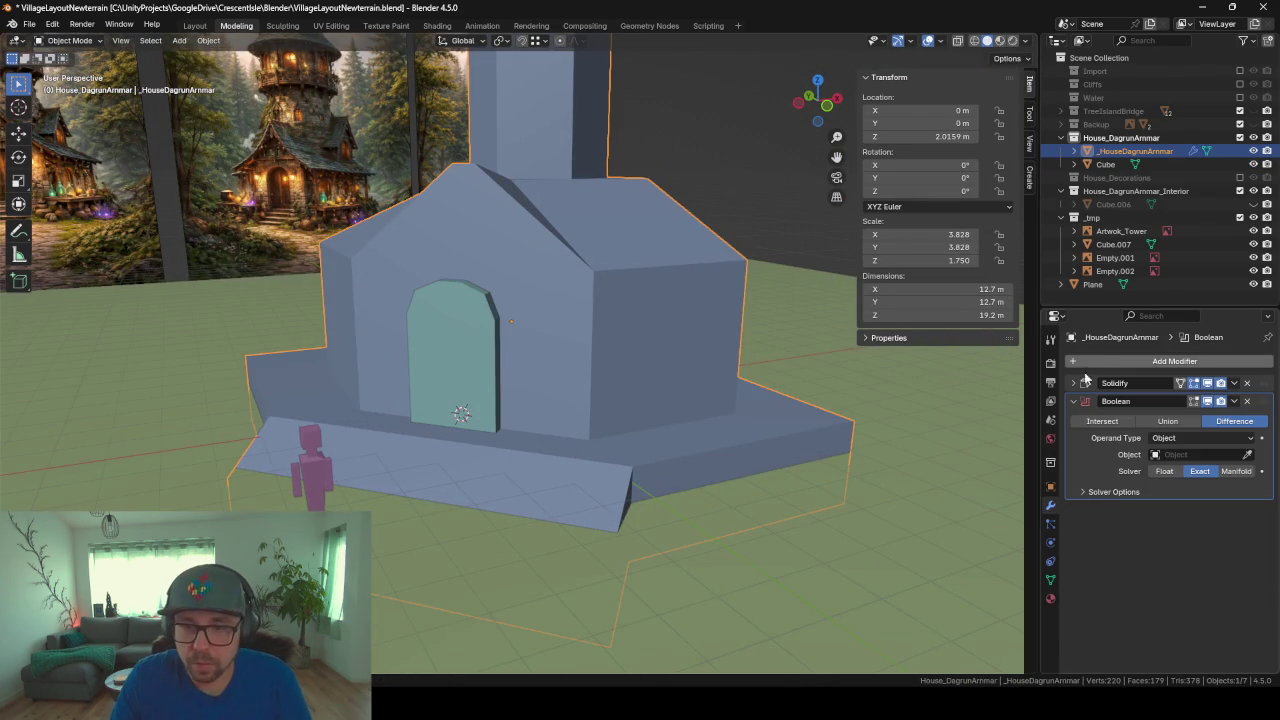
pyautogui.moveTo(1264, 401); pyautogui.dragTo(1251, 383)
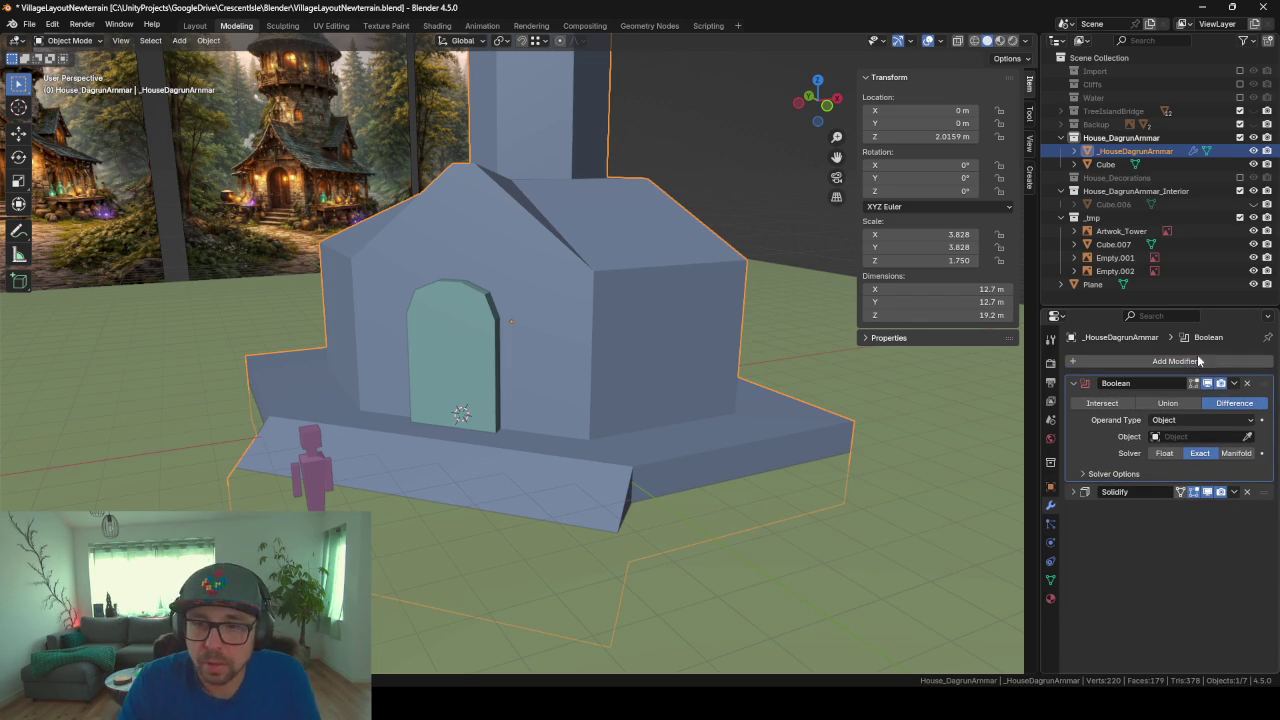
# Step: Pick the door Cube as Boolean target, set the Float solver and Union operation
pyautogui.click(1247, 436)
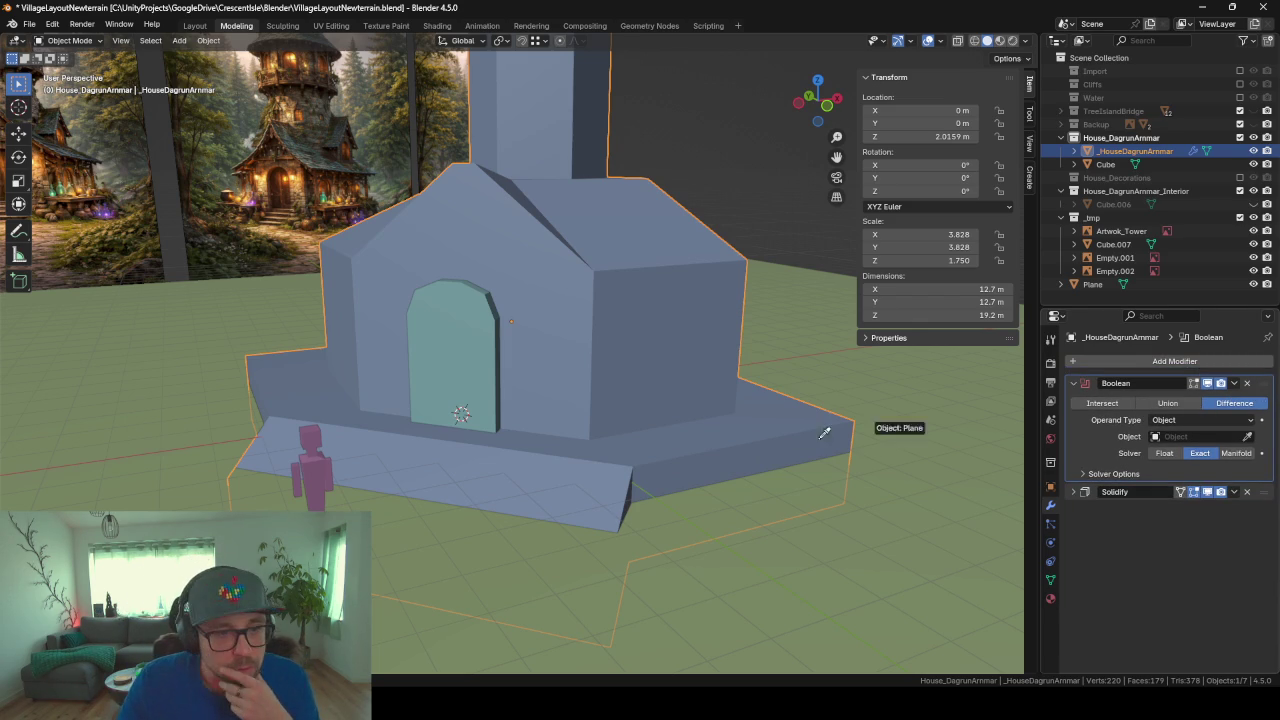
pyautogui.click(438, 364)
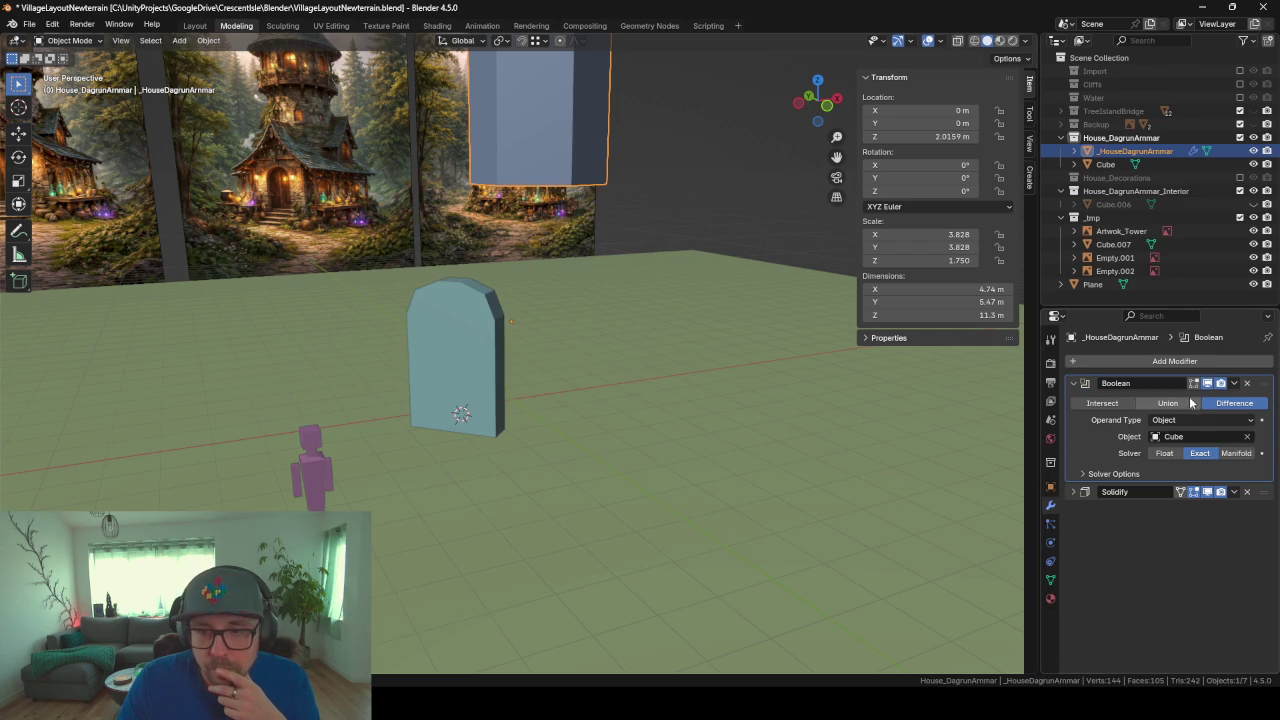
pyautogui.click(1106, 403)
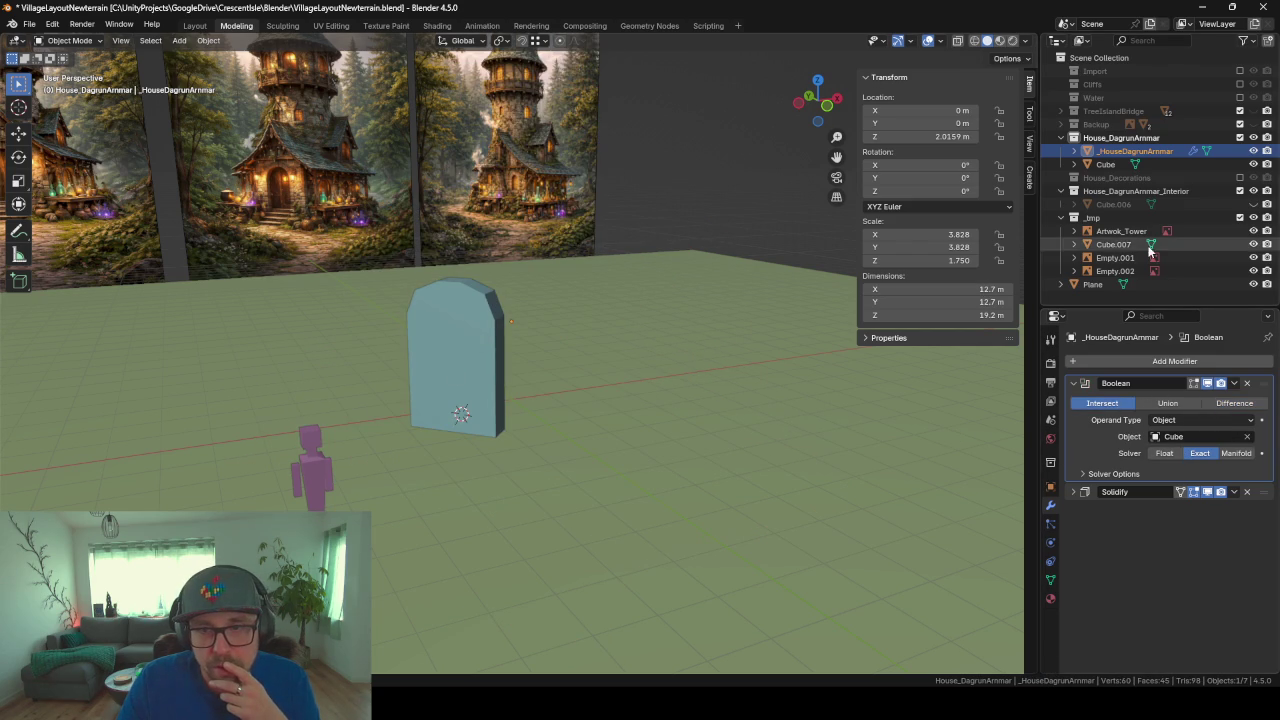
pyautogui.click(1193, 166)
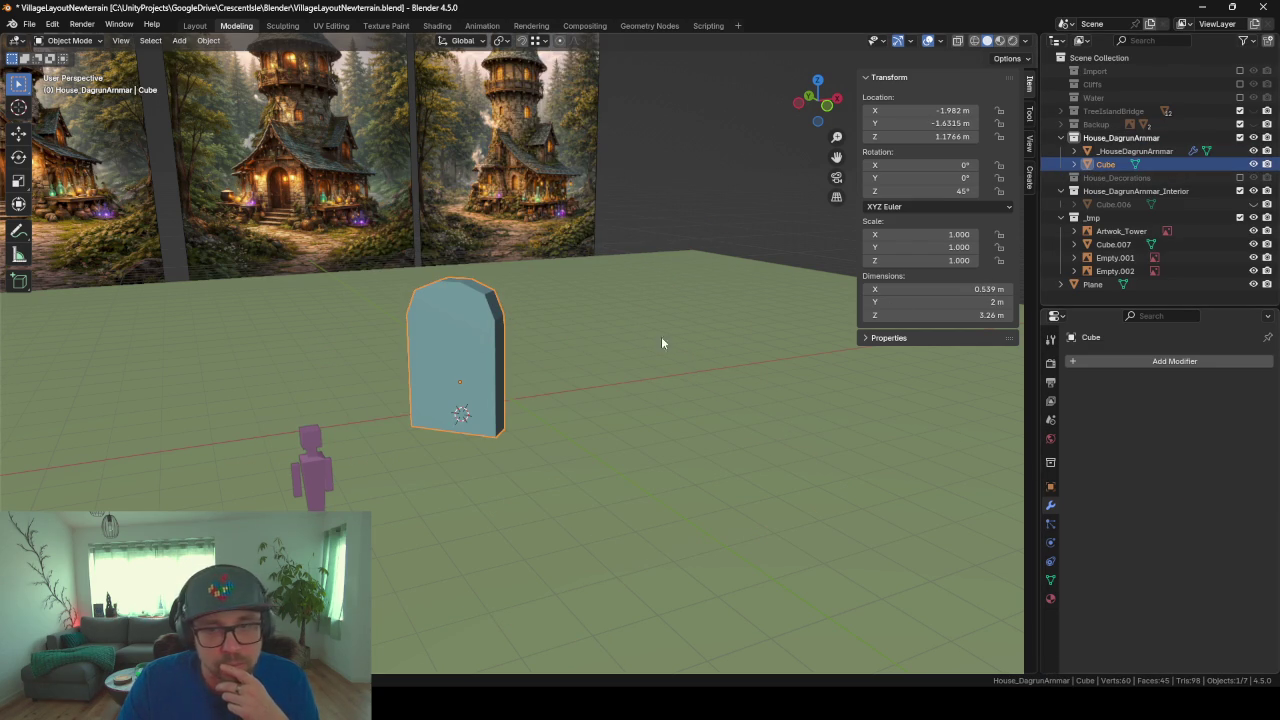
pyautogui.click(1125, 151)
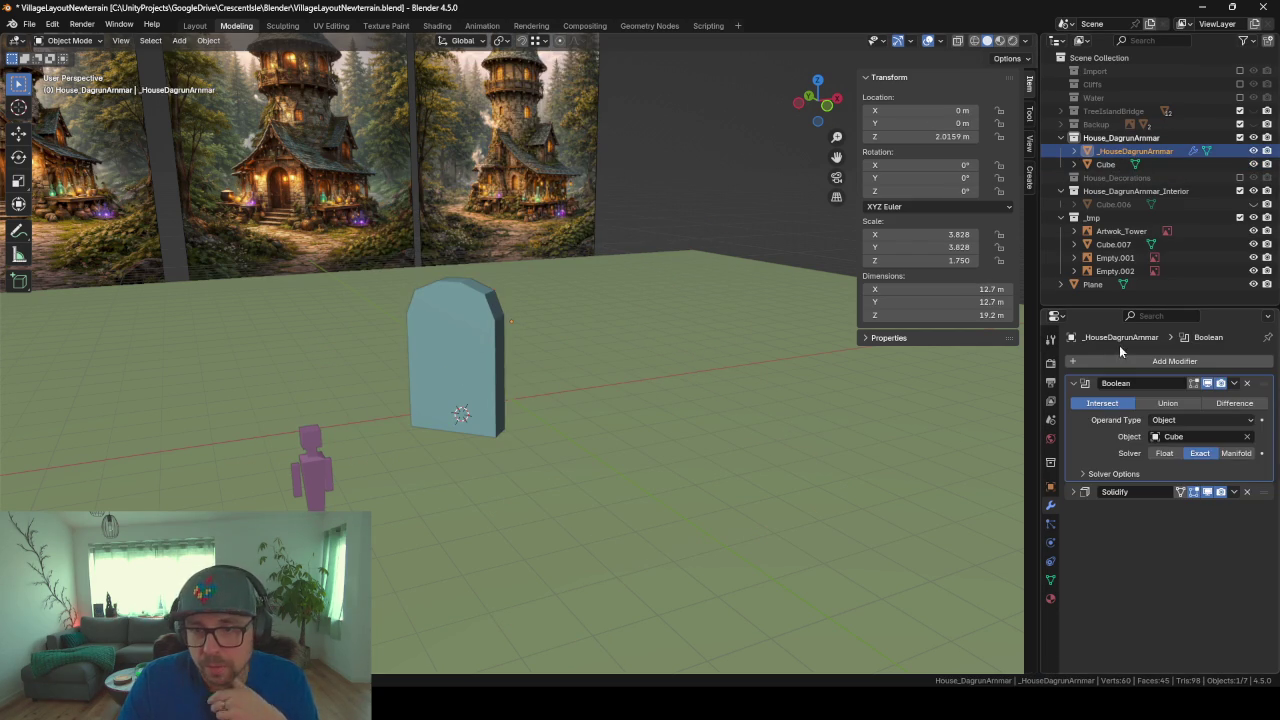
pyautogui.click(1168, 456)
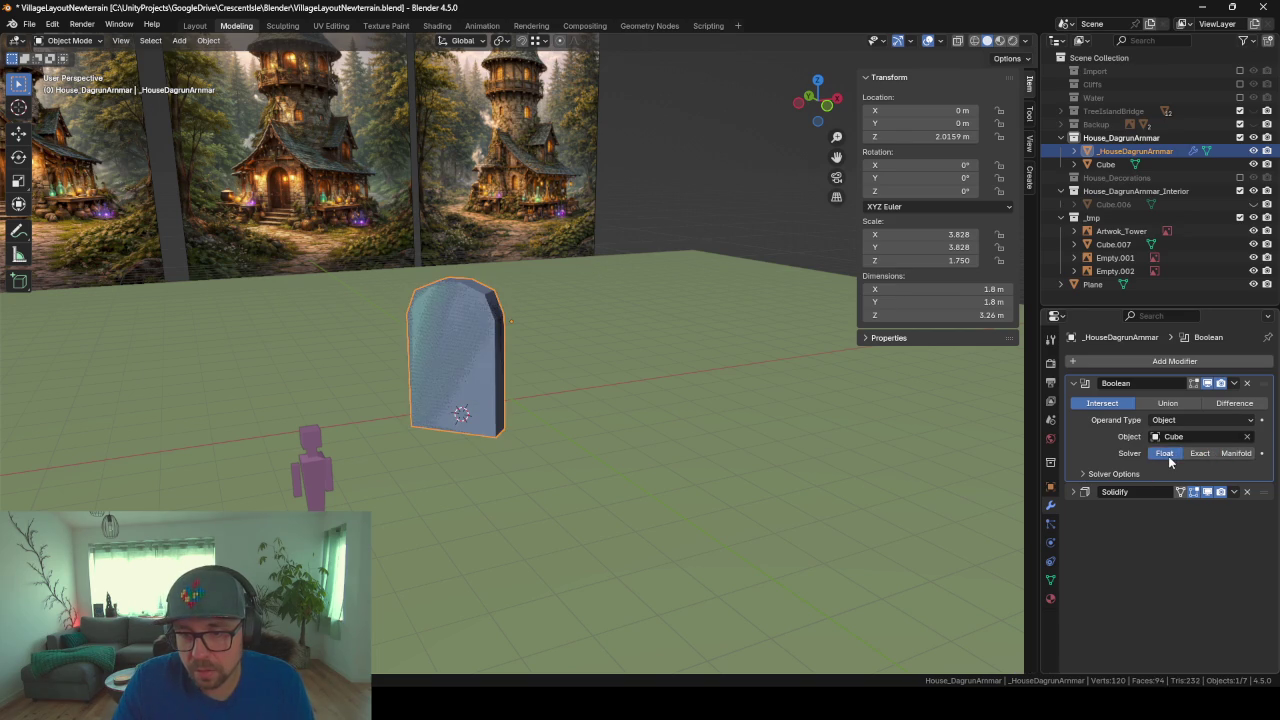
pyautogui.click(1174, 405)
# Step: Try a Collection operand, revert to Object, and test the Intersect operation
pyautogui.moveTo(526, 436); pyautogui.dragTo(630, 436, button='middle')
pyautogui.scroll(2, 630, 436)
pyautogui.click(1189, 421)
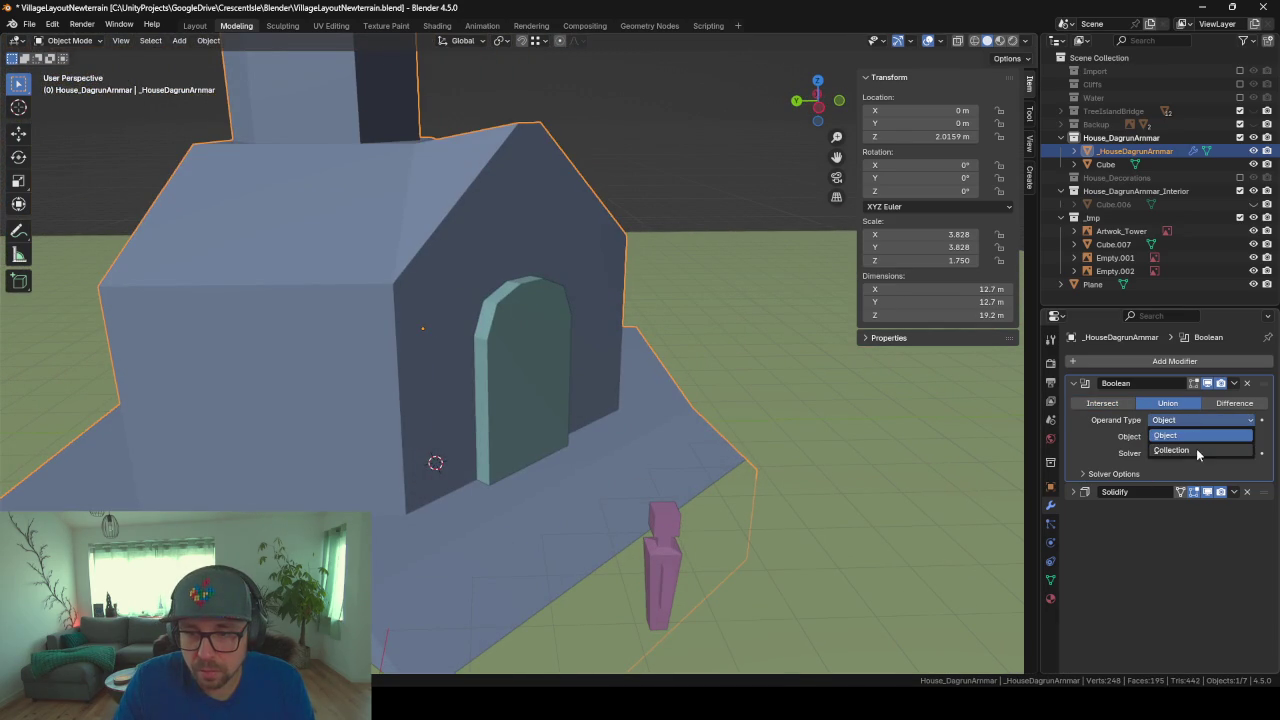
pyautogui.click(1196, 449)
pyautogui.click(1184, 422)
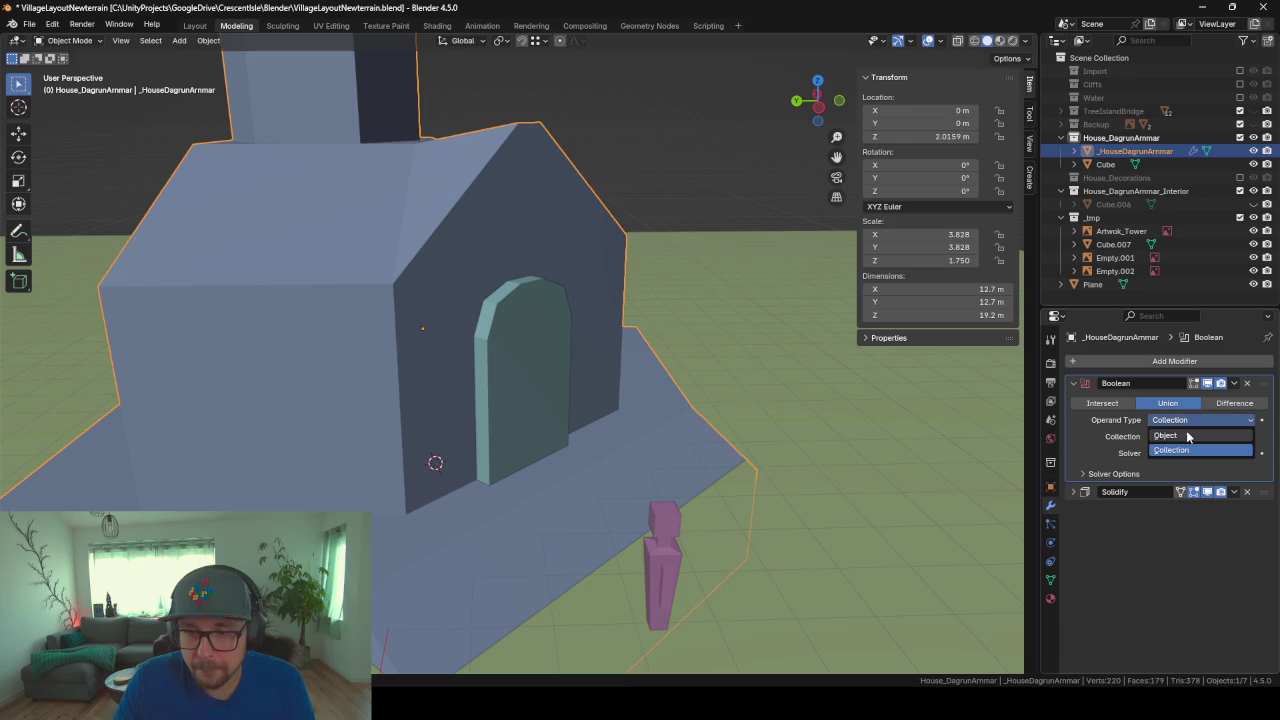
pyautogui.click(1160, 438)
pyautogui.click(1087, 404)
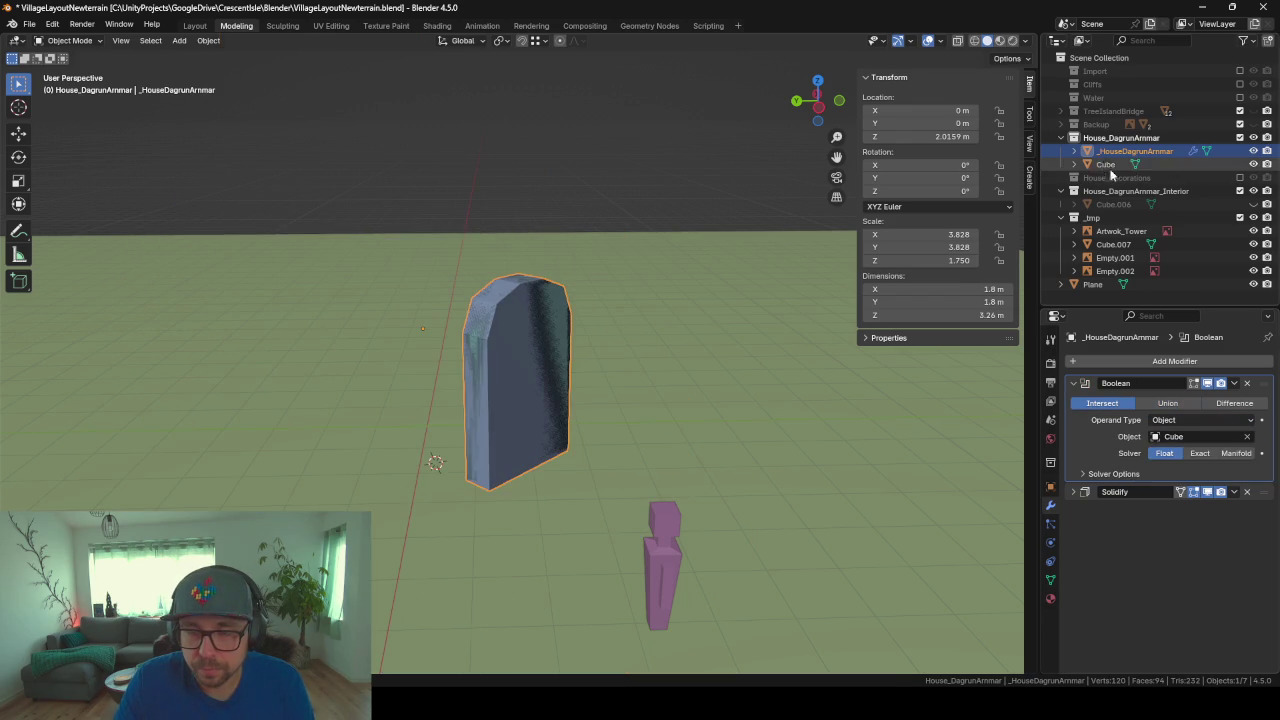
# Step: Hide and unhide the house to check the door shape, then select the door
pyautogui.moveTo(347, 423)
pyautogui.mouseDown(button='middle')
pyautogui.moveTo(457, 443)
pyautogui.moveTo(377, 436)
pyautogui.mouseUp(button='middle')
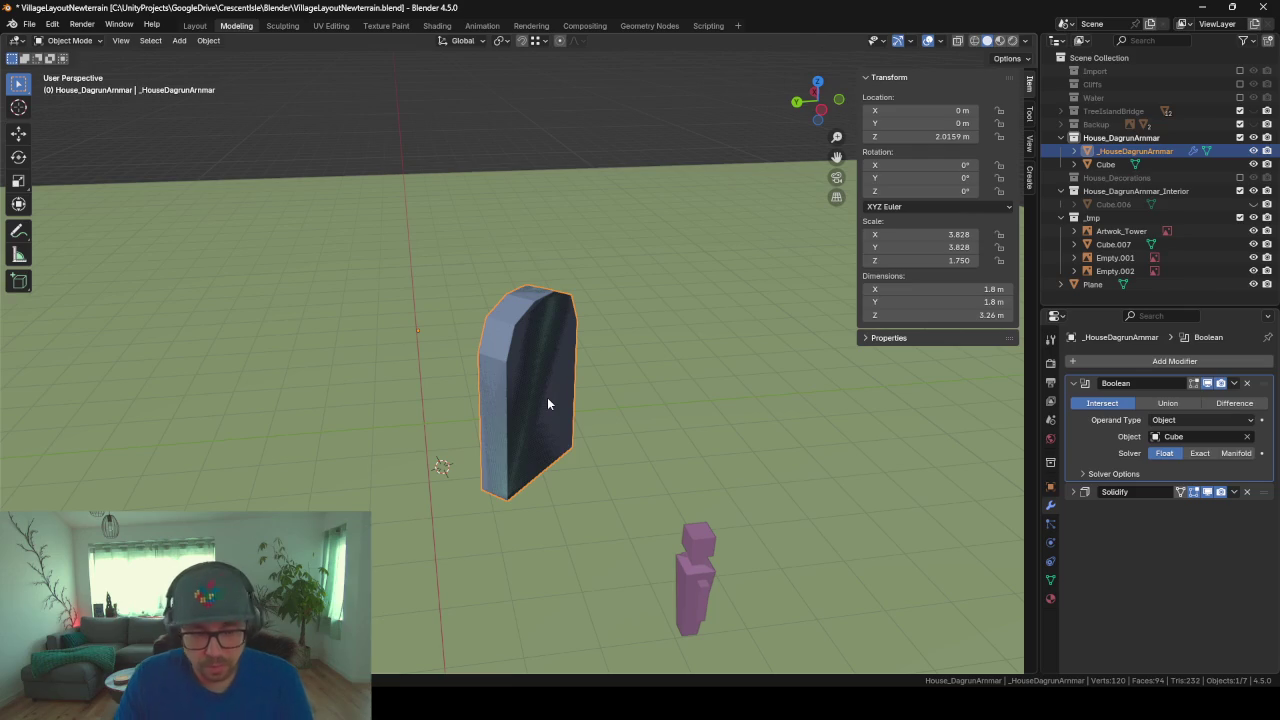
pyautogui.press('h')
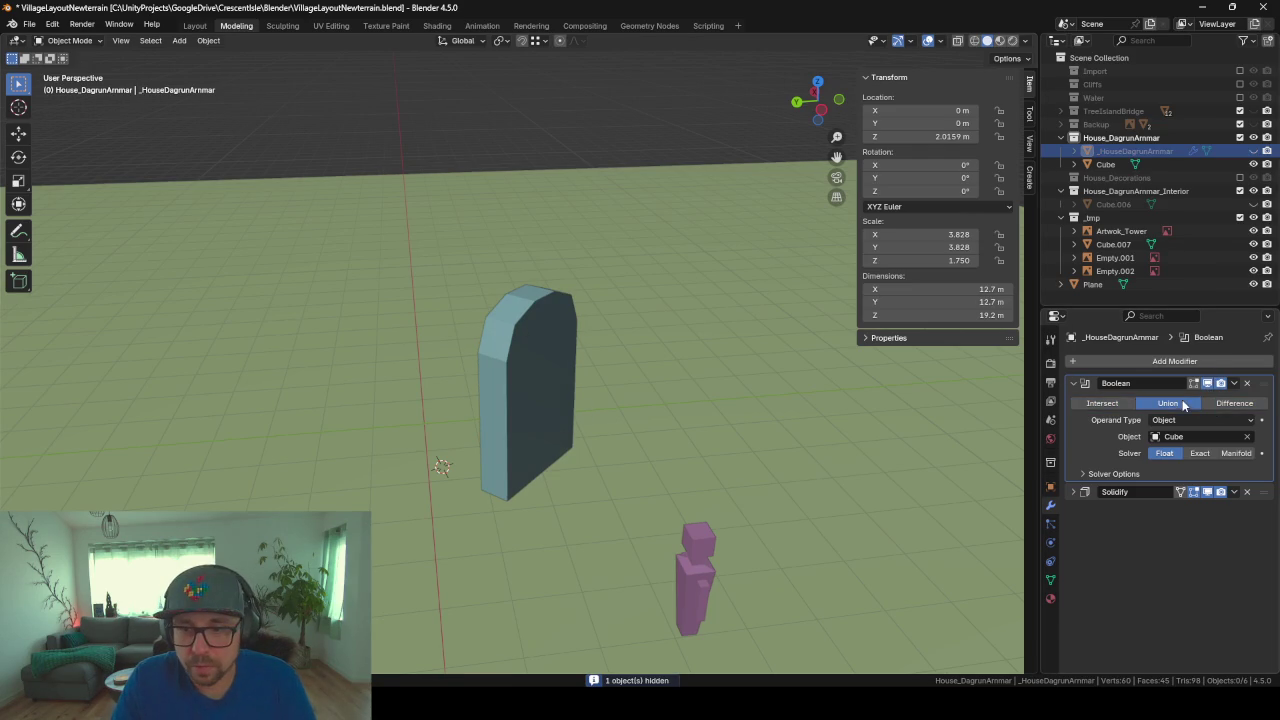
pyautogui.click(1253, 151)
pyautogui.scroll(-5, 297, 332)
pyautogui.moveTo(297, 332); pyautogui.dragTo(536, 399, button='middle')
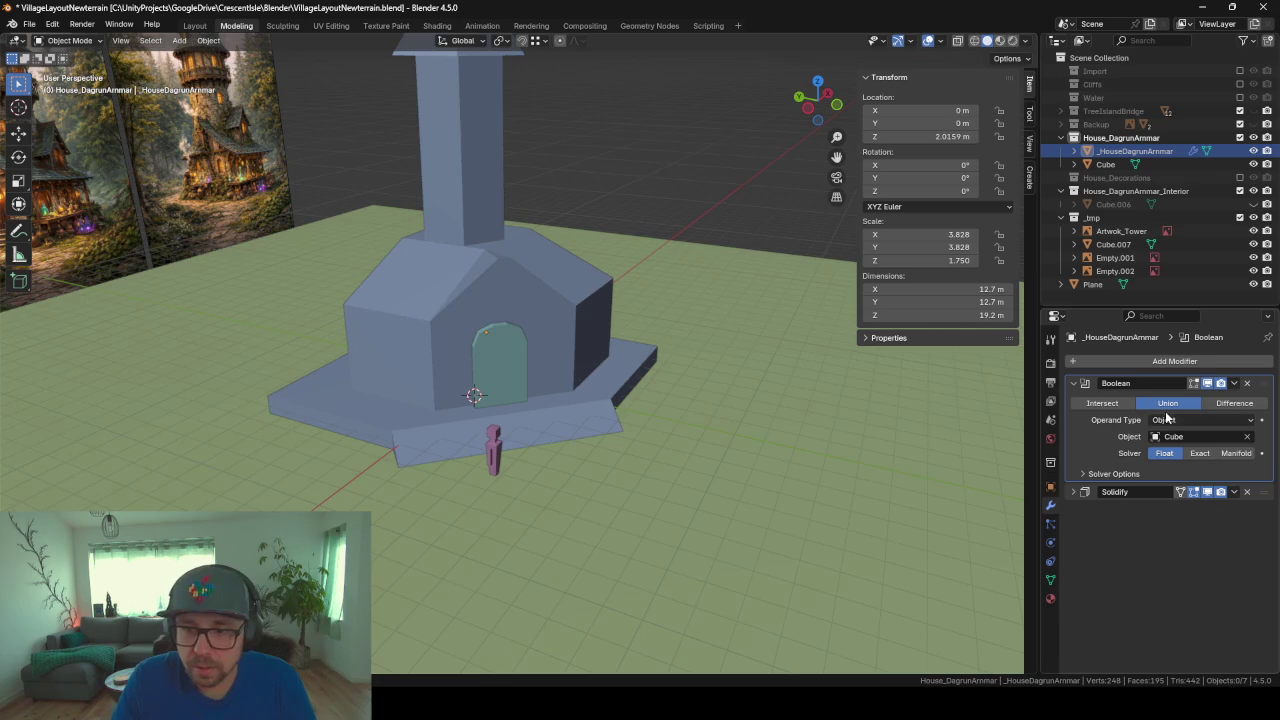
pyautogui.scroll(3, 566, 385)
pyautogui.click(521, 374)
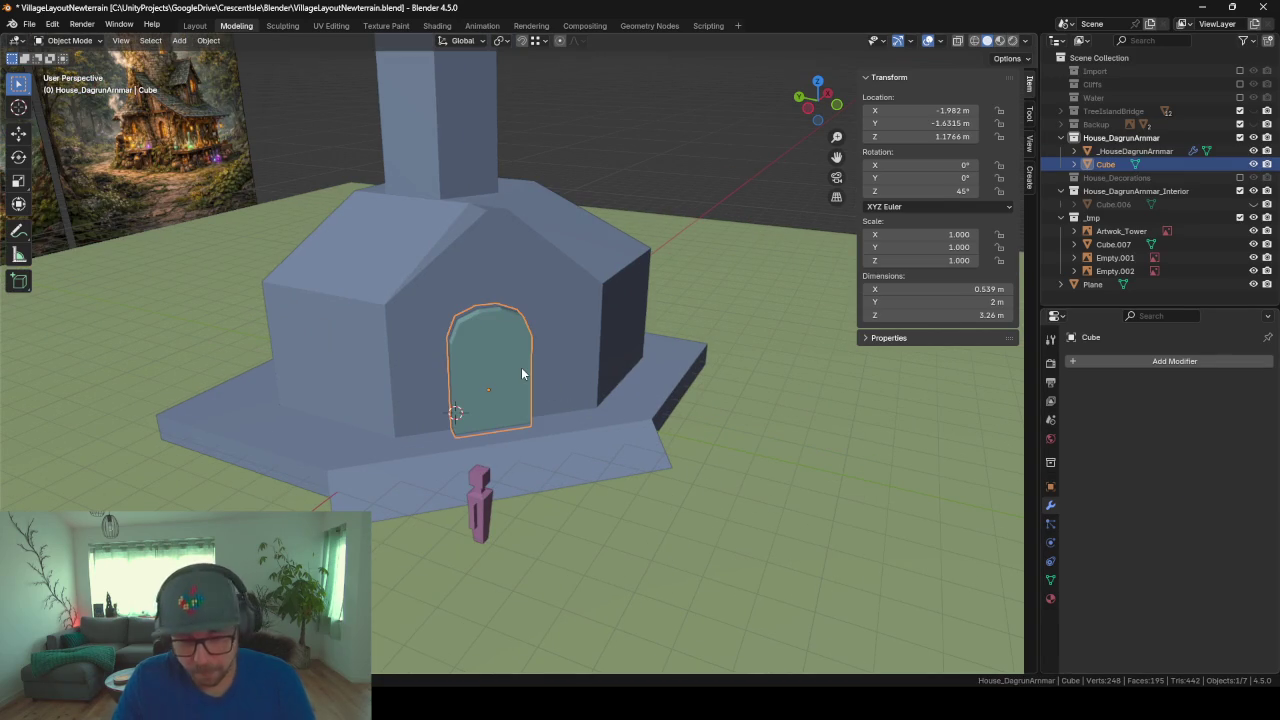
# Step: Hide the door Cube and inspect the house under the door arch
pyautogui.press('h')
pyautogui.click(548, 358)
pyautogui.moveTo(548, 358)
pyautogui.mouseDown(button='middle')
pyautogui.moveTo(444, 347)
pyautogui.moveTo(505, 331)
pyautogui.moveTo(529, 363)
pyautogui.moveTo(466, 374)
pyautogui.moveTo(475, 344)
pyautogui.moveTo(568, 342)
pyautogui.moveTo(422, 363)
pyautogui.moveTo(613, 419)
pyautogui.moveTo(580, 400)
pyautogui.moveTo(526, 397)
pyautogui.moveTo(663, 397)
pyautogui.moveTo(585, 320)
pyautogui.moveTo(579, 236)
pyautogui.mouseUp(button='middle')
pyautogui.scroll(2, 502, 364)
pyautogui.scroll(2, 420, 365)
pyautogui.scroll(2, 460, 371)
pyautogui.moveTo(562, 370)
pyautogui.mouseDown(button='middle')
pyautogui.moveTo(551, 371)
pyautogui.moveTo(543, 269)
pyautogui.mouseUp(button='middle')
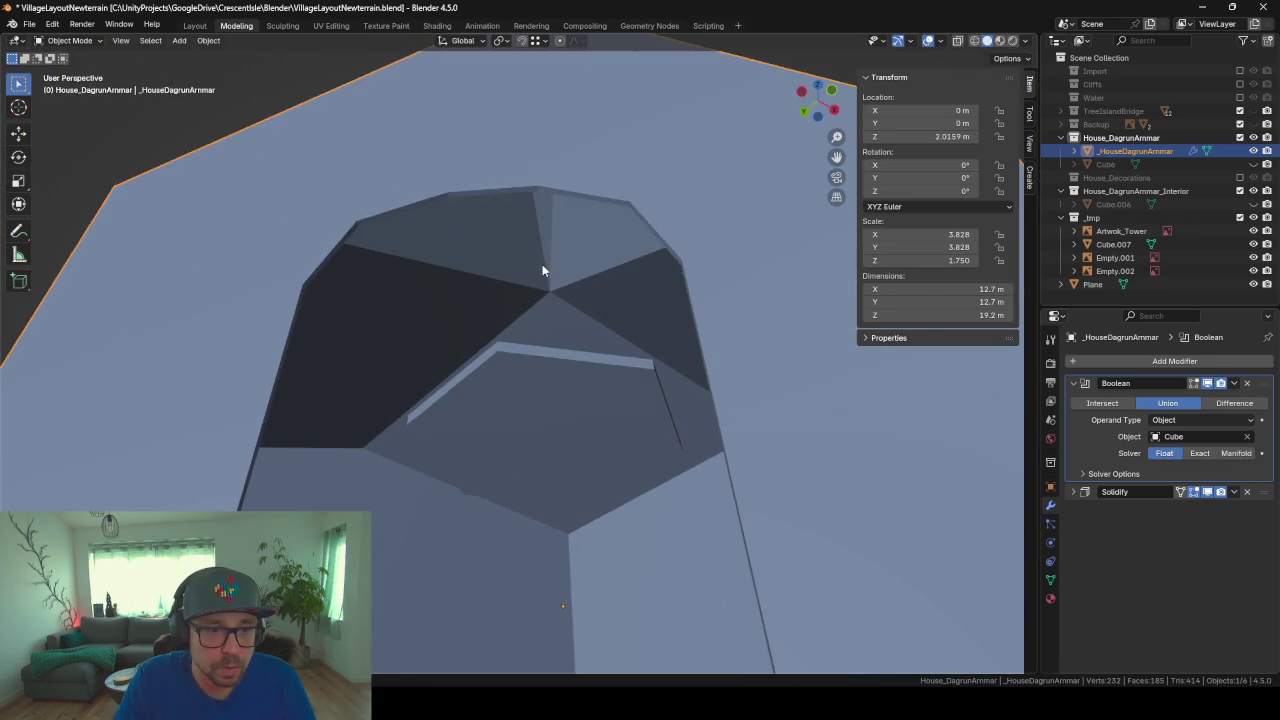
pyautogui.scroll(3, 556, 362)
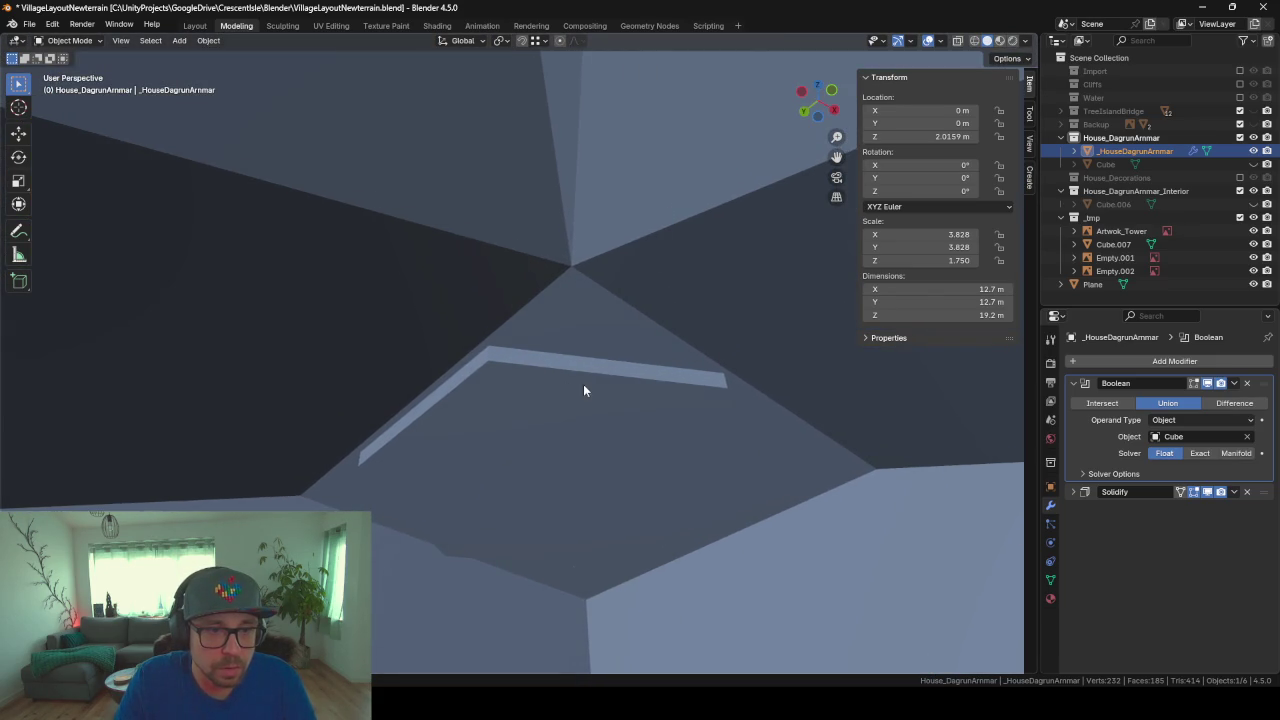
pyautogui.scroll(-2, 585, 389)
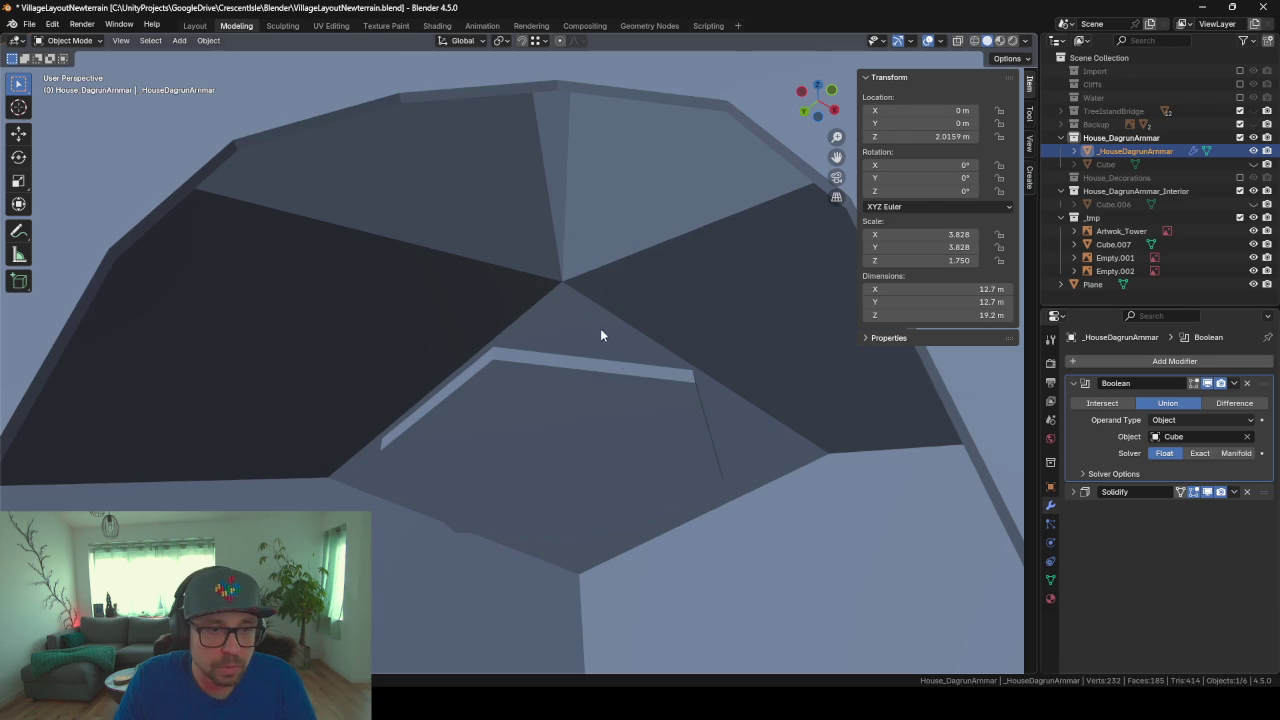
# Step: In Edit Mode on the house, clear the selection and hide the front face to see inside
pyautogui.press('Tab')
pyautogui.press('Tab')
pyautogui.scroll(1, 584, 357)
pyautogui.press('Tab')
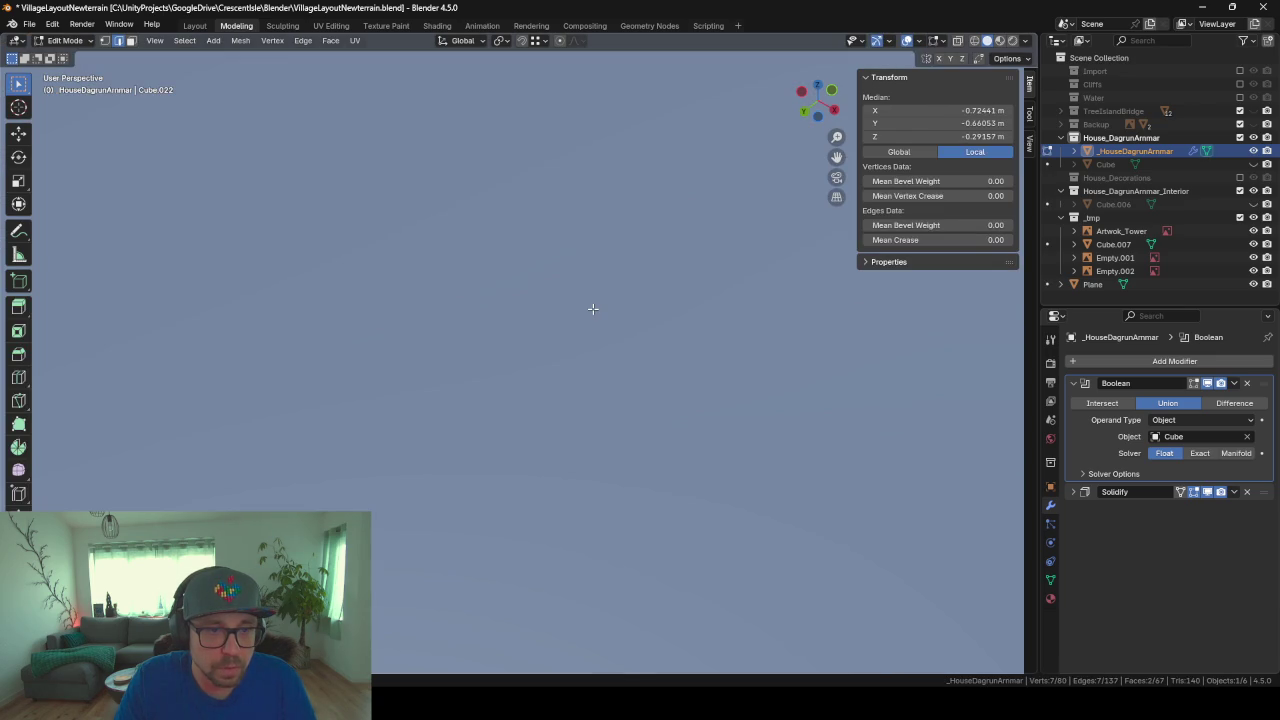
pyautogui.scroll(-3, 595, 363)
pyautogui.scroll(2, 595, 363)
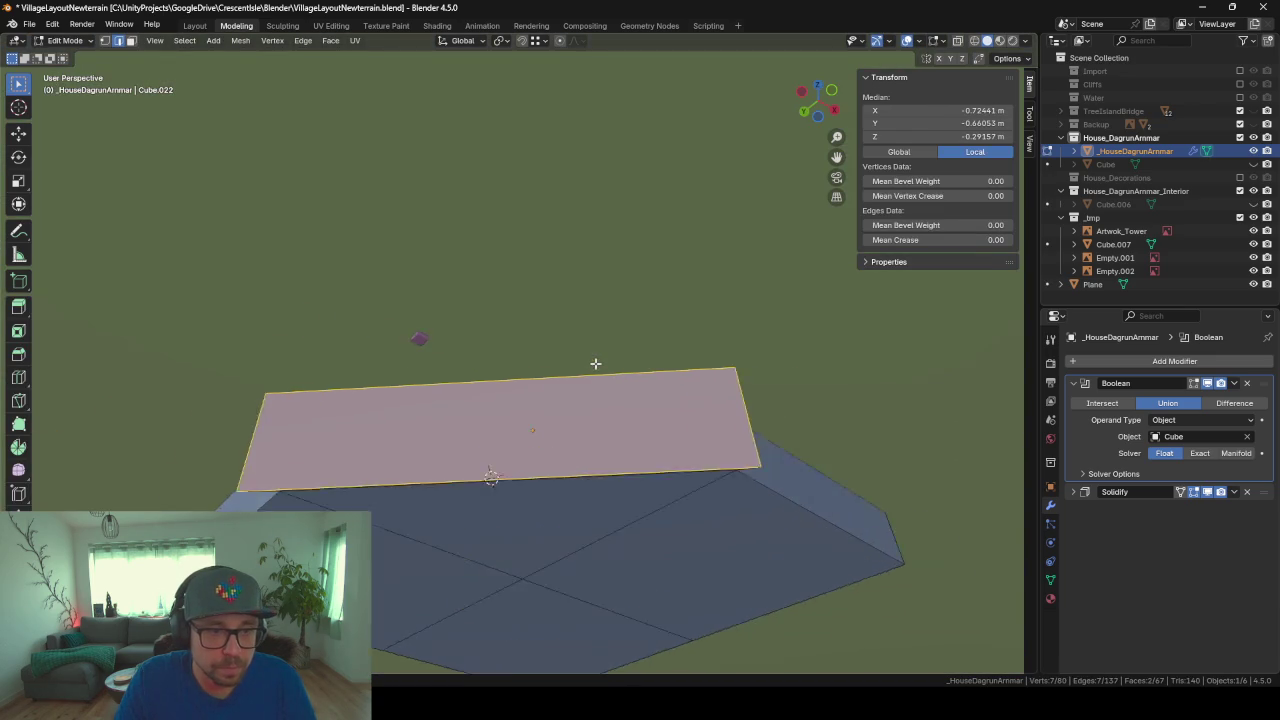
pyautogui.moveTo(595, 363); pyautogui.dragTo(595, 403, button='middle')
pyautogui.hotkey('alt', 'a')
pyautogui.scroll(-4, 595, 403)
pyautogui.scroll(2, 577, 317)
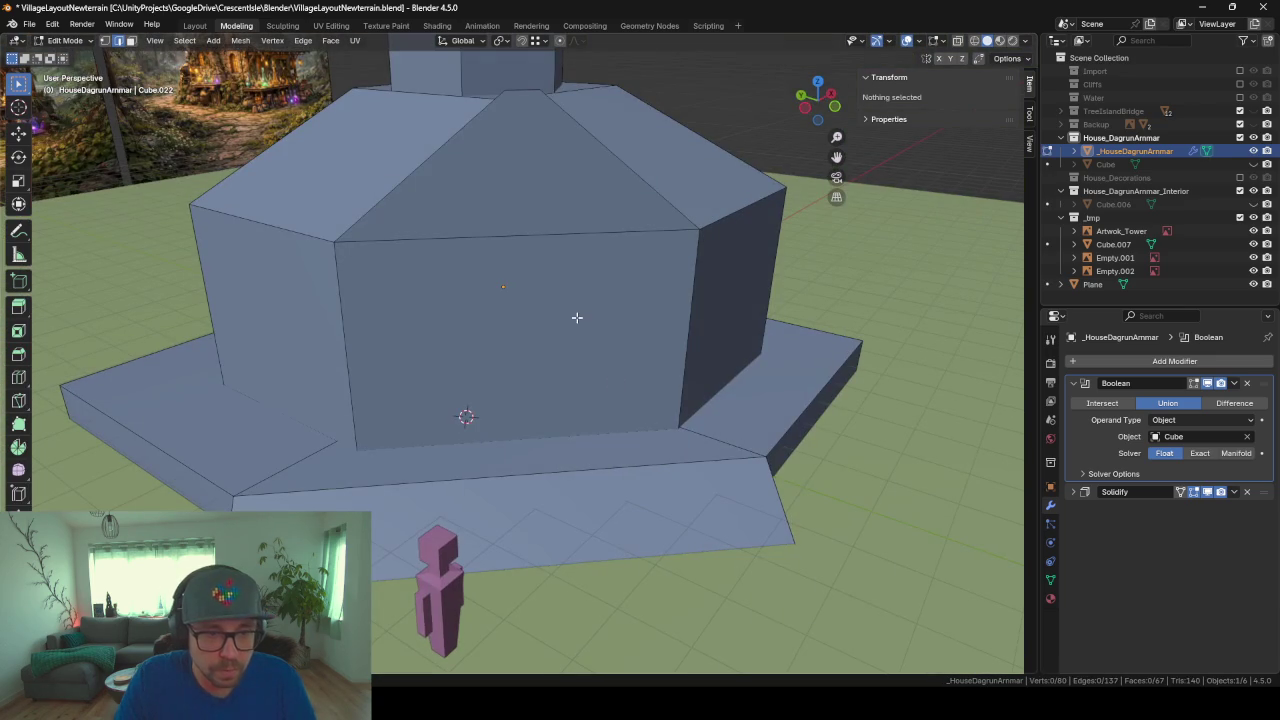
pyautogui.click(480, 291)
pyautogui.press('h')
pyautogui.scroll(5, 480, 290)
pyautogui.scroll(1, 497, 295)
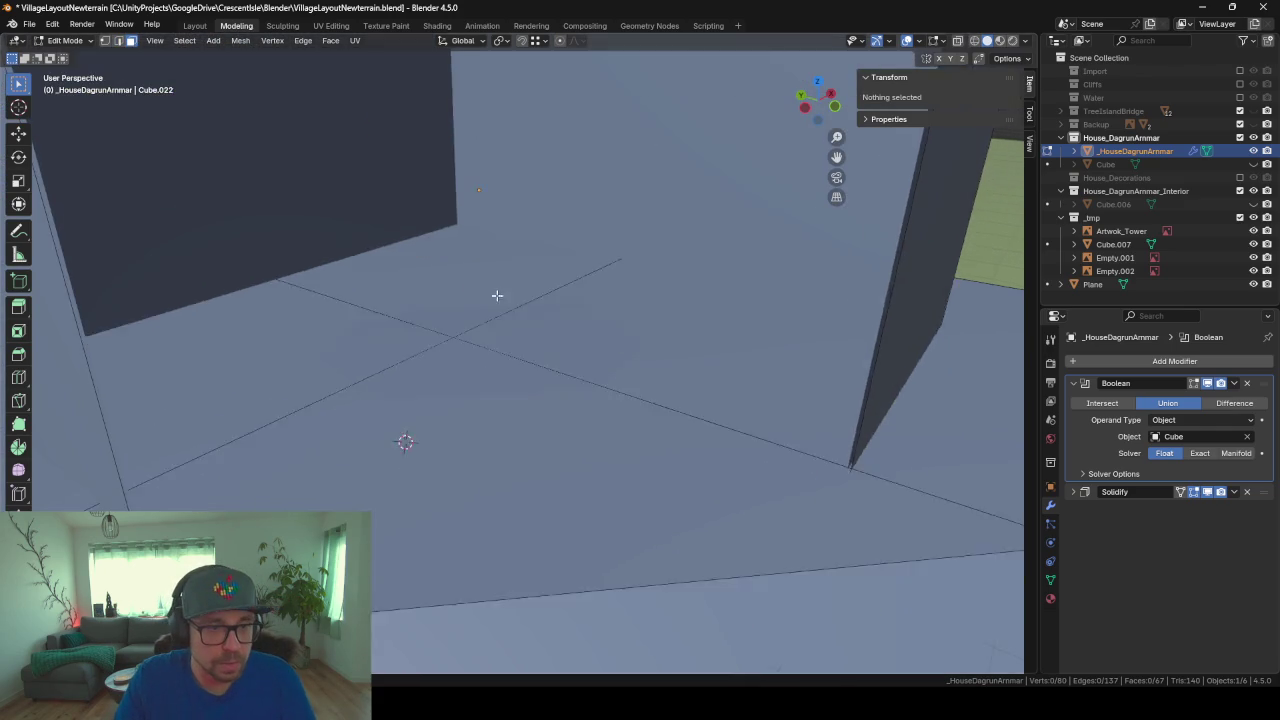
pyautogui.scroll(-3, 497, 295)
pyautogui.scroll(-3, 534, 394)
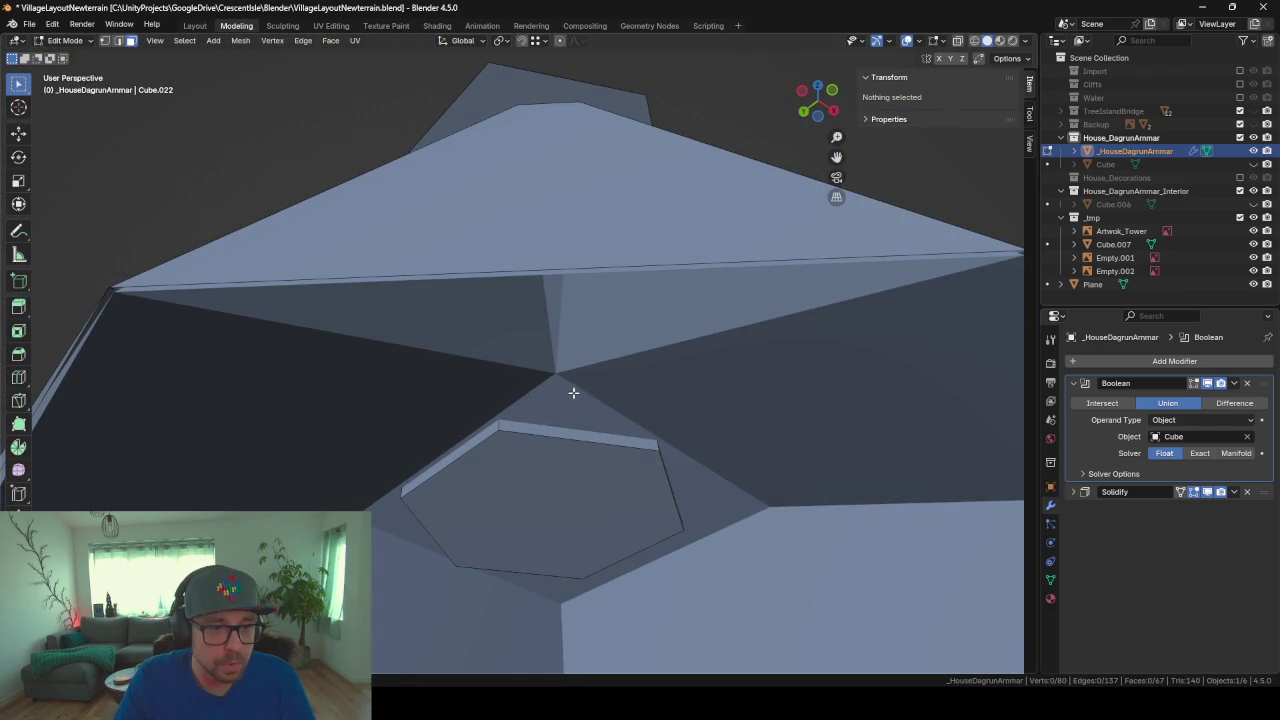
# Step: Delete the stray face near the hexagonal piece and return to Object Mode
pyautogui.click(572, 393)
pyautogui.scroll(2, 567, 425)
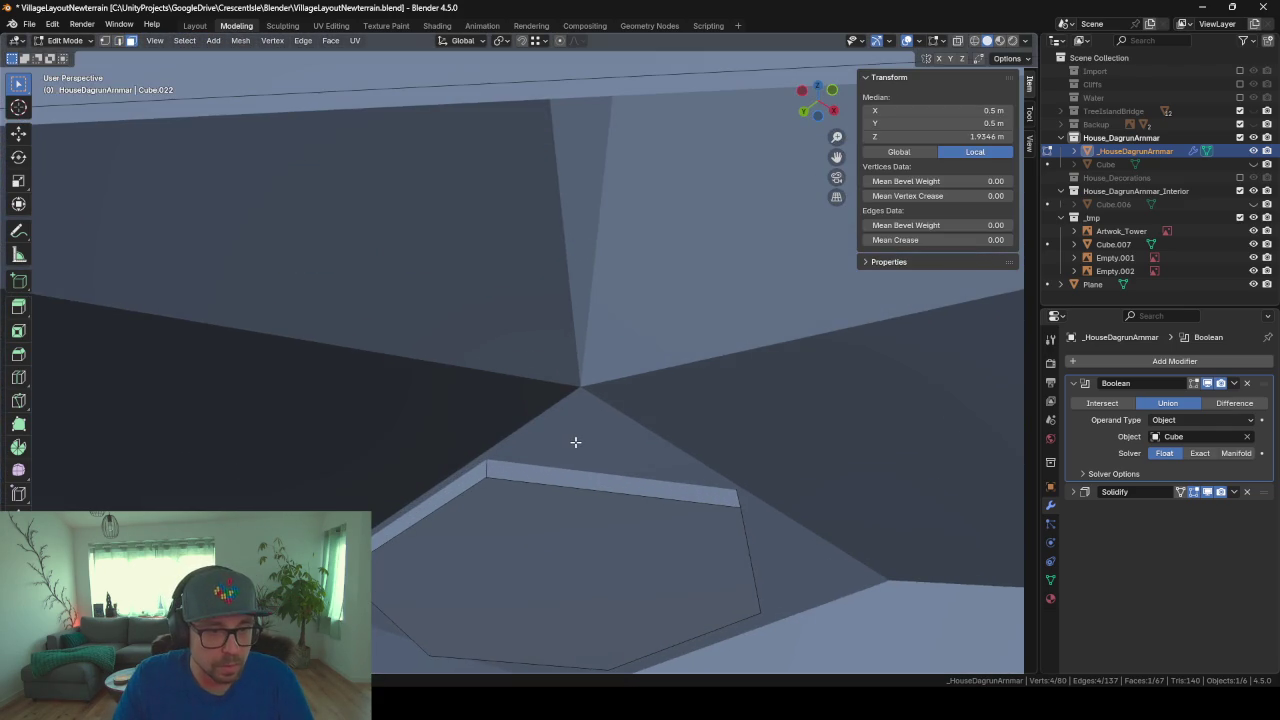
pyautogui.scroll(-5, 575, 441)
pyautogui.moveTo(557, 391)
pyautogui.mouseDown(button='middle')
pyautogui.moveTo(586, 466)
pyautogui.moveTo(667, 483)
pyautogui.mouseUp(button='middle')
pyautogui.moveTo(418, 248); pyautogui.dragTo(349, 316, button='middle')
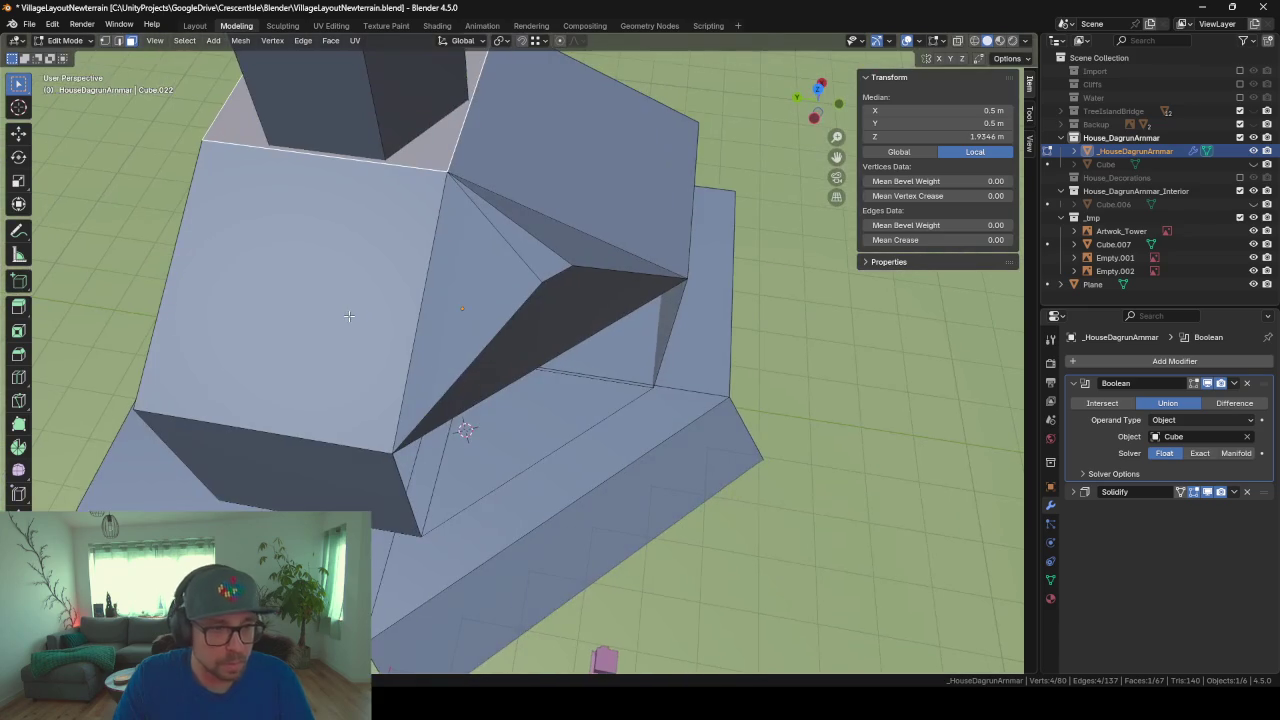
pyautogui.press('x')
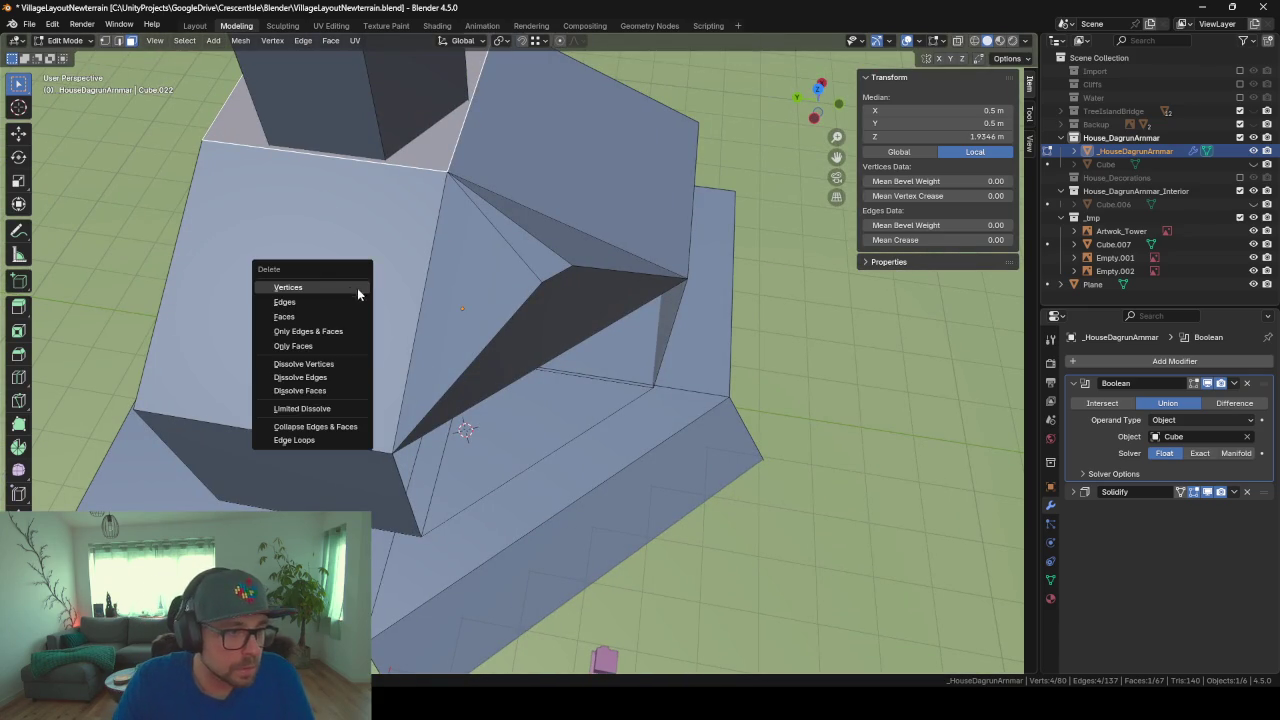
pyautogui.press('Escape')
pyautogui.moveTo(456, 142); pyautogui.dragTo(541, 324, button='middle')
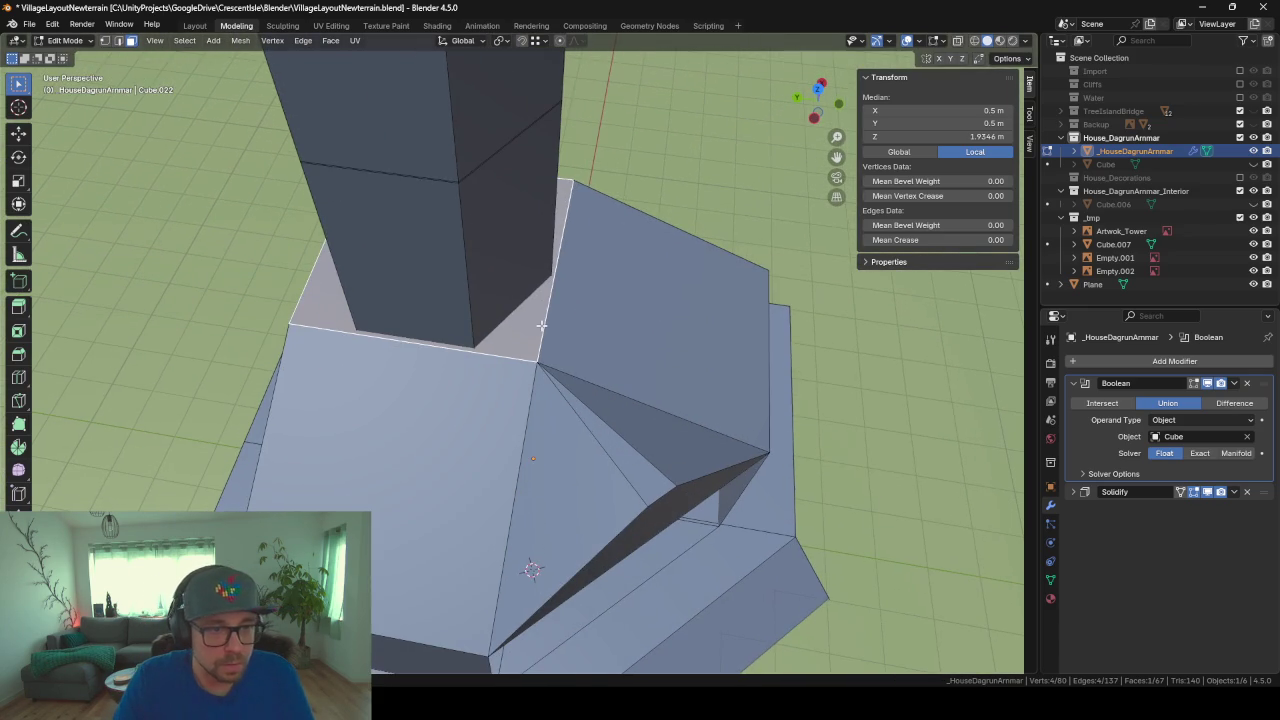
pyautogui.press('x')
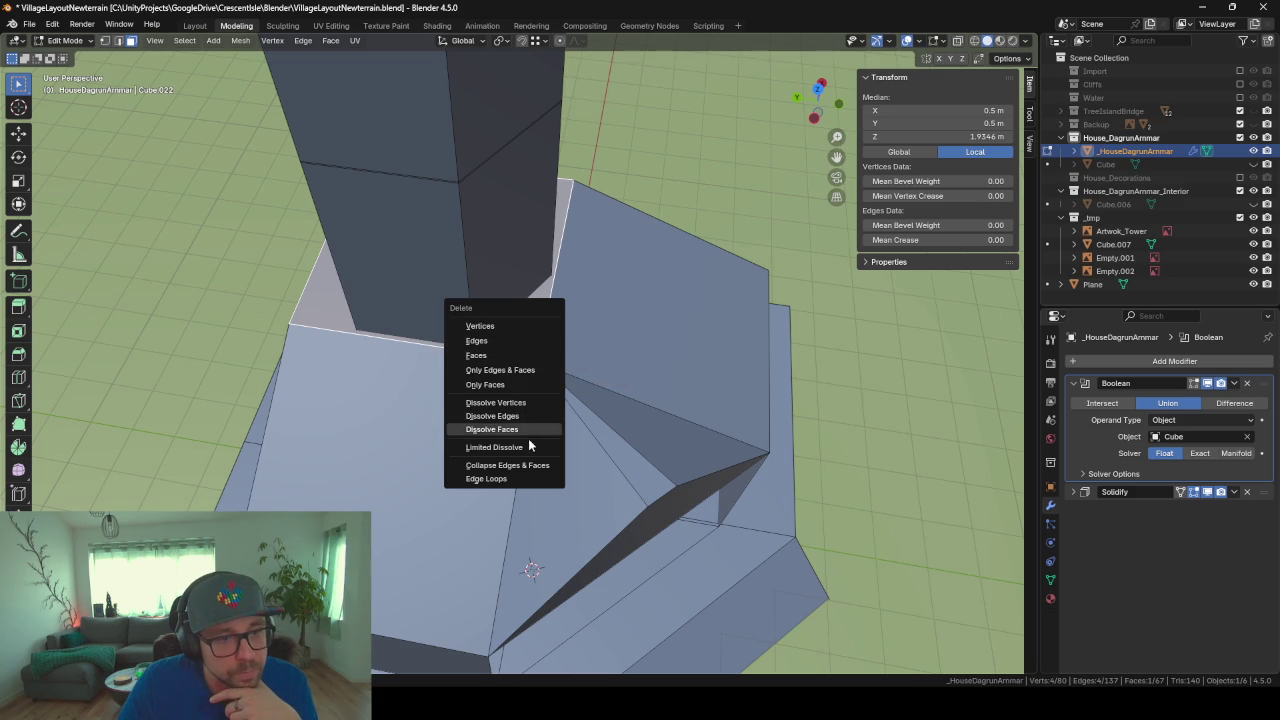
pyautogui.click(505, 355)
pyautogui.moveTo(505, 355)
pyautogui.mouseDown(button='middle')
pyautogui.moveTo(643, 293)
pyautogui.moveTo(634, 263)
pyautogui.moveTo(588, 423)
pyautogui.moveTo(659, 466)
pyautogui.moveTo(571, 340)
pyautogui.moveTo(532, 426)
pyautogui.moveTo(562, 424)
pyautogui.moveTo(584, 443)
pyautogui.moveTo(520, 449)
pyautogui.moveTo(621, 467)
pyautogui.mouseUp(button='middle')
pyautogui.press('Tab')
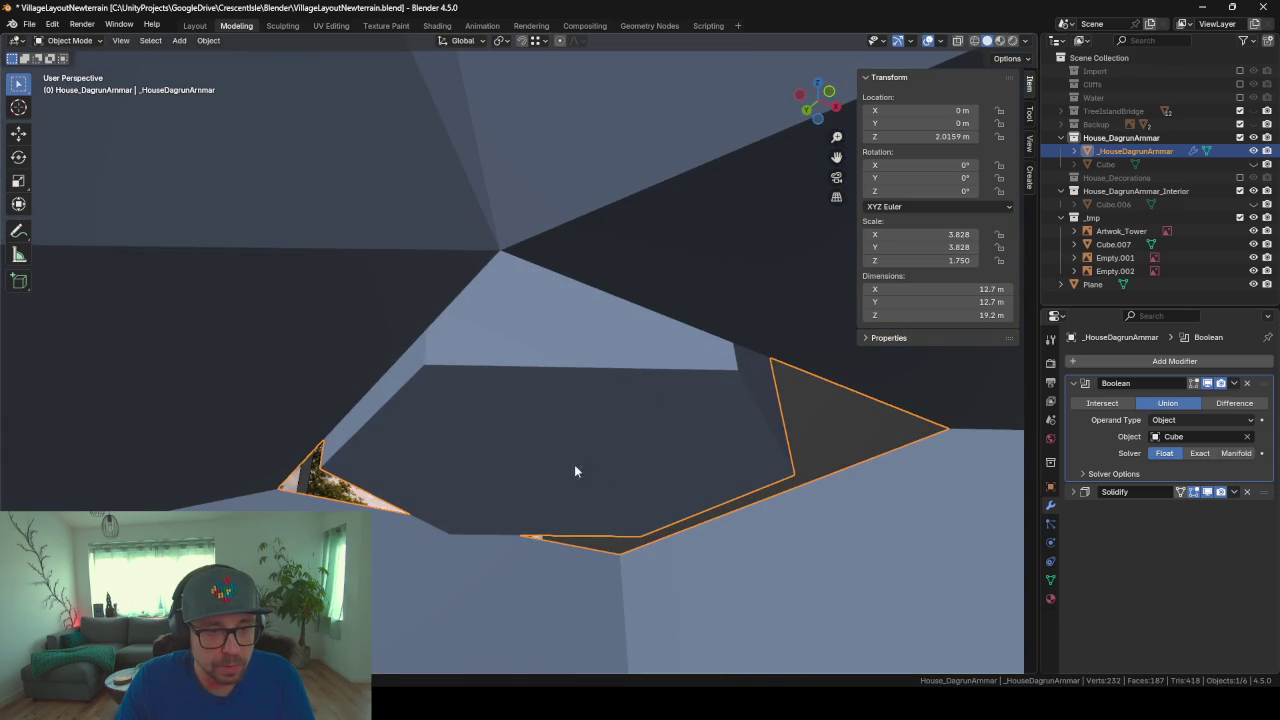
# Step: Back in Edit Mode, delete two hexagonal faces inside the house
pyautogui.moveTo(756, 430); pyautogui.dragTo(733, 417, button='middle')
pyautogui.press('Tab')
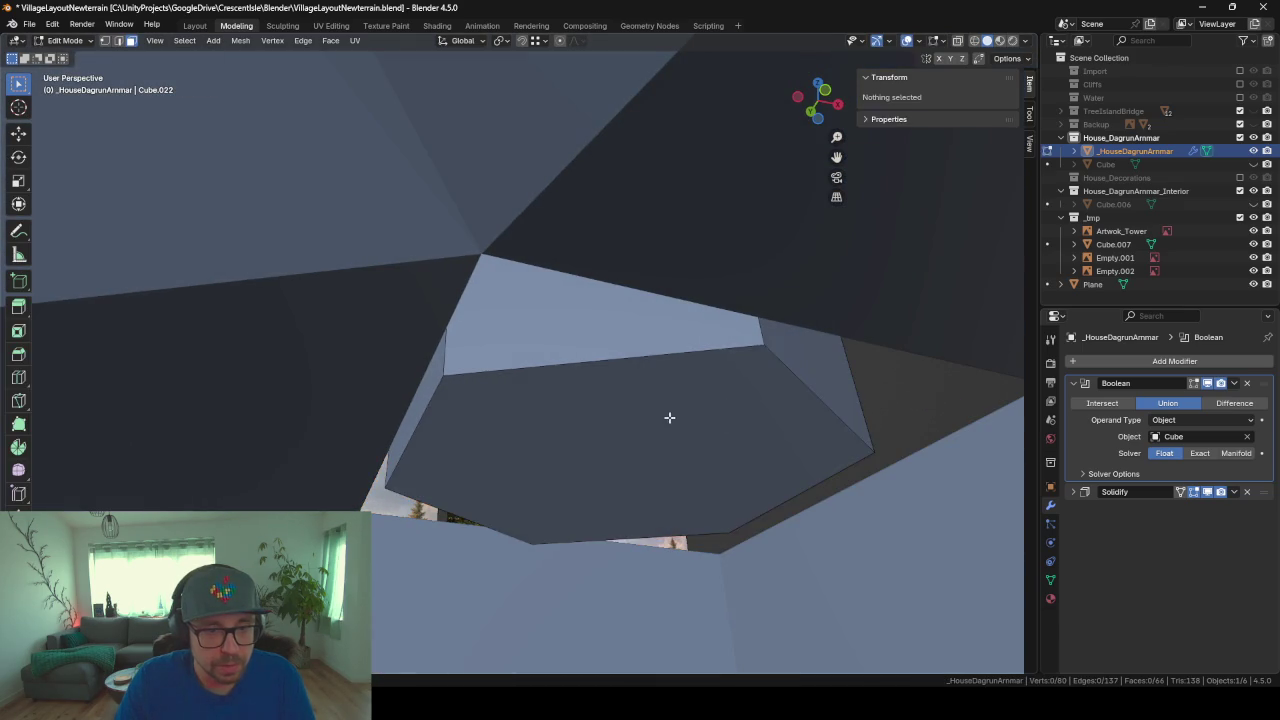
pyautogui.click(668, 421)
pyautogui.press('x')
pyautogui.click(668, 423)
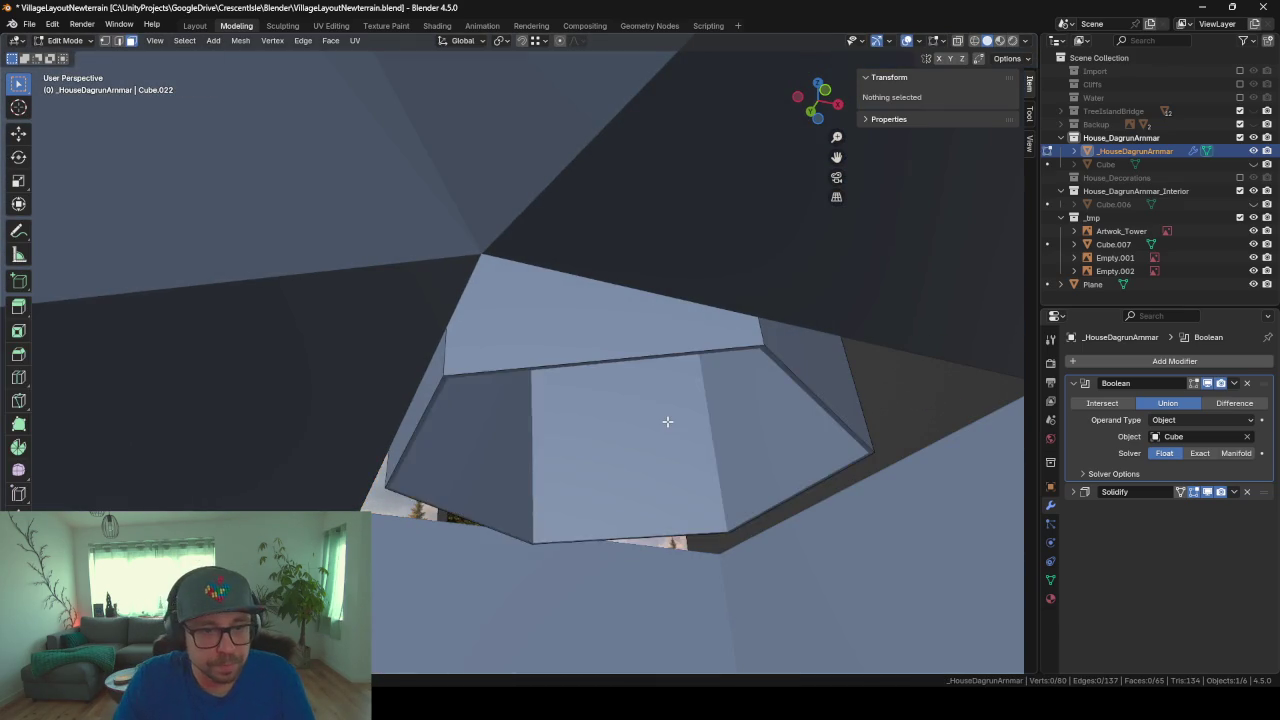
pyautogui.moveTo(666, 423)
pyautogui.mouseDown(button='middle')
pyautogui.moveTo(723, 477)
pyautogui.moveTo(569, 191)
pyautogui.moveTo(598, 306)
pyautogui.moveTo(763, 423)
pyautogui.moveTo(563, 160)
pyautogui.moveTo(772, 575)
pyautogui.moveTo(646, 386)
pyautogui.moveTo(654, 443)
pyautogui.moveTo(640, 413)
pyautogui.mouseUp(button='middle')
pyautogui.click(640, 413)
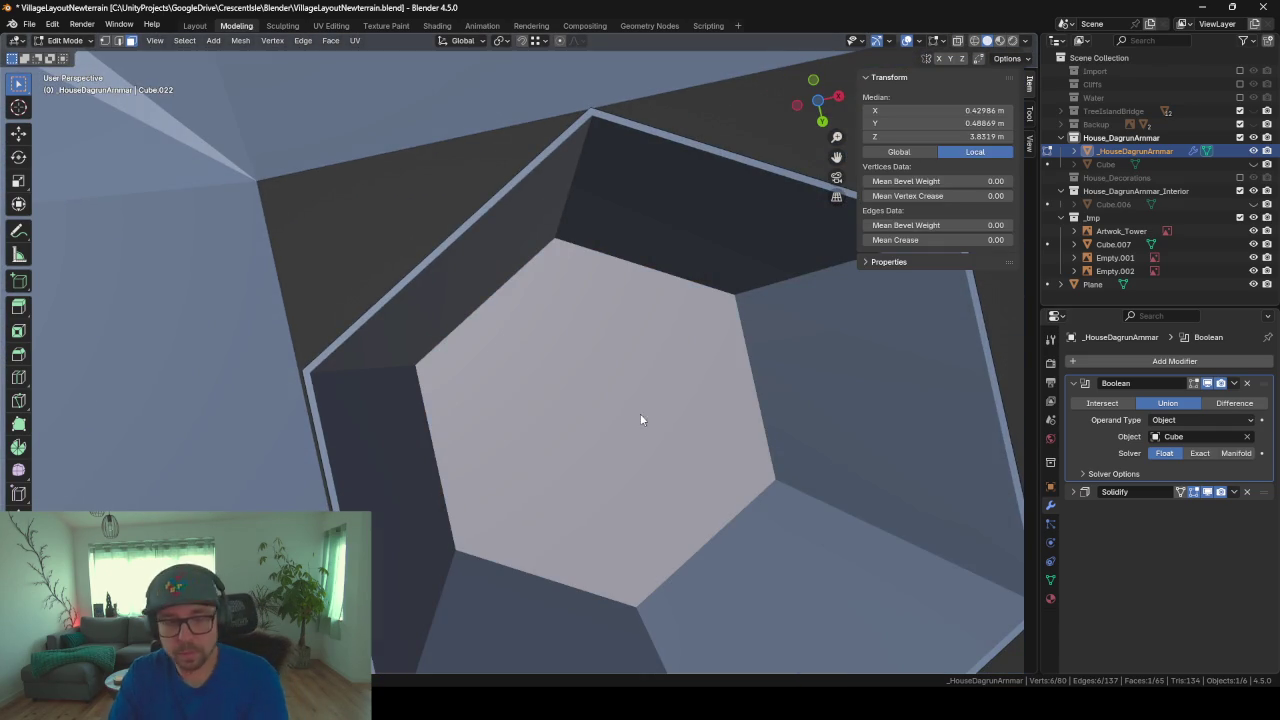
pyautogui.press('x')
pyautogui.click(640, 417)
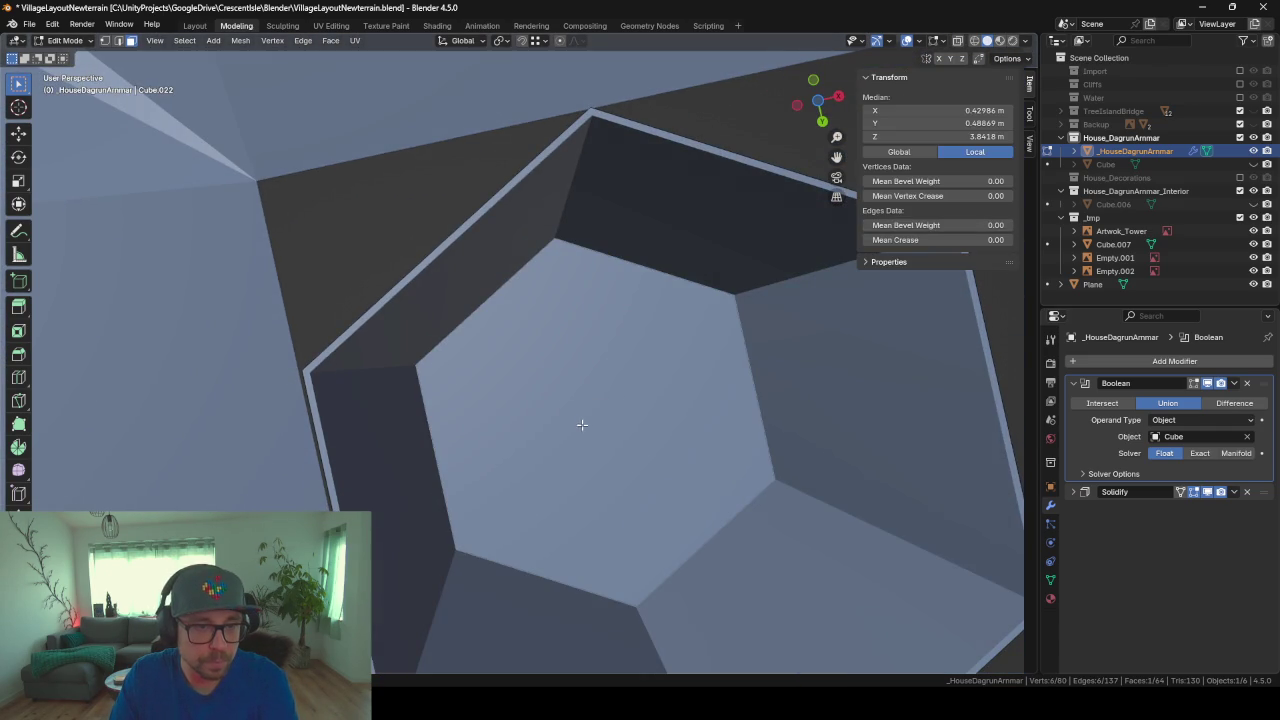
# Step: Delete two outer wall faces and the hexagonal cap face under the pointed roof
pyautogui.moveTo(582, 425)
pyautogui.mouseDown(button='middle')
pyautogui.moveTo(617, 400)
pyautogui.moveTo(663, 300)
pyautogui.moveTo(640, 257)
pyautogui.moveTo(639, 332)
pyautogui.moveTo(623, 294)
pyautogui.moveTo(659, 206)
pyautogui.mouseUp(button='middle')
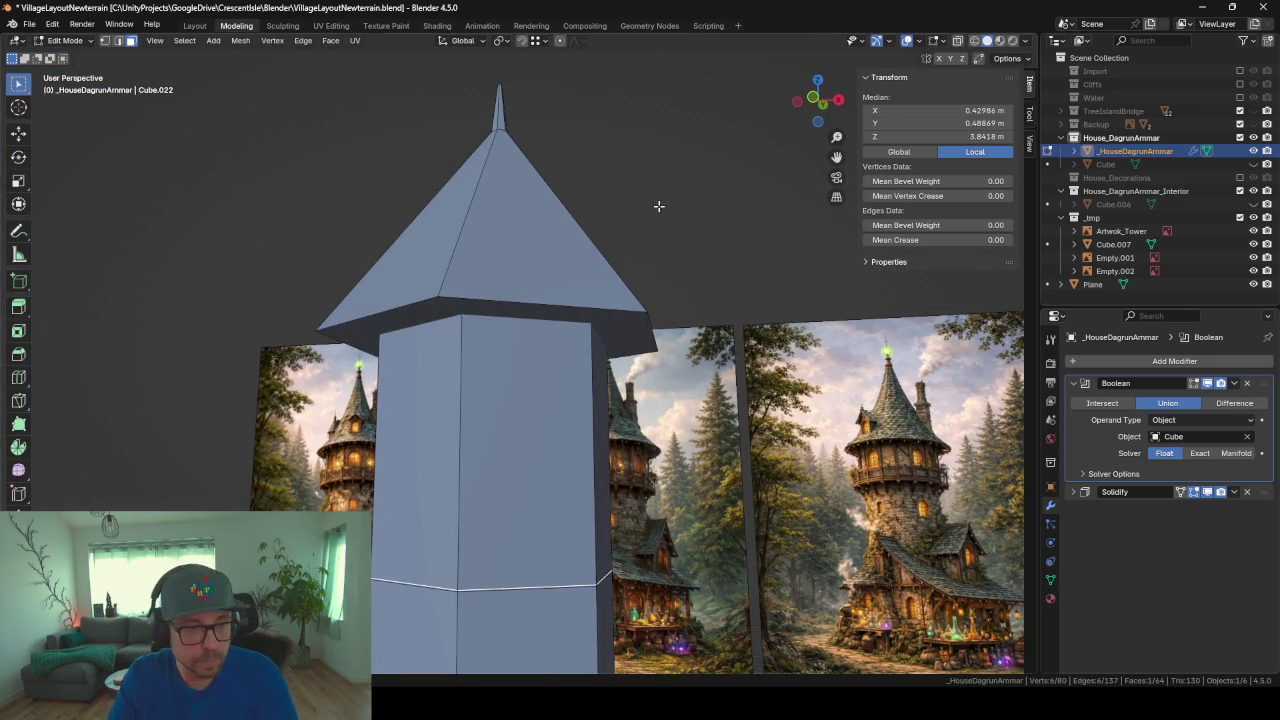
pyautogui.press('x')
pyautogui.click(511, 508)
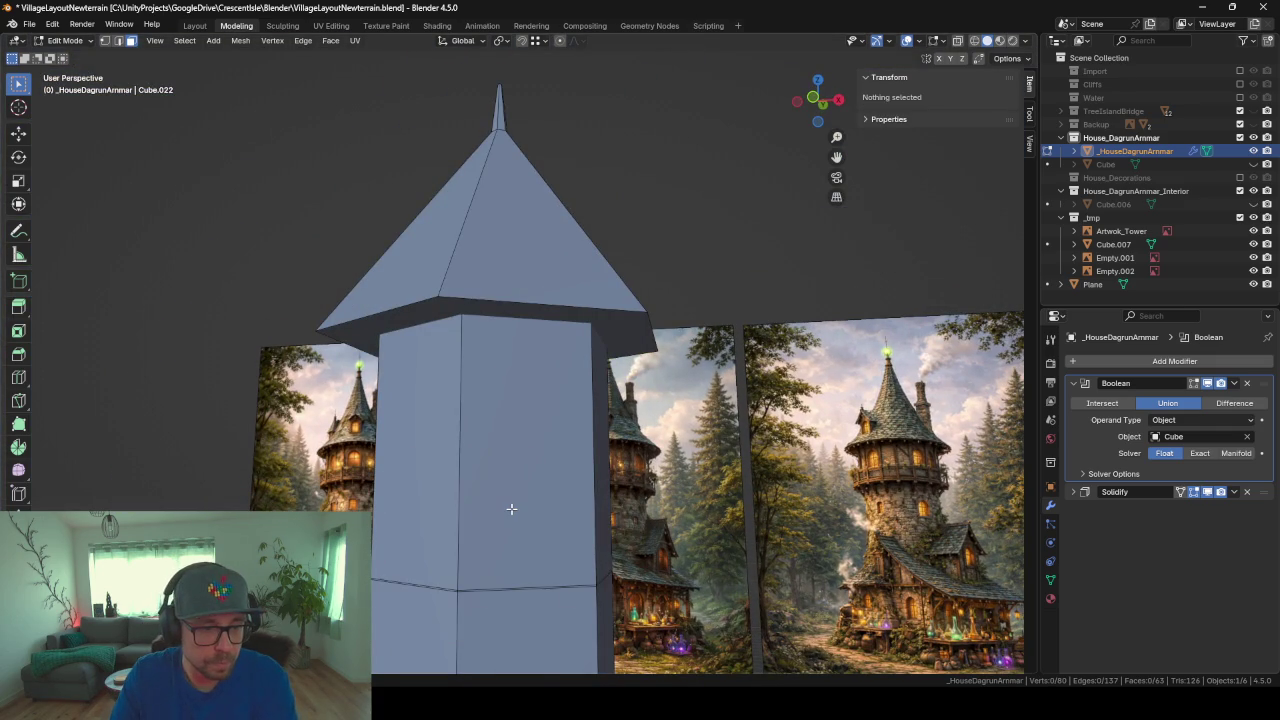
pyautogui.scroll(3, 511, 508)
pyautogui.moveTo(511, 508)
pyautogui.mouseDown(button='middle')
pyautogui.moveTo(534, 489)
pyautogui.moveTo(545, 330)
pyautogui.mouseUp(button='middle')
pyautogui.click(529, 482)
pyautogui.press('x')
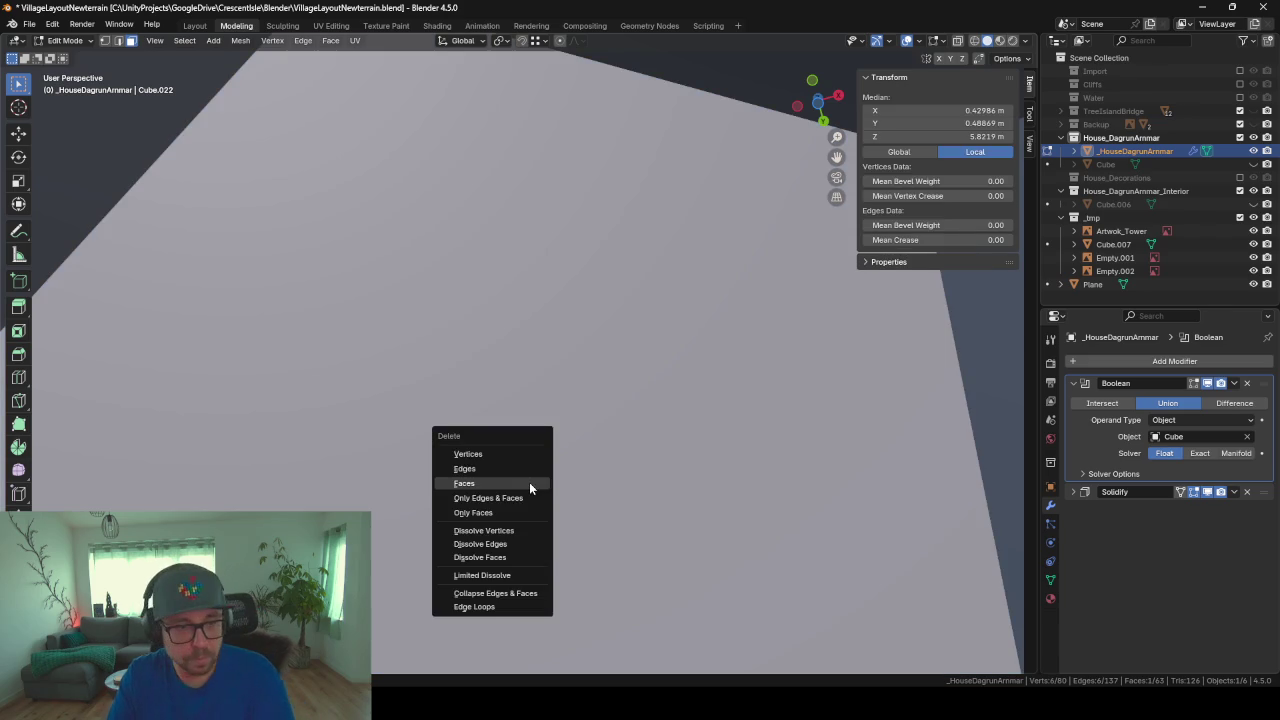
pyautogui.click(529, 484)
pyautogui.moveTo(528, 452)
pyautogui.mouseDown(button='middle')
pyautogui.moveTo(520, 412)
pyautogui.moveTo(517, 466)
pyautogui.moveTo(530, 420)
pyautogui.moveTo(587, 350)
pyautogui.moveTo(631, 366)
pyautogui.moveTo(606, 226)
pyautogui.moveTo(509, 269)
pyautogui.moveTo(471, 337)
pyautogui.moveTo(474, 363)
pyautogui.moveTo(489, 280)
pyautogui.moveTo(483, 137)
pyautogui.moveTo(627, 397)
pyautogui.moveTo(574, 454)
pyautogui.moveTo(534, 240)
pyautogui.moveTo(479, 353)
pyautogui.moveTo(484, 333)
pyautogui.mouseUp(button='middle')
pyautogui.click(605, 226)
pyautogui.hotkey('alt', 'a')
pyautogui.click(509, 280)
pyautogui.press('x')
pyautogui.click(492, 302)
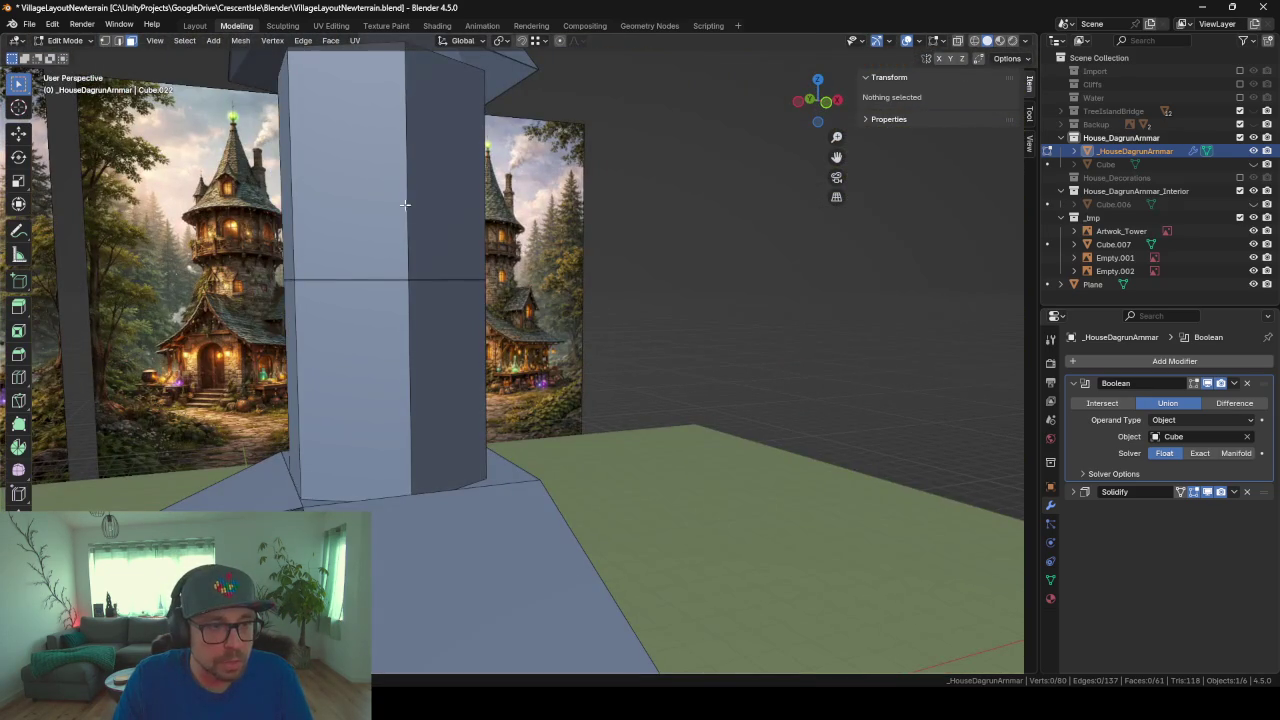
# Step: Loop-cut the tower shaft and extrude its face ring 0.4309 m outward along normals into a ledge
pyautogui.moveTo(405, 204); pyautogui.dragTo(518, 512, button='middle')
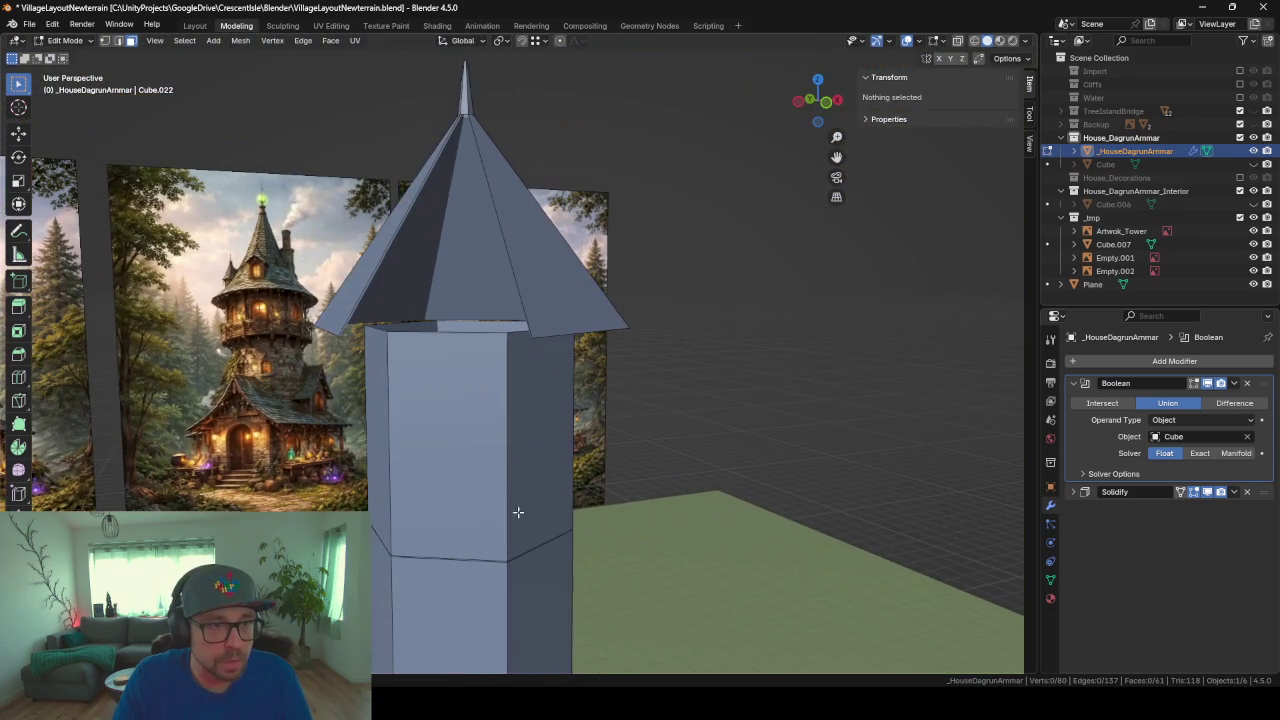
pyautogui.click(562, 329)
pyautogui.moveTo(562, 329)
pyautogui.mouseDown(button='middle')
pyautogui.moveTo(591, 423)
pyautogui.moveTo(571, 420)
pyautogui.moveTo(593, 414)
pyautogui.moveTo(594, 428)
pyautogui.mouseUp(button='middle')
pyautogui.click(573, 491)
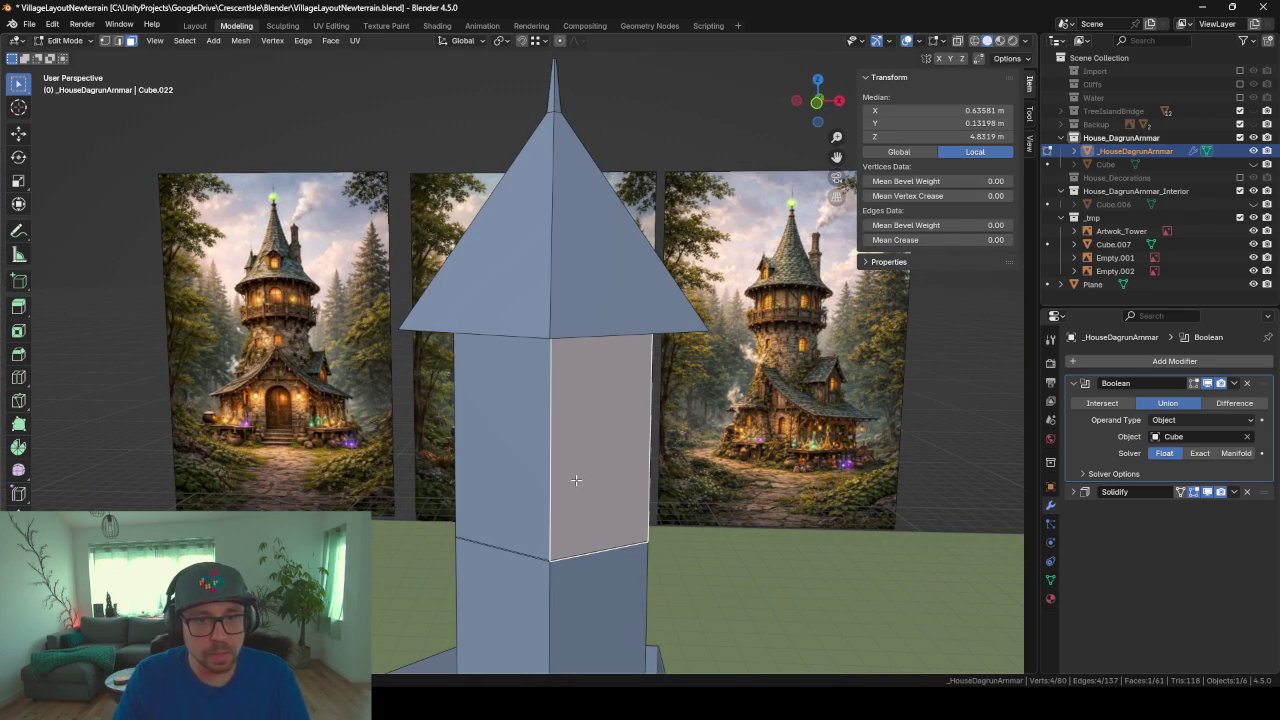
pyautogui.scroll(-2, 363, 443)
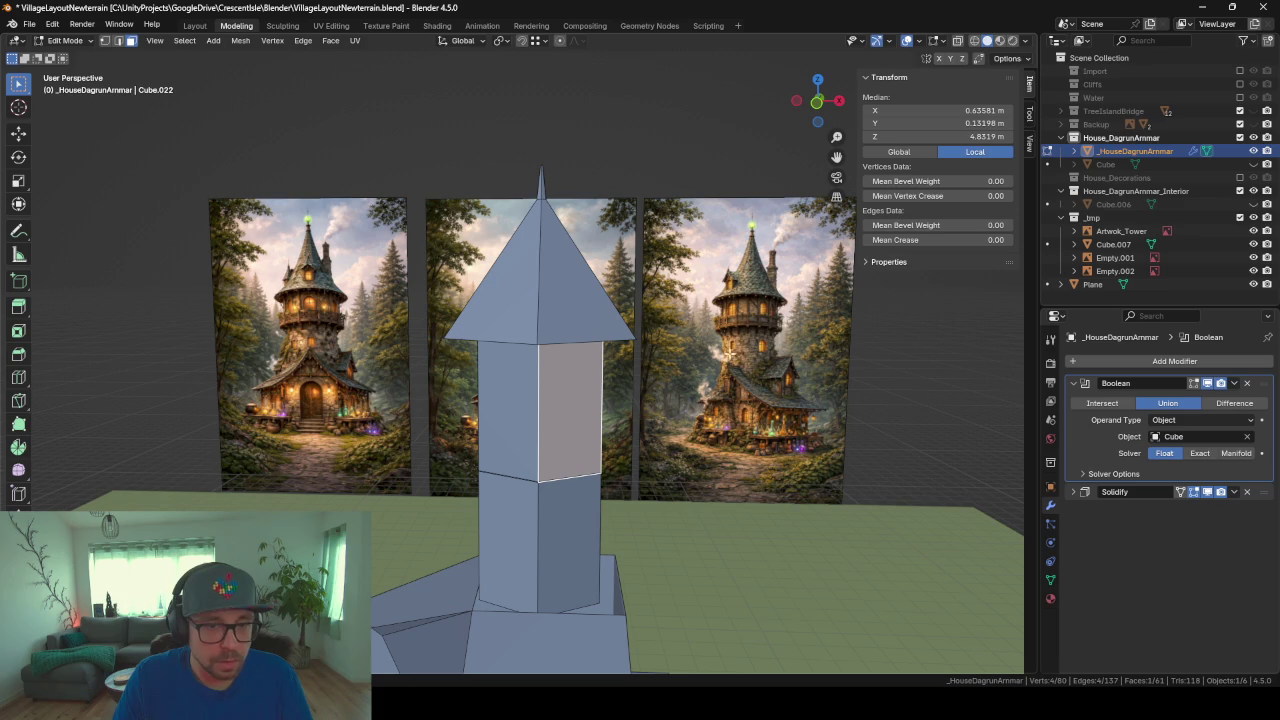
pyautogui.moveTo(666, 427); pyautogui.dragTo(491, 429, button='middle')
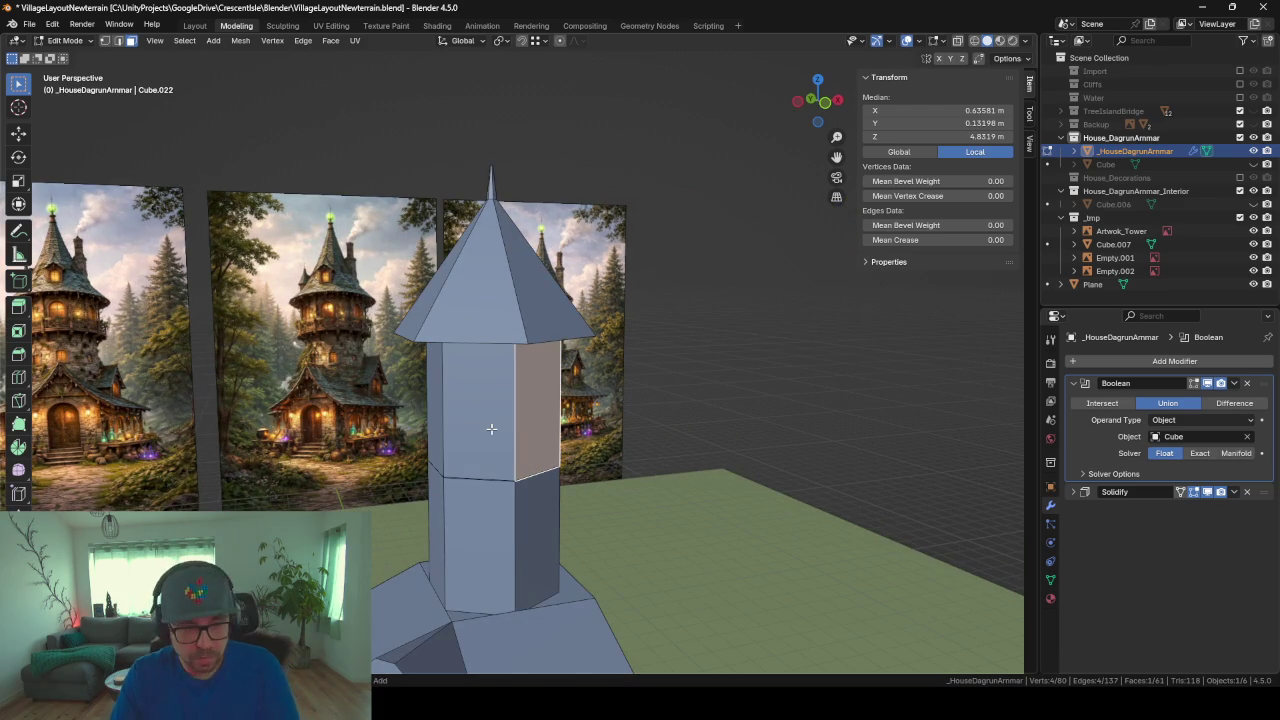
pyautogui.hotkey('ctrl', 'r')
pyautogui.click(484, 396)
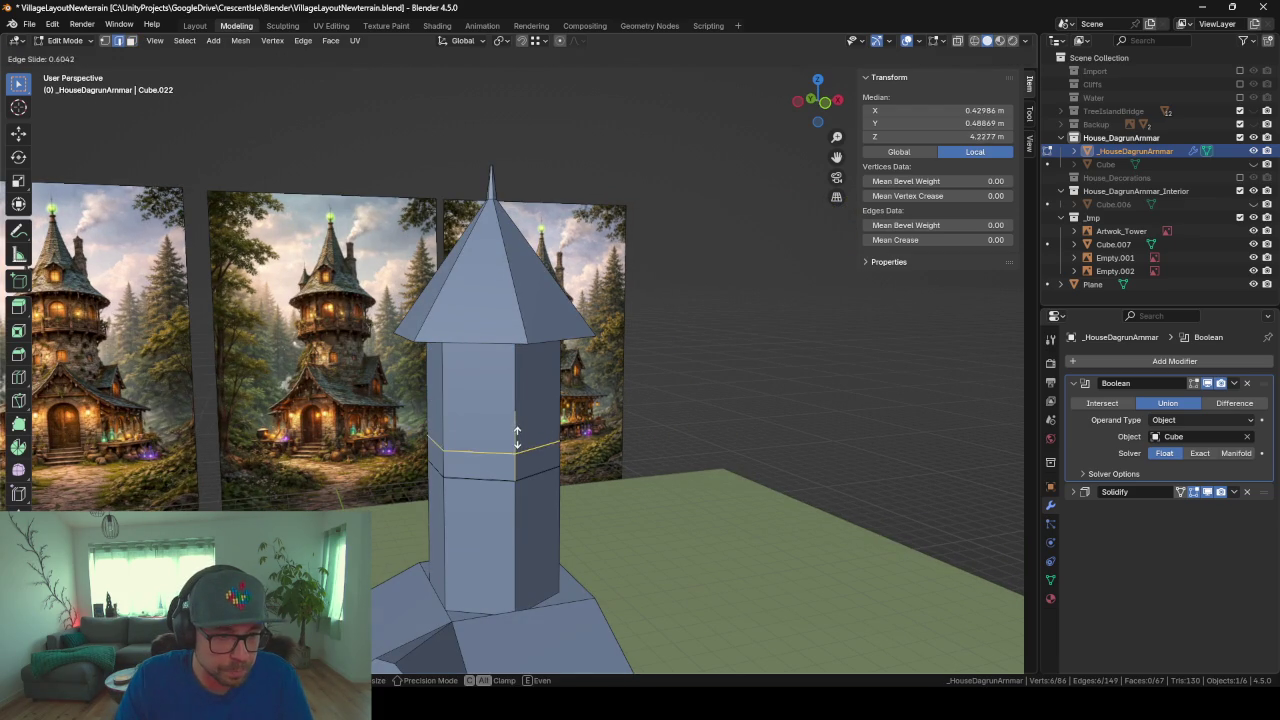
pyautogui.click(517, 453)
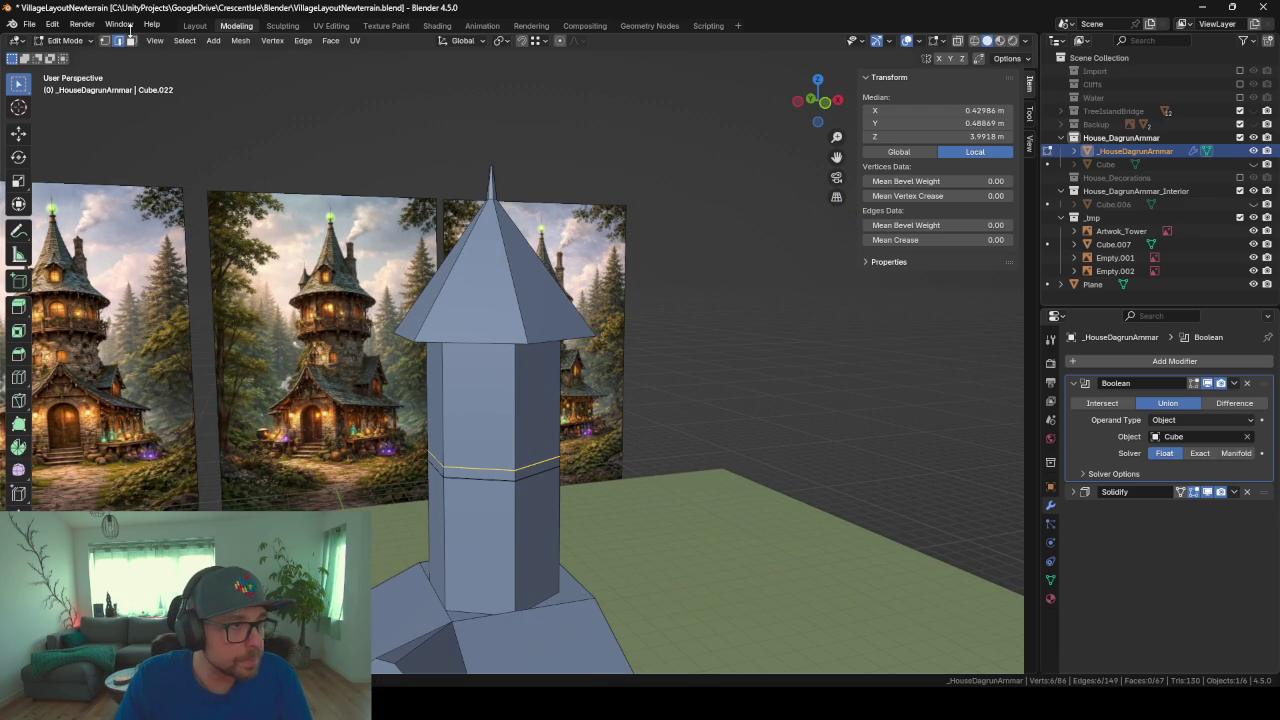
pyautogui.click(131, 41)
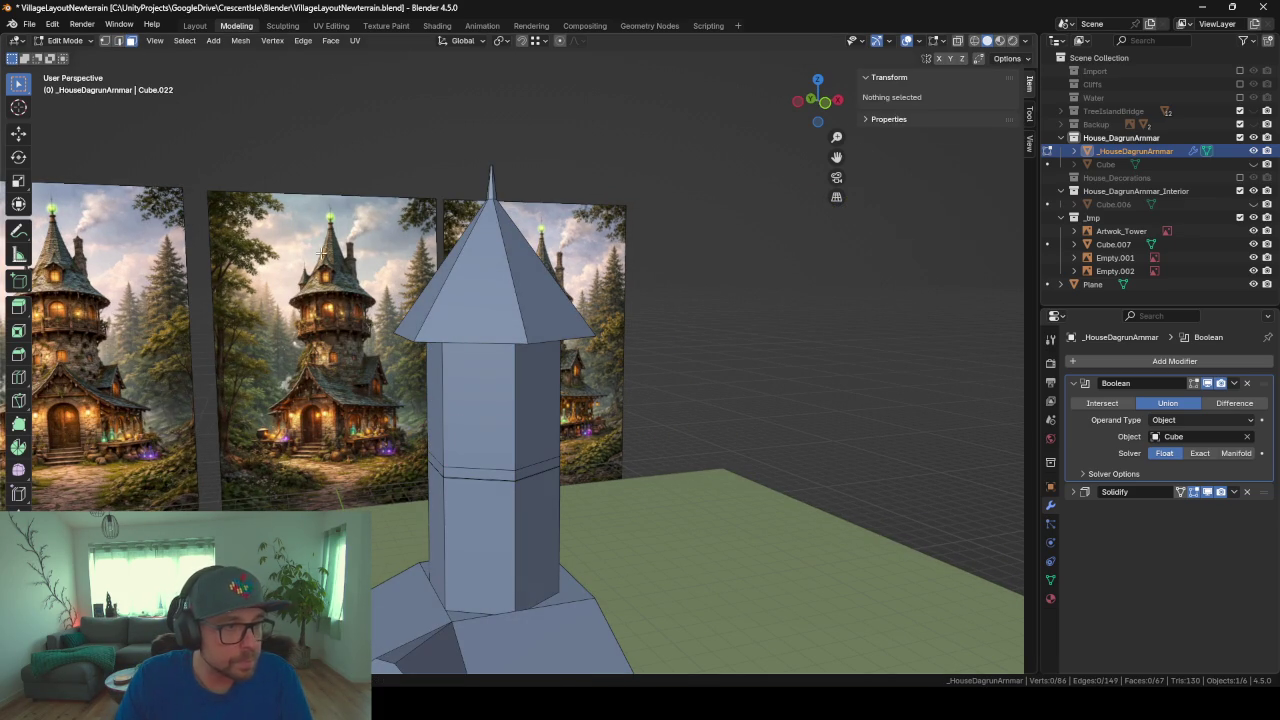
pyautogui.keyDown('alt'); pyautogui.click(513, 474); pyautogui.keyUp('alt')
pyautogui.hotkey('alt', 'e')
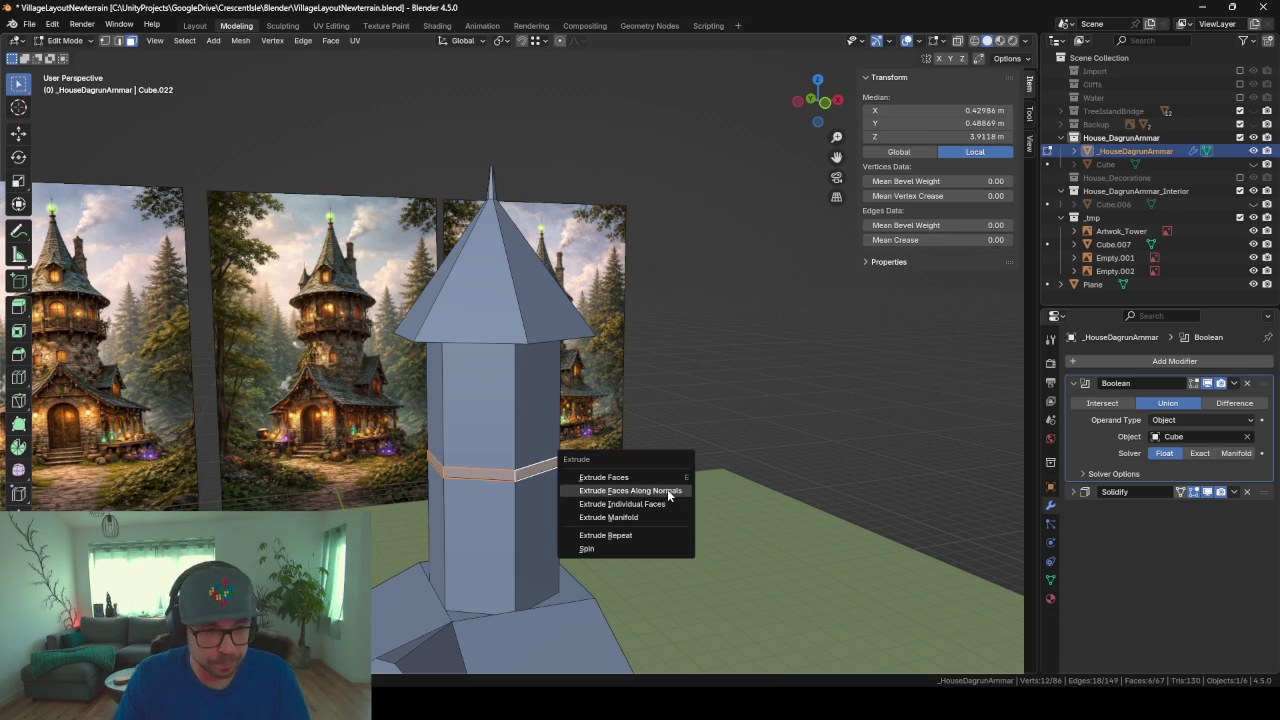
pyautogui.click(667, 490)
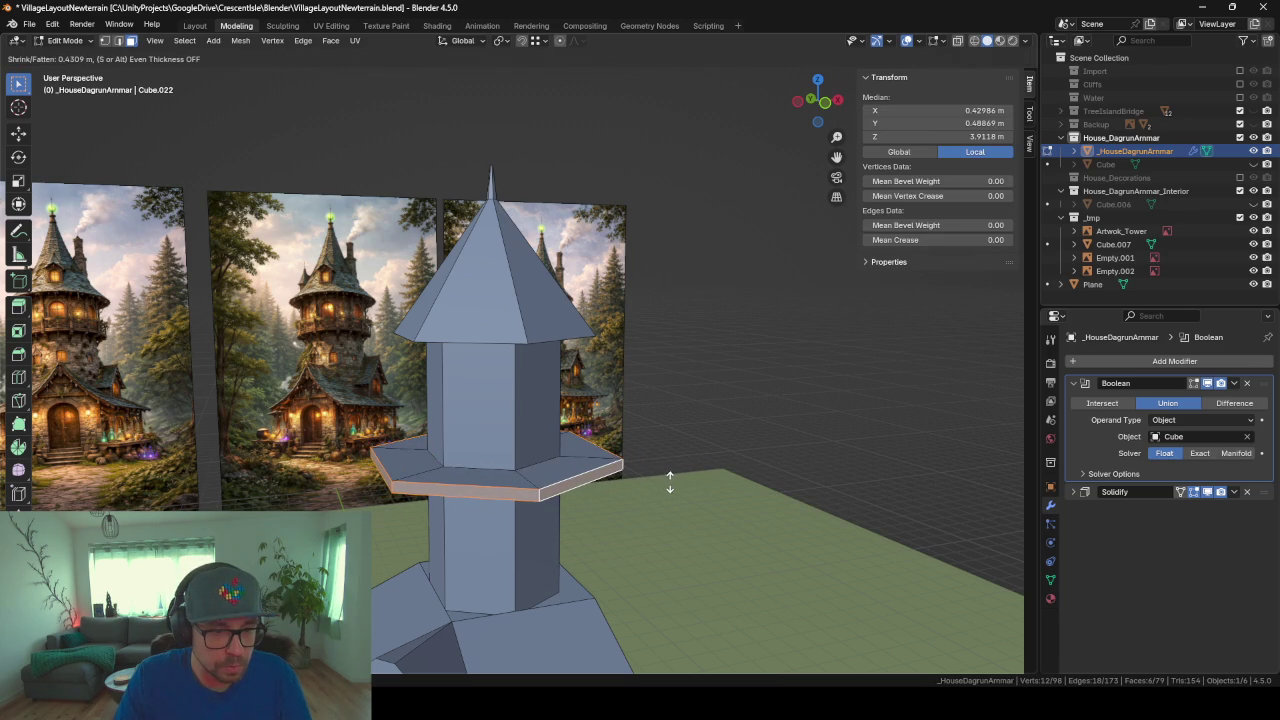
pyautogui.click(669, 482)
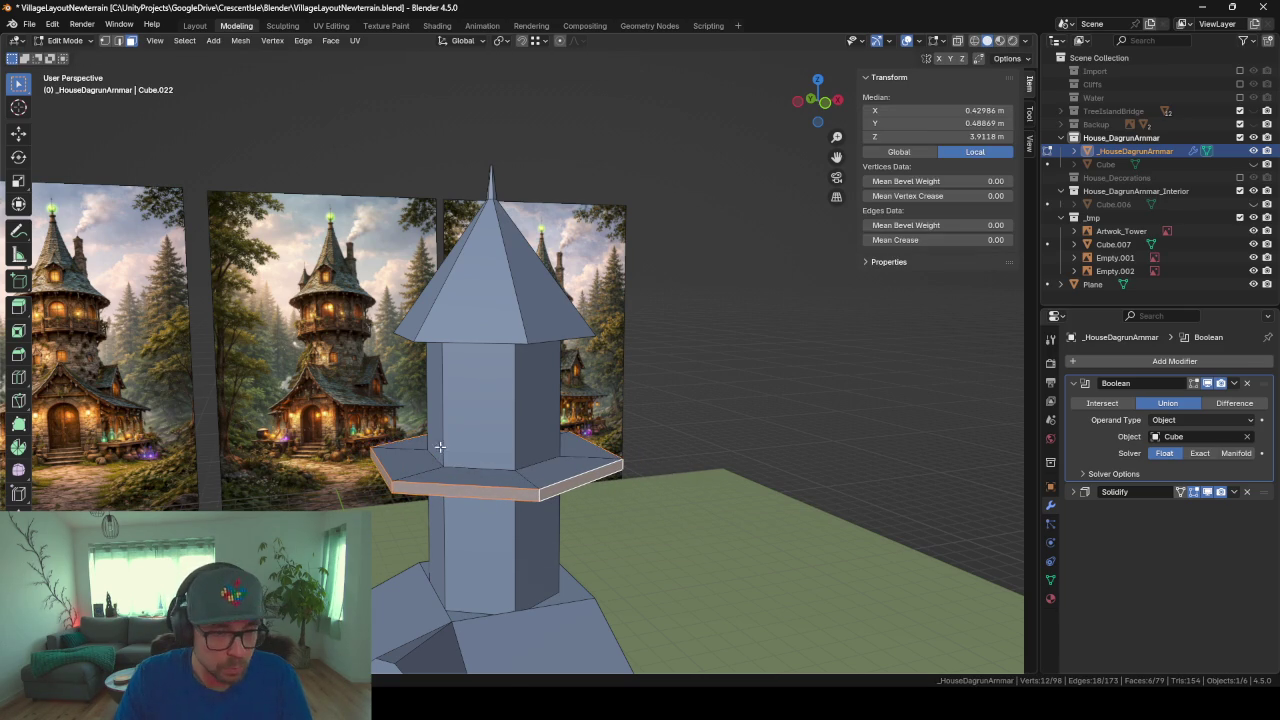
# Step: Loop-cut the ledge top and extrude its rim ring about 0.78 m upward into a parapet
pyautogui.moveTo(440, 447); pyautogui.dragTo(491, 519, button='middle')
pyautogui.hotkey('ctrl', 'r')
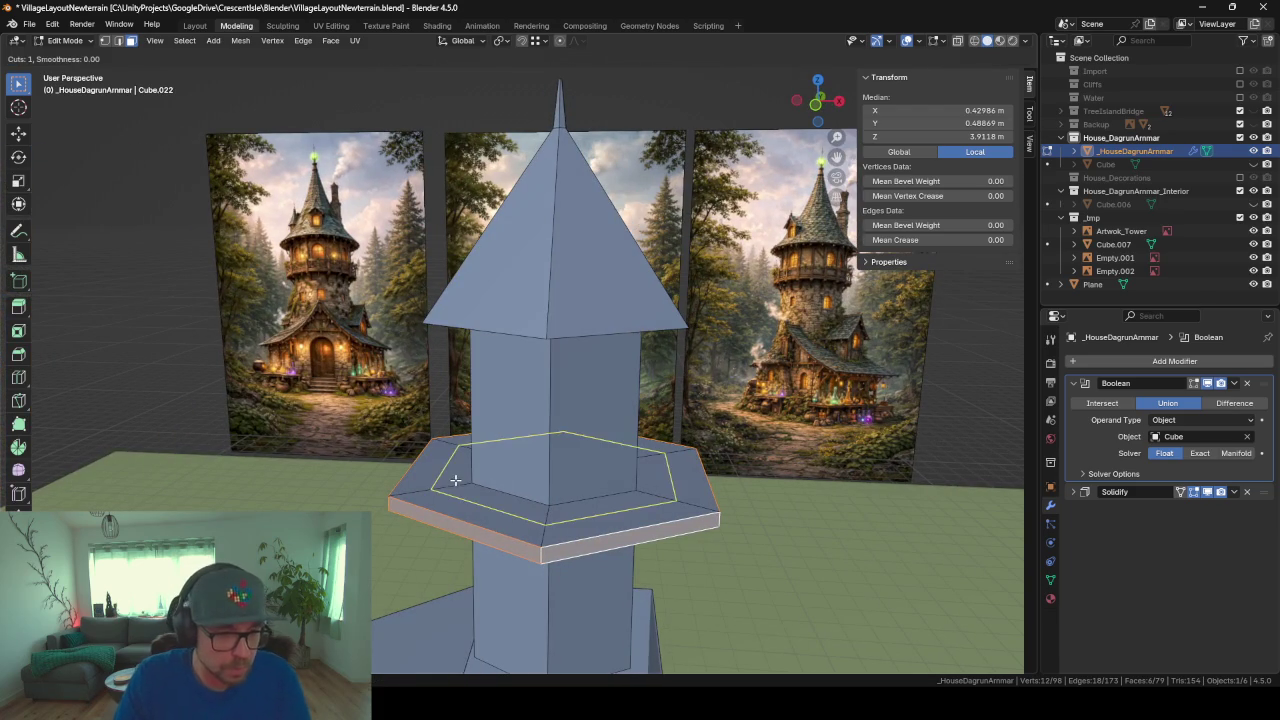
pyautogui.click(448, 474)
pyautogui.click(427, 467)
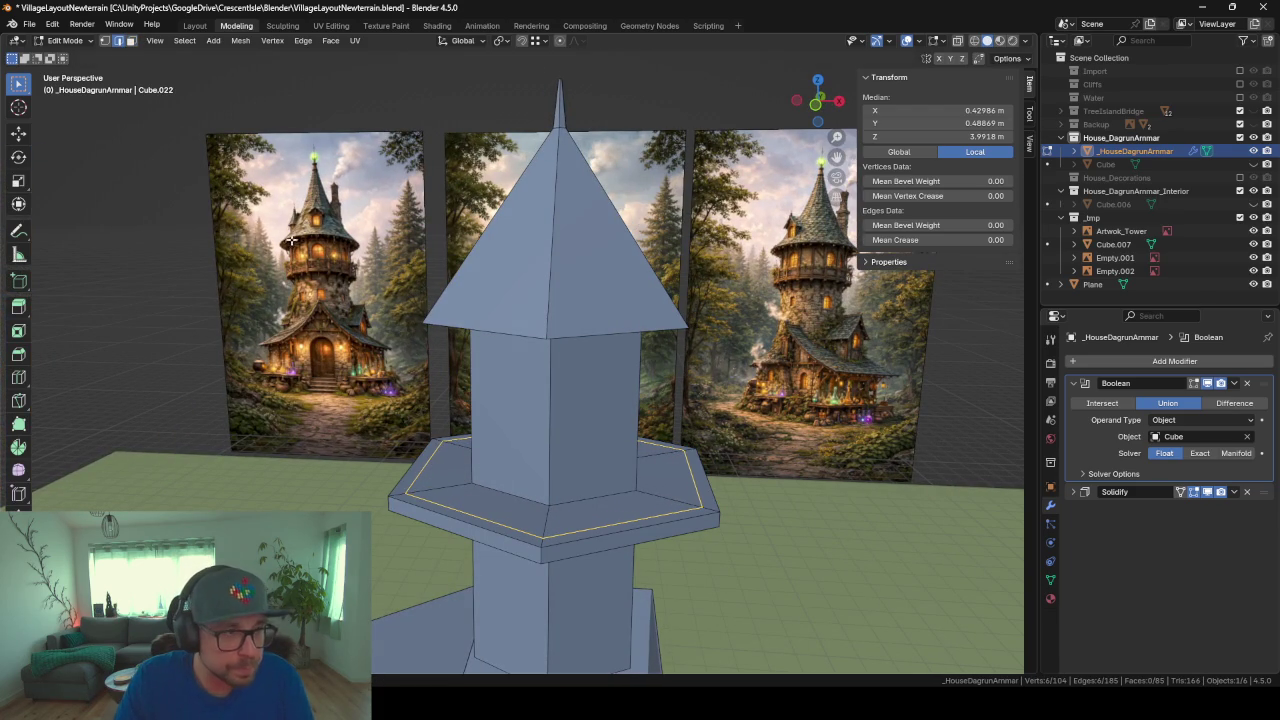
pyautogui.keyDown('alt'); pyautogui.click(398, 496); pyautogui.keyUp('alt')
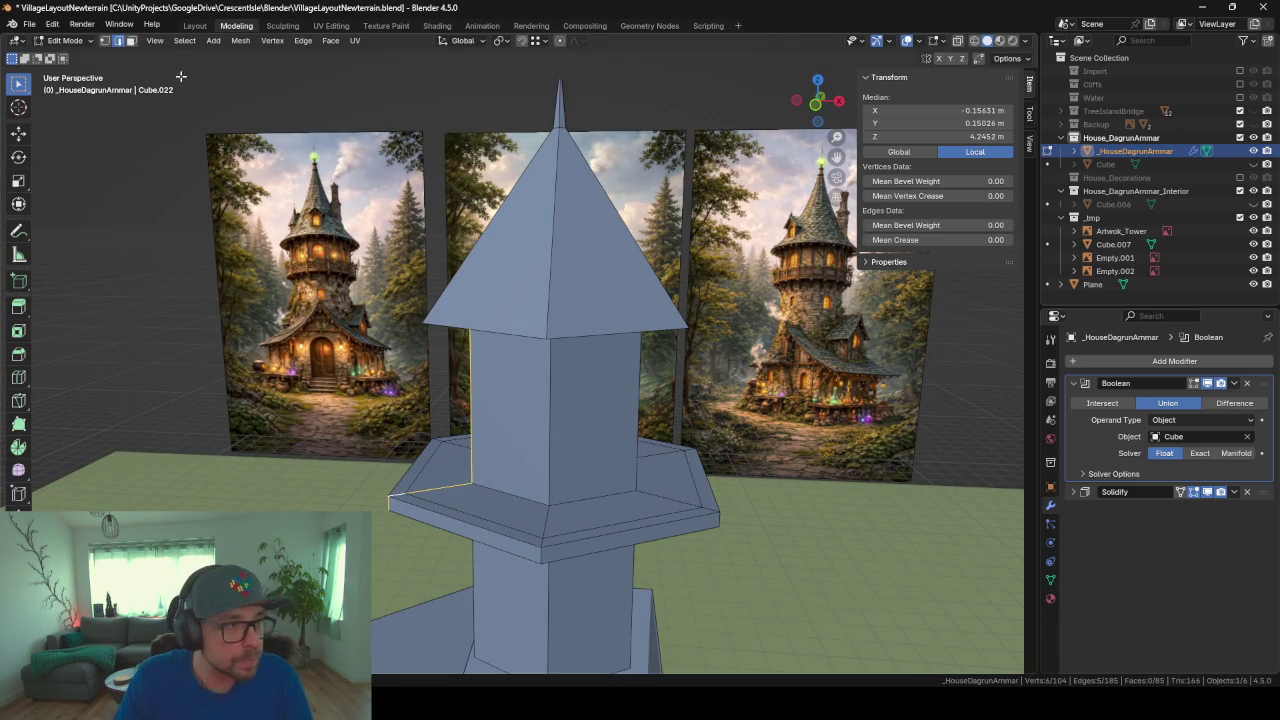
pyautogui.click(132, 41)
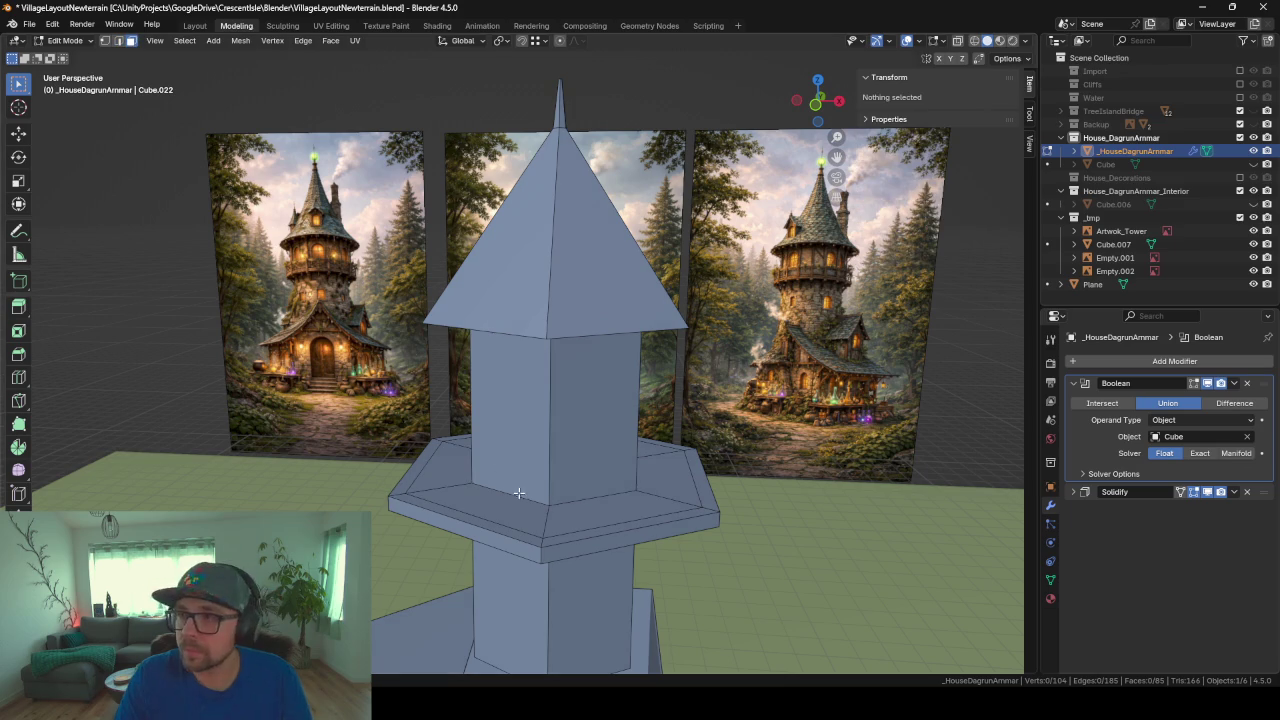
pyautogui.keyDown('alt'); pyautogui.click(401, 493); pyautogui.keyUp('alt')
pyautogui.press('e')
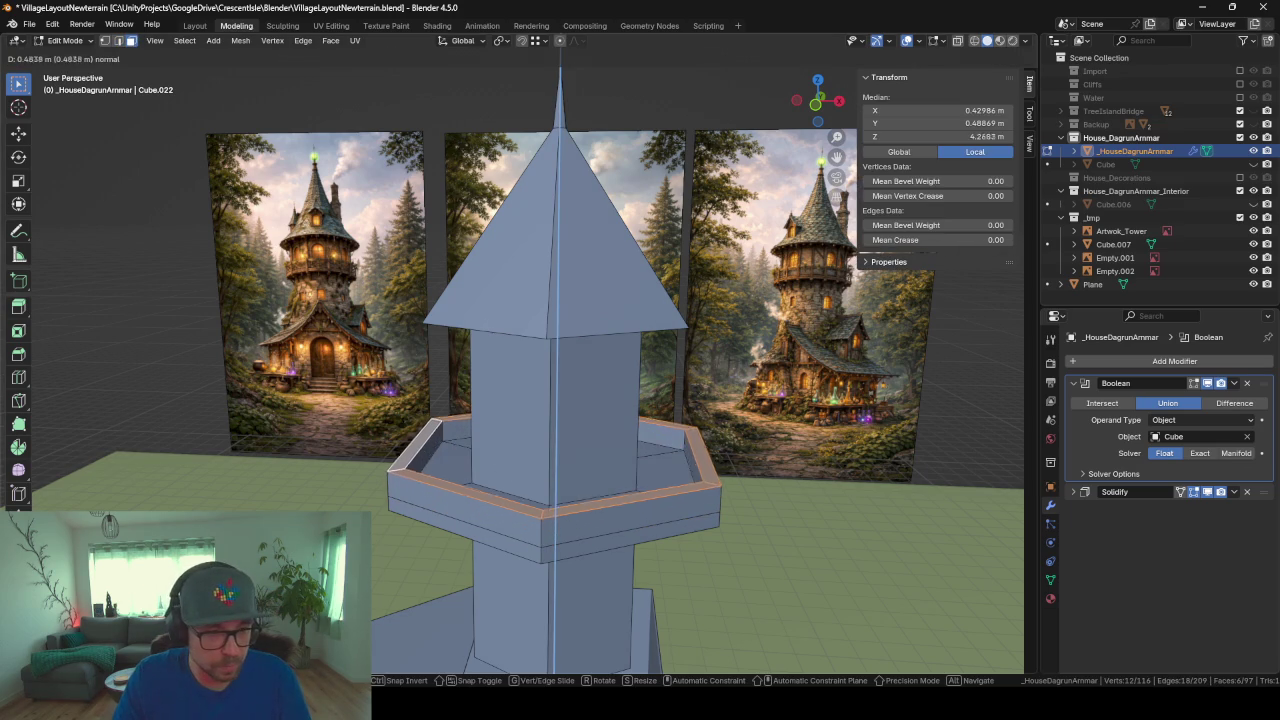
pyautogui.click(370, 510)
pyautogui.press('KP_1')
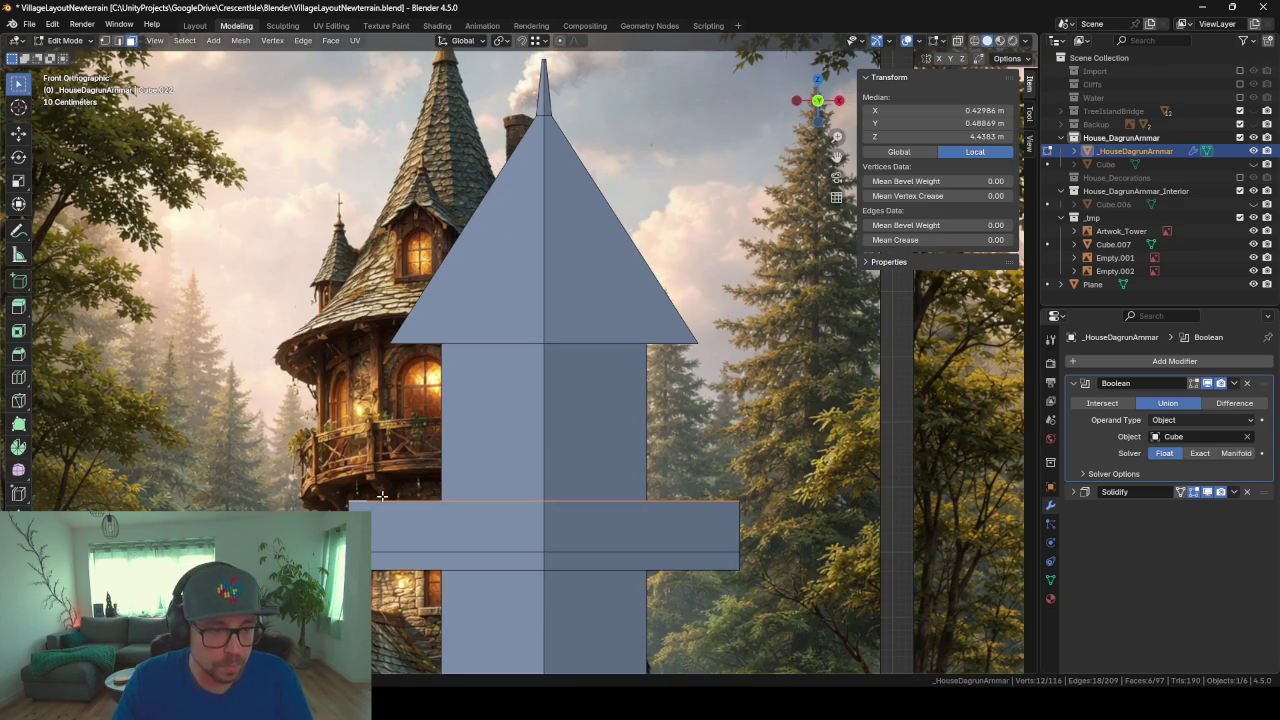
# Step: In Object Mode, move the Artwok_Tower reference picture left to X 14.21 m
pyautogui.scroll(-10, 381, 496)
pyautogui.scroll(2, 380, 498)
pyautogui.scroll(2, 375, 498)
pyautogui.scroll(1, 360, 497)
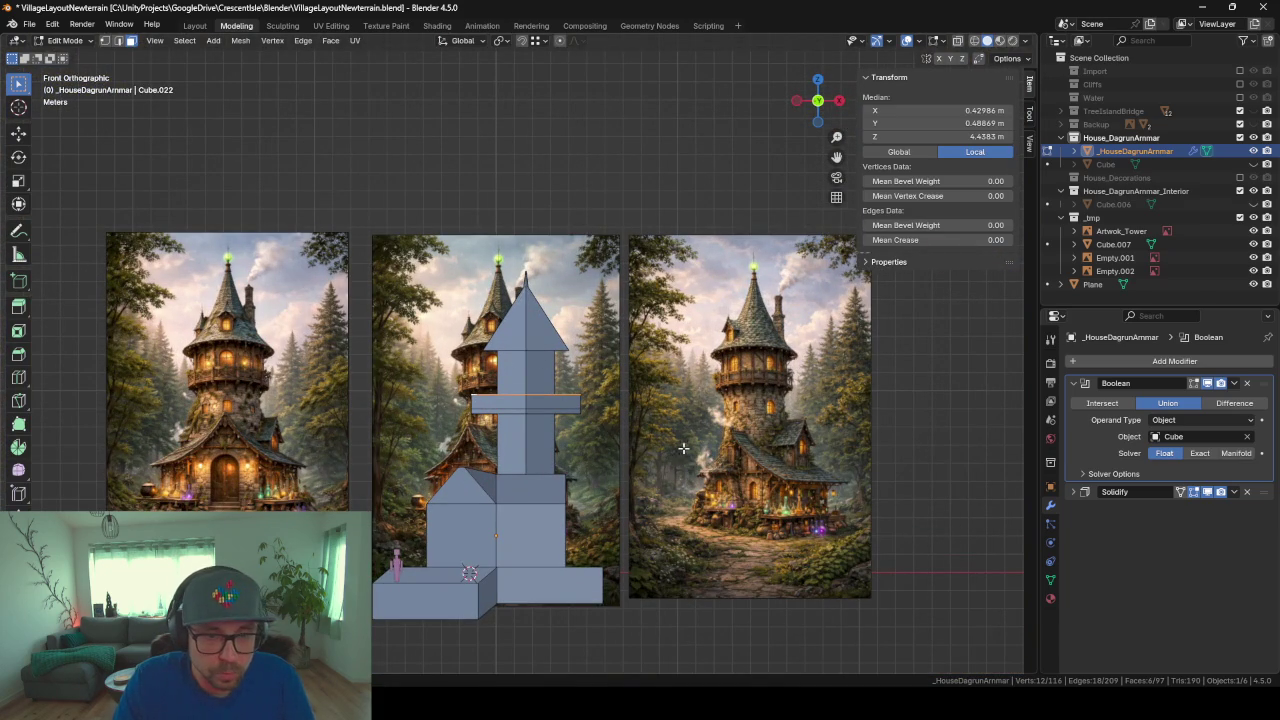
pyautogui.press('Tab')
pyautogui.click(790, 447)
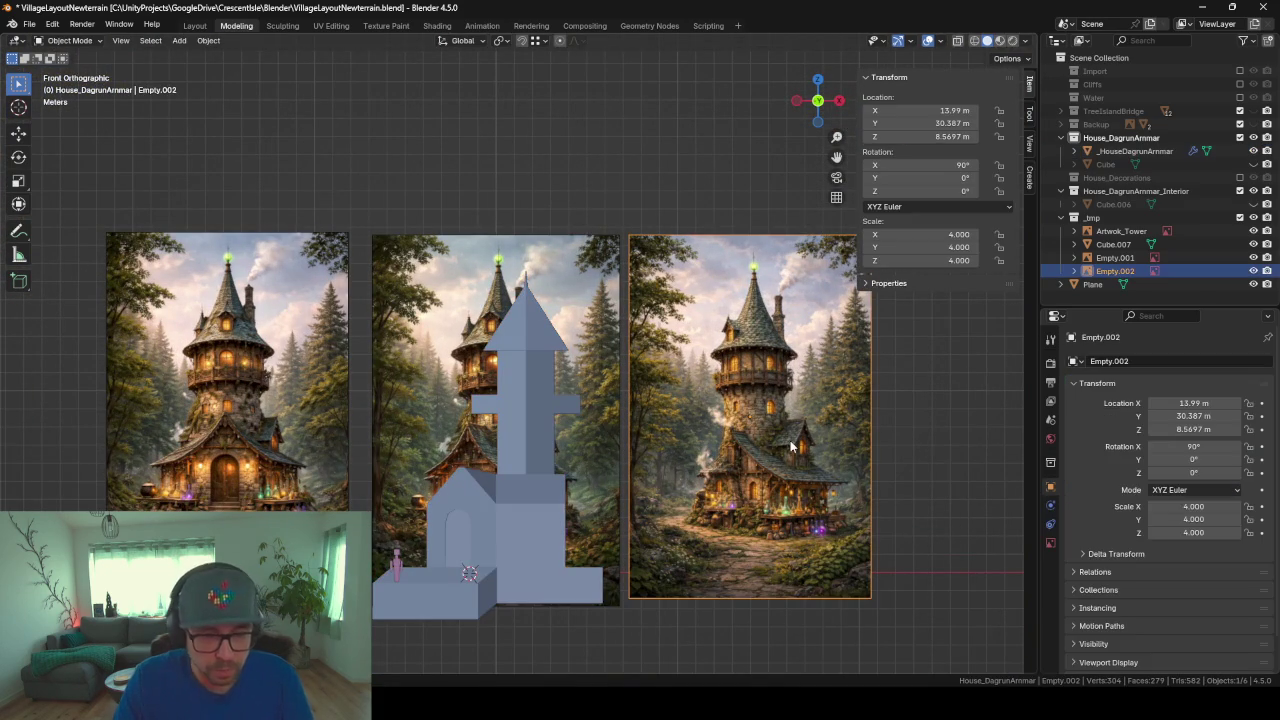
pyautogui.press('g')
pyautogui.press('Escape')
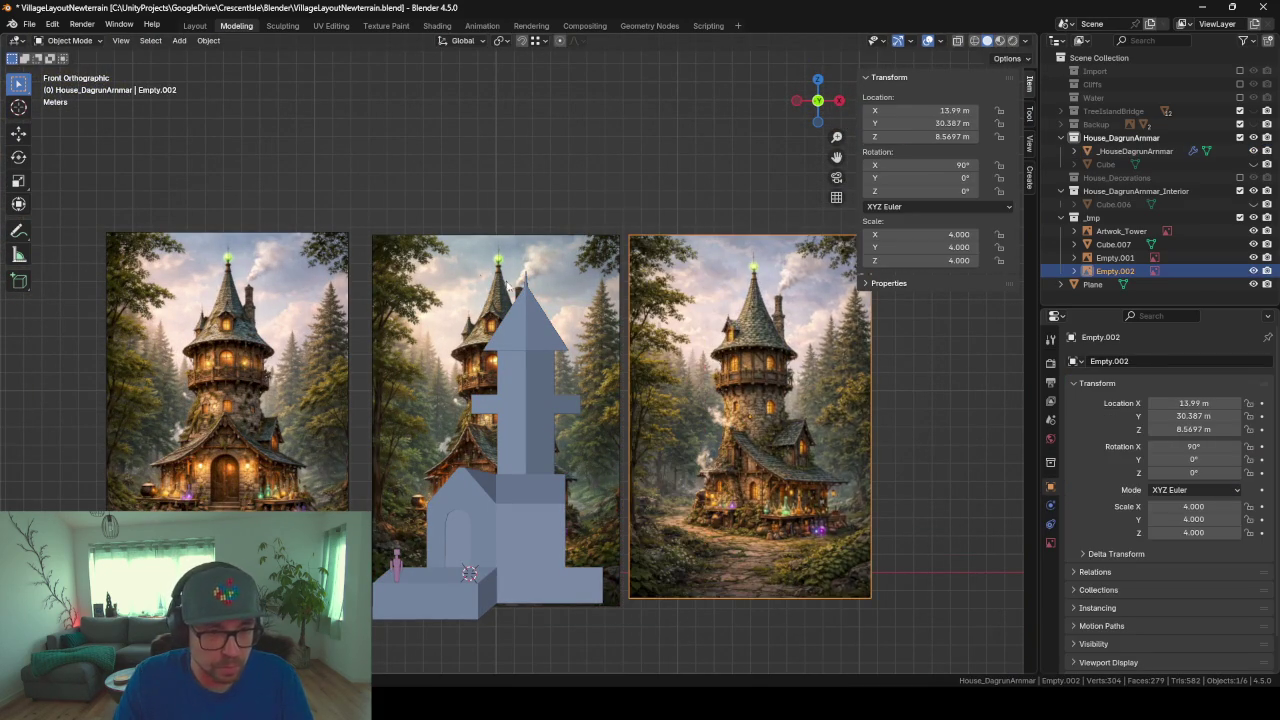
pyautogui.click(481, 368)
pyautogui.press('g')
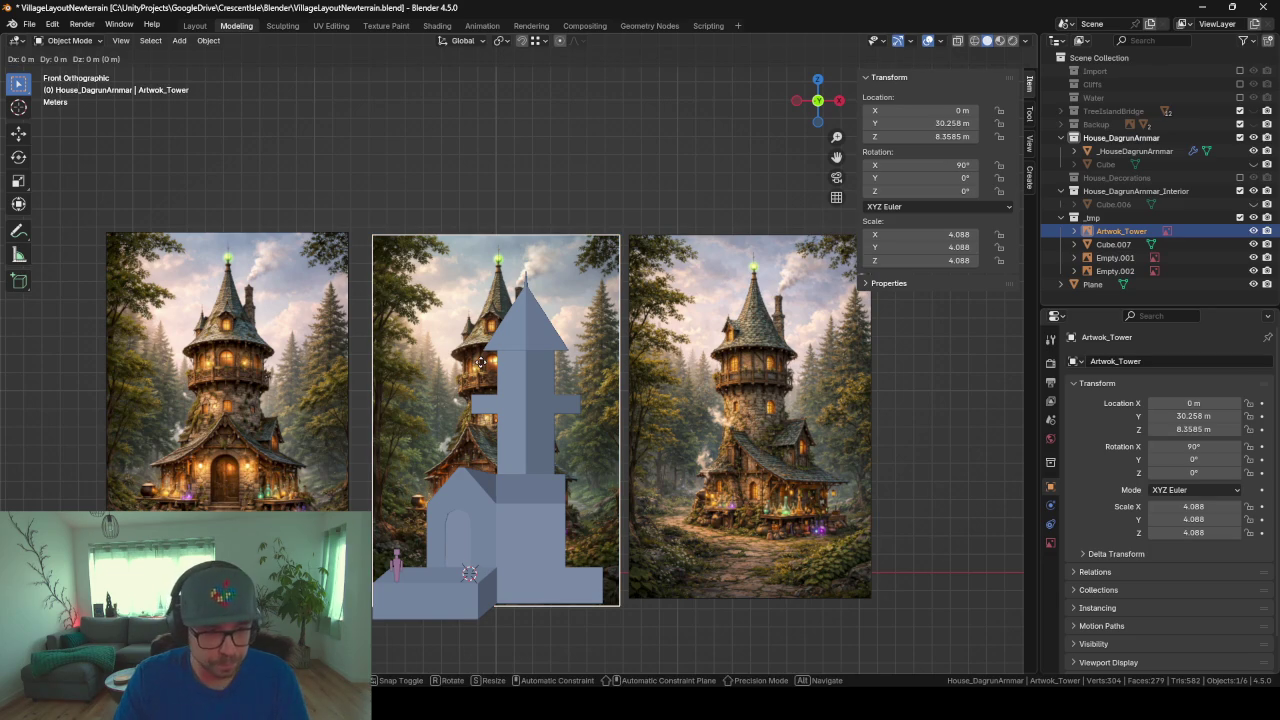
pyautogui.click(32, 340)
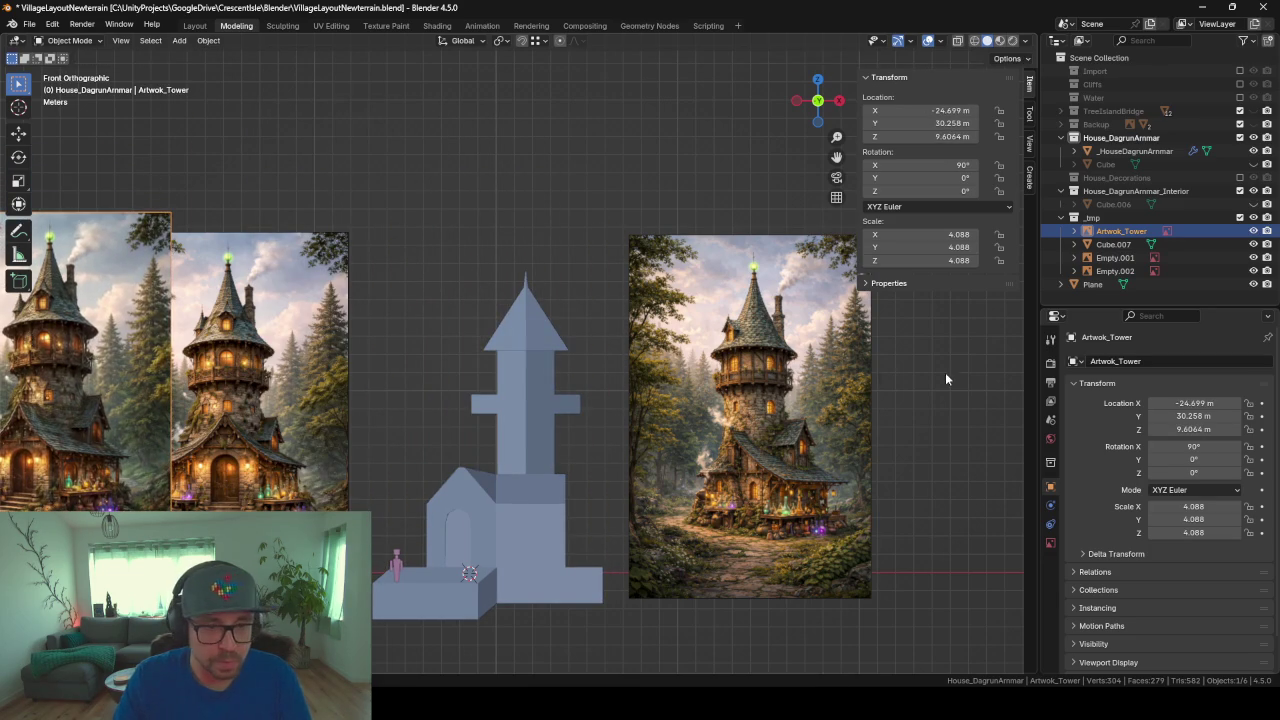
# Step: Move the right reference picture, Empty.002, and place it back on the right
pyautogui.click(772, 383)
pyautogui.press('g')
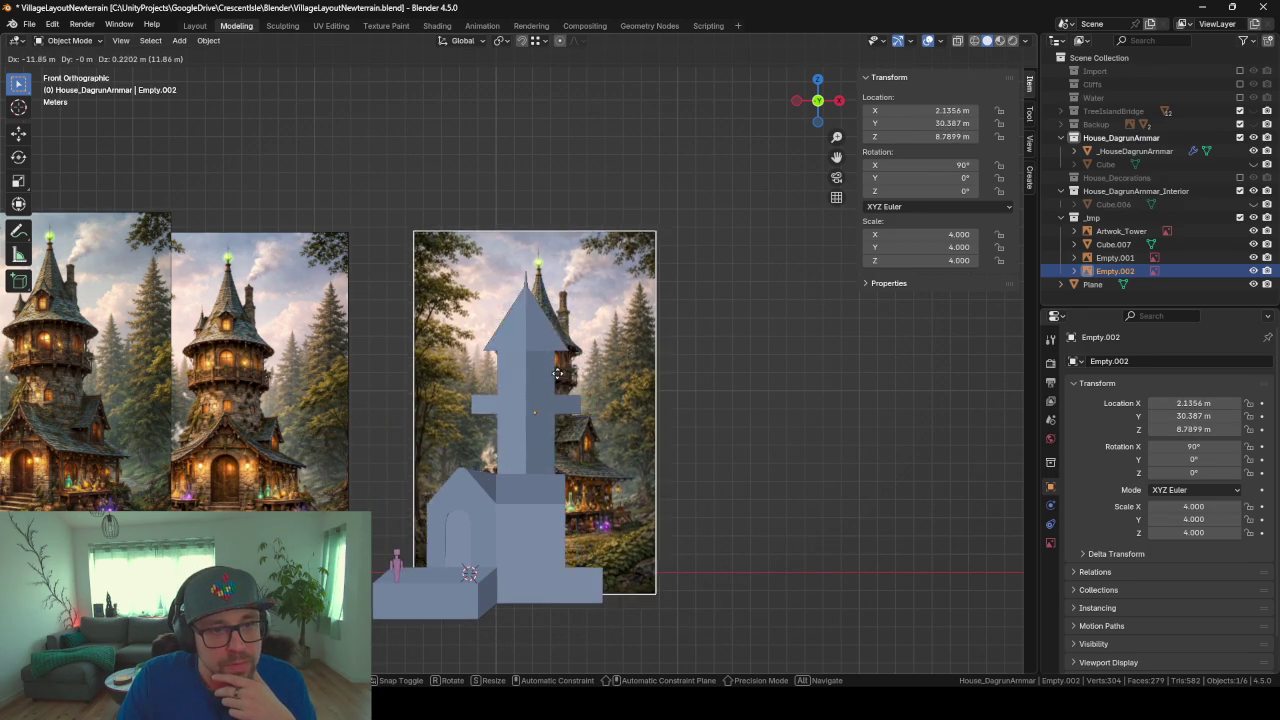
pyautogui.click(777, 380)
pyautogui.moveTo(531, 397)
pyautogui.mouseDown(button='middle')
pyautogui.moveTo(562, 446)
pyautogui.moveTo(512, 404)
pyautogui.moveTo(545, 419)
pyautogui.mouseUp(button='middle')
pyautogui.scroll(3, 565, 406)
pyautogui.click(566, 485)
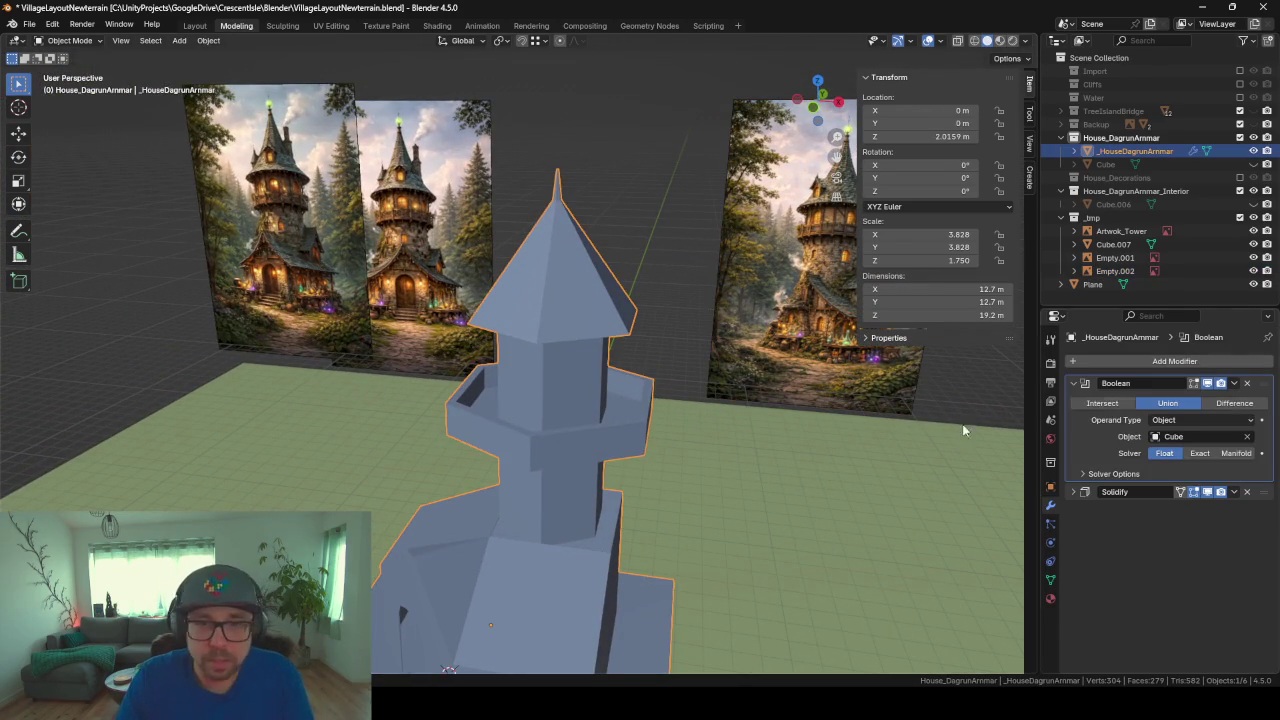
pyautogui.press('Tab')
pyautogui.click(553, 490)
pyautogui.keyDown('alt'); pyautogui.click(629, 543); pyautogui.keyUp('alt')
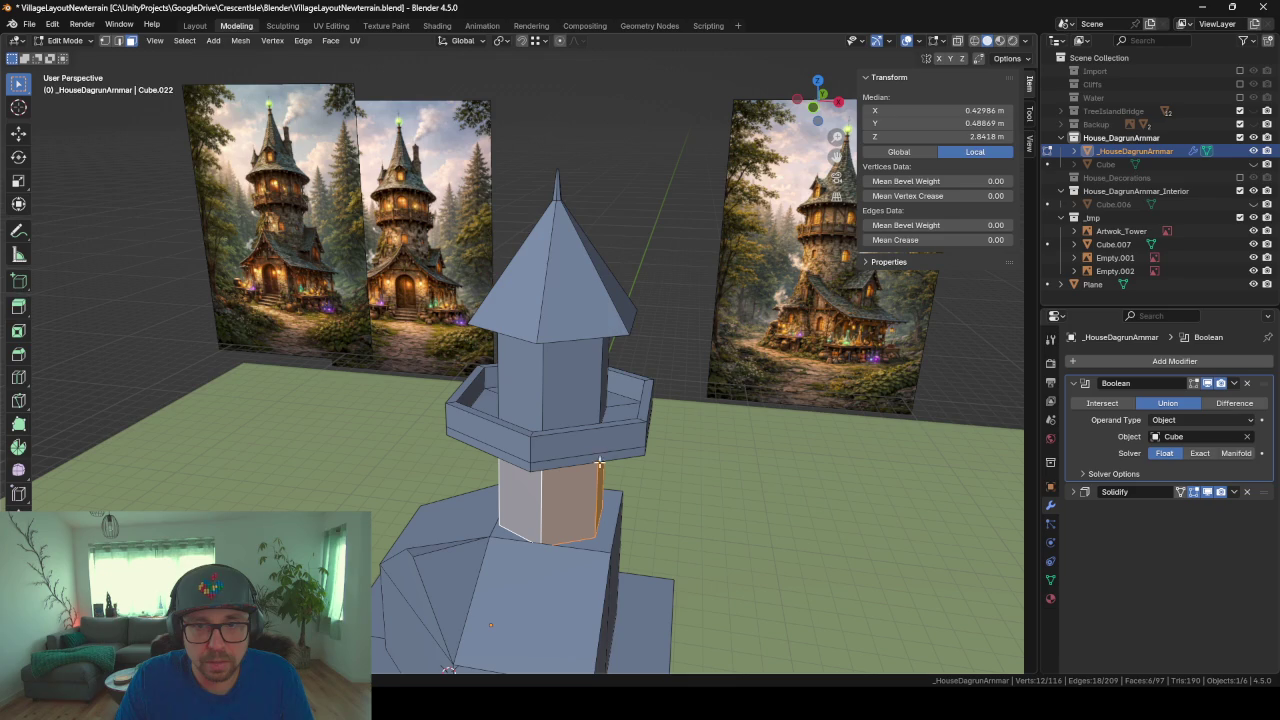
pyautogui.moveTo(499, 557)
pyautogui.mouseDown(button='middle')
pyautogui.moveTo(549, 509)
pyautogui.moveTo(530, 457)
pyautogui.mouseUp(button='middle')
pyautogui.scroll(-3, 549, 509)
pyautogui.press('Tab')
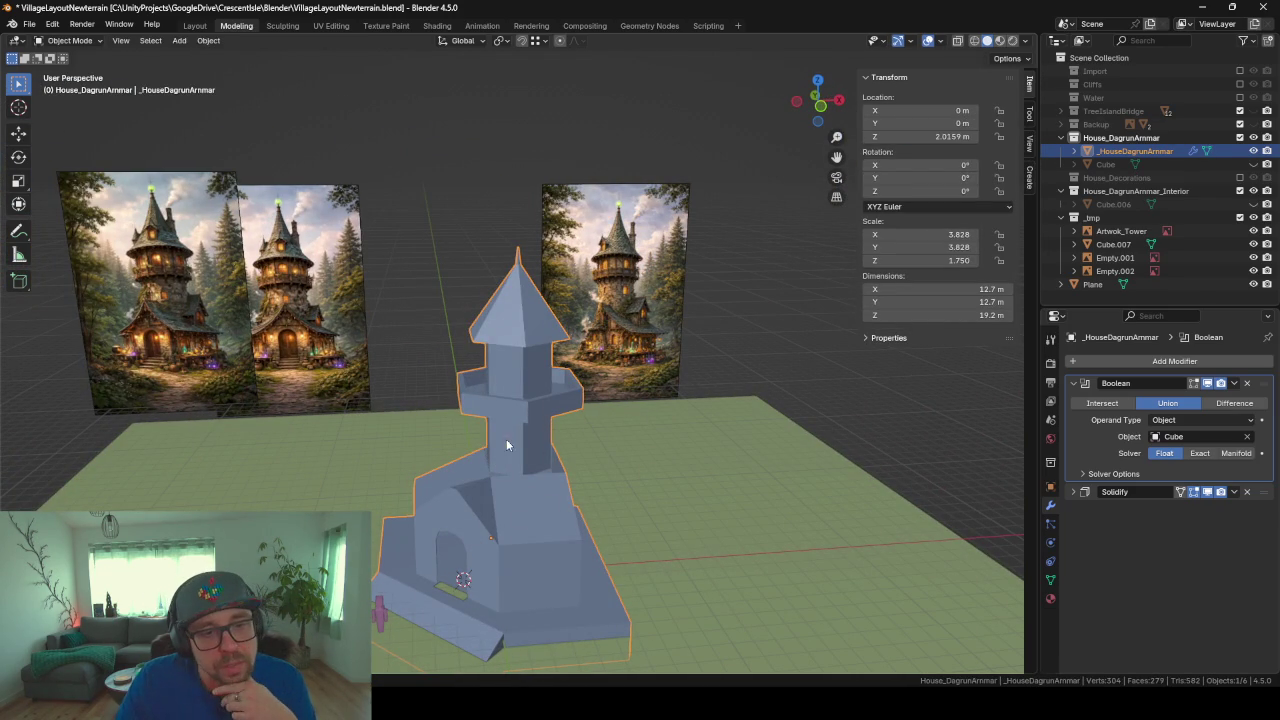
pyautogui.moveTo(498, 450)
pyautogui.mouseDown(button='middle')
pyautogui.moveTo(509, 446)
pyautogui.moveTo(456, 463)
pyautogui.mouseUp(button='middle')
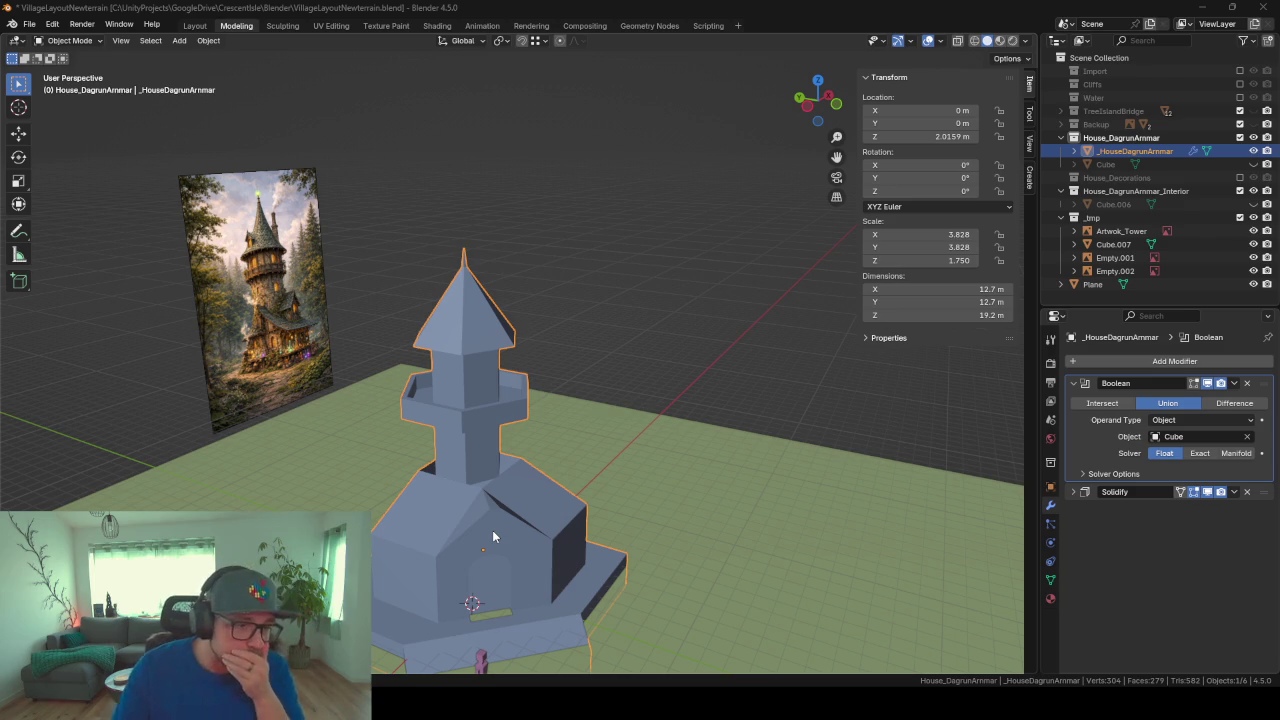
pyautogui.moveTo(492, 530)
pyautogui.mouseDown(button='middle')
pyautogui.moveTo(522, 595)
pyautogui.moveTo(517, 528)
pyautogui.moveTo(408, 491)
pyautogui.moveTo(523, 509)
pyautogui.moveTo(587, 550)
pyautogui.mouseUp(button='middle')
pyautogui.scroll(2, 517, 528)
pyautogui.scroll(3, 509, 486)
# Step: Separate the connected base plate faces from the house into their own object
pyautogui.press('Tab')
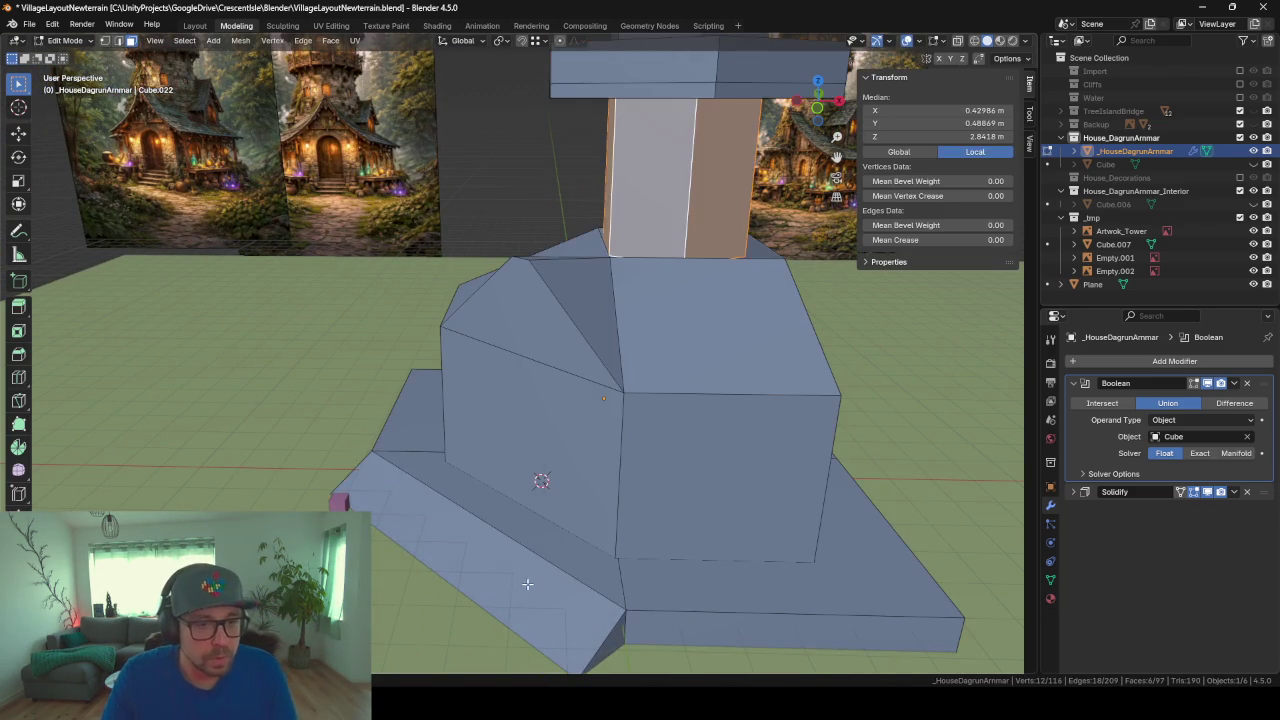
pyautogui.click(527, 583)
pyautogui.hotkey('ctrl', 'l')
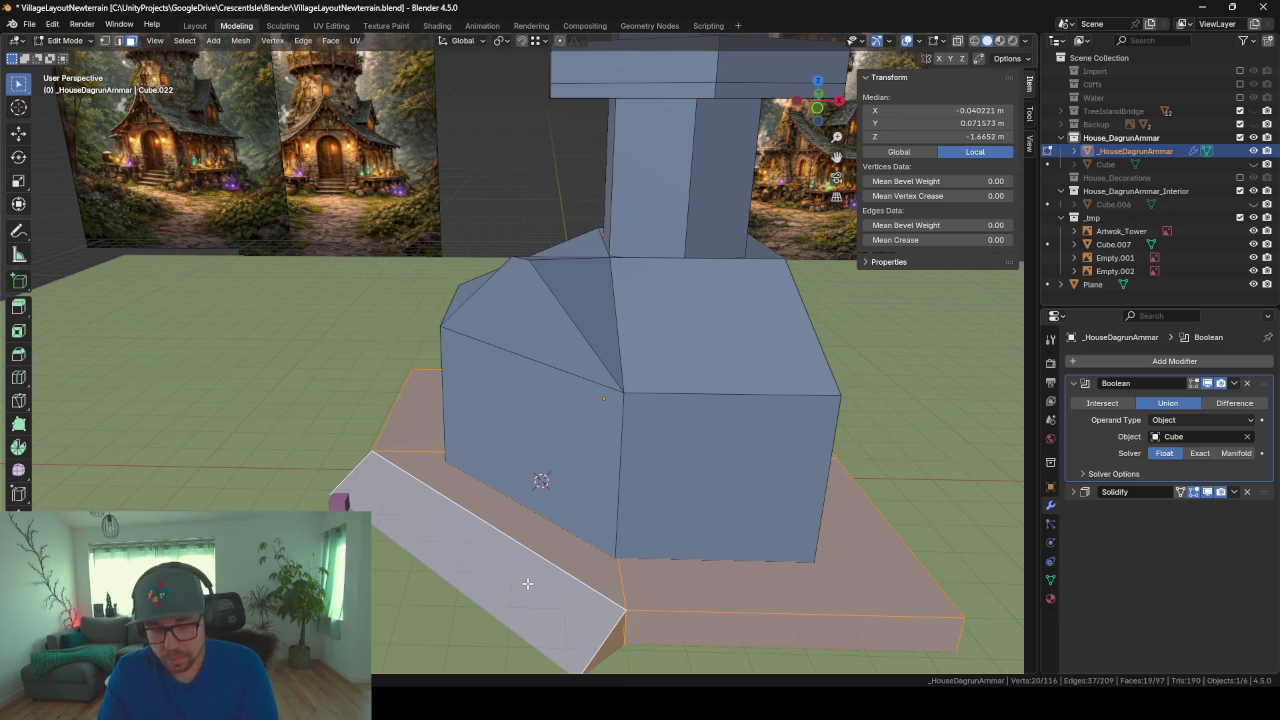
pyautogui.press('p')
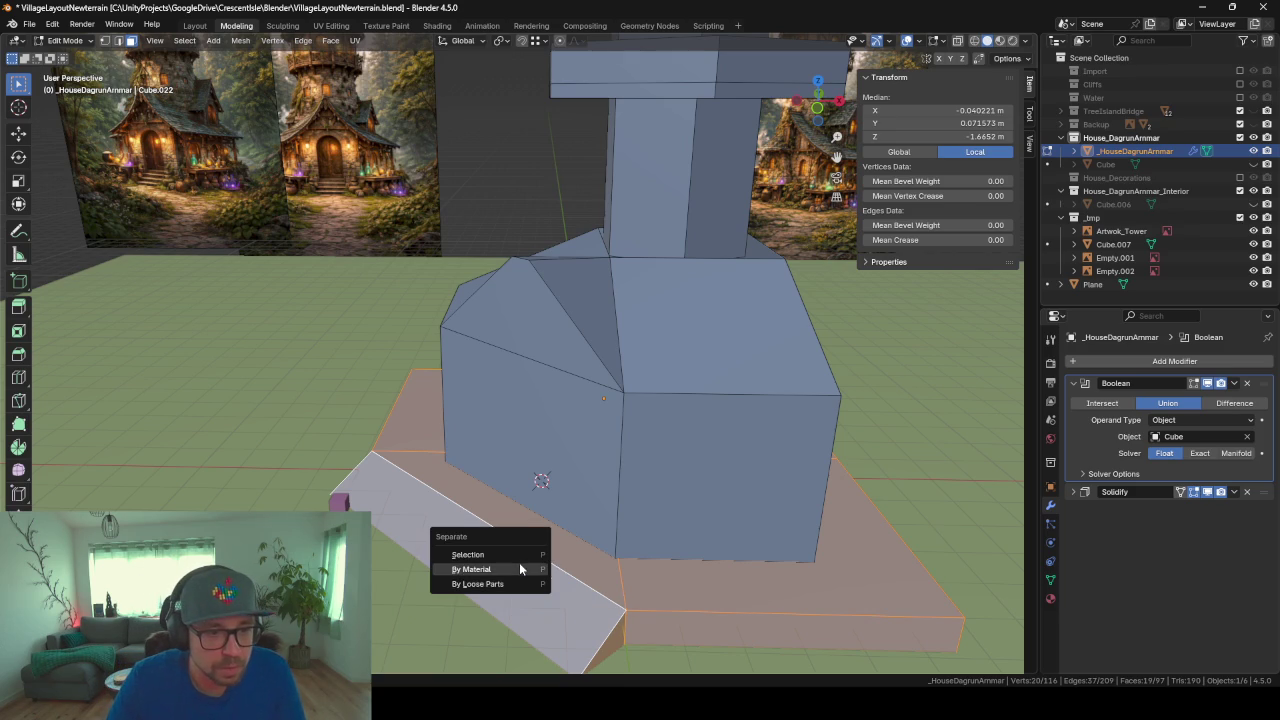
pyautogui.click(515, 554)
pyautogui.press('Tab')
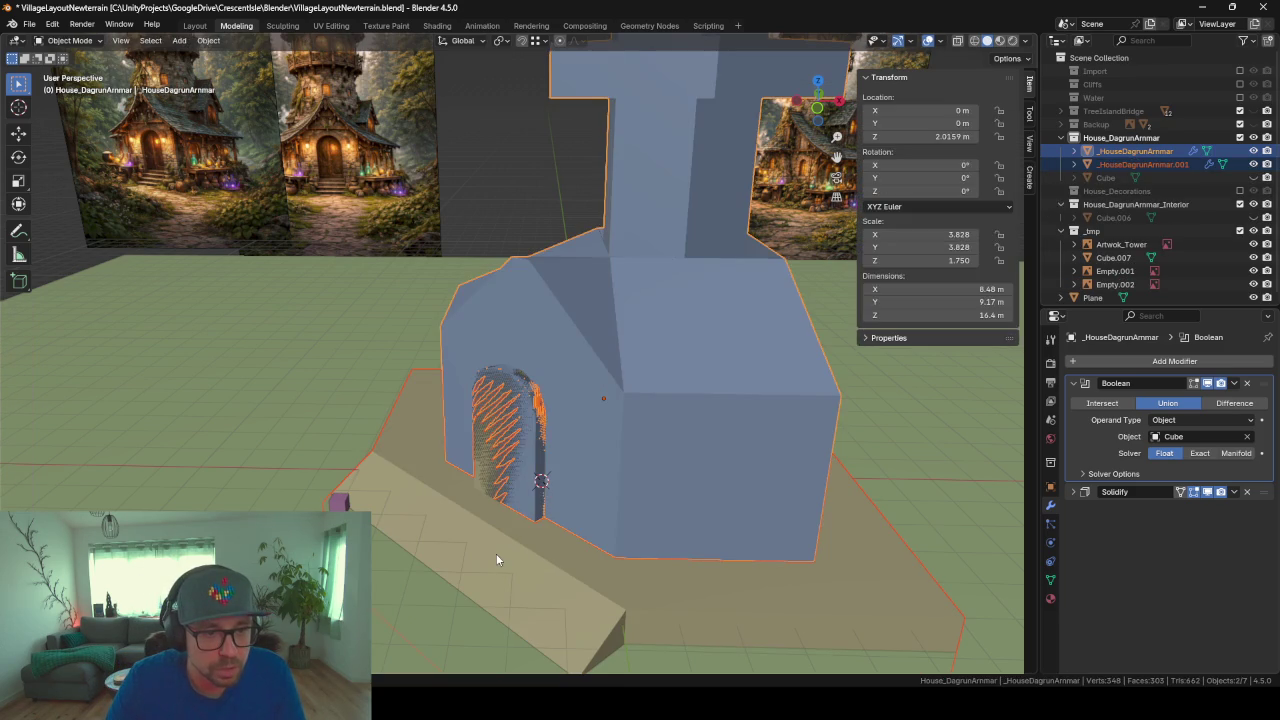
# Step: Remove the Boolean and Solidify modifiers from the separated base object
pyautogui.moveTo(496, 553)
pyautogui.mouseDown(button='middle')
pyautogui.moveTo(492, 540)
pyautogui.moveTo(549, 578)
pyautogui.moveTo(590, 557)
pyautogui.moveTo(509, 428)
pyautogui.mouseUp(button='middle')
pyautogui.click(522, 477)
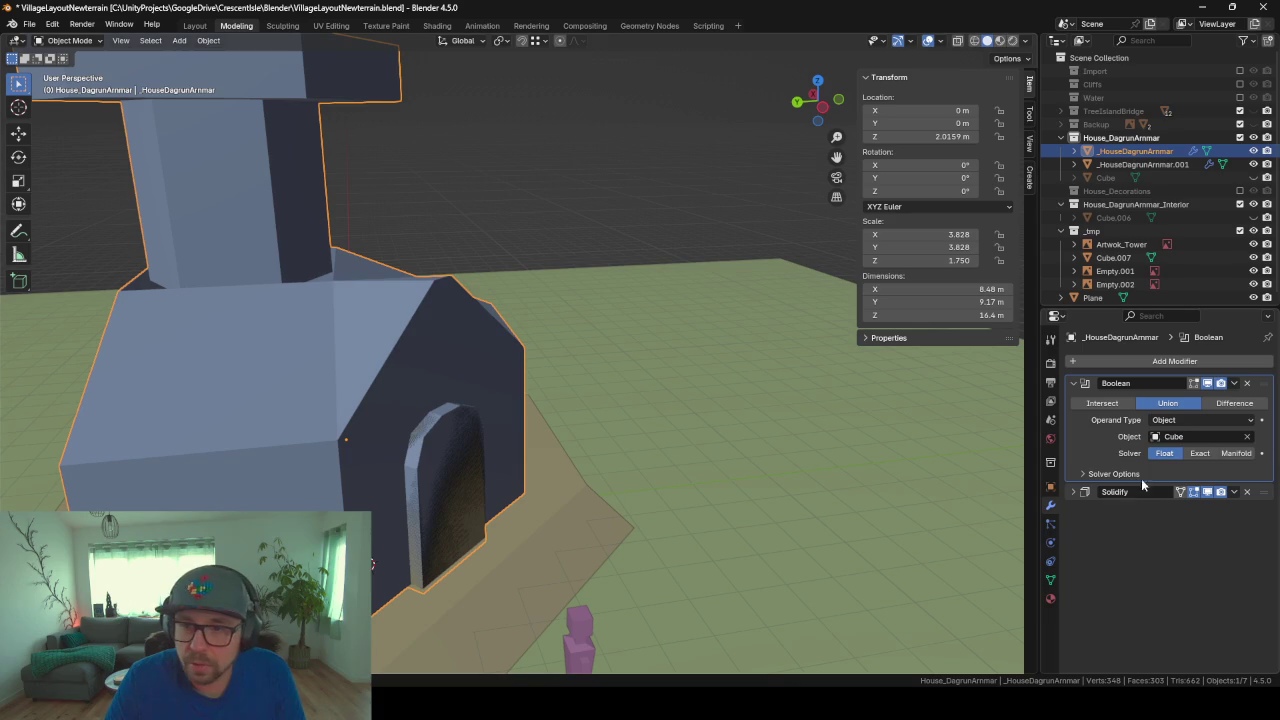
pyautogui.click(536, 557)
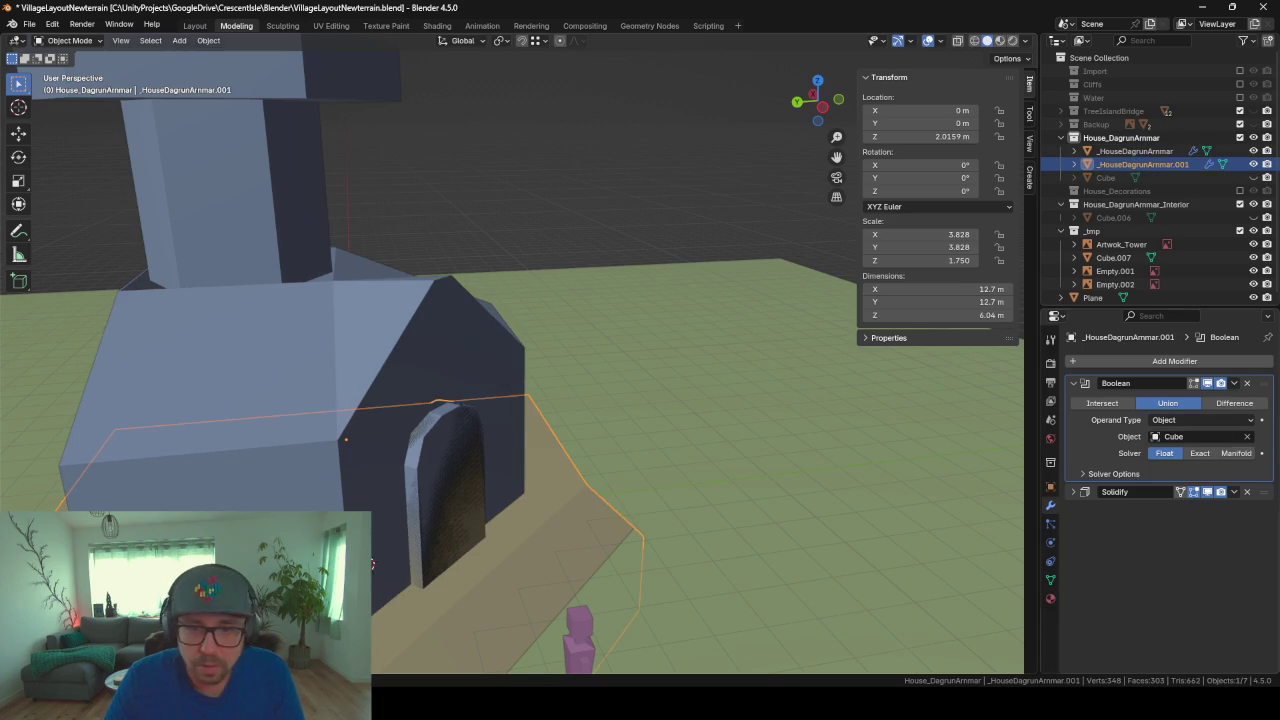
pyautogui.click(1248, 383)
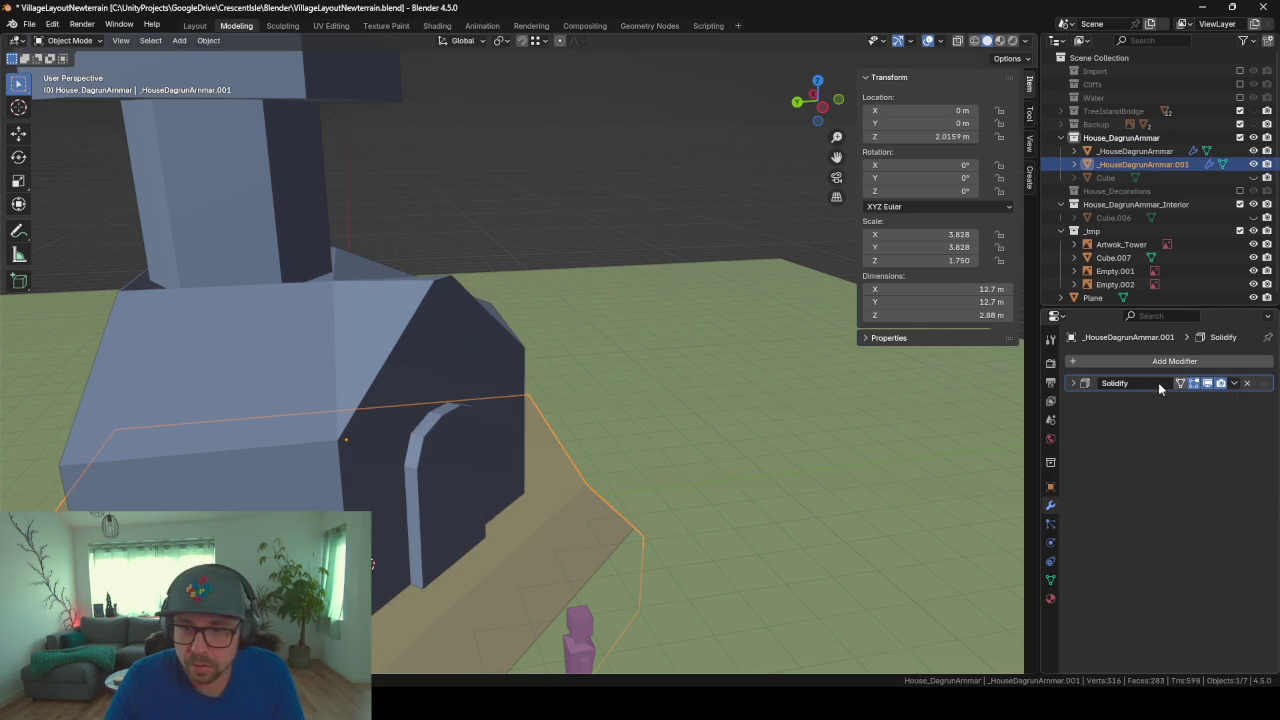
pyautogui.click(1247, 384)
# Step: Try the house Boolean as Difference with the door cutter, then set it back to Union
pyautogui.click(400, 466)
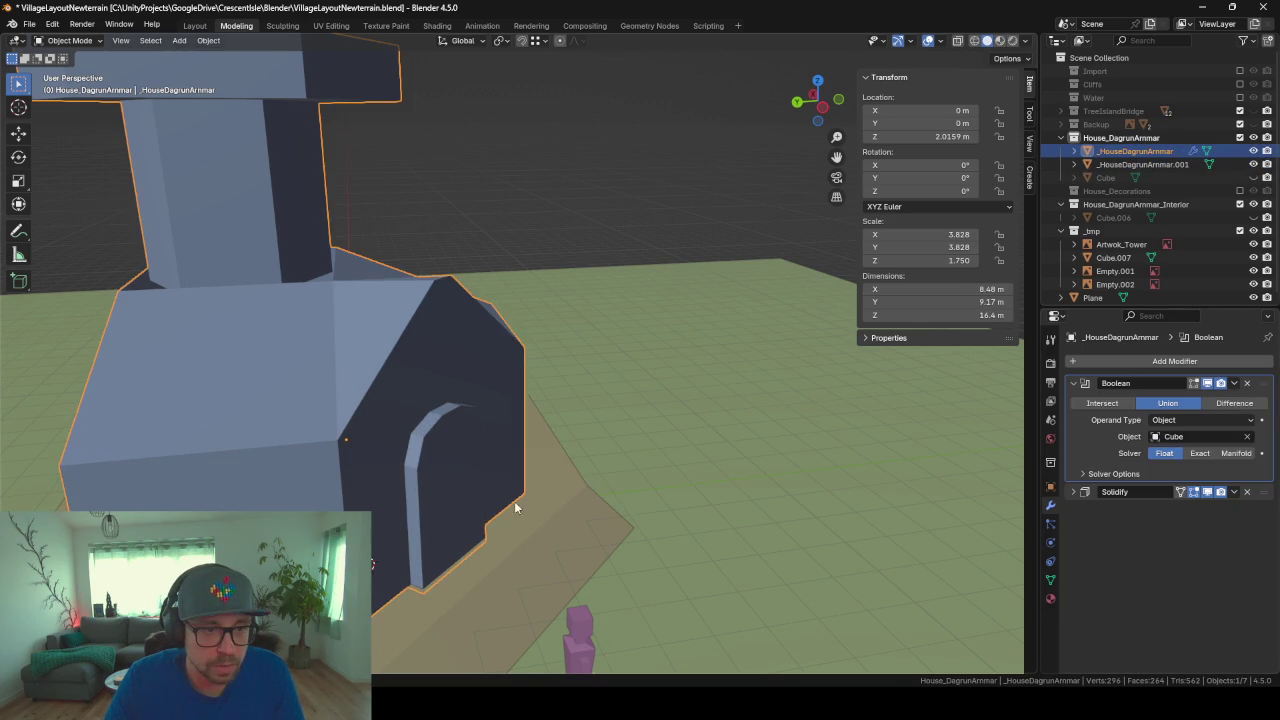
pyautogui.moveTo(514, 501); pyautogui.dragTo(560, 490, button='middle')
pyautogui.press('Tab')
pyautogui.scroll(2, 579, 494)
pyautogui.press('Tab')
pyautogui.scroll(2, 579, 494)
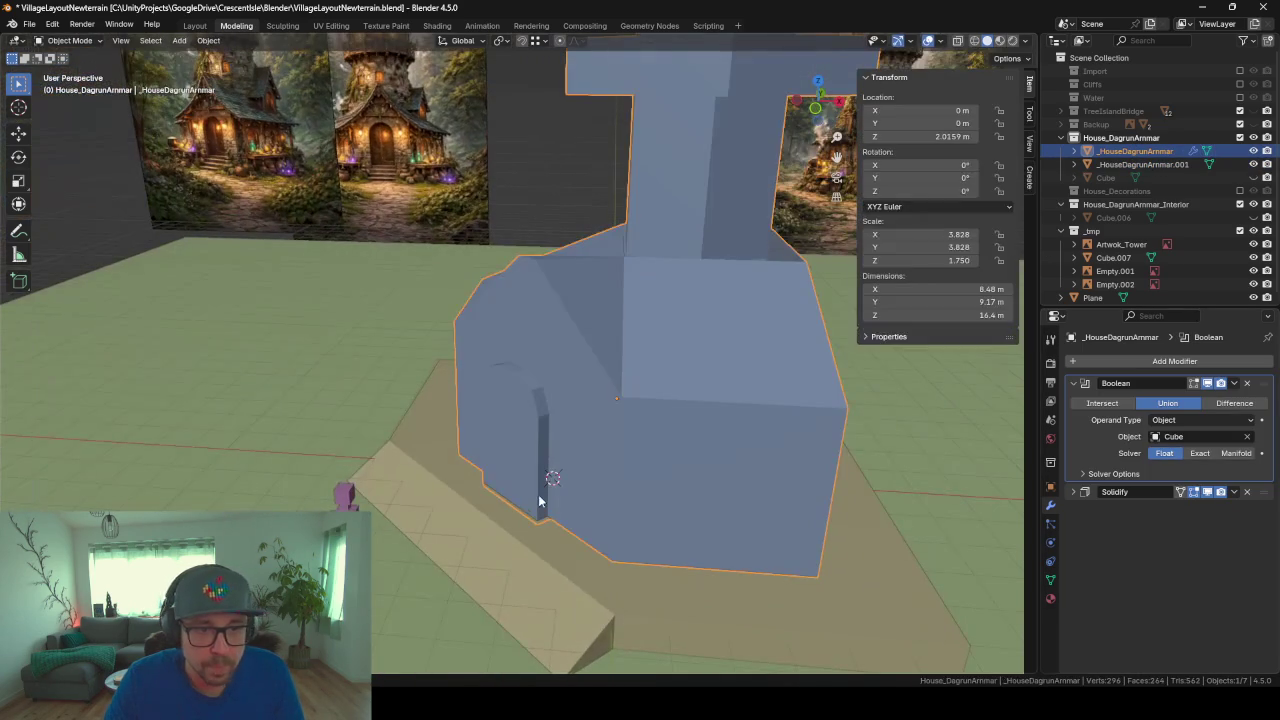
pyautogui.click(1236, 404)
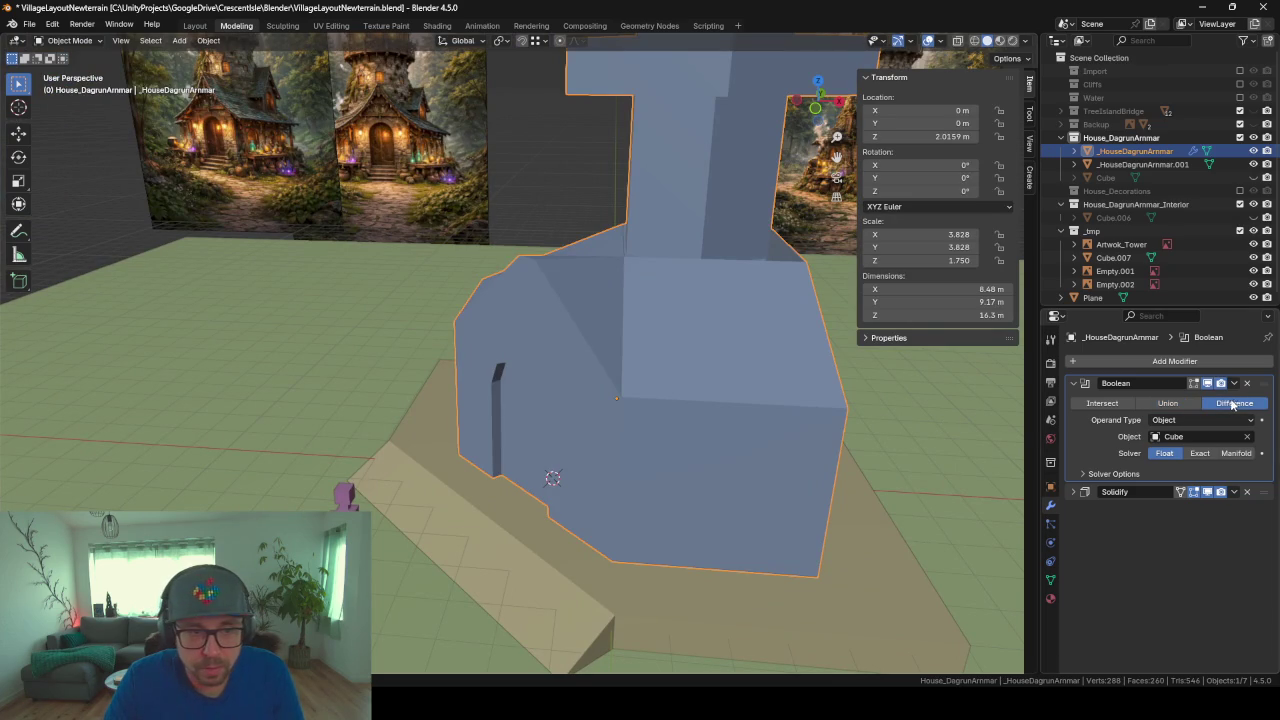
pyautogui.moveTo(597, 462); pyautogui.dragTo(802, 434, button='middle')
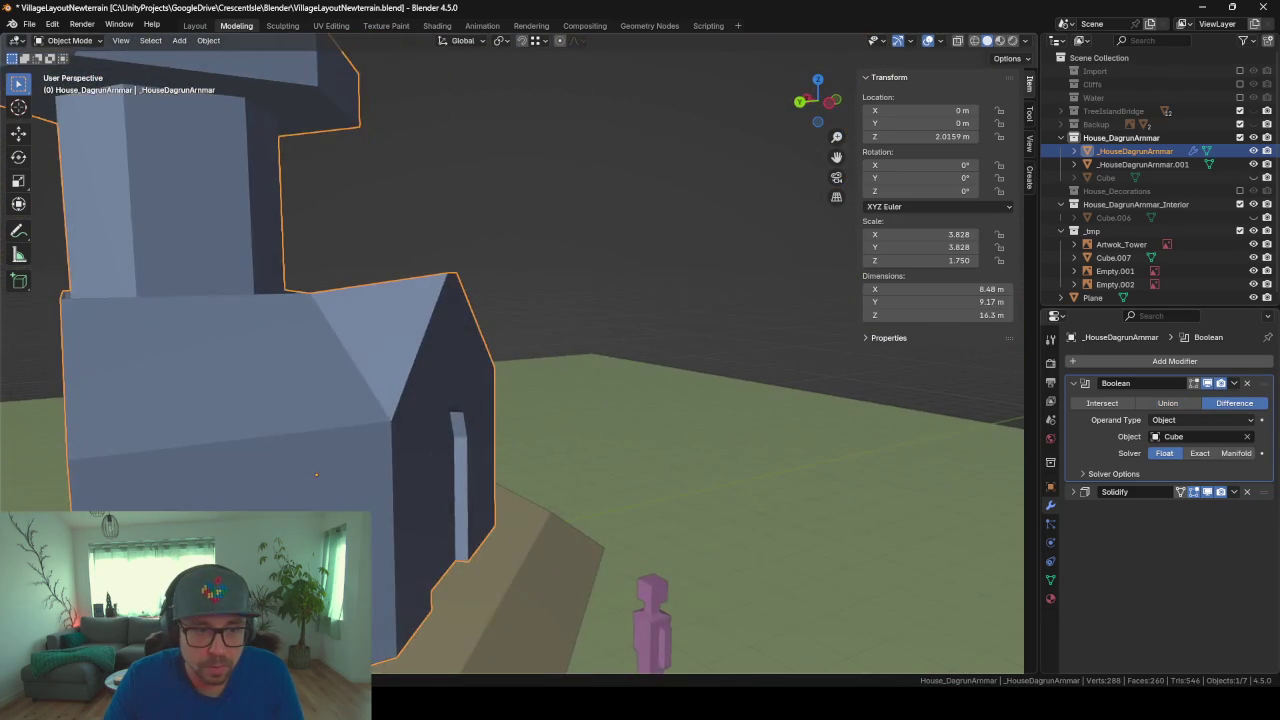
pyautogui.scroll(2, 802, 434)
pyautogui.scroll(3, 380, 515)
pyautogui.scroll(-4, 389, 508)
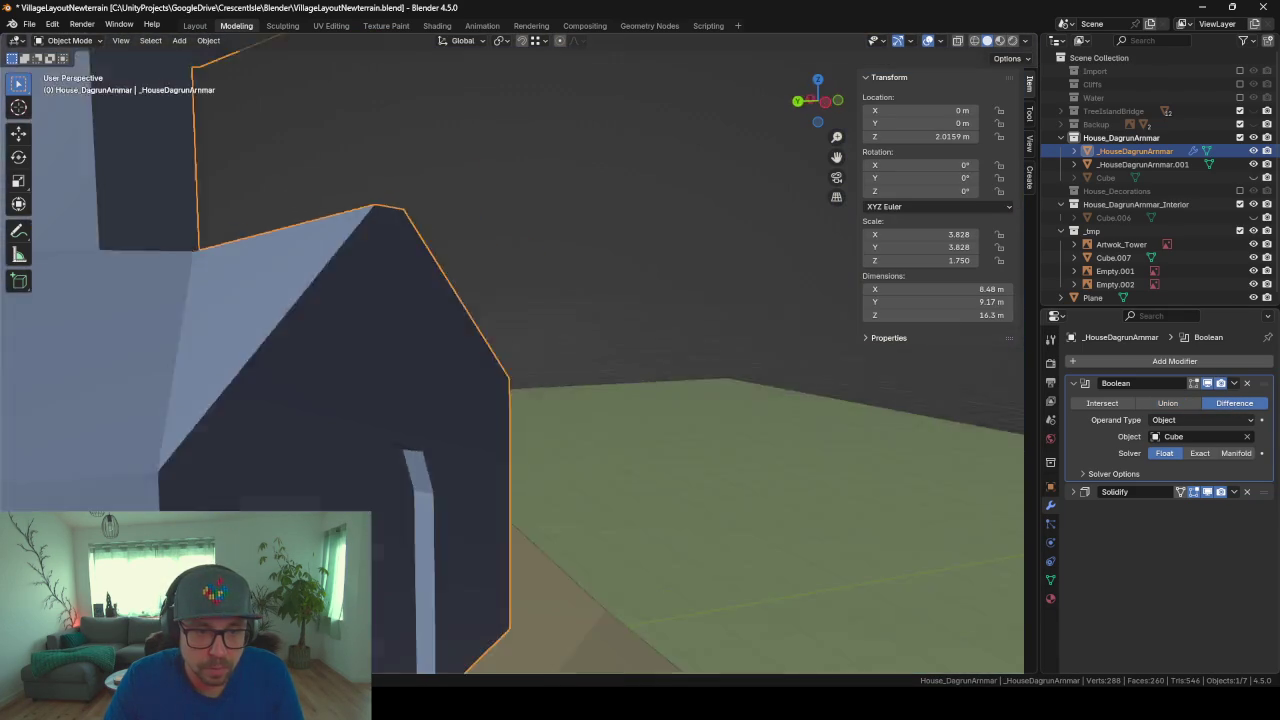
pyautogui.moveTo(389, 508); pyautogui.dragTo(367, 443, button='middle')
pyautogui.scroll(-3, 528, 463)
pyautogui.moveTo(528, 463); pyautogui.dragTo(464, 494, button='middle')
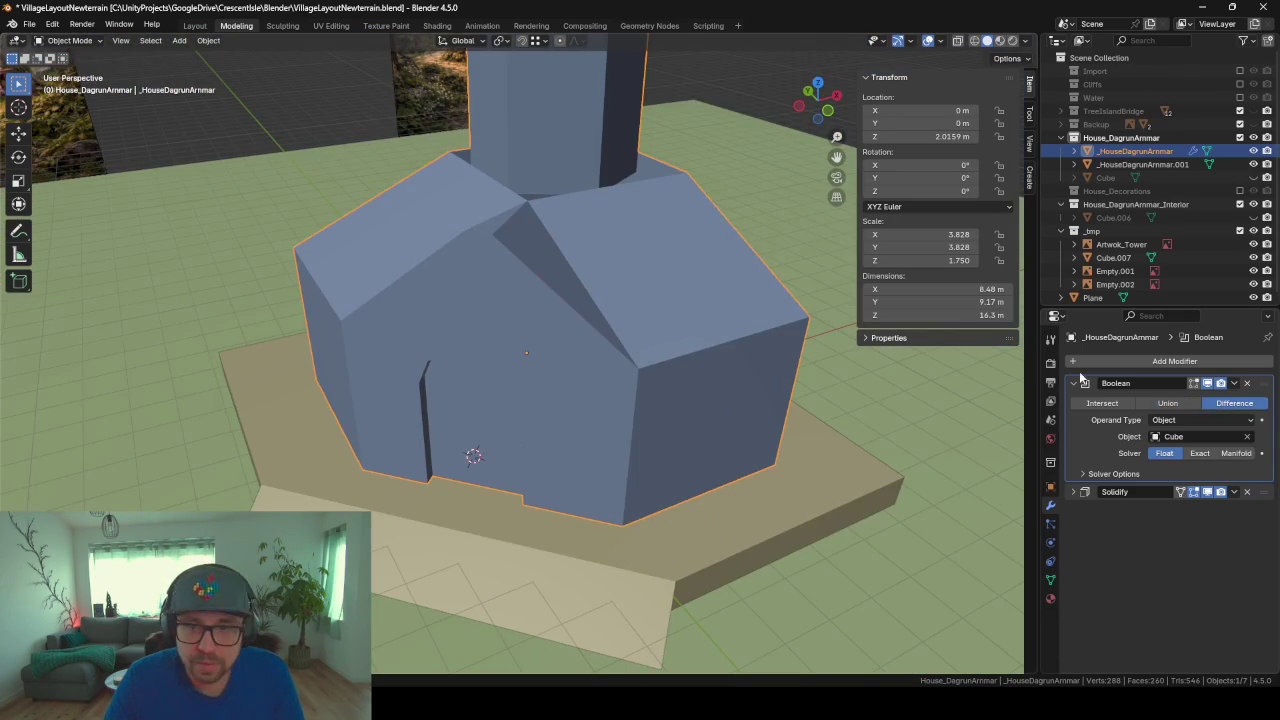
pyautogui.click(1152, 404)
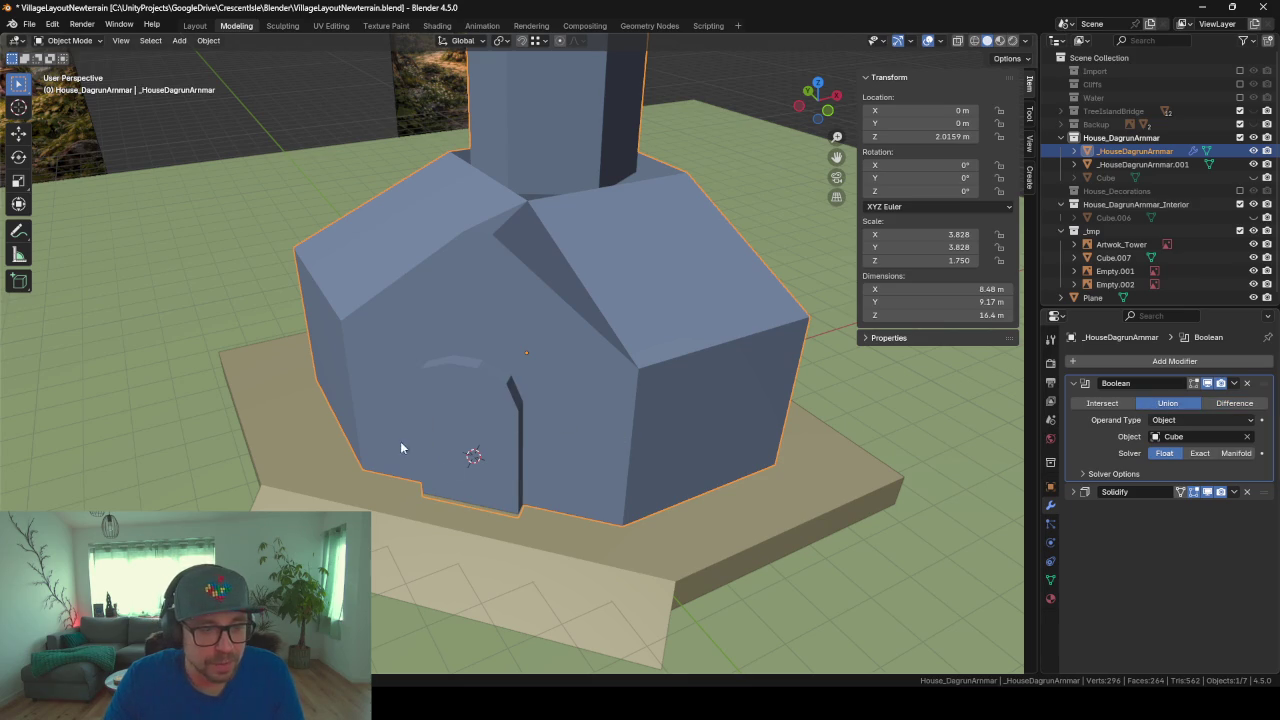
# Step: Move Solidify above Boolean in the house's modifier stack, leaving the cutter cube hidden
pyautogui.click(1253, 177)
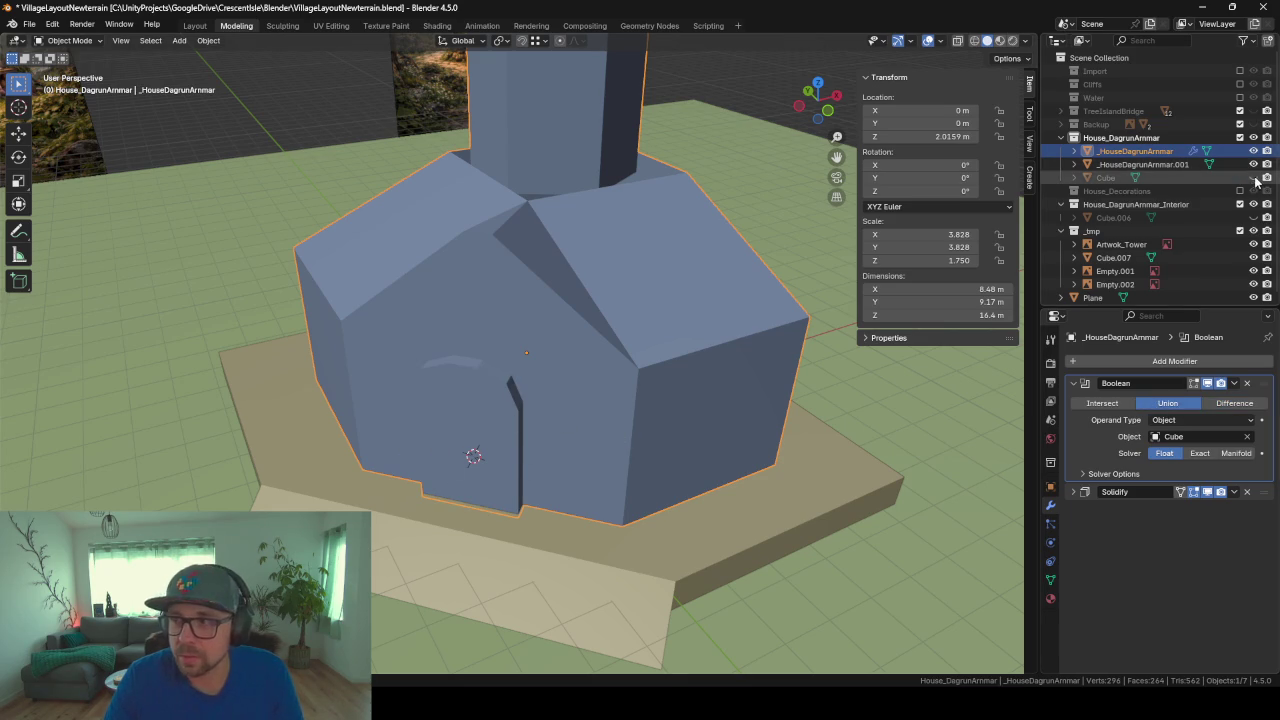
pyautogui.moveTo(682, 376)
pyautogui.mouseDown(button='middle')
pyautogui.moveTo(608, 374)
pyautogui.moveTo(720, 363)
pyautogui.moveTo(835, 381)
pyautogui.moveTo(796, 384)
pyautogui.mouseUp(button='middle')
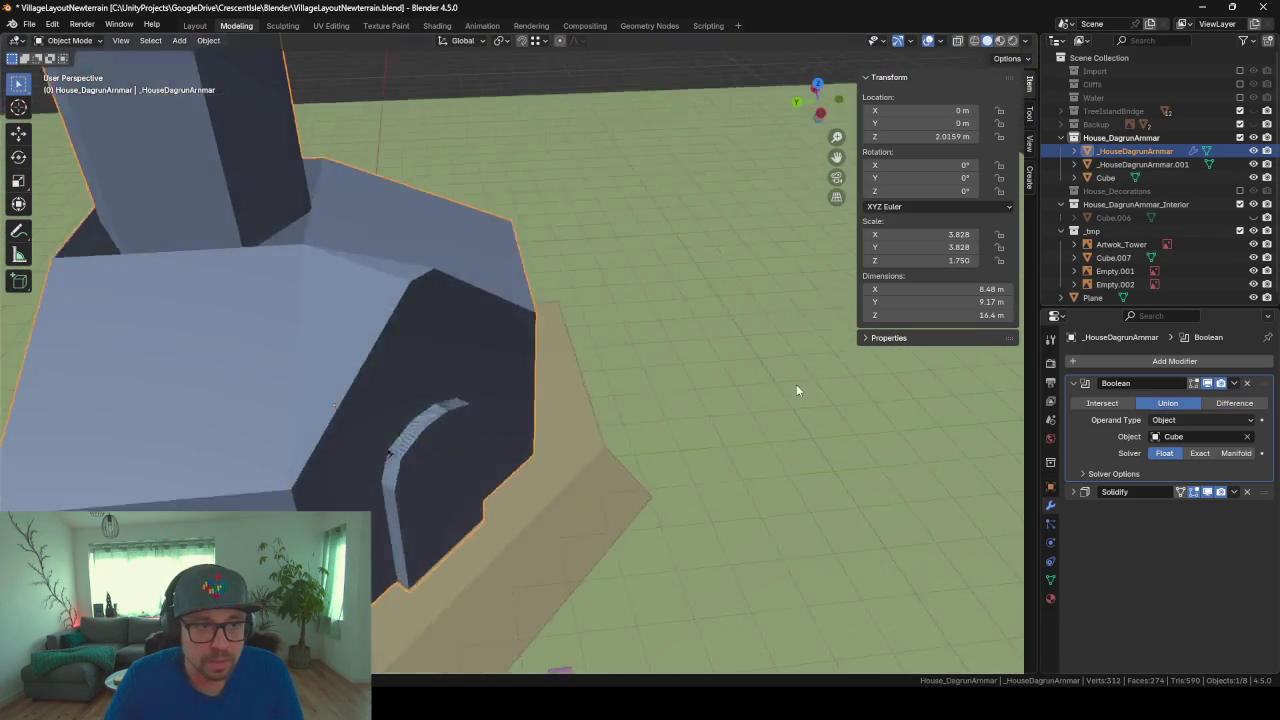
pyautogui.moveTo(1262, 492); pyautogui.dragTo(1220, 368)
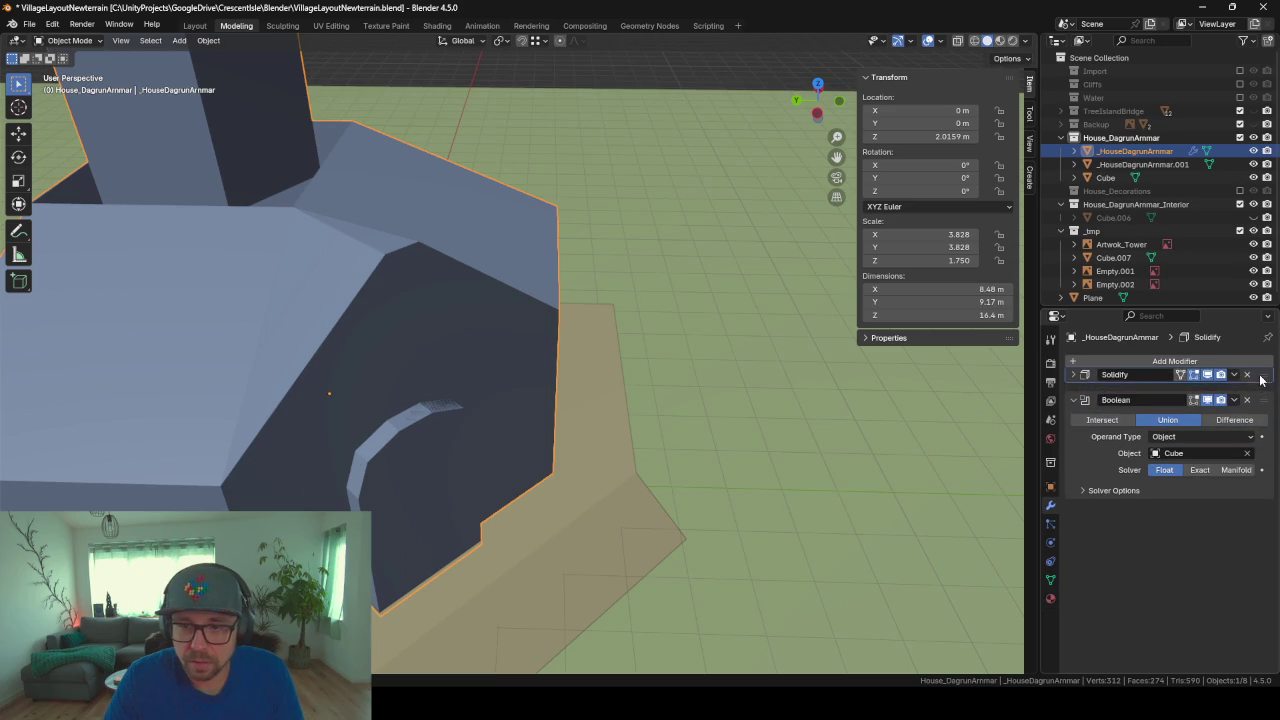
pyautogui.moveTo(508, 470); pyautogui.dragTo(482, 477, button='middle')
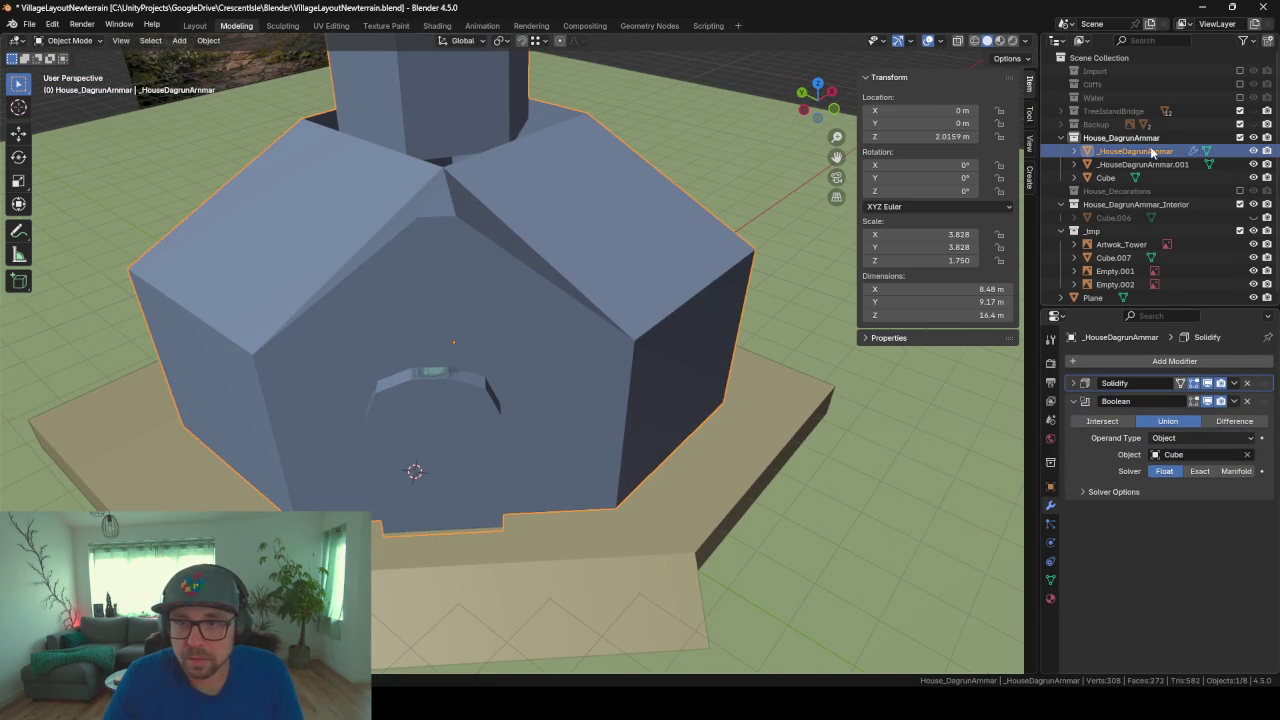
pyautogui.click(1253, 177)
pyautogui.moveTo(506, 374)
pyautogui.mouseDown(button='middle')
pyautogui.moveTo(350, 399)
pyautogui.moveTo(500, 413)
pyautogui.moveTo(889, 412)
pyautogui.mouseUp(button='middle')
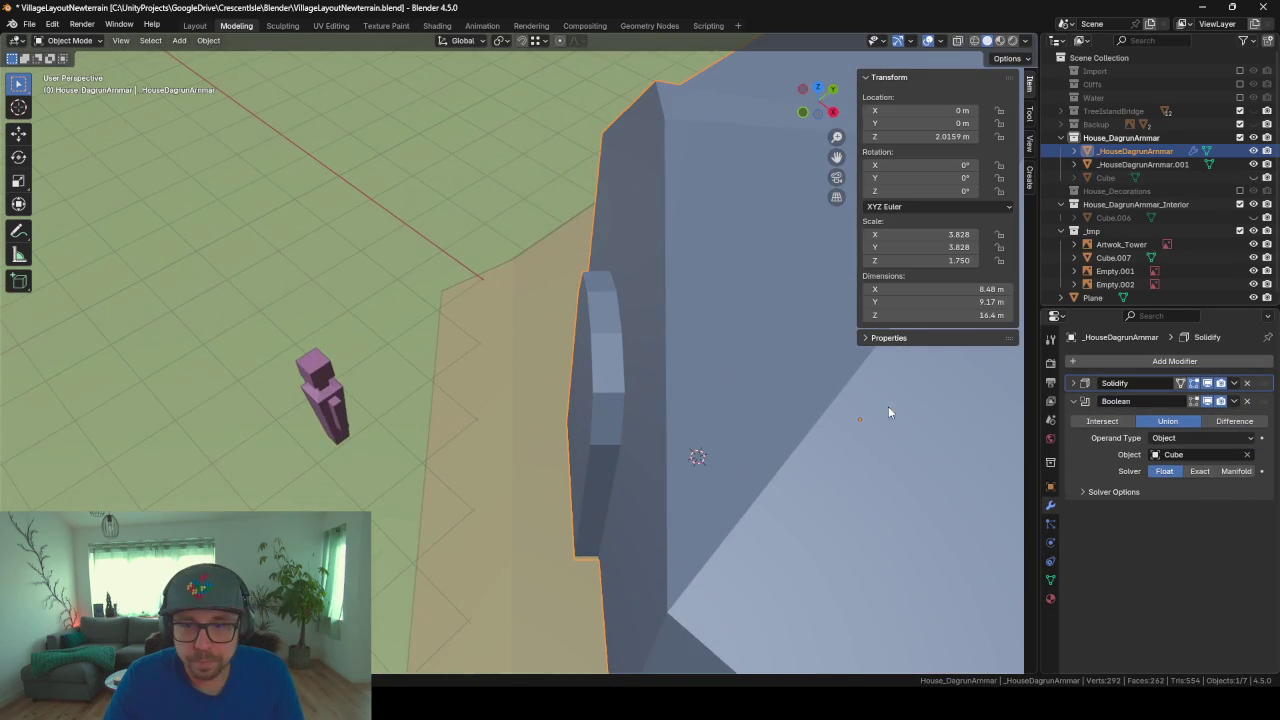
# Step: Set the Boolean to the Exact solver with a Difference operation so the doorway cuts cleanly
pyautogui.click(1201, 472)
pyautogui.click(1105, 422)
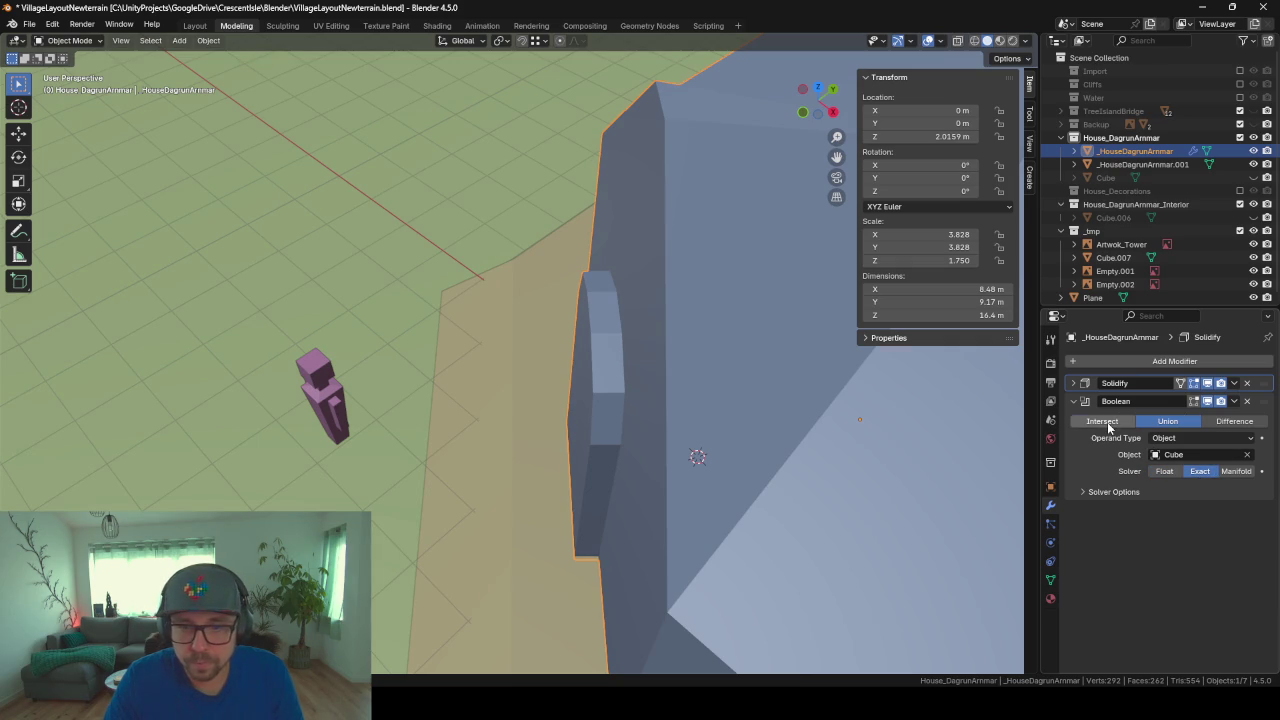
pyautogui.click(1234, 421)
pyautogui.moveTo(592, 380)
pyautogui.mouseDown(button='middle')
pyautogui.moveTo(650, 371)
pyautogui.moveTo(522, 455)
pyautogui.mouseUp(button='middle')
pyautogui.scroll(-5, 480, 462)
pyautogui.moveTo(436, 470); pyautogui.dragTo(419, 500, button='middle')
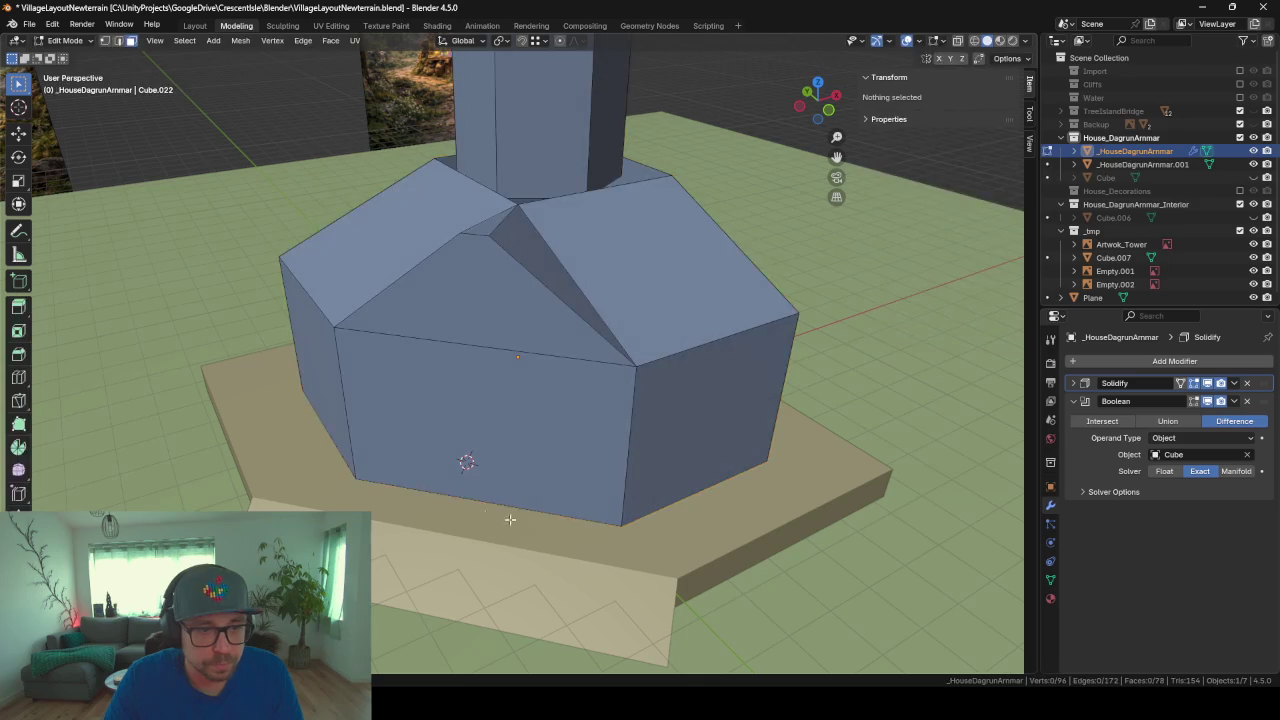
pyautogui.scroll(3, 516, 493)
pyautogui.moveTo(548, 506)
pyautogui.mouseDown(button='middle')
pyautogui.moveTo(494, 476)
pyautogui.moveTo(452, 477)
pyautogui.moveTo(442, 508)
pyautogui.moveTo(596, 402)
pyautogui.moveTo(742, 399)
pyautogui.moveTo(360, 402)
pyautogui.mouseUp(button='middle')
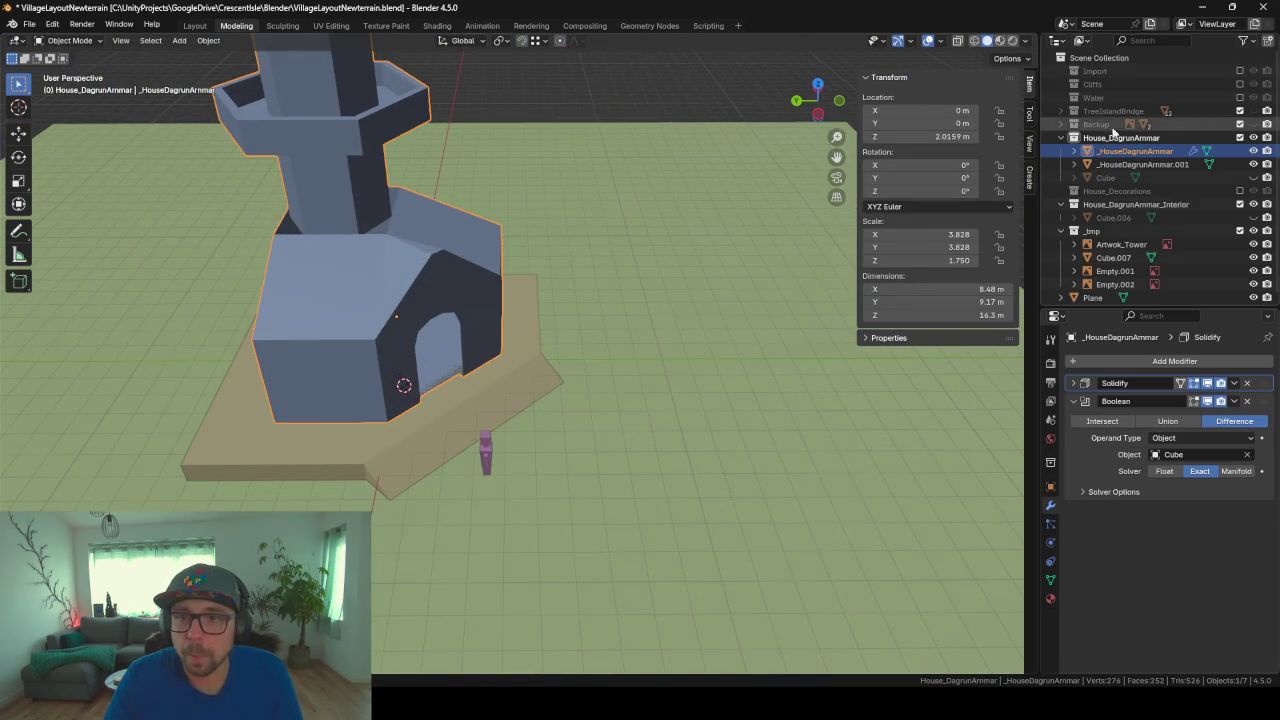
# Step: Rename the separated base to _HouseDagrunArmmar_Floor and select the House_DagrunArmmar collection
pyautogui.click(1148, 165)
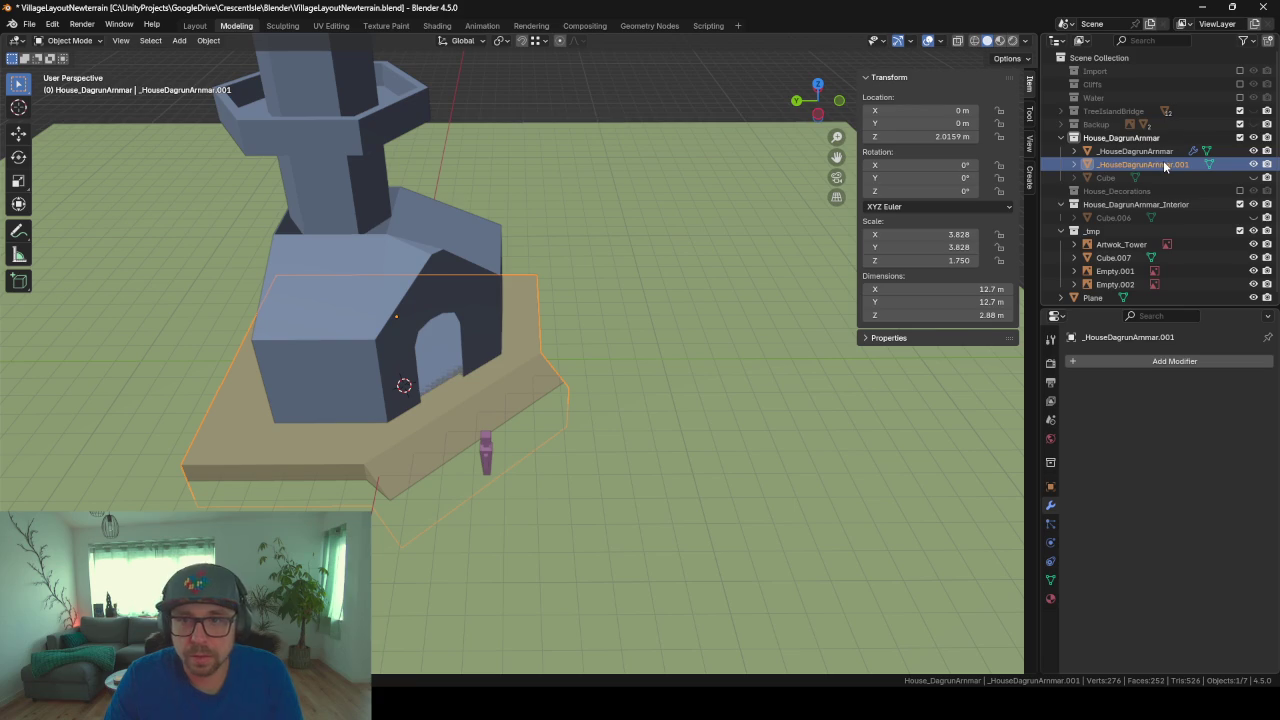
pyautogui.doubleClick(1165, 166)
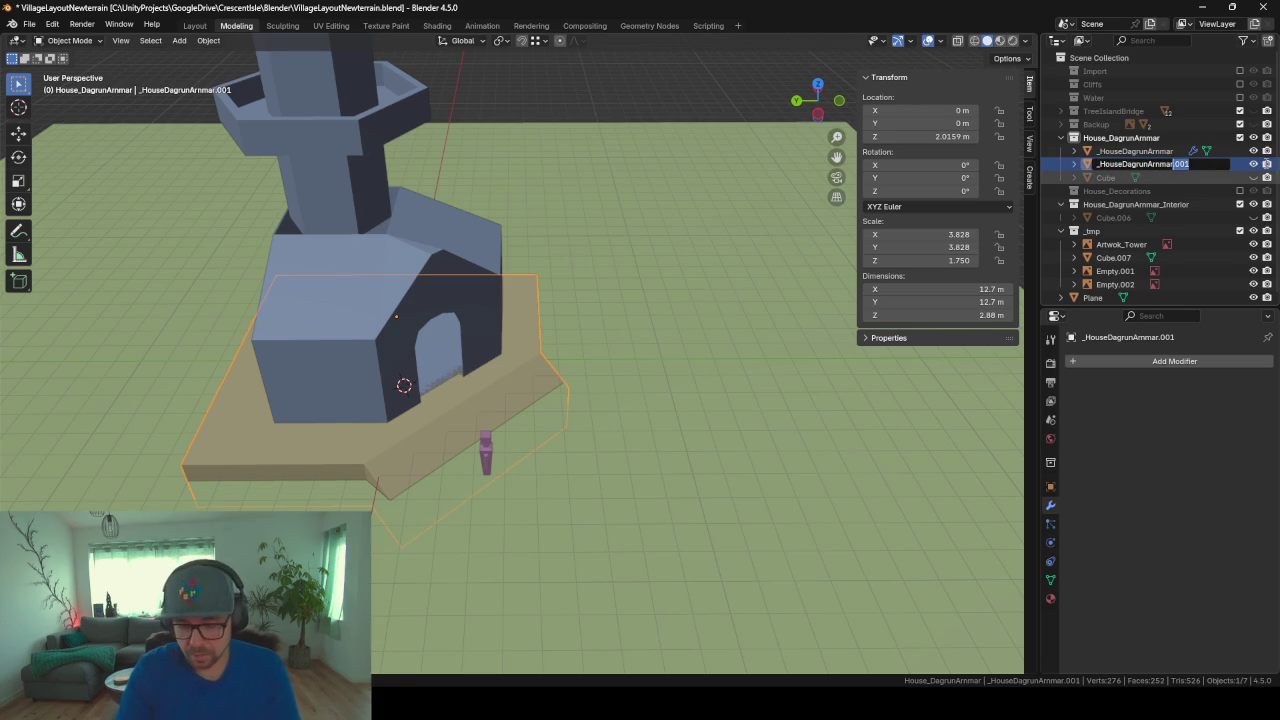
pyautogui.write('_Flor')
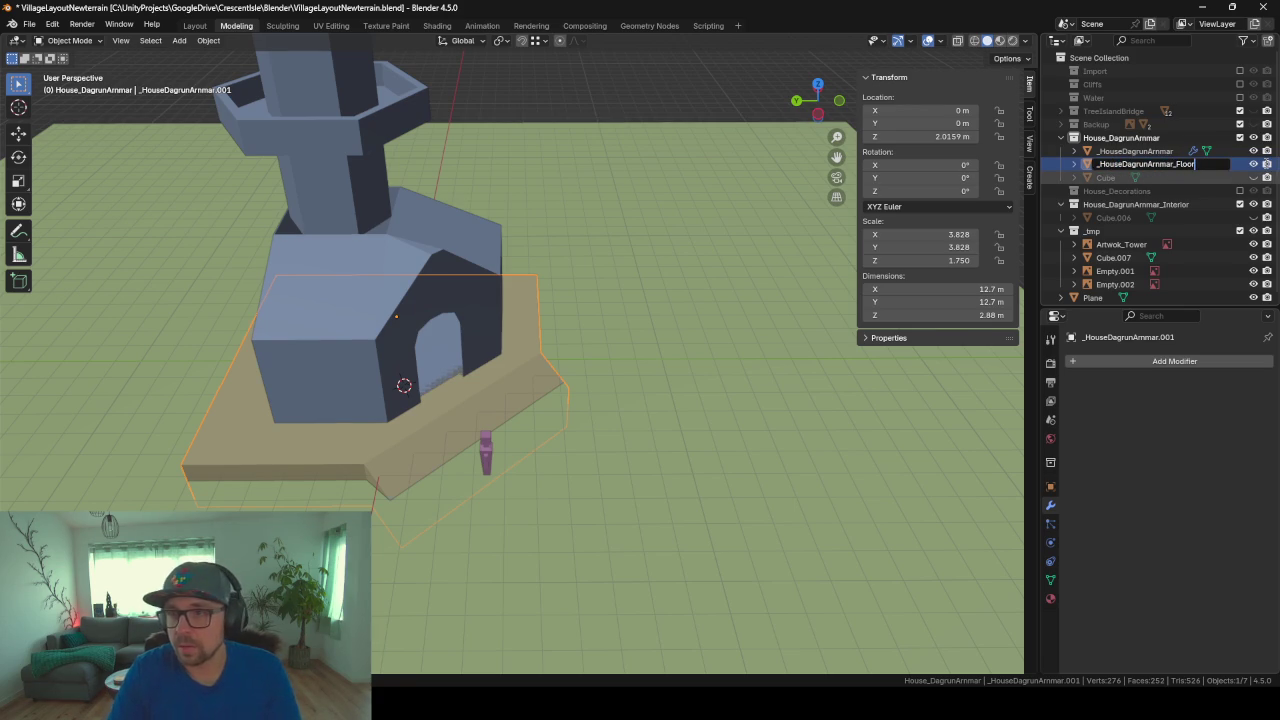
pyautogui.press('Return')
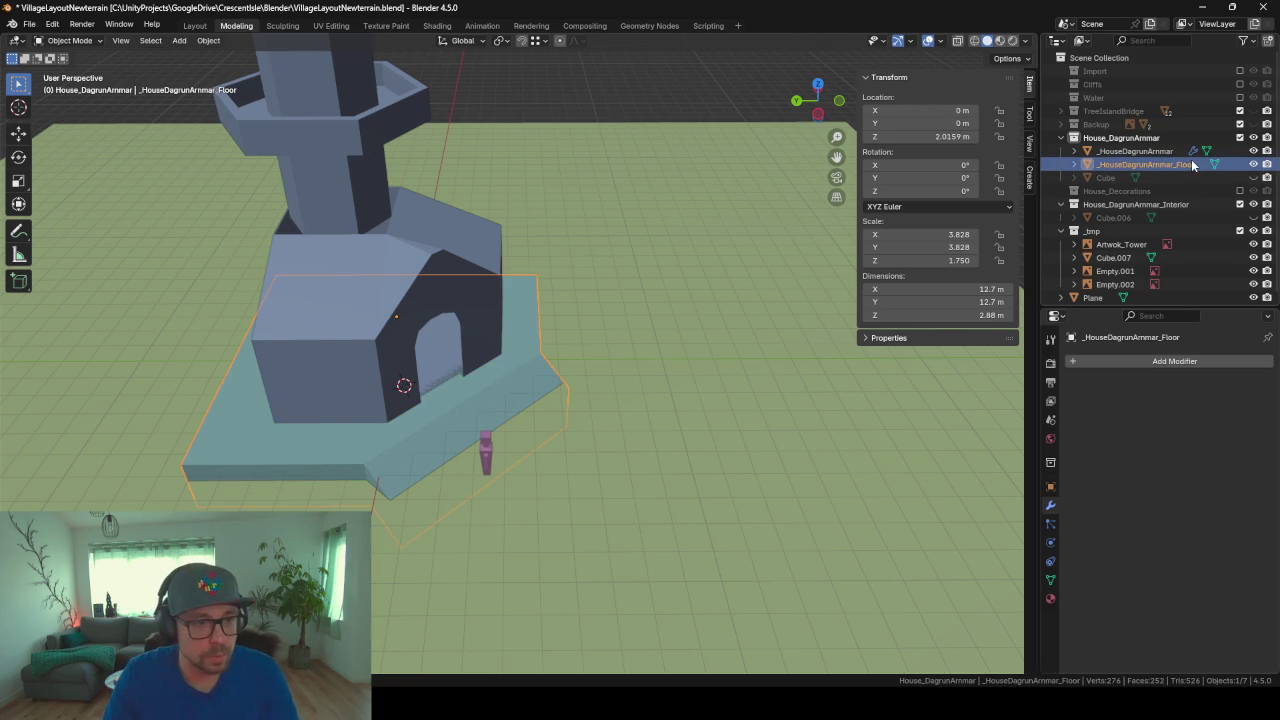
pyautogui.moveTo(604, 421)
pyautogui.mouseDown(button='middle')
pyautogui.moveTo(390, 390)
pyautogui.moveTo(512, 355)
pyautogui.moveTo(527, 377)
pyautogui.moveTo(519, 391)
pyautogui.mouseUp(button='middle')
pyautogui.click(1120, 137)
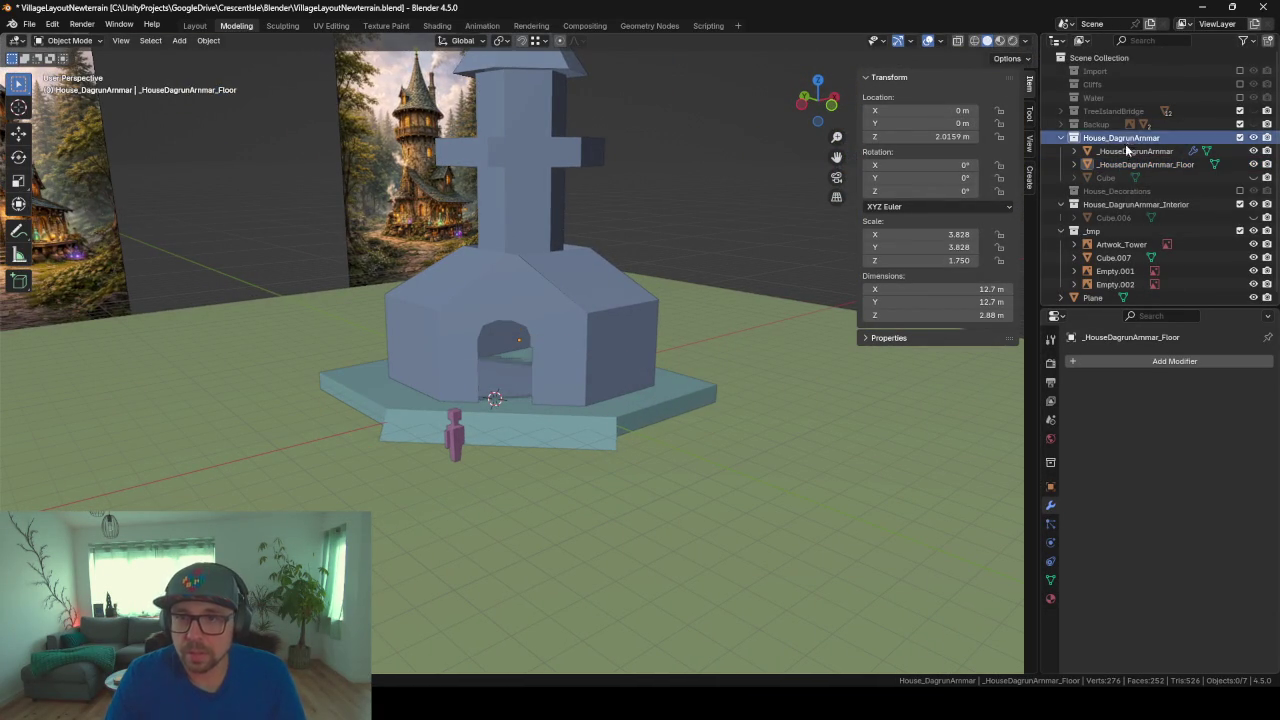
pyautogui.press('F3')
# Step: Export only the active collection to _HouseDagrunArmarConcept.fbx, then bring Unity to the front
pyautogui.press('Return')
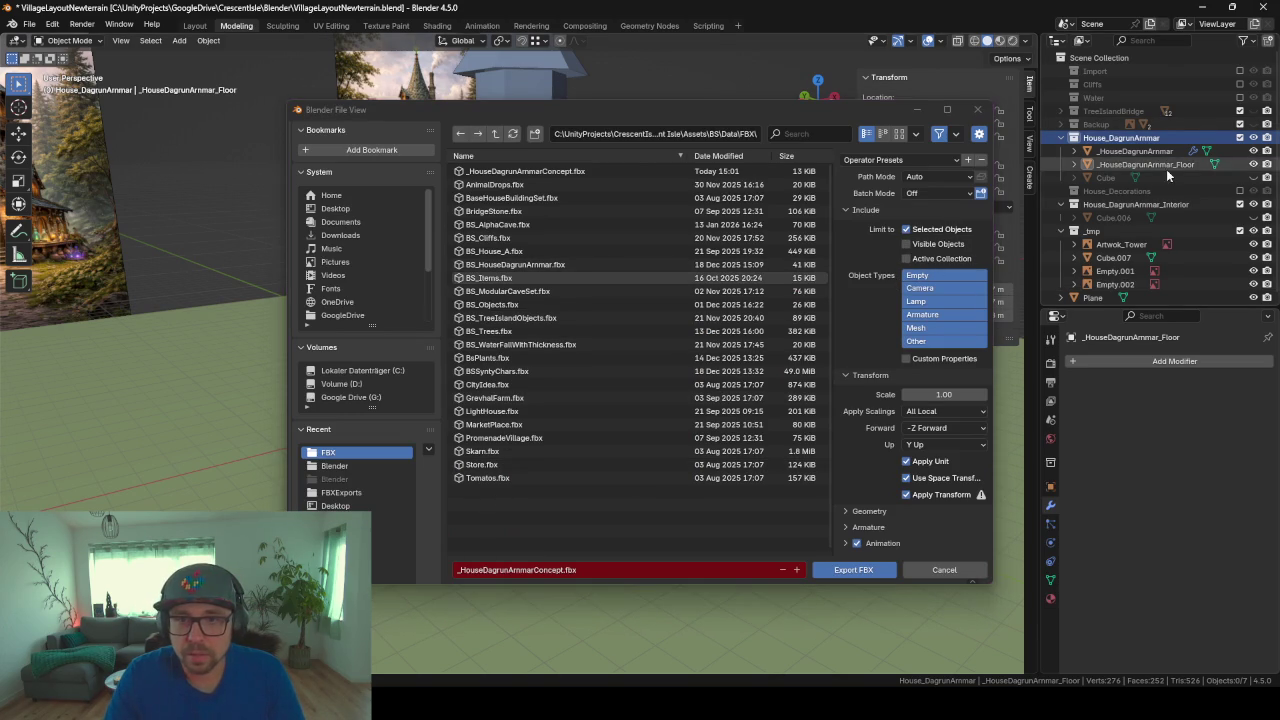
pyautogui.click(912, 259)
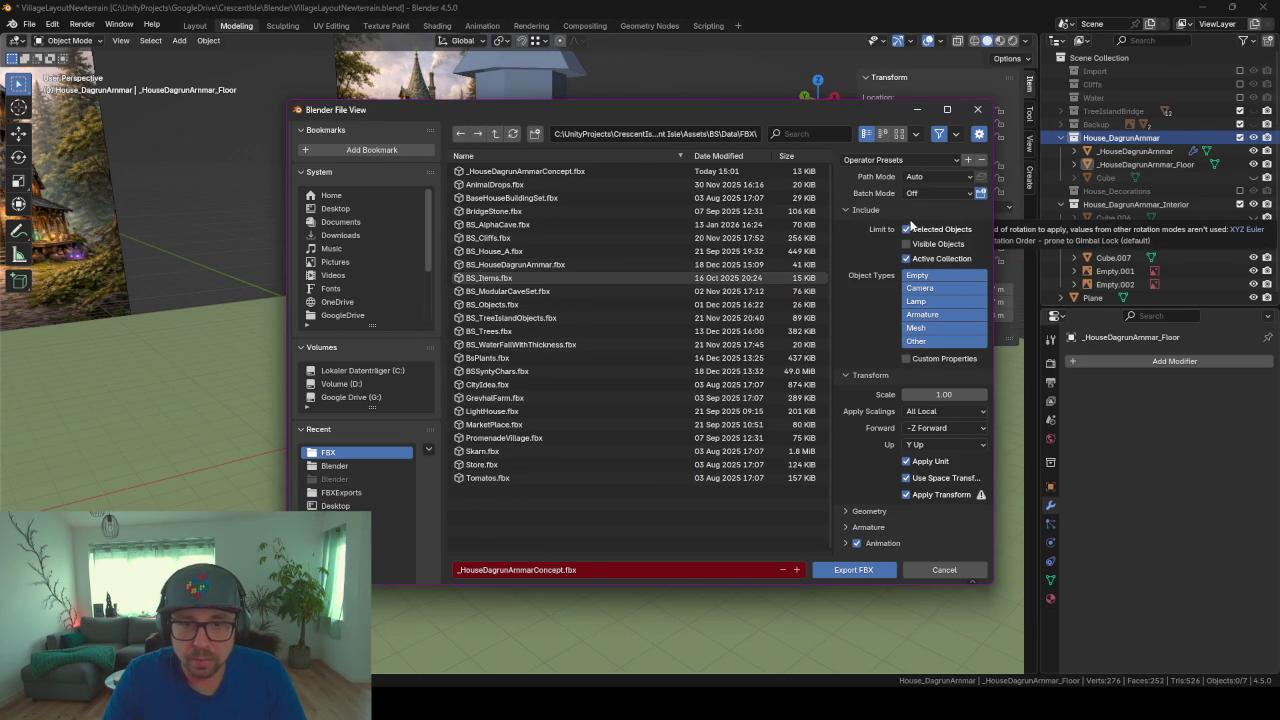
pyautogui.click(853, 570)
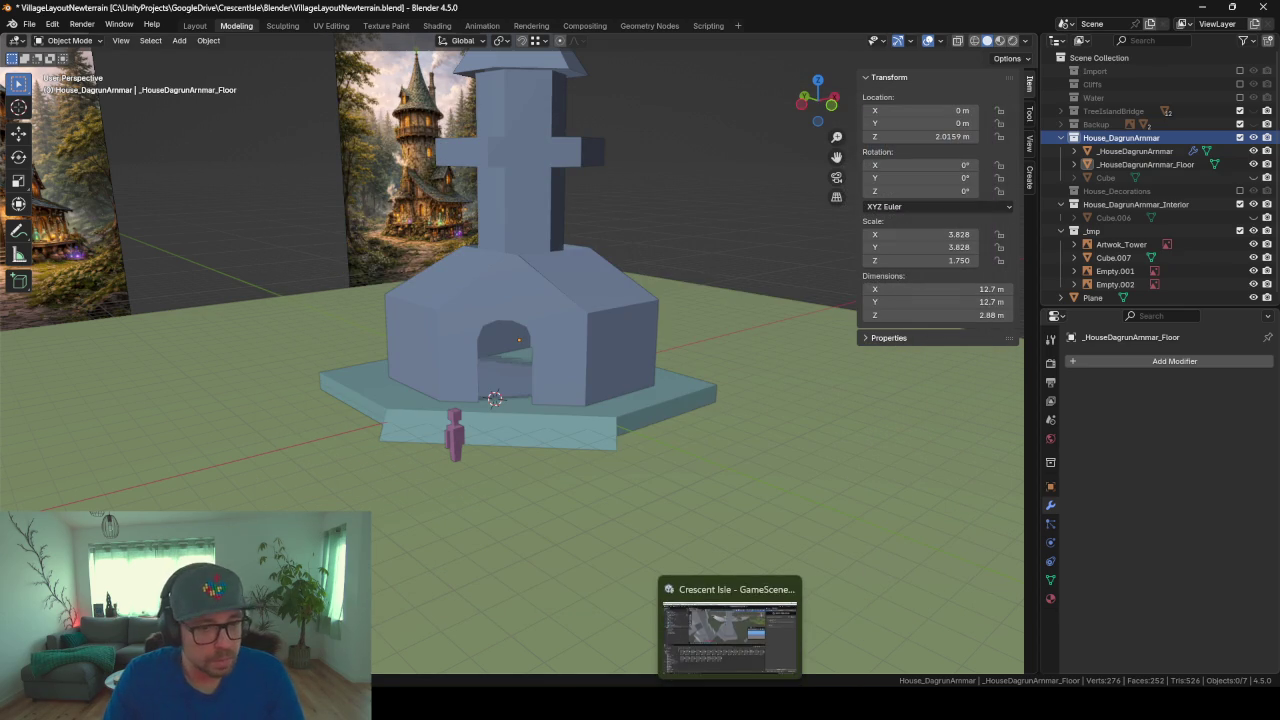
pyautogui.click(730, 625)
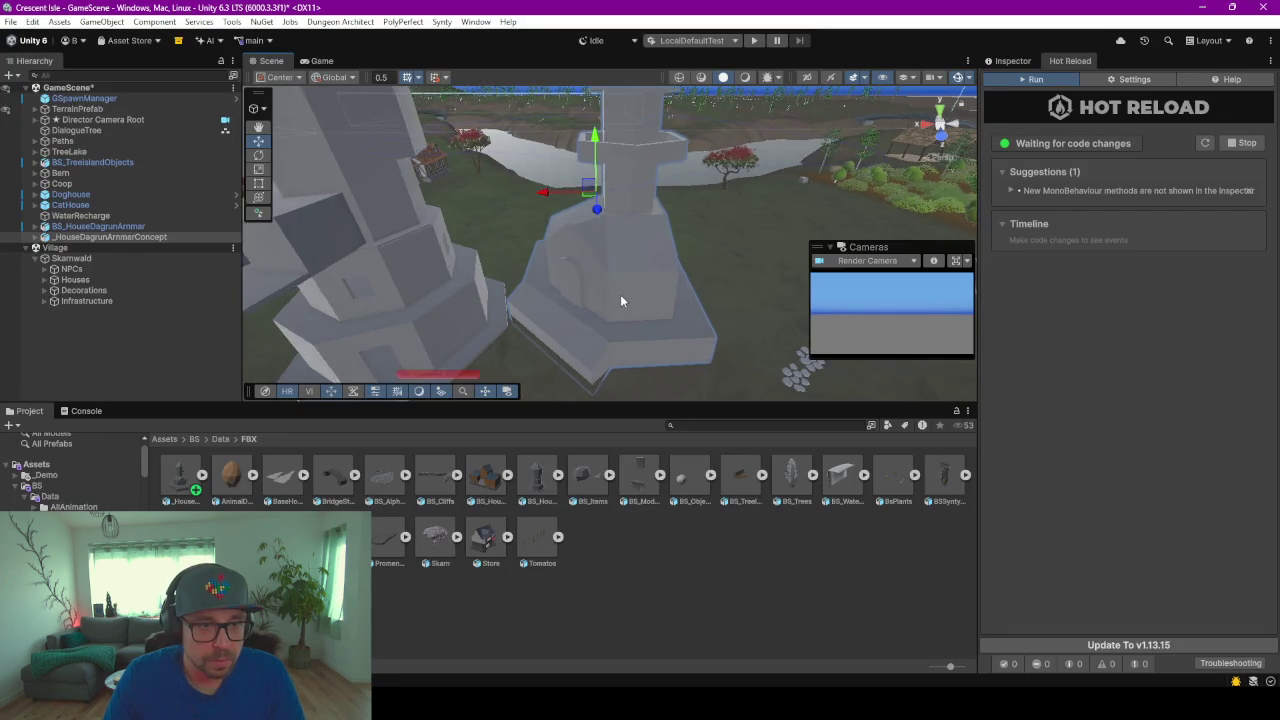
# Step: Pan the Unity scene across the tower, then return to the Blender village layout window
pyautogui.moveTo(620, 294)
pyautogui.mouseDown(button='middle')
pyautogui.moveTo(663, 314)
pyautogui.moveTo(622, 246)
pyautogui.mouseUp(button='middle')
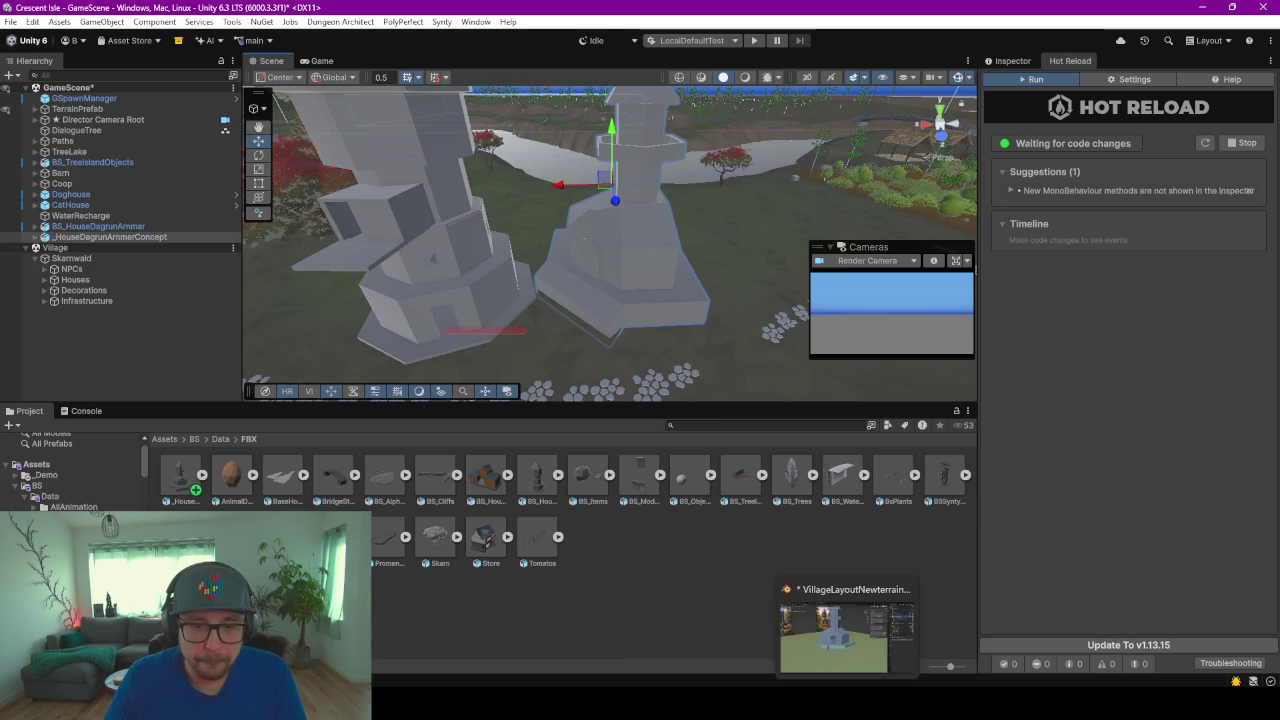
pyautogui.click(852, 640)
pyautogui.press('F3')
# Step: Export _HouseDagrunAmmarConcept.fbx again, keeping Apply Modifiers checked under Geometry
pyautogui.press('Return')
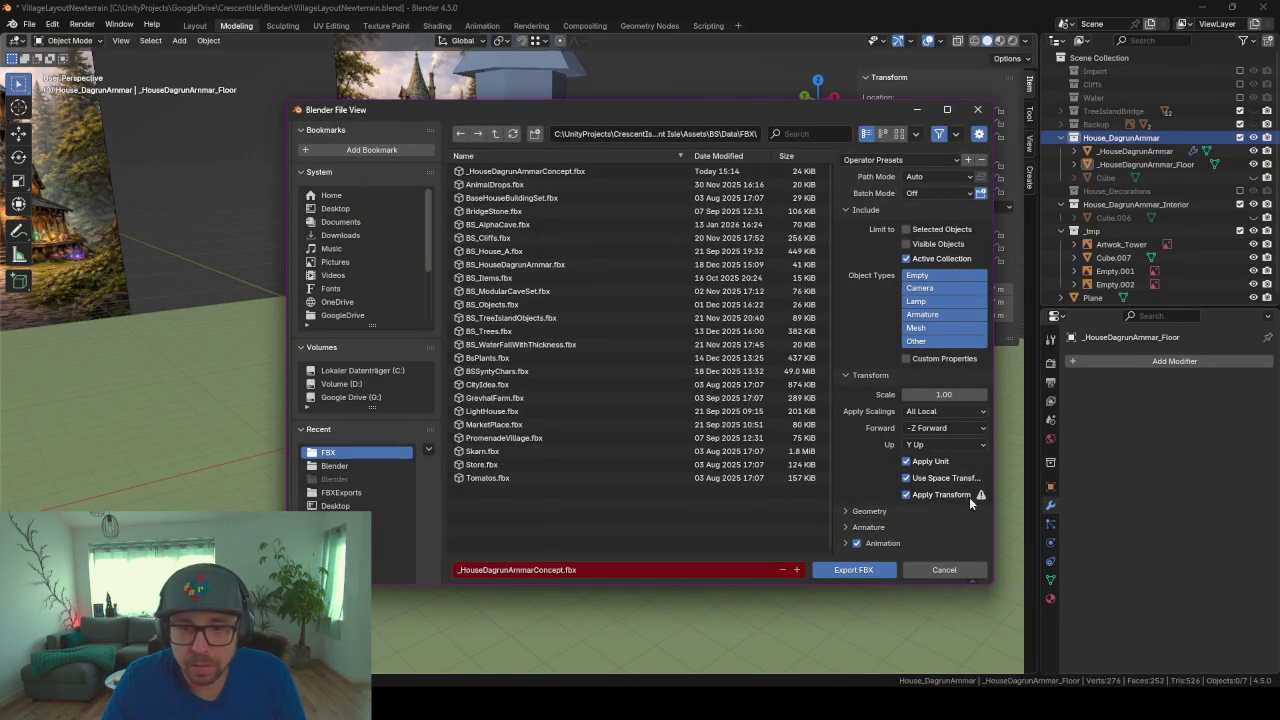
pyautogui.click(847, 511)
pyautogui.scroll(-4, 847, 513)
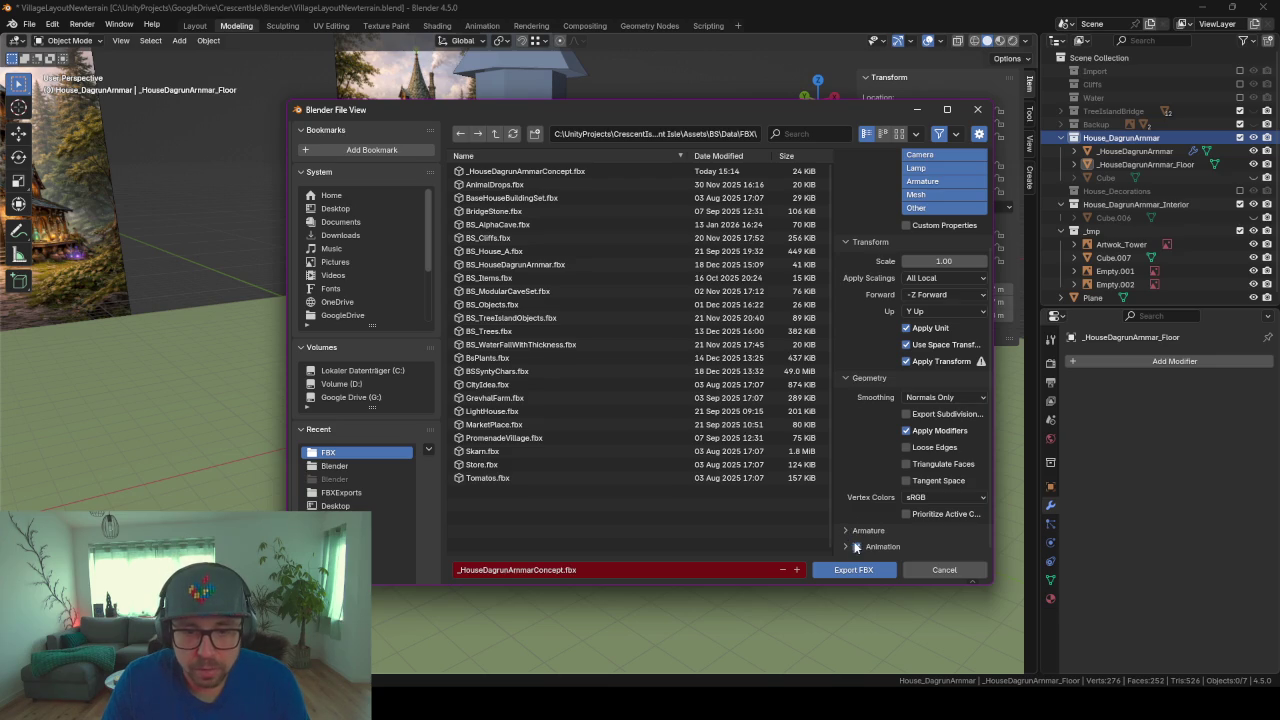
pyautogui.scroll(1, 885, 476)
pyautogui.scroll(1, 878, 478)
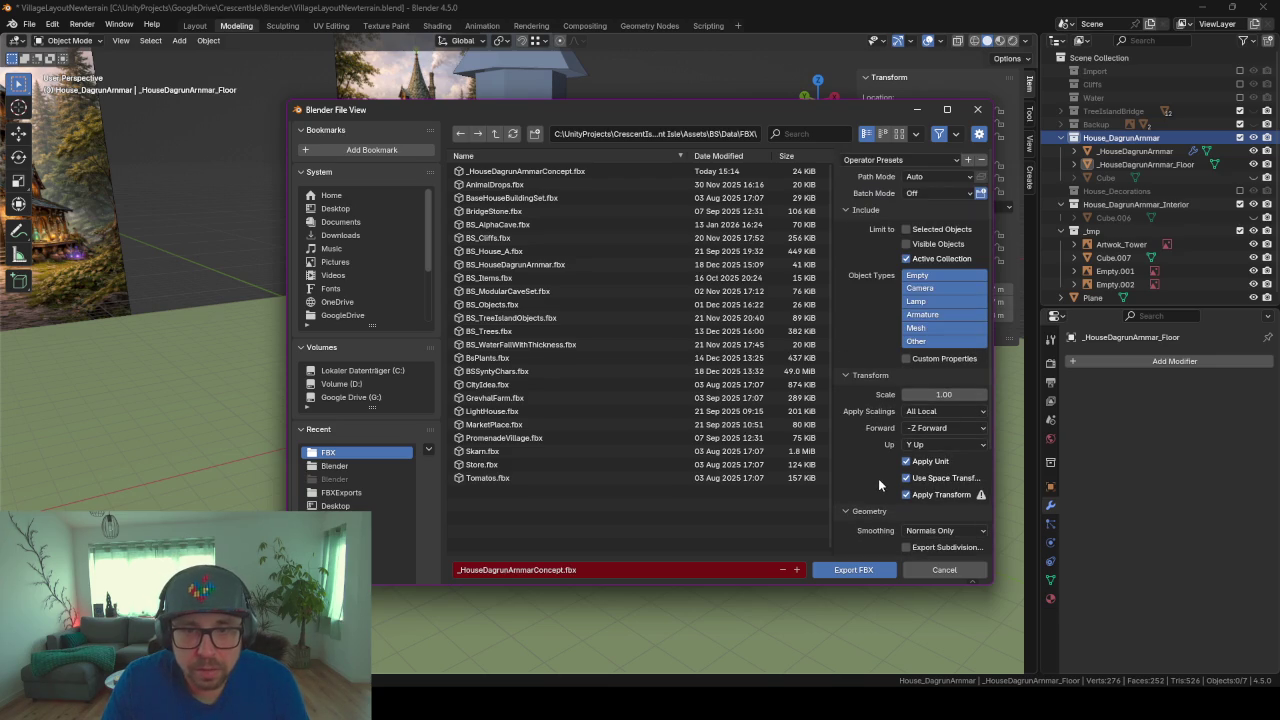
pyautogui.click(849, 431)
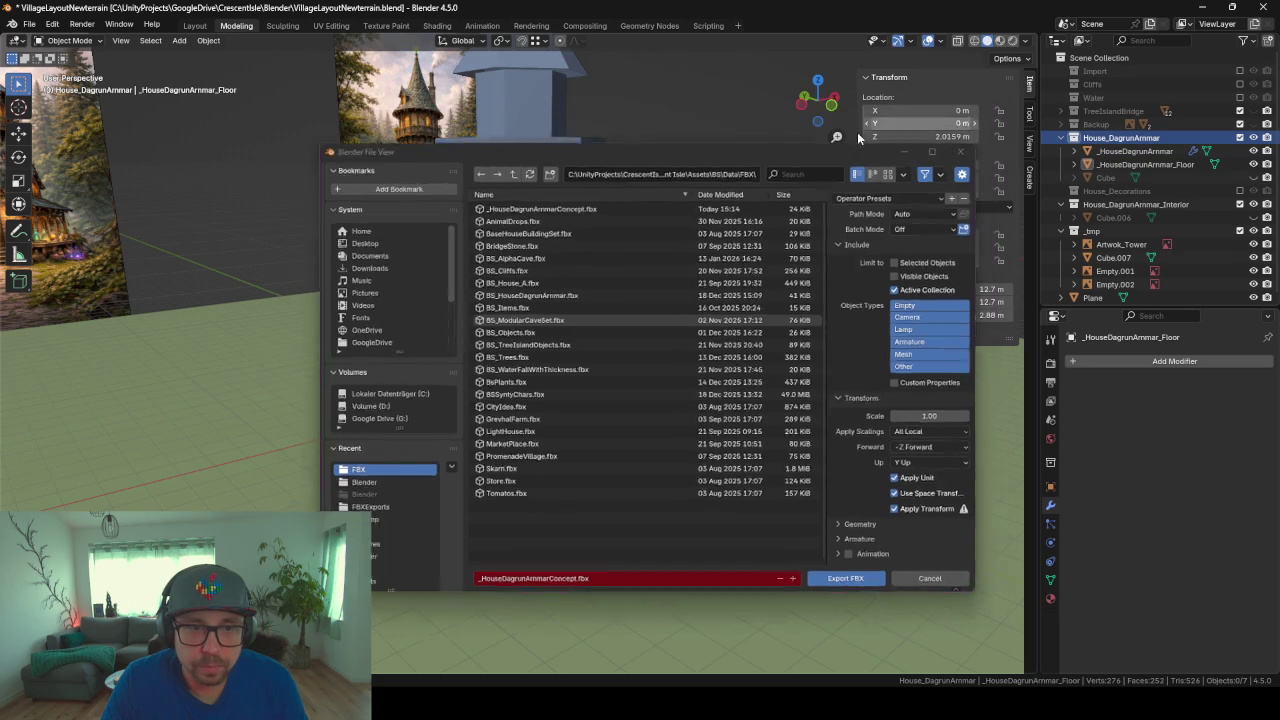
pyautogui.click(919, 111)
# Step: Turn the view to the house front and select the _HouseDagrunAmmar mesh
pyautogui.scroll(3, 489, 343)
pyautogui.scroll(3, 566, 348)
pyautogui.moveTo(566, 348)
pyautogui.mouseDown(button='middle')
pyautogui.moveTo(430, 336)
pyautogui.moveTo(470, 334)
pyautogui.mouseUp(button='middle')
pyautogui.click(616, 296)
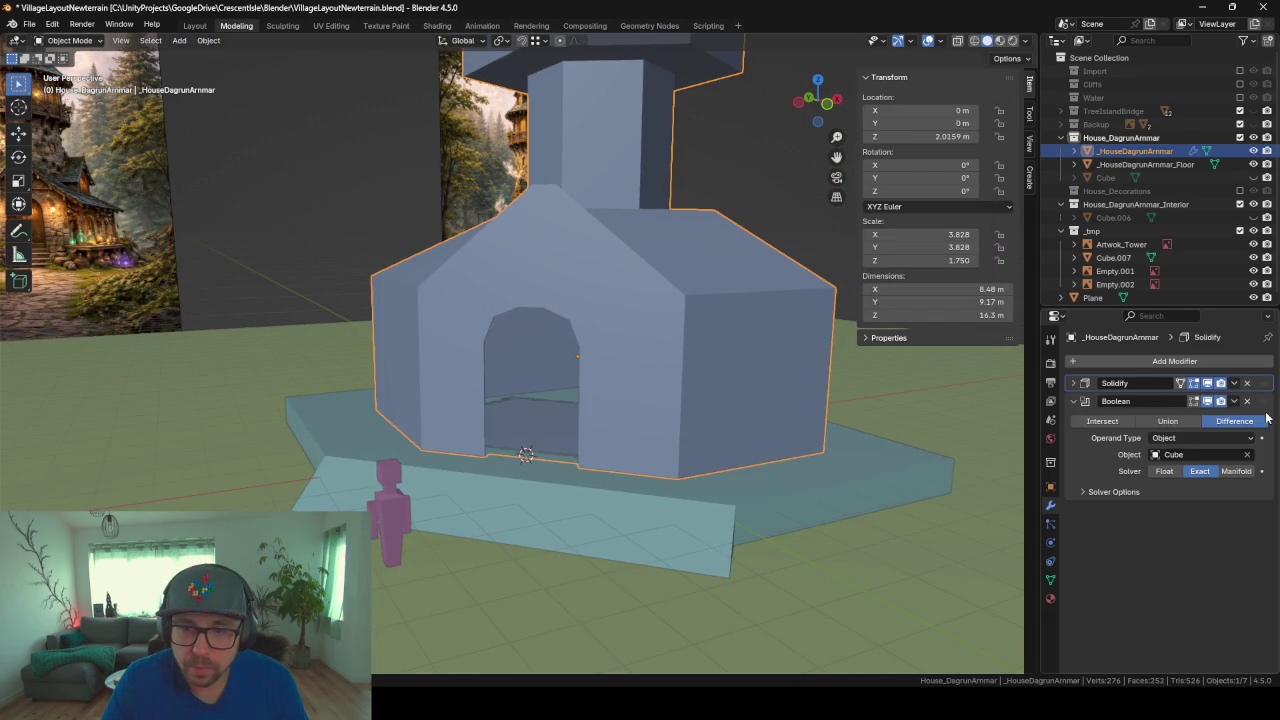
pyautogui.click(1233, 401)
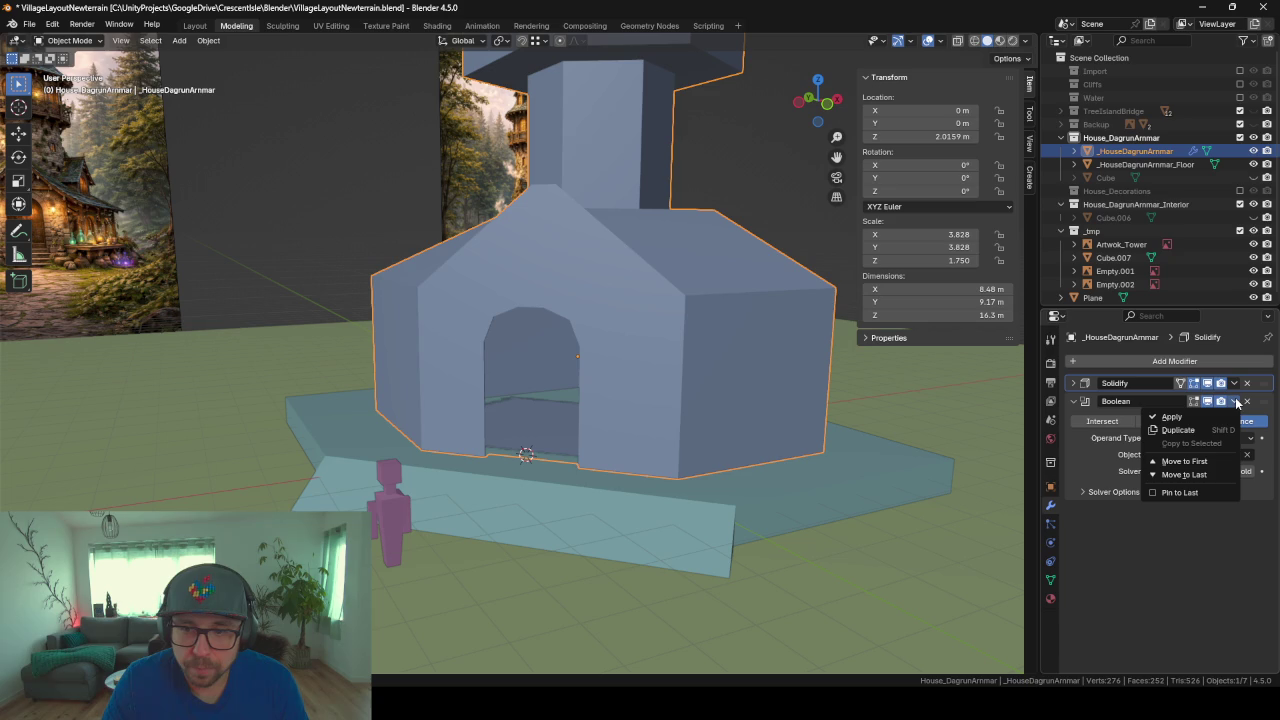
pyautogui.click(1165, 416)
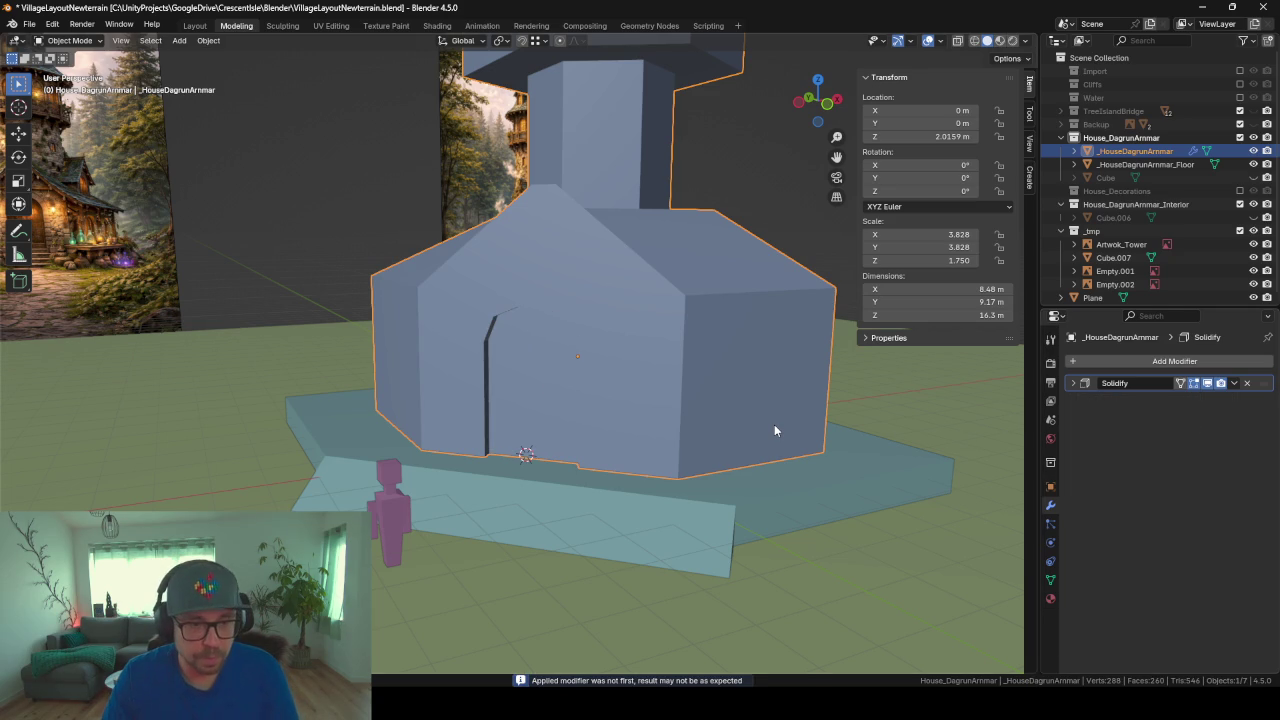
pyautogui.hotkey('ctrl', 'z')
pyautogui.moveTo(767, 411)
pyautogui.mouseDown(button='middle')
pyautogui.moveTo(866, 374)
pyautogui.moveTo(900, 380)
pyautogui.moveTo(490, 329)
pyautogui.moveTo(706, 494)
pyautogui.moveTo(599, 478)
pyautogui.moveTo(536, 502)
pyautogui.moveTo(750, 556)
pyautogui.mouseUp(button='middle')
pyautogui.scroll(2, 660, 477)
pyautogui.scroll(3, 677, 523)
pyautogui.scroll(5, 598, 453)
pyautogui.scroll(-5, 598, 453)
pyautogui.scroll(2, 581, 484)
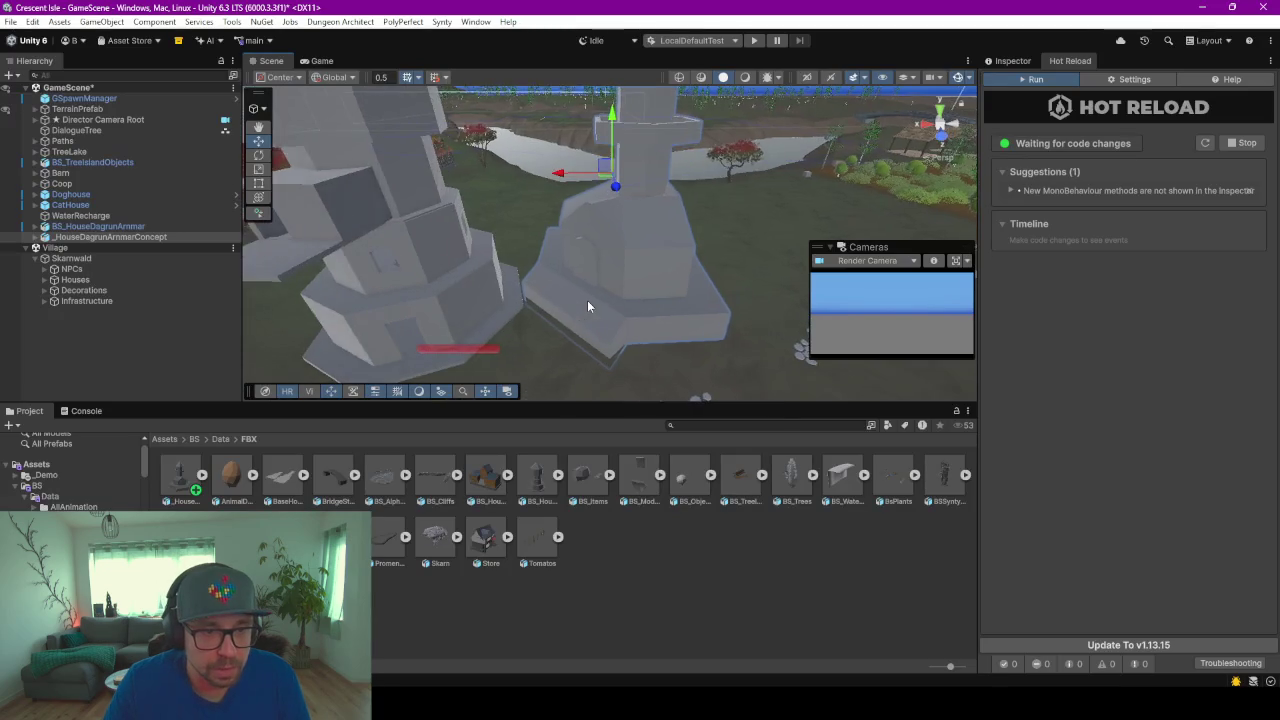
# Step: Deactivate the door-cutting Cube in the Inspector
pyautogui.click(560, 282)
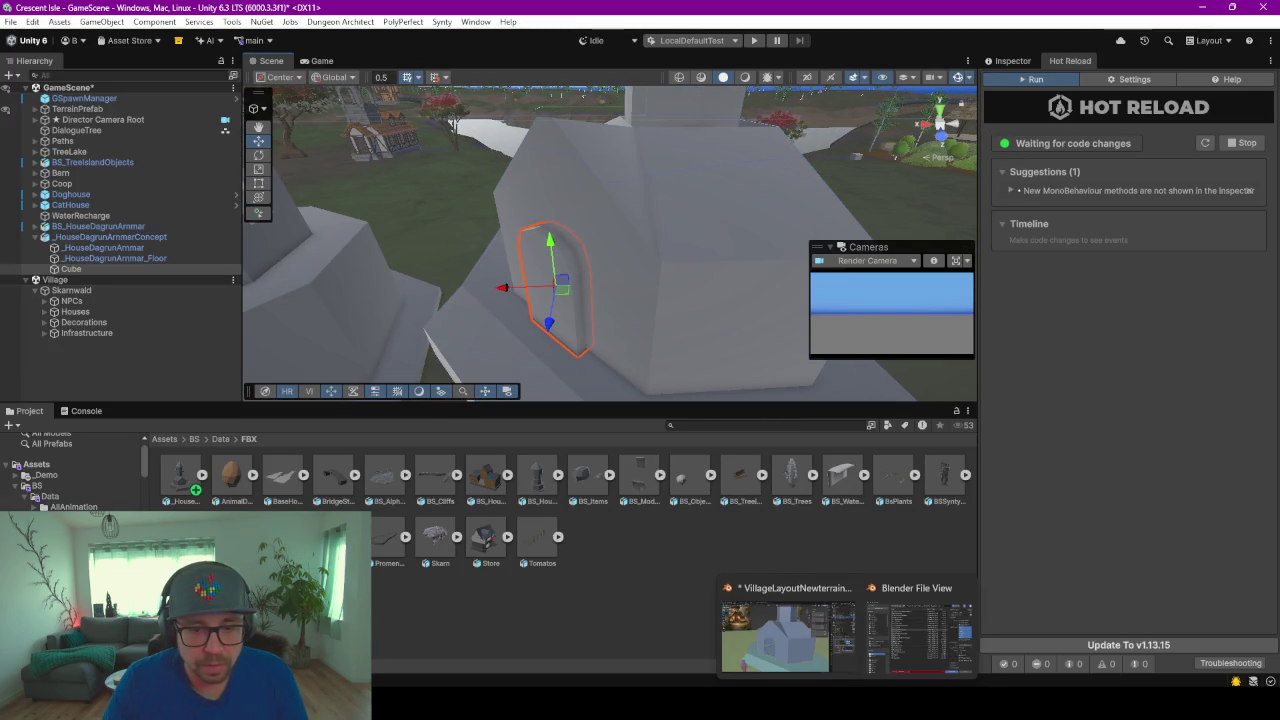
pyautogui.click(150, 270)
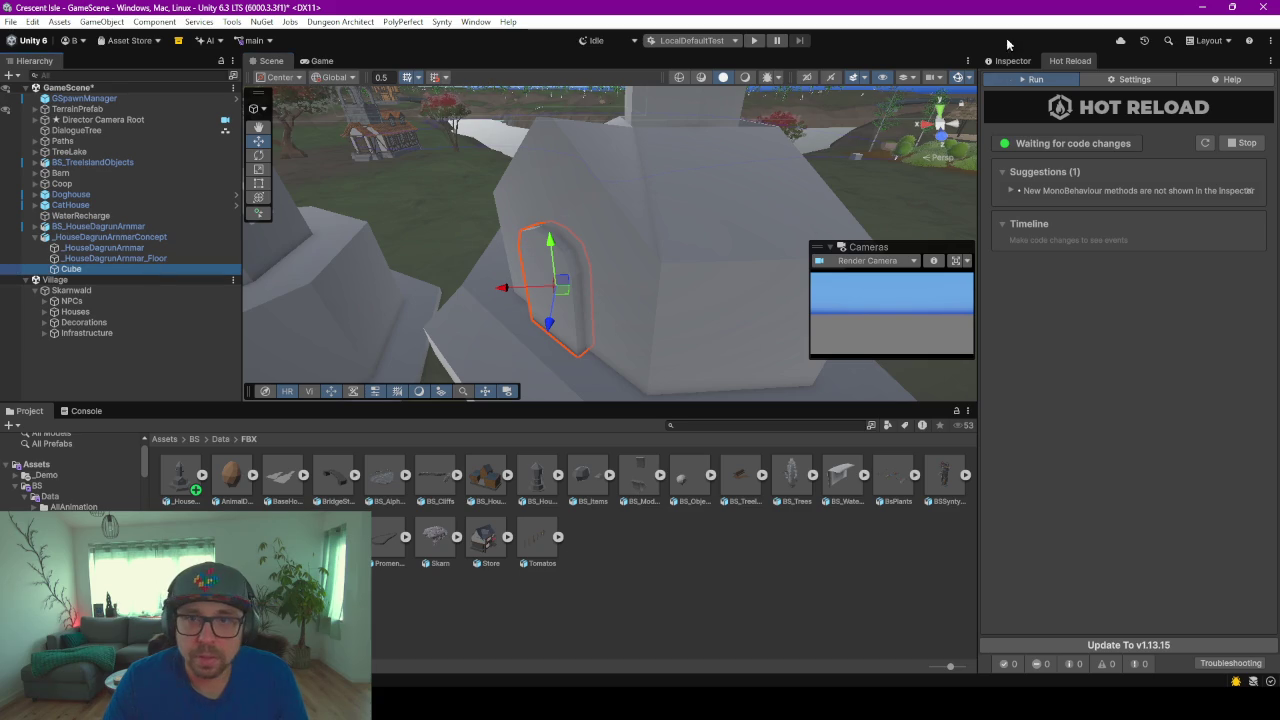
pyautogui.click(1010, 61)
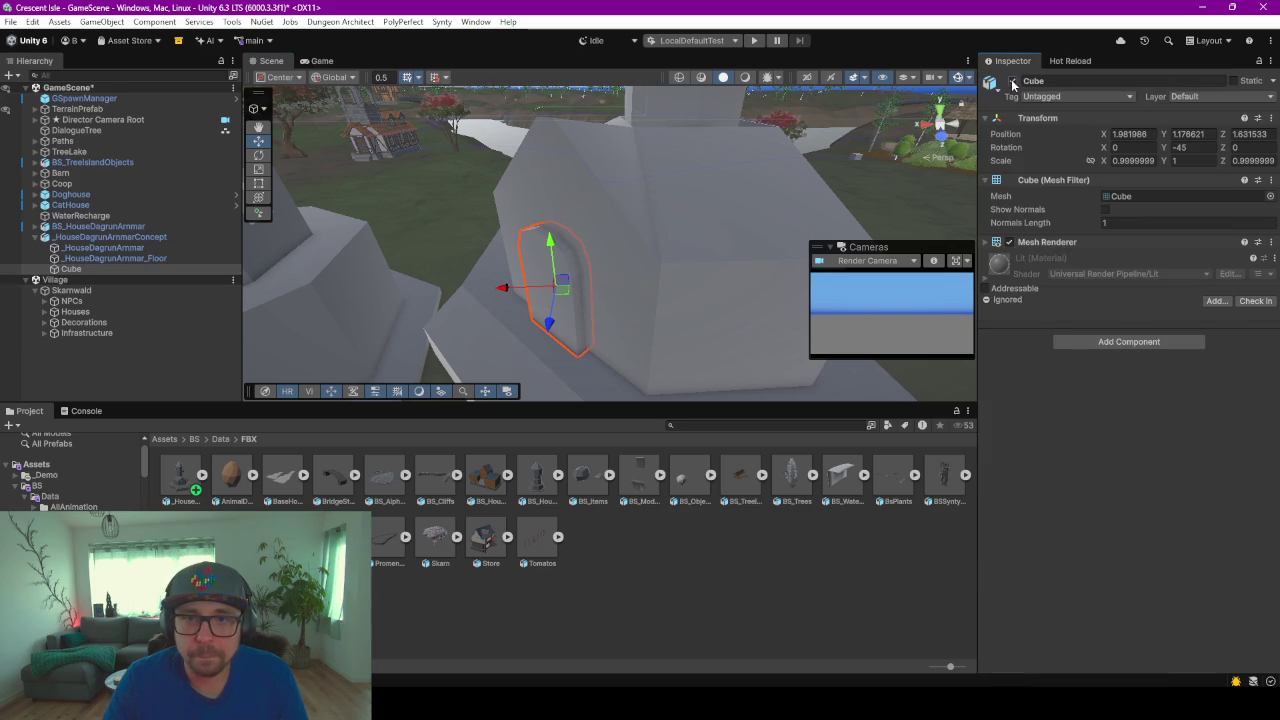
pyautogui.click(1013, 80)
pyautogui.moveTo(653, 240); pyautogui.dragTo(642, 251, button='right')
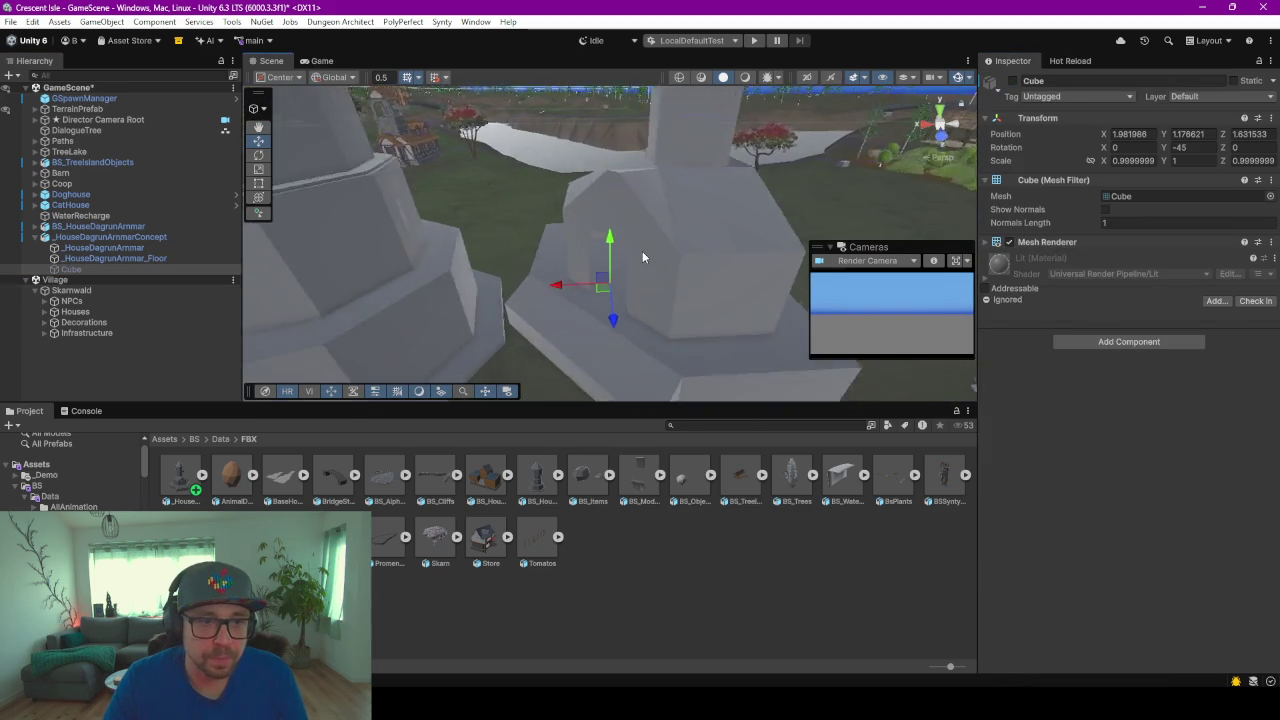
pyautogui.scroll(-2, 642, 257)
# Step: Lower the _HouseDagrunAmmarConcept house onto the ground, slide it sideways and rotate it
pyautogui.click(110, 237)
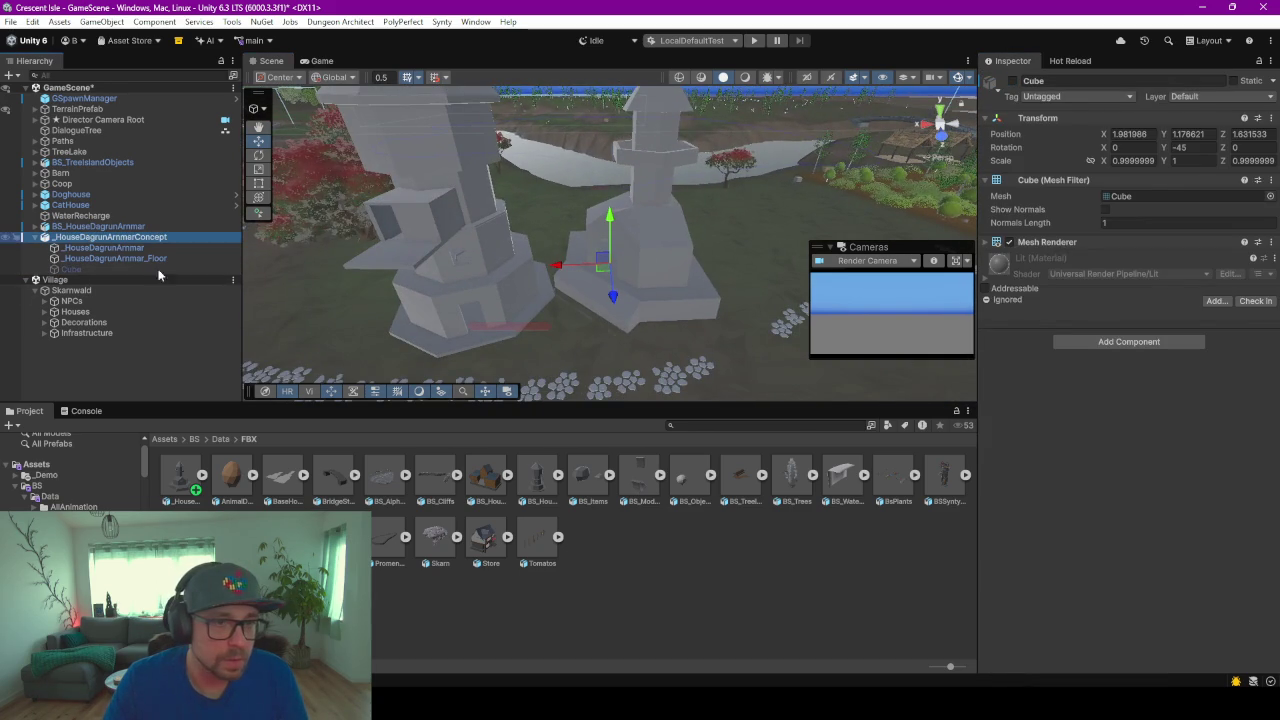
pyautogui.moveTo(630, 133); pyautogui.dragTo(637, 151)
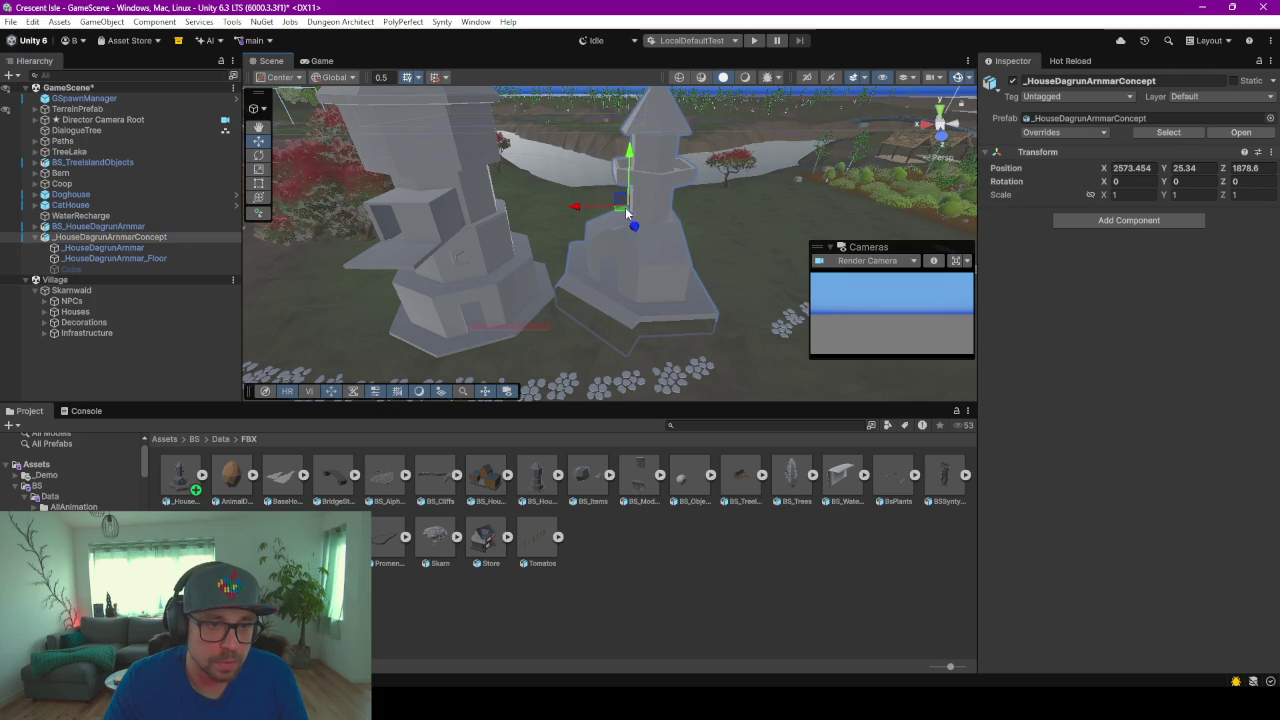
pyautogui.moveTo(625, 207)
pyautogui.mouseDown()
pyautogui.moveTo(640, 228)
pyautogui.moveTo(760, 255)
pyautogui.mouseUp()
pyautogui.press('e')
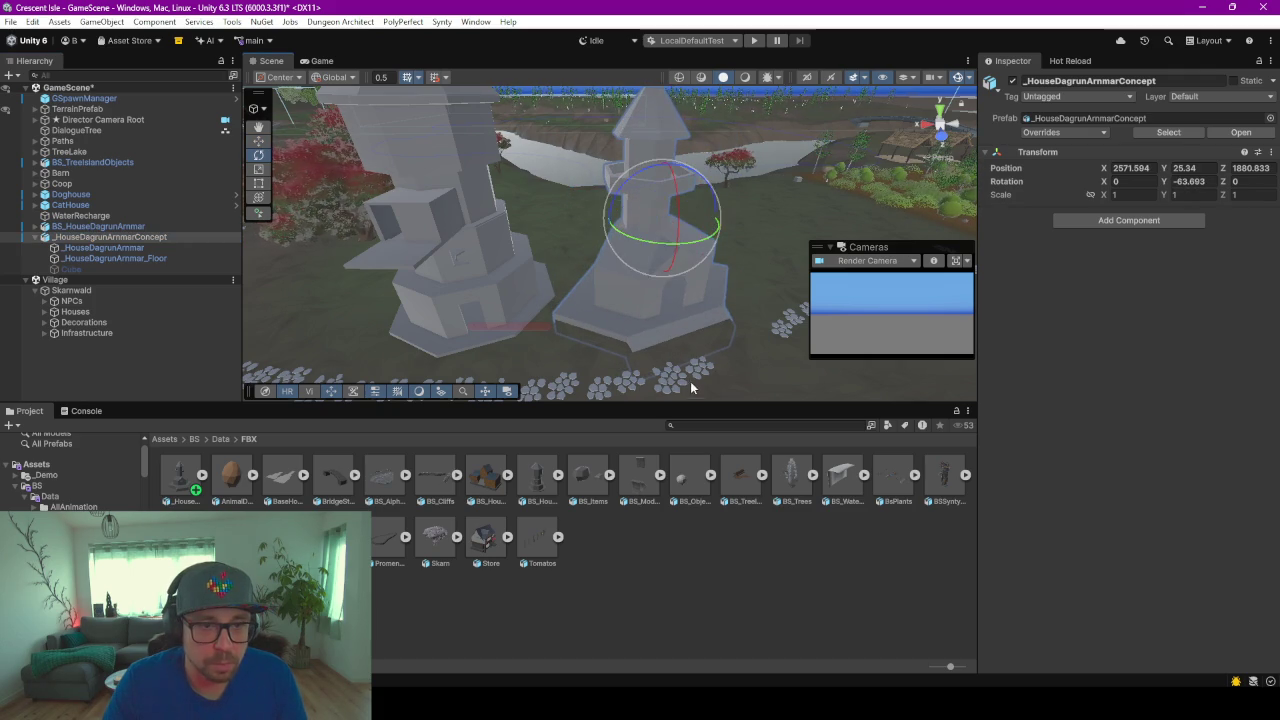
pyautogui.scroll(2, 605, 286)
pyautogui.scroll(1, 605, 286)
pyautogui.scroll(3, 605, 277)
pyautogui.scroll(2, 600, 277)
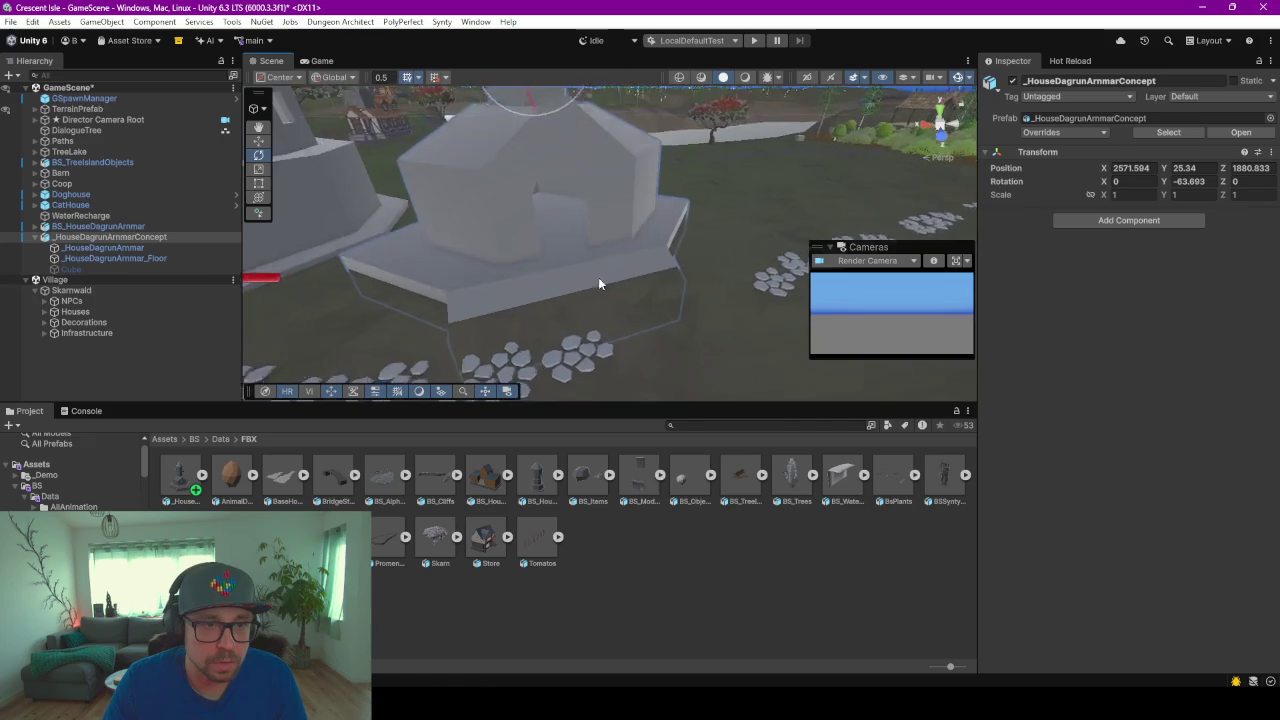
pyautogui.scroll(3, 560, 250)
pyautogui.scroll(1, 519, 228)
pyautogui.scroll(2, 586, 251)
pyautogui.scroll(2, 610, 258)
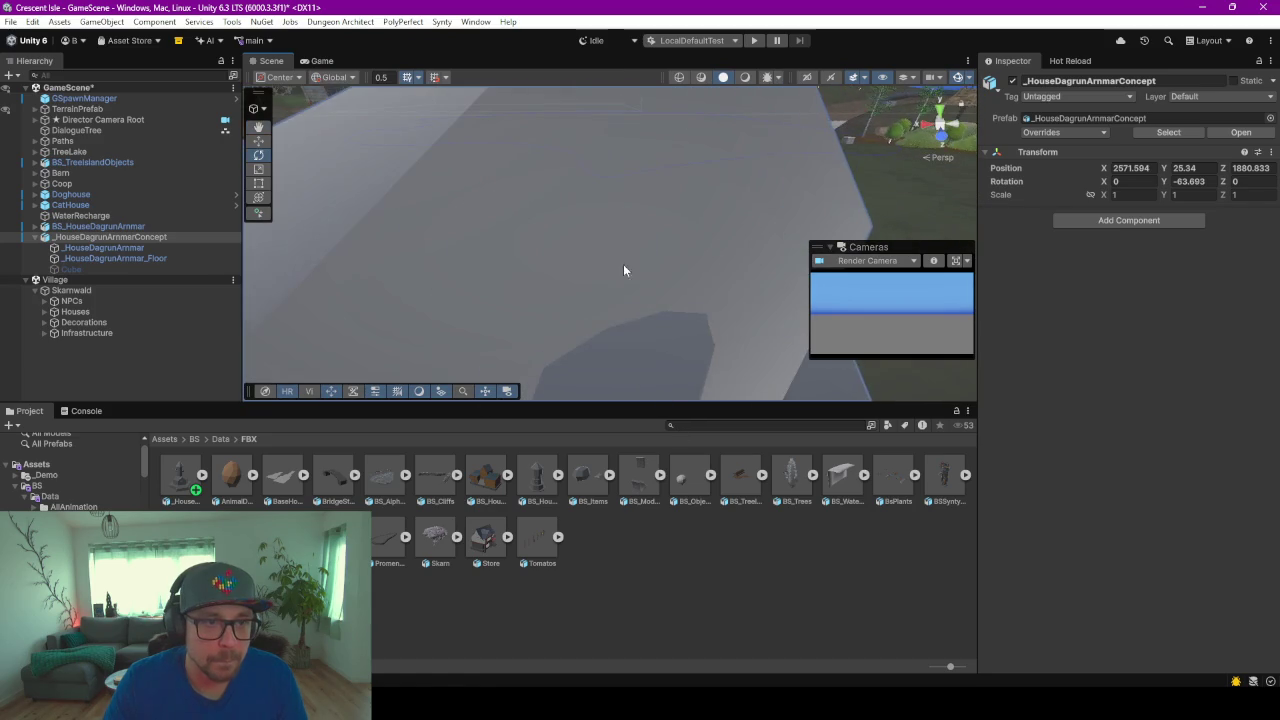
pyautogui.scroll(-3, 623, 264)
pyautogui.scroll(-2, 577, 280)
pyautogui.scroll(-2, 586, 200)
pyautogui.scroll(-3, 668, 164)
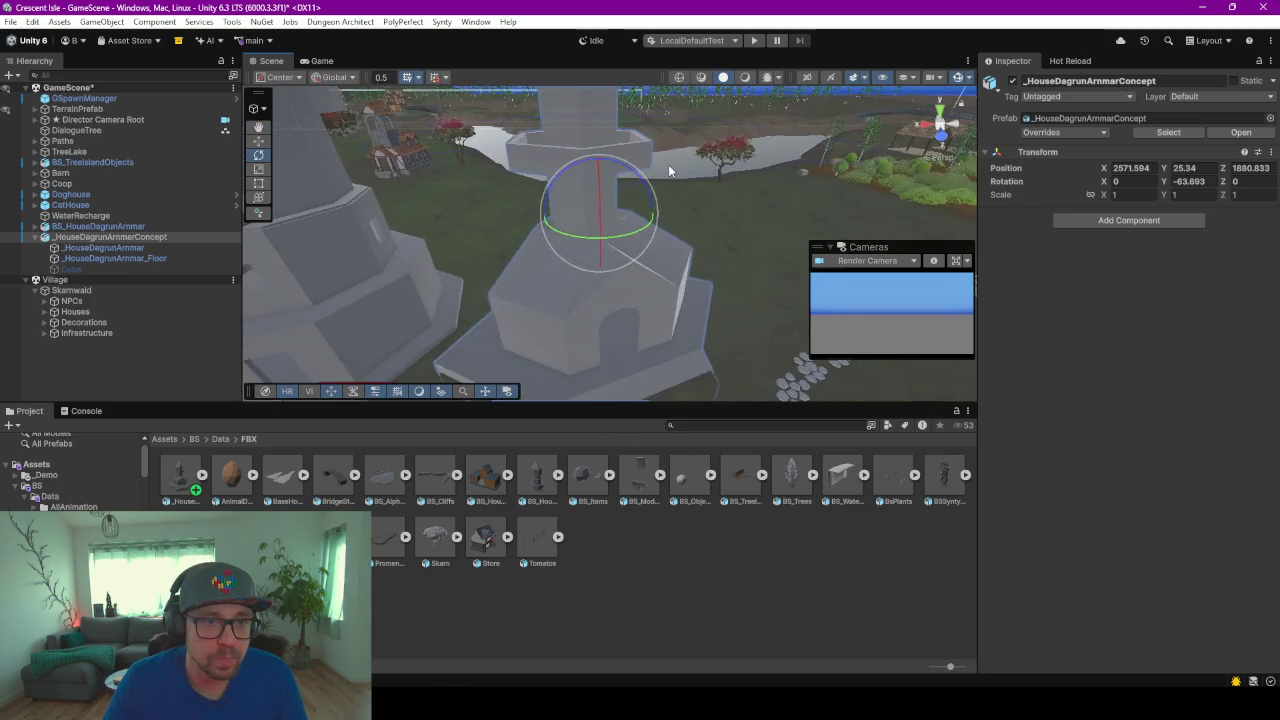
pyautogui.scroll(-2, 662, 205)
# Step: Add a Mesh Collider to both the _HouseDagrunAmmar mesh and its floor
pyautogui.click(100, 247)
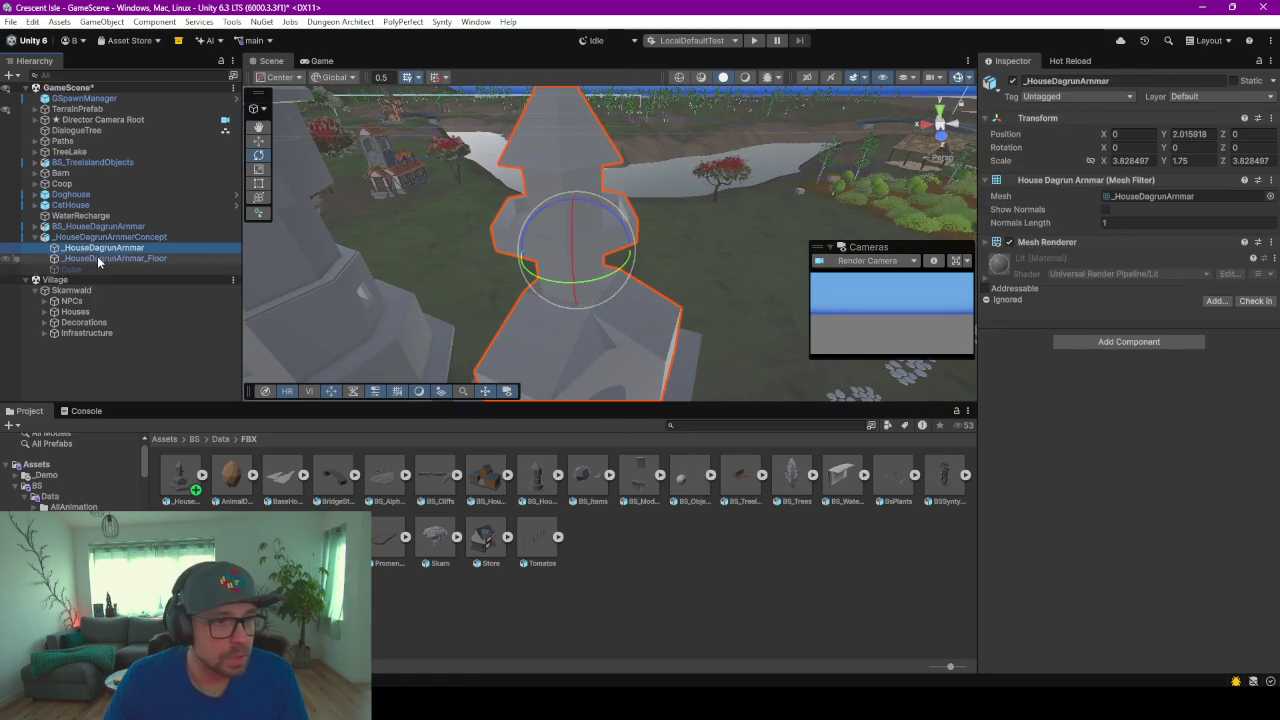
pyautogui.keyDown('ctrl'); pyautogui.click(98, 258); pyautogui.keyUp('ctrl')
pyautogui.click(1130, 312)
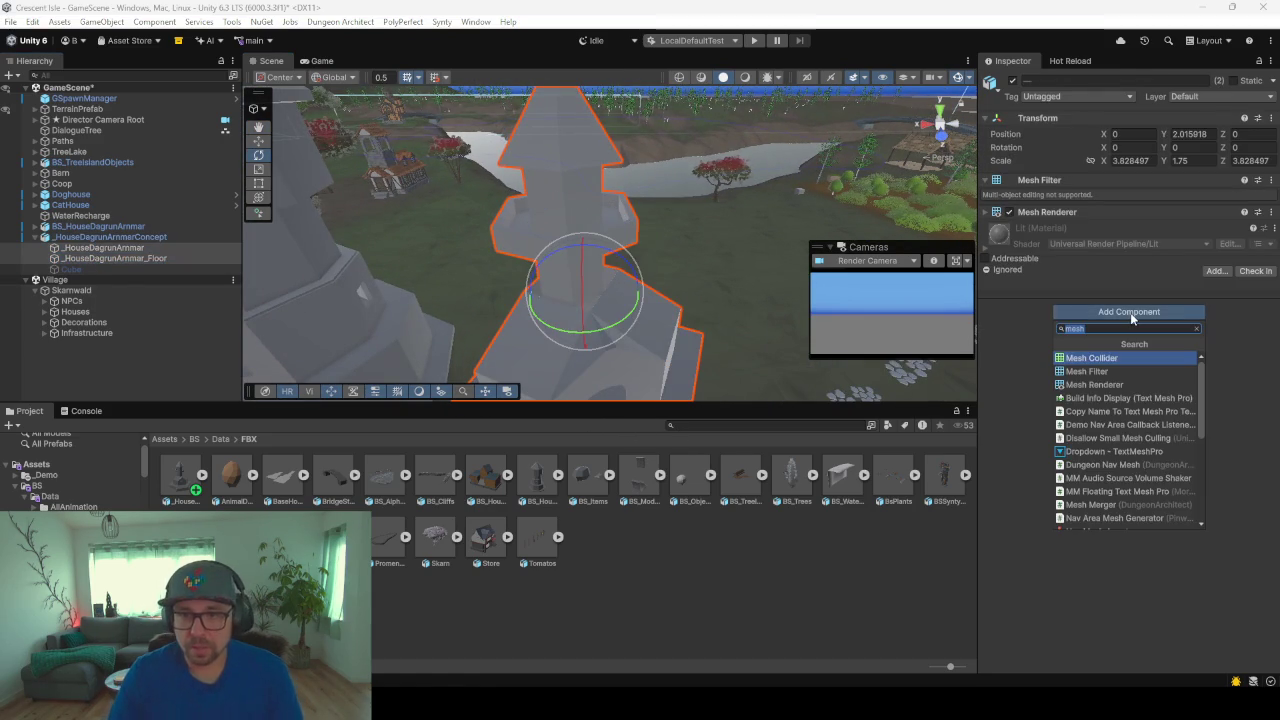
pyautogui.click(1130, 312)
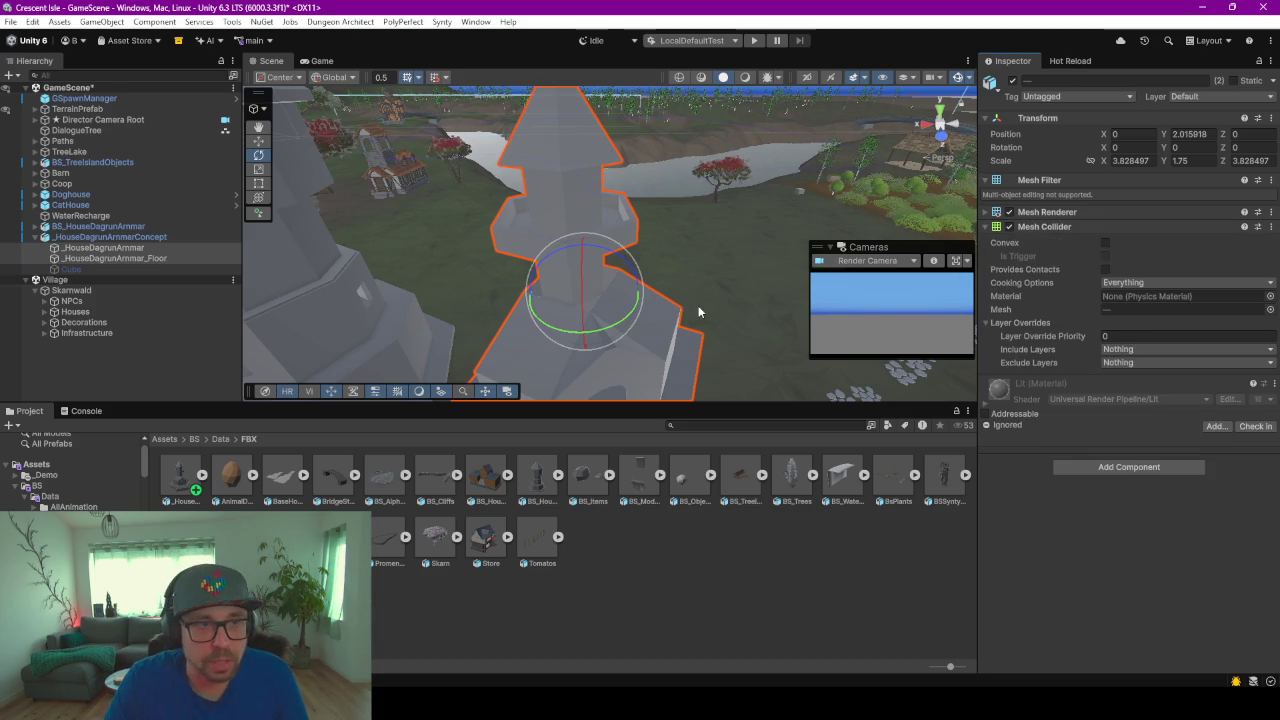
pyautogui.moveTo(698, 307)
pyautogui.keyDown('alt'); pyautogui.mouseDown()
pyautogui.moveTo(731, 418)
pyautogui.moveTo(743, 552)
pyautogui.mouseUp(); pyautogui.keyUp('alt')
pyautogui.moveTo(743, 548); pyautogui.dragTo(623, 380, button='right')
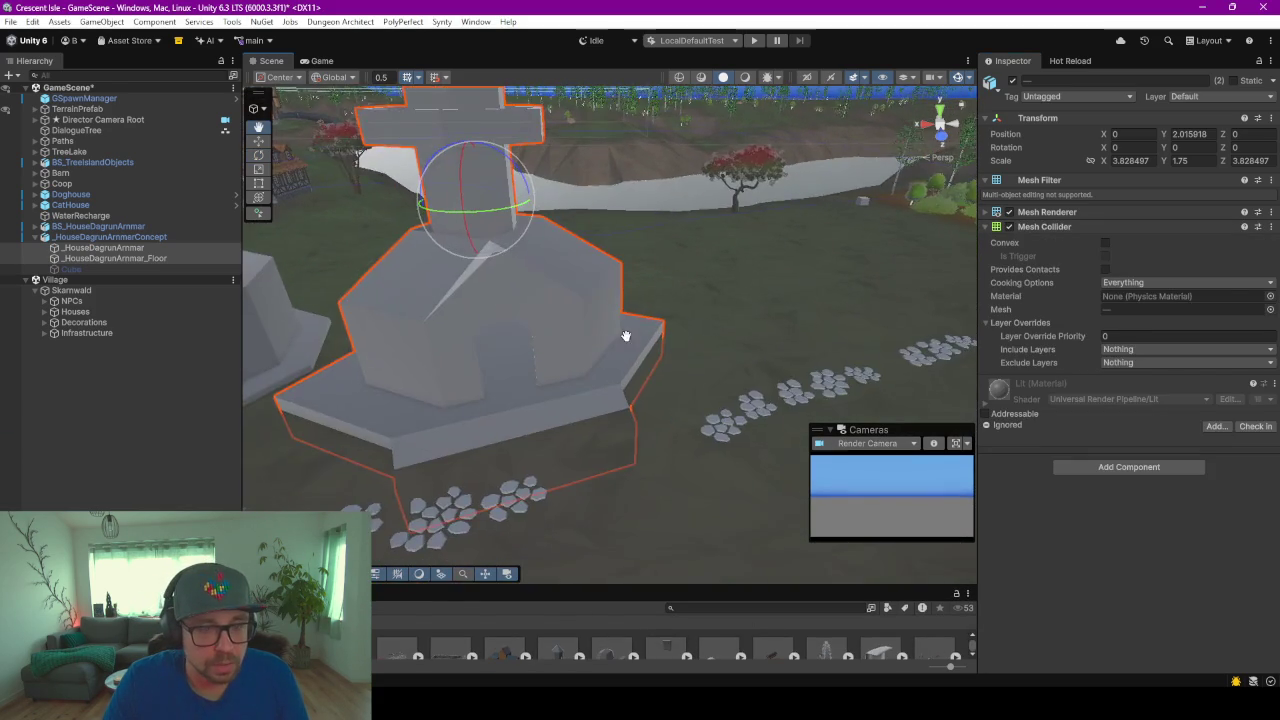
pyautogui.press('f')
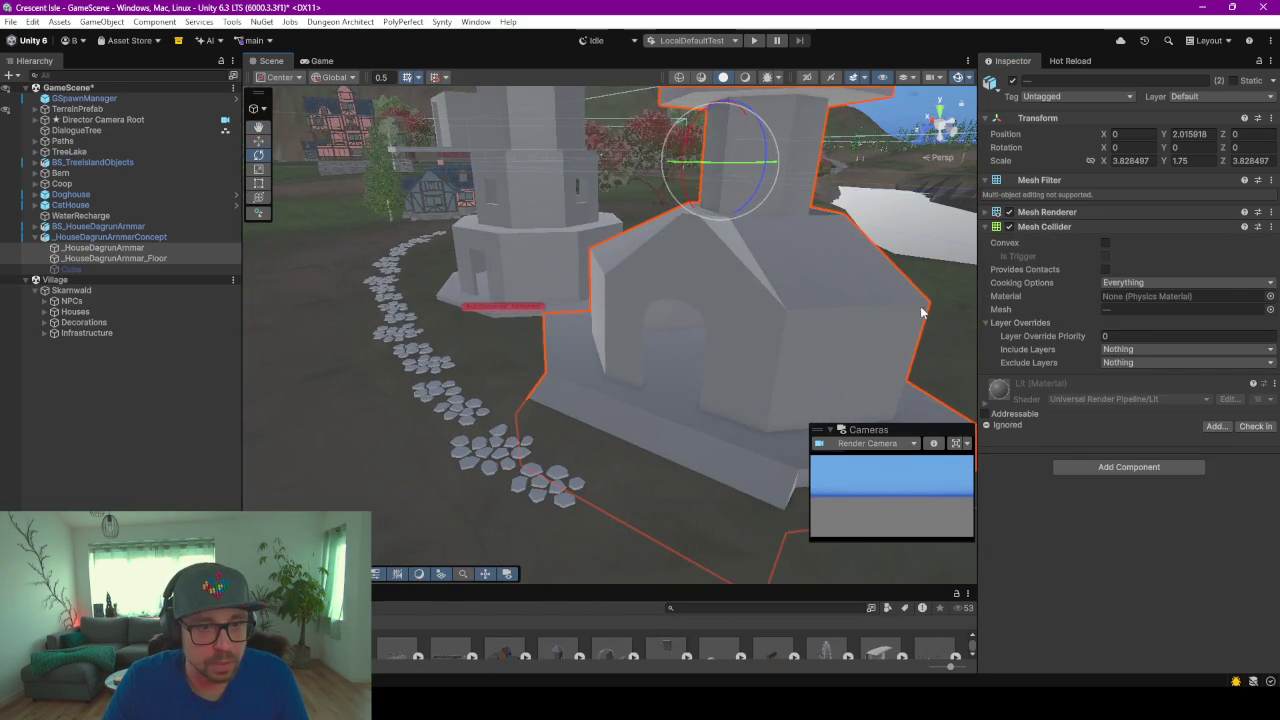
pyautogui.scroll(-5, 636, 307)
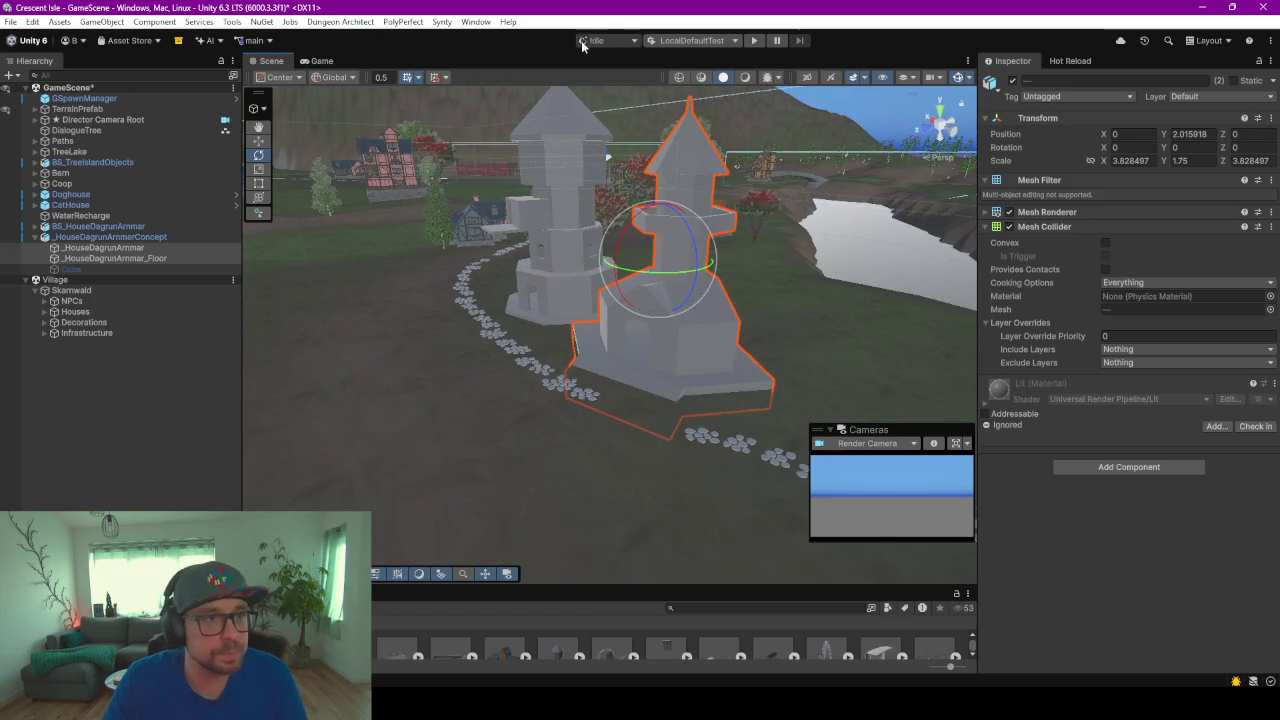
# Step: Enter Play mode after saving the scene changes, and go to Single Player
pyautogui.click(755, 40)
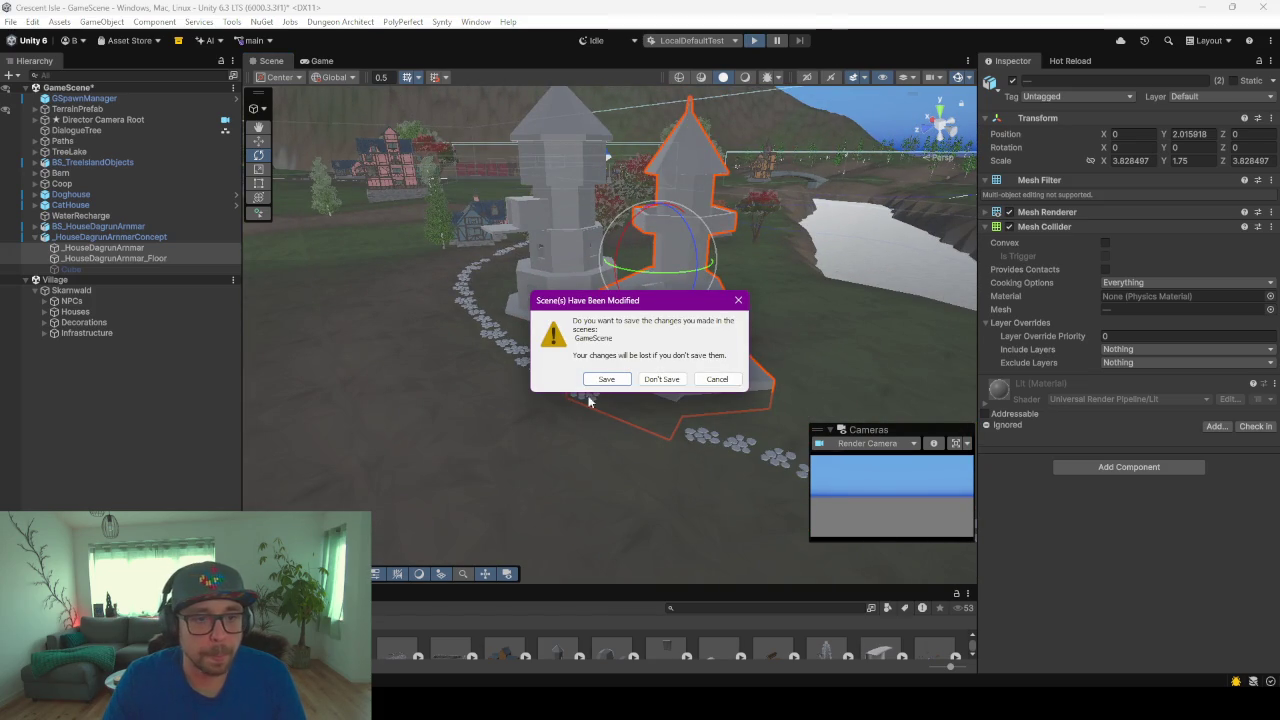
pyautogui.click(606, 379)
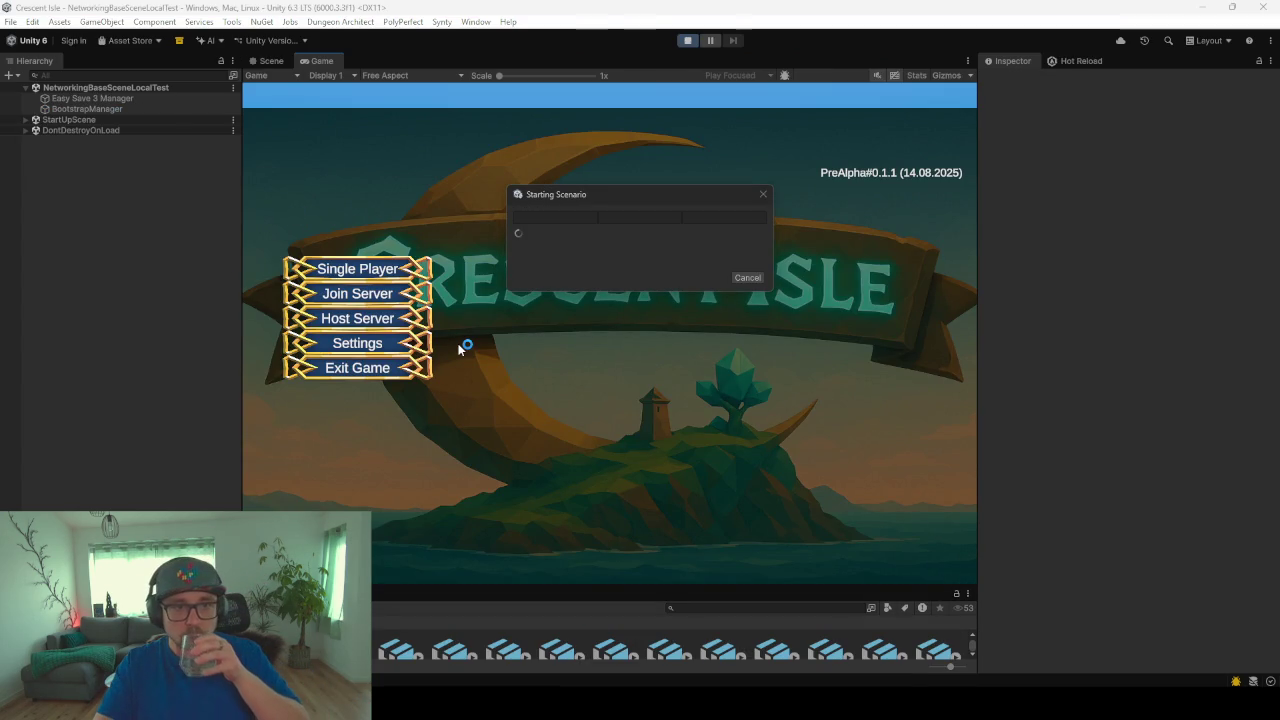
pyautogui.click(368, 276)
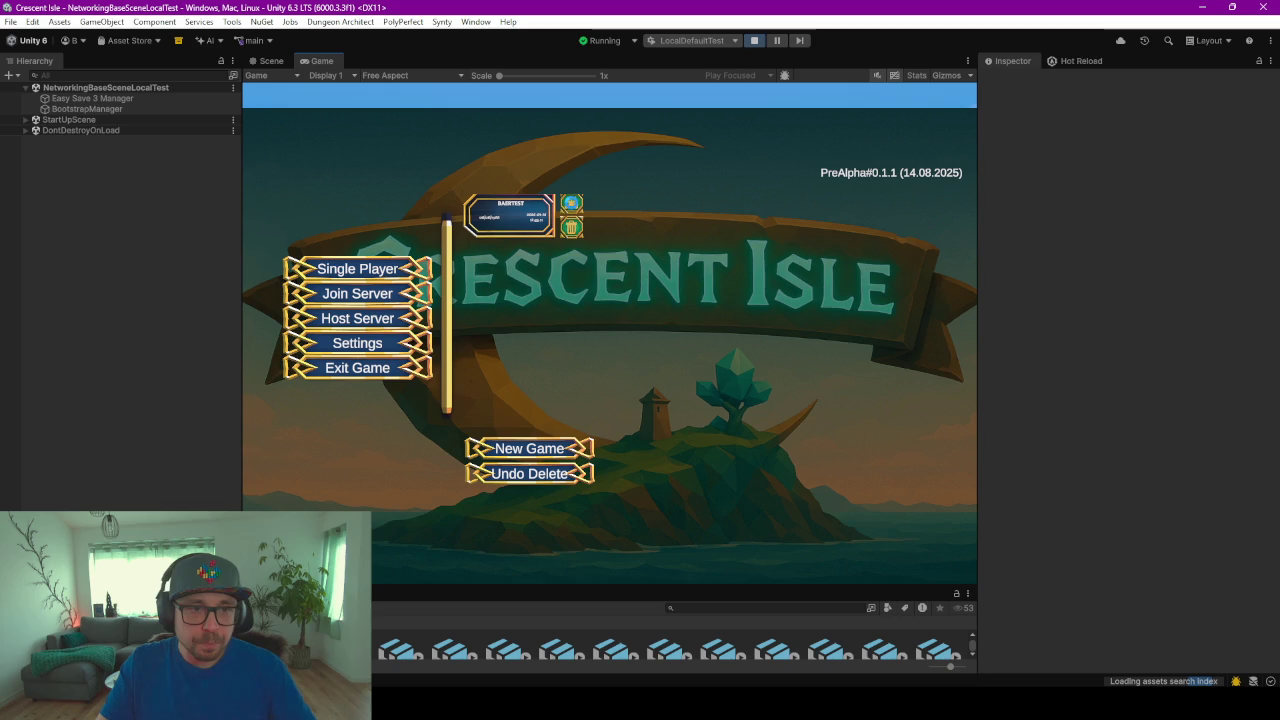
# Step: Load the existing save slot, choose the existing character and start the game
pyautogui.click(571, 204)
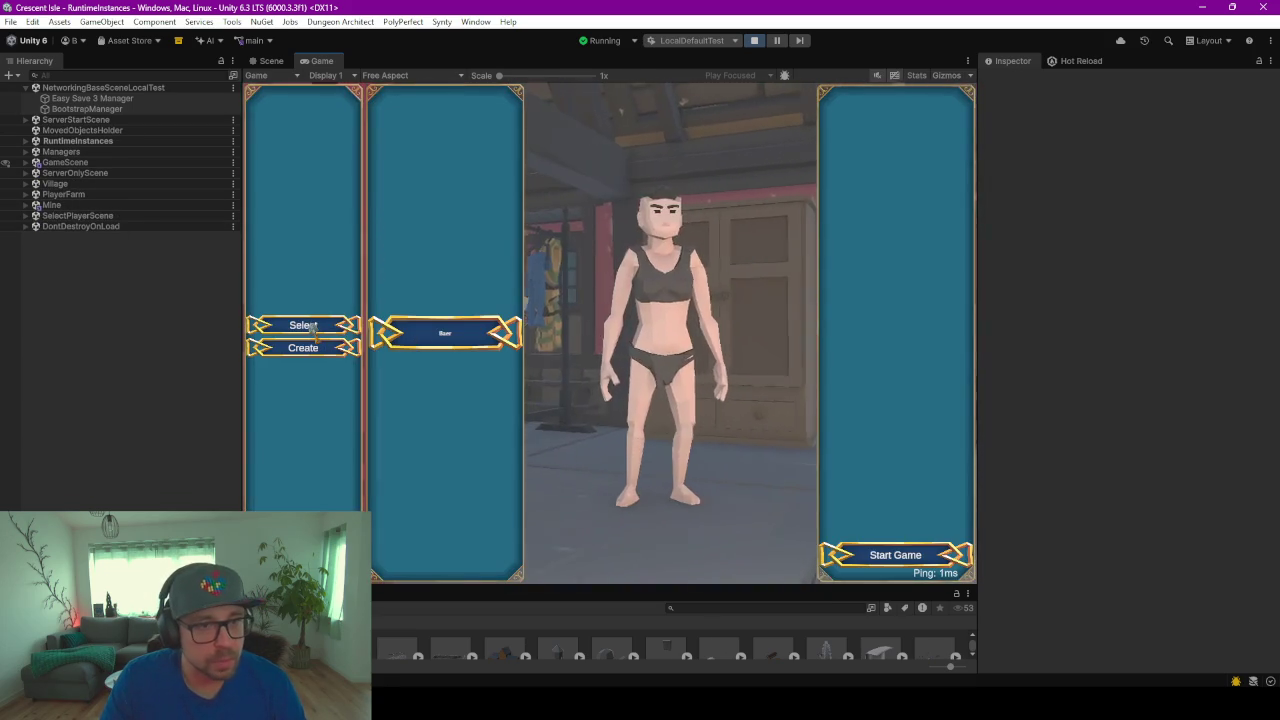
pyautogui.click(445, 336)
pyautogui.click(899, 558)
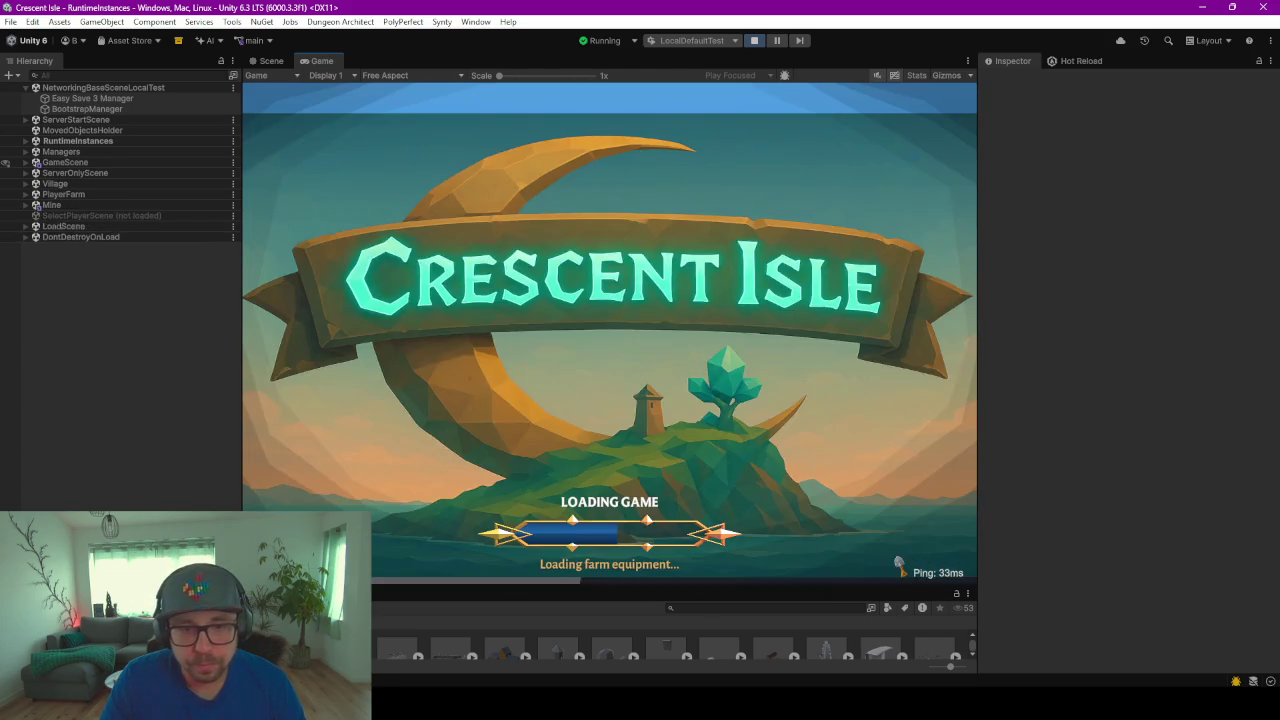
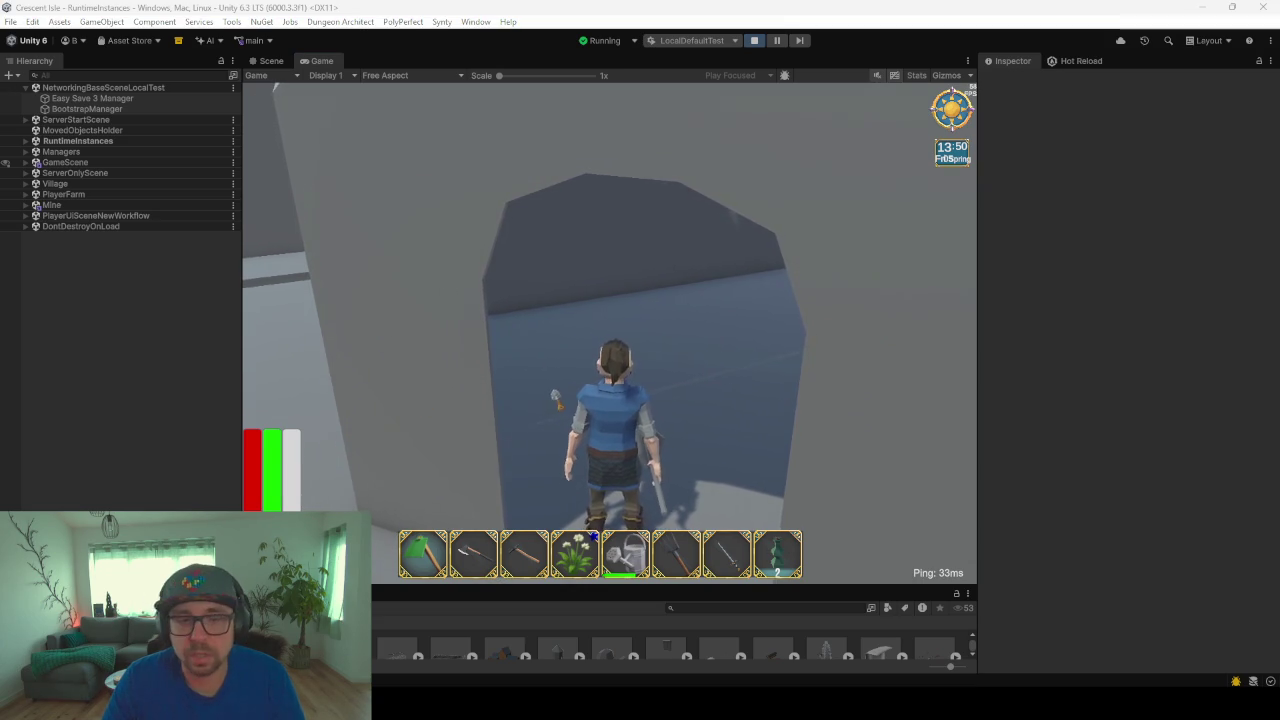
# Step: Walk the character into the tower room and back out, then switch to the Scene view
pyautogui.click(275, 87)
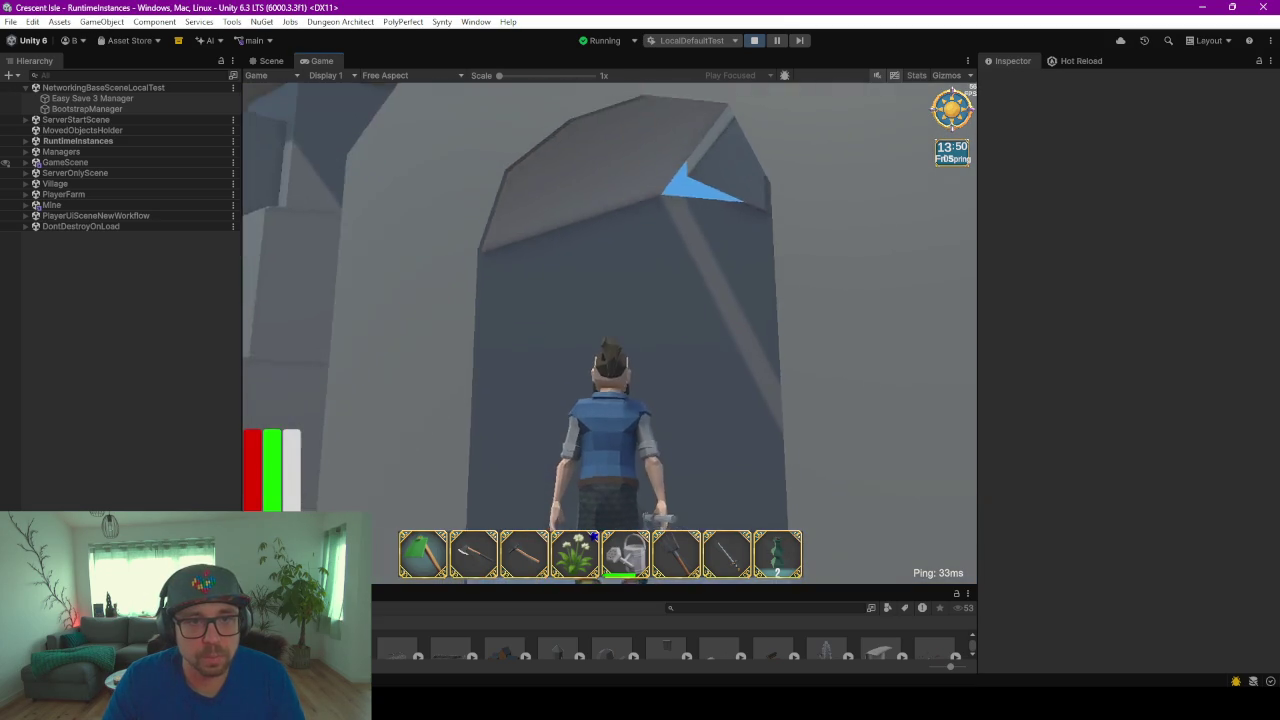
pyautogui.press('w')
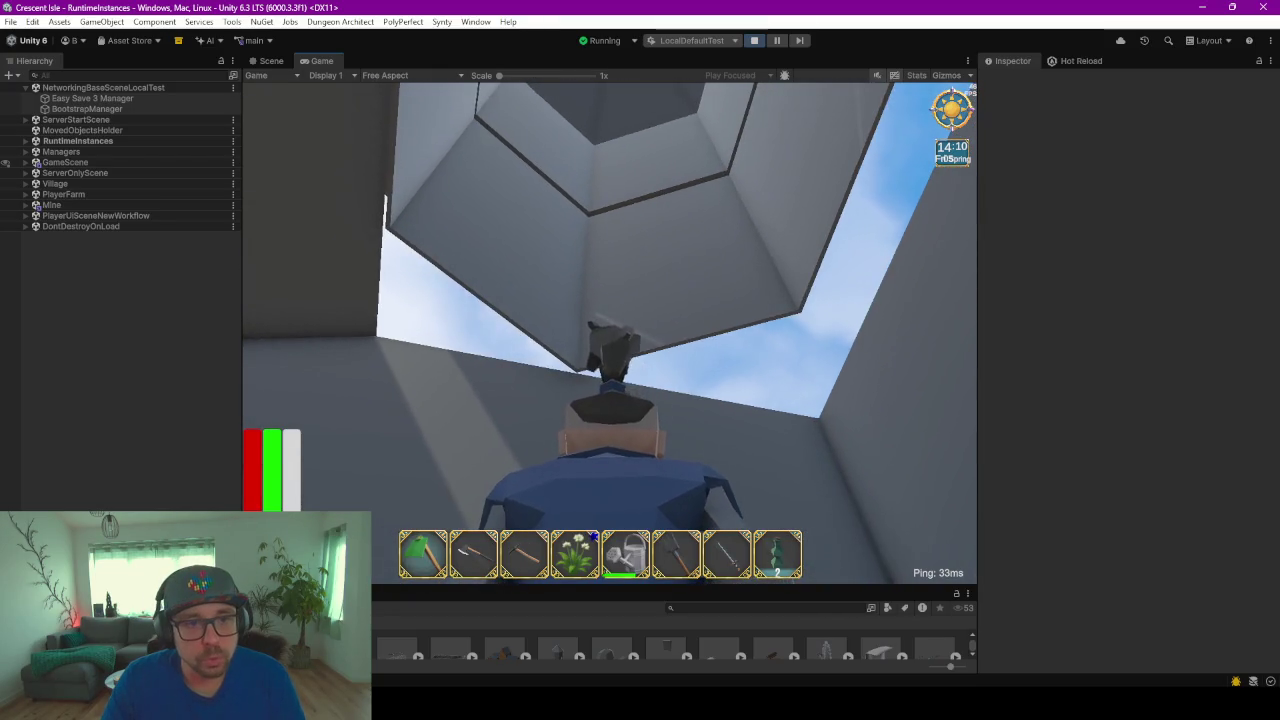
pyautogui.press('w')
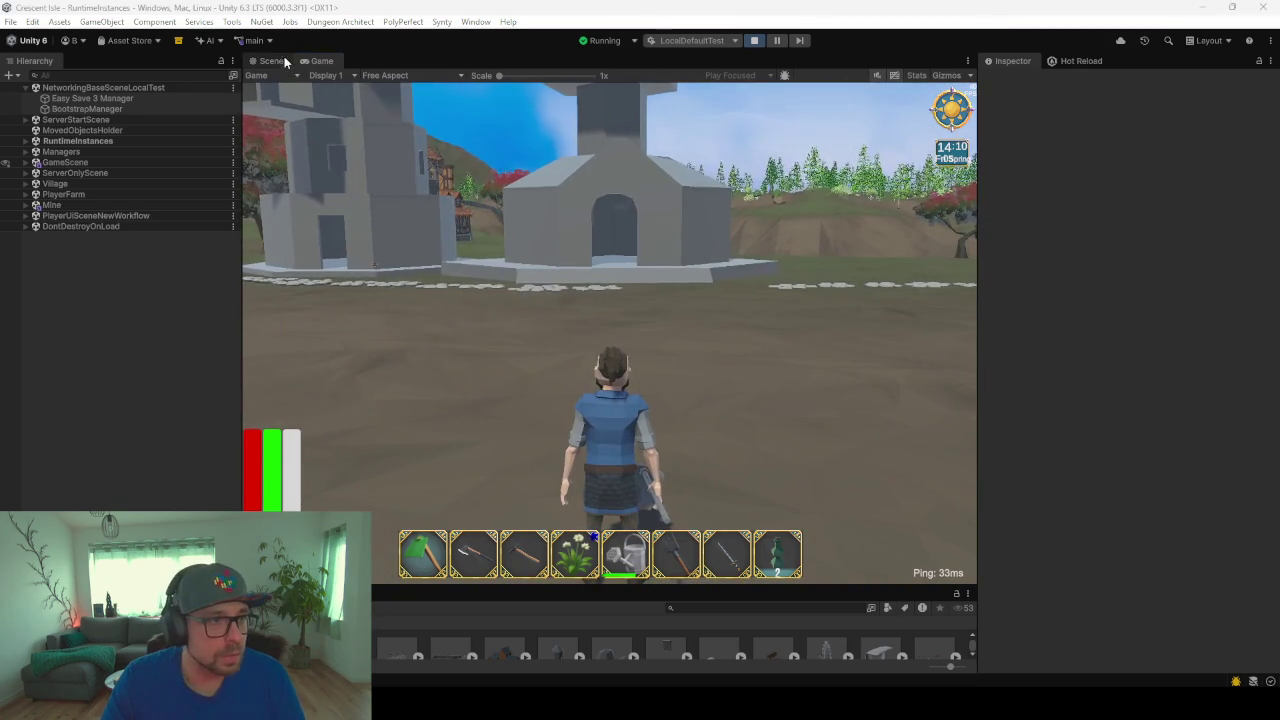
pyautogui.hotkey('ctrl', '1')
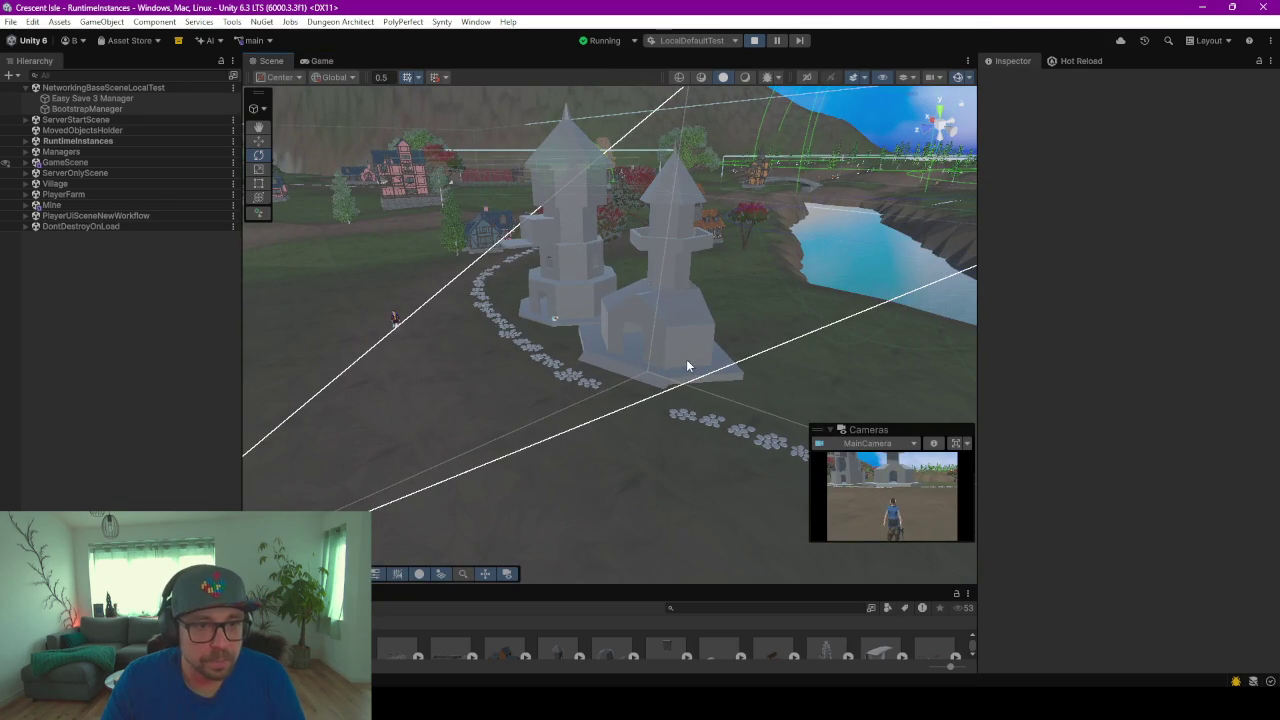
# Step: Scale _HouseDagrunArmmarConcept to 1.5 on X/Y/Z, move it away from the other tower, and resume the game
pyautogui.click(686, 359)
pyautogui.click(76, 314)
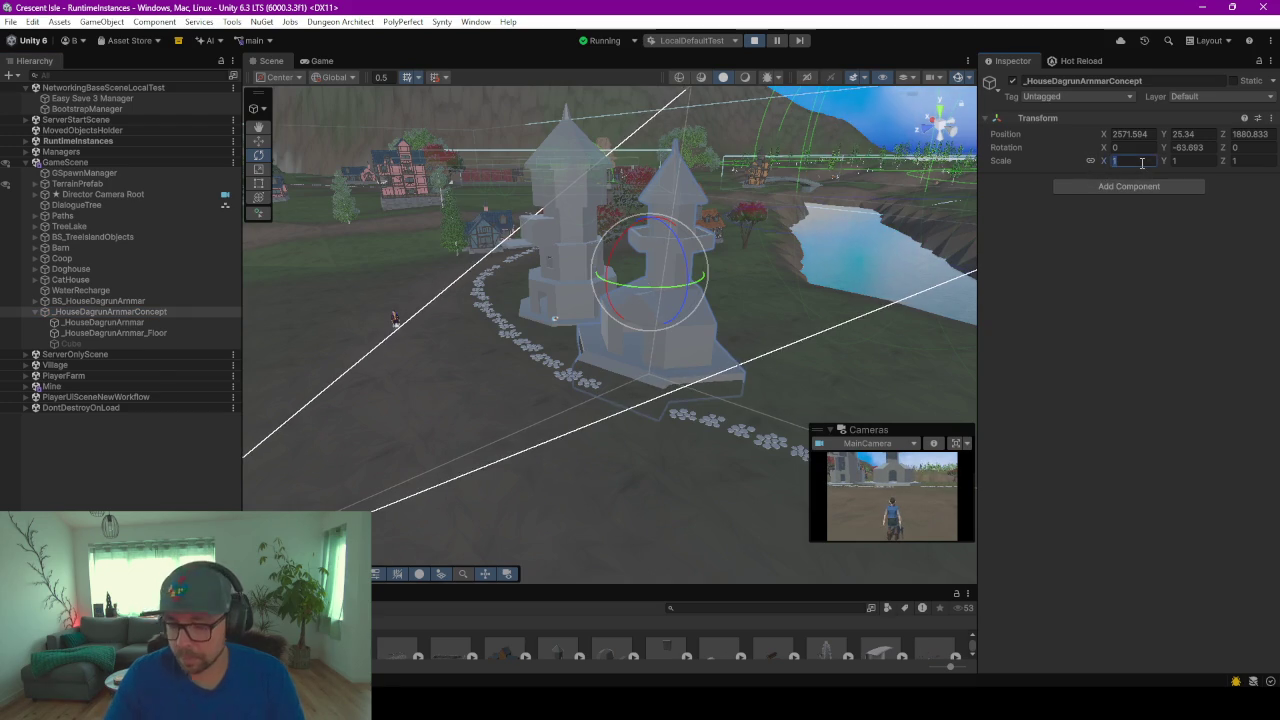
pyautogui.write('1.5')
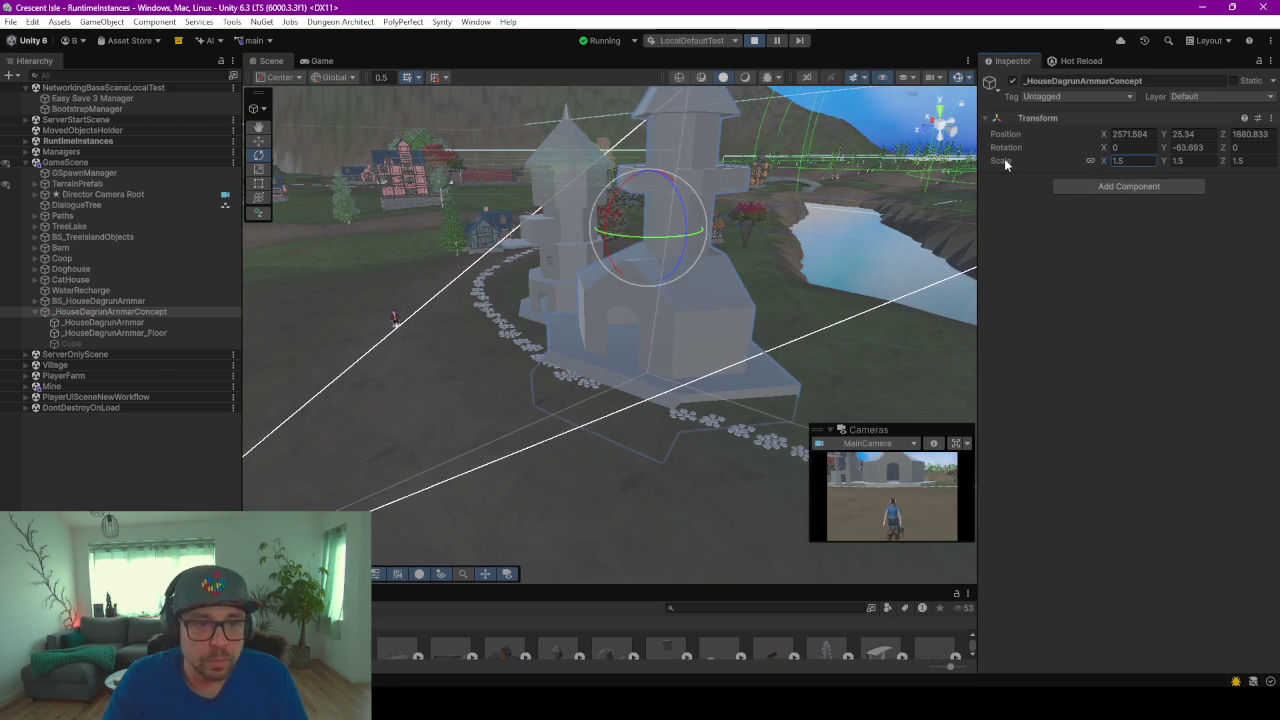
pyautogui.write('w')
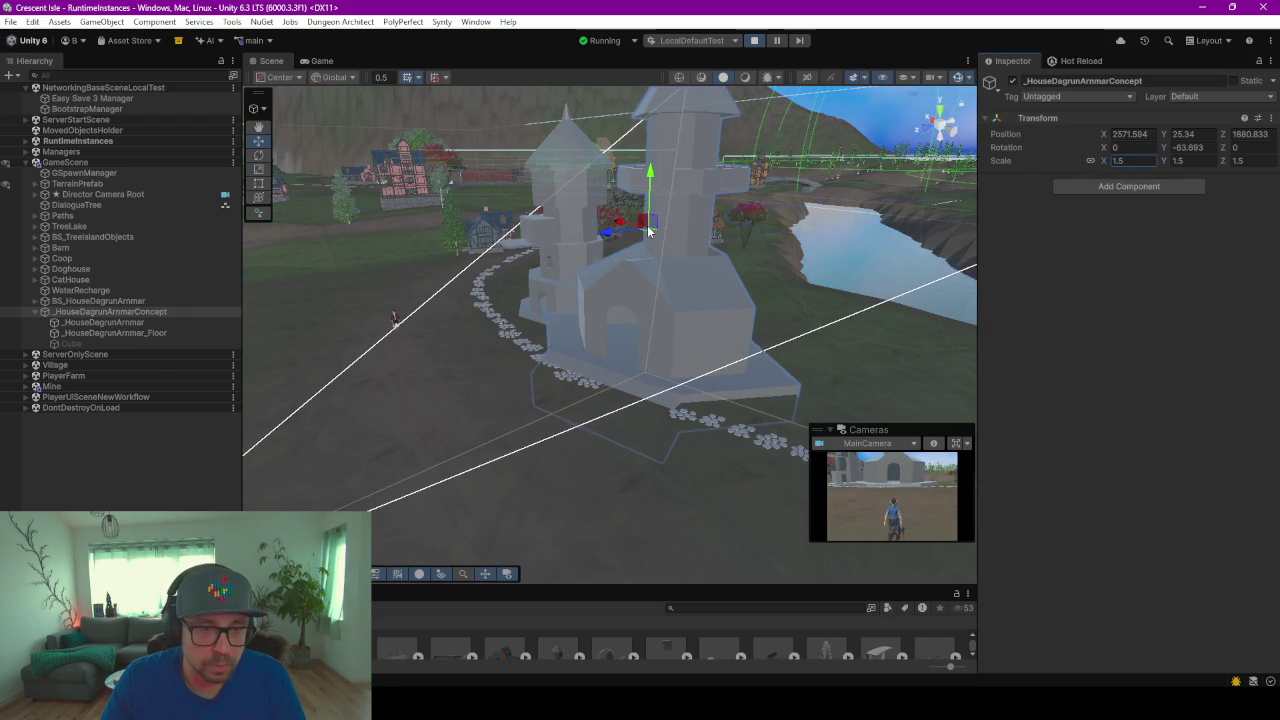
pyautogui.moveTo(662, 233)
pyautogui.mouseDown()
pyautogui.moveTo(764, 240)
pyautogui.moveTo(679, 286)
pyautogui.moveTo(583, 383)
pyautogui.moveTo(660, 363)
pyautogui.moveTo(609, 365)
pyautogui.moveTo(724, 322)
pyautogui.mouseUp()
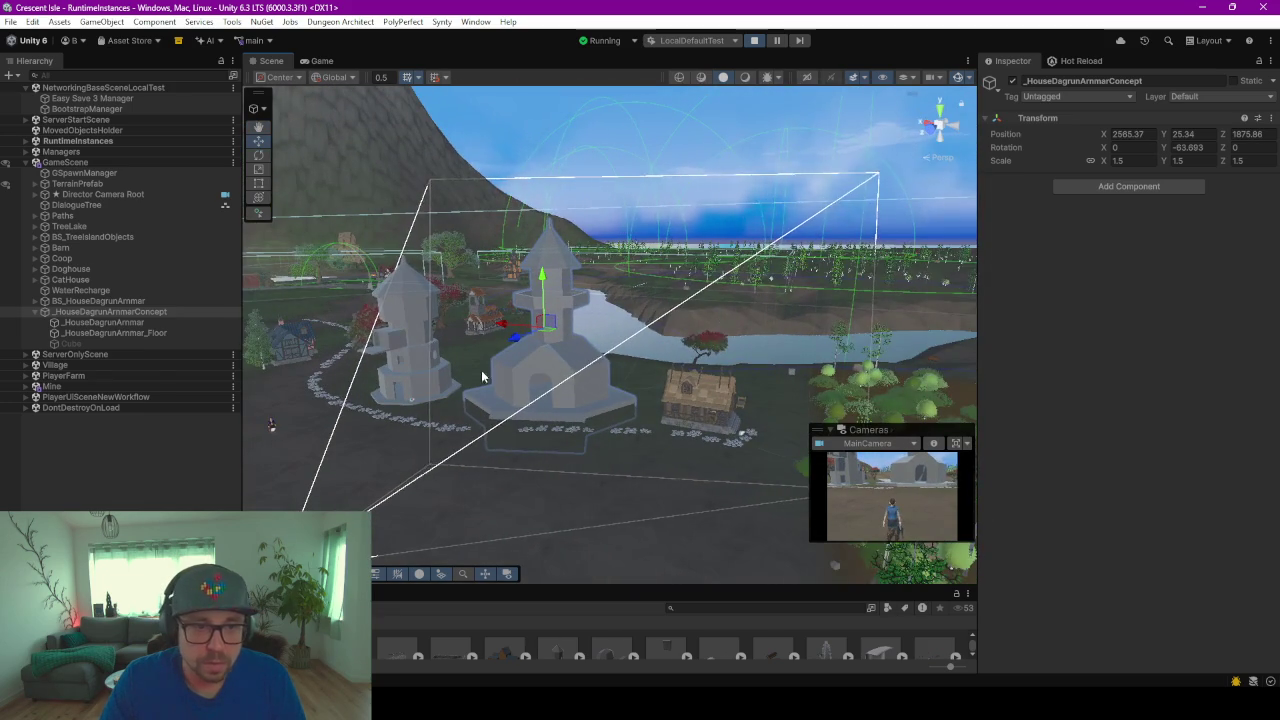
pyautogui.click(318, 61)
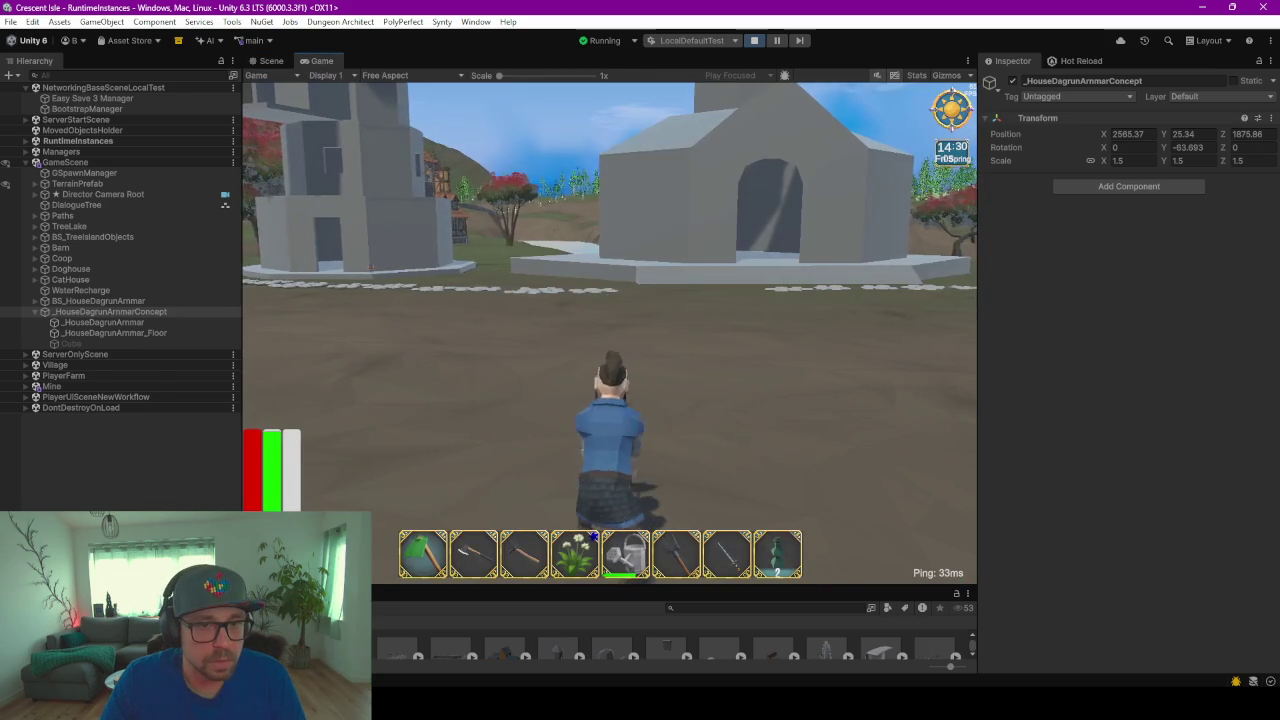
# Step: Walk through the front arch and around inside the enlarged grey building's room
pyautogui.press('w')
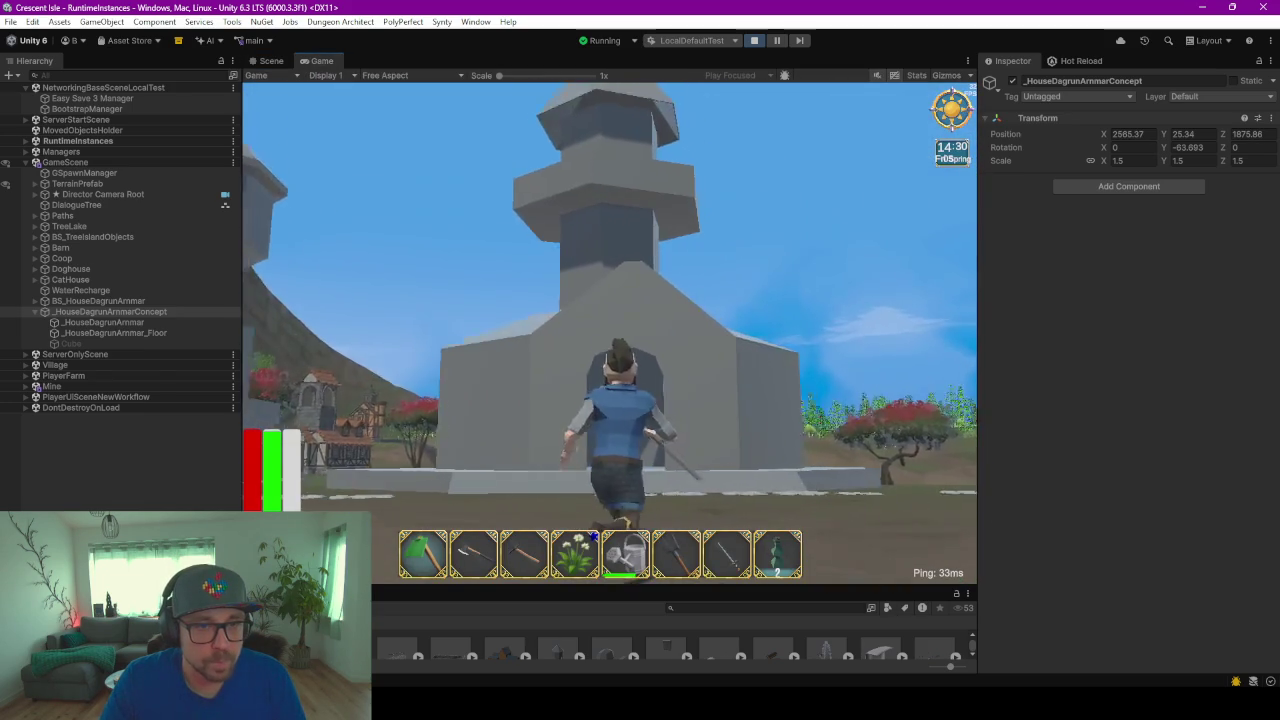
pyautogui.press('w')
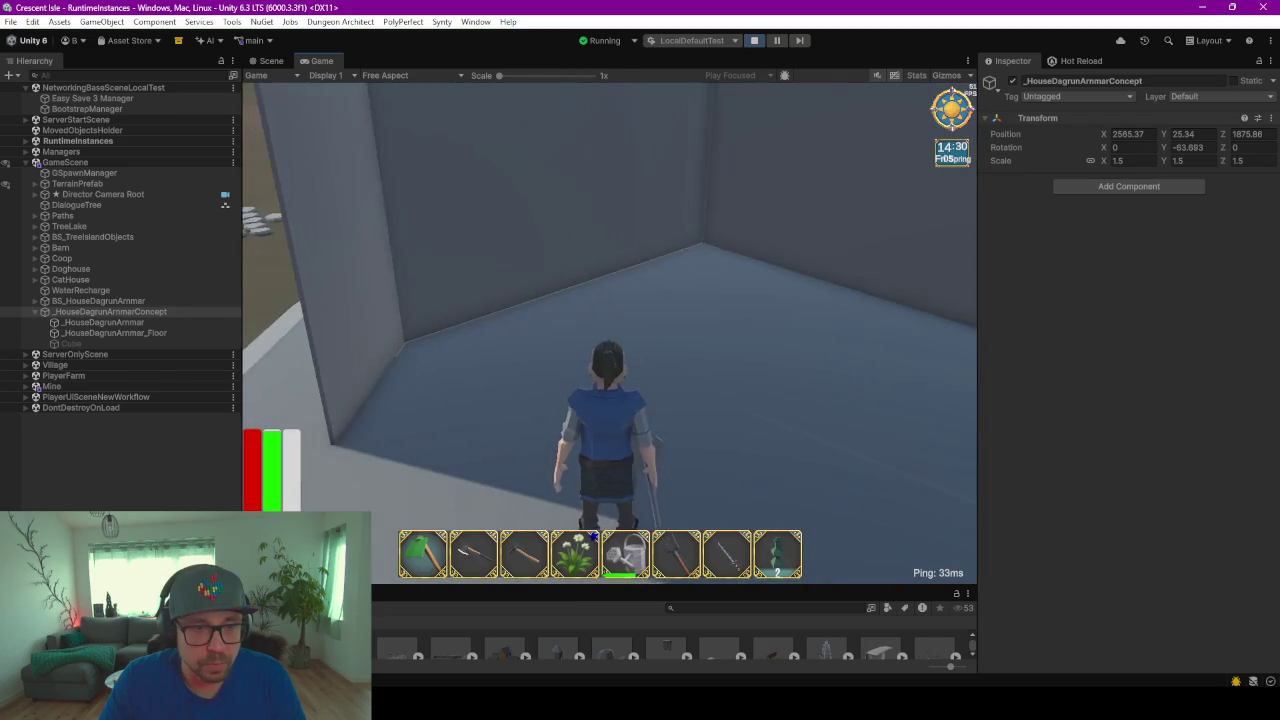
pyautogui.press('a')
pyautogui.press('w')
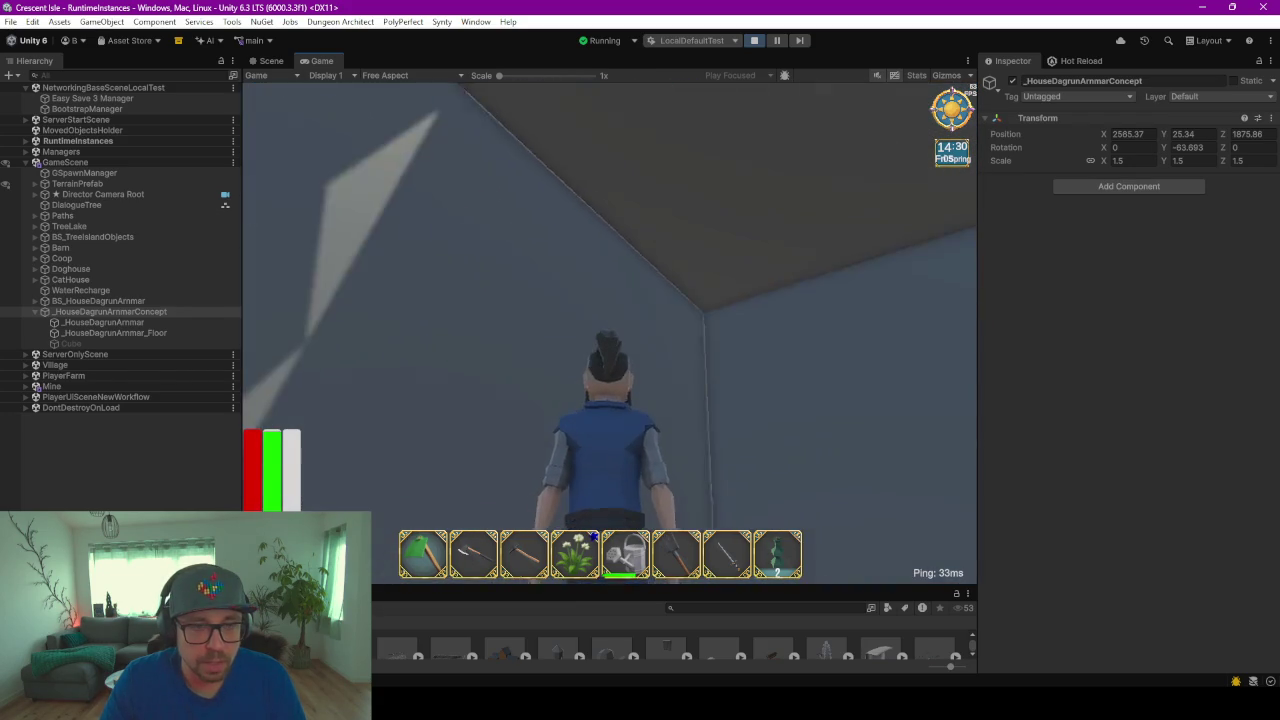
pyautogui.press('w')
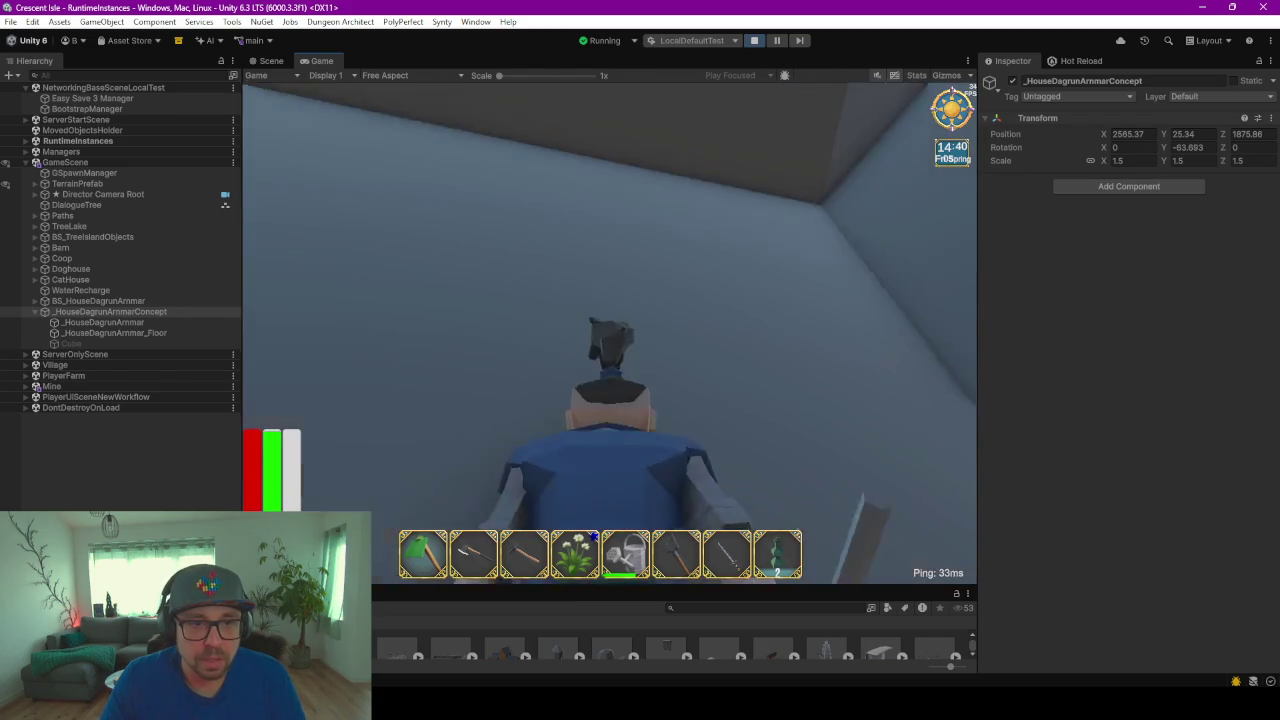
pyautogui.press('w')
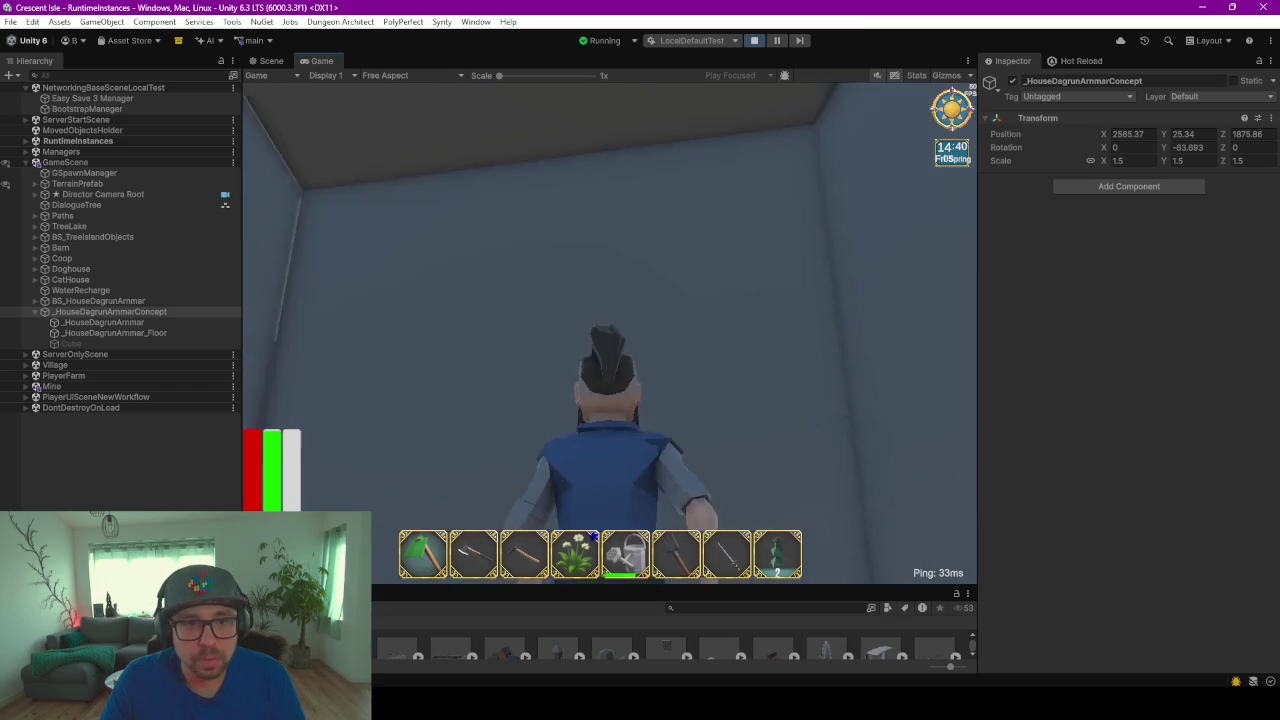
pyautogui.press('w')
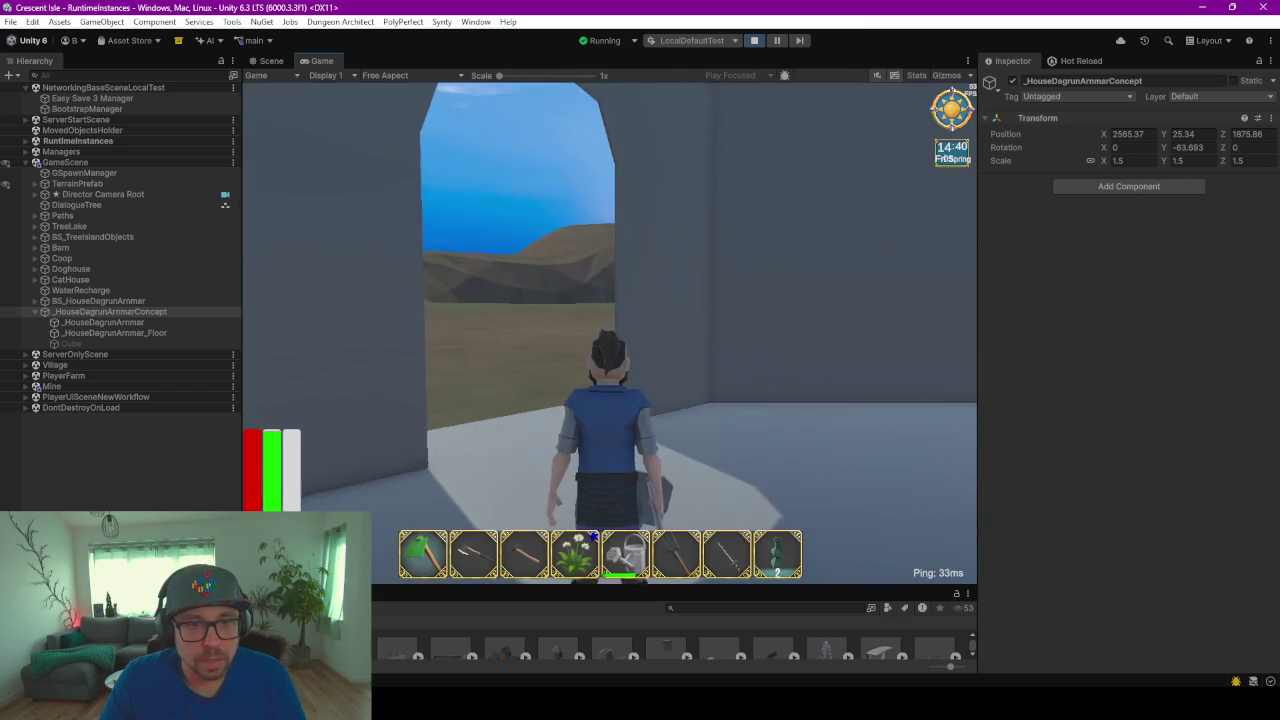
pyautogui.press('w')
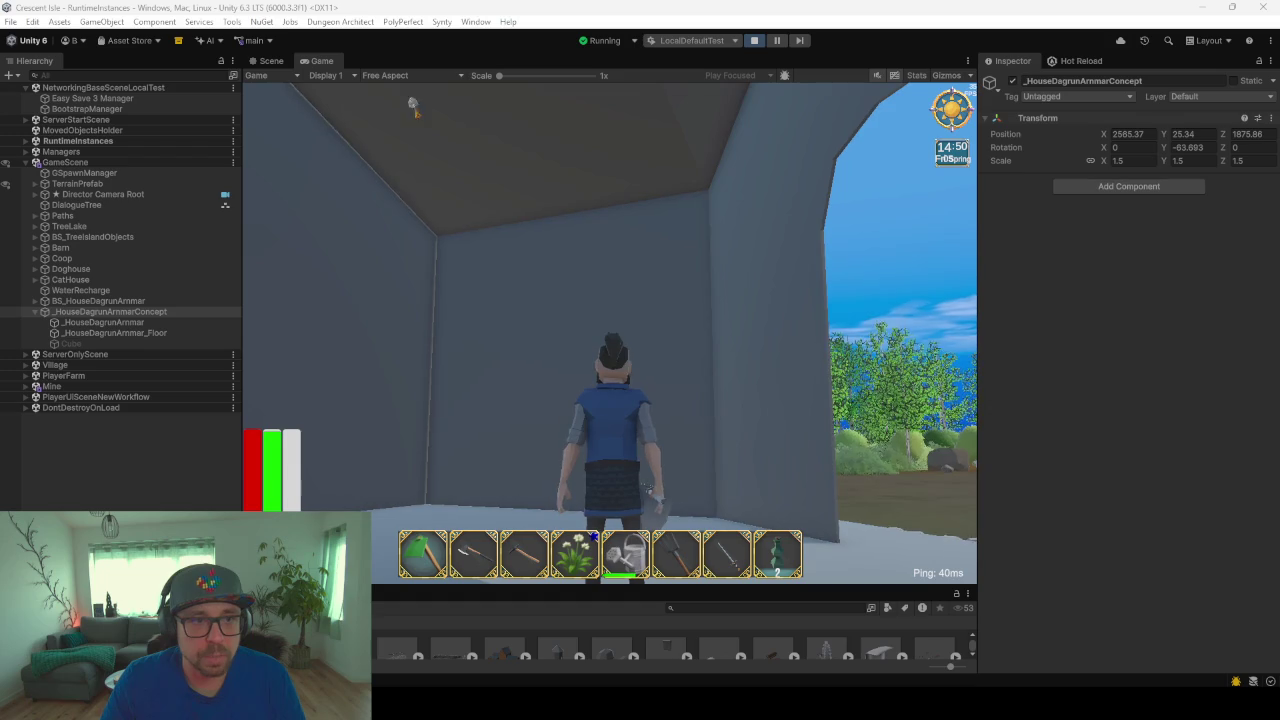
# Step: Walk out around the tower and village, back through the doorway, then exit the game
pyautogui.click(509, 284)
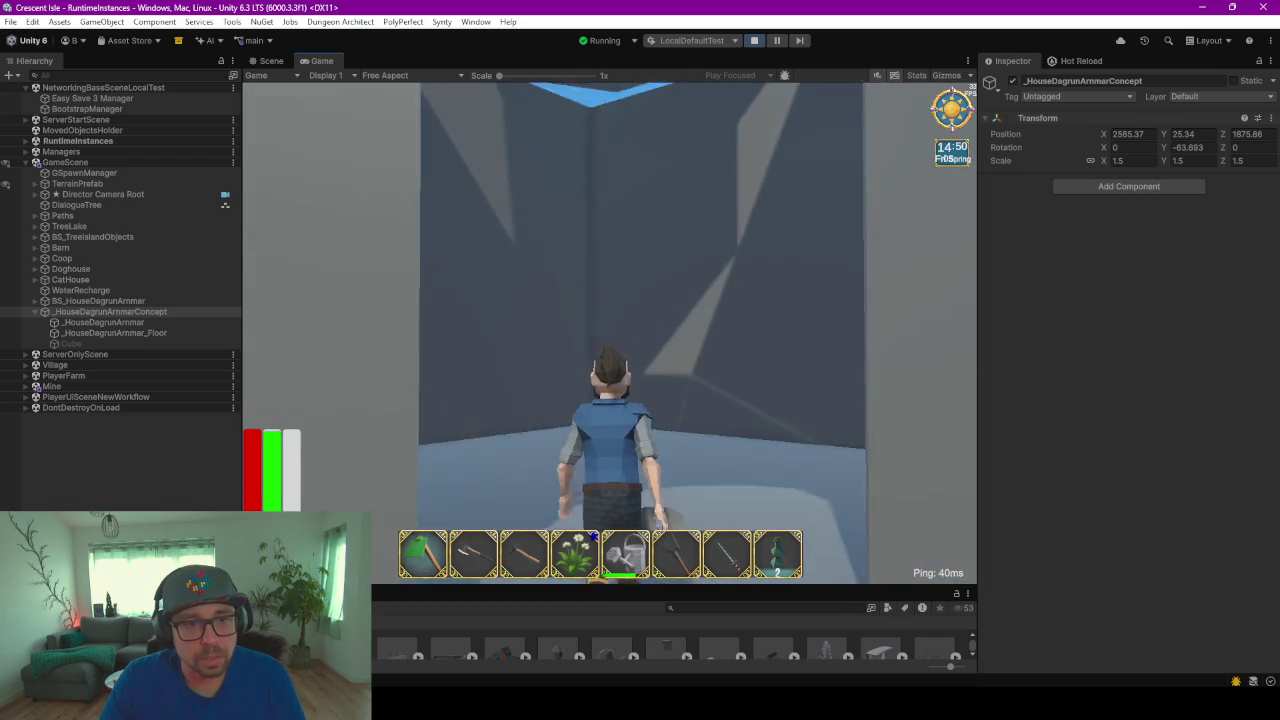
pyautogui.press('w')
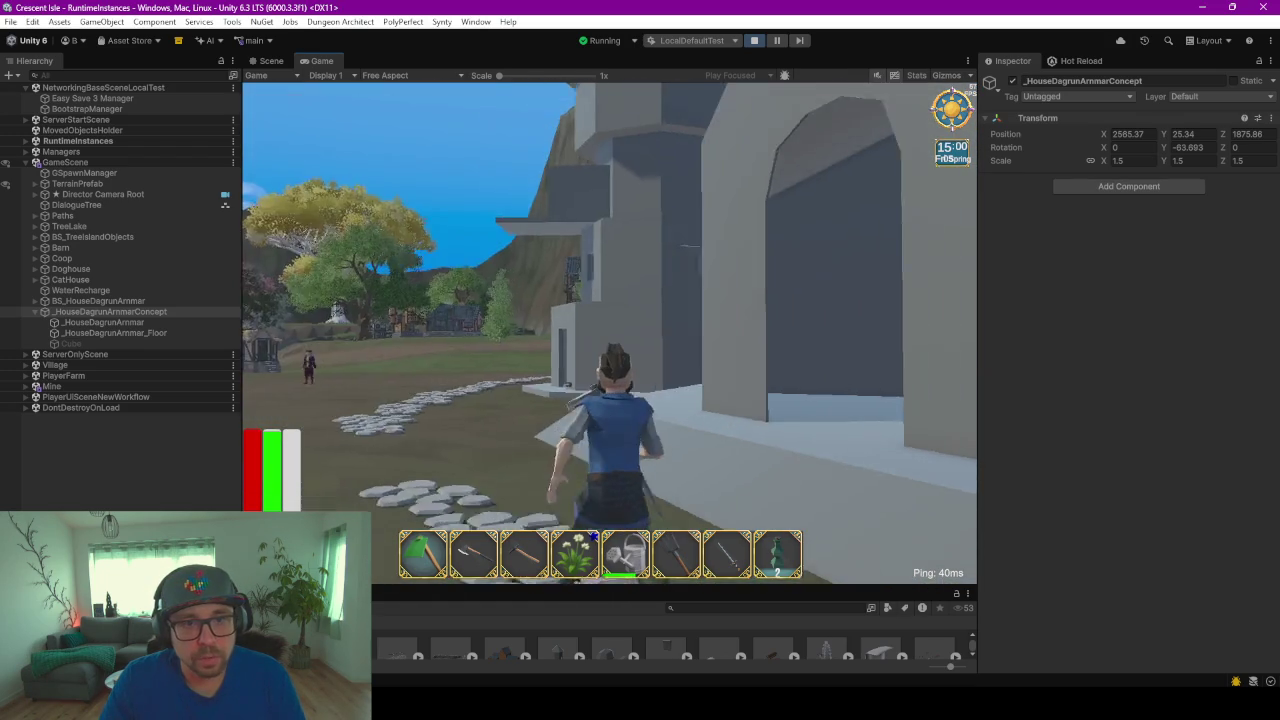
pyautogui.press('w')
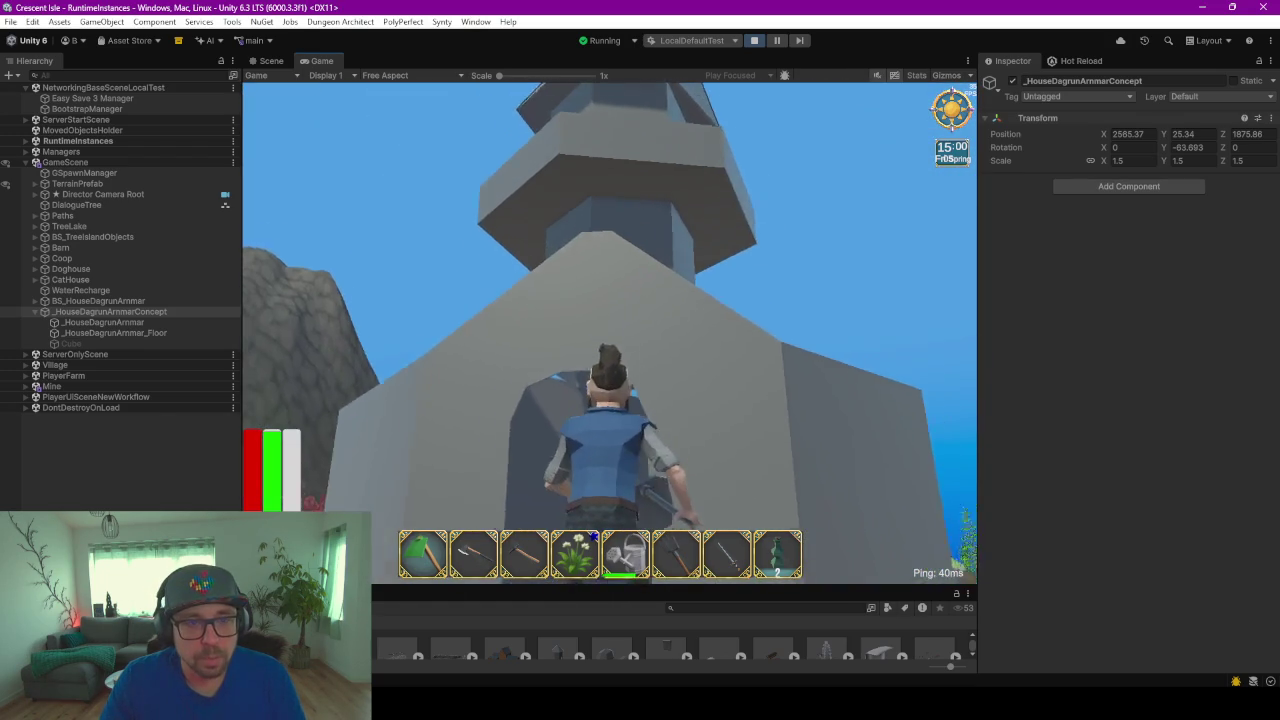
pyautogui.press('w')
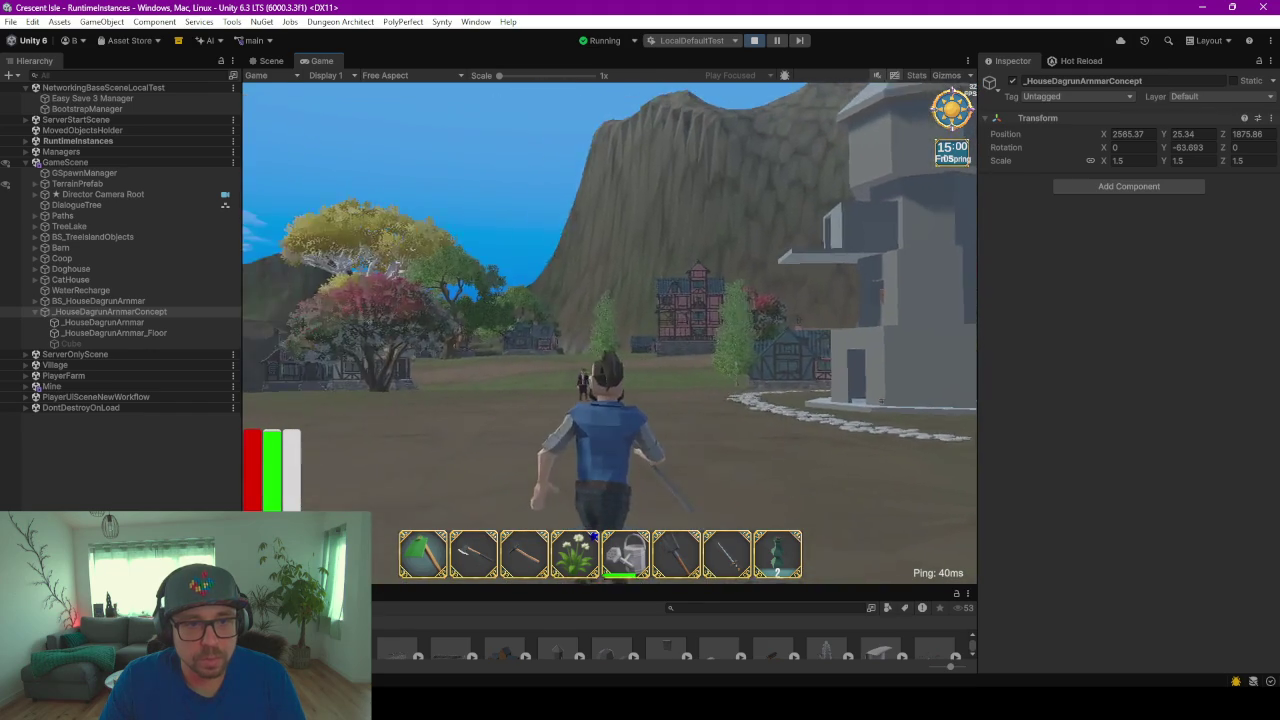
pyautogui.press('w')
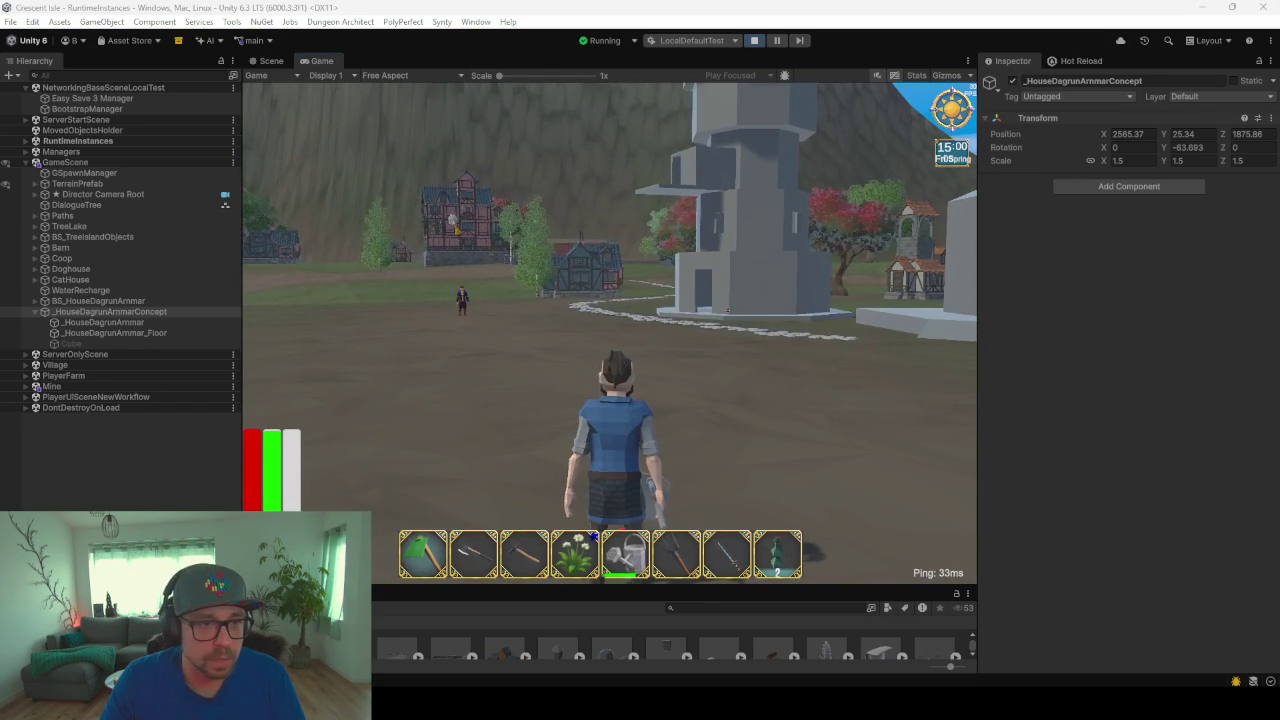
pyautogui.press('w')
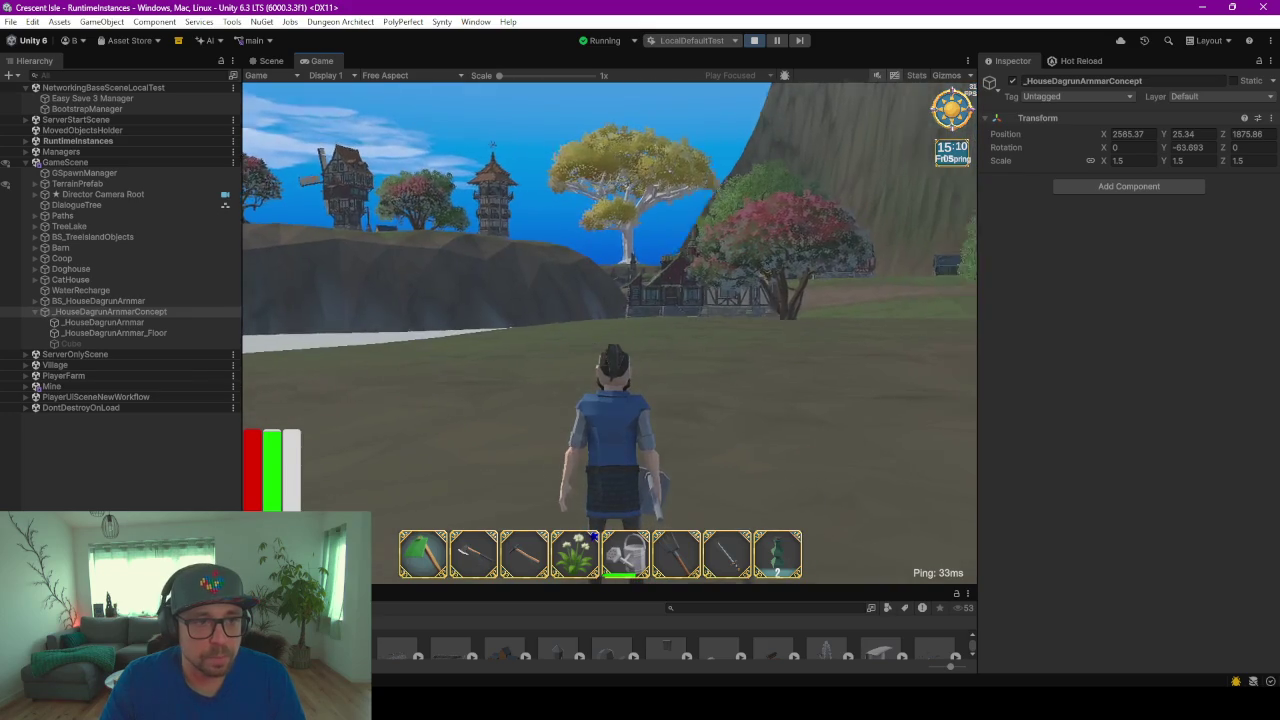
pyautogui.press('w')
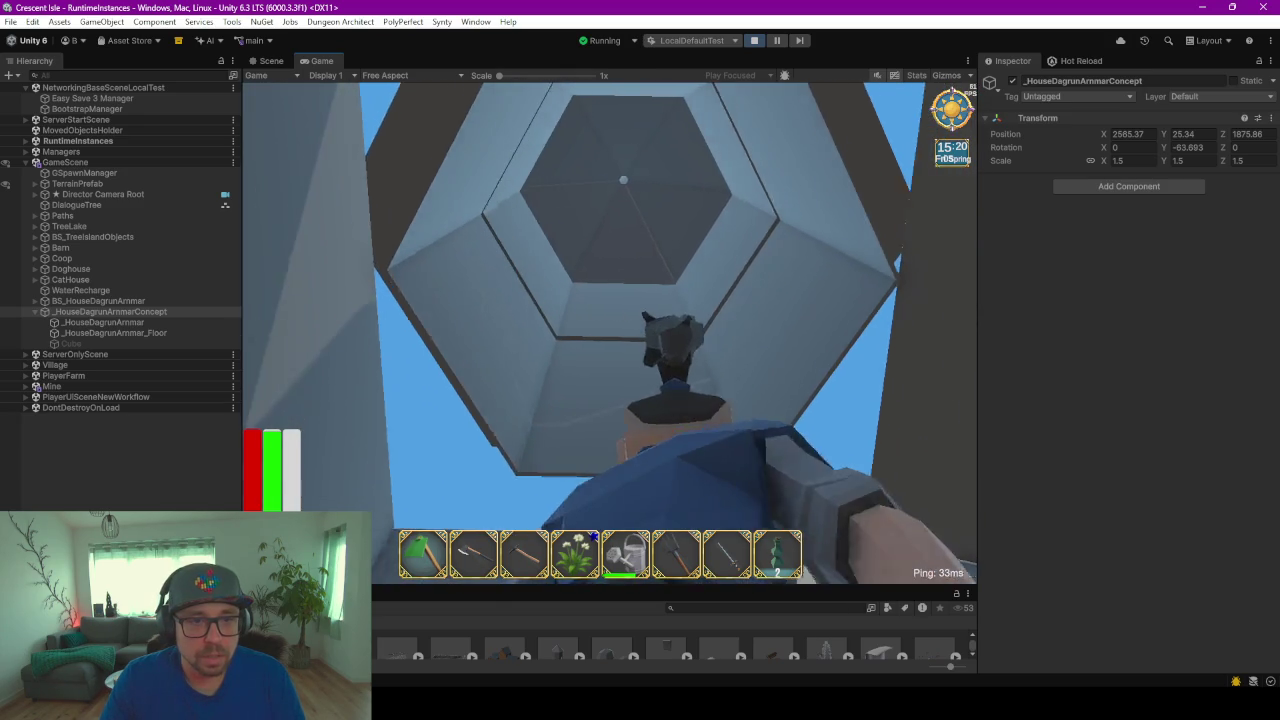
pyautogui.press('w')
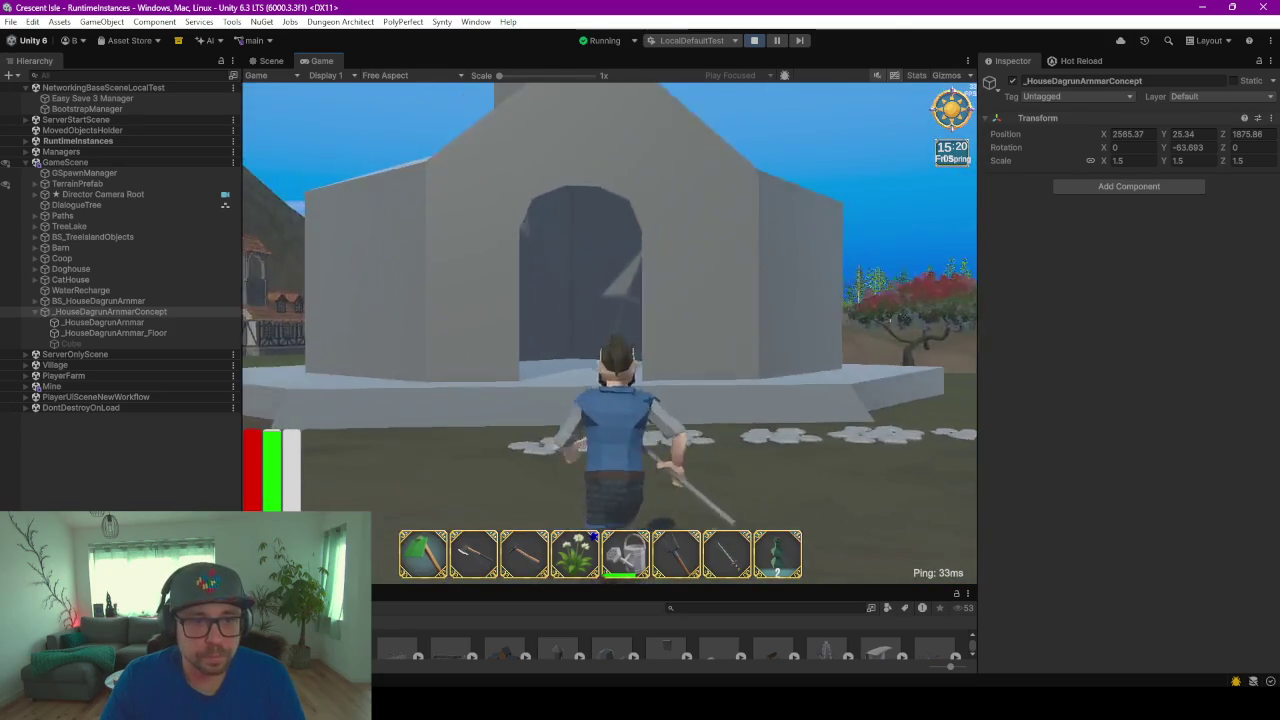
pyautogui.press('s')
pyautogui.press('s')
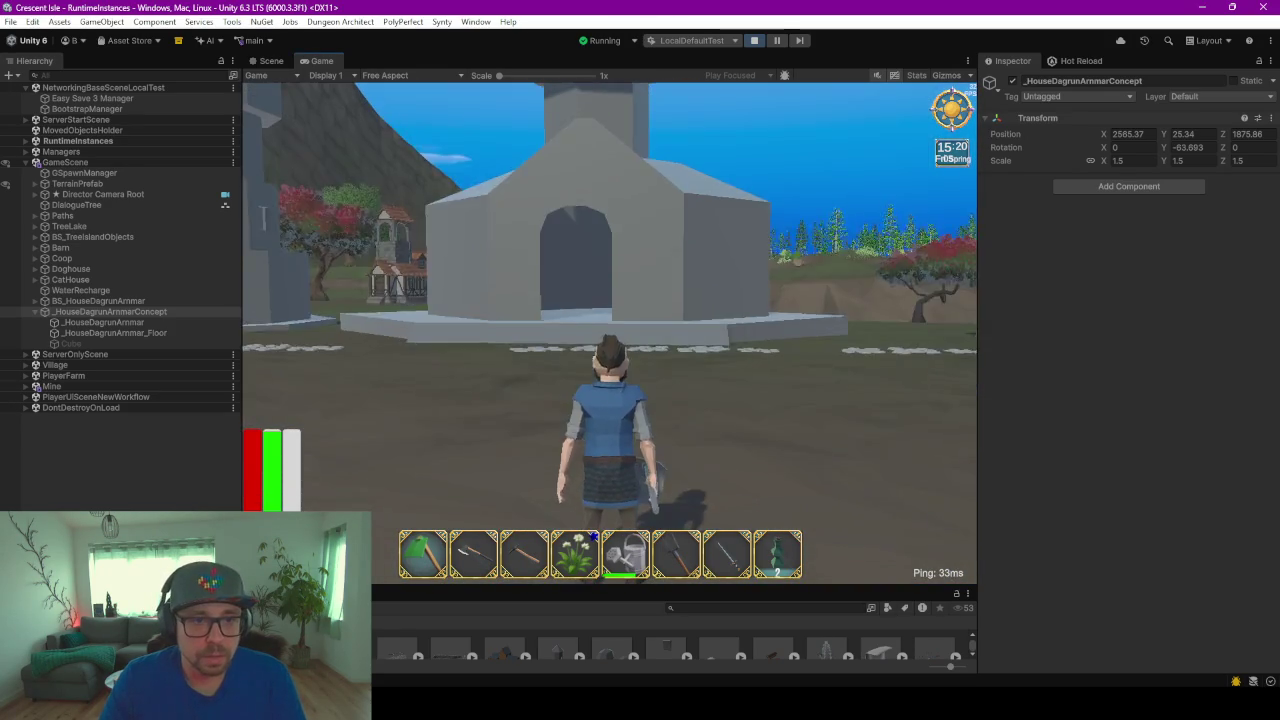
pyautogui.press('Escape')
pyautogui.click(624, 247)
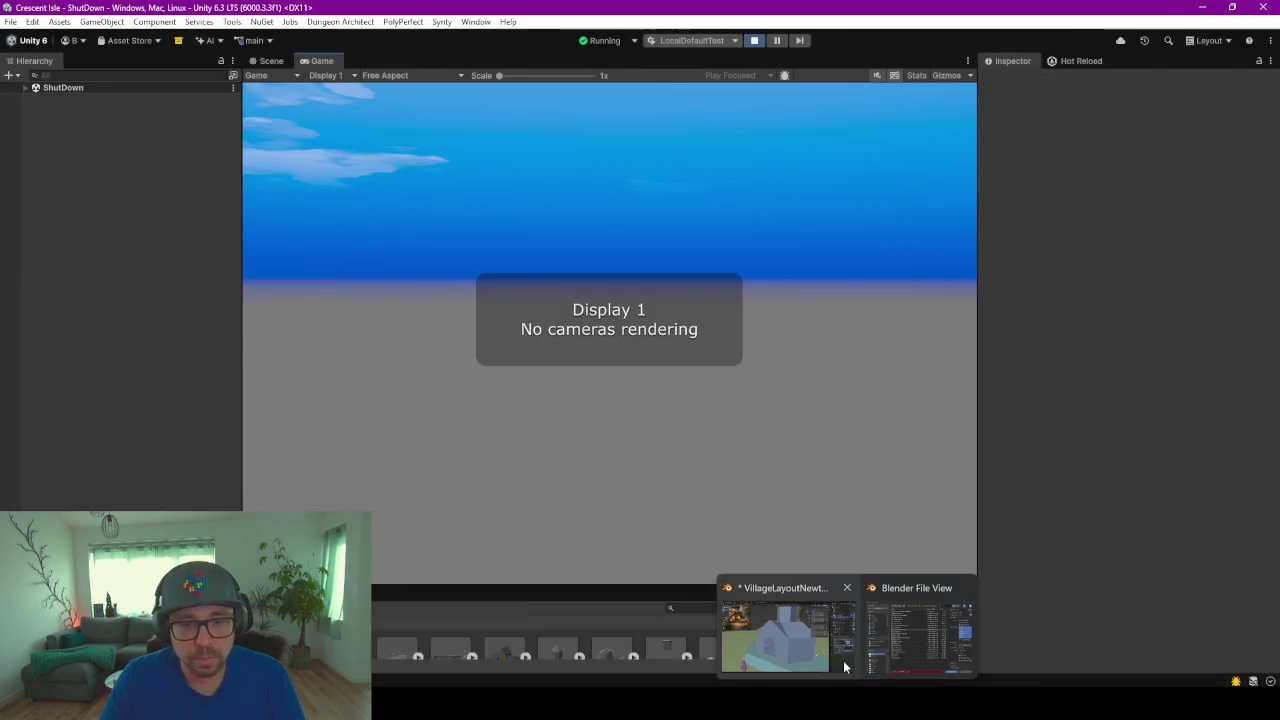
# Step: Close the FBX export browser and select the floor and the tower house together
pyautogui.click(802, 647)
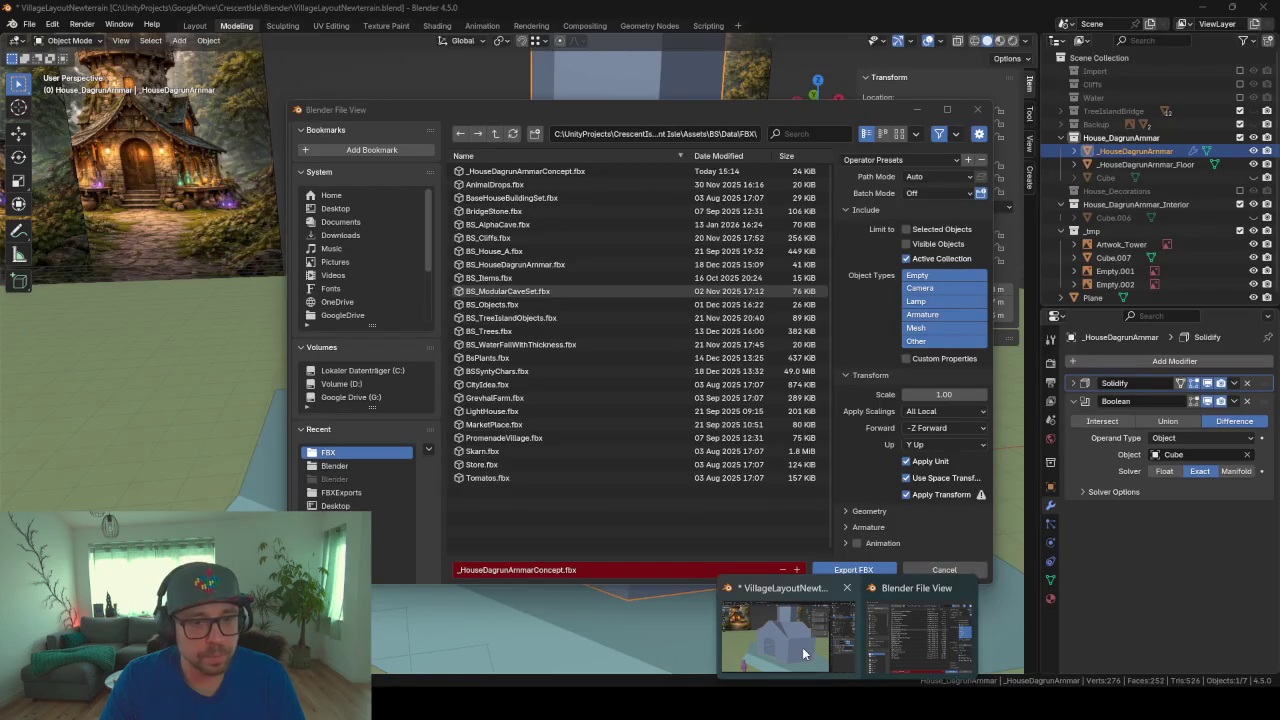
pyautogui.click(802, 647)
pyautogui.scroll(-6, 694, 399)
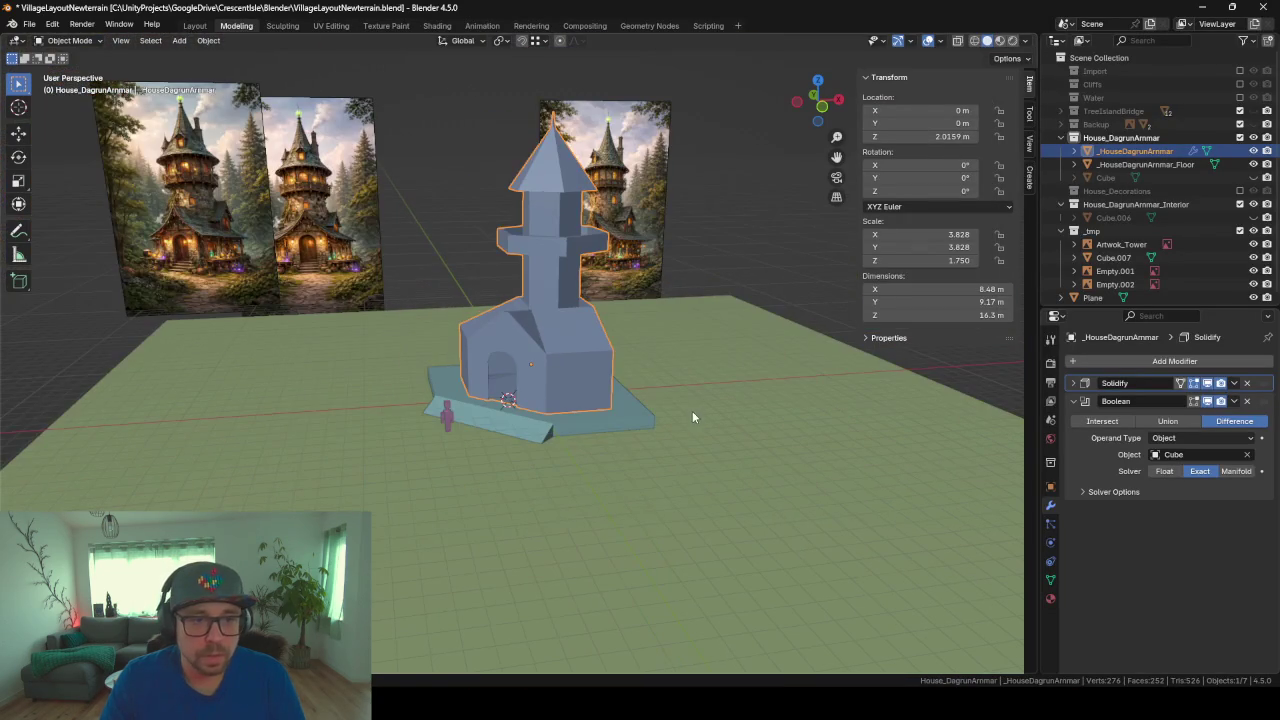
pyautogui.click(590, 427)
pyautogui.keyDown('shift'); pyautogui.click(567, 386); pyautogui.keyUp('shift')
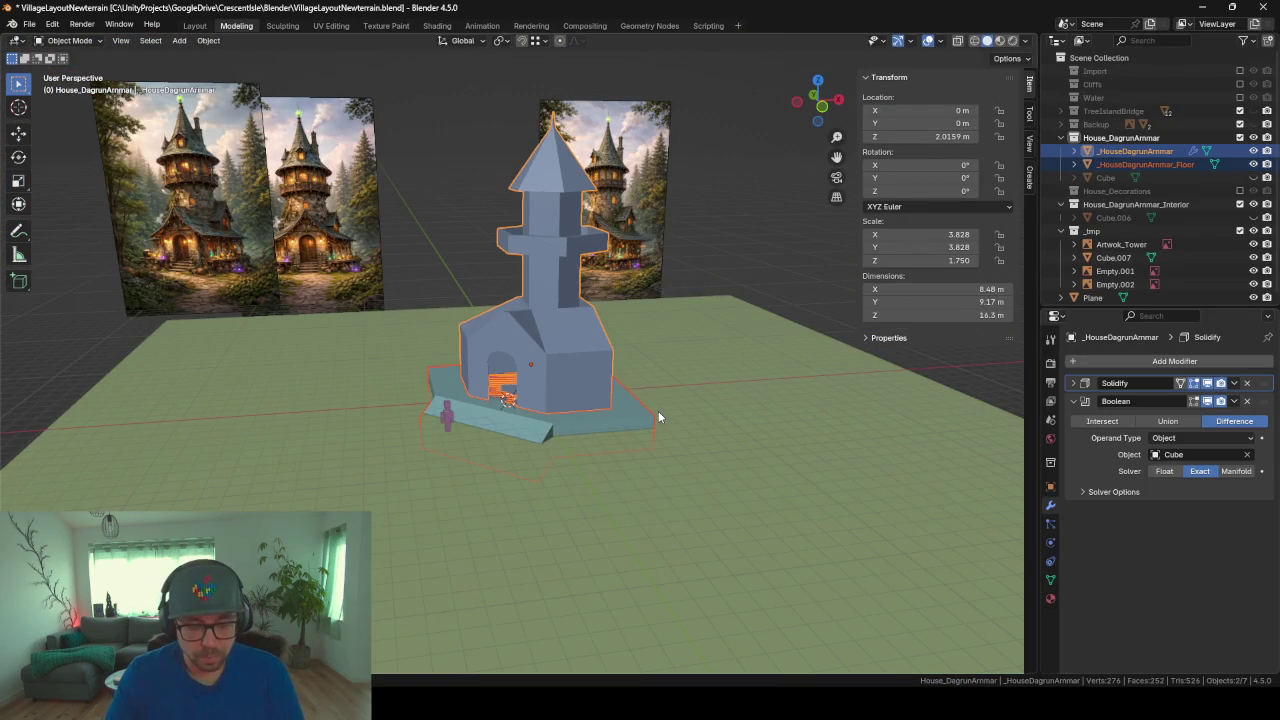
# Step: Scale the house and floor by 1.5 and raise them along Z onto the platform
pyautogui.press('s')
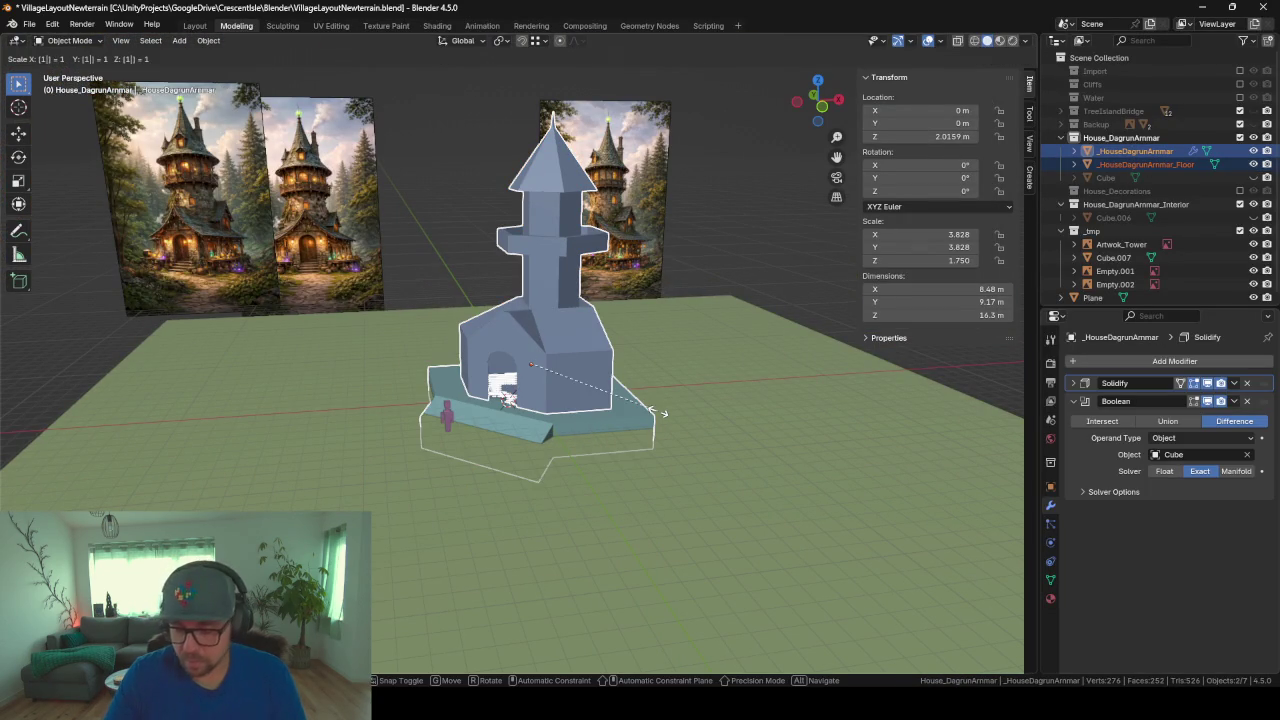
pyautogui.write('.5')
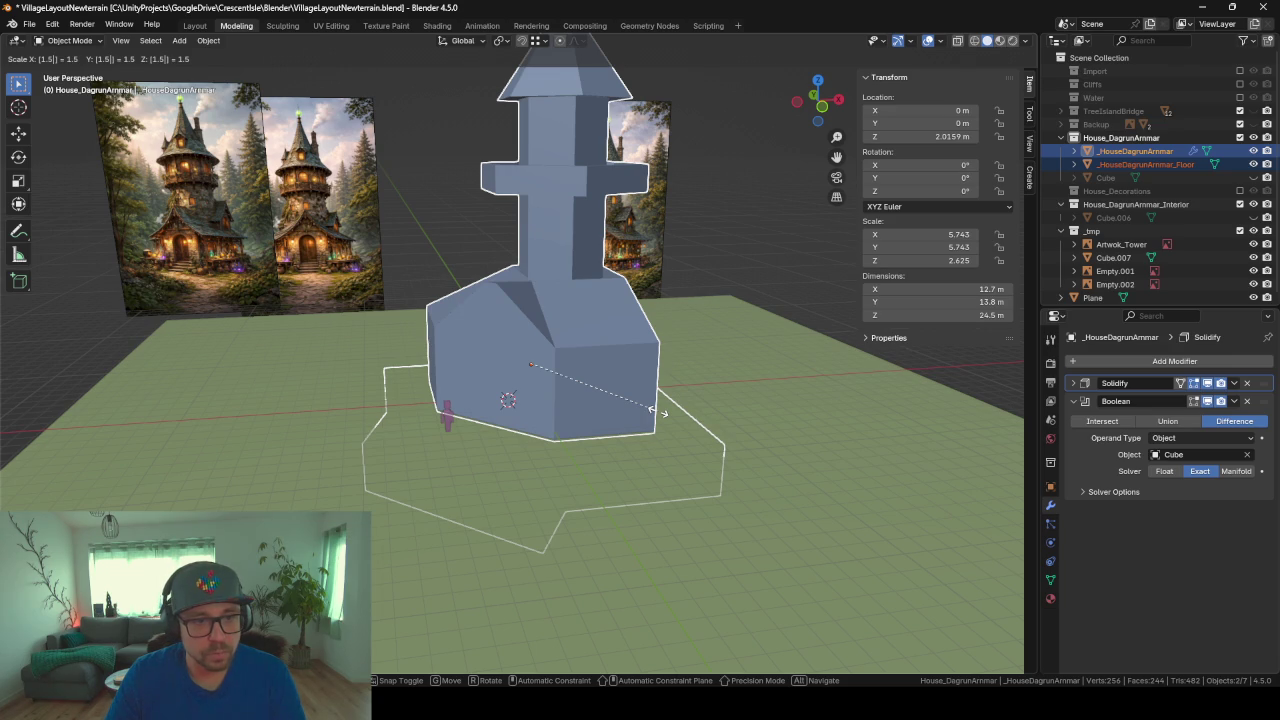
pyautogui.press('Return')
pyautogui.press('g')
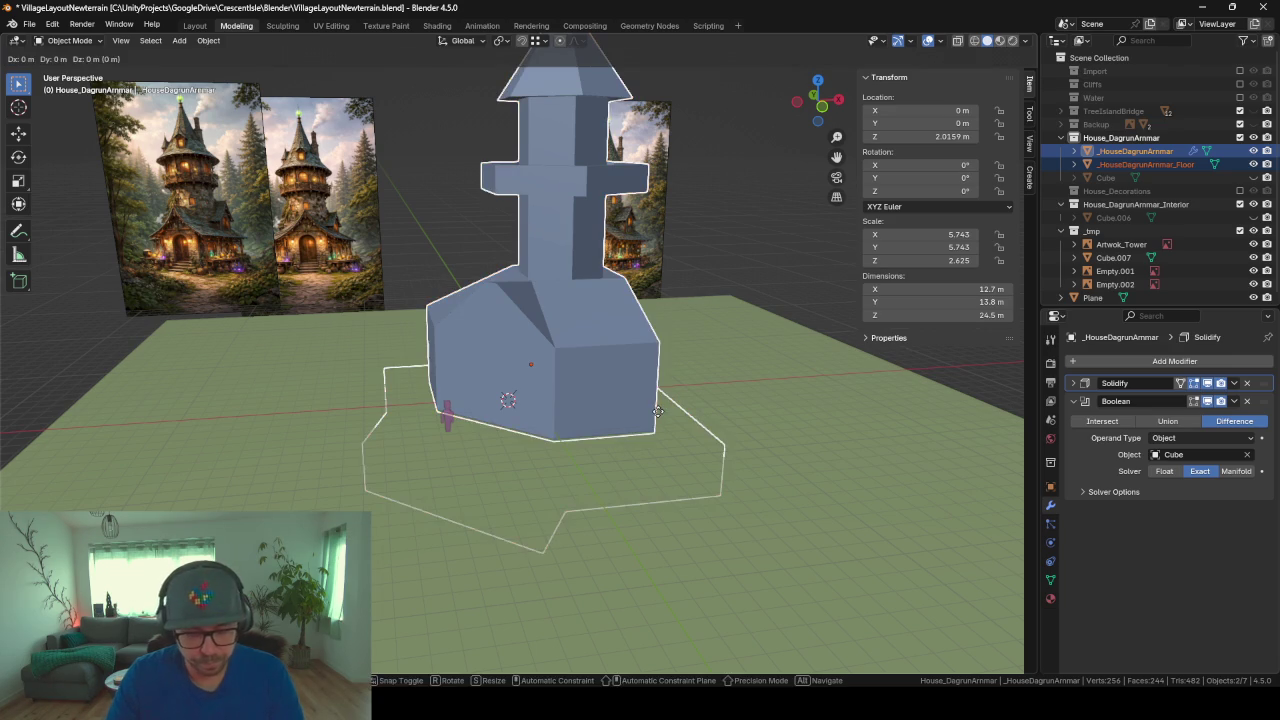
pyautogui.press('z')
pyautogui.click(657, 391)
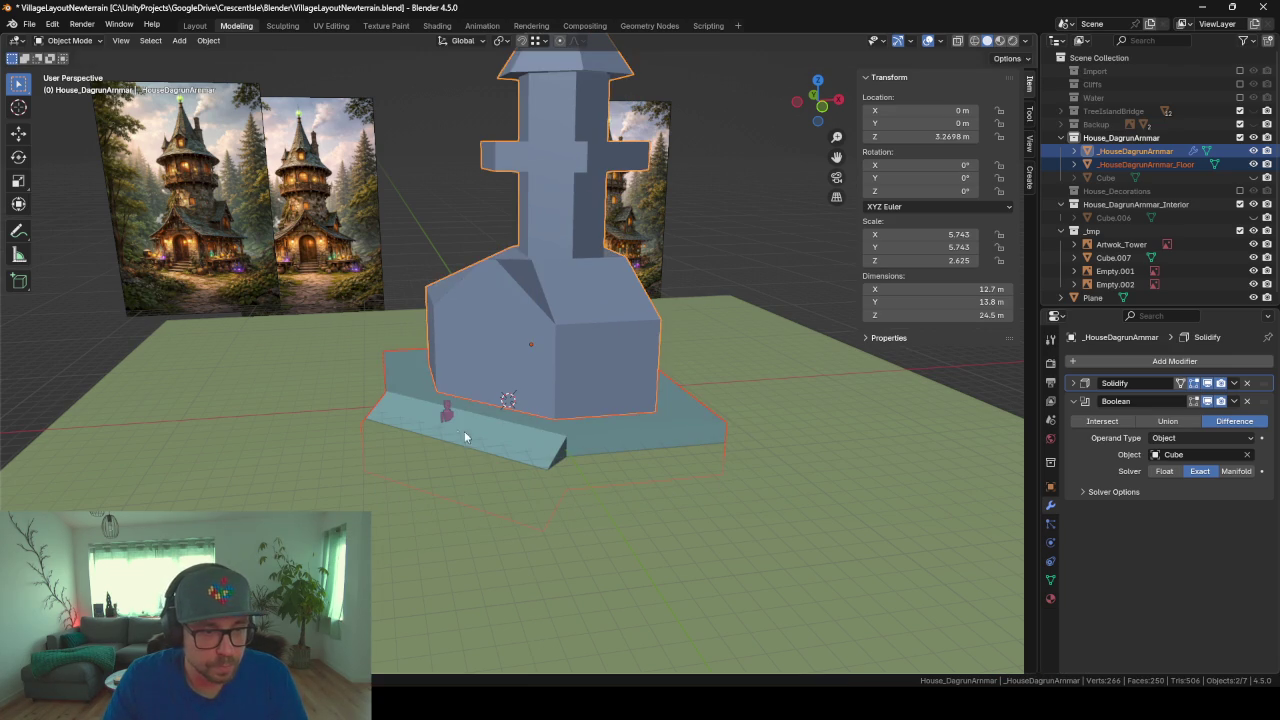
pyautogui.click(446, 418)
# Step: Move the human-scale figure aside and place the unhidden door cutter cube at the house's front wall
pyautogui.press('g')
pyautogui.hotkey('shift', 'z')
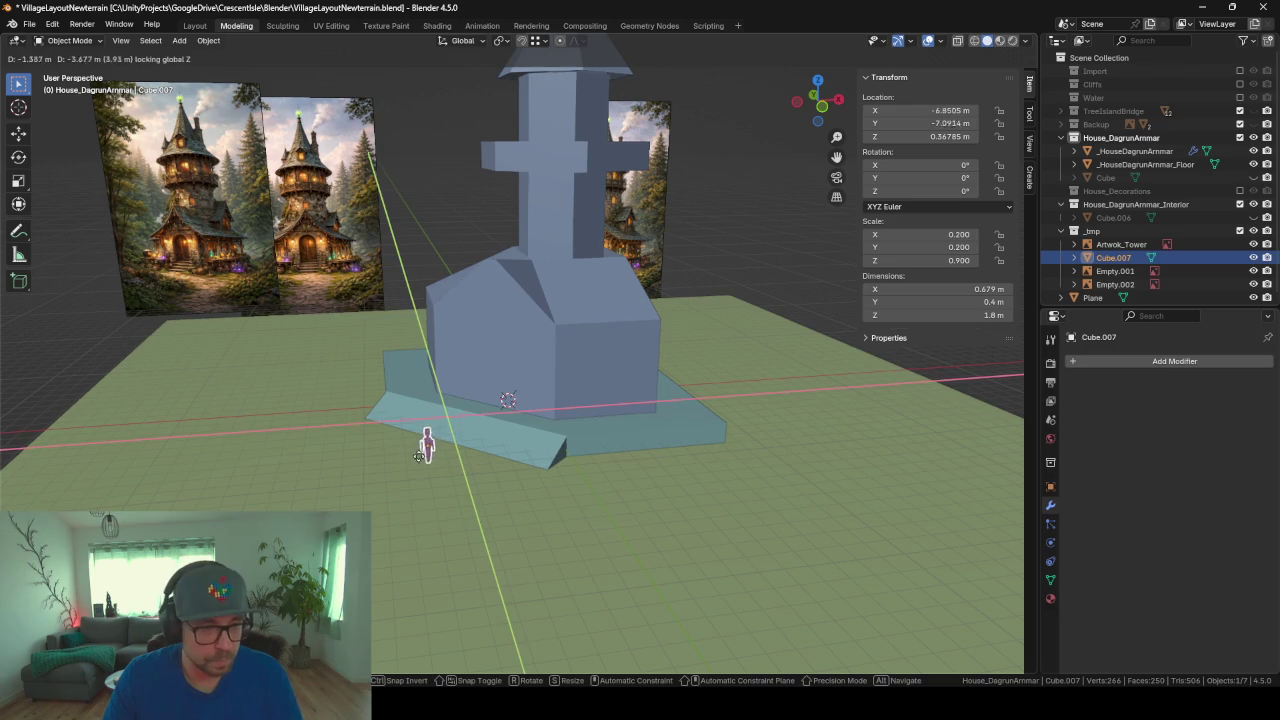
pyautogui.click(372, 453)
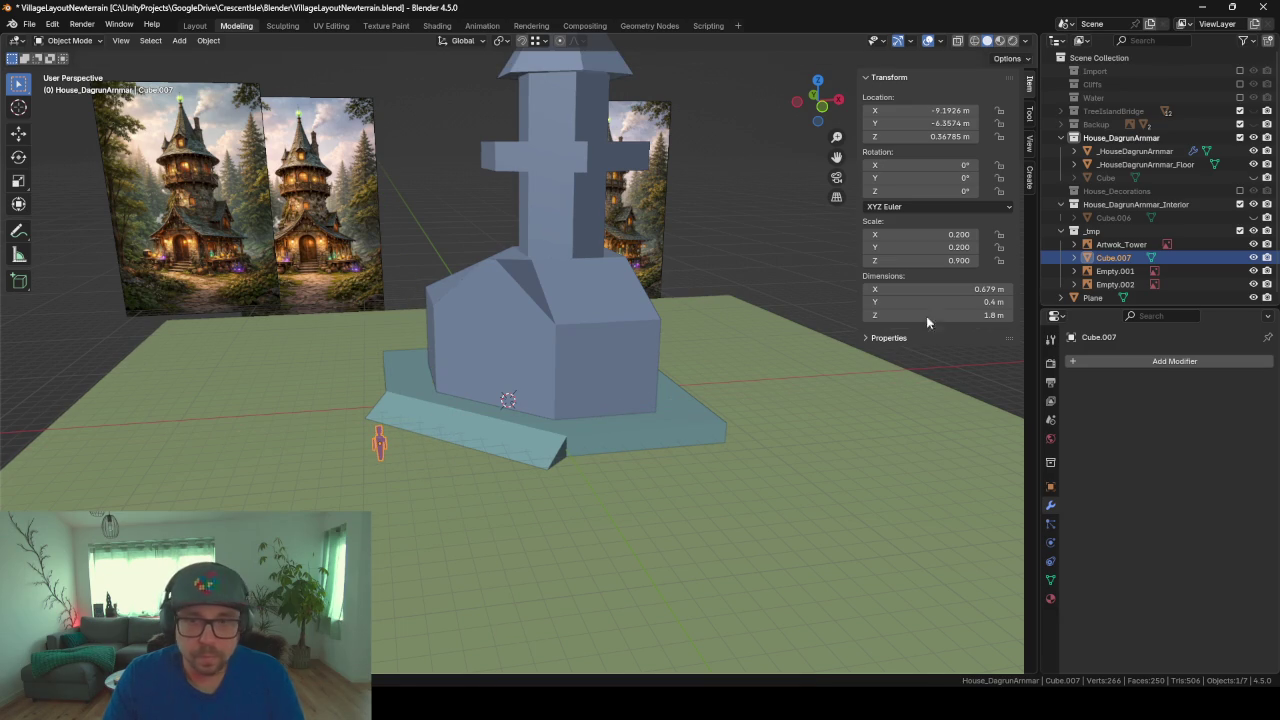
pyautogui.click(1253, 177)
pyautogui.click(1105, 177)
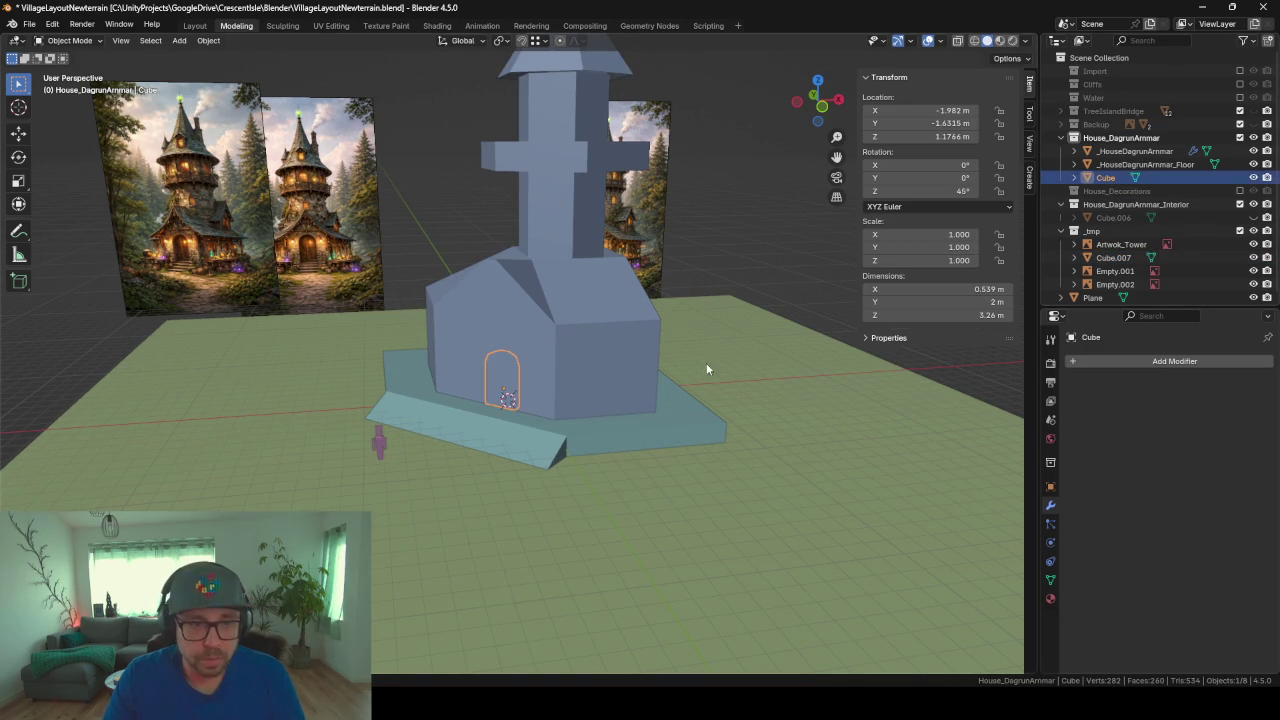
pyautogui.press('g')
pyautogui.hotkey('shift', 'z')
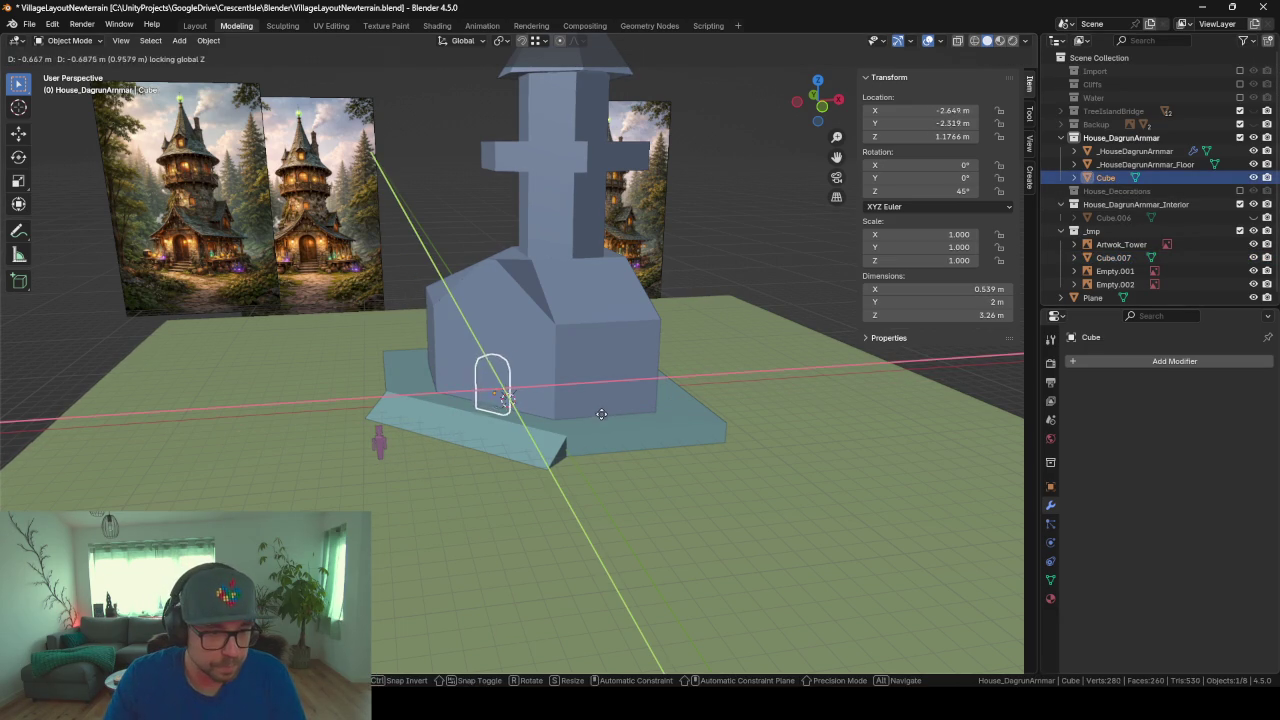
pyautogui.click(600, 421)
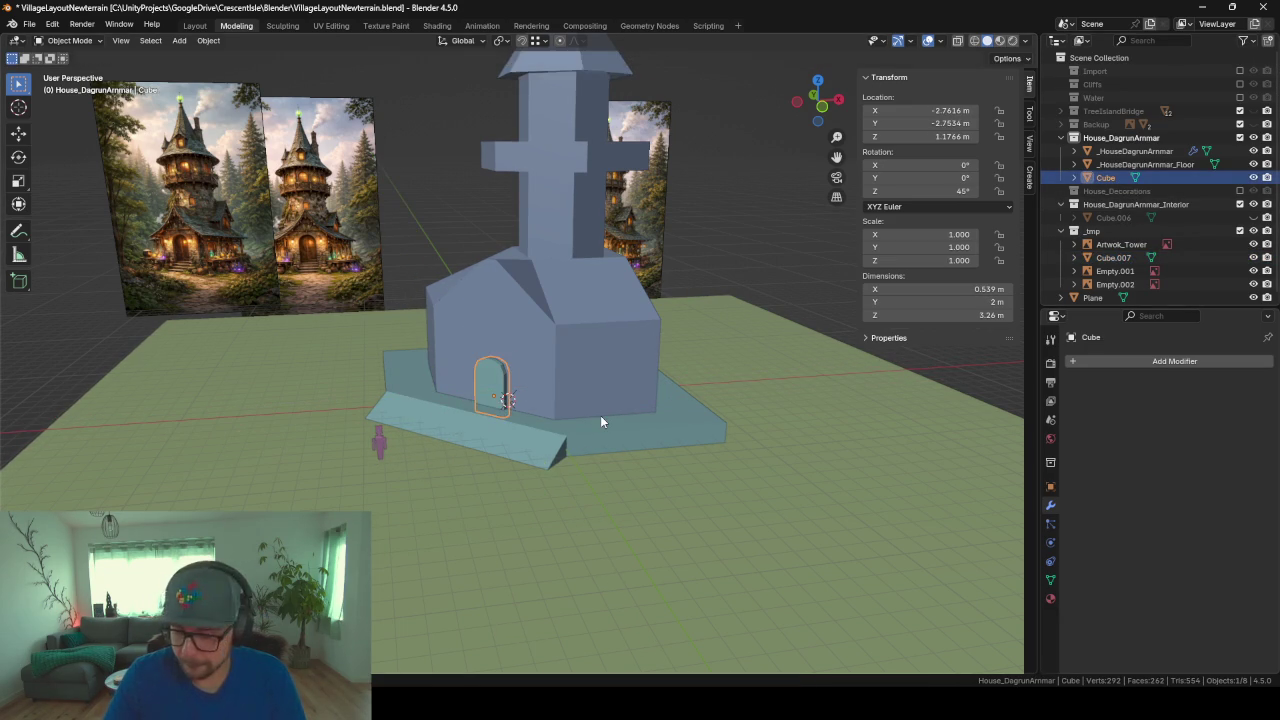
# Step: Raise the door cutter to 1.6325 m and hide it to reveal the arched doorway
pyautogui.press('KP_Decimal')
pyautogui.moveTo(600, 415); pyautogui.dragTo(580, 418, button='middle')
pyautogui.scroll(-2, 574, 418)
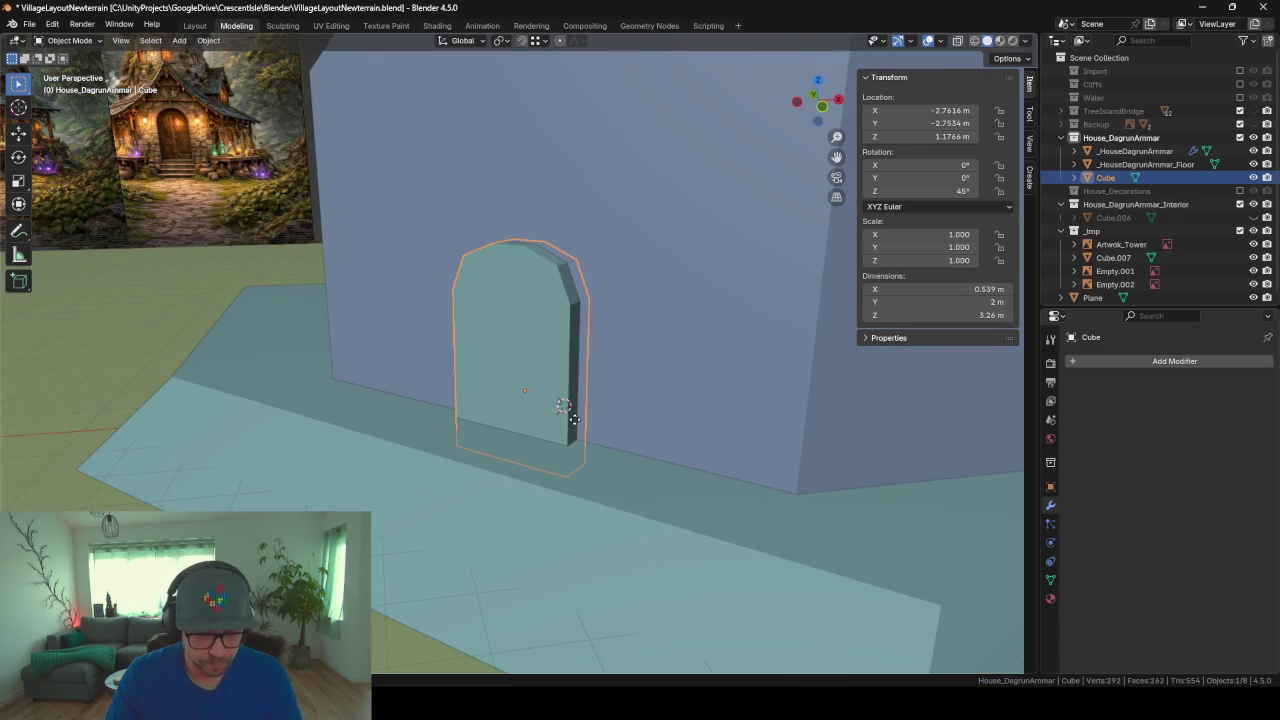
pyautogui.press('g')
pyautogui.press('z')
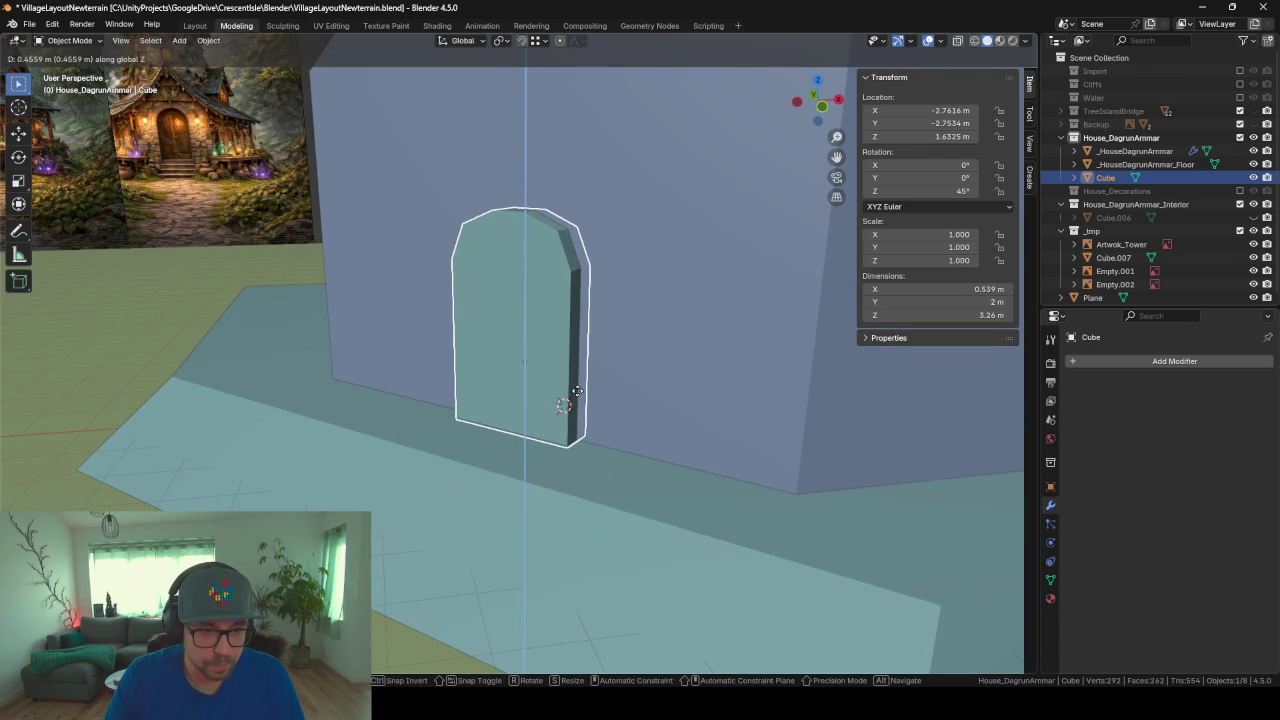
pyautogui.click(576, 391)
pyautogui.scroll(-4, 576, 391)
pyautogui.moveTo(580, 380); pyautogui.dragTo(618, 278, button='middle')
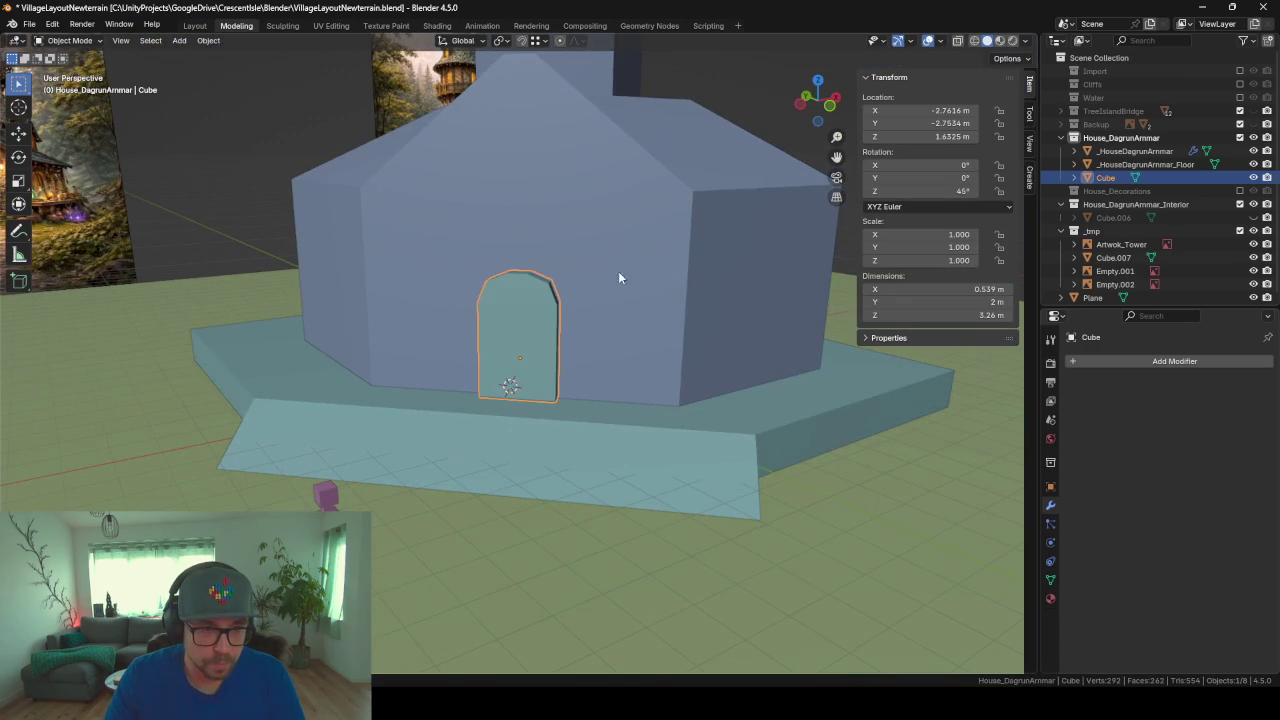
pyautogui.press('h')
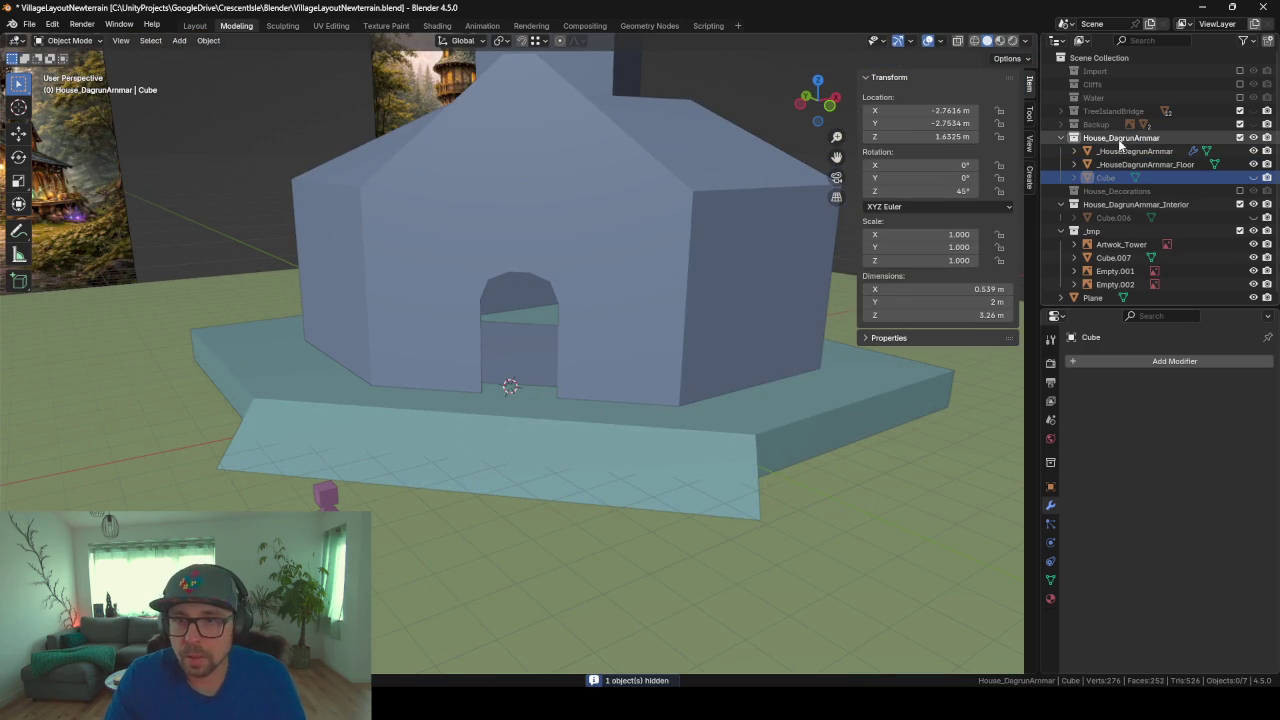
# Step: Collapse and re-expand House_DagrunArmmar, then begin renaming the Cube object
pyautogui.click(1071, 141)
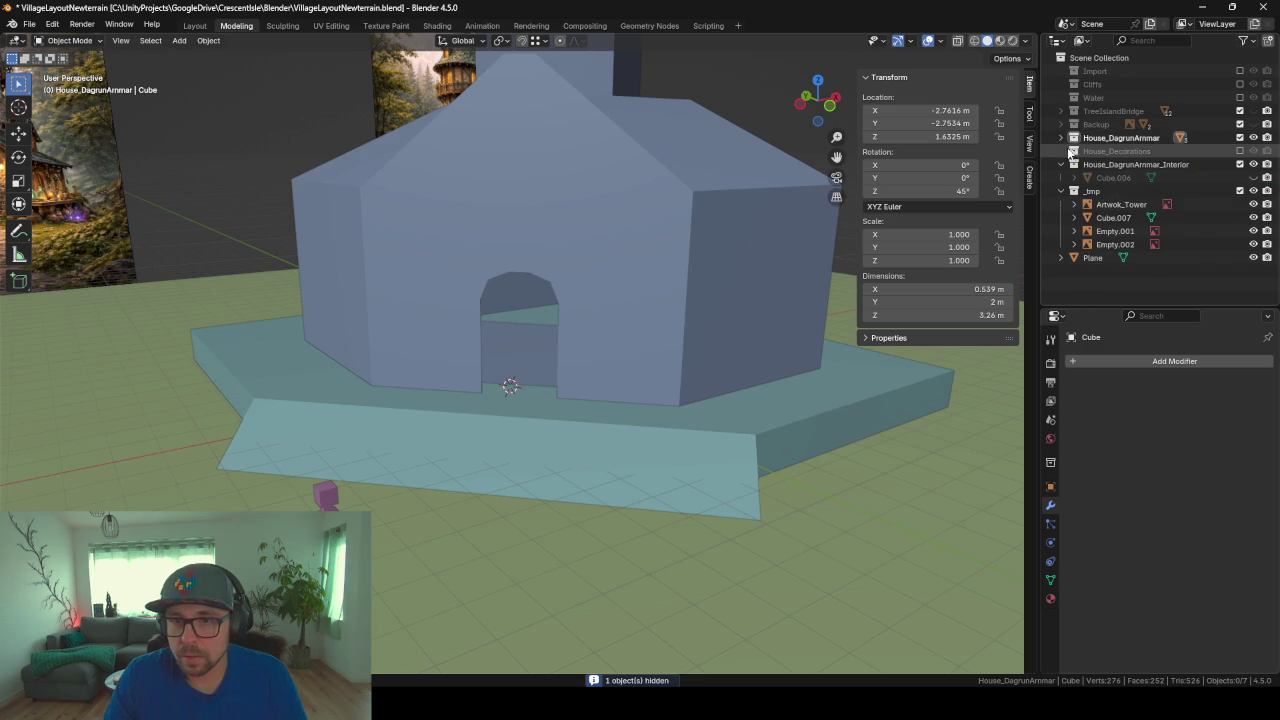
pyautogui.click(1061, 137)
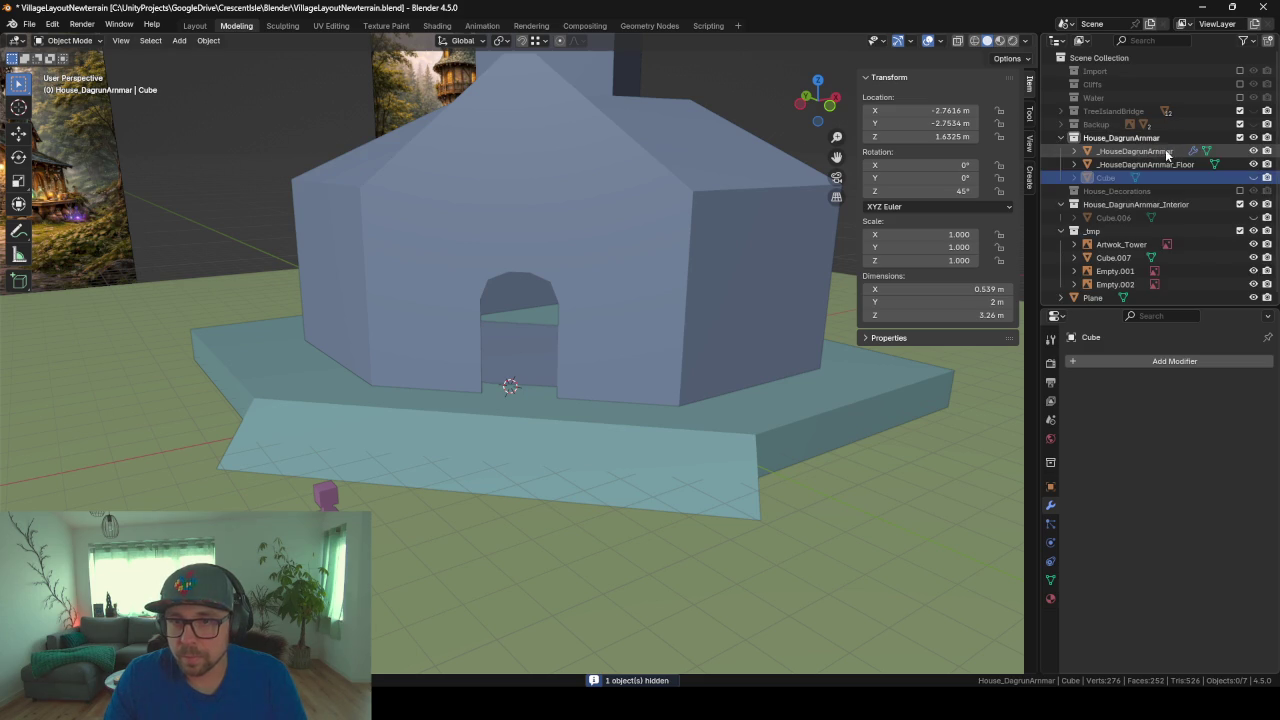
pyautogui.doubleClick(1106, 177)
pyautogui.write('DoorCu')
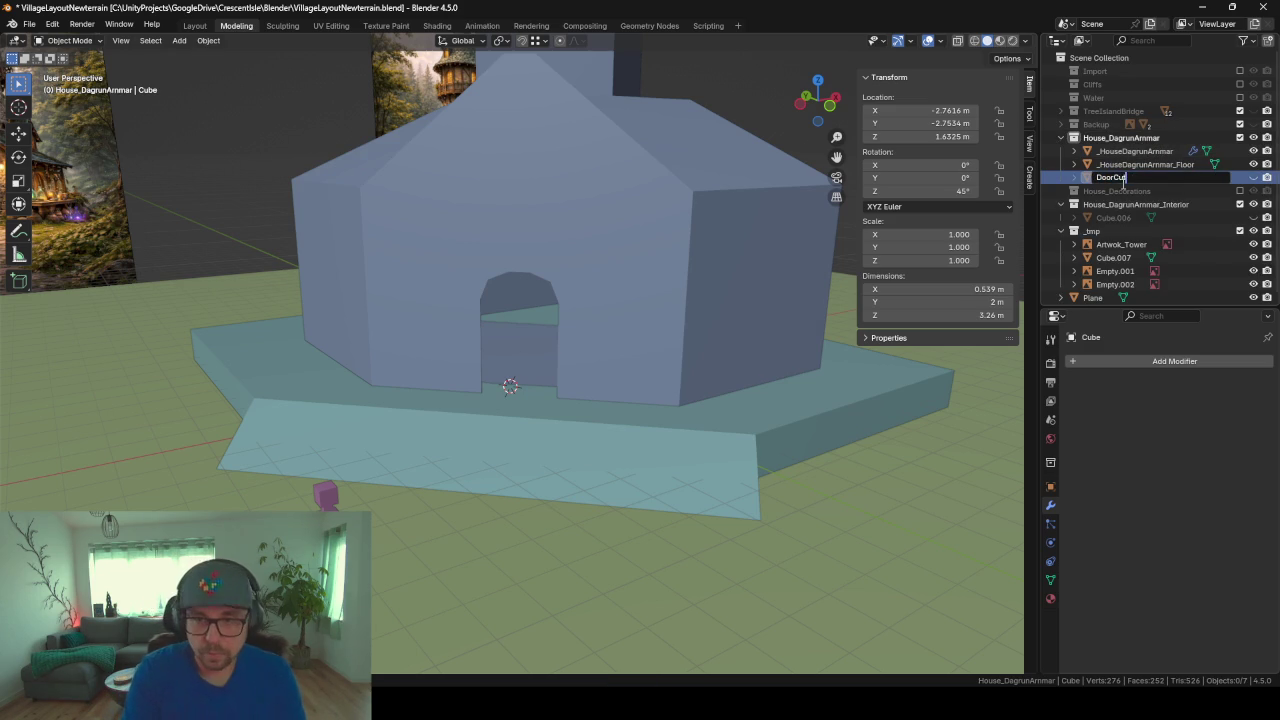
# Step: Rename Cube to DoorCutter, drag it into _tmp, and inspect the cut arched doorway
pyautogui.write('ter')
pyautogui.press('Return')
pyautogui.moveTo(1118, 178); pyautogui.dragTo(1121, 236)
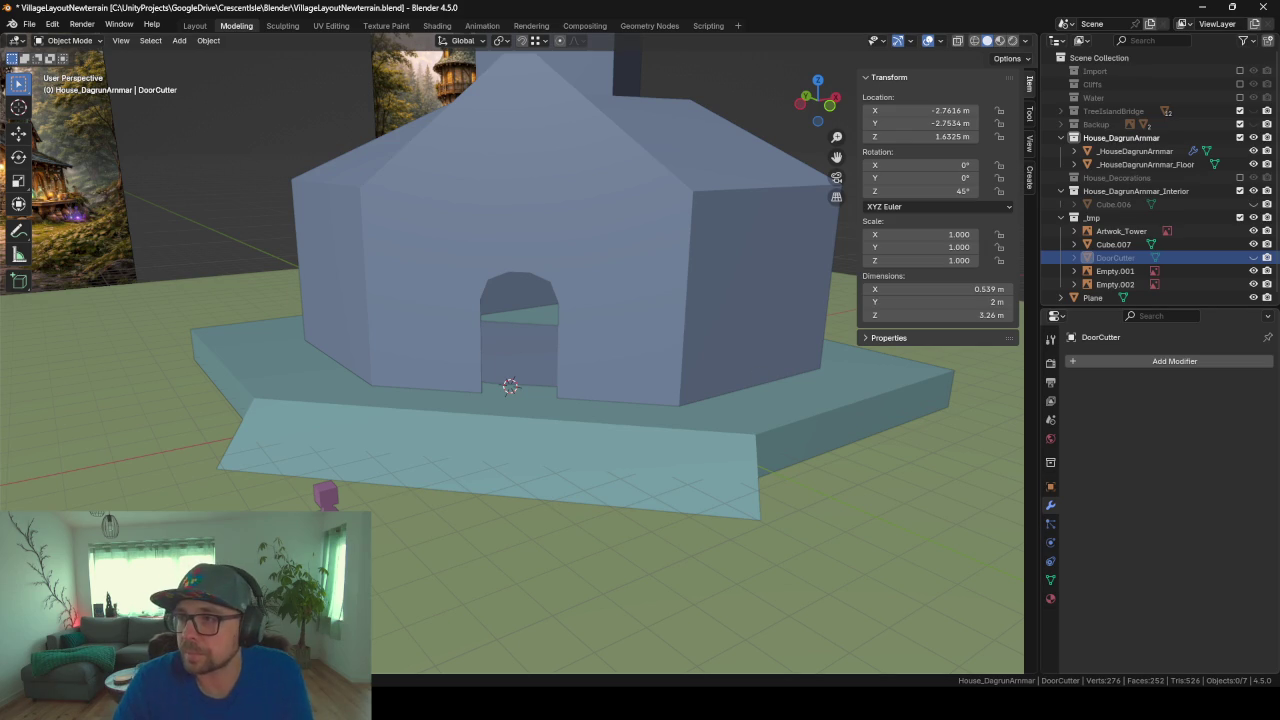
pyautogui.moveTo(412, 389)
pyautogui.mouseDown(button='middle')
pyautogui.moveTo(616, 381)
pyautogui.moveTo(562, 379)
pyautogui.moveTo(670, 364)
pyautogui.moveTo(565, 383)
pyautogui.moveTo(493, 331)
pyautogui.mouseUp(button='middle')
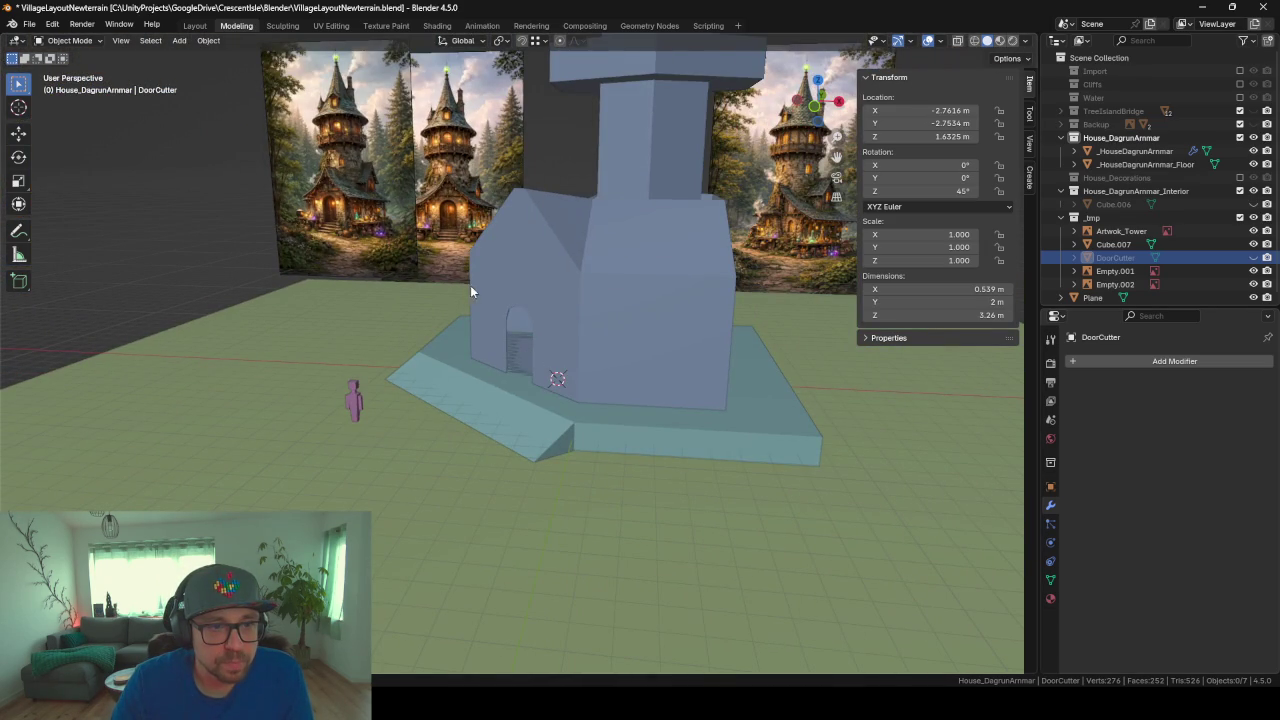
pyautogui.scroll(5, 473, 286)
pyautogui.moveTo(473, 286)
pyautogui.mouseDown(button='middle')
pyautogui.moveTo(598, 355)
pyautogui.moveTo(592, 300)
pyautogui.mouseUp(button='middle')
pyautogui.scroll(-5, 596, 357)
# Step: Separate the tower house mesh into its loose parts in Edit Mode
pyautogui.click(592, 300)
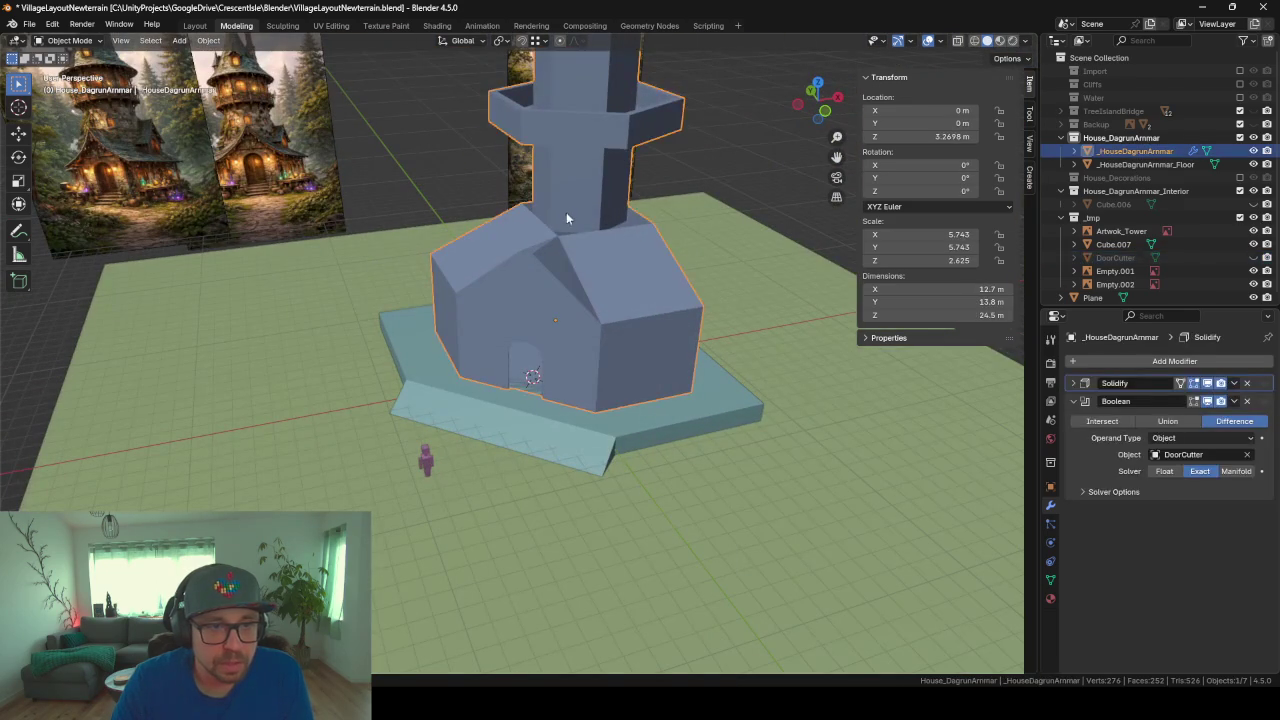
pyautogui.click(565, 210)
pyautogui.click(590, 199)
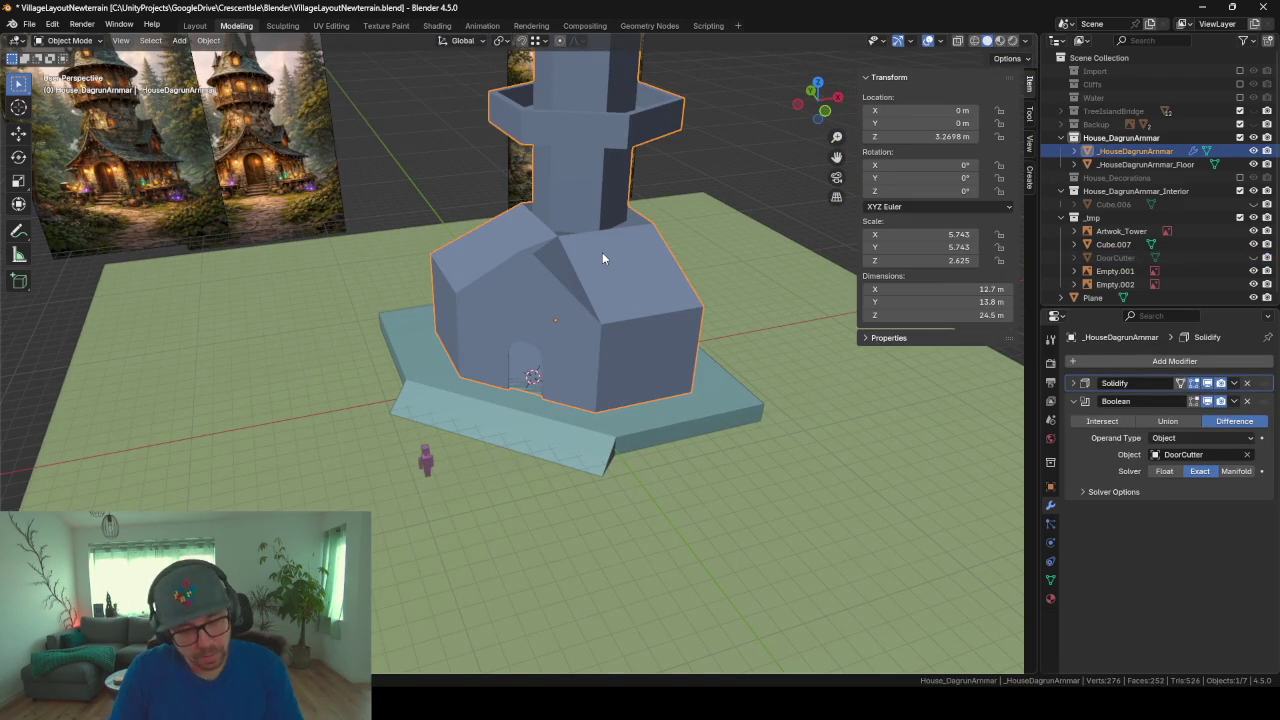
pyautogui.press('Tab')
pyautogui.press('a')
pyautogui.press('p')
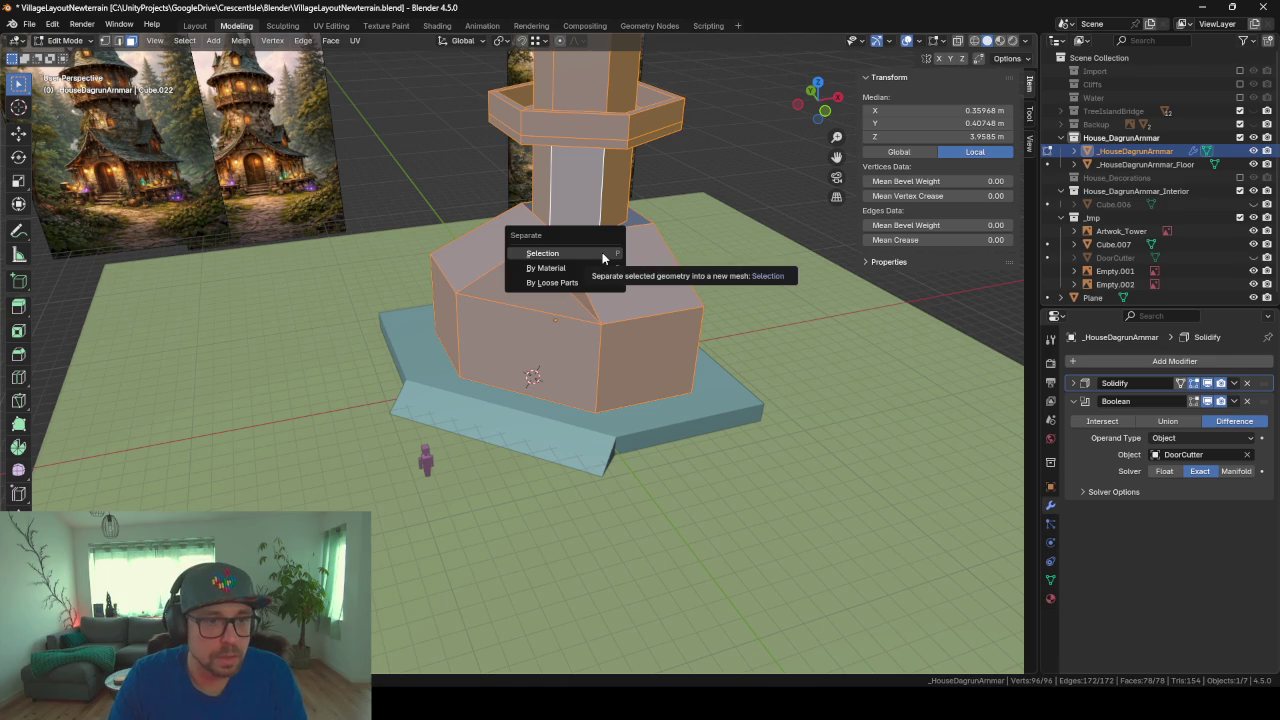
pyautogui.click(552, 283)
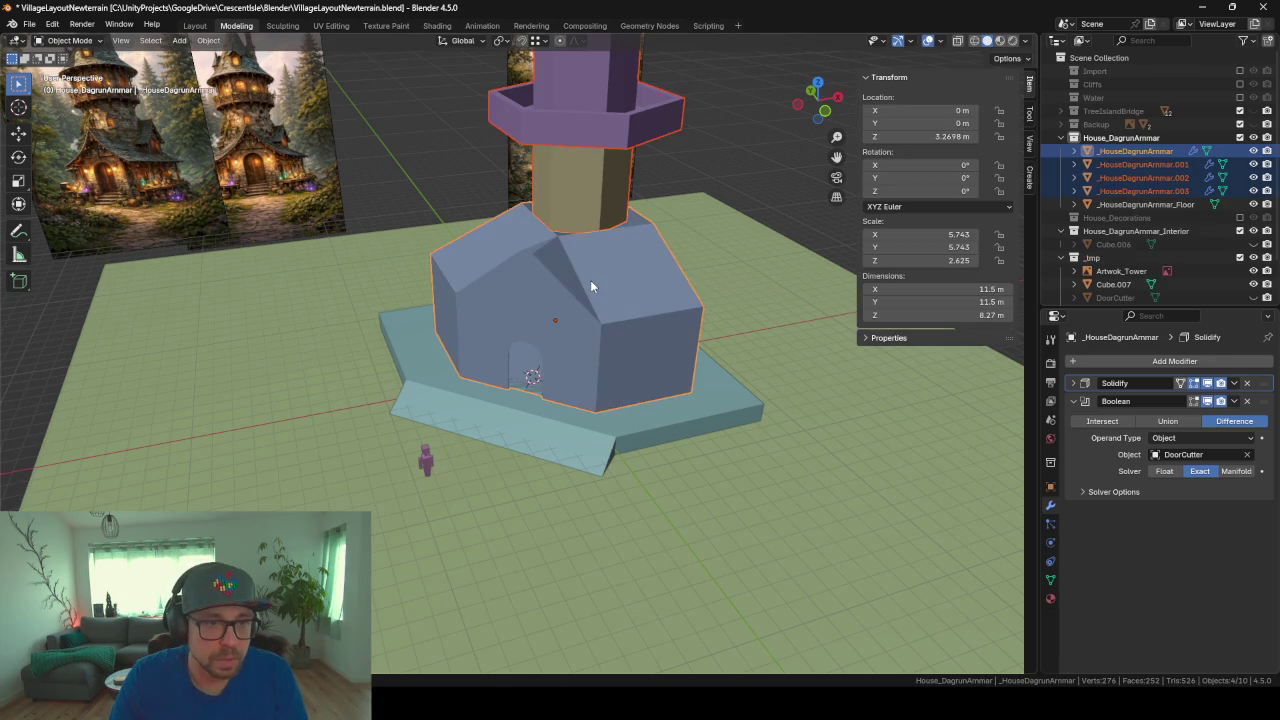
pyautogui.hotkey('alt', 'a')
pyautogui.click(606, 298)
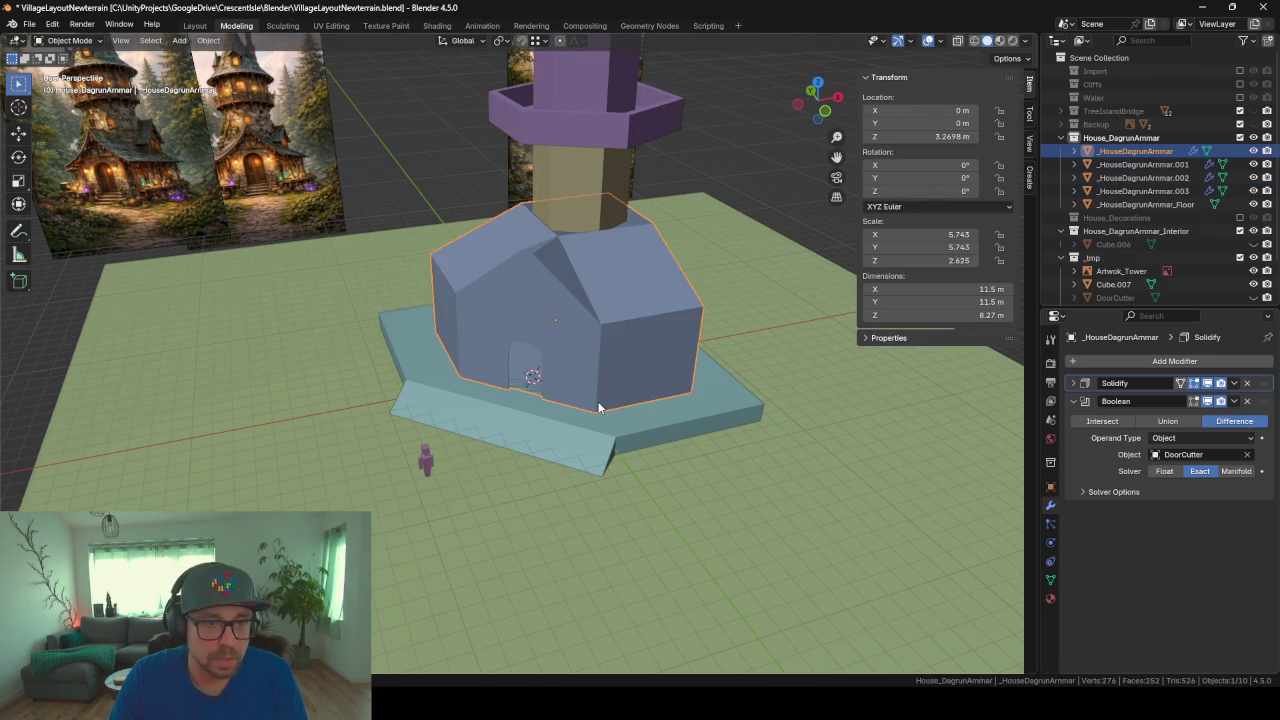
pyautogui.scroll(2, 555, 323)
pyautogui.scroll(-2, 555, 323)
pyautogui.scroll(-4, 555, 323)
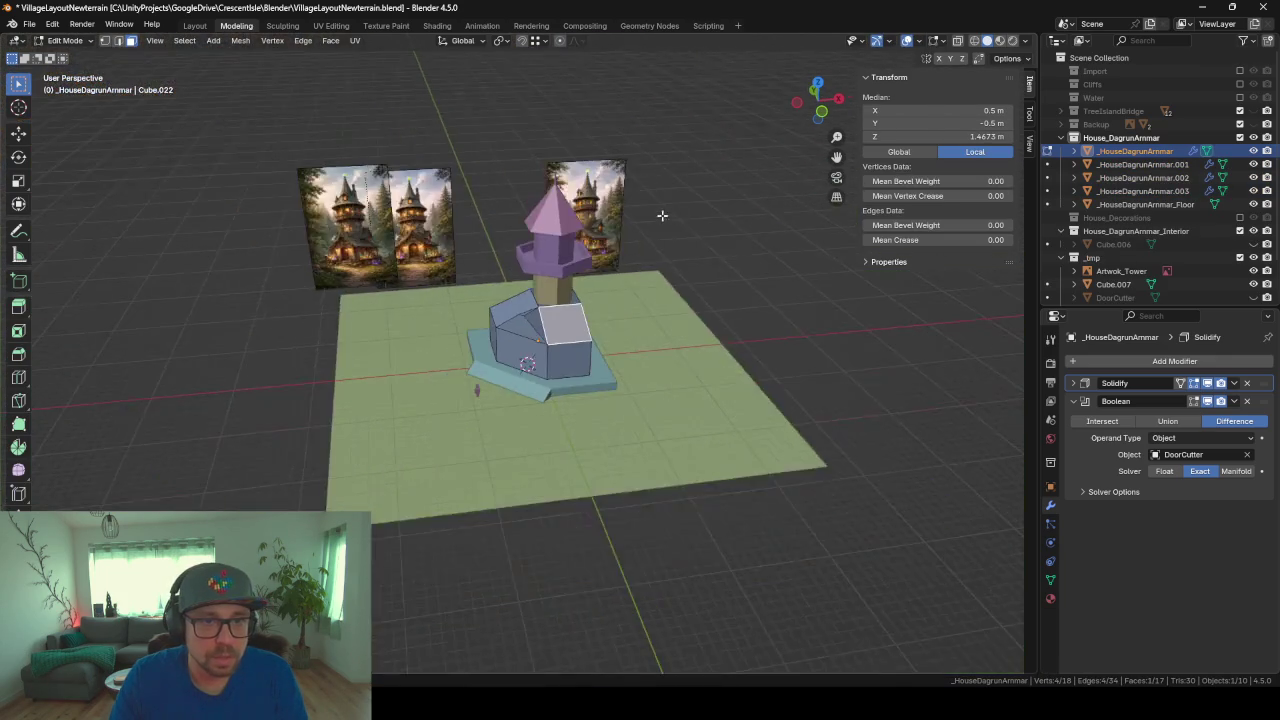
pyautogui.scroll(3, 580, 260)
# Step: Hide the tower section, the purple roof ring and the pyramid roof
pyautogui.press('Tab')
pyautogui.click(594, 208)
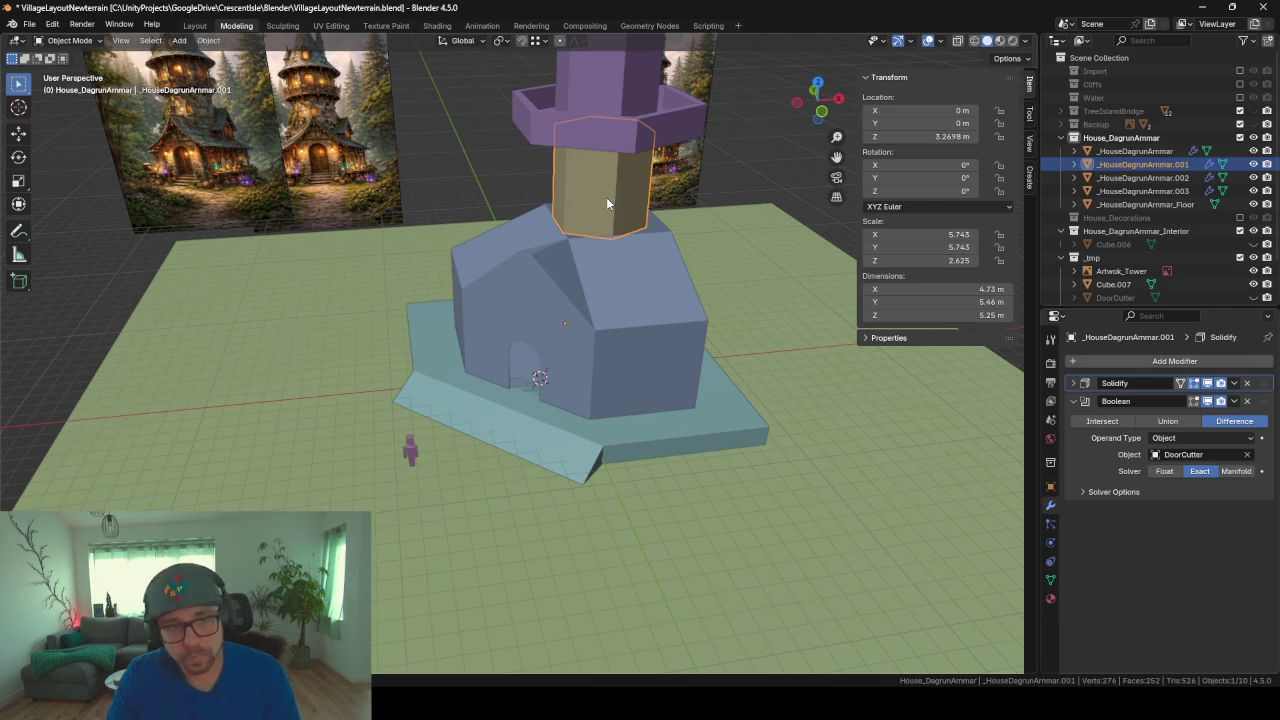
pyautogui.press('h')
pyautogui.click(586, 118)
pyautogui.press('h')
pyautogui.scroll(-5, 586, 118)
pyautogui.click(545, 230)
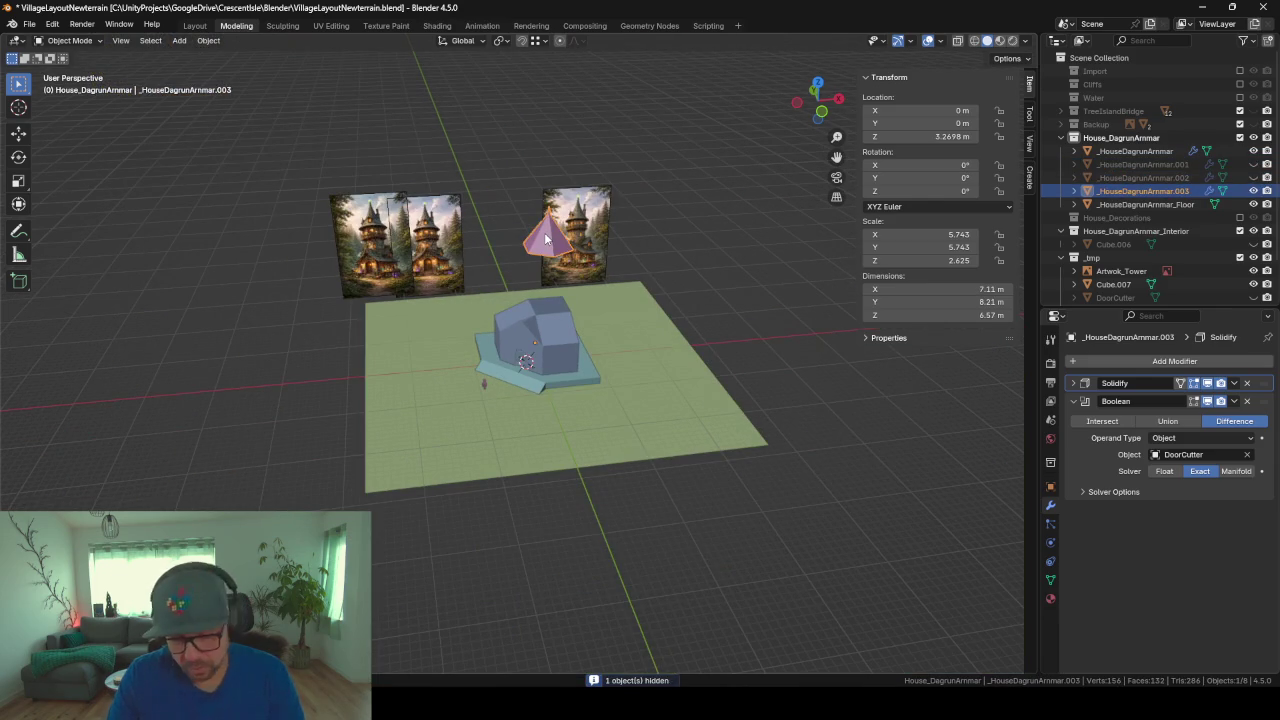
pyautogui.press('h')
# Step: Delete the front triangular and square faces of the lower house body
pyautogui.click(570, 322)
pyautogui.press('Tab')
pyautogui.scroll(4, 570, 321)
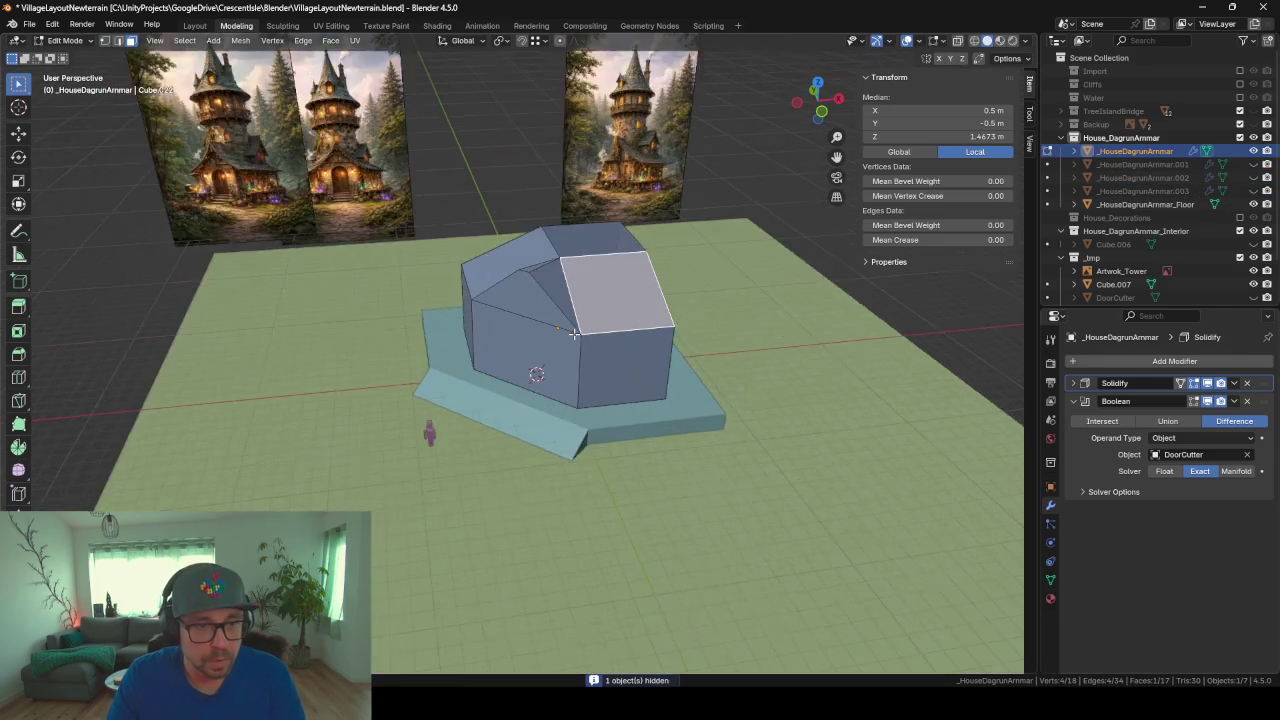
pyautogui.scroll(2, 570, 321)
pyautogui.moveTo(600, 340); pyautogui.dragTo(649, 359, button='middle')
pyautogui.click(548, 302)
pyautogui.keyDown('shift'); pyautogui.click(539, 346); pyautogui.keyUp('shift')
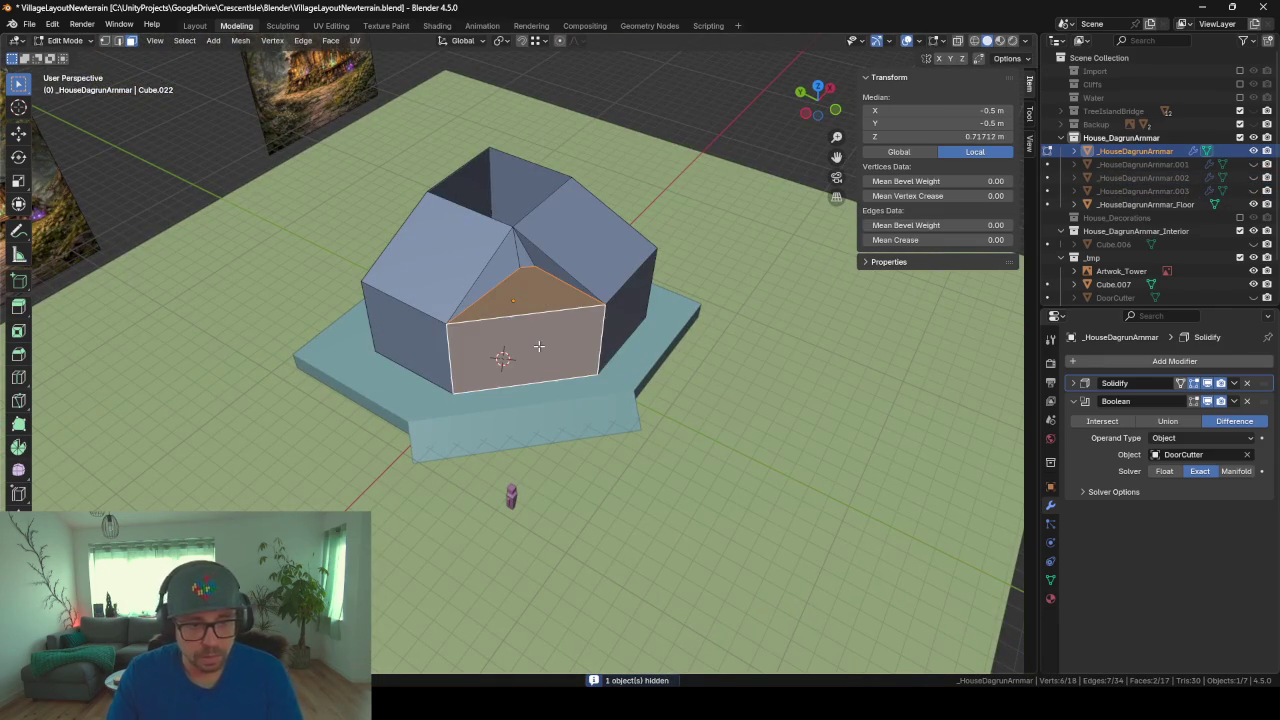
pyautogui.press('x')
pyautogui.click(539, 346)
pyautogui.scroll(2, 500, 350)
pyautogui.scroll(2, 490, 340)
pyautogui.moveTo(490, 340)
pyautogui.mouseDown(button='middle')
pyautogui.moveTo(506, 297)
pyautogui.moveTo(440, 290)
pyautogui.moveTo(520, 291)
pyautogui.moveTo(467, 305)
pyautogui.mouseUp(button='middle')
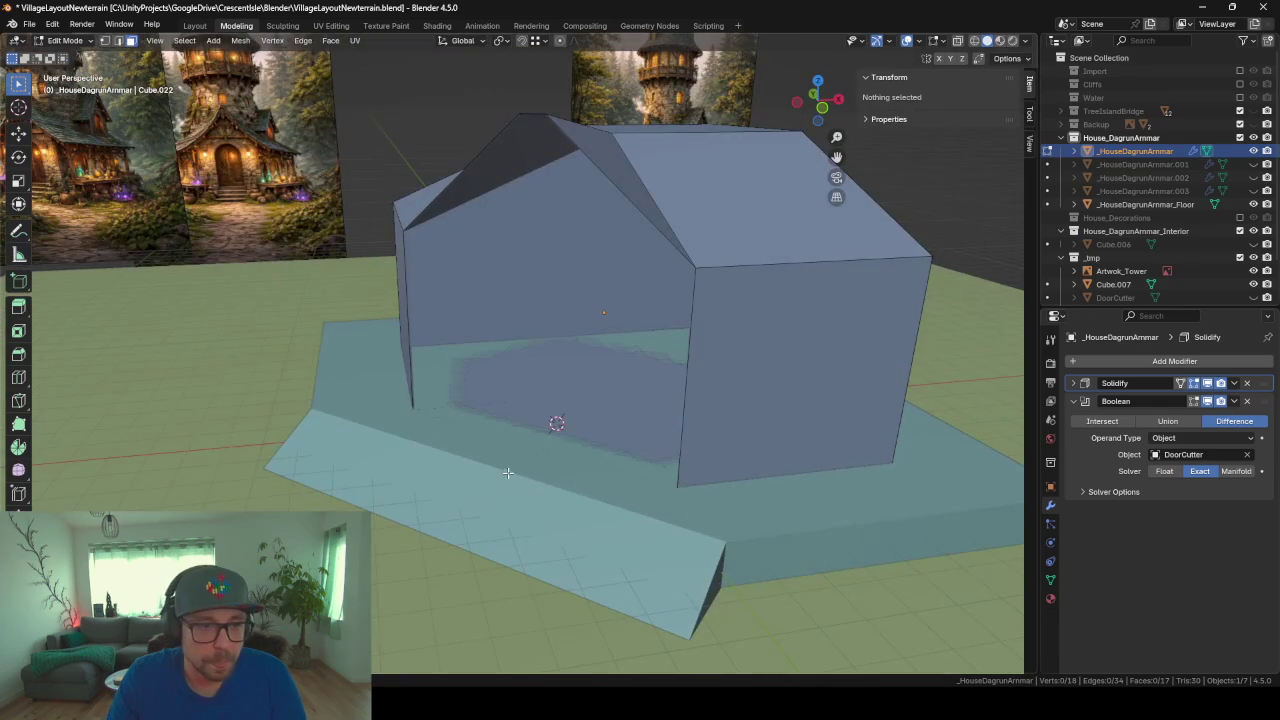
# Step: Hide the floor platform and show the Solidify and Boolean door cut while editing the house
pyautogui.press('Tab')
pyautogui.click(462, 475)
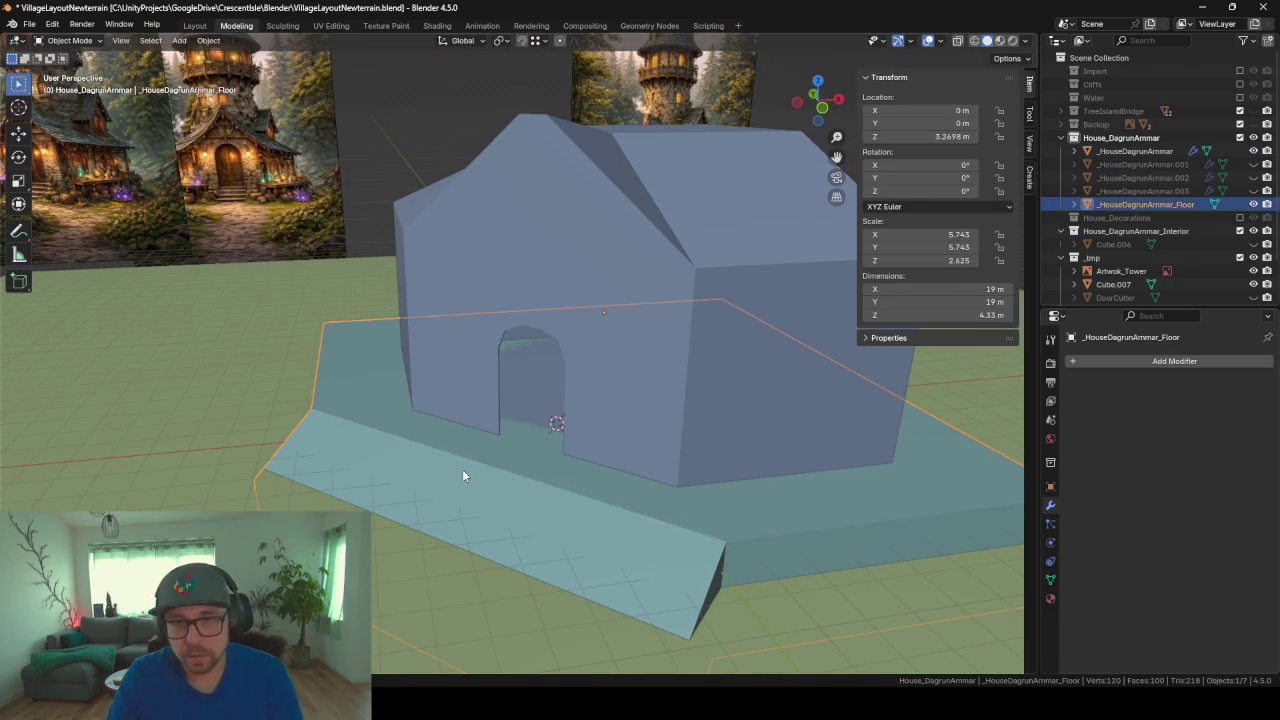
pyautogui.press('h')
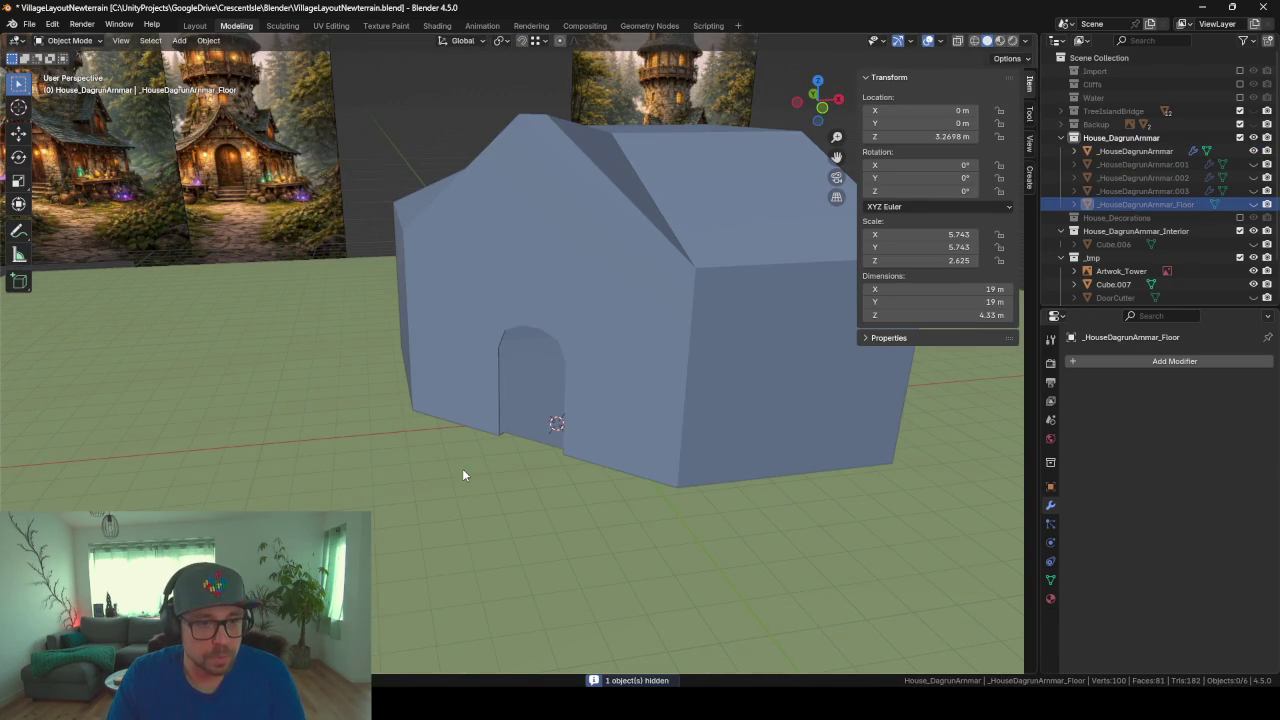
pyautogui.click(611, 349)
pyautogui.press('Tab')
pyautogui.scroll(3, 611, 349)
pyautogui.moveTo(609, 349)
pyautogui.mouseDown(button='middle')
pyautogui.moveTo(663, 354)
pyautogui.moveTo(600, 371)
pyautogui.mouseUp(button='middle')
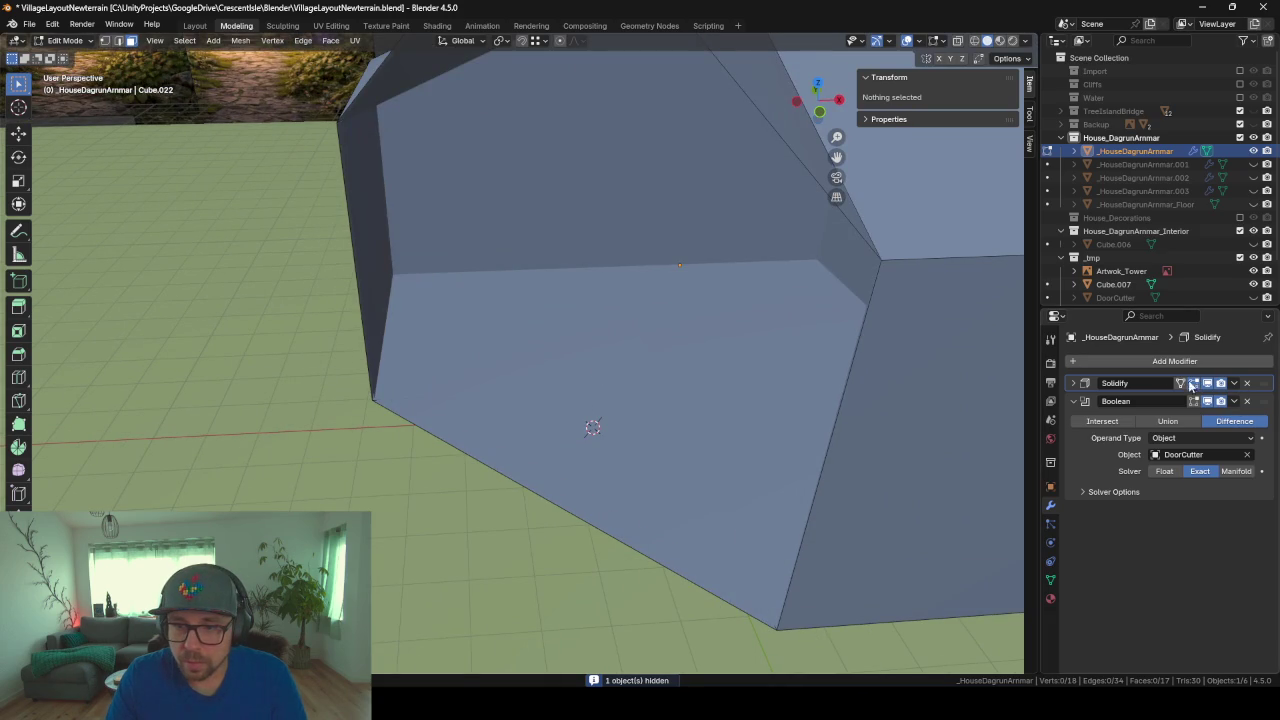
pyautogui.click(1181, 384)
pyautogui.click(1194, 401)
pyautogui.moveTo(626, 380)
pyautogui.mouseDown(button='middle')
pyautogui.moveTo(701, 345)
pyautogui.moveTo(603, 320)
pyautogui.moveTo(554, 380)
pyautogui.moveTo(563, 397)
pyautogui.moveTo(513, 407)
pyautogui.moveTo(583, 400)
pyautogui.moveTo(543, 369)
pyautogui.moveTo(646, 366)
pyautogui.moveTo(554, 366)
pyautogui.mouseUp(button='middle')
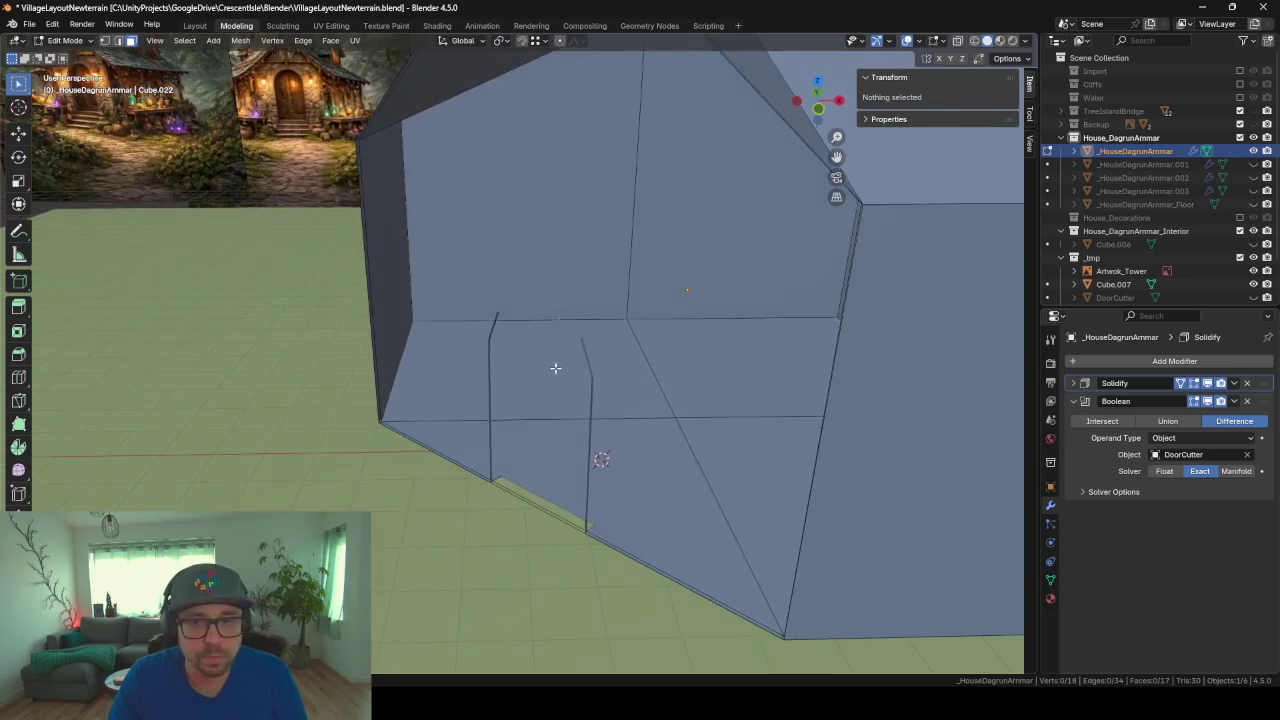
# Step: Delete Cube.006 from the interior collection and return to Object Mode
pyautogui.click(1107, 232)
pyautogui.click(1108, 244)
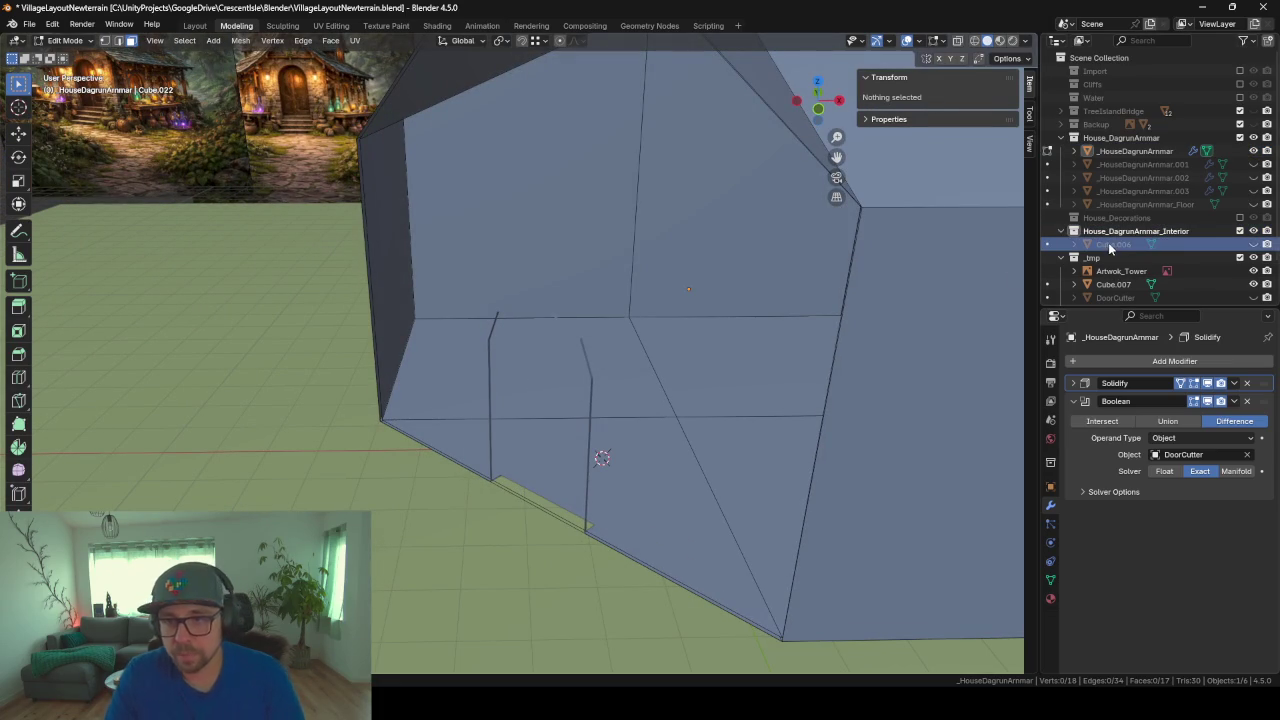
pyautogui.press('Delete')
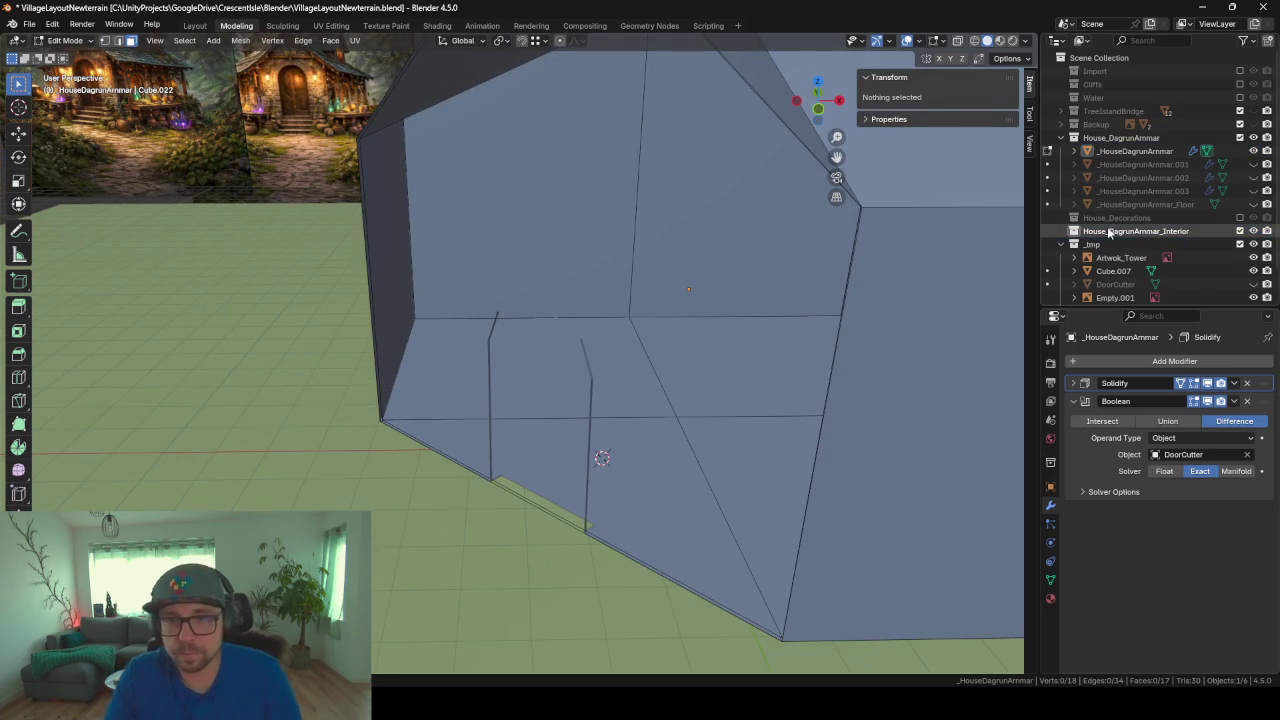
pyautogui.moveTo(758, 314)
pyautogui.mouseDown(button='middle')
pyautogui.moveTo(774, 309)
pyautogui.moveTo(697, 350)
pyautogui.mouseUp(button='middle')
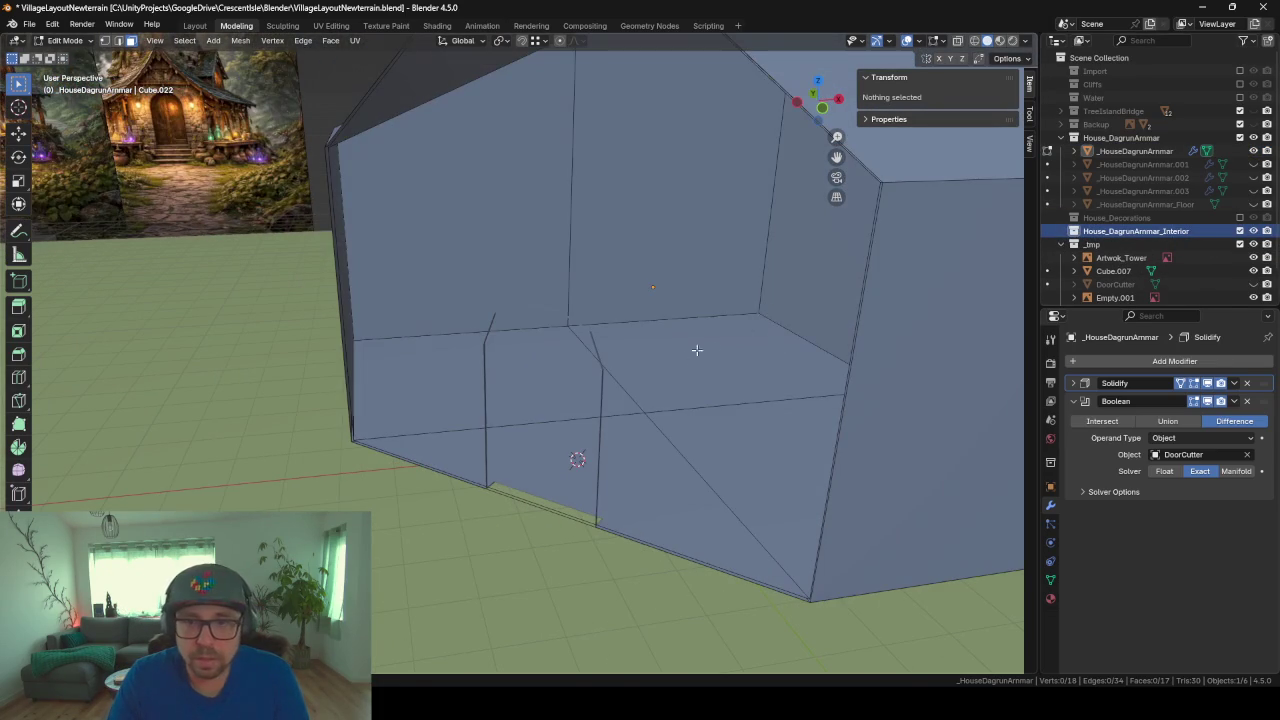
pyautogui.press('Tab')
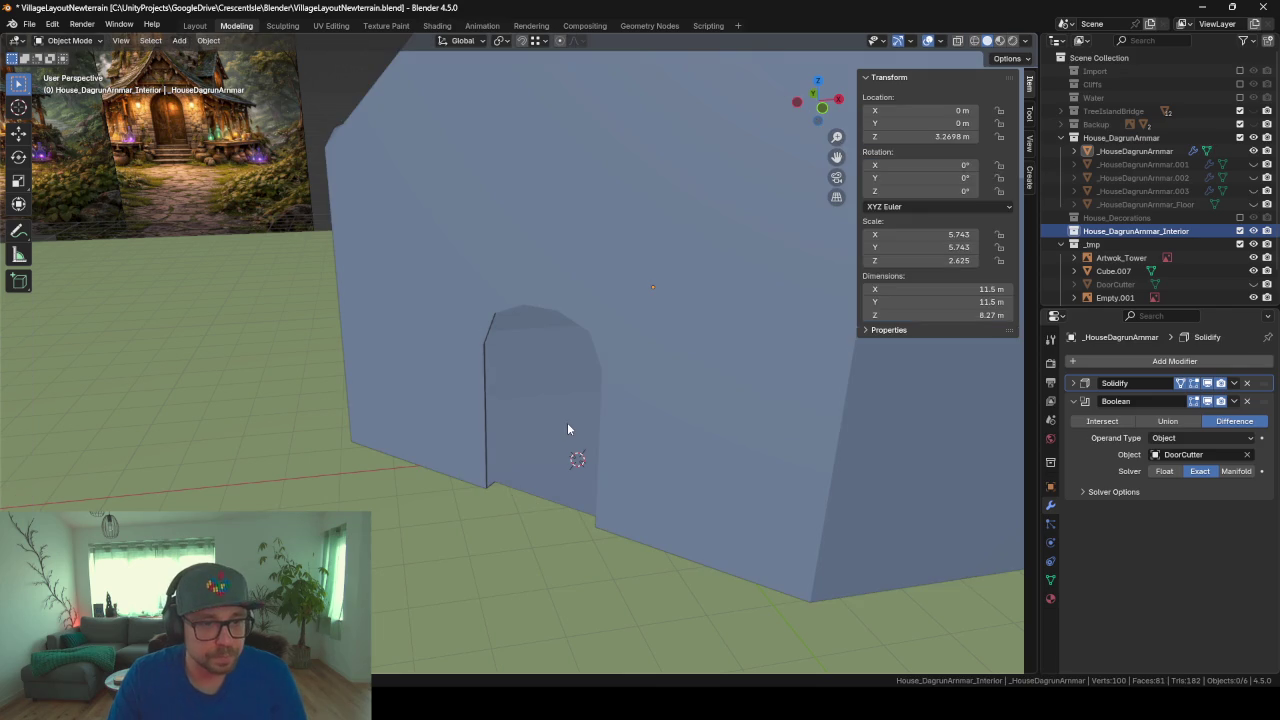
pyautogui.scroll(-5, 567, 428)
pyautogui.moveTo(612, 428)
pyautogui.mouseDown(button='middle')
pyautogui.moveTo(535, 417)
pyautogui.moveTo(611, 414)
pyautogui.mouseUp(button='middle')
pyautogui.hotkey('shift', 'a')
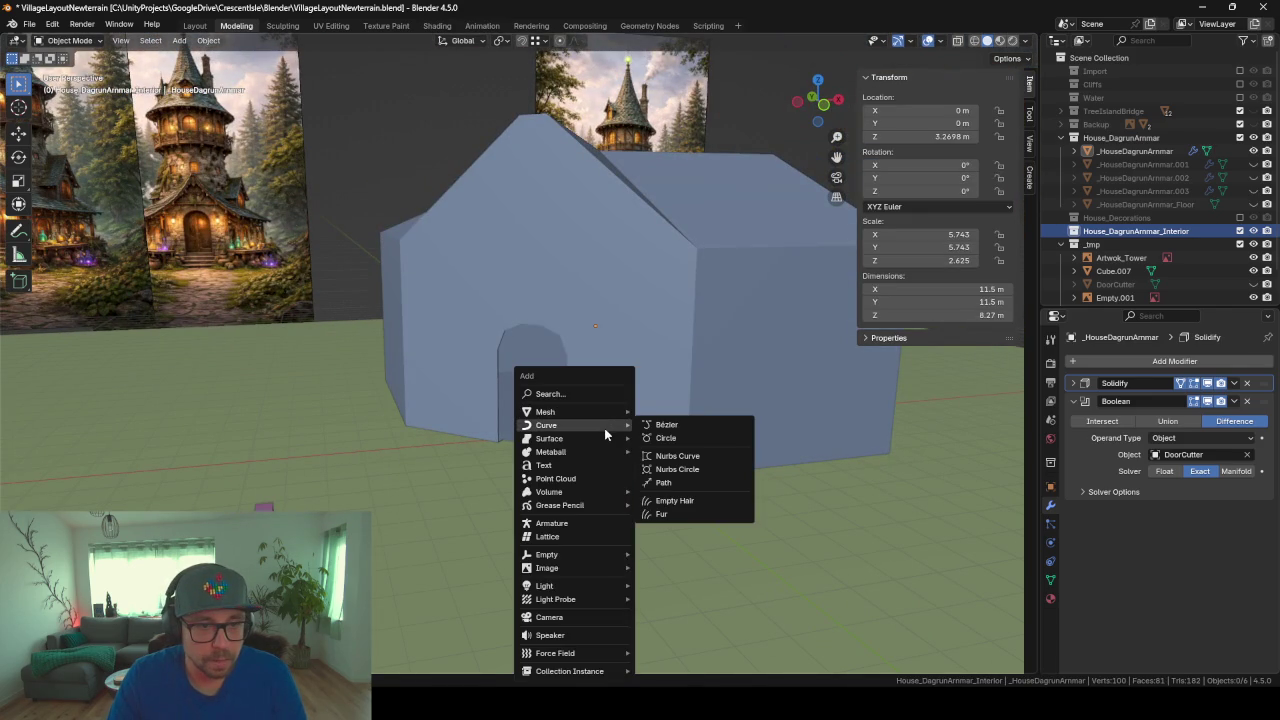
# Step: With the house selected, set the sidebar View Clip Start to 22.3 m and look into the interior
pyautogui.hotkey('shift', 'a')
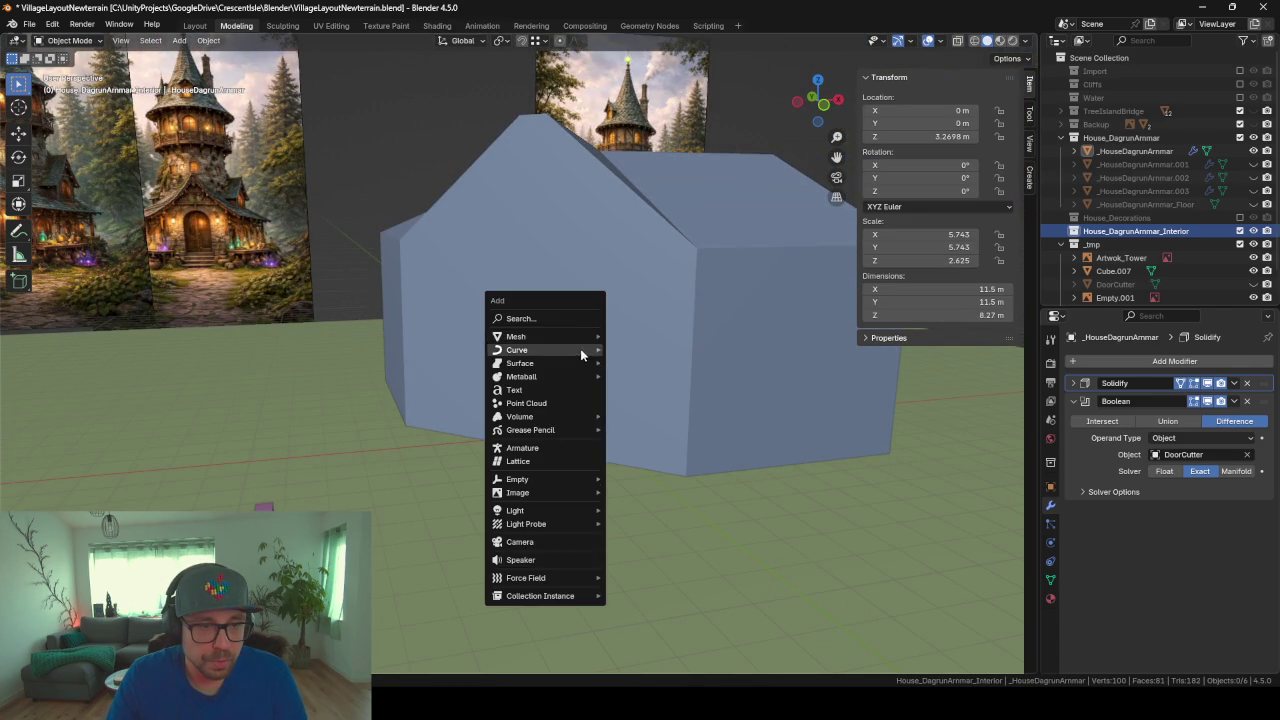
pyautogui.scroll(3, 636, 359)
pyautogui.scroll(2, 636, 359)
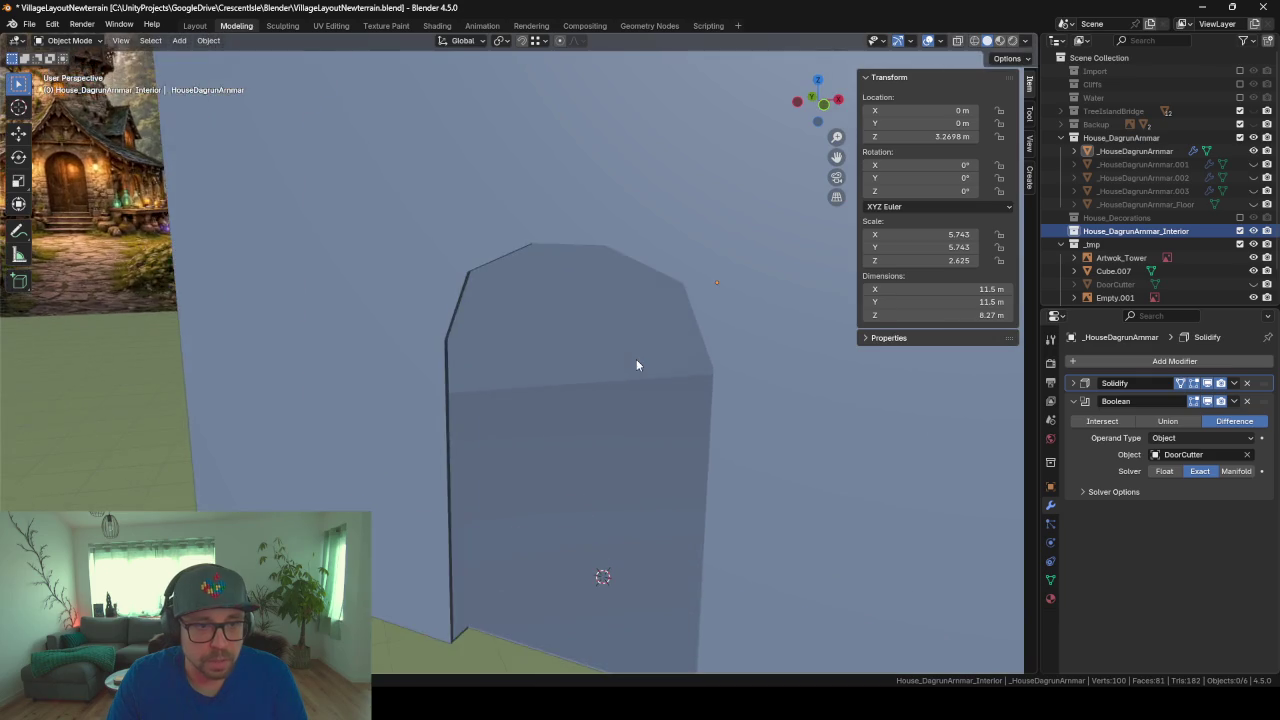
pyautogui.scroll(-5, 636, 359)
pyautogui.moveTo(636, 359)
pyautogui.mouseDown(button='middle')
pyautogui.moveTo(610, 368)
pyautogui.moveTo(612, 384)
pyautogui.moveTo(600, 368)
pyautogui.moveTo(635, 372)
pyautogui.moveTo(547, 316)
pyautogui.mouseUp(button='middle')
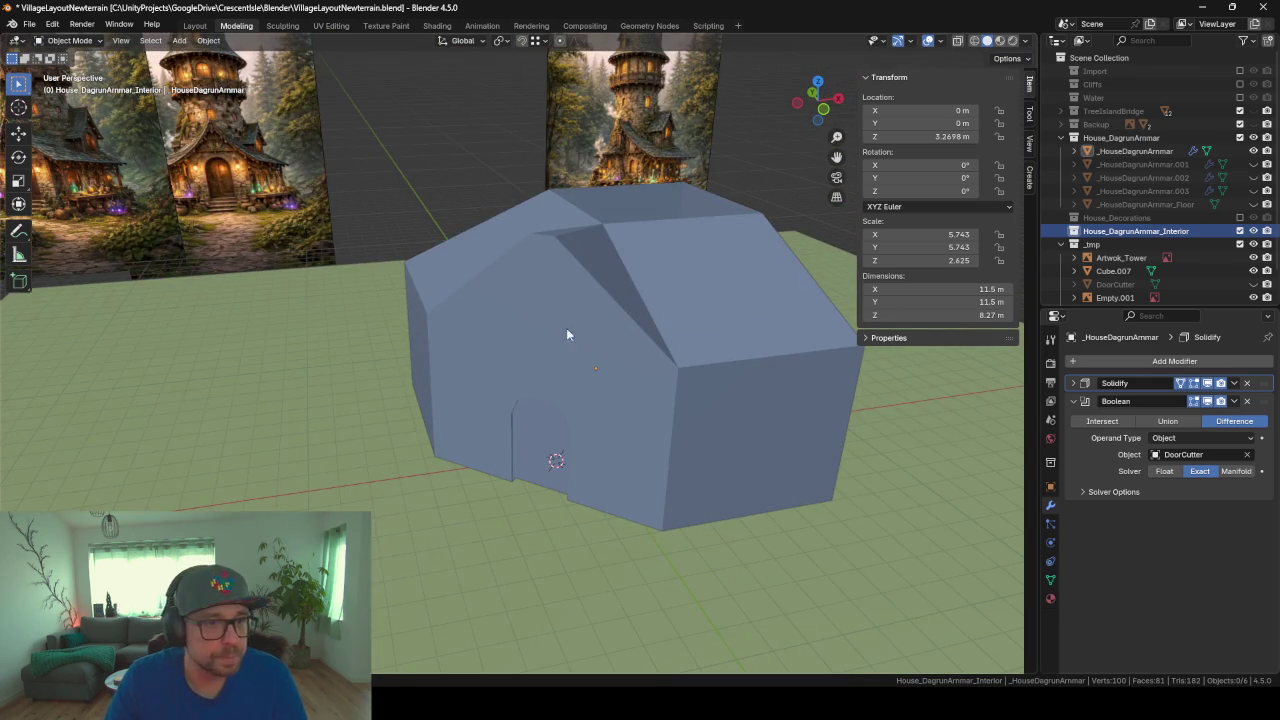
pyautogui.click(608, 367)
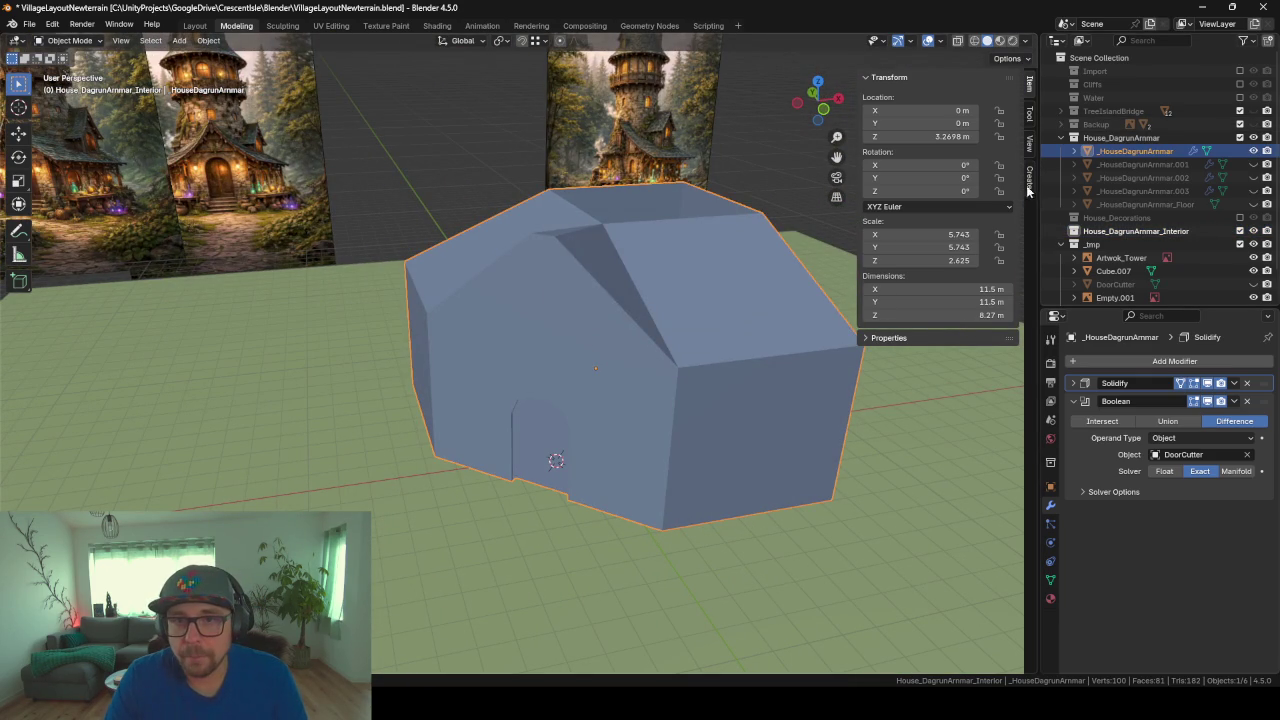
pyautogui.click(1031, 144)
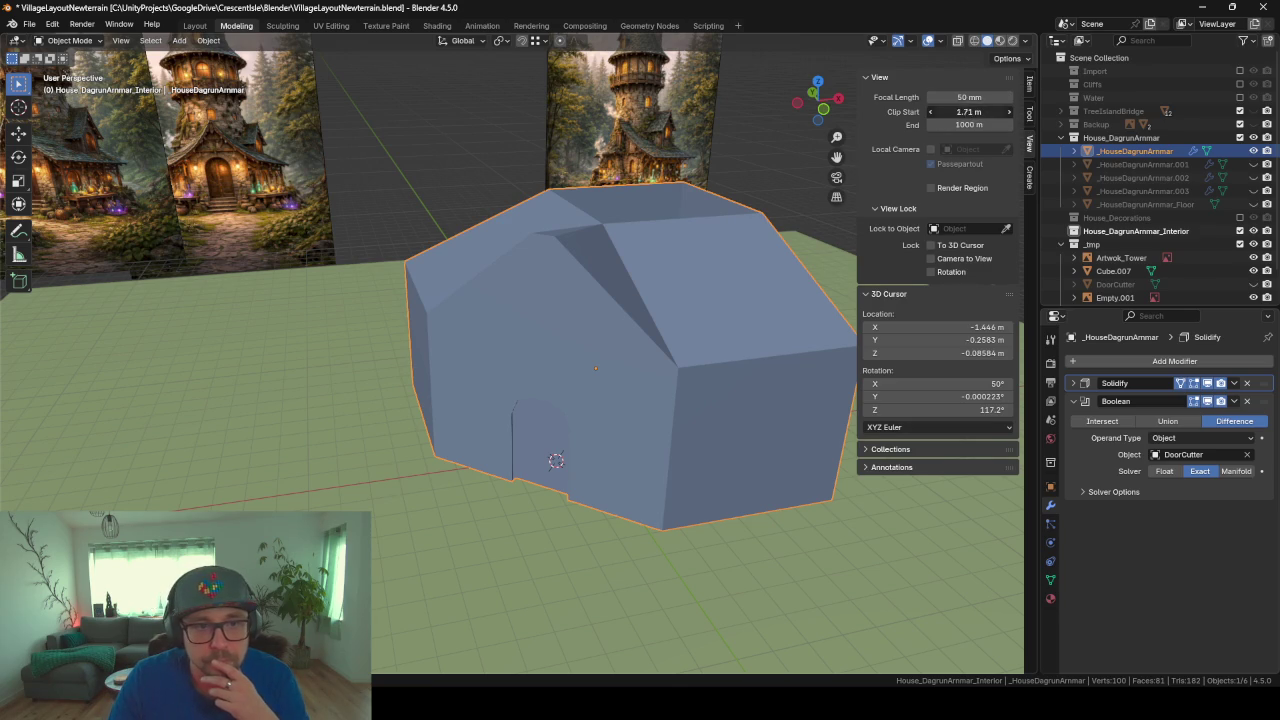
pyautogui.moveTo(968, 111); pyautogui.dragTo(1003, 111)
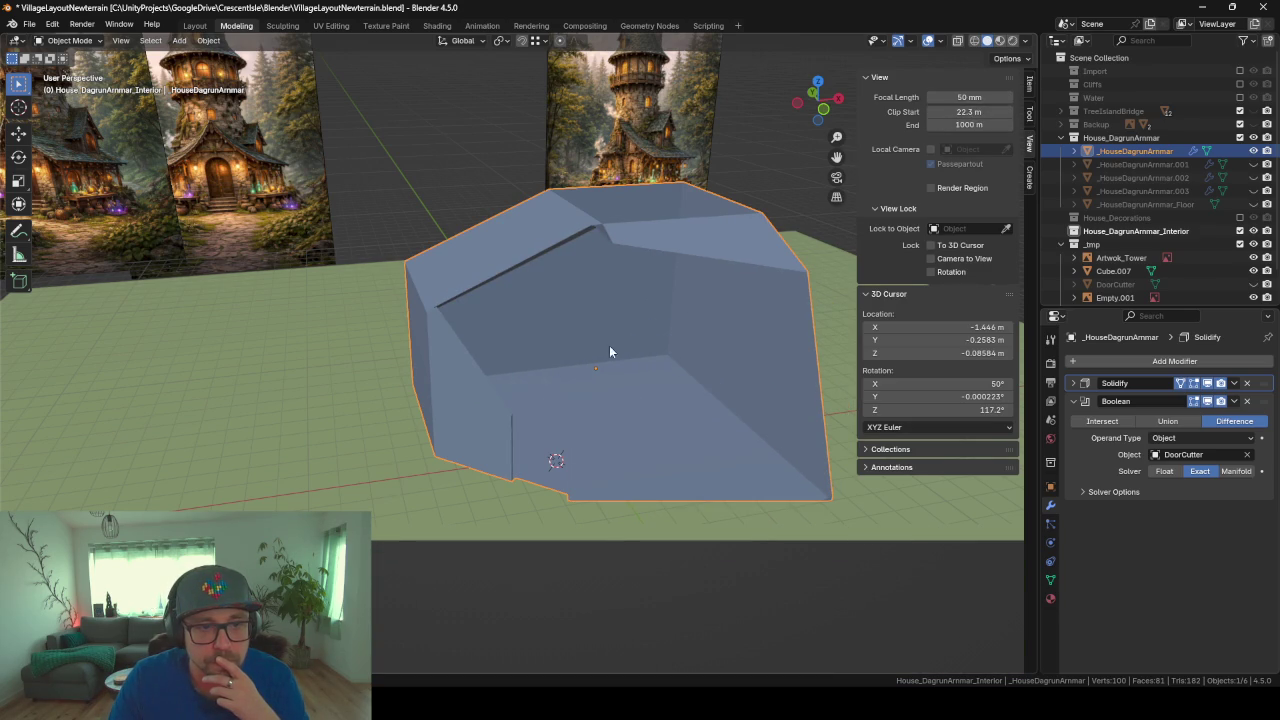
pyautogui.moveTo(609, 350)
pyautogui.mouseDown(button='middle')
pyautogui.moveTo(572, 392)
pyautogui.moveTo(516, 394)
pyautogui.moveTo(632, 403)
pyautogui.moveTo(517, 408)
pyautogui.moveTo(568, 426)
pyautogui.moveTo(542, 424)
pyautogui.mouseUp(button='middle')
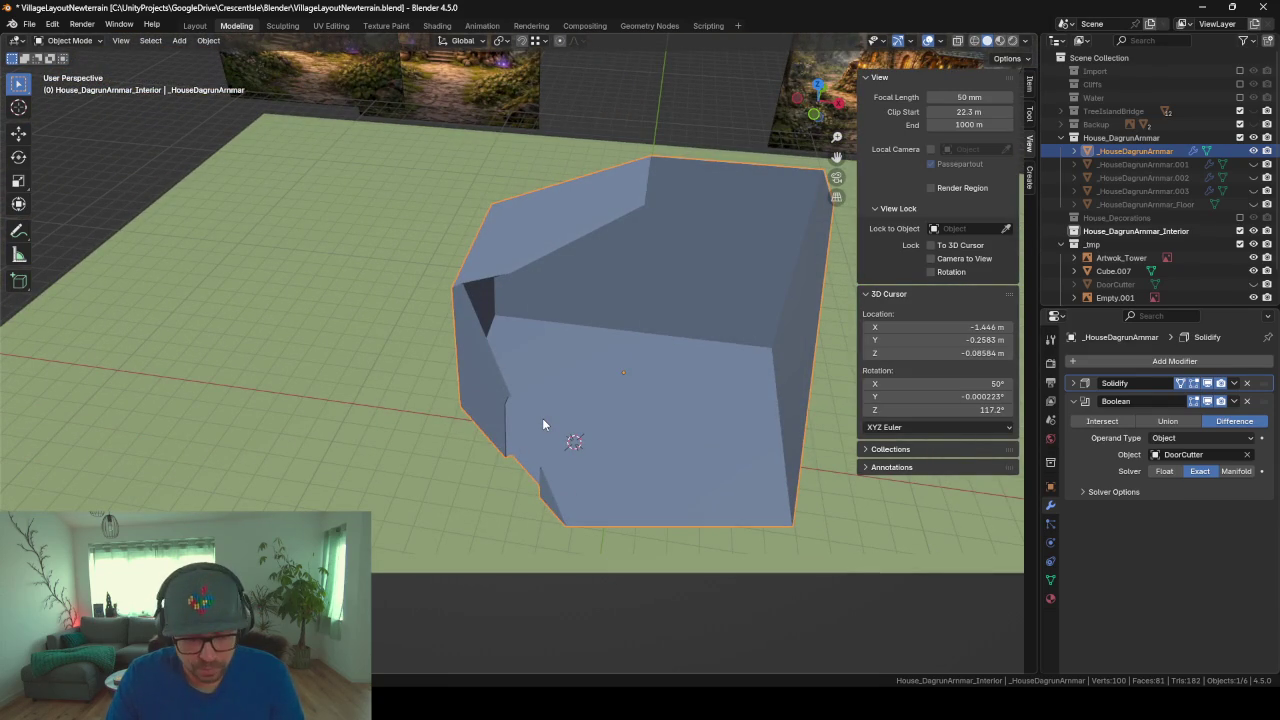
# Step: Make the interior collection active and add a new cube to it
pyautogui.hotkey('shift', 'a')
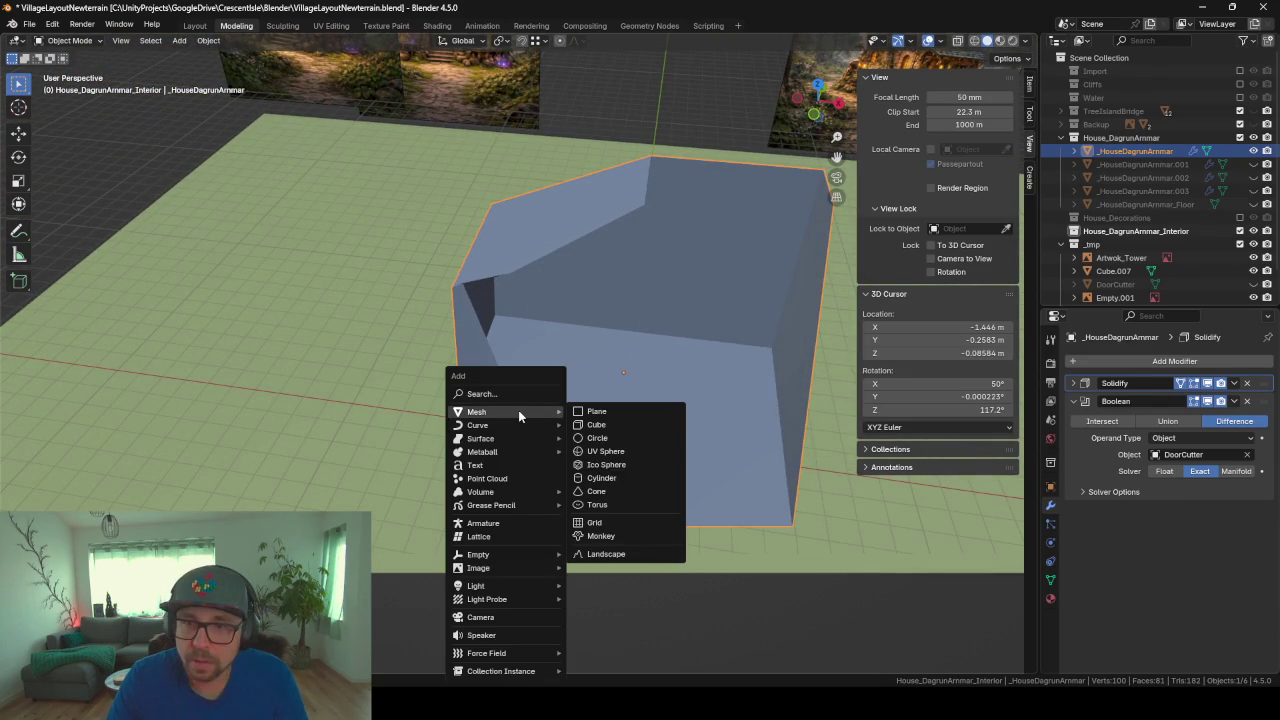
pyautogui.click(1061, 137)
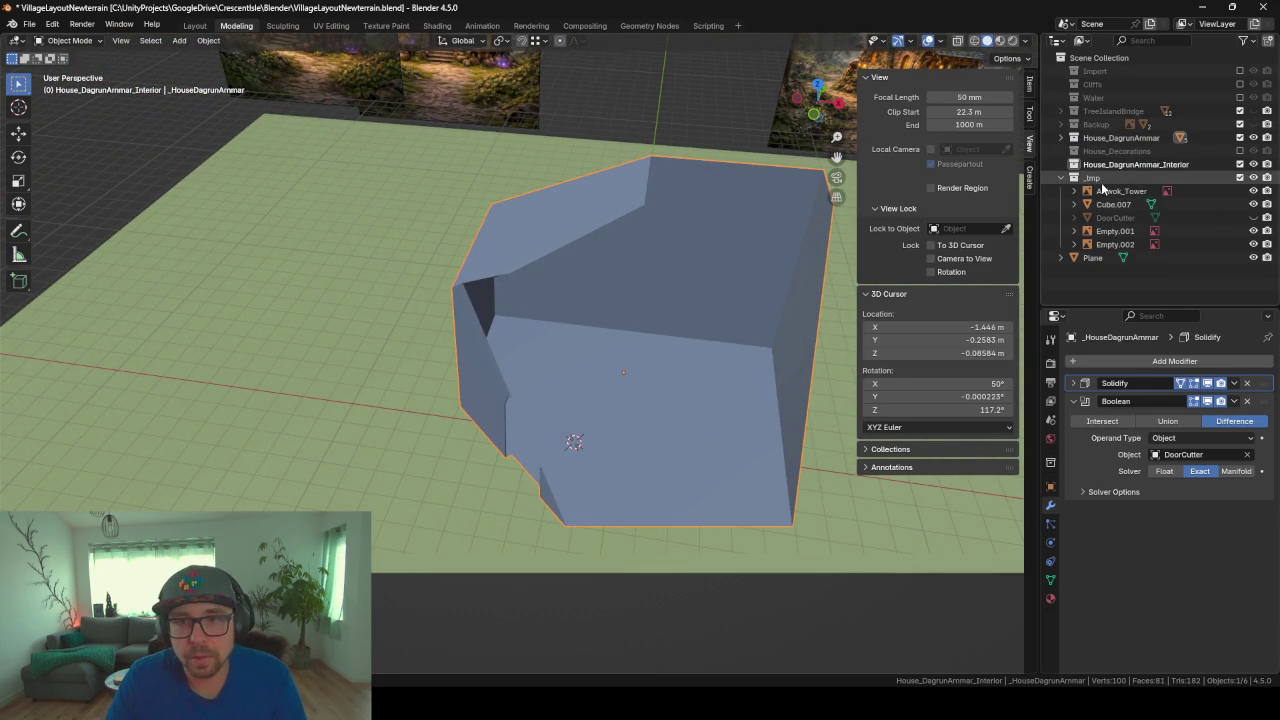
pyautogui.click(1110, 164)
pyautogui.hotkey('shift', 'a')
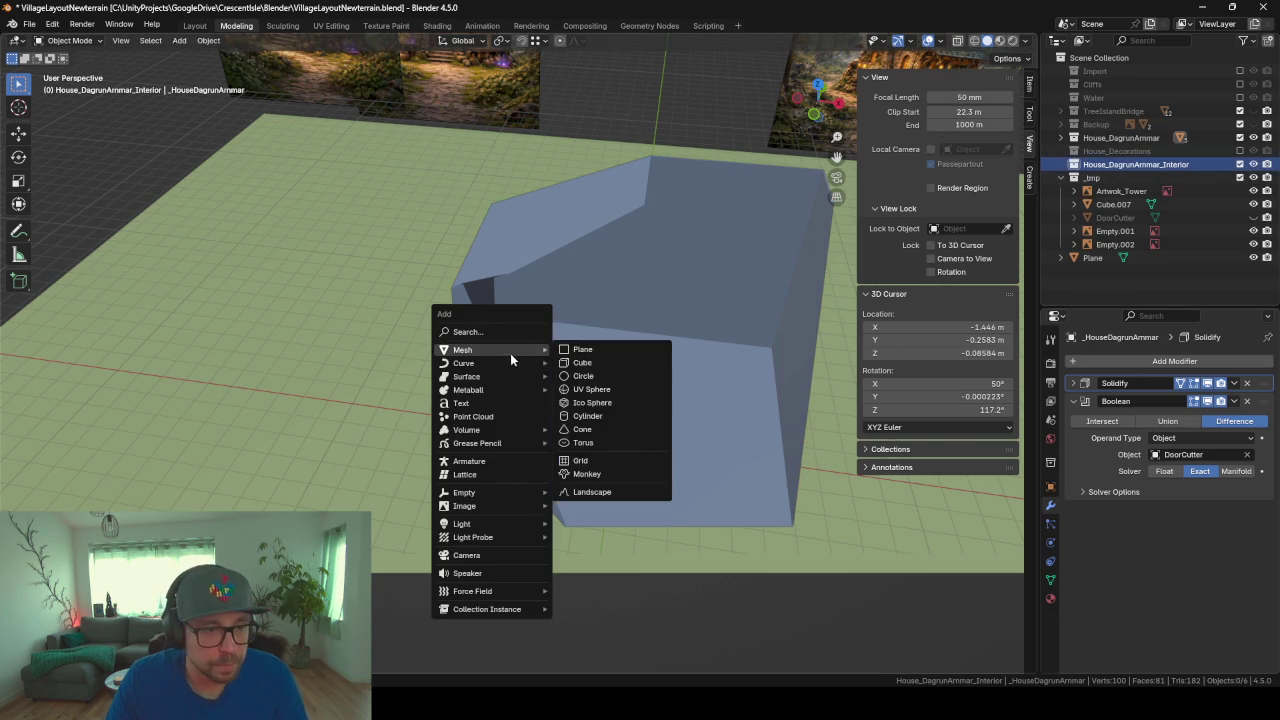
pyautogui.click(582, 362)
# Step: Position the new cube near the back wall, just above the floor
pyautogui.press('g')
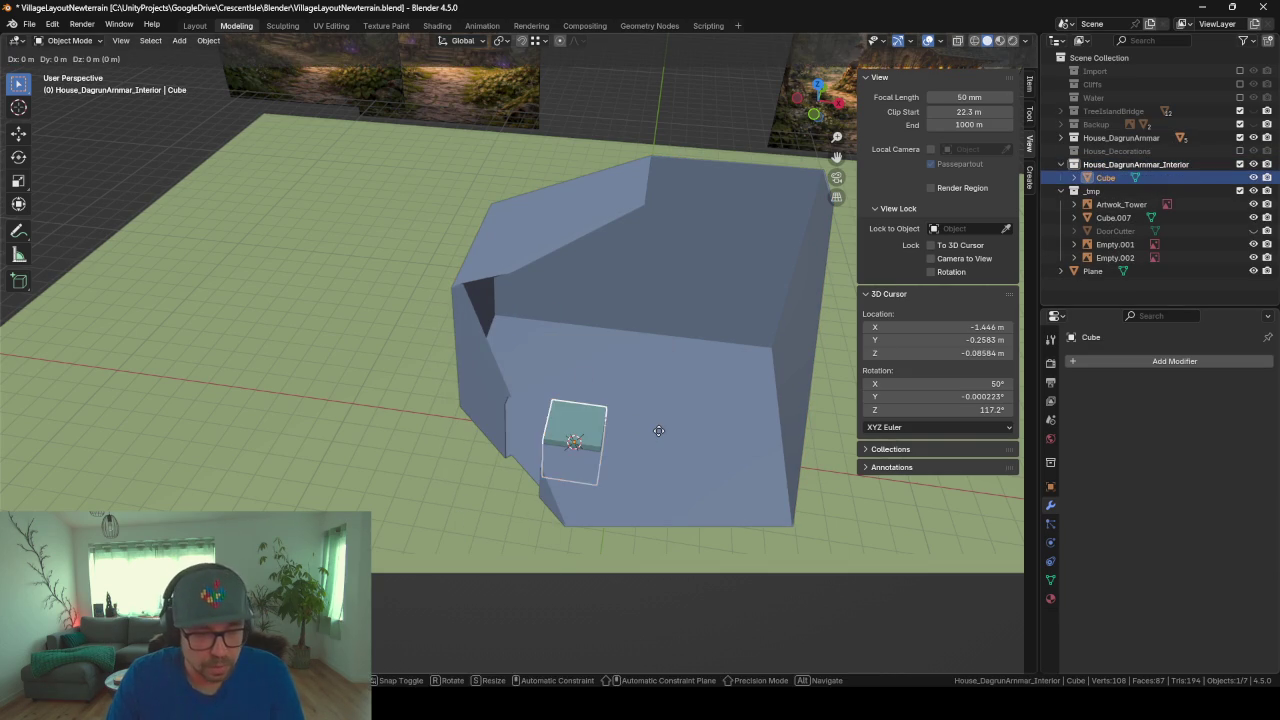
pyautogui.press('z')
pyautogui.click(598, 357)
pyautogui.moveTo(632, 380); pyautogui.dragTo(573, 397, button='middle')
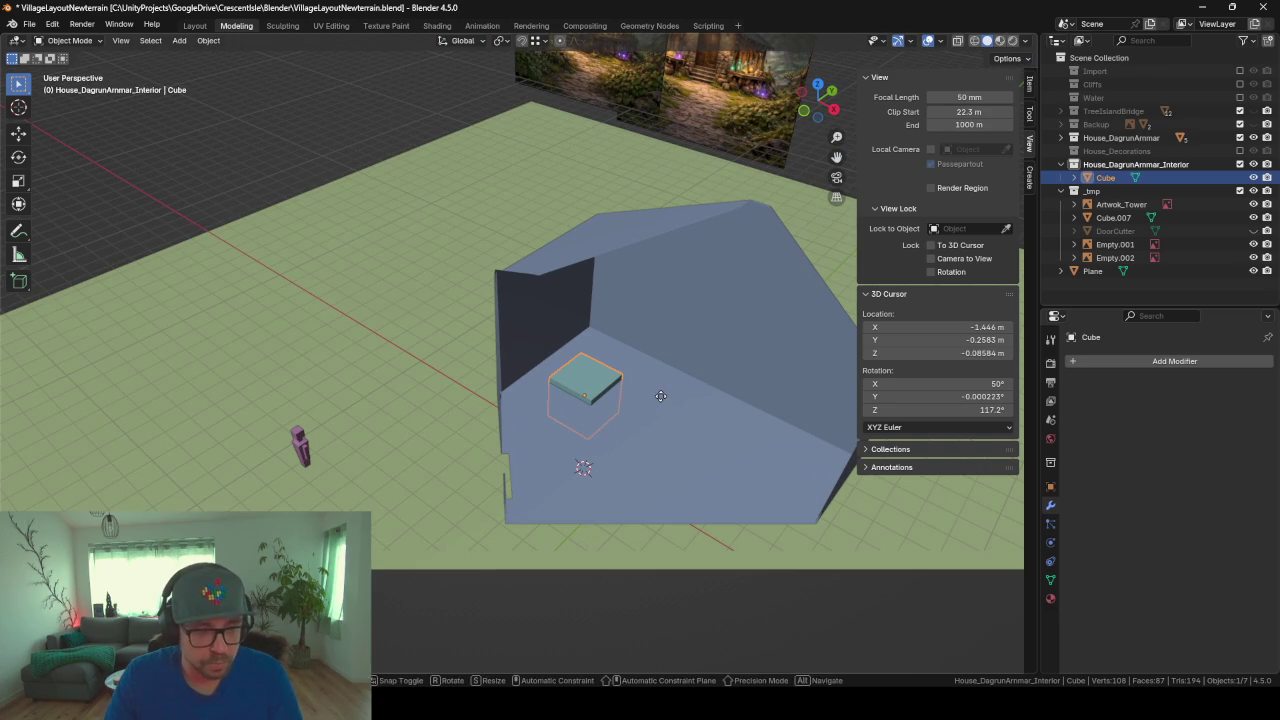
pyautogui.press('g')
pyautogui.hotkey('shift', 'z')
pyautogui.click(618, 412)
pyautogui.press('g')
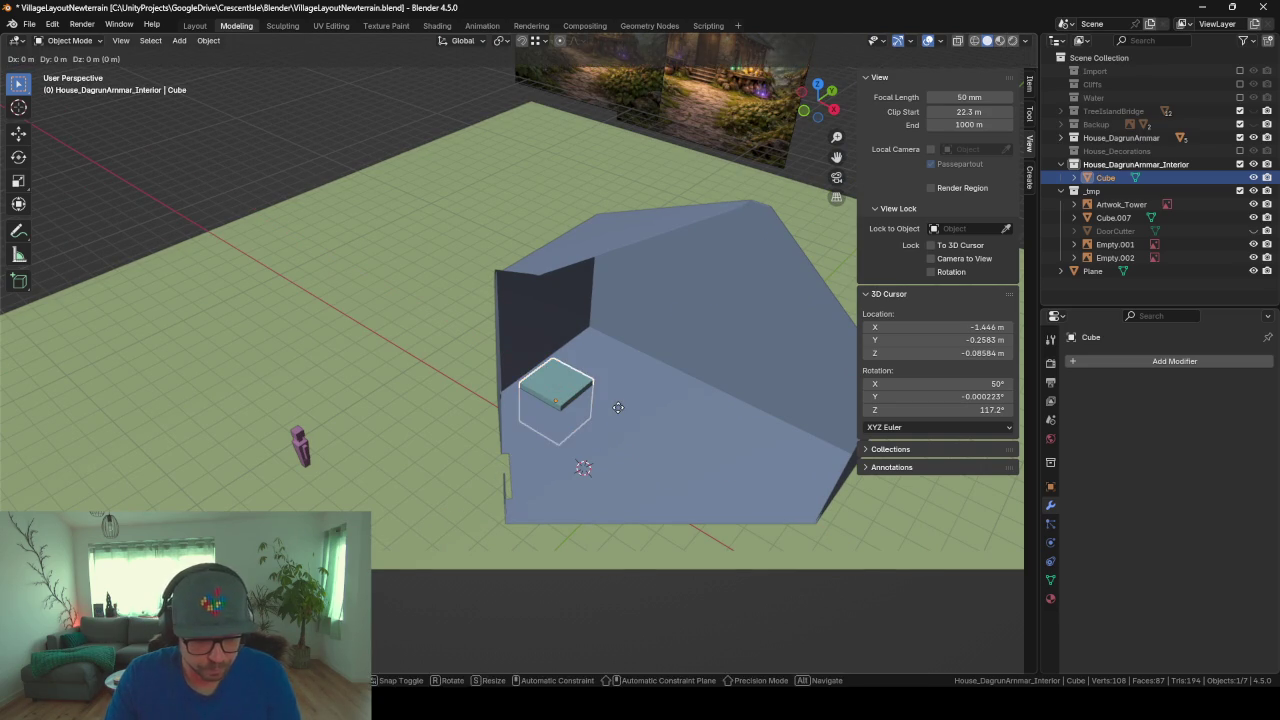
pyautogui.press('z')
pyautogui.click(743, 420)
# Step: In Edit Mode, shrink the cube mesh and adjust its height
pyautogui.press('Tab')
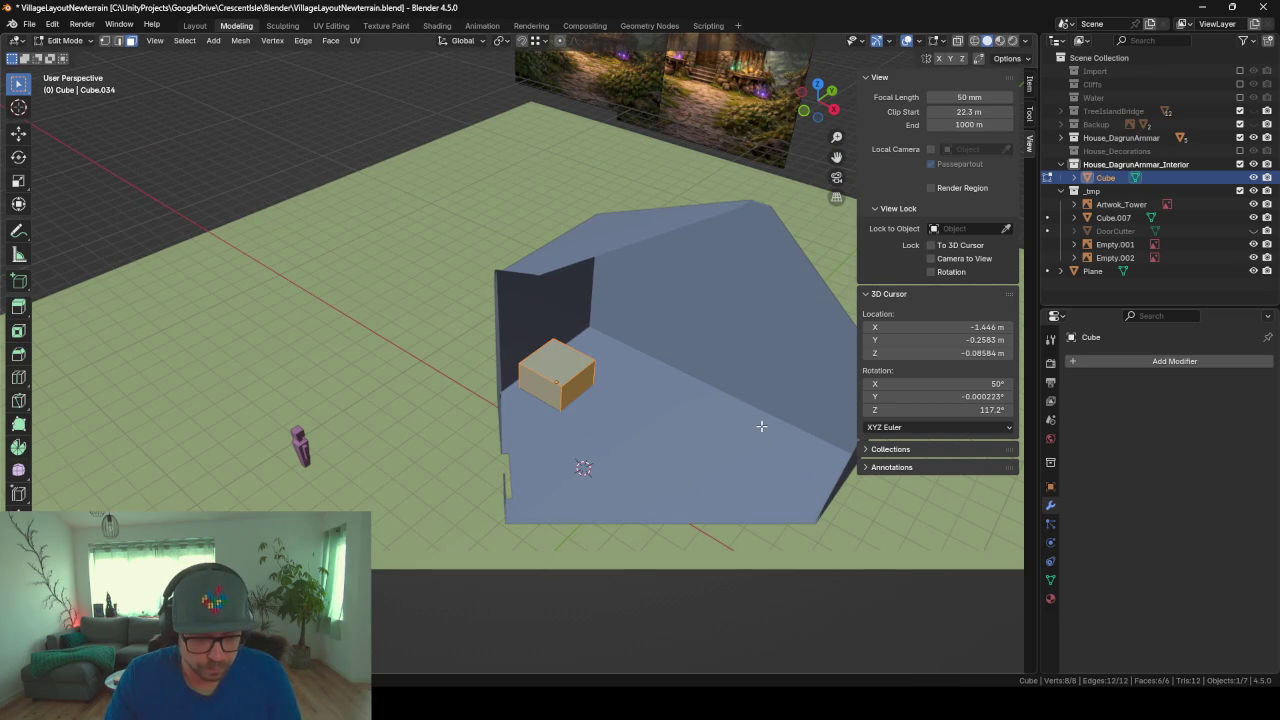
pyautogui.press('s')
pyautogui.click(665, 404)
pyautogui.press('g')
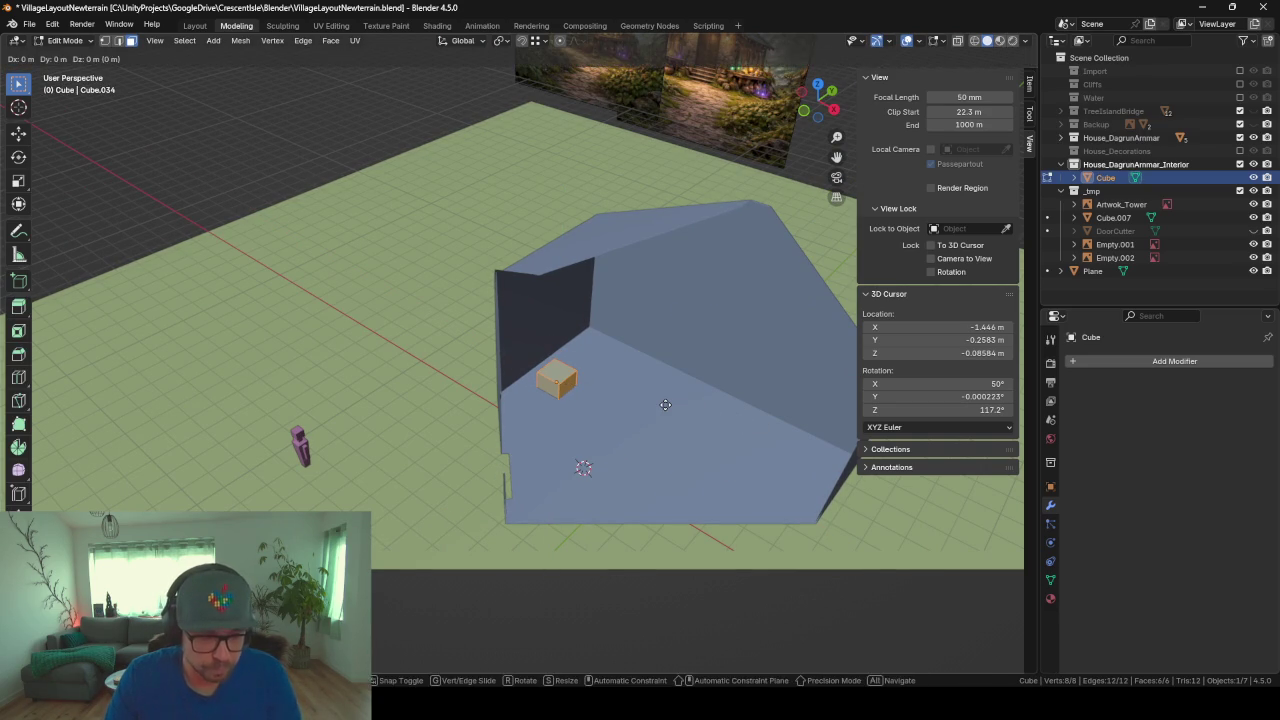
pyautogui.press('z')
pyautogui.click(661, 400)
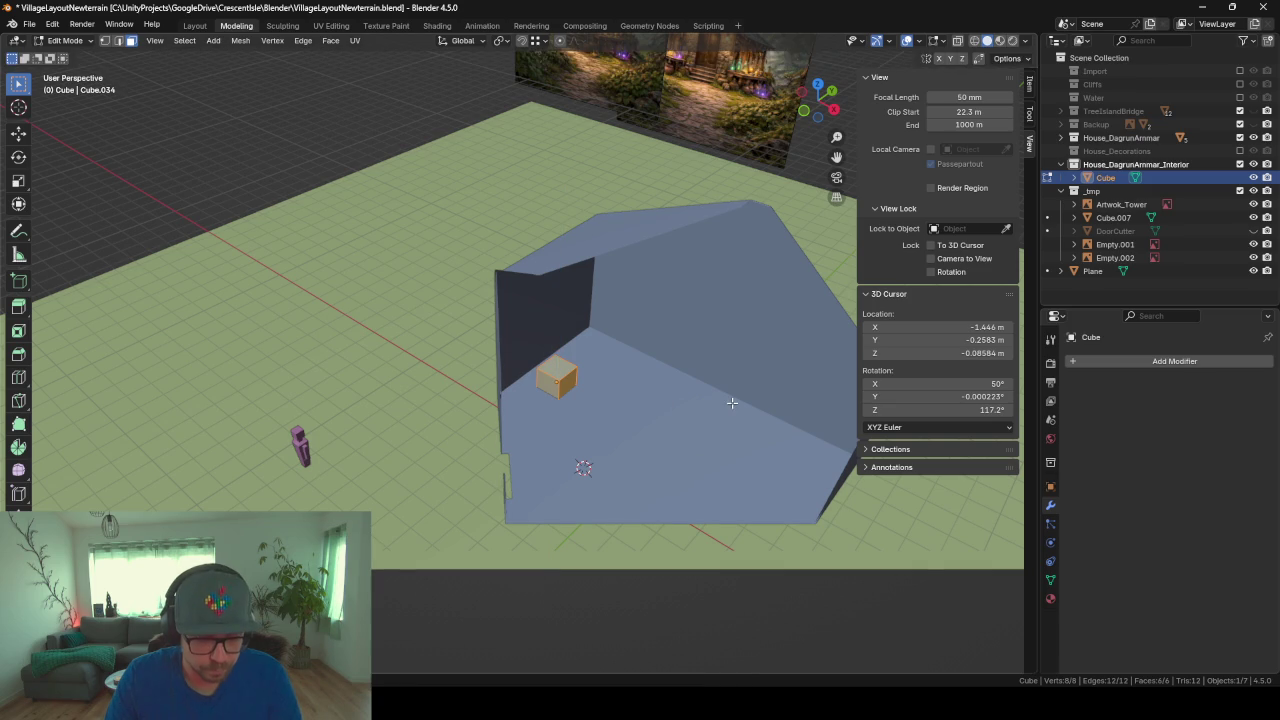
# Step: Stretch the cube along X into a long beam and slide it against the back wall
pyautogui.press('s')
pyautogui.press('x')
pyautogui.press('y')
pyautogui.press('y')
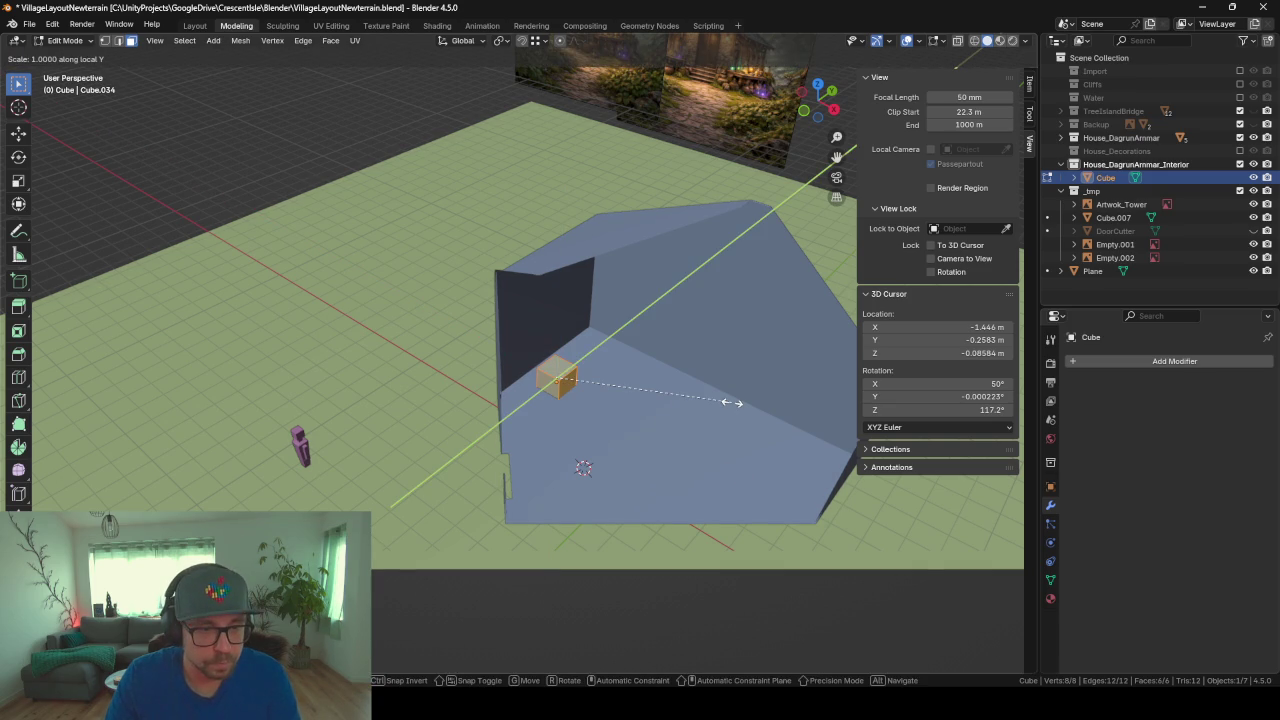
pyautogui.press('y')
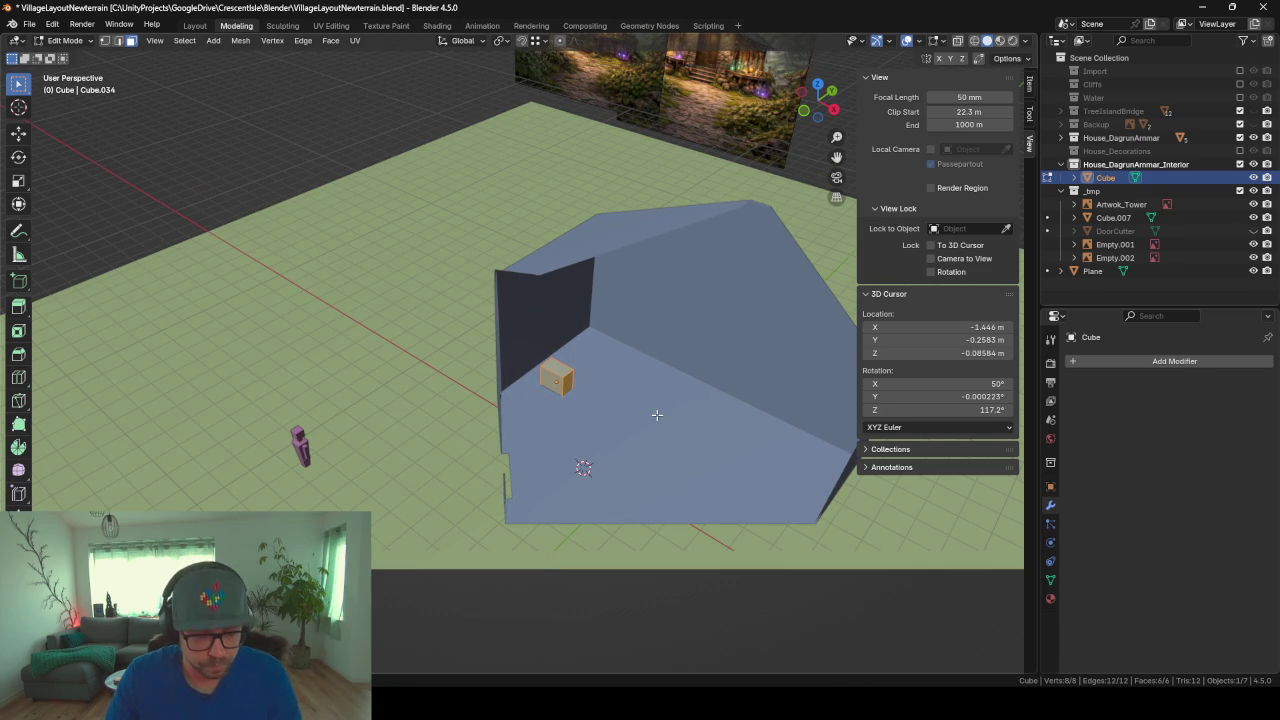
pyautogui.press('x')
pyautogui.press('x')
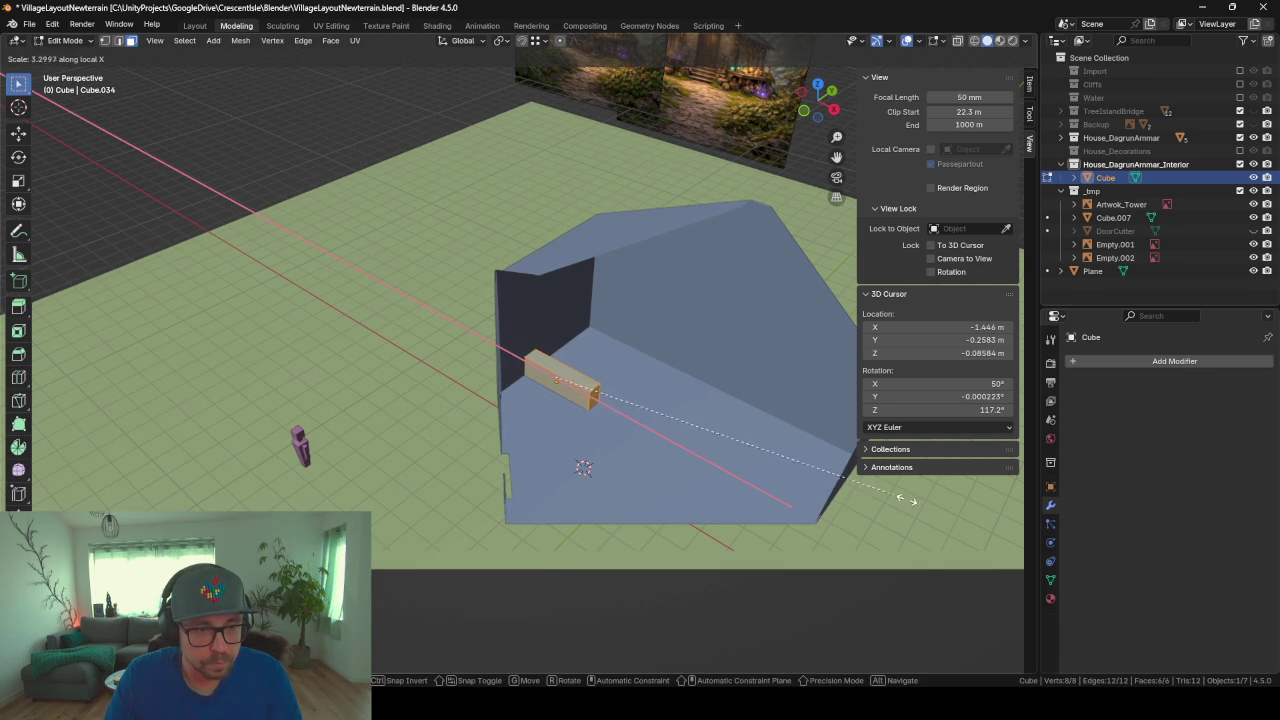
pyautogui.click(841, 470)
pyautogui.press('Tab')
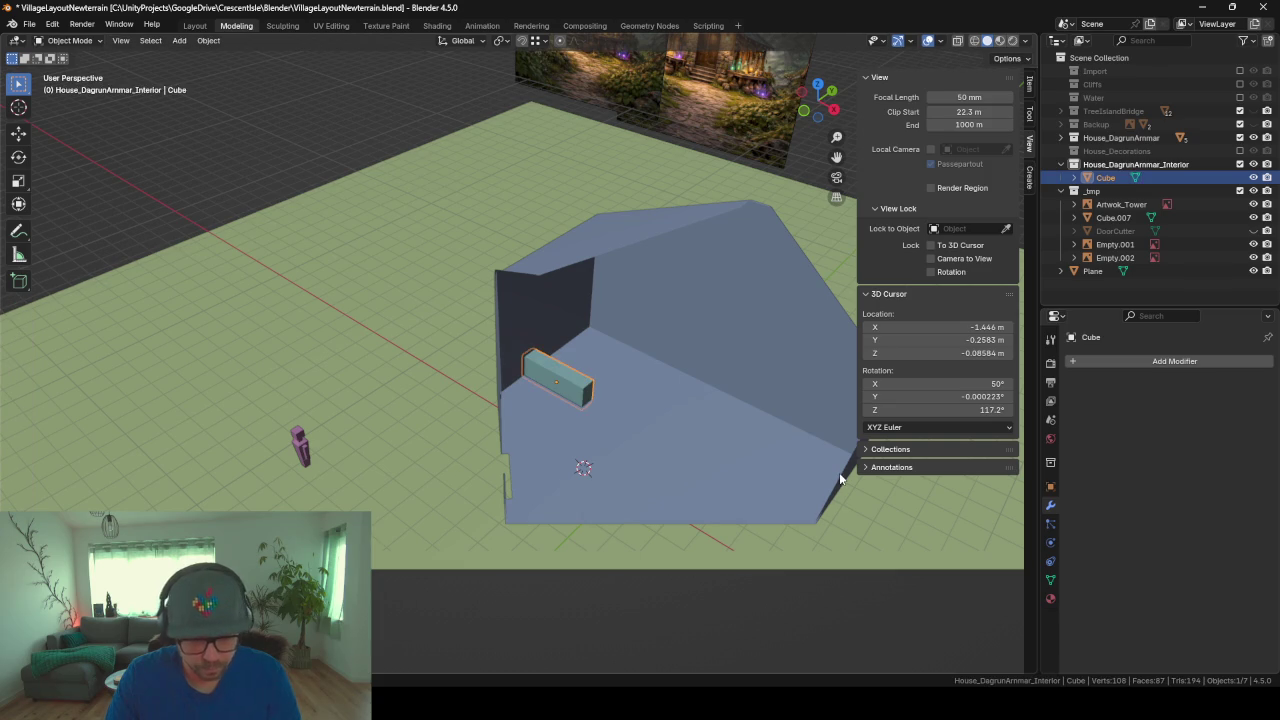
pyautogui.press('g')
pyautogui.press('x')
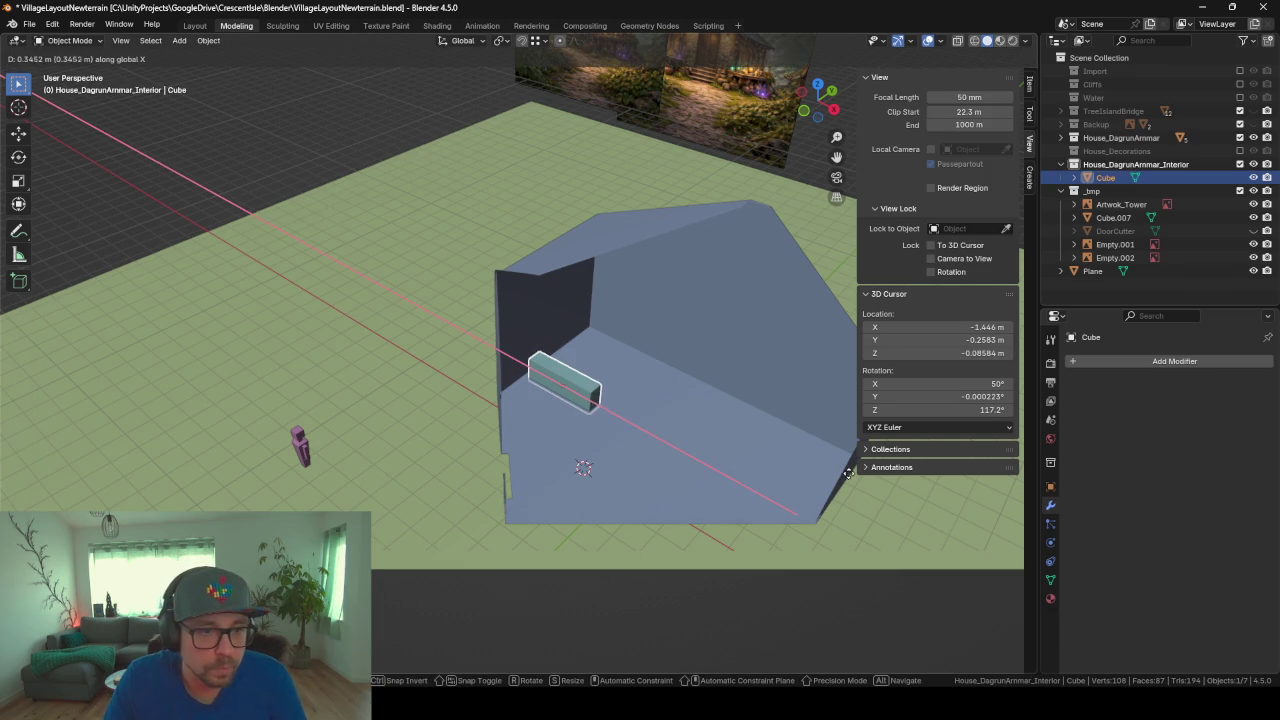
pyautogui.click(843, 473)
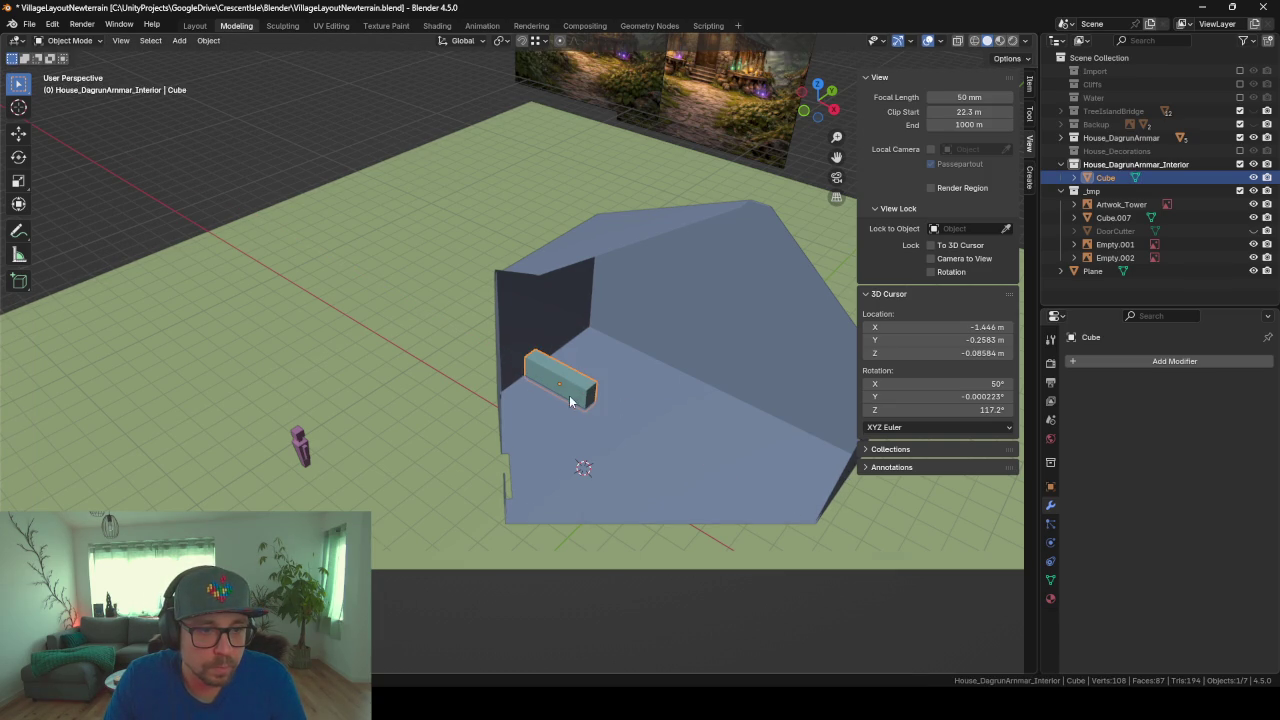
# Step: Move the teal block's face about 1.6 m along X, then return to Object Mode
pyautogui.press('Tab')
pyautogui.hotkey('alt', 'a')
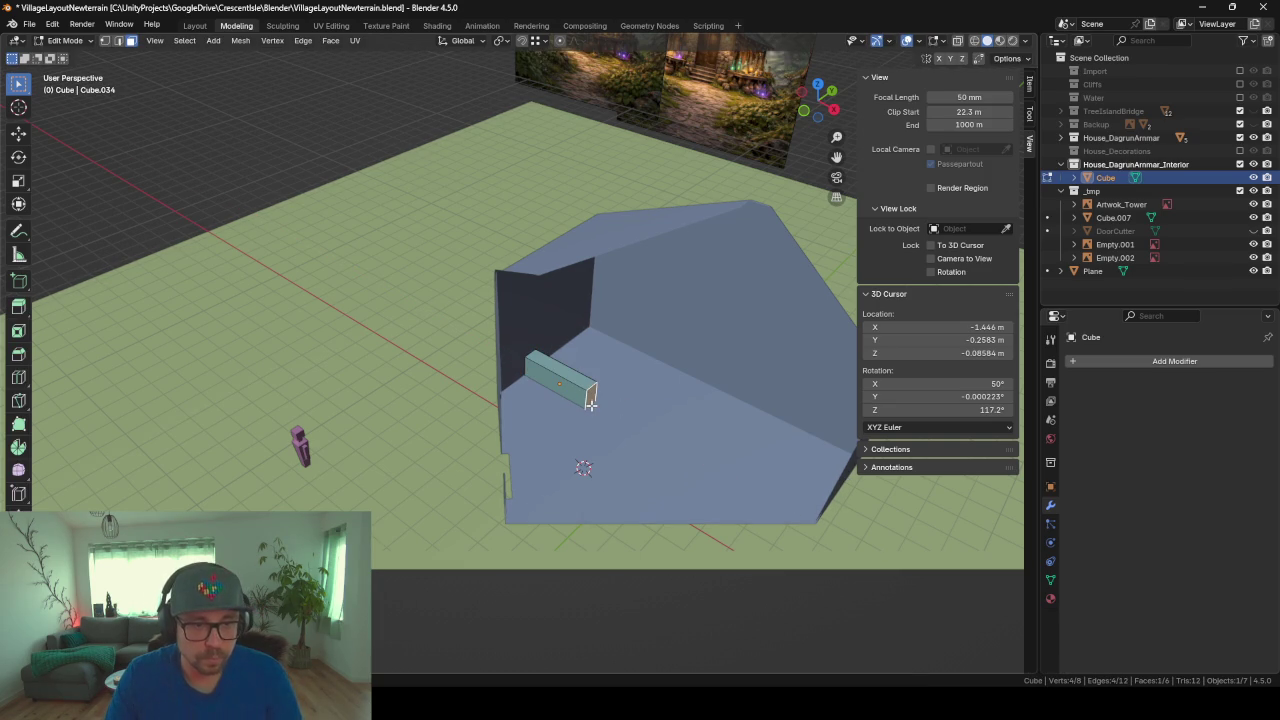
pyautogui.press('g')
pyautogui.press('x')
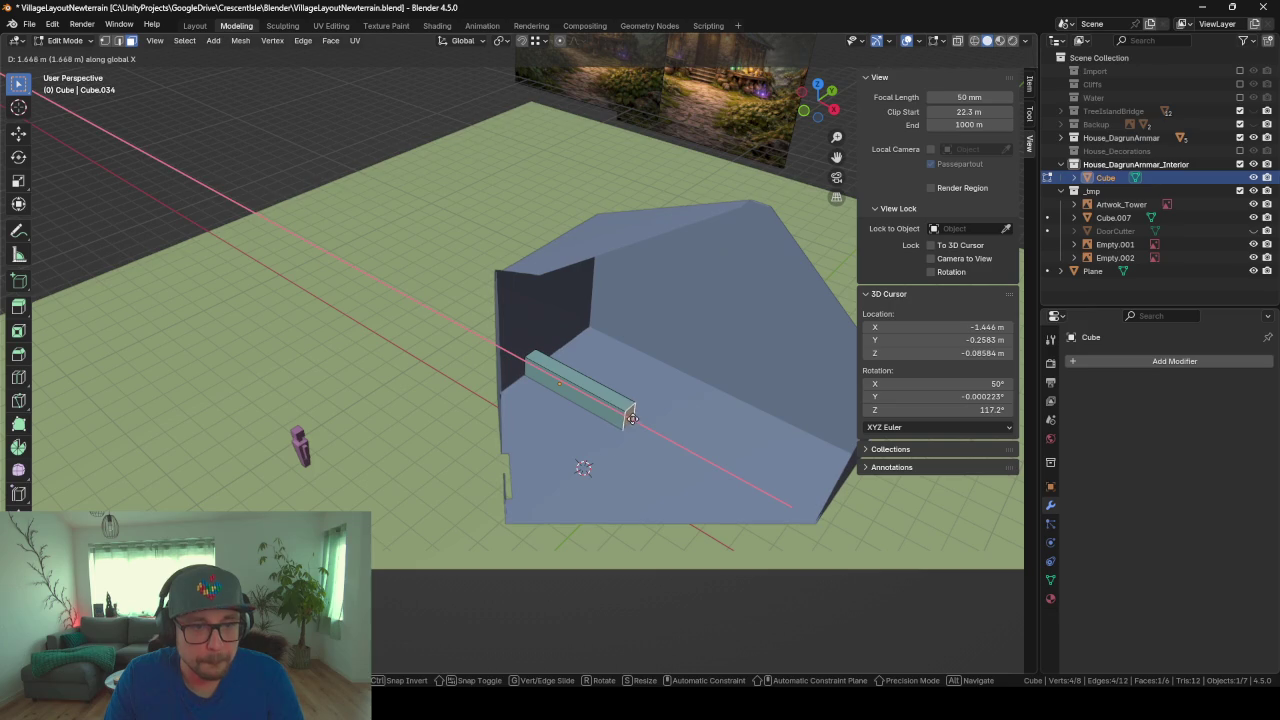
pyautogui.click(632, 418)
pyautogui.moveTo(632, 435)
pyautogui.mouseDown(button='middle')
pyautogui.moveTo(527, 465)
pyautogui.moveTo(600, 440)
pyautogui.moveTo(694, 443)
pyautogui.moveTo(657, 423)
pyautogui.moveTo(723, 423)
pyautogui.moveTo(592, 436)
pyautogui.moveTo(640, 408)
pyautogui.moveTo(748, 416)
pyautogui.moveTo(646, 357)
pyautogui.moveTo(572, 350)
pyautogui.moveTo(600, 314)
pyautogui.moveTo(666, 301)
pyautogui.moveTo(642, 286)
pyautogui.moveTo(606, 309)
pyautogui.moveTo(746, 417)
pyautogui.moveTo(735, 400)
pyautogui.mouseUp(button='middle')
pyautogui.press('Tab')
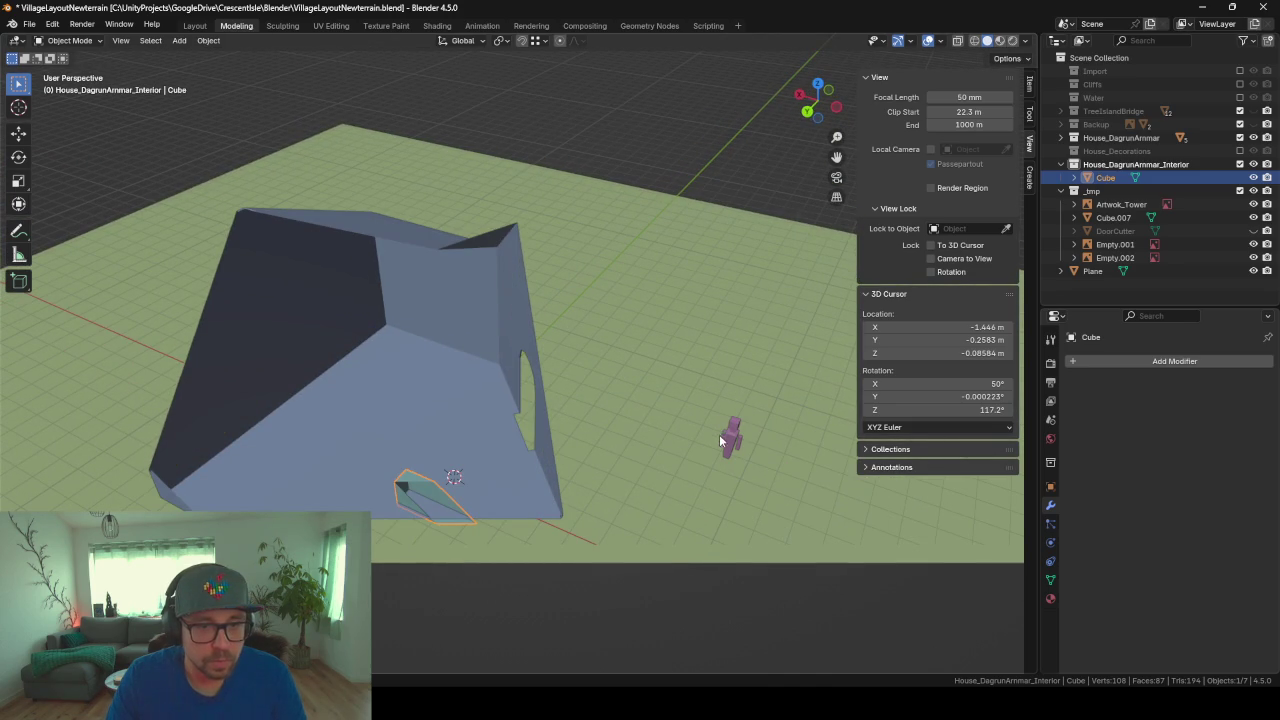
# Step: Move the purple figure Cube.007 onto the interior floor near the back wall
pyautogui.click(731, 440)
pyautogui.press('g')
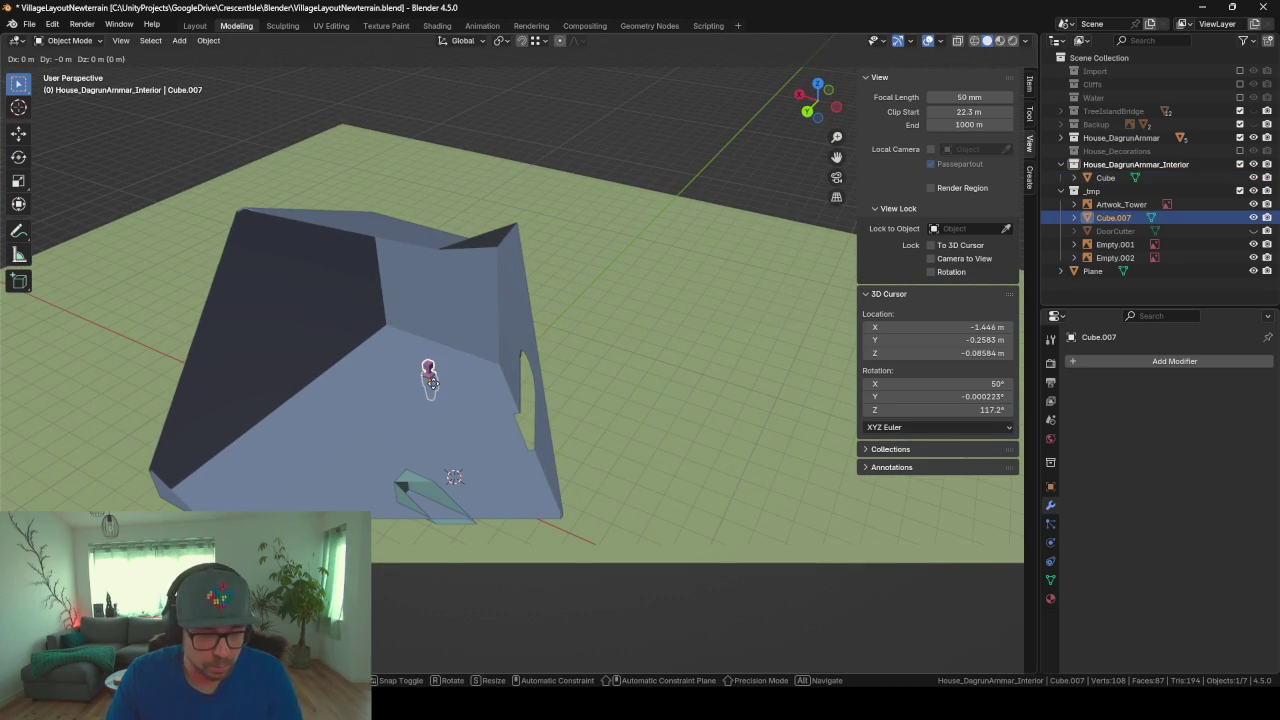
pyautogui.press('z')
pyautogui.click(427, 357)
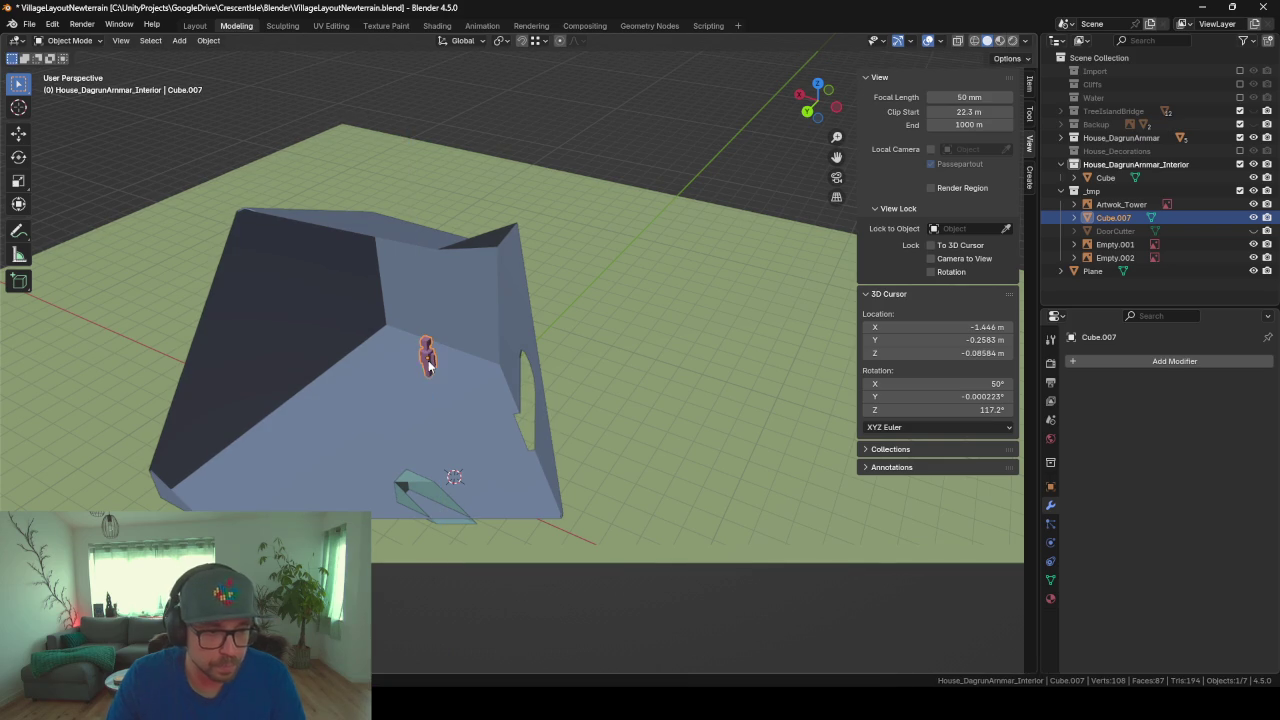
pyautogui.scroll(-3, 428, 360)
pyautogui.scroll(4, 428, 360)
pyautogui.scroll(-2, 428, 360)
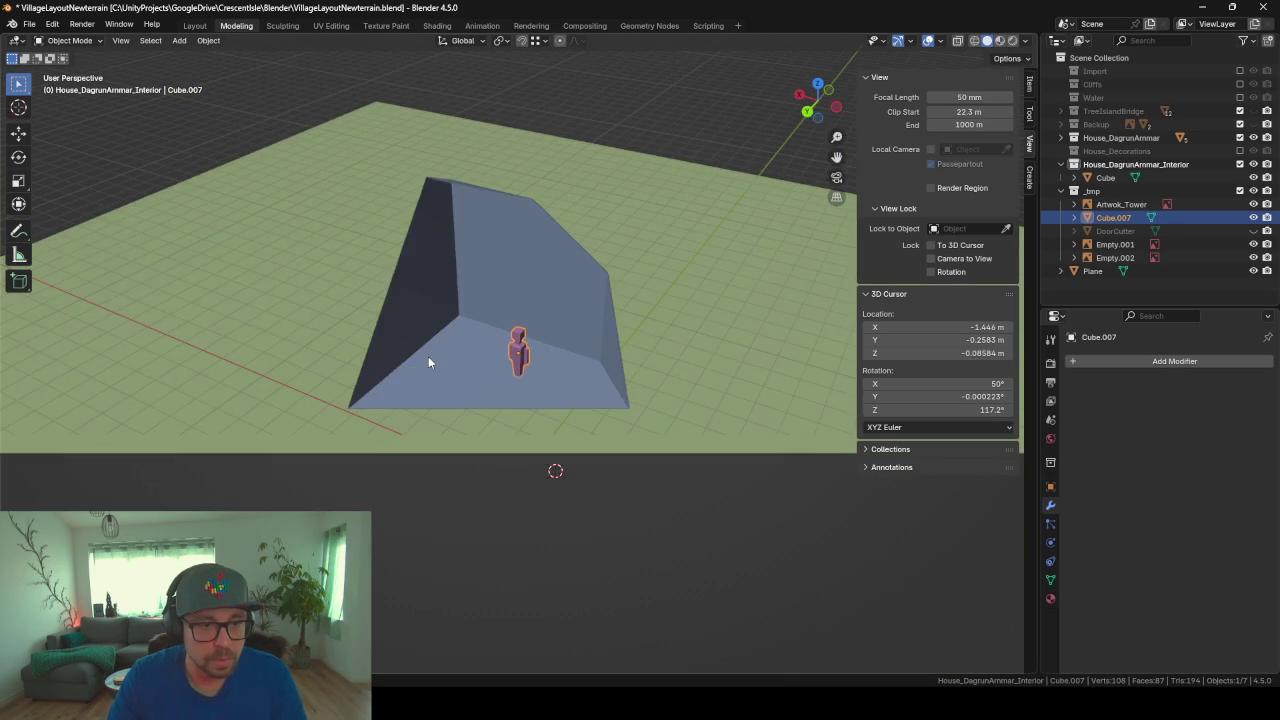
pyautogui.moveTo(428, 361); pyautogui.dragTo(508, 352, button='middle')
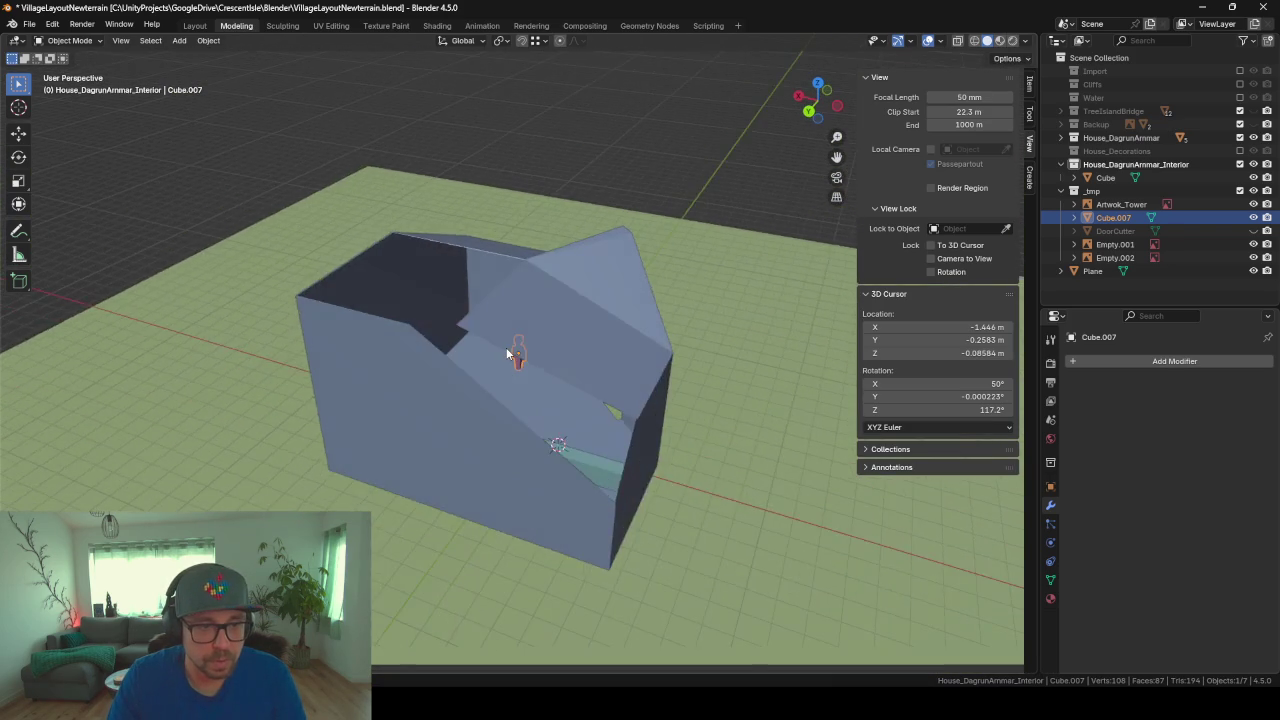
pyautogui.scroll(-2, 508, 352)
pyautogui.moveTo(533, 365)
pyautogui.mouseDown(button='middle')
pyautogui.moveTo(500, 357)
pyautogui.moveTo(536, 328)
pyautogui.moveTo(478, 315)
pyautogui.mouseUp(button='middle')
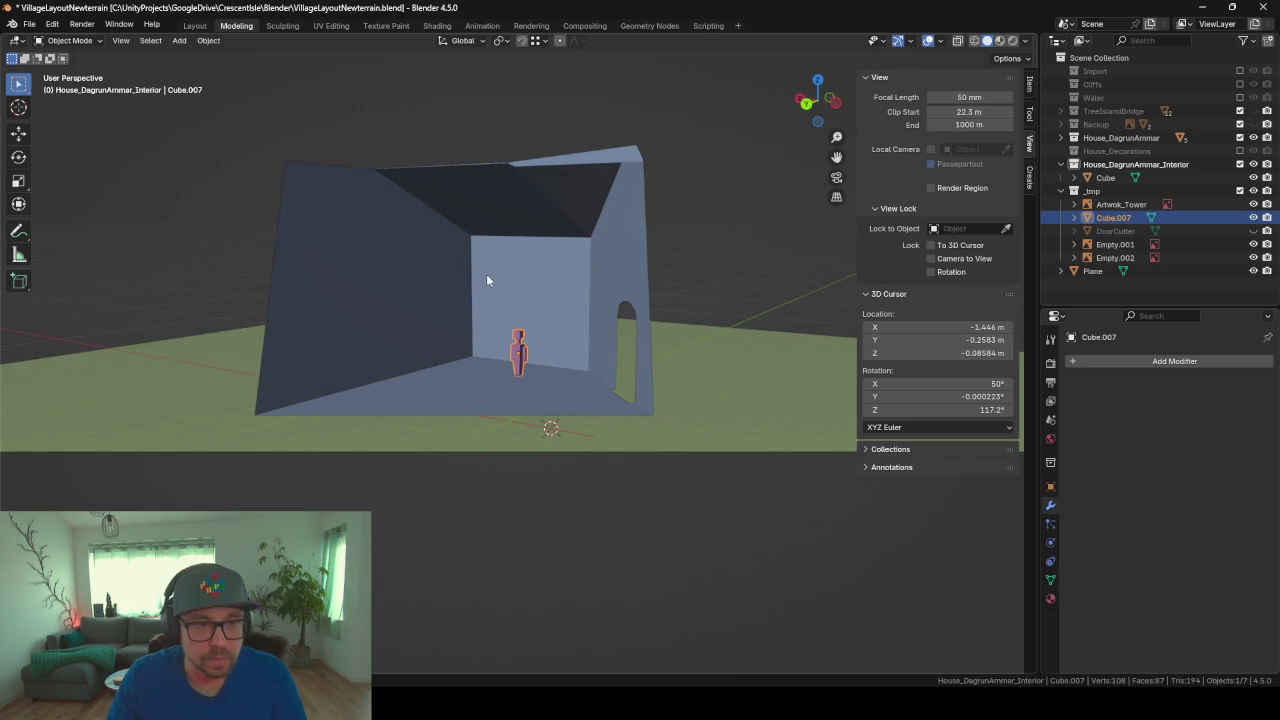
# Step: Add a cube and place it at mid-wall height against the back wall
pyautogui.hotkey('shift', 'a')
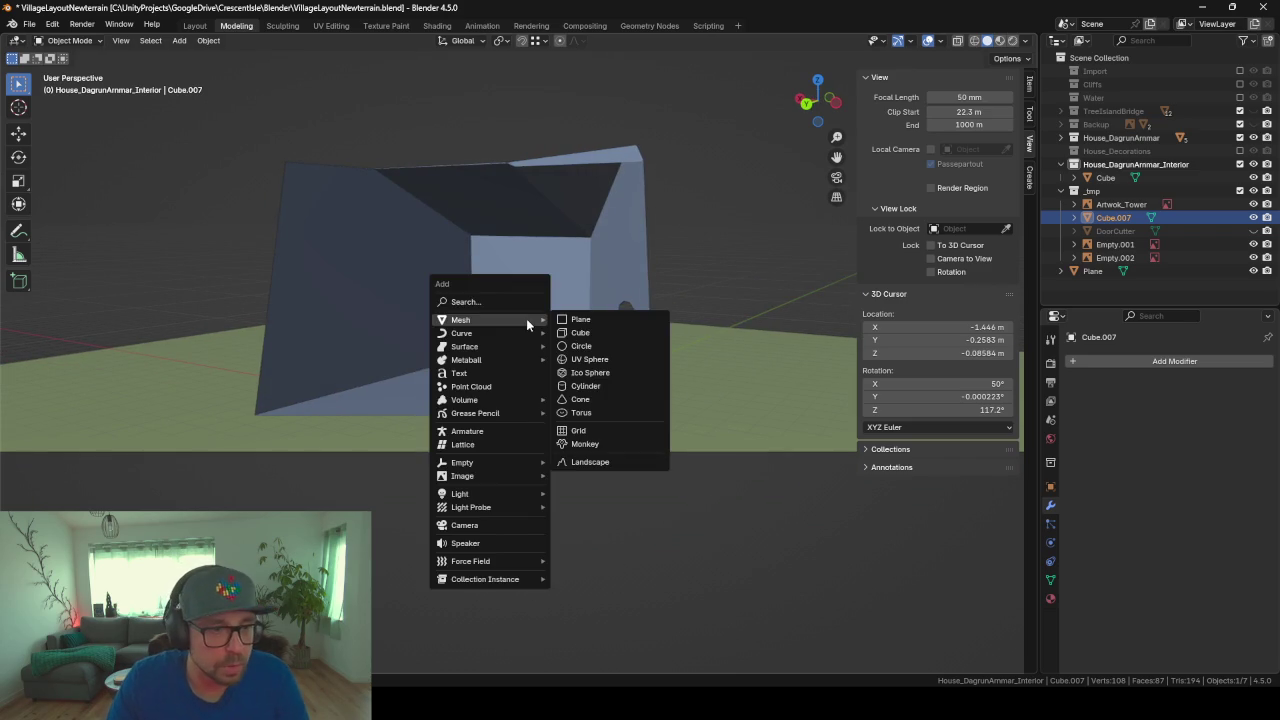
pyautogui.click(585, 333)
pyautogui.press('g')
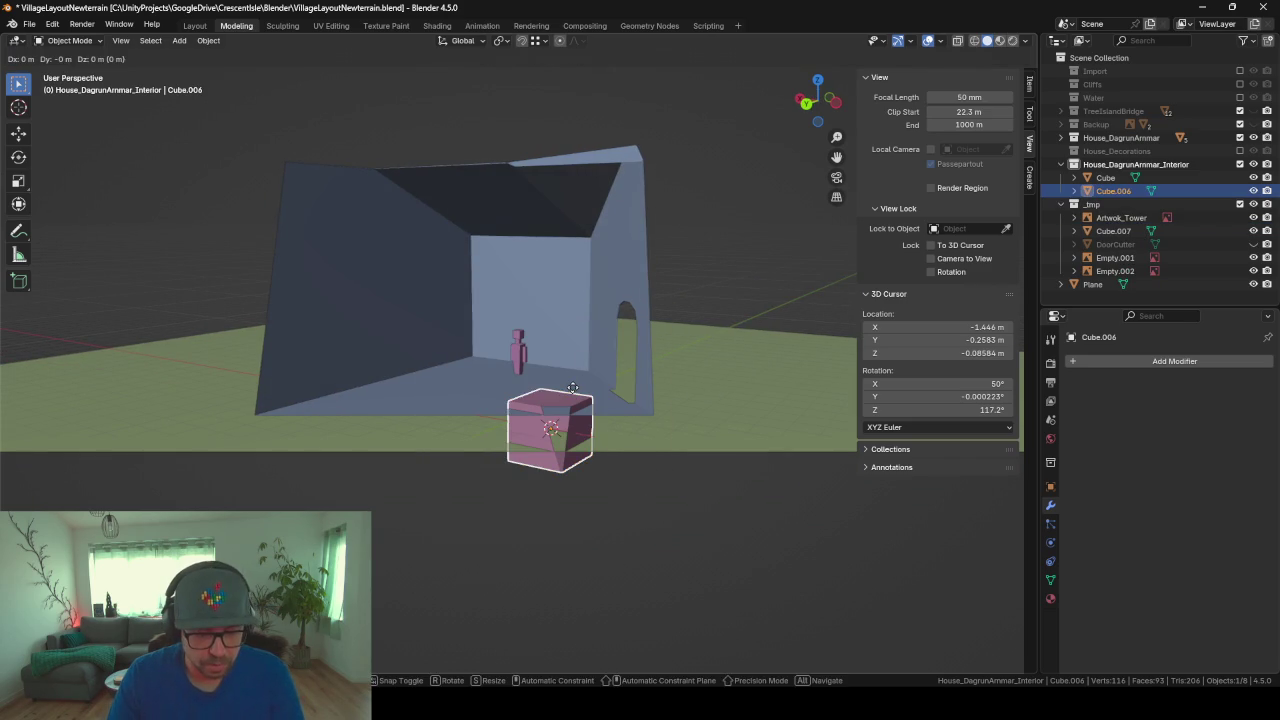
pyautogui.press('z')
pyautogui.click(587, 308)
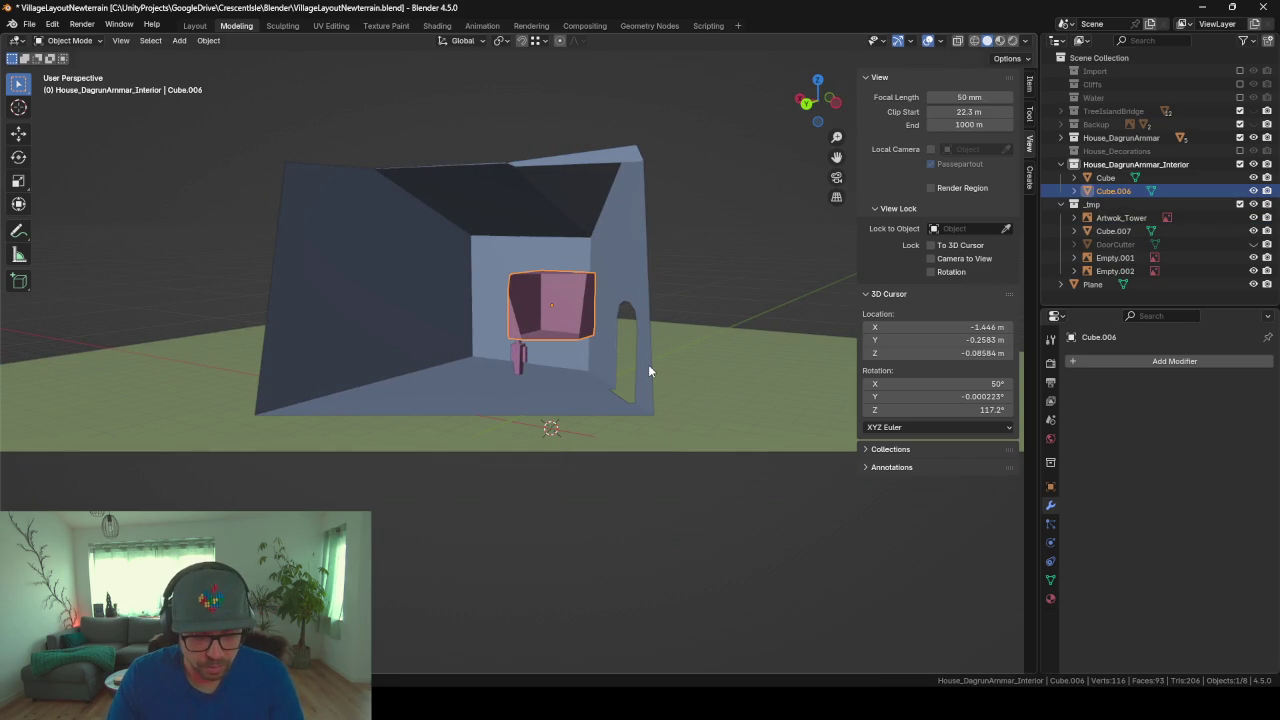
pyautogui.press('g')
pyautogui.hotkey('shift', 'z')
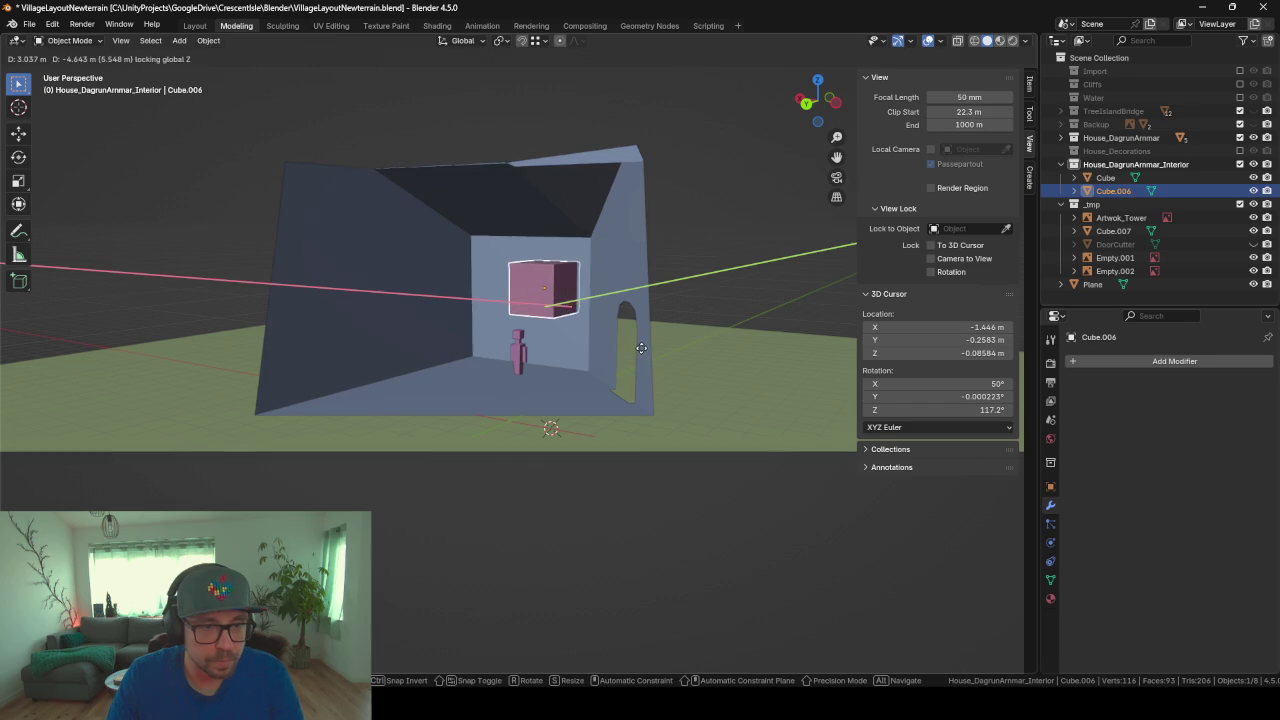
pyautogui.click(641, 347)
# Step: Scale the cube down along Z in Object and Edit Mode into a thin slab
pyautogui.press('s')
pyautogui.press('z')
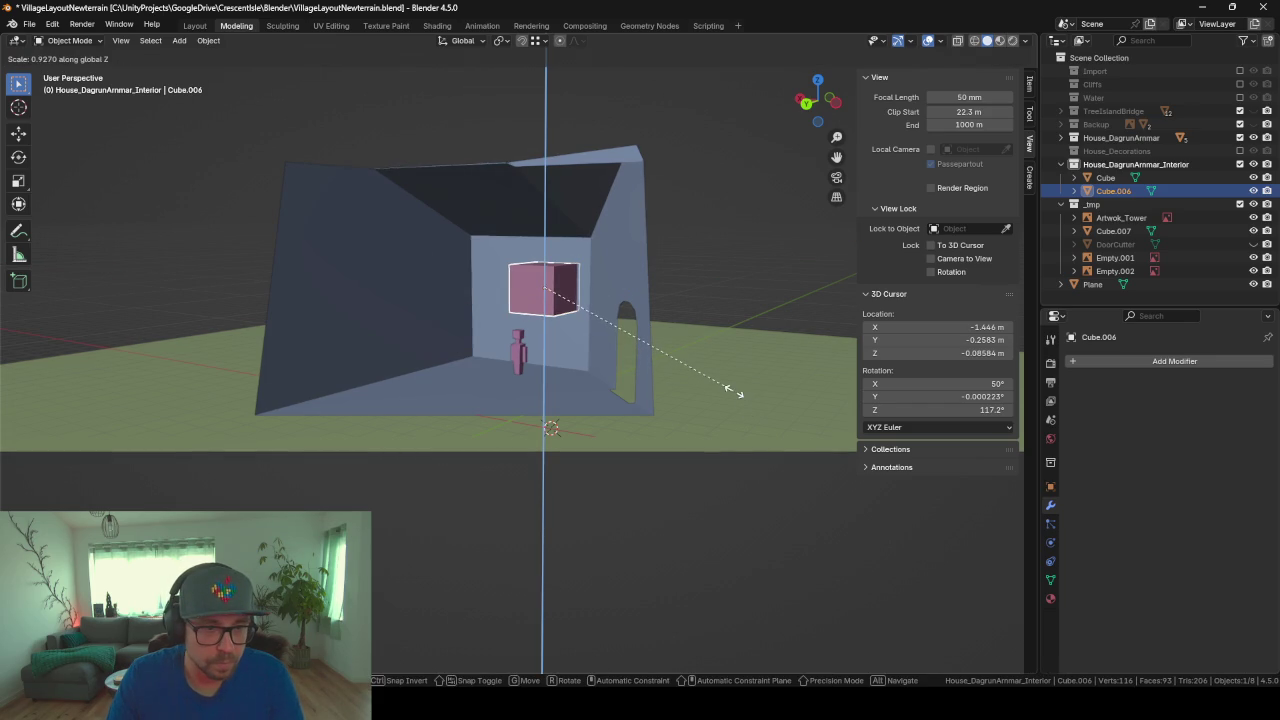
pyautogui.click(734, 391)
pyautogui.press('Tab')
pyautogui.press('s')
pyautogui.press('z')
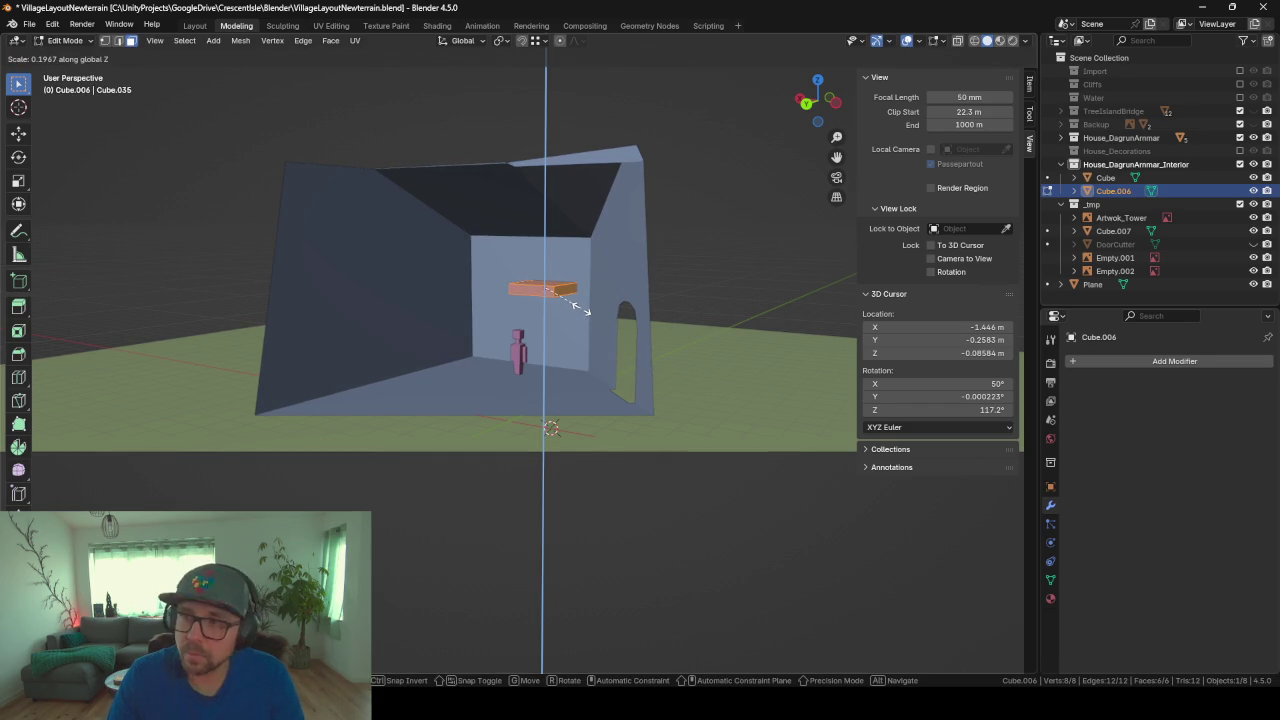
pyautogui.click(582, 309)
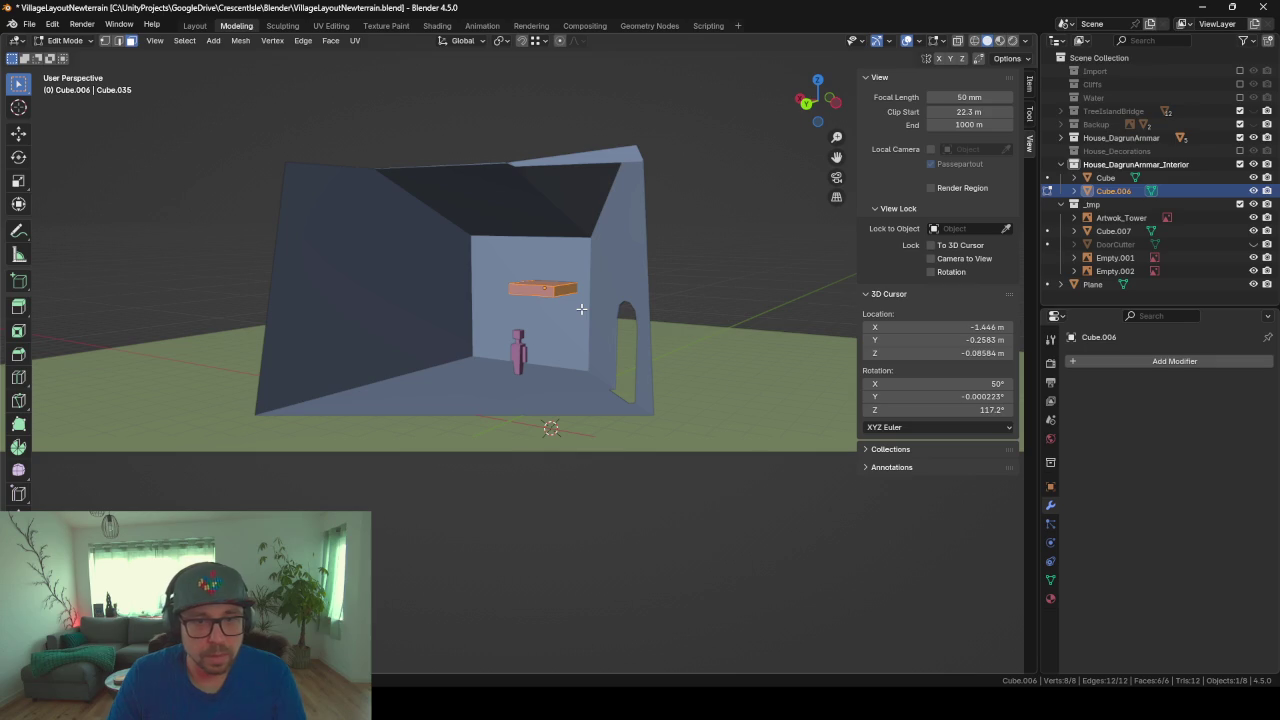
pyautogui.moveTo(581, 309); pyautogui.dragTo(591, 343, button='middle')
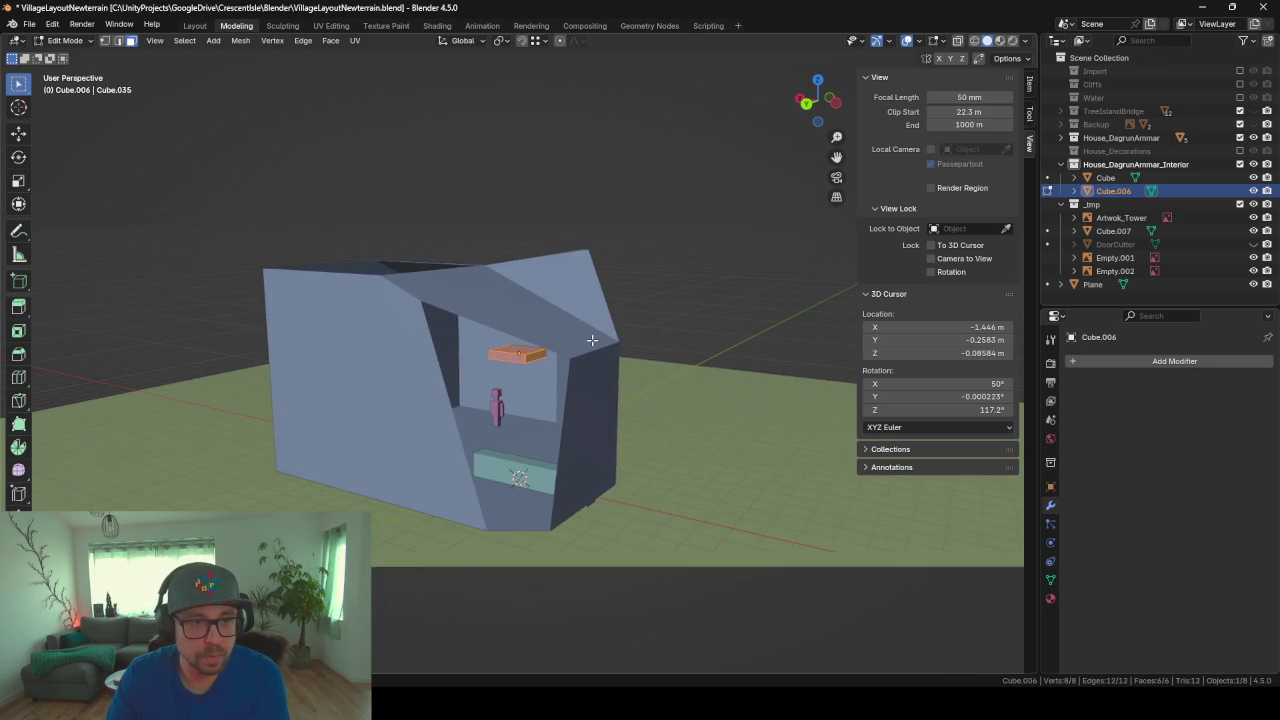
pyautogui.scroll(3, 591, 342)
# Step: Set the viewport Clip Start to 10 m
pyautogui.click(968, 111)
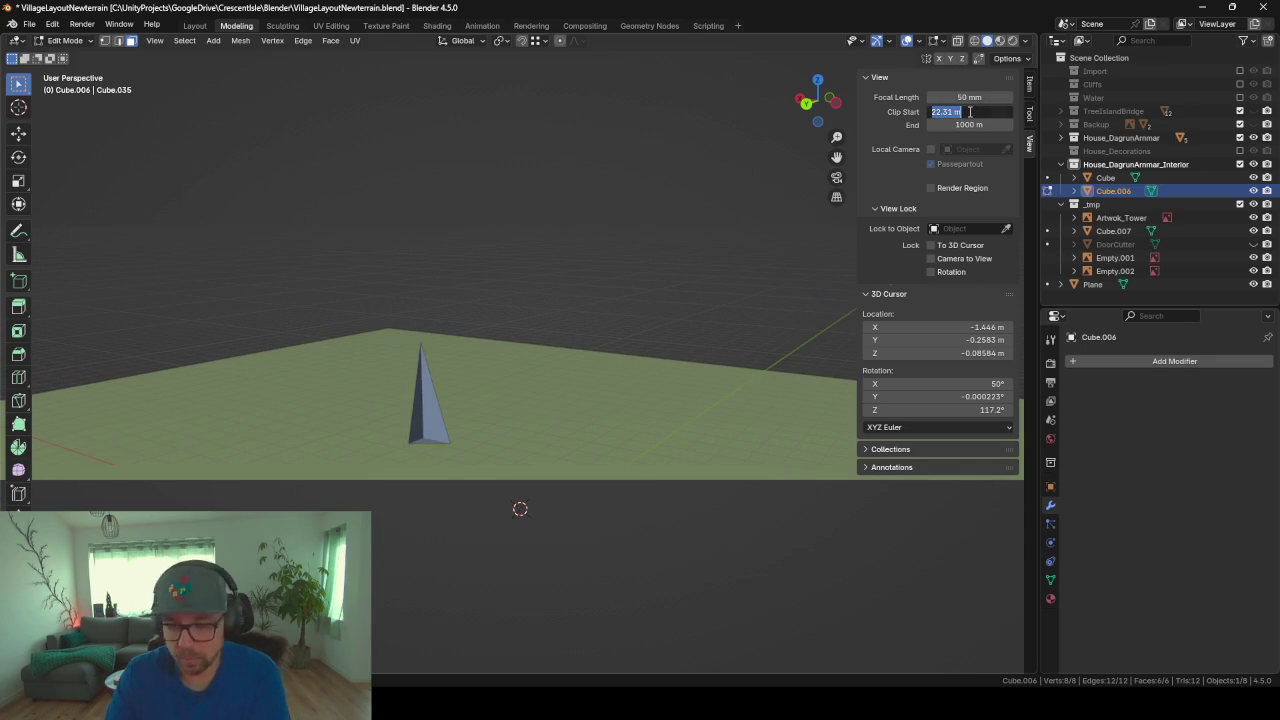
pyautogui.write('10')
pyautogui.press('Return')
# Step: Stretch both end faces of the slab outward along the X axis
pyautogui.moveTo(452, 389)
pyautogui.mouseDown(button='middle')
pyautogui.moveTo(480, 386)
pyautogui.moveTo(457, 409)
pyautogui.mouseUp(button='middle')
pyautogui.click(544, 382)
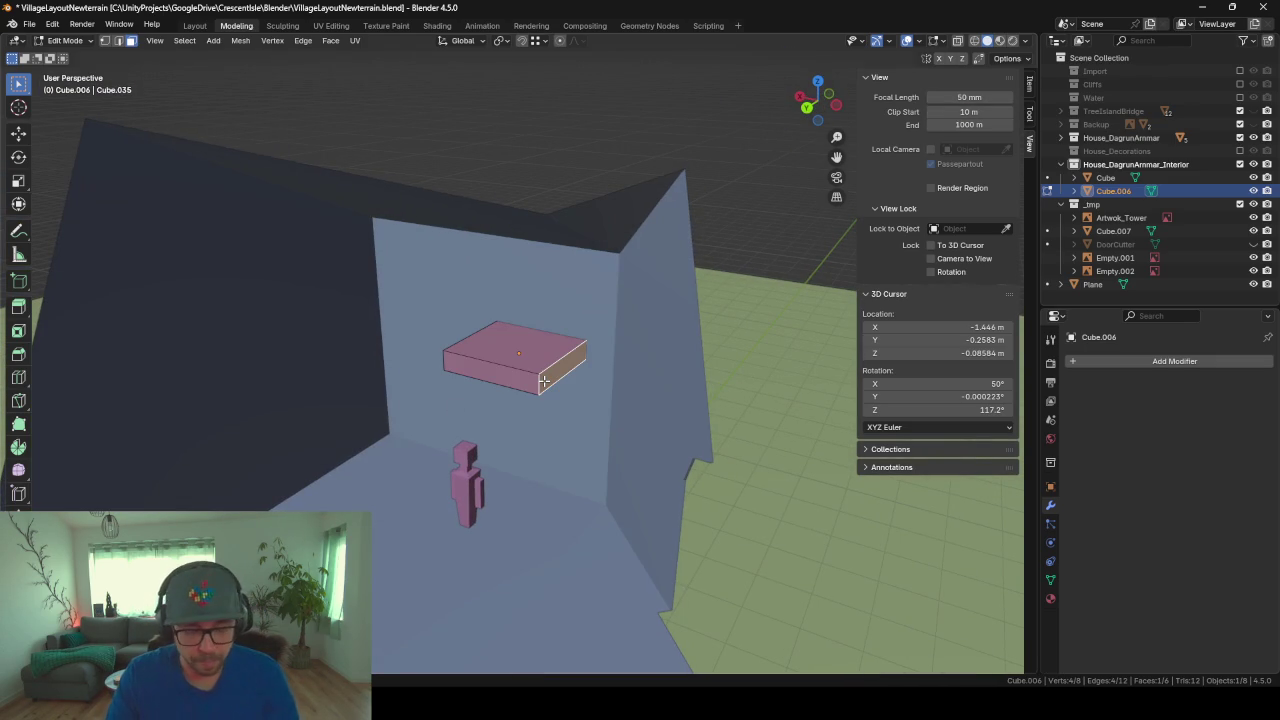
pyautogui.press('g')
pyautogui.press('x')
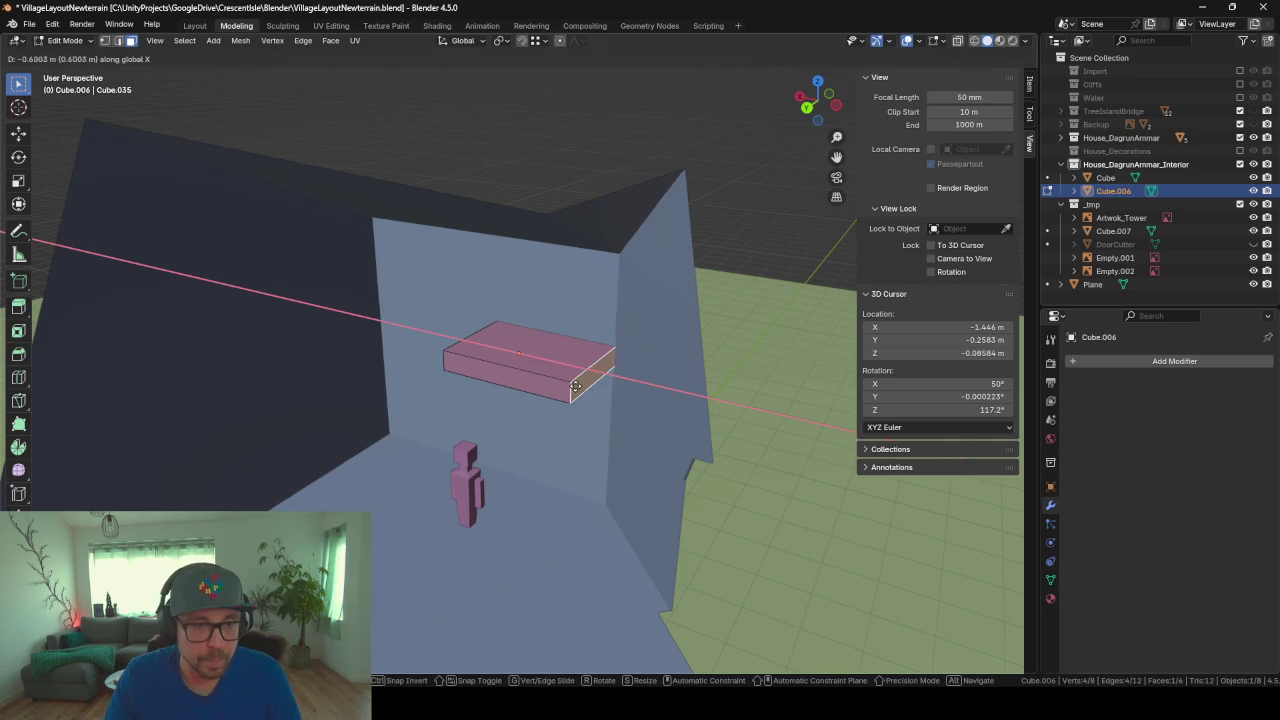
pyautogui.click(578, 386)
pyautogui.moveTo(578, 386); pyautogui.dragTo(514, 370, button='middle')
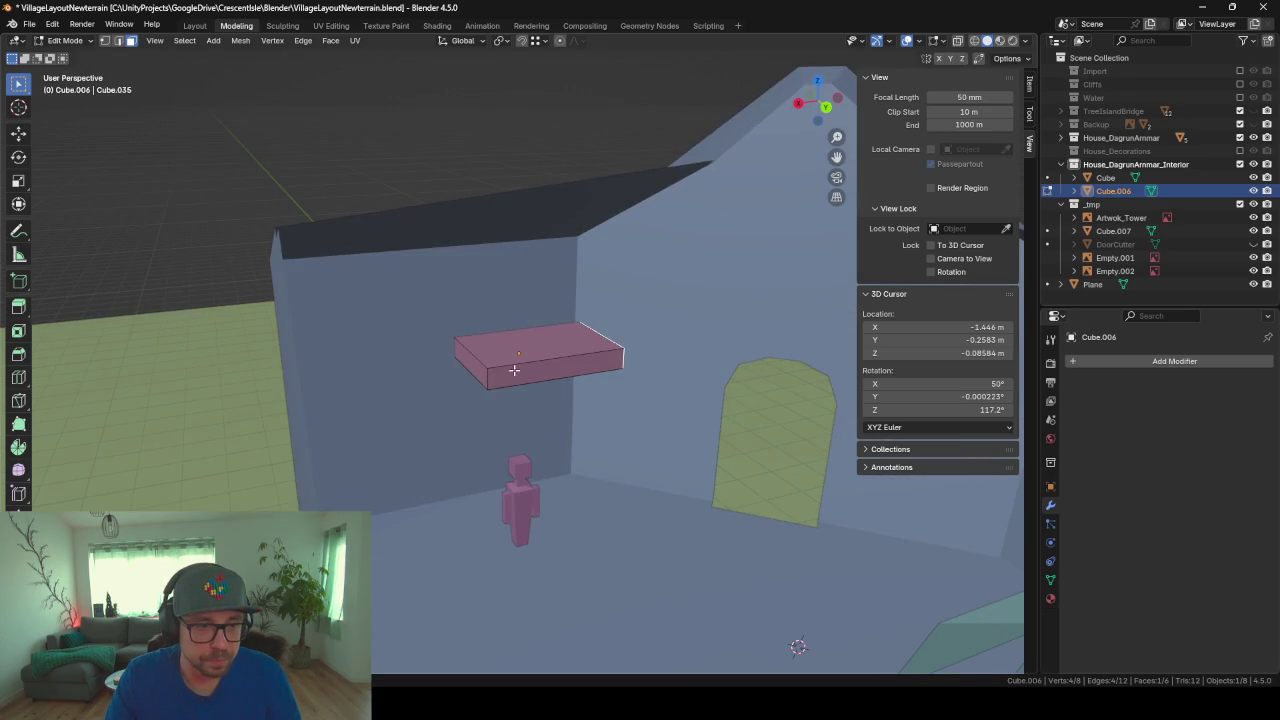
pyautogui.press('g')
pyautogui.press('z')
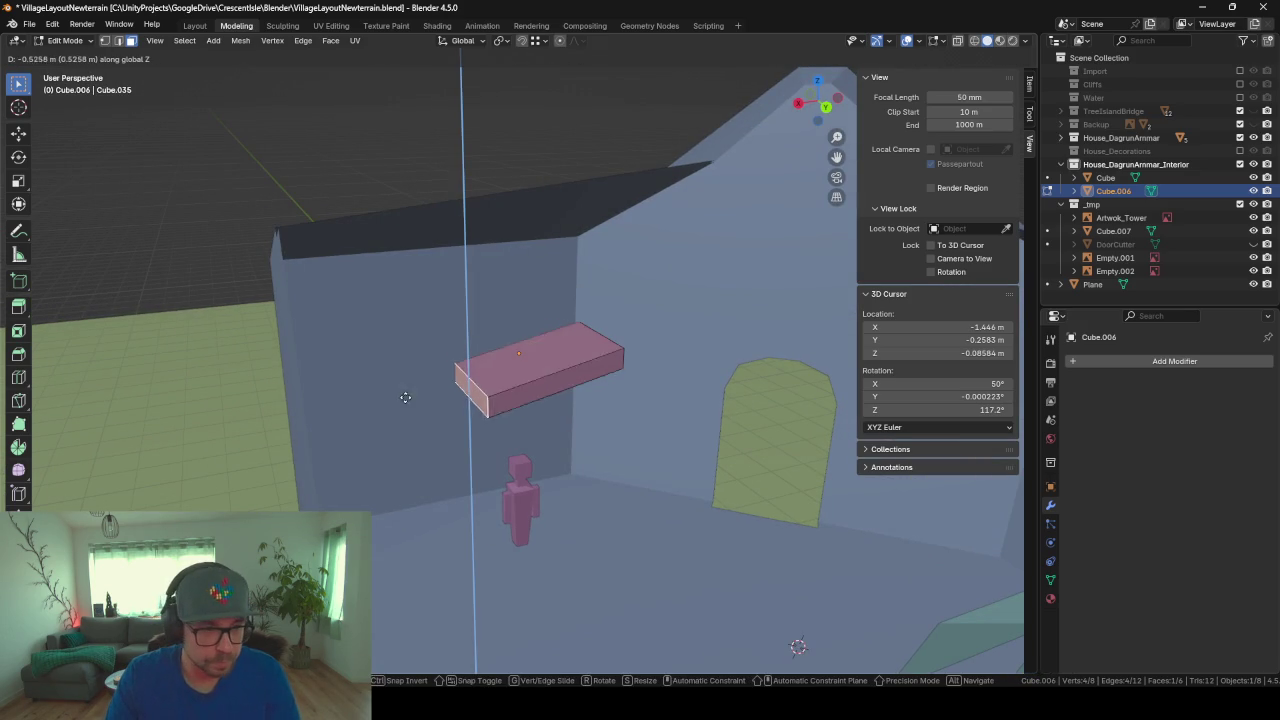
pyautogui.press('x')
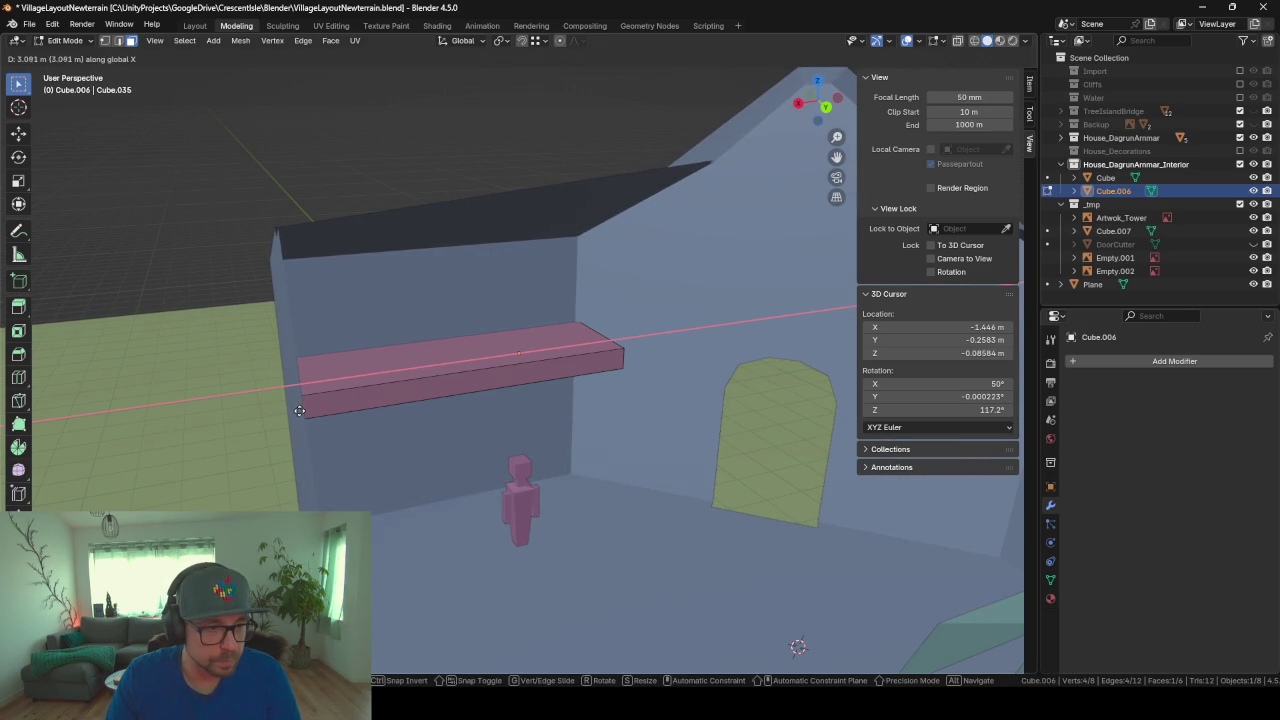
pyautogui.click(301, 411)
# Step: Deepen the shelf along Y by moving its edge and front face, then exit Edit Mode
pyautogui.moveTo(374, 420)
pyautogui.mouseDown(button='middle')
pyautogui.moveTo(366, 434)
pyautogui.moveTo(324, 432)
pyautogui.mouseUp(button='middle')
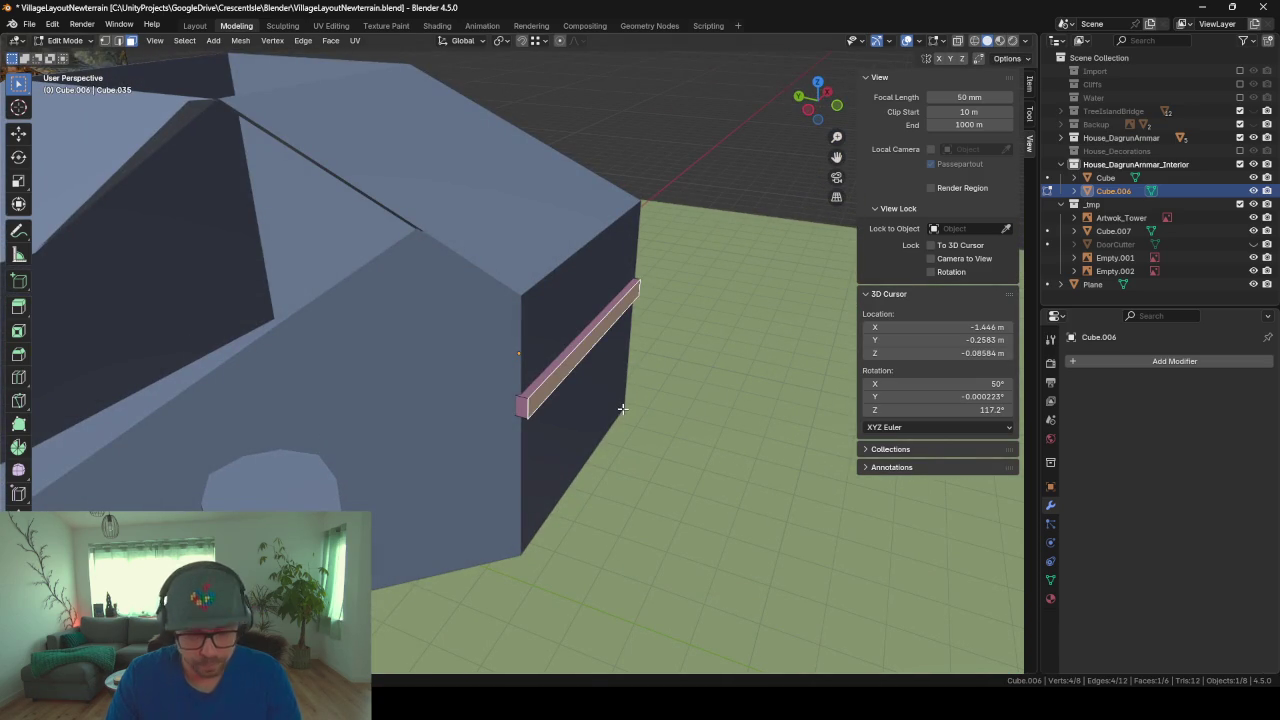
pyautogui.press('g')
pyautogui.press('y')
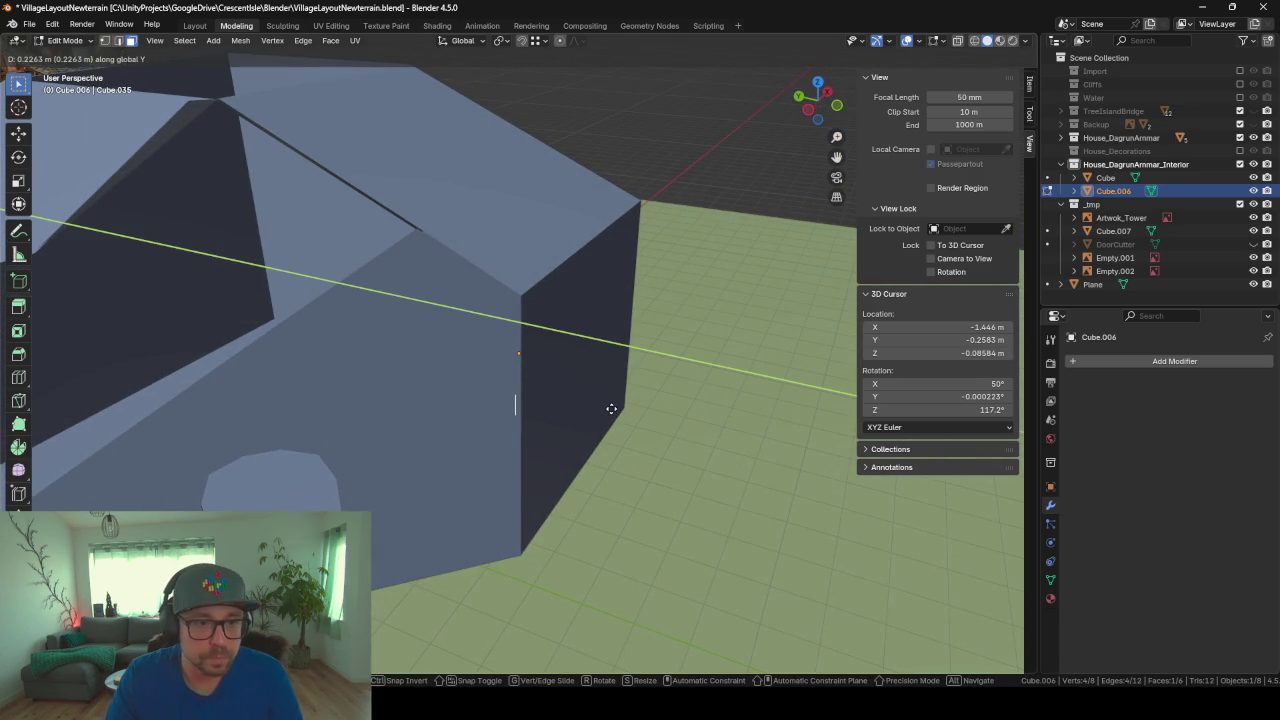
pyautogui.click(611, 408)
pyautogui.moveTo(611, 408)
pyautogui.mouseDown(button='middle')
pyautogui.moveTo(509, 391)
pyautogui.moveTo(520, 395)
pyautogui.moveTo(533, 397)
pyautogui.moveTo(515, 383)
pyautogui.mouseUp(button='middle')
pyautogui.click(509, 361)
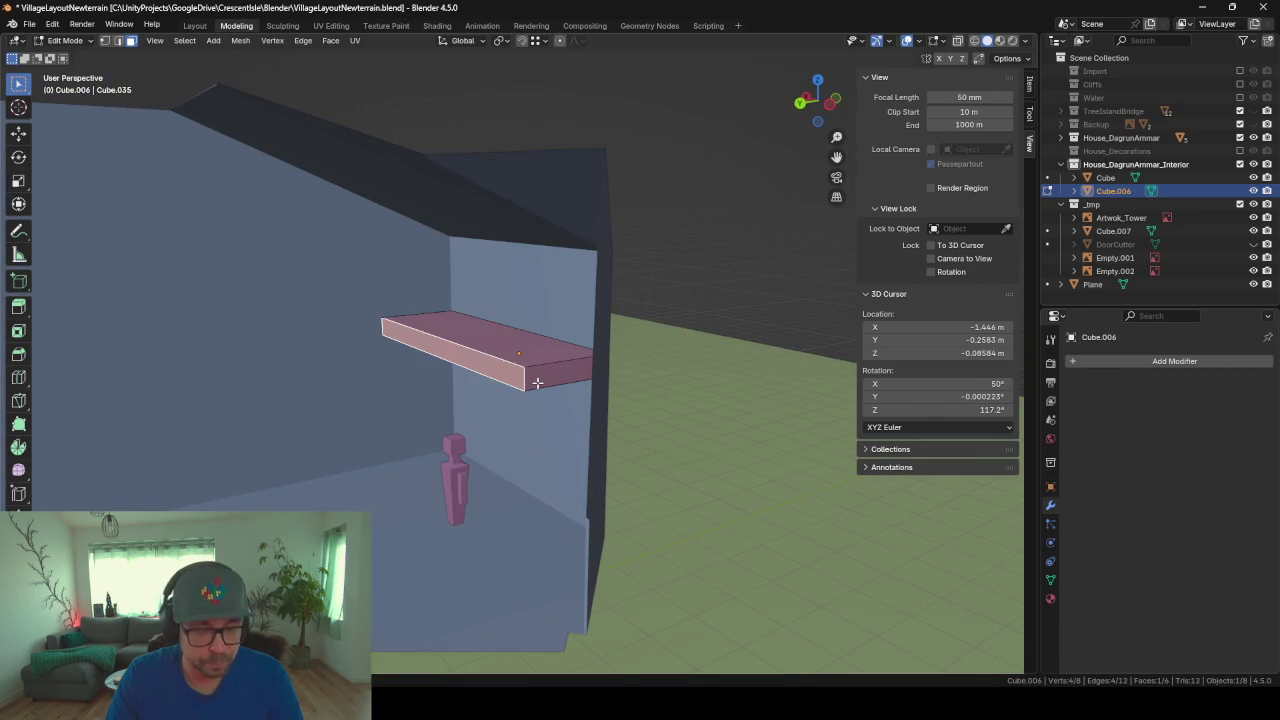
pyautogui.press('g')
pyautogui.press('y')
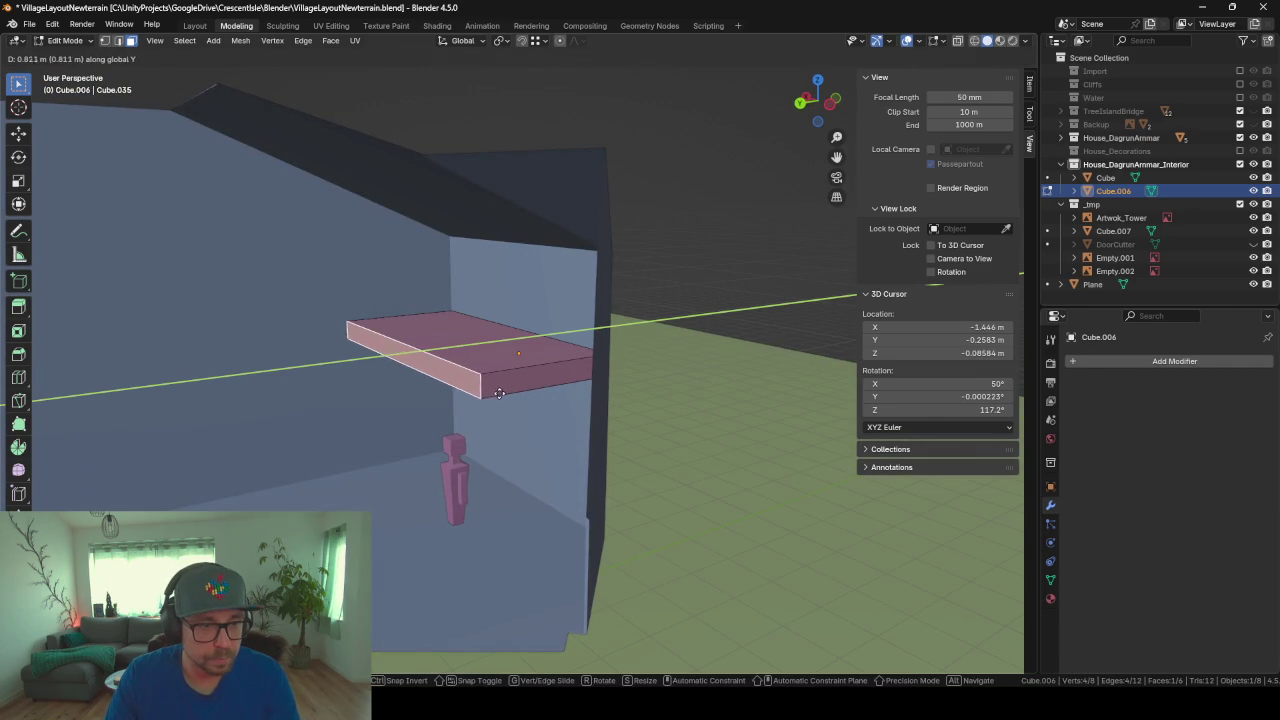
pyautogui.click(464, 396)
pyautogui.scroll(-3, 507, 450)
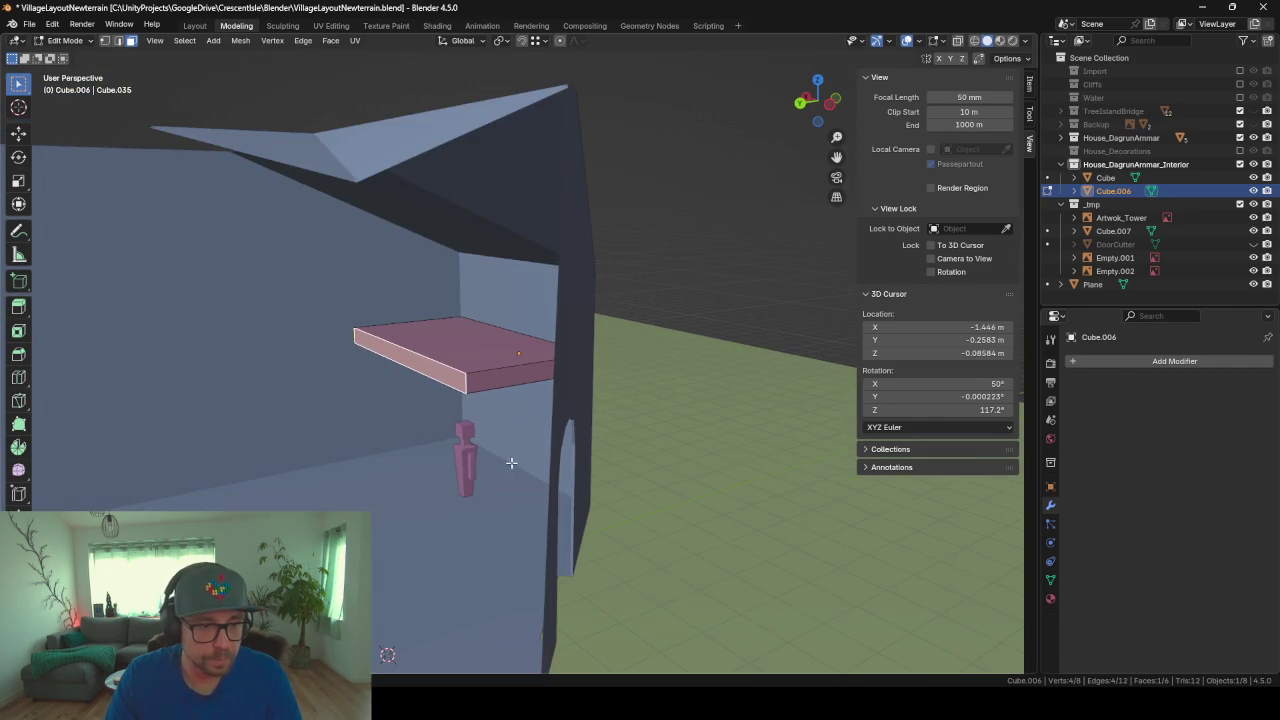
pyautogui.moveTo(511, 457)
pyautogui.mouseDown(button='middle')
pyautogui.moveTo(457, 489)
pyautogui.moveTo(654, 463)
pyautogui.moveTo(600, 434)
pyautogui.moveTo(678, 417)
pyautogui.moveTo(623, 418)
pyautogui.moveTo(629, 403)
pyautogui.moveTo(623, 423)
pyautogui.moveTo(640, 403)
pyautogui.moveTo(604, 410)
pyautogui.moveTo(628, 423)
pyautogui.moveTo(600, 417)
pyautogui.moveTo(680, 411)
pyautogui.mouseUp(button='middle')
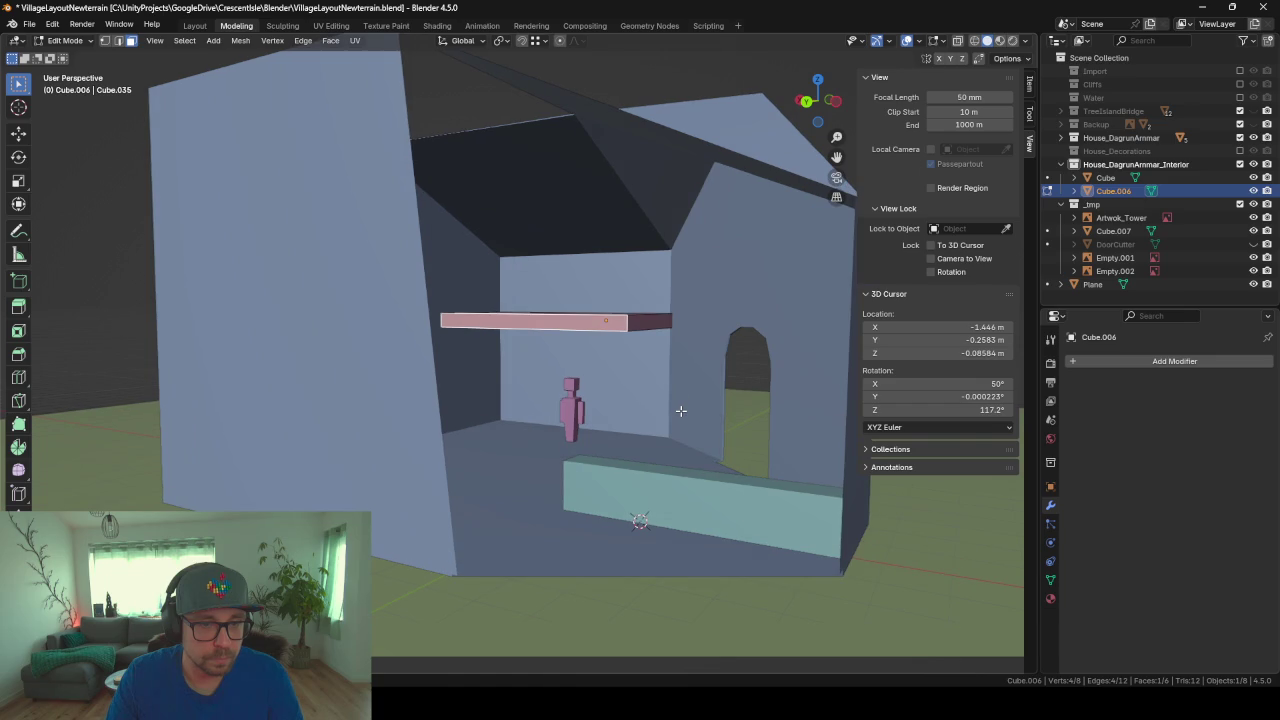
pyautogui.press('Tab')
# Step: Zoom out of the interior and orbit until the two tower reference paintings fill the view
pyautogui.press('g')
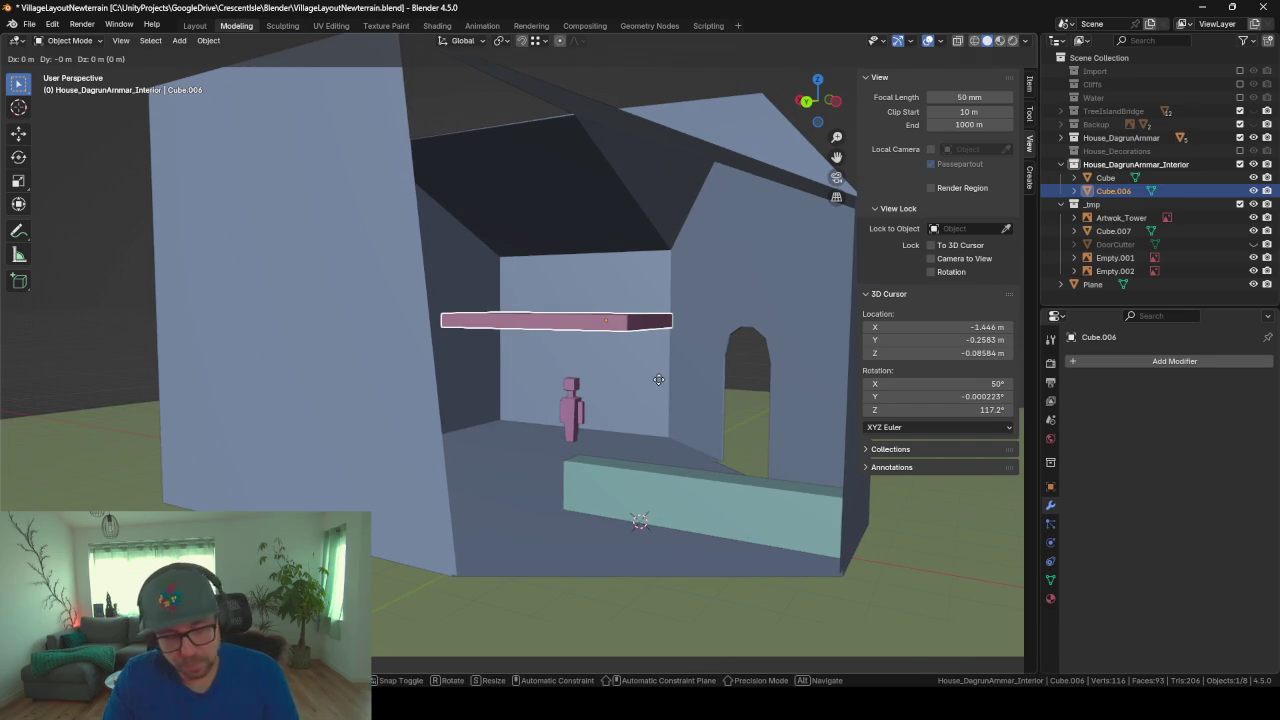
pyautogui.press('z')
pyautogui.press('Escape')
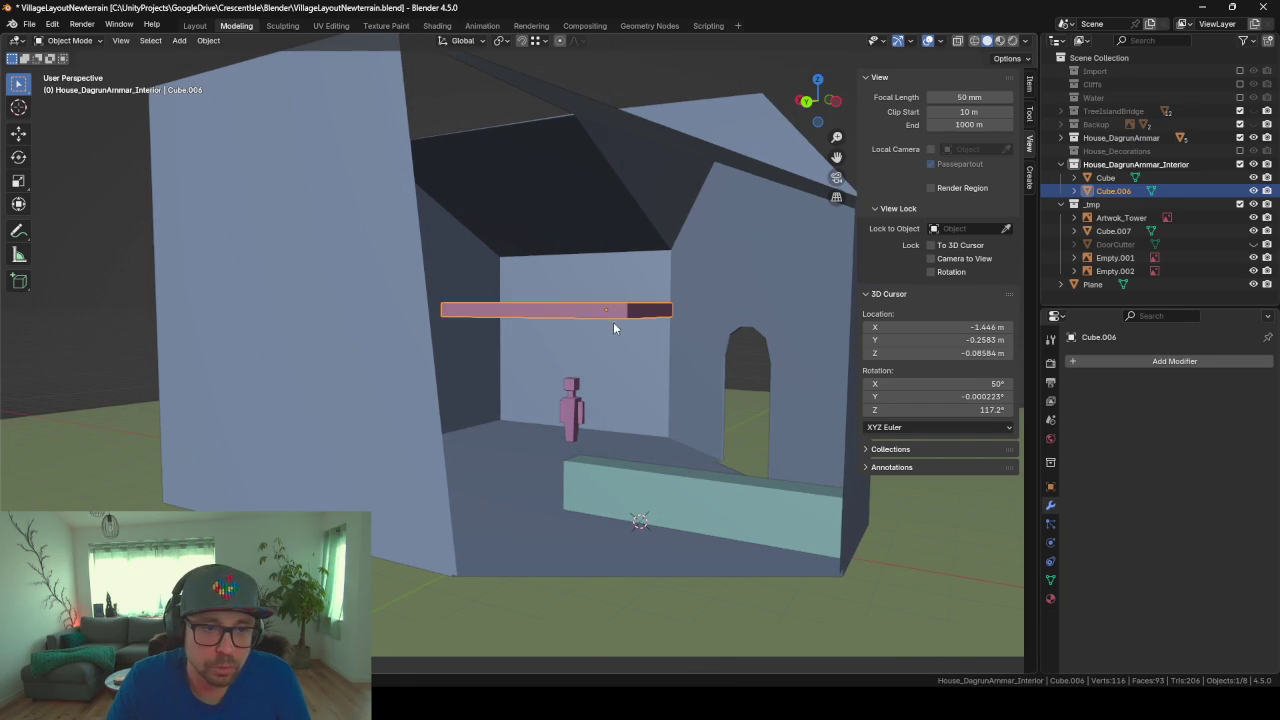
pyautogui.moveTo(613, 322)
pyautogui.mouseDown(button='middle')
pyautogui.moveTo(682, 326)
pyautogui.moveTo(640, 362)
pyautogui.moveTo(762, 355)
pyautogui.mouseUp(button='middle')
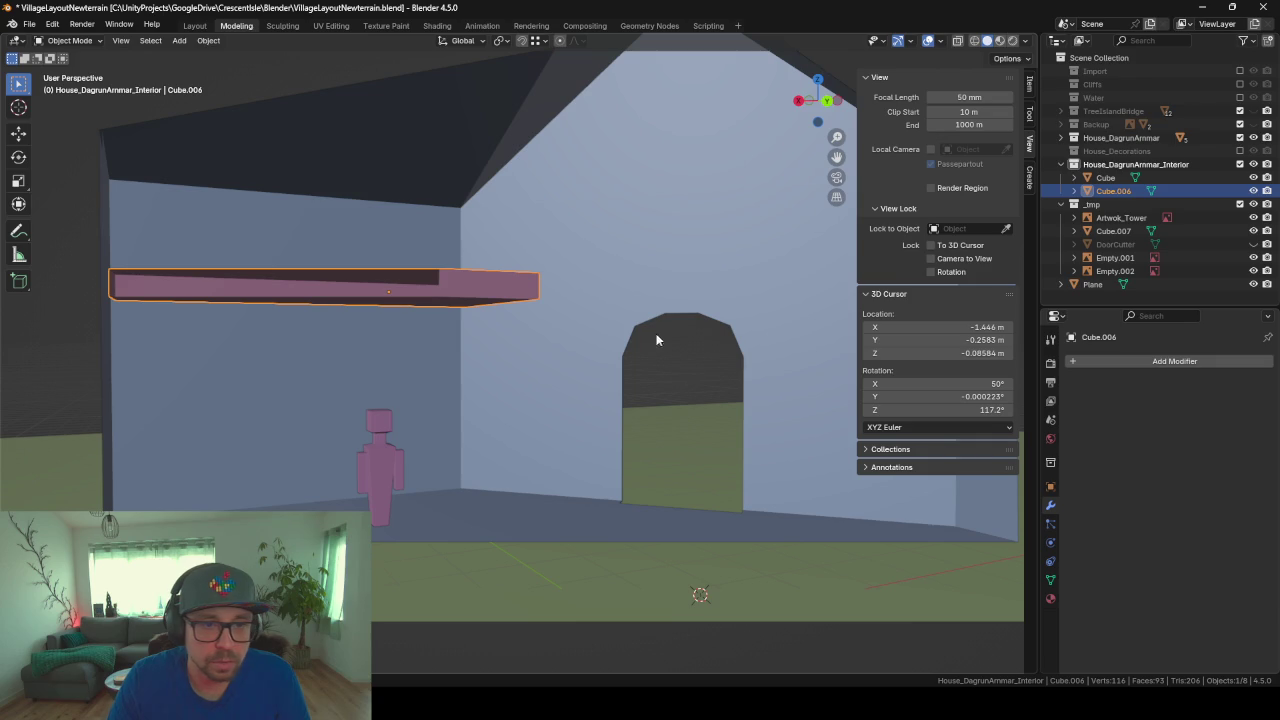
pyautogui.scroll(-5, 738, 384)
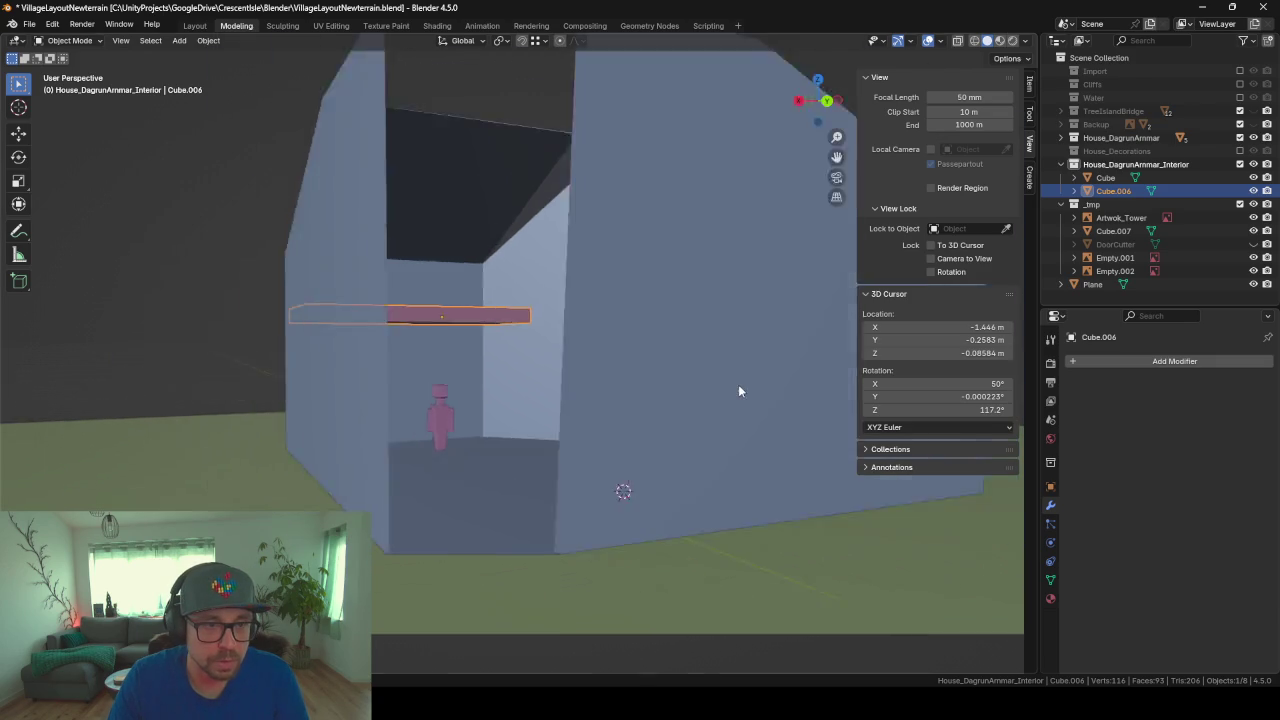
pyautogui.moveTo(738, 384); pyautogui.dragTo(416, 406, button='middle')
pyautogui.scroll(3, 418, 405)
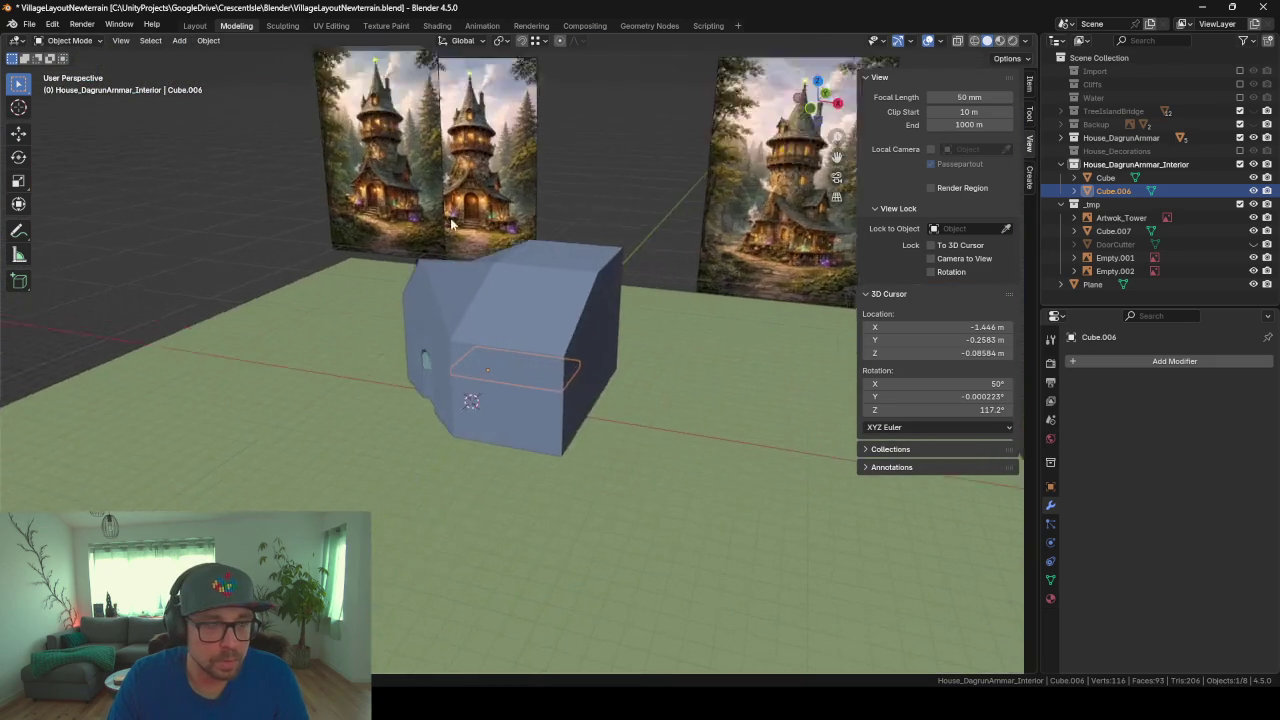
pyautogui.scroll(2, 409, 184)
pyautogui.moveTo(409, 184)
pyautogui.mouseDown(button='middle')
pyautogui.moveTo(532, 250)
pyautogui.moveTo(555, 312)
pyautogui.mouseUp(button='middle')
pyautogui.scroll(3, 555, 312)
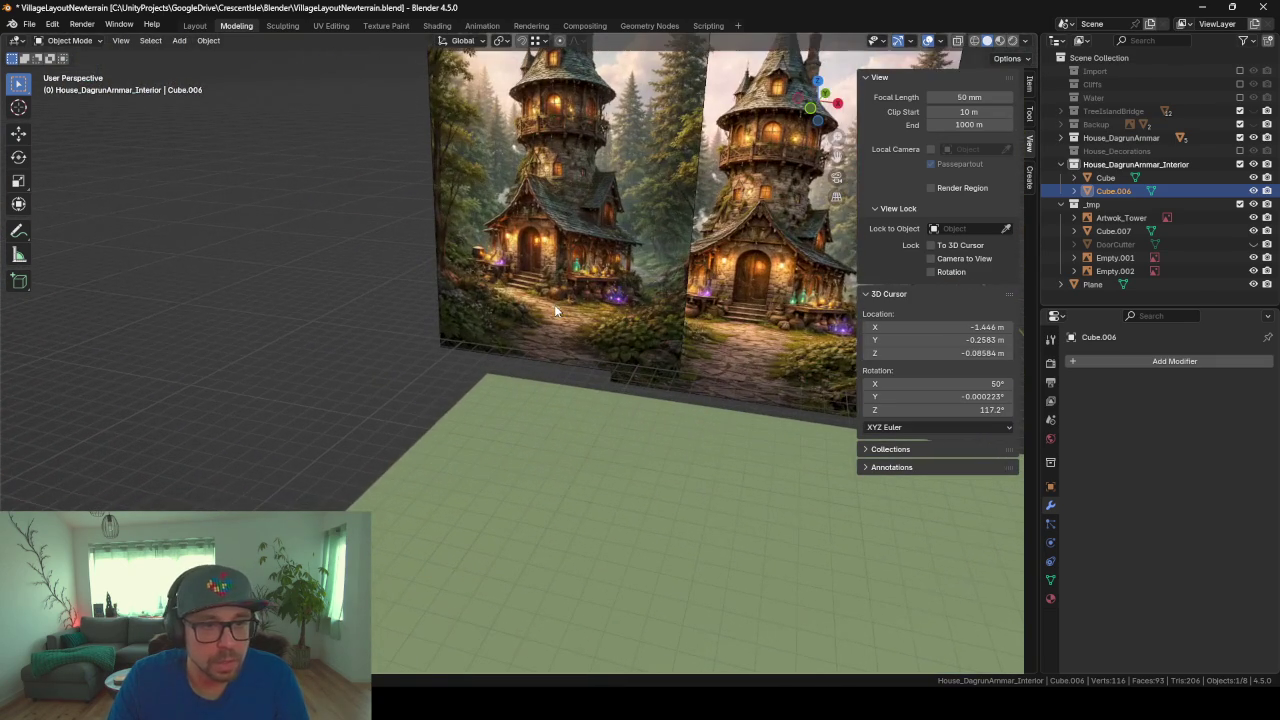
pyautogui.scroll(2, 554, 304)
pyautogui.scroll(1, 516, 245)
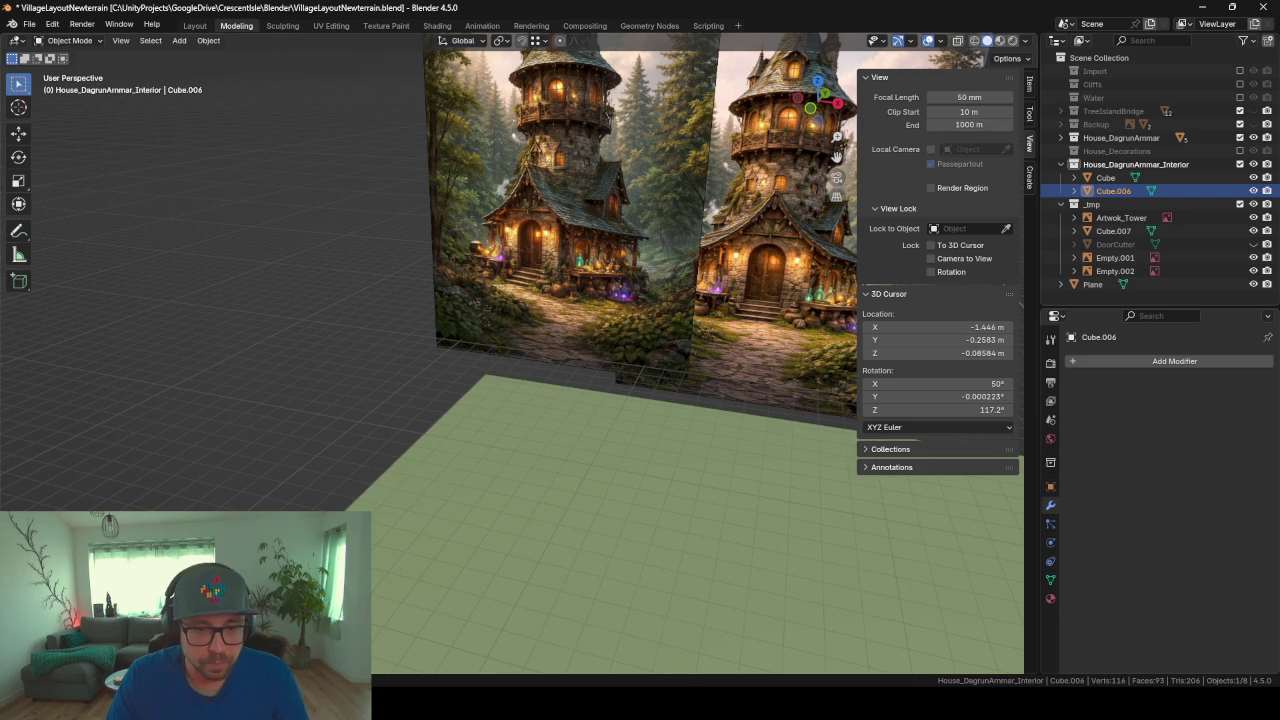
pyautogui.moveTo(639, 649); pyautogui.dragTo(620, 585)
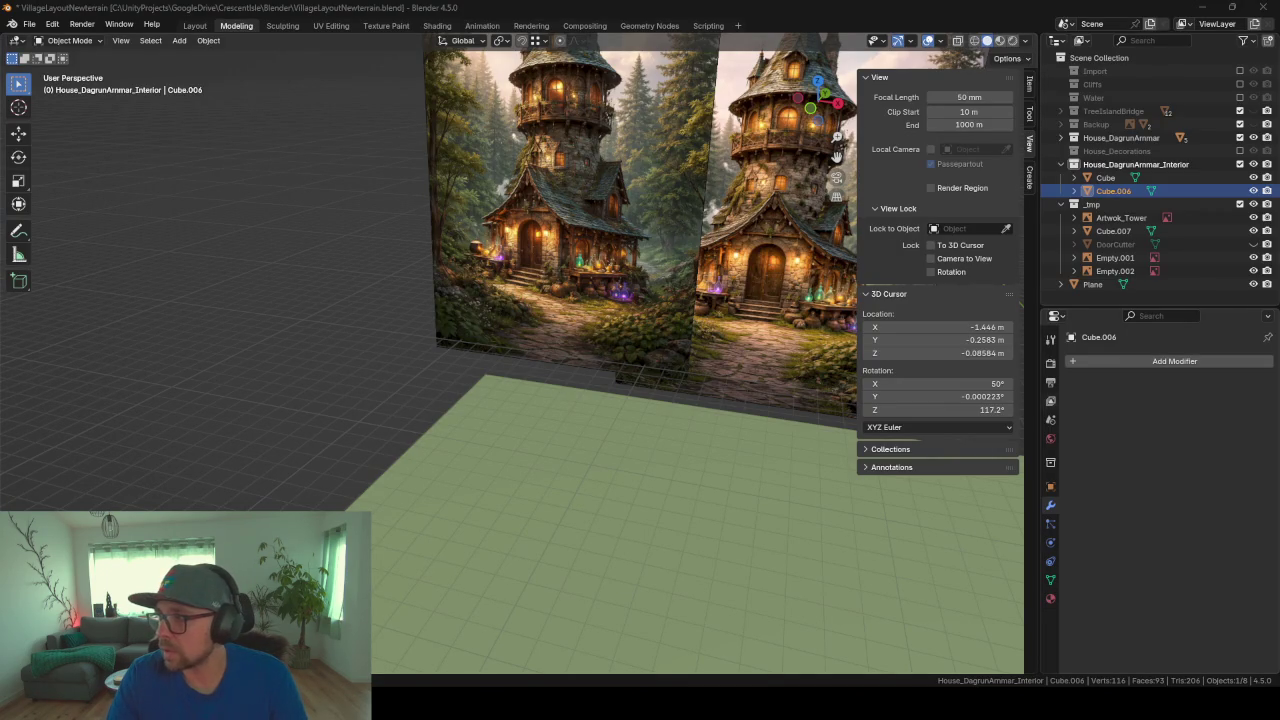
# Step: In Firefox, scroll through the ChatGPT chat and open the tower image full-size
pyautogui.hotkey('alt', 'Tab')
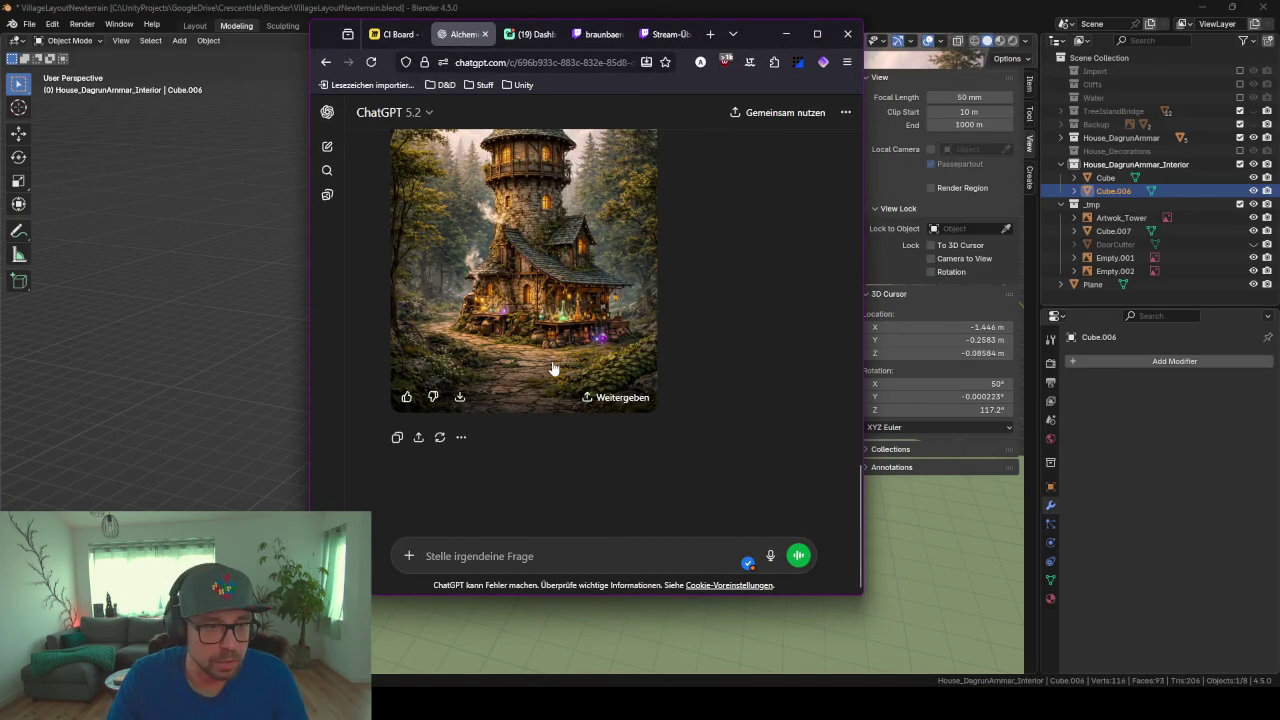
pyautogui.scroll(3, 553, 369)
pyautogui.scroll(2, 553, 369)
pyautogui.scroll(-2, 553, 369)
pyautogui.scroll(-3, 555, 450)
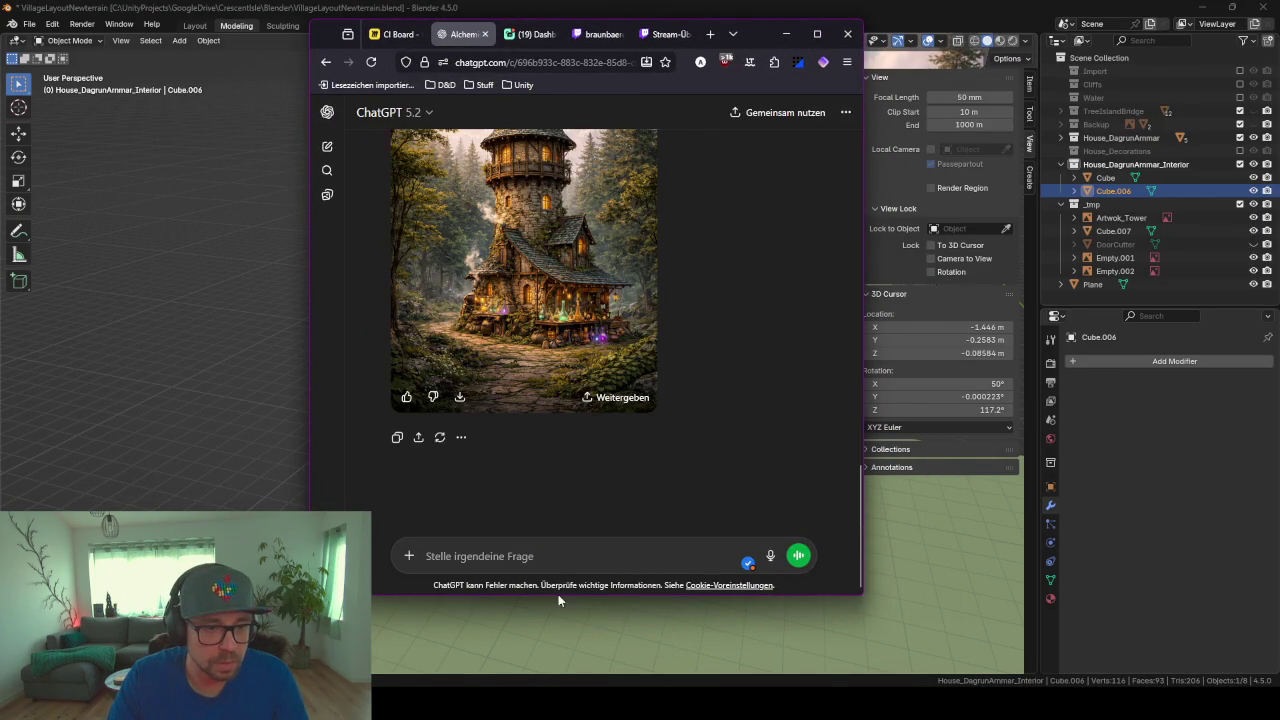
pyautogui.scroll(3, 502, 392)
pyautogui.scroll(3, 502, 392)
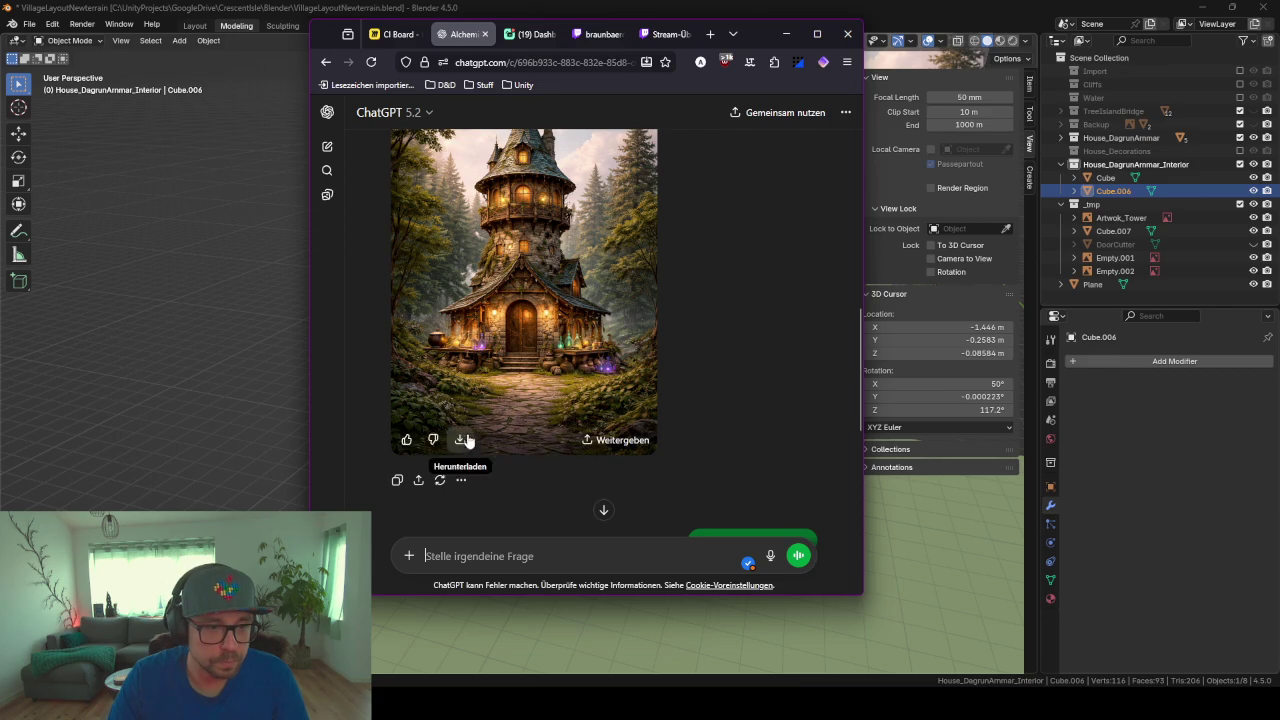
pyautogui.click(553, 386)
# Step: Send a prompt beginning 'Bitte' asking to add a human for scale, then return to Blender
pyautogui.write('Bitte')
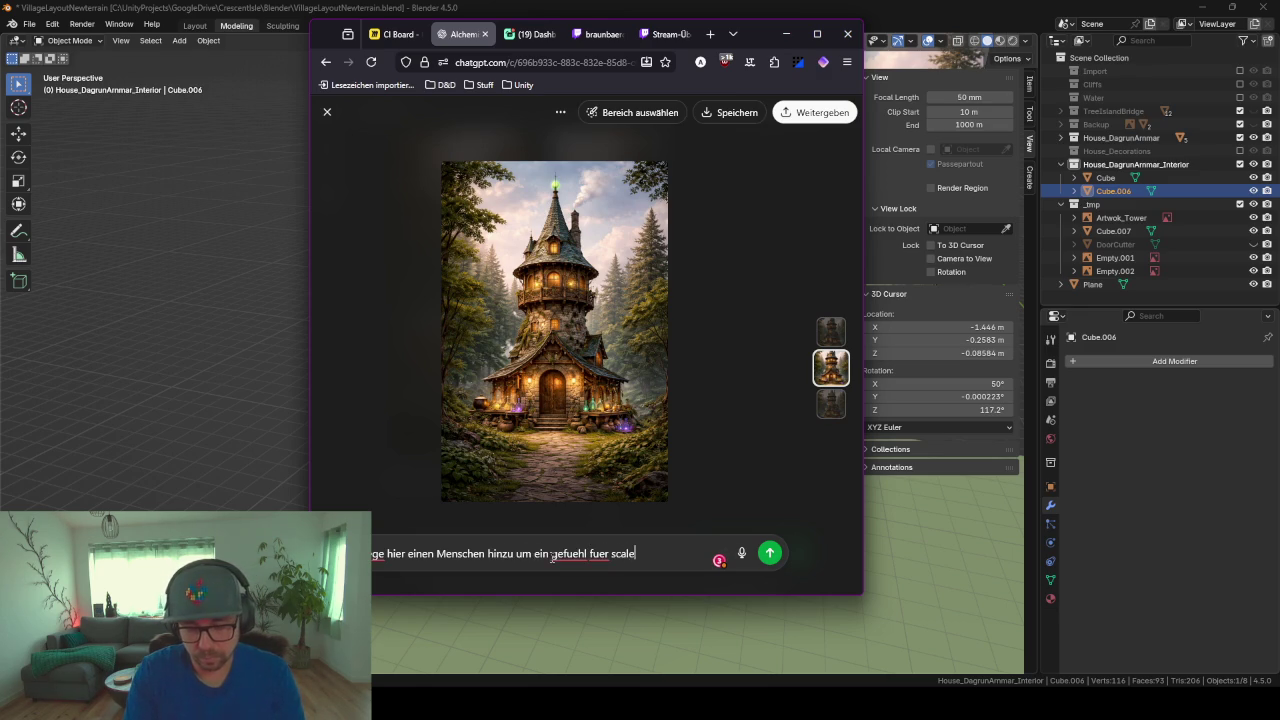
pyautogui.press('Return')
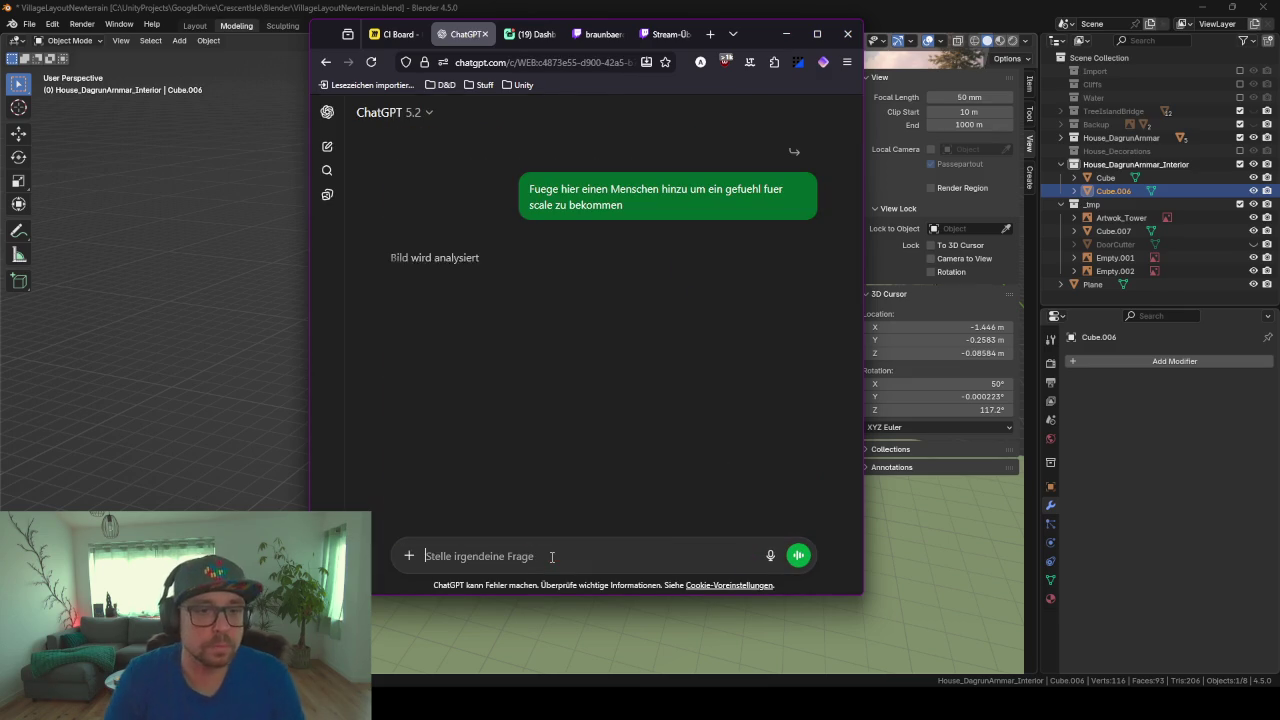
pyautogui.click(786, 33)
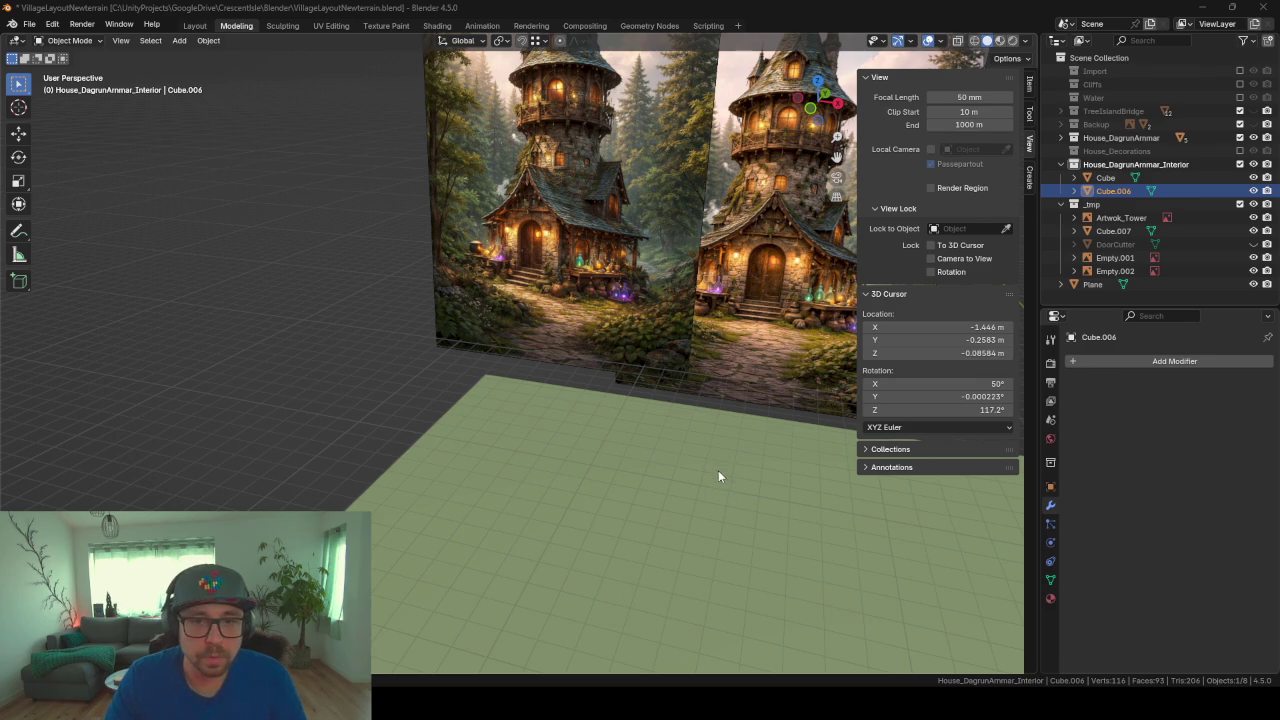
# Step: Frame the pink slab and add a centred edge loop across it in Edit Mode
pyautogui.moveTo(637, 441)
pyautogui.mouseDown(button='middle')
pyautogui.moveTo(676, 408)
pyautogui.moveTo(768, 447)
pyautogui.mouseUp(button='middle')
pyautogui.moveTo(563, 445)
pyautogui.mouseDown(button='middle')
pyautogui.moveTo(456, 494)
pyautogui.moveTo(416, 497)
pyautogui.moveTo(401, 388)
pyautogui.moveTo(377, 360)
pyautogui.moveTo(396, 403)
pyautogui.moveTo(500, 408)
pyautogui.moveTo(531, 394)
pyautogui.moveTo(494, 414)
pyautogui.mouseUp(button='middle')
pyautogui.press('KP_Decimal')
pyautogui.press('Tab')
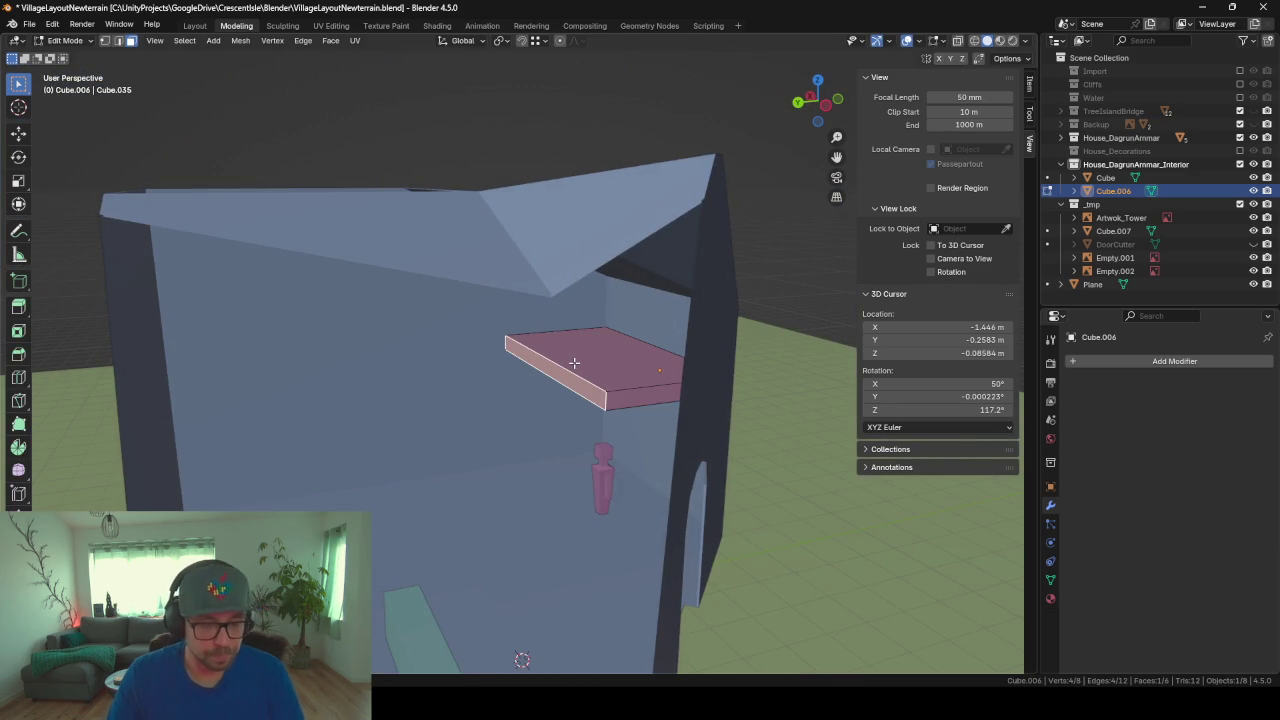
pyautogui.hotkey('ctrl', 'r')
pyautogui.click(574, 363)
pyautogui.rightClick(508, 362)
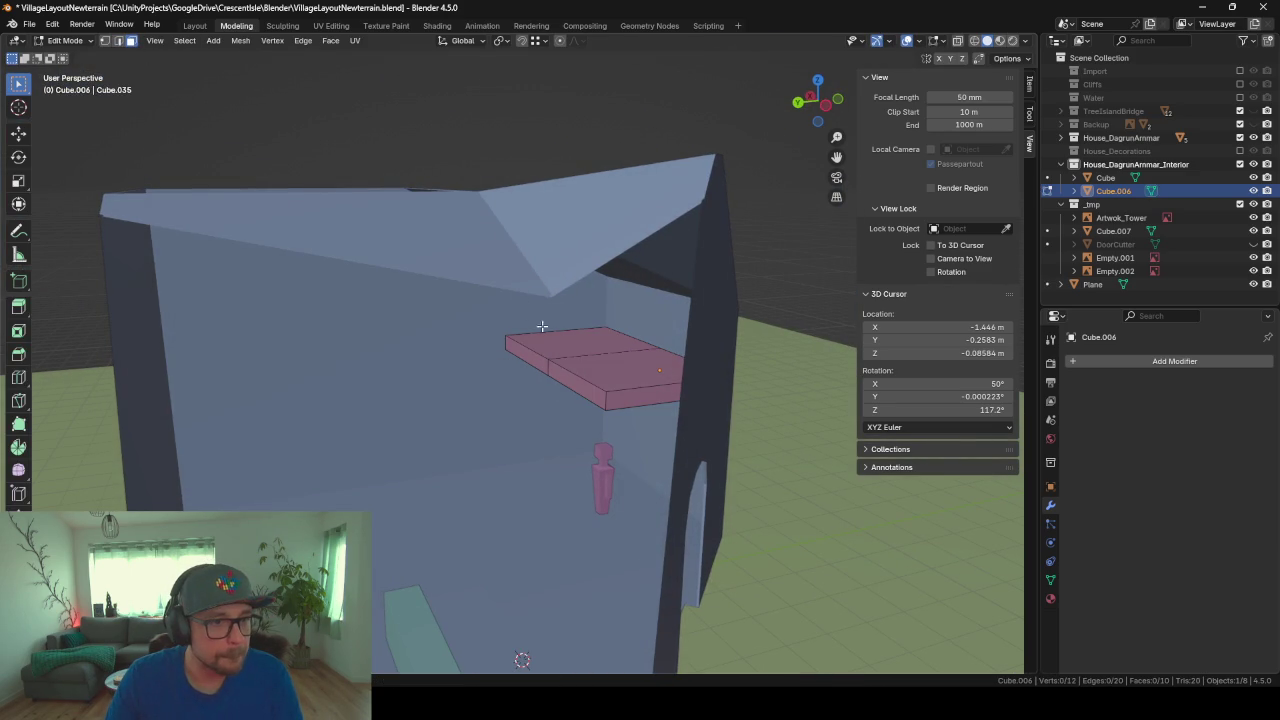
# Step: Extrude the slab's end face along the wall into an L-shaped floor and leave Edit Mode
pyautogui.moveTo(512, 452); pyautogui.dragTo(500, 449, button='middle')
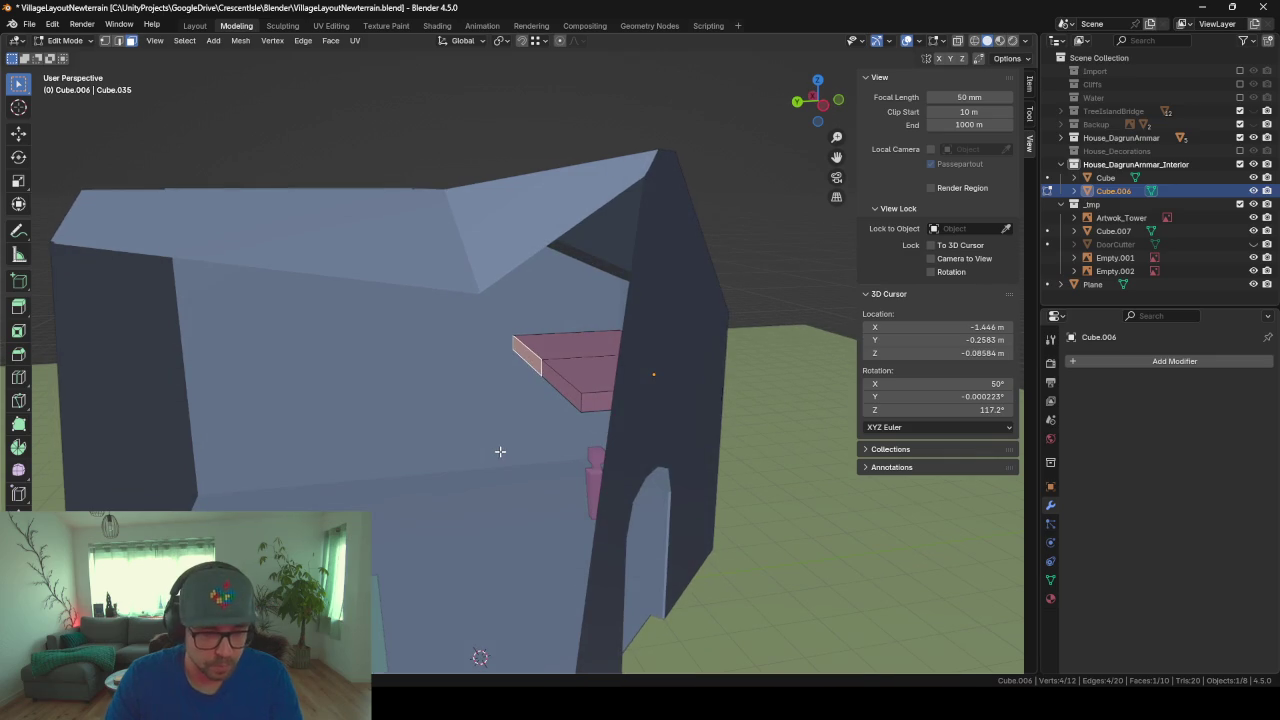
pyautogui.press('e')
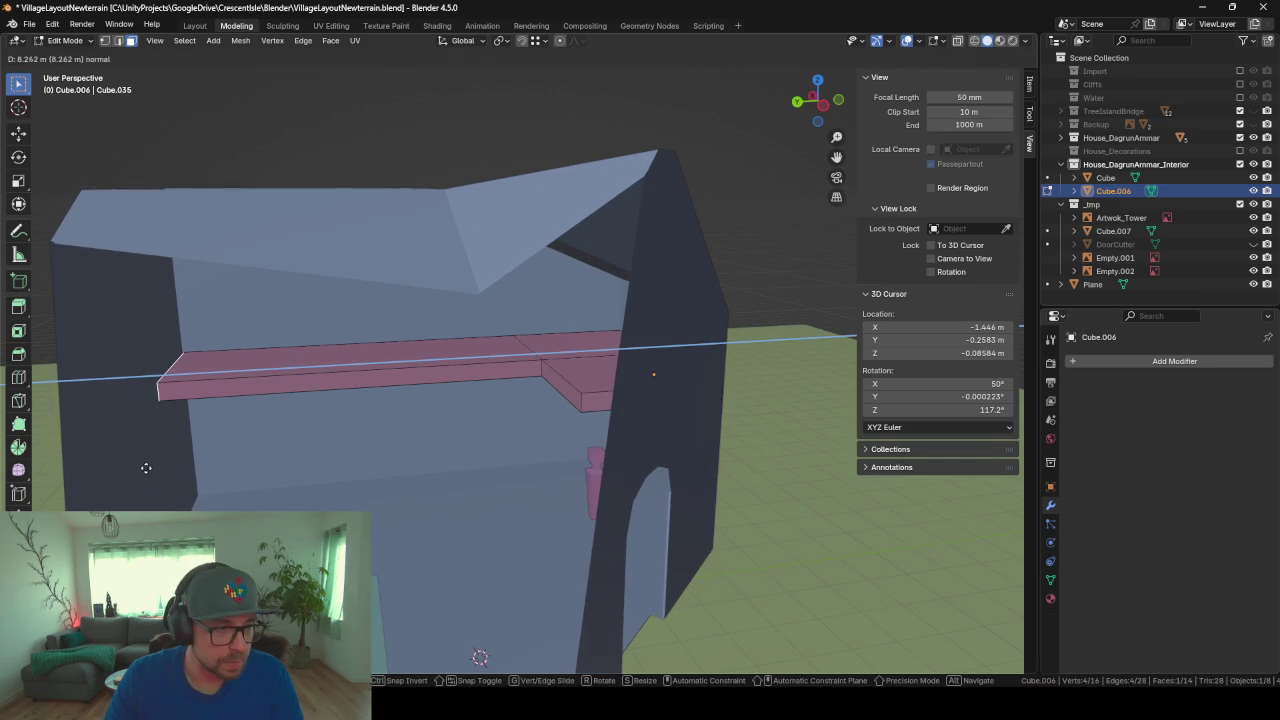
pyautogui.click(143, 469)
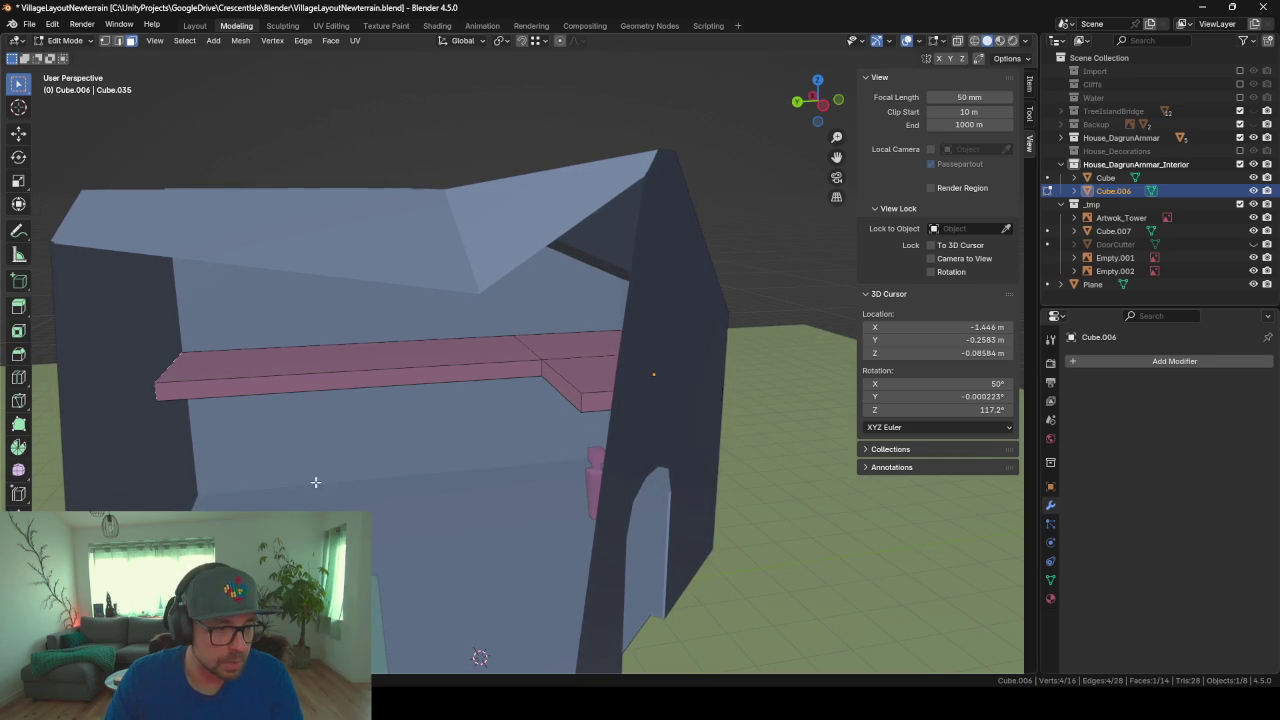
pyautogui.moveTo(143, 469); pyautogui.dragTo(415, 477, button='middle')
pyautogui.scroll(-3, 415, 477)
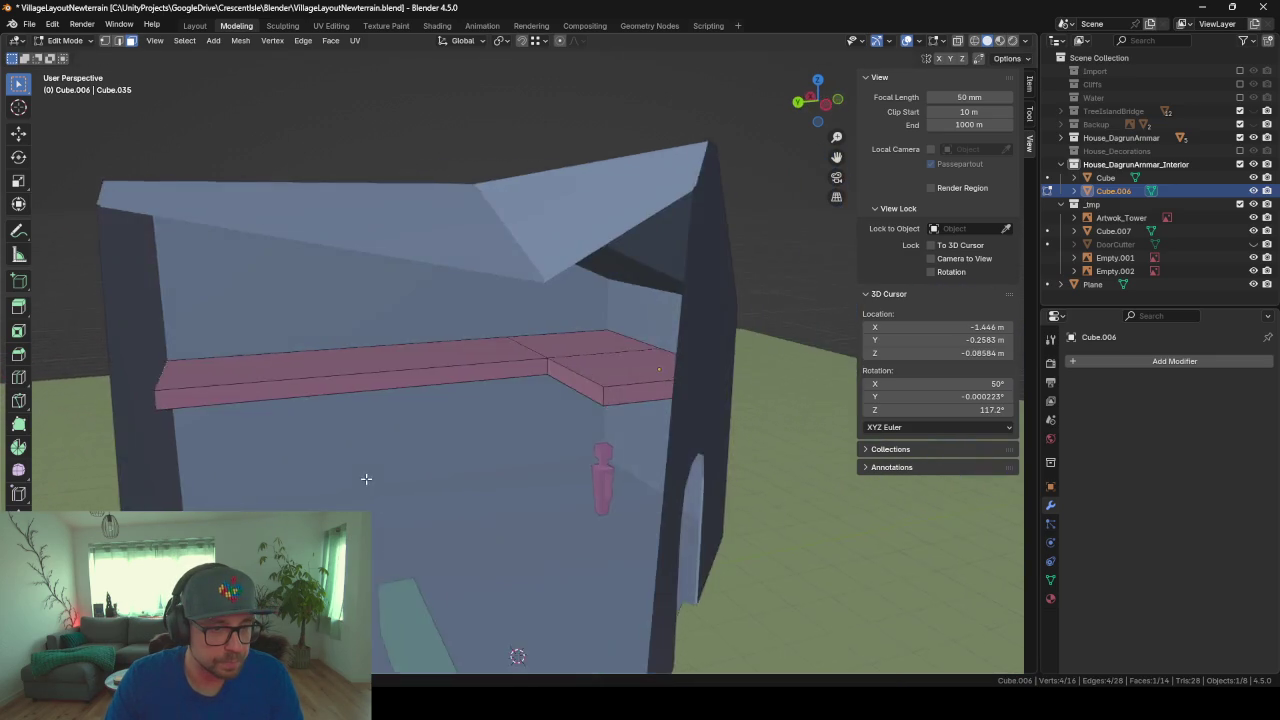
pyautogui.scroll(-3, 363, 477)
pyautogui.scroll(-3, 314, 477)
pyautogui.scroll(-2, 301, 481)
pyautogui.scroll(3, 301, 481)
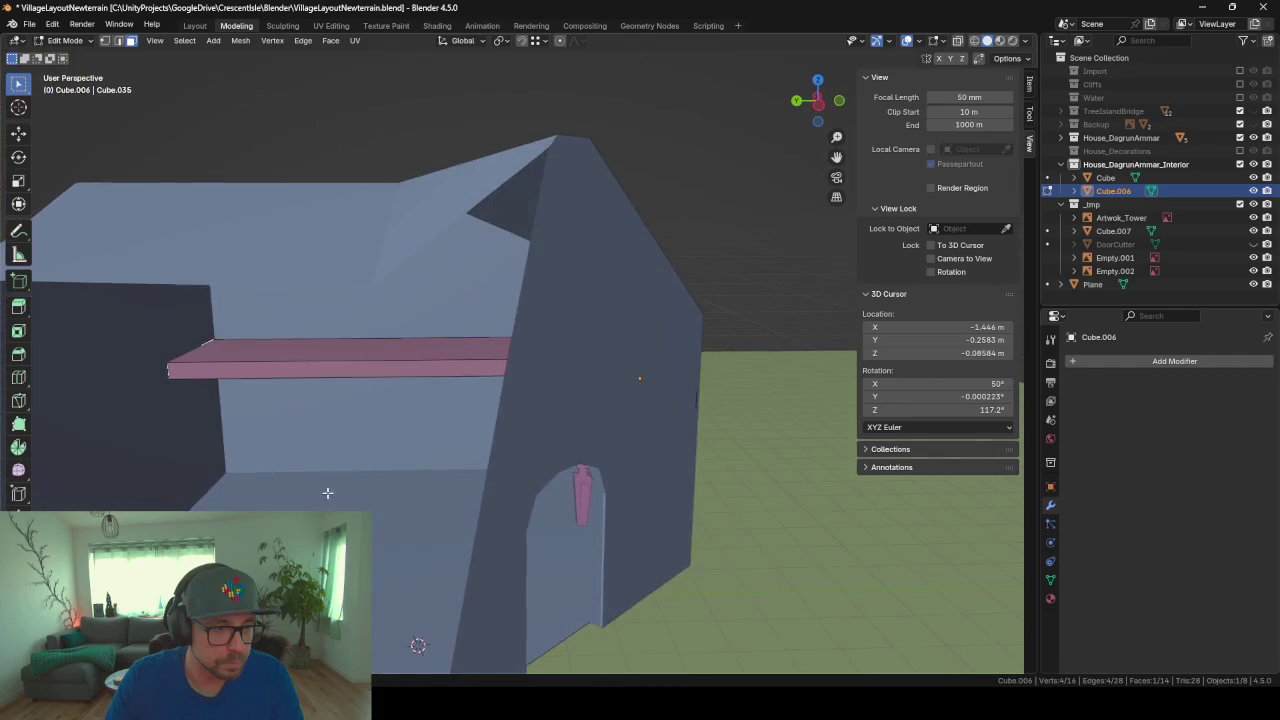
pyautogui.scroll(2, 329, 491)
pyautogui.scroll(2, 480, 437)
pyautogui.scroll(2, 546, 420)
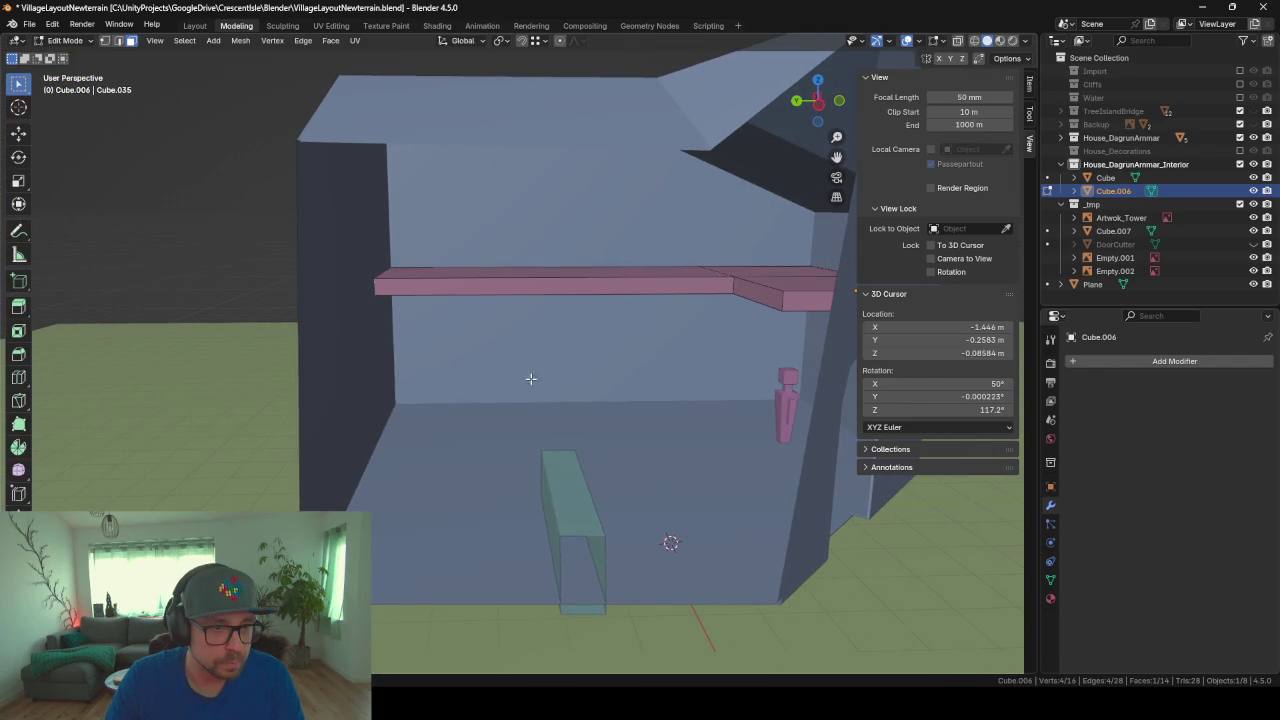
pyautogui.moveTo(531, 379)
pyautogui.mouseDown(button='middle')
pyautogui.moveTo(457, 349)
pyautogui.moveTo(461, 364)
pyautogui.moveTo(474, 371)
pyautogui.moveTo(440, 301)
pyautogui.moveTo(469, 380)
pyautogui.moveTo(517, 422)
pyautogui.moveTo(426, 435)
pyautogui.moveTo(434, 455)
pyautogui.moveTo(474, 441)
pyautogui.moveTo(382, 313)
pyautogui.mouseUp(button='middle')
pyautogui.press('Tab')
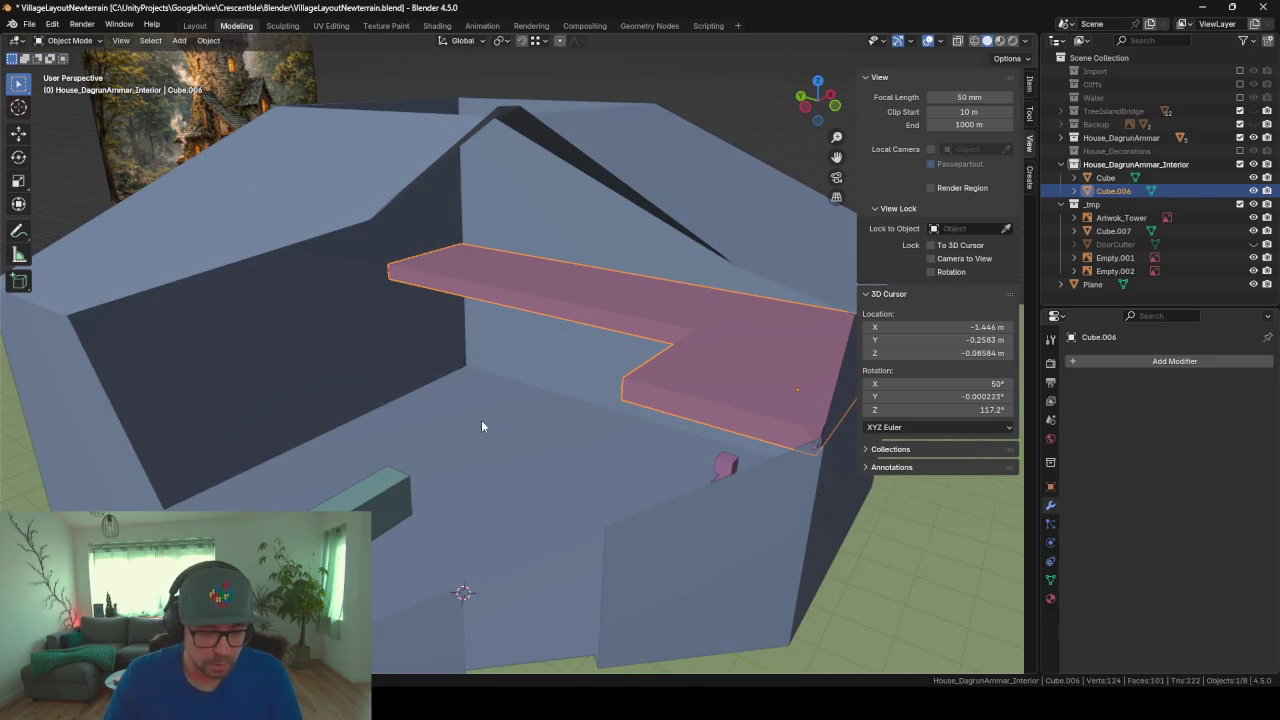
# Step: Add a new cube and raise it vertically inside the house
pyautogui.hotkey('shift', 'a')
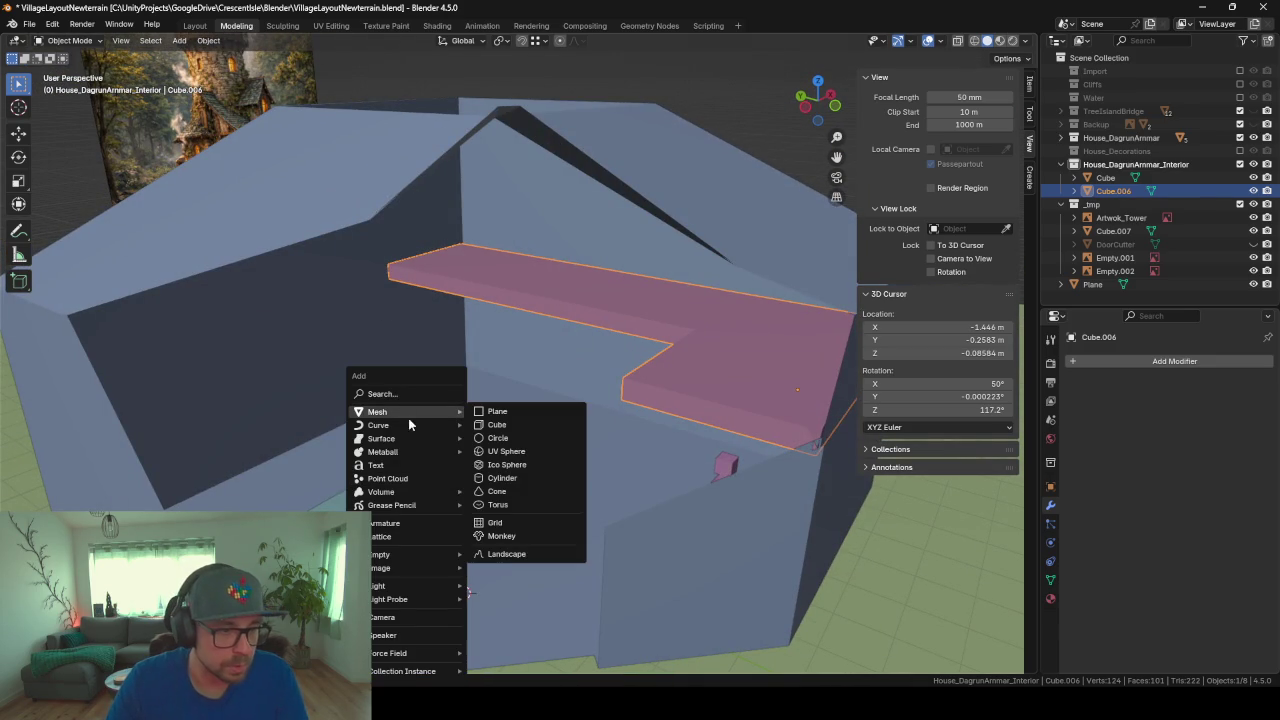
pyautogui.click(521, 424)
pyautogui.press('g')
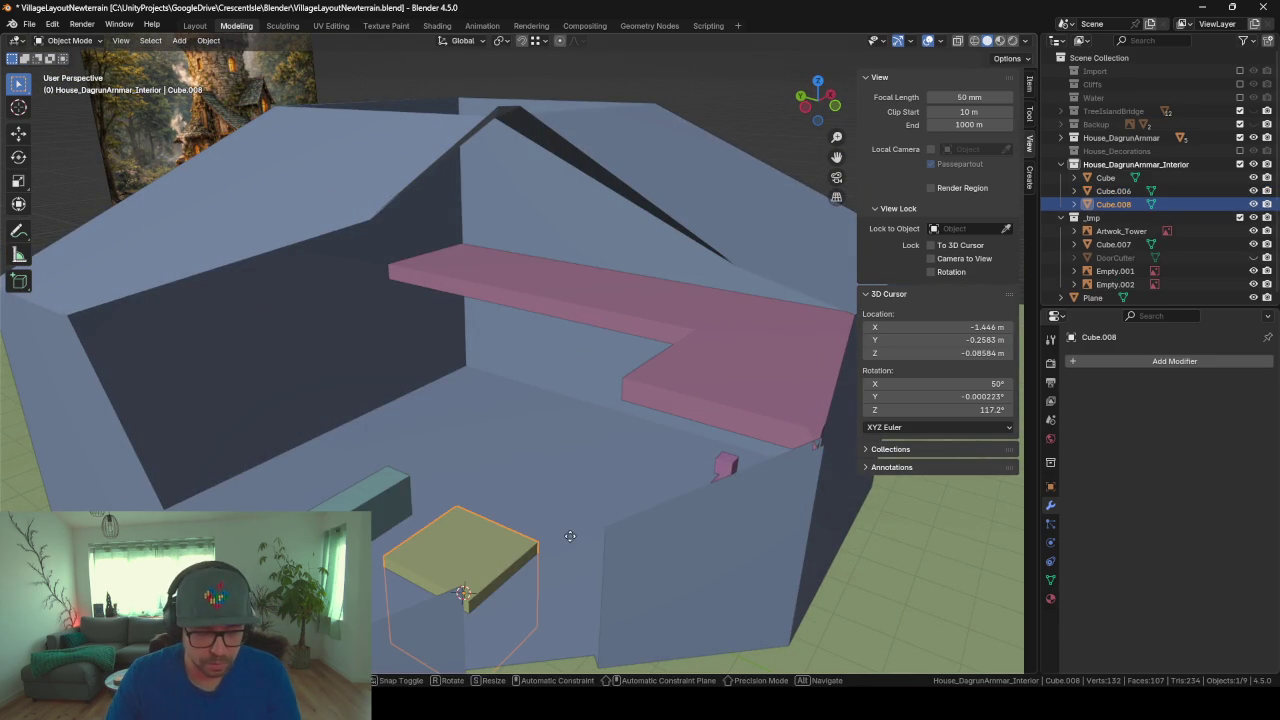
pyautogui.hotkey('shift', 'z')
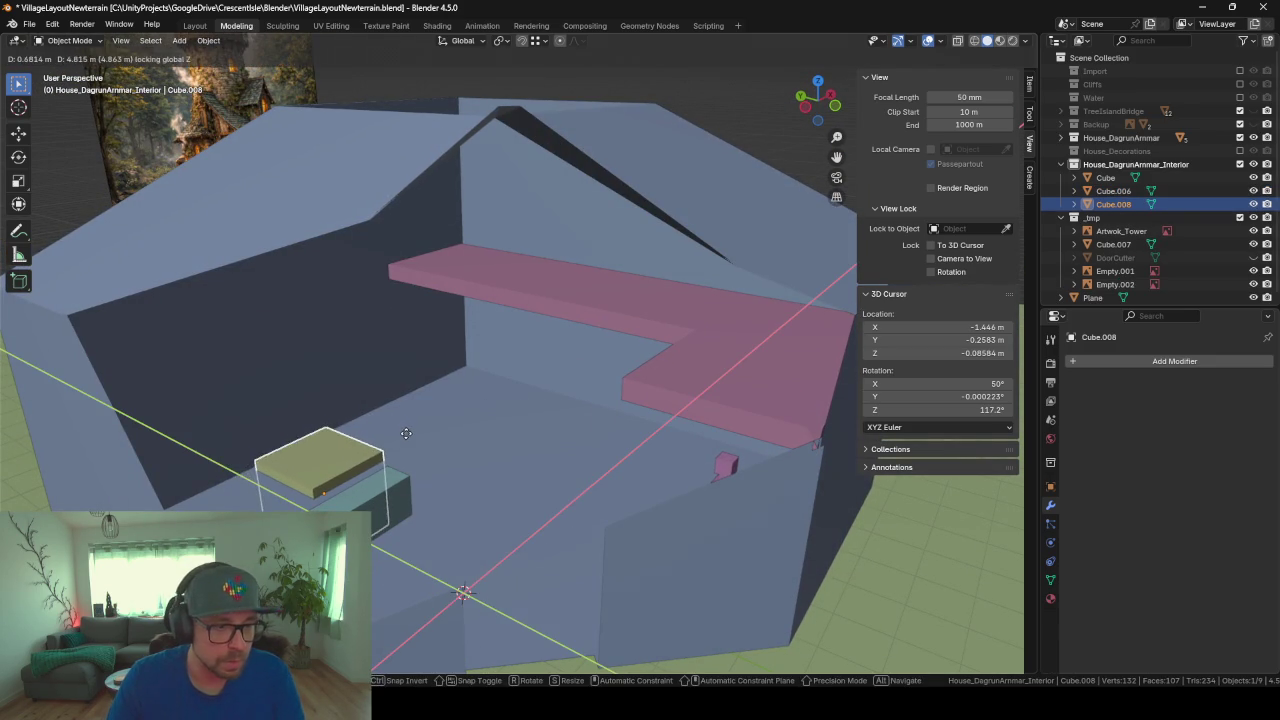
pyautogui.press('z')
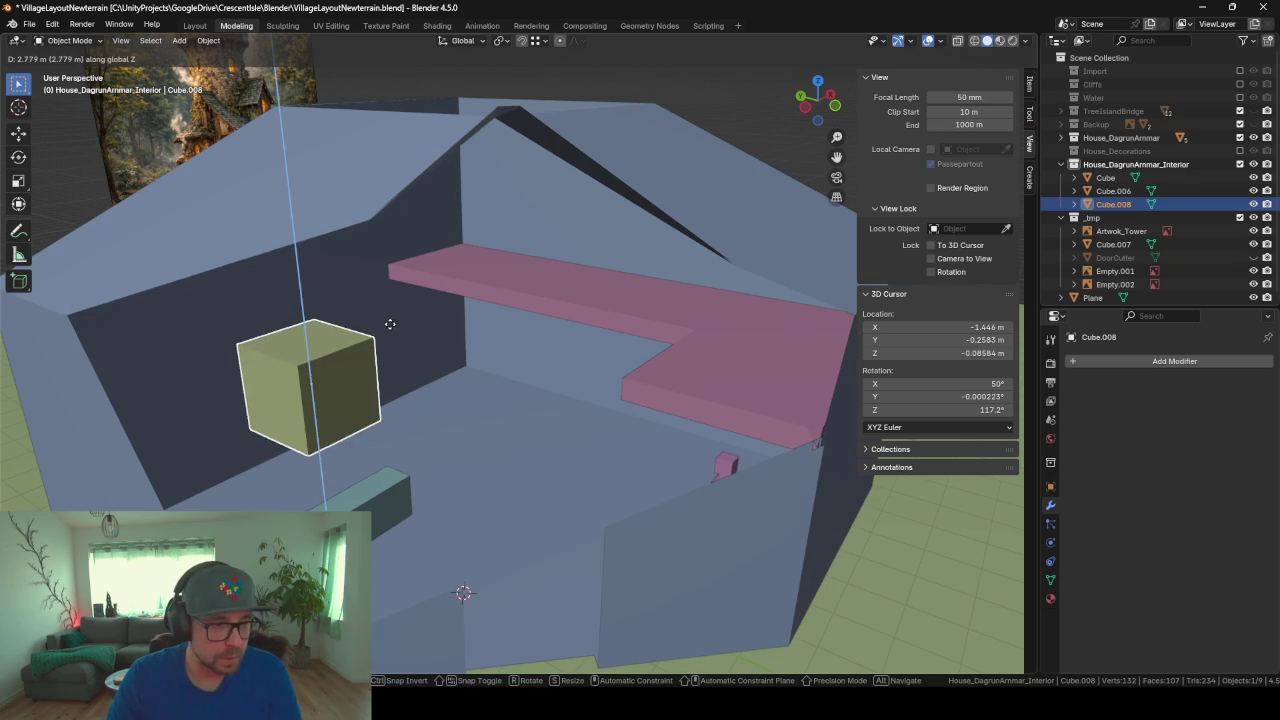
pyautogui.click(390, 324)
# Step: Flatten the new cube along Z into a thin board
pyautogui.press('Tab')
pyautogui.press('s')
pyautogui.press('z')
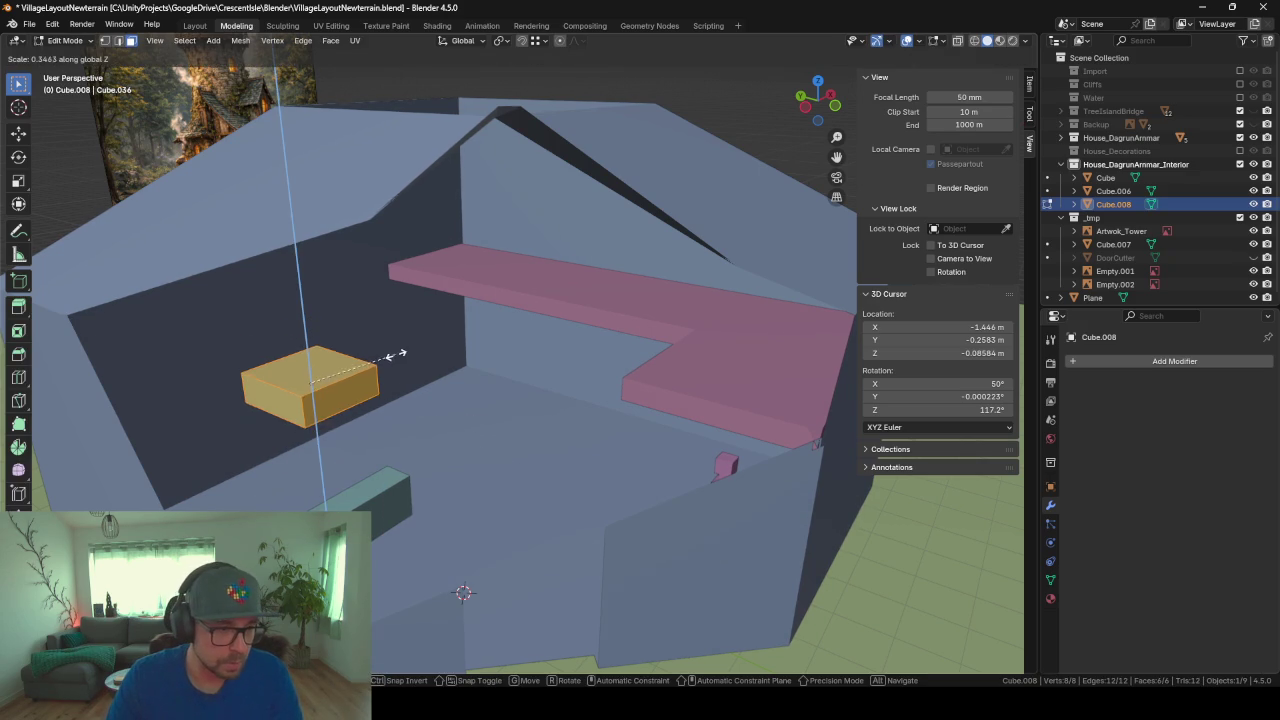
pyautogui.click(334, 345)
pyautogui.moveTo(334, 345); pyautogui.dragTo(227, 262, button='middle')
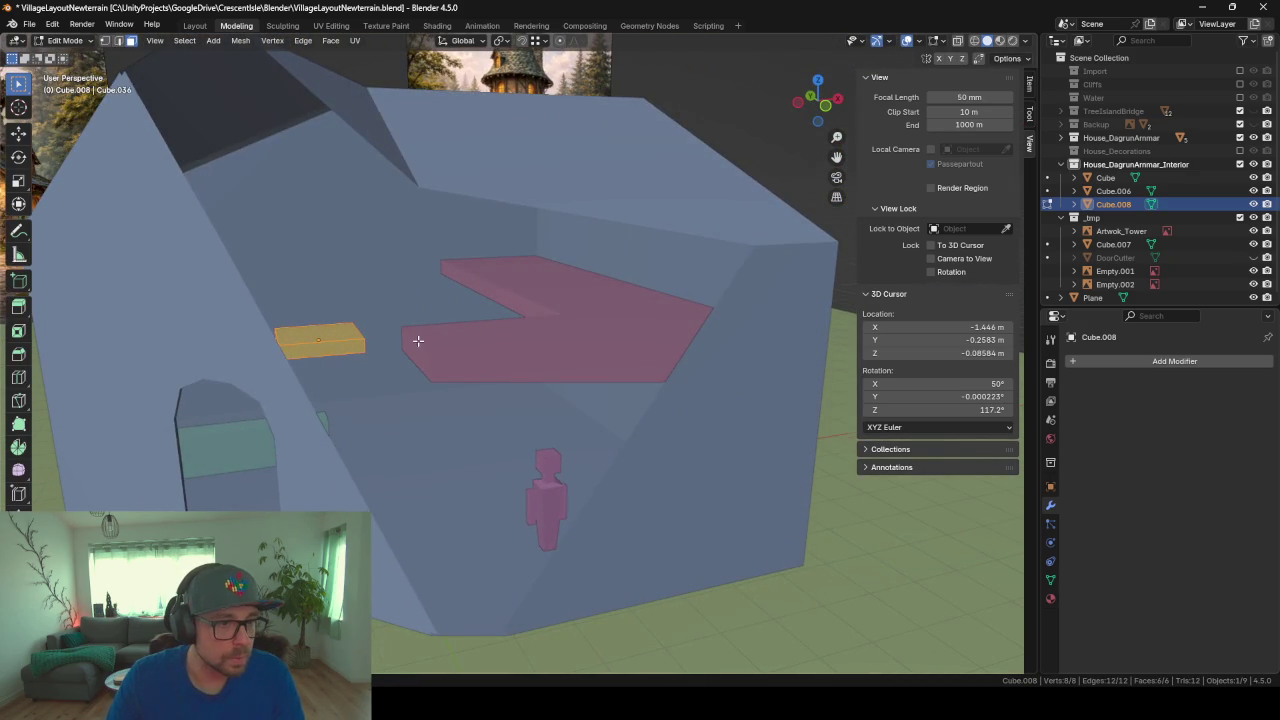
pyautogui.moveTo(418, 341); pyautogui.dragTo(389, 313, button='middle')
# Step: Rotate one face of the board around Z to tilt it
pyautogui.click(385, 314)
pyautogui.moveTo(460, 366); pyautogui.dragTo(547, 349, button='middle')
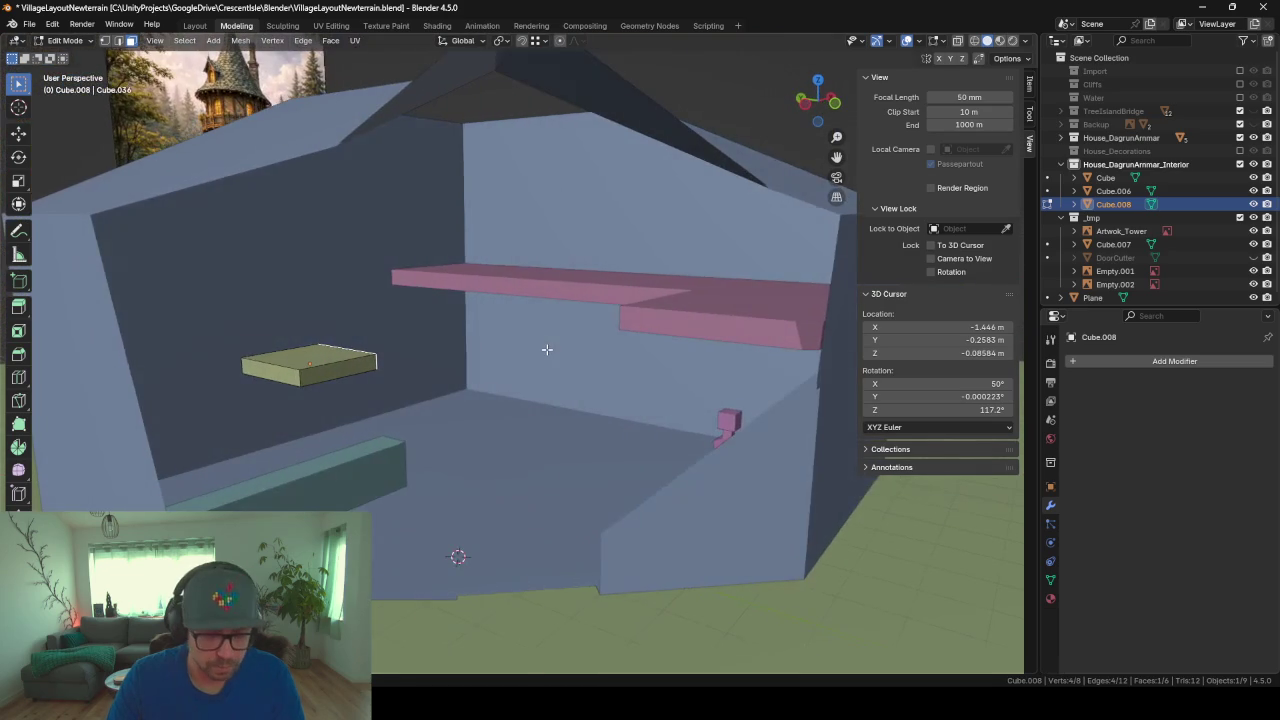
pyautogui.press('r')
pyautogui.press('z')
pyautogui.click(435, 335)
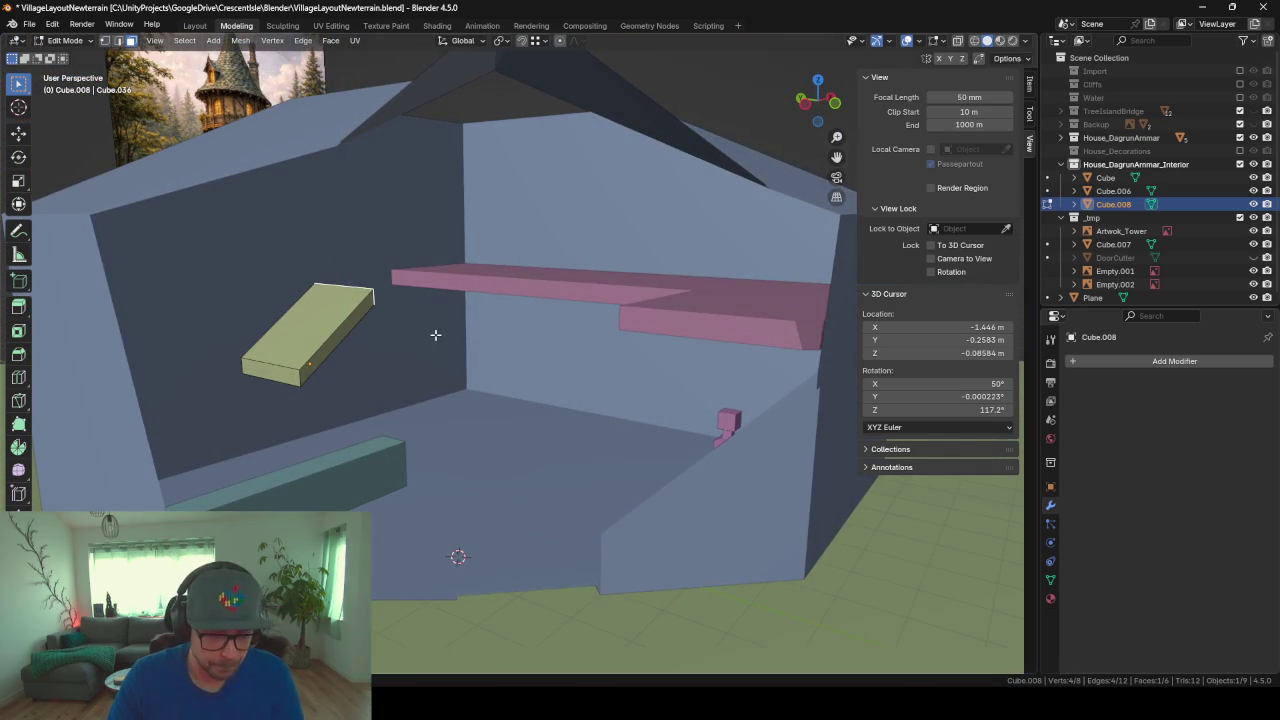
# Step: Slide the board along X toward the pink floor and nudge it slightly upward
pyautogui.press('g')
pyautogui.press('y')
pyautogui.press('x')
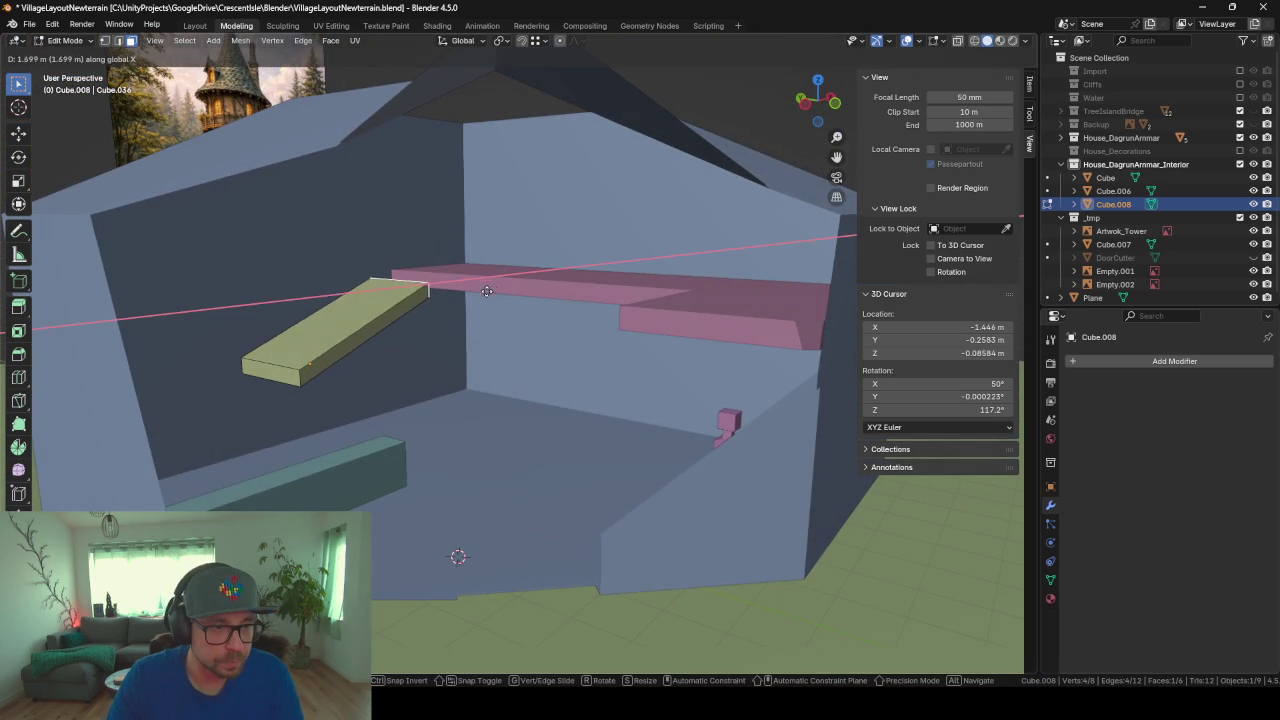
pyautogui.click(509, 280)
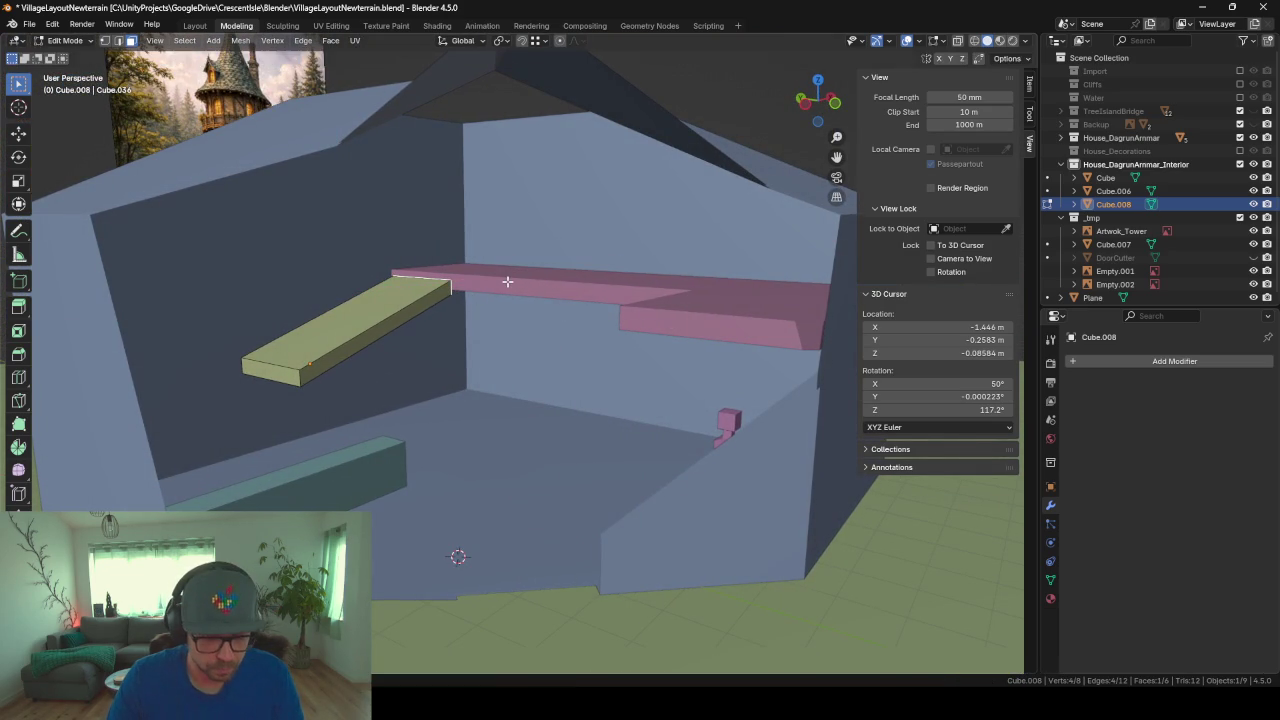
pyautogui.press('g')
pyautogui.press('z')
pyautogui.click(507, 274)
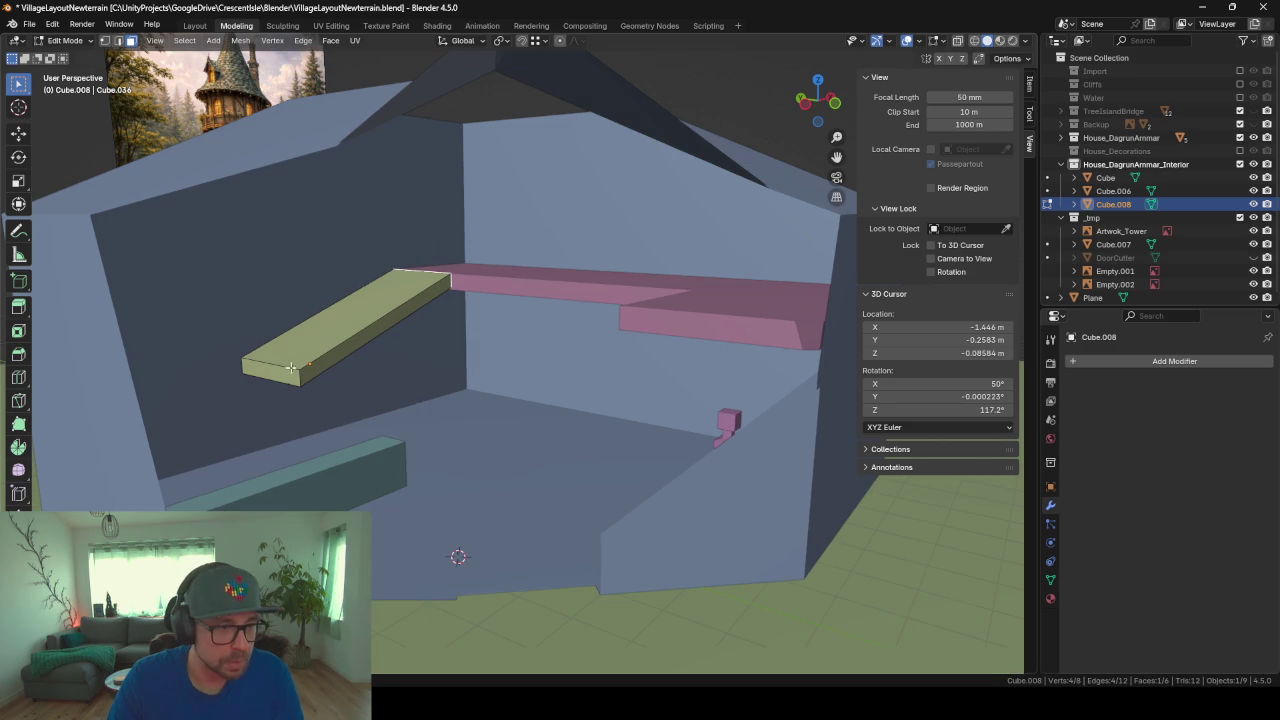
# Step: Lower the board's end face vertically so it slopes down like a ramp
pyautogui.press('g')
pyautogui.press('z')
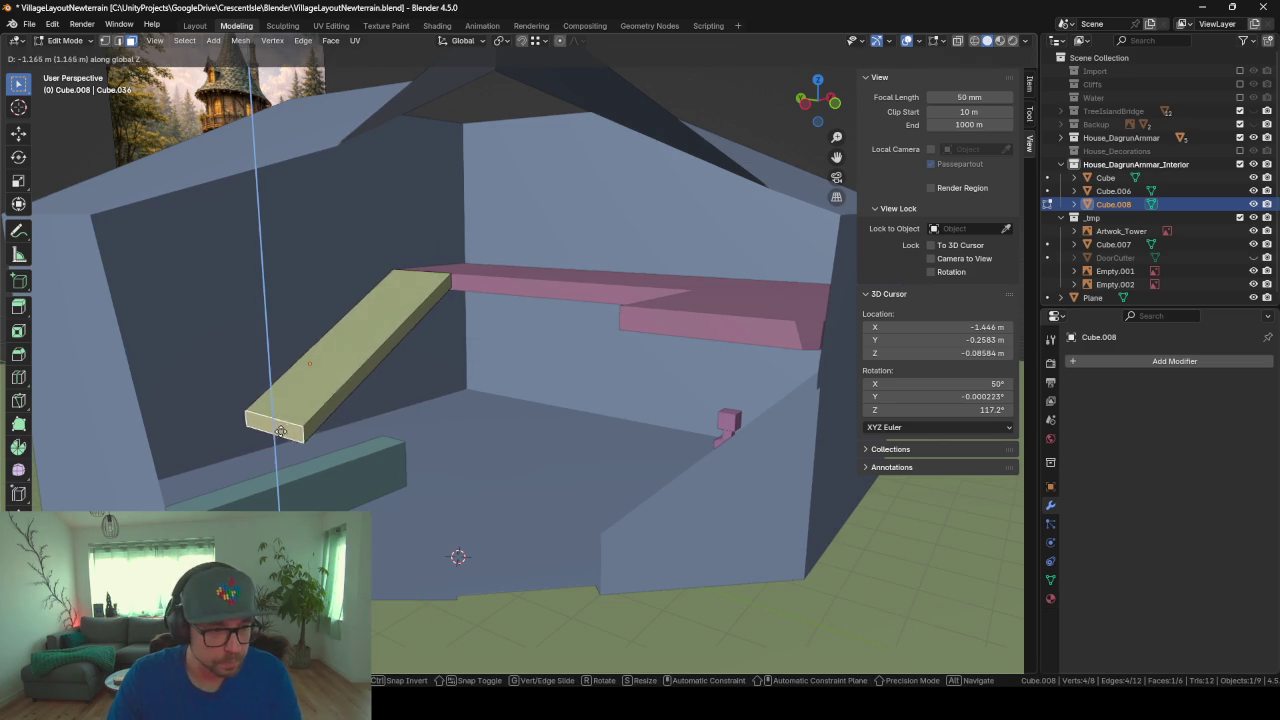
pyautogui.click(288, 472)
pyautogui.moveTo(482, 408)
pyautogui.mouseDown(button='middle')
pyautogui.moveTo(486, 437)
pyautogui.moveTo(569, 423)
pyautogui.moveTo(429, 443)
pyautogui.moveTo(526, 357)
pyautogui.moveTo(517, 342)
pyautogui.mouseUp(button='middle')
# Step: Move the teal block along the floor so it is clear of the ramp
pyautogui.press('Tab')
pyautogui.click(322, 397)
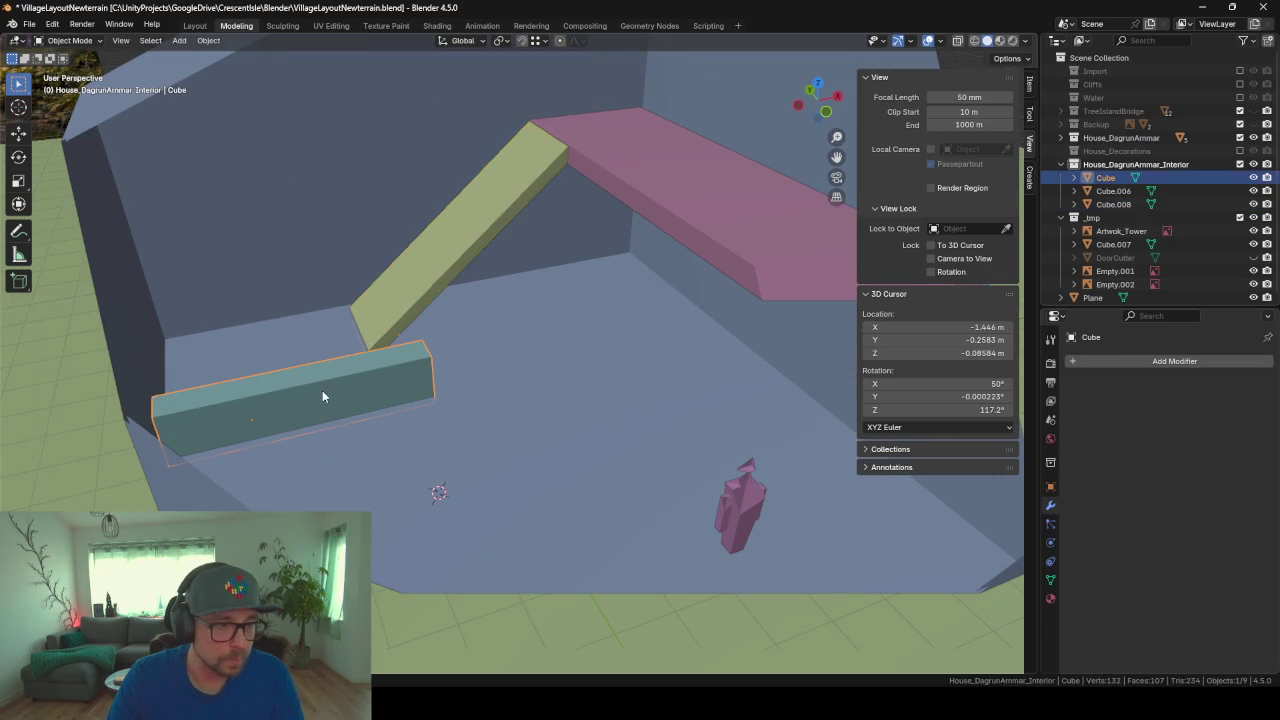
pyautogui.press('g')
pyautogui.hotkey('shift', 'z')
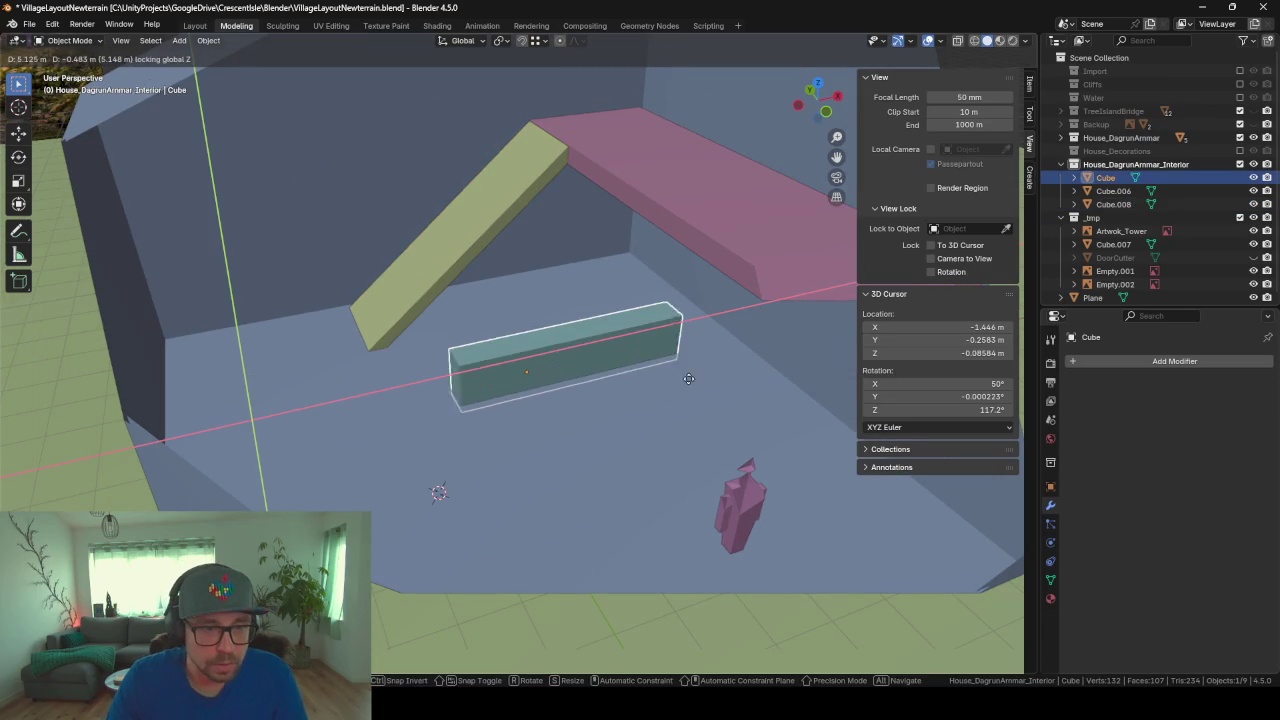
pyautogui.click(774, 388)
pyautogui.moveTo(543, 357)
pyautogui.mouseDown(button='middle')
pyautogui.moveTo(705, 347)
pyautogui.moveTo(518, 357)
pyautogui.moveTo(608, 224)
pyautogui.mouseUp(button='middle')
pyautogui.moveTo(621, 340)
pyautogui.mouseDown(button='middle')
pyautogui.moveTo(577, 386)
pyautogui.moveTo(368, 230)
pyautogui.mouseUp(button='middle')
pyautogui.moveTo(328, 377)
pyautogui.mouseDown(button='middle')
pyautogui.moveTo(458, 386)
pyautogui.moveTo(409, 323)
pyautogui.mouseUp(button='middle')
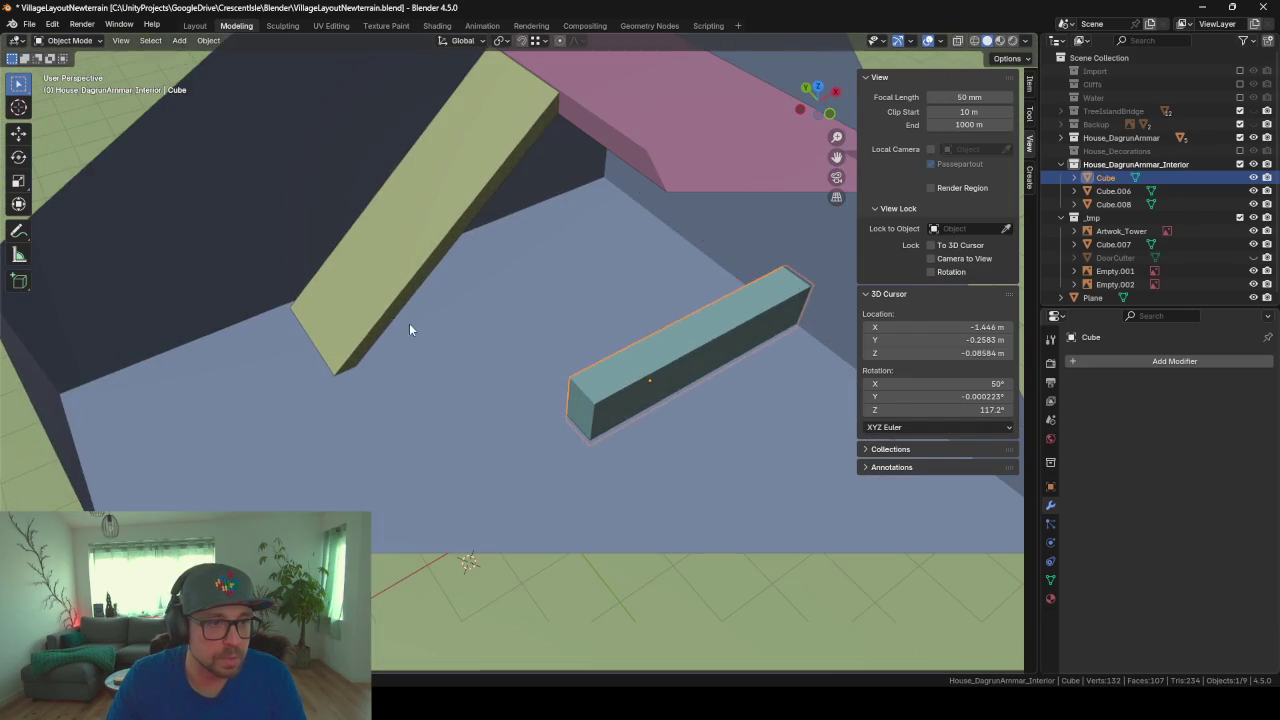
# Step: Push the ramp's end face 0.84 m along X, check it in front view, then switch to Chrome
pyautogui.click(382, 324)
pyautogui.press('Tab')
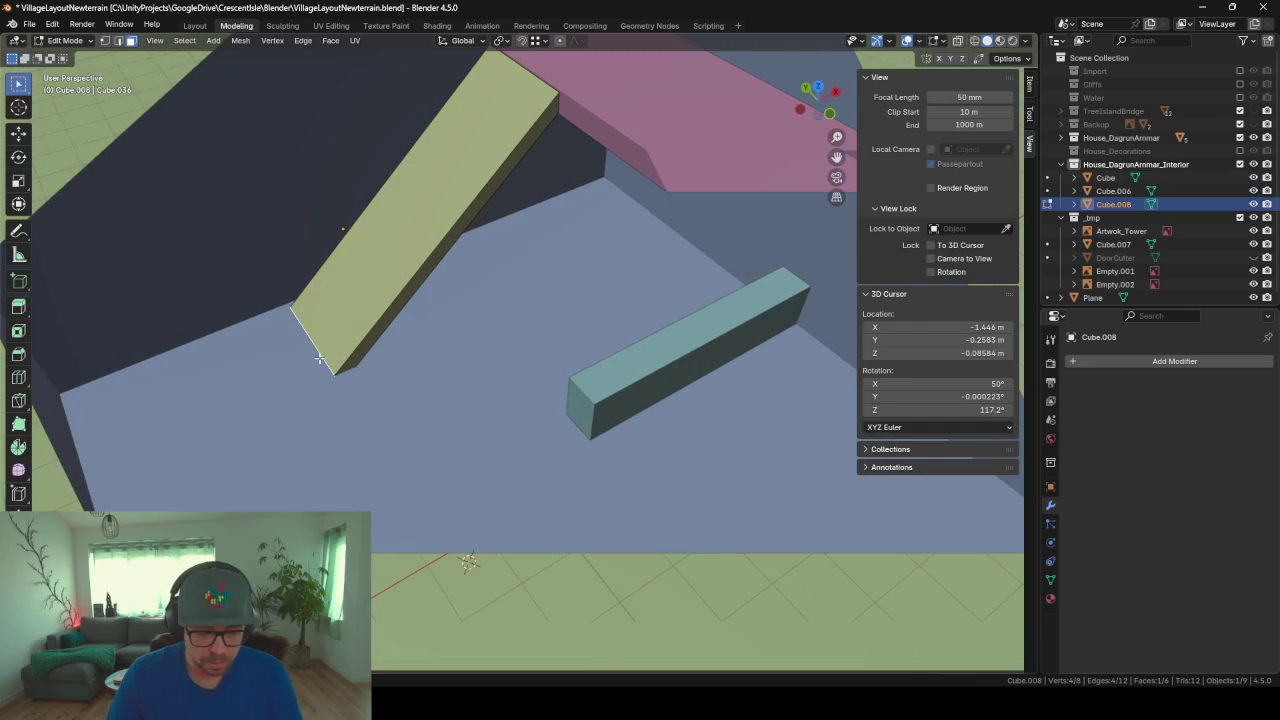
pyautogui.press('g')
pyautogui.press('y')
pyautogui.press('x')
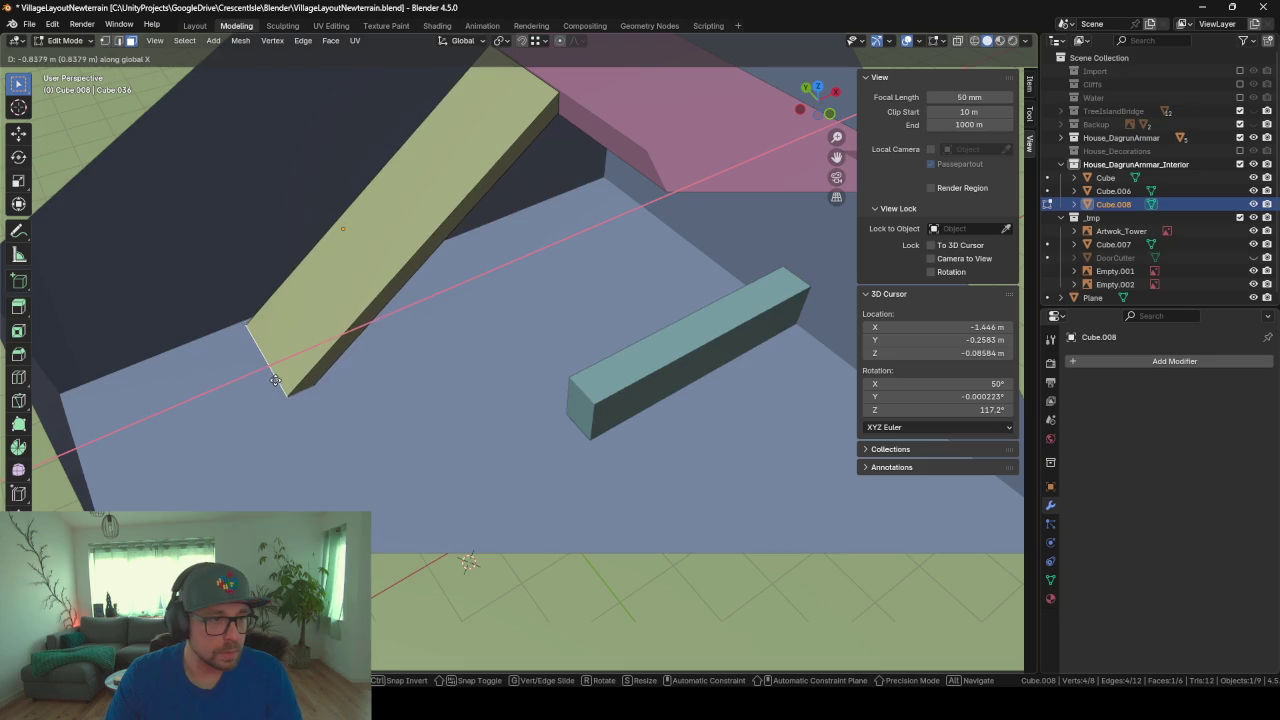
pyautogui.click(262, 390)
pyautogui.moveTo(560, 352)
pyautogui.mouseDown(button='middle')
pyautogui.moveTo(540, 317)
pyautogui.moveTo(501, 301)
pyautogui.moveTo(515, 287)
pyautogui.mouseUp(button='middle')
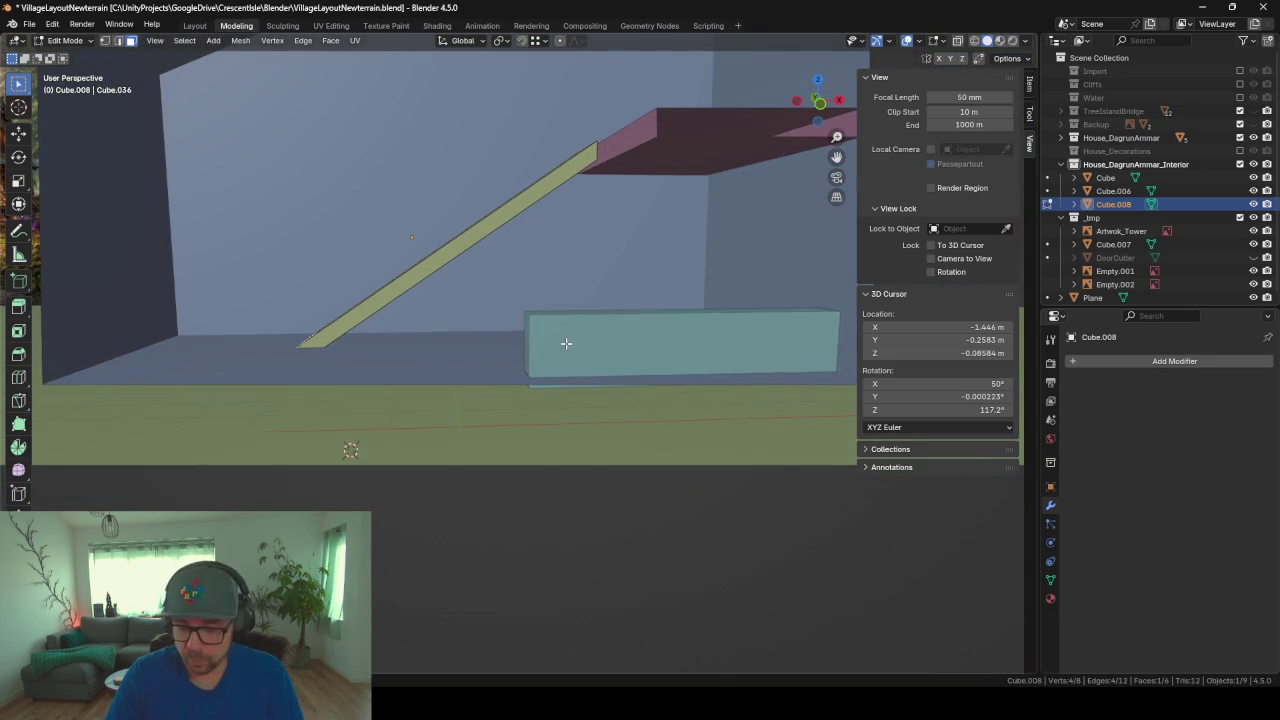
pyautogui.press('KP_1')
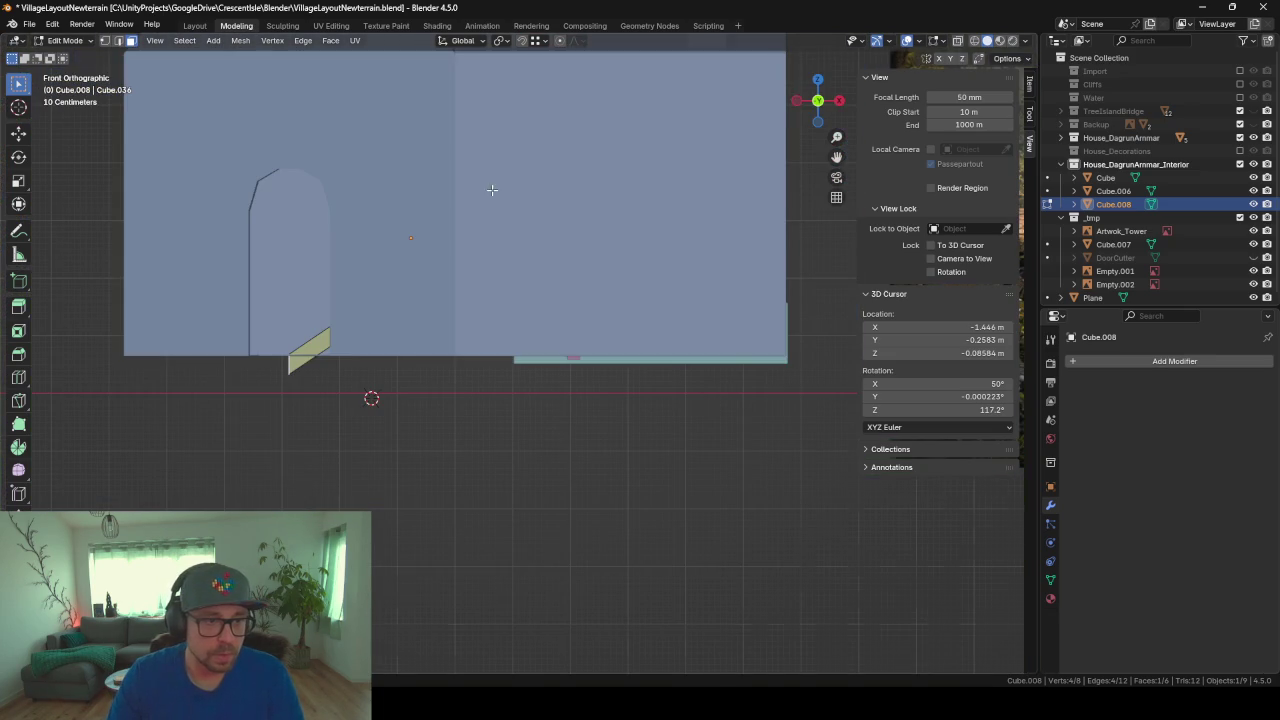
pyautogui.moveTo(491, 190); pyautogui.dragTo(523, 209, button='middle')
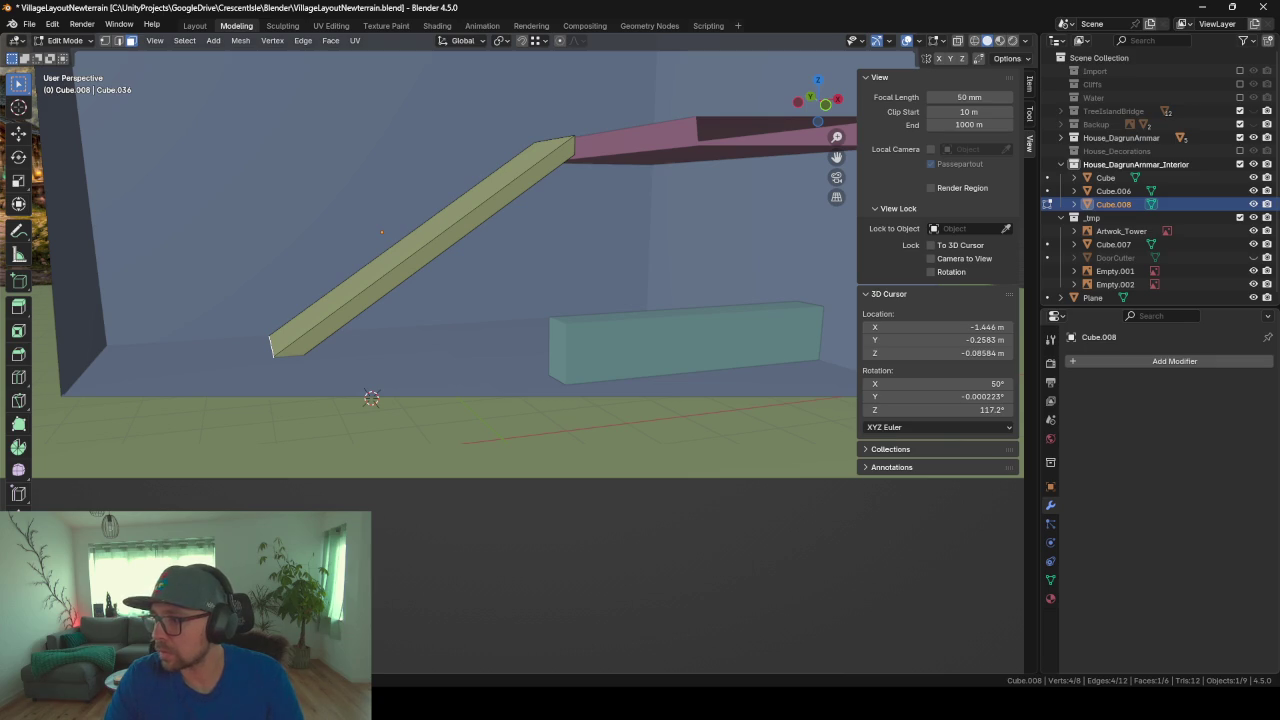
pyautogui.hotkey('alt', 'Tab')
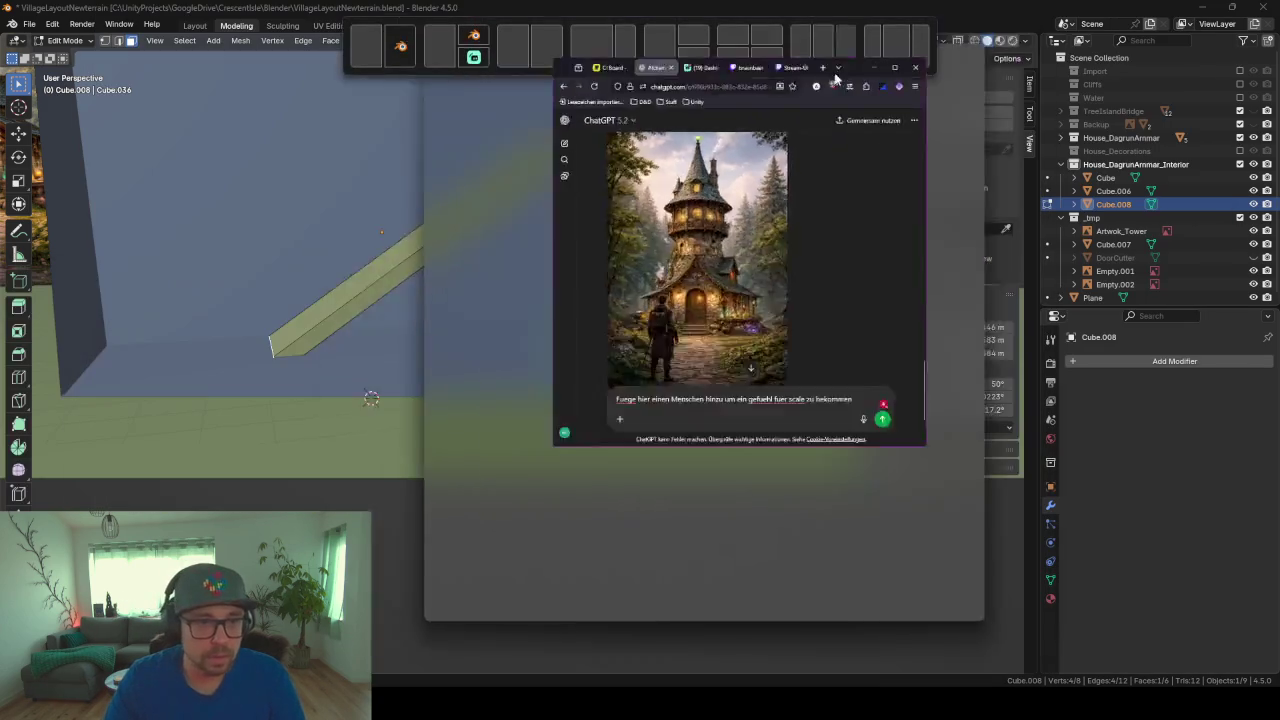
# Step: Scroll through the ChatGPT conversation and enlarge the tower image
pyautogui.scroll(-3, 583, 402)
pyautogui.scroll(3, 586, 418)
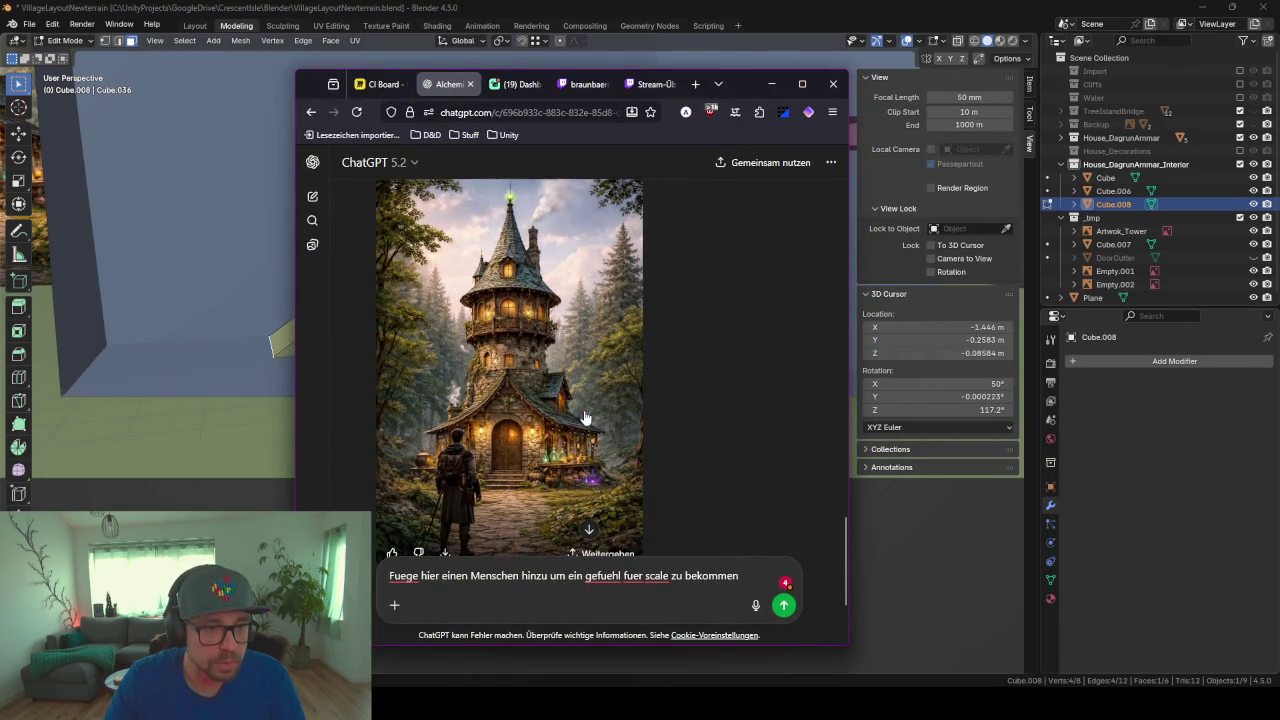
pyautogui.scroll(5, 545, 478)
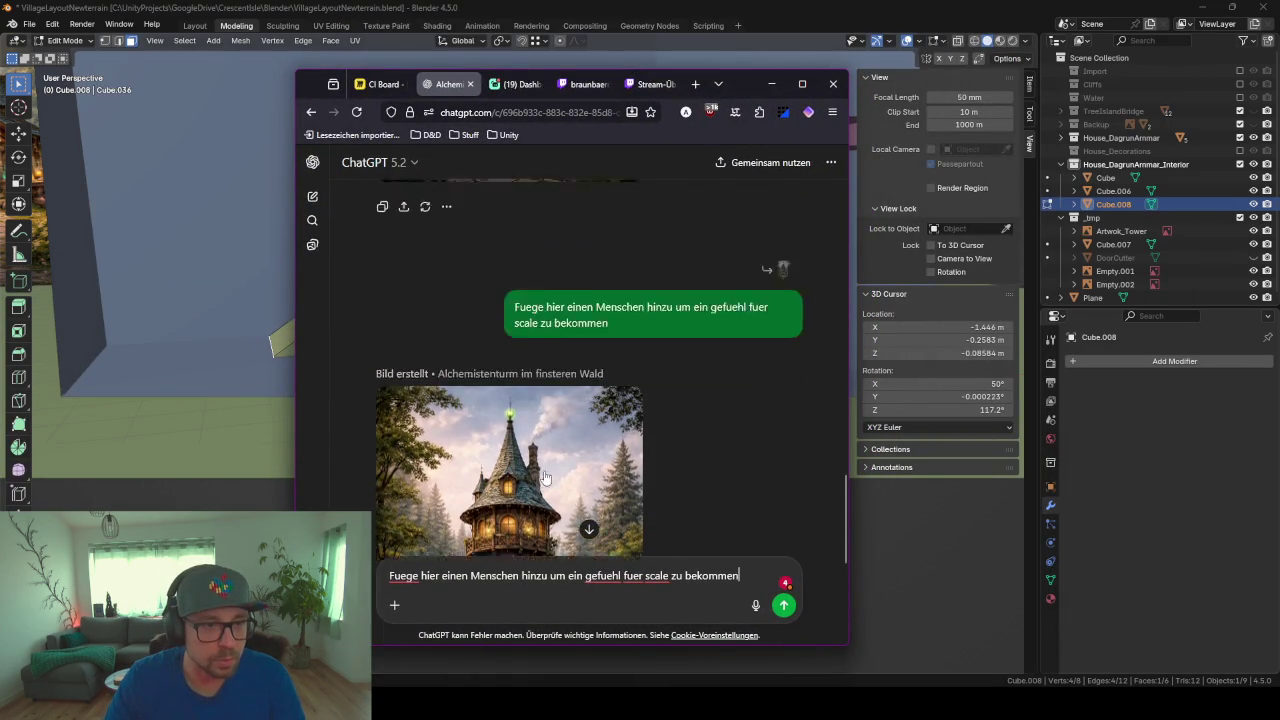
pyautogui.scroll(5, 535, 400)
pyautogui.scroll(5, 525, 320)
pyautogui.scroll(-5, 525, 320)
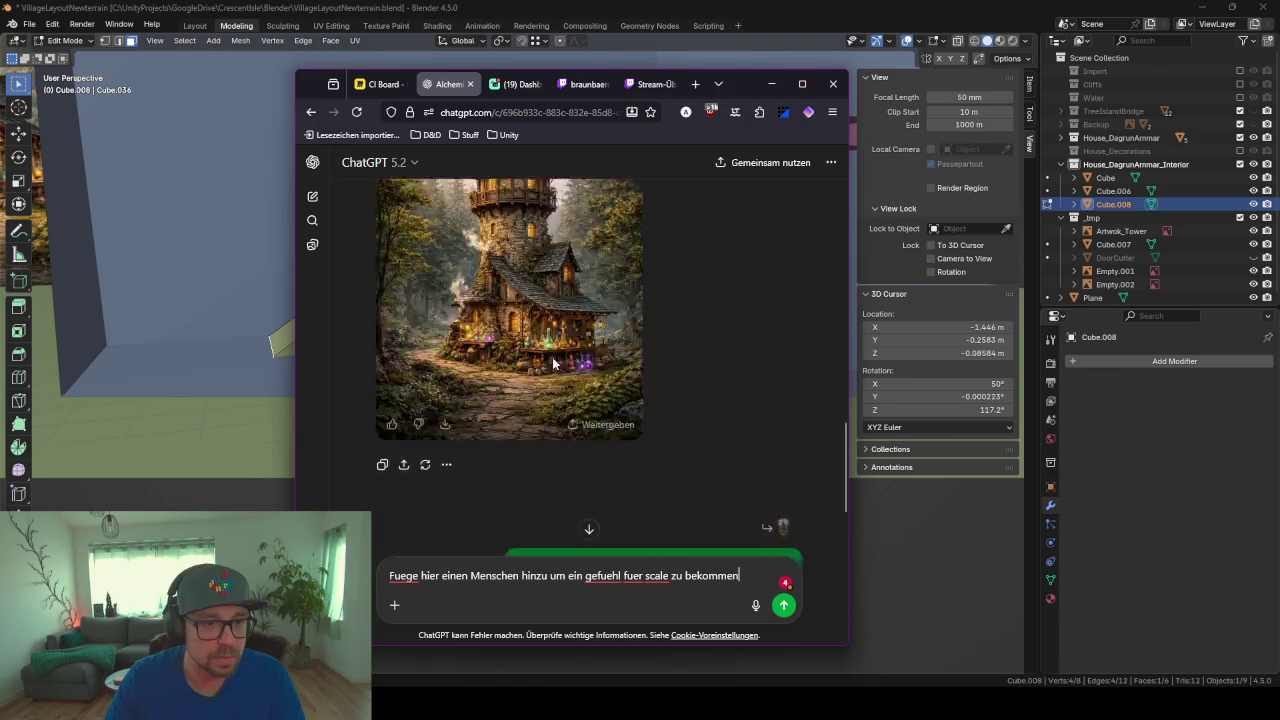
pyautogui.scroll(-5, 530, 370)
pyautogui.scroll(3, 535, 420)
pyautogui.scroll(2, 540, 447)
pyautogui.scroll(-2, 540, 447)
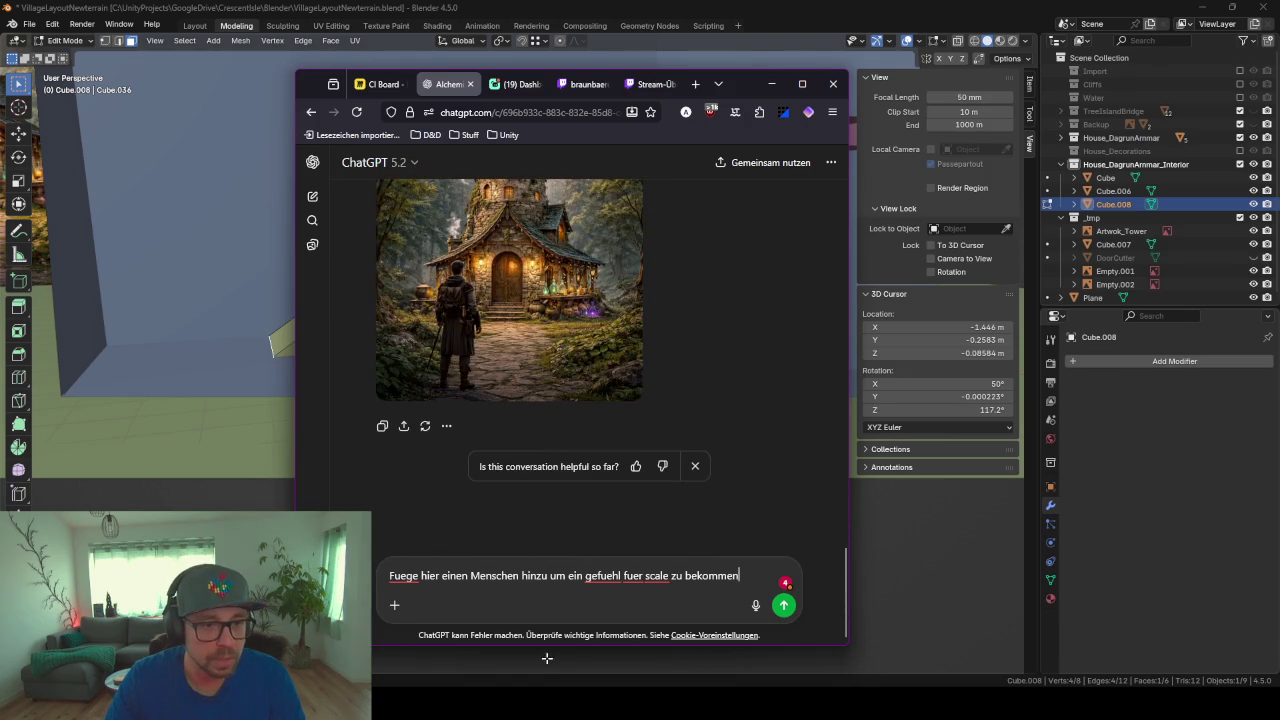
pyautogui.click(560, 330)
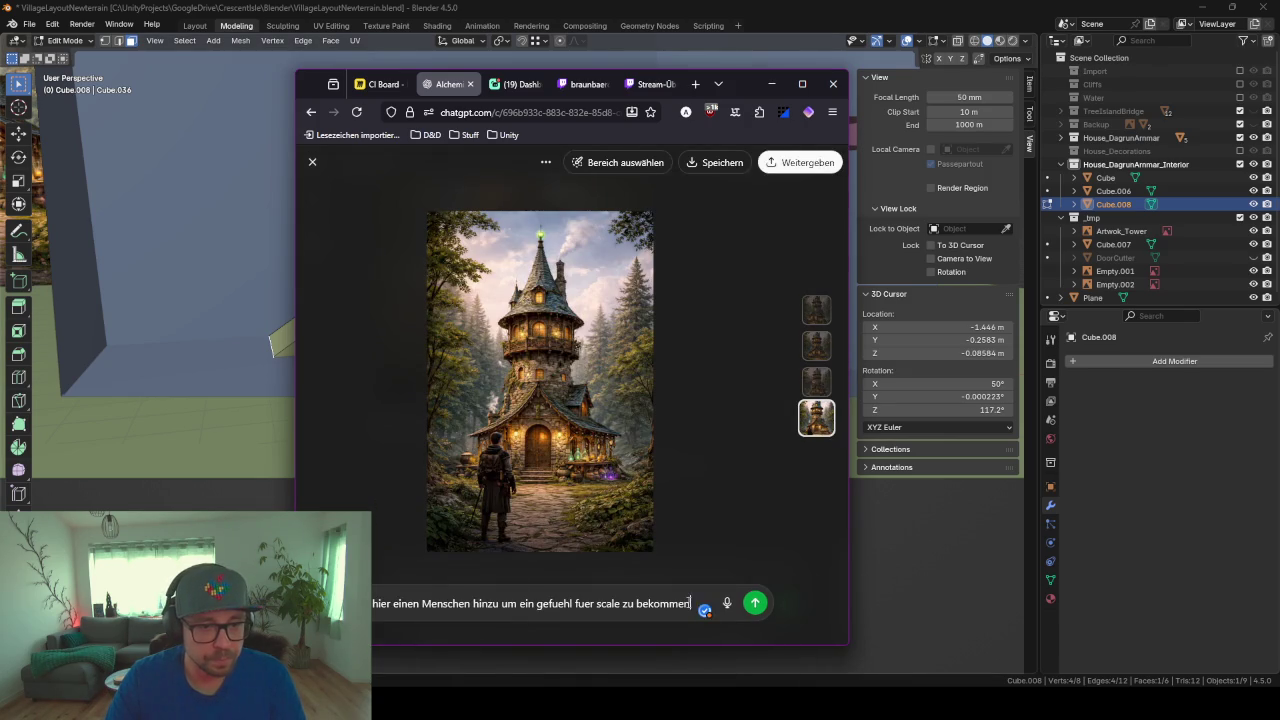
# Step: Send a new prompt asking for the person beside the door, then minimize Chrome
pyautogui.tripleClick(696, 597)
pyautogui.press('BackSpace')
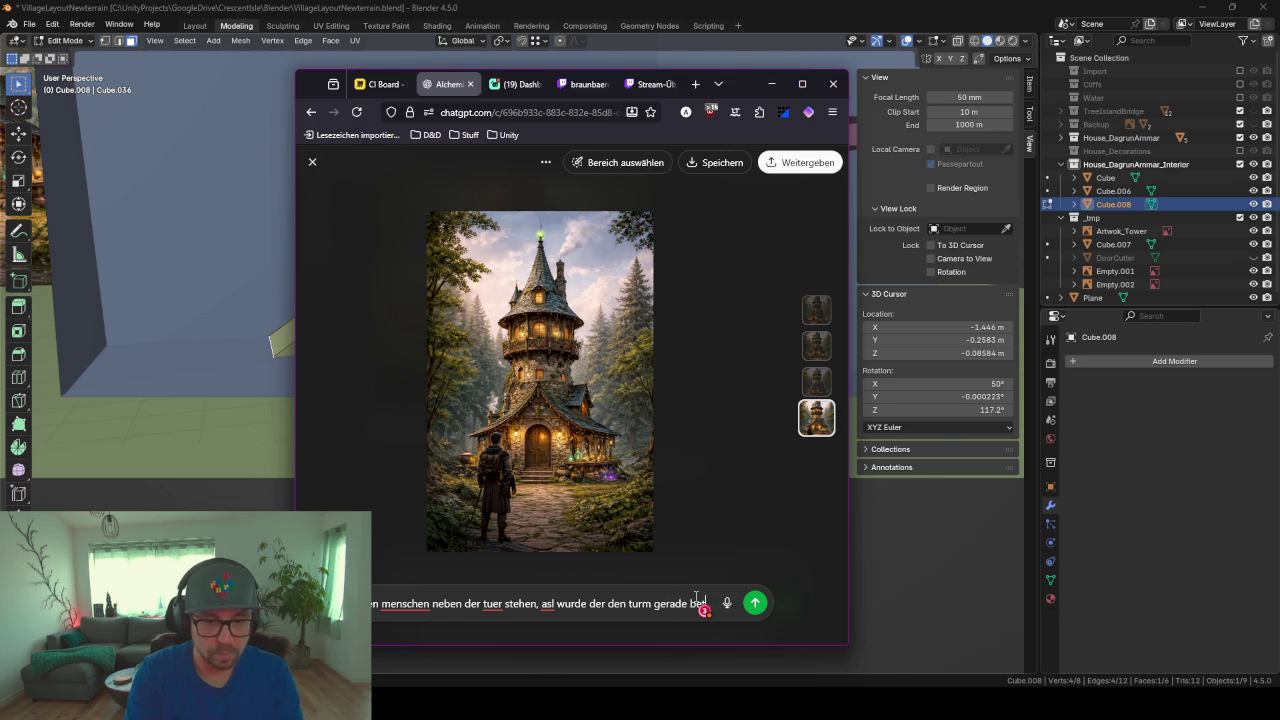
pyautogui.write('treten')
pyautogui.press('Return')
pyautogui.write('Fuege hier einen Menschen hinzu um ein gefuehl fuer scale zu bekommen')
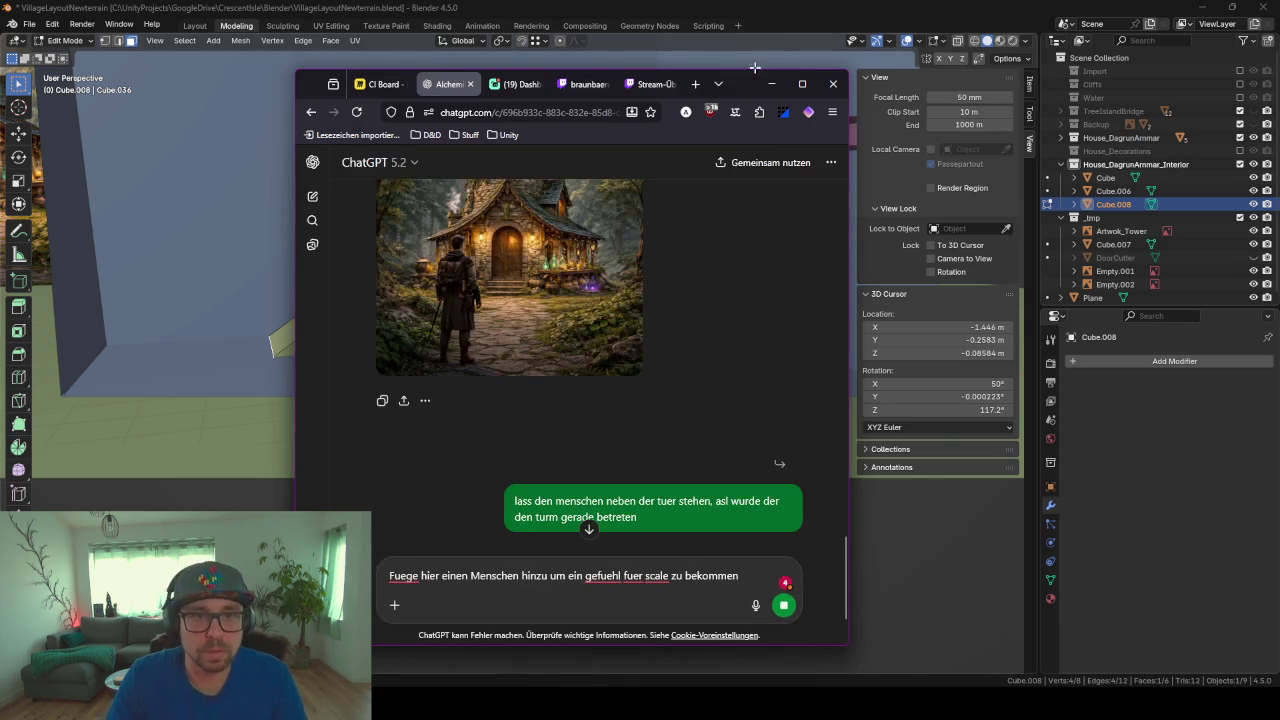
pyautogui.click(771, 84)
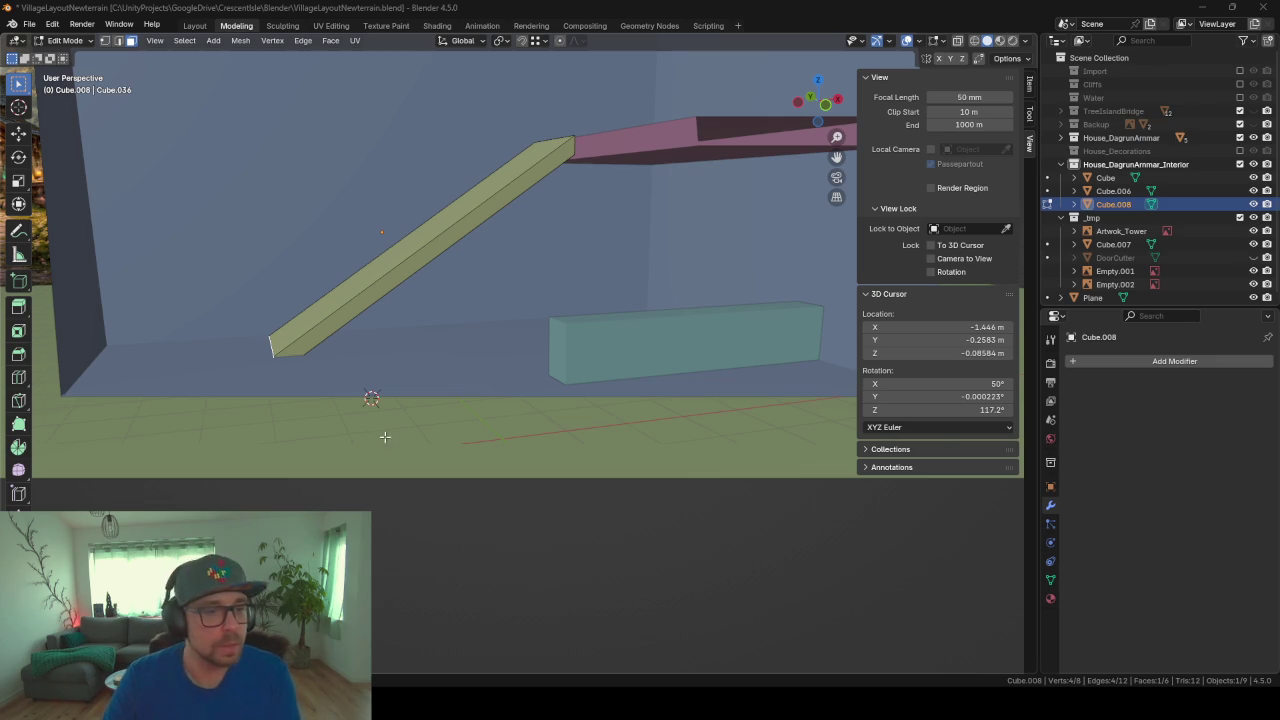
# Step: Frame the green ramp and move the whole object about -1.3 m along X
pyautogui.moveTo(434, 343)
pyautogui.mouseDown(button='middle')
pyautogui.moveTo(443, 266)
pyautogui.moveTo(465, 237)
pyautogui.moveTo(409, 237)
pyautogui.moveTo(409, 226)
pyautogui.moveTo(494, 240)
pyautogui.moveTo(438, 254)
pyautogui.mouseUp(button='middle')
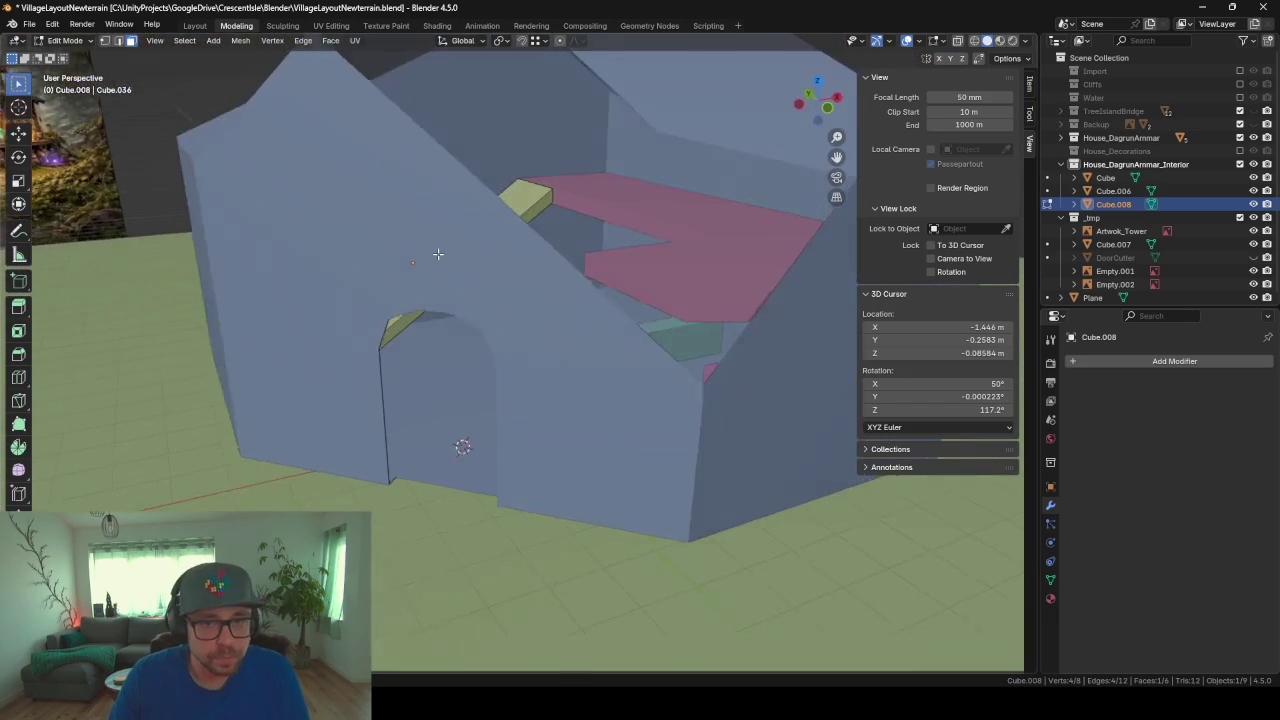
pyautogui.press('Tab')
pyautogui.press('KP_Decimal')
pyautogui.moveTo(544, 258)
pyautogui.mouseDown(button='middle')
pyautogui.moveTo(574, 260)
pyautogui.moveTo(477, 323)
pyautogui.moveTo(438, 302)
pyautogui.moveTo(496, 298)
pyautogui.moveTo(553, 270)
pyautogui.moveTo(628, 289)
pyautogui.moveTo(536, 292)
pyautogui.mouseUp(button='middle')
pyautogui.moveTo(468, 181)
pyautogui.mouseDown(button='middle')
pyautogui.moveTo(340, 197)
pyautogui.moveTo(546, 182)
pyautogui.moveTo(706, 200)
pyautogui.mouseUp(button='middle')
pyautogui.moveTo(612, 178)
pyautogui.mouseDown(button='middle')
pyautogui.moveTo(629, 266)
pyautogui.moveTo(471, 271)
pyautogui.moveTo(452, 284)
pyautogui.mouseUp(button='middle')
pyautogui.scroll(3, 452, 284)
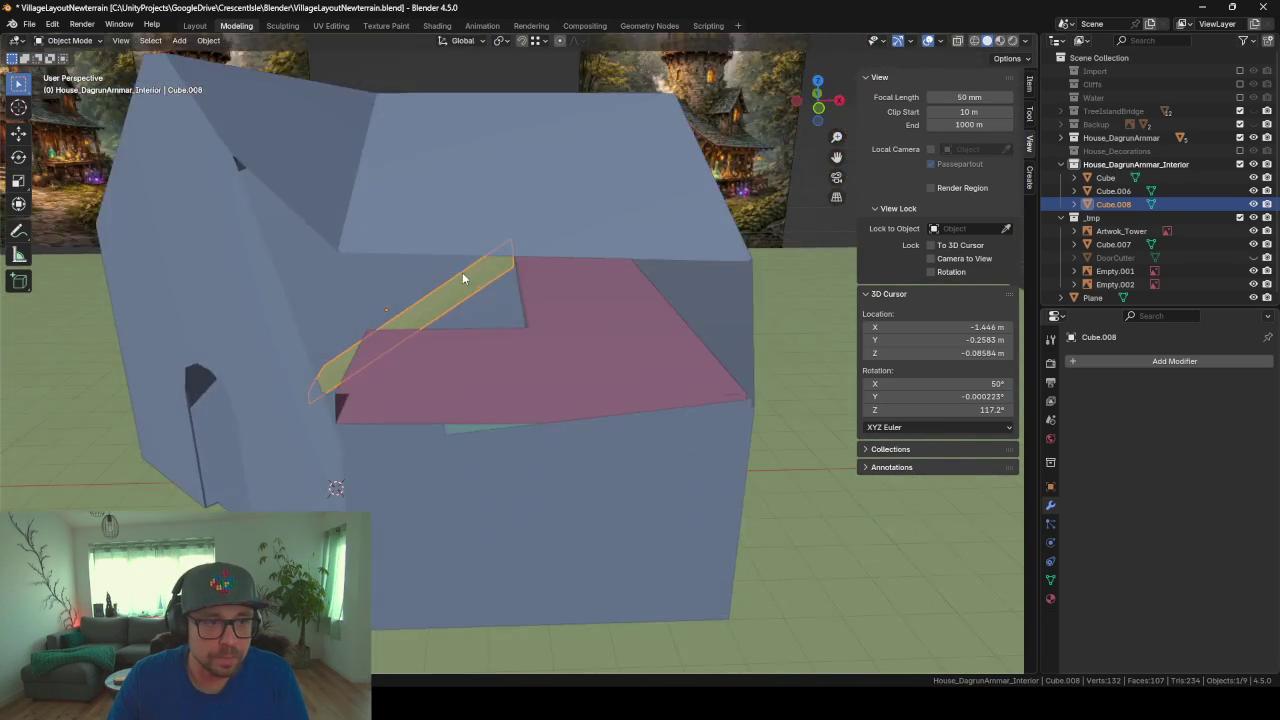
pyautogui.scroll(3, 461, 279)
pyautogui.press('g')
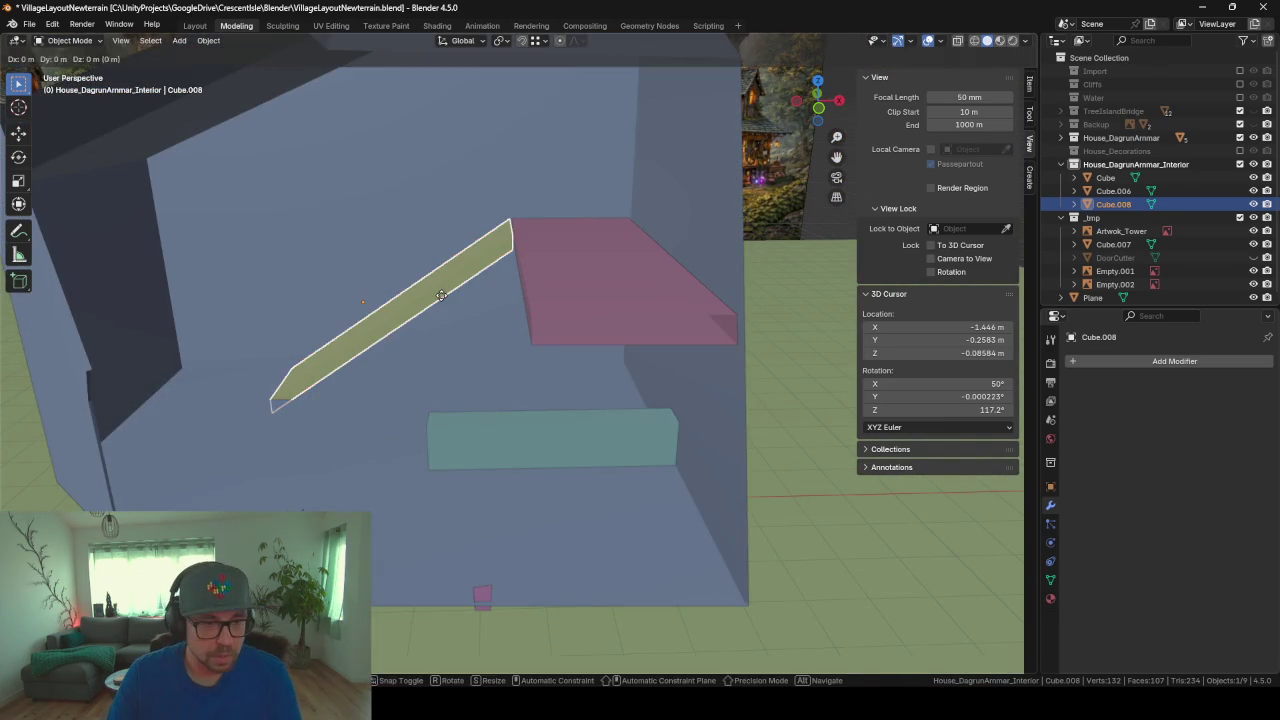
pyautogui.press('z')
pyautogui.press('x')
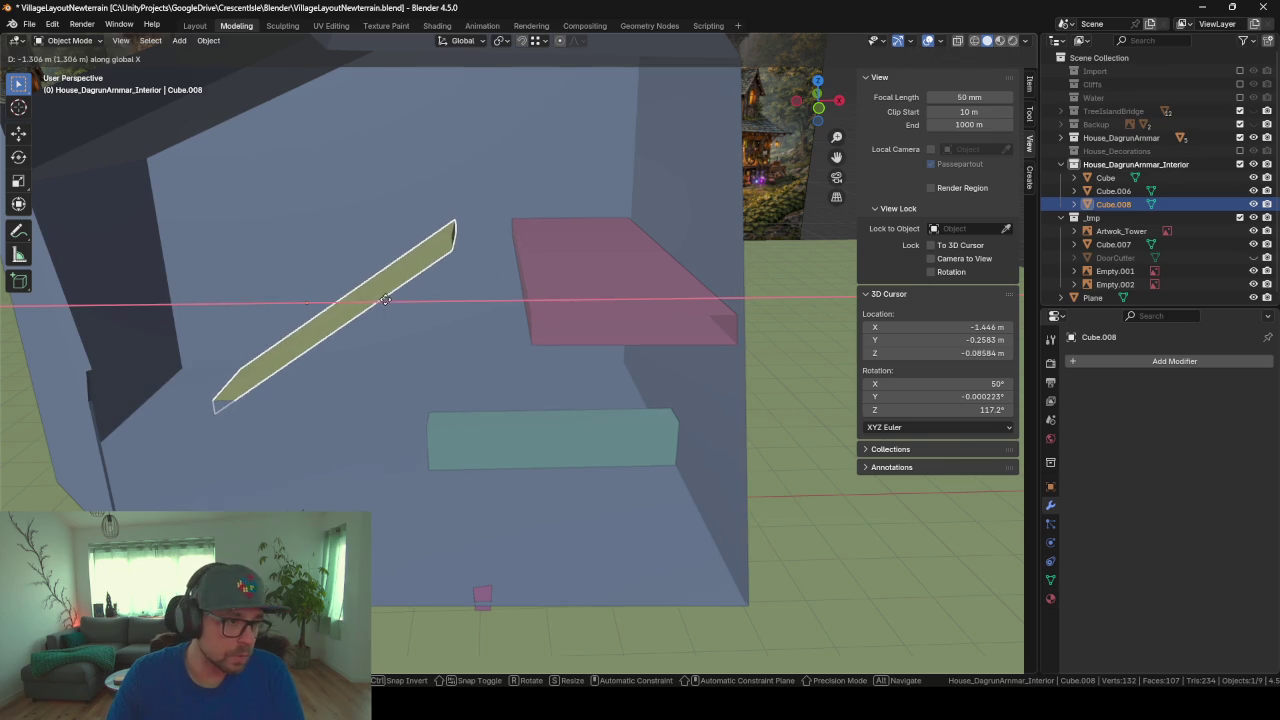
pyautogui.click(384, 300)
# Step: Move the pink slab's front face along X to meet the ramp
pyautogui.click(670, 244)
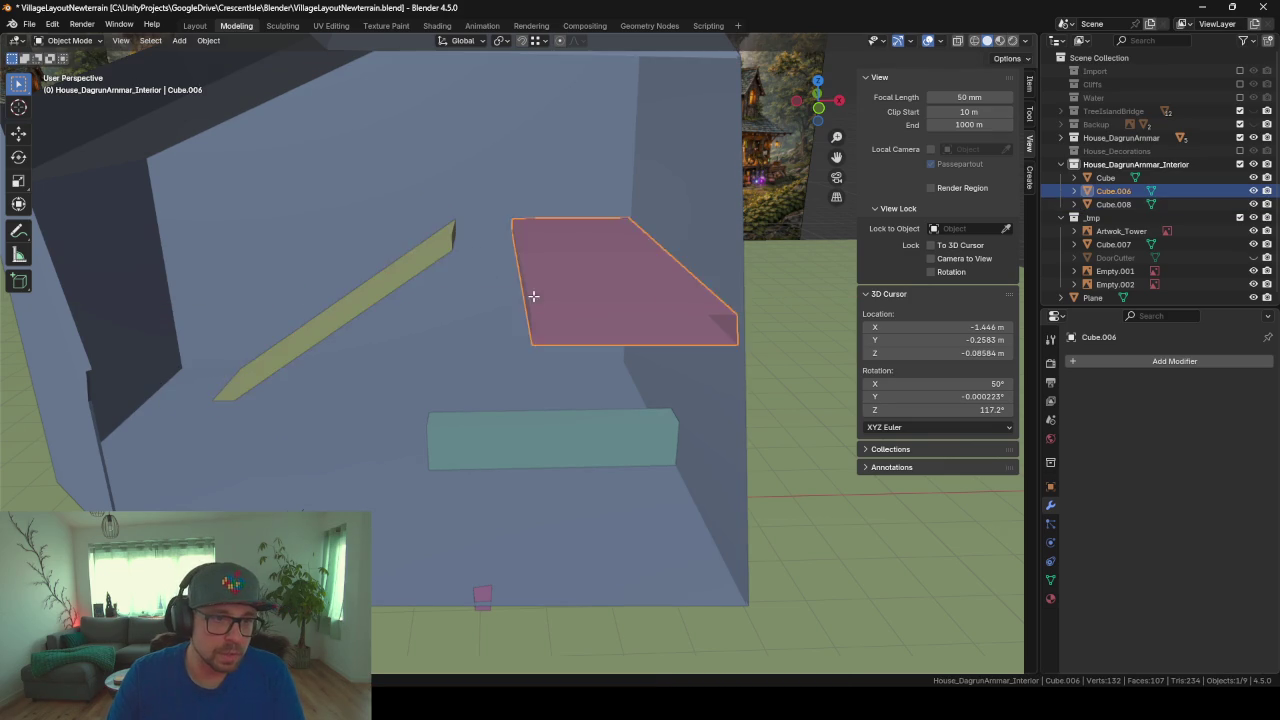
pyautogui.press('Tab')
pyautogui.moveTo(670, 244)
pyautogui.mouseDown(button='middle')
pyautogui.moveTo(611, 298)
pyautogui.moveTo(703, 294)
pyautogui.moveTo(578, 297)
pyautogui.mouseUp(button='middle')
pyautogui.click(611, 298)
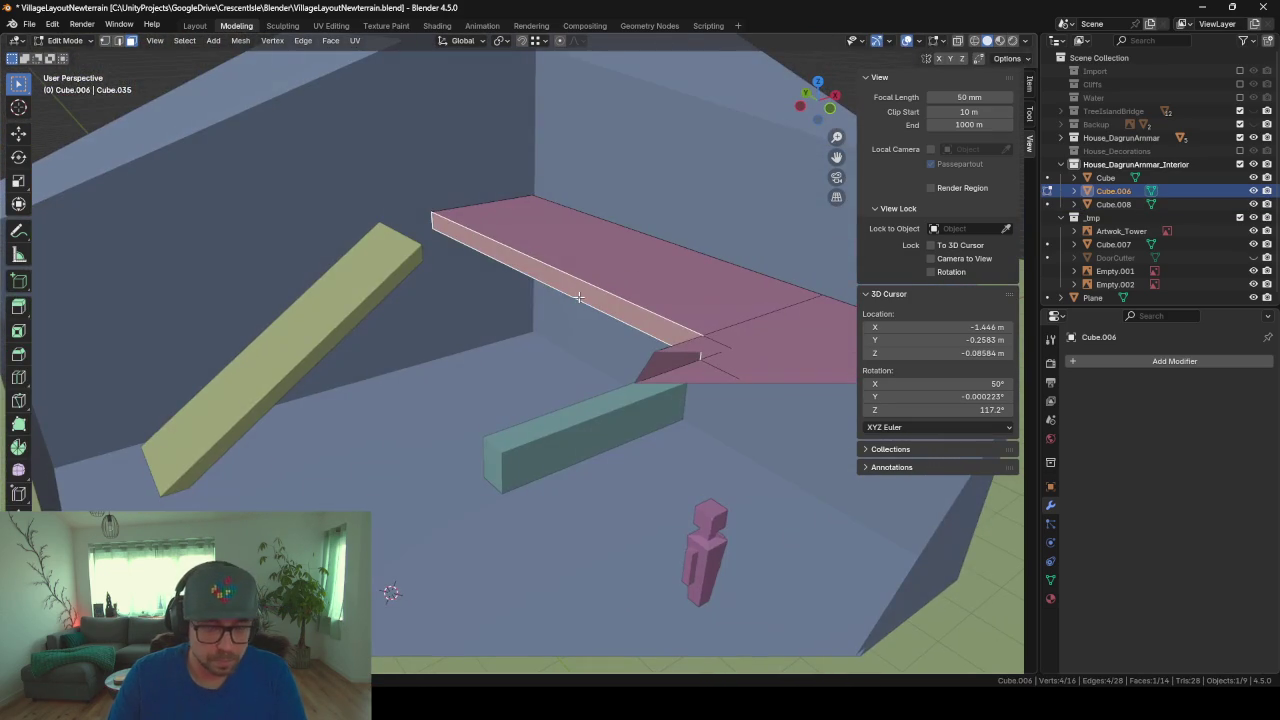
pyautogui.press('g')
pyautogui.press('y')
pyautogui.press('x')
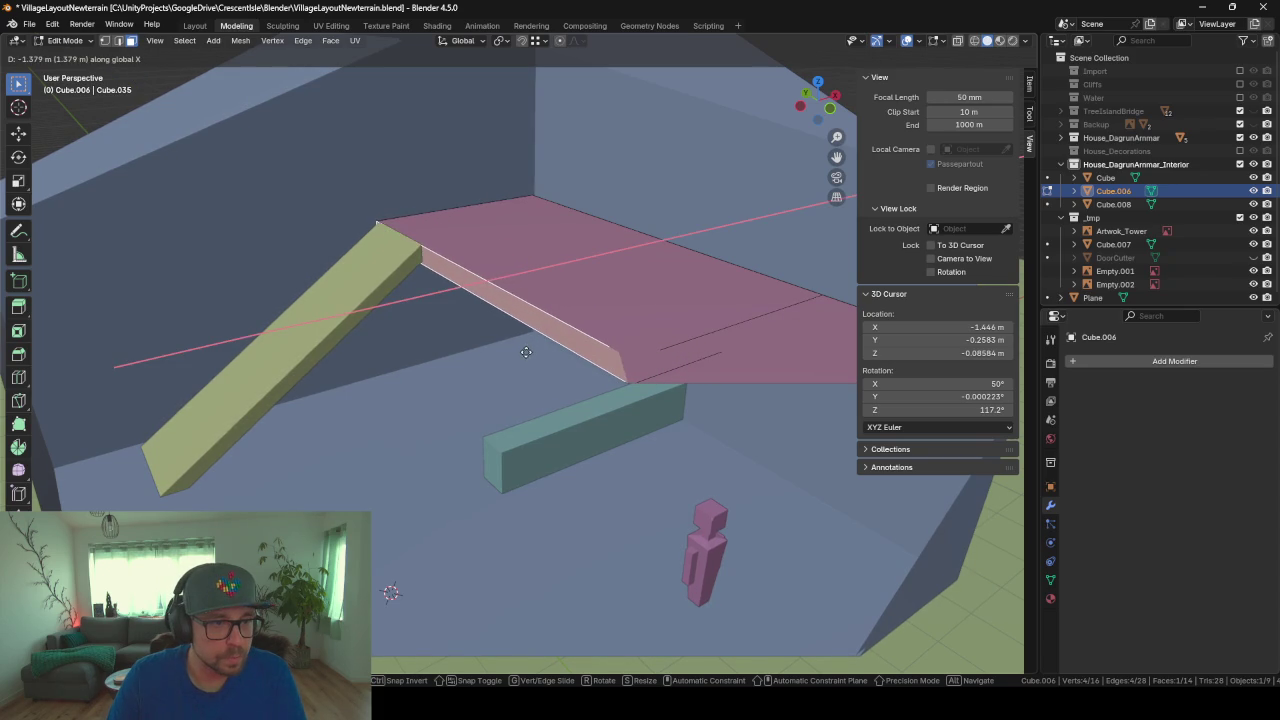
pyautogui.click(387, 405)
pyautogui.press('Tab')
pyautogui.moveTo(387, 405)
pyautogui.mouseDown(button='middle')
pyautogui.moveTo(618, 385)
pyautogui.moveTo(611, 402)
pyautogui.moveTo(684, 312)
pyautogui.moveTo(520, 343)
pyautogui.moveTo(536, 302)
pyautogui.moveTo(617, 320)
pyautogui.moveTo(542, 314)
pyautogui.moveTo(517, 201)
pyautogui.mouseUp(button='middle')
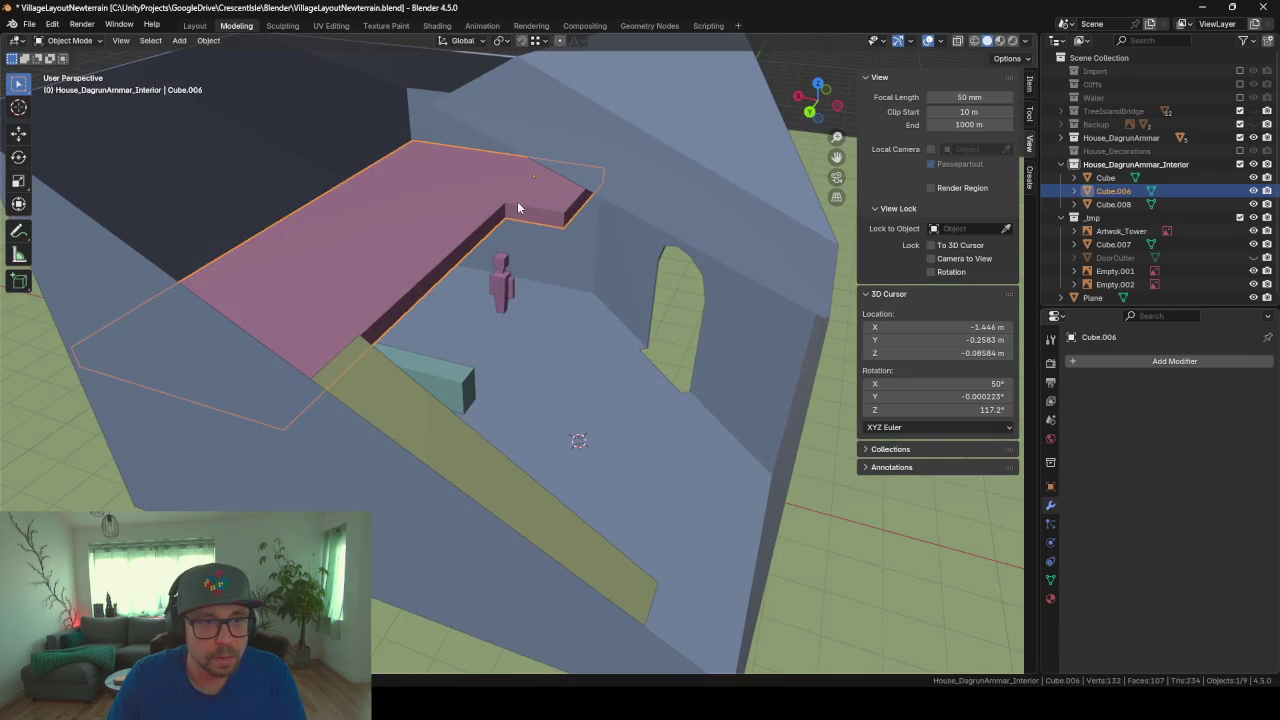
# Step: Extend the slab's end face 0.72 m along Y
pyautogui.press('Tab')
pyautogui.press('g')
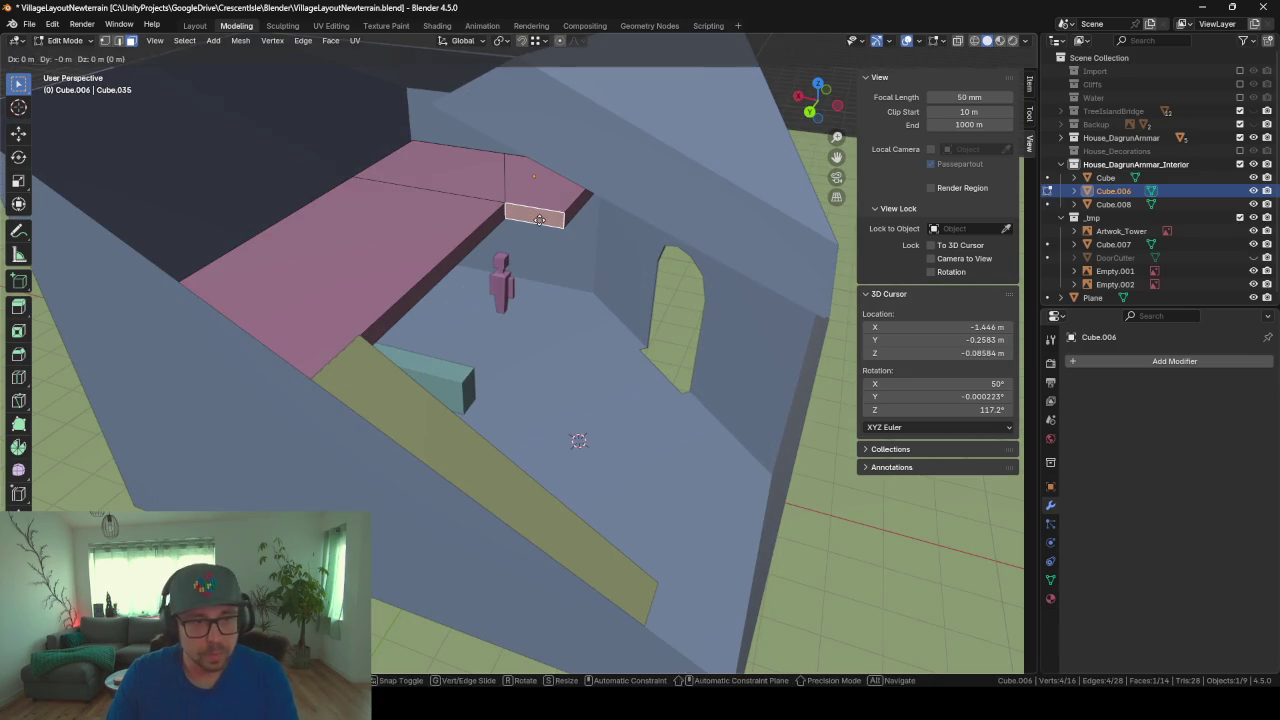
pyautogui.press('y')
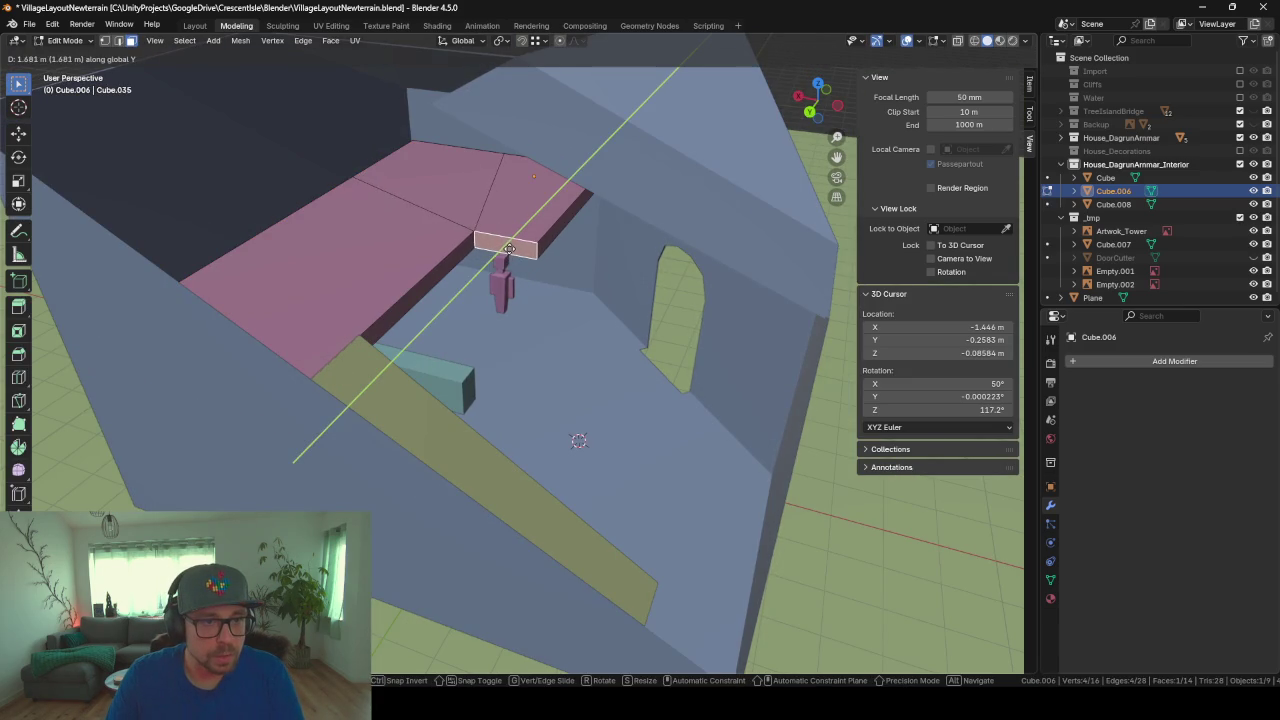
pyautogui.click(509, 248)
pyautogui.moveTo(509, 248)
pyautogui.mouseDown(button='middle')
pyautogui.moveTo(571, 271)
pyautogui.moveTo(529, 246)
pyautogui.moveTo(450, 242)
pyautogui.moveTo(543, 257)
pyautogui.moveTo(584, 239)
pyautogui.moveTo(665, 270)
pyautogui.mouseUp(button='middle')
# Step: Extrude another end face of the slab flat across the room
pyautogui.click(567, 233)
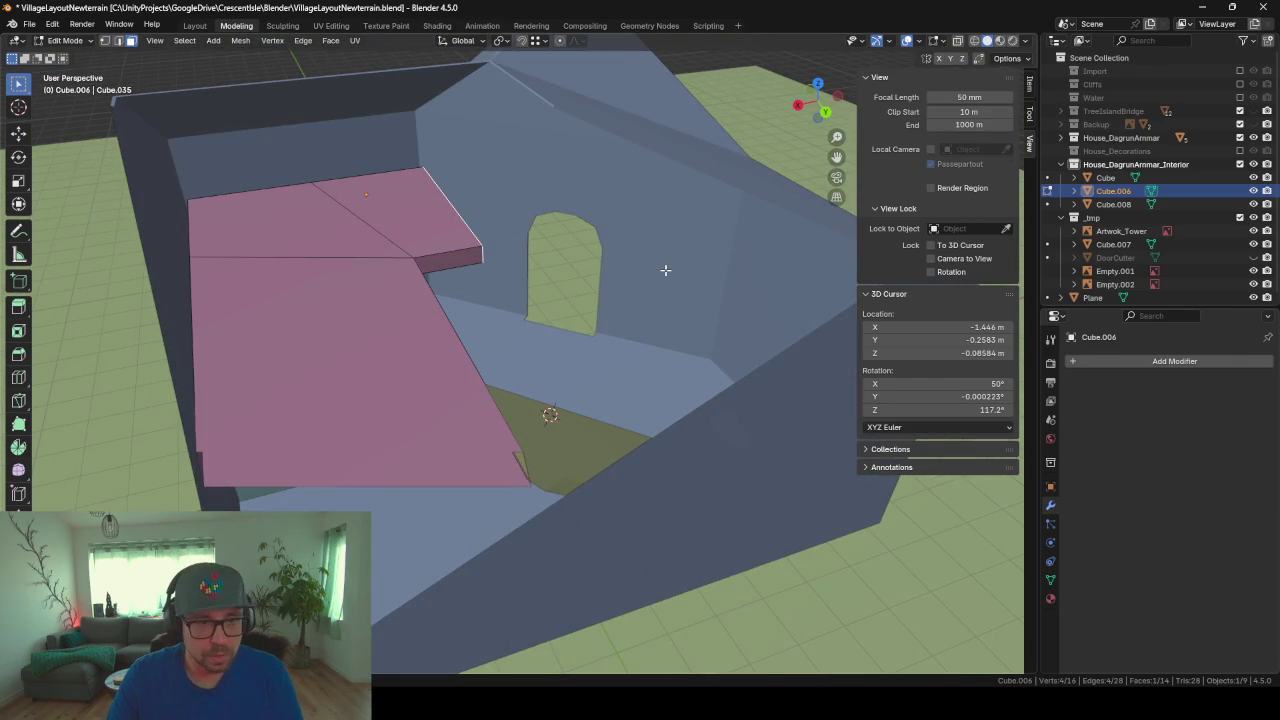
pyautogui.press('e')
pyautogui.hotkey('shift', 'z')
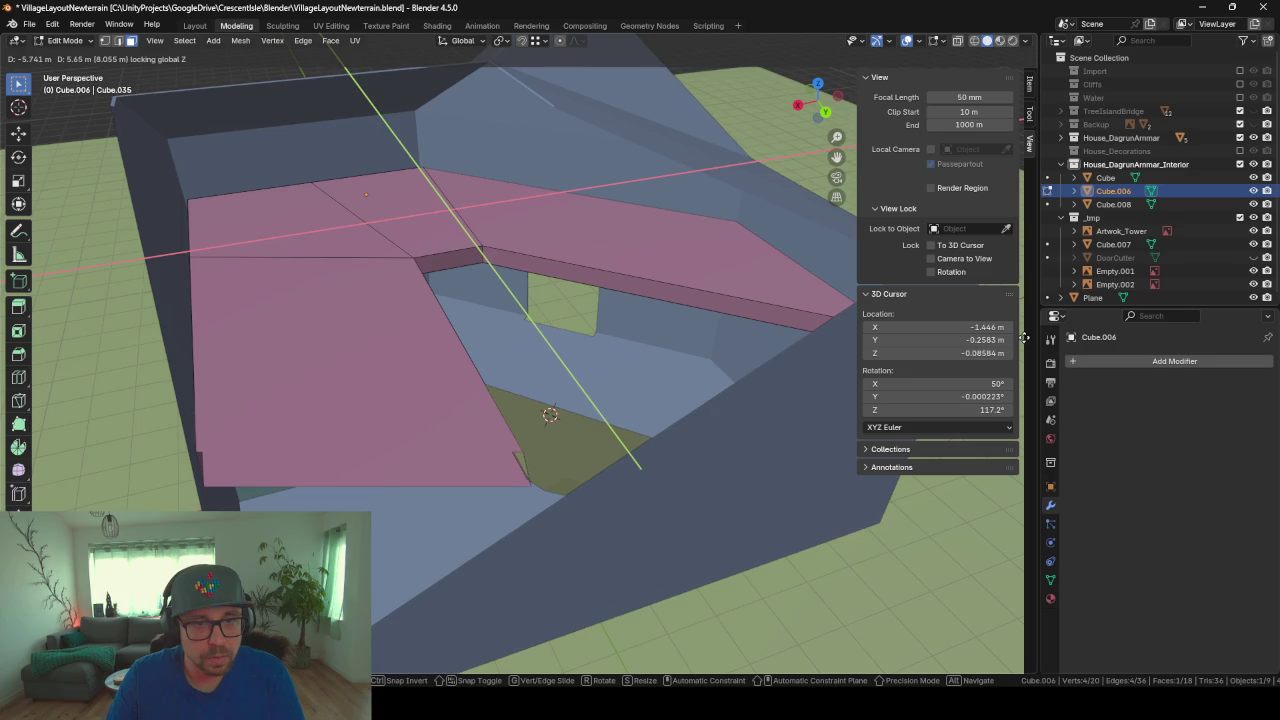
pyautogui.click(1024, 338)
pyautogui.moveTo(472, 335); pyautogui.dragTo(616, 339, button='middle')
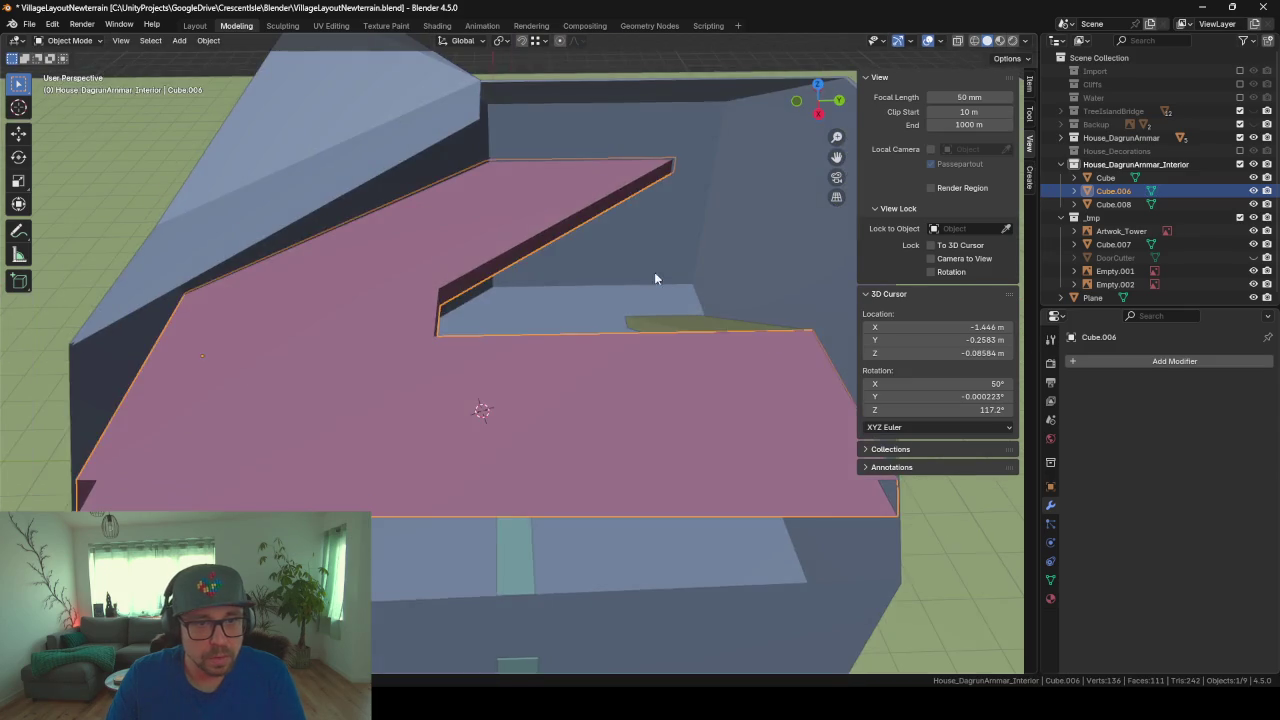
pyautogui.press('Tab')
pyautogui.moveTo(654, 272)
pyautogui.mouseDown(button='middle')
pyautogui.moveTo(530, 274)
pyautogui.moveTo(403, 246)
pyautogui.moveTo(371, 211)
pyautogui.moveTo(434, 215)
pyautogui.moveTo(606, 270)
pyautogui.moveTo(561, 274)
pyautogui.mouseUp(button='middle')
# Step: Delete the extra faces from the slab
pyautogui.press('Tab')
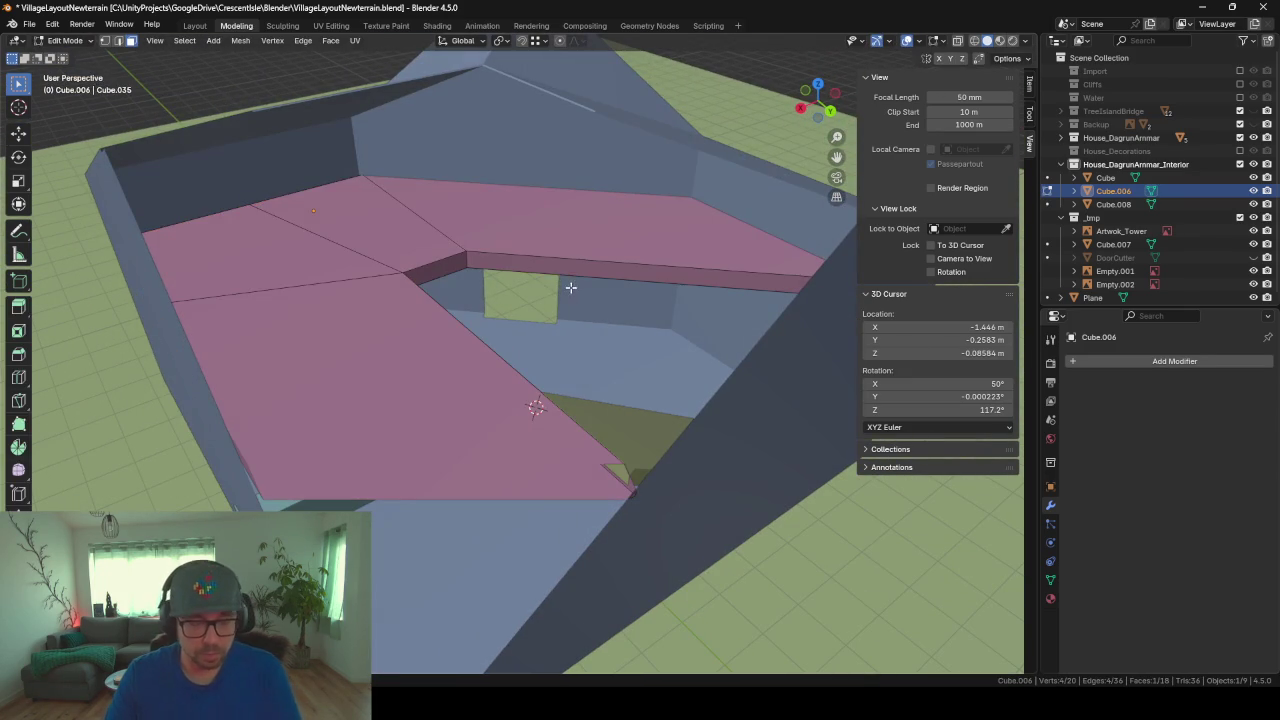
pyautogui.press('x')
pyautogui.press('v')
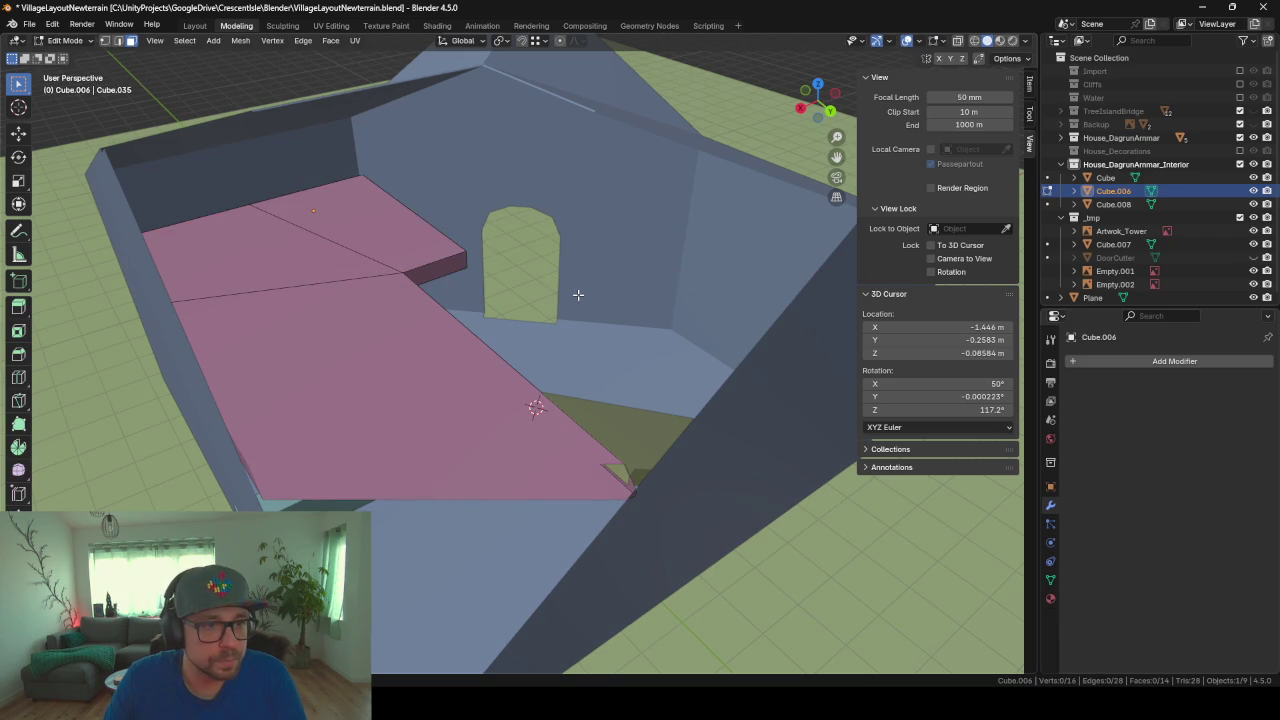
pyautogui.moveTo(578, 295)
pyautogui.mouseDown(button='middle')
pyautogui.moveTo(534, 216)
pyautogui.moveTo(495, 216)
pyautogui.moveTo(598, 260)
pyautogui.mouseUp(button='middle')
# Step: Move a slab edge along X to lengthen that side, then review the floor
pyautogui.click(119, 41)
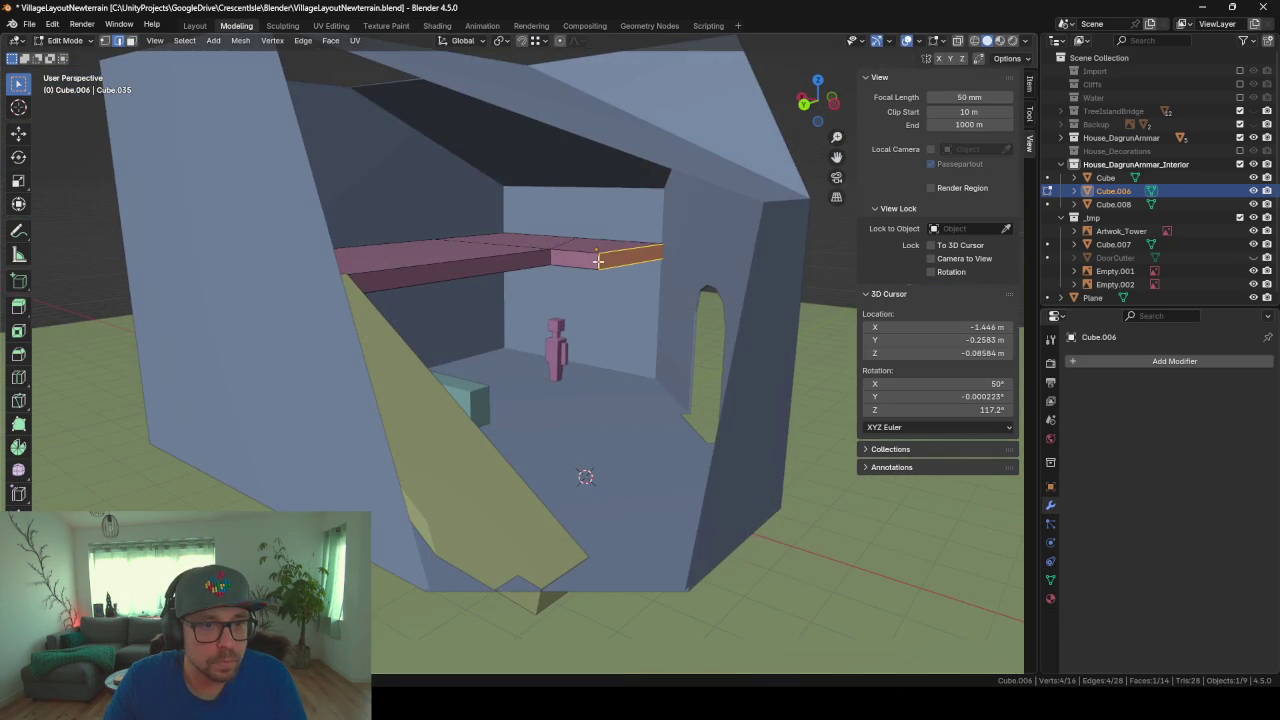
pyautogui.moveTo(629, 301); pyautogui.dragTo(548, 254, button='middle')
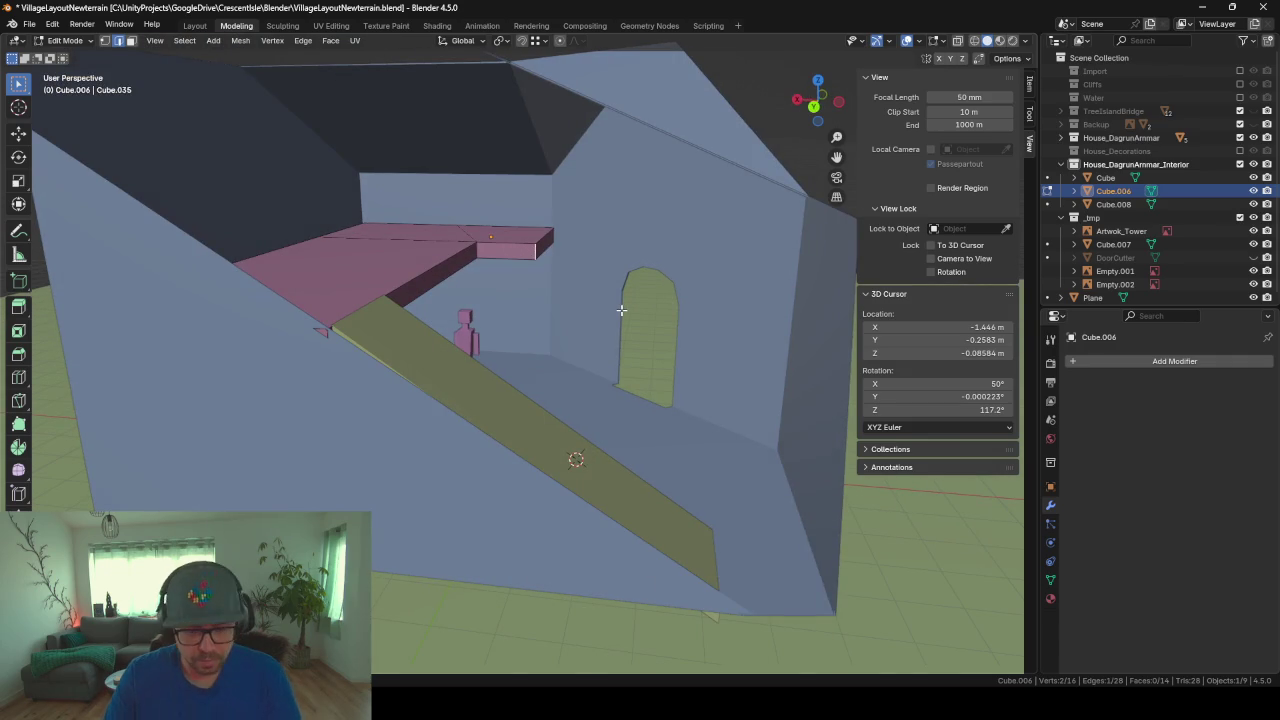
pyautogui.press('g')
pyautogui.press('x')
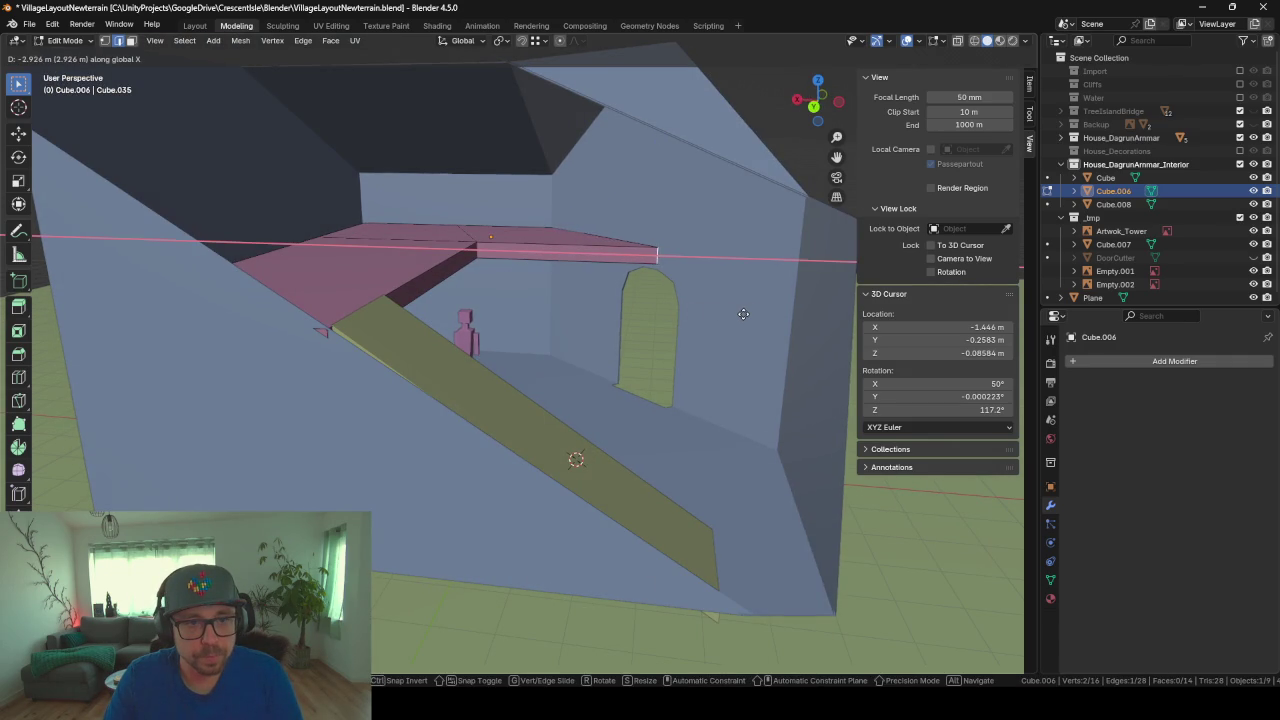
pyautogui.click(749, 314)
pyautogui.press('Tab')
pyautogui.moveTo(668, 336)
pyautogui.mouseDown(button='middle')
pyautogui.moveTo(523, 326)
pyautogui.moveTo(614, 324)
pyautogui.moveTo(603, 348)
pyautogui.moveTo(327, 353)
pyautogui.moveTo(344, 328)
pyautogui.moveTo(448, 345)
pyautogui.moveTo(437, 317)
pyautogui.moveTo(474, 287)
pyautogui.mouseUp(button='middle')
pyautogui.scroll(3, 523, 326)
pyautogui.scroll(3, 402, 325)
pyautogui.scroll(-3, 402, 325)
pyautogui.scroll(-5, 466, 285)
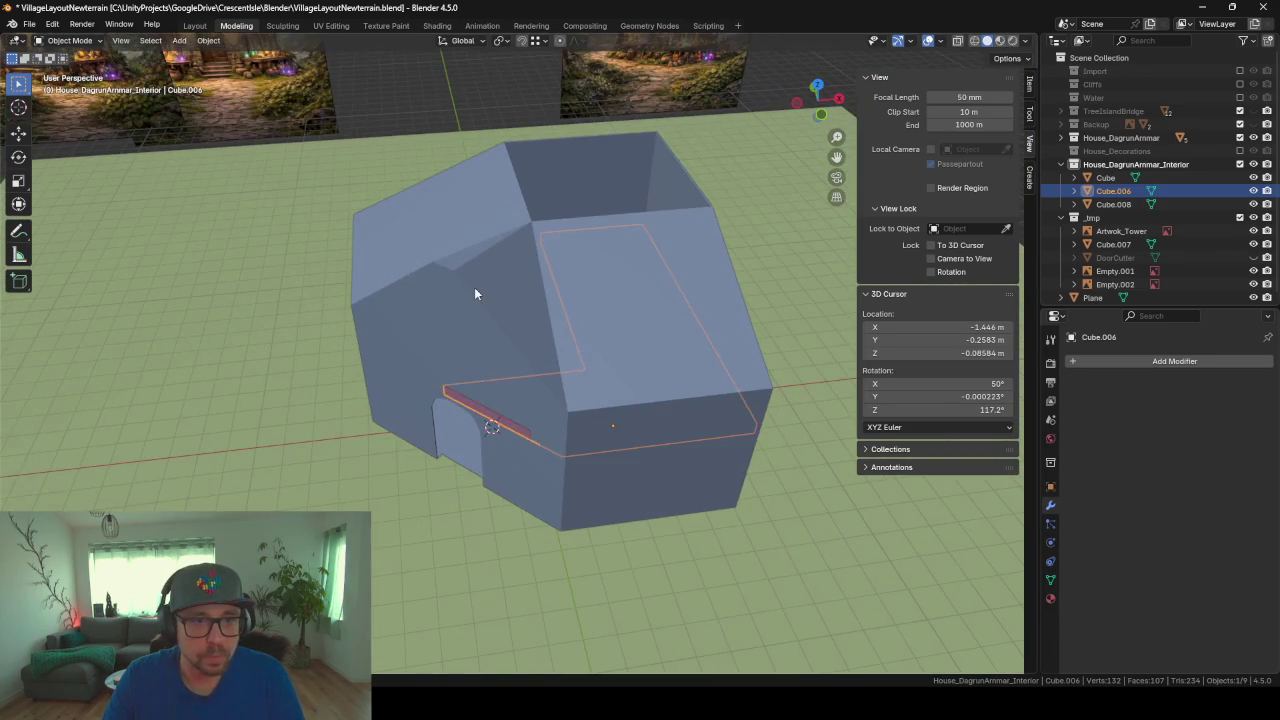
# Step: Select the main house shell and rename it with the _Ground suffix
pyautogui.press('Tab')
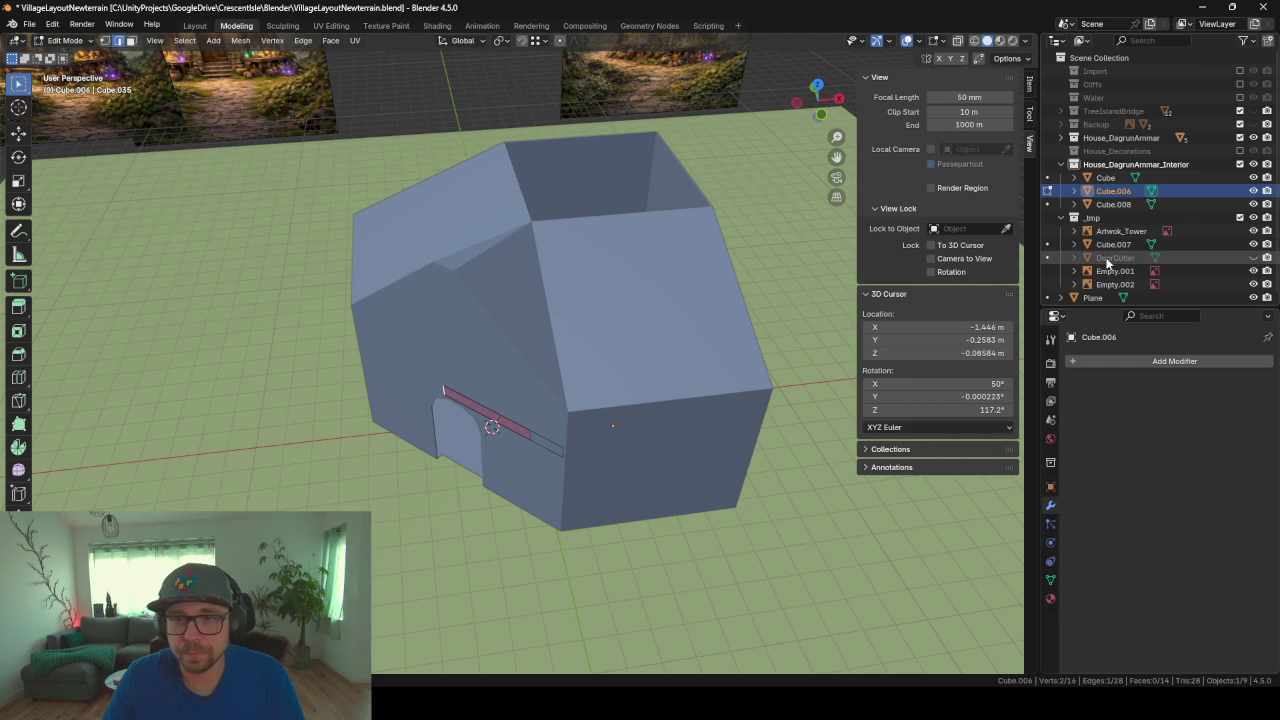
pyautogui.click(1112, 244)
pyautogui.press('Tab')
pyautogui.click(588, 333)
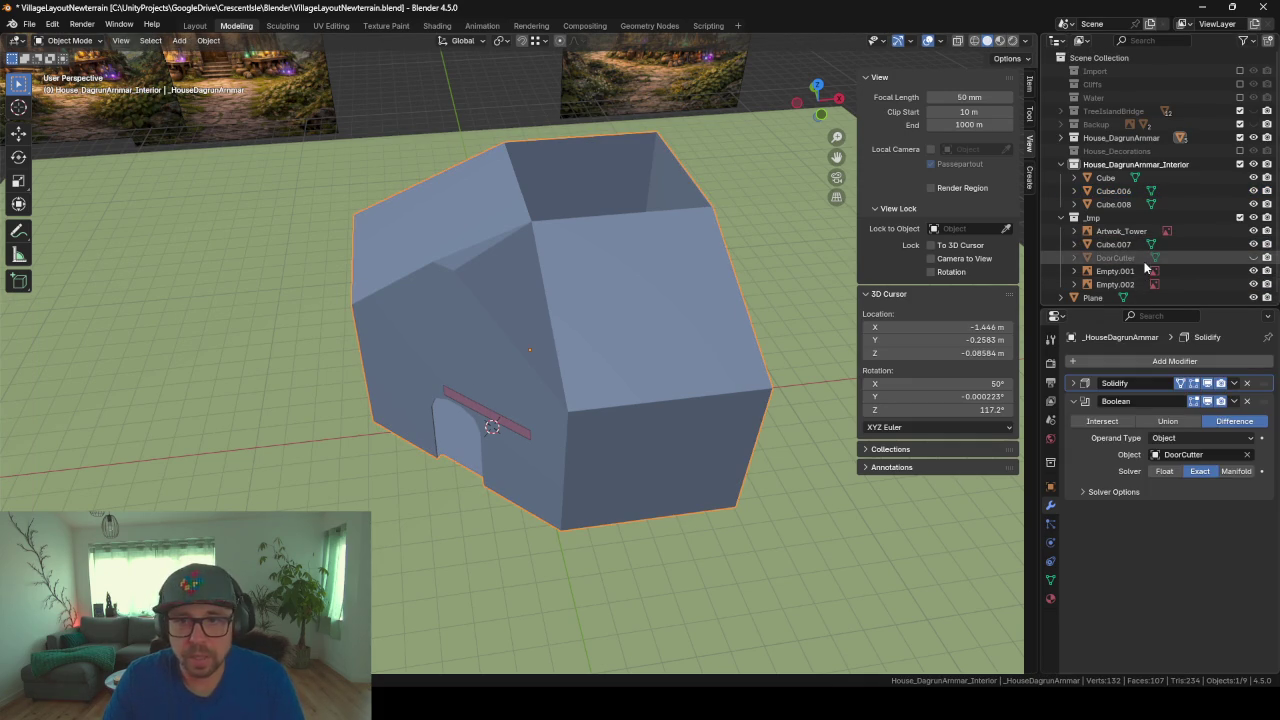
pyautogui.scroll(-1, 1147, 267)
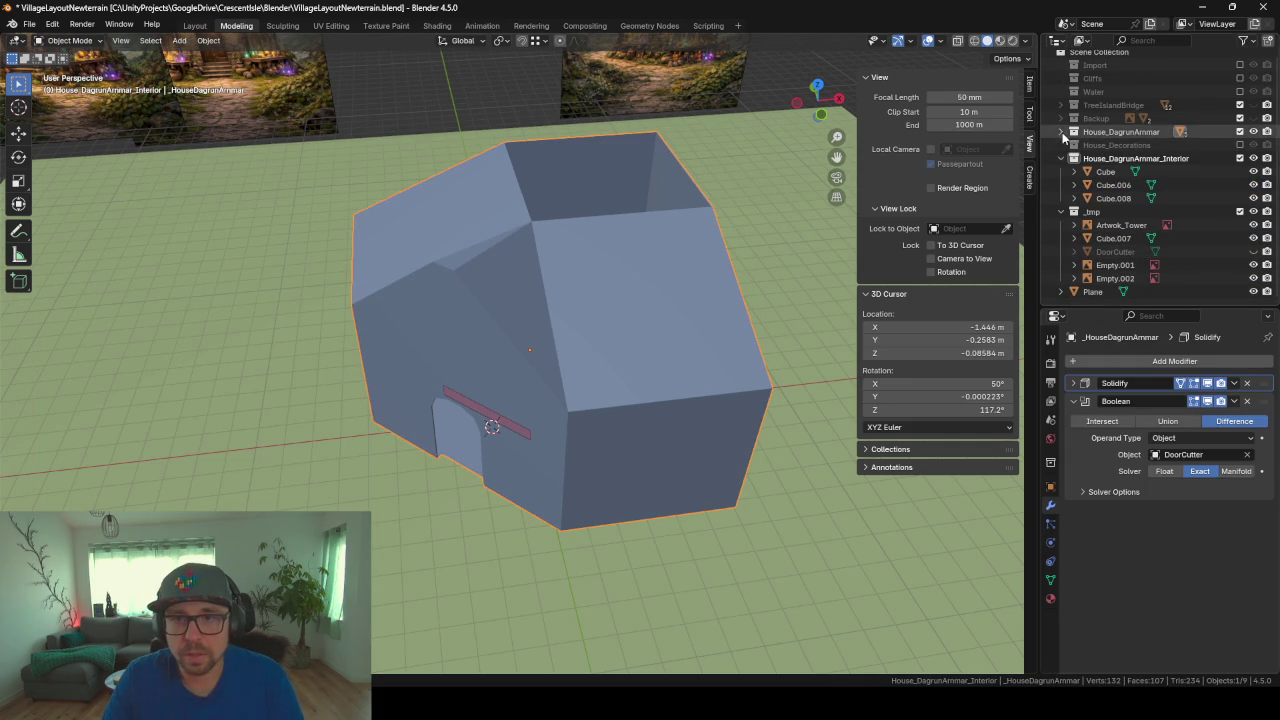
pyautogui.press('.')
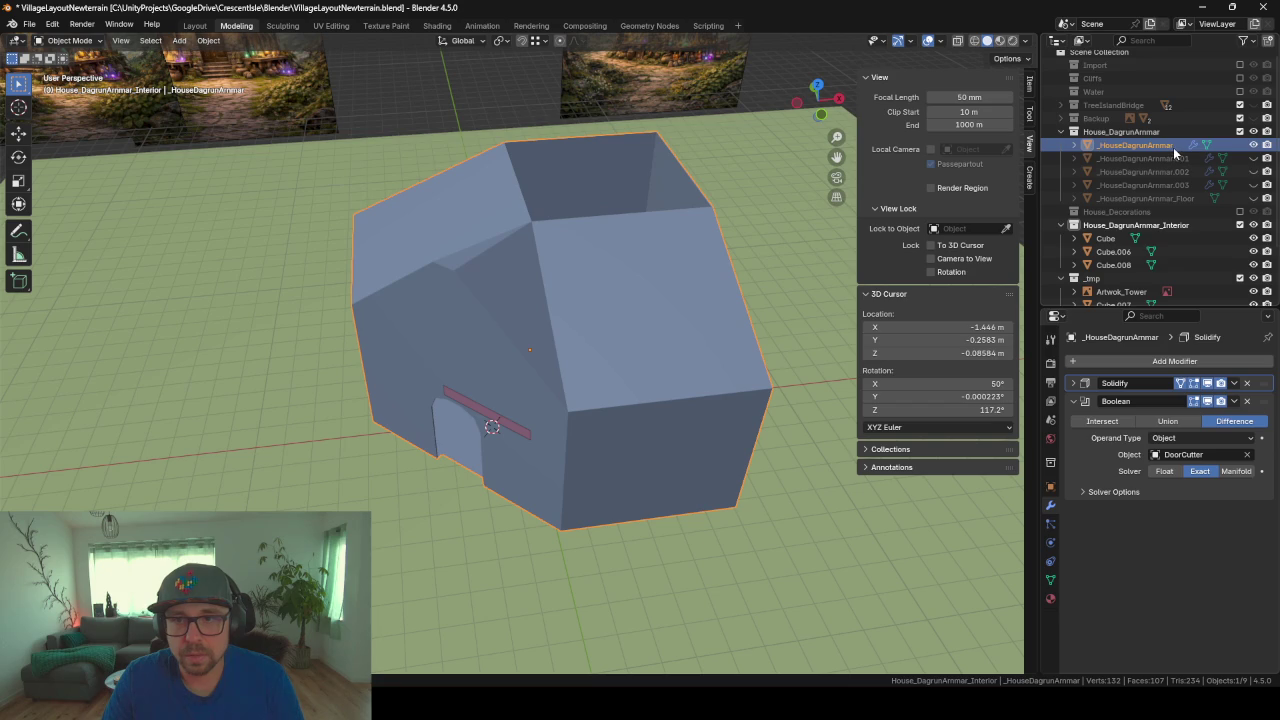
pyautogui.doubleClick(1173, 147)
pyautogui.write('_Ground')
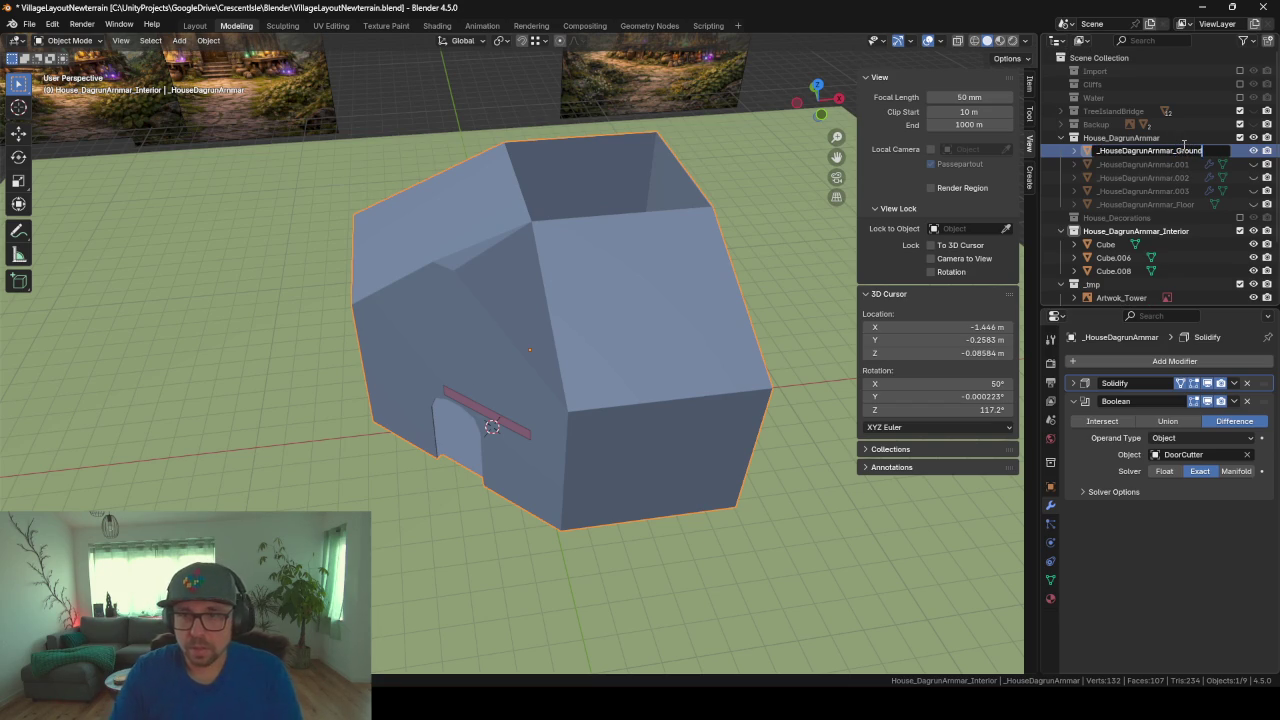
pyautogui.press('Return')
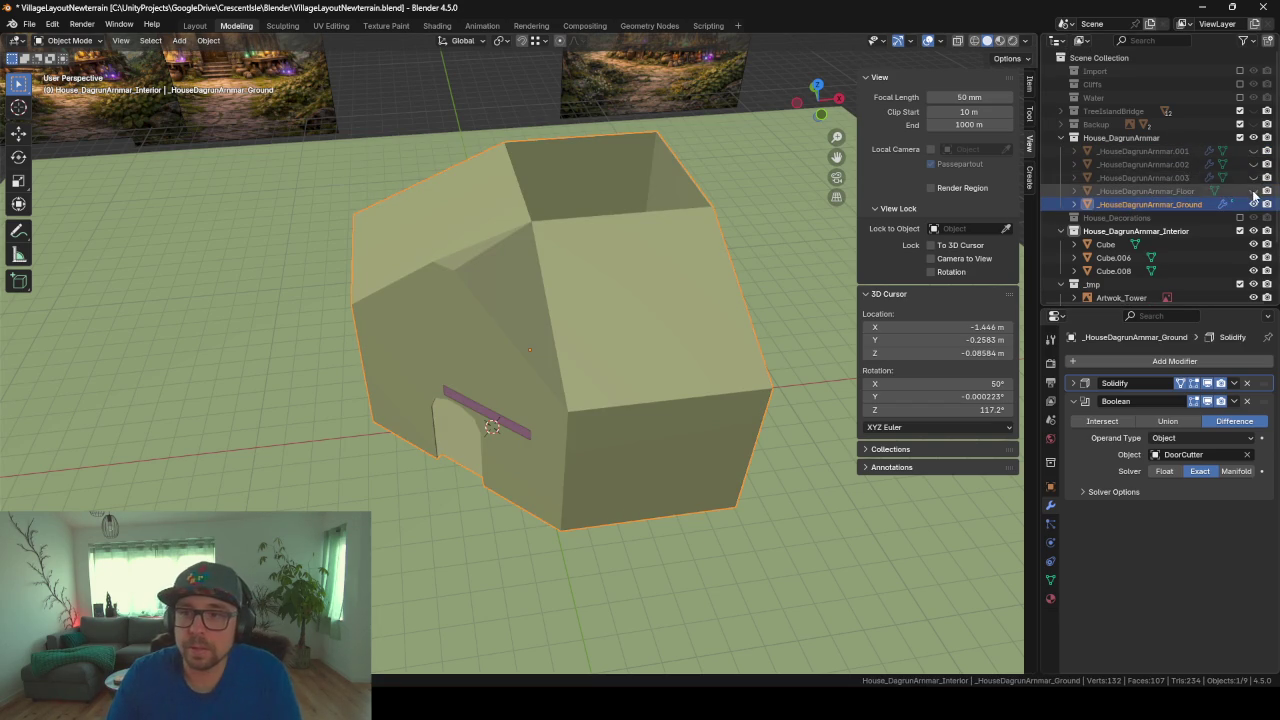
# Step: Unhide the hexagonal tower piece and rename it with the _Tower_F1 suffix
pyautogui.click(1253, 151)
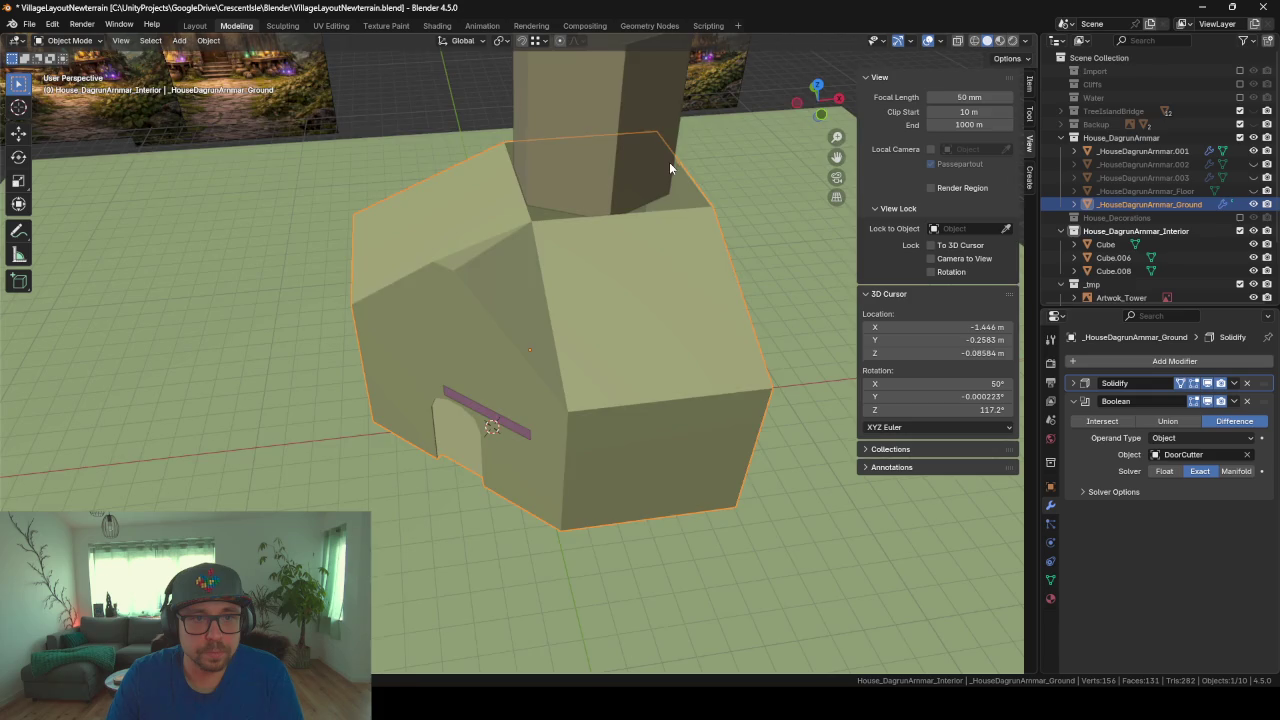
pyautogui.moveTo(669, 162); pyautogui.dragTo(526, 218, button='middle')
pyautogui.click(516, 214)
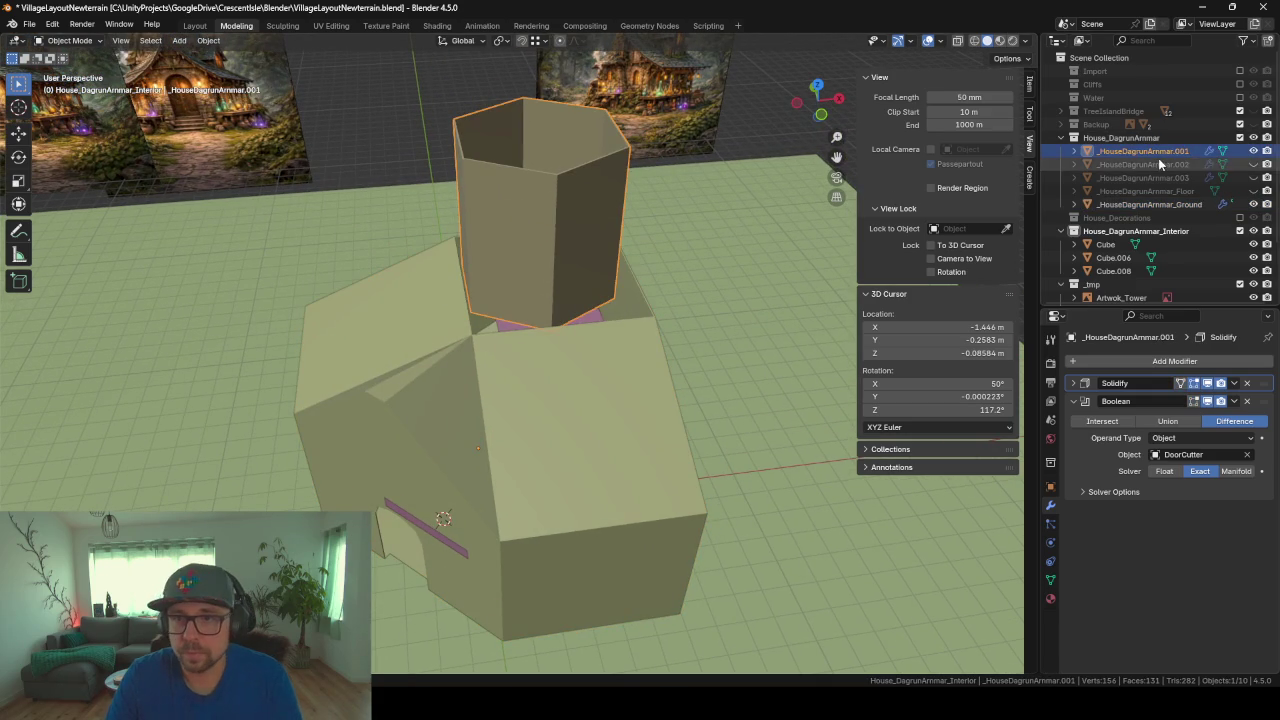
pyautogui.doubleClick(1200, 149)
pyautogui.write('_Tower_F')
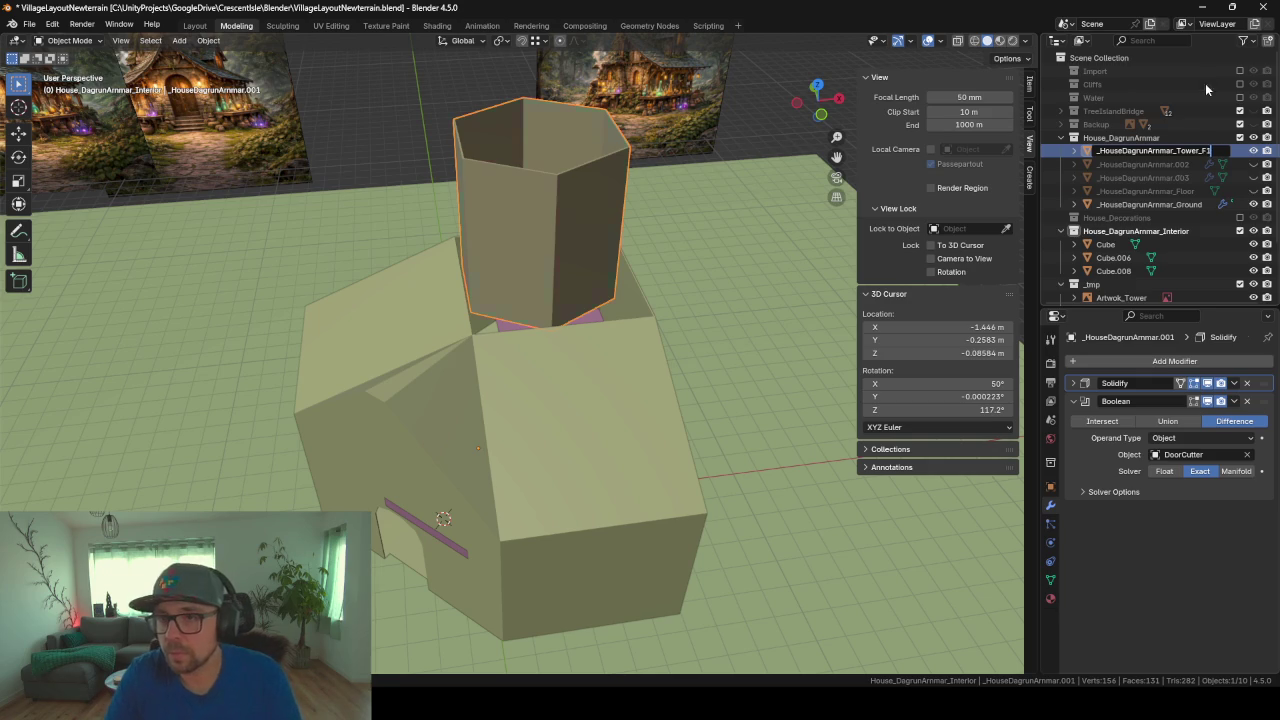
pyautogui.press('Return')
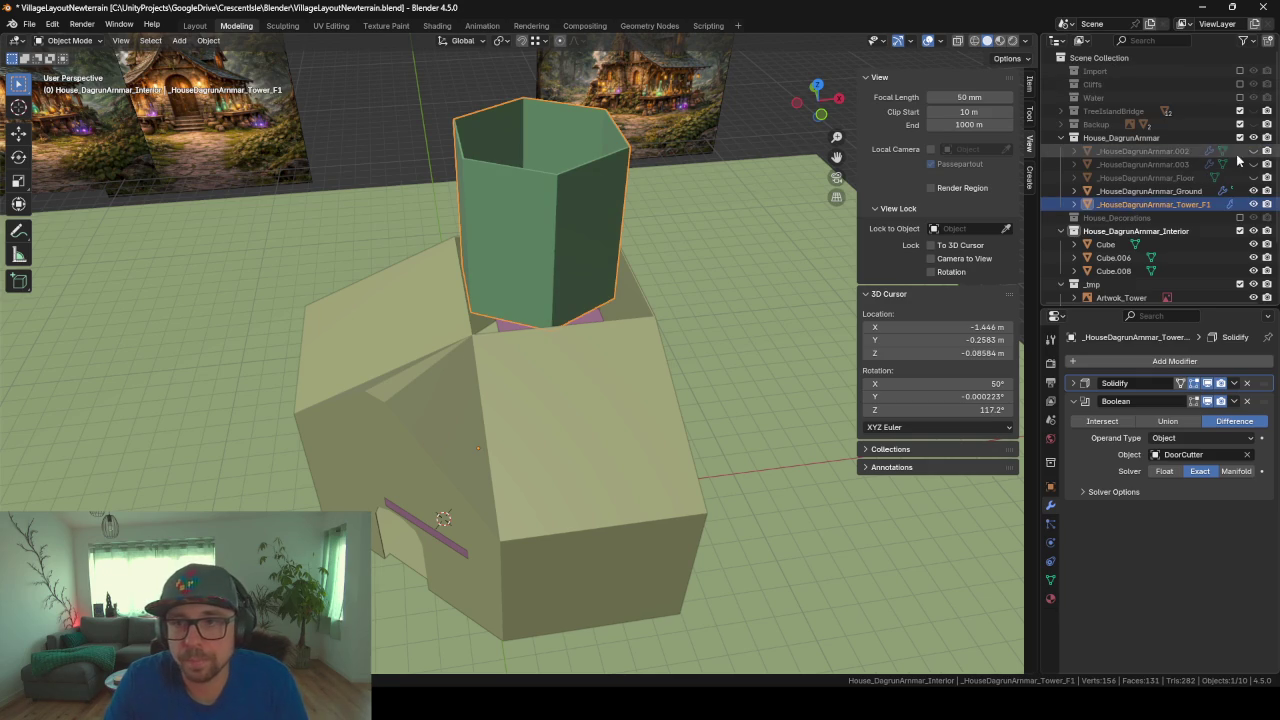
# Step: Unhide the second tower piece and rename it with the _Tower_F2 suffix
pyautogui.click(1253, 178)
pyautogui.click(1253, 178)
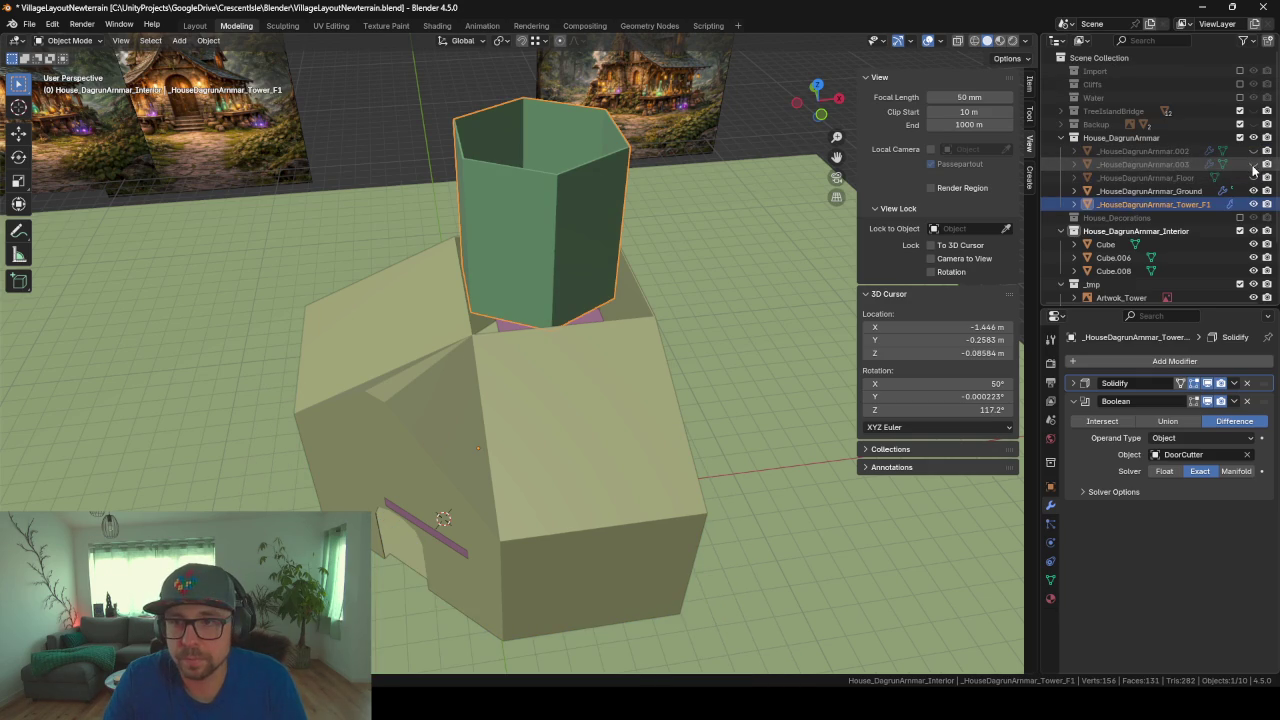
pyautogui.click(1253, 150)
pyautogui.click(1150, 151)
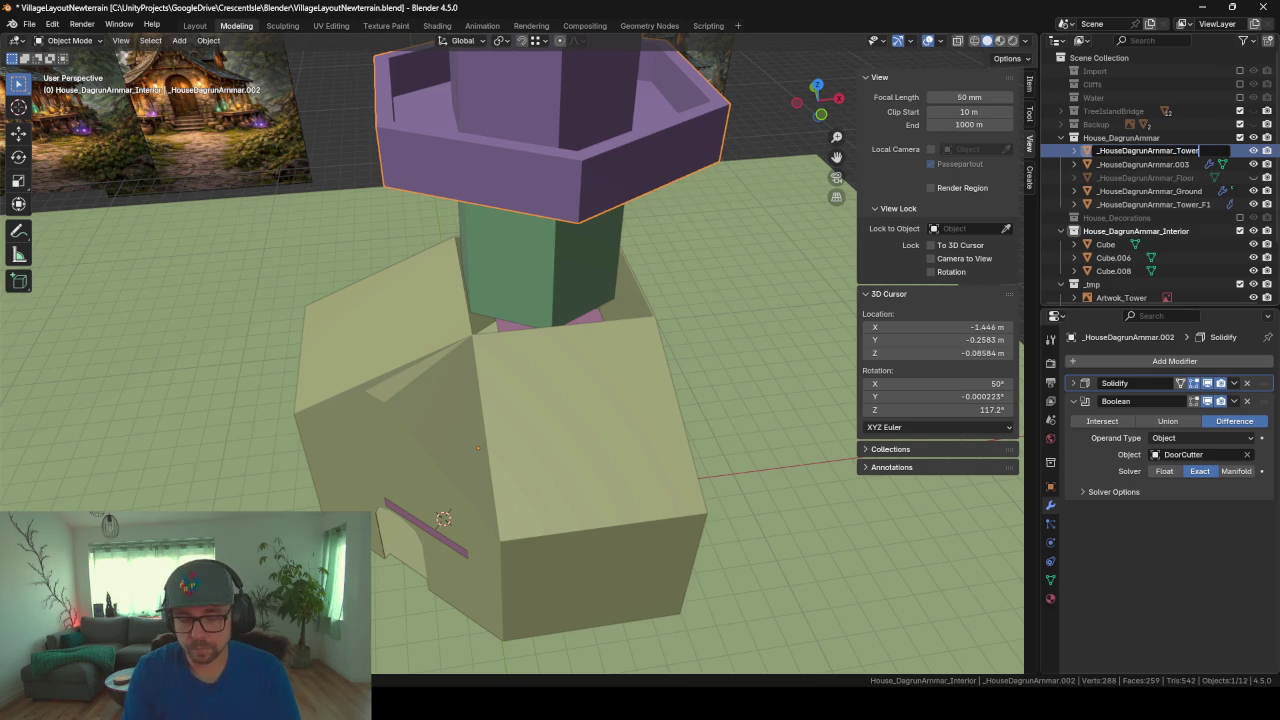
pyautogui.press('Return')
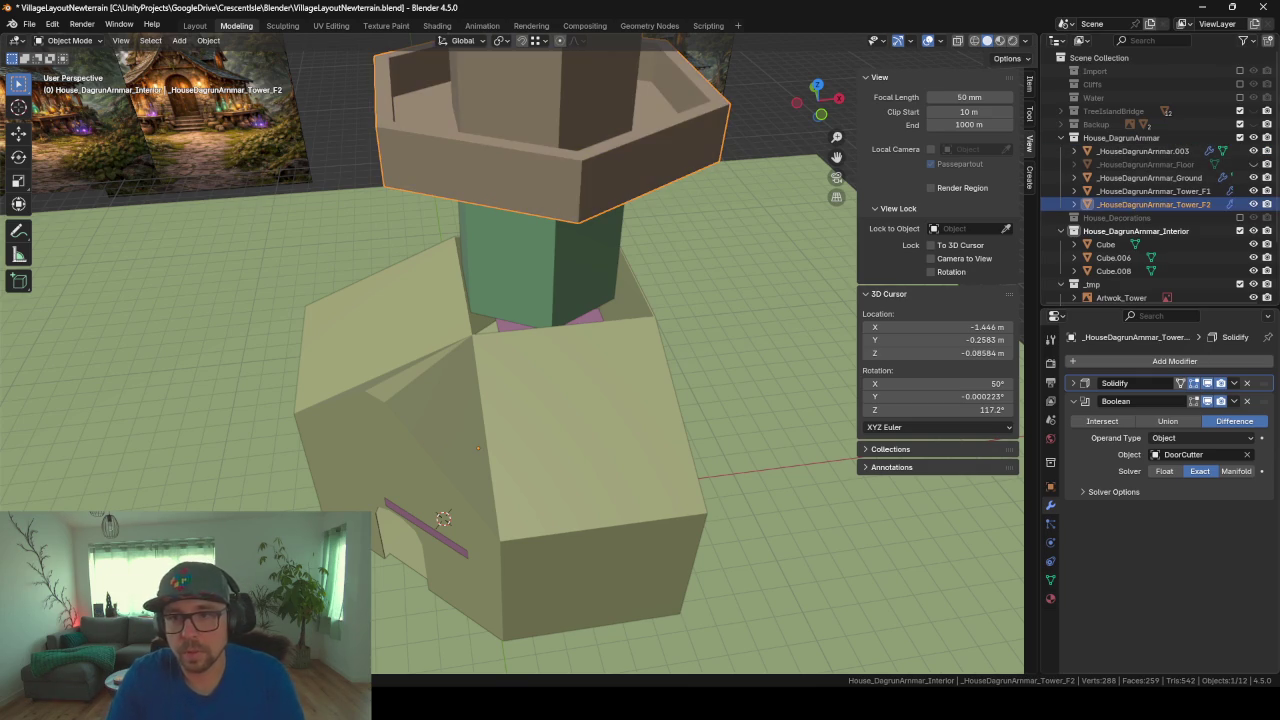
# Step: Rename the remaining house piece with the _Roof suffix
pyautogui.click(1167, 151)
pyautogui.write('_R')
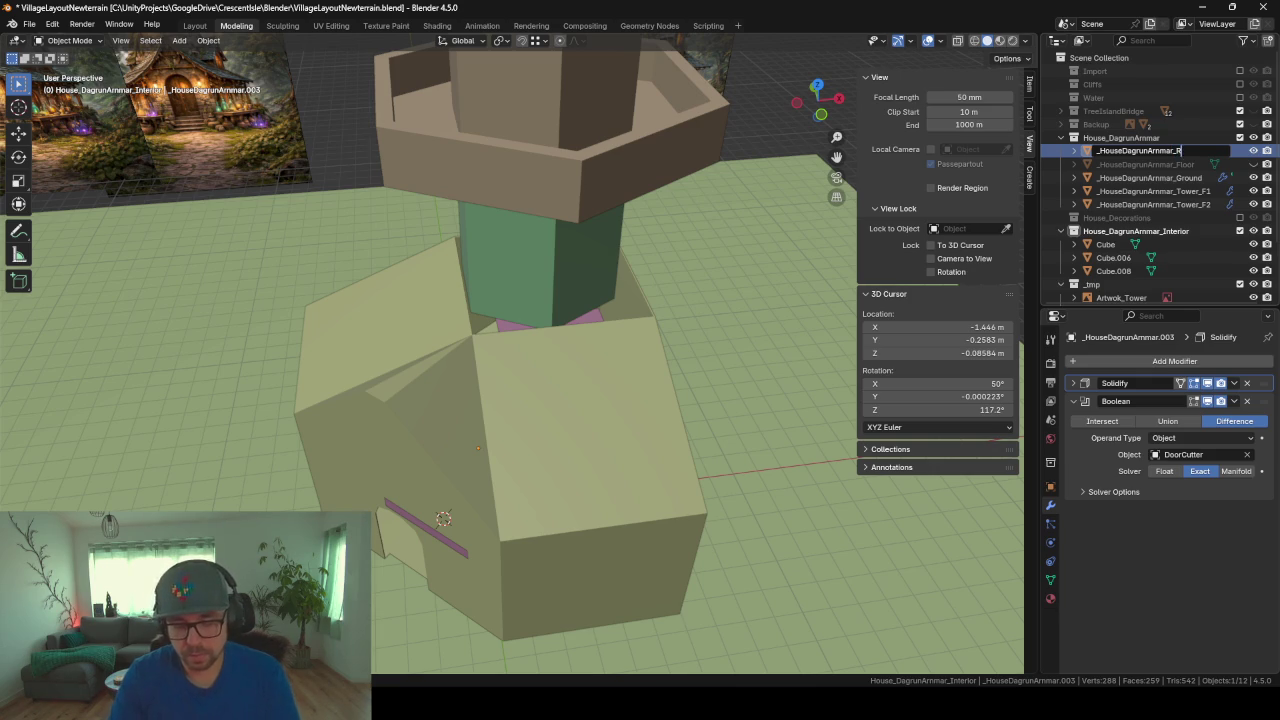
pyautogui.write('oof')
pyautogui.press('Return')
# Step: Orbit and zoom around the tower, briefly checking the roof mesh in Edit Mode
pyautogui.scroll(-8, 600, 226)
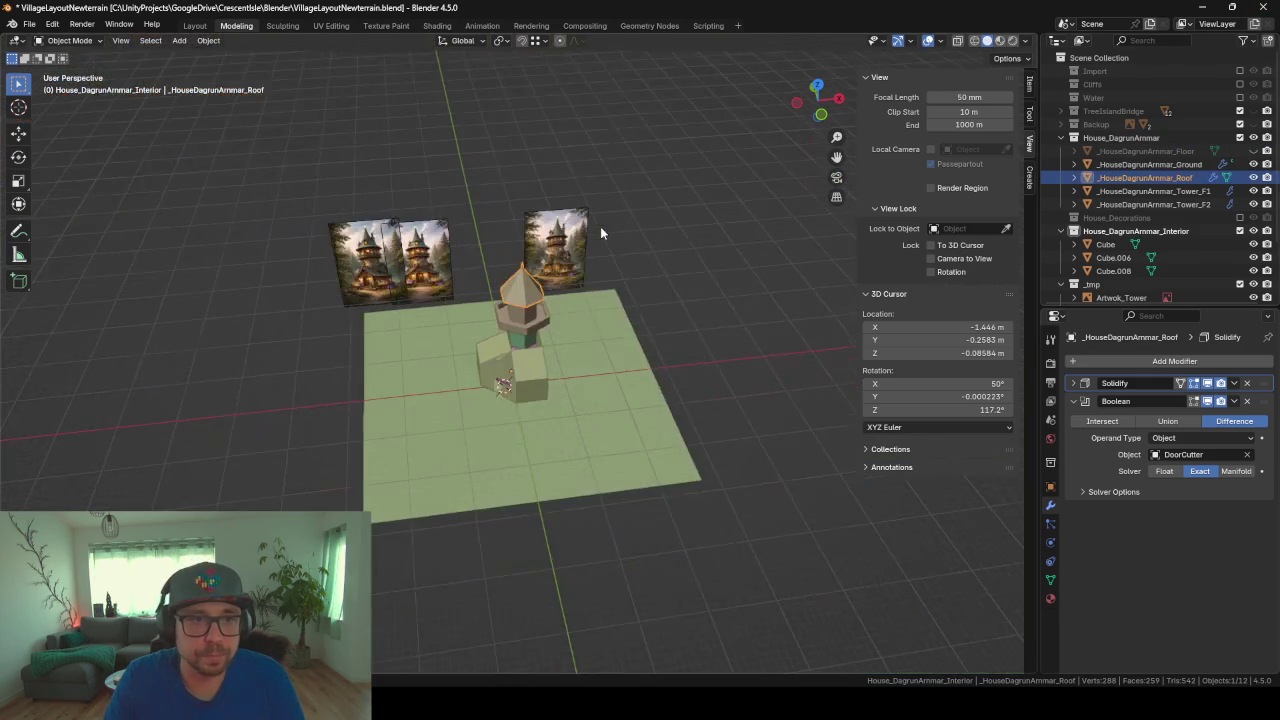
pyautogui.scroll(2, 499, 340)
pyautogui.moveTo(497, 333)
pyautogui.mouseDown(button='middle')
pyautogui.moveTo(603, 282)
pyautogui.moveTo(558, 309)
pyautogui.moveTo(626, 289)
pyautogui.mouseUp(button='middle')
pyautogui.scroll(3, 524, 321)
pyautogui.scroll(2, 548, 345)
pyautogui.scroll(2, 548, 300)
pyautogui.scroll(2, 548, 300)
pyautogui.press('Tab')
pyautogui.rightClick(651, 295)
pyautogui.rightClick(374, 322)
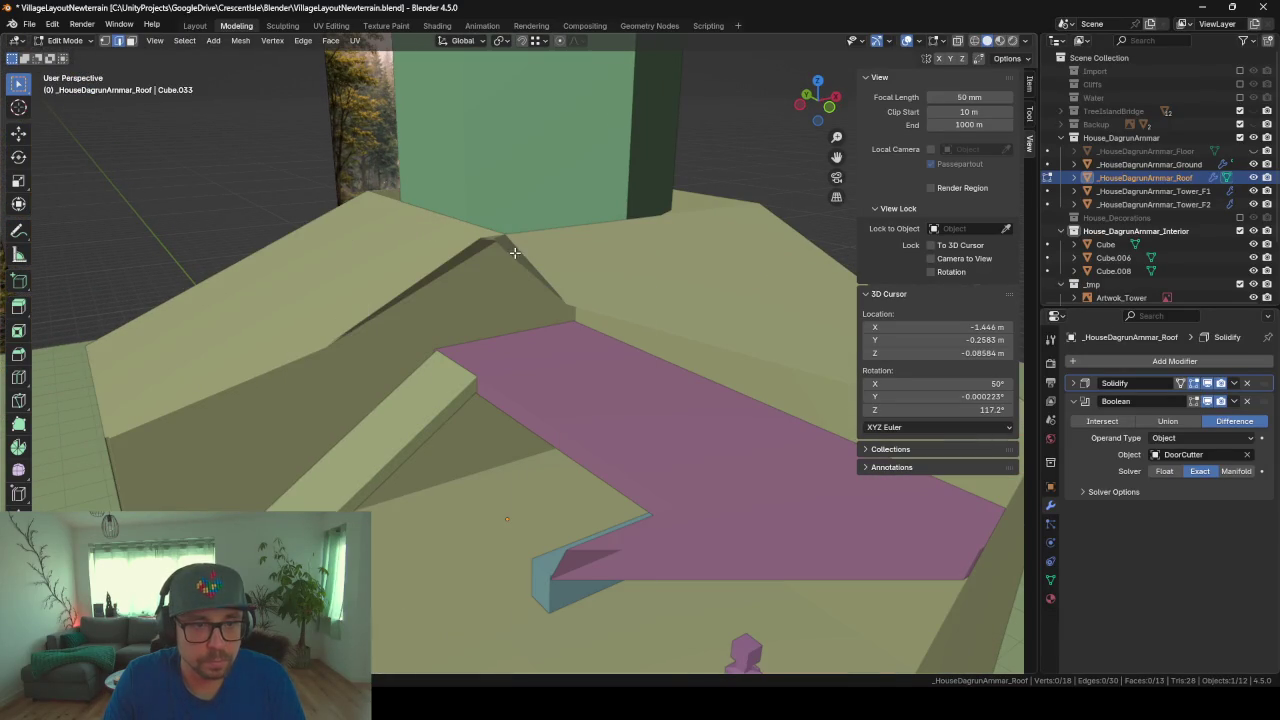
pyautogui.moveTo(405, 376)
pyautogui.mouseDown(button='middle')
pyautogui.moveTo(519, 228)
pyautogui.moveTo(514, 214)
pyautogui.moveTo(491, 210)
pyautogui.moveTo(551, 306)
pyautogui.moveTo(450, 402)
pyautogui.mouseUp(button='middle')
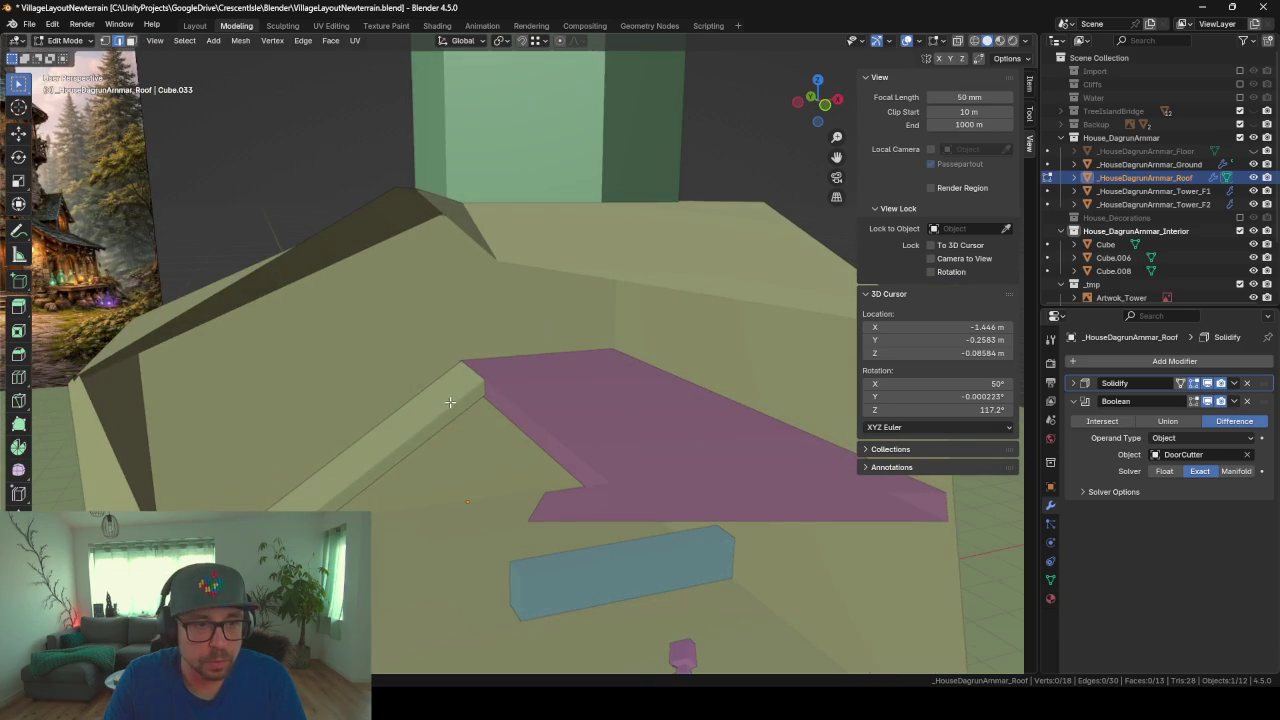
pyautogui.press('`')
pyautogui.press('Escape')
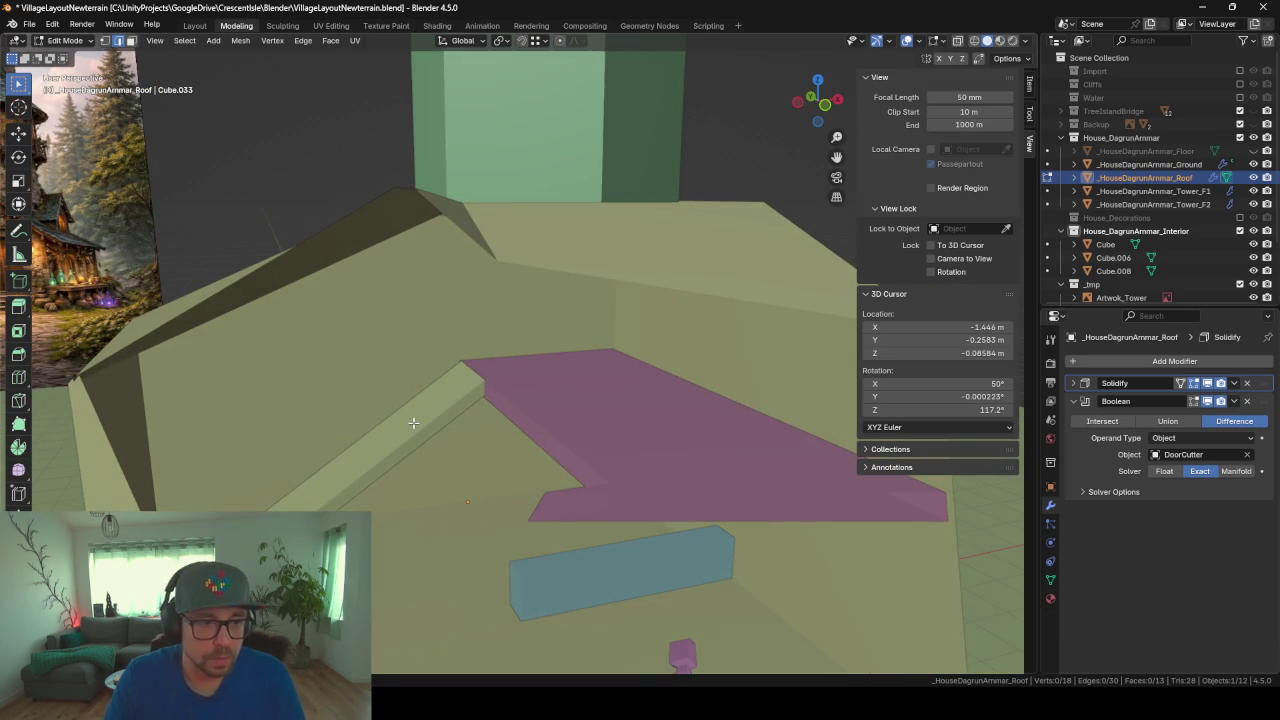
pyautogui.press('Tab')
# Step: Rename the interior beam Cube.008 to Stairs and duplicate it
pyautogui.click(415, 442)
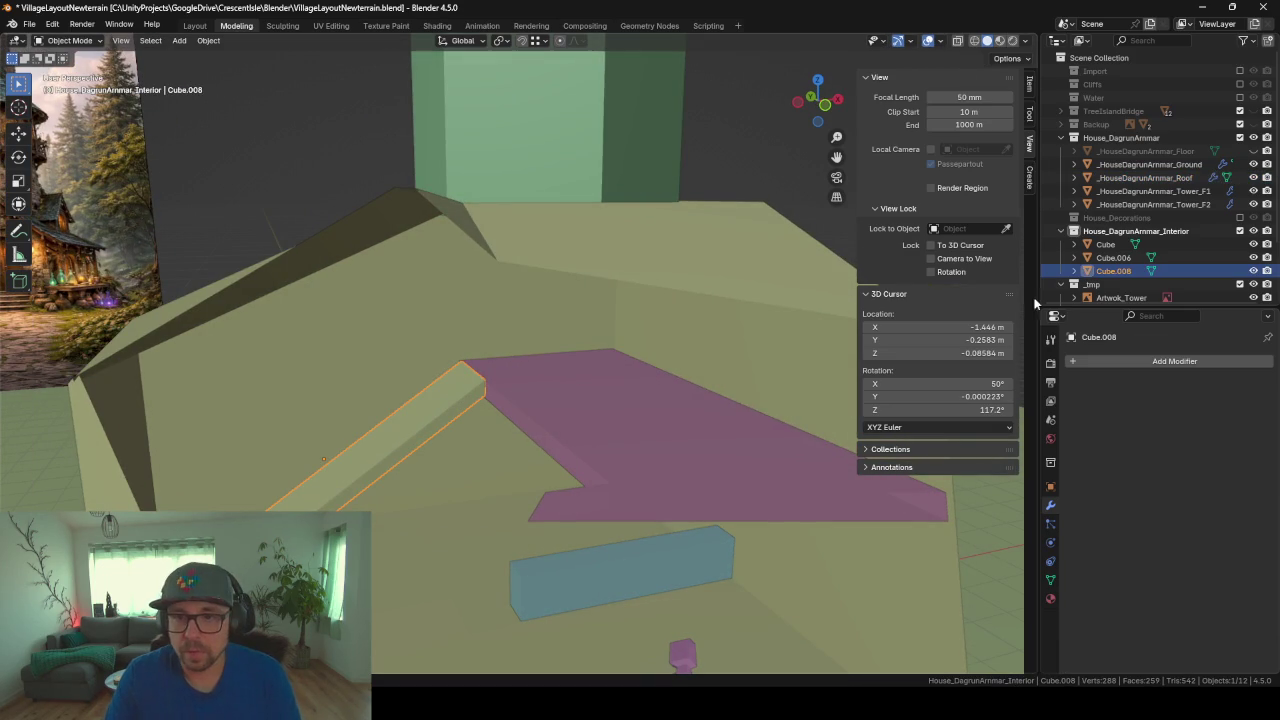
pyautogui.scroll(-3, 1113, 276)
pyautogui.press('F2')
pyautogui.write('Stairs')
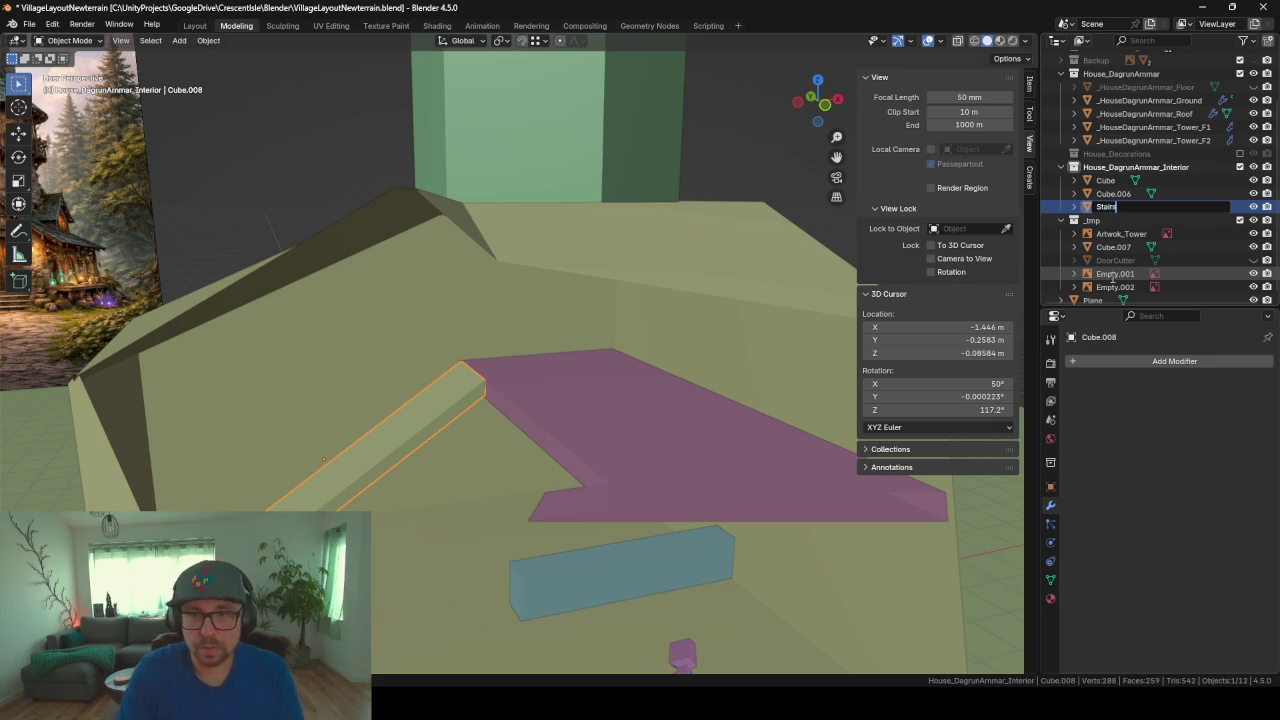
pyautogui.press('Return')
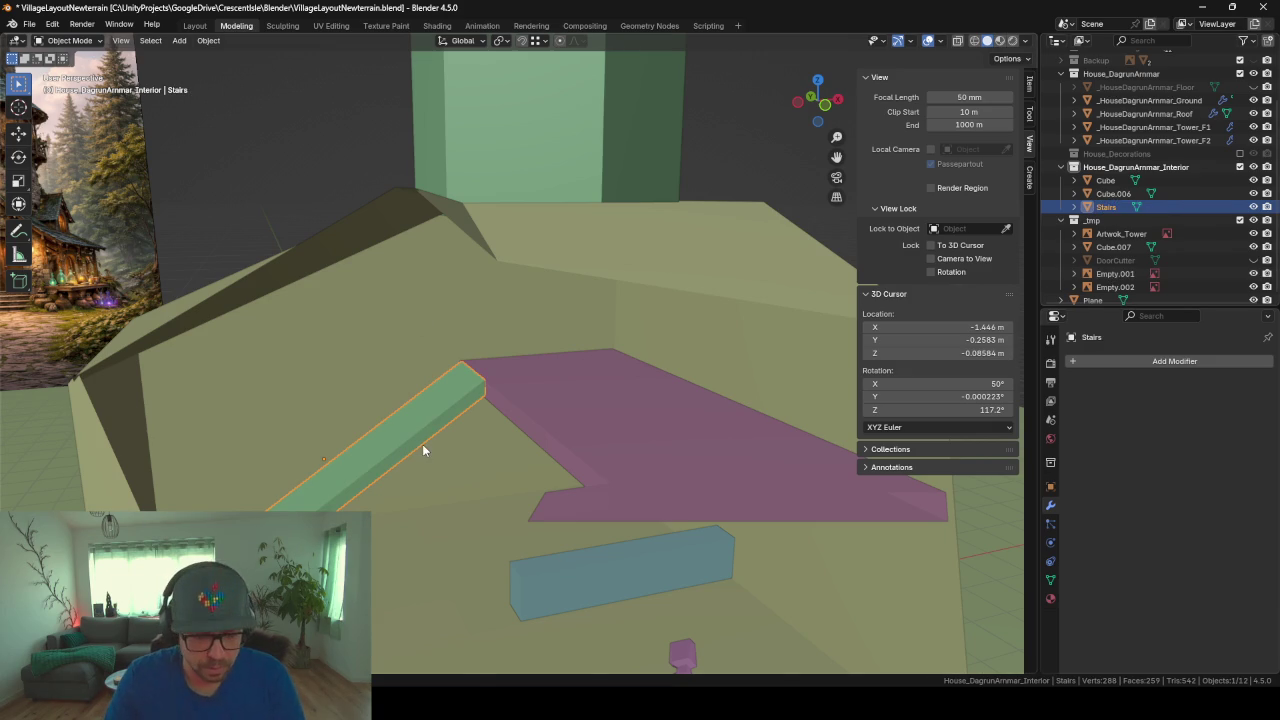
pyautogui.hotkey('shift', 'd')
# Step: Place the Stairs copy higher up and rotate it 90° around Z
pyautogui.press('z')
pyautogui.click(494, 403)
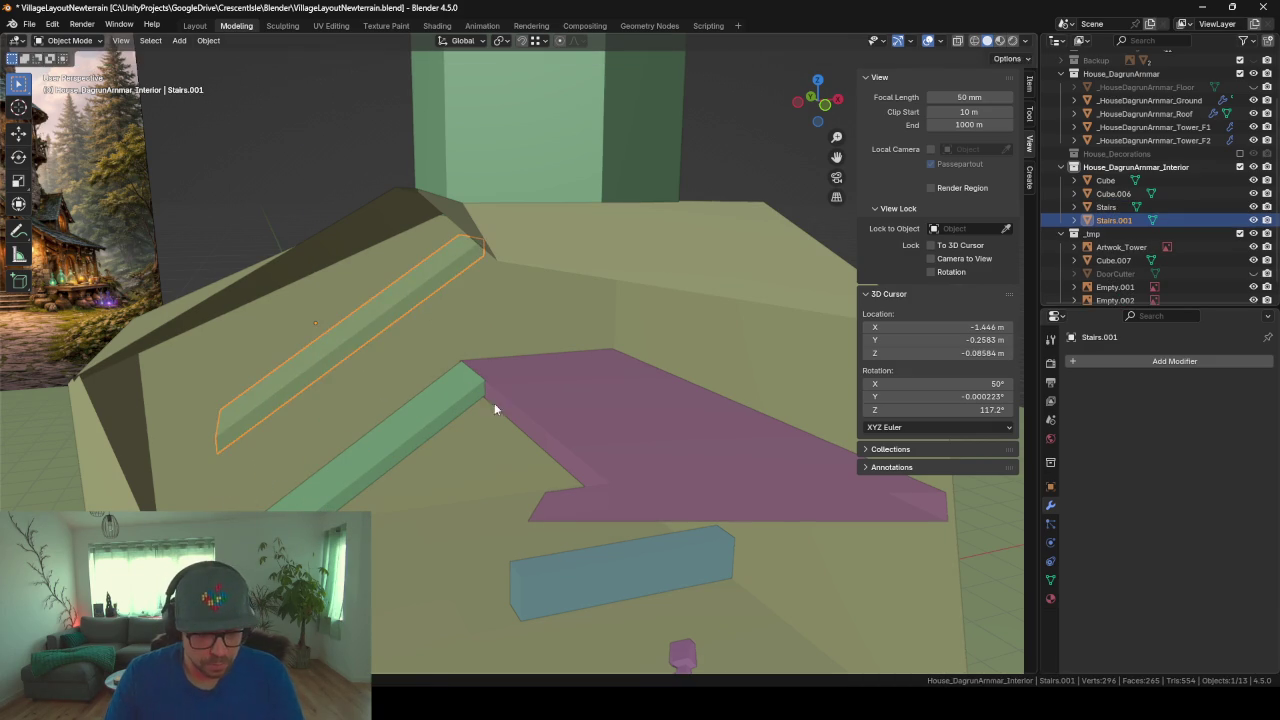
pyautogui.write('rz90')
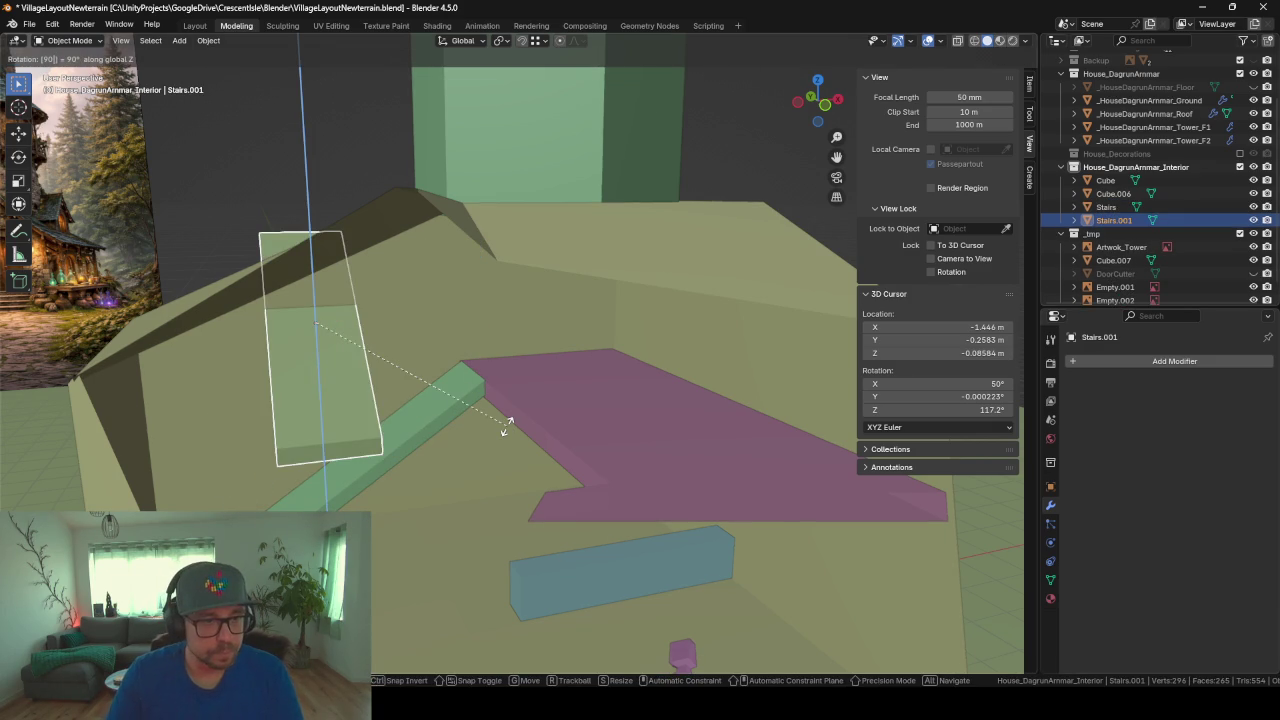
pyautogui.press('Return')
# Step: Reposition the rotated copy horizontally, then adjust its height inside the tower
pyautogui.press('g')
pyautogui.hotkey('shift', 'z')
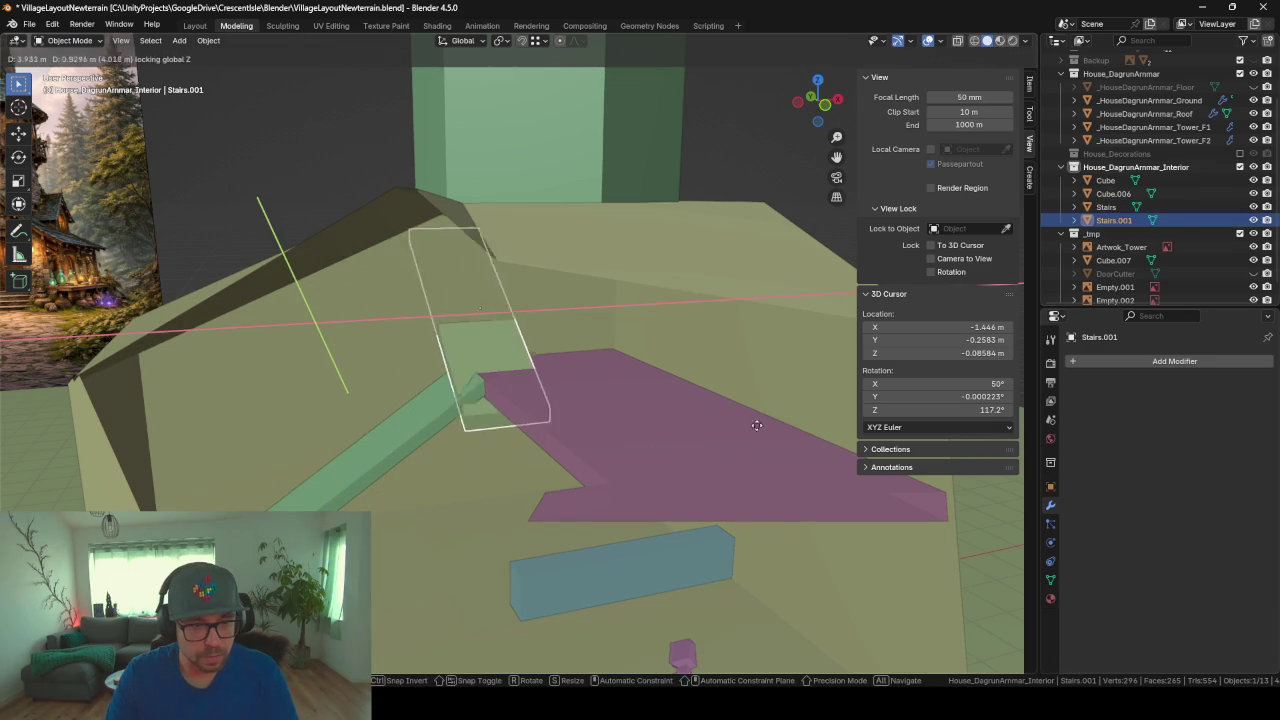
pyautogui.click(744, 416)
pyautogui.moveTo(744, 416)
pyautogui.mouseDown(button='middle')
pyautogui.moveTo(679, 371)
pyautogui.moveTo(728, 396)
pyautogui.mouseUp(button='middle')
pyautogui.press('g')
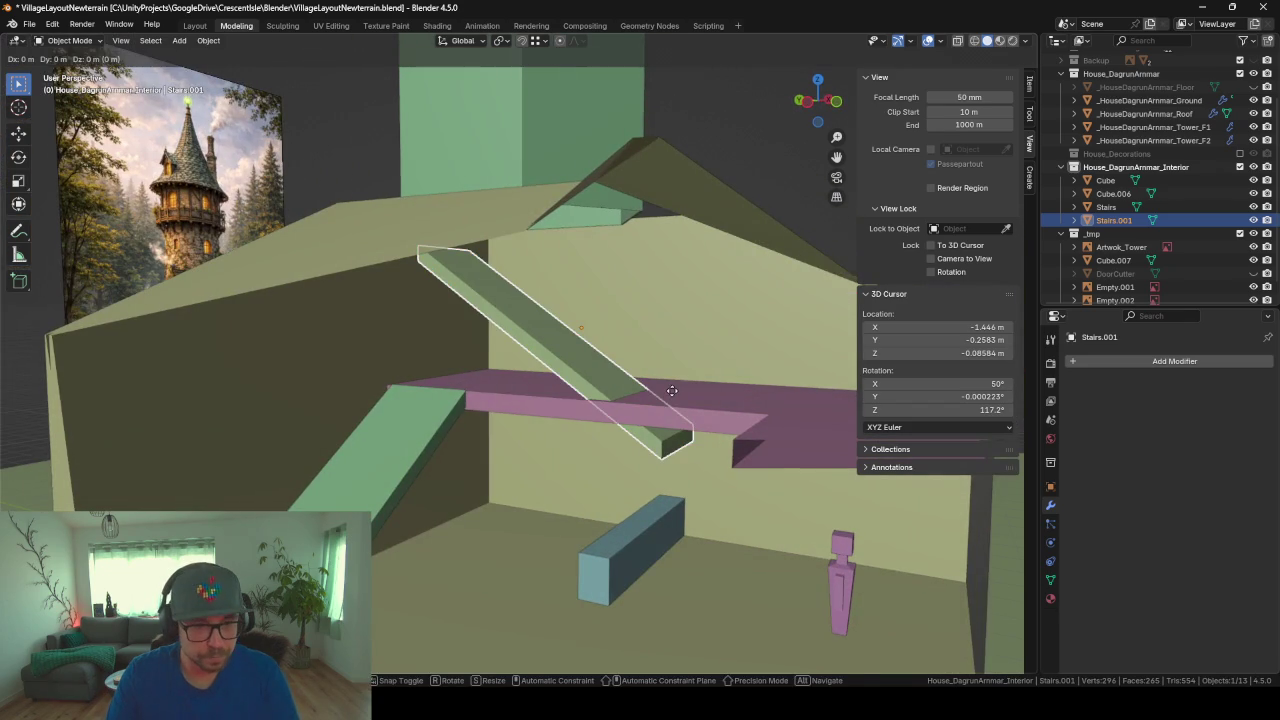
pyautogui.hotkey('shift', 'z')
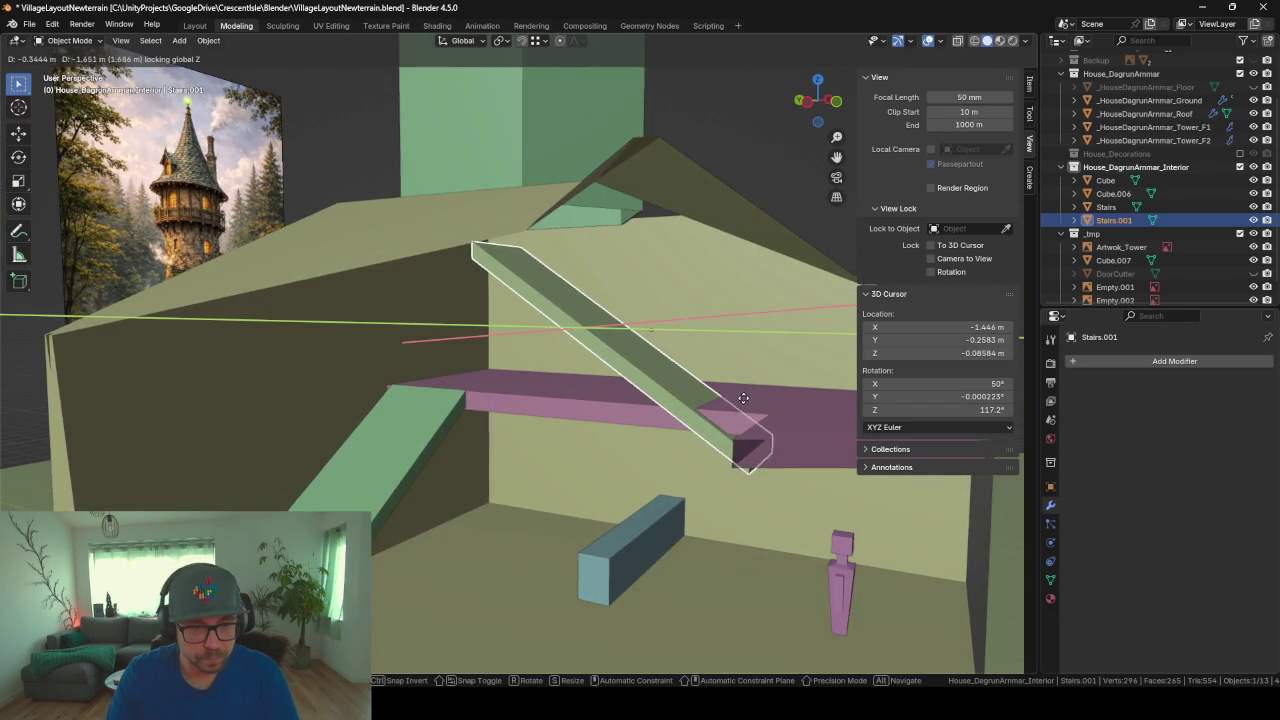
pyautogui.press('Escape')
pyautogui.press('g')
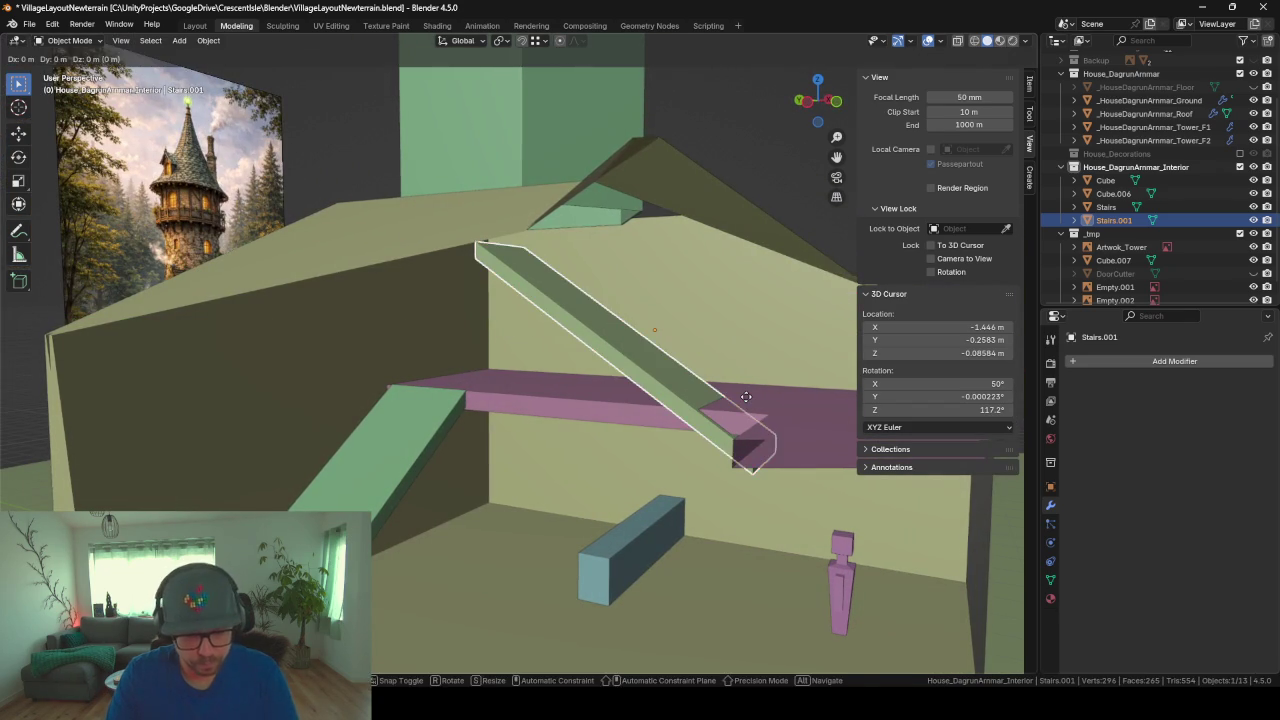
pyautogui.press('z')
pyautogui.click(739, 364)
pyautogui.moveTo(739, 364)
pyautogui.mouseDown(button='middle')
pyautogui.moveTo(687, 360)
pyautogui.moveTo(742, 362)
pyautogui.moveTo(710, 340)
pyautogui.moveTo(743, 346)
pyautogui.mouseUp(button='middle')
# Step: Slide the Stairs.001 ramp along Y and then along X to line it up
pyautogui.press('g')
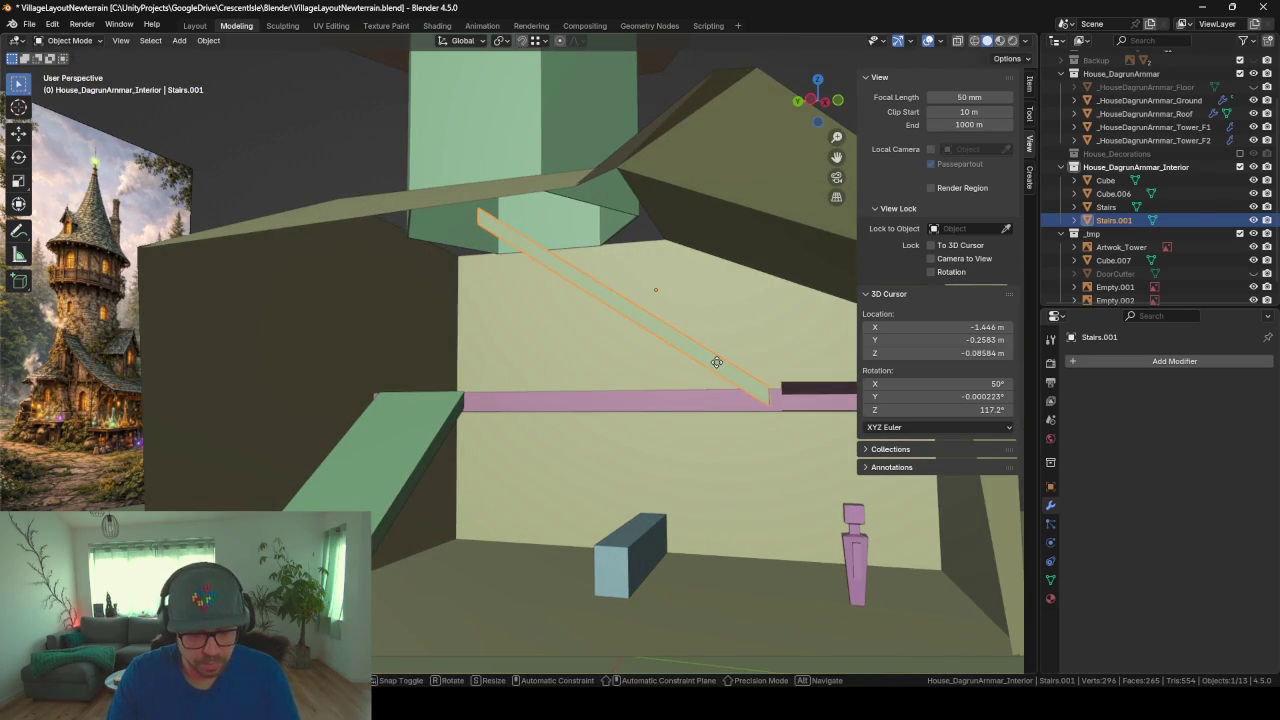
pyautogui.press('z')
pyautogui.press('y')
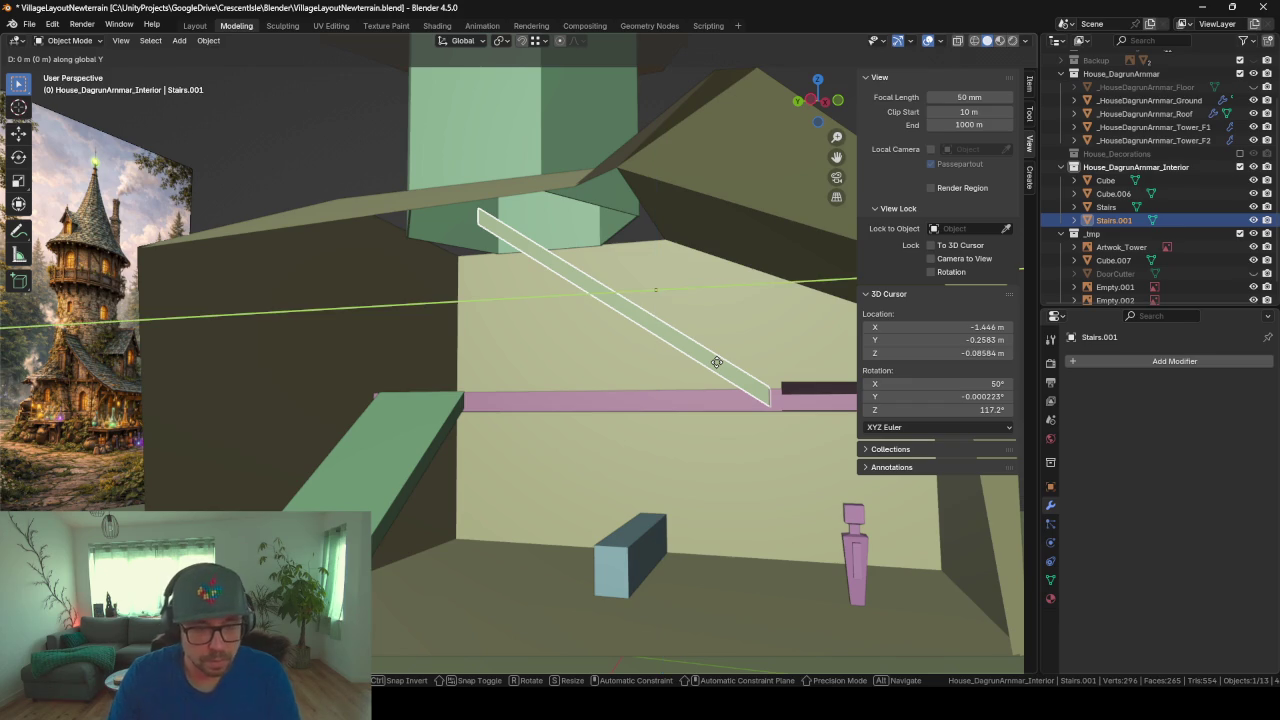
pyautogui.click(688, 360)
pyautogui.moveTo(687, 356)
pyautogui.mouseDown(button='middle')
pyautogui.moveTo(532, 254)
pyautogui.moveTo(549, 191)
pyautogui.moveTo(566, 280)
pyautogui.moveTo(571, 266)
pyautogui.moveTo(667, 307)
pyautogui.mouseUp(button='middle')
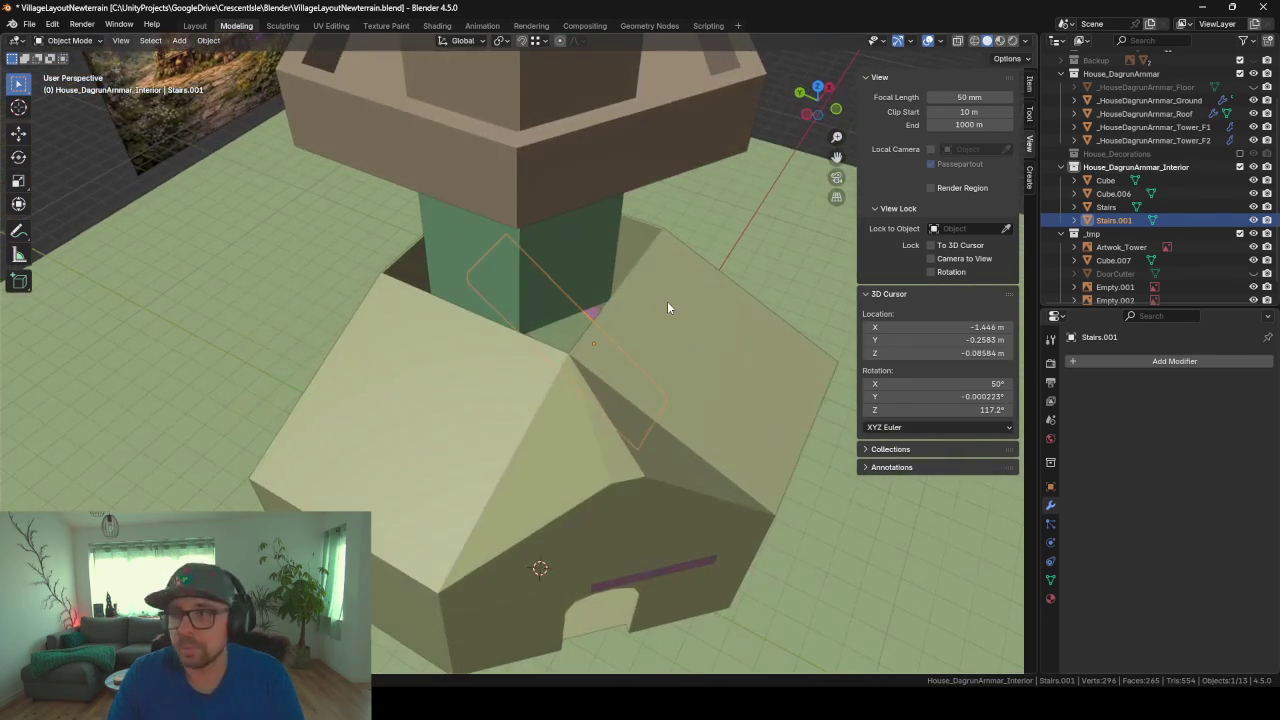
pyautogui.moveTo(544, 280)
pyautogui.mouseDown(button='middle')
pyautogui.moveTo(495, 240)
pyautogui.moveTo(528, 247)
pyautogui.moveTo(499, 259)
pyautogui.moveTo(590, 220)
pyautogui.moveTo(547, 330)
pyautogui.moveTo(546, 312)
pyautogui.moveTo(616, 323)
pyautogui.moveTo(581, 322)
pyautogui.mouseUp(button='middle')
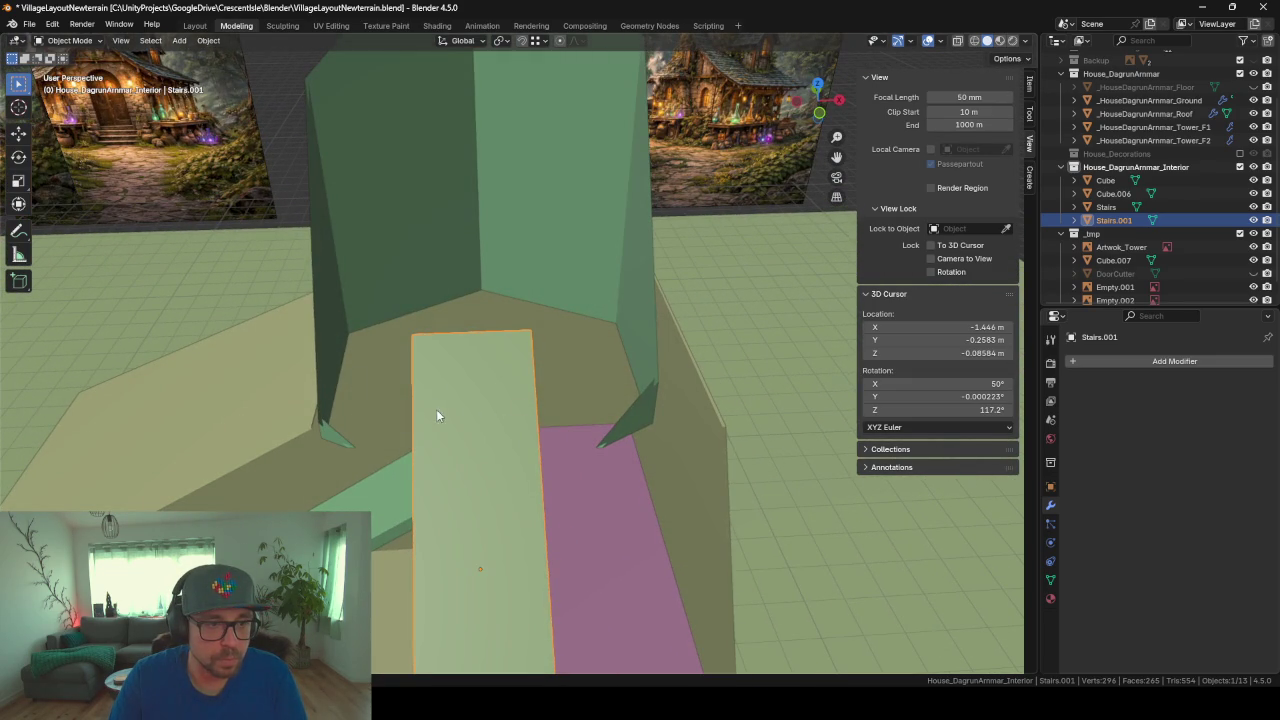
pyautogui.press('g')
pyautogui.press('y')
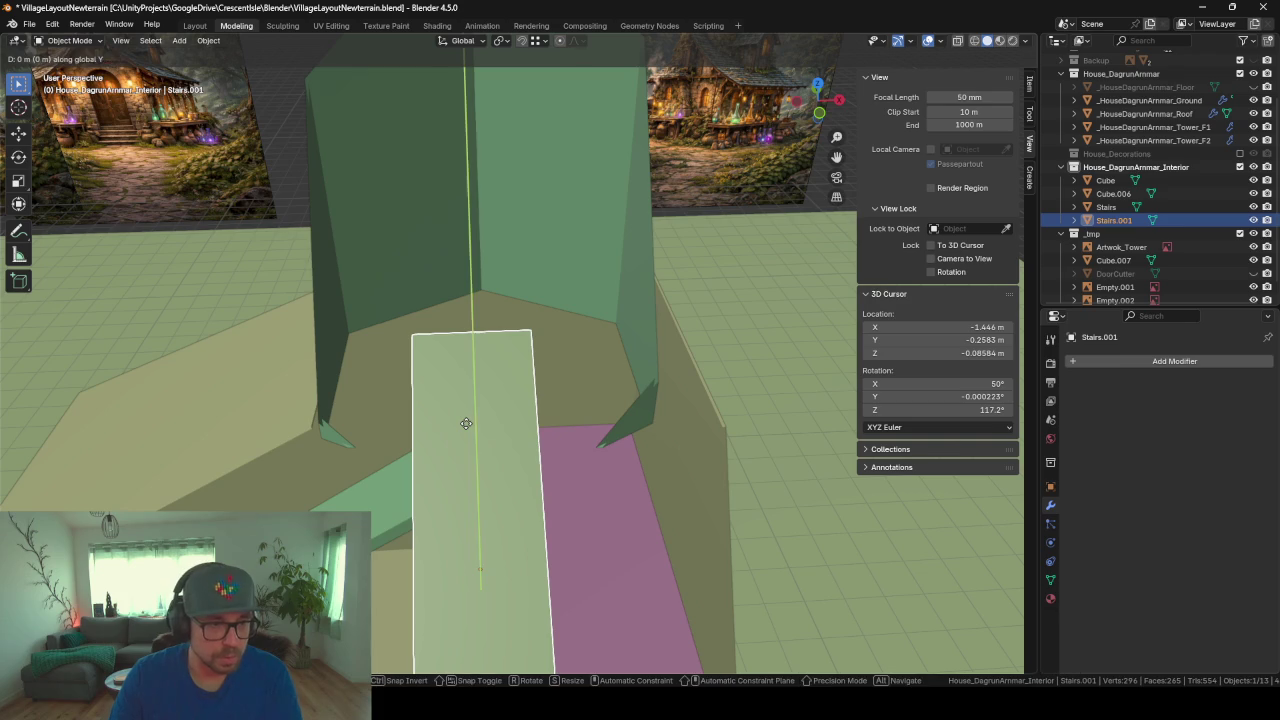
pyautogui.press('x')
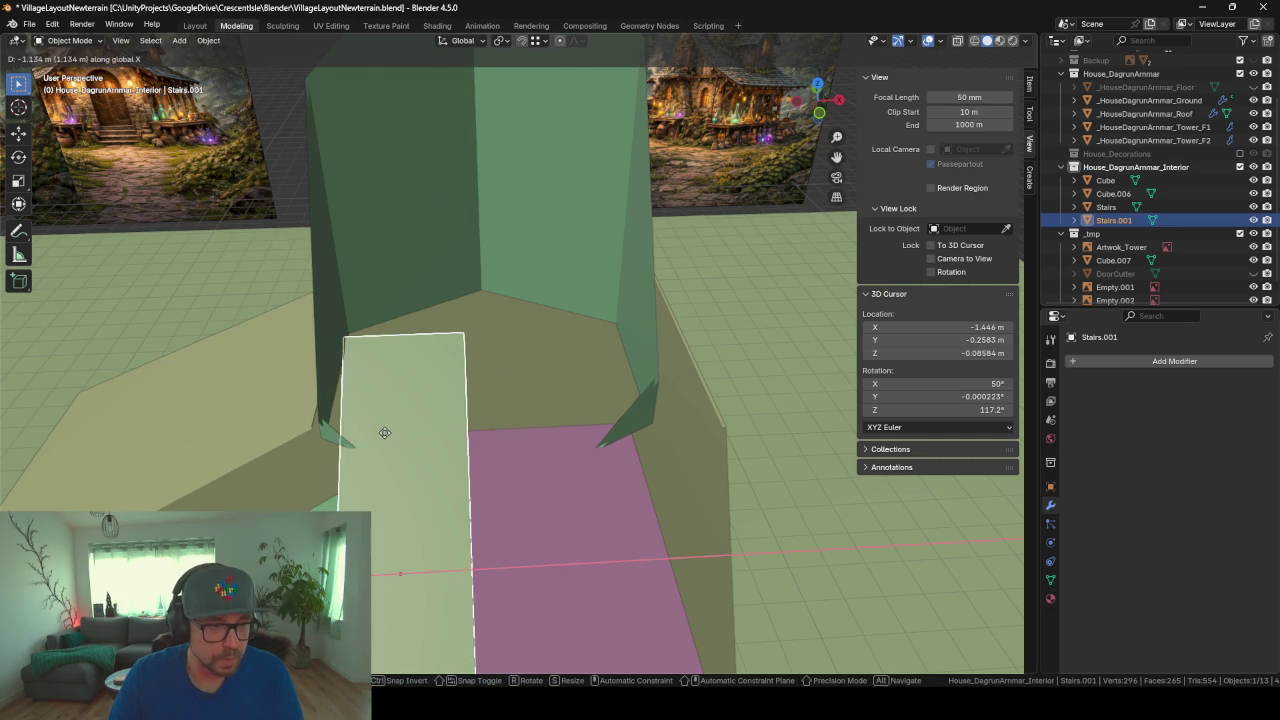
pyautogui.click(384, 432)
pyautogui.moveTo(497, 389)
pyautogui.mouseDown(button='middle')
pyautogui.moveTo(357, 420)
pyautogui.moveTo(403, 239)
pyautogui.mouseUp(button='middle')
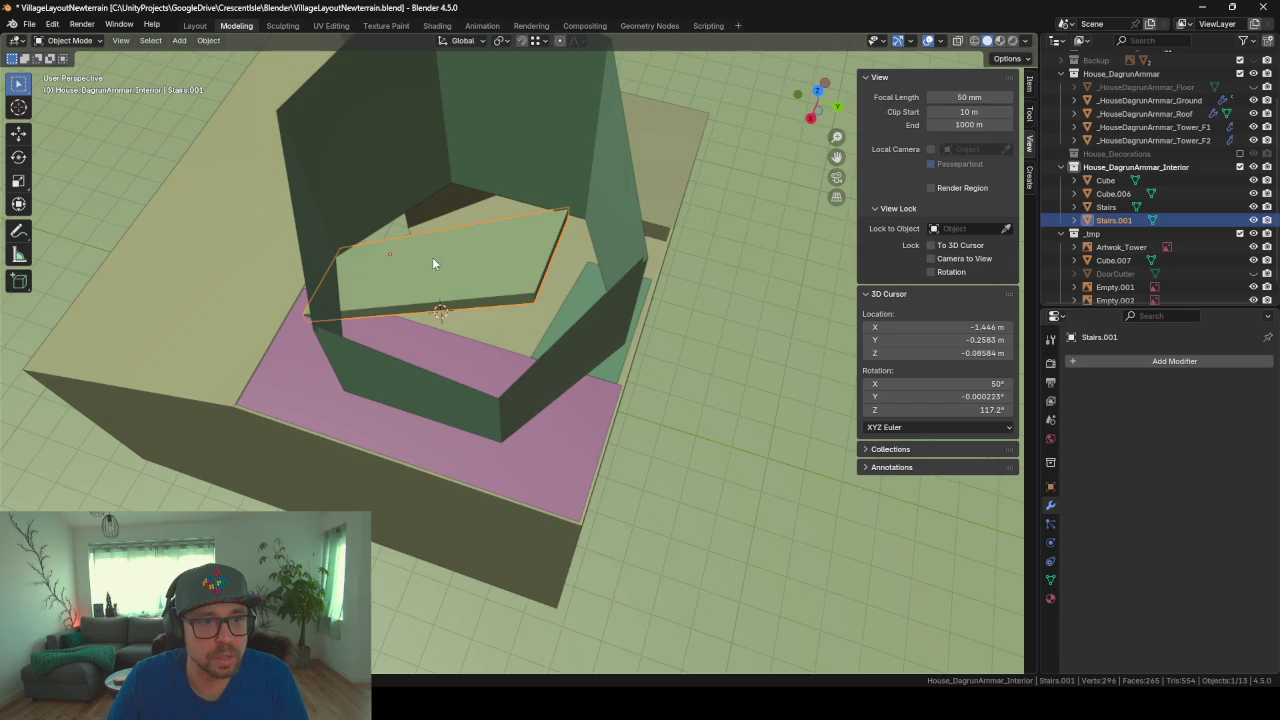
pyautogui.moveTo(433, 264)
pyautogui.mouseDown(button='middle')
pyautogui.moveTo(609, 263)
pyautogui.moveTo(619, 224)
pyautogui.mouseUp(button='middle')
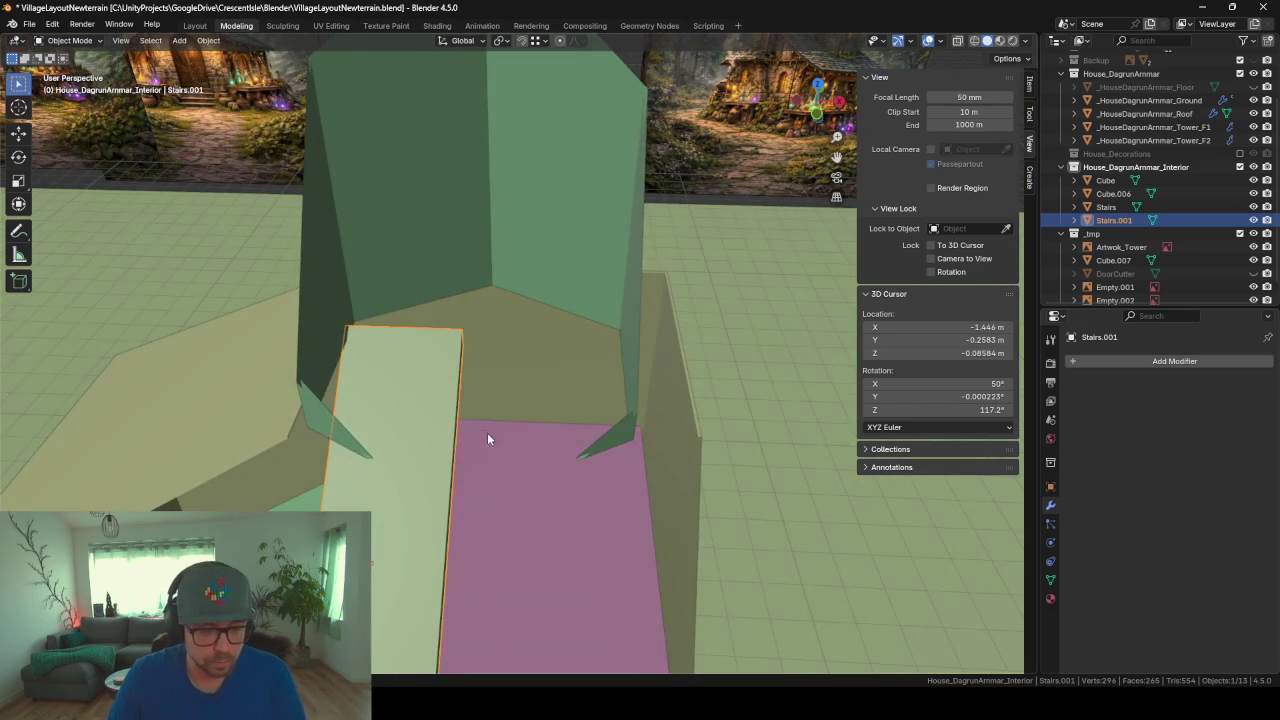
# Step: Narrow the Stairs.001 mesh along X and shift the ramp along Y
pyautogui.press('Tab')
pyautogui.press('a')
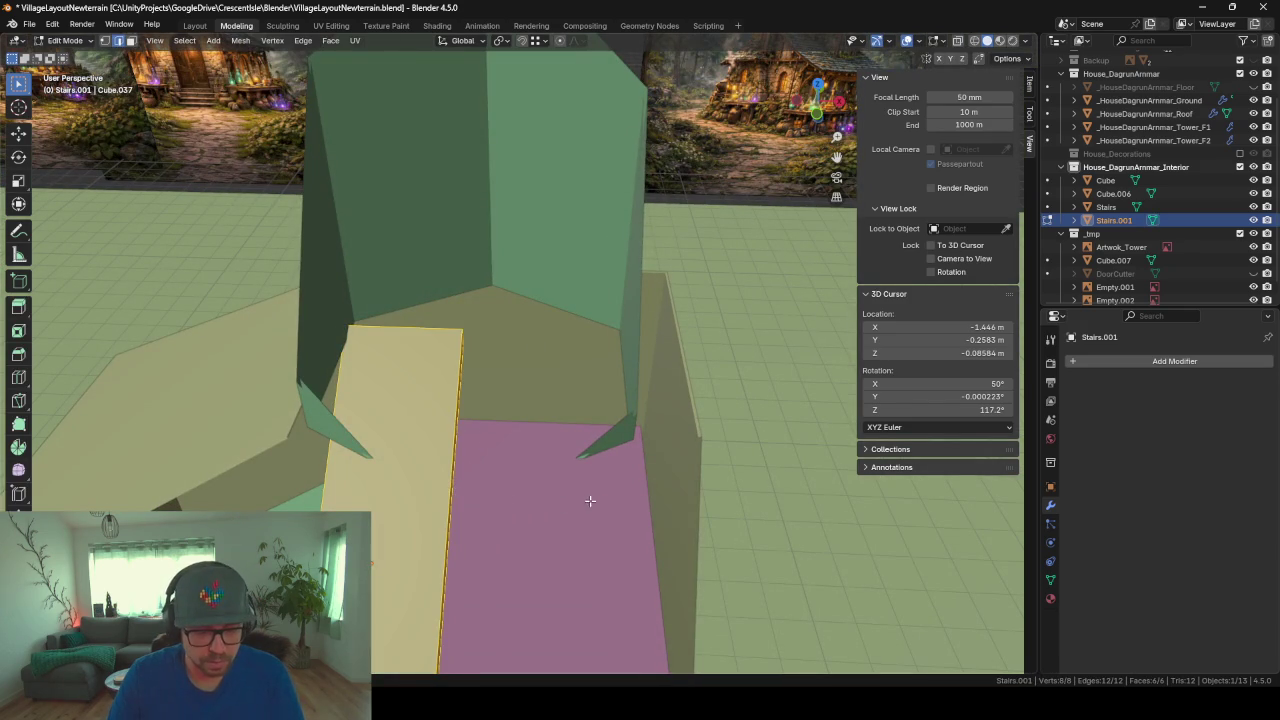
pyautogui.press('s')
pyautogui.press('y')
pyautogui.press('x')
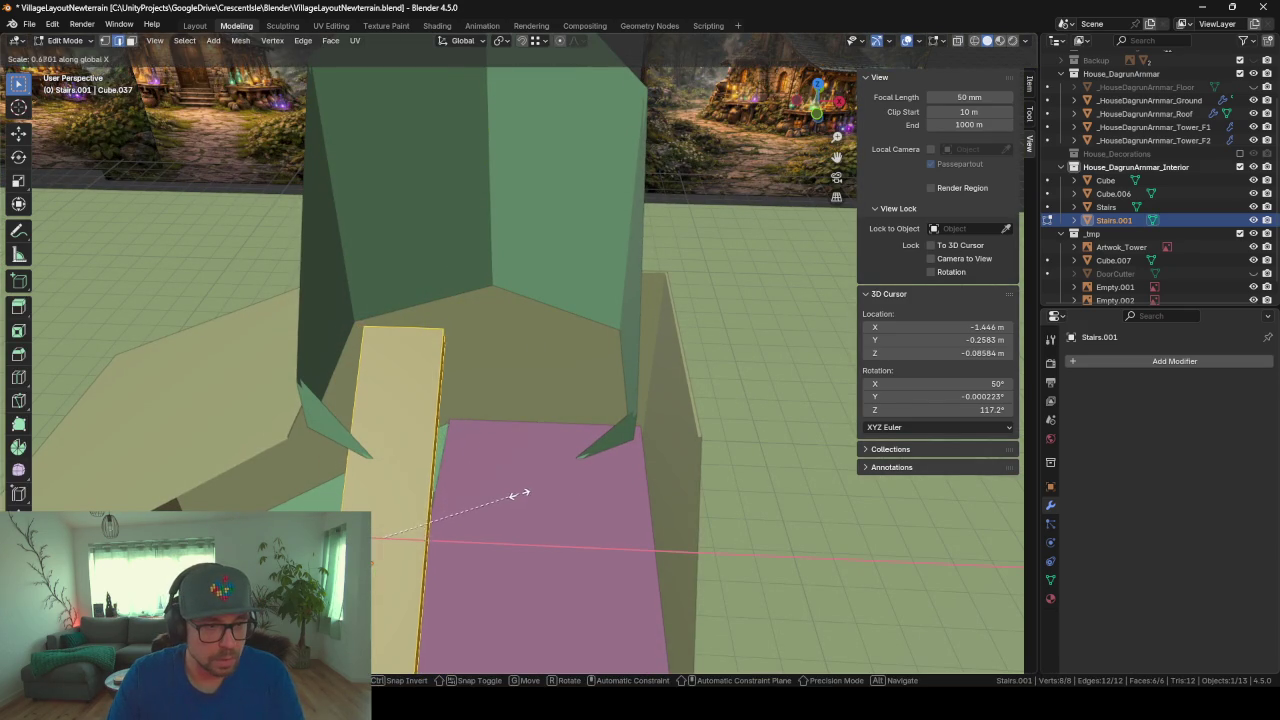
pyautogui.click(501, 493)
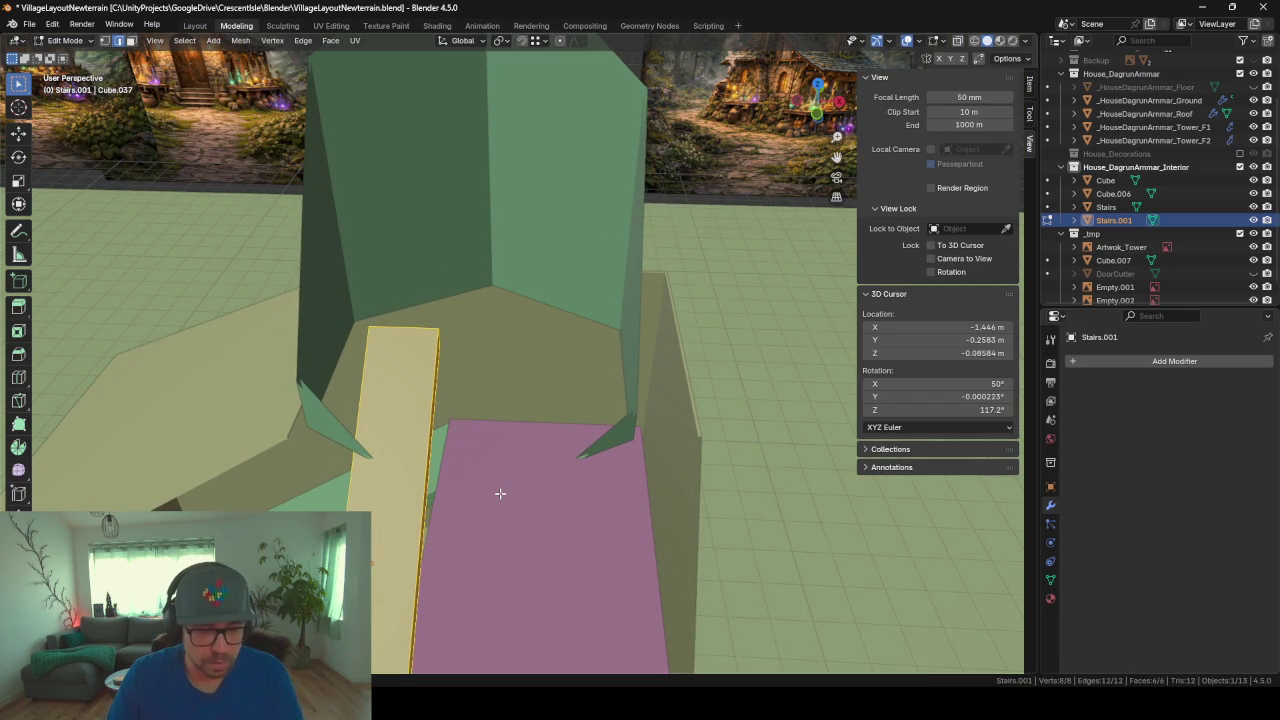
pyautogui.press('Tab')
pyautogui.press('g')
pyautogui.press('y')
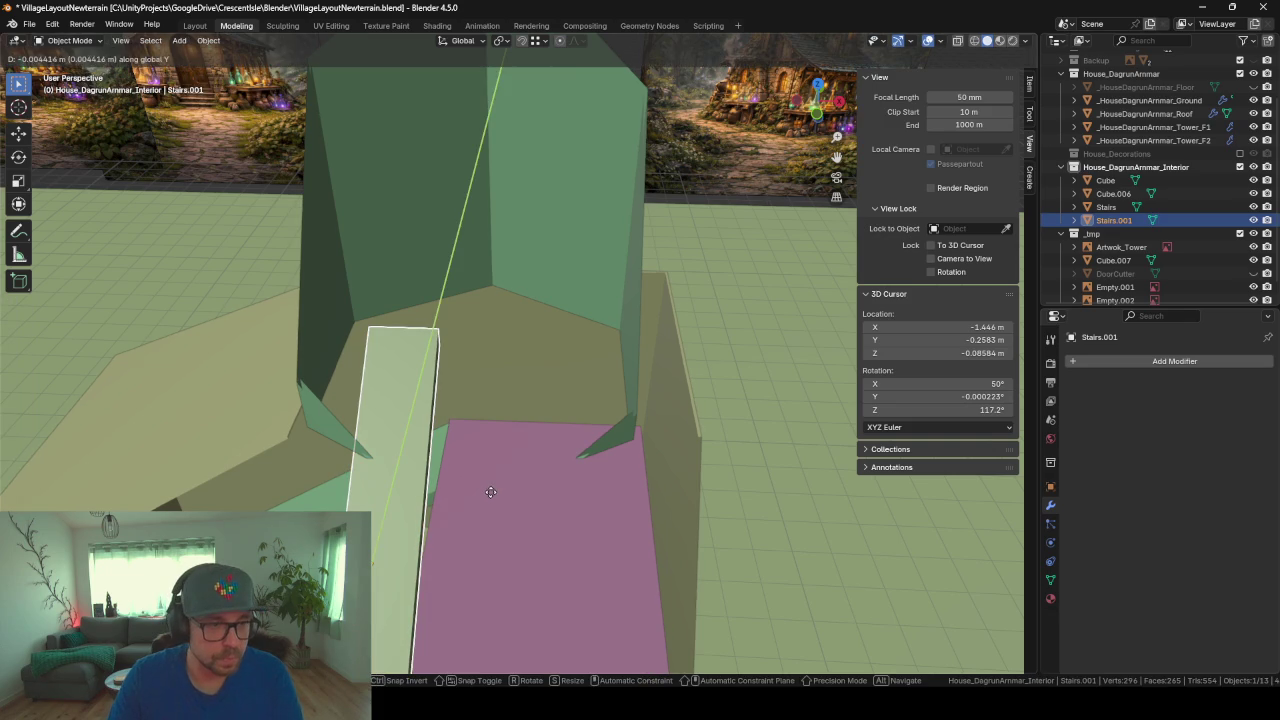
pyautogui.click(480, 488)
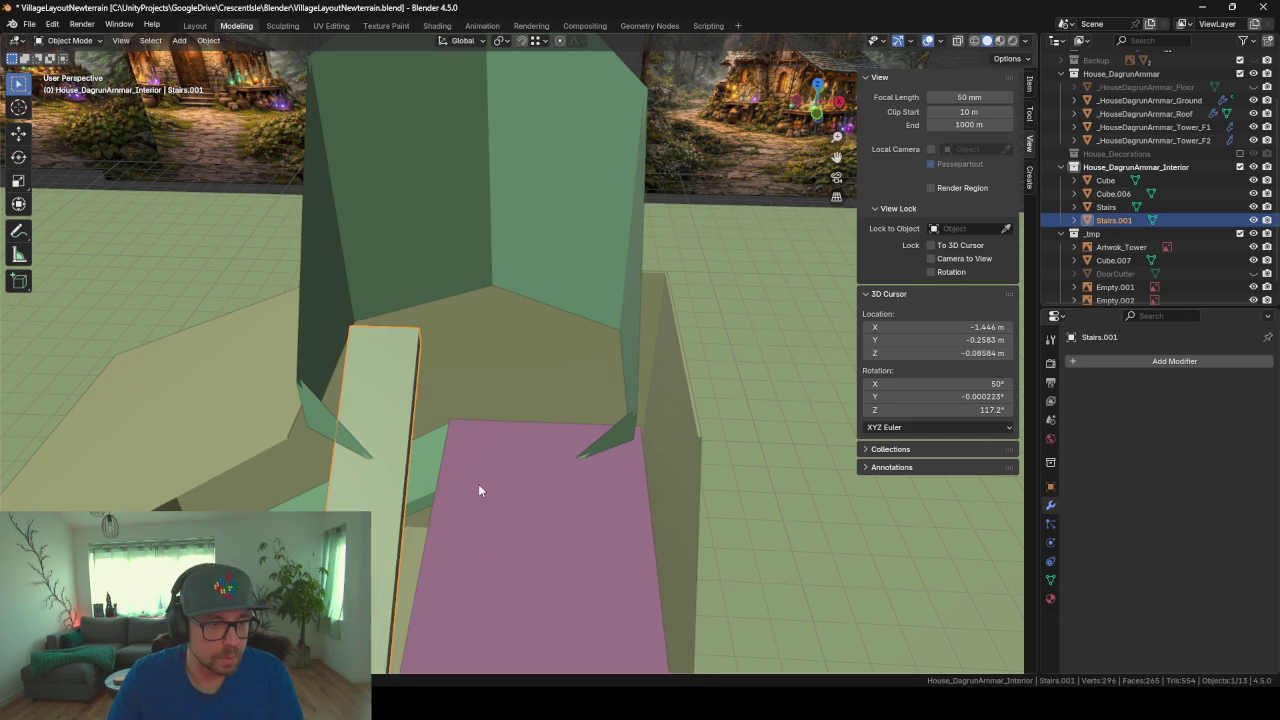
pyautogui.moveTo(478, 484)
pyautogui.mouseDown(button='middle')
pyautogui.moveTo(481, 460)
pyautogui.moveTo(382, 465)
pyautogui.moveTo(377, 453)
pyautogui.moveTo(397, 440)
pyautogui.moveTo(412, 456)
pyautogui.moveTo(329, 437)
pyautogui.moveTo(443, 434)
pyautogui.moveTo(687, 372)
pyautogui.moveTo(521, 382)
pyautogui.moveTo(577, 363)
pyautogui.moveTo(434, 417)
pyautogui.moveTo(386, 380)
pyautogui.moveTo(458, 421)
pyautogui.moveTo(557, 423)
pyautogui.moveTo(486, 429)
pyautogui.moveTo(408, 370)
pyautogui.moveTo(500, 320)
pyautogui.moveTo(322, 298)
pyautogui.moveTo(355, 310)
pyautogui.mouseUp(button='middle')
# Step: Pull the ramp's end face about 0.56 m along Y to reshape the second flight
pyautogui.press('Tab')
pyautogui.click(322, 298)
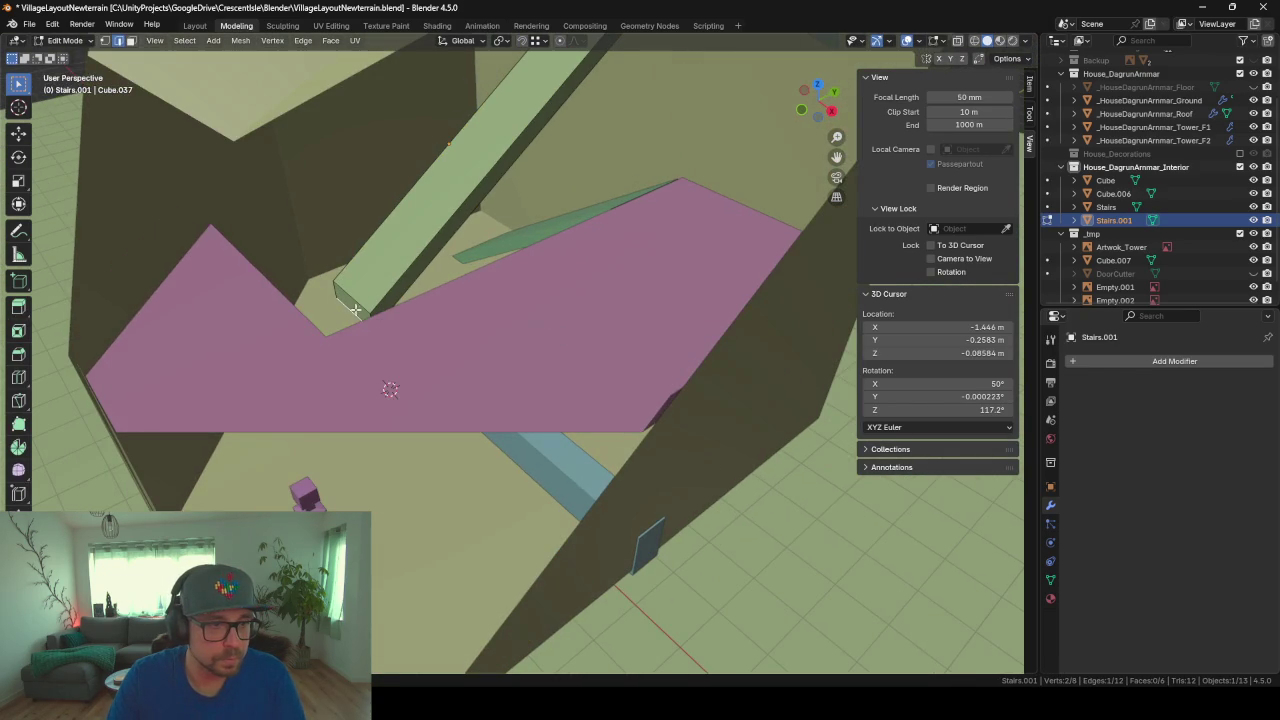
pyautogui.click(133, 42)
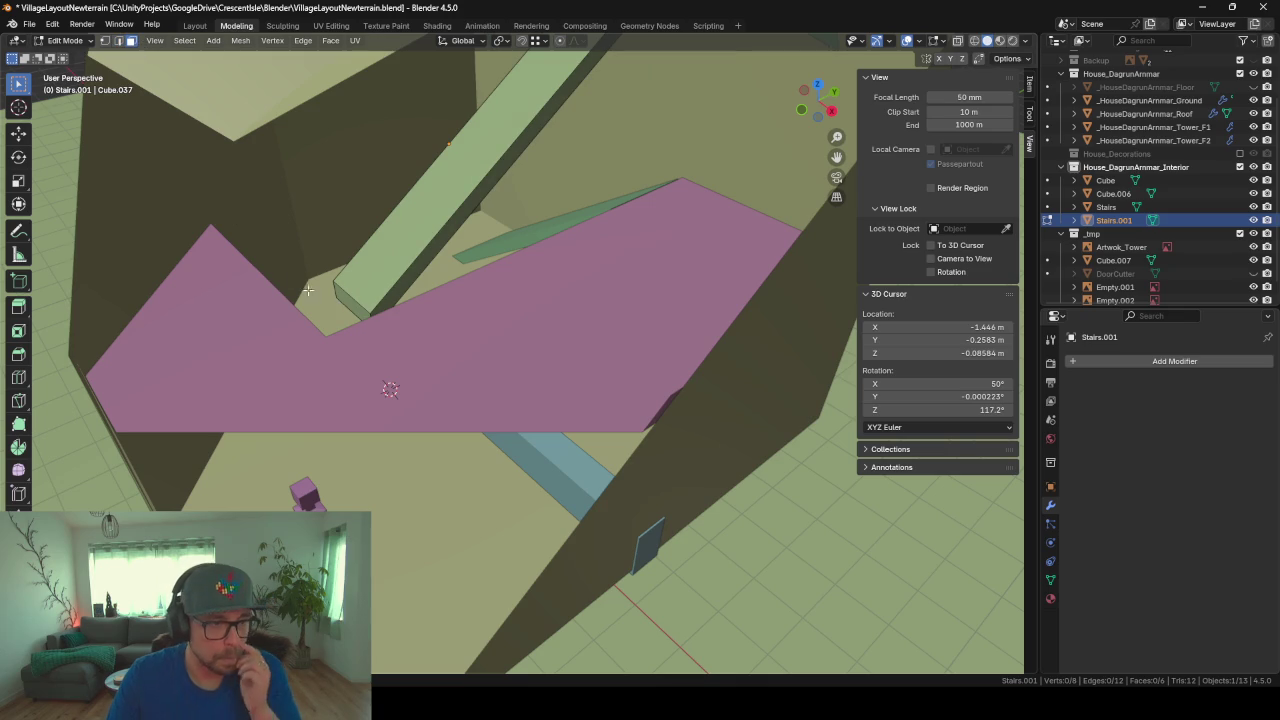
pyautogui.press('g')
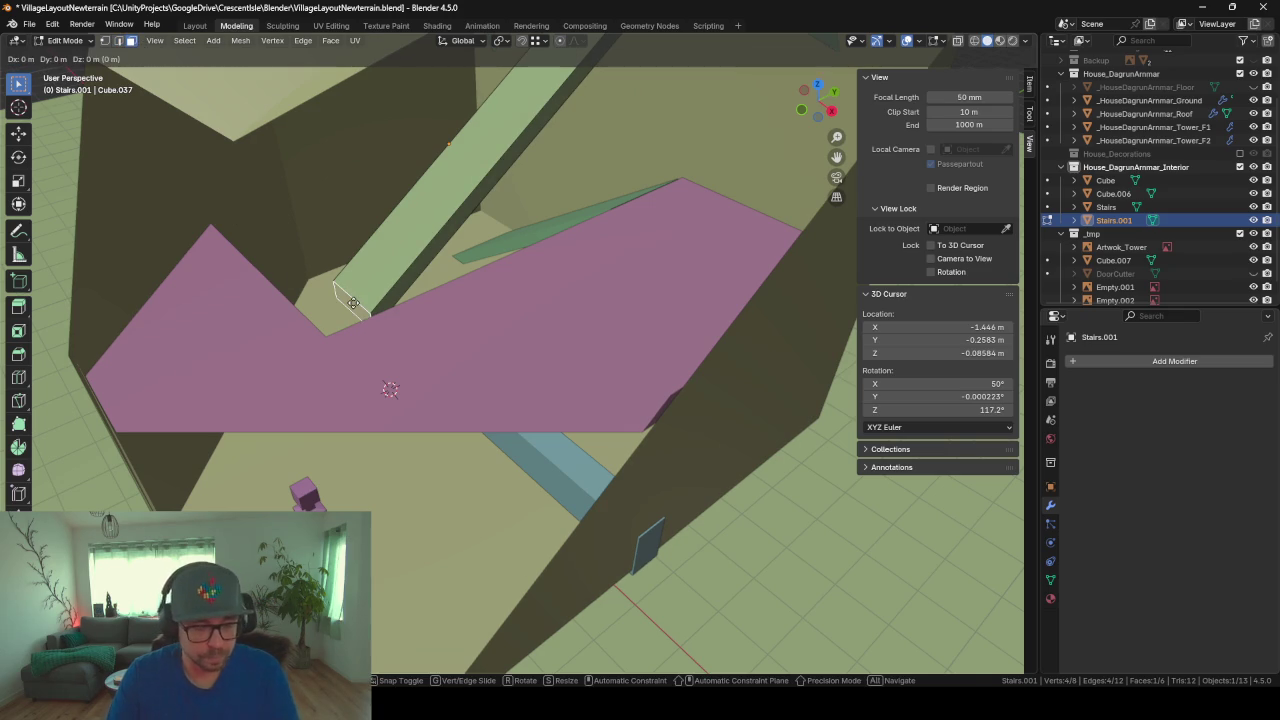
pyautogui.press('x')
pyautogui.press('y')
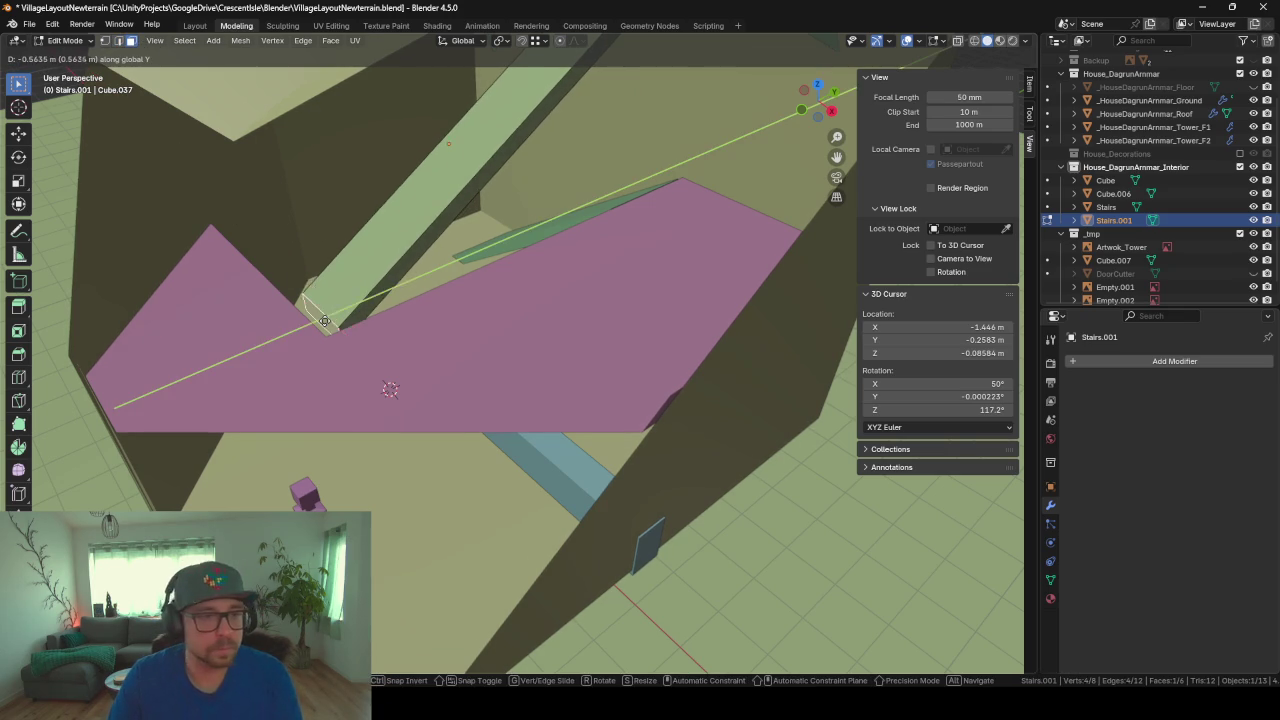
pyautogui.click(311, 335)
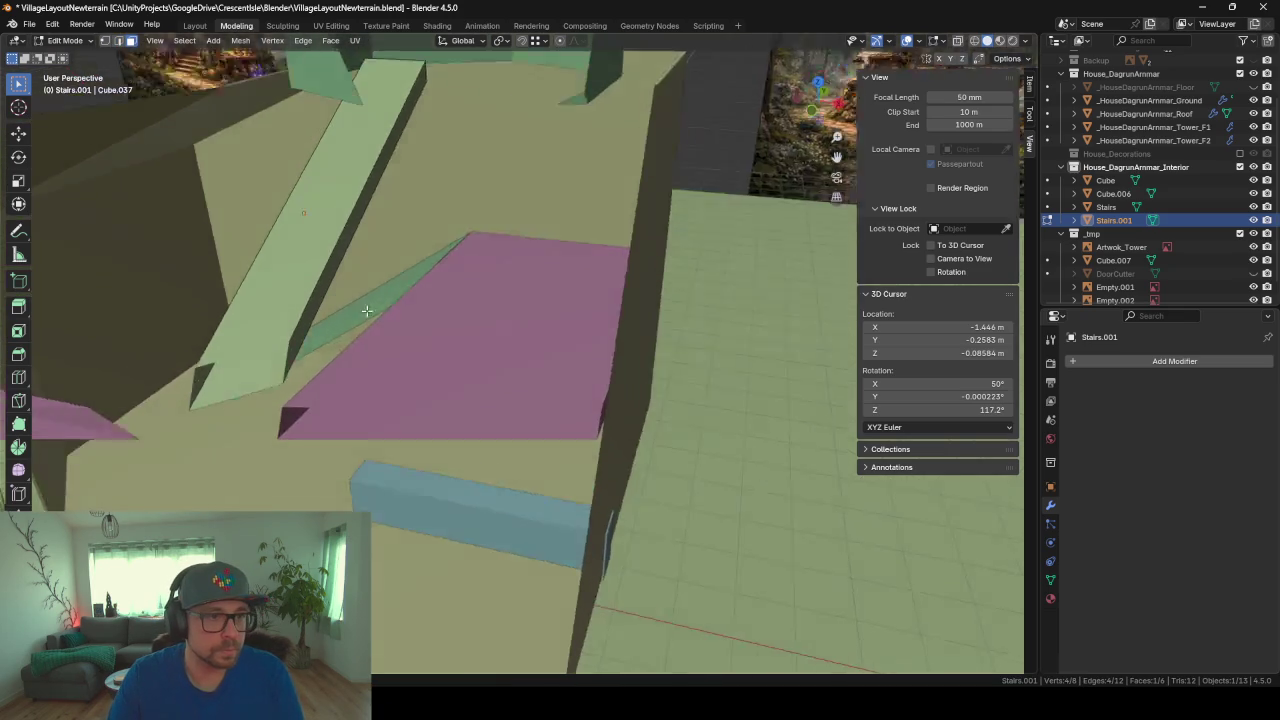
pyautogui.moveTo(300, 329); pyautogui.dragTo(371, 294, button='middle')
pyautogui.moveTo(431, 231)
pyautogui.mouseDown(button='middle')
pyautogui.moveTo(371, 420)
pyautogui.moveTo(343, 457)
pyautogui.moveTo(451, 380)
pyautogui.moveTo(406, 231)
pyautogui.moveTo(349, 260)
pyautogui.moveTo(414, 231)
pyautogui.moveTo(335, 270)
pyautogui.moveTo(445, 95)
pyautogui.mouseUp(button='middle')
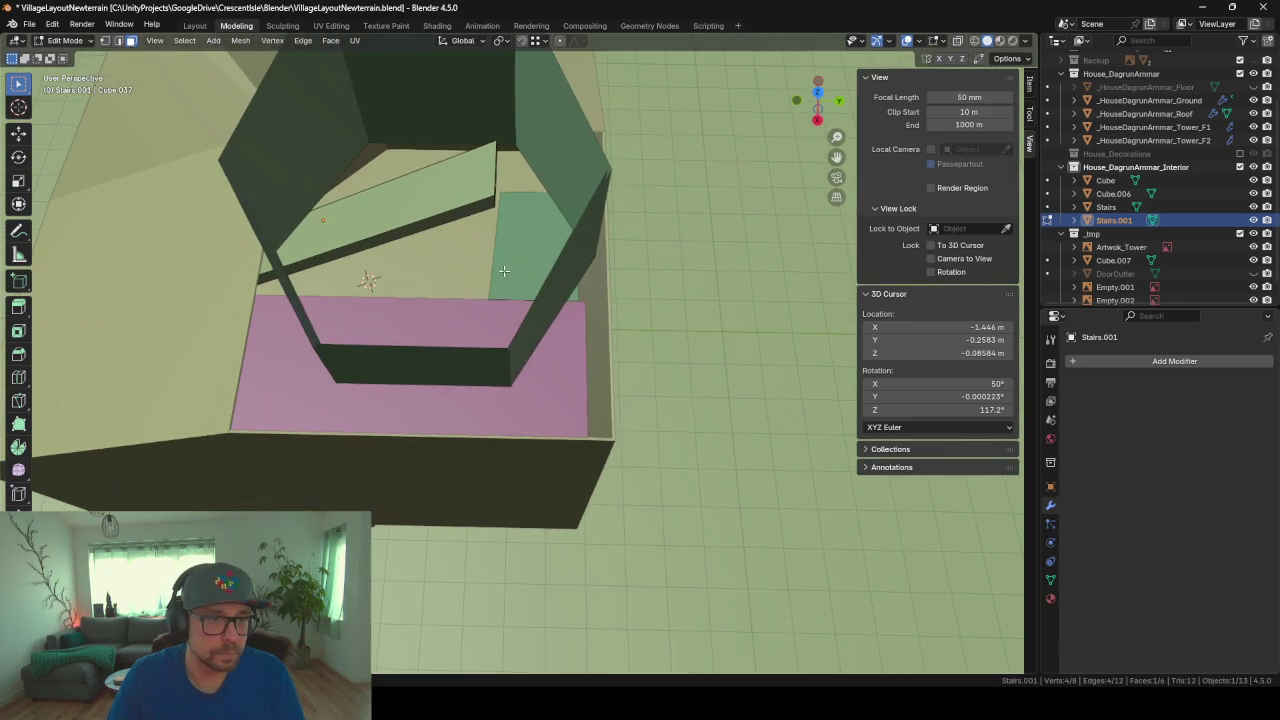
# Step: Separate the tower's first-floor mesh into its loose parts
pyautogui.press('Tab')
pyautogui.click(433, 115)
pyautogui.press('Tab')
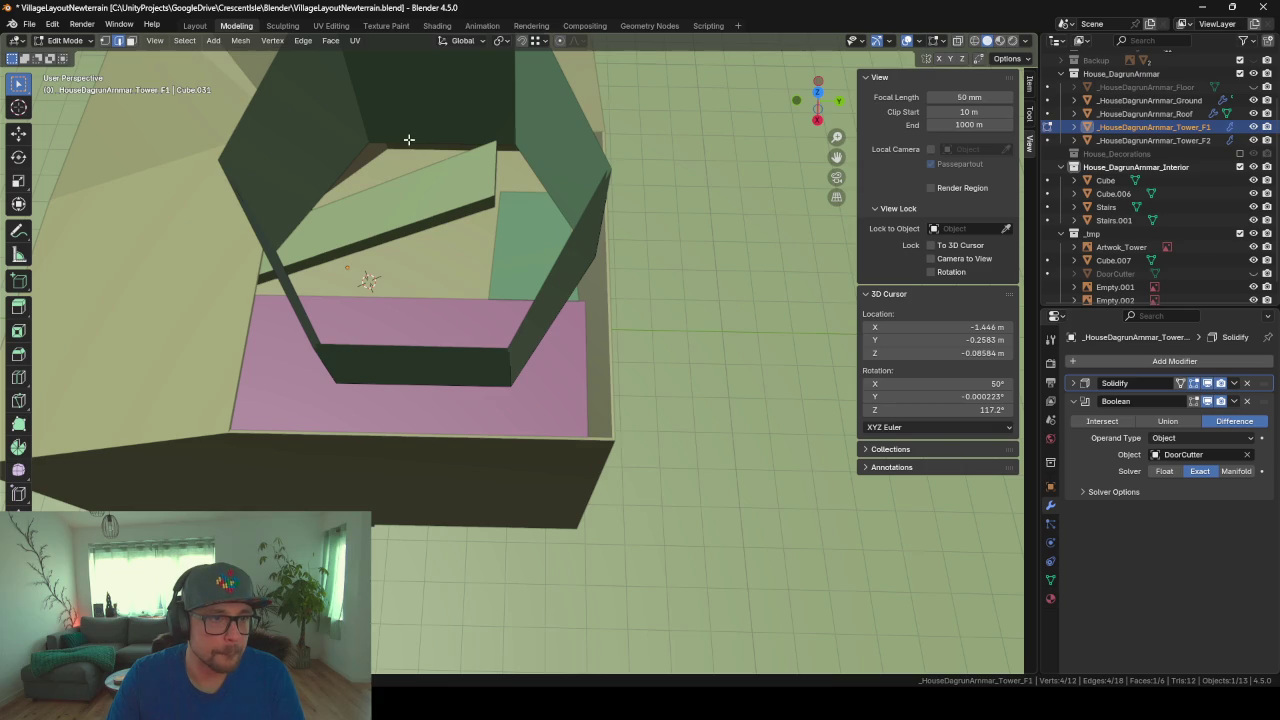
pyautogui.moveTo(425, 153); pyautogui.dragTo(298, 207, button='middle')
pyautogui.moveTo(676, 294); pyautogui.dragTo(618, 304, button='middle')
pyautogui.press('g')
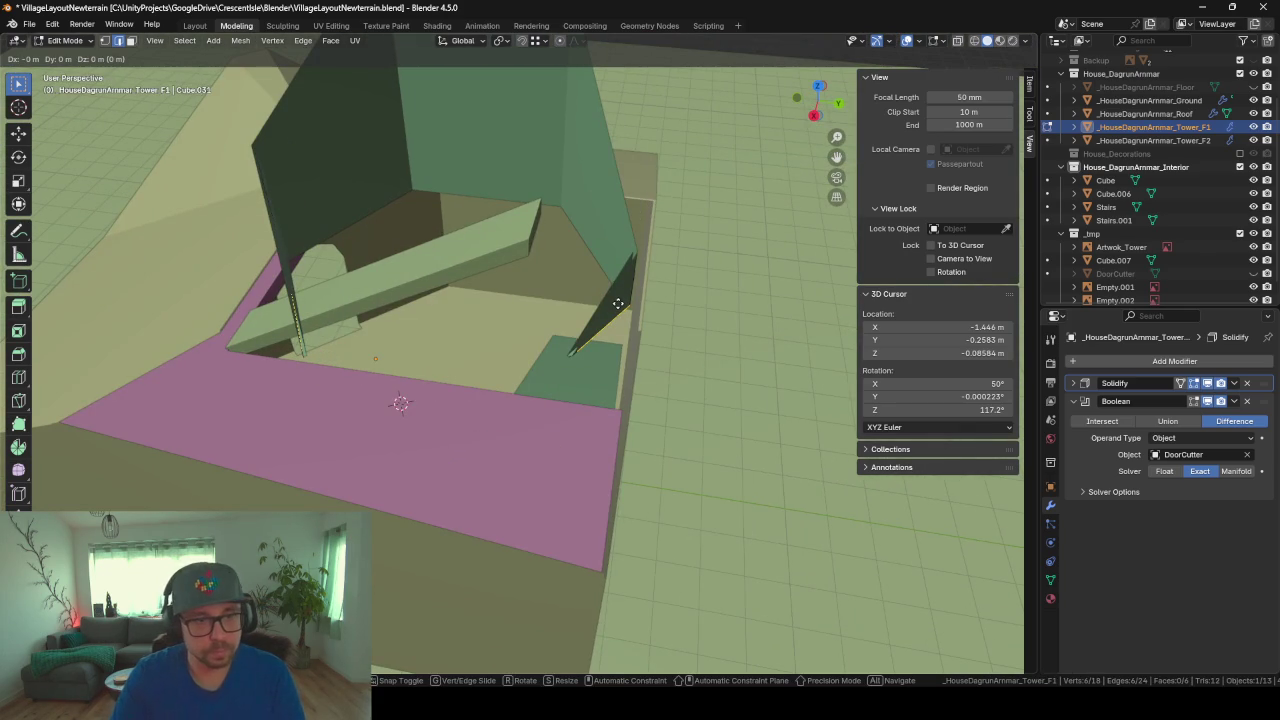
pyautogui.press('Escape')
pyautogui.press('p')
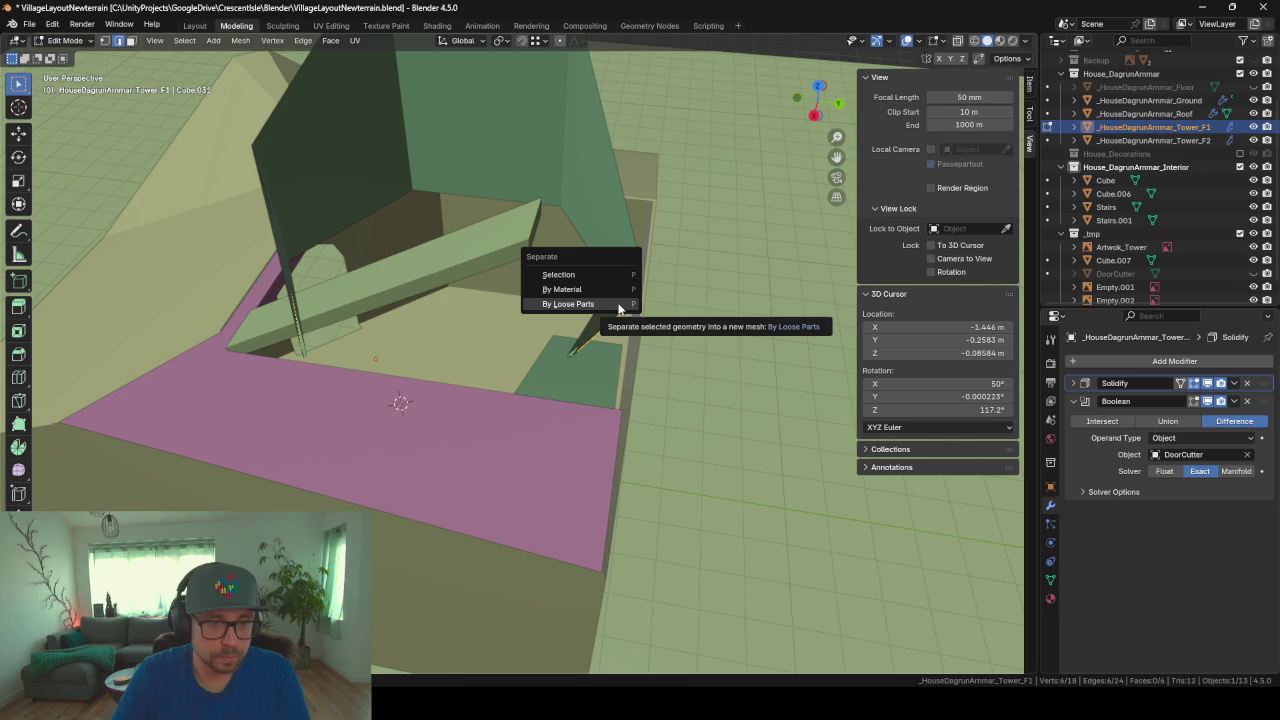
pyautogui.click(618, 304)
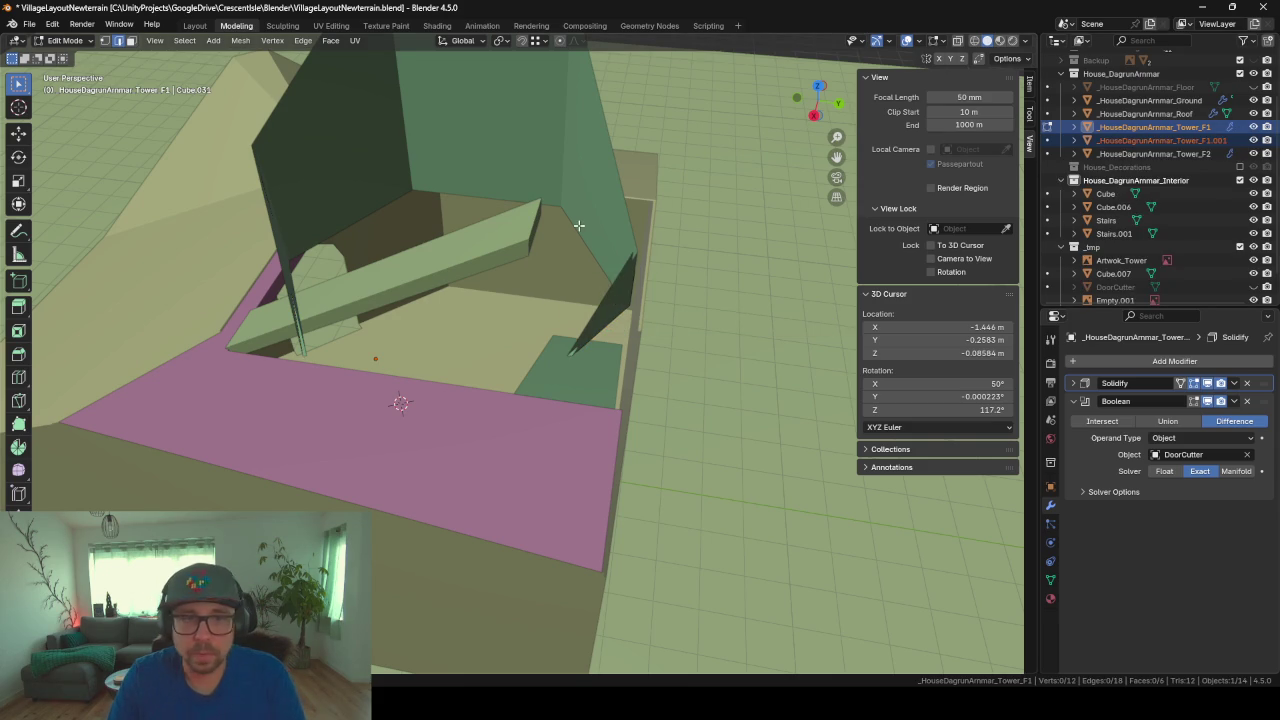
# Step: Scale the separated _HouseDagrunAmmar_Tower_F1.001 ring inward to about 0.41
pyautogui.press('Tab')
pyautogui.click(1160, 140)
pyautogui.press('Tab')
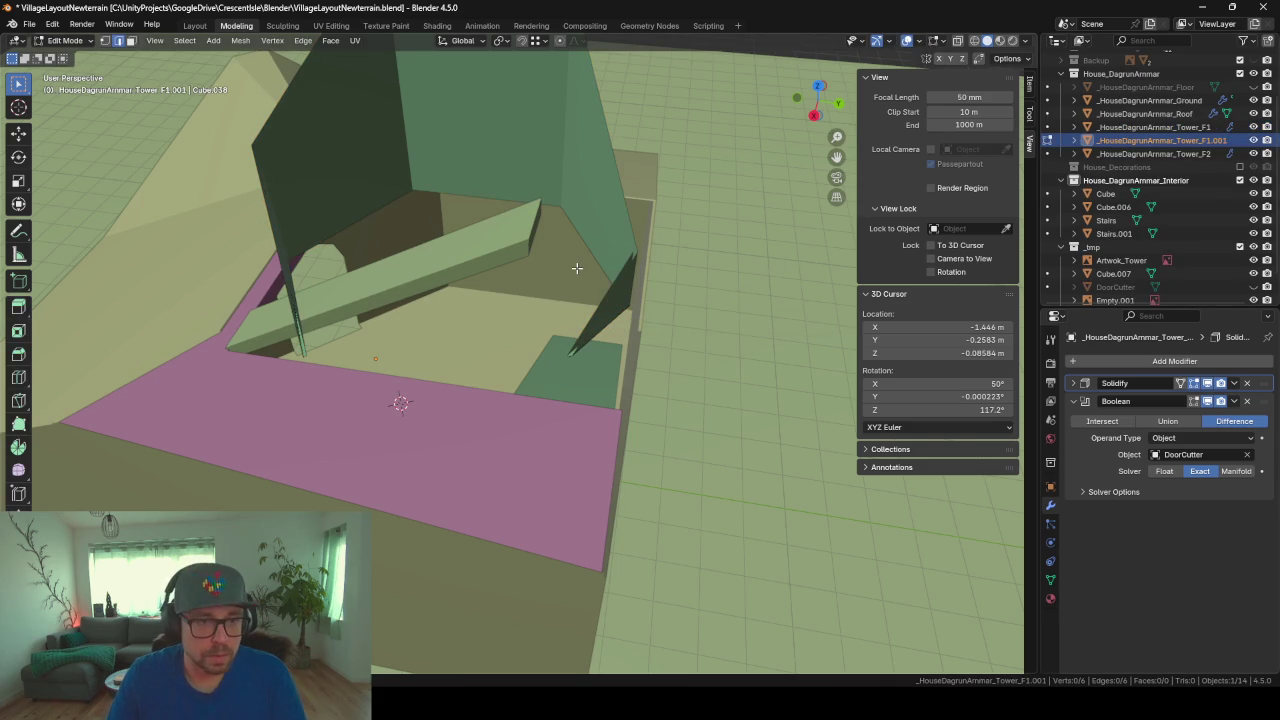
pyautogui.press('s')
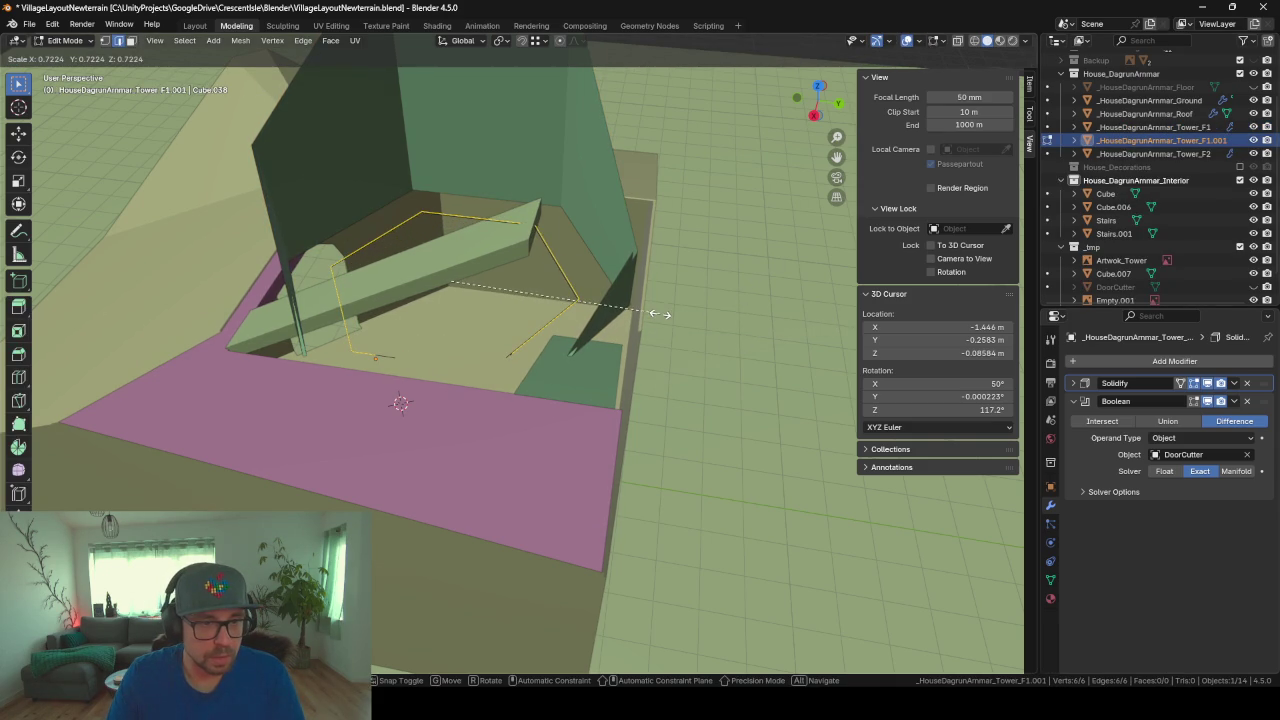
pyautogui.press('Escape')
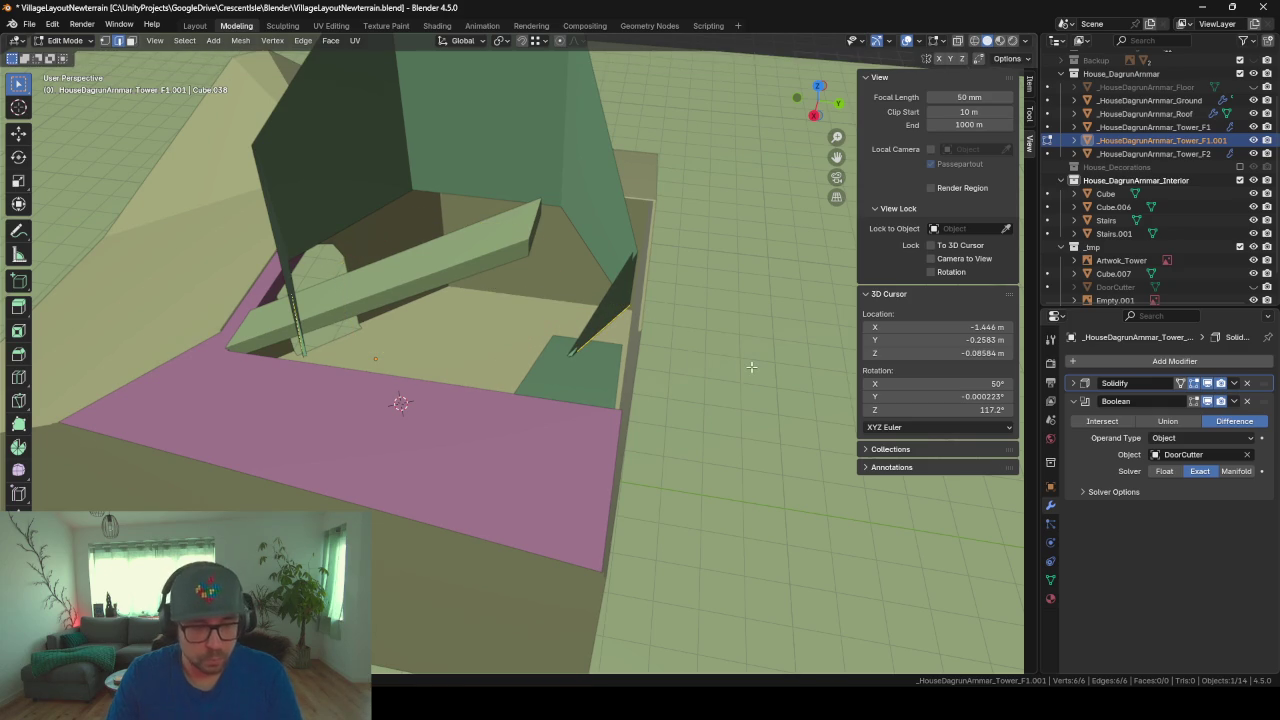
pyautogui.press('s')
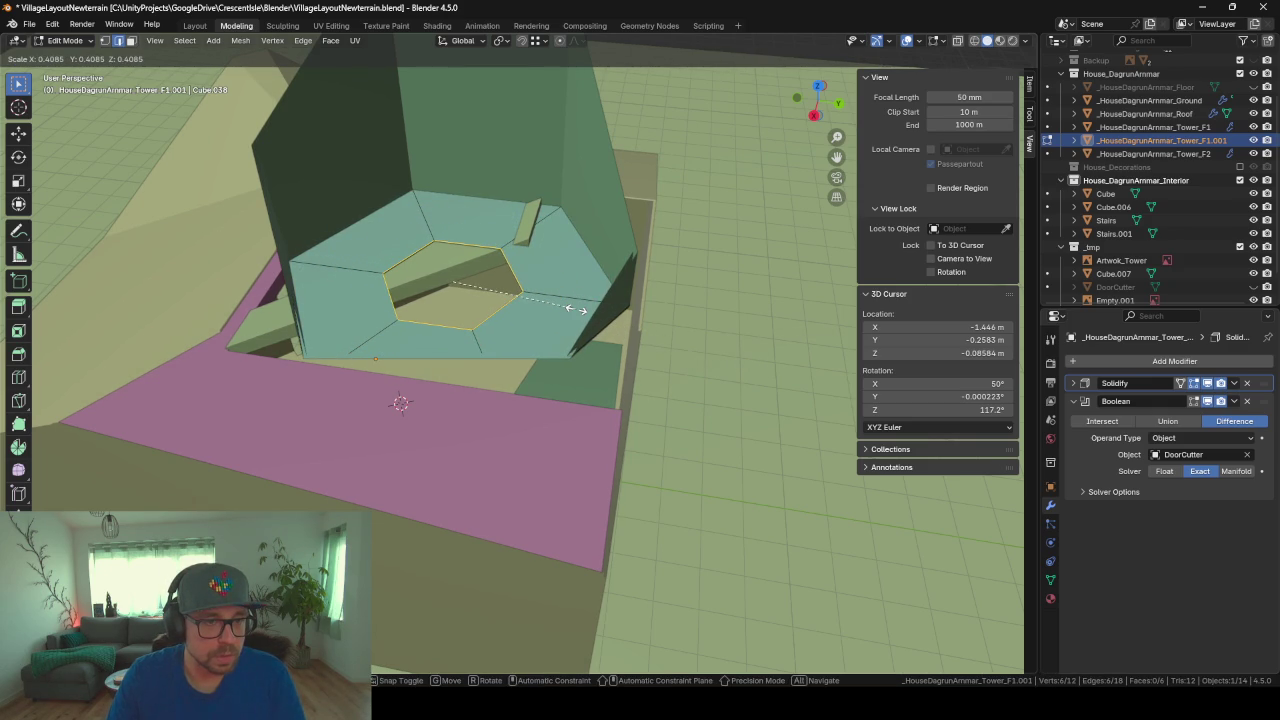
# Step: Extrude the inner loop, scale it to 0 and merge it into one centre point
pyautogui.click(576, 309)
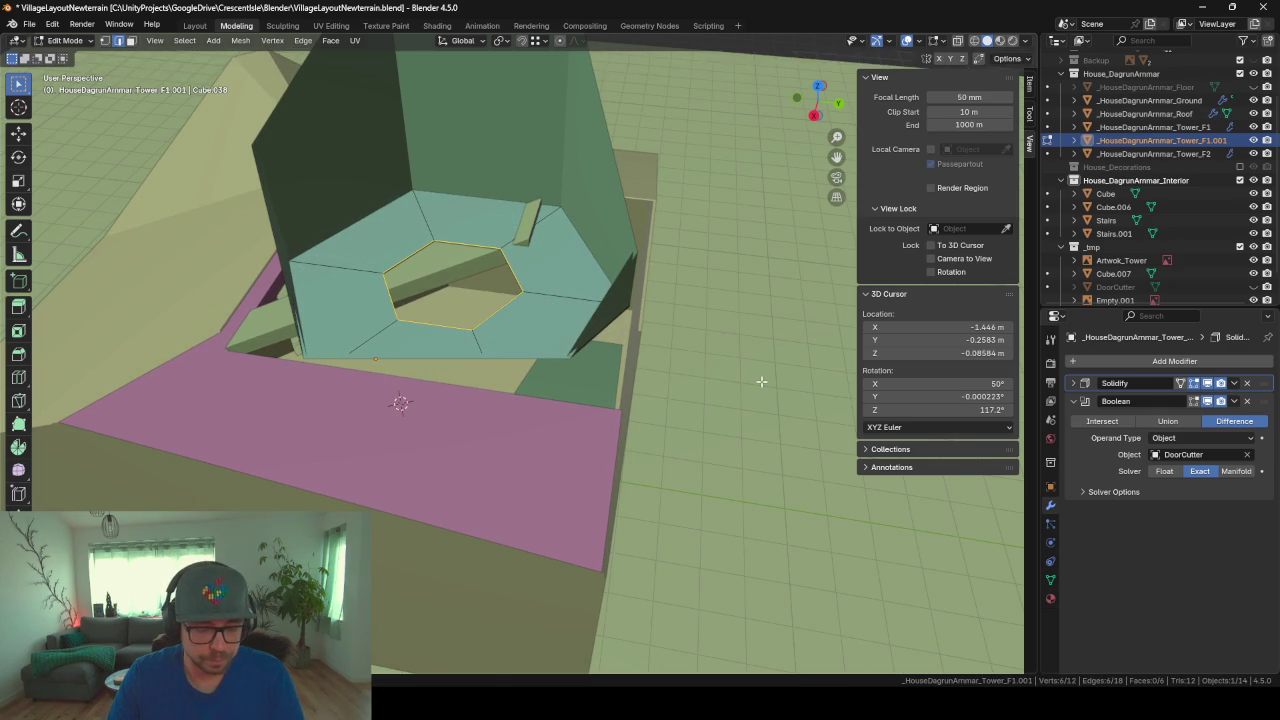
pyautogui.press('e')
pyautogui.press('s')
pyautogui.press('Escape')
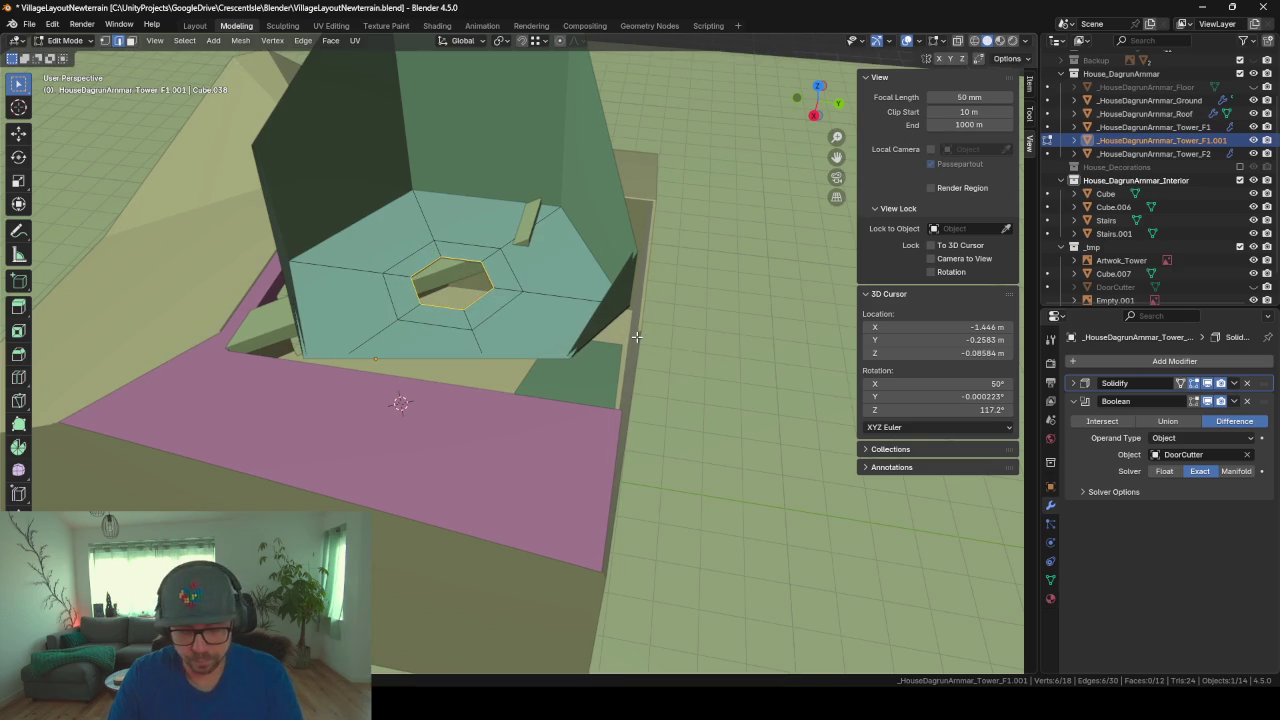
pyautogui.press('s')
pyautogui.press('0')
pyautogui.press('Return')
pyautogui.moveTo(478, 259)
pyautogui.mouseDown(button='middle')
pyautogui.moveTo(420, 337)
pyautogui.moveTo(478, 273)
pyautogui.mouseUp(button='middle')
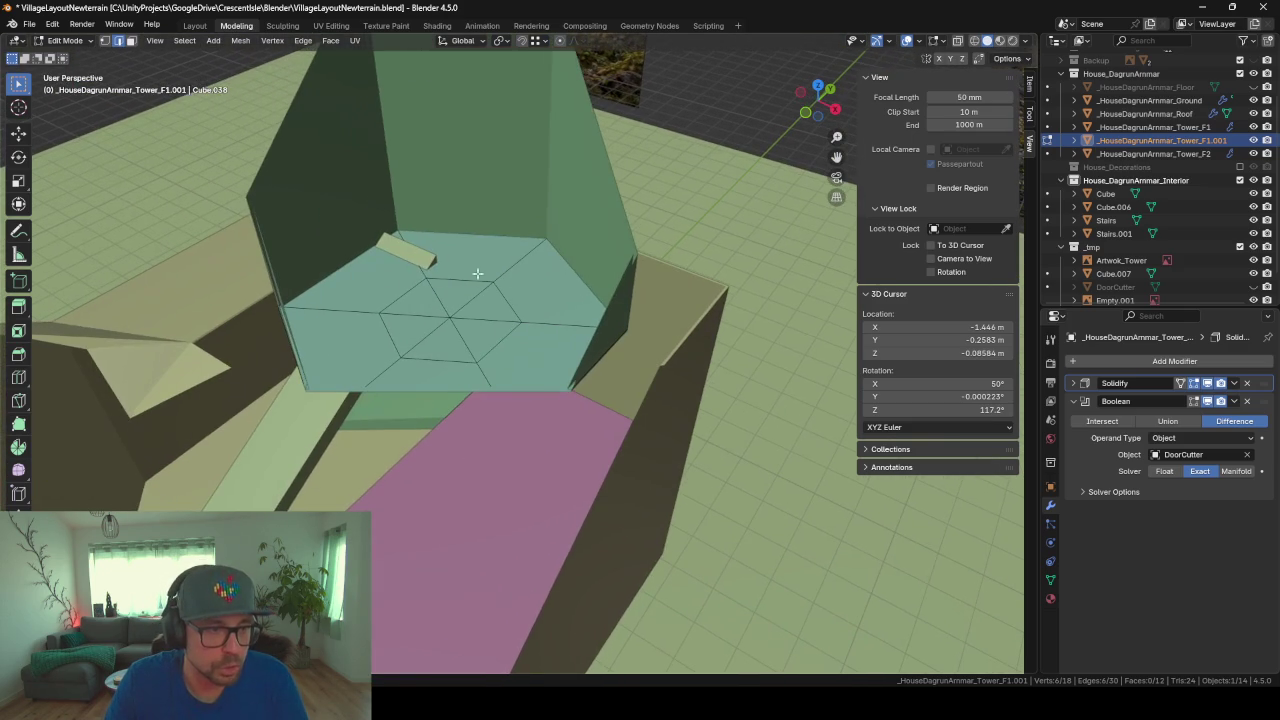
# Step: Delete one floor face beside the wall, move a vertex horizontally, and return to Object Mode
pyautogui.click(364, 278)
pyautogui.press('x')
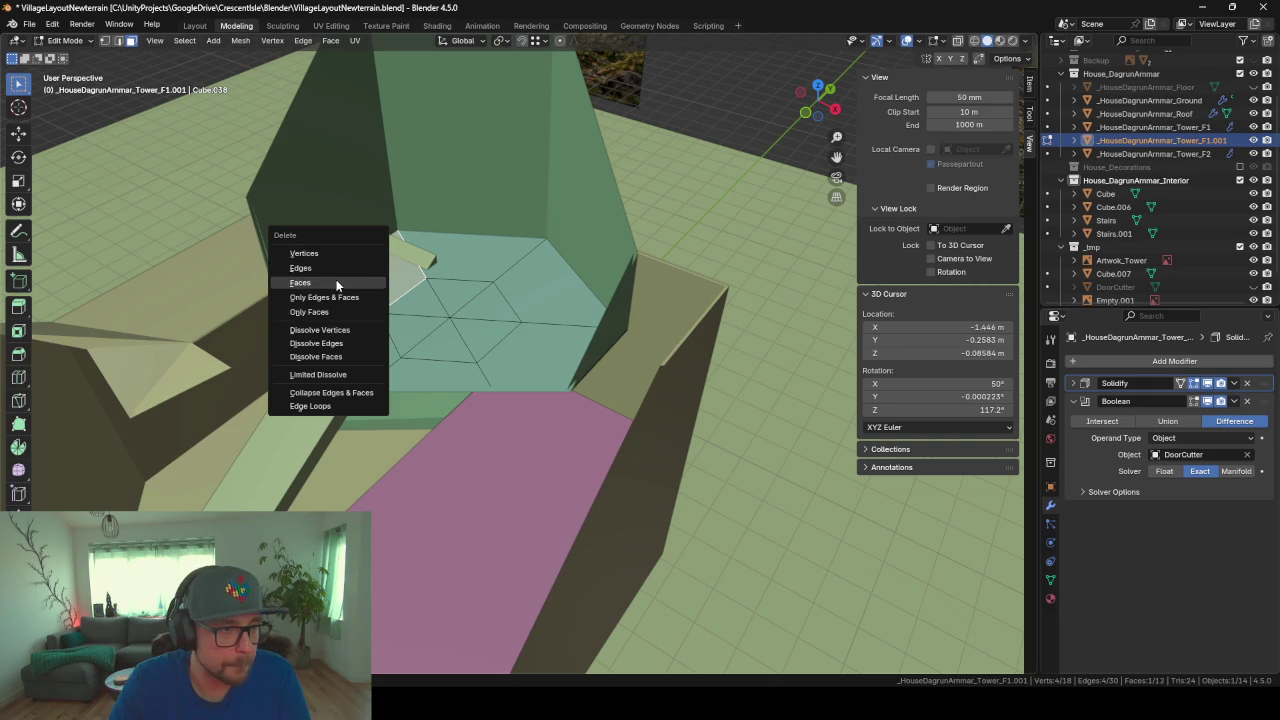
pyautogui.click(337, 283)
pyautogui.moveTo(511, 297)
pyautogui.mouseDown(button='middle')
pyautogui.moveTo(720, 277)
pyautogui.moveTo(676, 284)
pyautogui.moveTo(575, 225)
pyautogui.moveTo(548, 229)
pyautogui.mouseUp(button='middle')
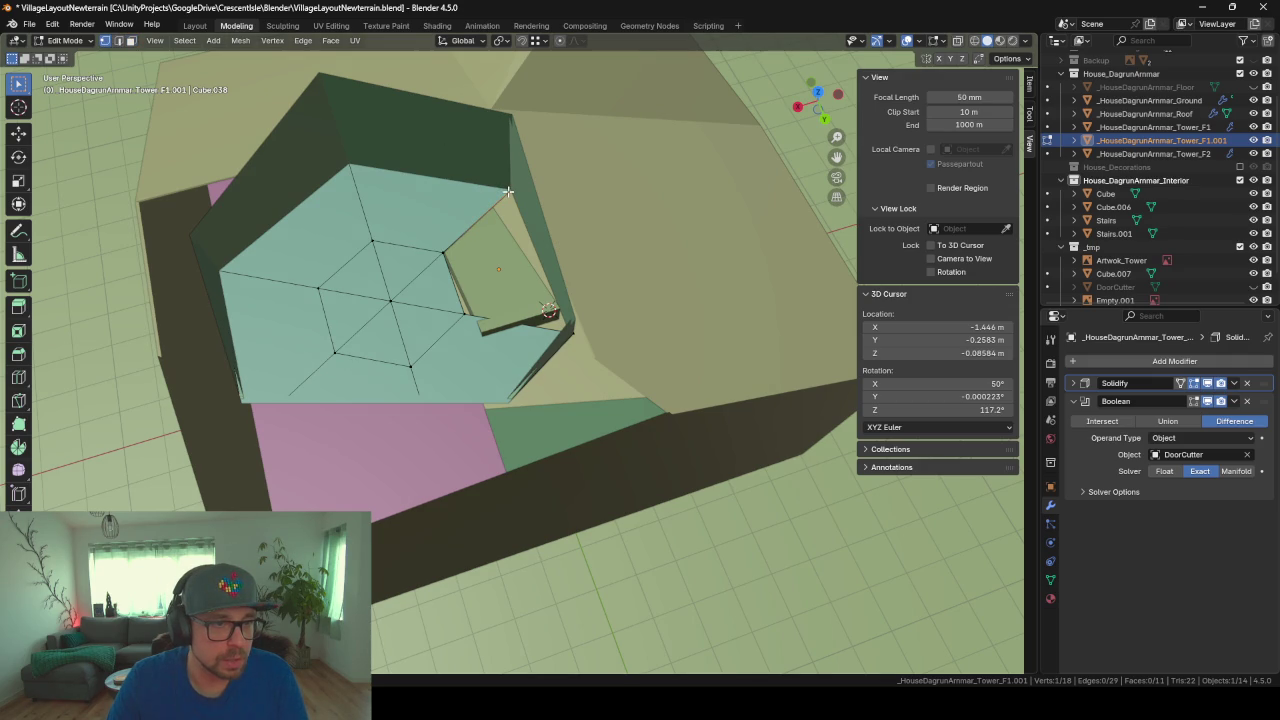
pyautogui.press('g')
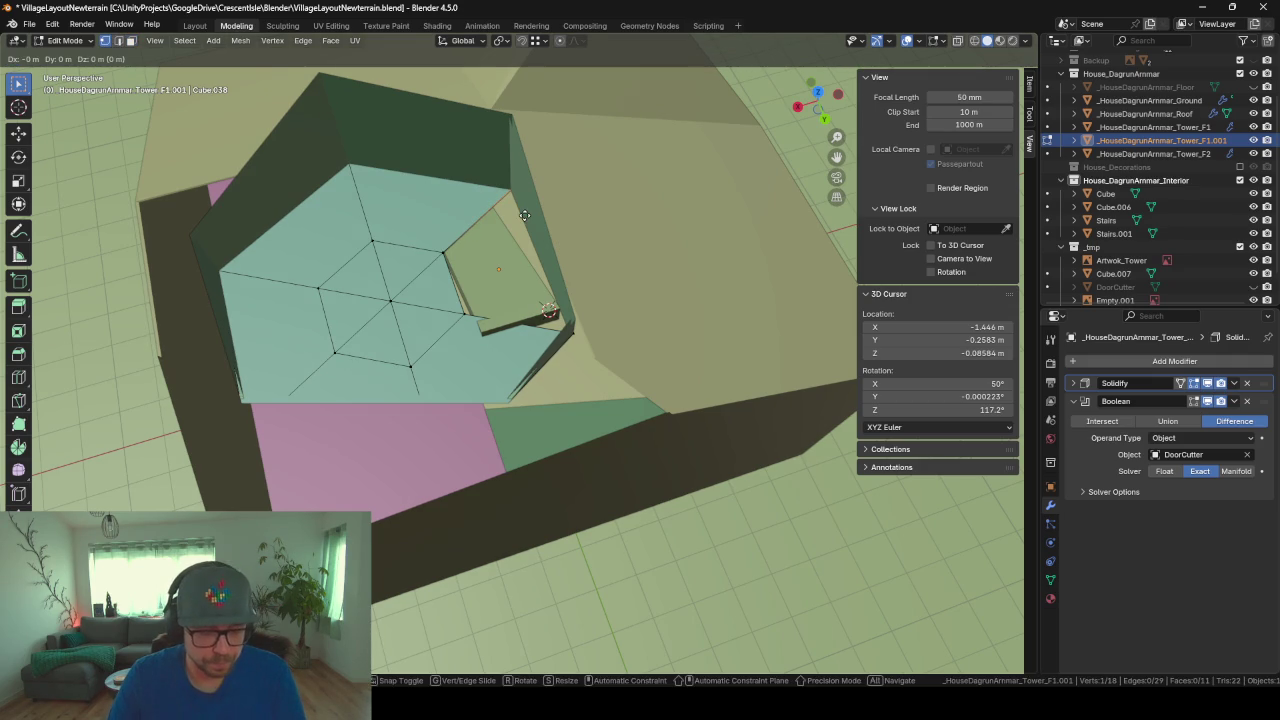
pyautogui.hotkey('shift', 'z')
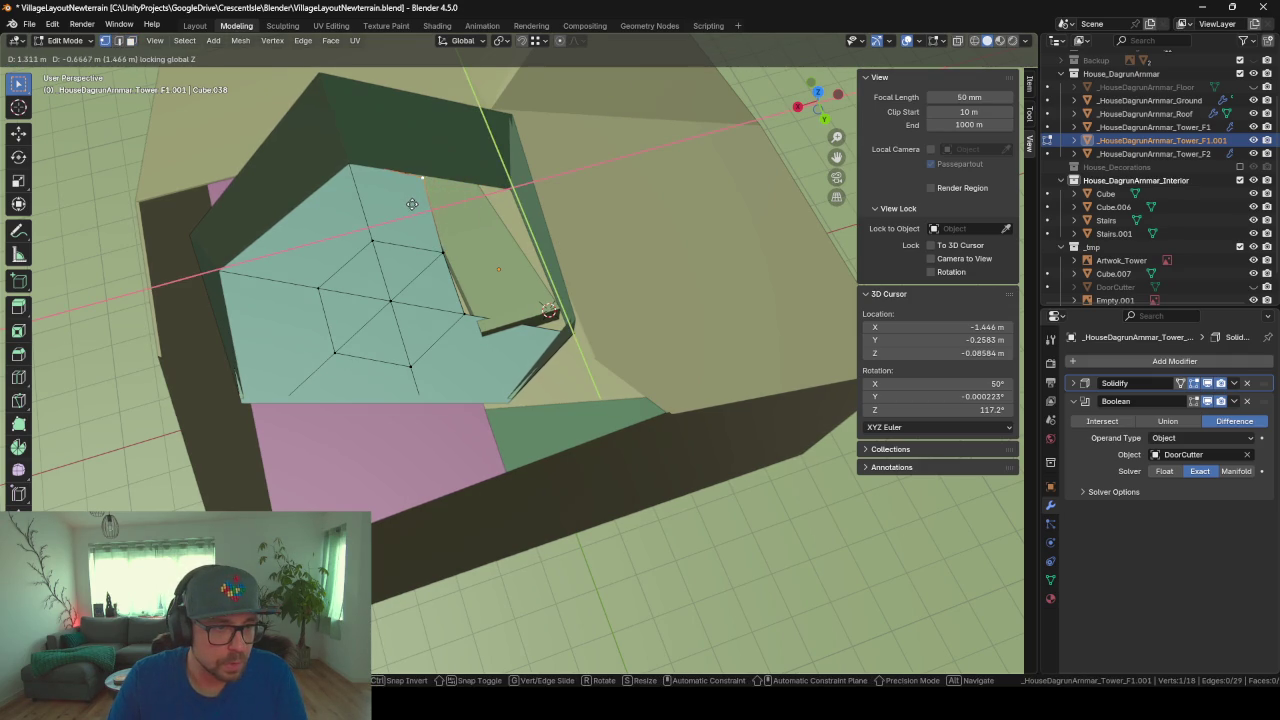
pyautogui.click(410, 200)
pyautogui.press('Tab')
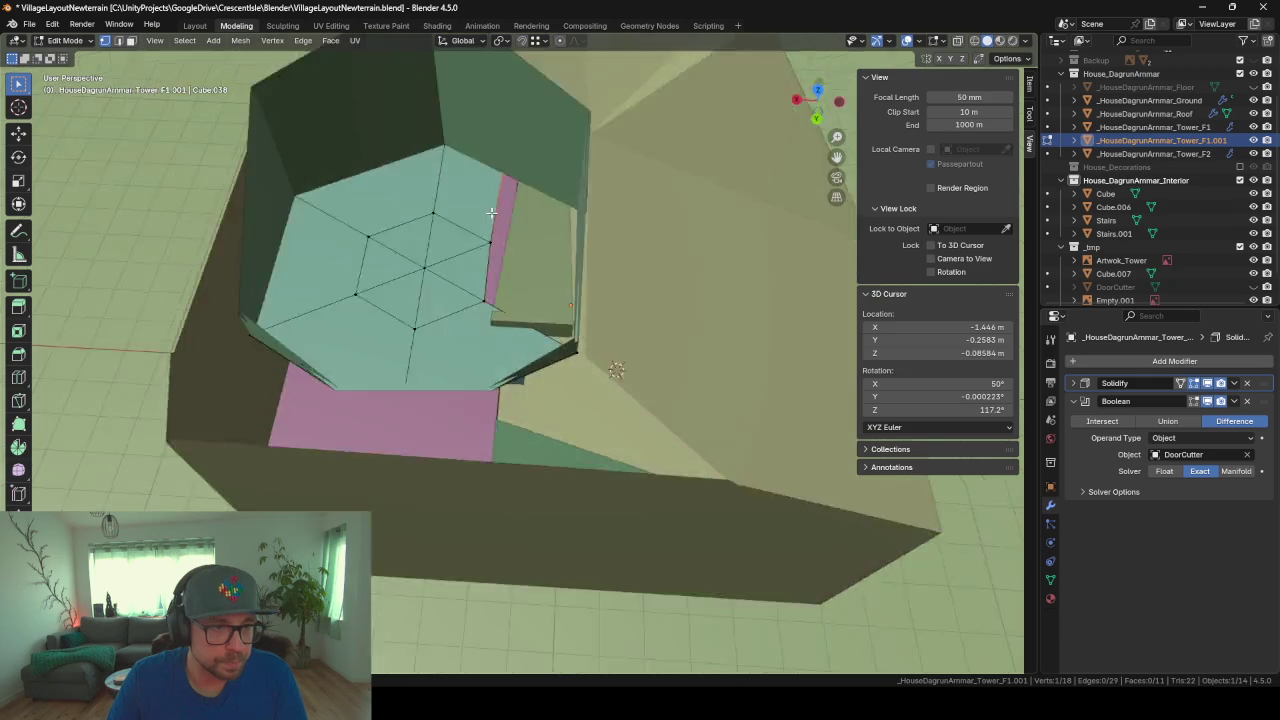
pyautogui.moveTo(410, 200)
pyautogui.mouseDown(button='middle')
pyautogui.moveTo(544, 247)
pyautogui.moveTo(651, 253)
pyautogui.moveTo(528, 208)
pyautogui.moveTo(494, 248)
pyautogui.moveTo(551, 271)
pyautogui.moveTo(434, 287)
pyautogui.moveTo(470, 319)
pyautogui.moveTo(352, 317)
pyautogui.moveTo(256, 294)
pyautogui.moveTo(282, 287)
pyautogui.mouseUp(button='middle')
# Step: Orbit out to view the whole tower and hide the _tmp reference collection
pyautogui.scroll(-3, 542, 171)
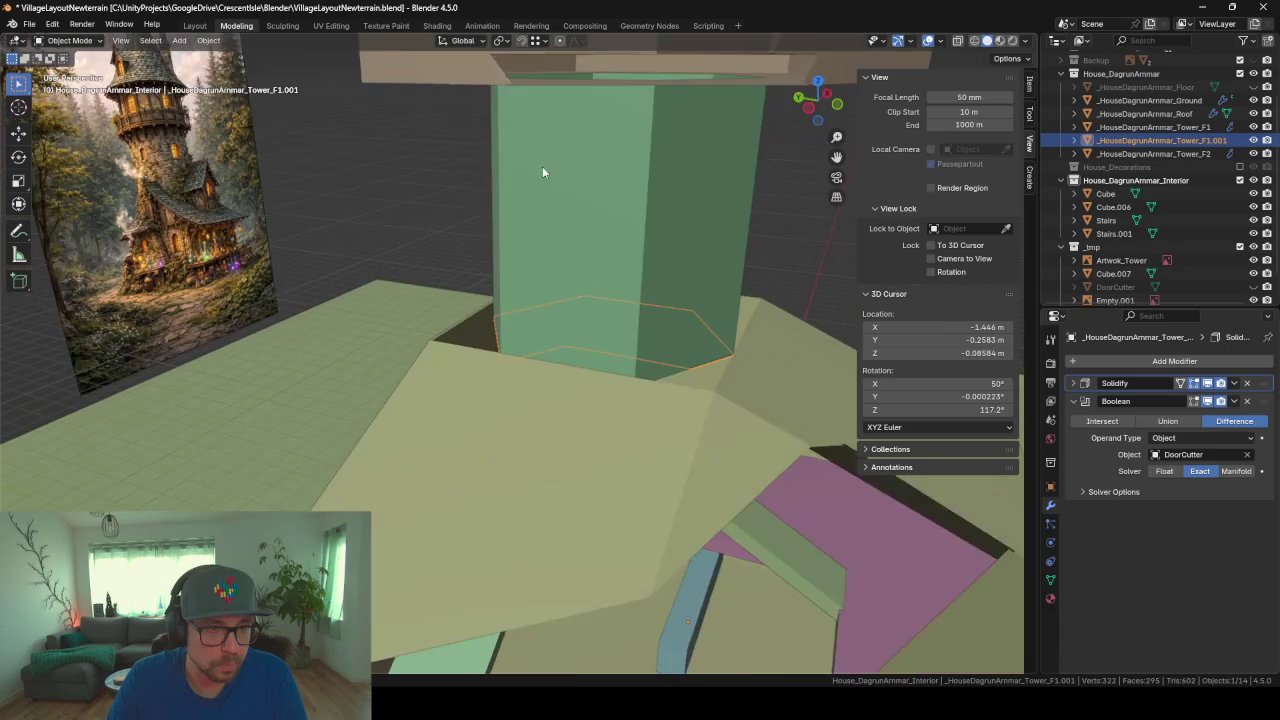
pyautogui.scroll(-2, 566, 254)
pyautogui.scroll(2, 571, 277)
pyautogui.scroll(3, 571, 272)
pyautogui.moveTo(571, 272)
pyautogui.mouseDown(button='middle')
pyautogui.moveTo(568, 295)
pyautogui.moveTo(417, 362)
pyautogui.mouseUp(button='middle')
pyautogui.moveTo(409, 254)
pyautogui.mouseDown(button='middle')
pyautogui.moveTo(448, 352)
pyautogui.moveTo(589, 544)
pyautogui.moveTo(742, 549)
pyautogui.moveTo(574, 453)
pyautogui.mouseUp(button='middle')
pyautogui.scroll(-3, 578, 480)
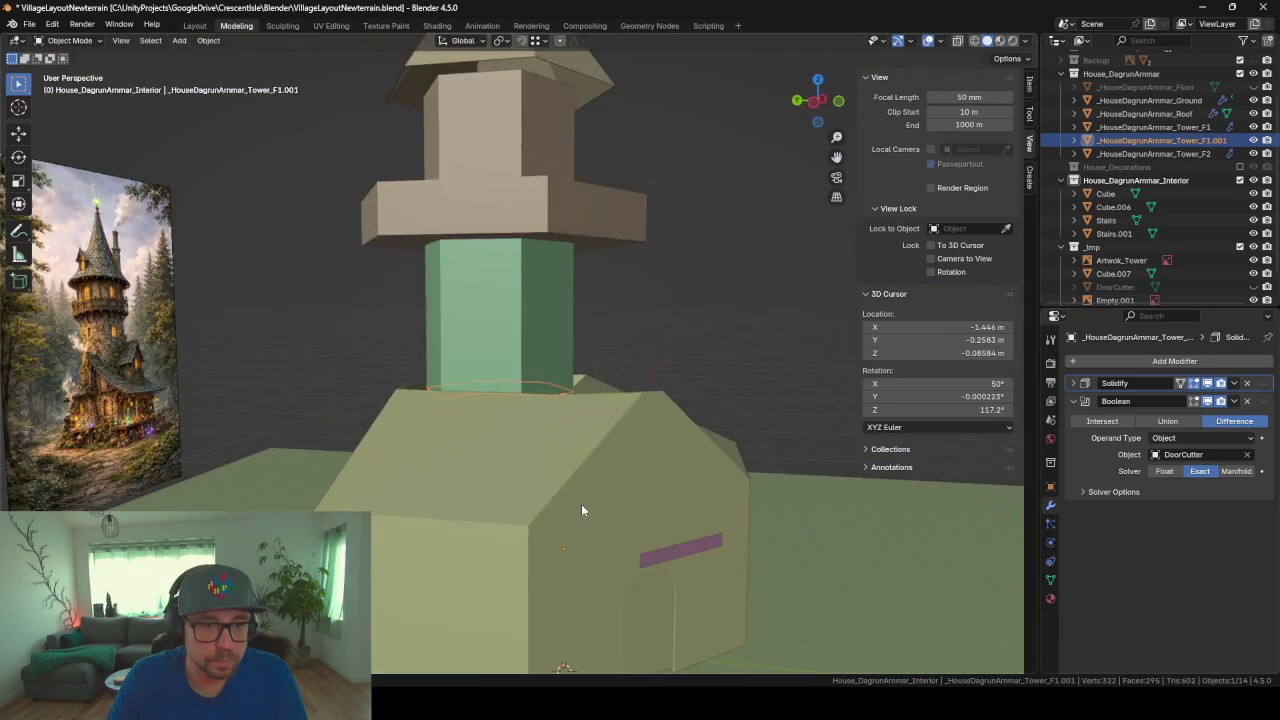
pyautogui.scroll(-2, 630, 500)
pyautogui.moveTo(677, 496); pyautogui.dragTo(593, 506, button='middle')
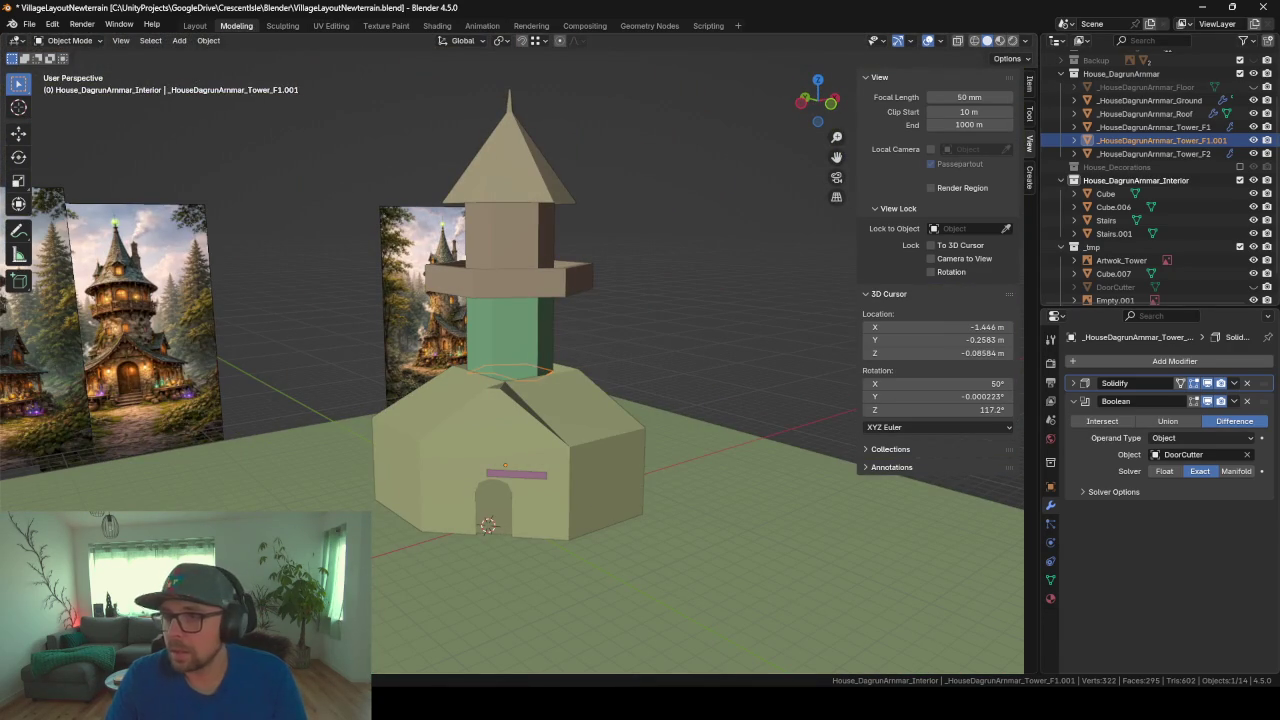
pyautogui.click(1253, 247)
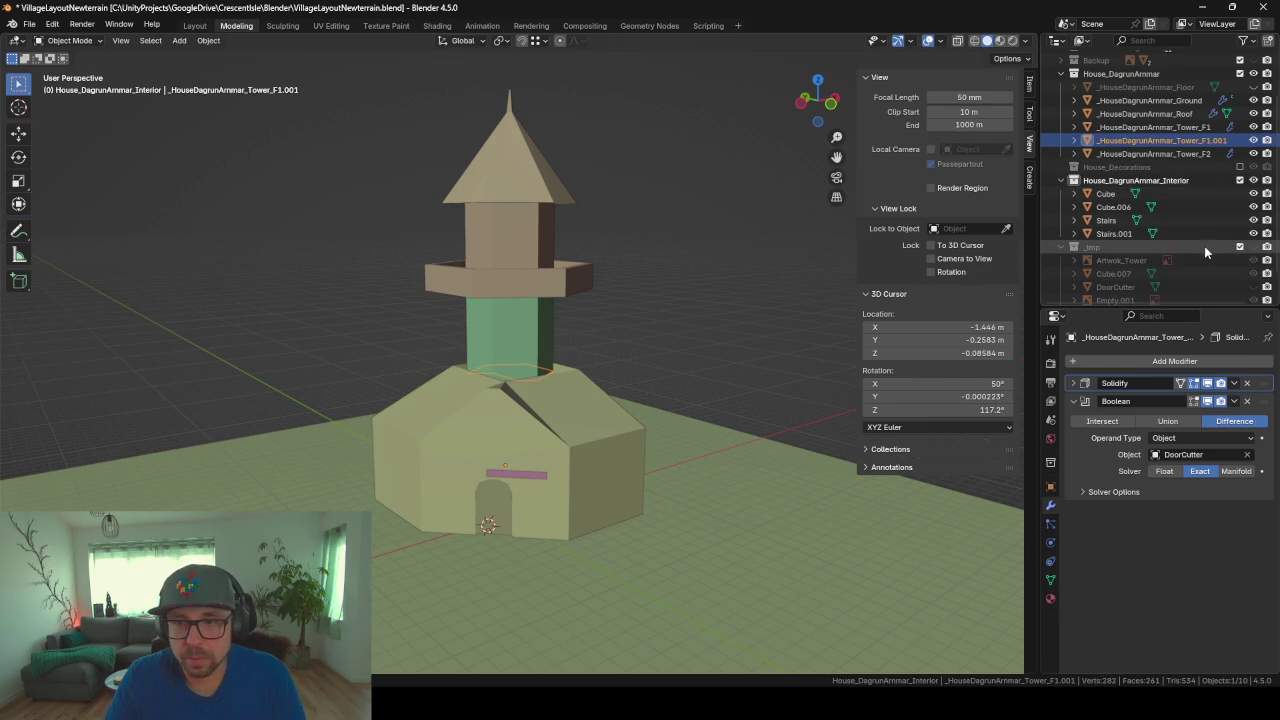
# Step: Unhide the _HouseDagrunArmmar_Floor slab and make House_DagrunArmmar the active collection
pyautogui.scroll(2, 1150, 180)
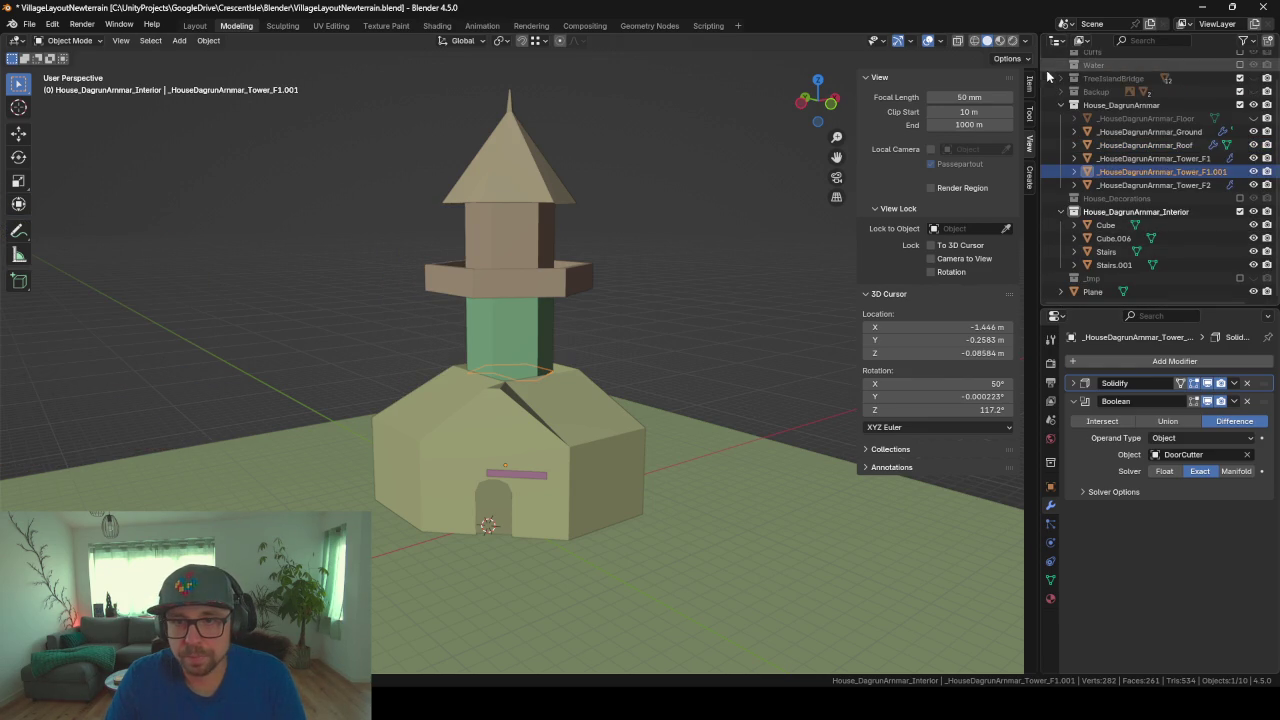
pyautogui.click(1137, 119)
pyautogui.click(1253, 118)
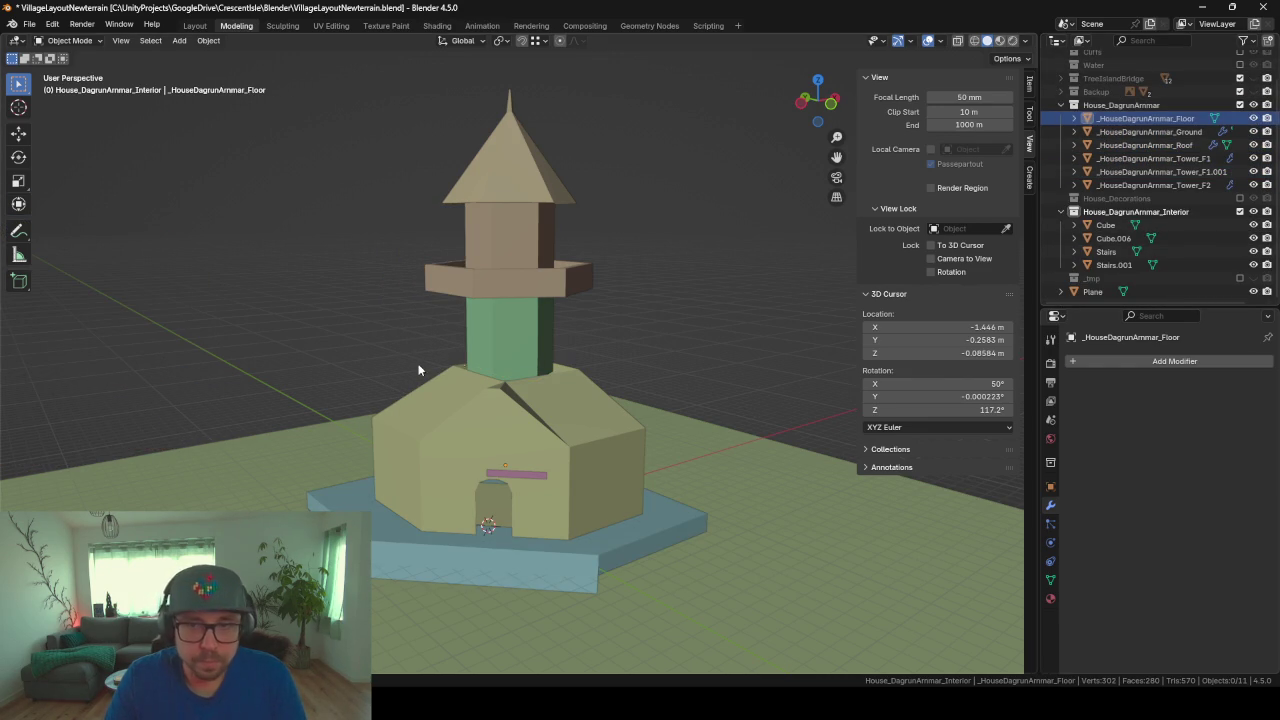
pyautogui.click(1106, 226)
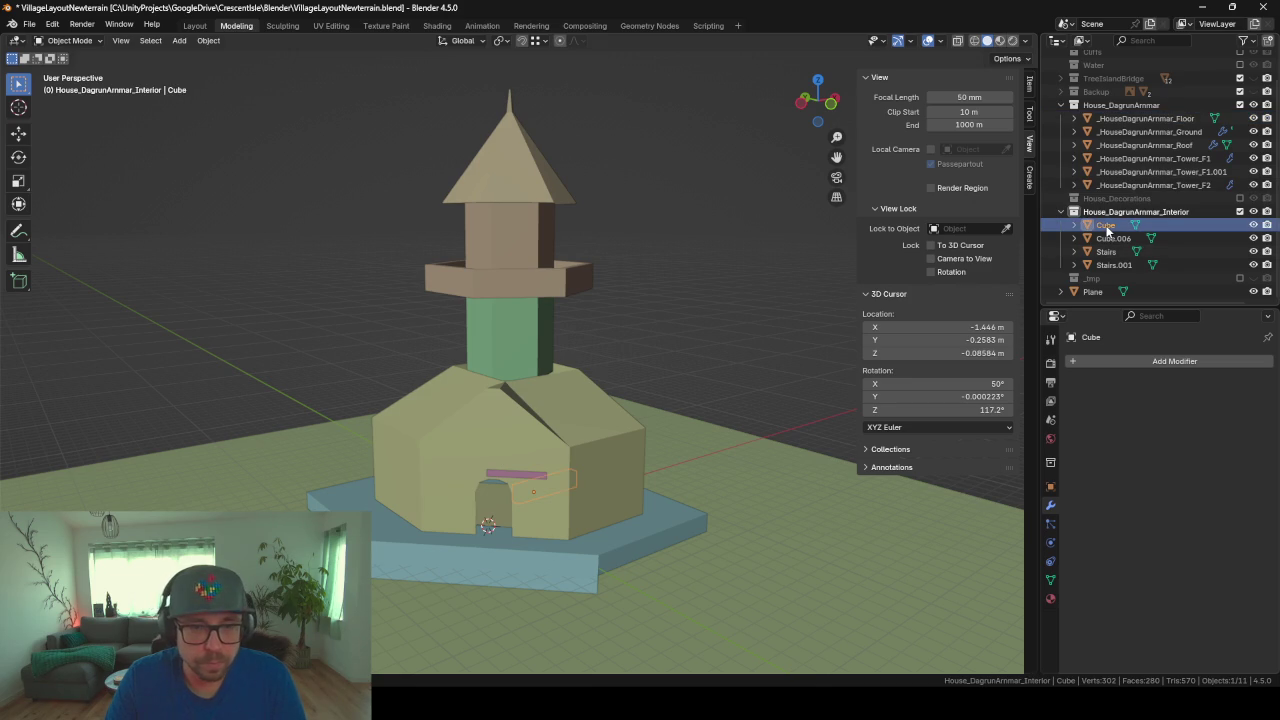
pyautogui.click(1106, 252)
pyautogui.click(1116, 265)
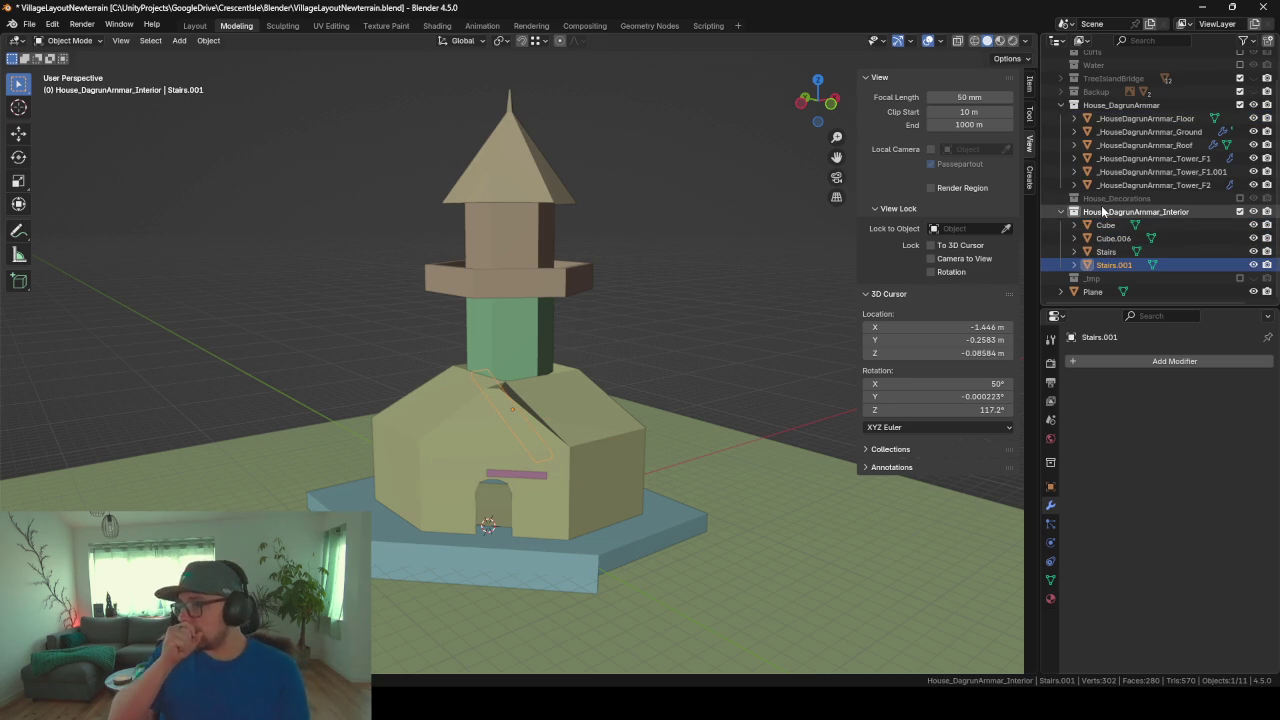
pyautogui.click(1120, 105)
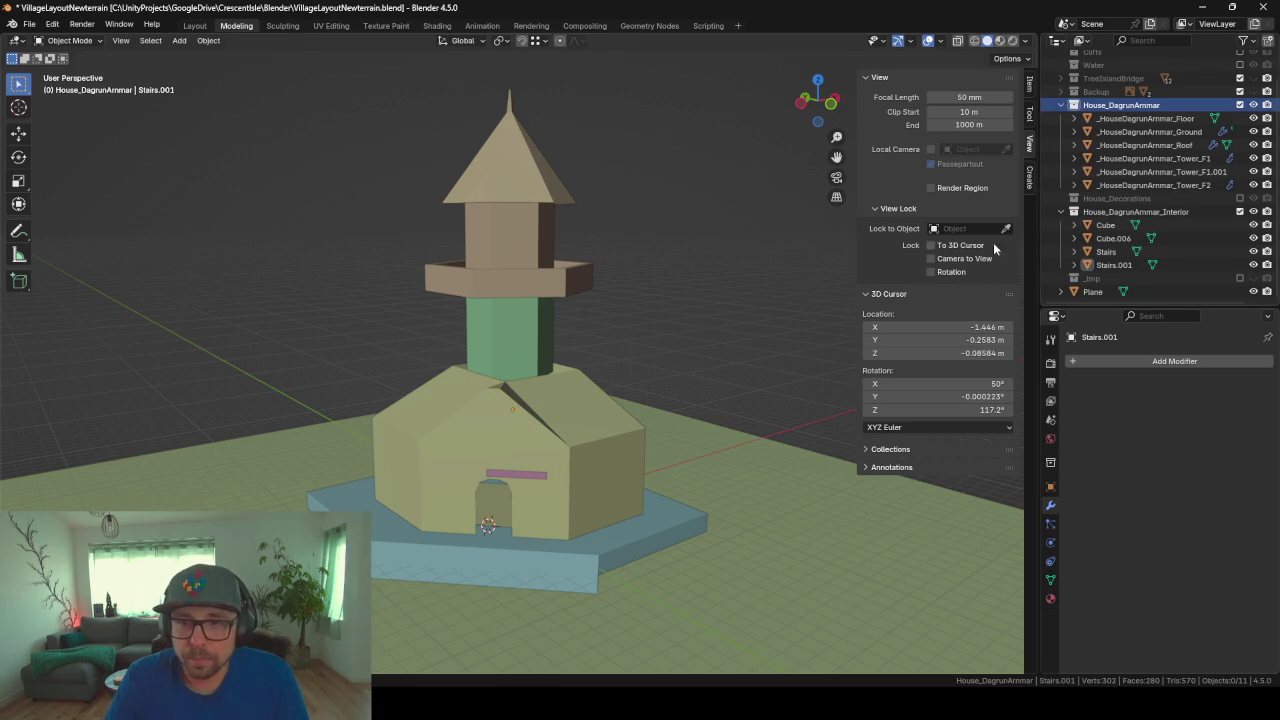
# Step: Export the blockout as _HouseDagrunArmmarConcept.fbx via F3 search, then switch to Unity
pyautogui.press('F3')
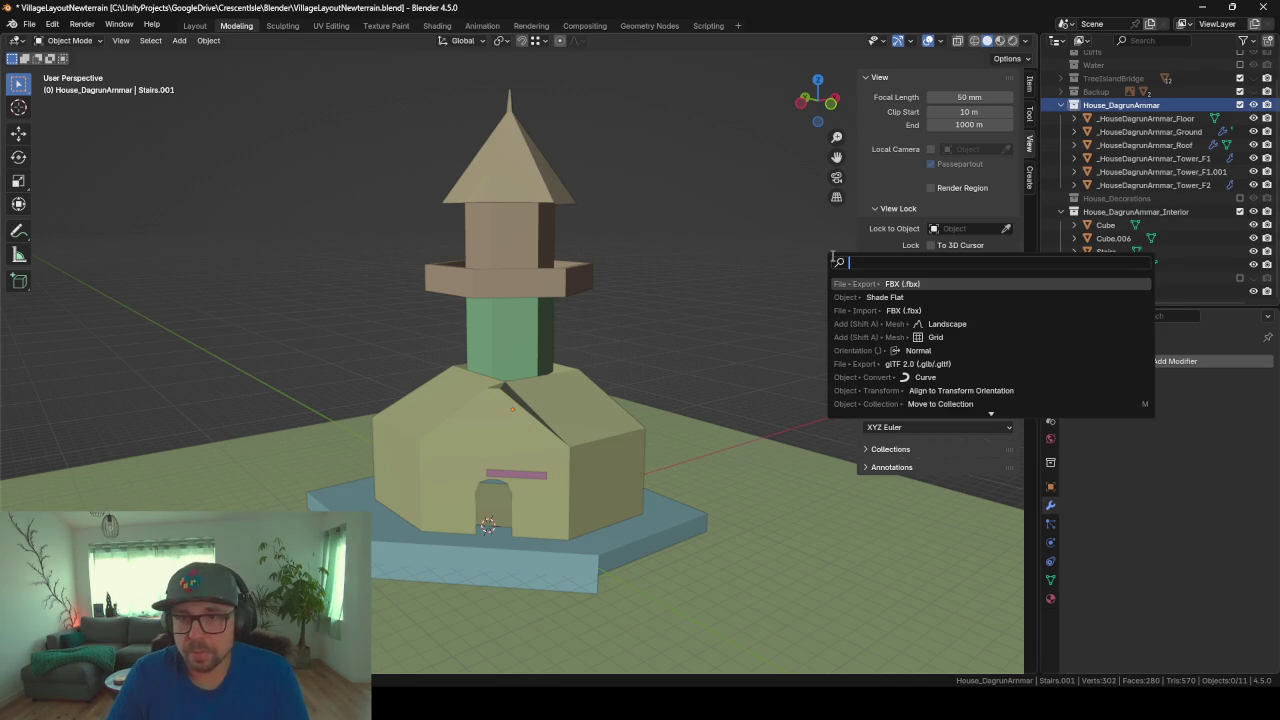
pyautogui.press('Return')
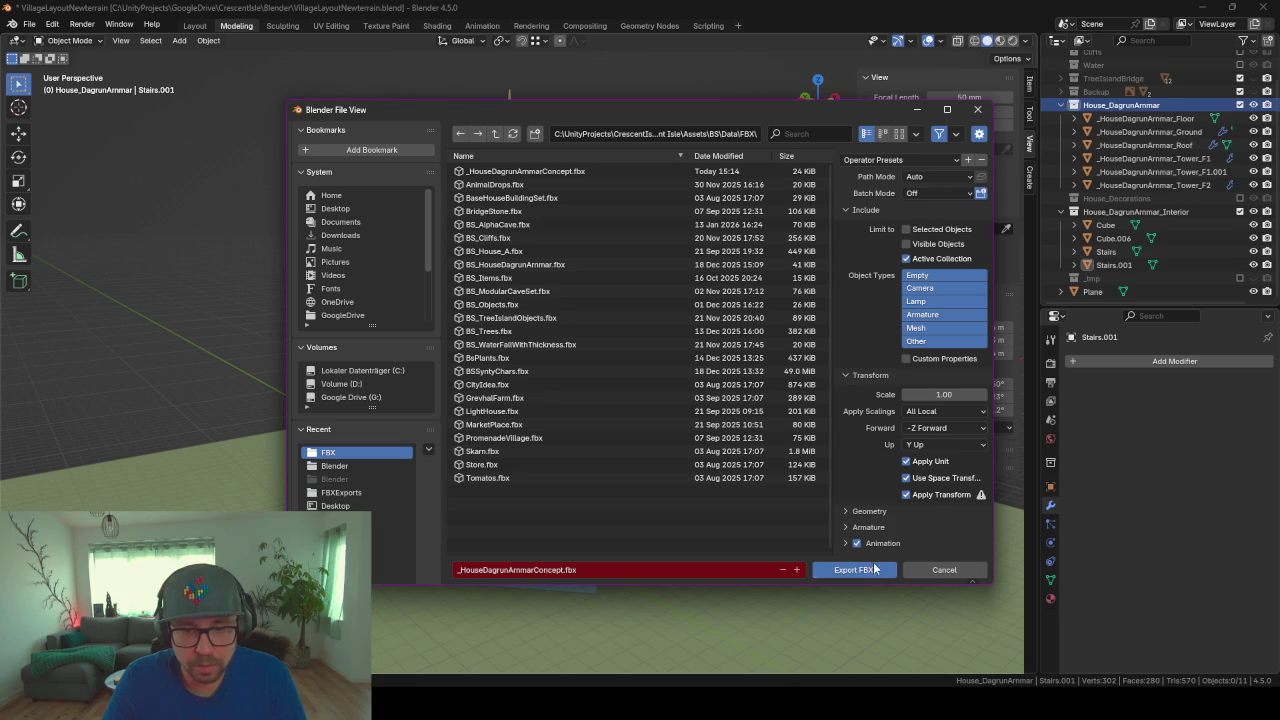
pyautogui.click(875, 568)
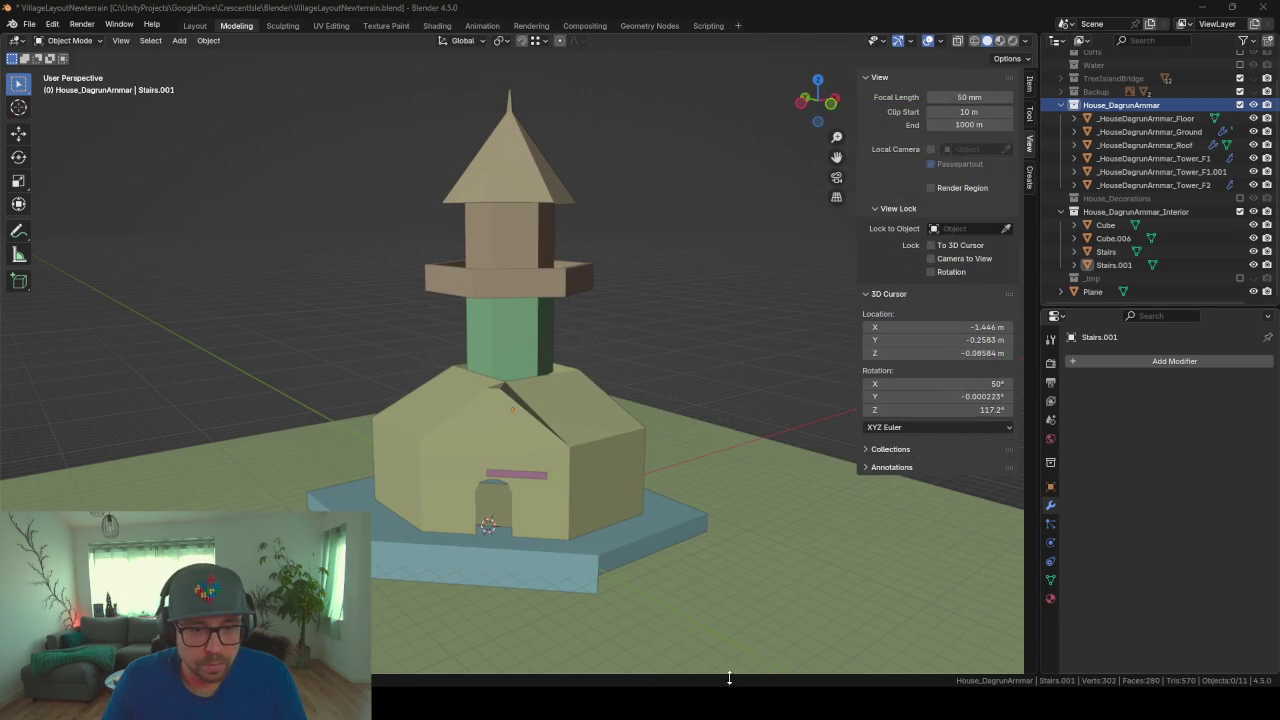
pyautogui.hotkey('alt', 'Tab')
pyautogui.scroll(2, 560, 418)
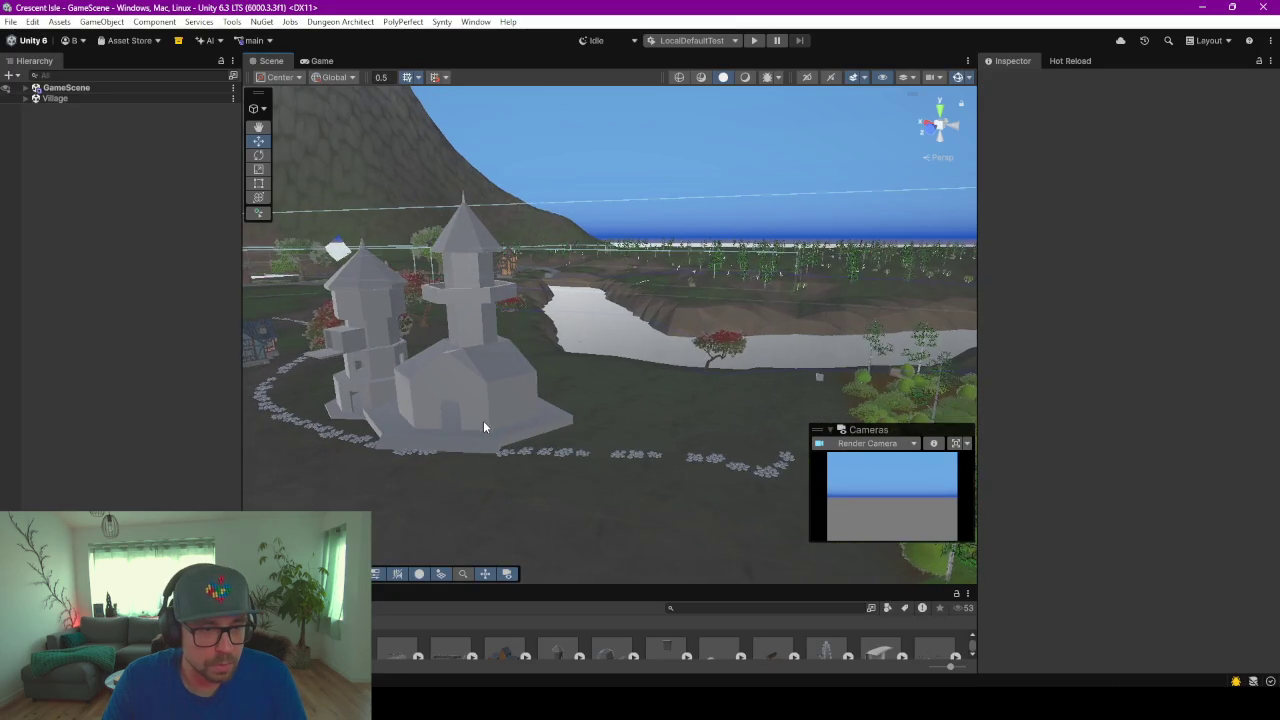
# Step: Zoom onto the imported house, select it and expand its six parts in the Hierarchy
pyautogui.scroll(3, 483, 420)
pyautogui.scroll(3, 493, 413)
pyautogui.moveTo(508, 341)
pyautogui.keyDown('alt'); pyautogui.mouseDown()
pyautogui.moveTo(643, 408)
pyautogui.moveTo(614, 529)
pyautogui.moveTo(577, 534)
pyautogui.moveTo(505, 403)
pyautogui.mouseUp(); pyautogui.keyUp('alt')
pyautogui.scroll(2, 500, 385)
pyautogui.scroll(2, 510, 362)
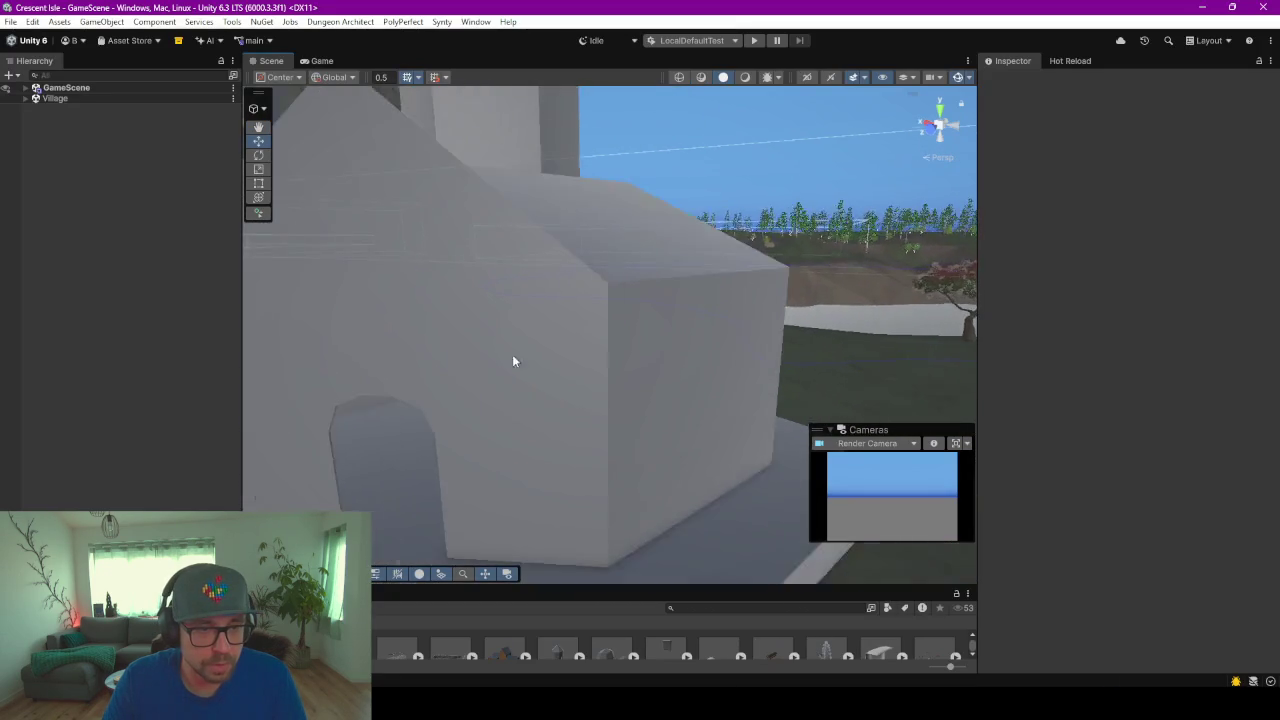
pyautogui.scroll(2, 500, 320)
pyautogui.scroll(1, 600, 350)
pyautogui.scroll(-2, 620, 360)
pyautogui.click(603, 349)
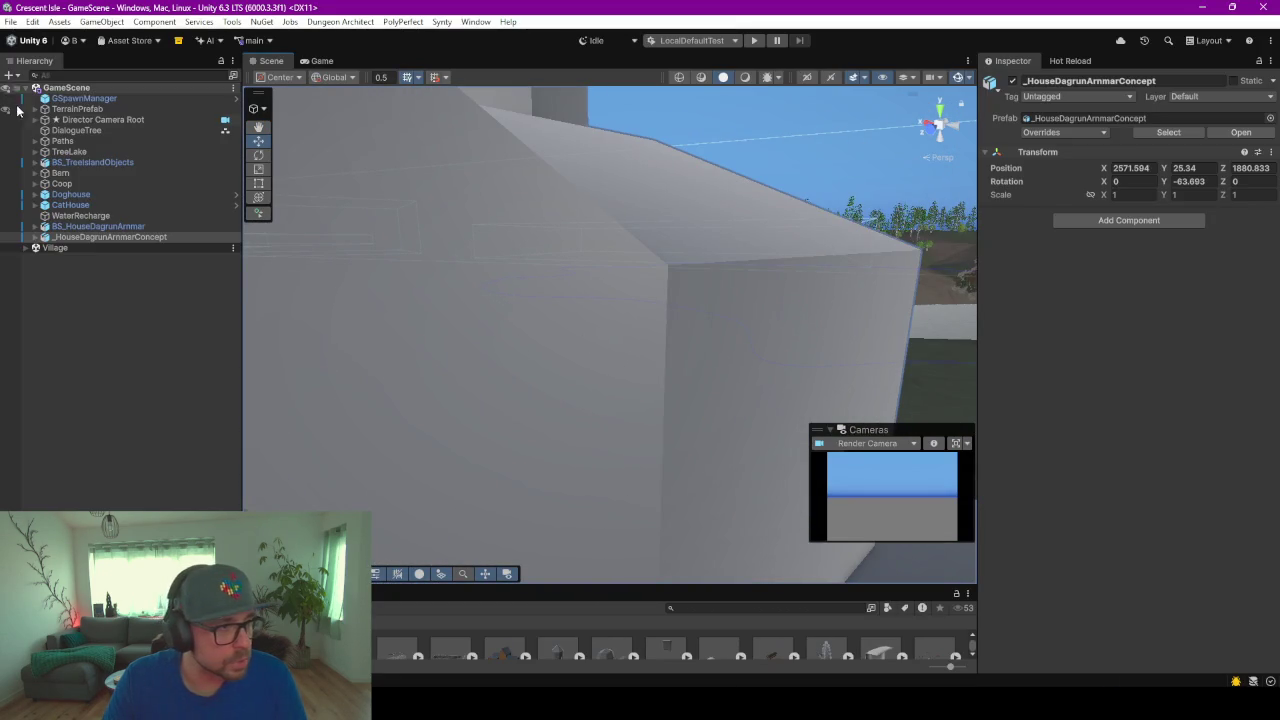
pyautogui.click(34, 238)
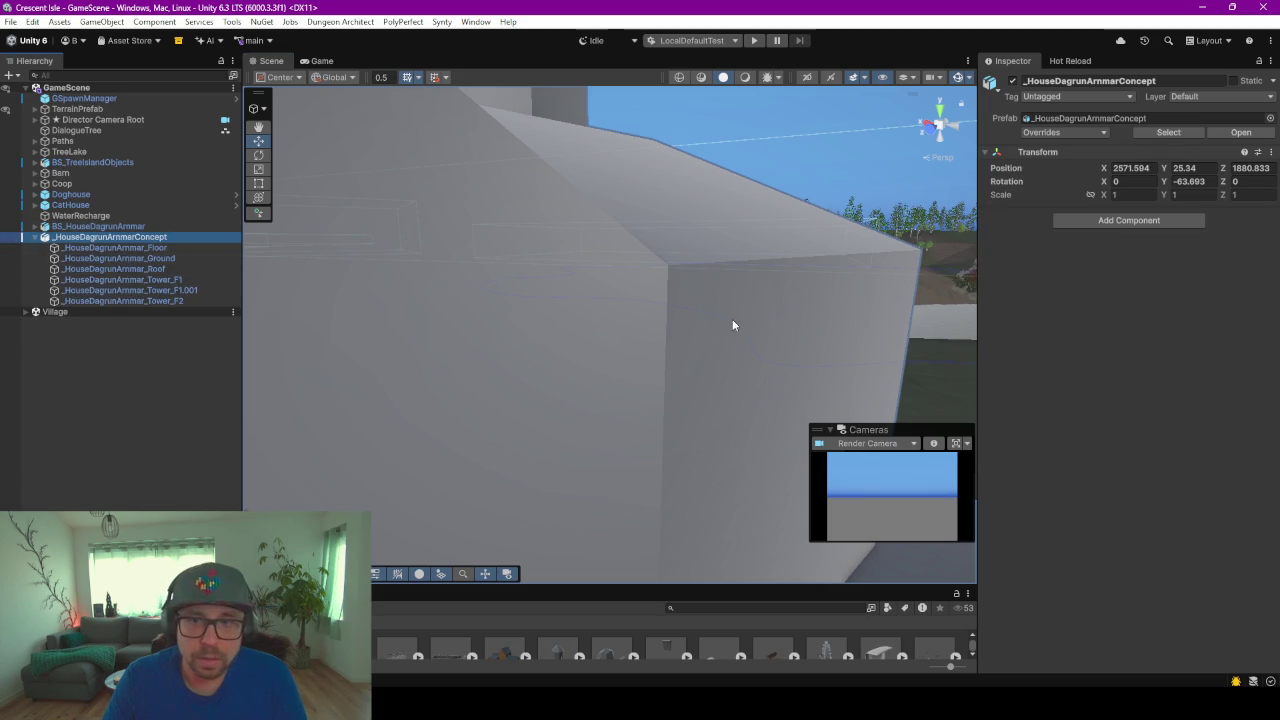
# Step: Enlarge the Project panel and open the _HouseDagrunArmmarConcept FBX import settings
pyautogui.scroll(-1, 732, 324)
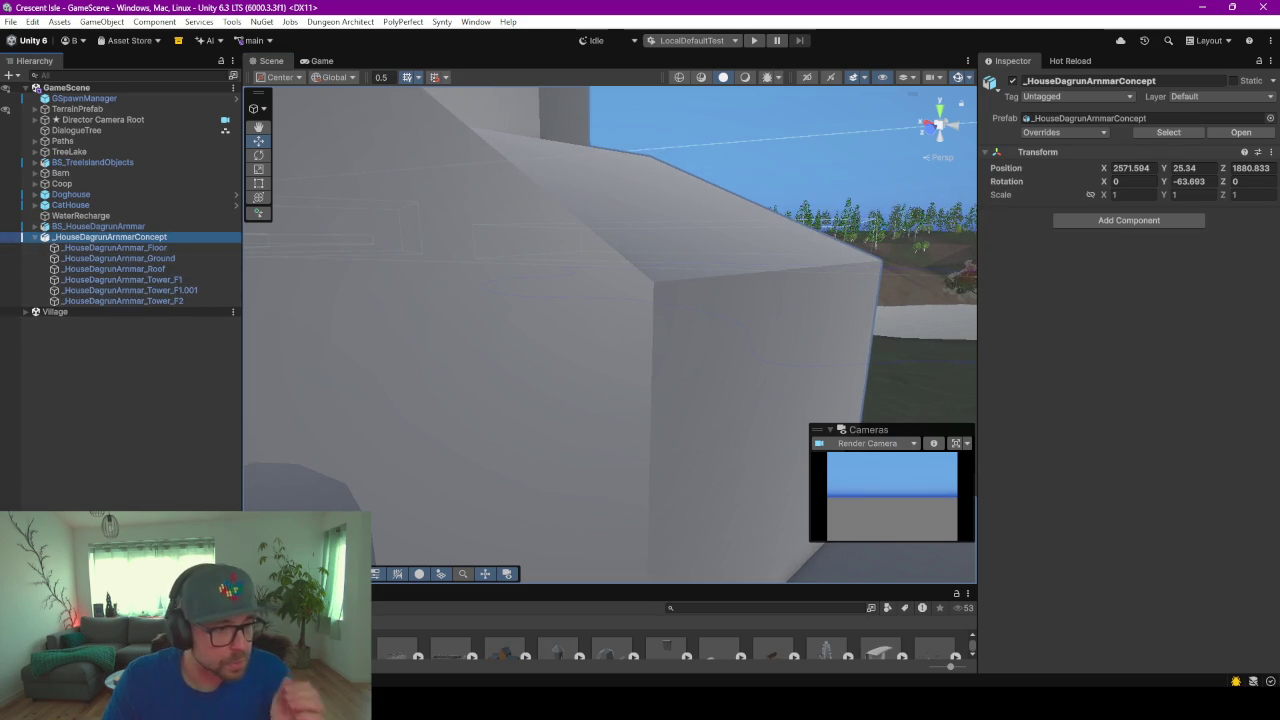
pyautogui.moveTo(182, 587); pyautogui.dragTo(182, 429)
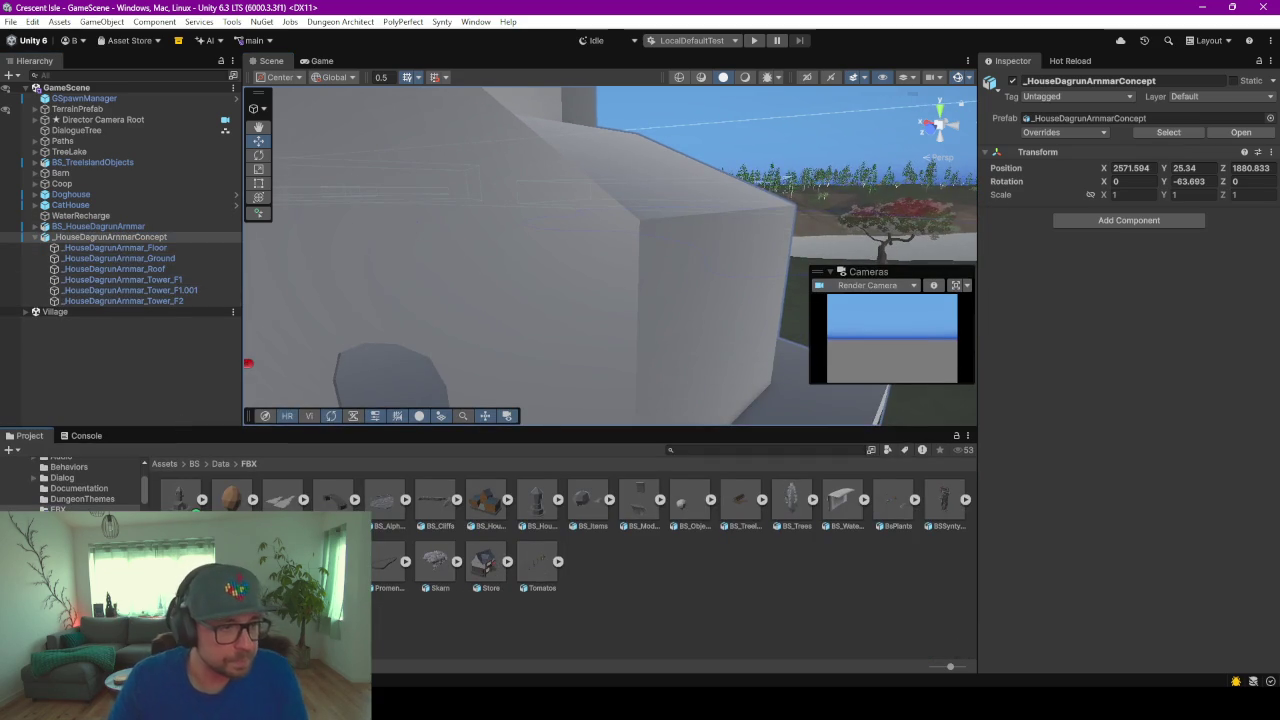
pyautogui.click(178, 500)
pyautogui.click(202, 500)
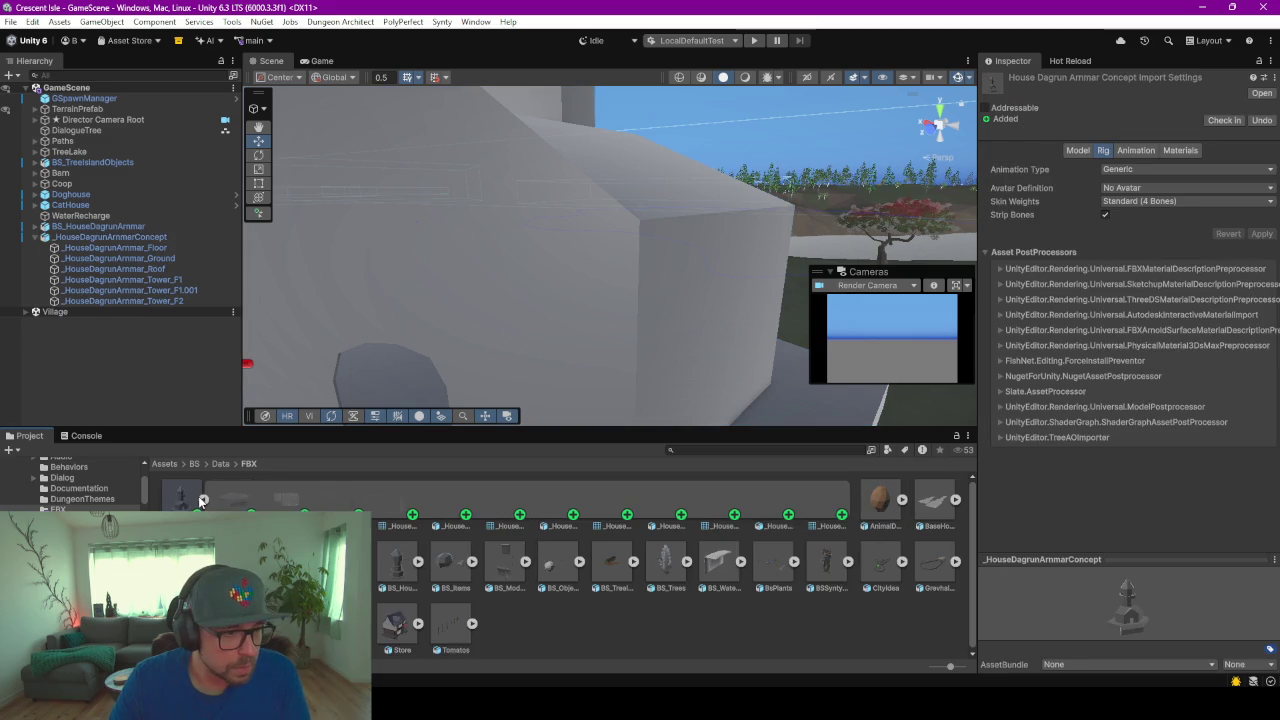
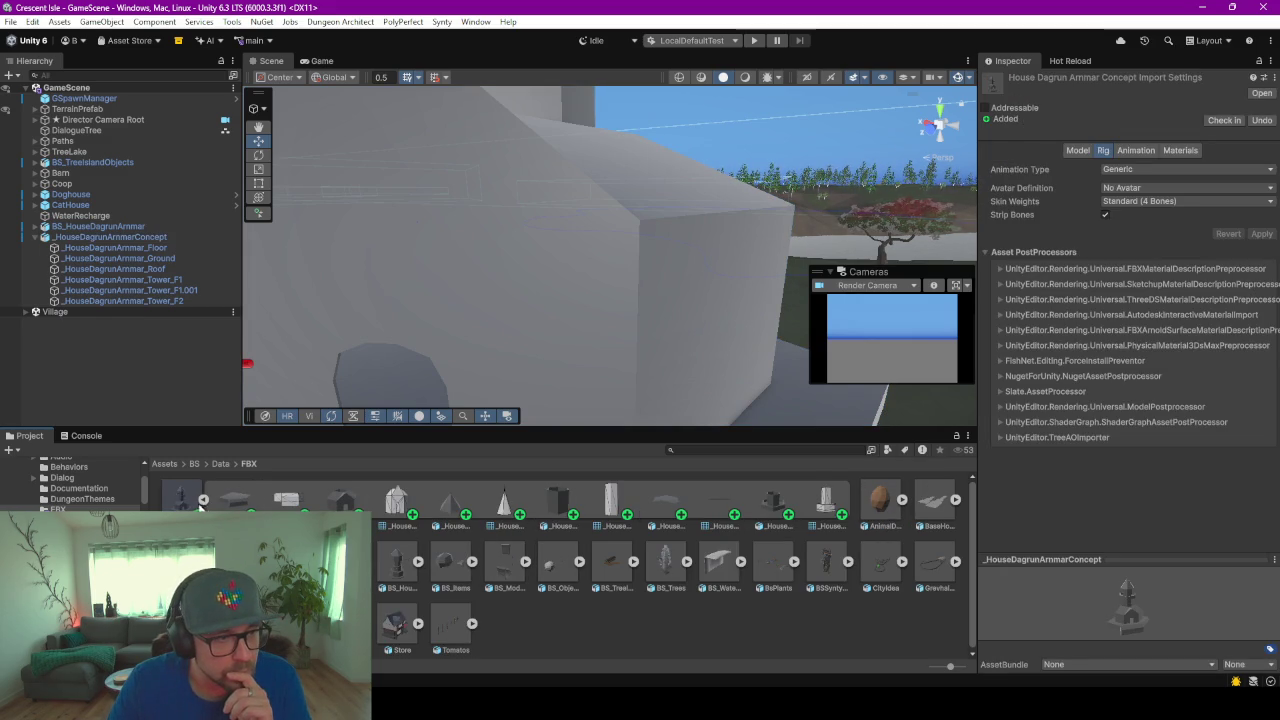
# Step: Collapse the house asset in Unity, then nest the Interior collection inside House_DagrunArmmar in Blender
pyautogui.click(202, 500)
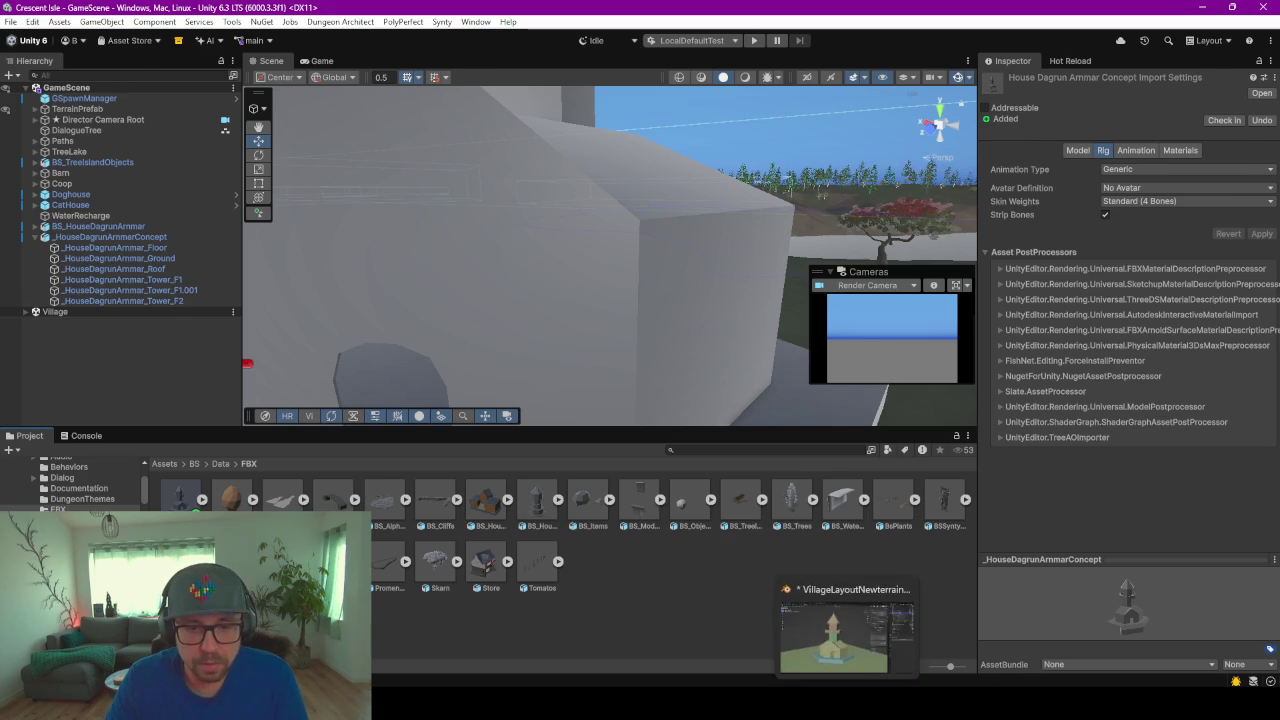
pyautogui.click(850, 630)
pyautogui.moveTo(1118, 209); pyautogui.dragTo(1140, 115)
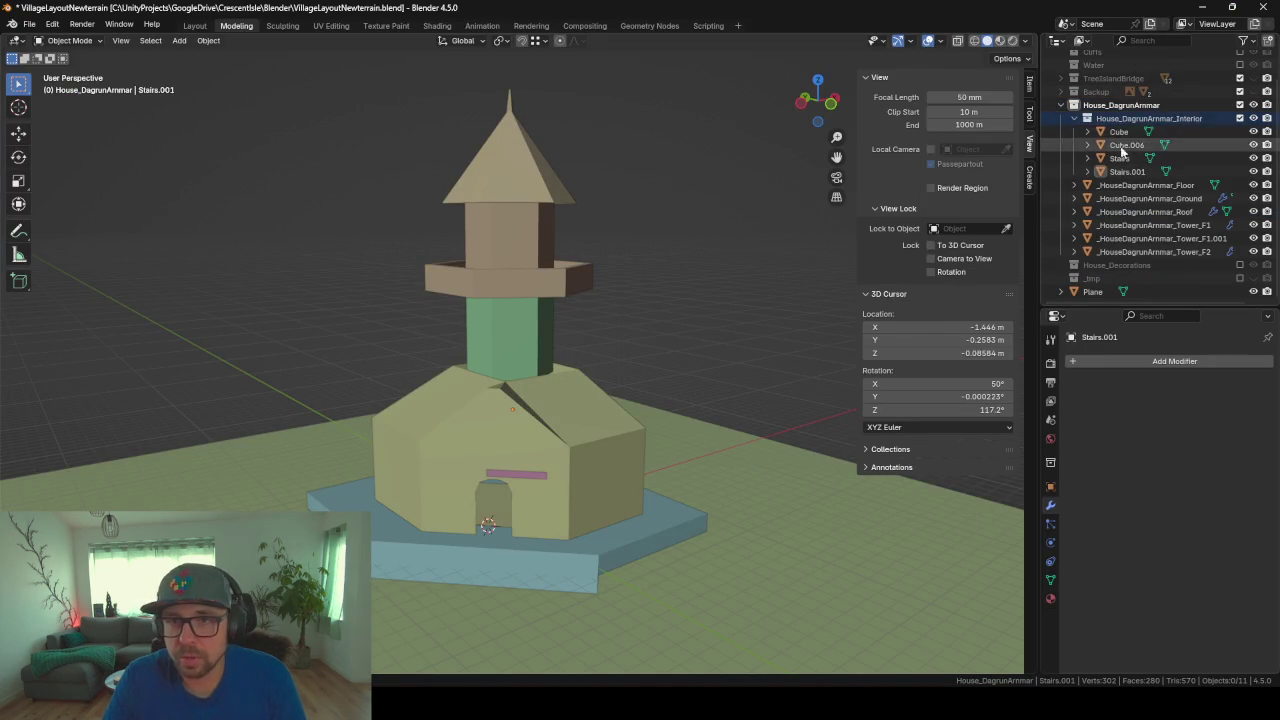
pyautogui.moveTo(1140, 115); pyautogui.dragTo(1085, 120)
# Step: Re-export House_DagrunArmmar over _HouseDagrunArmmarConcept.fbx and return to Unity
pyautogui.click(1103, 138)
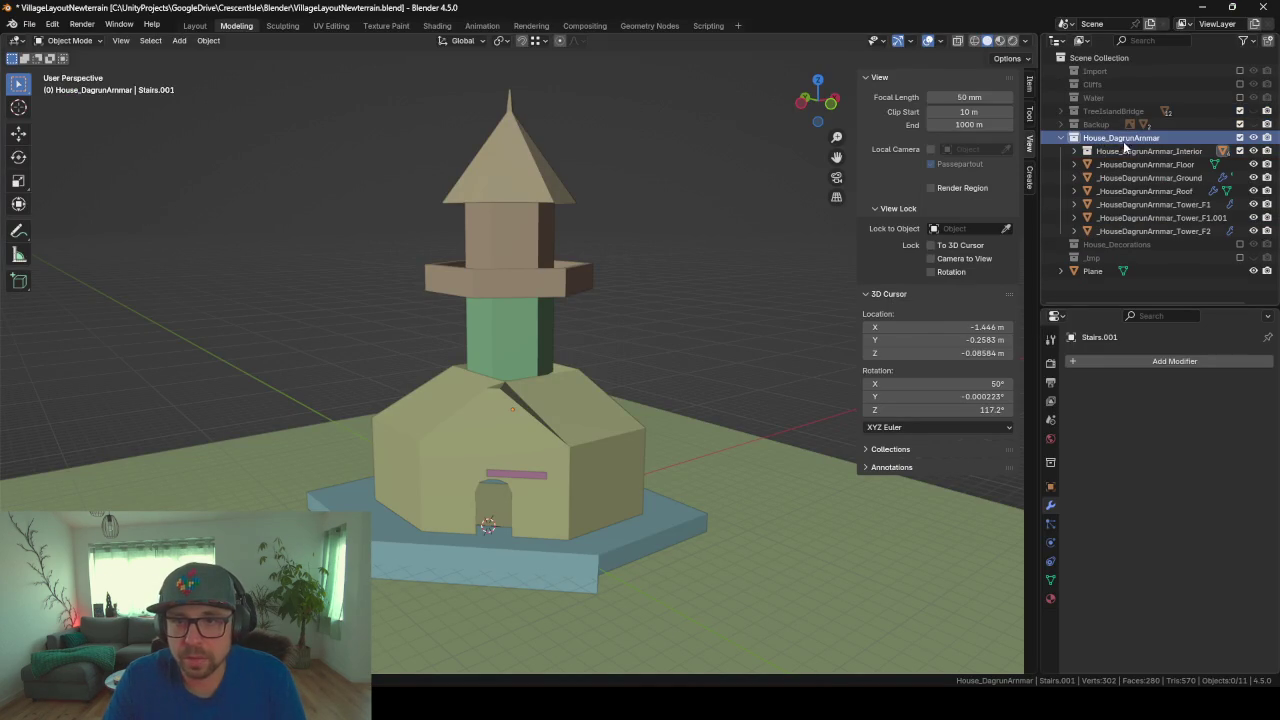
pyautogui.press('F3')
pyautogui.press('Return')
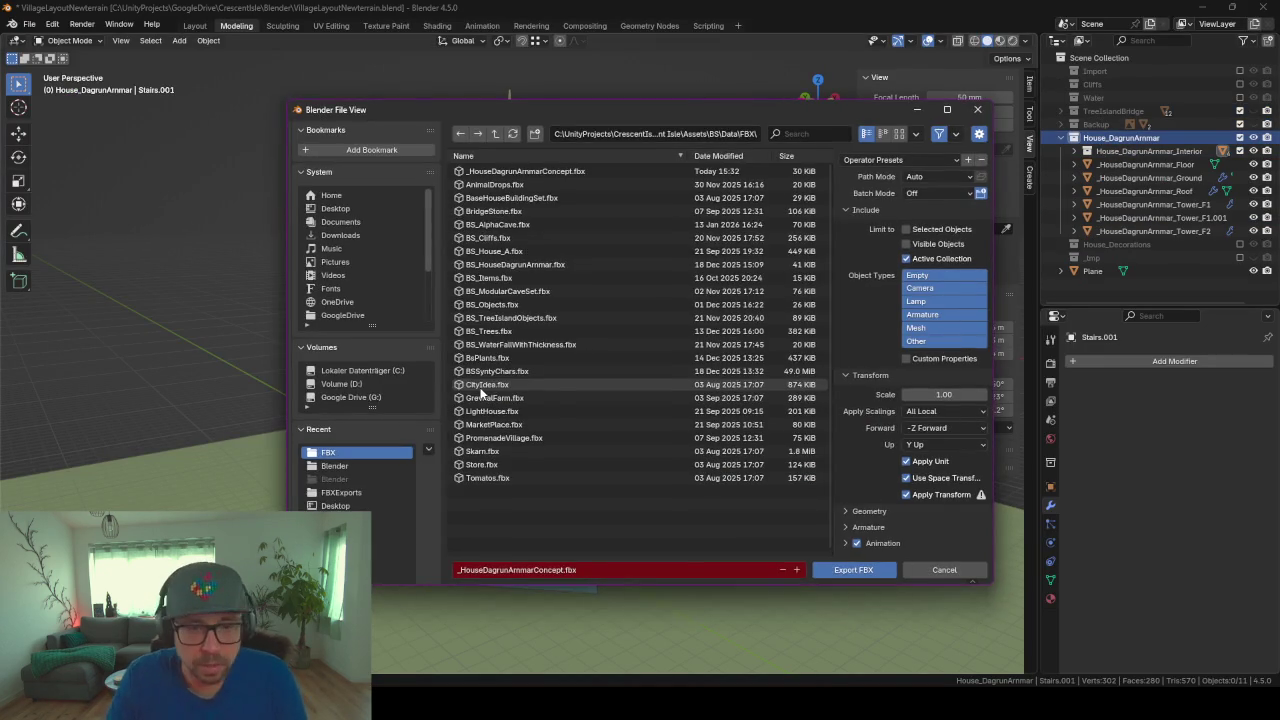
pyautogui.press('Escape')
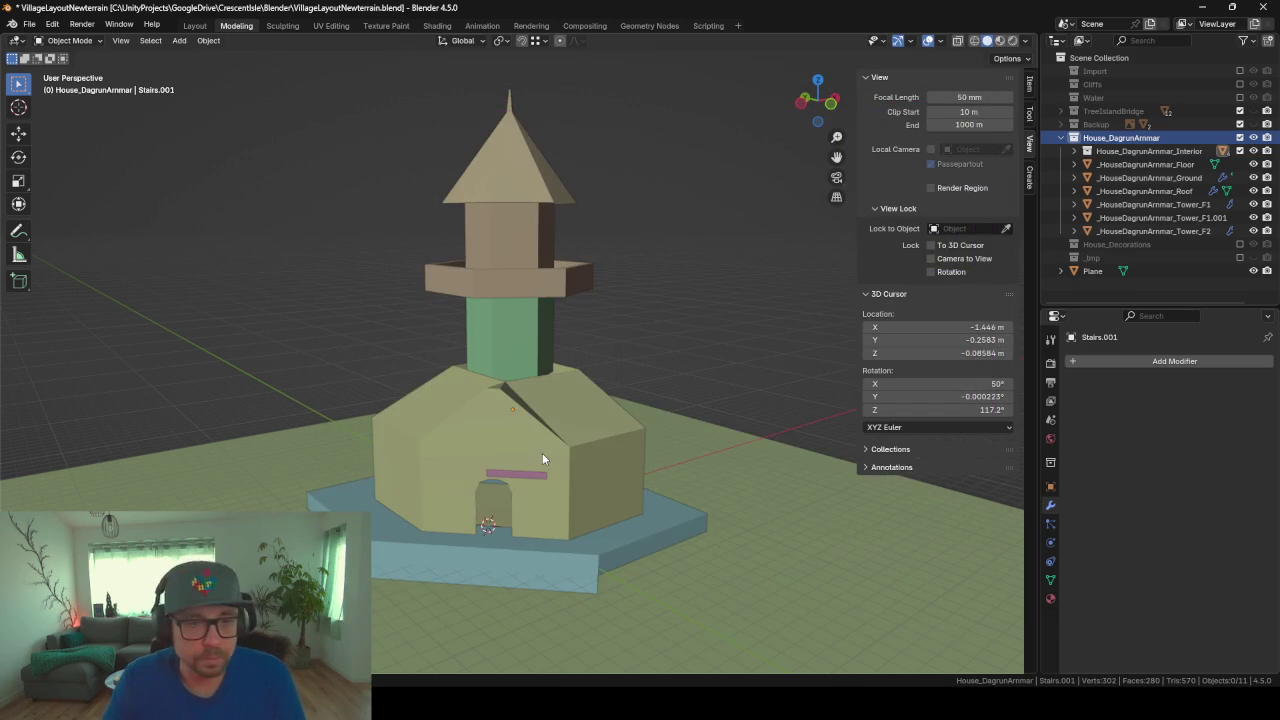
pyautogui.hotkey('alt', 'Tab')
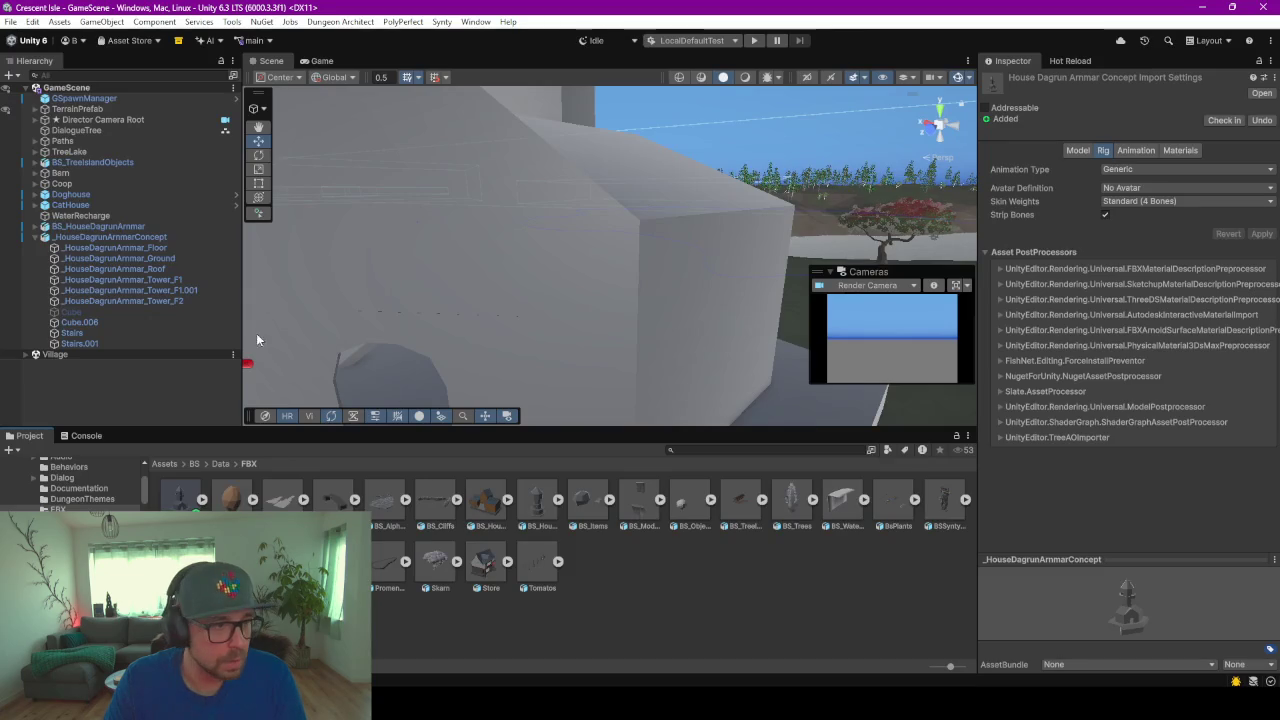
# Step: Inspect the reimported house's sub-assets and frame Stairs.001 to view the stairs
pyautogui.click(115, 236)
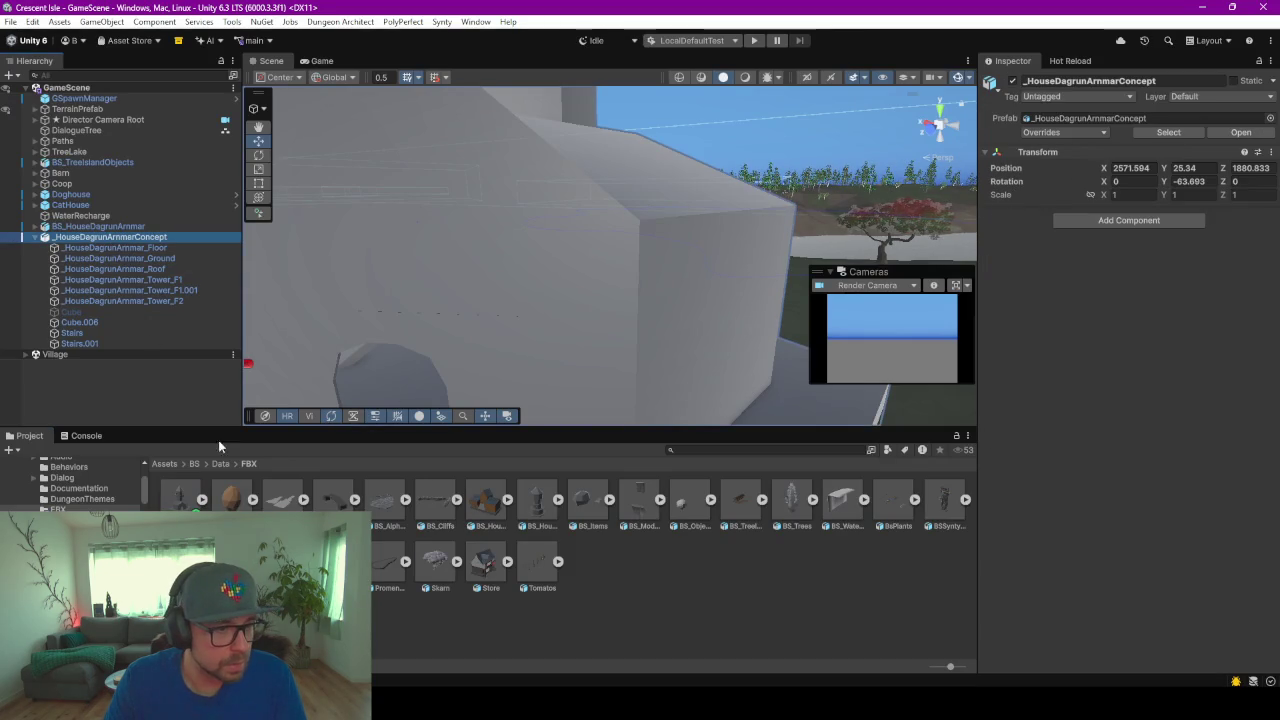
pyautogui.click(200, 500)
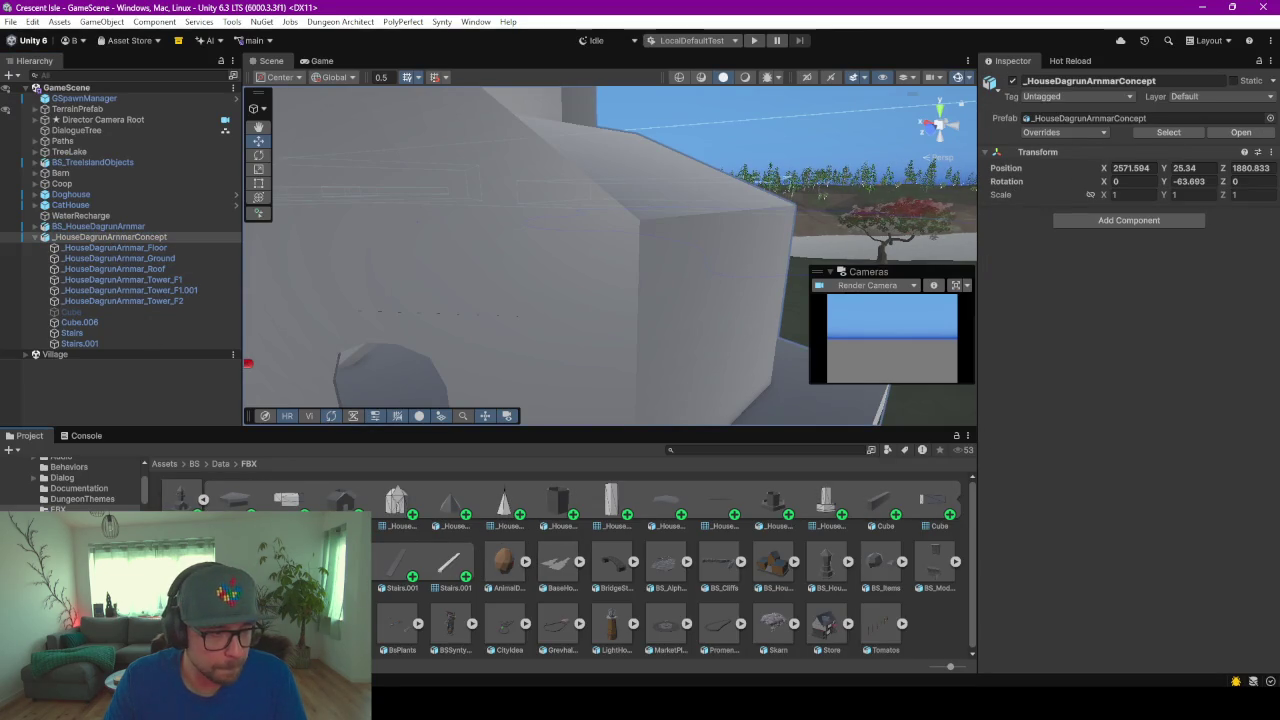
pyautogui.click(450, 563)
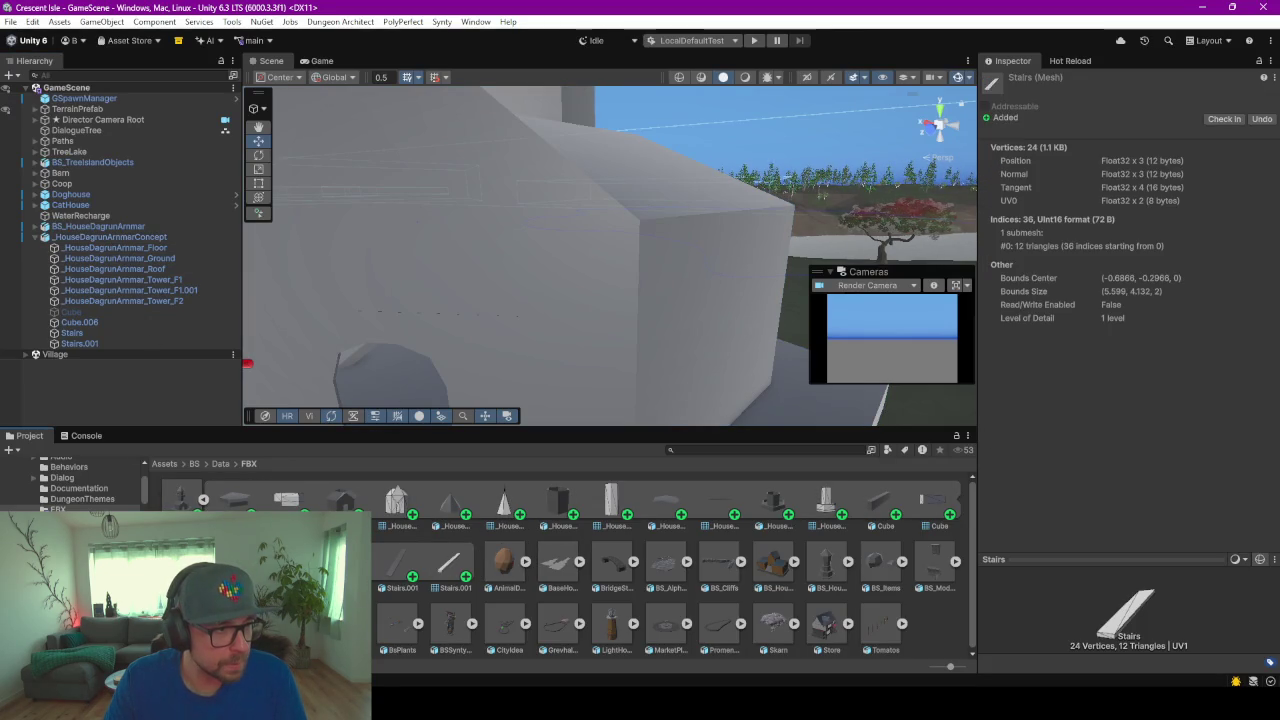
pyautogui.click(84, 344)
pyautogui.press('f')
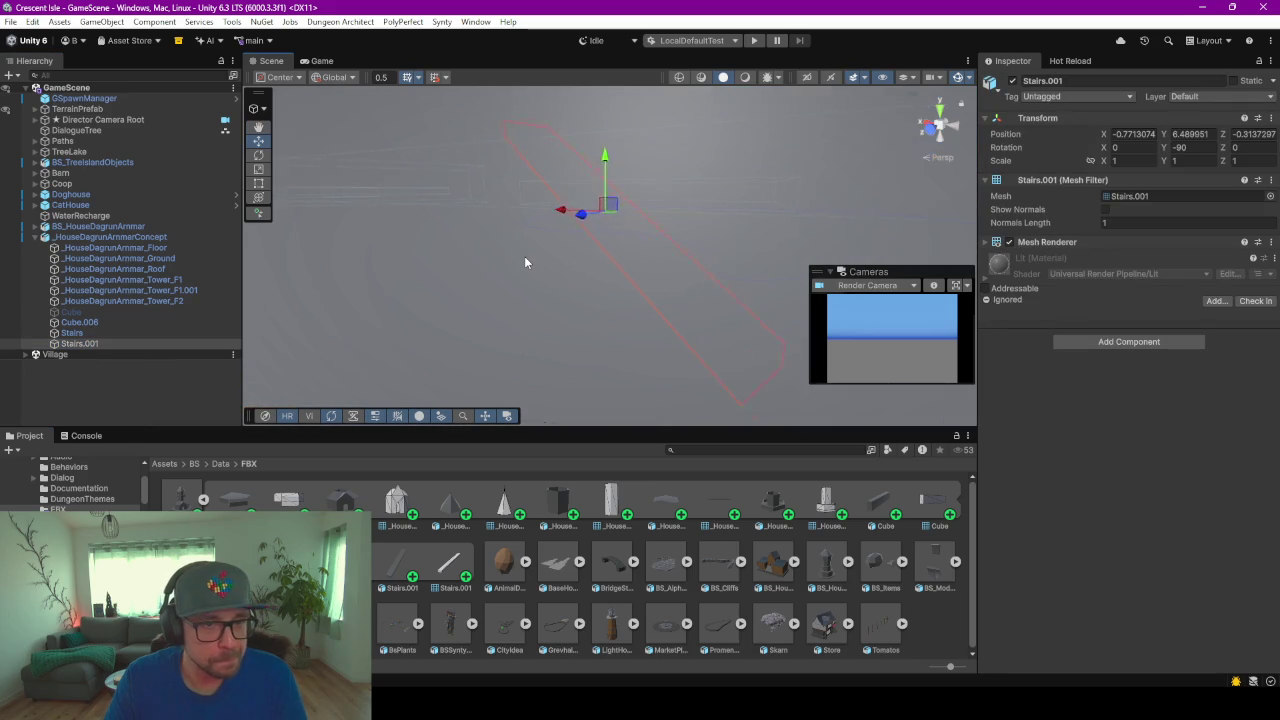
pyautogui.moveTo(472, 240); pyautogui.dragTo(647, 152, button='middle')
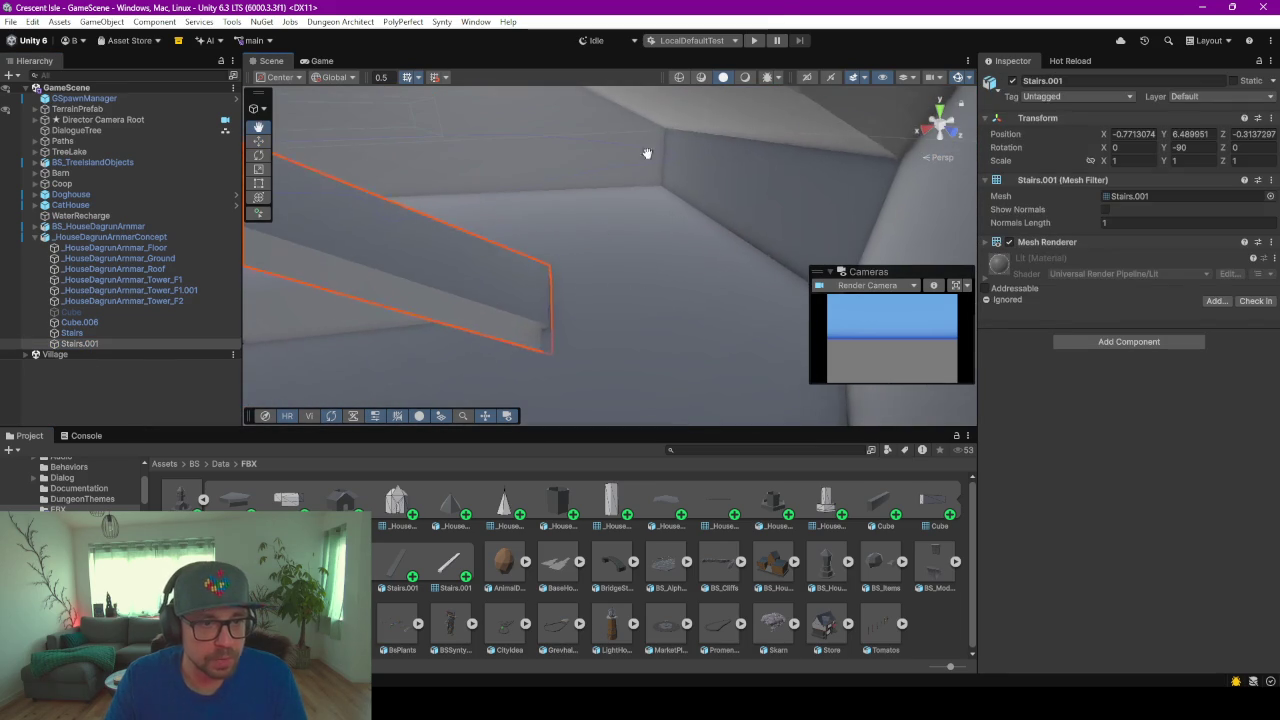
# Step: Make the inactive Cube piece active, then frame the Ground and Floor pieces
pyautogui.click(115, 247)
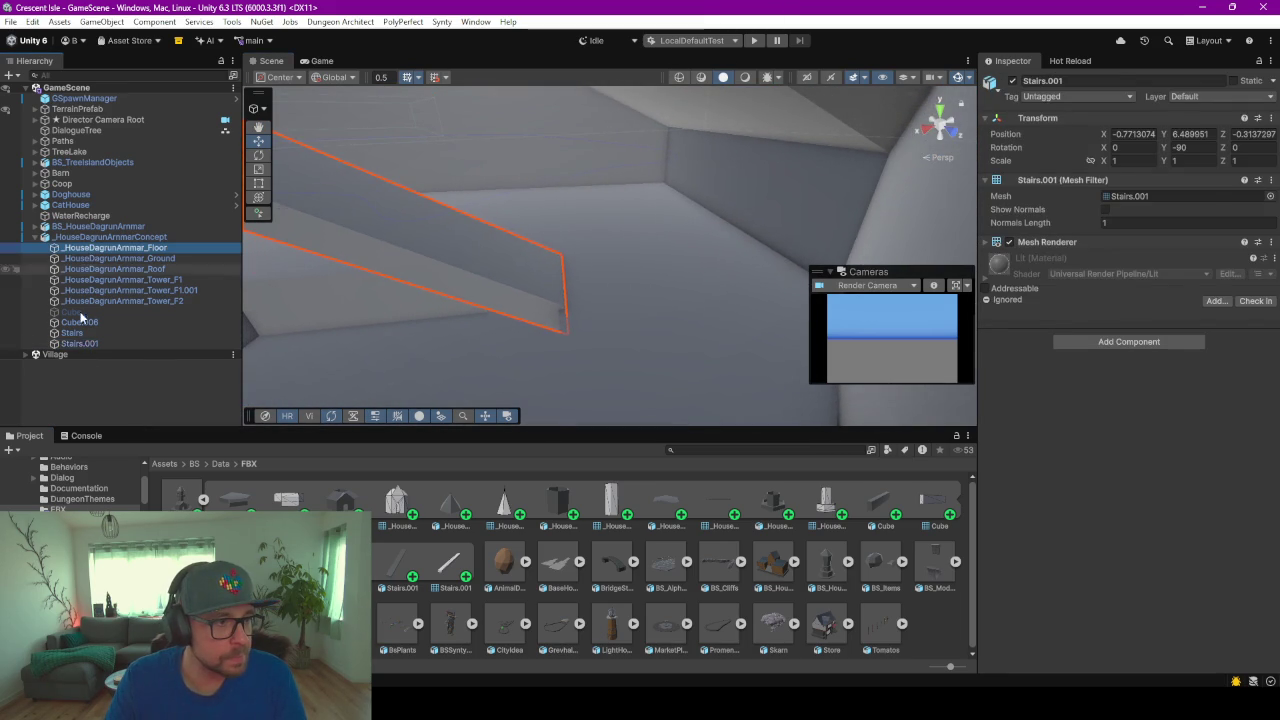
pyautogui.keyDown('shift'); pyautogui.click(80, 313); pyautogui.keyUp('shift')
pyautogui.click(80, 313)
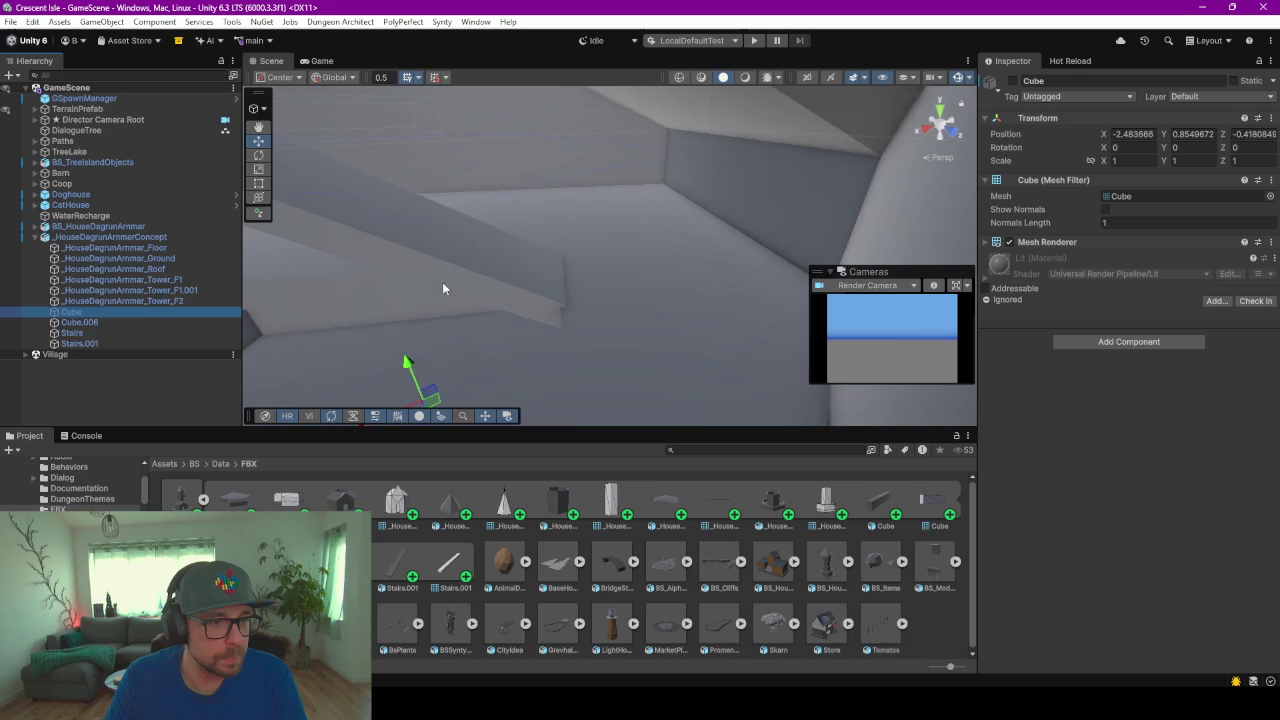
pyautogui.moveTo(538, 302)
pyautogui.mouseDown(button='middle')
pyautogui.moveTo(451, 250)
pyautogui.moveTo(632, 266)
pyautogui.mouseUp(button='middle')
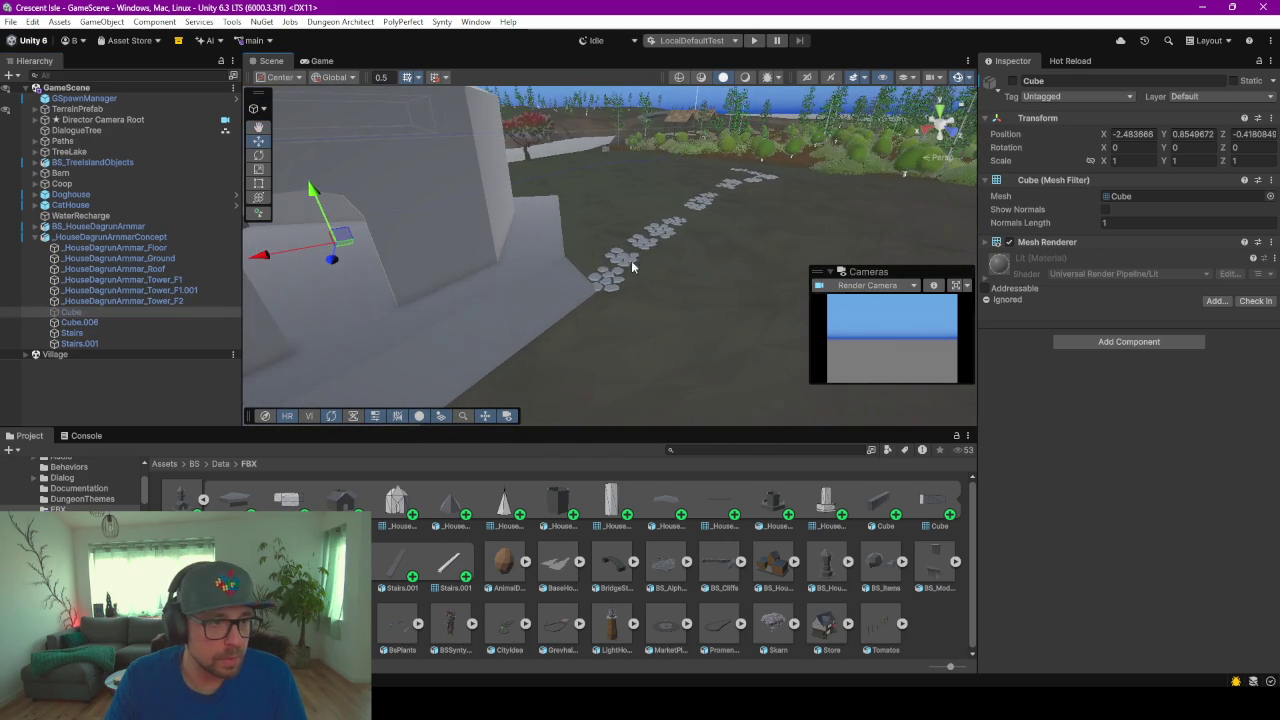
pyautogui.hotkey('alt', 'shift', 'a')
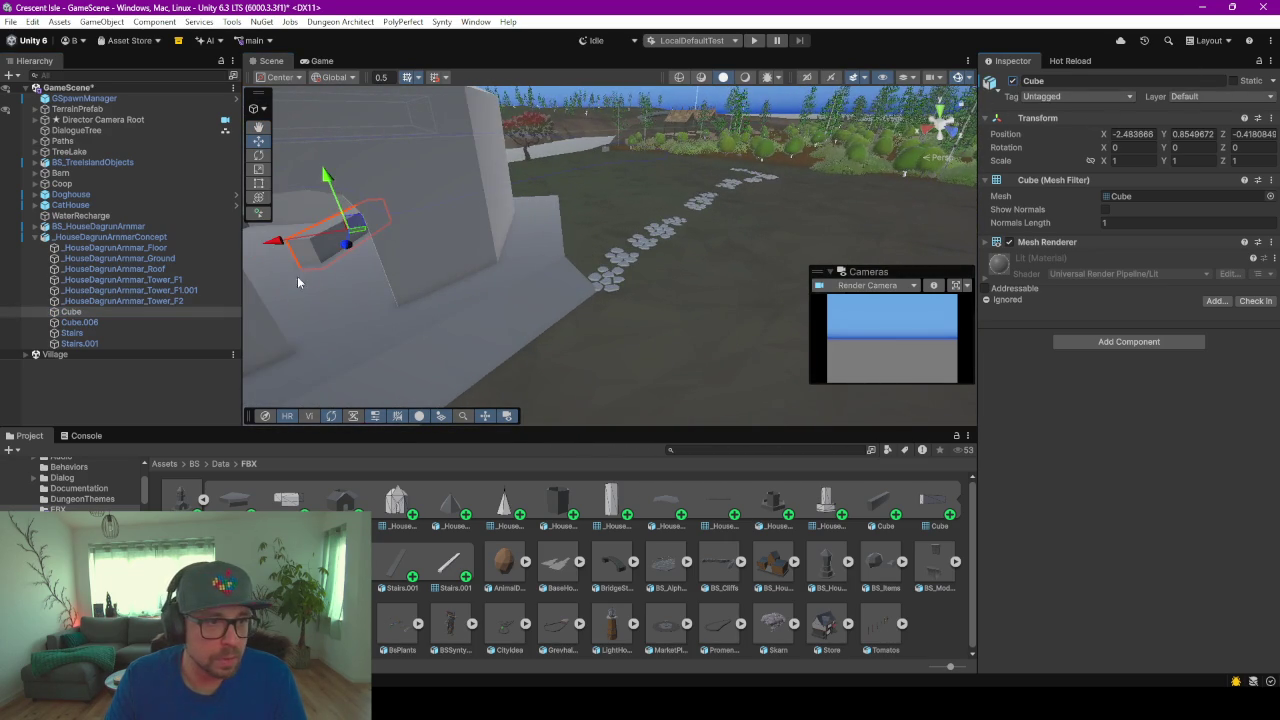
pyautogui.moveTo(288, 276)
pyautogui.keyDown('alt'); pyautogui.mouseDown()
pyautogui.moveTo(415, 225)
pyautogui.moveTo(768, 287)
pyautogui.mouseUp(); pyautogui.keyUp('alt')
pyautogui.keyDown('alt'); pyautogui.moveTo(610, 255); pyautogui.dragTo(289, 212); pyautogui.keyUp('alt')
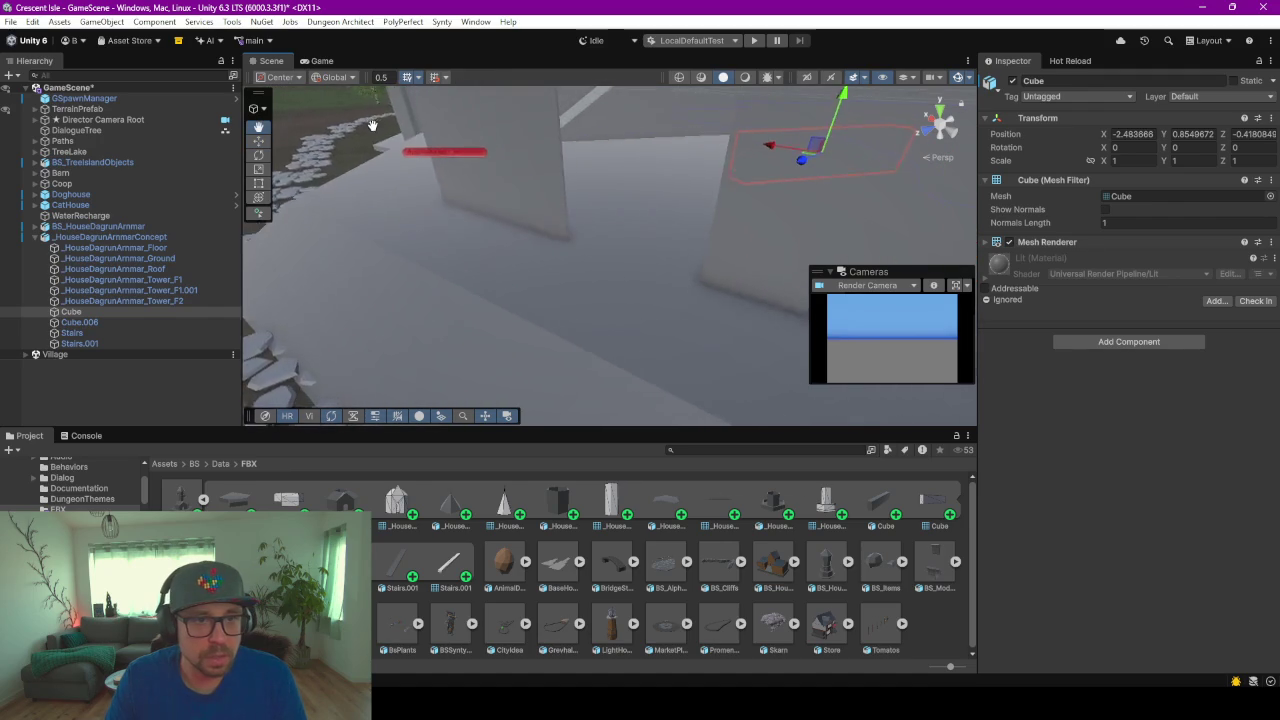
pyautogui.doubleClick(77, 258)
pyautogui.doubleClick(80, 248)
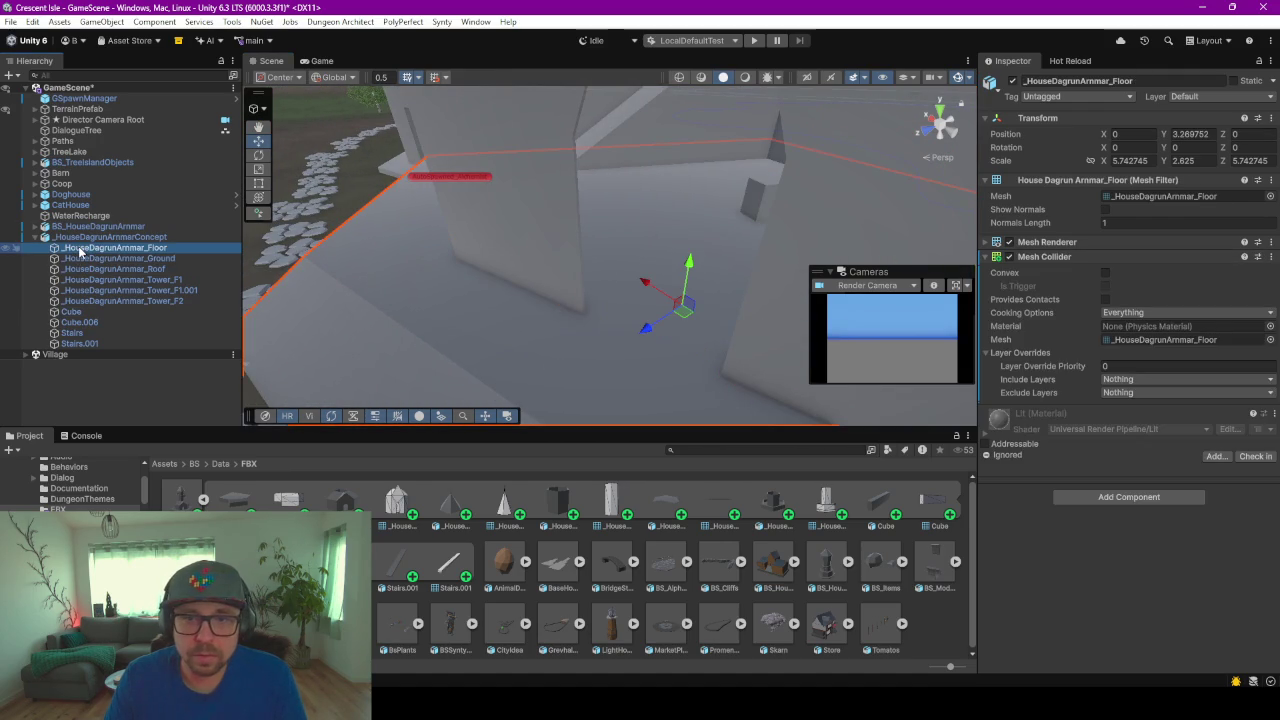
# Step: Remove the Floor's old Mesh Collider and step through the house pieces in the hierarchy
pyautogui.click(1270, 258)
pyautogui.click(1150, 354)
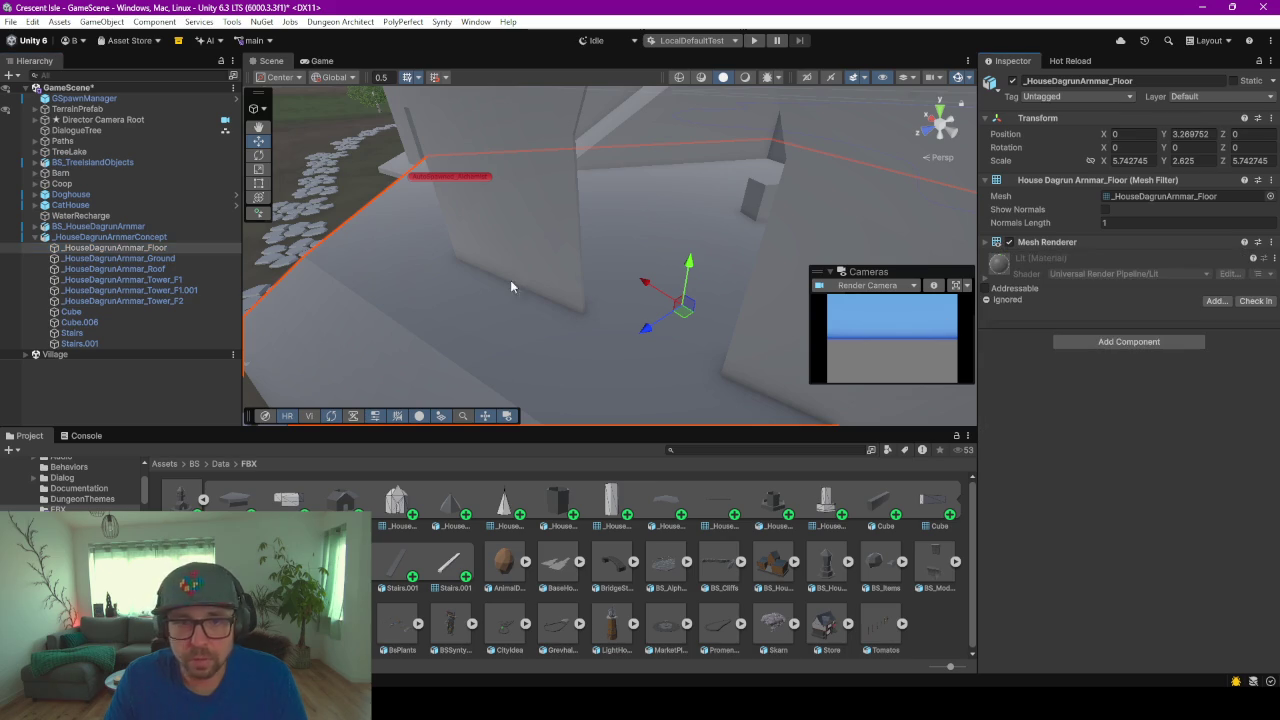
pyautogui.press('Down')
pyautogui.press('Down')
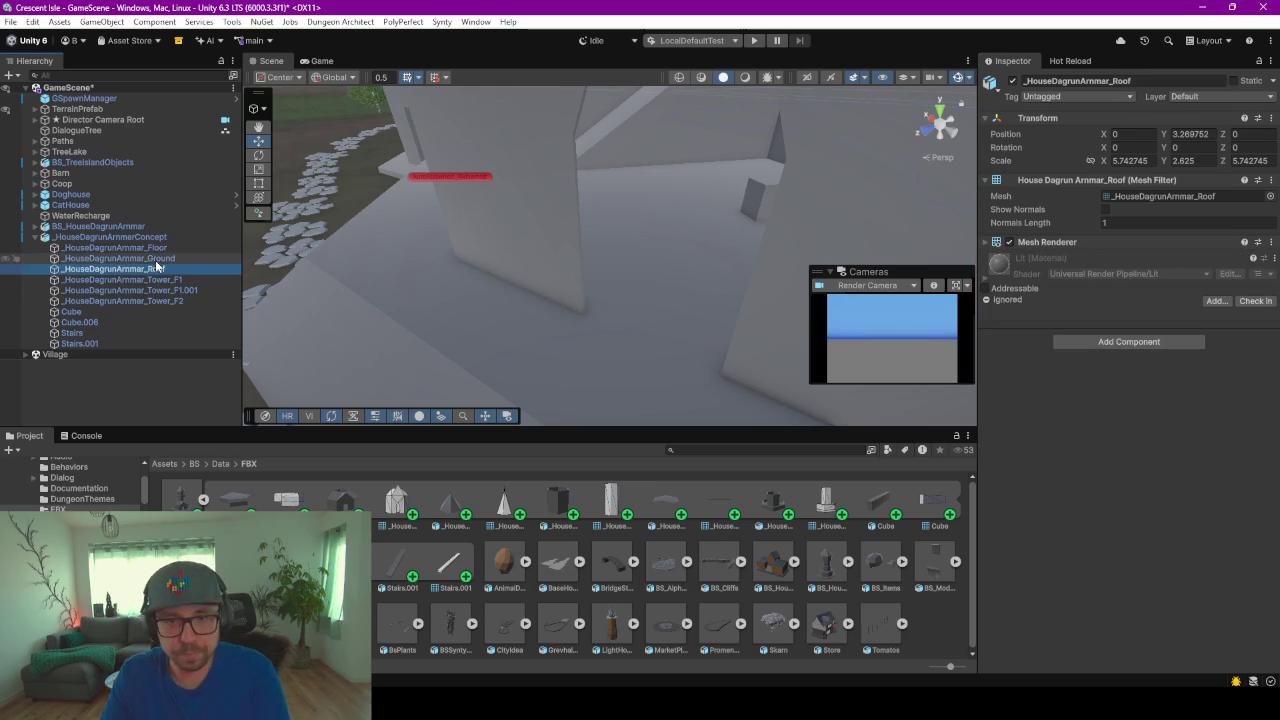
pyautogui.press('Down')
pyautogui.press('Down')
pyautogui.press('Down')
pyautogui.press('Down')
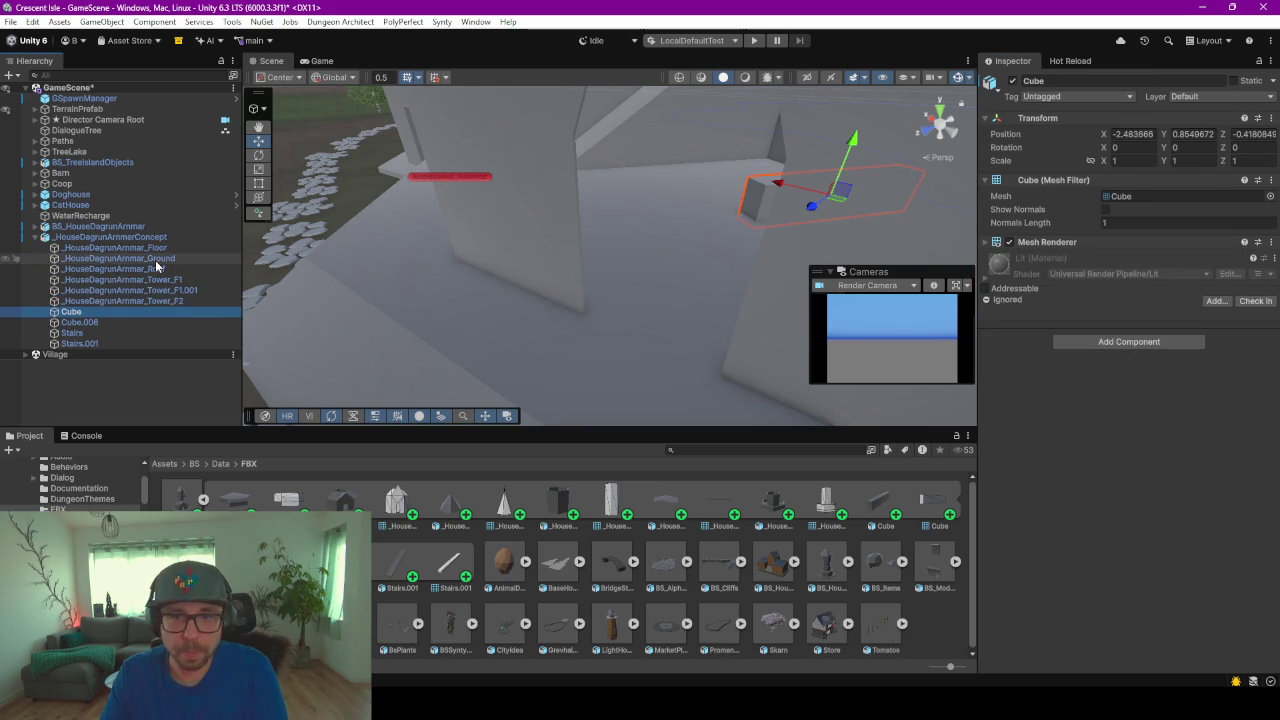
pyautogui.press('Down')
pyautogui.press('Down')
pyautogui.press('Down')
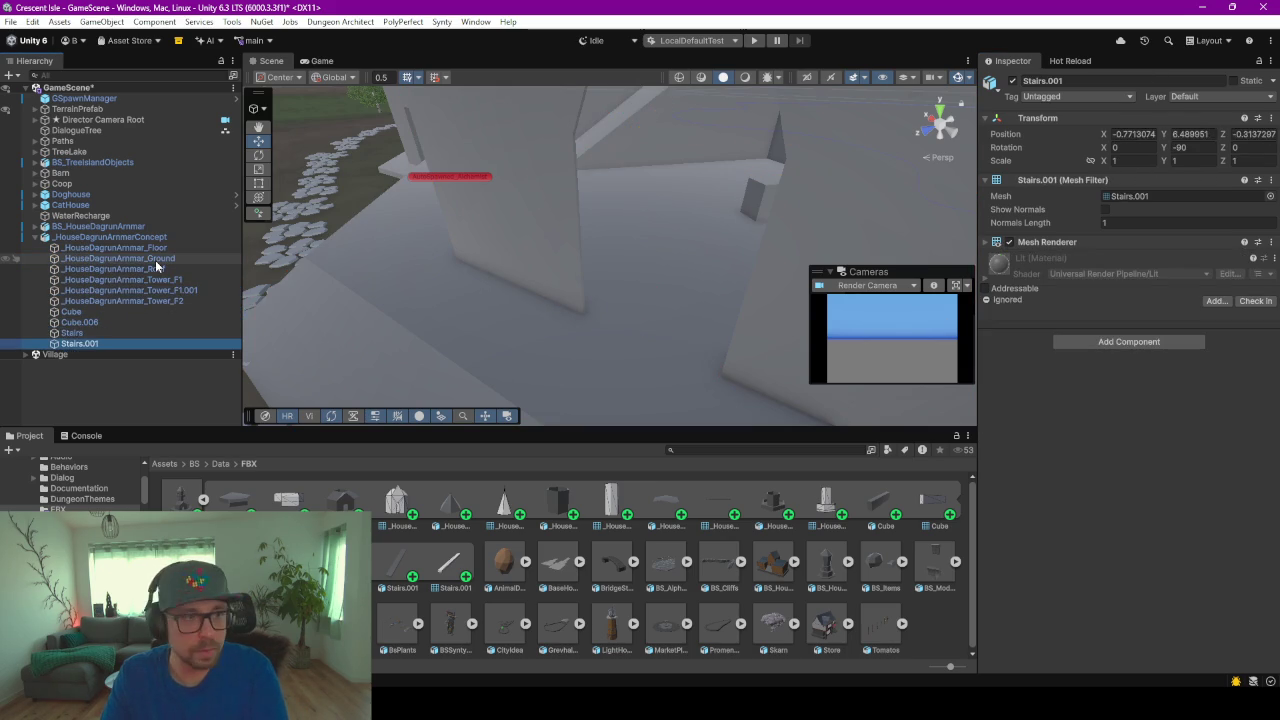
pyautogui.press('Up')
pyautogui.press('Up')
pyautogui.press('Up')
pyautogui.press('Up')
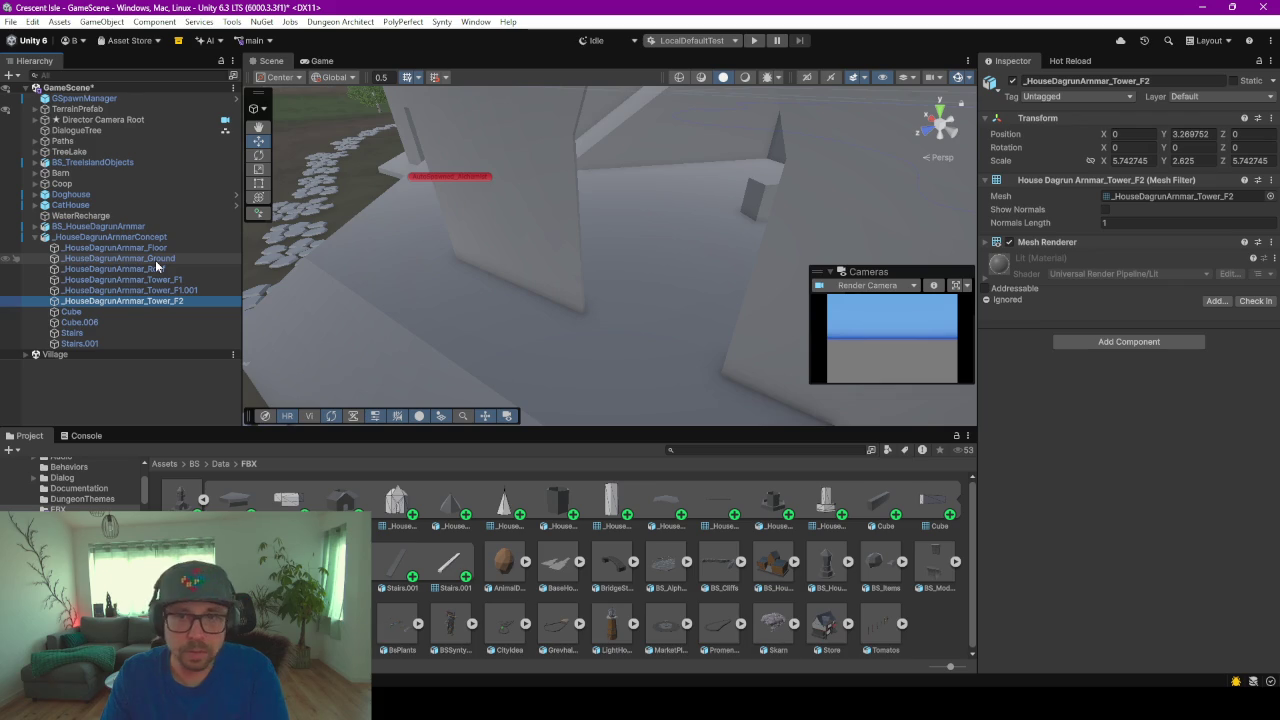
pyautogui.press('Up')
pyautogui.press('Up')
pyautogui.press('Up')
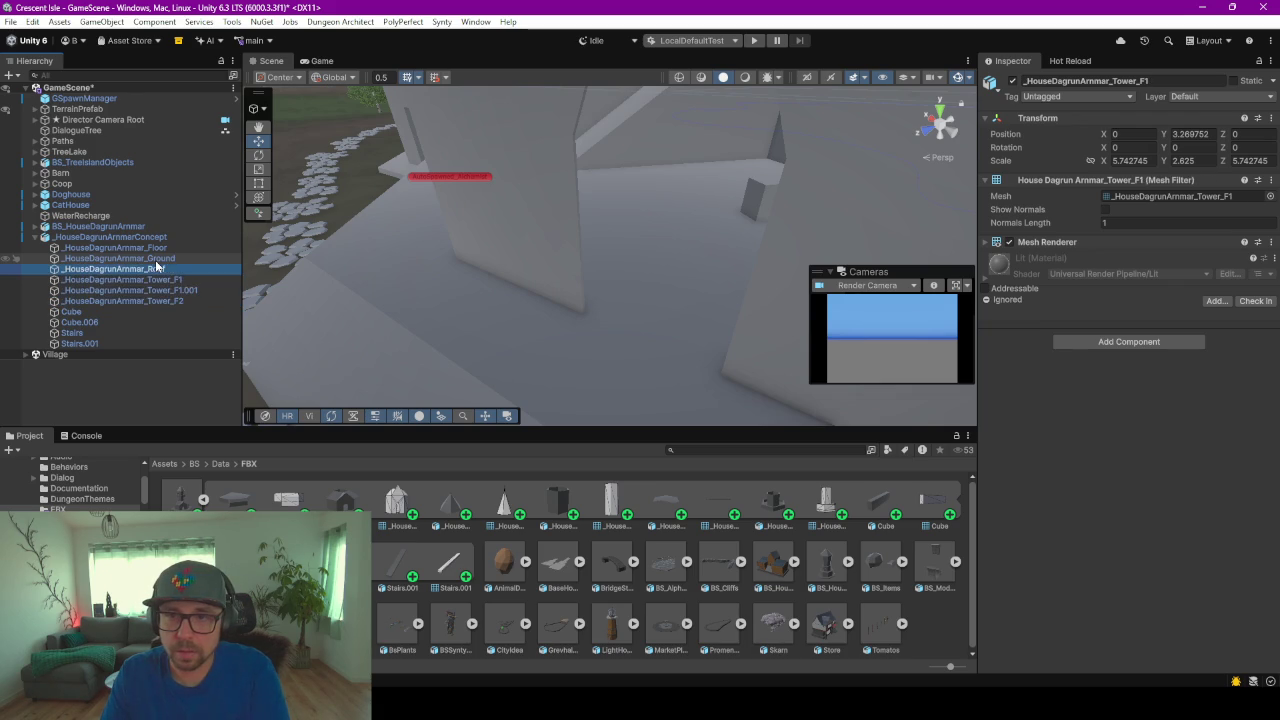
pyautogui.press('Up')
pyautogui.press('Up')
pyautogui.press('Up')
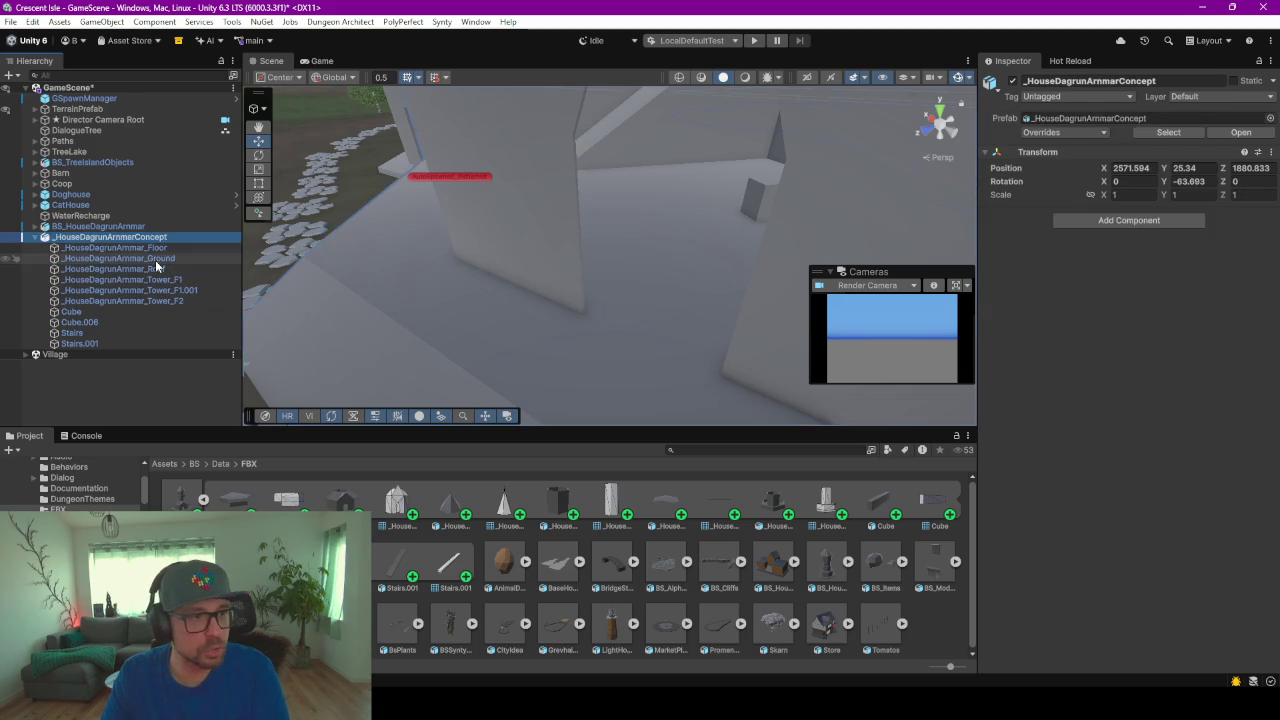
# Step: Add a Mesh Collider to all ten child pieces of the house concept
pyautogui.press('Down')
pyautogui.hotkey('shift', 'Down')
pyautogui.hotkey('shift', 'Down')
pyautogui.hotkey('shift', 'Down')
pyautogui.hotkey('shift', 'Down')
pyautogui.hotkey('shift', 'Down')
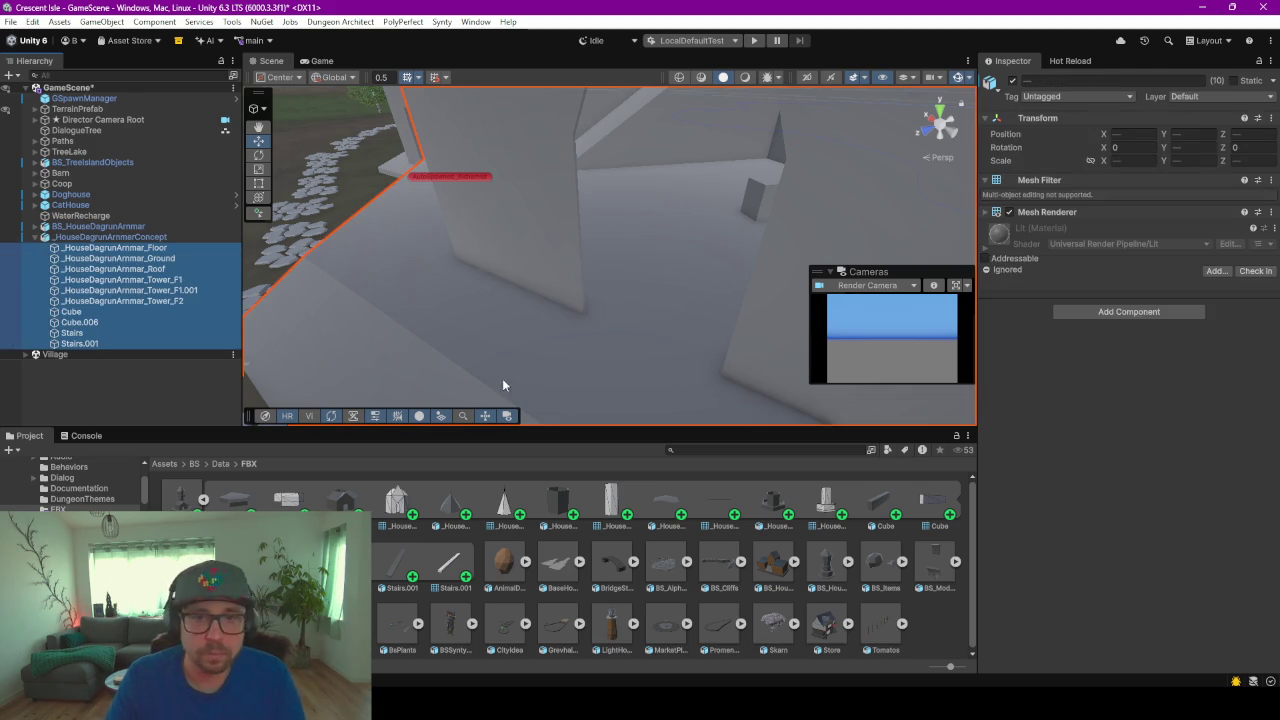
pyautogui.click(1125, 312)
pyautogui.write('mes')
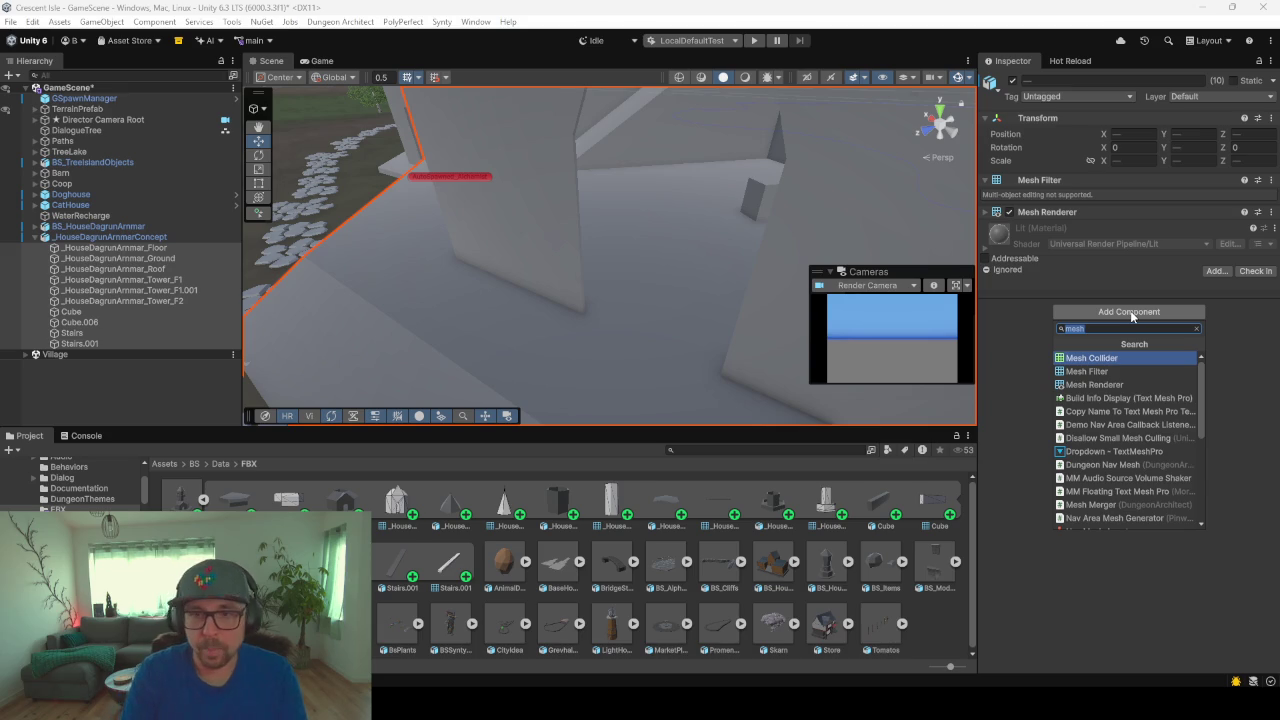
pyautogui.write('h')
pyautogui.press('Return')
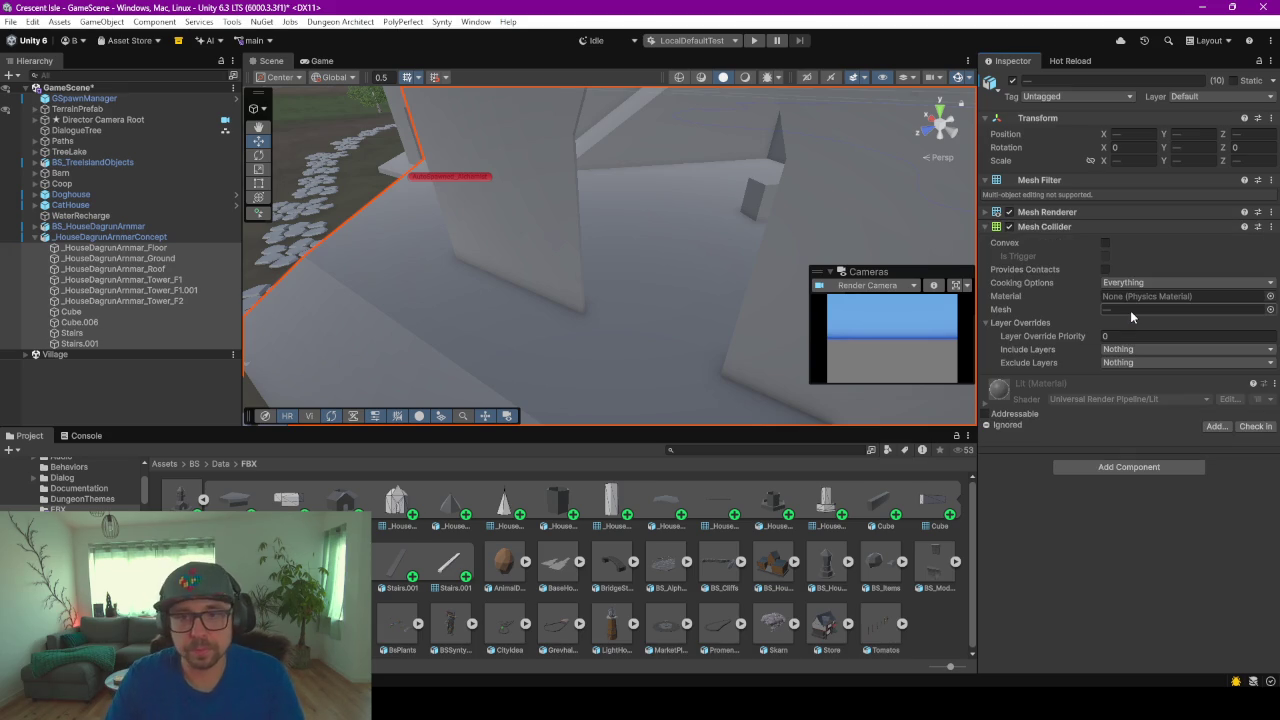
# Step: Frame the Ground piece, orbit to a low frontal view, and start Play mode
pyautogui.click(328, 229)
pyautogui.press('f')
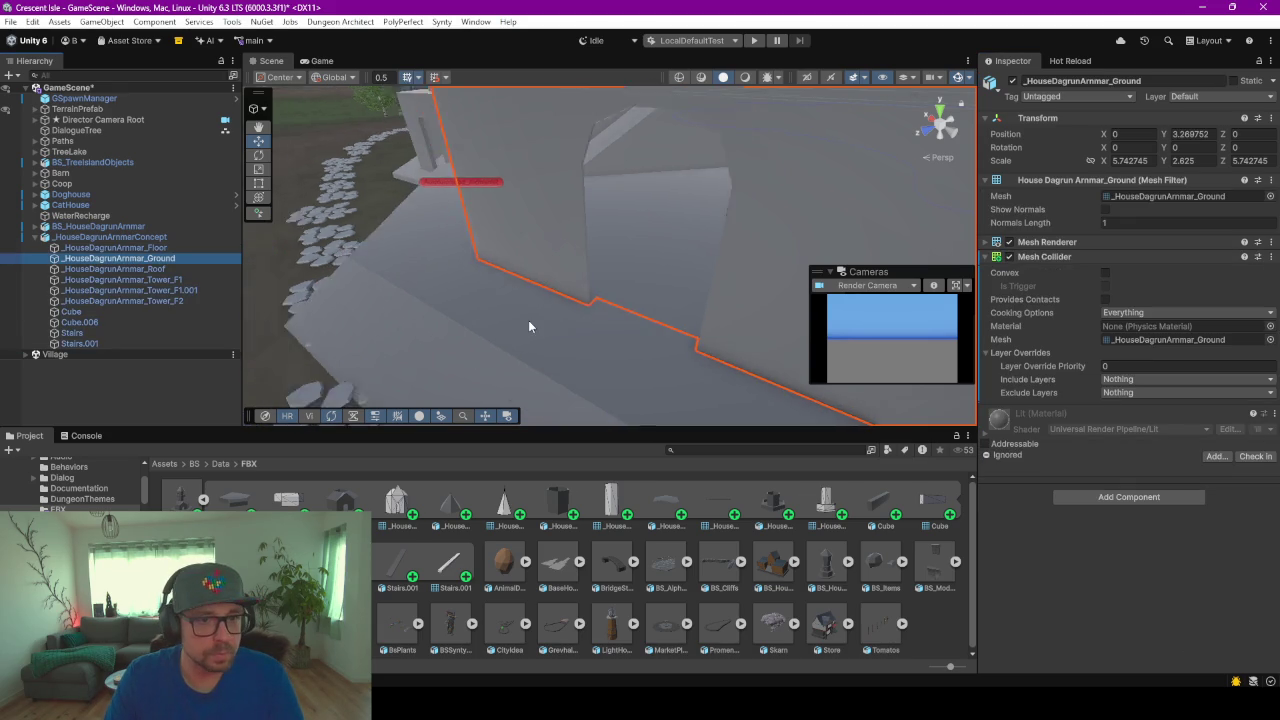
pyautogui.moveTo(588, 273)
pyautogui.keyDown('alt'); pyautogui.mouseDown()
pyautogui.moveTo(581, 222)
pyautogui.moveTo(408, 236)
pyautogui.mouseUp(); pyautogui.keyUp('alt')
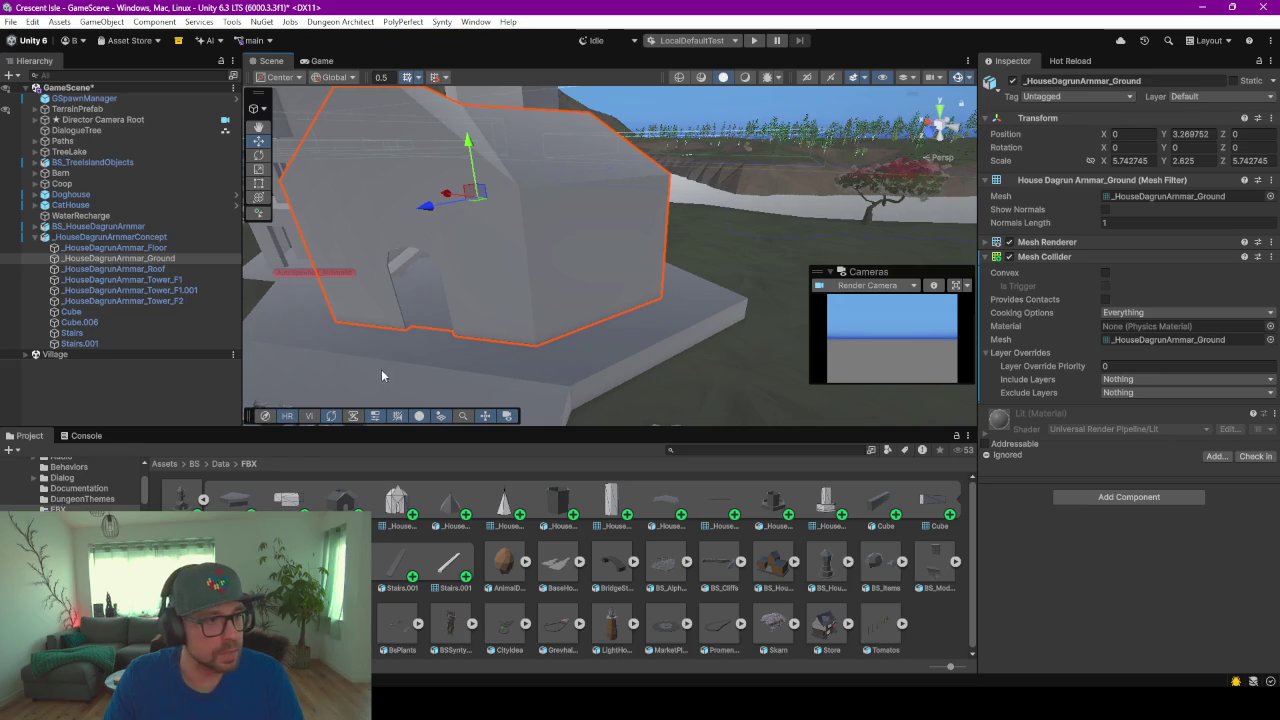
pyautogui.click(755, 44)
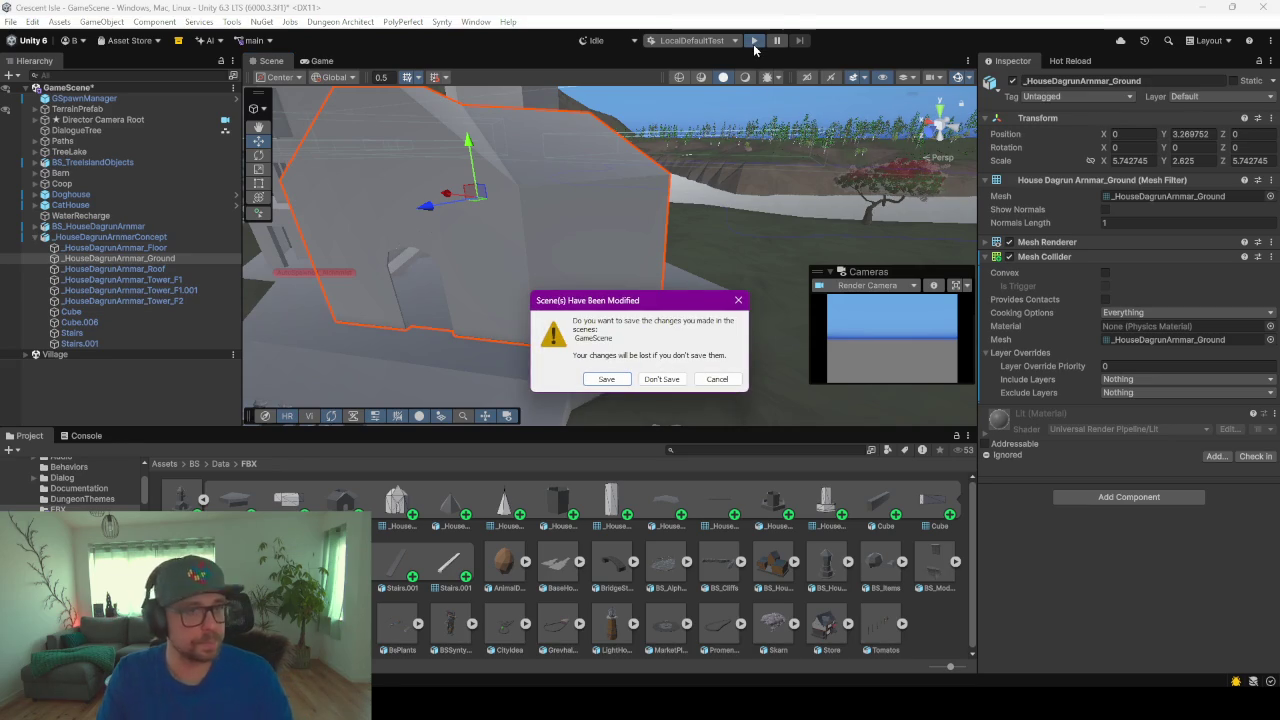
# Step: Save the GameScene changes and return to the running game's Crescent Isle main menu
pyautogui.click(614, 381)
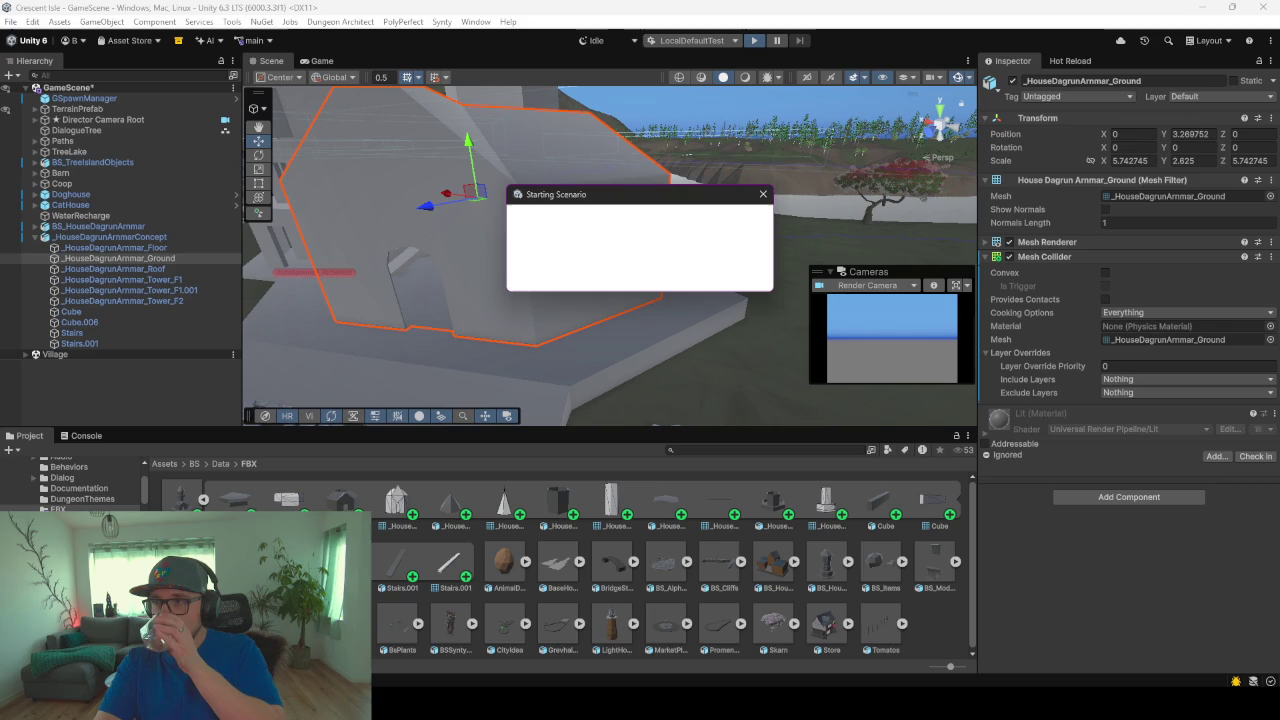
pyautogui.hotkey('alt', 'Tab')
pyautogui.moveTo(1002, 85); pyautogui.dragTo(950, 82)
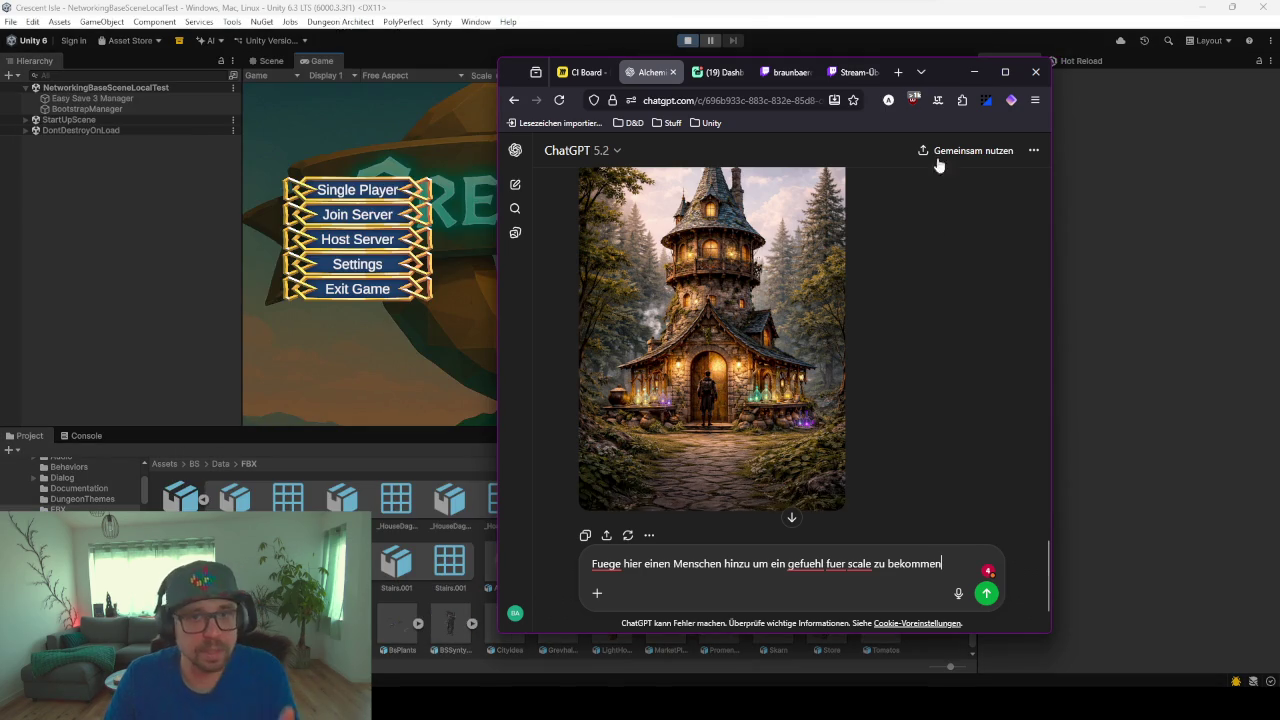
pyautogui.click(343, 287)
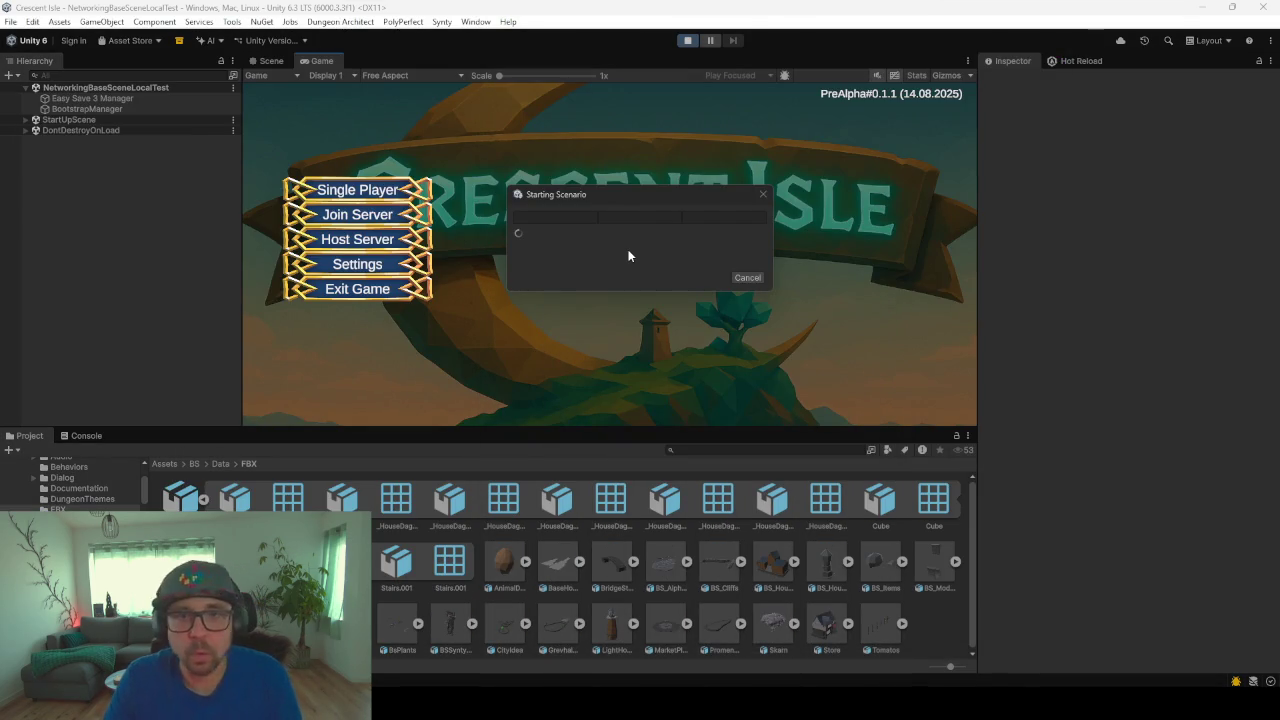
# Step: Choose Single Player, load the existing save slot, select the saved character and start the game
pyautogui.click(354, 198)
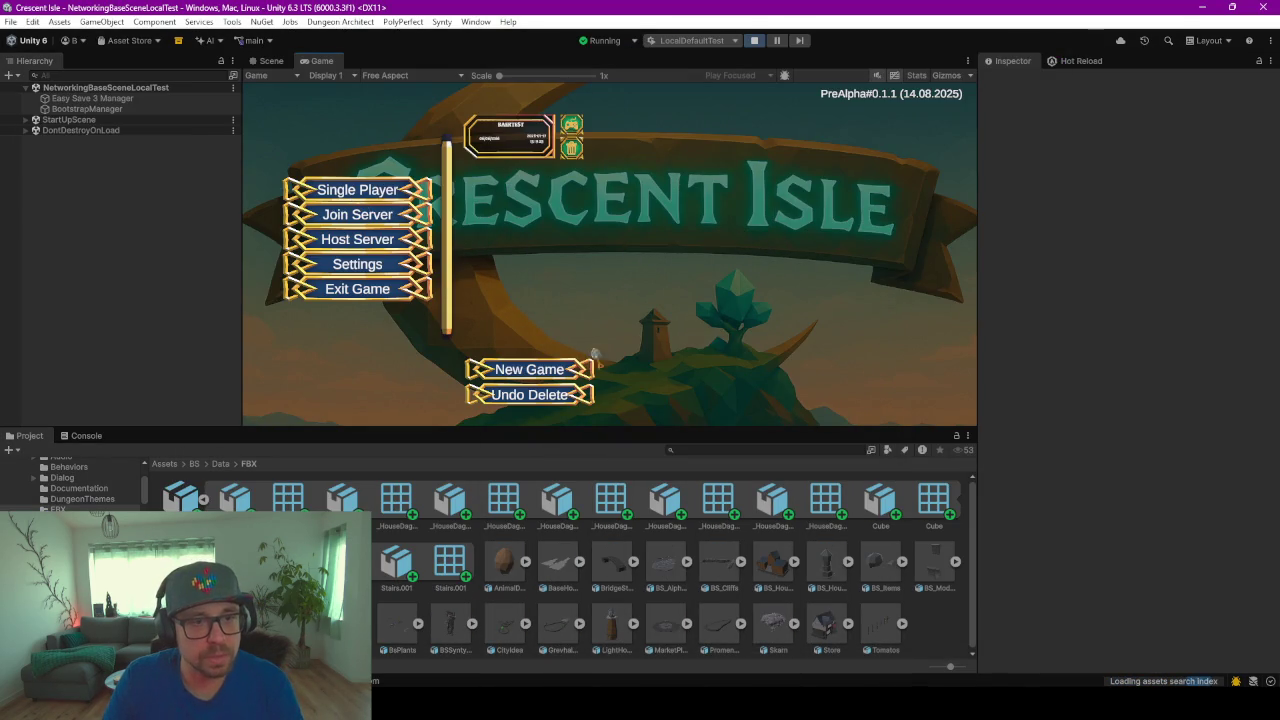
pyautogui.click(577, 129)
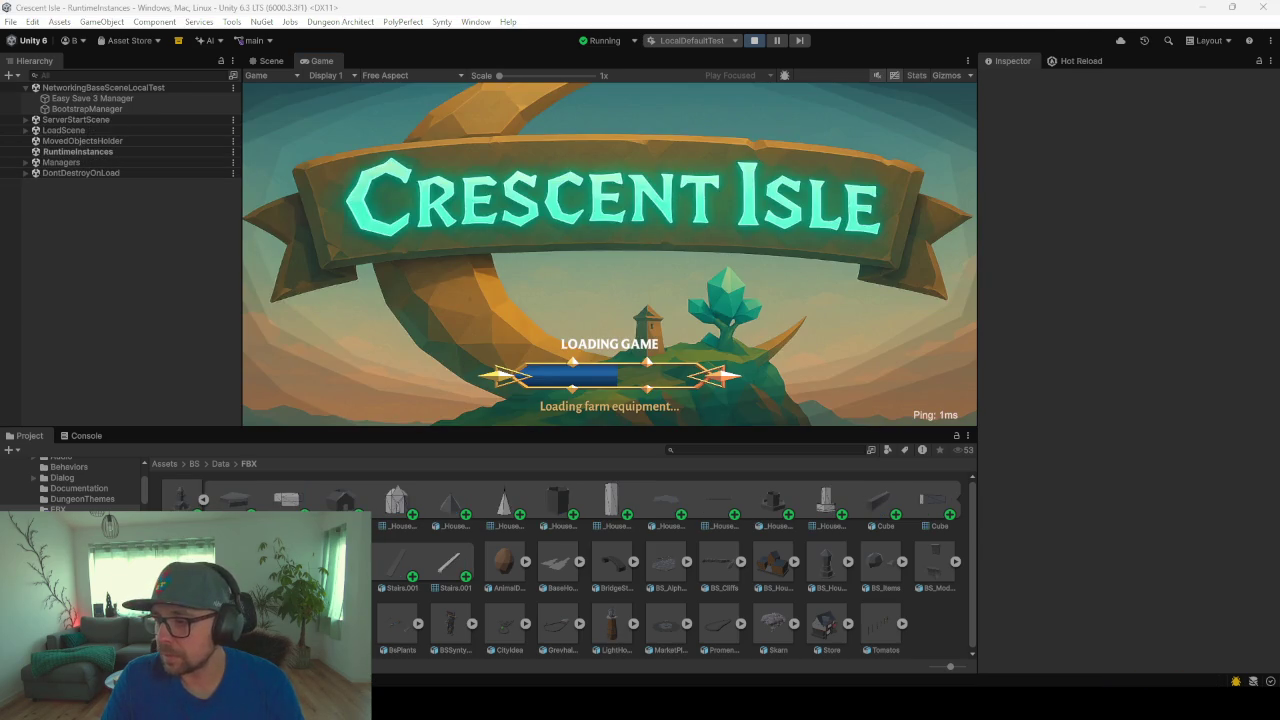
pyautogui.hotkey('alt', 'Tab')
pyautogui.hotkey('alt', 'Tab')
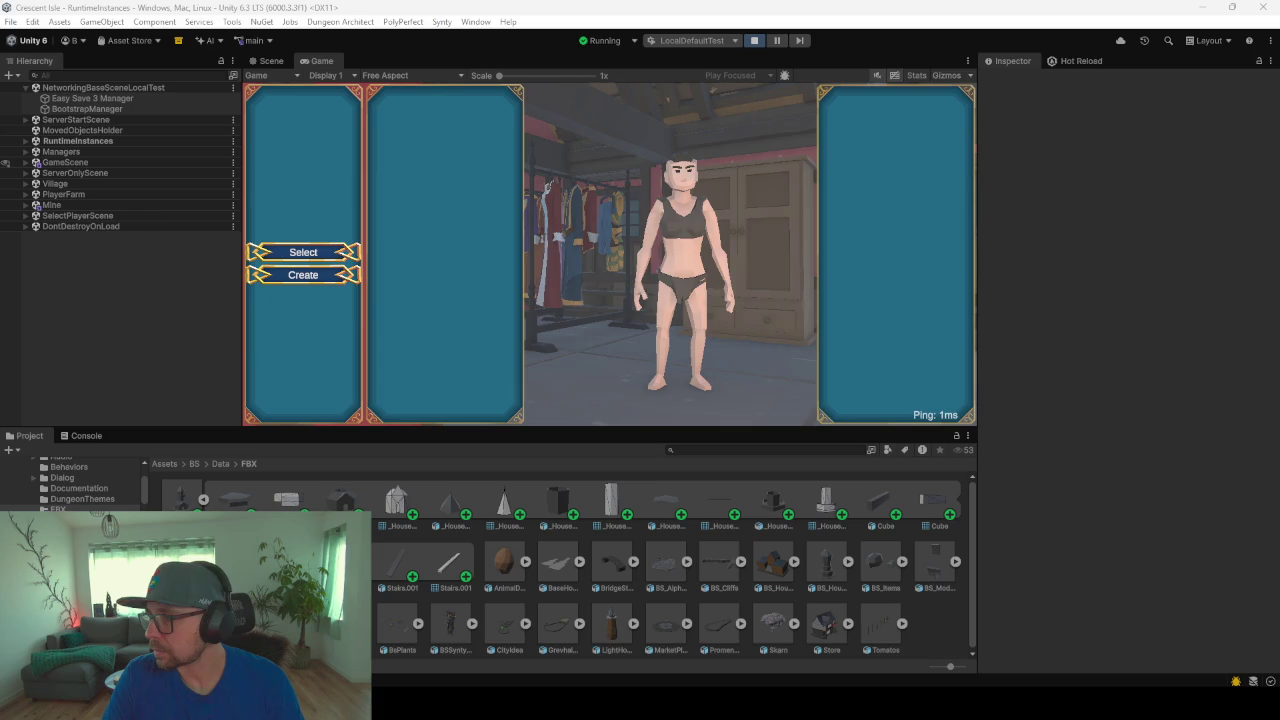
pyautogui.click(350, 246)
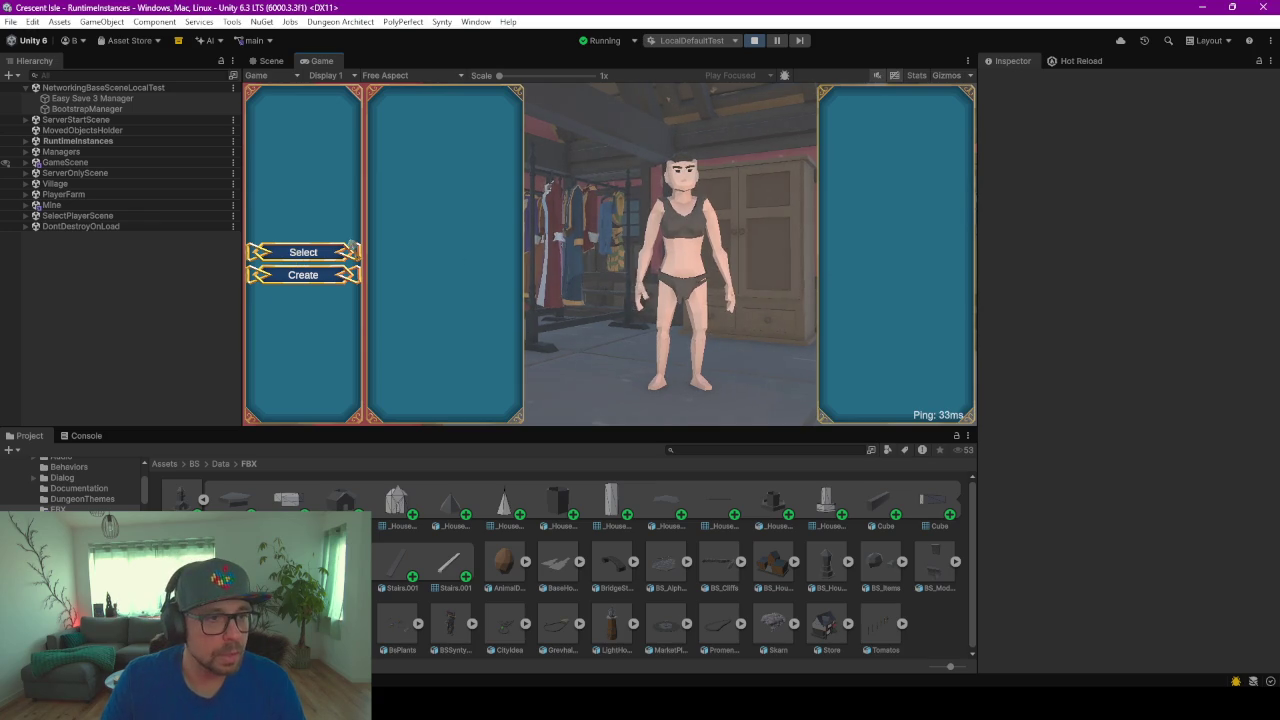
pyautogui.click(326, 258)
pyautogui.click(443, 255)
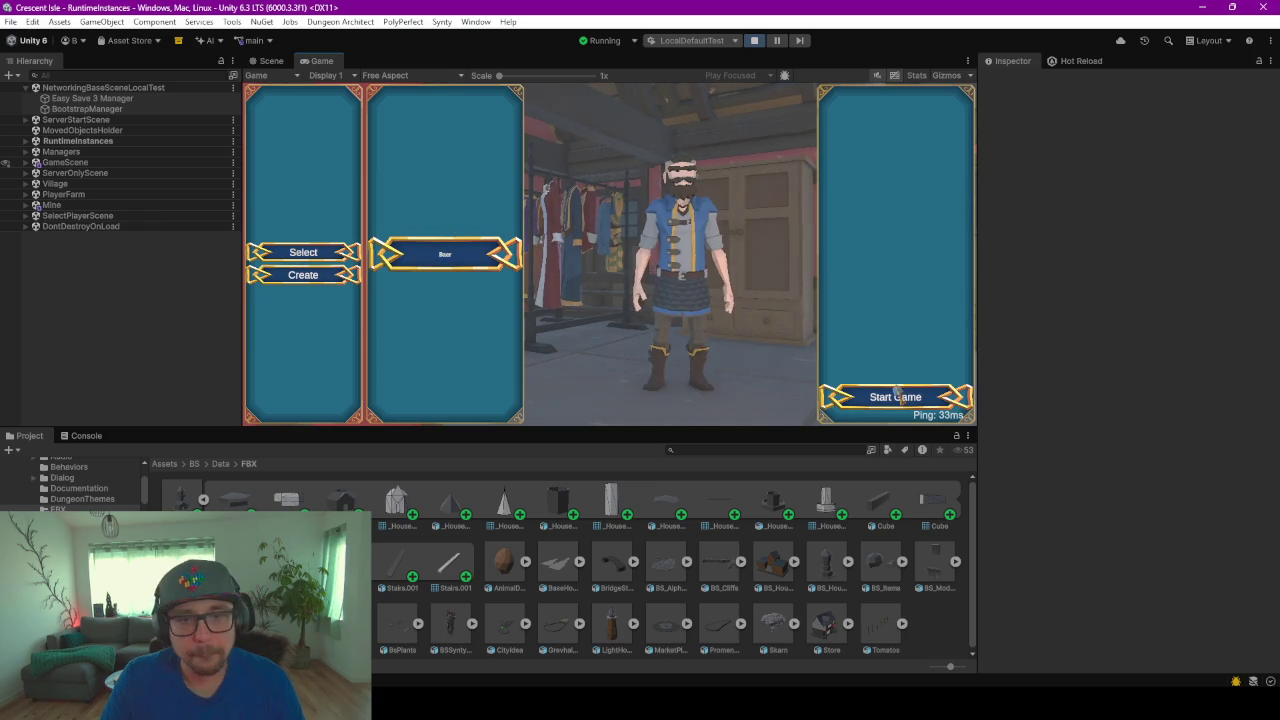
pyautogui.click(895, 397)
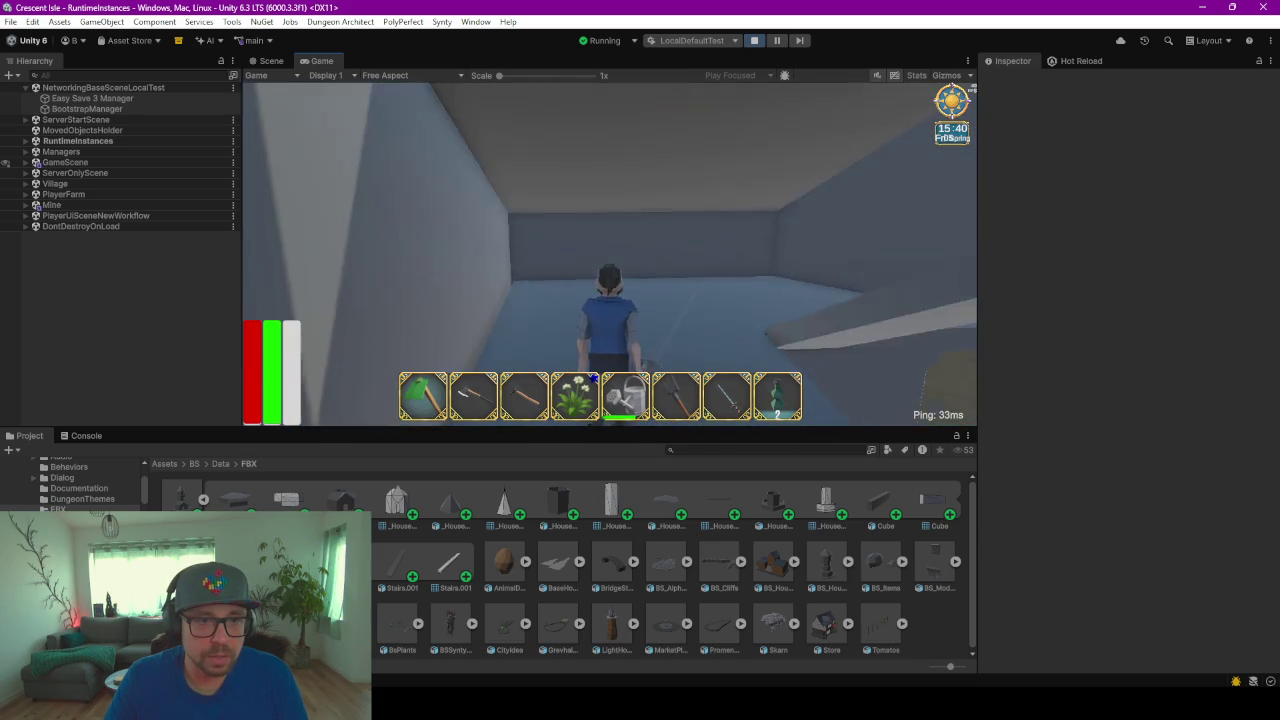
# Step: Switch the Game view to Full HD (1920x1080) and walk the character outside toward the towers
pyautogui.press('w')
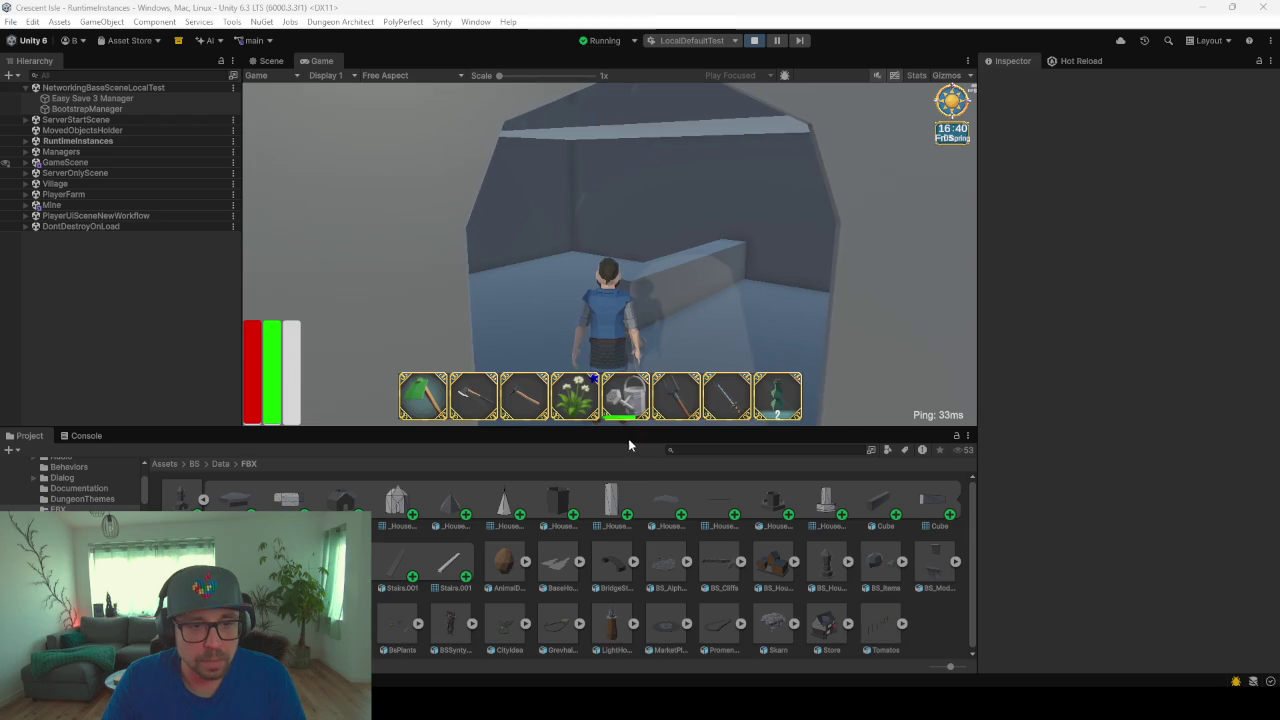
pyautogui.moveTo(629, 429); pyautogui.dragTo(629, 521)
pyautogui.click(385, 75)
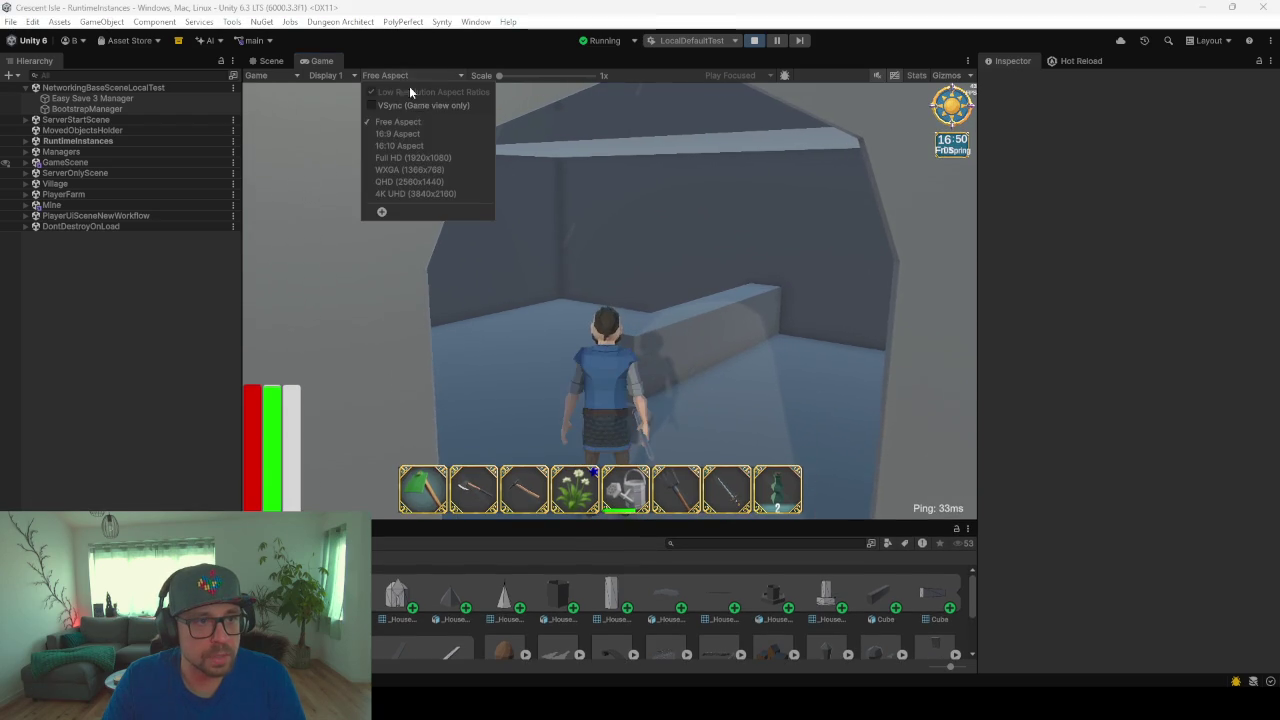
pyautogui.click(430, 165)
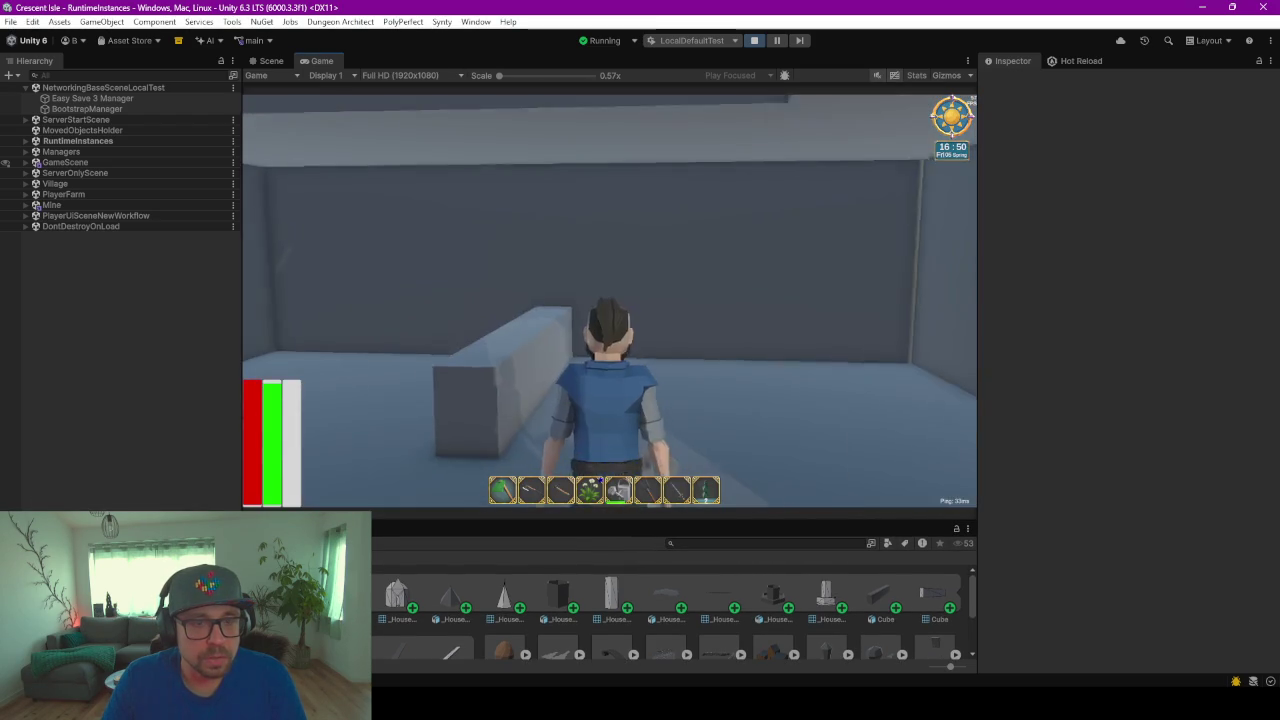
pyautogui.press('w')
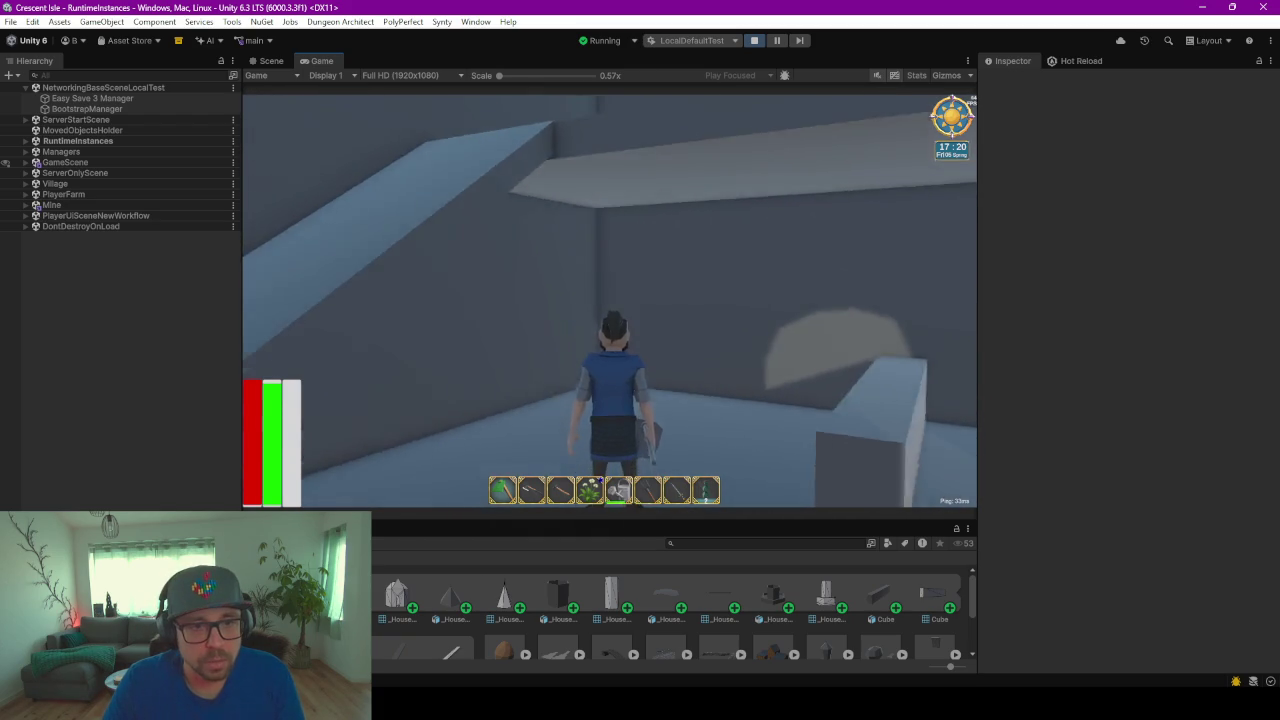
pyautogui.press('w')
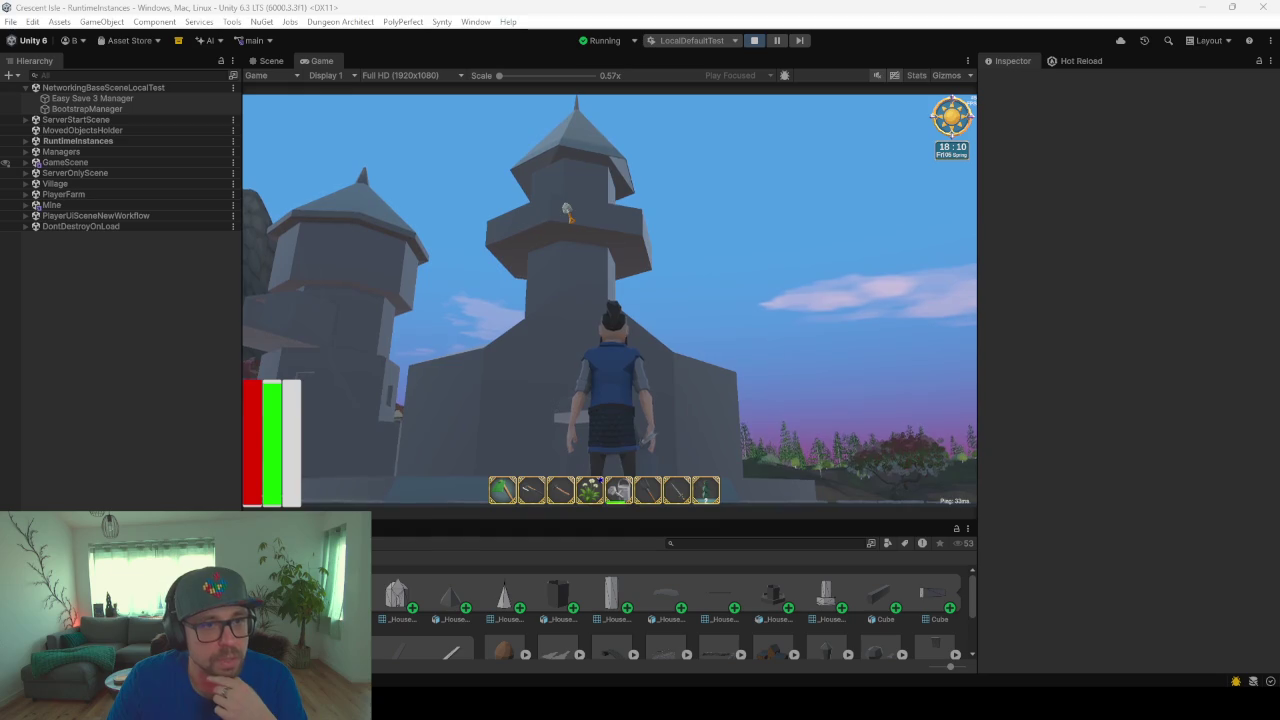
# Step: Run along the stone path and through the arched doorway under the blue-edged ceiling
pyautogui.click(601, 152)
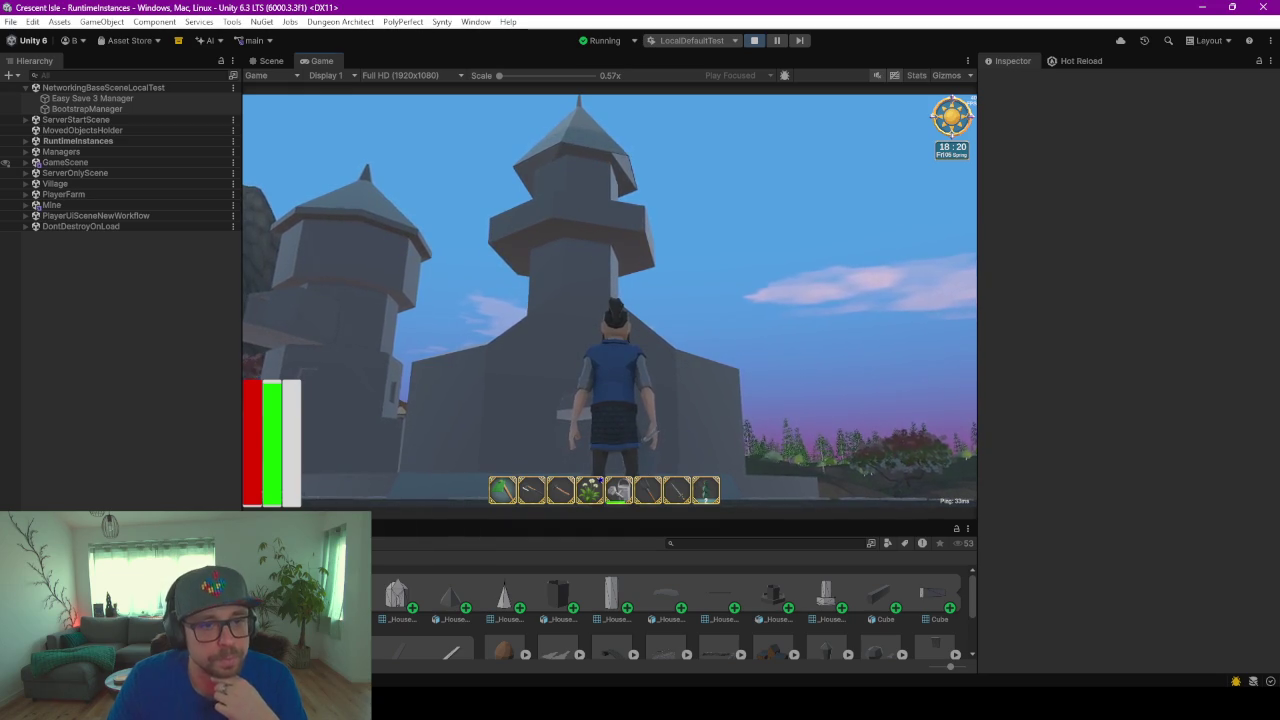
pyautogui.press('w')
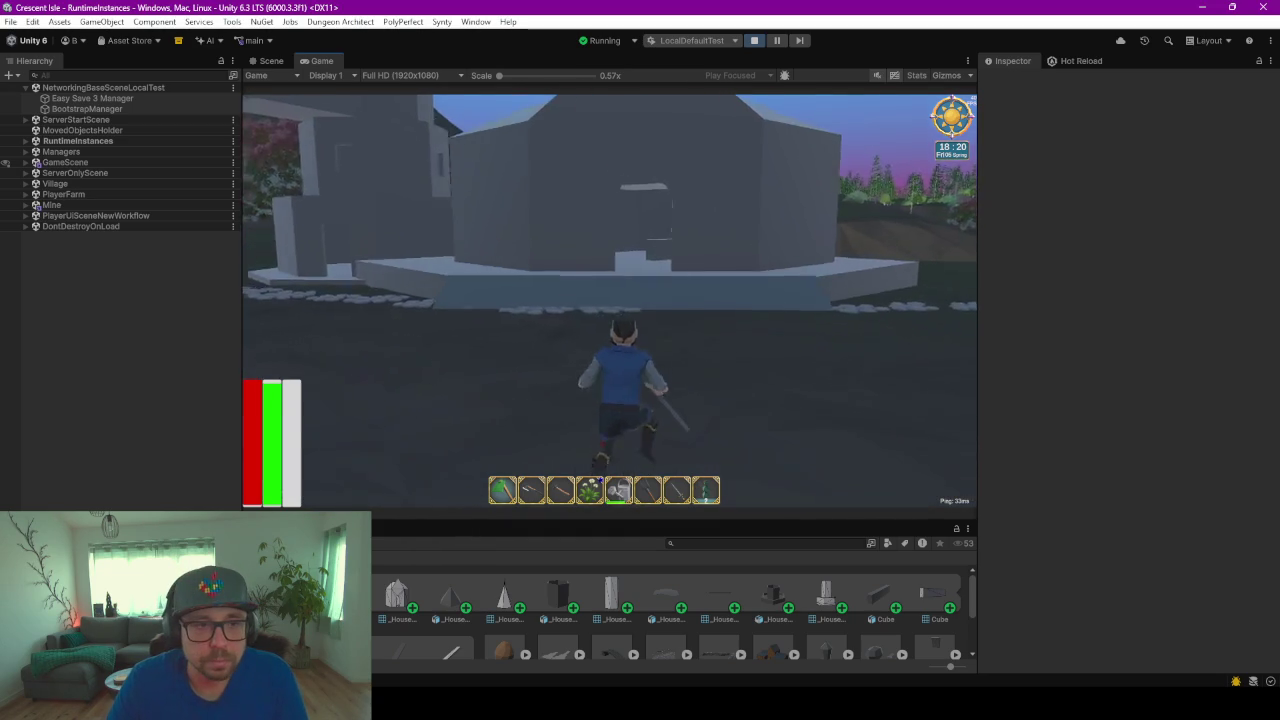
pyautogui.press('w')
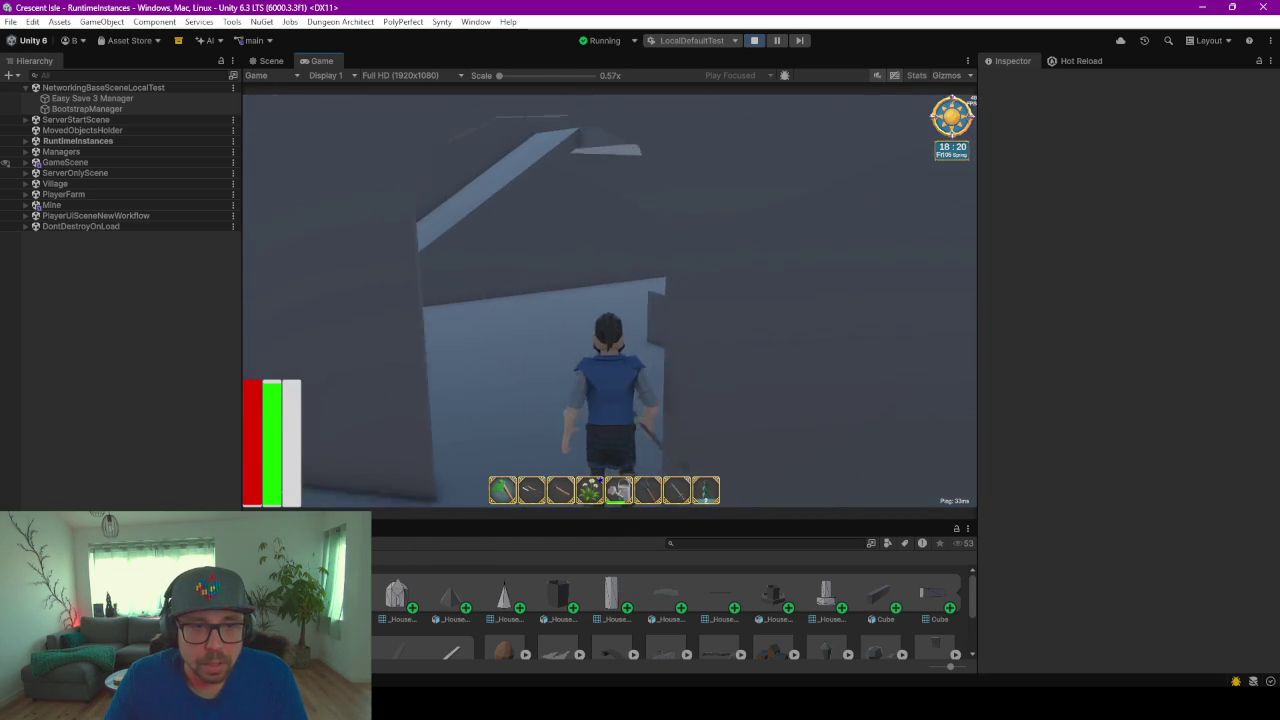
pyautogui.press('w')
pyautogui.press('w')
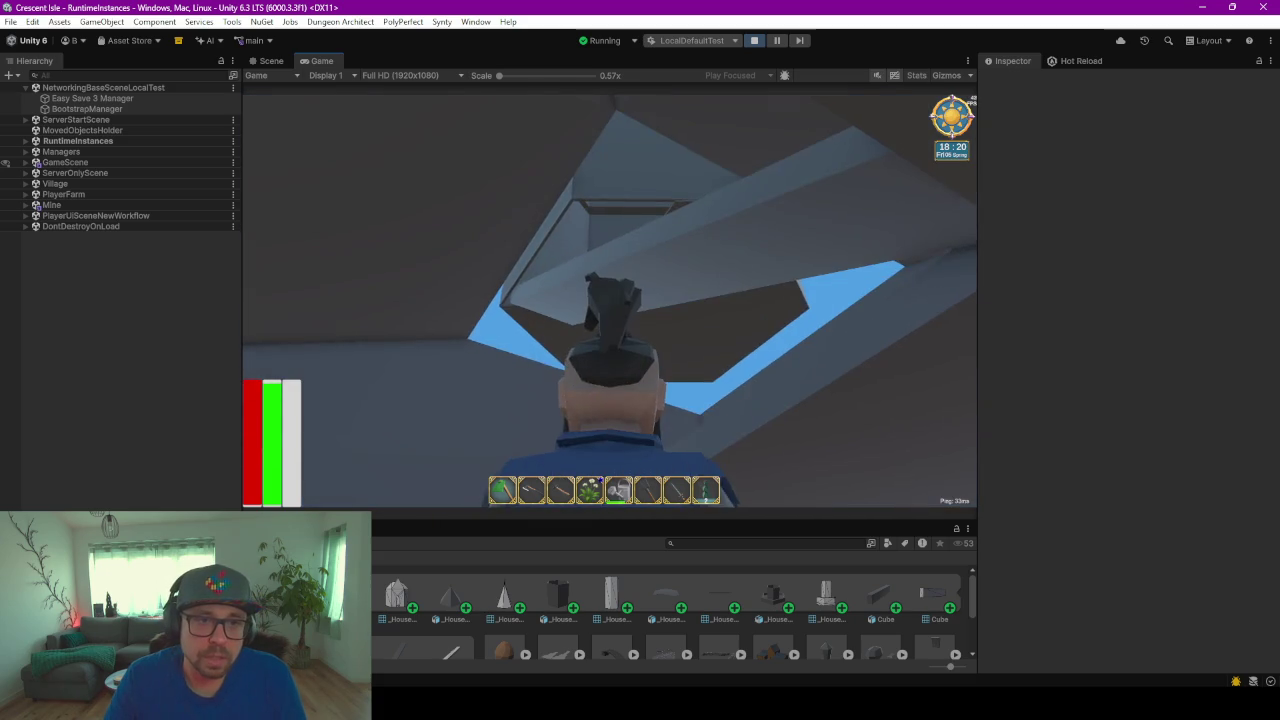
pyautogui.press('w')
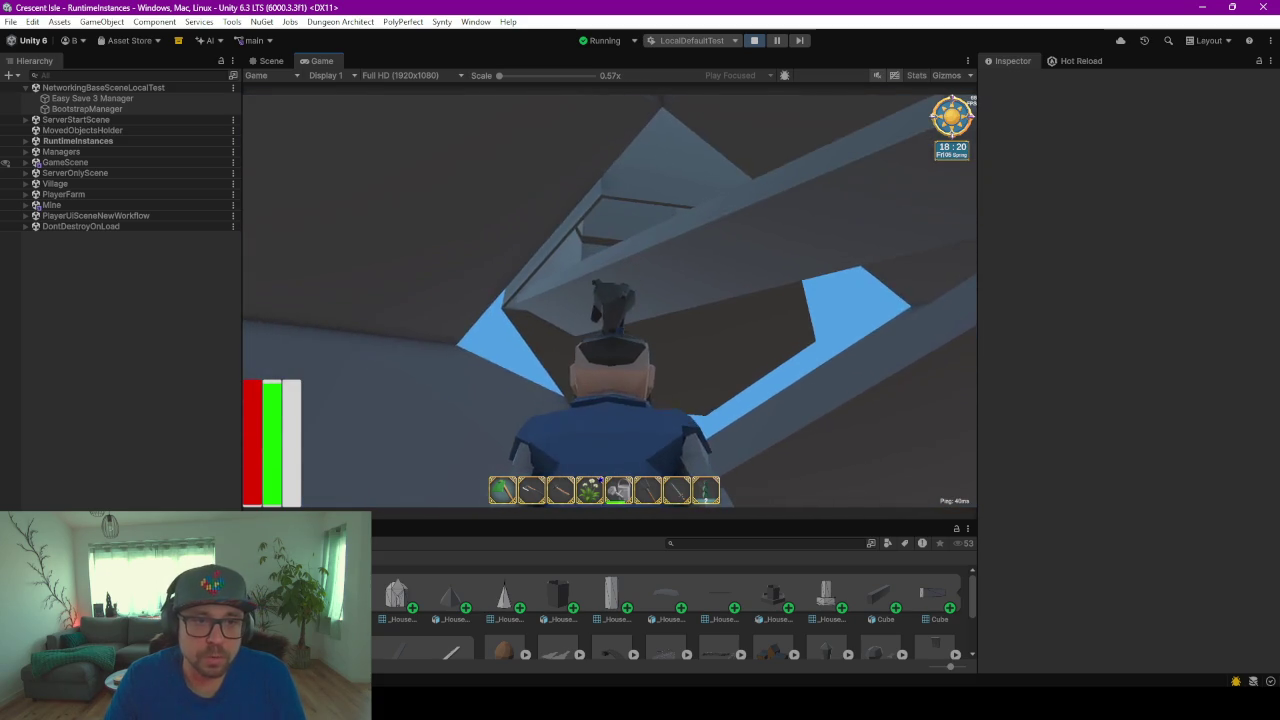
pyautogui.press('w')
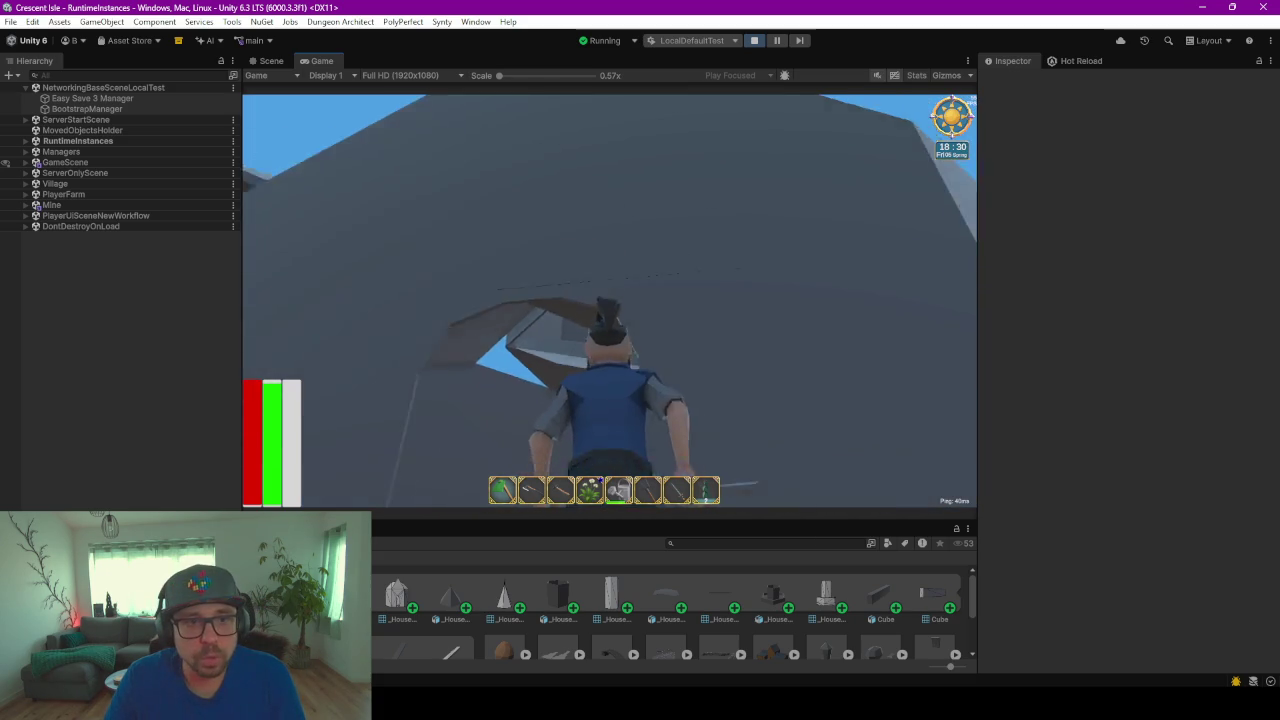
pyautogui.press('w')
# Step: Back the character off the raised ledge and open the in-game menu
pyautogui.press('s')
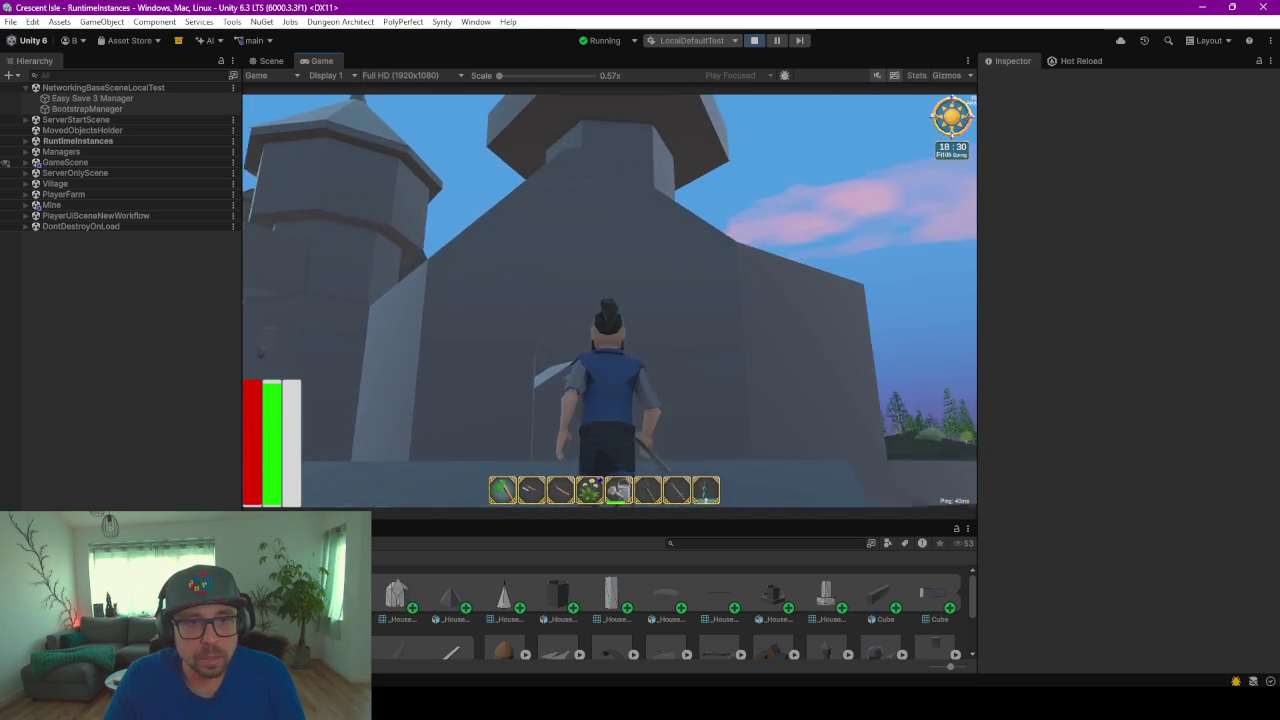
pyautogui.press('s')
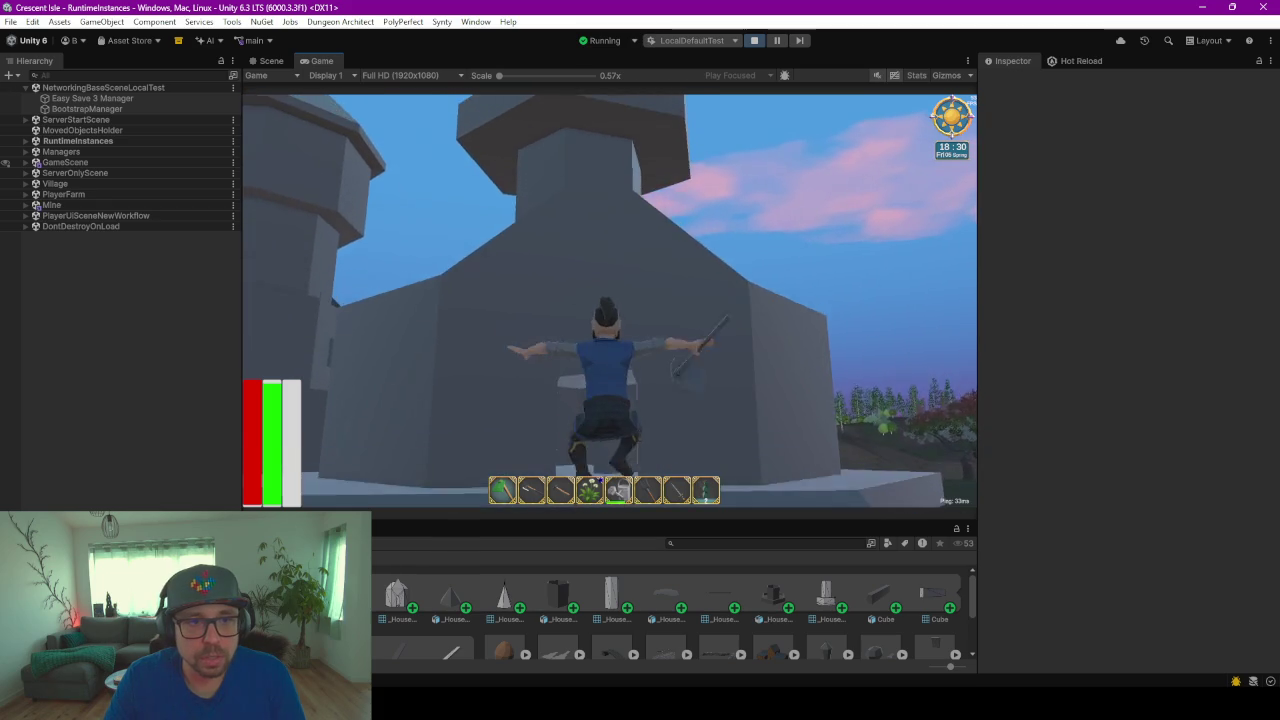
pyautogui.press('s')
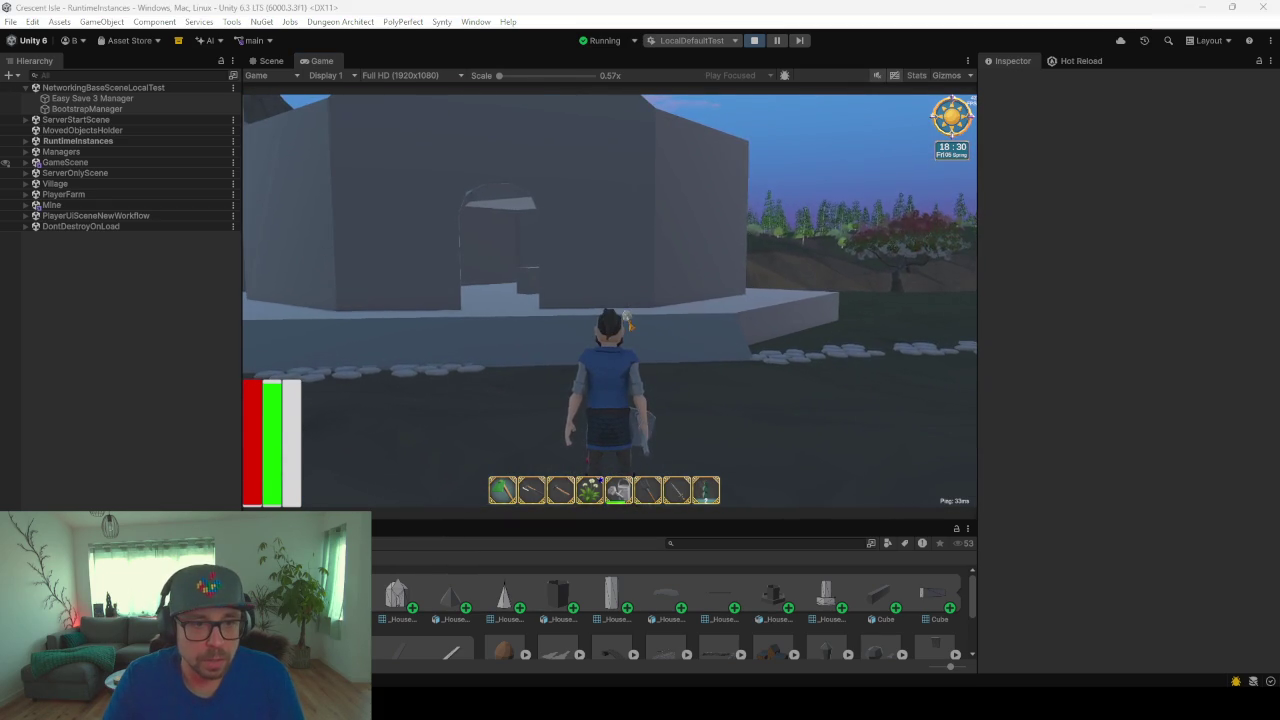
pyautogui.press('Escape')
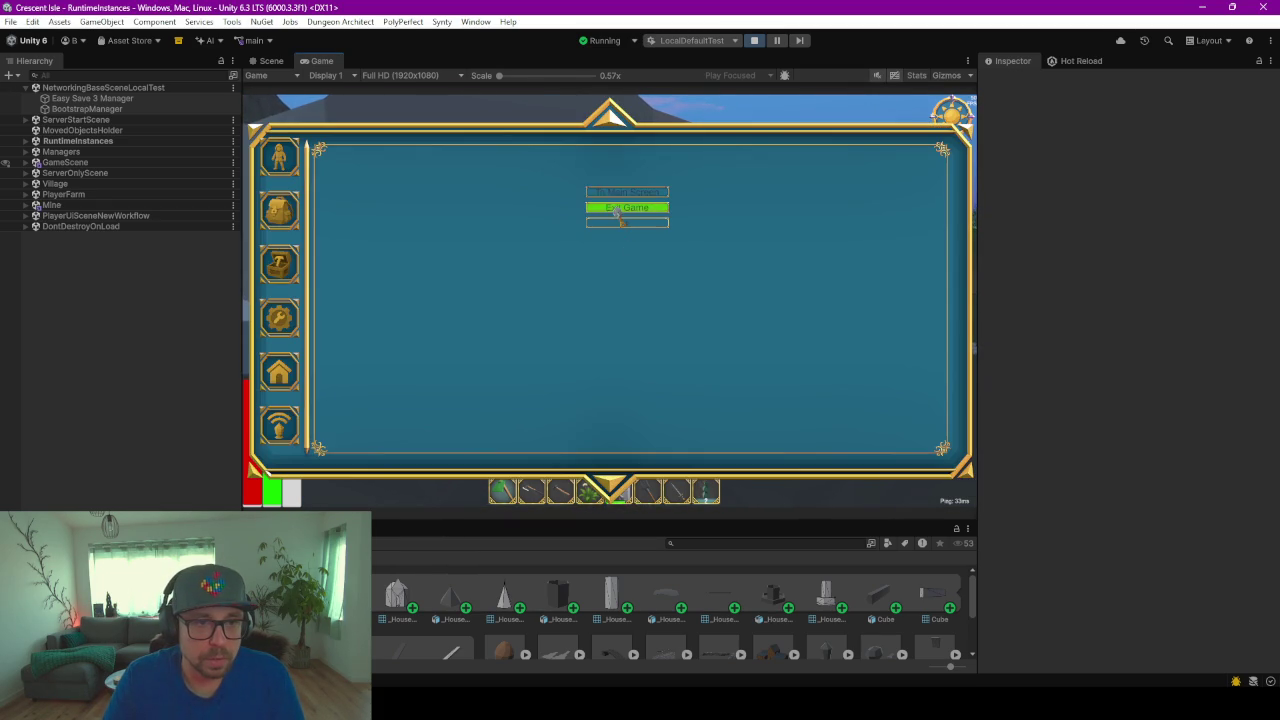
# Step: Exit the game and zoom Blender's viewport in on the tower
pyautogui.click(622, 208)
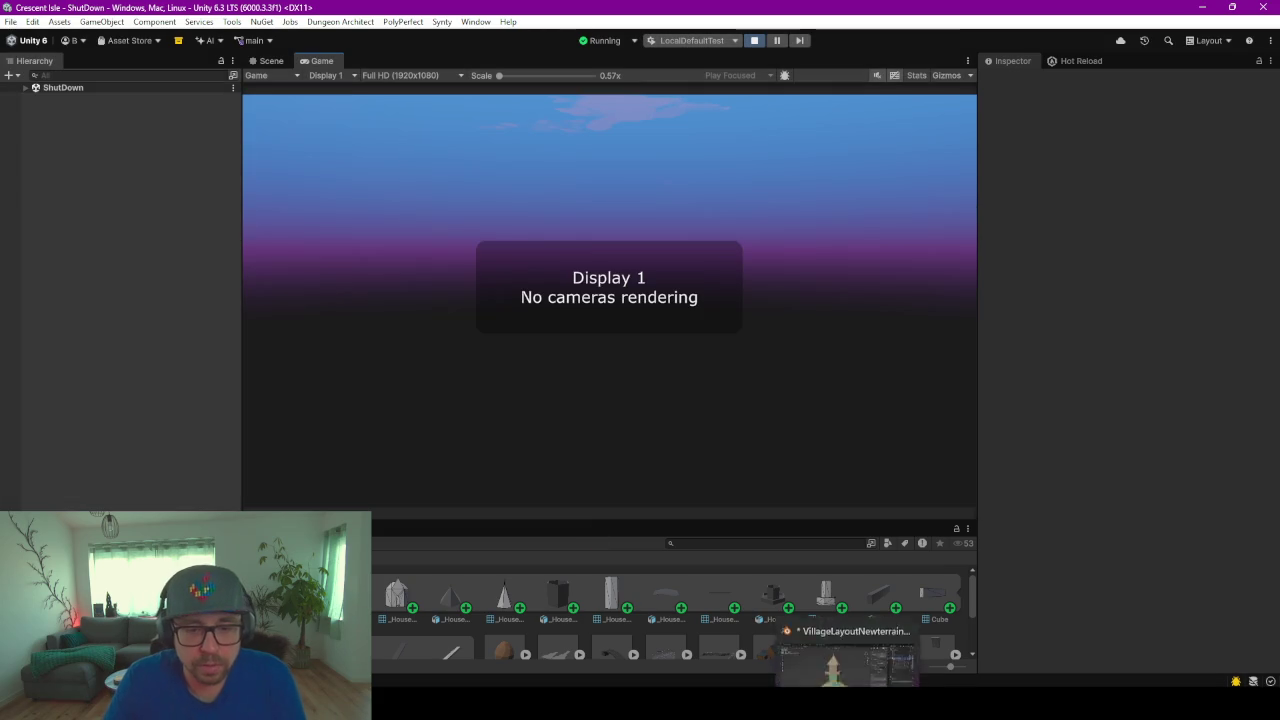
pyautogui.click(848, 650)
pyautogui.moveTo(535, 210); pyautogui.dragTo(514, 265, button='middle')
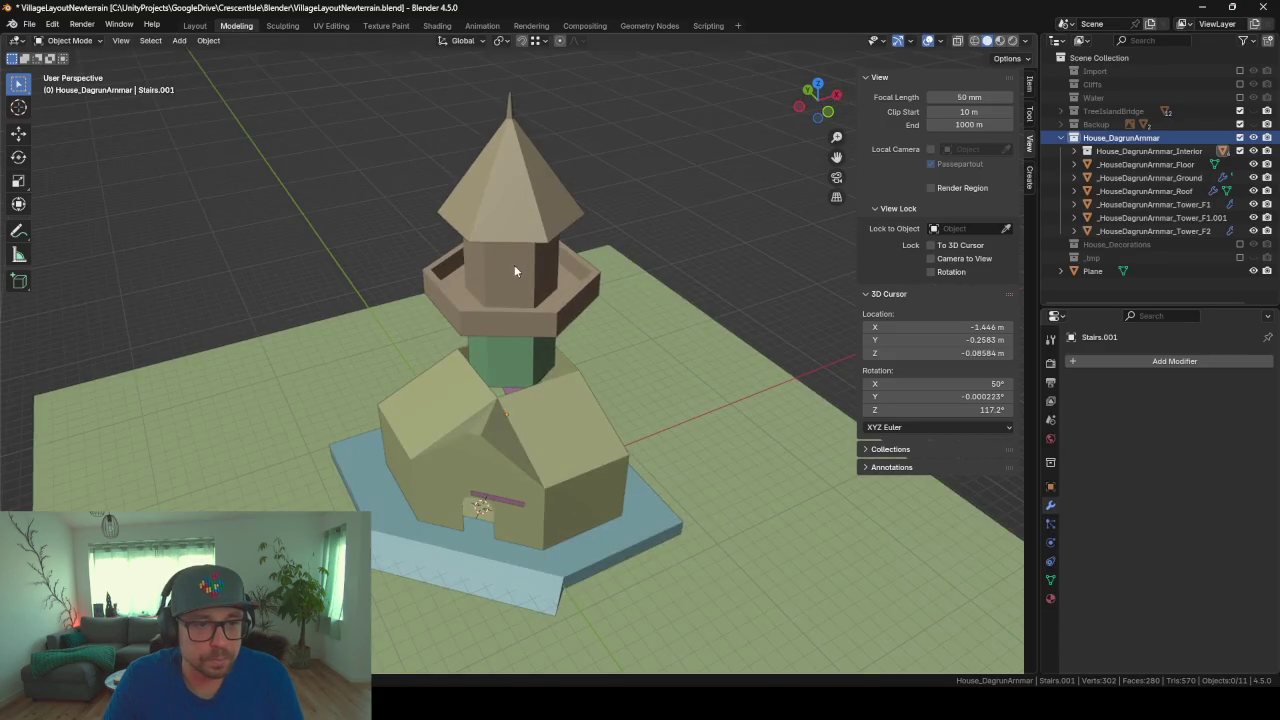
pyautogui.scroll(3, 523, 385)
# Step: Extrude the Ground object's top edge loop upward into a rim around the tower base
pyautogui.click(546, 450)
pyautogui.press('Tab')
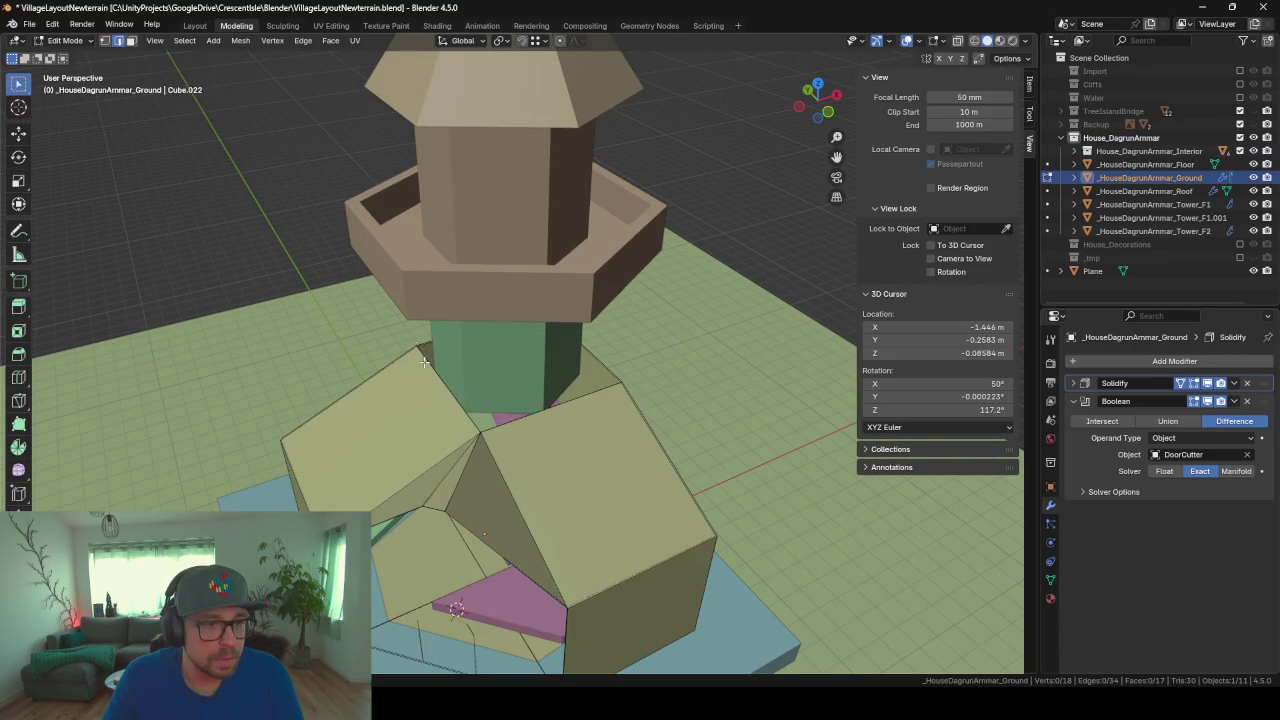
pyautogui.keyDown('alt'); pyautogui.click(450, 410); pyautogui.keyUp('alt')
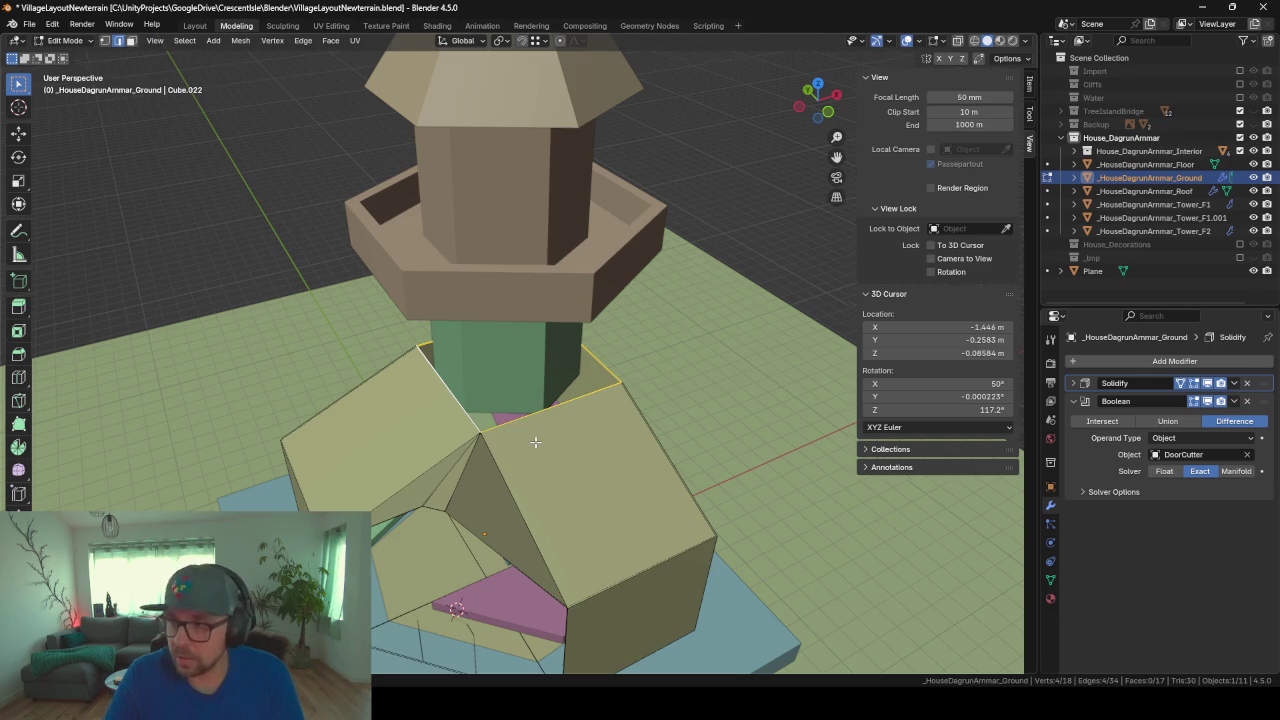
pyautogui.moveTo(536, 441); pyautogui.dragTo(505, 418, button='middle')
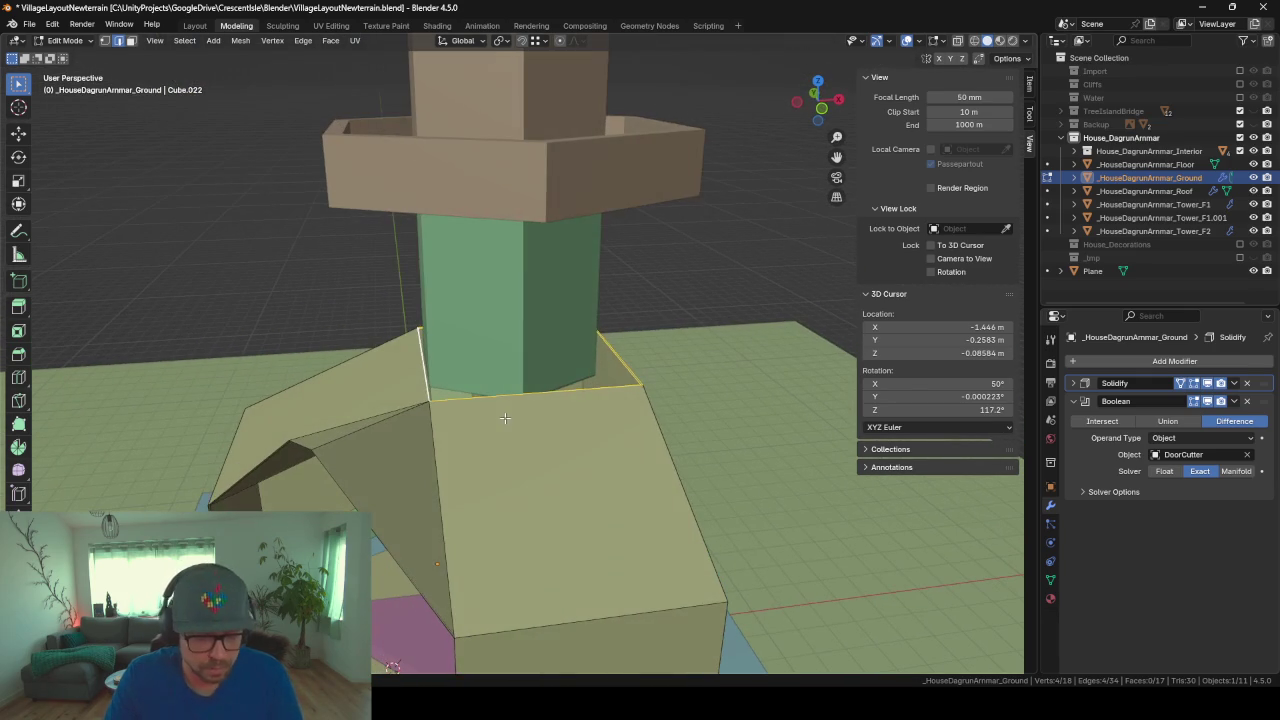
pyautogui.press('e')
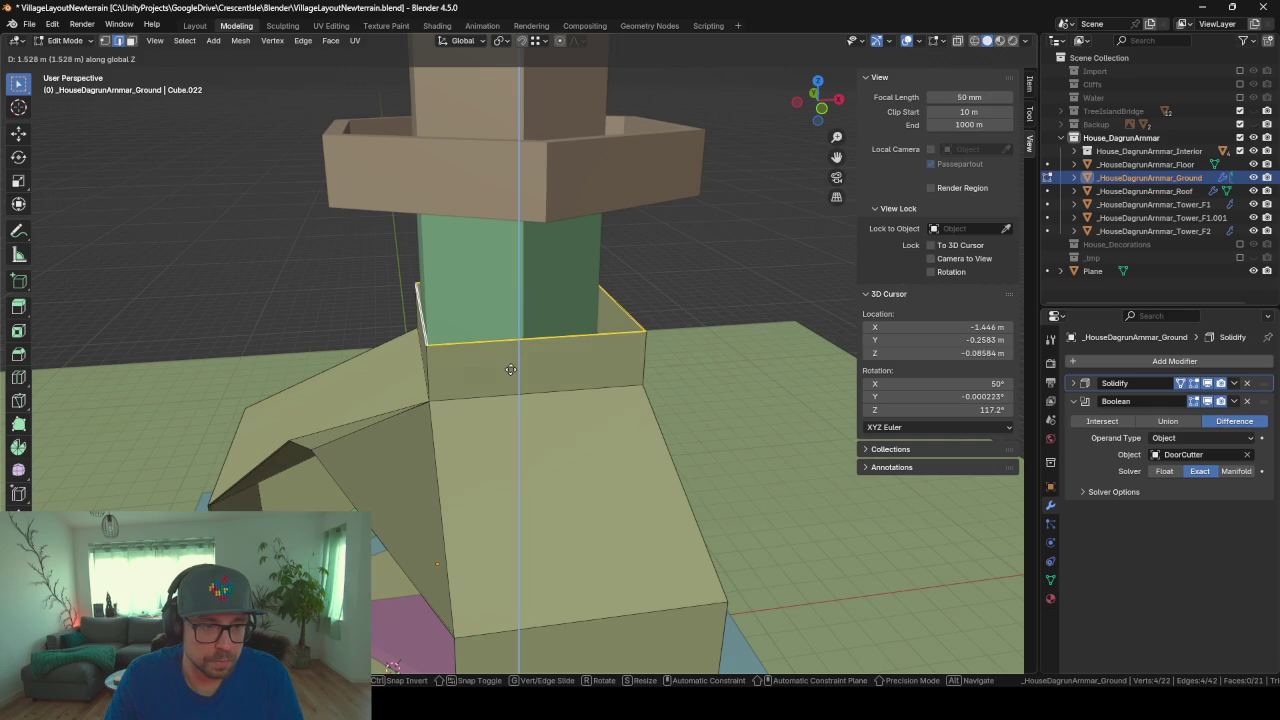
pyautogui.click(509, 373)
pyautogui.moveTo(478, 364)
pyautogui.mouseDown(button='middle')
pyautogui.moveTo(539, 373)
pyautogui.moveTo(510, 366)
pyautogui.mouseUp(button='middle')
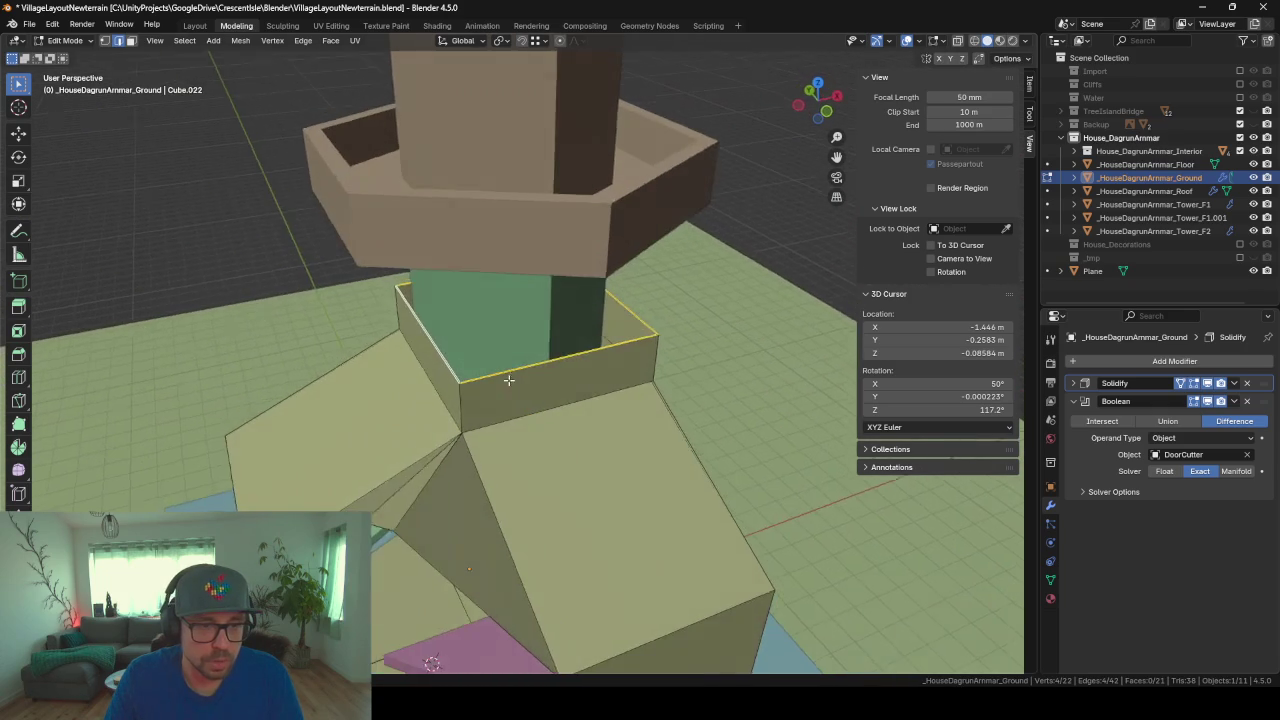
# Step: Select Tower_F1, Tower_F2 and the Roof together in Object Mode
pyautogui.press('Tab')
pyautogui.click(504, 343)
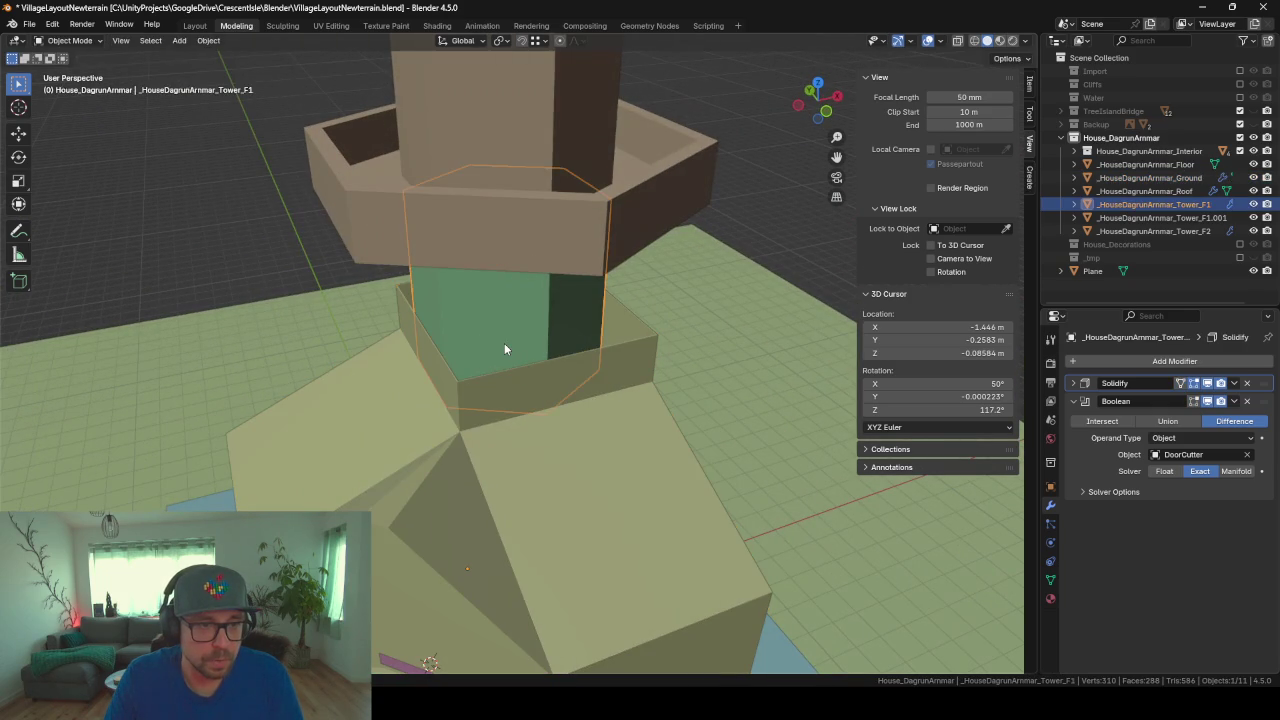
pyautogui.keyDown('shift'); pyautogui.click(488, 200); pyautogui.keyUp('shift')
pyautogui.scroll(-5, 500, 170)
pyautogui.keyDown('shift'); pyautogui.click(517, 208); pyautogui.keyUp('shift')
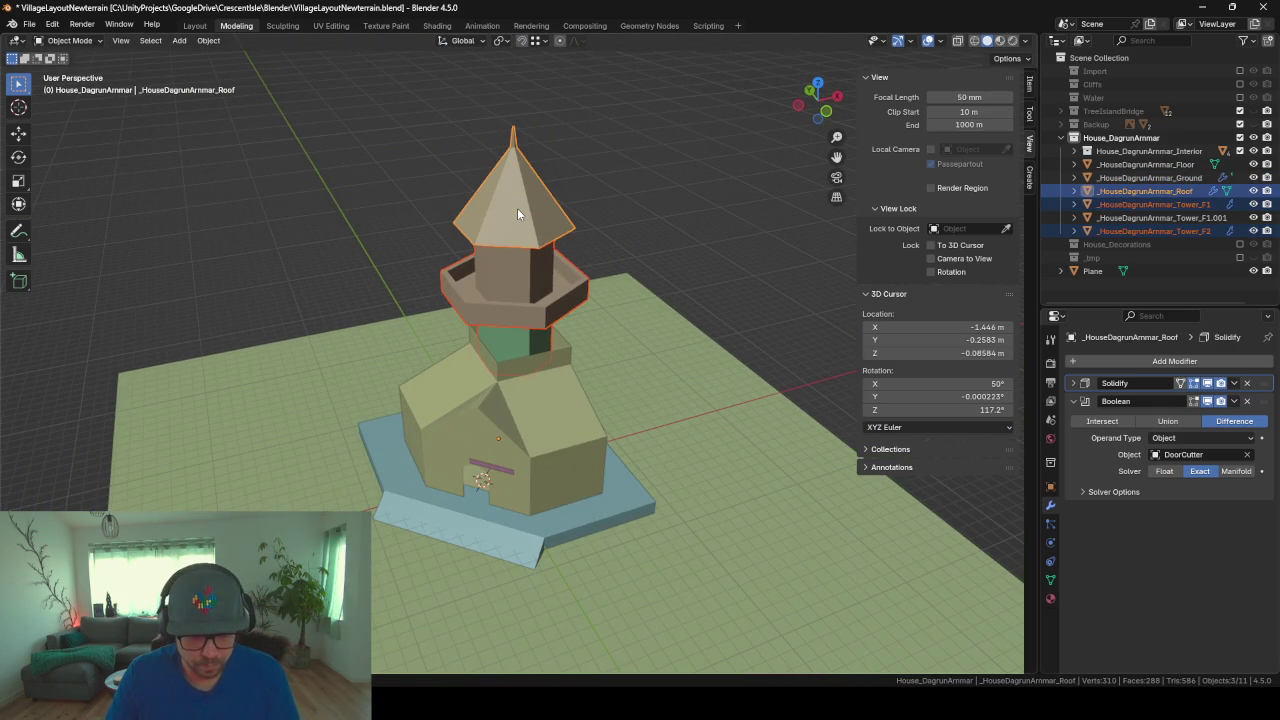
# Step: Try a vertical move of the tower parts, then zoom and orbit to inspect the tower base
pyautogui.press('g')
pyautogui.press('z')
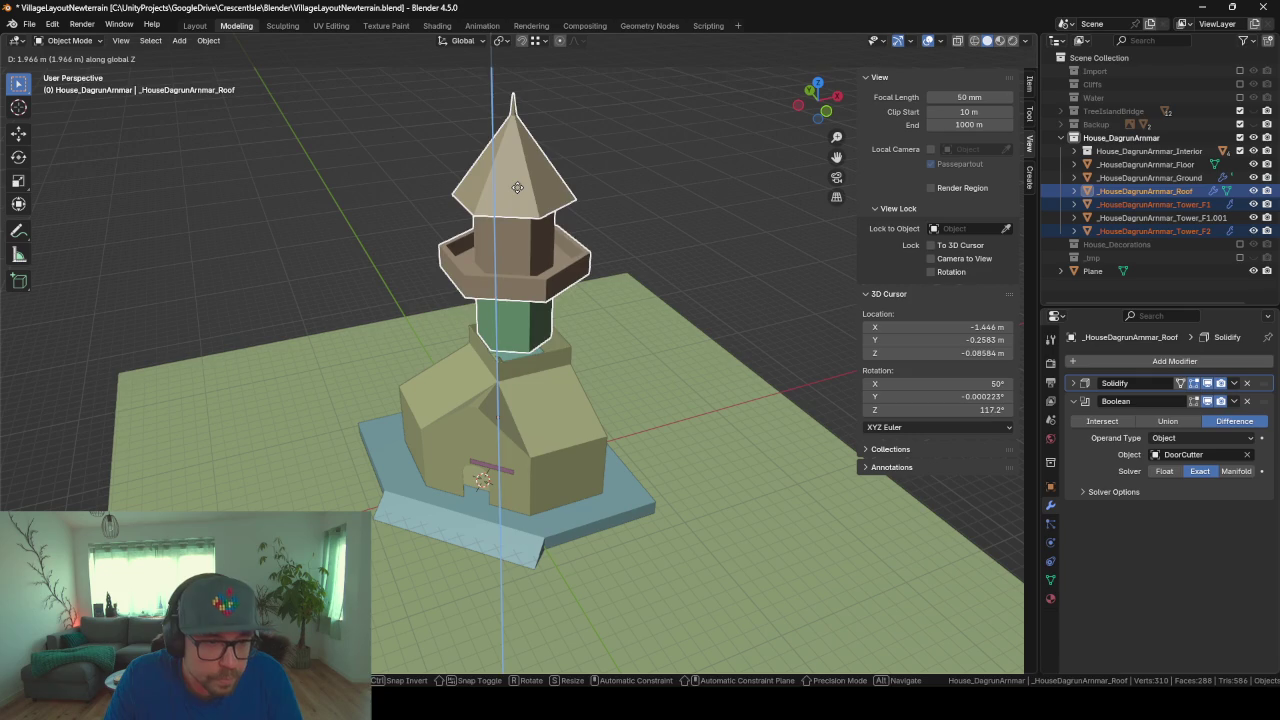
pyautogui.click(517, 190)
pyautogui.scroll(2, 517, 186)
pyautogui.scroll(2, 530, 434)
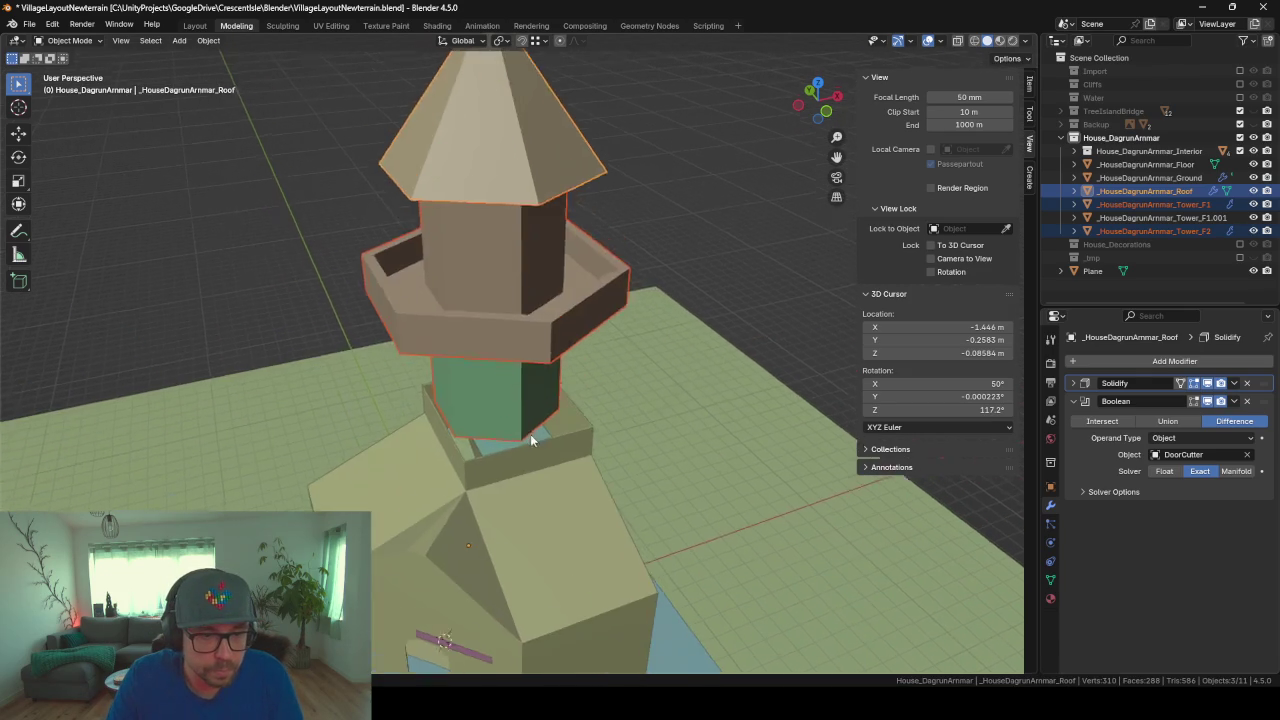
pyautogui.scroll(2, 519, 308)
pyautogui.scroll(2, 538, 406)
pyautogui.scroll(2, 551, 334)
pyautogui.scroll(2, 648, 374)
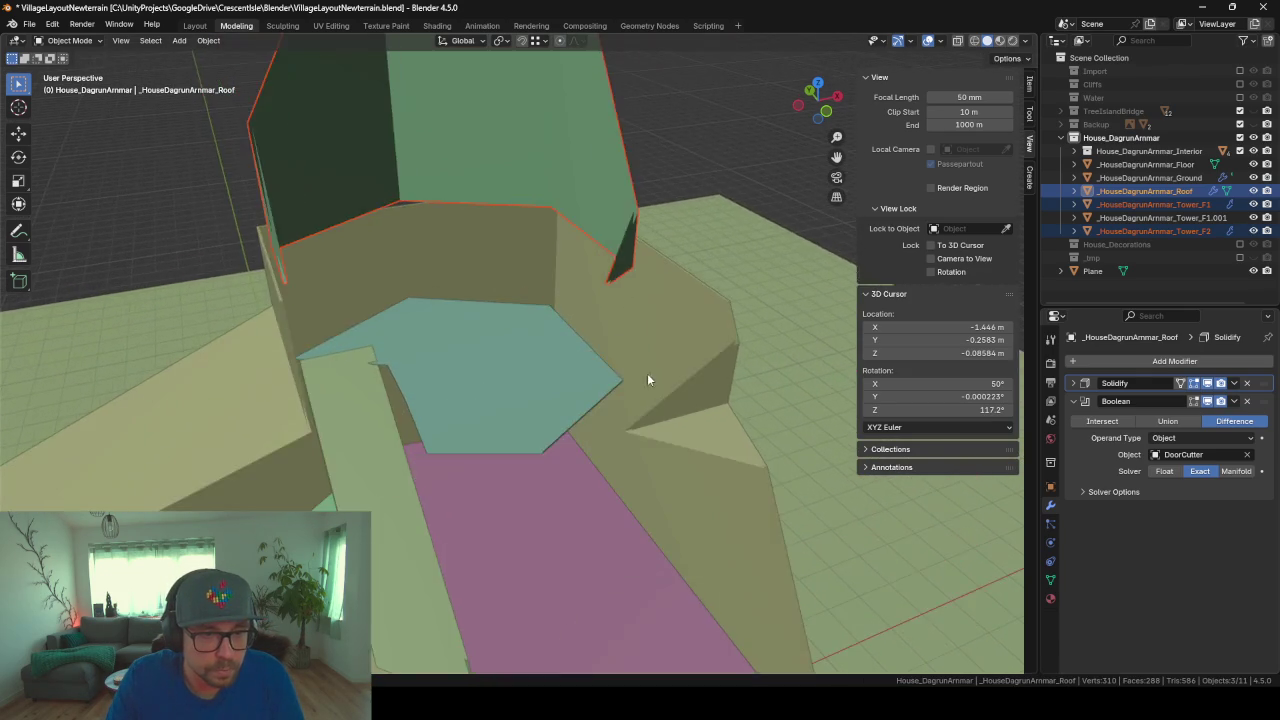
pyautogui.moveTo(648, 374); pyautogui.dragTo(566, 346, button='middle')
pyautogui.scroll(-3, 652, 356)
pyautogui.moveTo(652, 356)
pyautogui.mouseDown(button='middle')
pyautogui.moveTo(503, 314)
pyautogui.moveTo(569, 300)
pyautogui.mouseUp(button='middle')
# Step: In Right Orthographic view, lower the roof and upper tower floors about 0.179 m along Z
pyautogui.press('KP_3')
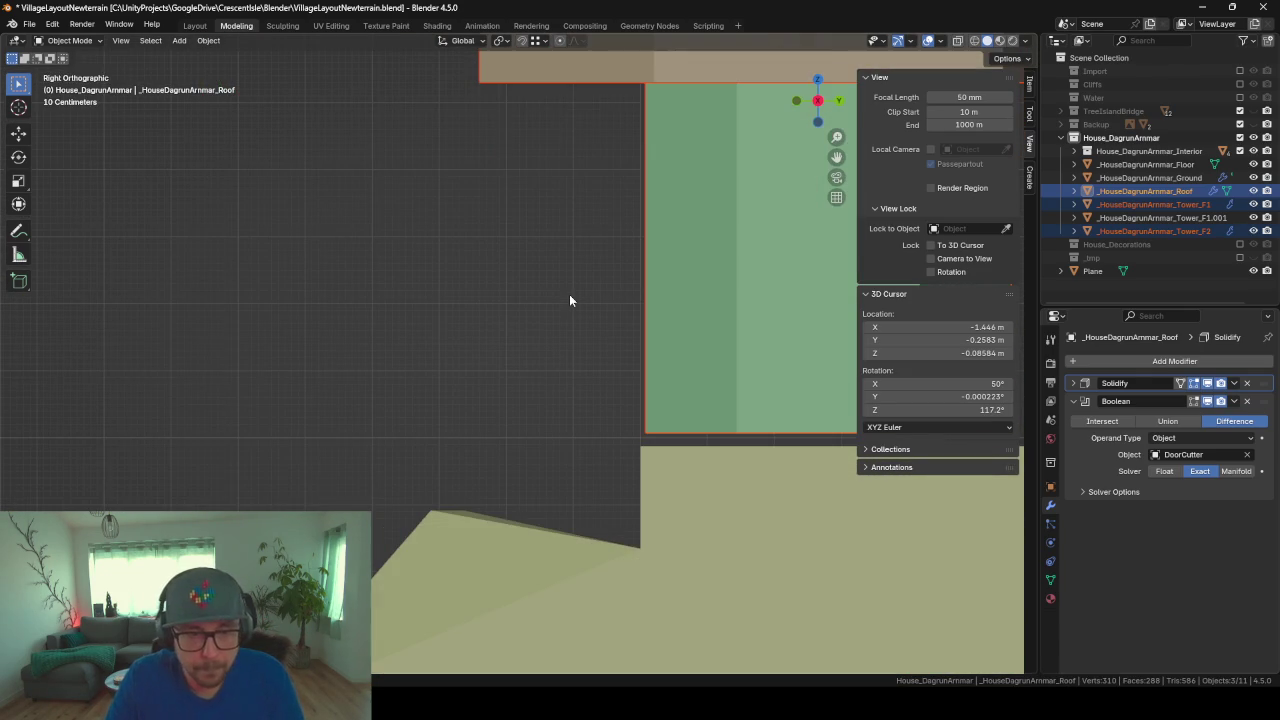
pyautogui.press('g')
pyautogui.press('z')
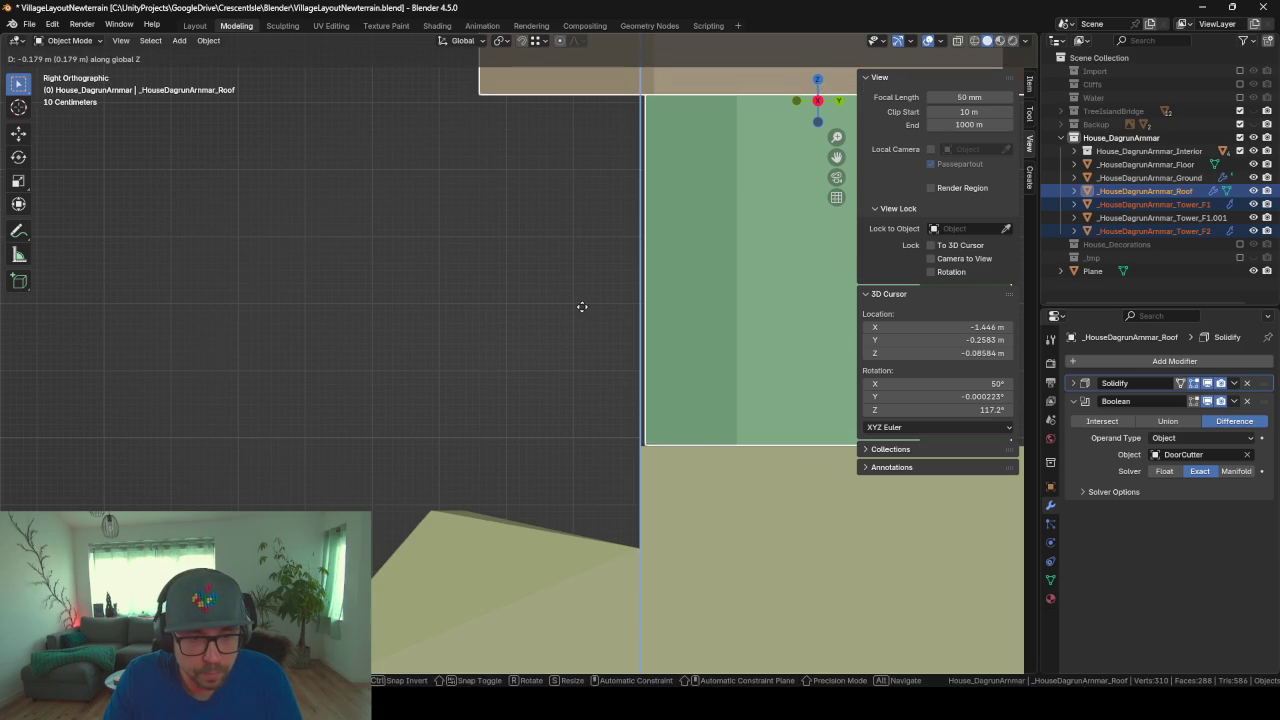
pyautogui.click(583, 309)
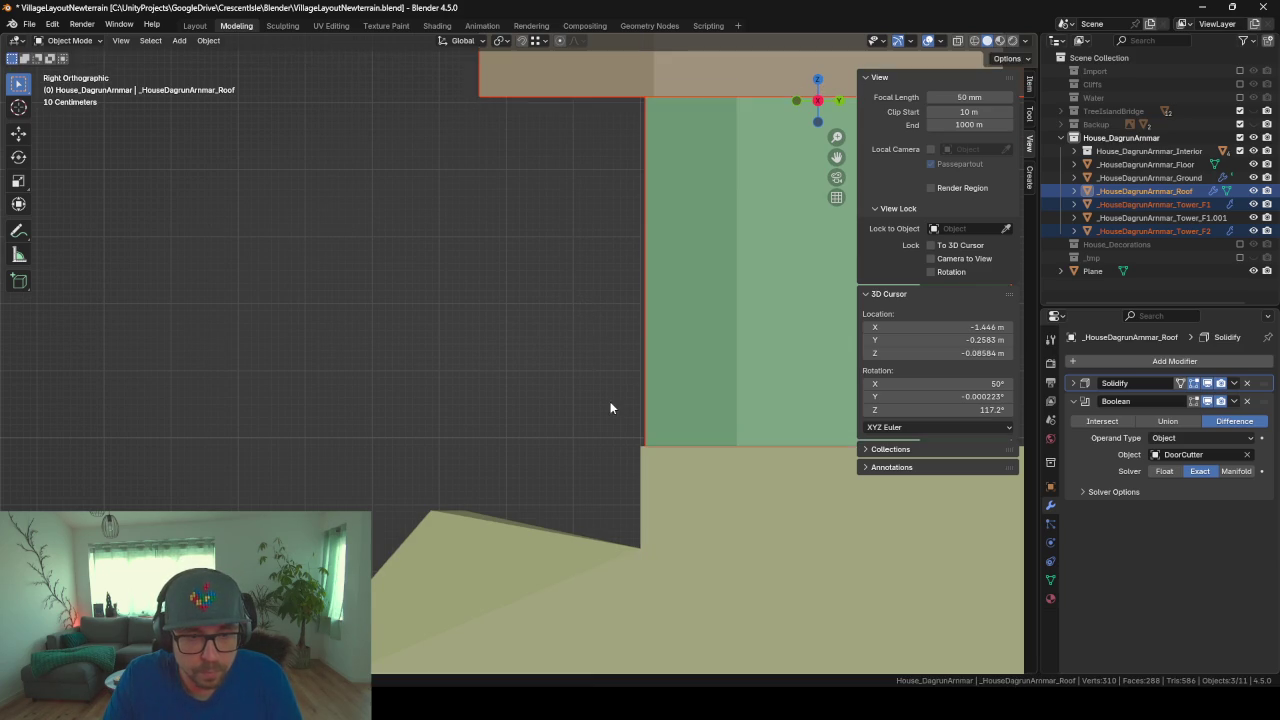
pyautogui.moveTo(610, 401)
pyautogui.mouseDown(button='middle')
pyautogui.moveTo(742, 461)
pyautogui.moveTo(686, 432)
pyautogui.moveTo(474, 469)
pyautogui.moveTo(507, 405)
pyautogui.mouseUp(button='middle')
pyautogui.press('Tab')
pyautogui.press('Tab')
# Step: Switch mesh editing from the Ground object to the green tower mesh
pyautogui.click(490, 444)
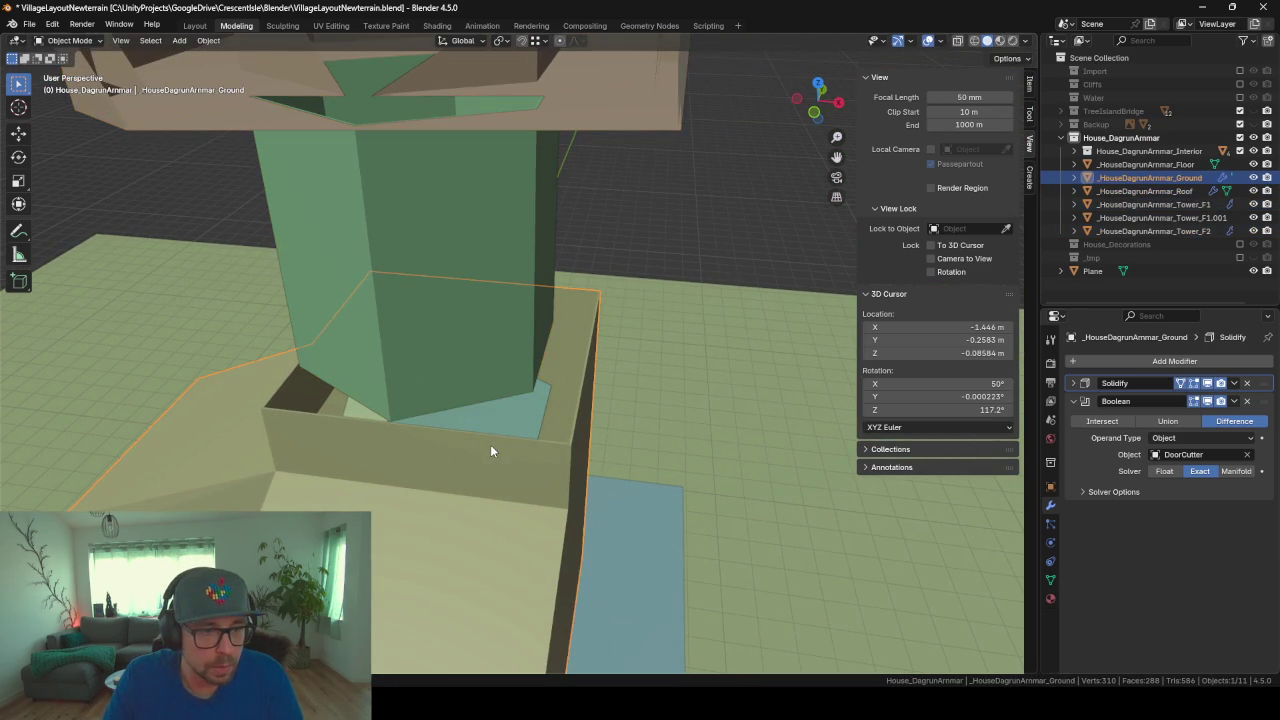
pyautogui.press('Tab')
pyautogui.press('Tab')
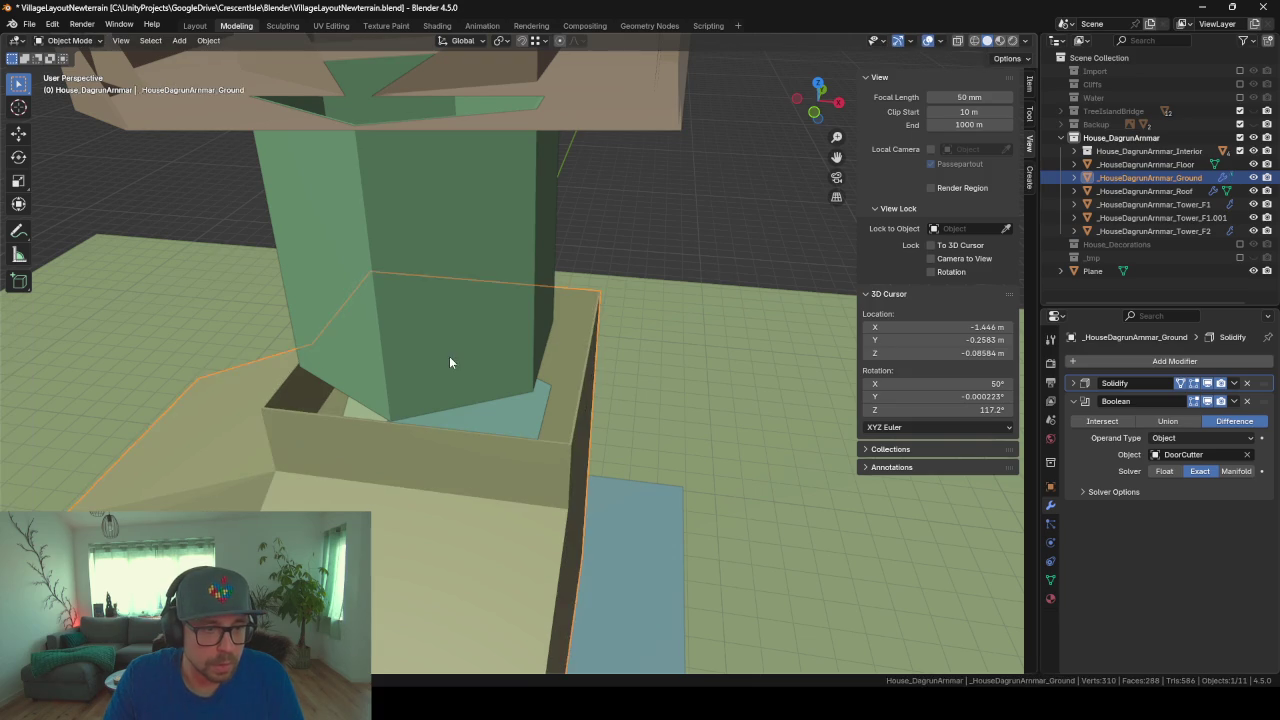
pyautogui.click(442, 363)
pyautogui.press('Tab')
pyautogui.press('Tab')
pyautogui.click(402, 261)
pyautogui.press('Tab')
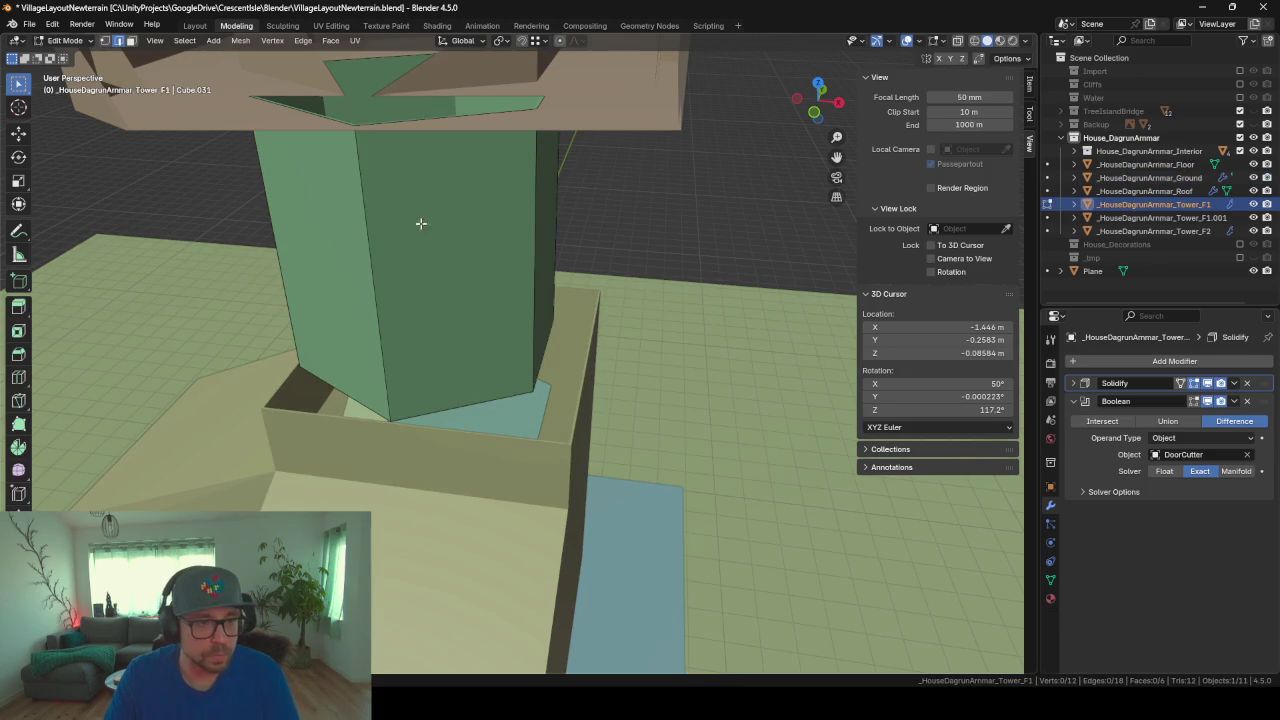
# Step: Extrude the tower's bottom edge outward along X, then along Y, to start the floor
pyautogui.moveTo(470, 402); pyautogui.dragTo(639, 373, button='middle')
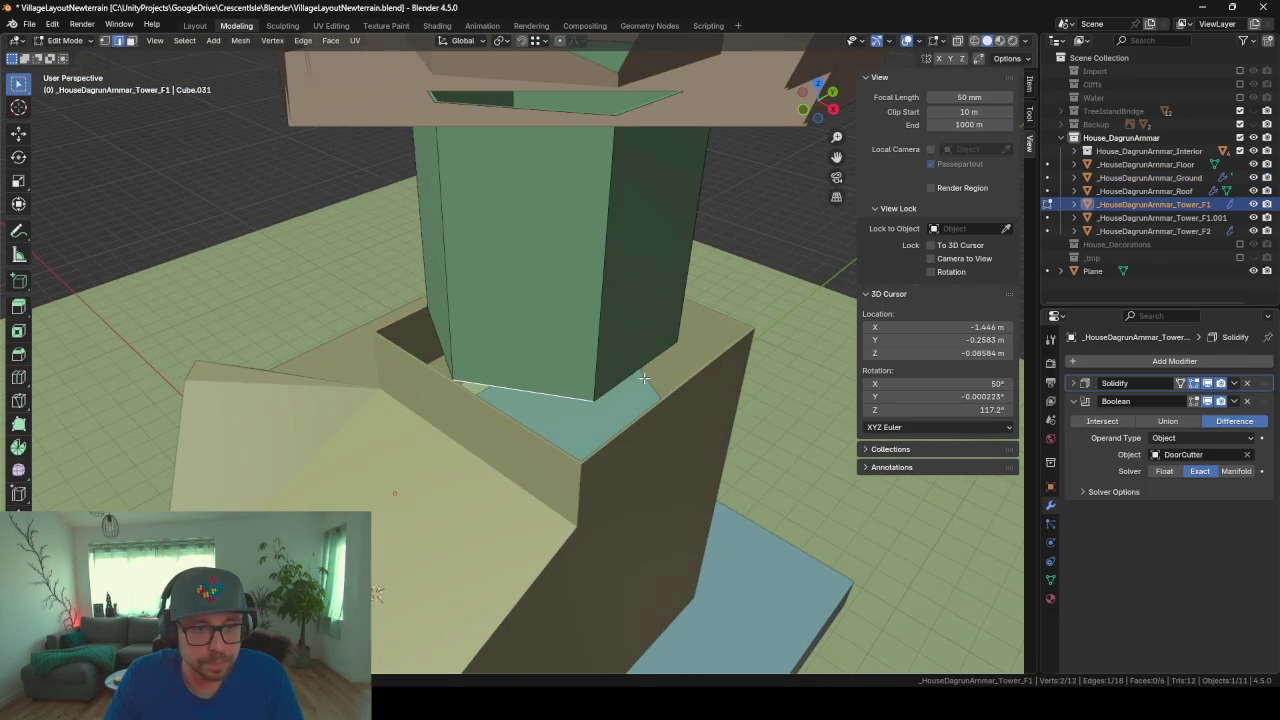
pyautogui.click(639, 373)
pyautogui.press('e')
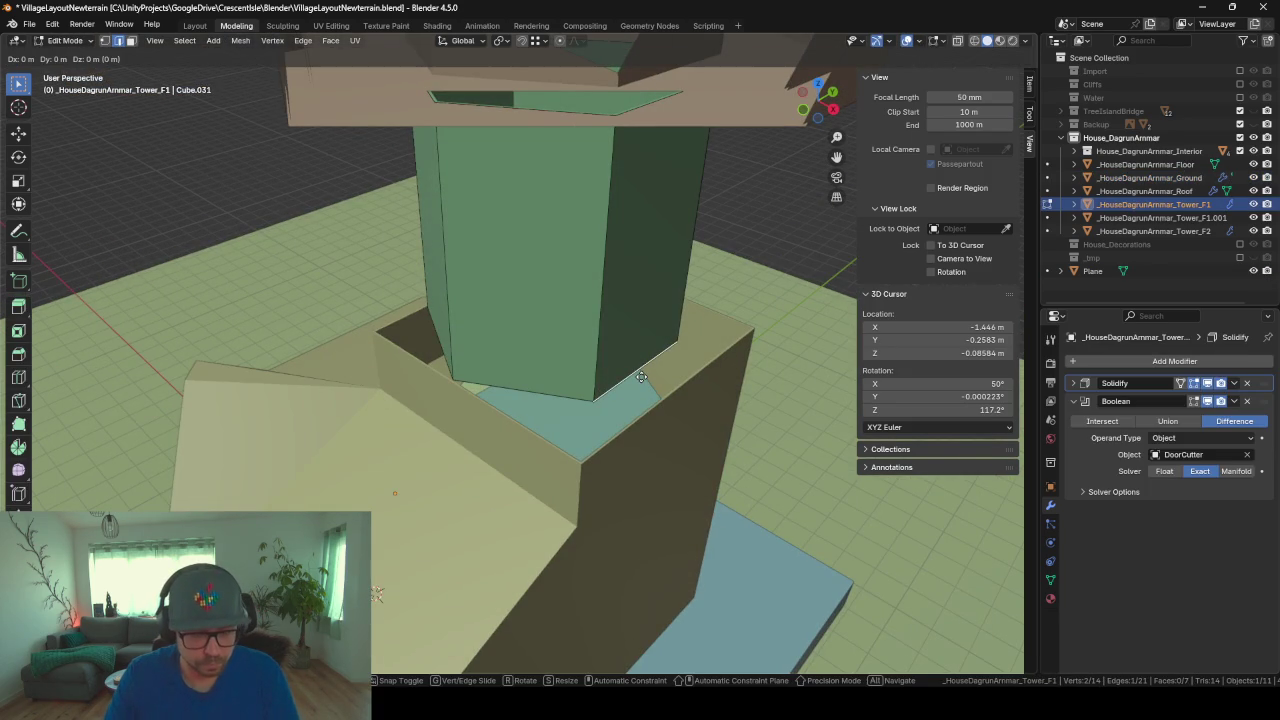
pyautogui.press('x')
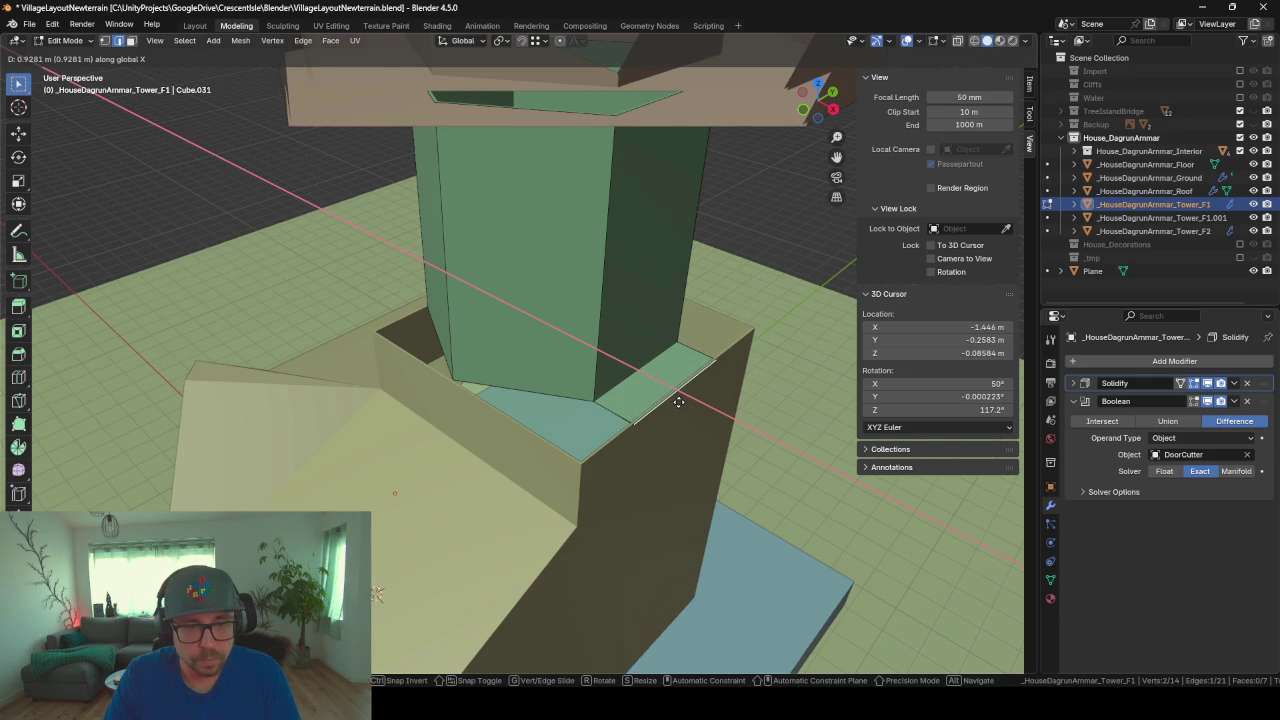
pyautogui.click(676, 401)
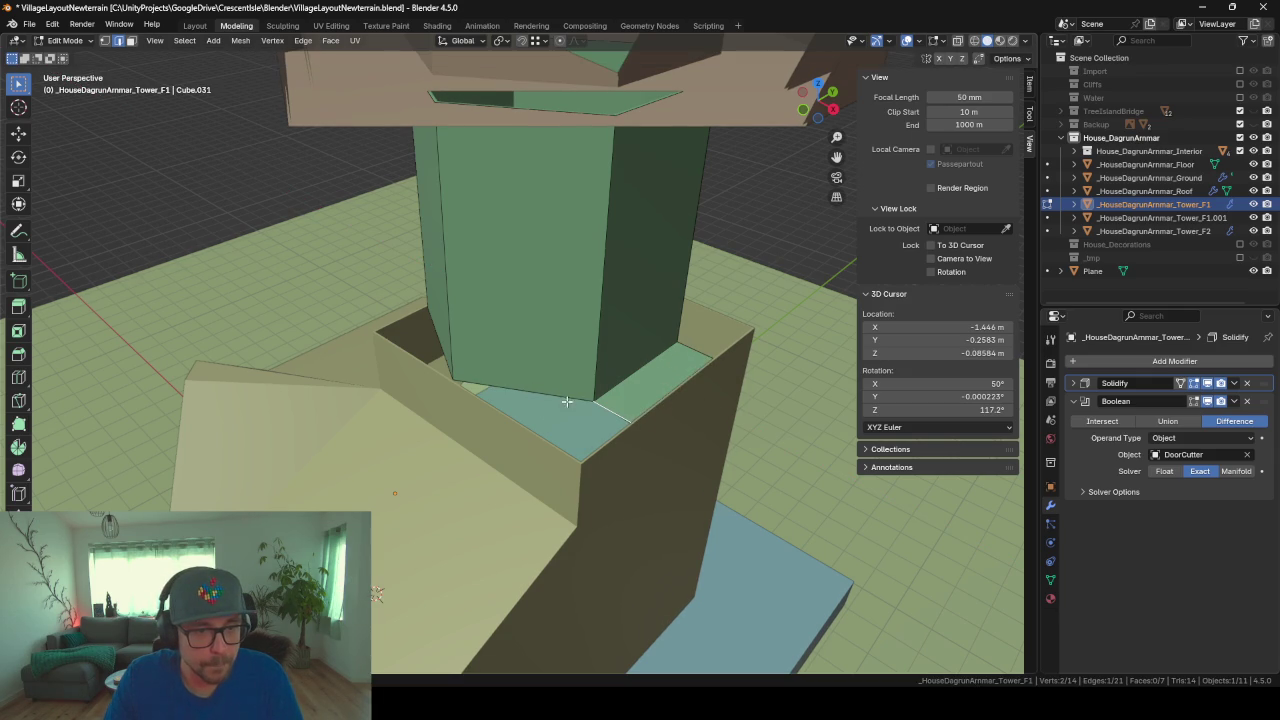
pyautogui.press('e')
pyautogui.press('y')
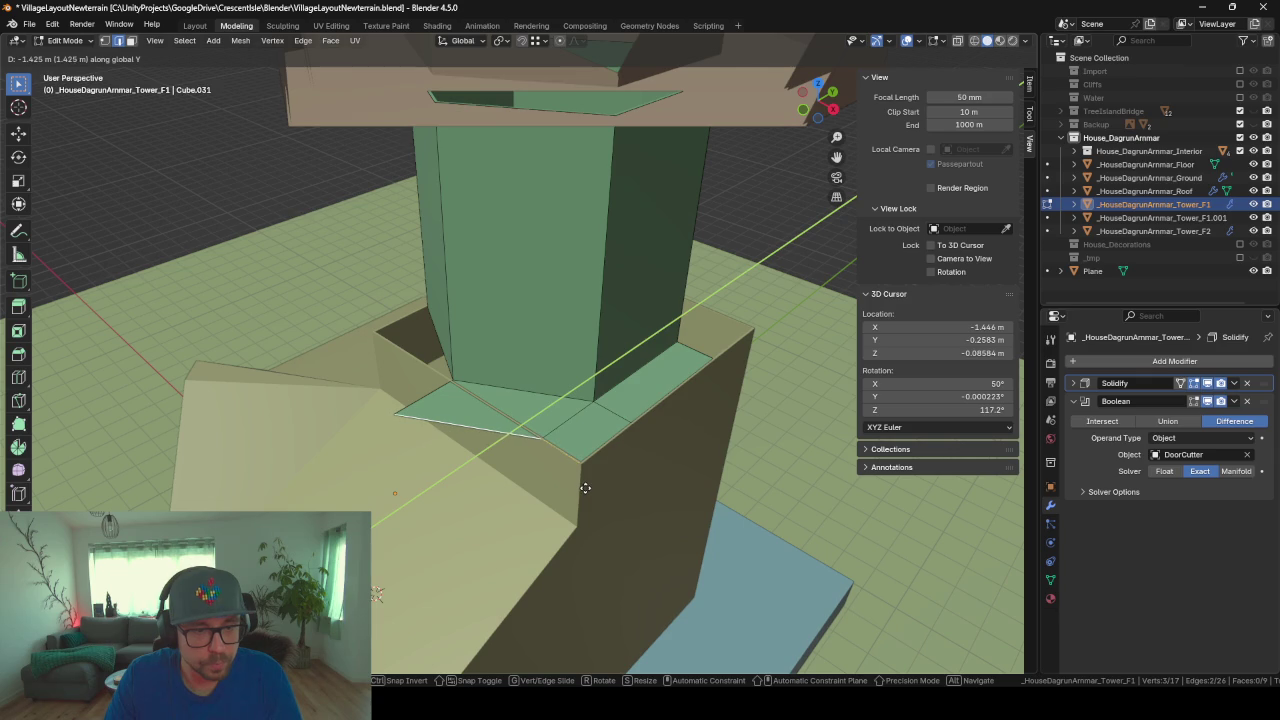
pyautogui.click(584, 488)
# Step: In vertex mode, slide the corner vertices along Y toward the Ground's rim
pyautogui.click(105, 41)
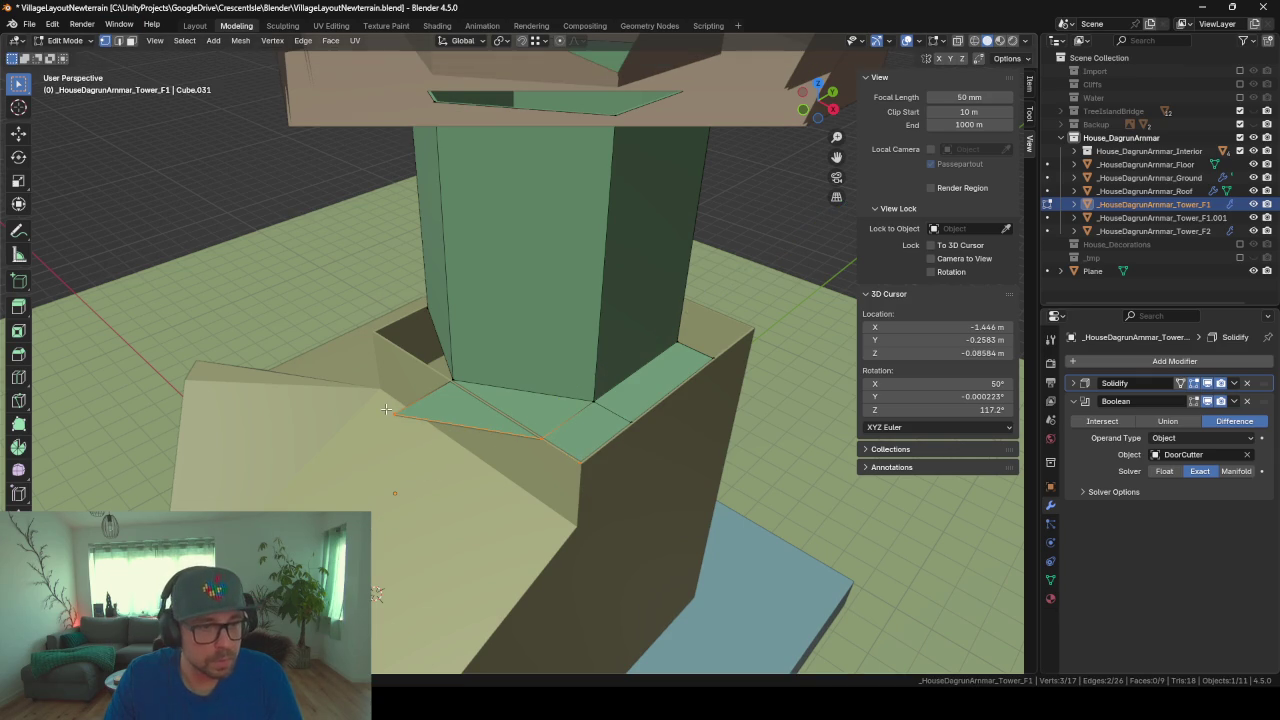
pyautogui.press('g')
pyautogui.press('y')
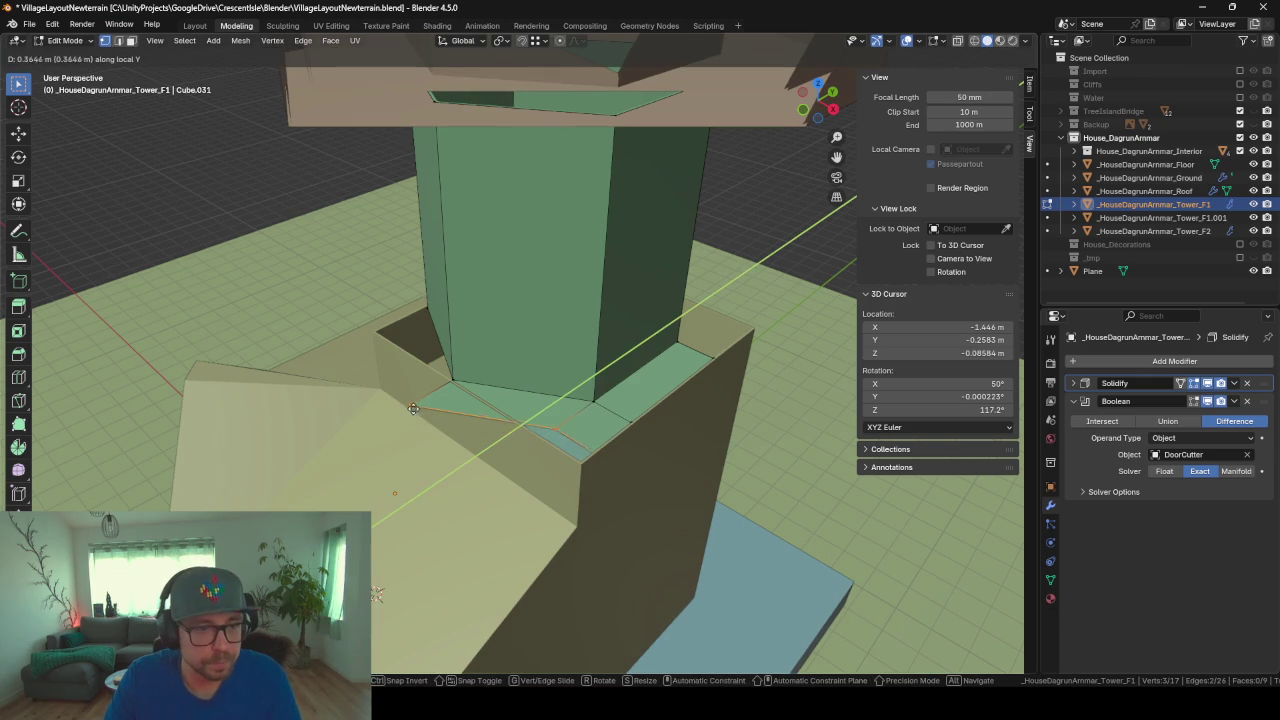
pyautogui.click(419, 399)
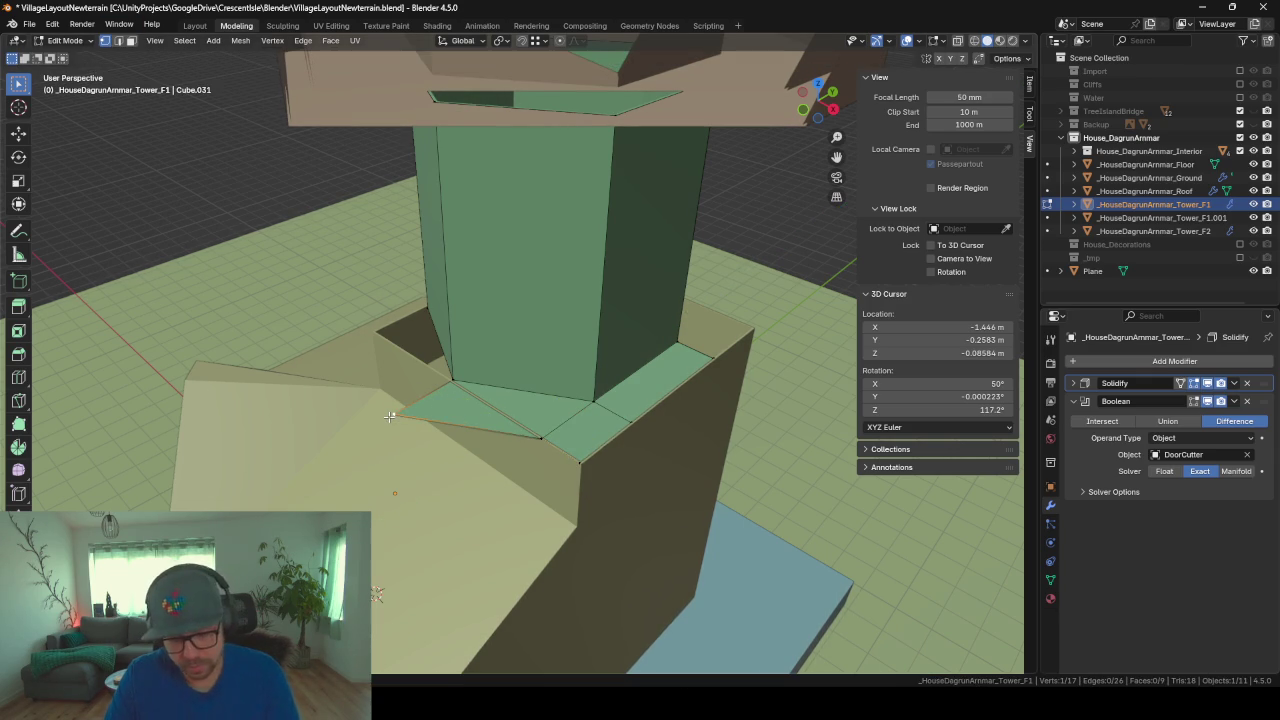
pyautogui.press('g')
pyautogui.press('y')
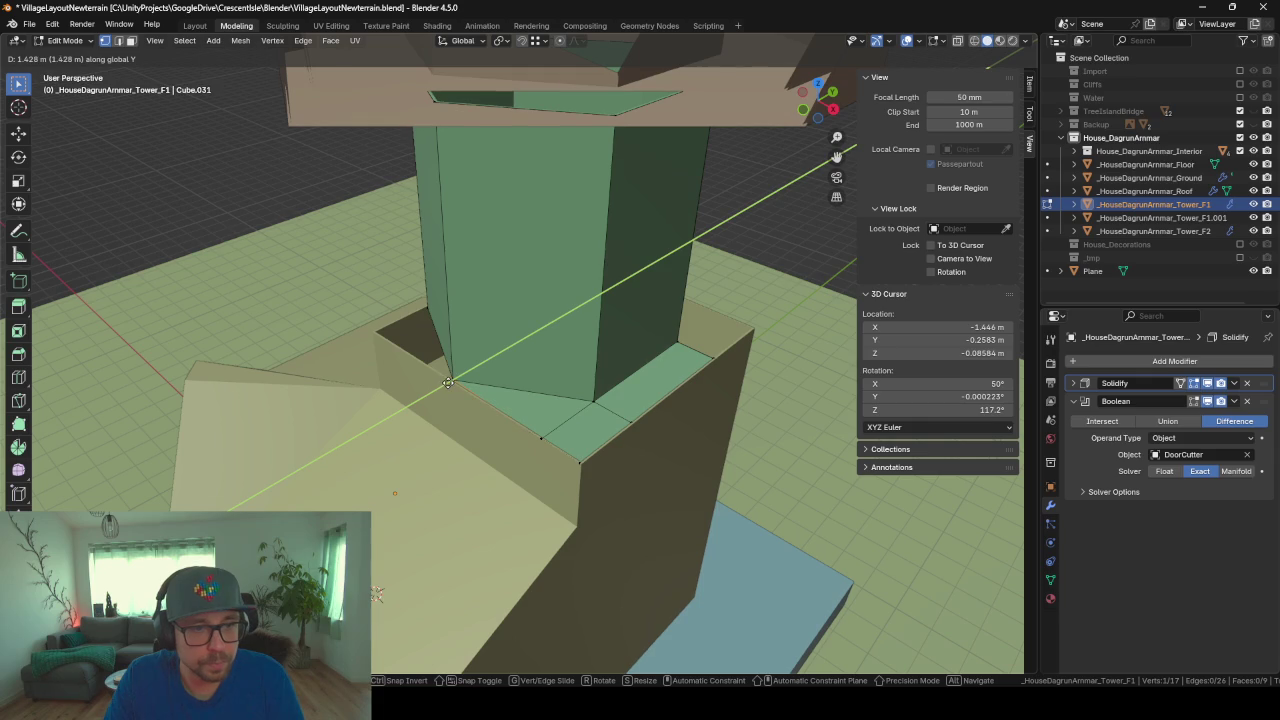
pyautogui.click(448, 384)
# Step: Extrude a new corner vertex along Y and fill a face between the selected vertices
pyautogui.moveTo(445, 376); pyautogui.dragTo(533, 371, button='middle')
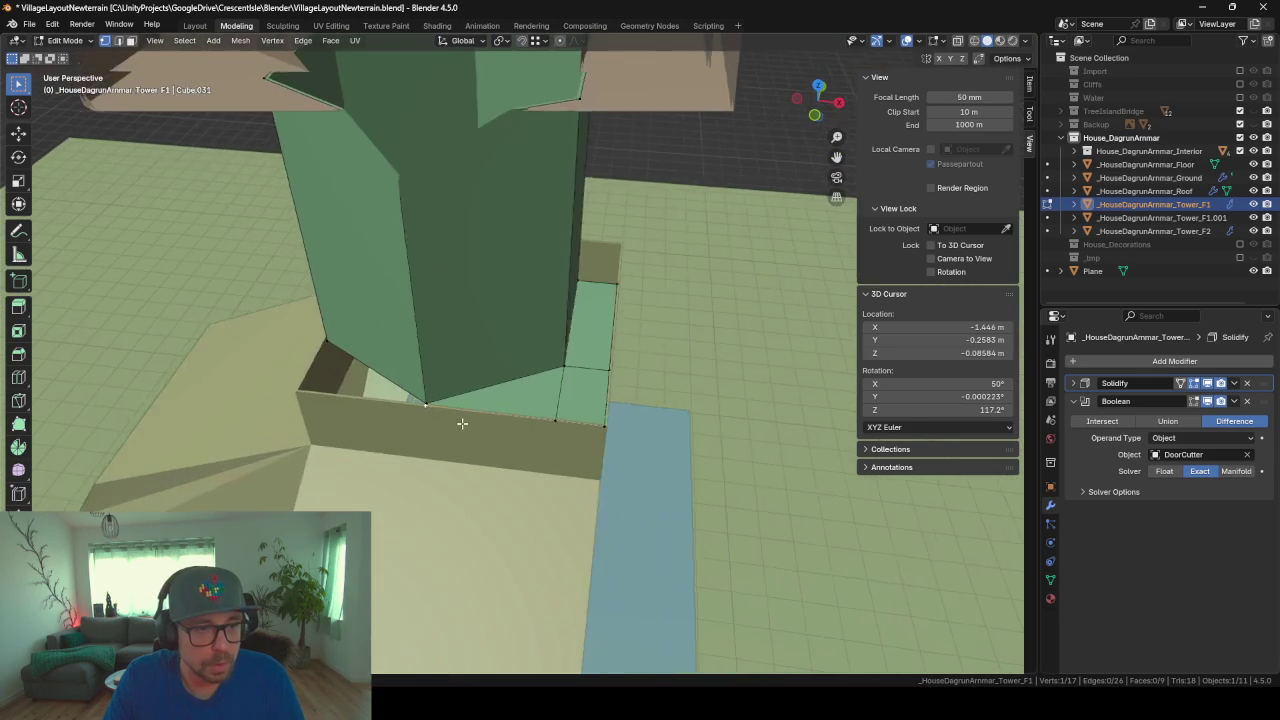
pyautogui.moveTo(480, 417); pyautogui.dragTo(489, 406, button='middle')
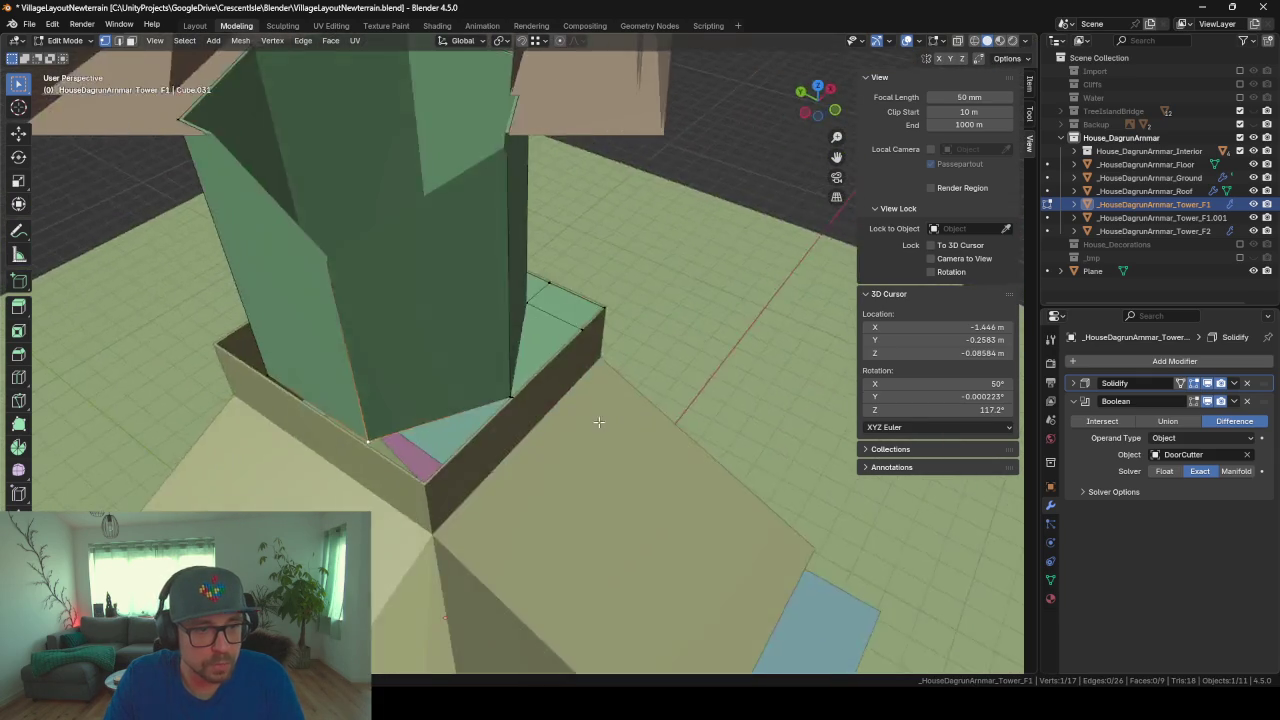
pyautogui.press('e')
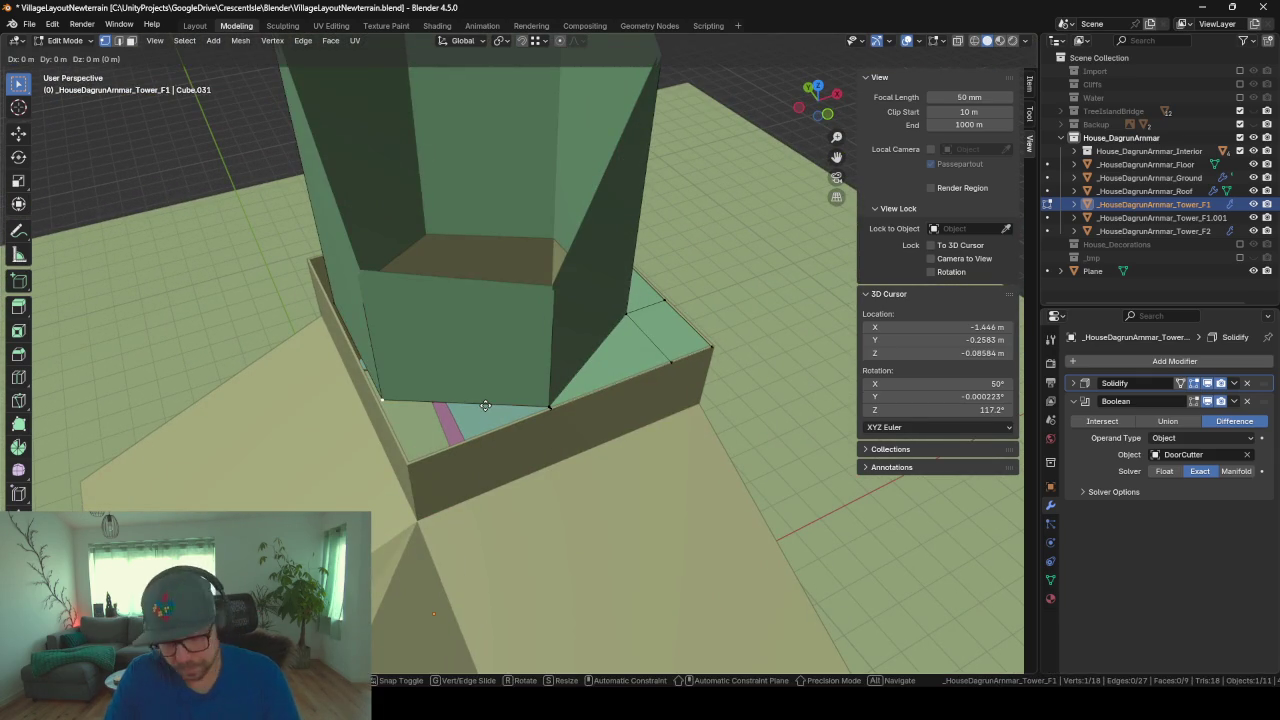
pyautogui.press('y')
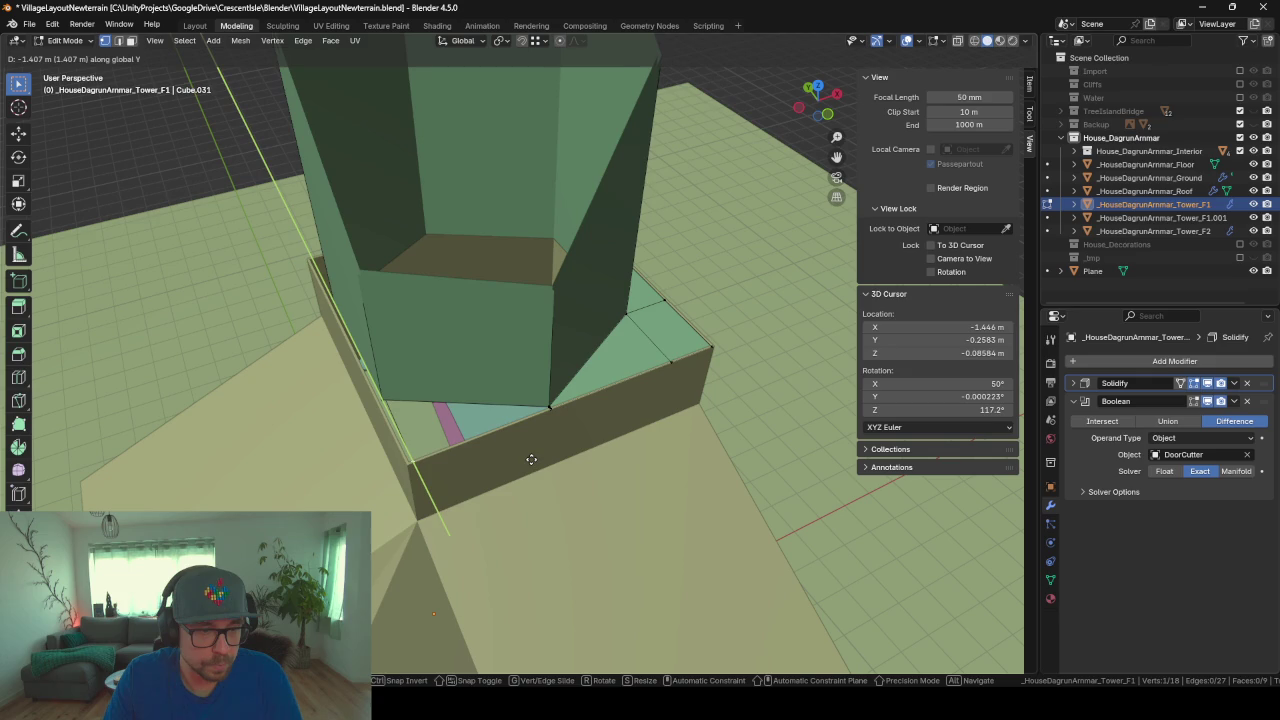
pyautogui.click(531, 459)
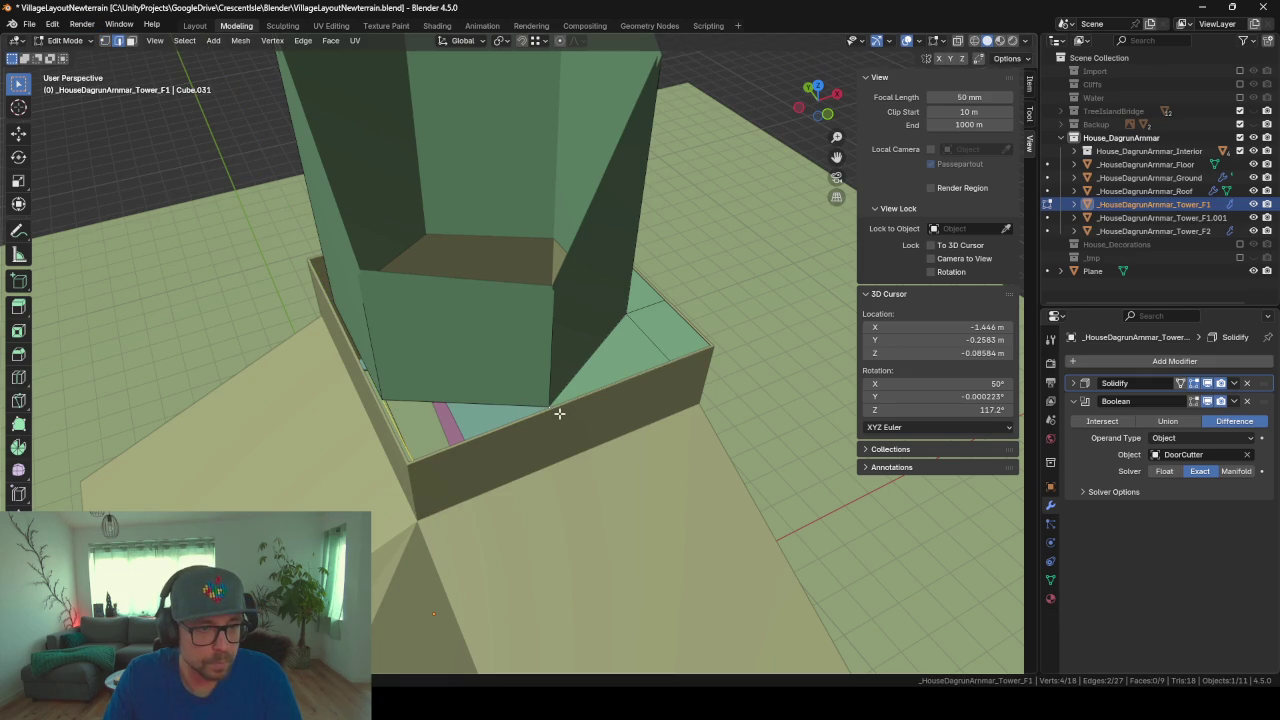
pyautogui.press('f')
# Step: On the other side of the base, extrude the floor edges along Y into a strip
pyautogui.moveTo(470, 430)
pyautogui.mouseDown(button='middle')
pyautogui.moveTo(528, 437)
pyautogui.moveTo(400, 463)
pyautogui.moveTo(797, 390)
pyautogui.moveTo(348, 350)
pyautogui.moveTo(520, 391)
pyautogui.moveTo(206, 391)
pyautogui.moveTo(235, 346)
pyautogui.mouseUp(button='middle')
pyautogui.moveTo(305, 436); pyautogui.dragTo(479, 357, button='middle')
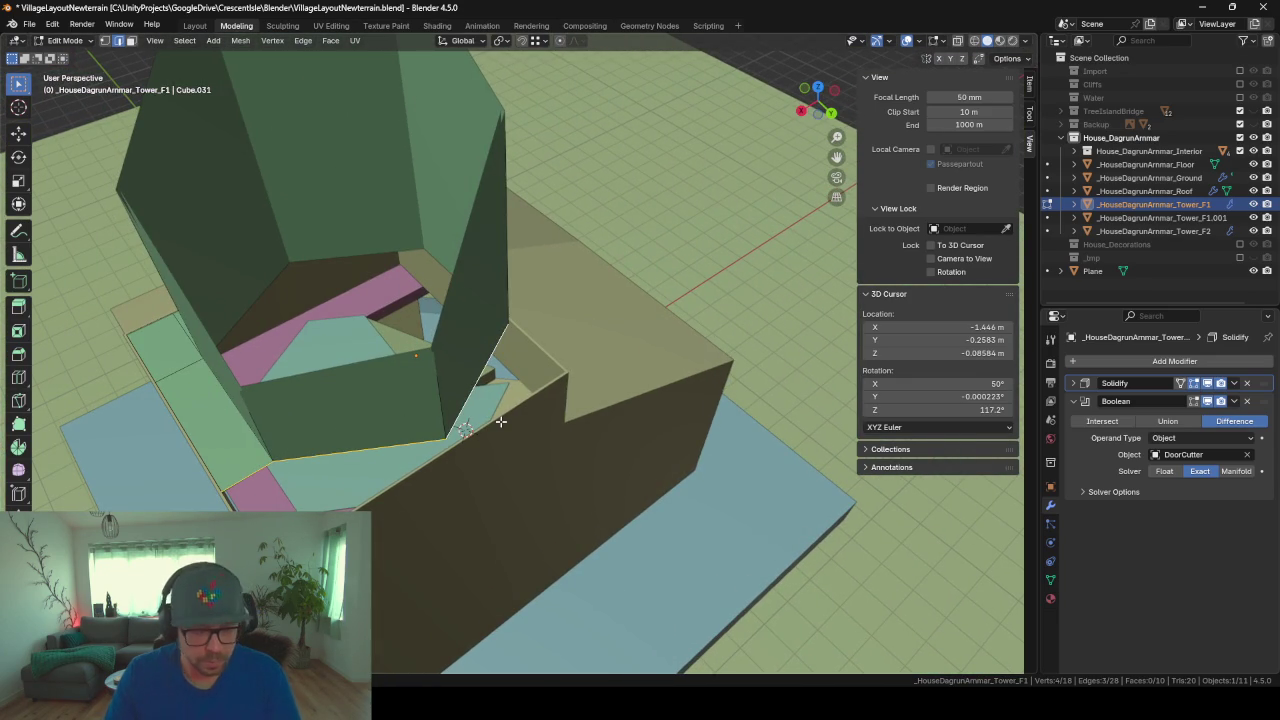
pyautogui.press('e')
pyautogui.press('y')
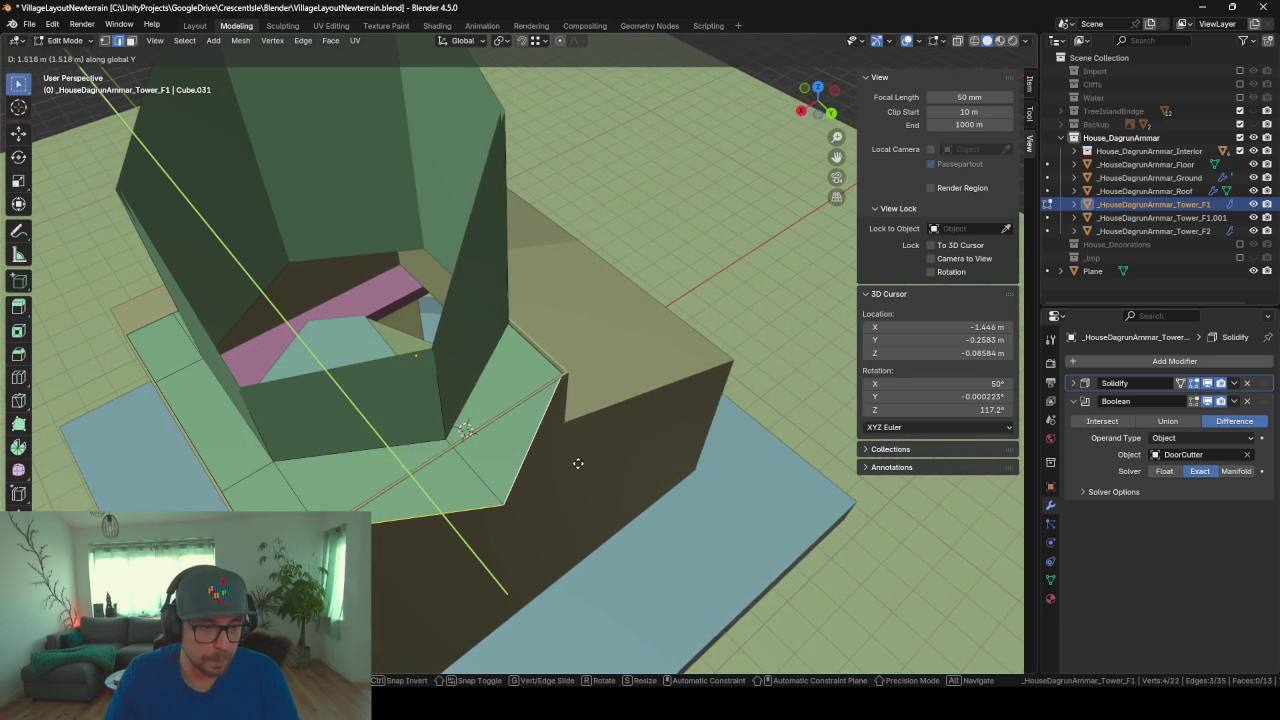
pyautogui.click(580, 464)
# Step: Move the remaining corner vertex along Y to sit flush with the rim, then exit Edit Mode
pyautogui.click(104, 41)
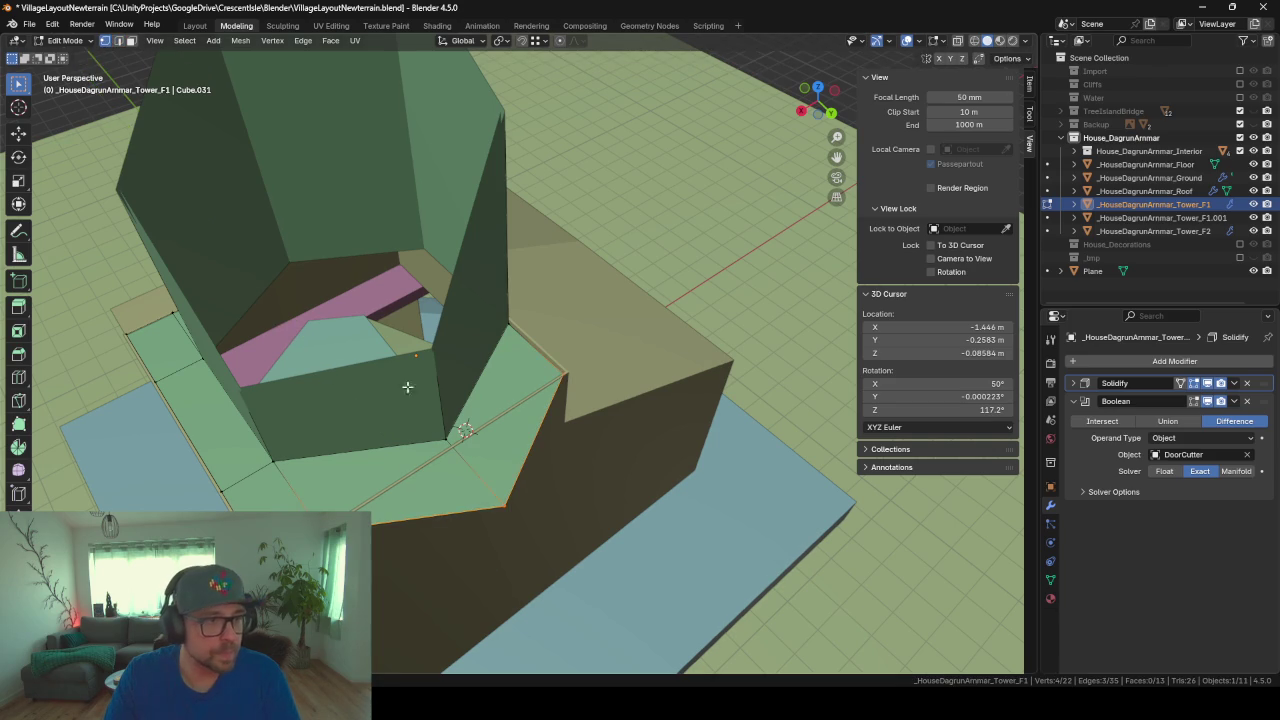
pyautogui.click(508, 510)
pyautogui.press('g')
pyautogui.press('y')
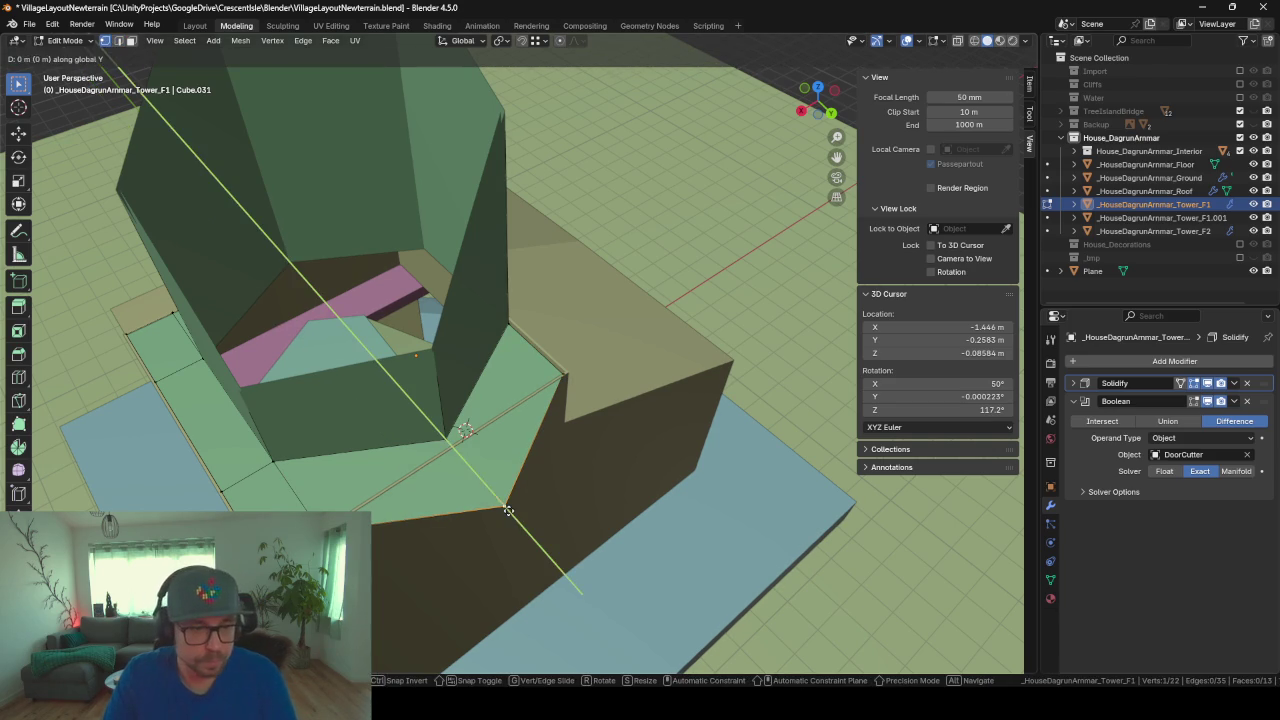
pyautogui.click(555, 484)
pyautogui.moveTo(555, 484)
pyautogui.mouseDown(button='middle')
pyautogui.moveTo(578, 490)
pyautogui.moveTo(606, 412)
pyautogui.moveTo(514, 383)
pyautogui.moveTo(388, 453)
pyautogui.mouseUp(button='middle')
pyautogui.press('Tab')
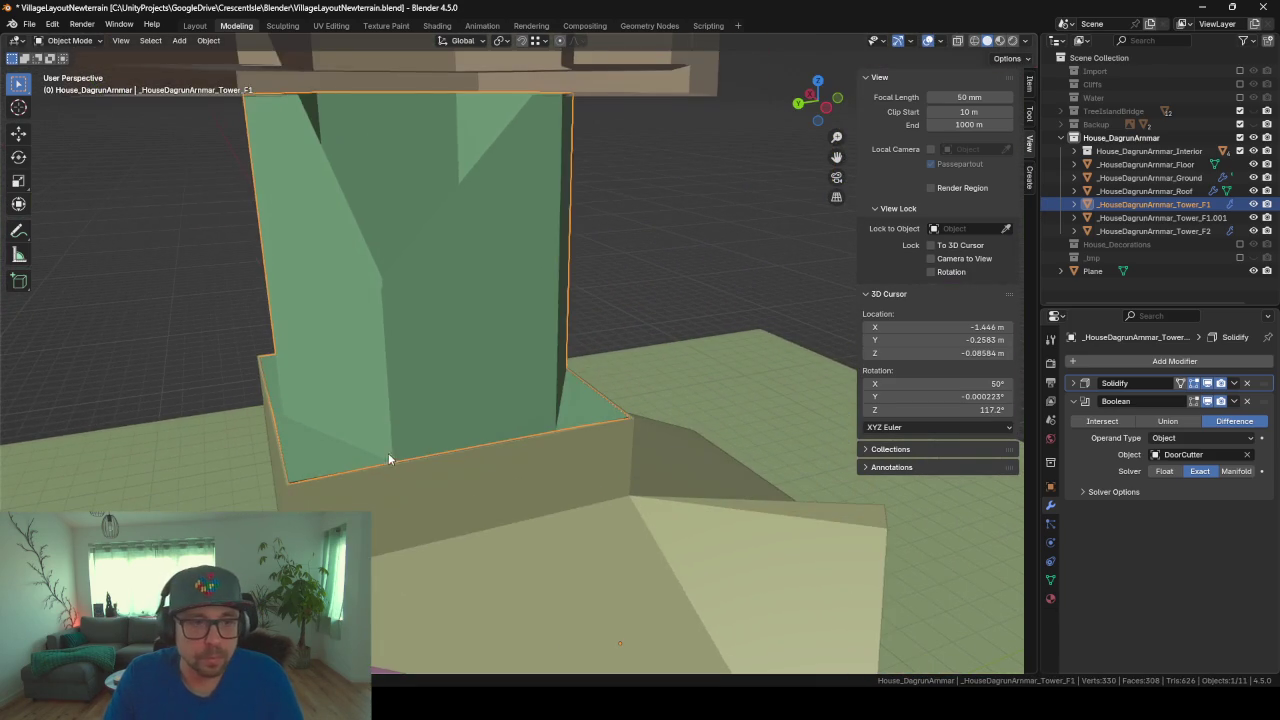
# Step: From the door-cutout side of the house, select the Ground body and then the hidden DoorCutter cube
pyautogui.scroll(-3, 560, 354)
pyautogui.scroll(-3, 536, 343)
pyautogui.scroll(-2, 538, 343)
pyautogui.moveTo(614, 368)
pyautogui.mouseDown(button='middle')
pyautogui.moveTo(556, 370)
pyautogui.moveTo(519, 407)
pyautogui.mouseUp(button='middle')
pyautogui.moveTo(585, 524)
pyautogui.mouseDown(button='middle')
pyautogui.moveTo(461, 467)
pyautogui.moveTo(490, 495)
pyautogui.moveTo(530, 490)
pyautogui.mouseUp(button='middle')
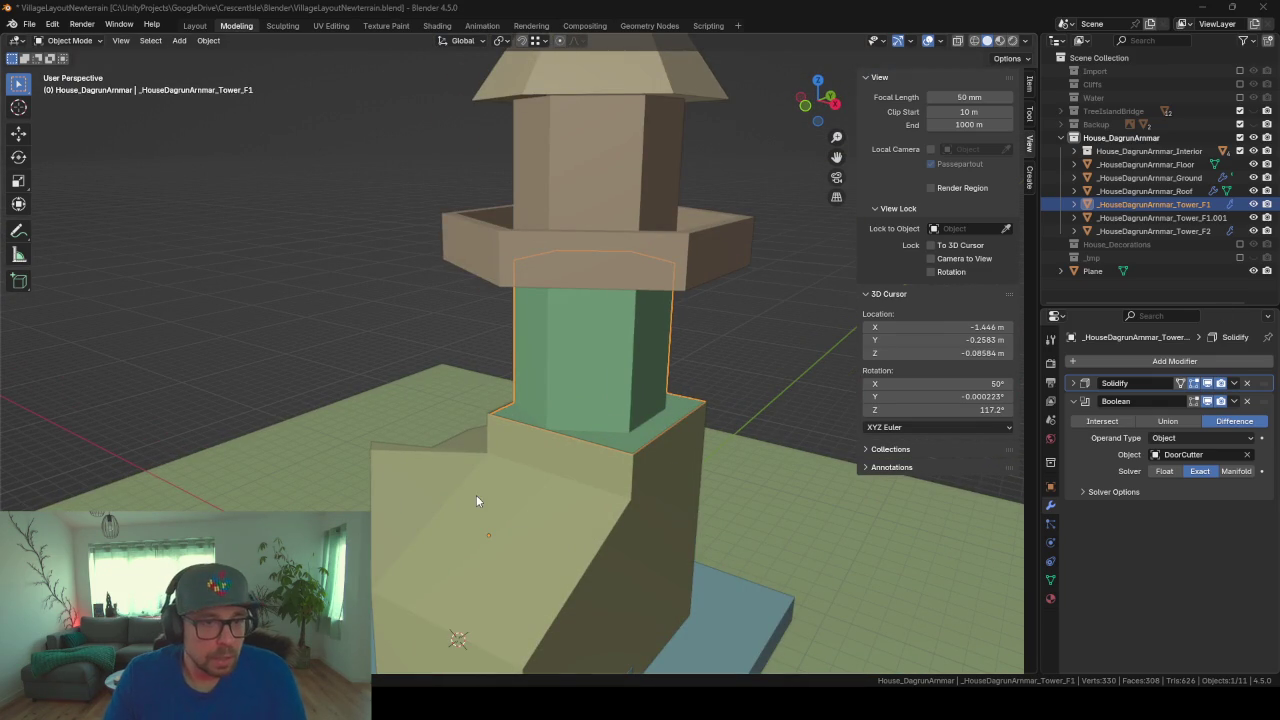
pyautogui.moveTo(476, 495)
pyautogui.mouseDown(button='middle')
pyautogui.moveTo(556, 330)
pyautogui.moveTo(557, 389)
pyautogui.moveTo(466, 453)
pyautogui.moveTo(590, 375)
pyautogui.moveTo(566, 467)
pyautogui.moveTo(606, 438)
pyautogui.moveTo(551, 445)
pyautogui.moveTo(608, 466)
pyautogui.mouseUp(button='middle')
pyautogui.click(674, 347)
pyautogui.scroll(4, 678, 415)
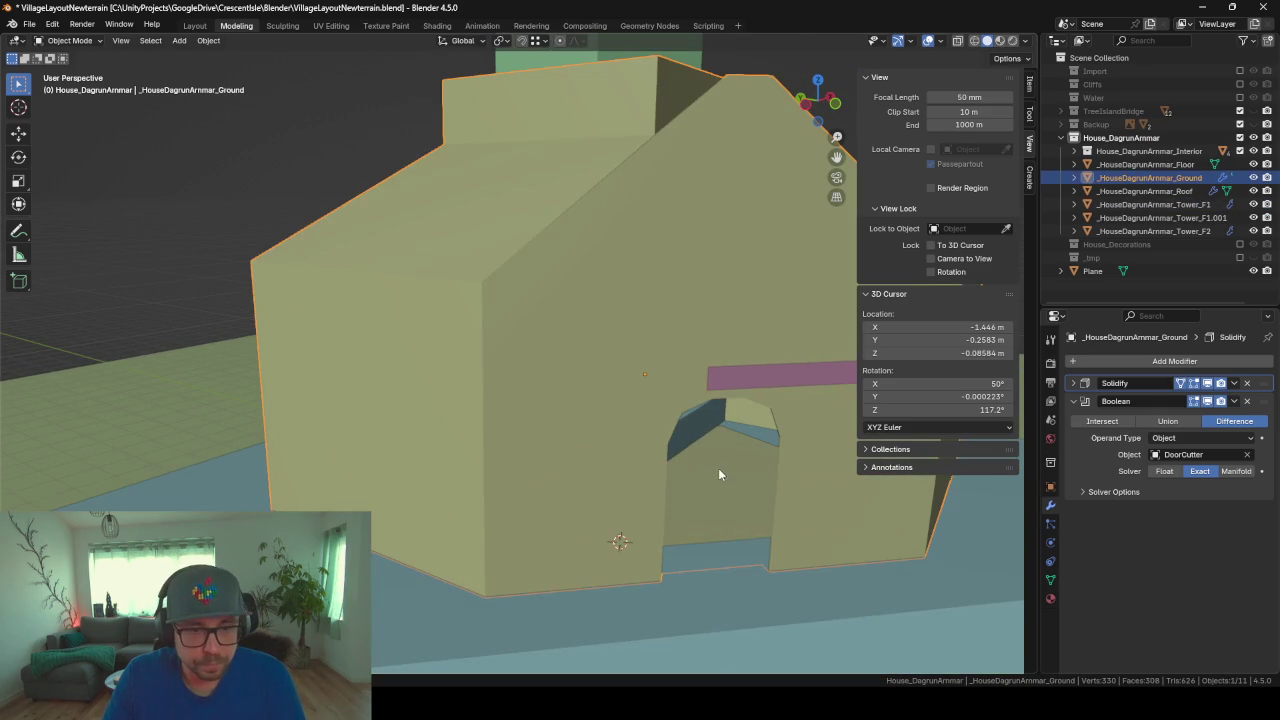
pyautogui.click(695, 438)
# Step: Frame the door-cutter cube and rotate it 90° around X with rx90
pyautogui.press('KP_Decimal')
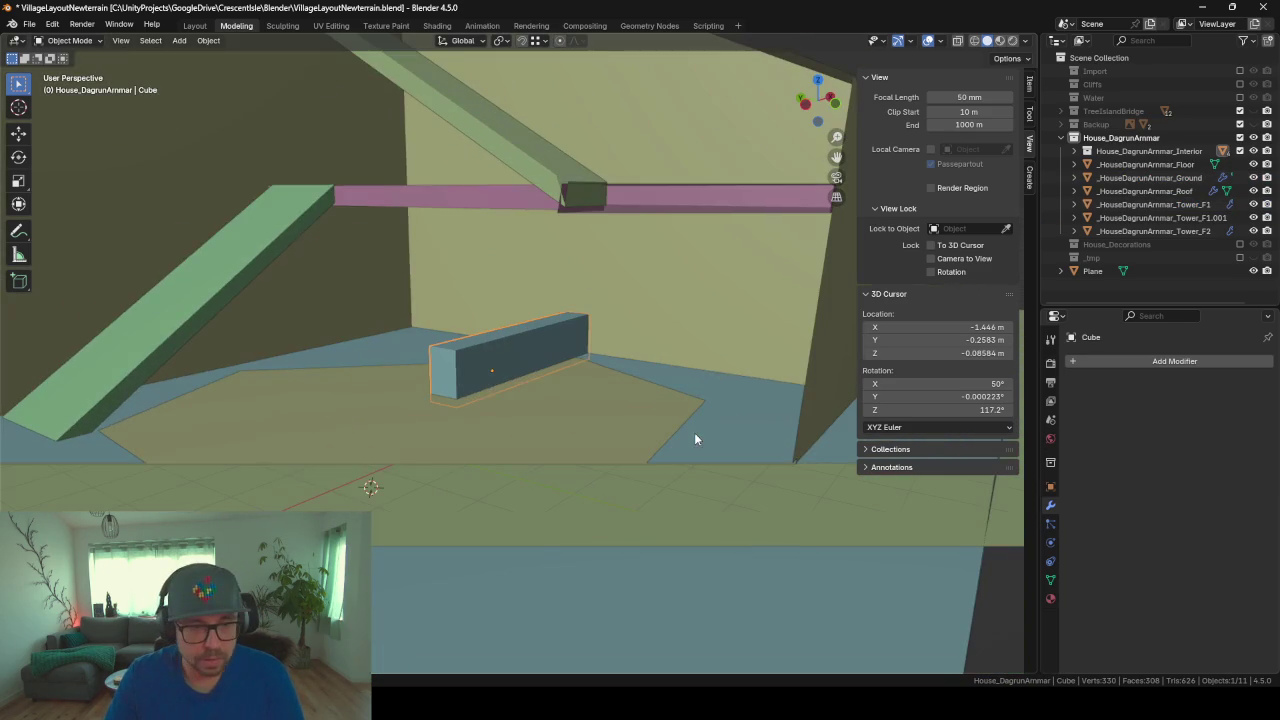
pyautogui.scroll(-6, 216, 248)
pyautogui.moveTo(305, 284); pyautogui.dragTo(533, 370, button='middle')
pyautogui.scroll(5, 480, 365)
pyautogui.write('r')
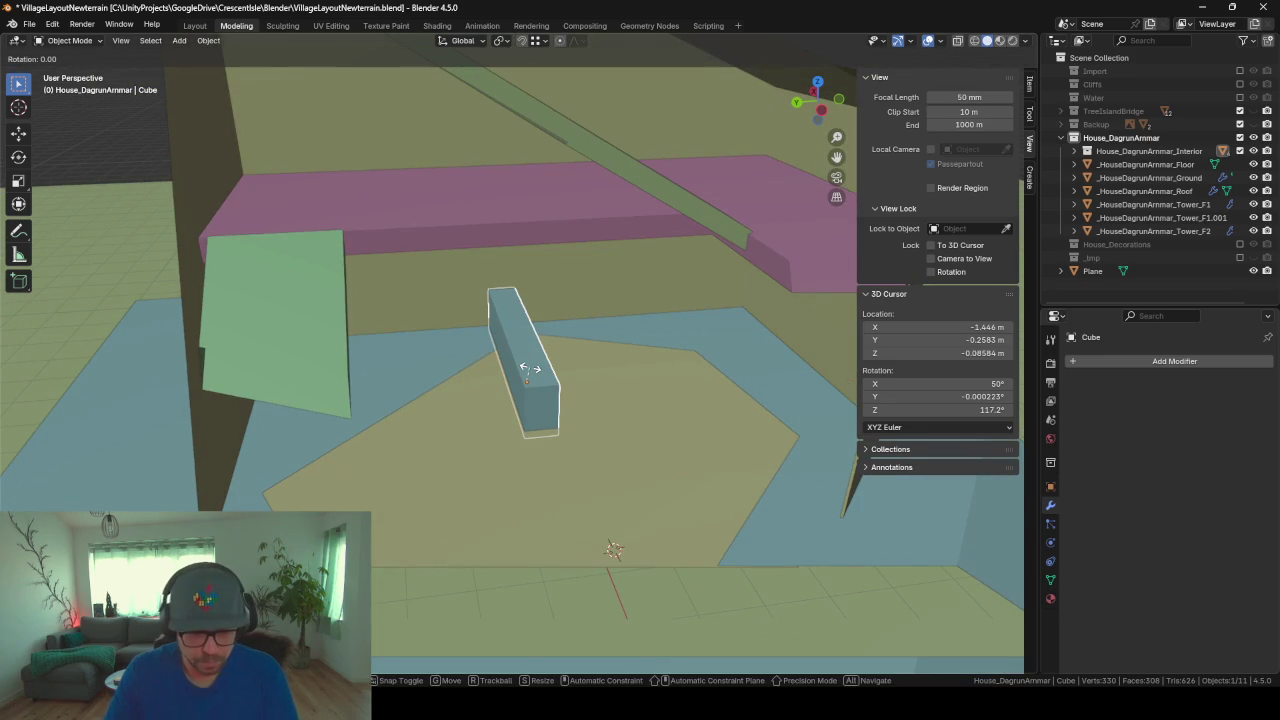
pyautogui.write('x90')
pyautogui.press('Return')
# Step: Slide the cube horizontally against the wall near the tower base, then bring up the Add menu
pyautogui.press('g')
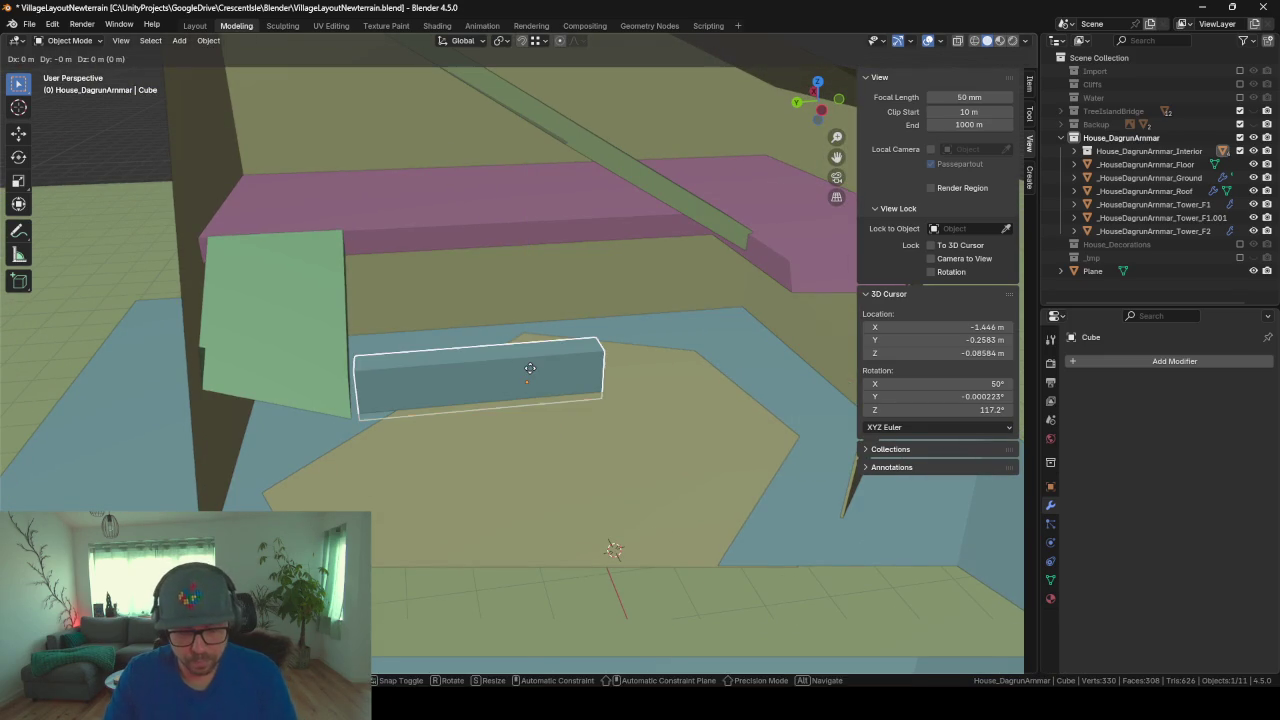
pyautogui.hotkey('shift', 'z')
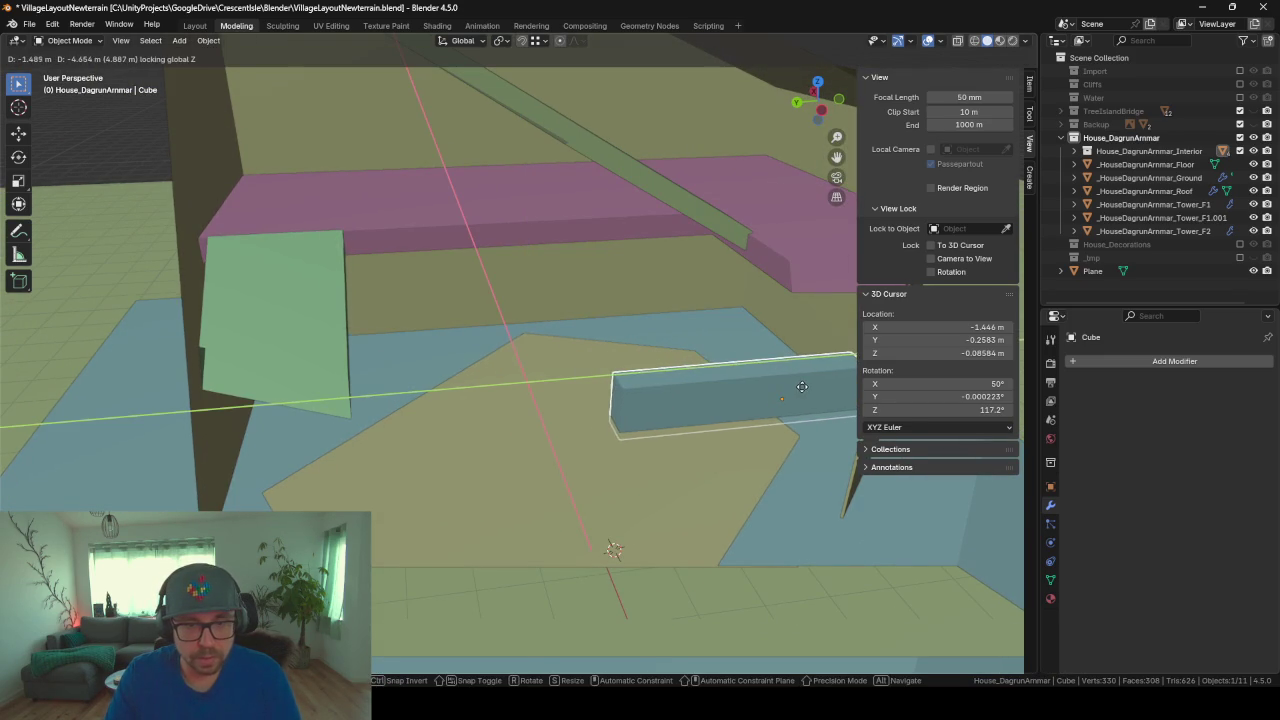
pyautogui.click(846, 510)
pyautogui.moveTo(846, 508)
pyautogui.mouseDown(button='middle')
pyautogui.moveTo(582, 418)
pyautogui.moveTo(645, 418)
pyautogui.moveTo(632, 422)
pyautogui.mouseUp(button='middle')
pyautogui.moveTo(475, 393); pyautogui.dragTo(488, 392, button='middle')
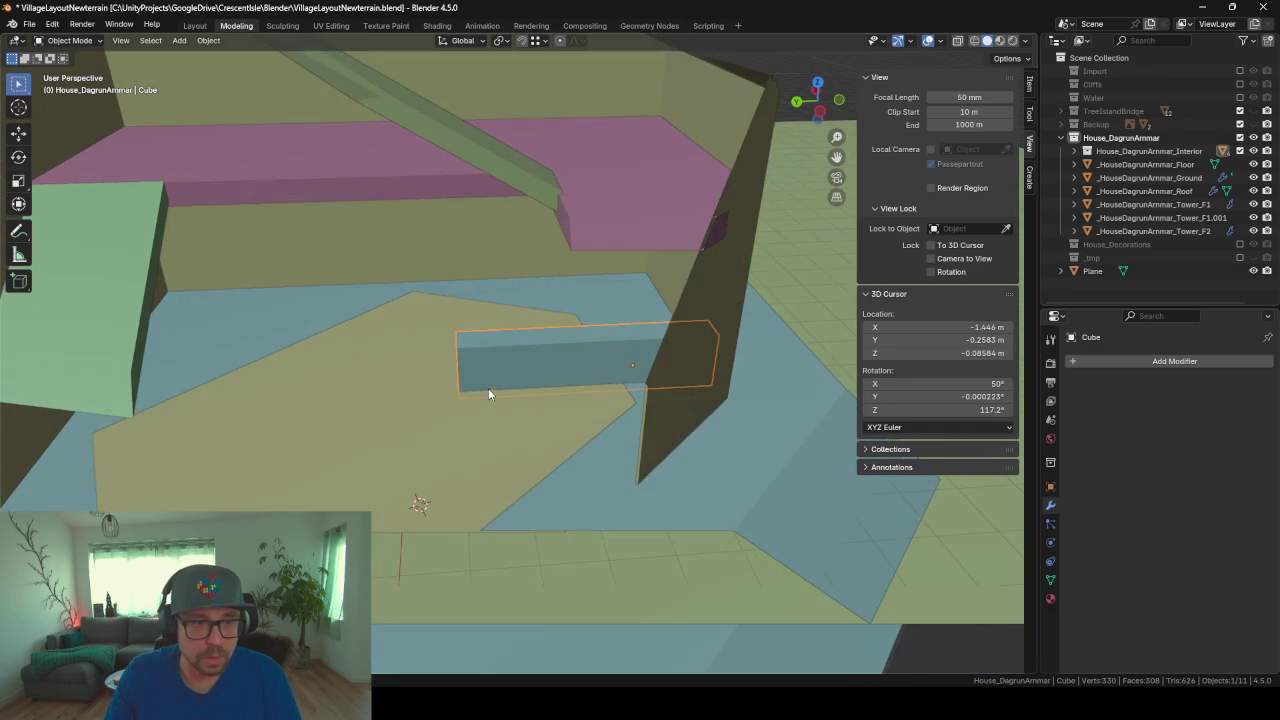
pyautogui.moveTo(506, 317)
pyautogui.mouseDown(button='middle')
pyautogui.moveTo(548, 329)
pyautogui.moveTo(312, 330)
pyautogui.mouseUp(button='middle')
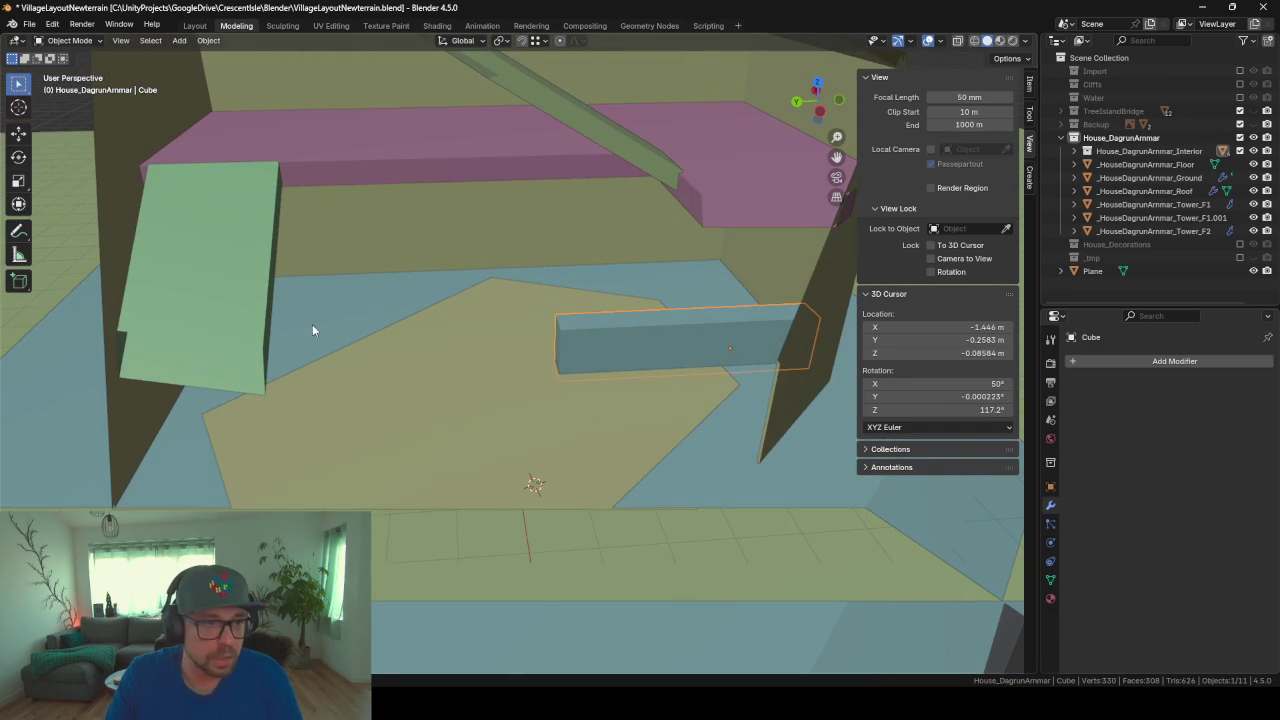
pyautogui.hotkey('shift', 'a')
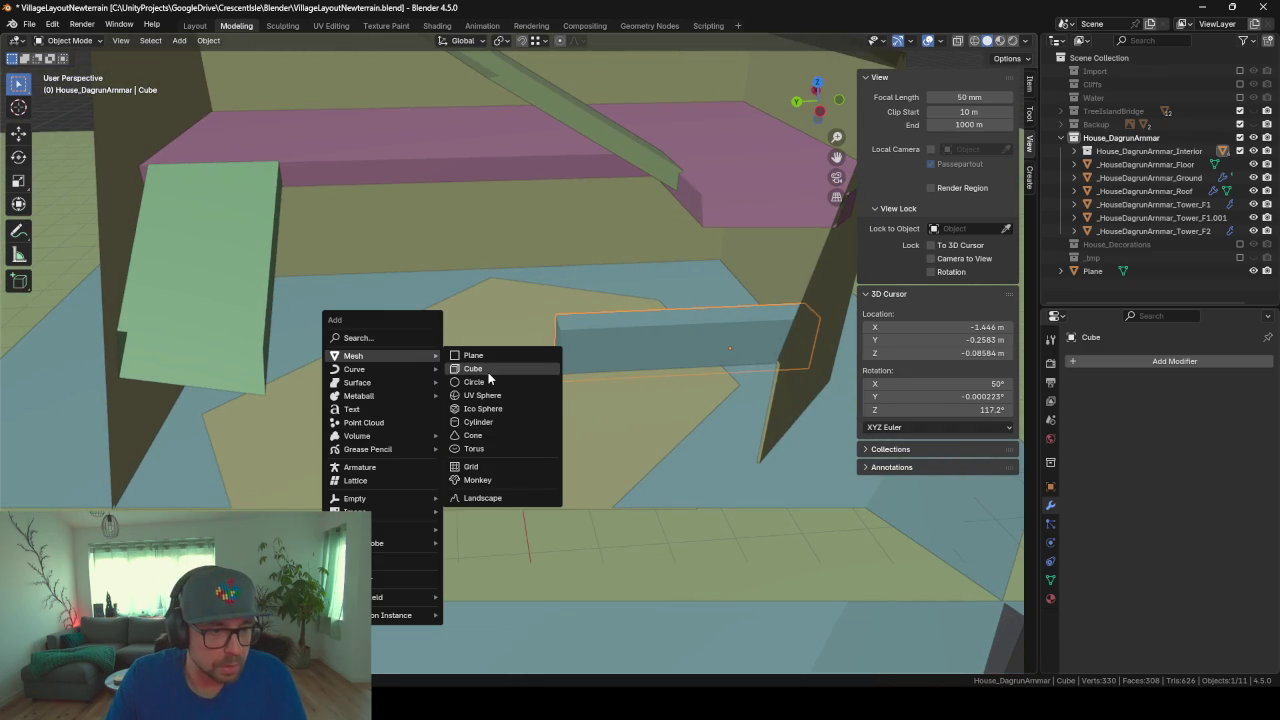
# Step: Add an 8-vertex cylinder and place it horizontally beside the green wall
pyautogui.click(489, 424)
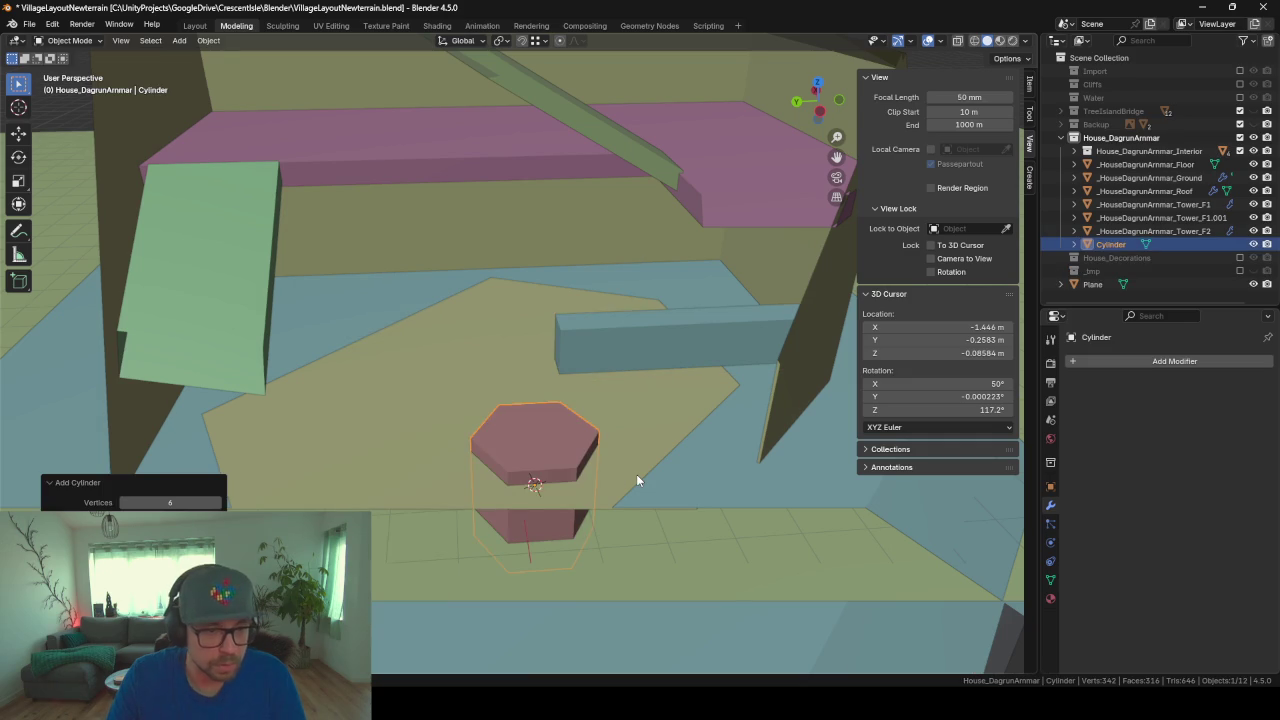
pyautogui.click(179, 501)
pyautogui.write('8')
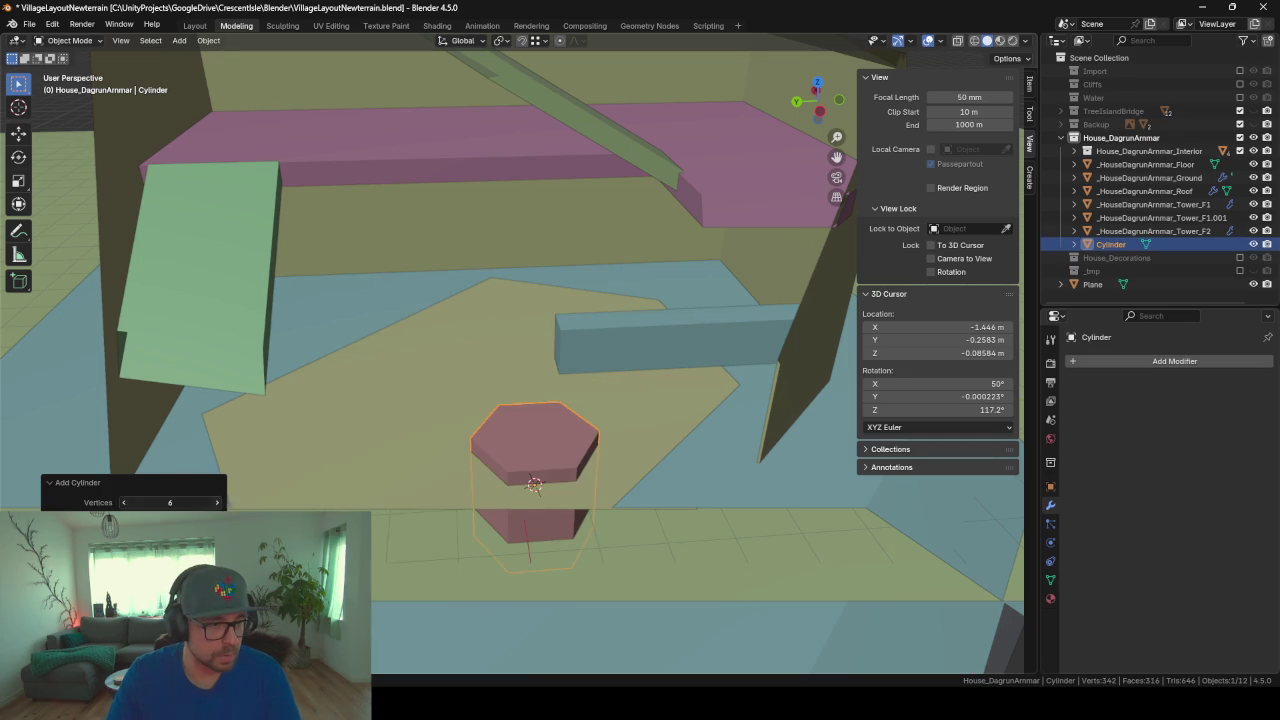
pyautogui.press('Return')
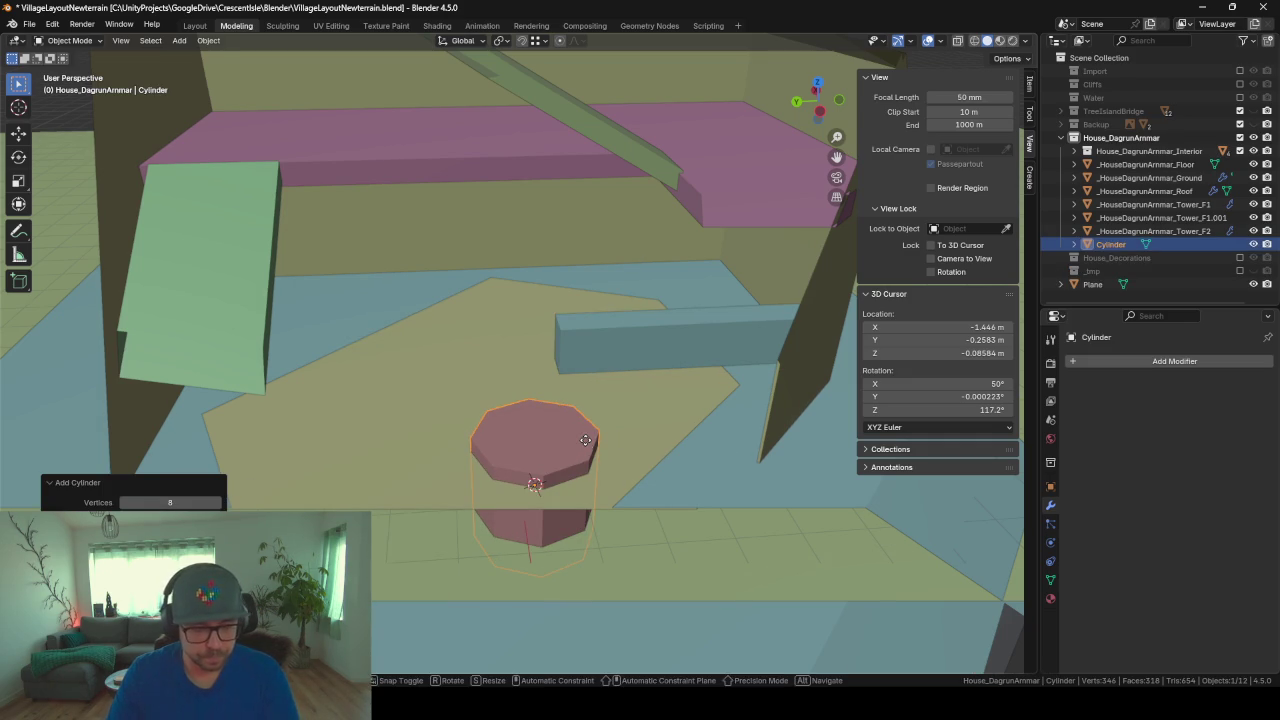
pyautogui.press('g')
pyautogui.hotkey('shift', 'z')
pyautogui.click(371, 297)
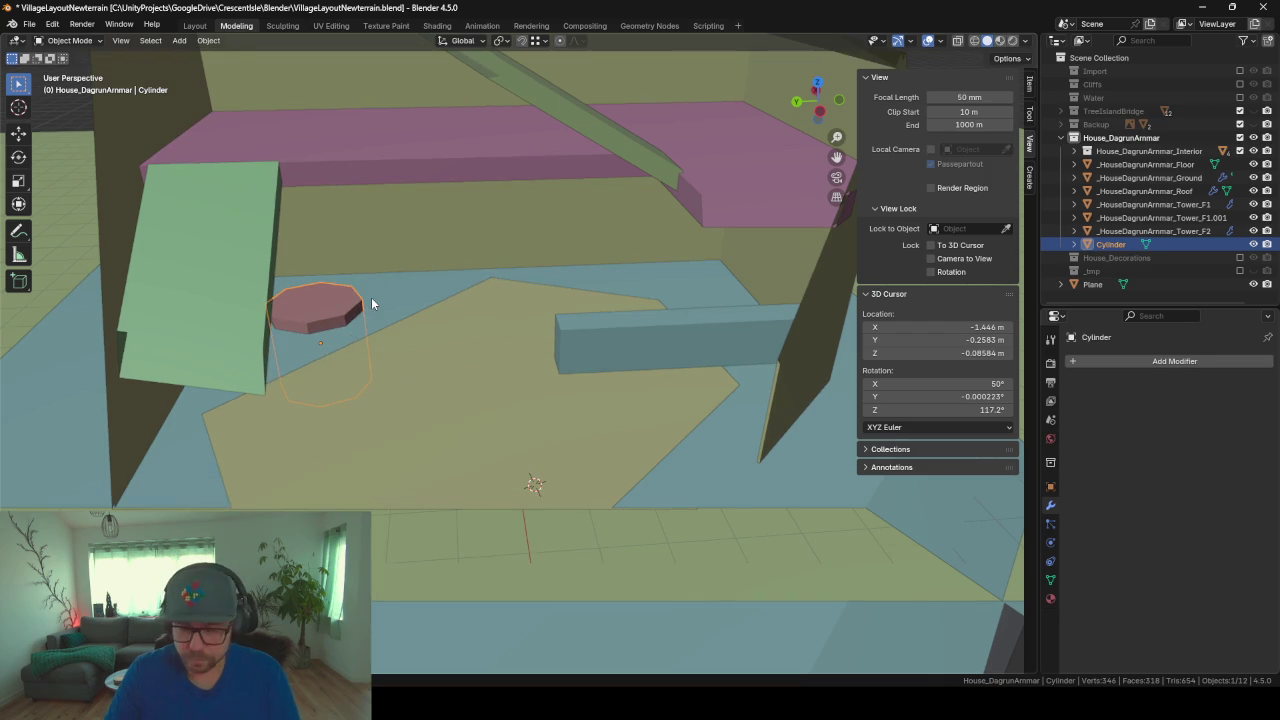
# Step: Centre the view on the cylinder and set the view's clip start to 2 m
pyautogui.press('KP_Decimal')
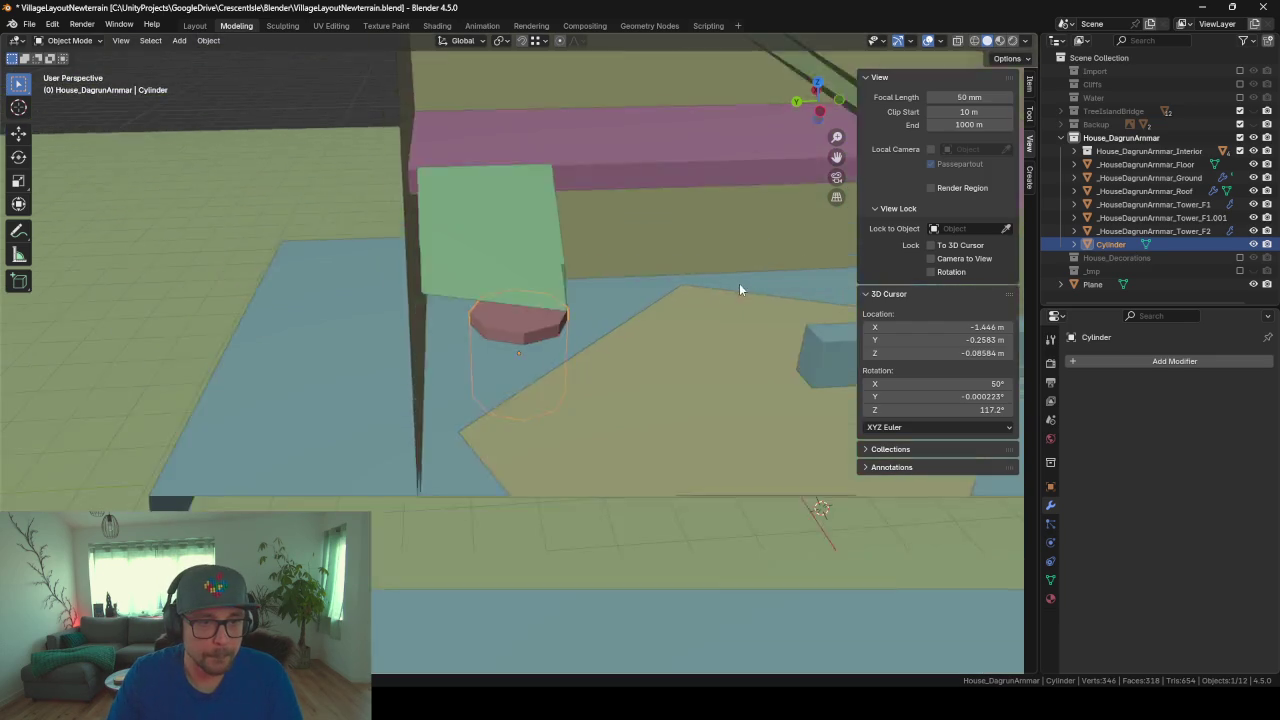
pyautogui.moveTo(739, 288); pyautogui.dragTo(615, 280, button='middle')
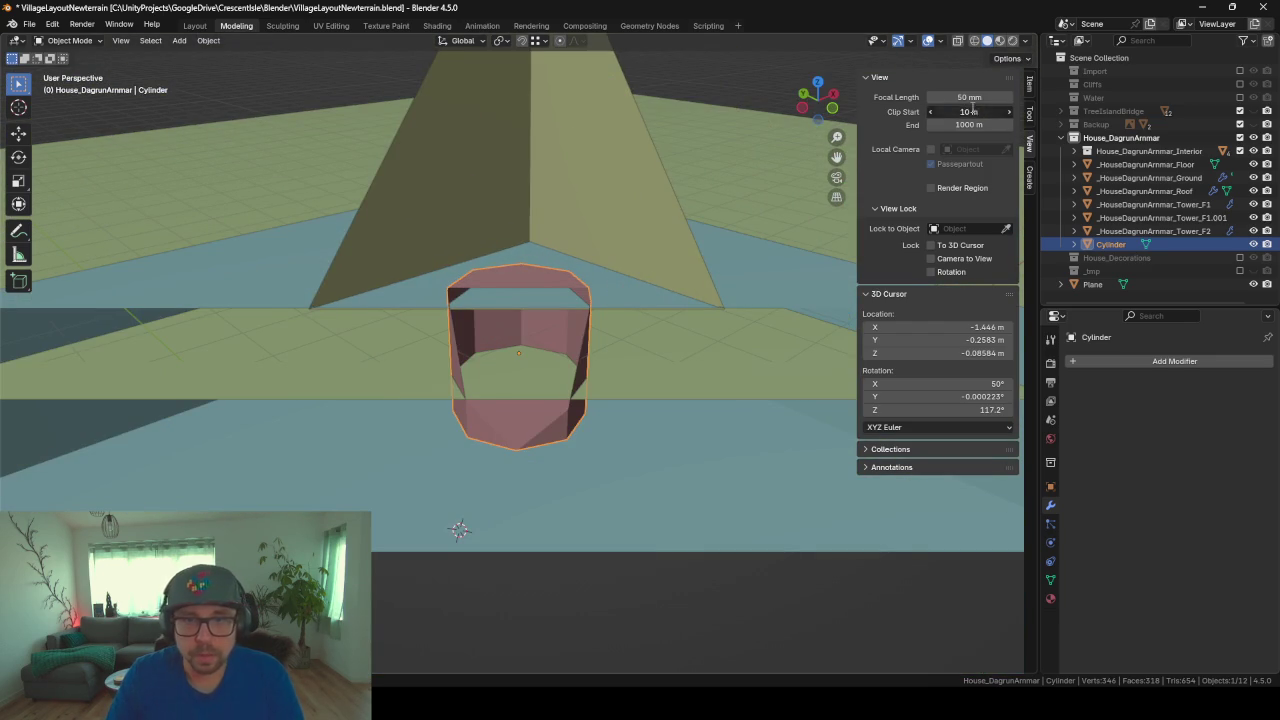
pyautogui.write('2')
pyautogui.press('Return')
pyautogui.scroll(2, 419, 205)
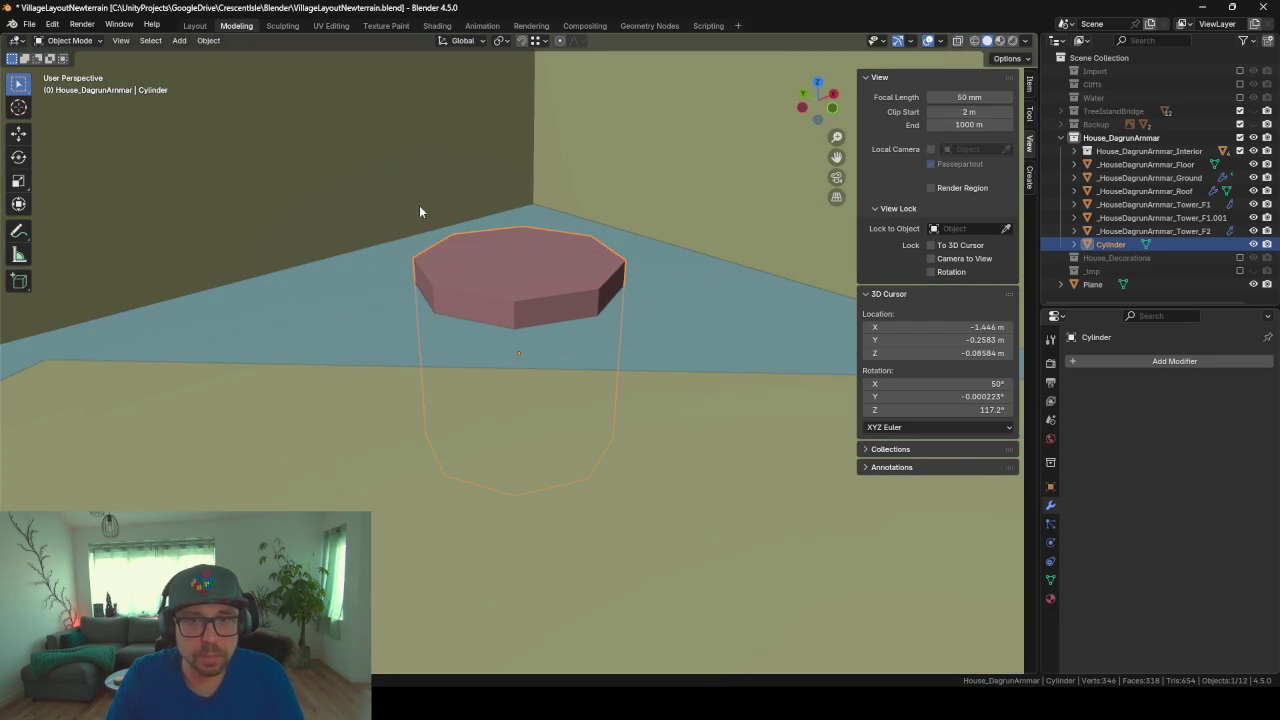
# Step: Raise the cylinder vertically by about 1.3 m
pyautogui.press('g')
pyautogui.press('z')
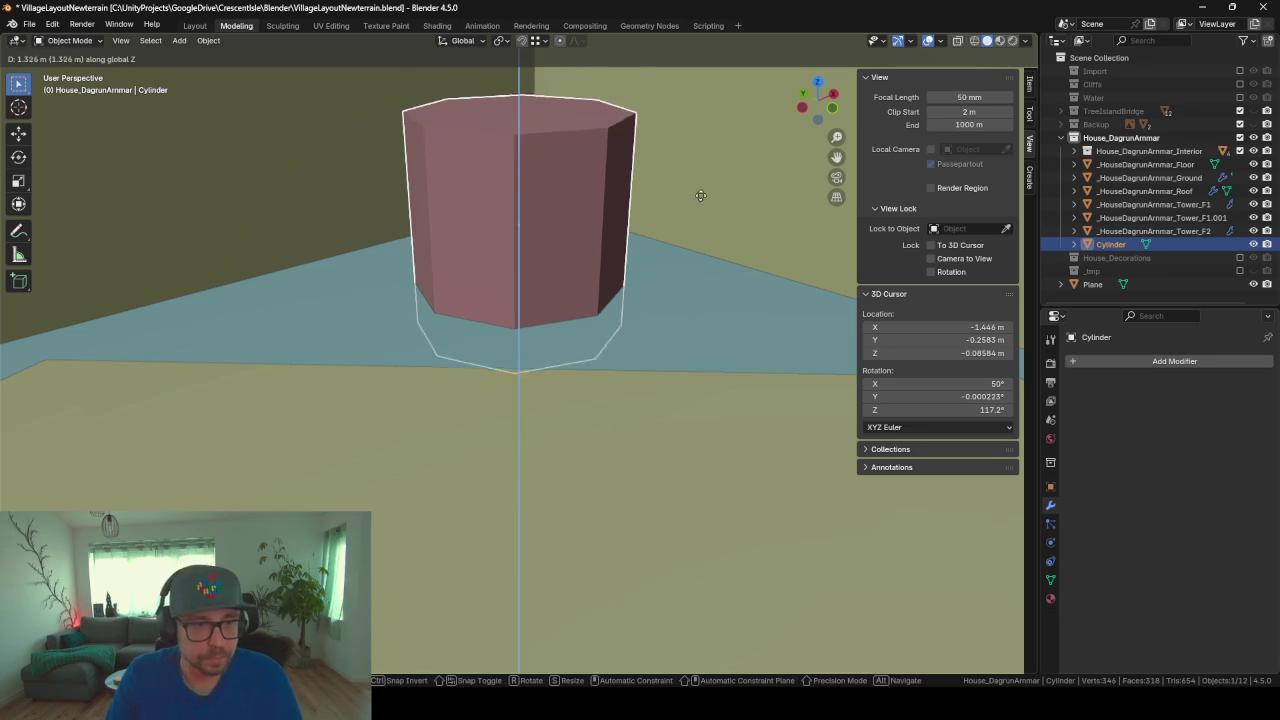
pyautogui.click(701, 169)
pyautogui.moveTo(686, 177); pyautogui.dragTo(660, 240, button='middle')
# Step: Lower the cylinder vertically along Z
pyautogui.press('Tab')
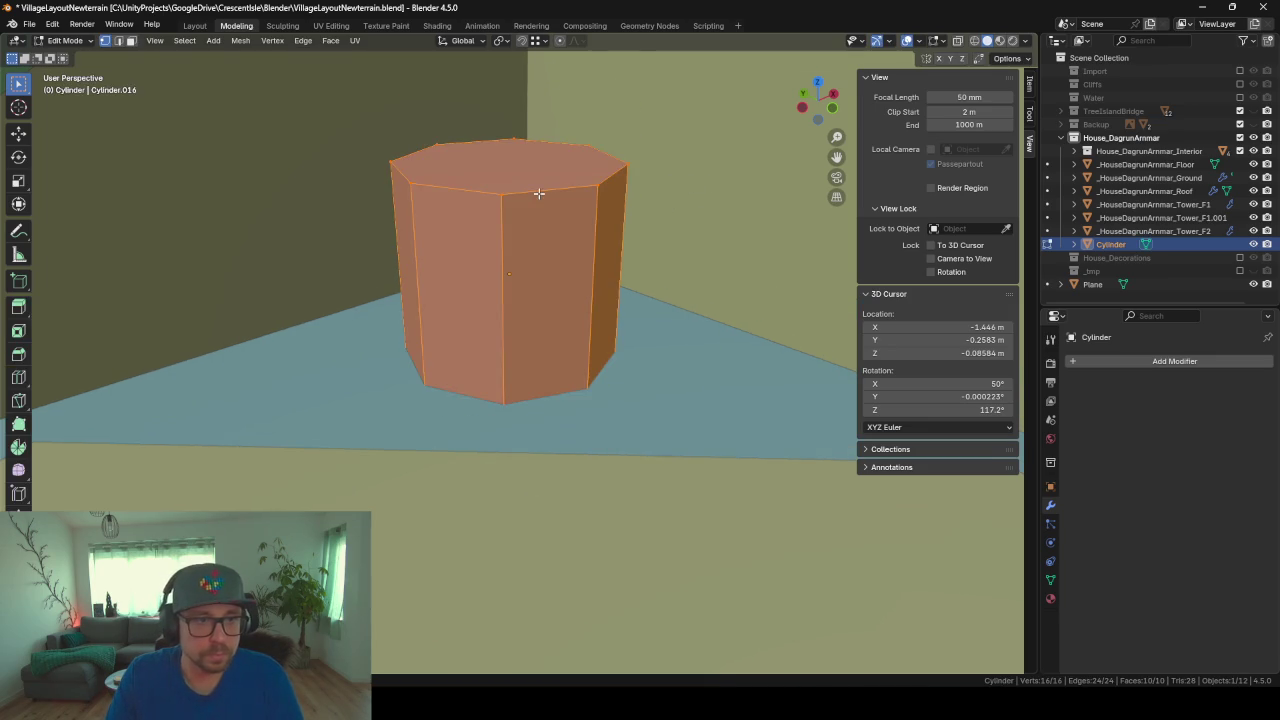
pyautogui.click(531, 187)
pyautogui.press('Tab')
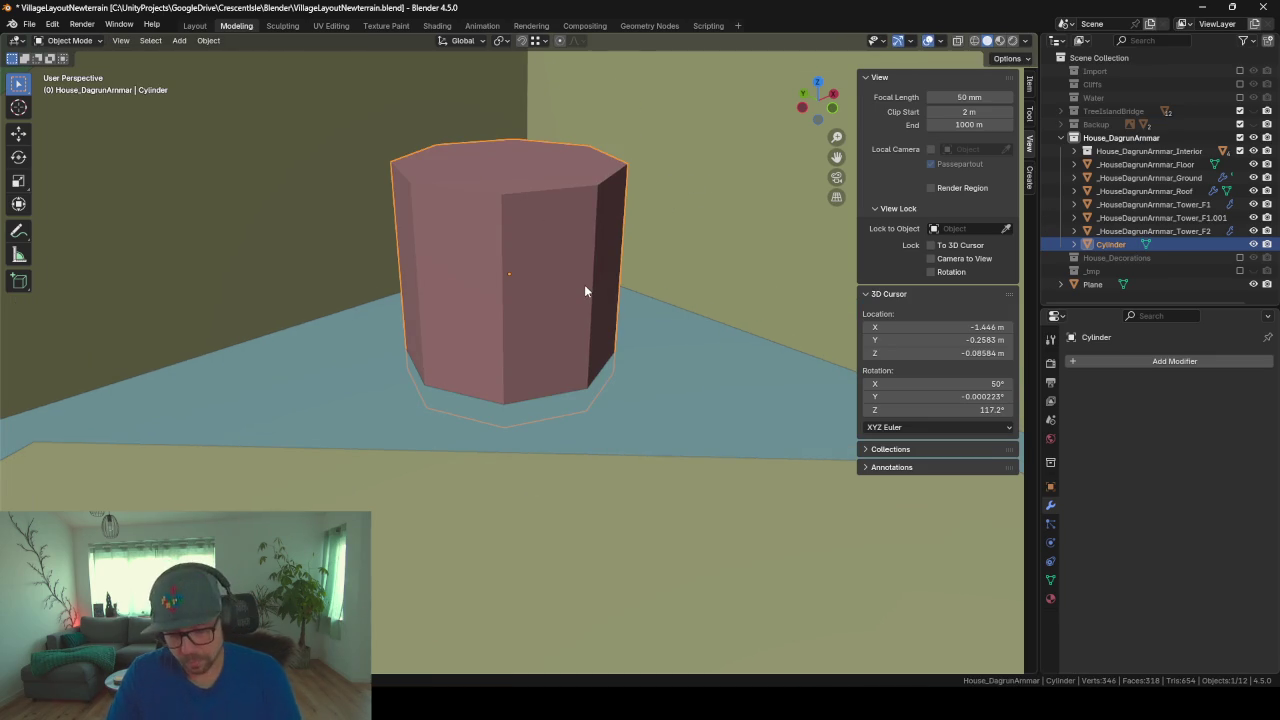
pyautogui.press('g')
pyautogui.press('z')
pyautogui.click(580, 327)
# Step: Add three horizontal loop cuts around the cylinder in Edit Mode
pyautogui.press('Tab')
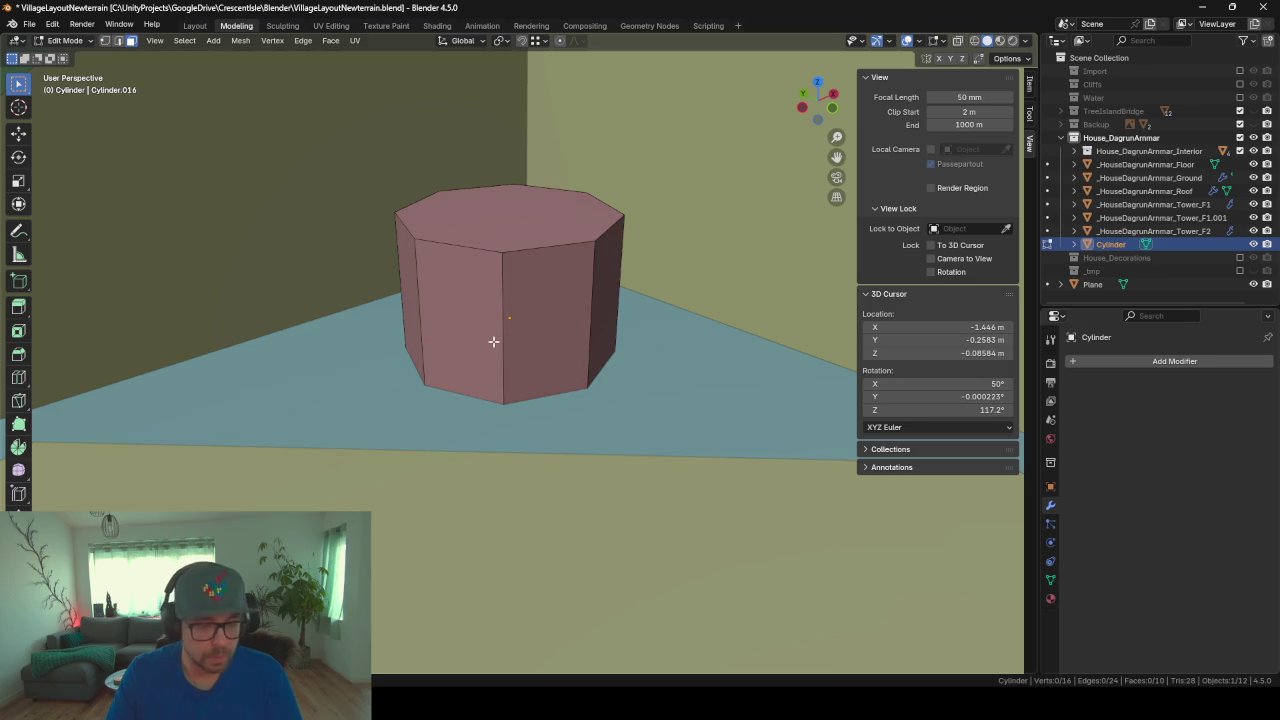
pyautogui.hotkey('ctrl', 'r')
pyautogui.scroll(2, 572, 342)
pyautogui.click(572, 342)
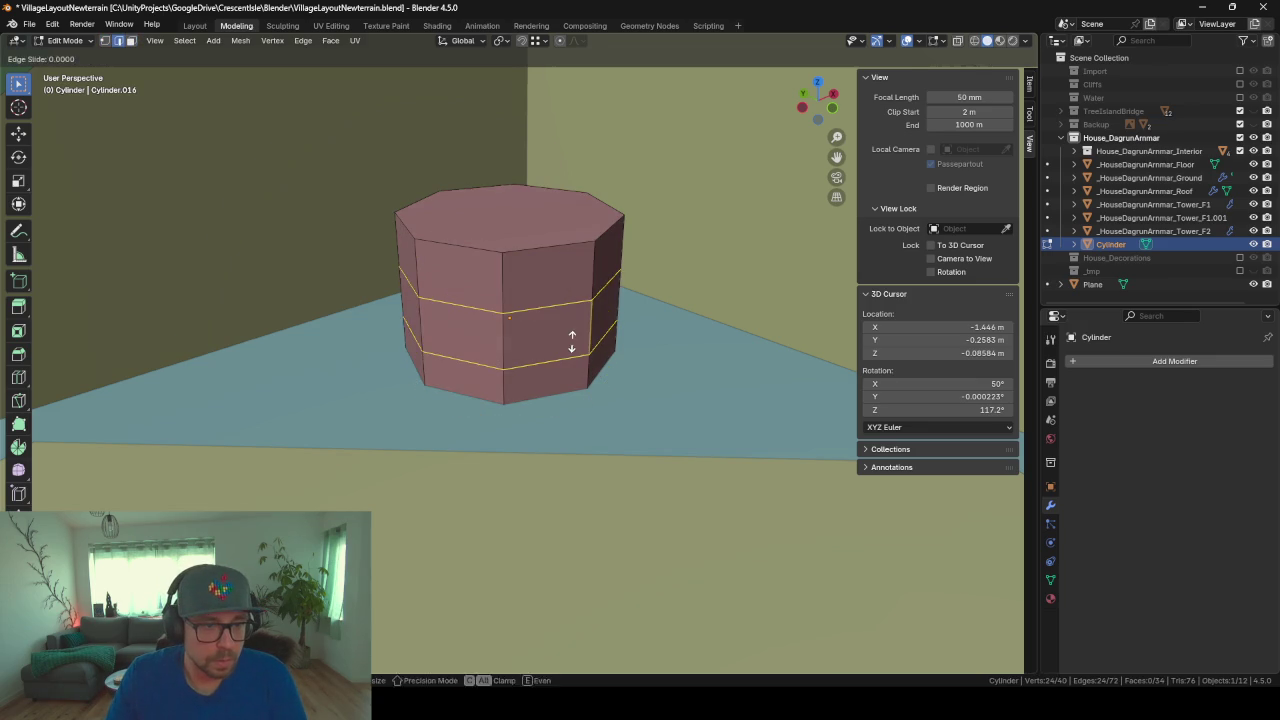
pyautogui.click(572, 342)
pyautogui.scroll(5, 470, 400)
pyautogui.scroll(-4, 484, 347)
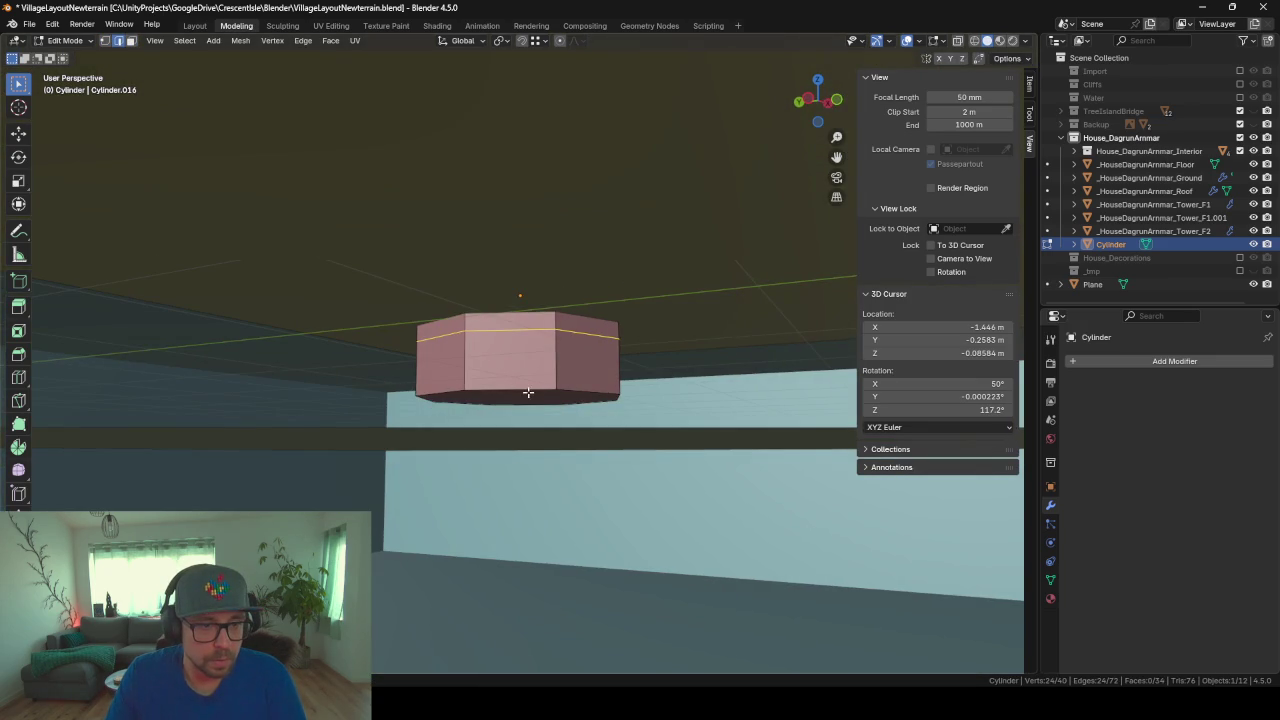
pyautogui.scroll(-4, 635, 330)
pyautogui.press('Tab')
# Step: Move the cylinder down about 0.678 m so it stands on the floor
pyautogui.press('g')
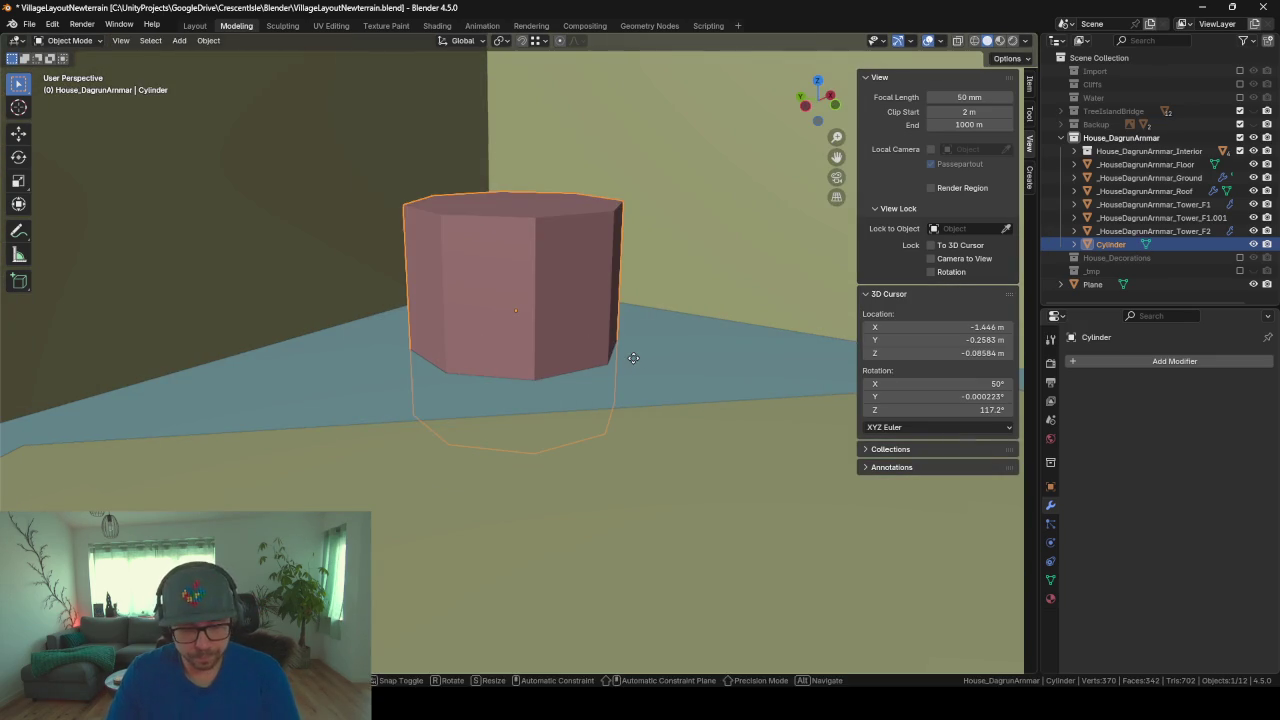
pyautogui.press('z')
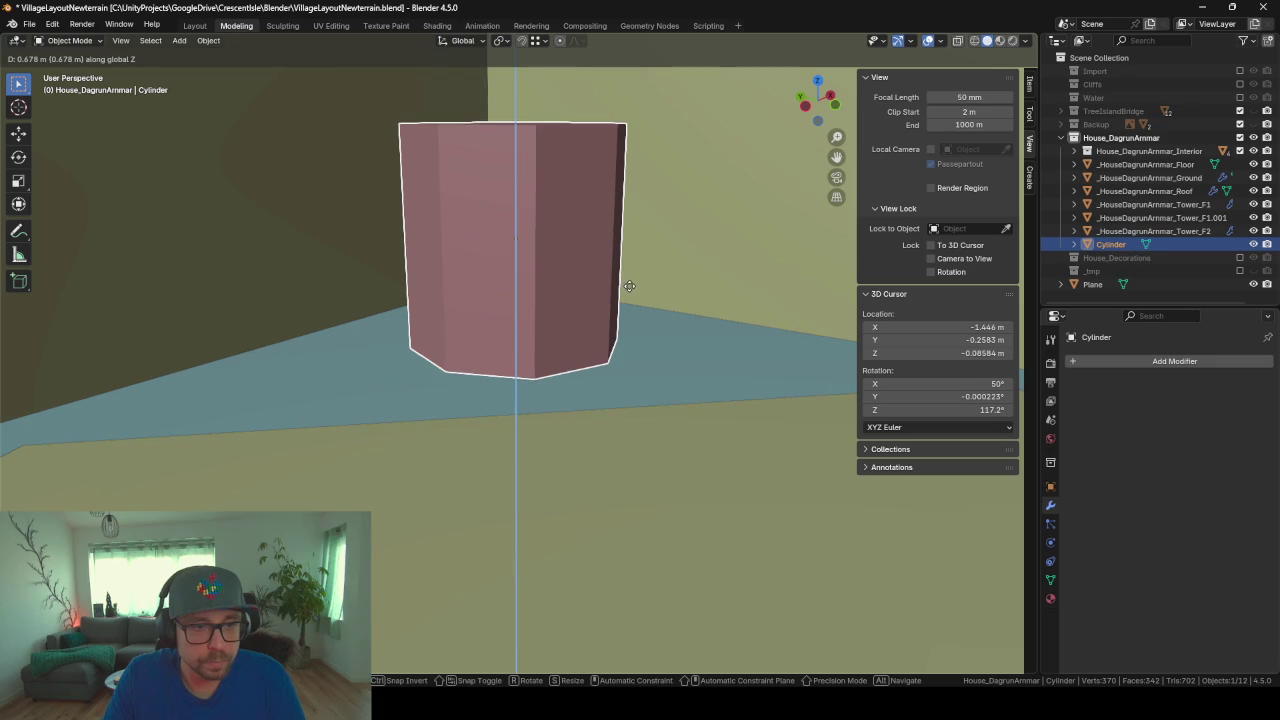
pyautogui.click(630, 288)
pyautogui.press('KP_Decimal')
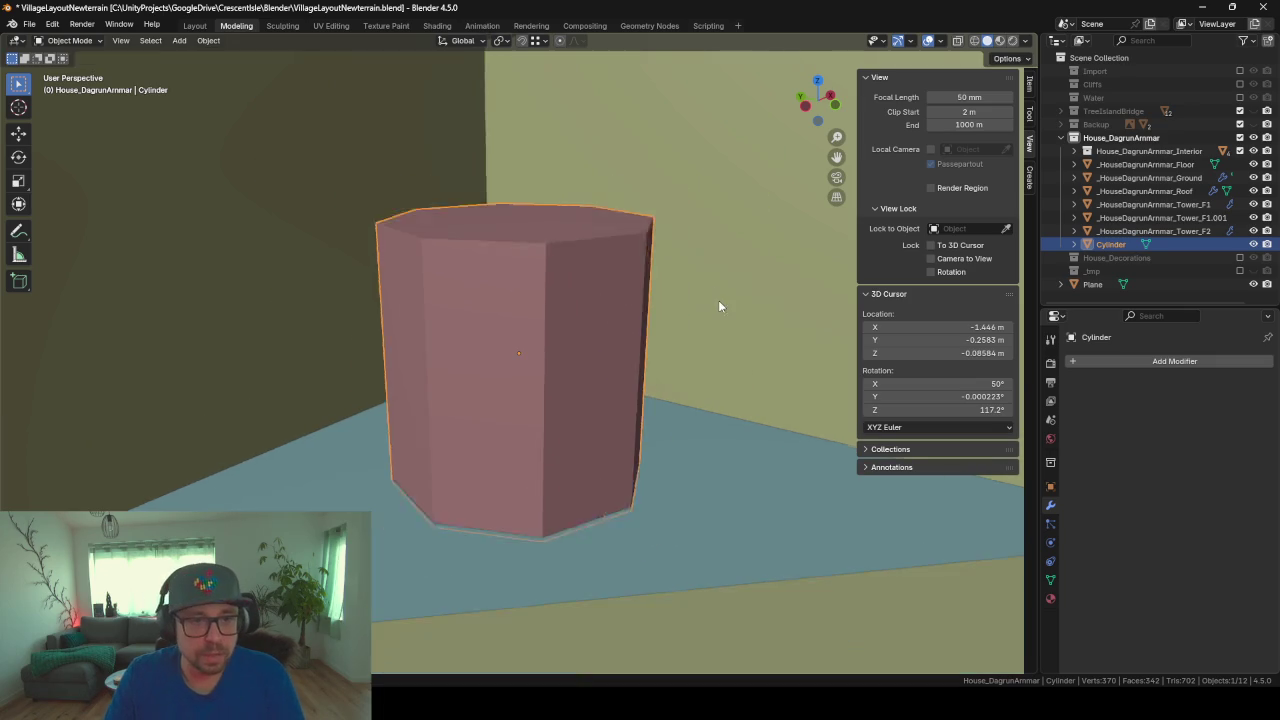
# Step: In face select mode, select the cylinder's bottom face
pyautogui.press('Tab')
pyautogui.moveTo(718, 305); pyautogui.dragTo(521, 490, button='middle')
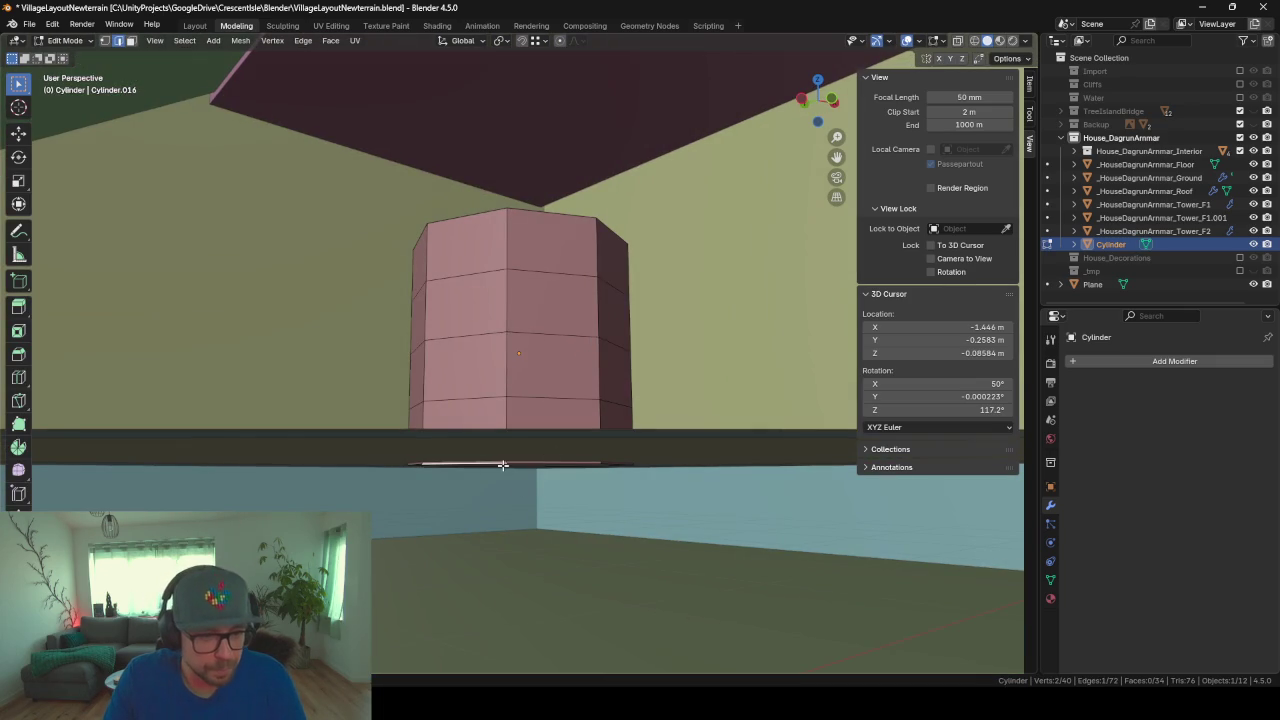
pyautogui.moveTo(485, 396); pyautogui.dragTo(530, 455, button='middle')
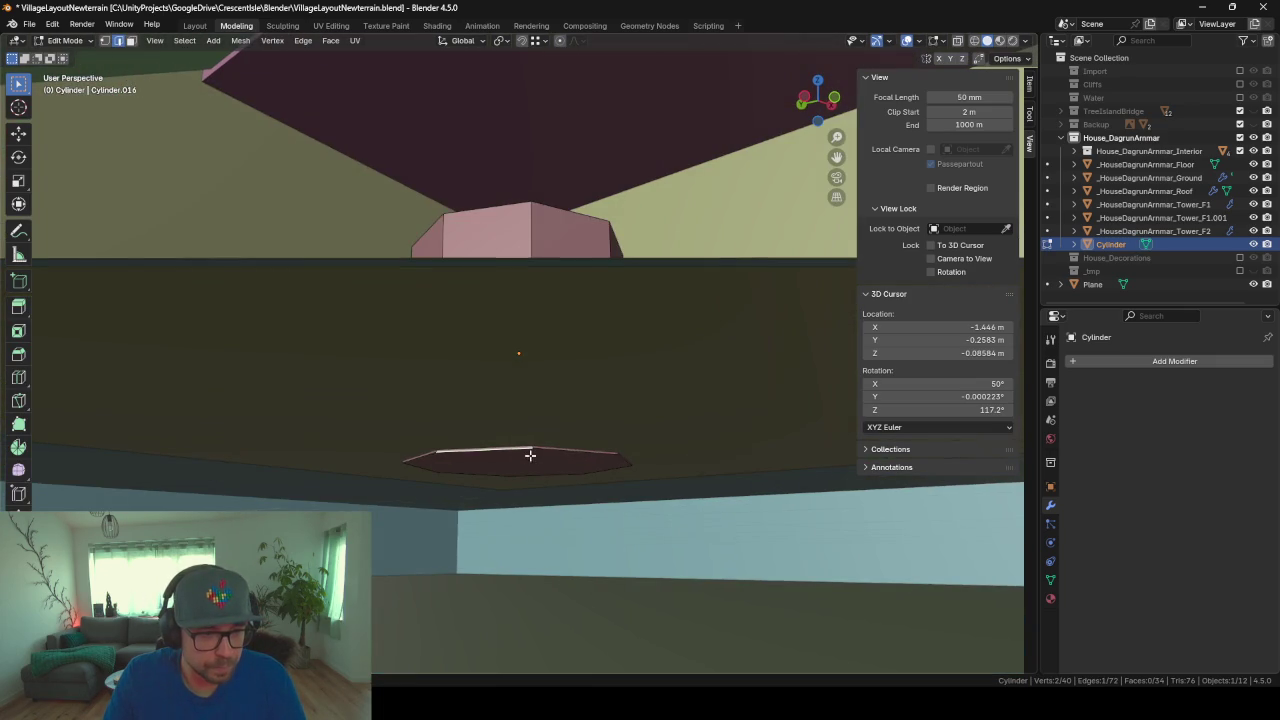
pyautogui.press('3')
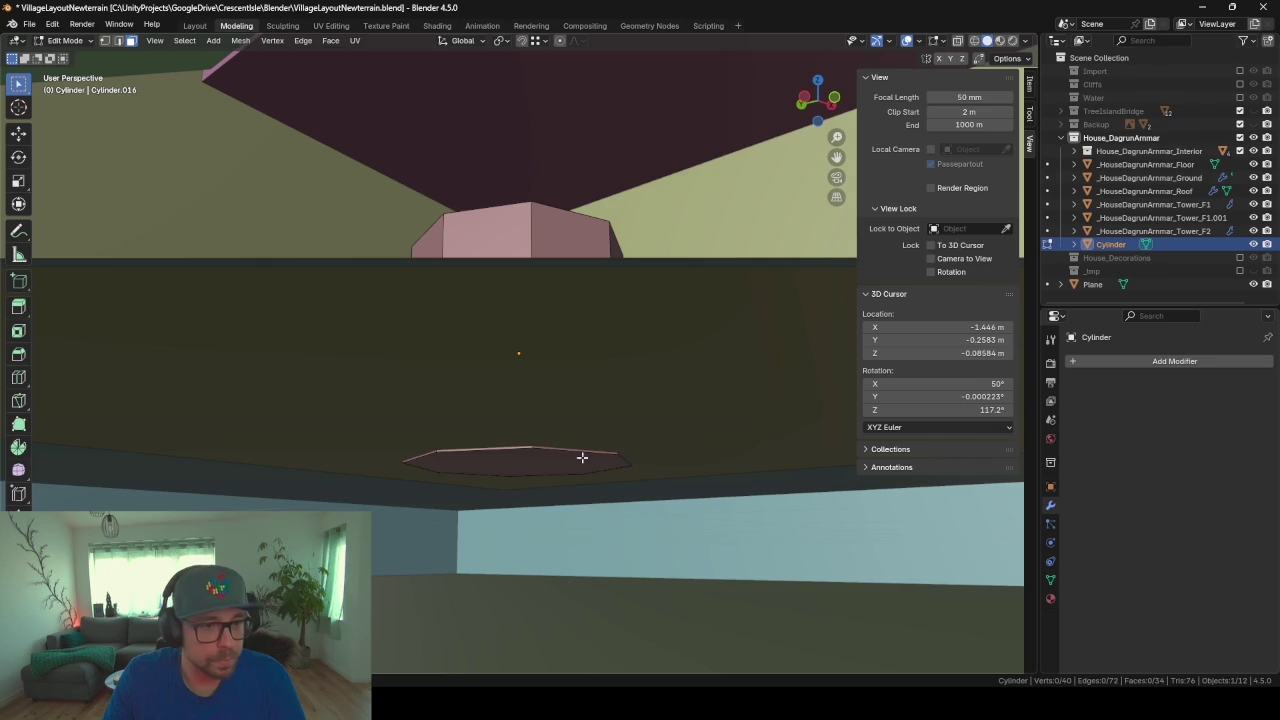
pyautogui.click(582, 457)
pyautogui.moveTo(620, 518)
pyautogui.mouseDown(button='middle')
pyautogui.moveTo(669, 462)
pyautogui.moveTo(762, 517)
pyautogui.mouseUp(button='middle')
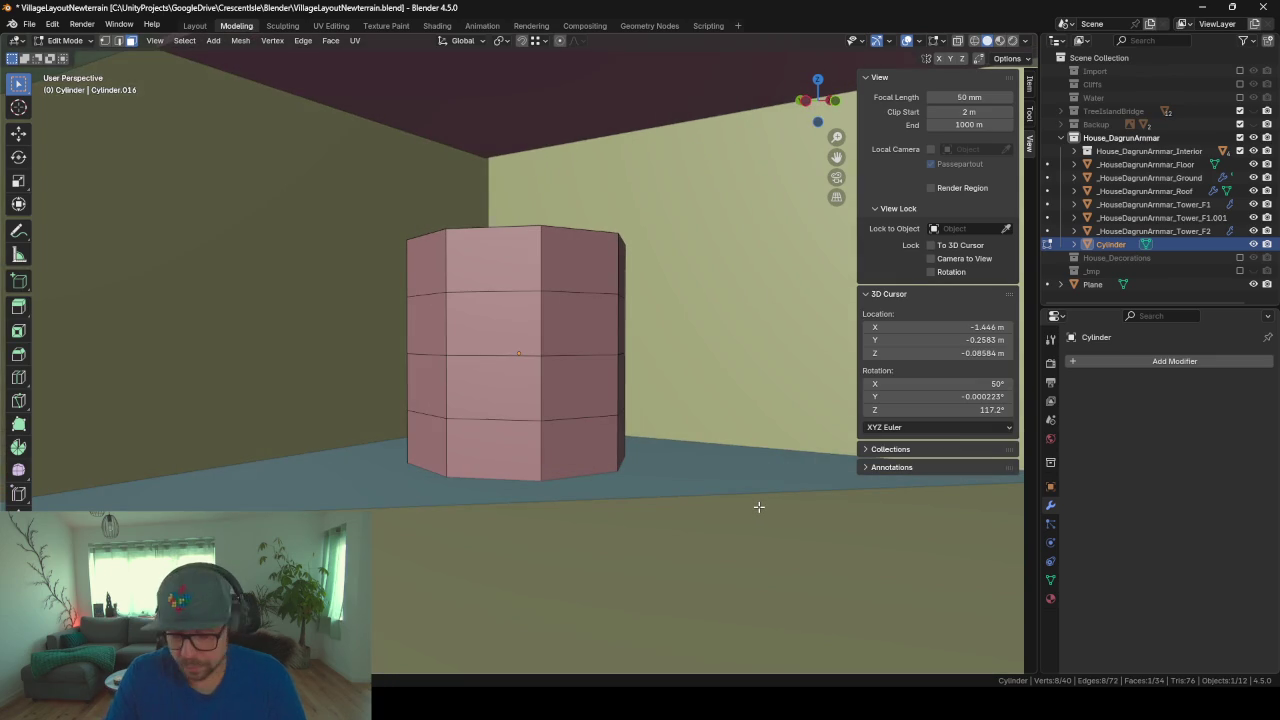
# Step: Turn on proportional editing and taper the cylinder's bottom face
pyautogui.press('o')
pyautogui.press('s')
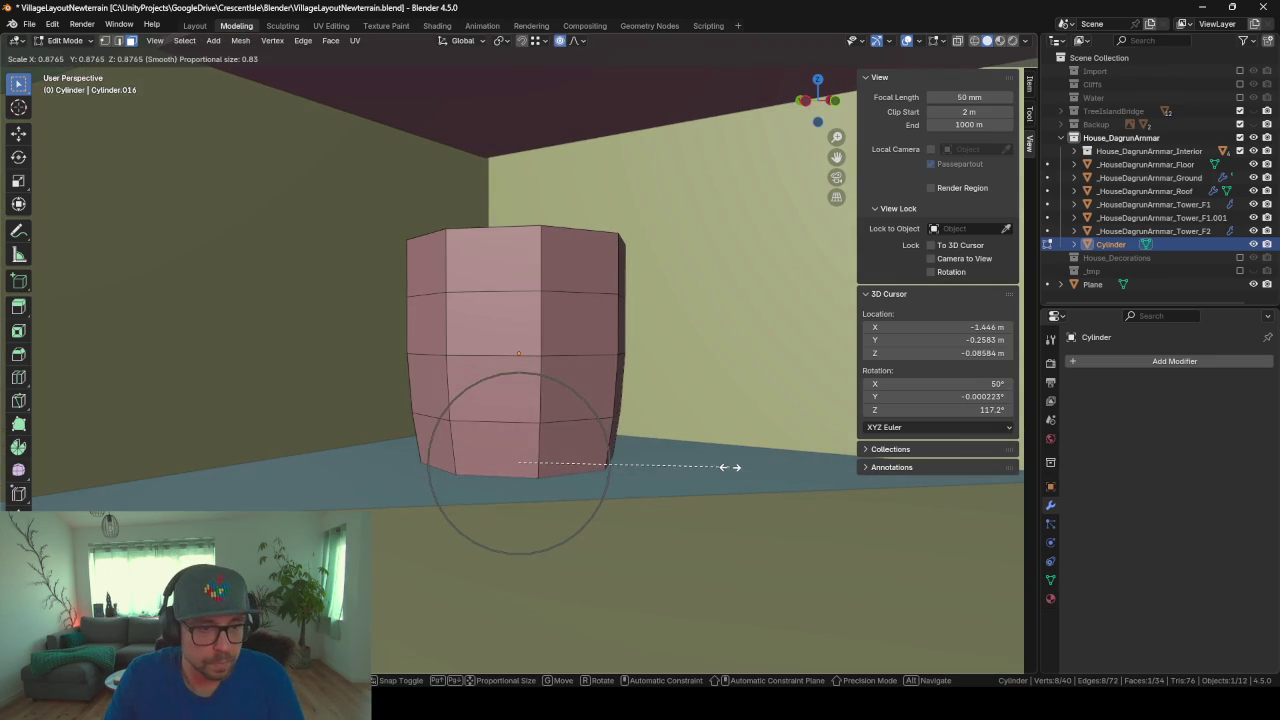
pyautogui.scroll(1, 700, 465)
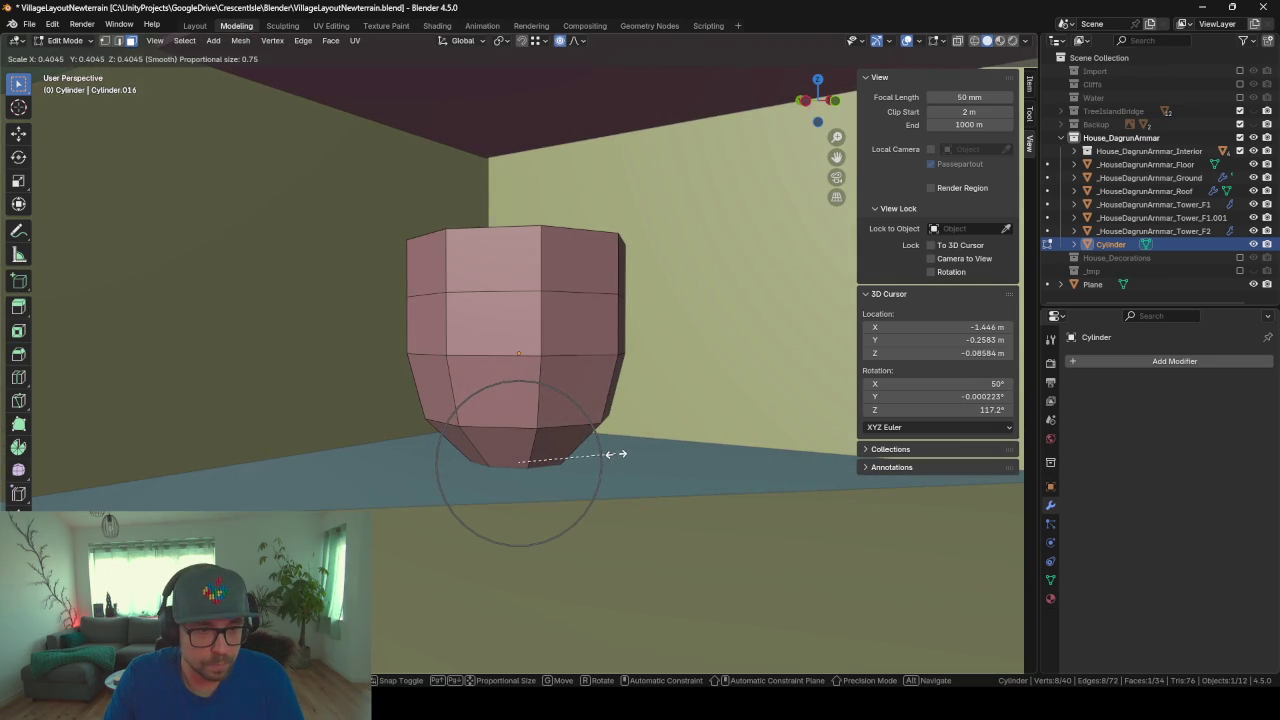
pyautogui.click(610, 454)
# Step: Lower the top face about 0.42 m along Z with a soft proportional falloff
pyautogui.moveTo(610, 366)
pyautogui.mouseDown(button='middle')
pyautogui.moveTo(600, 380)
pyautogui.moveTo(571, 320)
pyautogui.moveTo(531, 307)
pyautogui.mouseUp(button='middle')
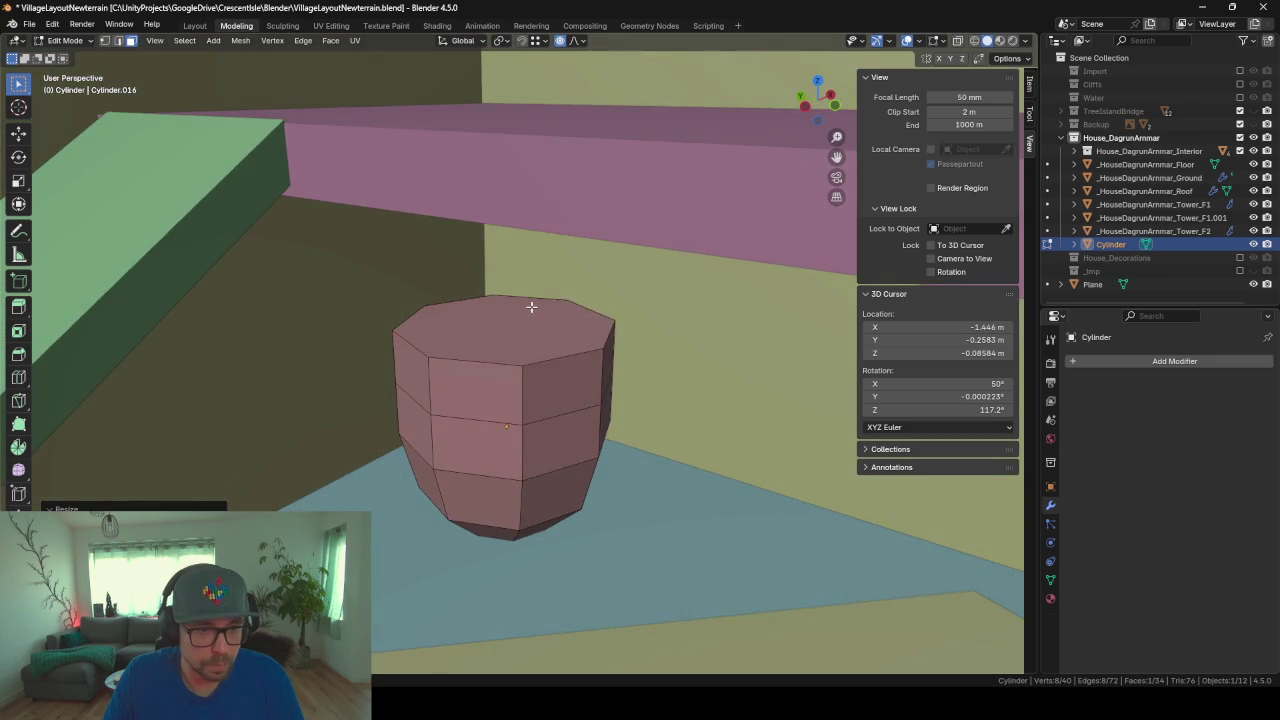
pyautogui.click(531, 307)
pyautogui.press('g')
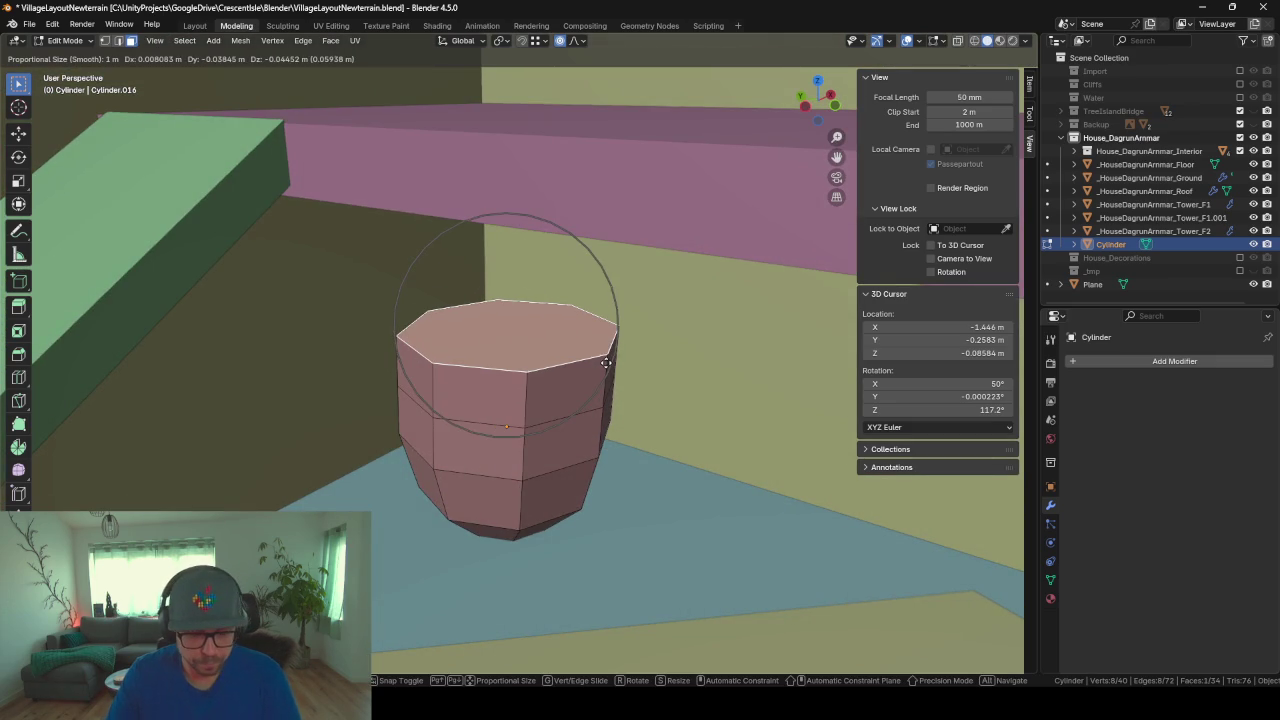
pyautogui.press('g')
pyautogui.press('g')
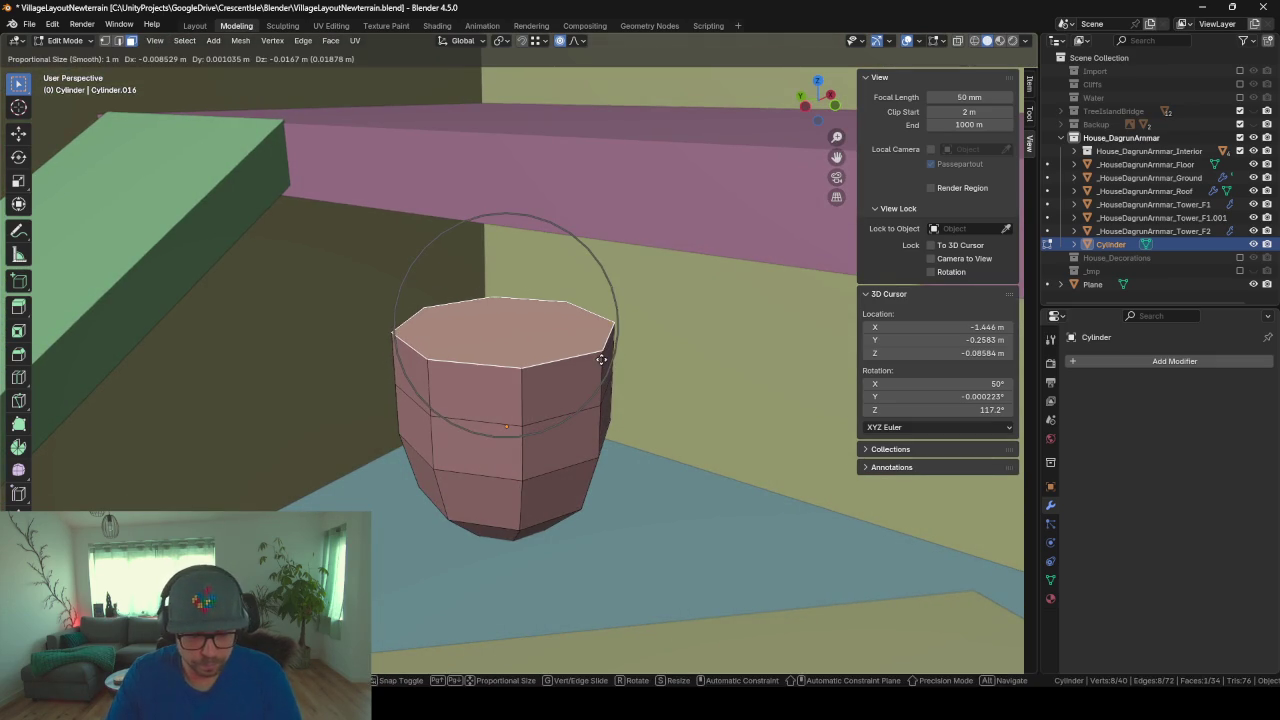
pyautogui.press('z')
pyautogui.scroll(-2, 603, 400)
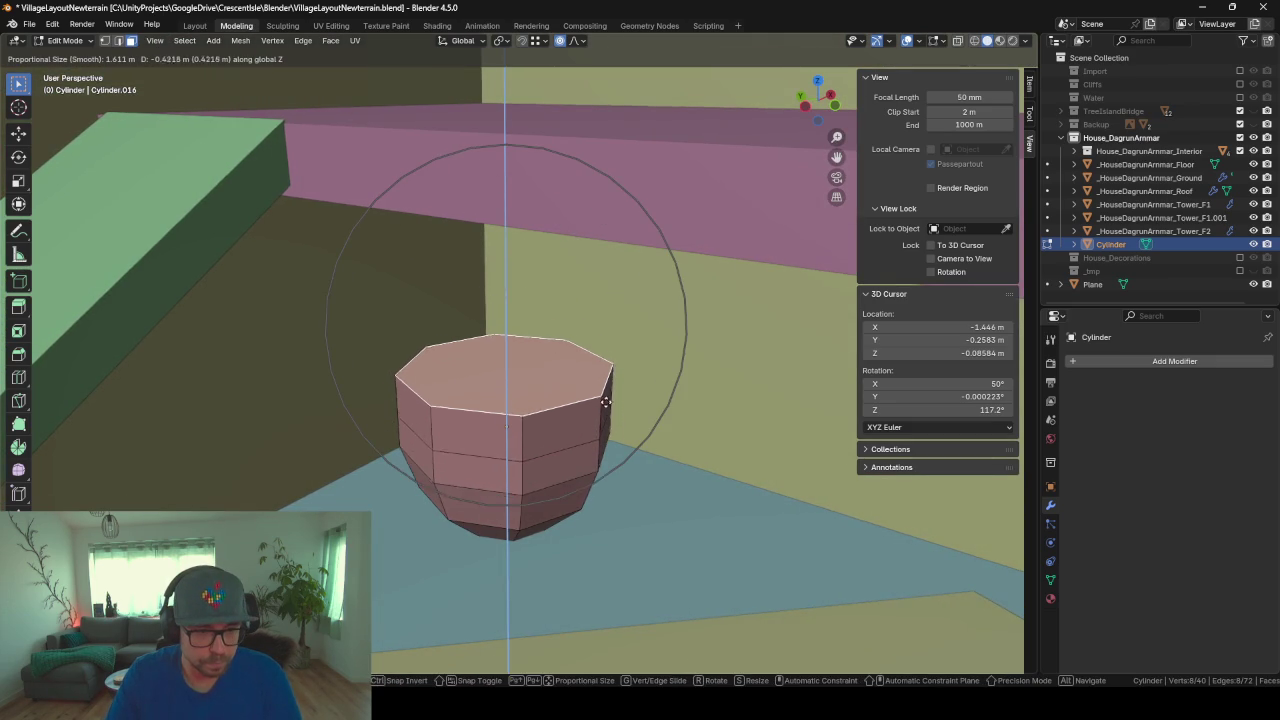
pyautogui.click(618, 445)
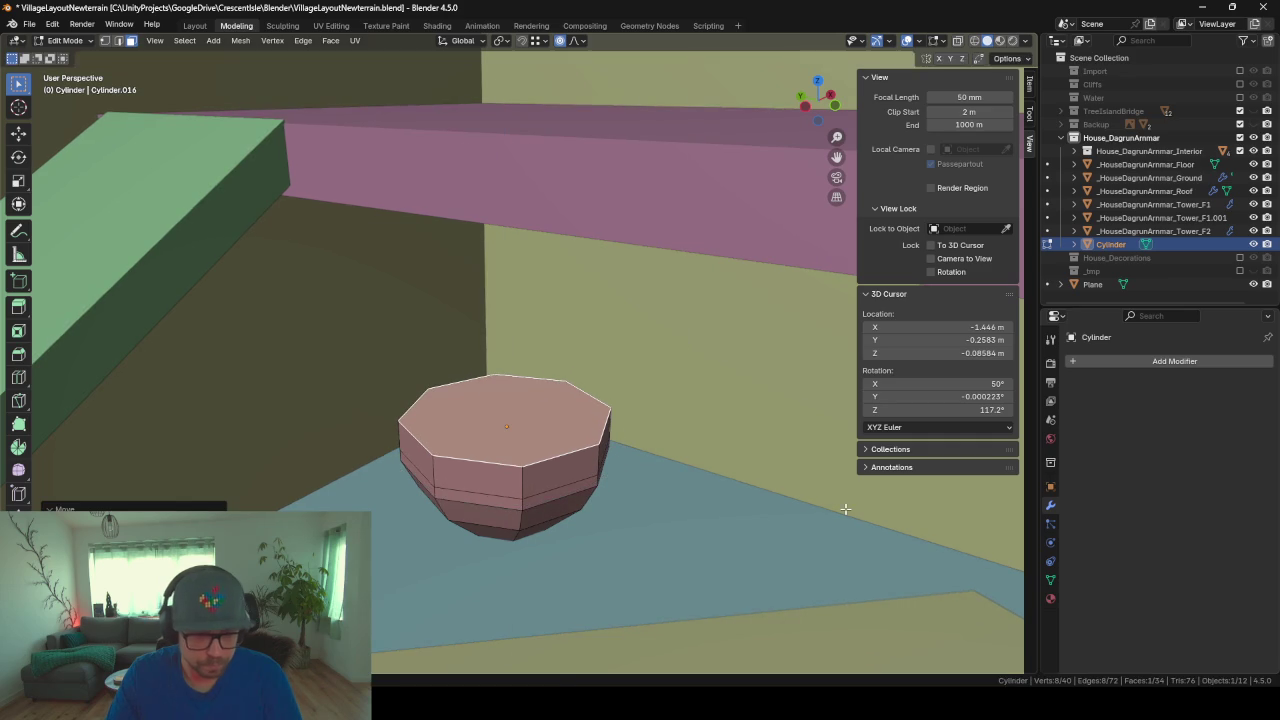
# Step: Scale the top ring inward horizontally with a wide falloff to form the pot rim
pyautogui.press('s')
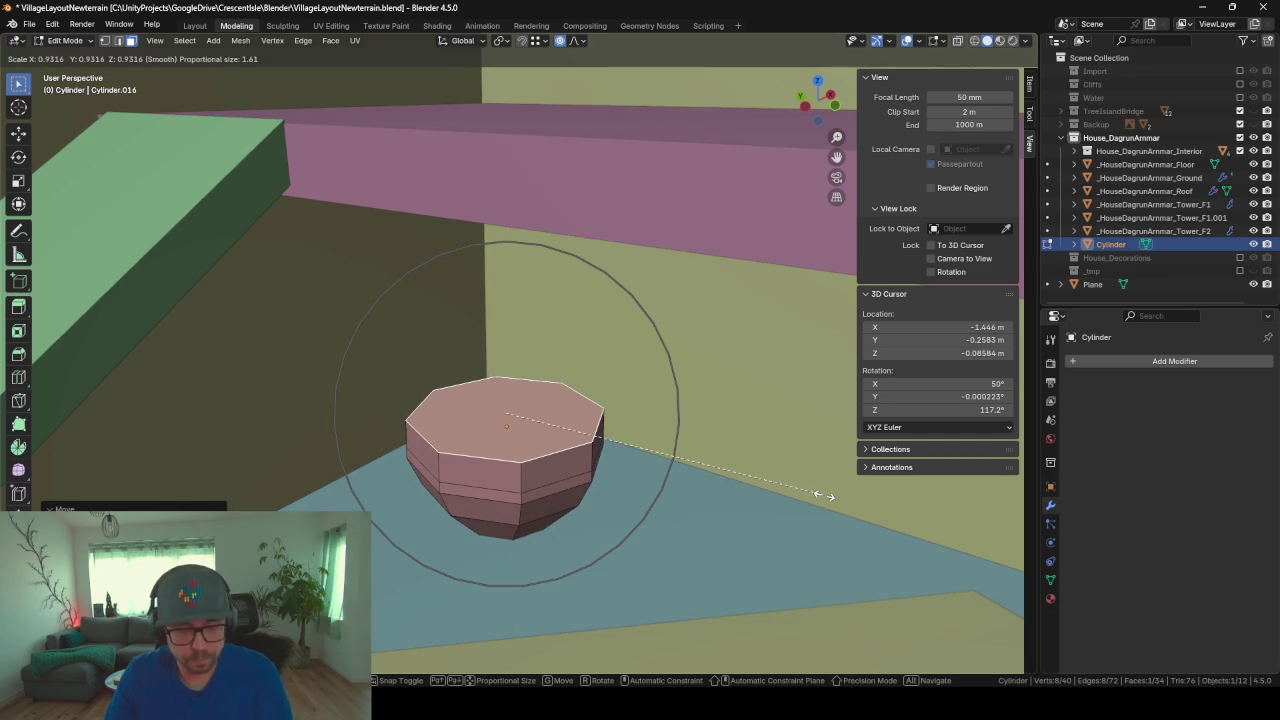
pyautogui.hotkey('shift', 'z')
pyautogui.scroll(1, 815, 490)
pyautogui.scroll(2, 780, 480)
pyautogui.scroll(1, 755, 475)
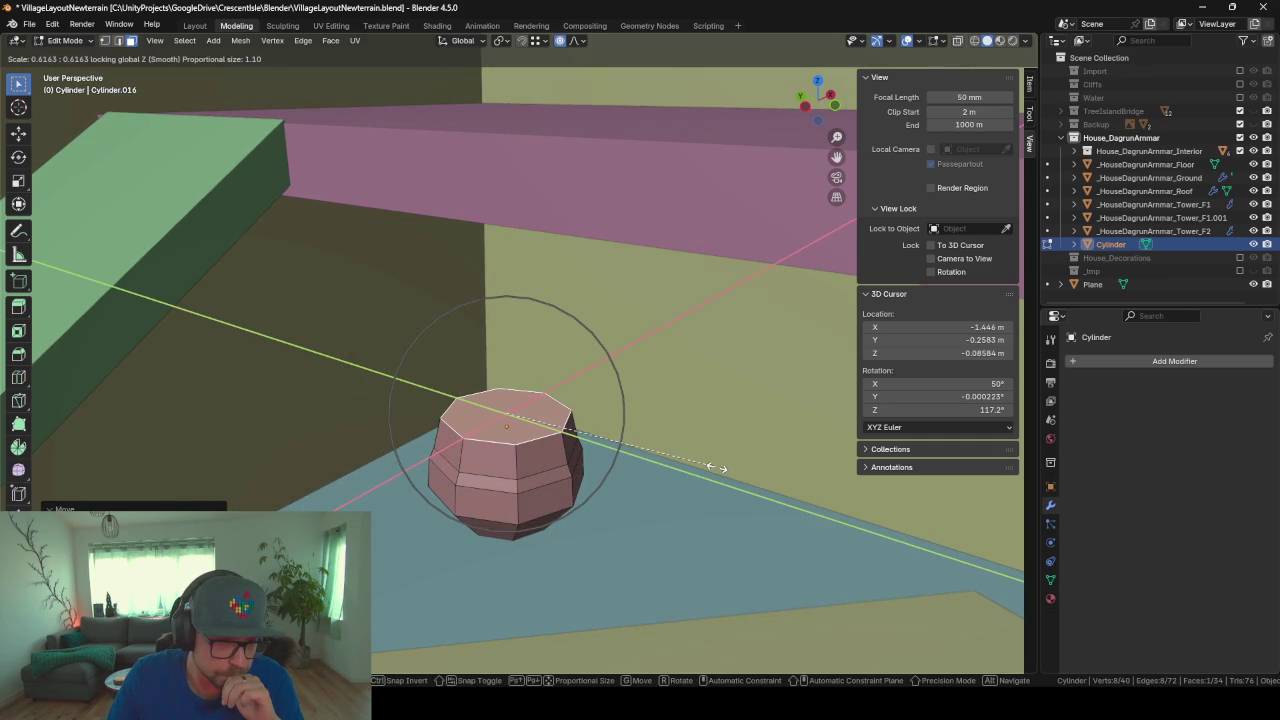
pyautogui.click(716, 467)
pyautogui.moveTo(716, 467)
pyautogui.mouseDown(button='middle')
pyautogui.moveTo(649, 443)
pyautogui.moveTo(594, 451)
pyautogui.moveTo(652, 464)
pyautogui.mouseUp(button='middle')
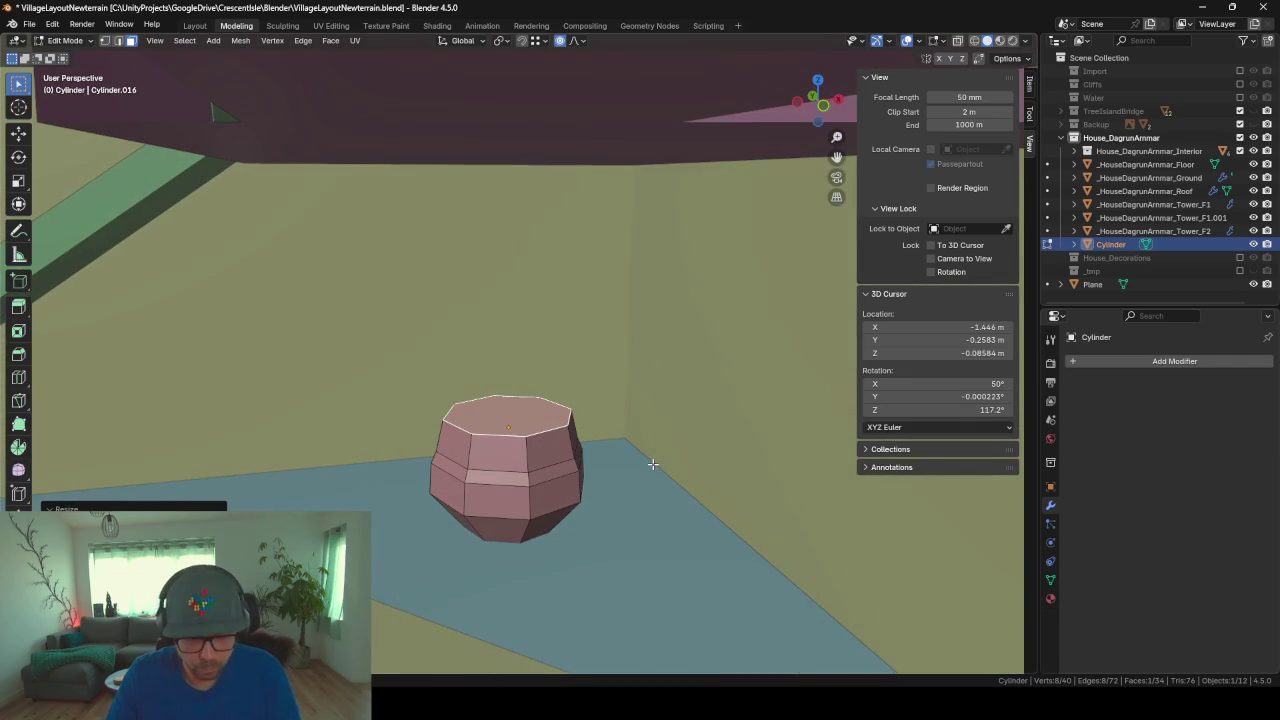
# Step: Inset the cylinder's top face and delete the inner face (Only Edges & Faces) to open the pot
pyautogui.press('i')
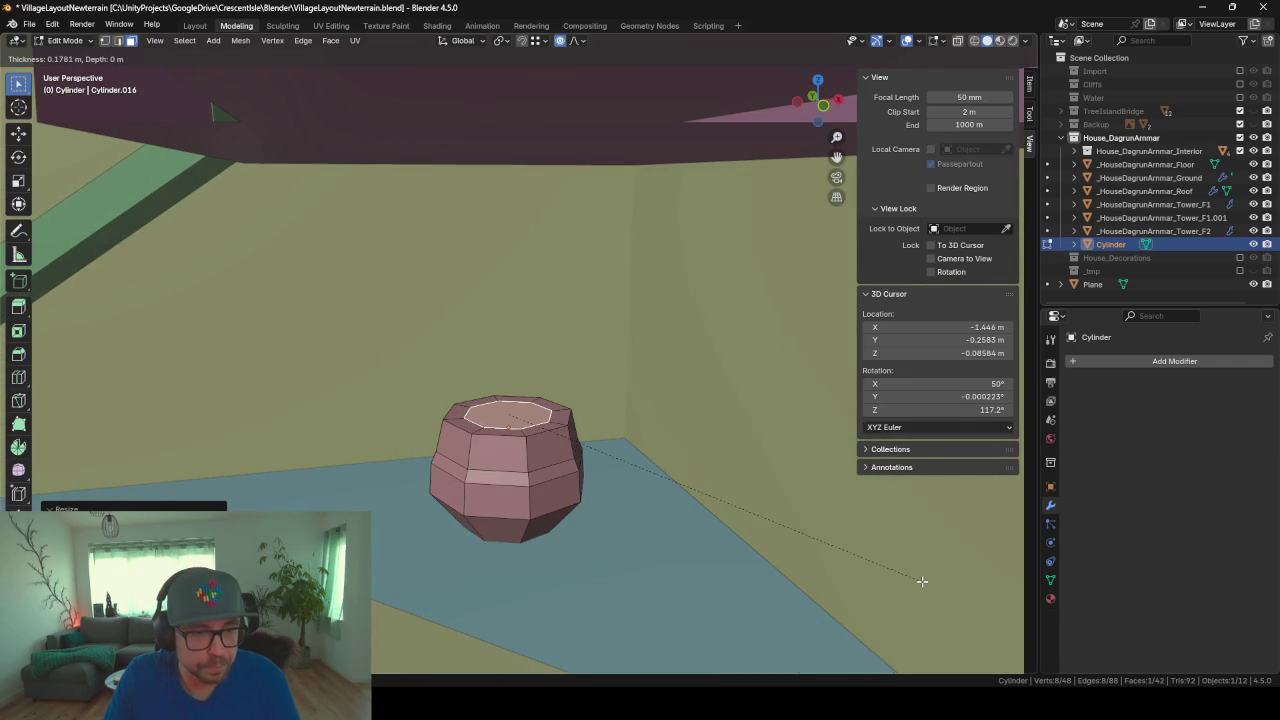
pyautogui.click(931, 581)
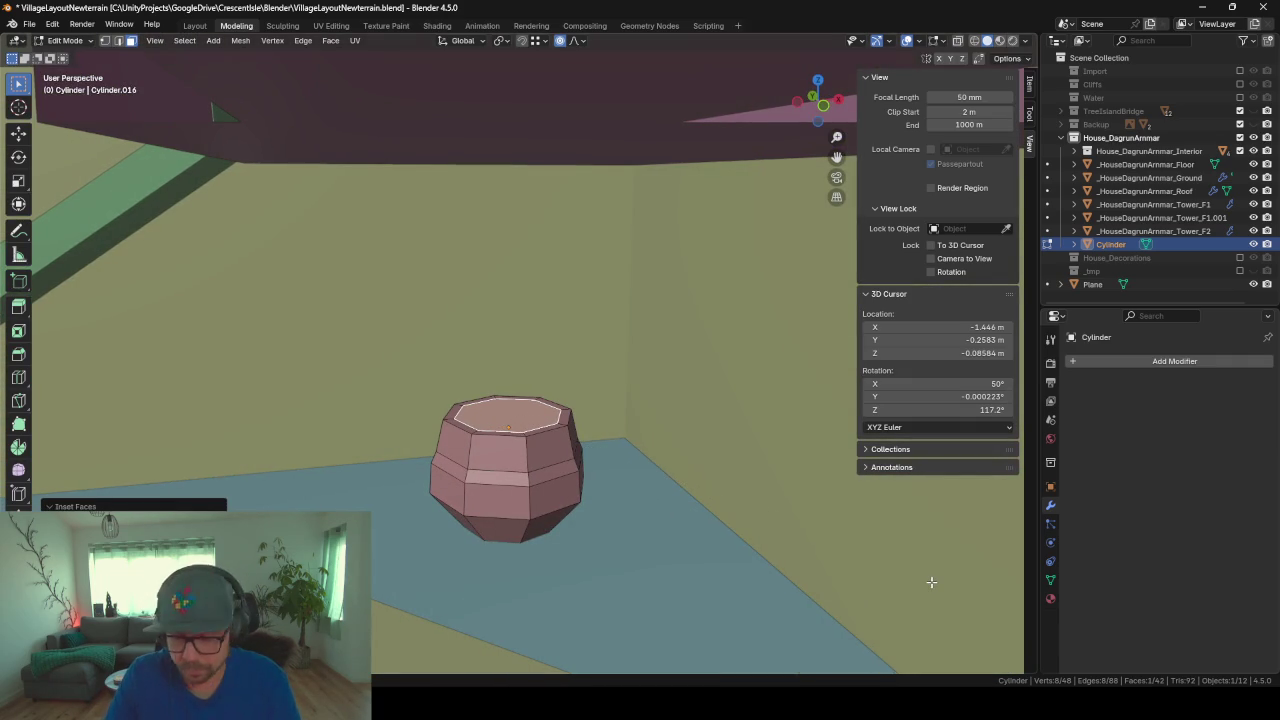
pyautogui.scroll(2, 640, 488)
pyautogui.scroll(2, 640, 488)
pyautogui.moveTo(660, 453)
pyautogui.mouseDown(button='middle')
pyautogui.moveTo(537, 509)
pyautogui.moveTo(617, 506)
pyautogui.mouseUp(button='middle')
pyautogui.press('x')
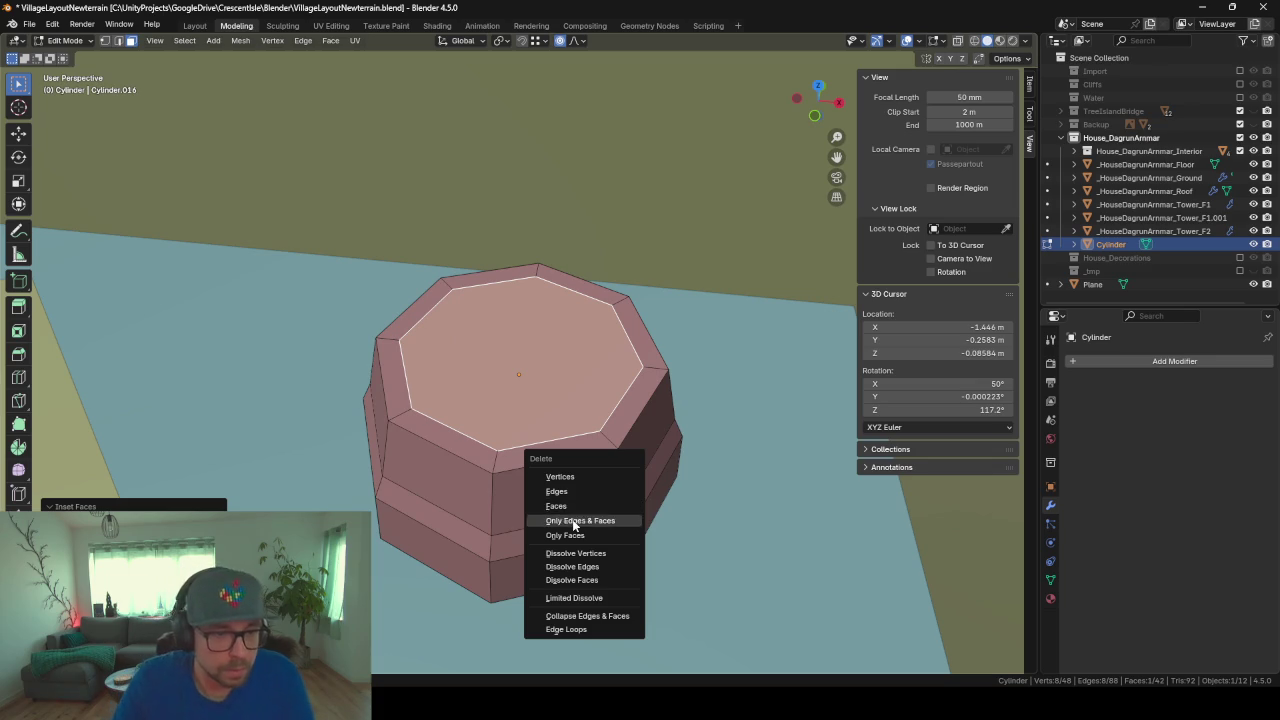
pyautogui.click(560, 506)
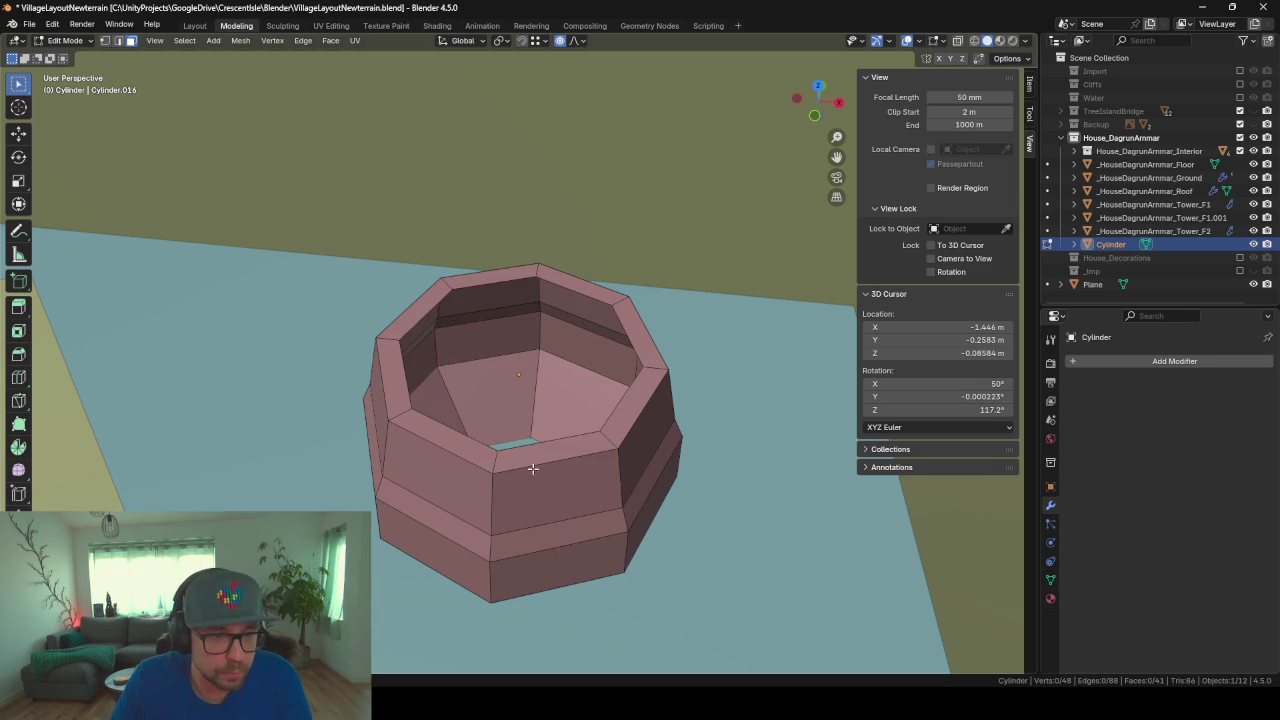
# Step: Add a Solidify modifier so the pot's walls get a 0.01 m thickness
pyautogui.click(1159, 361)
pyautogui.write('soli')
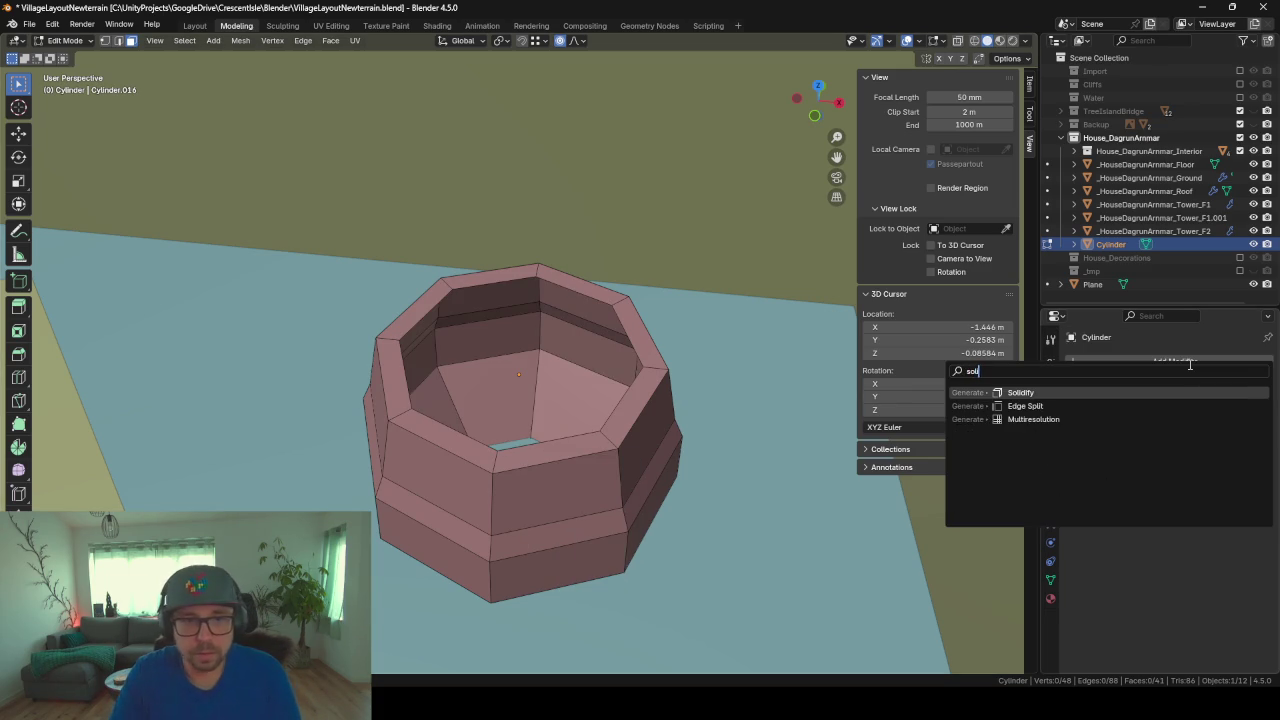
pyautogui.press('Return')
pyautogui.moveTo(435, 560); pyautogui.dragTo(514, 505, button='middle')
# Step: In Object Mode, lower the pot straight down along Z
pyautogui.press('Tab')
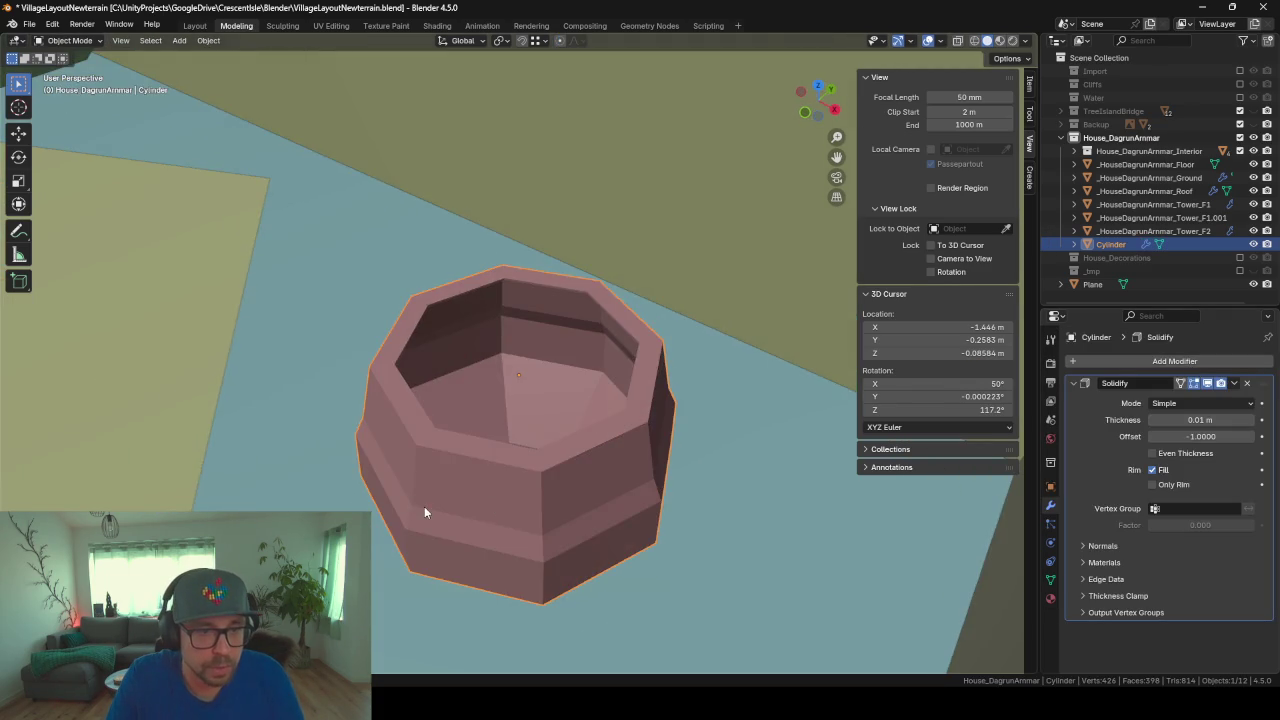
pyautogui.moveTo(424, 508)
pyautogui.mouseDown(button='middle')
pyautogui.moveTo(648, 563)
pyautogui.moveTo(637, 454)
pyautogui.moveTo(520, 443)
pyautogui.moveTo(783, 503)
pyautogui.moveTo(557, 483)
pyautogui.moveTo(514, 437)
pyautogui.moveTo(534, 410)
pyautogui.moveTo(565, 410)
pyautogui.mouseUp(button='middle')
pyautogui.scroll(-4, 635, 470)
pyautogui.press('g')
pyautogui.press('z')
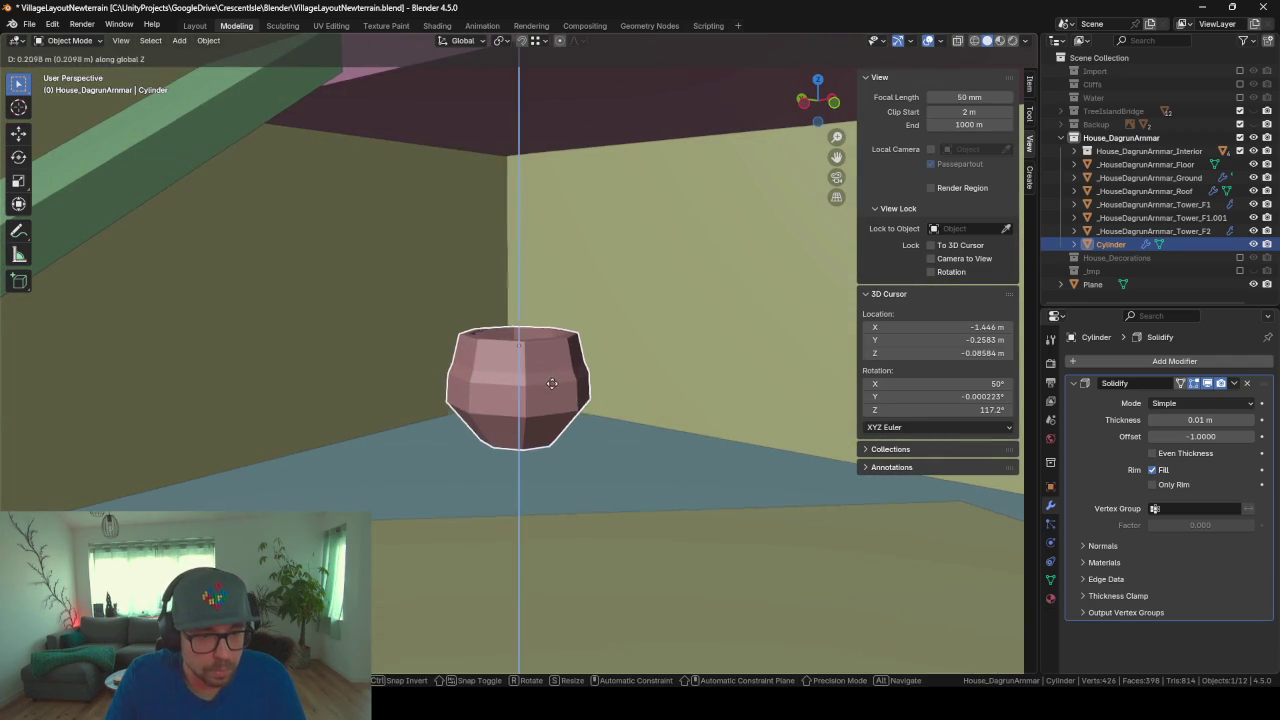
pyautogui.click(656, 422)
# Step: Slide the pot across the floor at fixed height to its new spot in the room
pyautogui.moveTo(656, 422); pyautogui.dragTo(591, 454, button='middle')
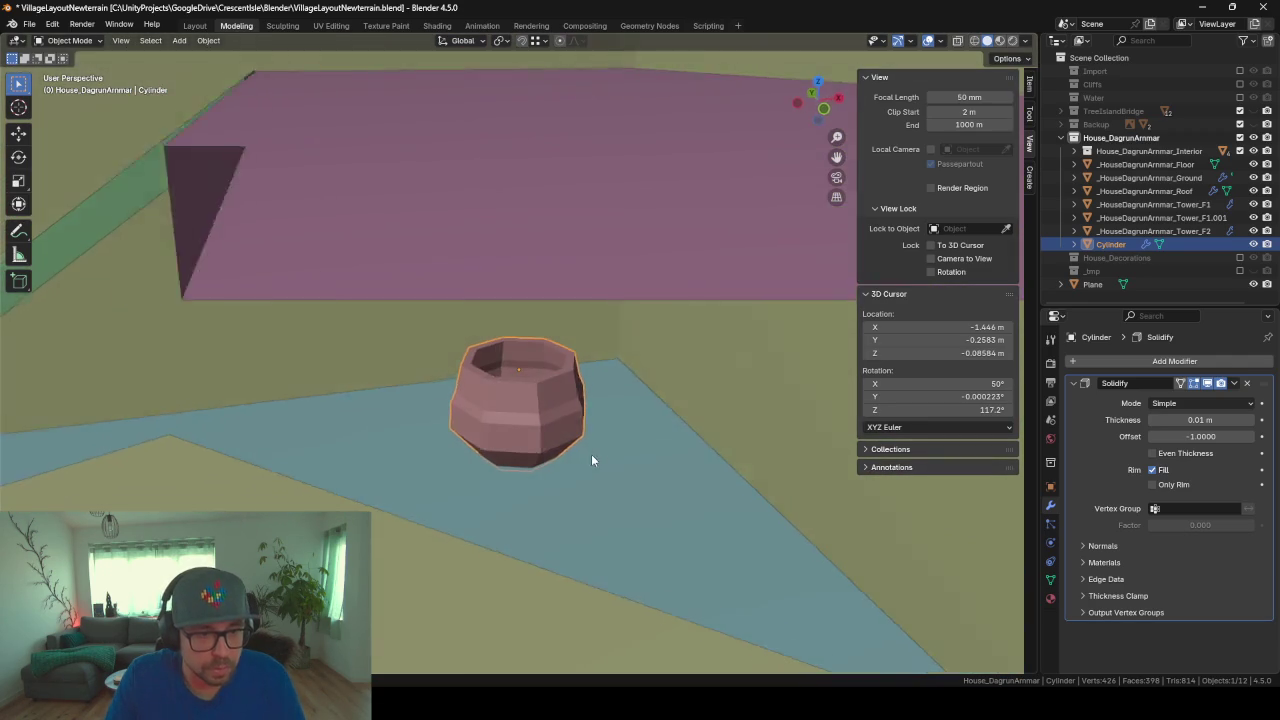
pyautogui.scroll(2, 588, 453)
pyautogui.press('g')
pyautogui.hotkey('shift', 'z')
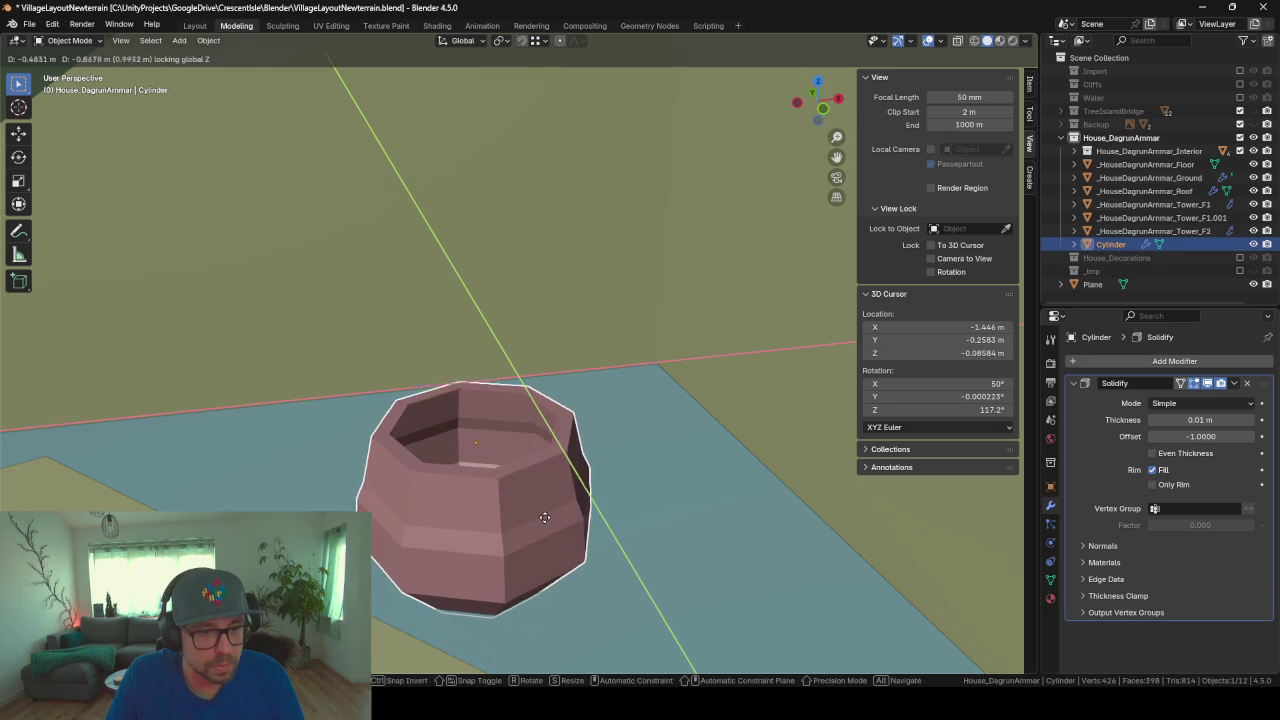
pyautogui.click(543, 517)
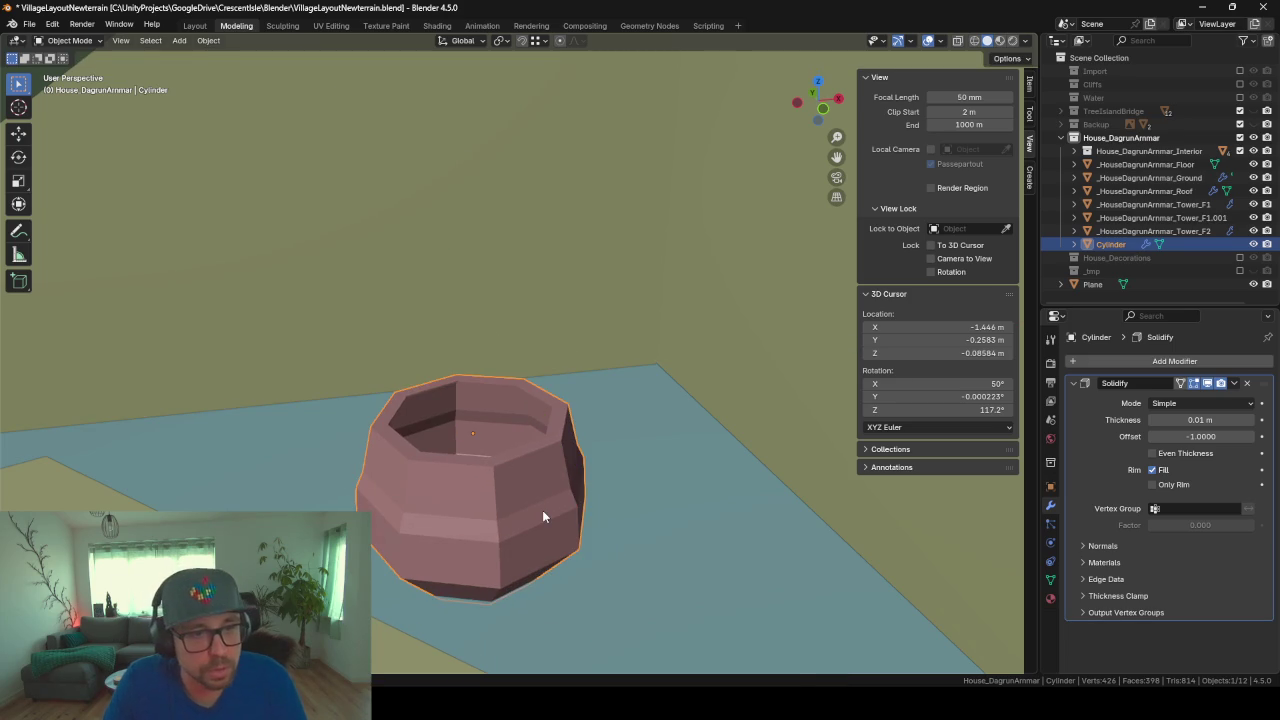
pyautogui.scroll(-2, 542, 516)
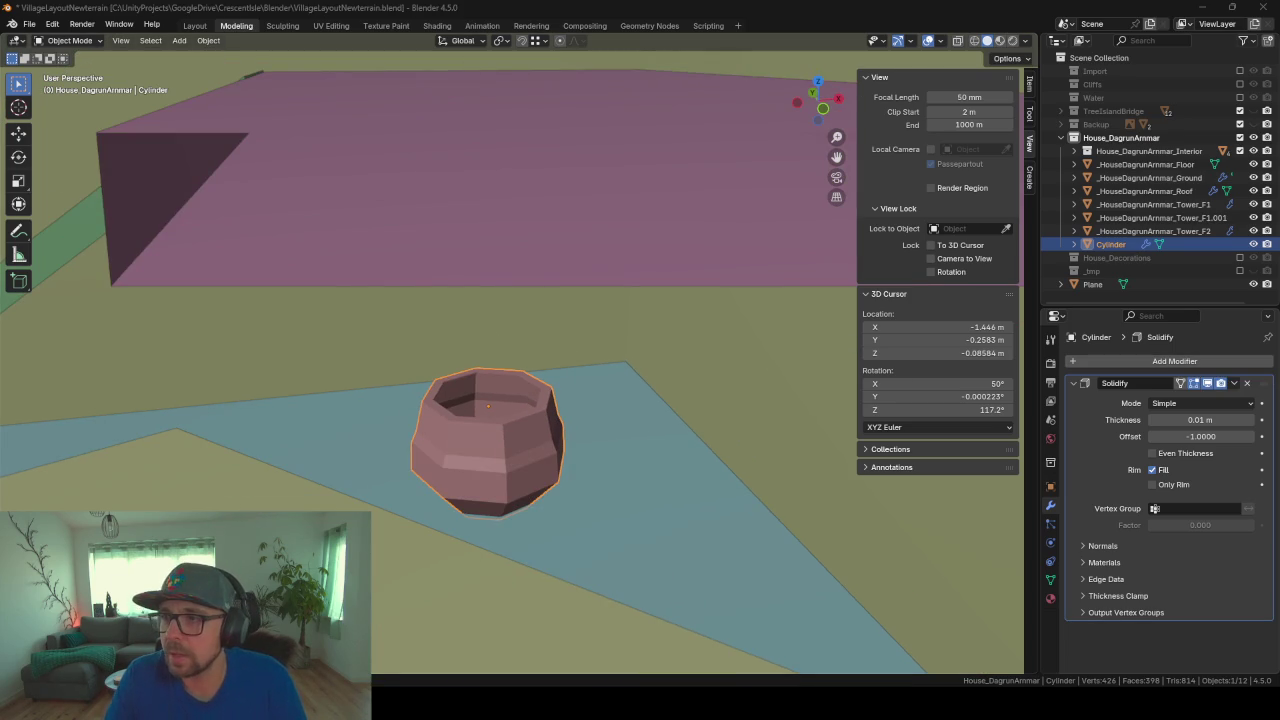
pyautogui.moveTo(772, 466)
pyautogui.mouseDown(button='middle')
pyautogui.moveTo(751, 479)
pyautogui.moveTo(591, 366)
pyautogui.moveTo(511, 397)
pyautogui.moveTo(520, 391)
pyautogui.moveTo(486, 381)
pyautogui.moveTo(443, 400)
pyautogui.moveTo(500, 300)
pyautogui.mouseUp(button='middle')
pyautogui.moveTo(568, 358)
pyautogui.mouseDown(button='middle')
pyautogui.moveTo(517, 374)
pyautogui.moveTo(537, 397)
pyautogui.moveTo(523, 383)
pyautogui.moveTo(510, 402)
pyautogui.mouseUp(button='middle')
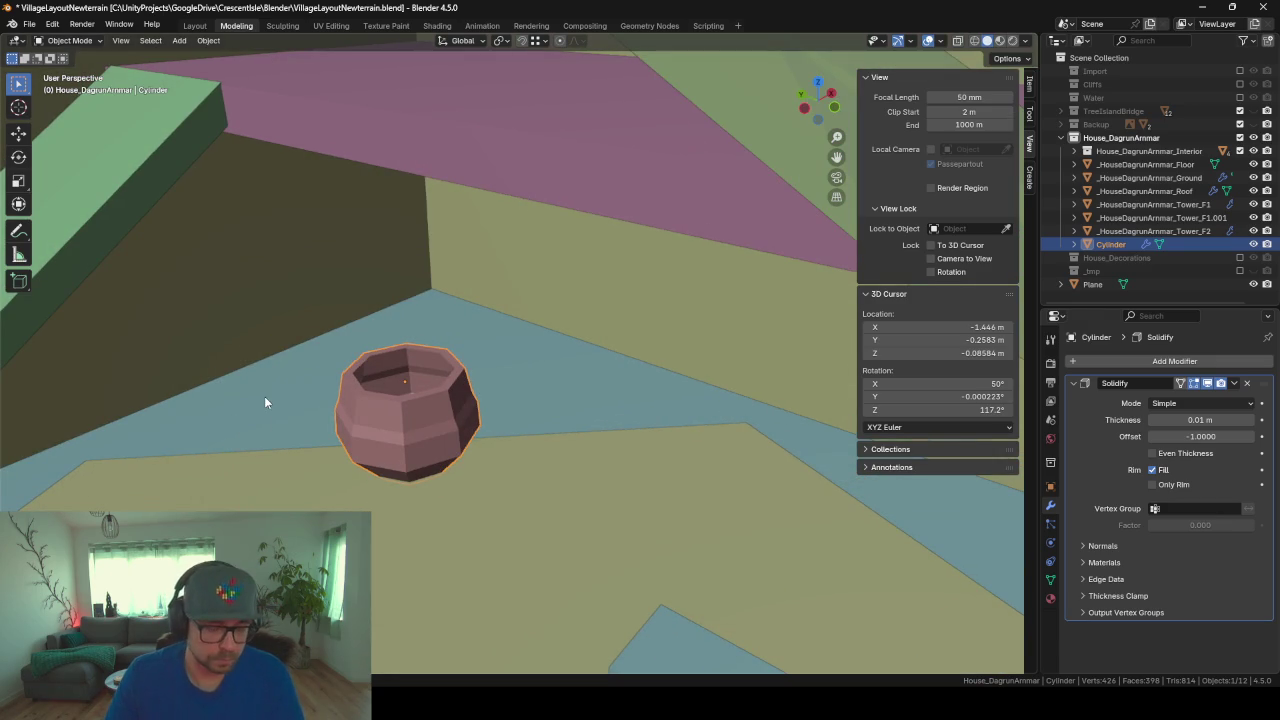
pyautogui.hotkey('shift', 'a')
# Step: Add a new cube, raise it along Z, and scale it taller
pyautogui.click(324, 410)
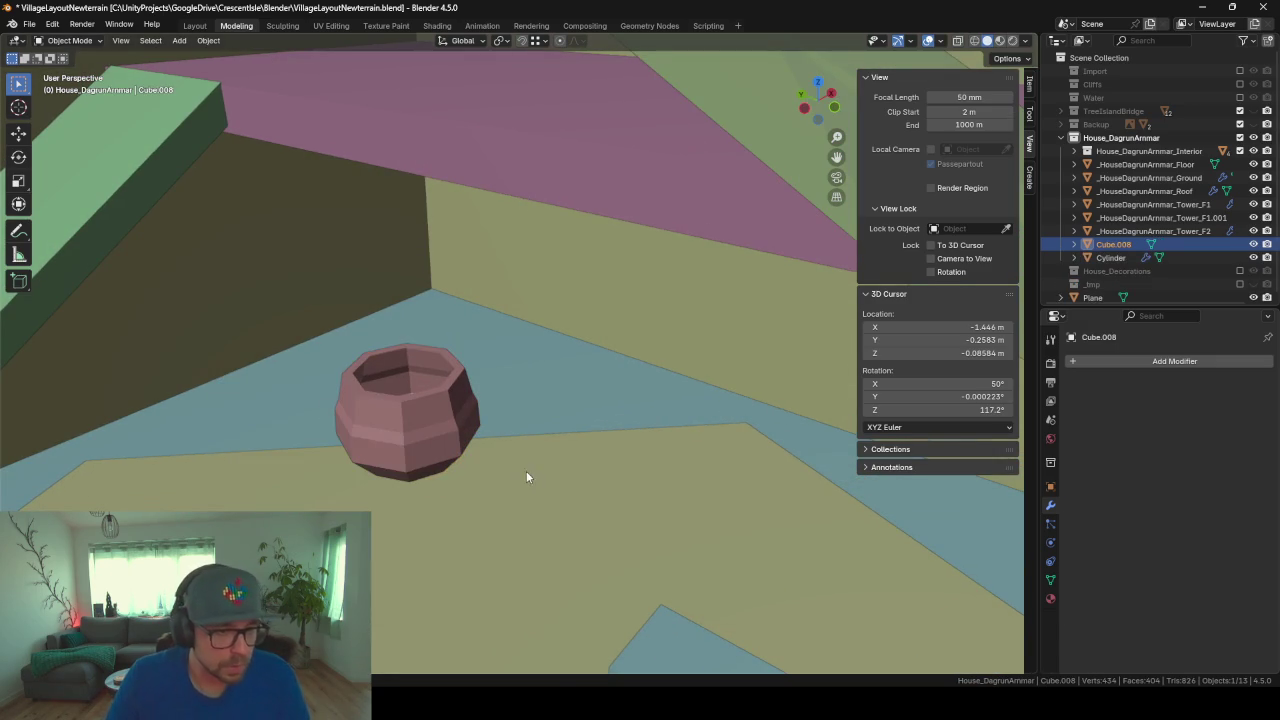
pyautogui.press('g')
pyautogui.press('z')
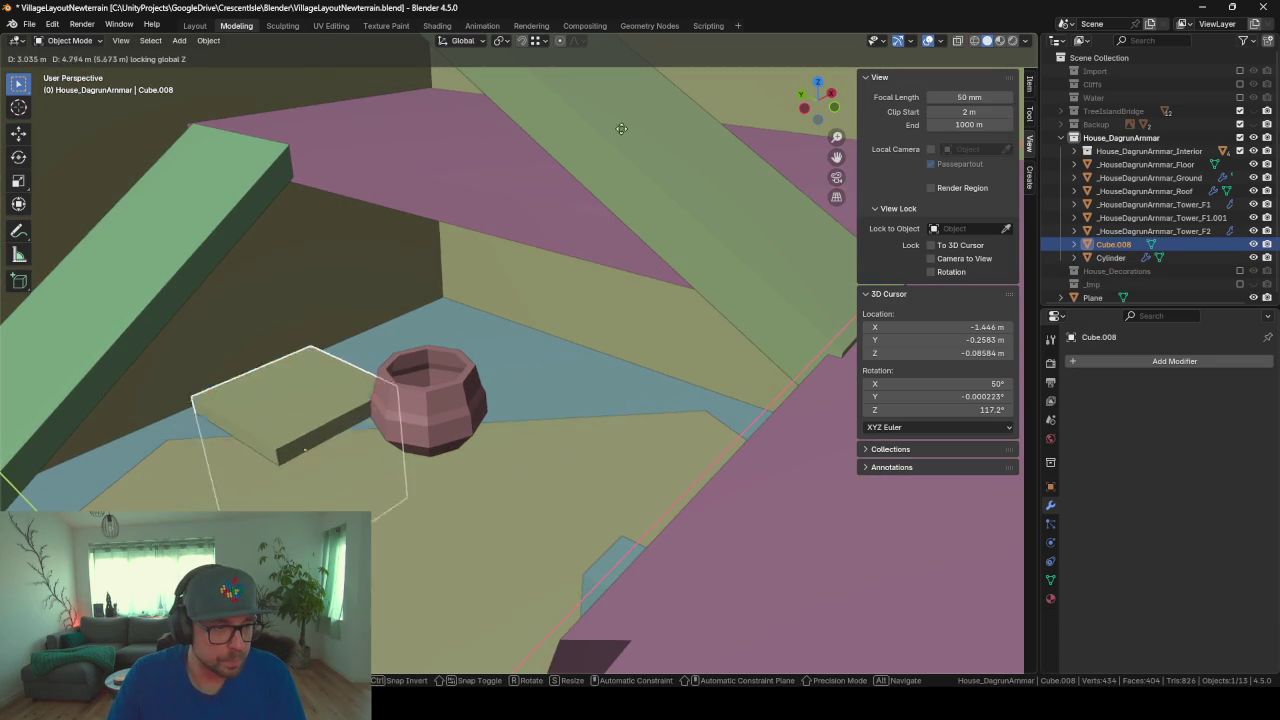
pyautogui.click(666, 282)
pyautogui.press('s')
pyautogui.press('z')
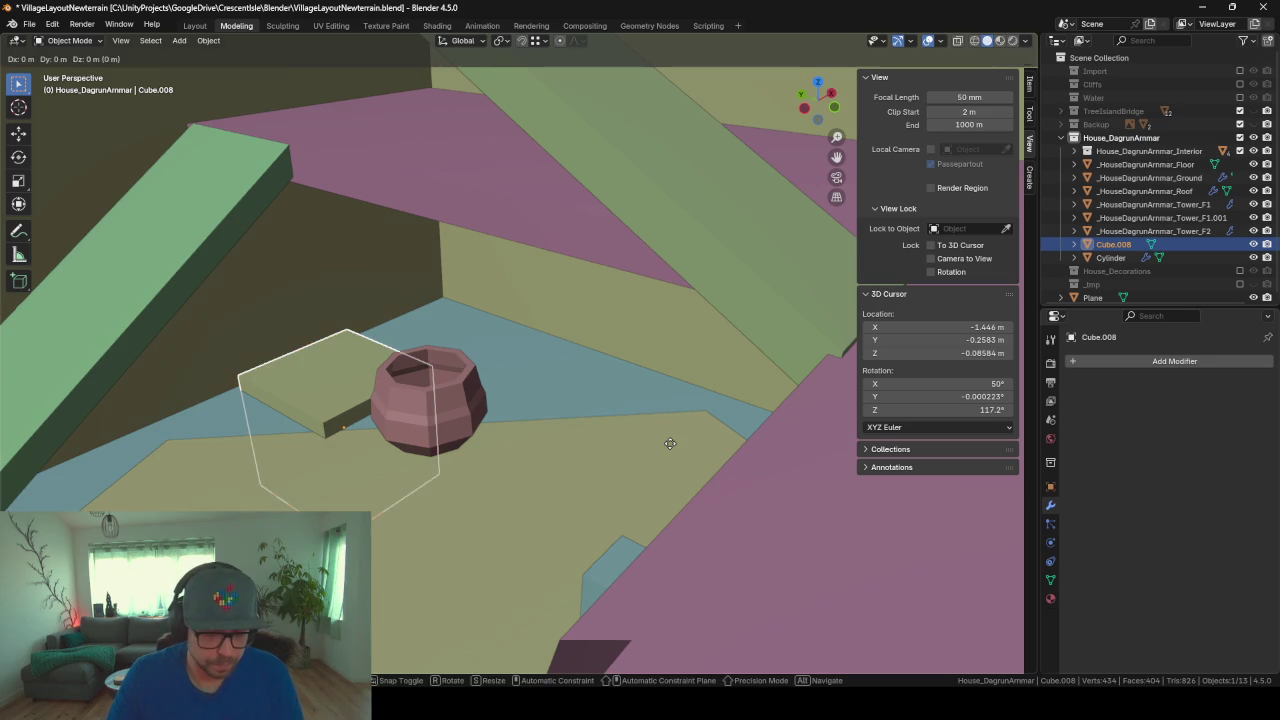
pyautogui.click(711, 450)
# Step: In Edit Mode, narrow the cube horizontally, shorten its height, and frame it in view
pyautogui.press('Tab')
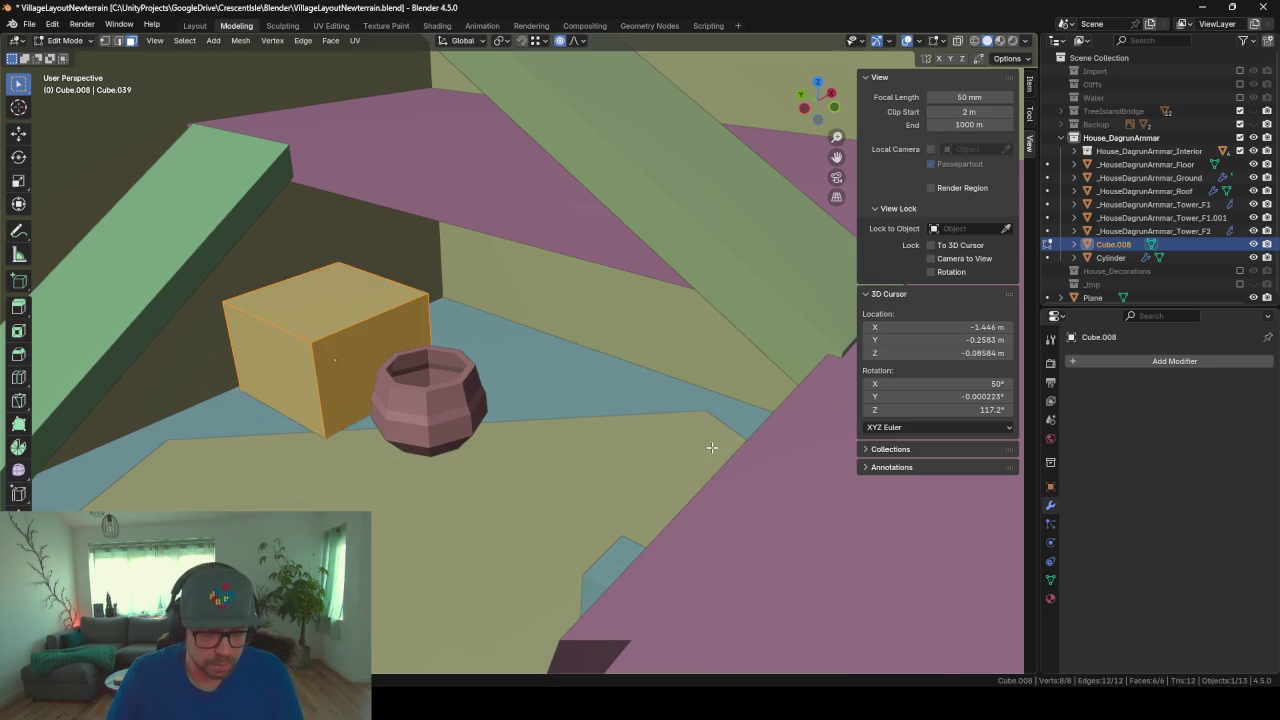
pyautogui.press('s')
pyautogui.hotkey('shift', 'z')
pyautogui.click(551, 413)
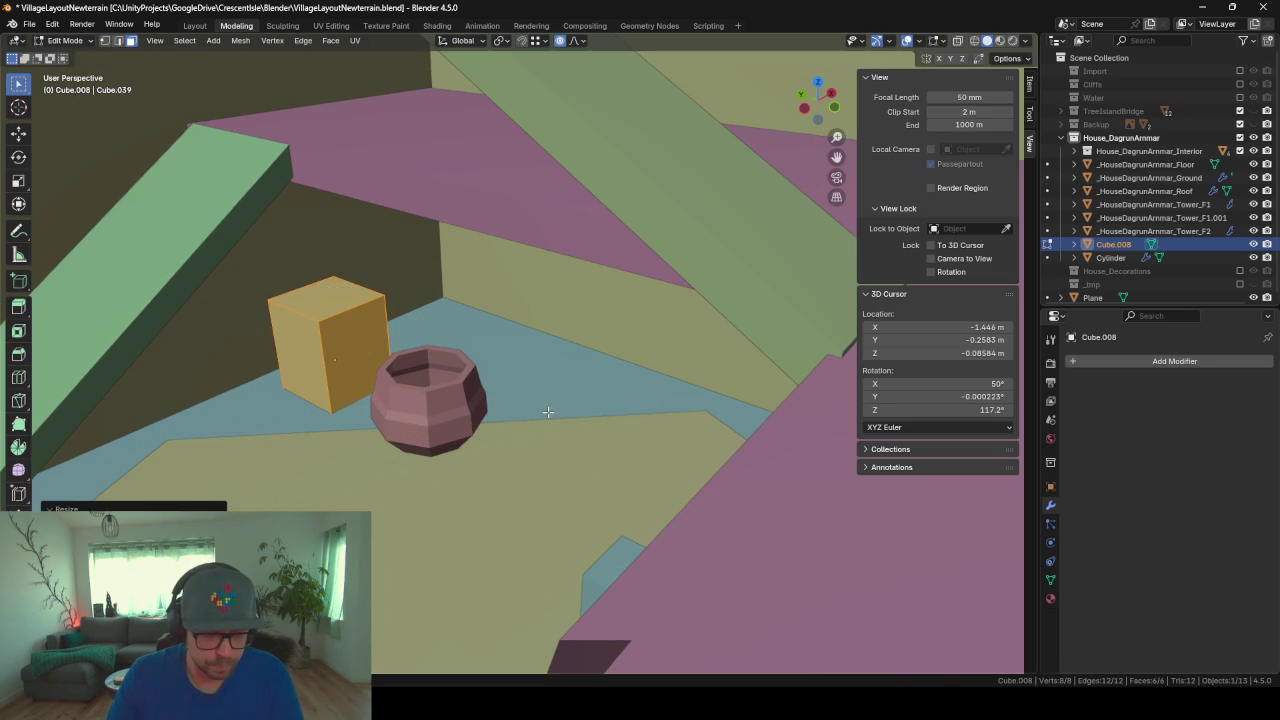
pyautogui.press('s')
pyautogui.press('z')
pyautogui.click(457, 383)
pyautogui.press('KP_Decimal')
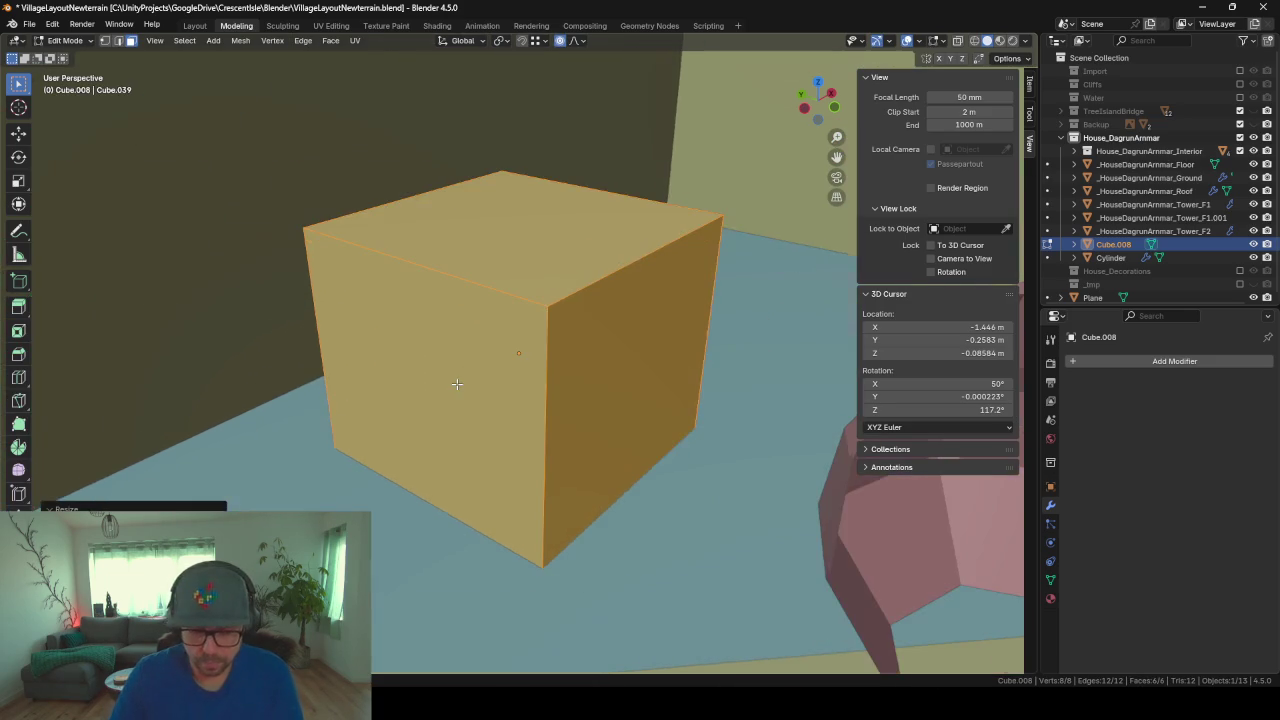
pyautogui.moveTo(457, 383)
pyautogui.mouseDown(button='middle')
pyautogui.moveTo(514, 386)
pyautogui.moveTo(441, 375)
pyautogui.mouseUp(button='middle')
pyautogui.scroll(-2, 503, 378)
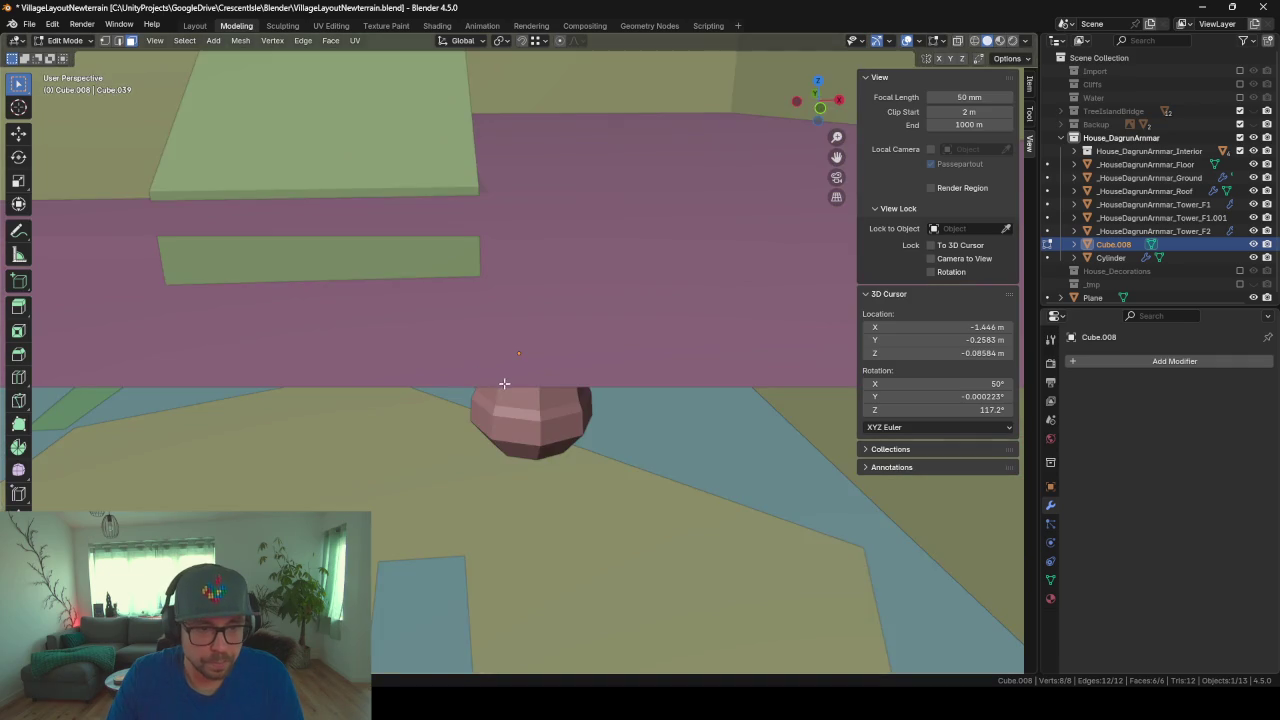
pyautogui.scroll(-2, 503, 378)
pyautogui.scroll(-2, 503, 378)
# Step: Stretch the cube into a long bar along X and move it beside the pot
pyautogui.press('s')
pyautogui.press('y')
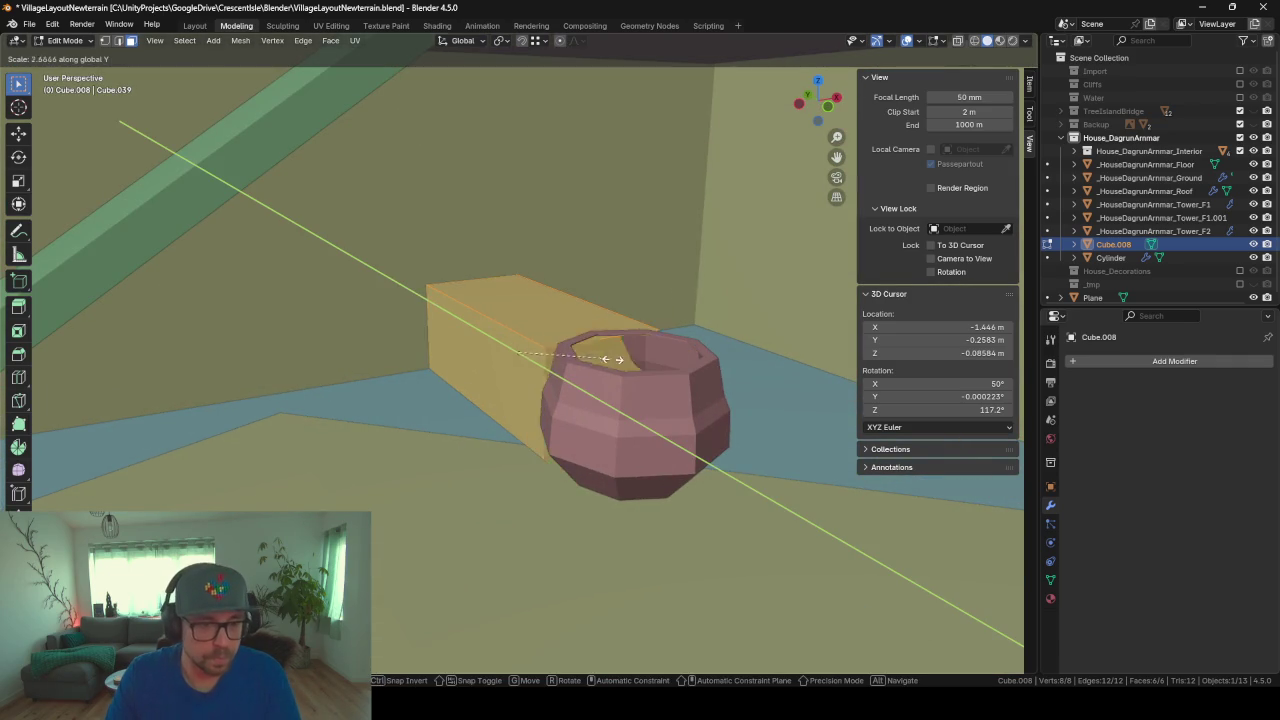
pyautogui.press('z')
pyautogui.press('x')
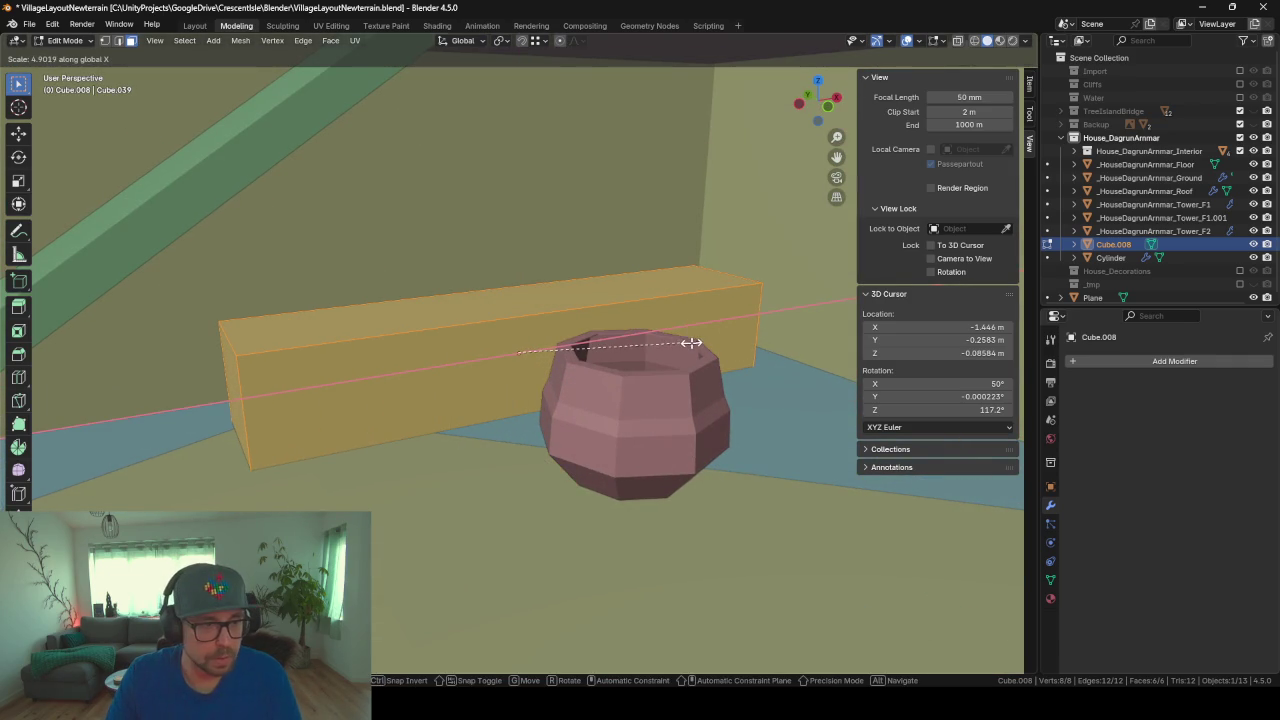
pyautogui.click(686, 345)
pyautogui.press('g')
pyautogui.hotkey('shift', 'z')
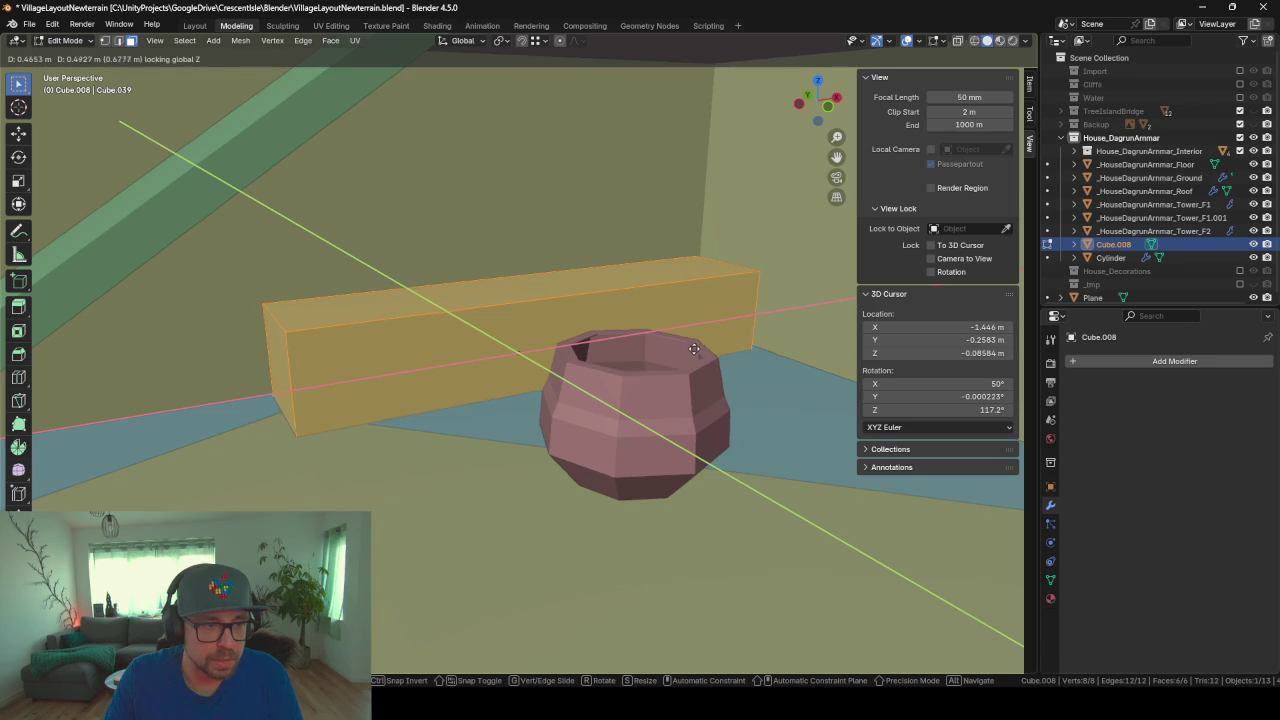
pyautogui.click(702, 346)
pyautogui.moveTo(668, 346); pyautogui.dragTo(664, 350, button='middle')
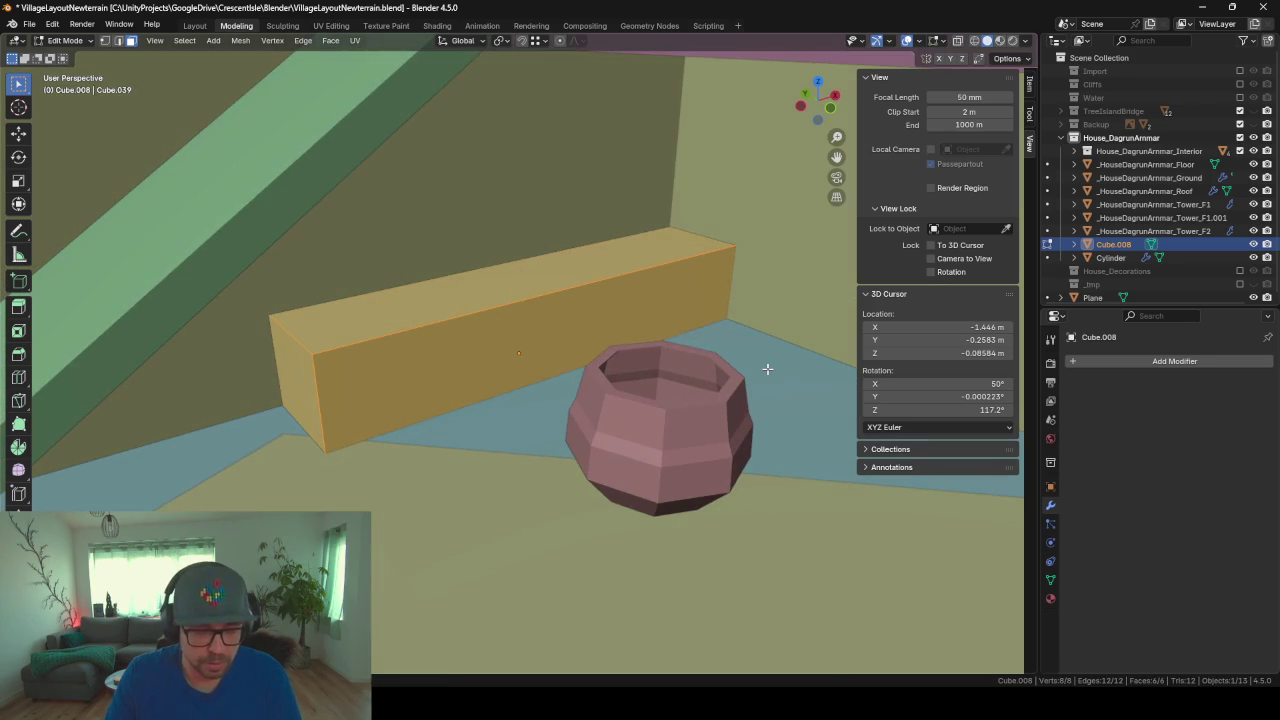
# Step: Flatten the bar along Z and adjust its vertical position into a low ledge
pyautogui.press('s')
pyautogui.press('z')
pyautogui.click(688, 340)
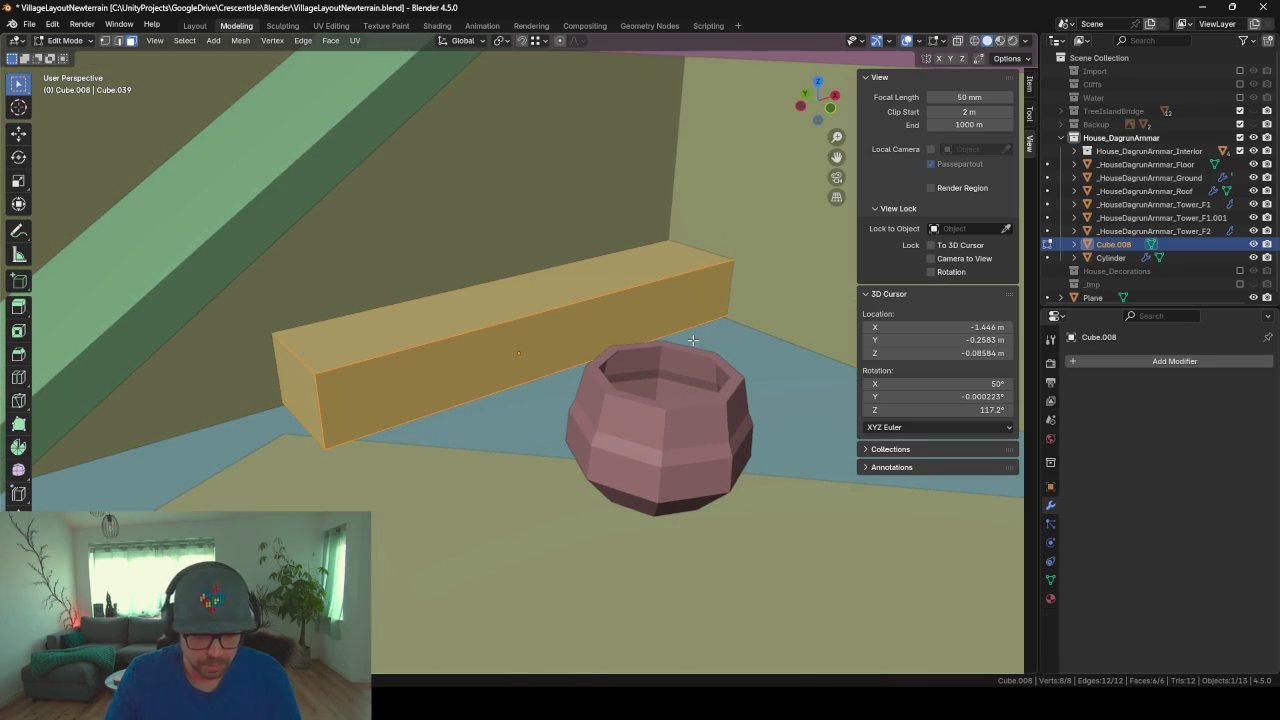
pyautogui.press('g')
pyautogui.press('z')
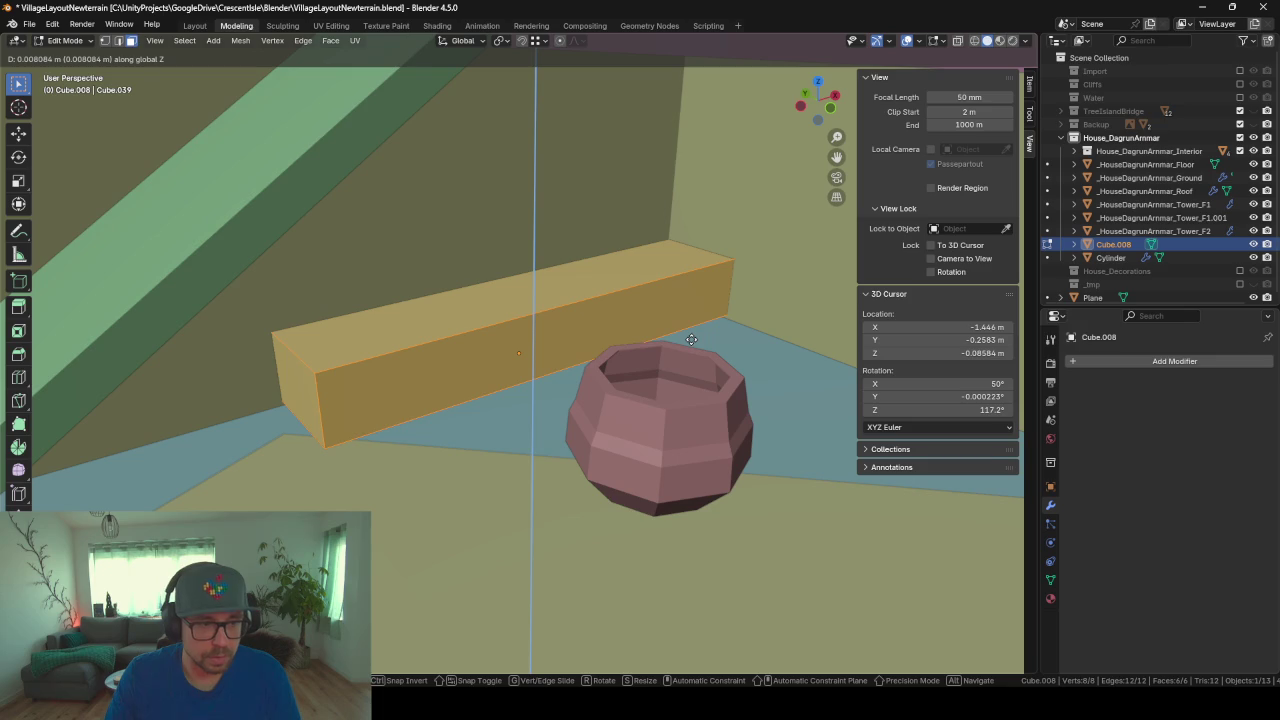
pyautogui.click(690, 346)
pyautogui.press('Tab')
pyautogui.moveTo(722, 397)
pyautogui.mouseDown(button='middle')
pyautogui.moveTo(528, 380)
pyautogui.moveTo(757, 427)
pyautogui.moveTo(580, 389)
pyautogui.mouseUp(button='middle')
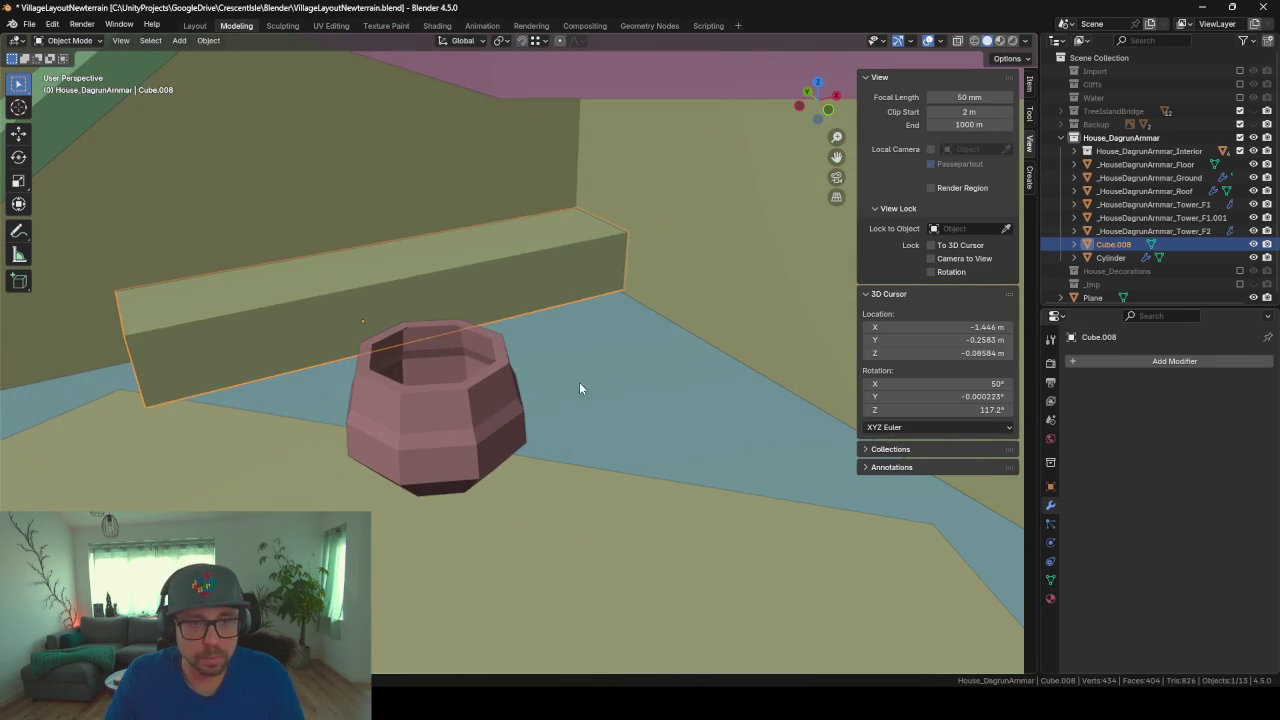
# Step: Loop-cut the bar near its right end and extrude that end face outward
pyautogui.press('Tab')
pyautogui.hotkey('ctrl', 'r')
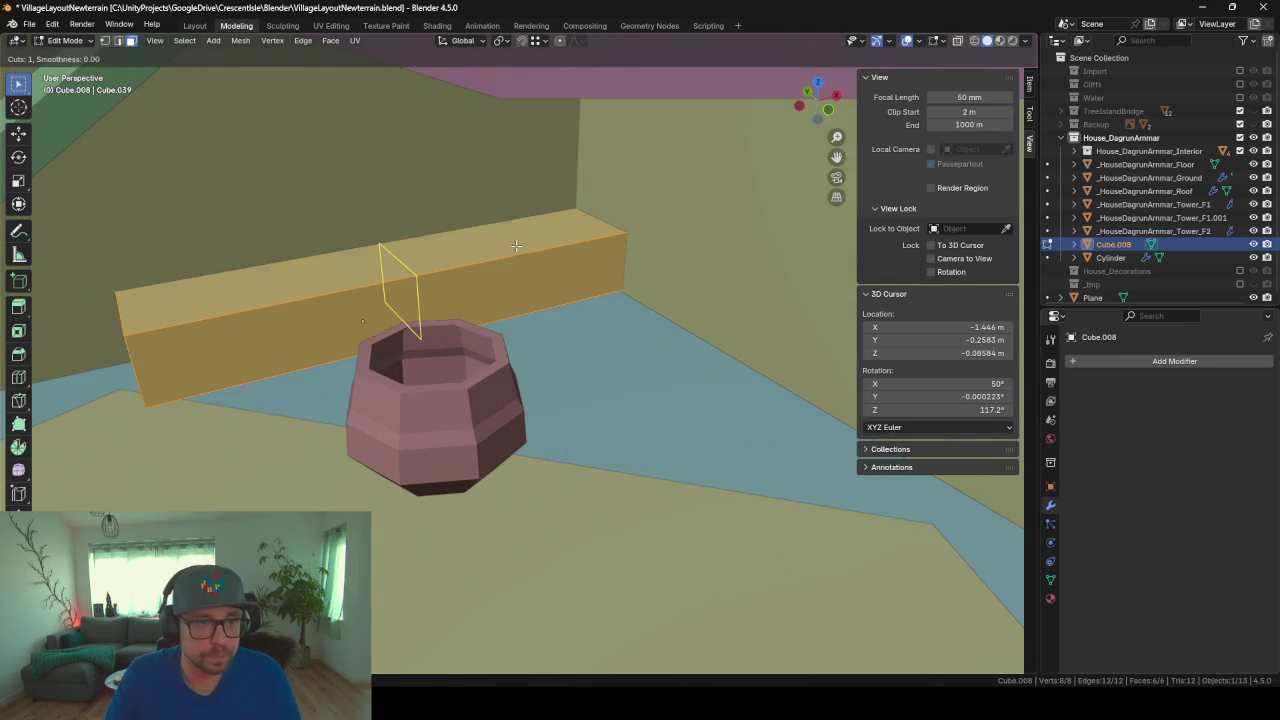
pyautogui.click(538, 247)
pyautogui.click(664, 205)
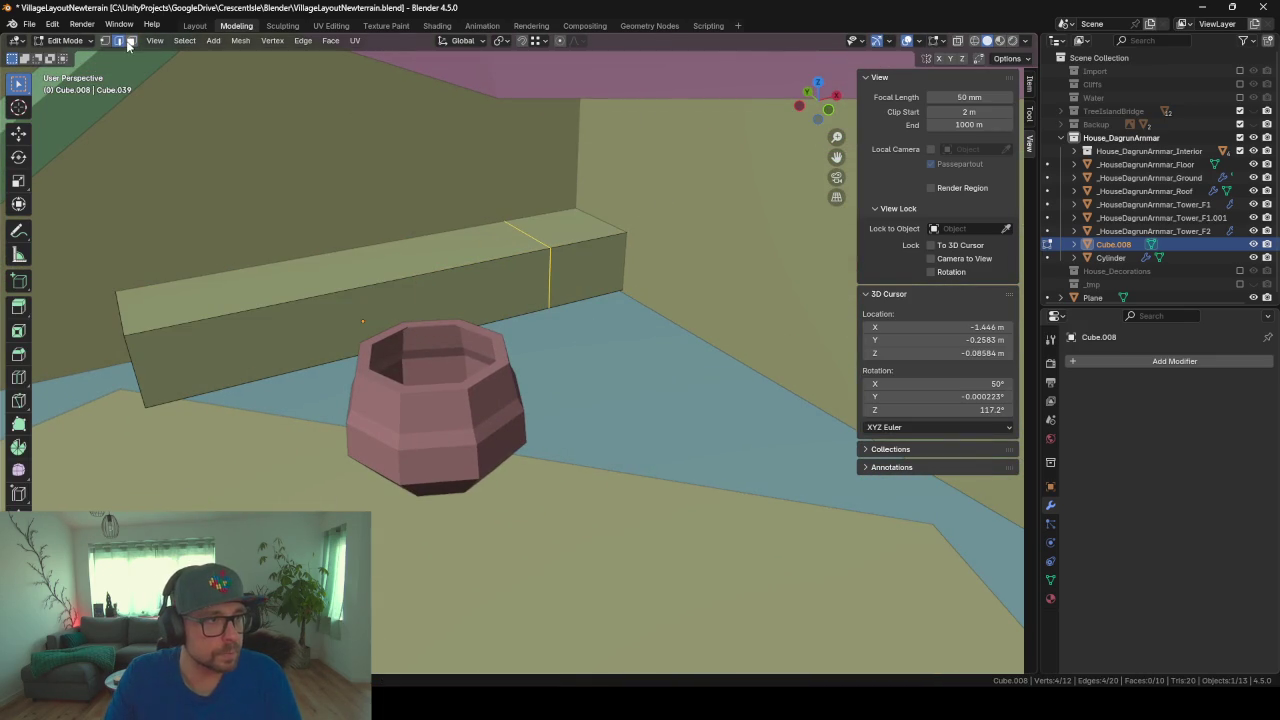
pyautogui.click(591, 292)
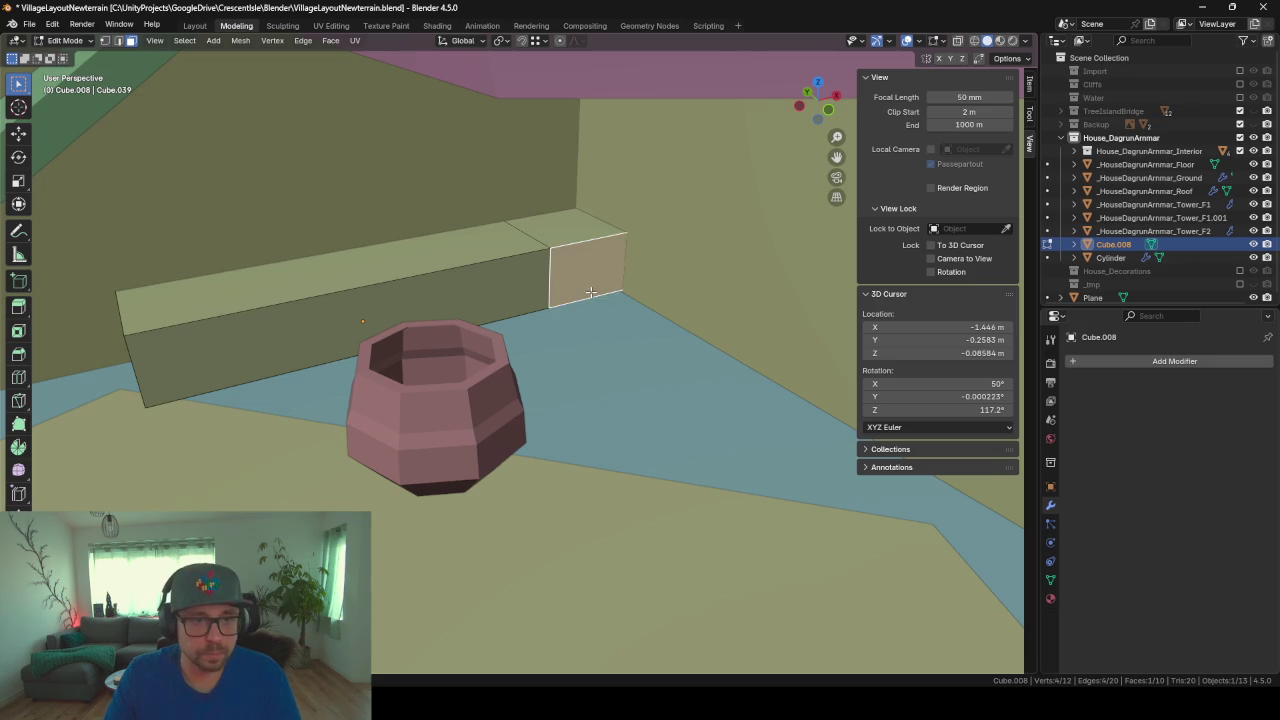
pyautogui.press('e')
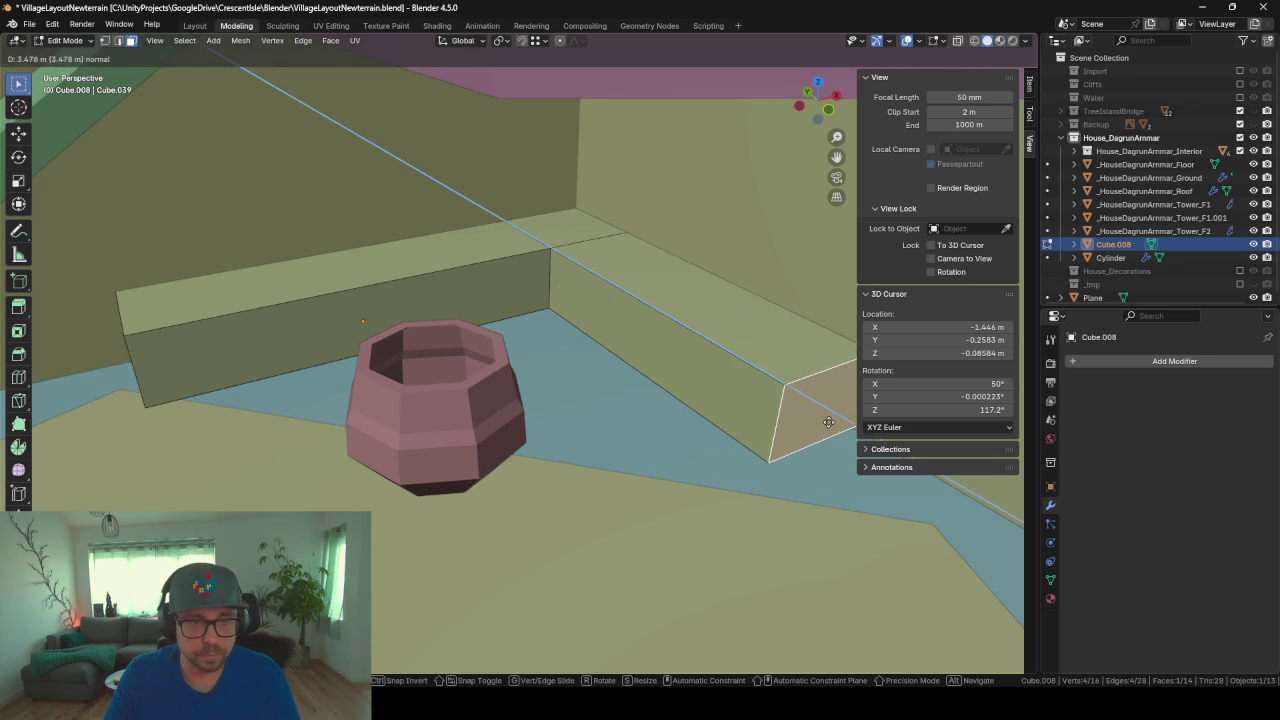
pyautogui.rightClick(829, 422)
pyautogui.moveTo(829, 422)
pyautogui.mouseDown(button='middle')
pyautogui.moveTo(630, 402)
pyautogui.moveTo(670, 450)
pyautogui.moveTo(466, 426)
pyautogui.moveTo(563, 426)
pyautogui.moveTo(643, 466)
pyautogui.moveTo(491, 429)
pyautogui.moveTo(517, 409)
pyautogui.moveTo(600, 447)
pyautogui.moveTo(471, 434)
pyautogui.moveTo(351, 443)
pyautogui.moveTo(414, 440)
pyautogui.mouseUp(button='middle')
pyautogui.press('Tab')
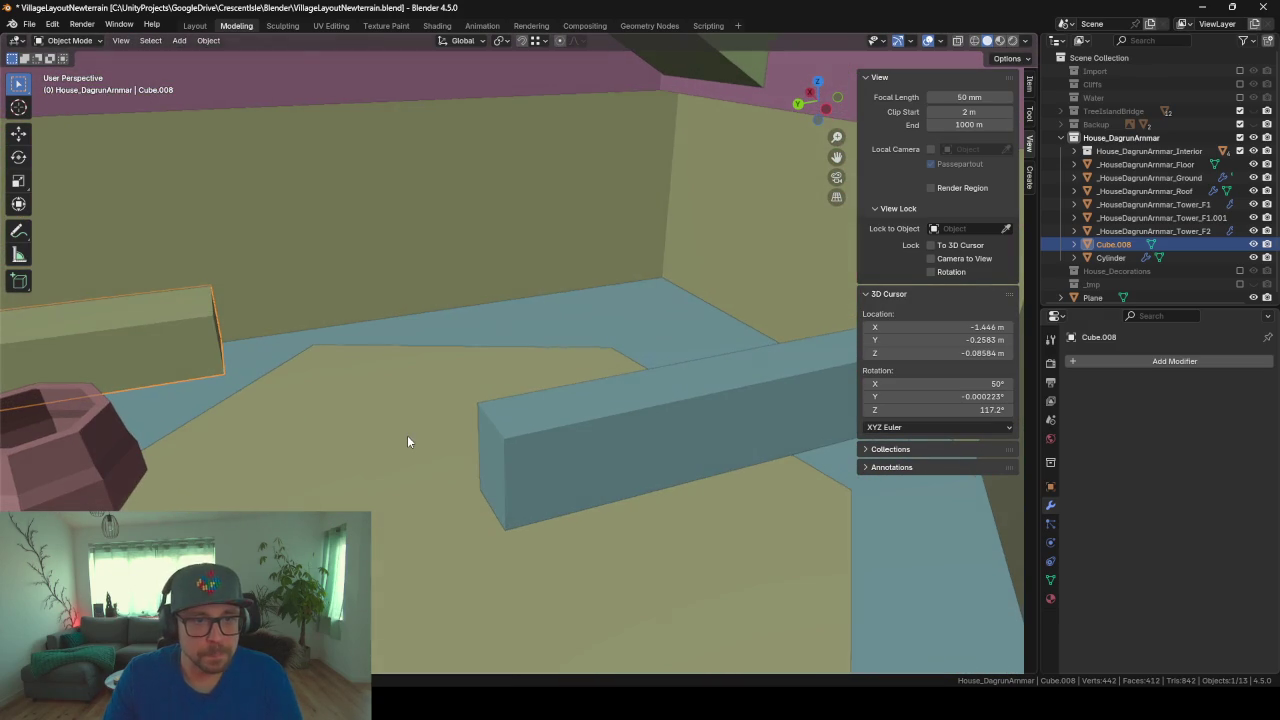
# Step: Add a new cube, place it on the floor, and raise it up along Z
pyautogui.hotkey('shift', 'a')
pyautogui.moveTo(516, 321)
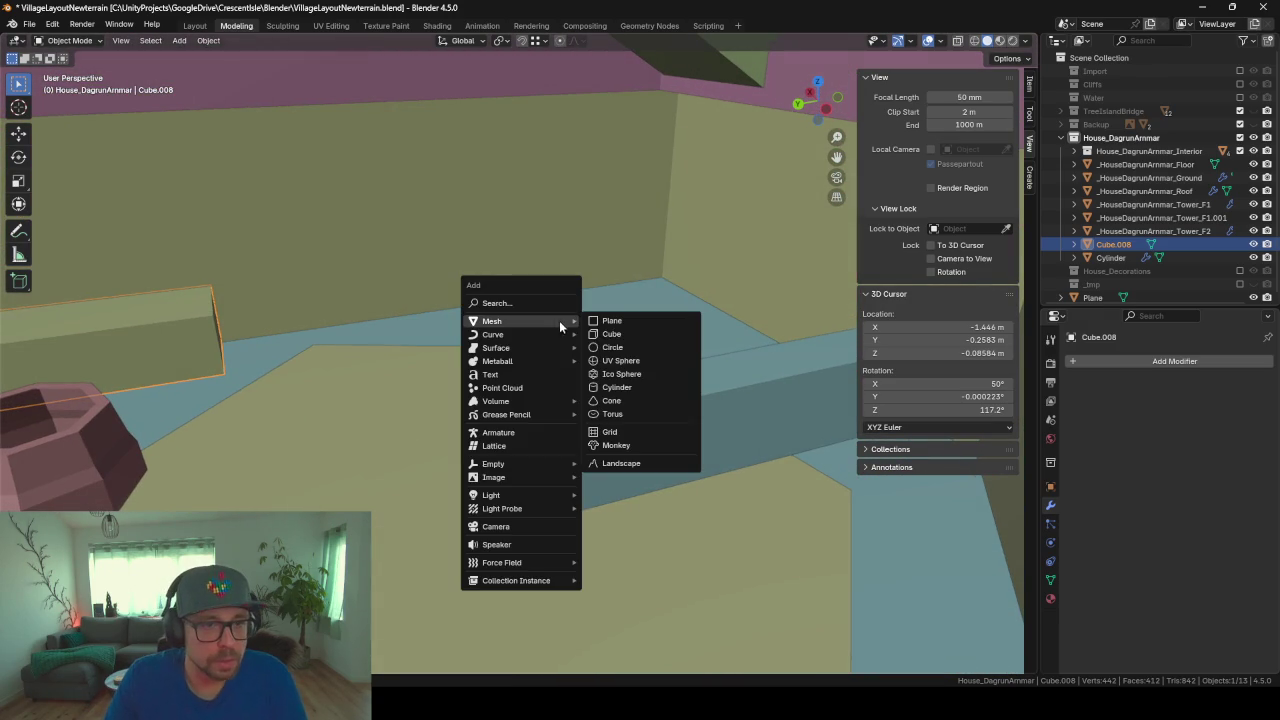
pyautogui.click(607, 334)
pyautogui.press('g')
pyautogui.hotkey('shift', 'z')
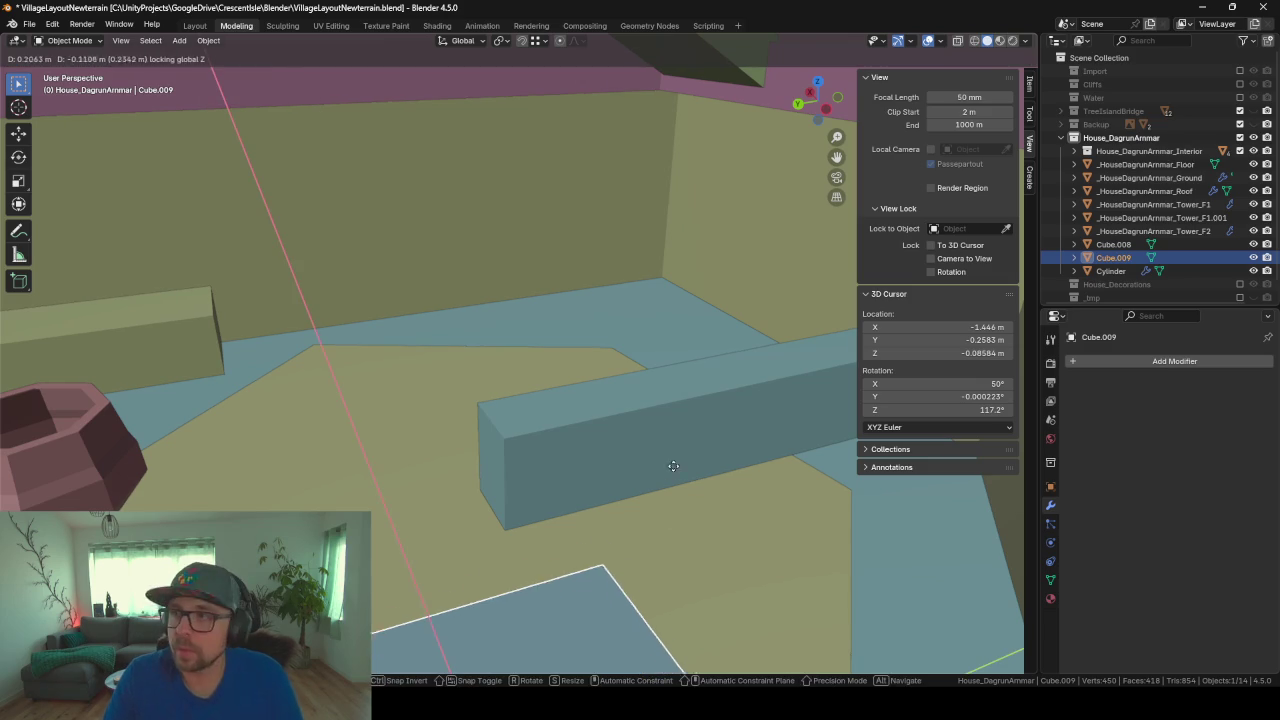
pyautogui.click(697, 668)
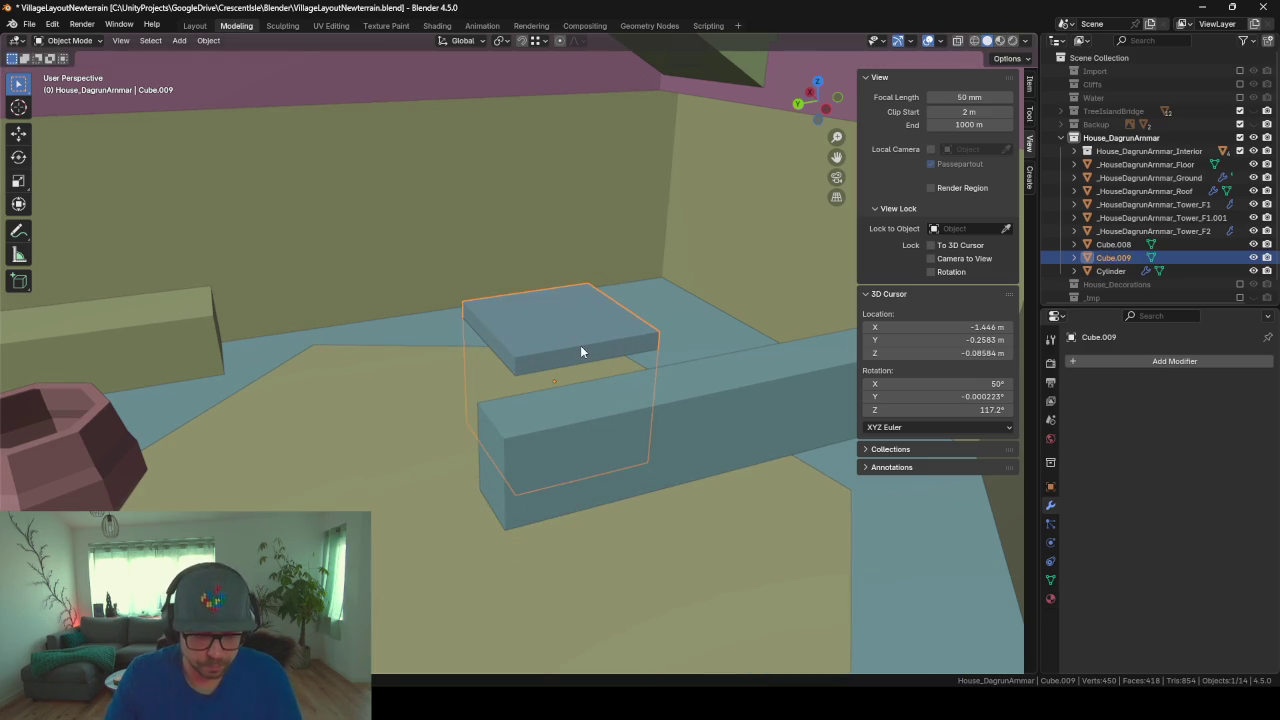
pyautogui.press('g')
pyautogui.press('z')
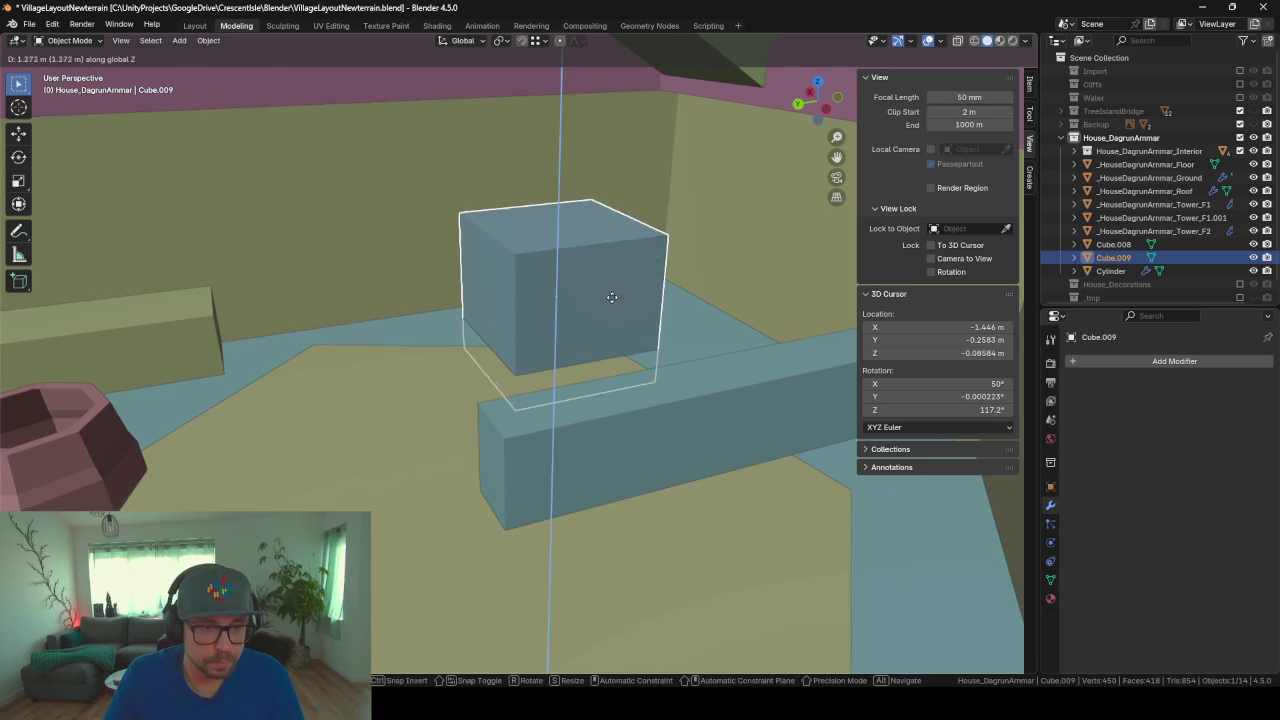
pyautogui.click(612, 285)
# Step: In Edit Mode, scale the cube along X into a thin upright panel
pyautogui.press('Tab')
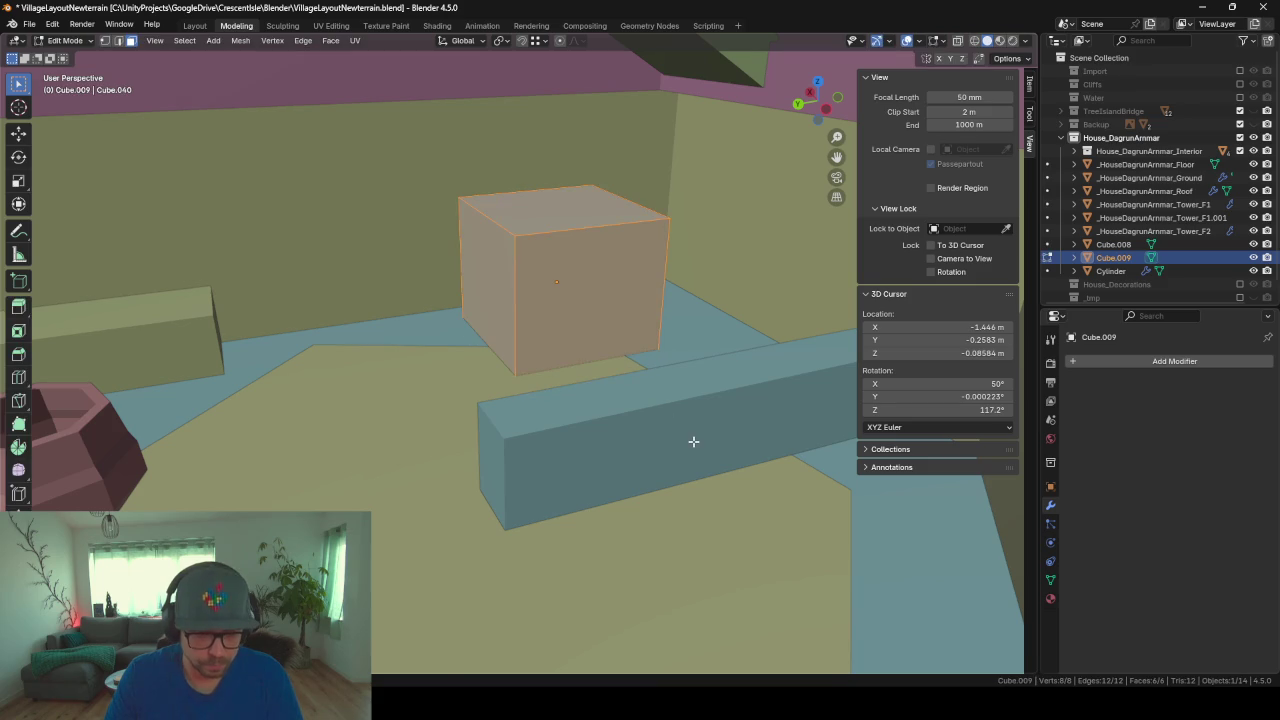
pyautogui.press('s')
pyautogui.press('x')
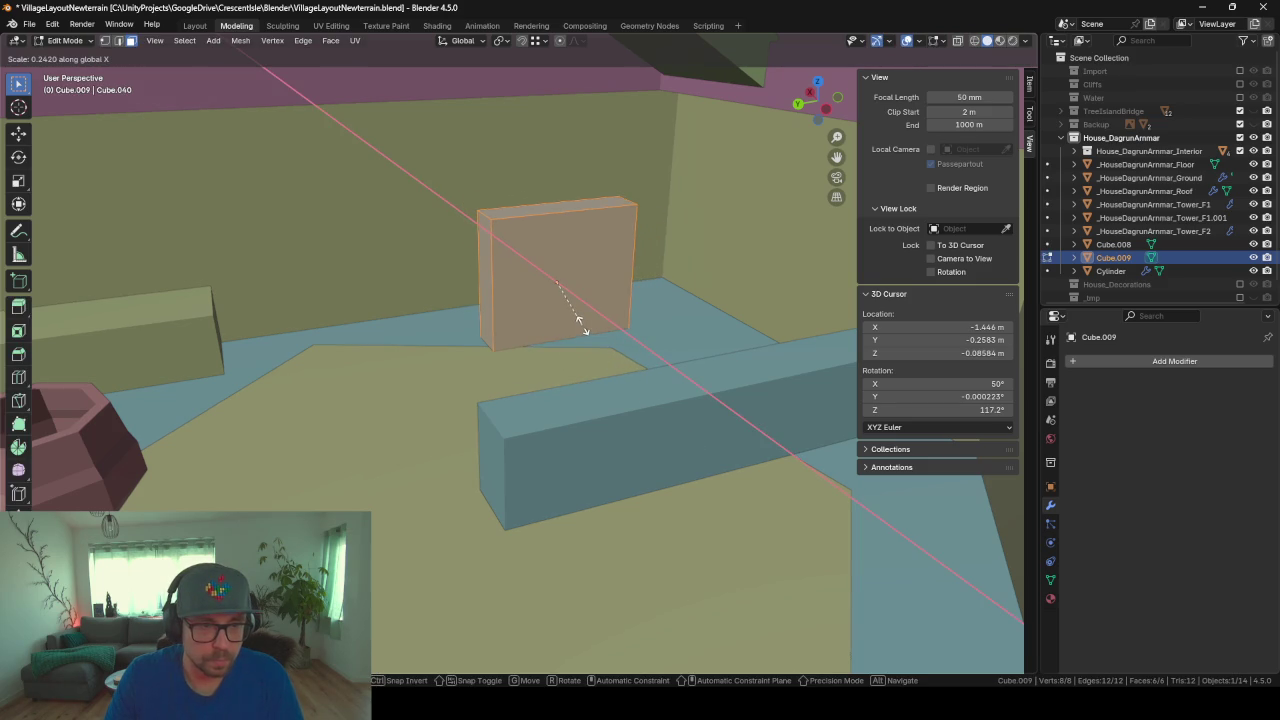
pyautogui.click(566, 312)
pyautogui.press('Tab')
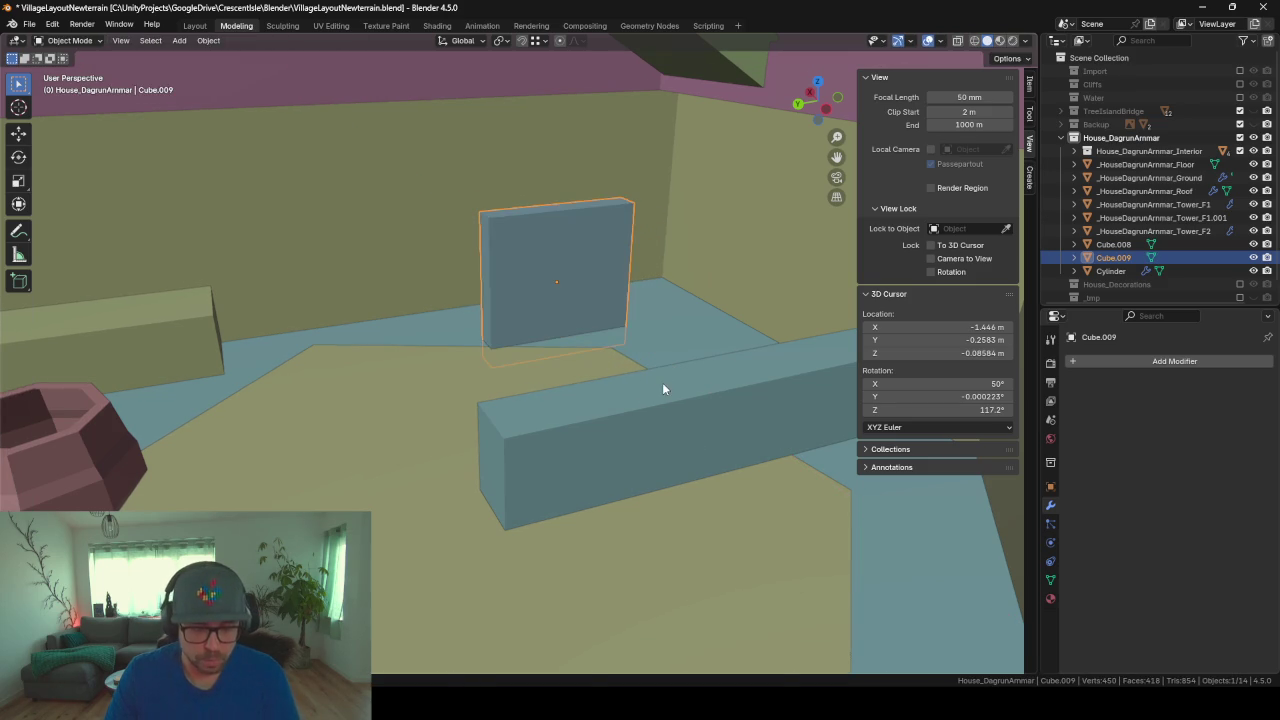
# Step: Move the panel along X to stand against the back wall
pyautogui.press('g')
pyautogui.press('z')
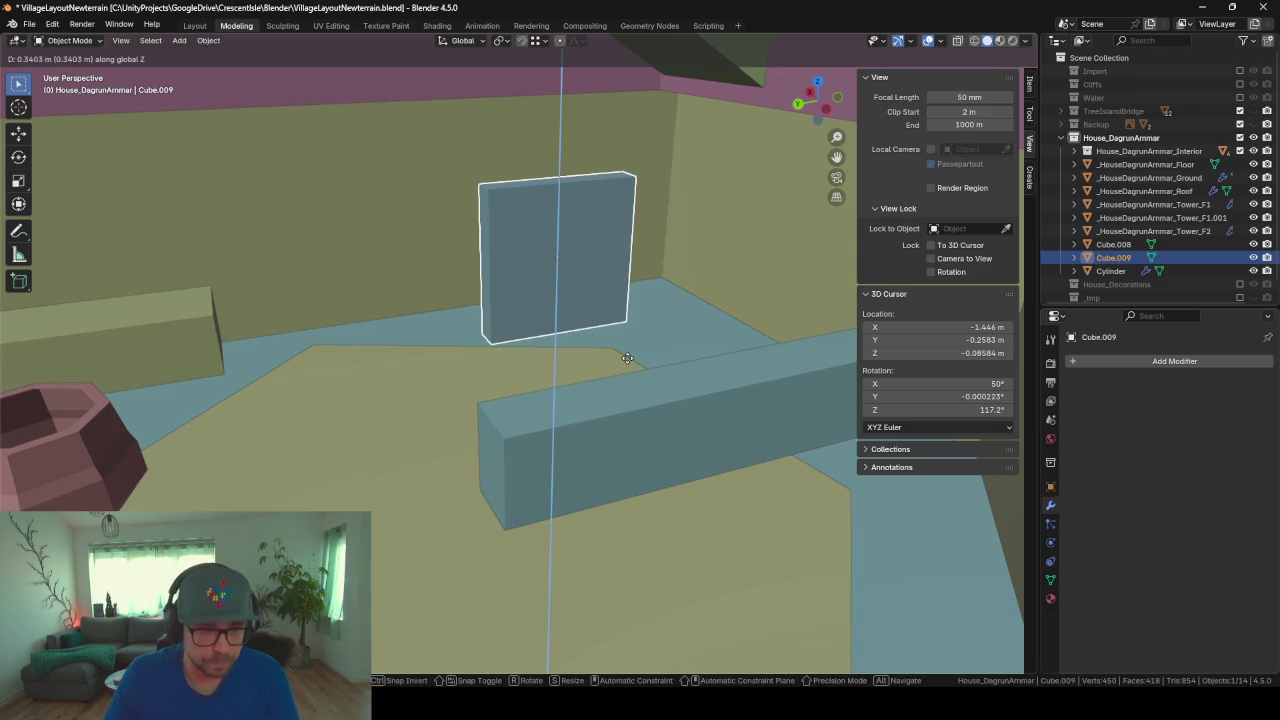
pyautogui.press('y')
pyautogui.press('x')
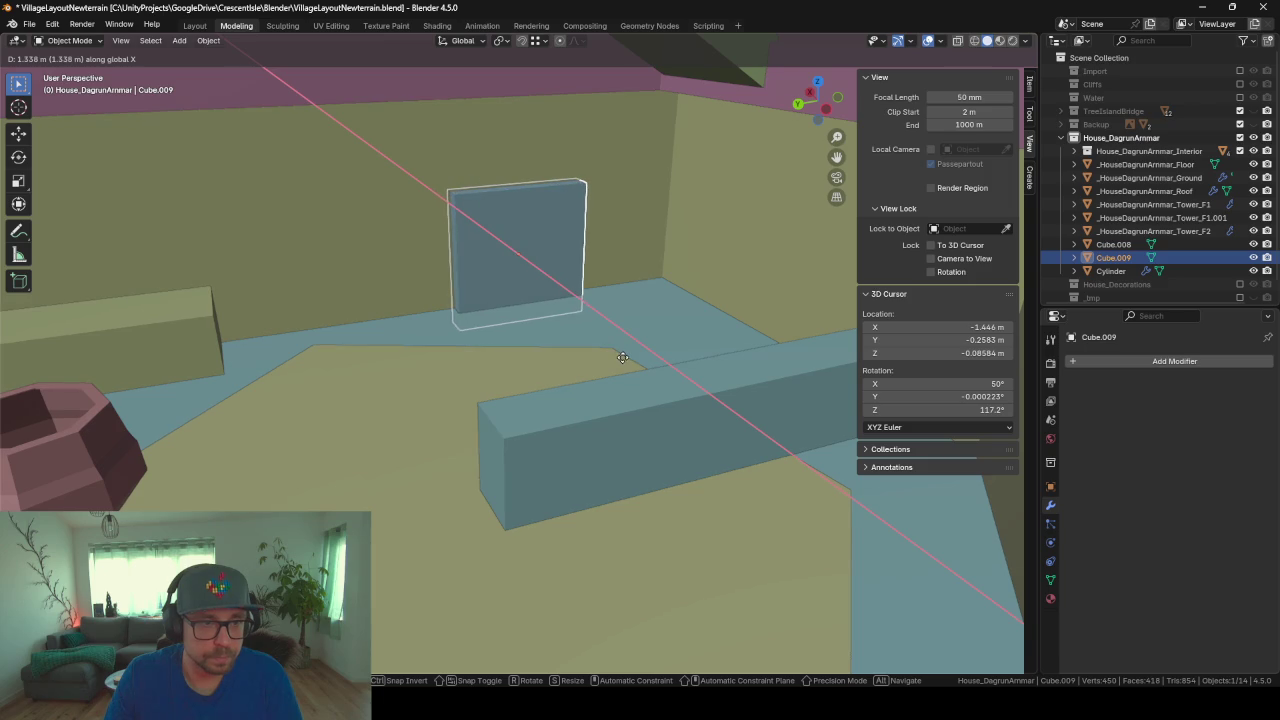
pyautogui.click(624, 358)
pyautogui.scroll(3, 624, 358)
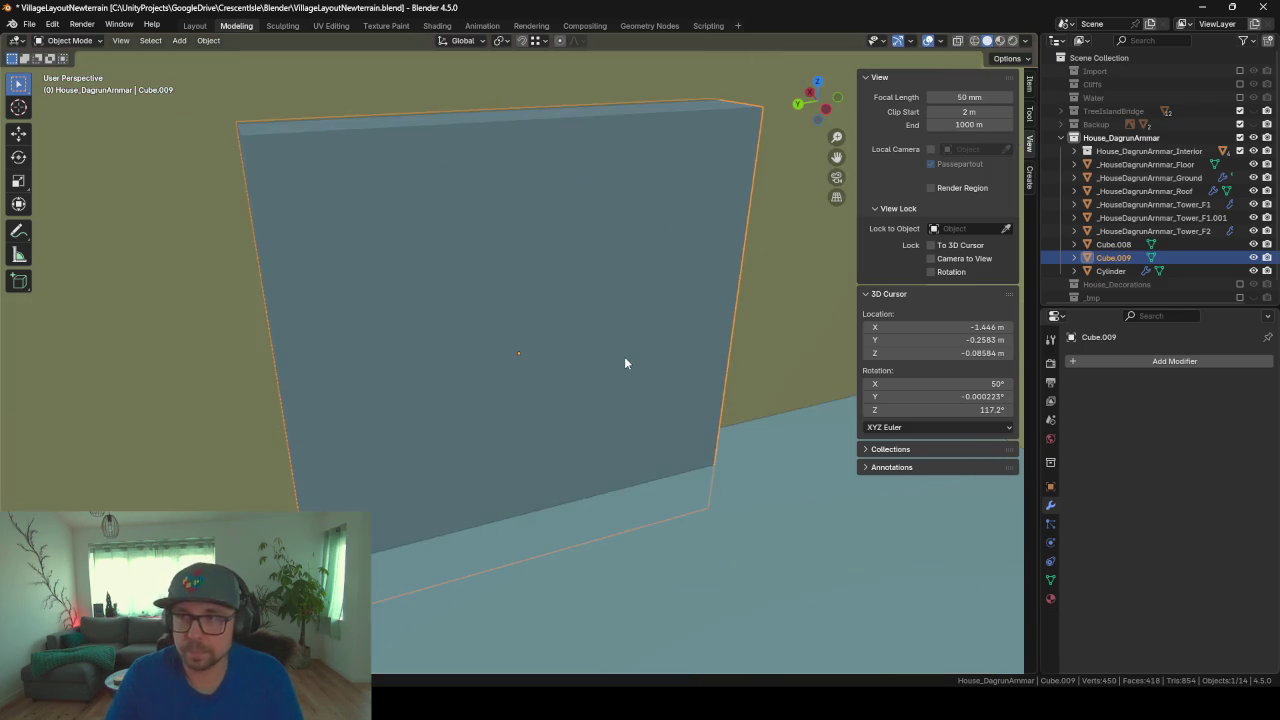
pyautogui.scroll(2, 624, 358)
pyautogui.scroll(-5, 624, 358)
pyautogui.scroll(2, 628, 337)
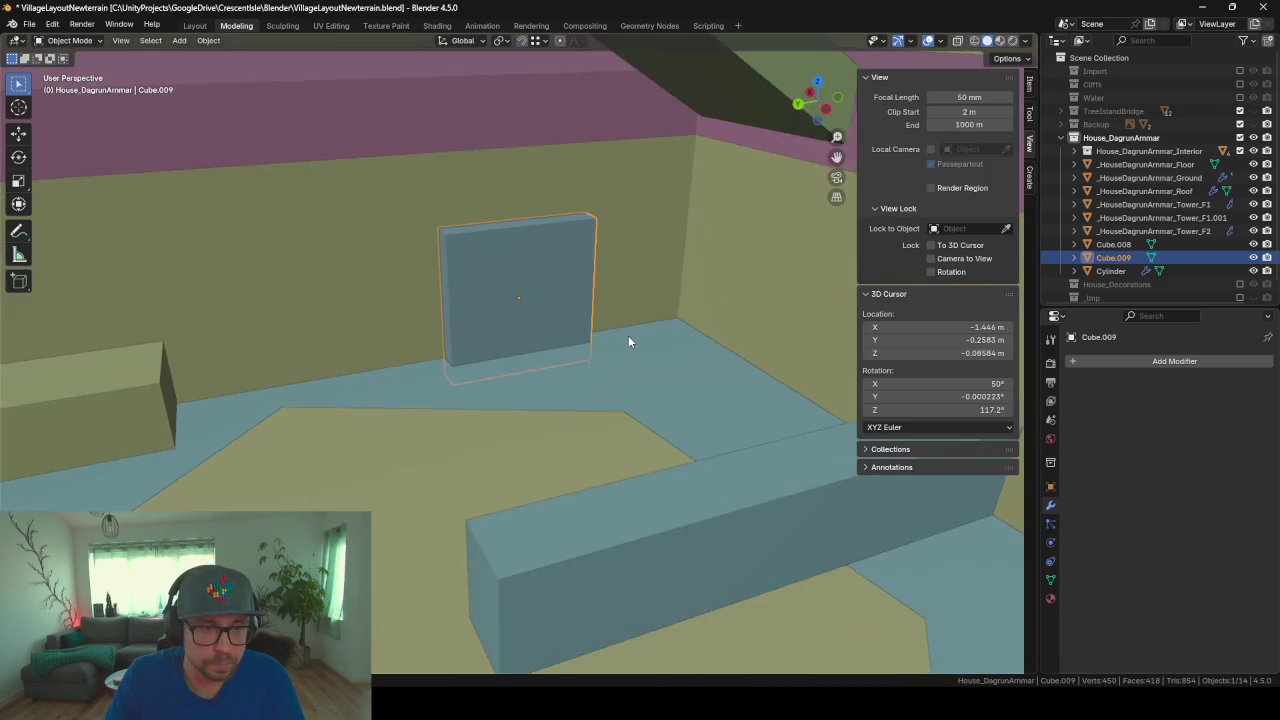
pyautogui.scroll(2, 628, 339)
# Step: Add six evenly spaced horizontal loop cuts across the panel
pyautogui.press('Tab')
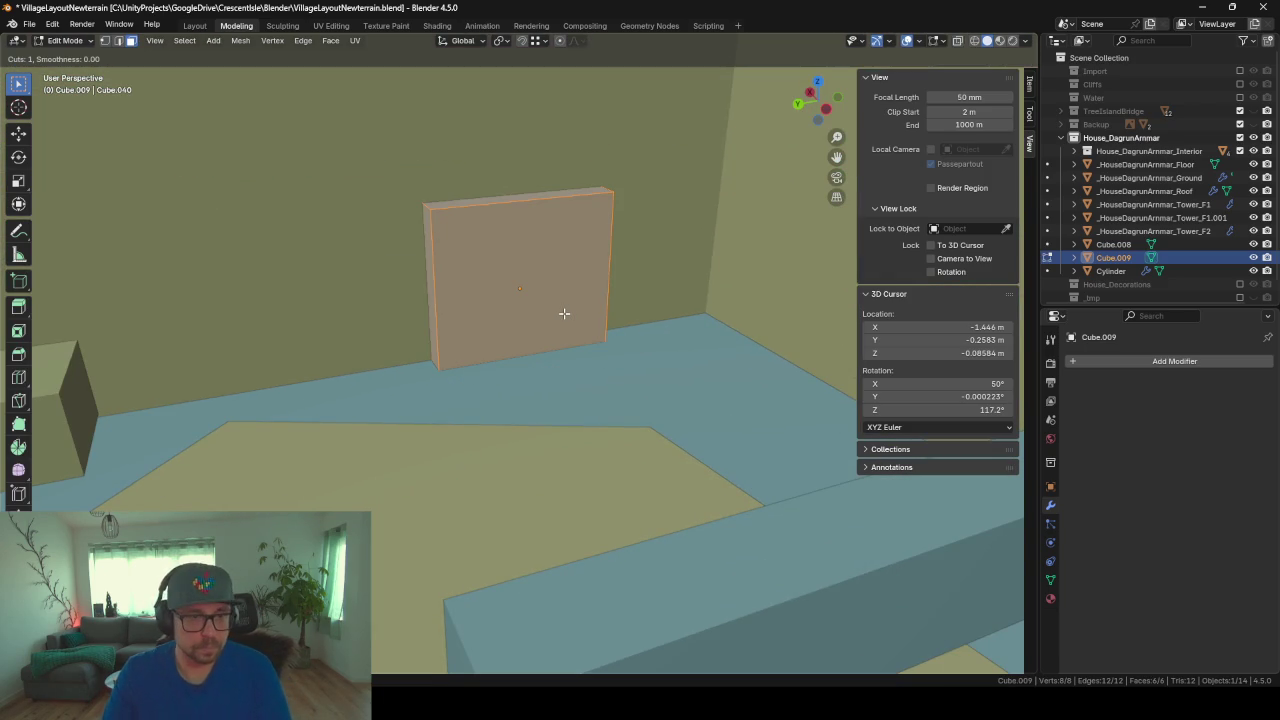
pyautogui.hotkey('ctrl', 'r')
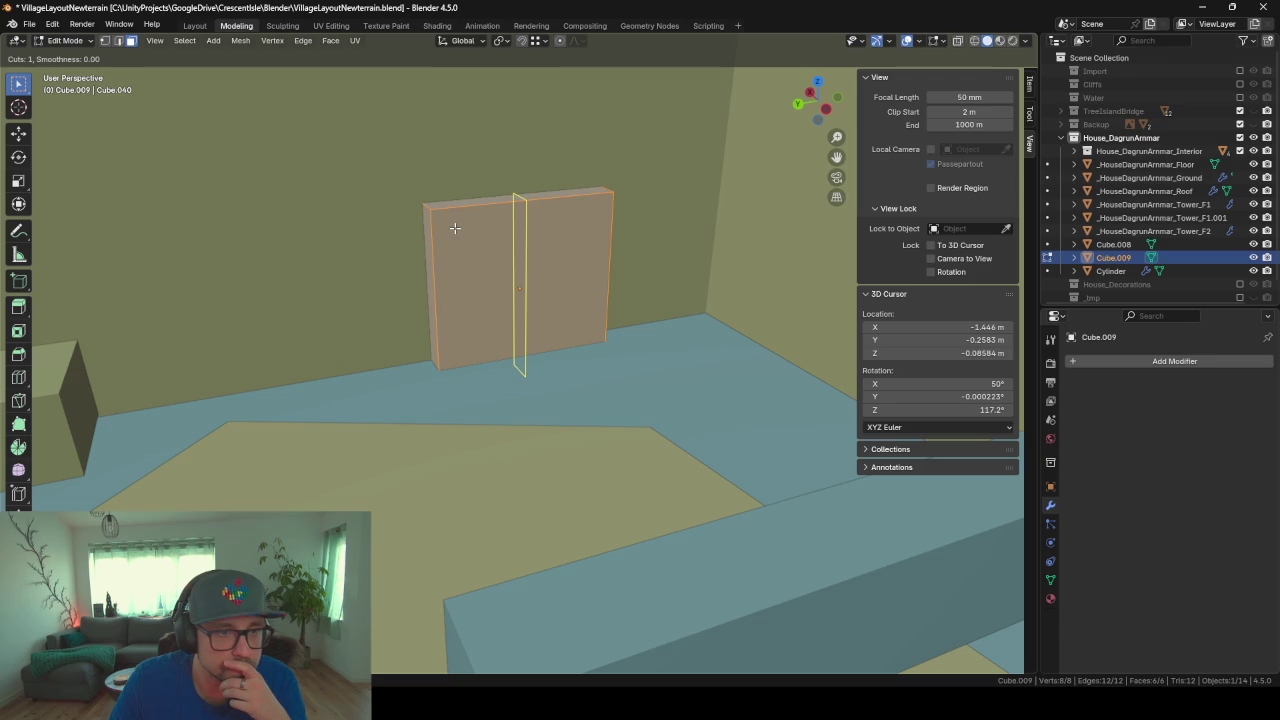
pyautogui.scroll(2, 606, 218)
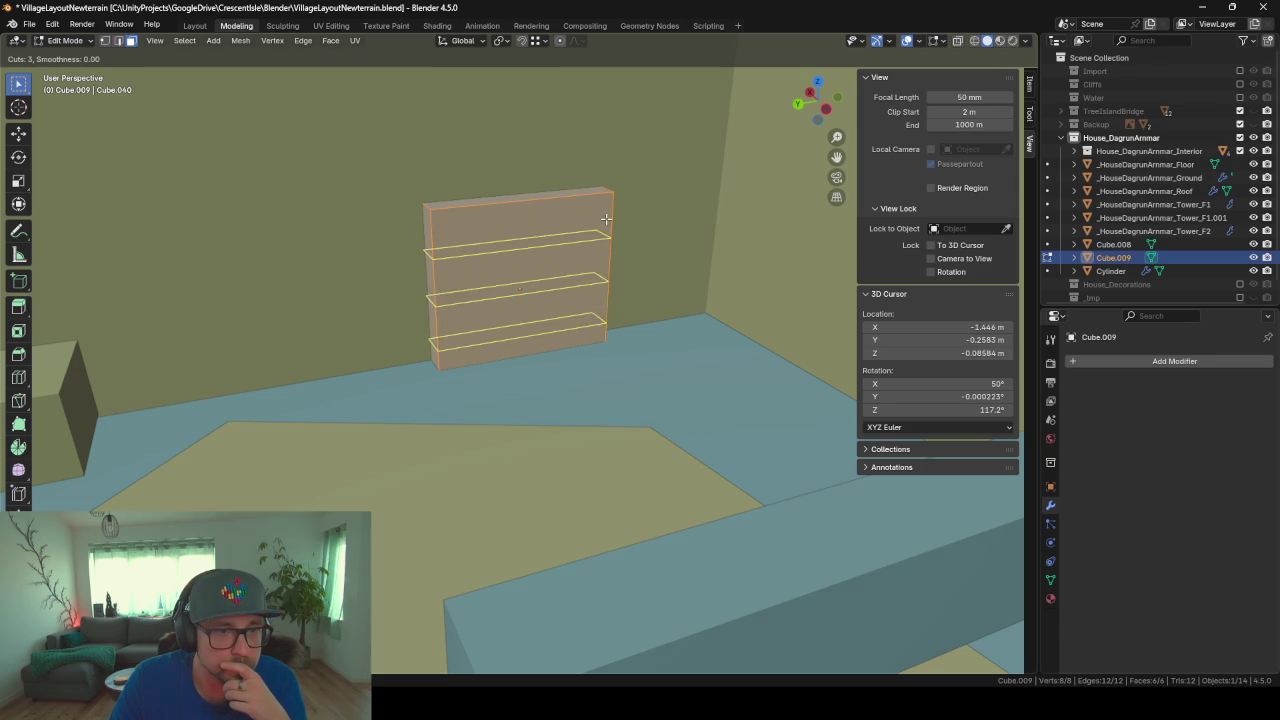
pyautogui.scroll(3, 606, 218)
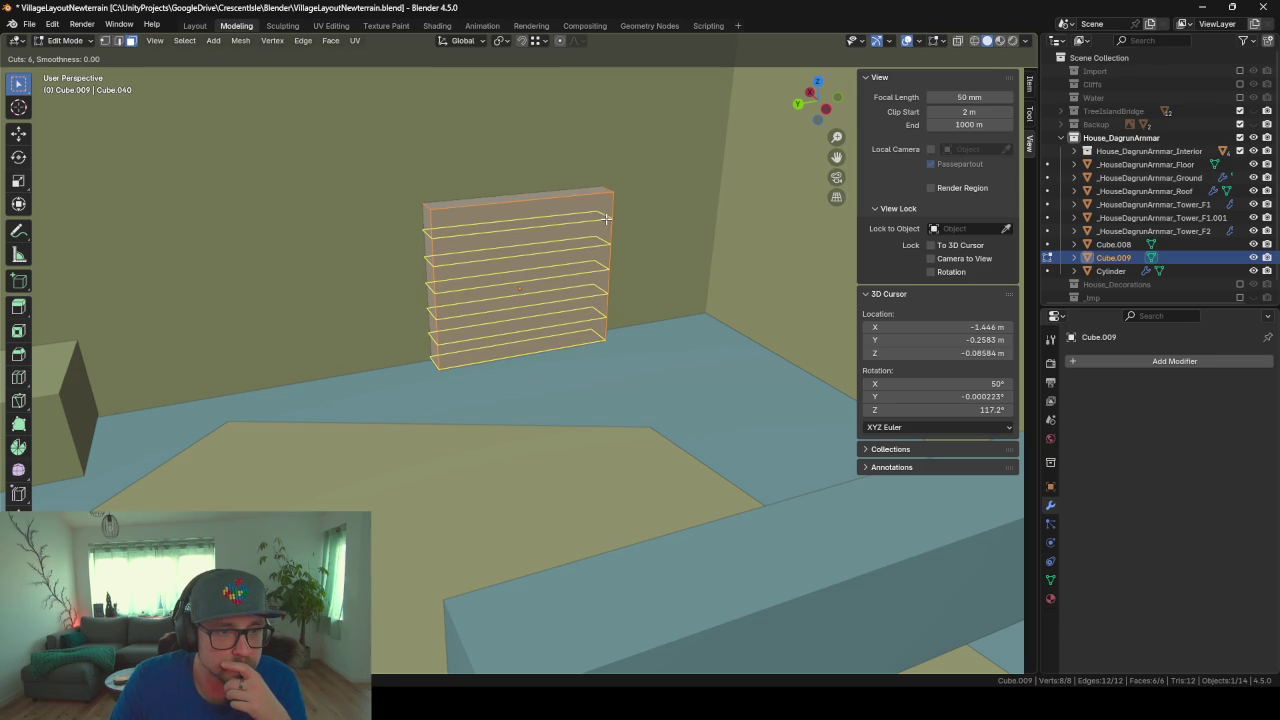
pyautogui.click(606, 218)
pyautogui.rightClick(540, 290)
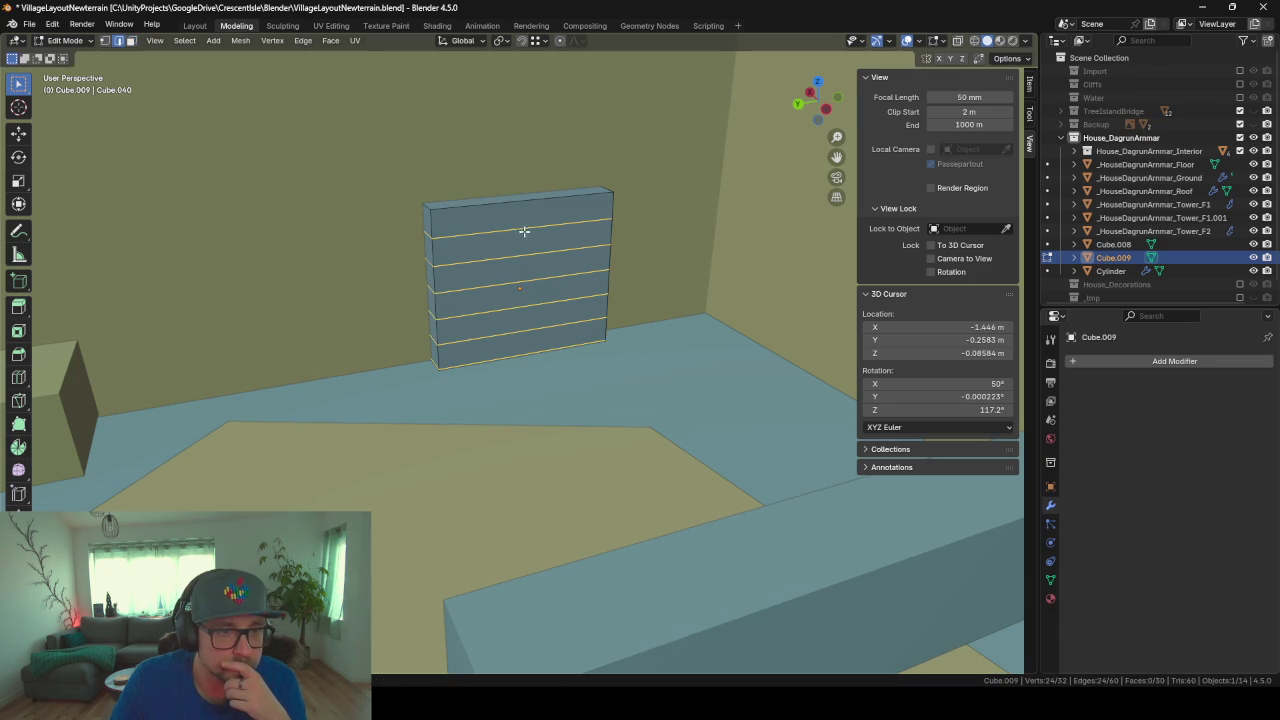
# Step: In face select mode, select all seven stacked bands on the panel's front
pyautogui.click(131, 40)
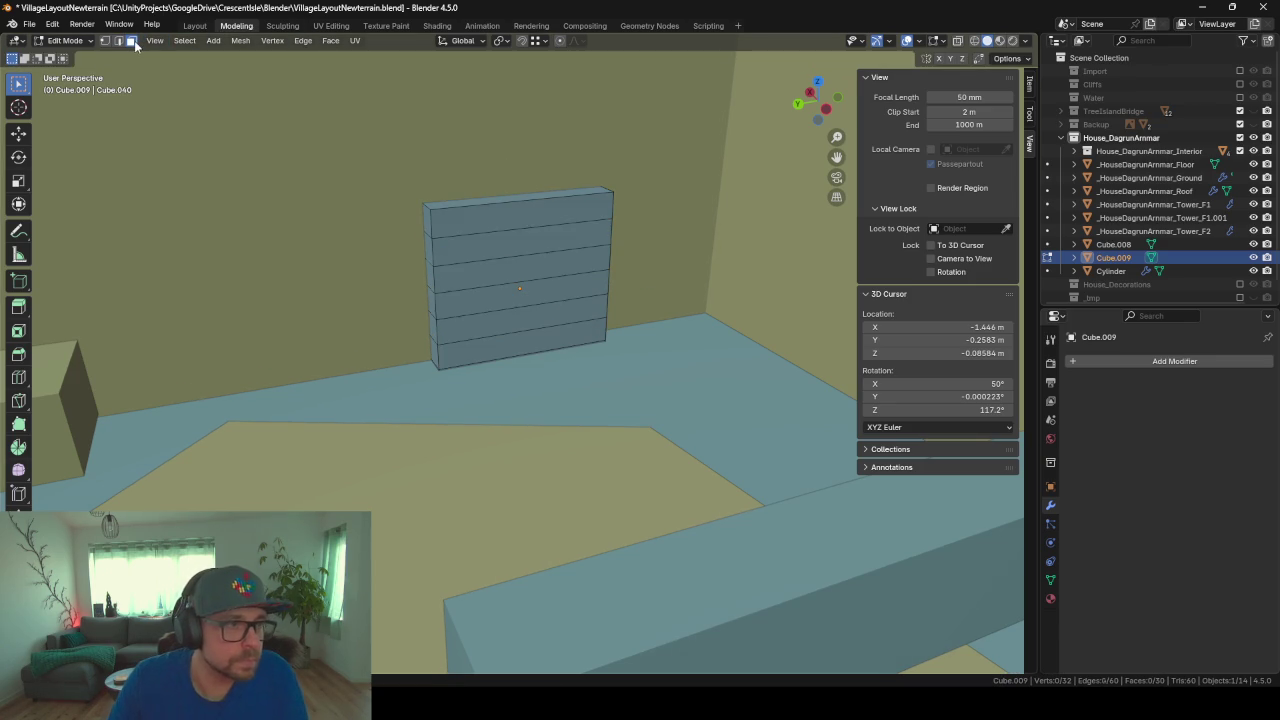
pyautogui.click(524, 214)
pyautogui.keyDown('shift'); pyautogui.click(524, 248); pyautogui.keyUp('shift')
pyautogui.keyDown('shift'); pyautogui.click(532, 274); pyautogui.keyUp('shift')
pyautogui.keyDown('shift'); pyautogui.click(537, 300); pyautogui.keyUp('shift')
pyautogui.keyDown('shift'); pyautogui.click(541, 322); pyautogui.keyUp('shift')
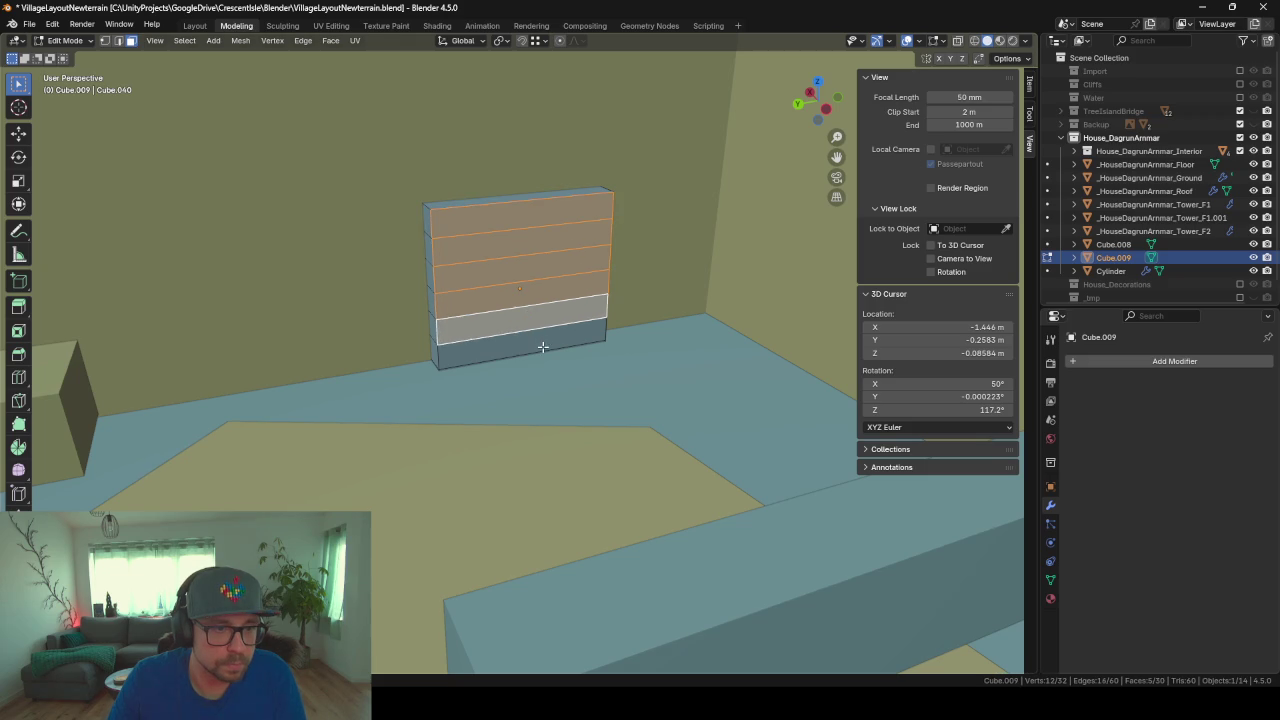
pyautogui.keyDown('shift'); pyautogui.click(542, 346); pyautogui.keyUp('shift')
pyautogui.press('KP_Decimal')
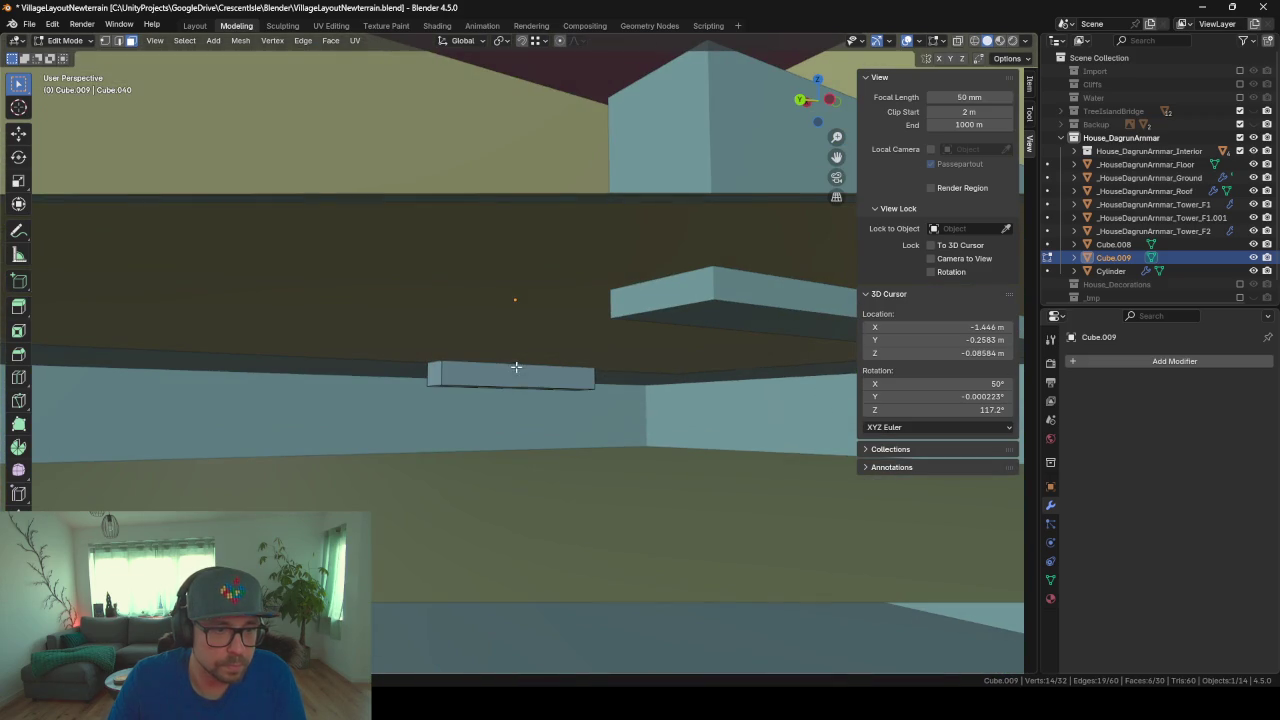
pyautogui.keyDown('shift'); pyautogui.click(516, 367); pyautogui.keyUp('shift')
pyautogui.scroll(-5, 630, 310)
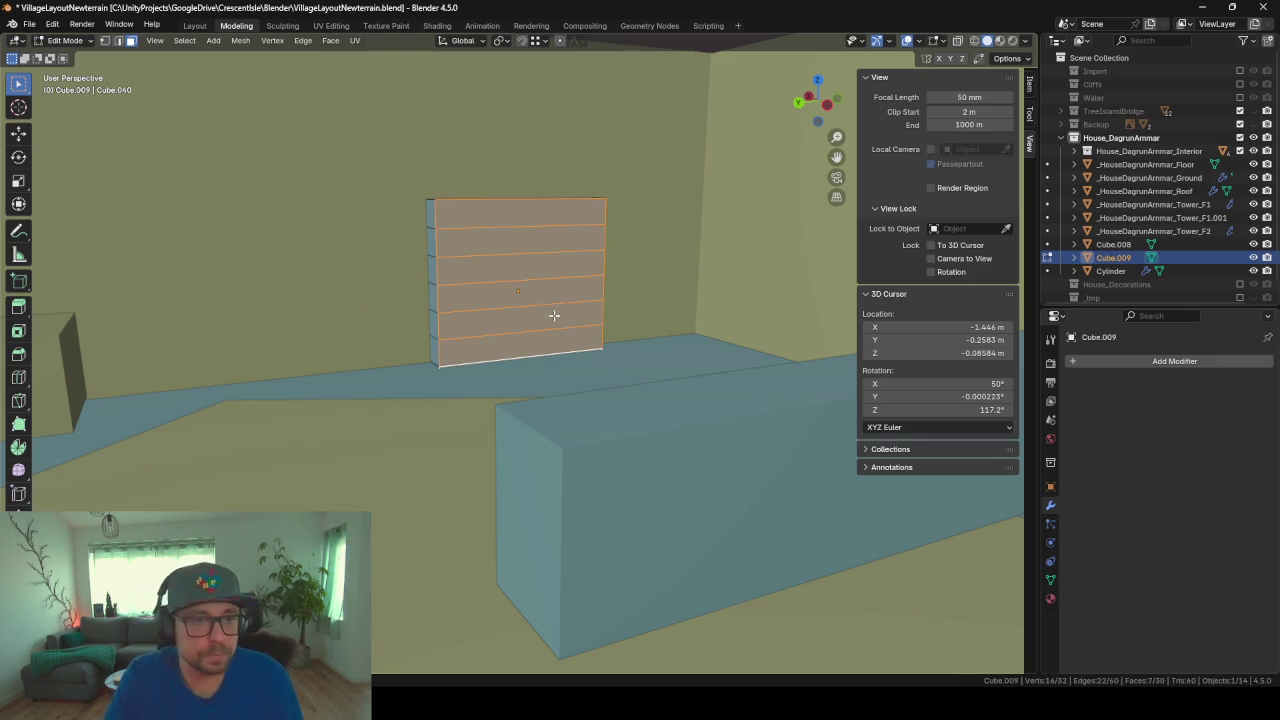
pyautogui.scroll(1, 547, 256)
pyautogui.moveTo(520, 267); pyautogui.dragTo(512, 216, button='middle')
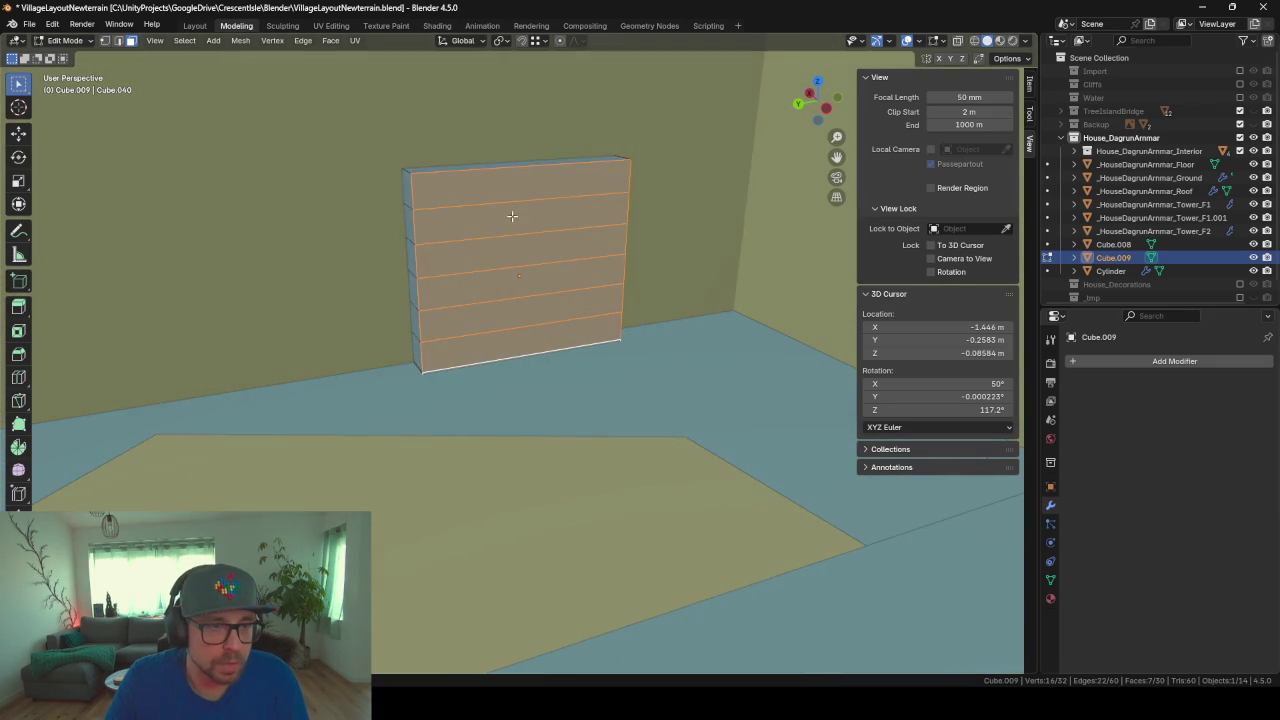
# Step: Select the panel's top front band, inset it by about 0.1, and start extruding it inward
pyautogui.click(506, 184)
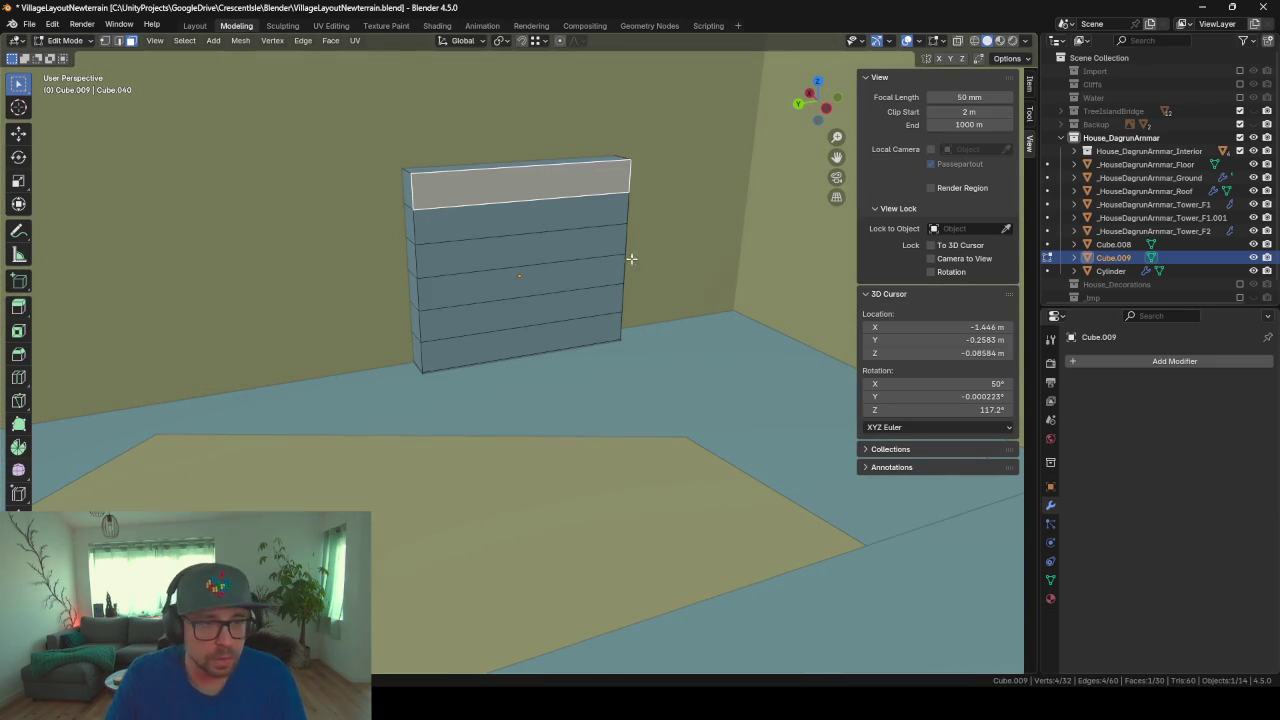
pyautogui.write('i')
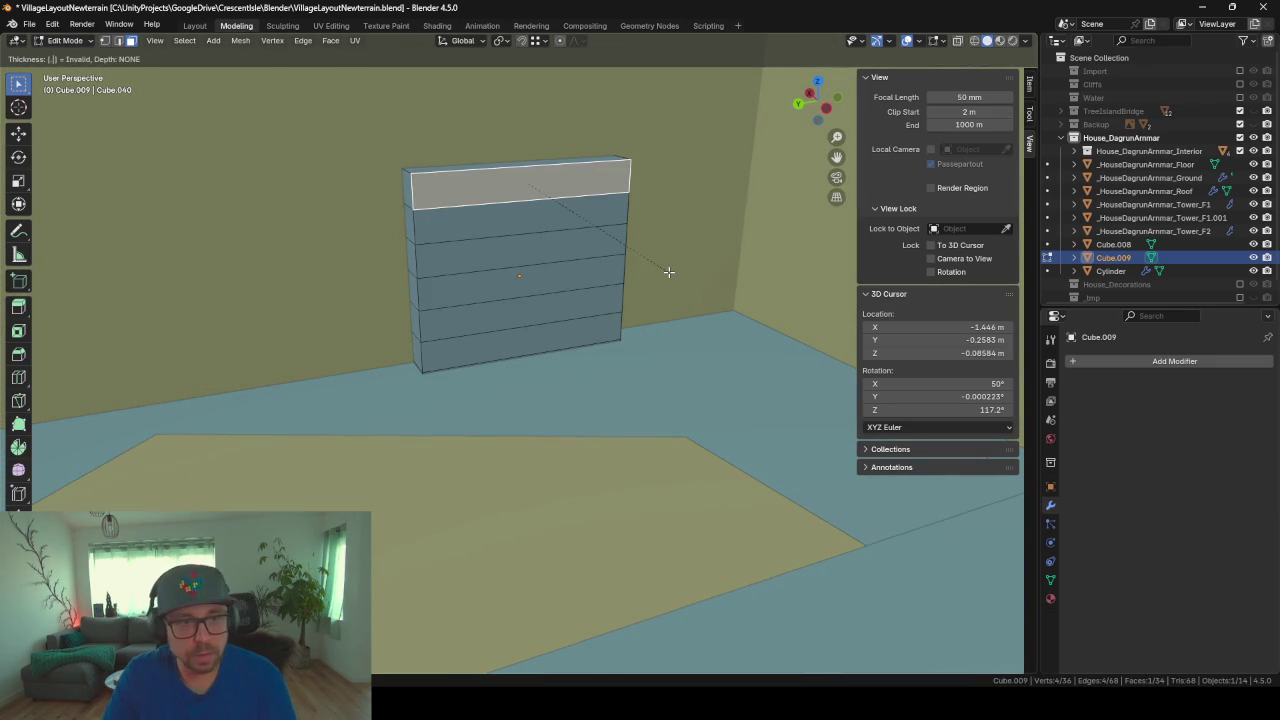
pyautogui.write('9')
pyautogui.press('BackSpace')
pyautogui.press('BackSpace')
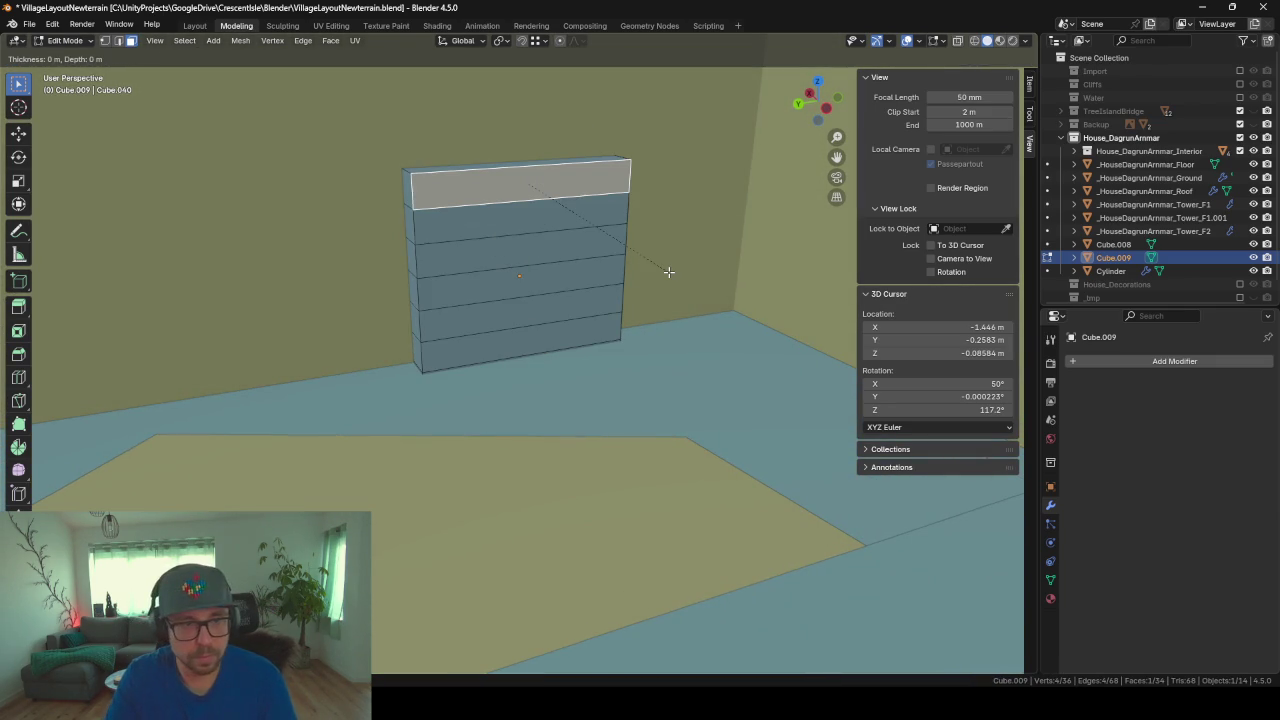
pyautogui.write('2')
pyautogui.press('BackSpace')
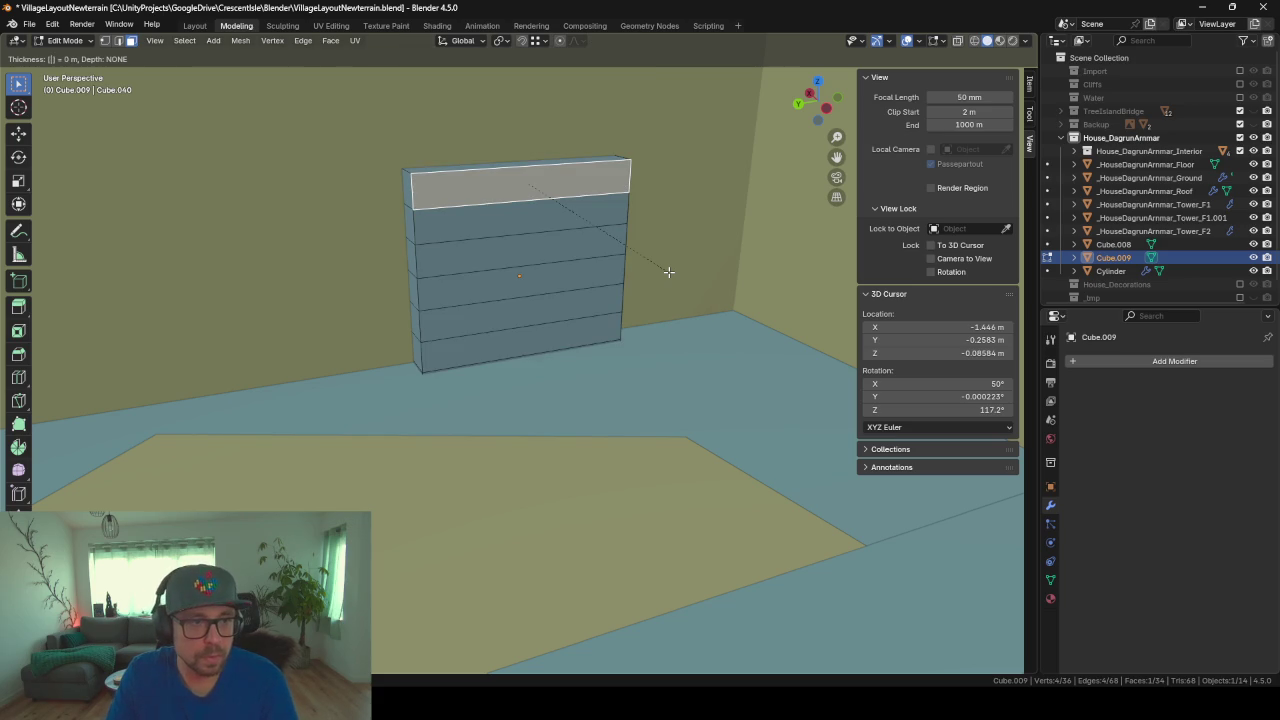
pyautogui.press('BackSpace')
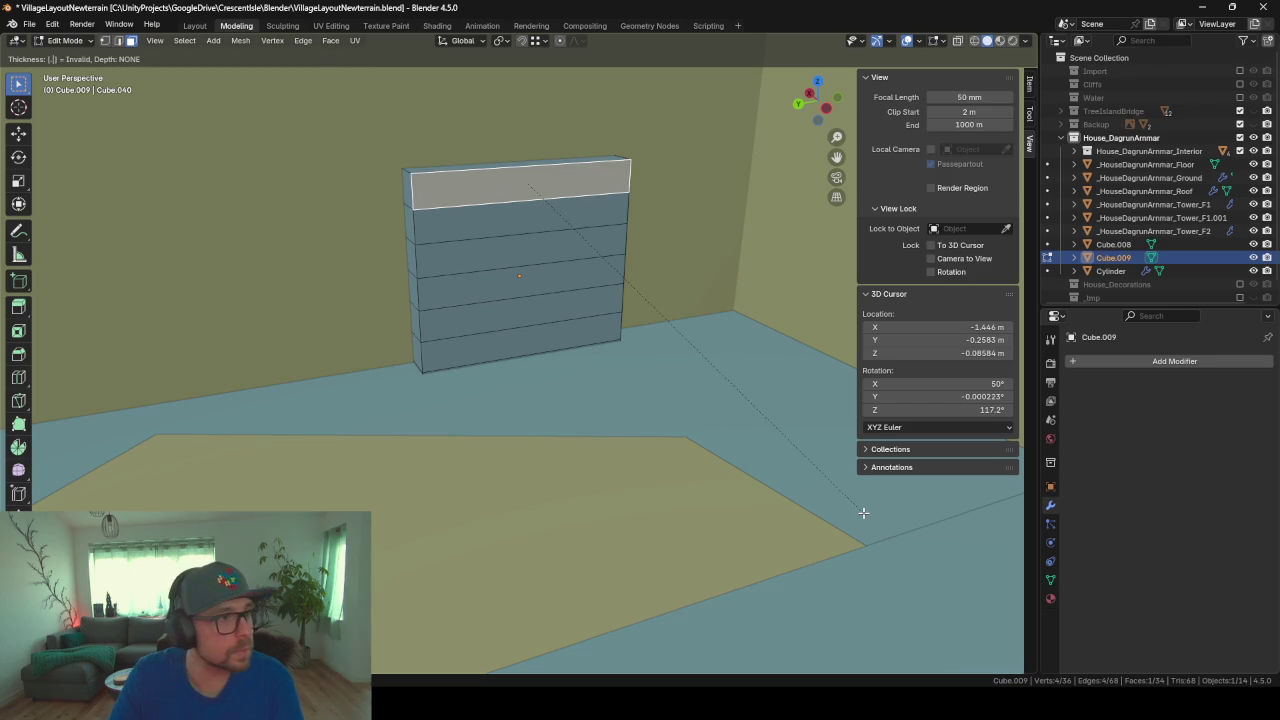
pyautogui.write('.1')
pyautogui.write('.01')
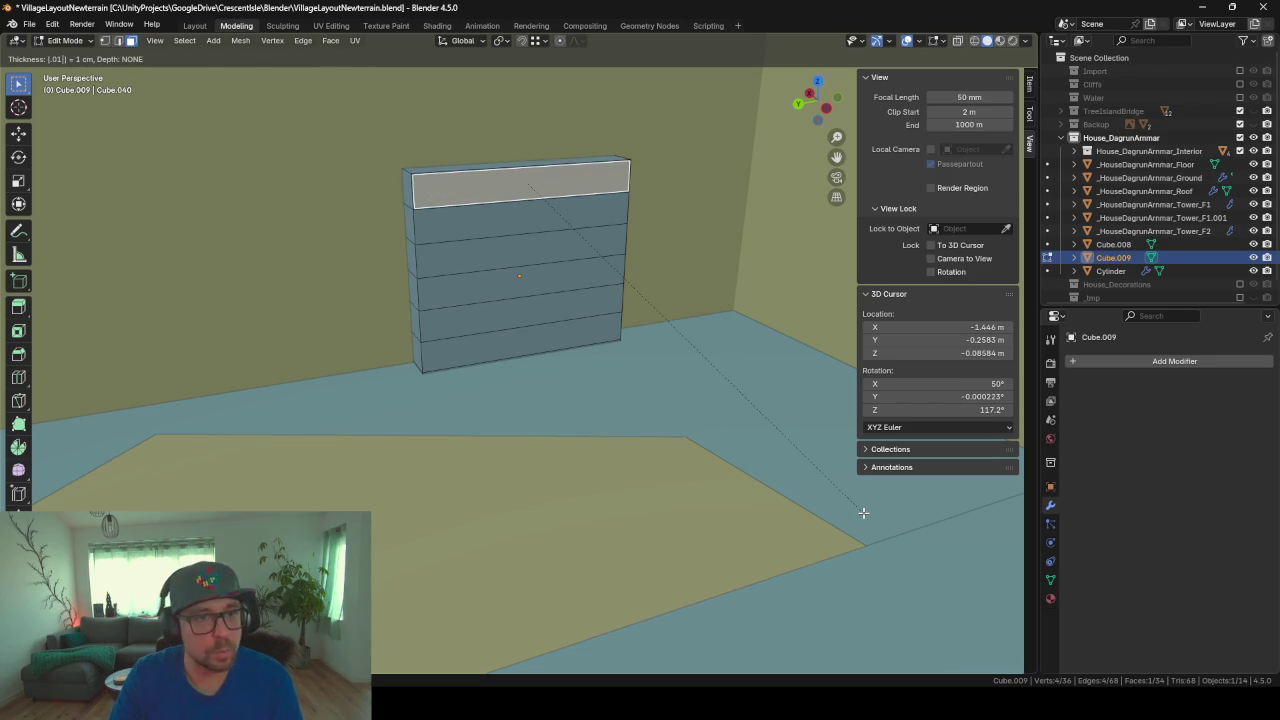
pyautogui.press('Return')
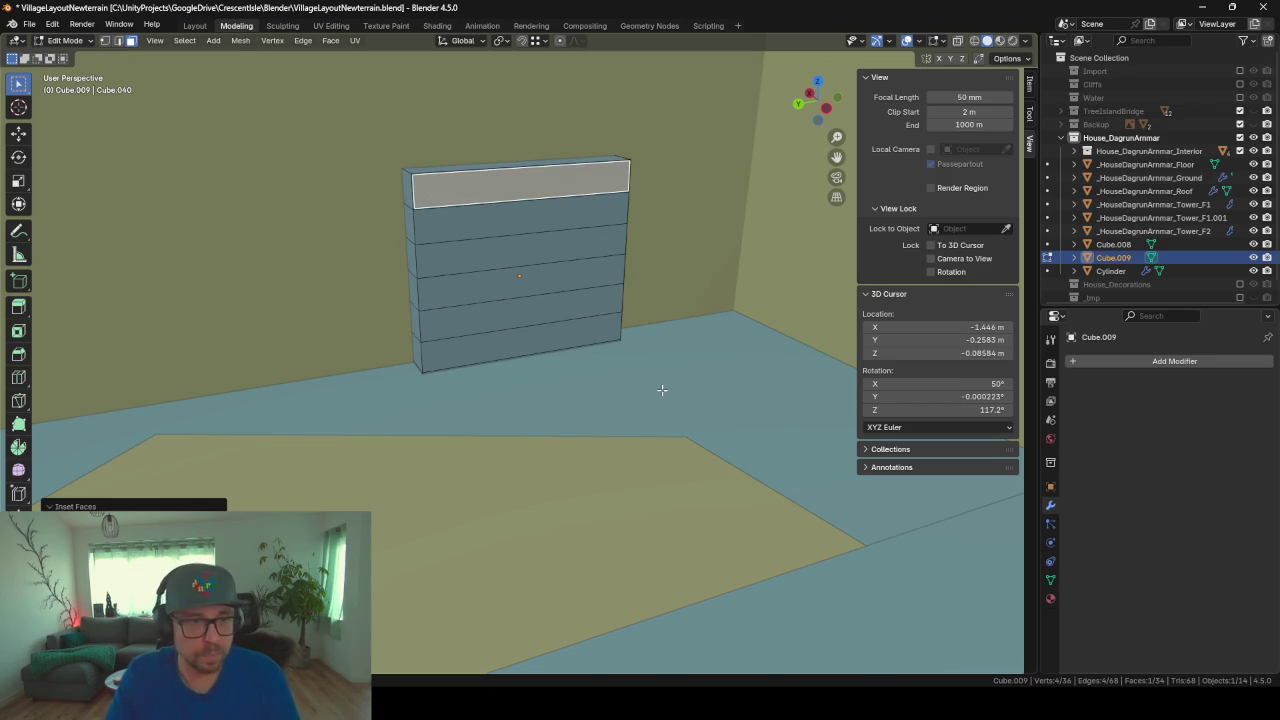
pyautogui.press('e')
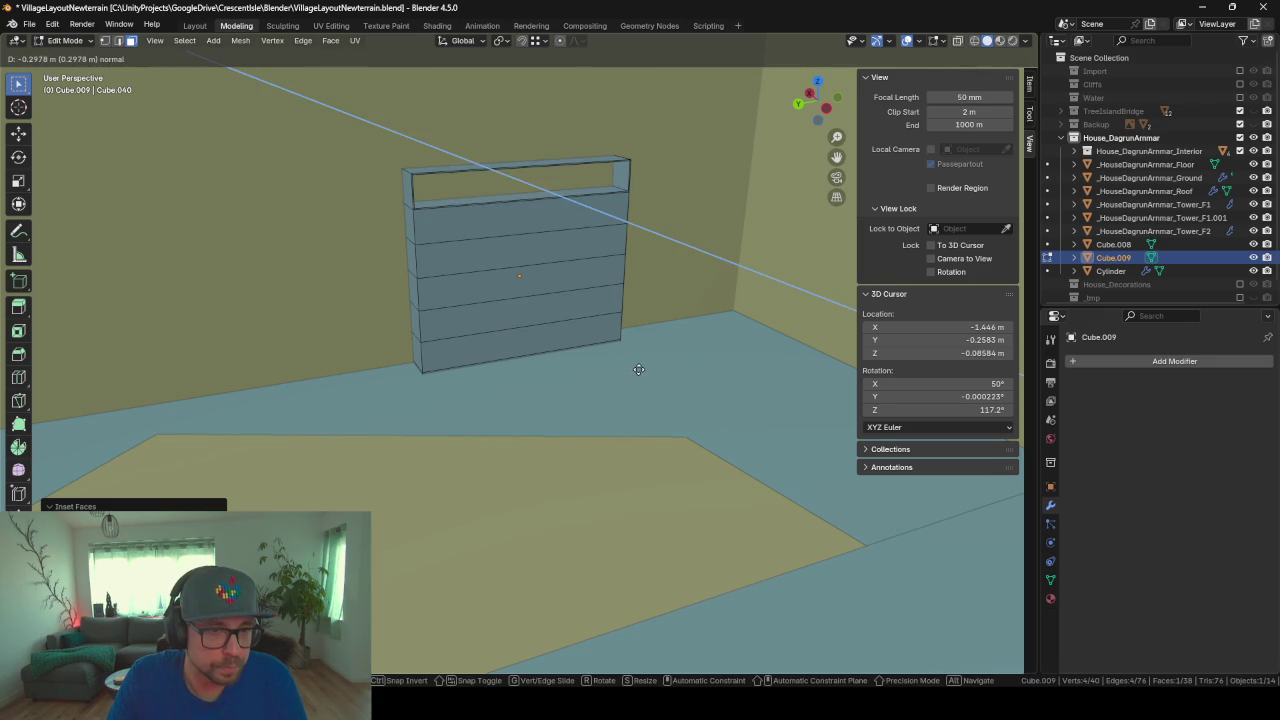
# Step: Finish the top compartment, then inset and recess the second section from the top
pyautogui.click(641, 369)
pyautogui.click(572, 225)
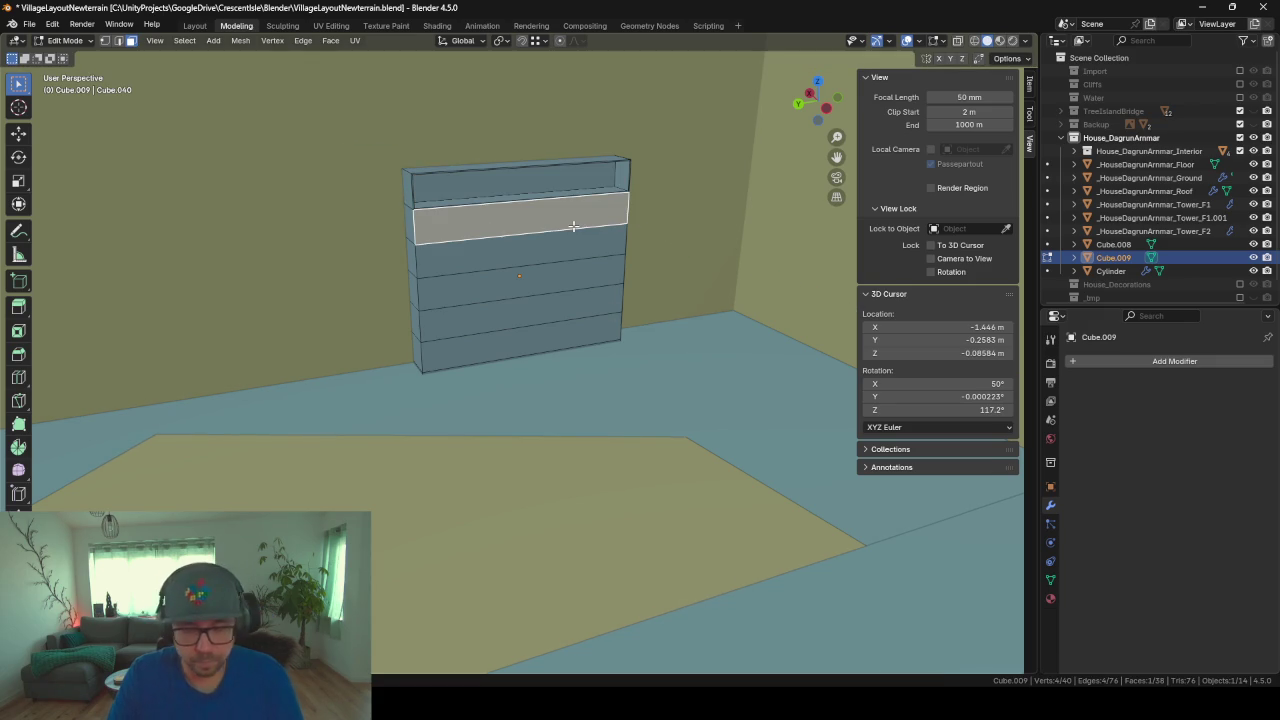
pyautogui.press('i')
pyautogui.click(573, 227)
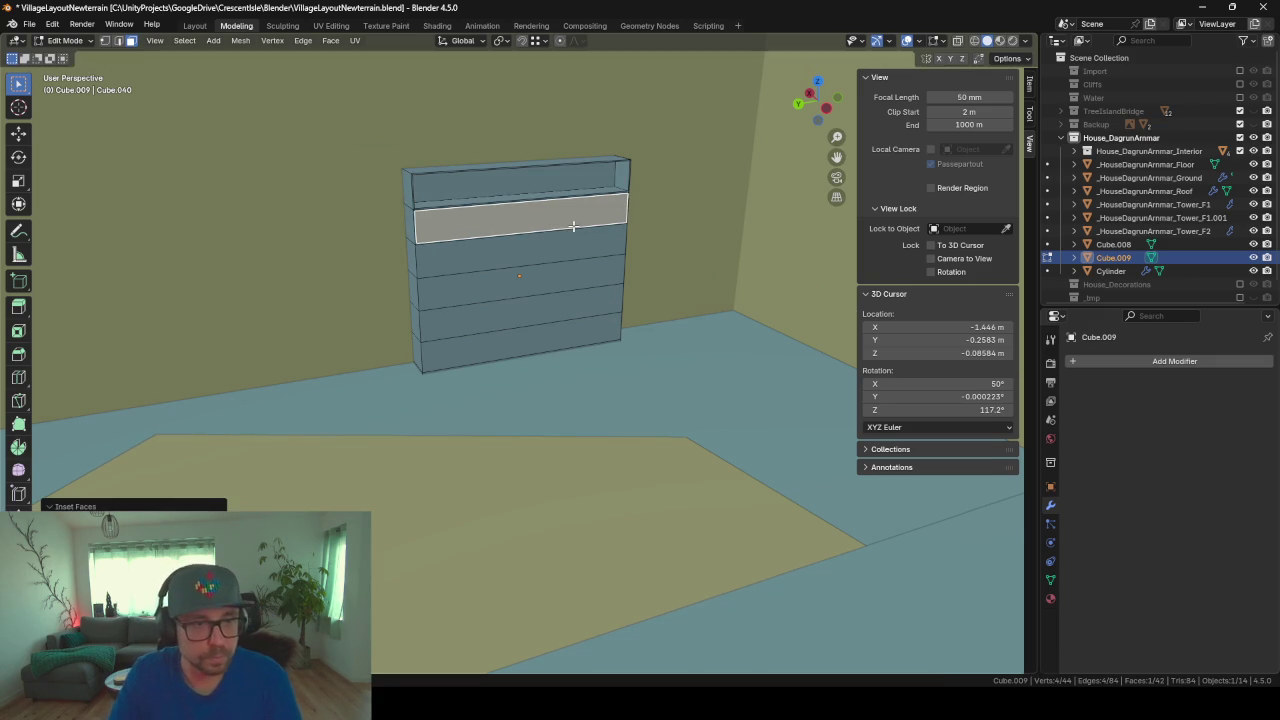
pyautogui.press('e')
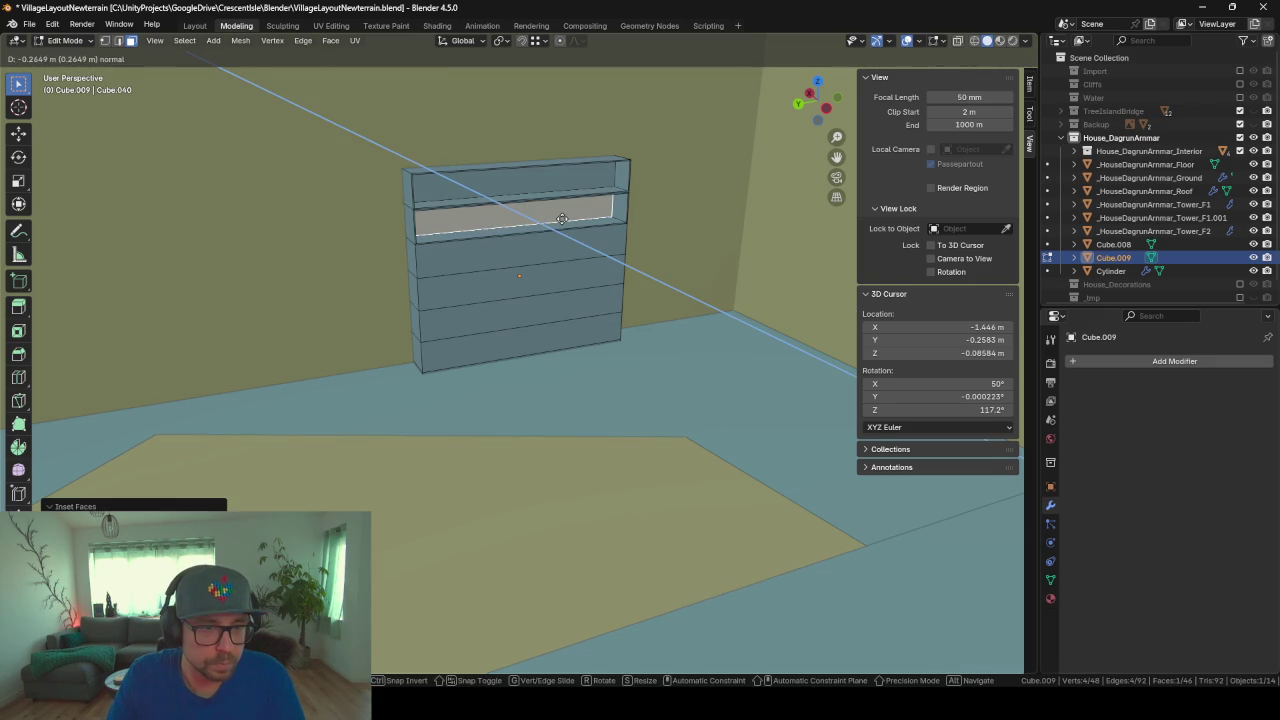
pyautogui.click(565, 224)
# Step: Inset and extrude inward the third and fourth sections into compartments
pyautogui.click(560, 246)
pyautogui.press('i')
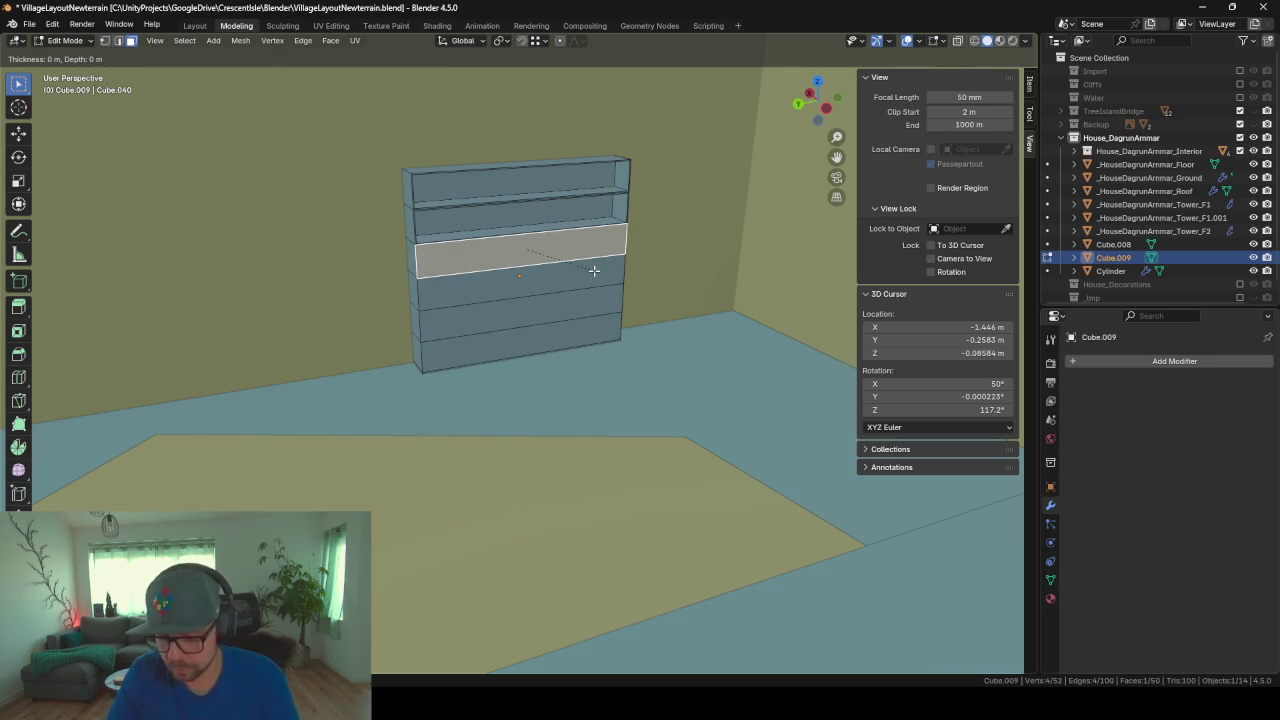
pyautogui.write('.01')
pyautogui.press('Return')
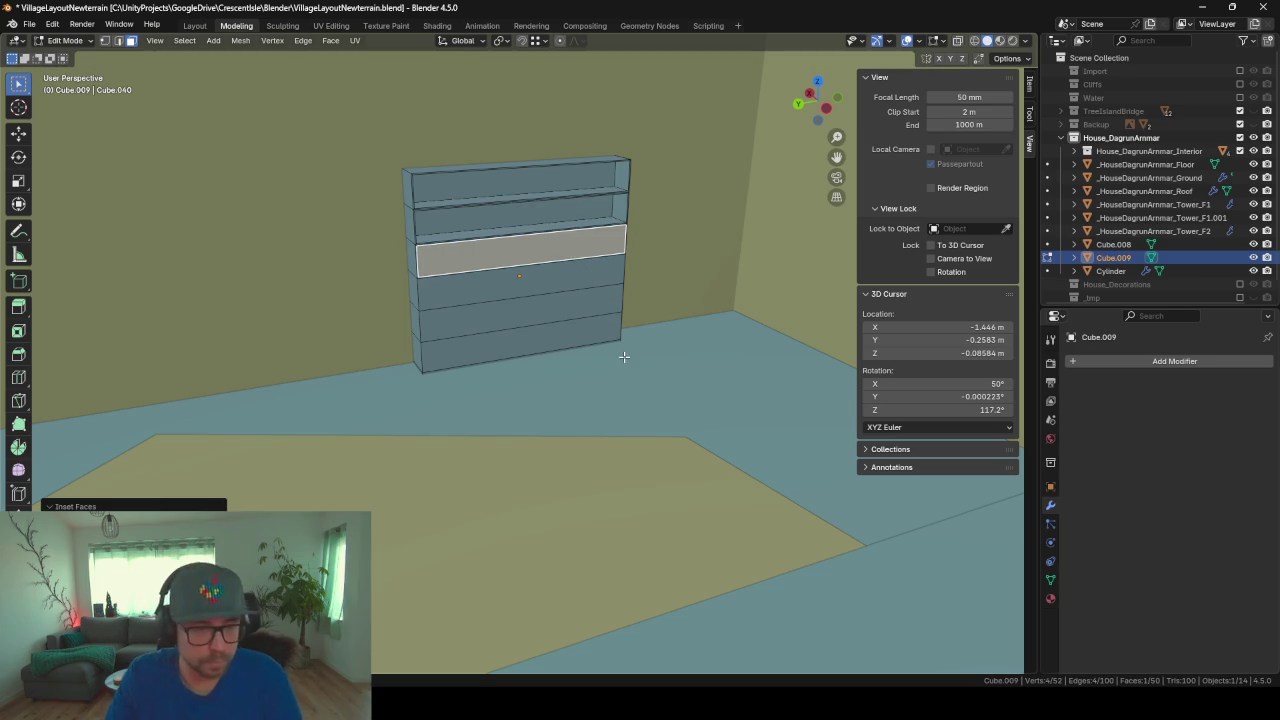
pyautogui.press('e')
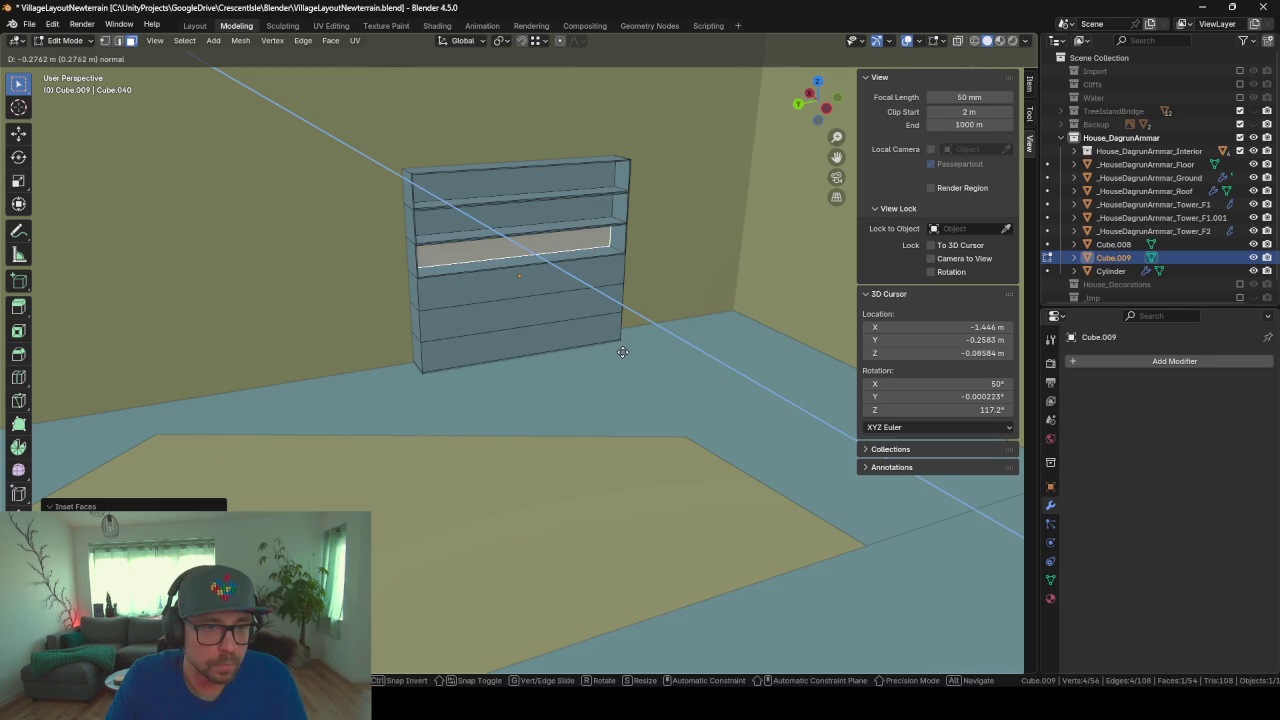
pyautogui.click(623, 352)
pyautogui.click(562, 276)
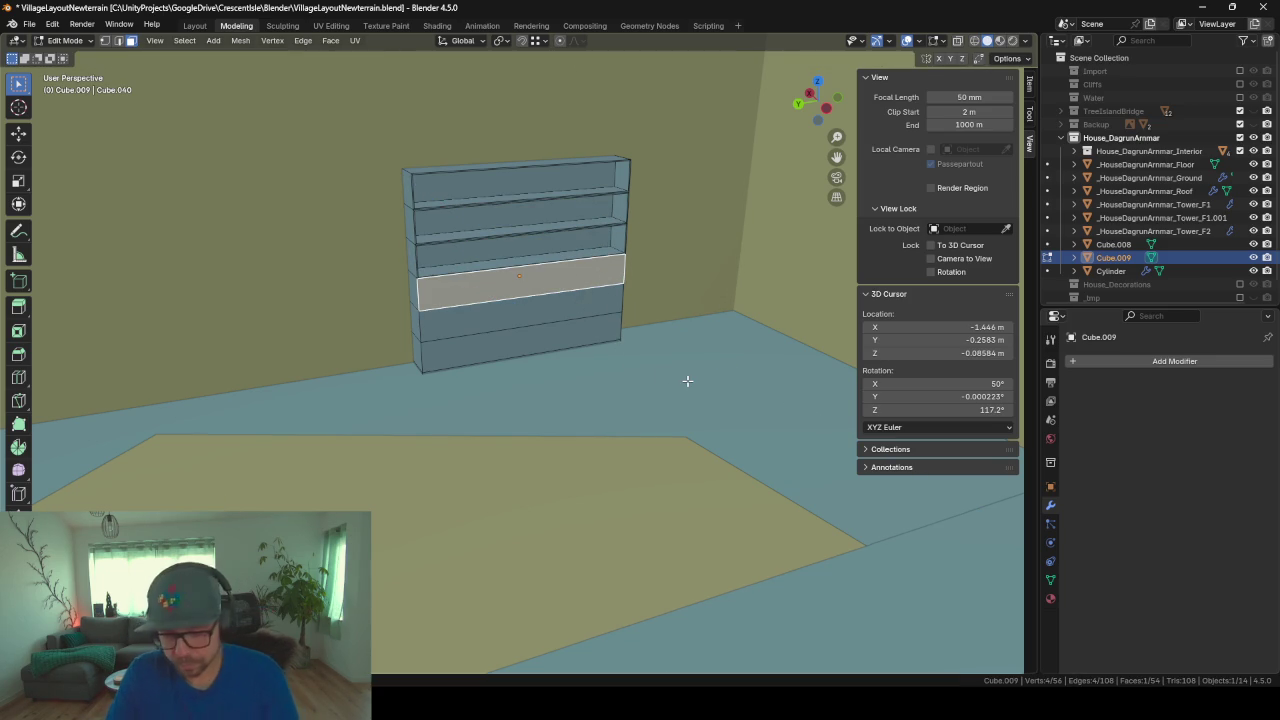
pyautogui.press('i')
pyautogui.press('Return')
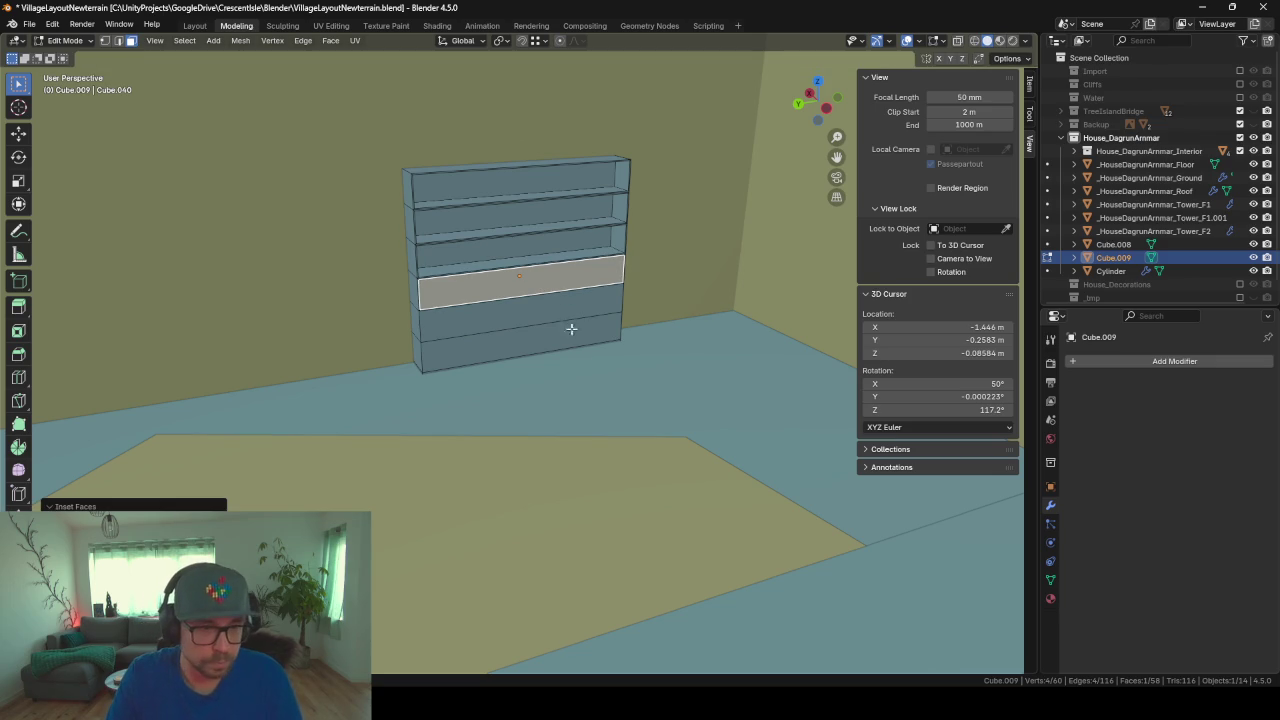
pyautogui.press('e')
pyautogui.click(628, 398)
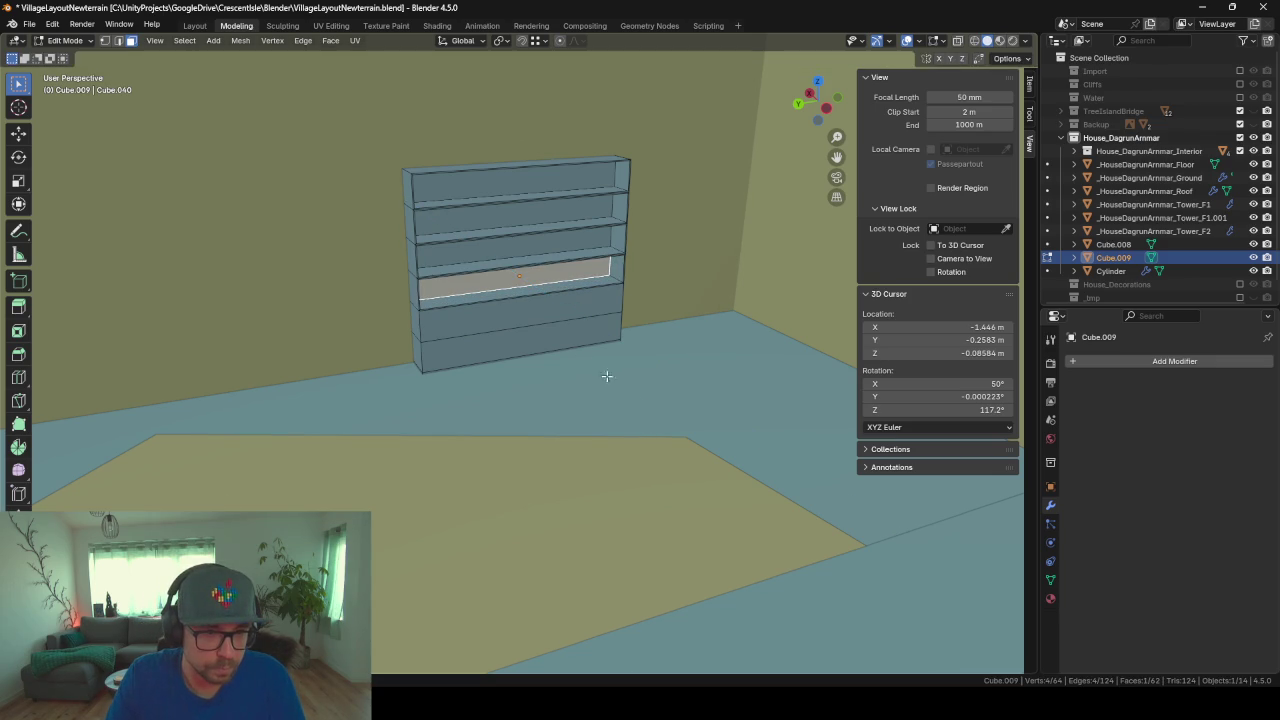
# Step: Inset the fifth section by 0.01 and recess it into a compartment
pyautogui.click(551, 305)
pyautogui.press('i')
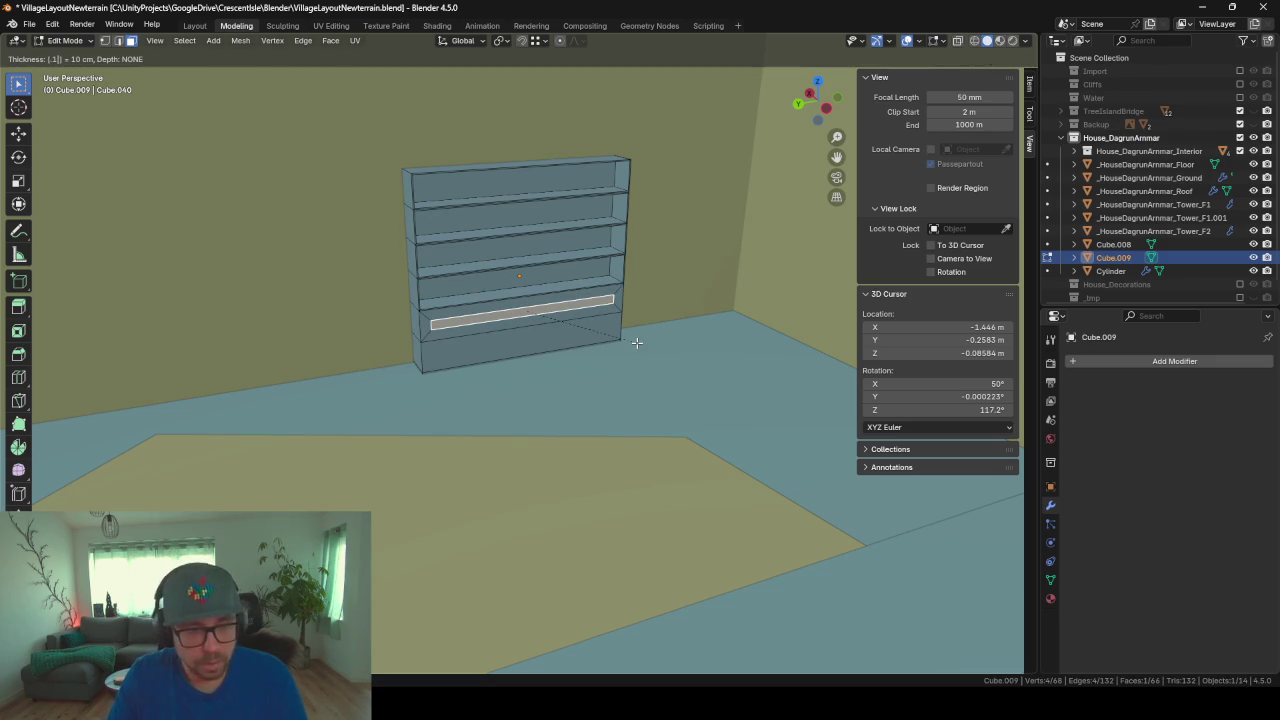
pyautogui.write('01')
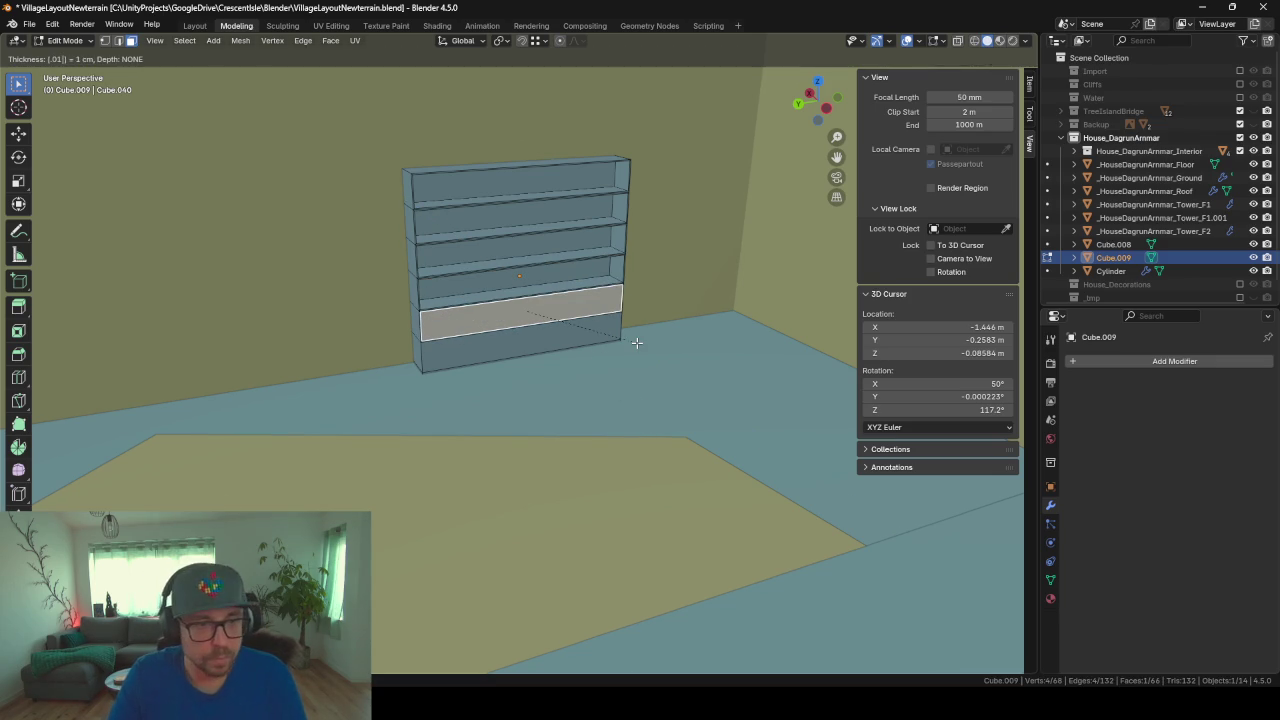
pyautogui.press('Return')
pyautogui.press('i')
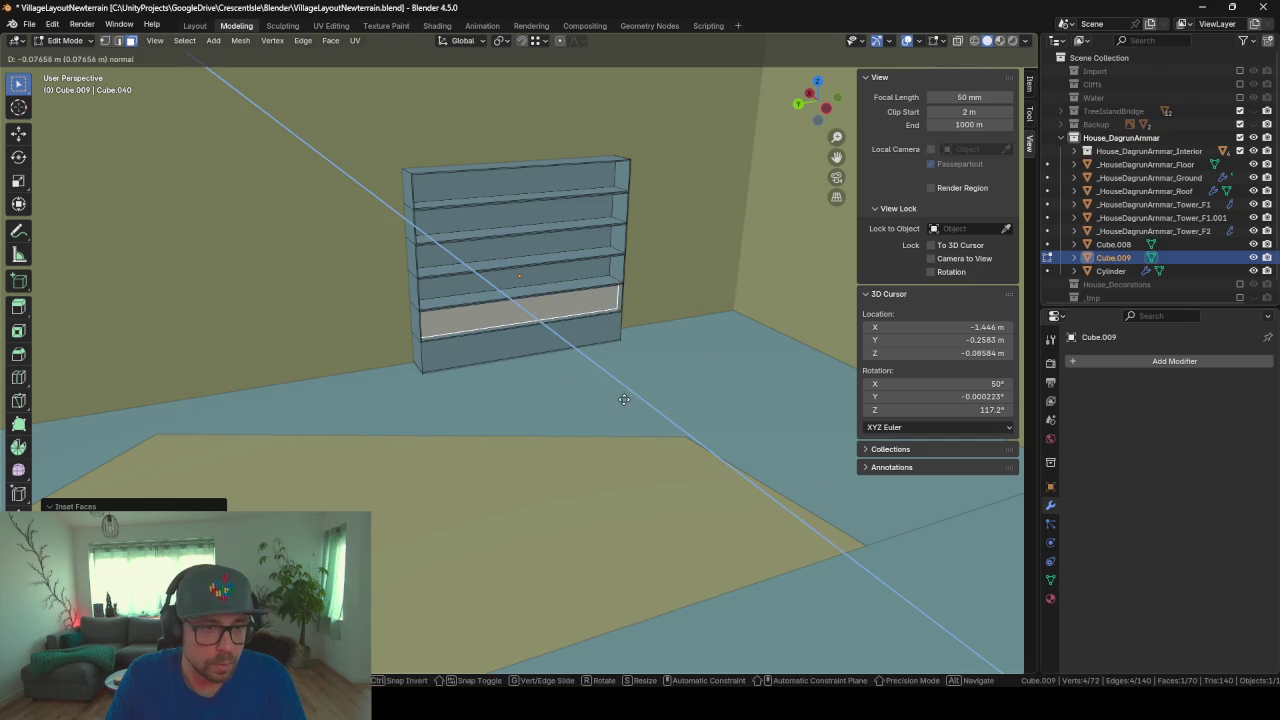
pyautogui.click(624, 396)
# Step: Inset and recess the bottom section, then return to Object Mode
pyautogui.click(583, 340)
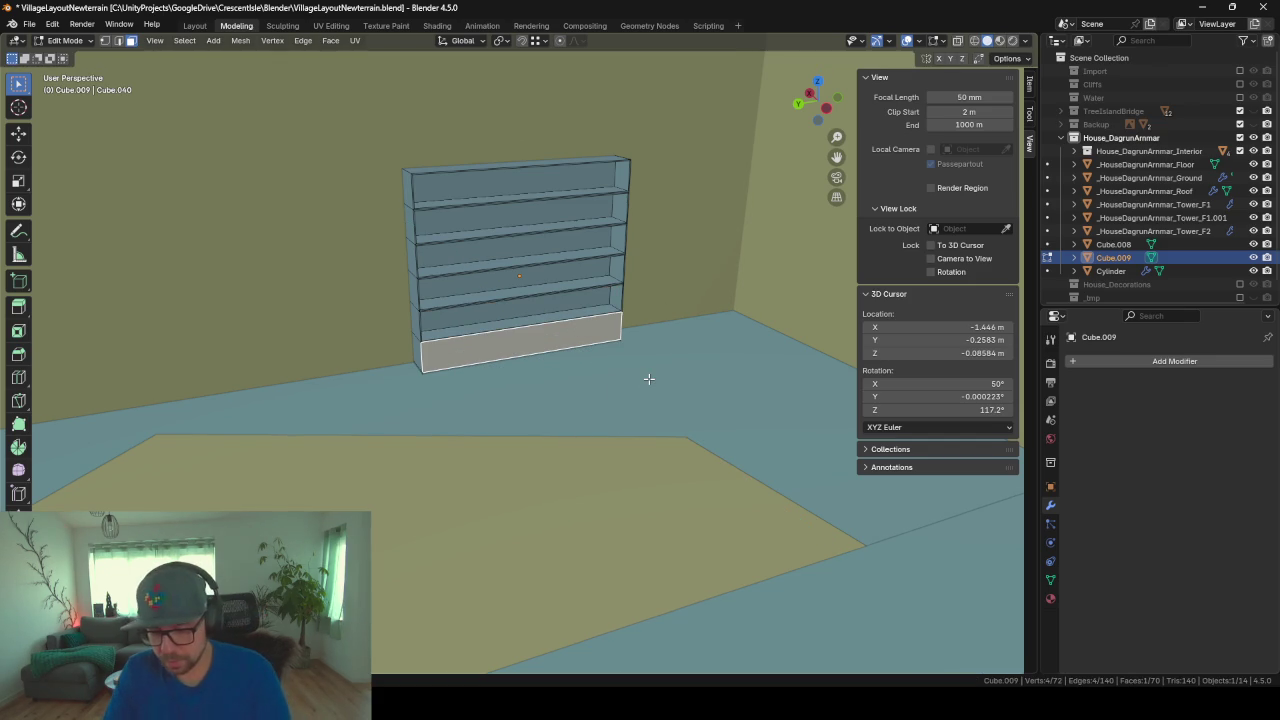
pyautogui.press('i')
pyautogui.click(649, 379)
pyautogui.press('e')
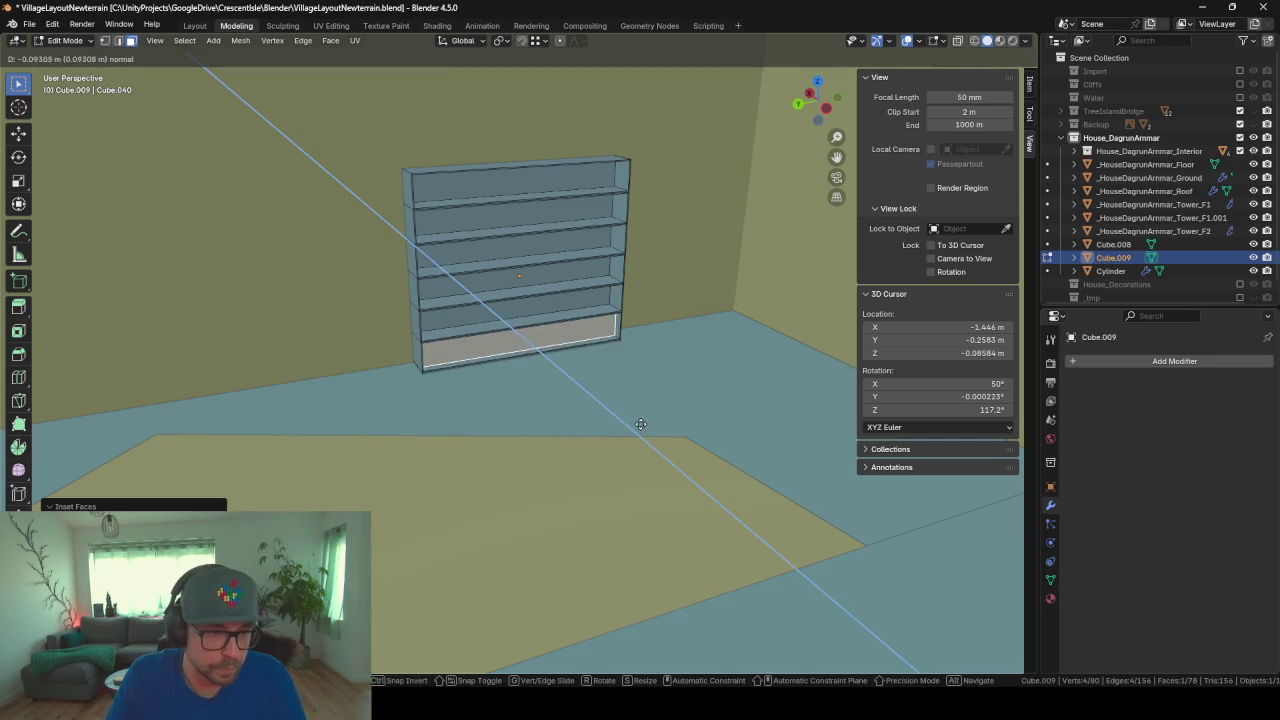
pyautogui.click(616, 418)
pyautogui.press('Tab')
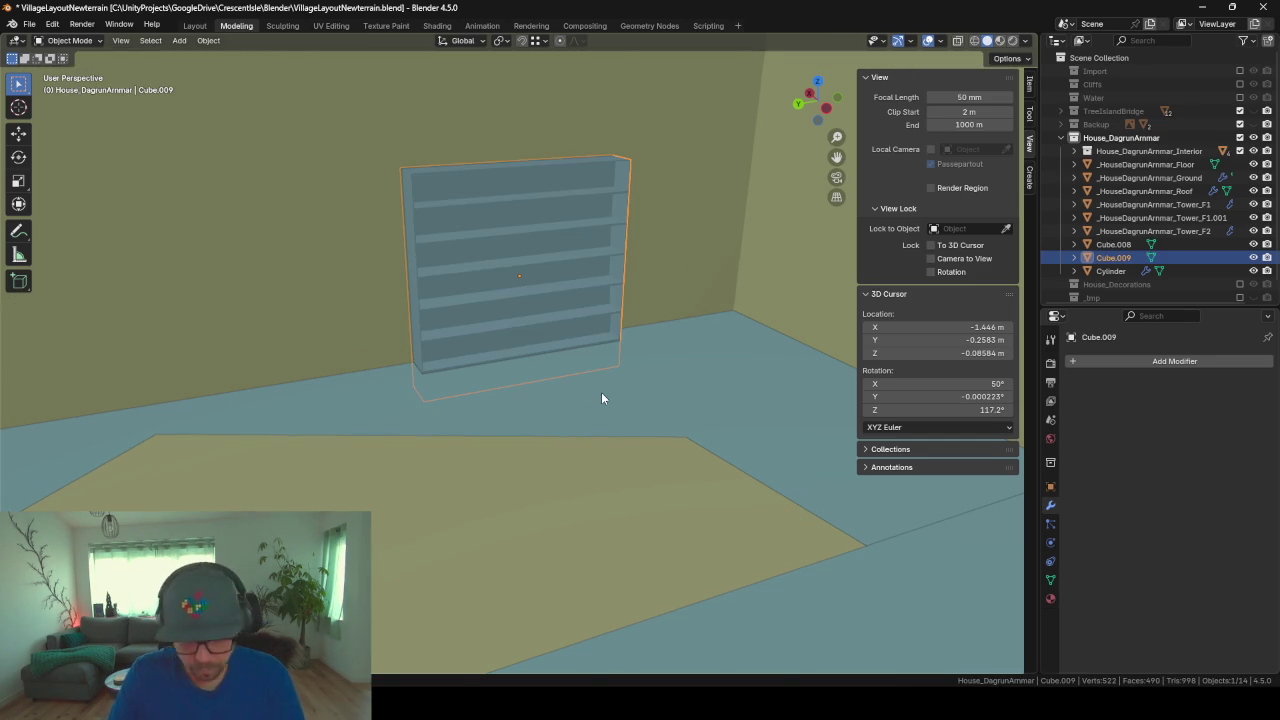
# Step: Raise the bookshelf slightly and slide it along Y against the wall
pyautogui.press('g')
pyautogui.press('z')
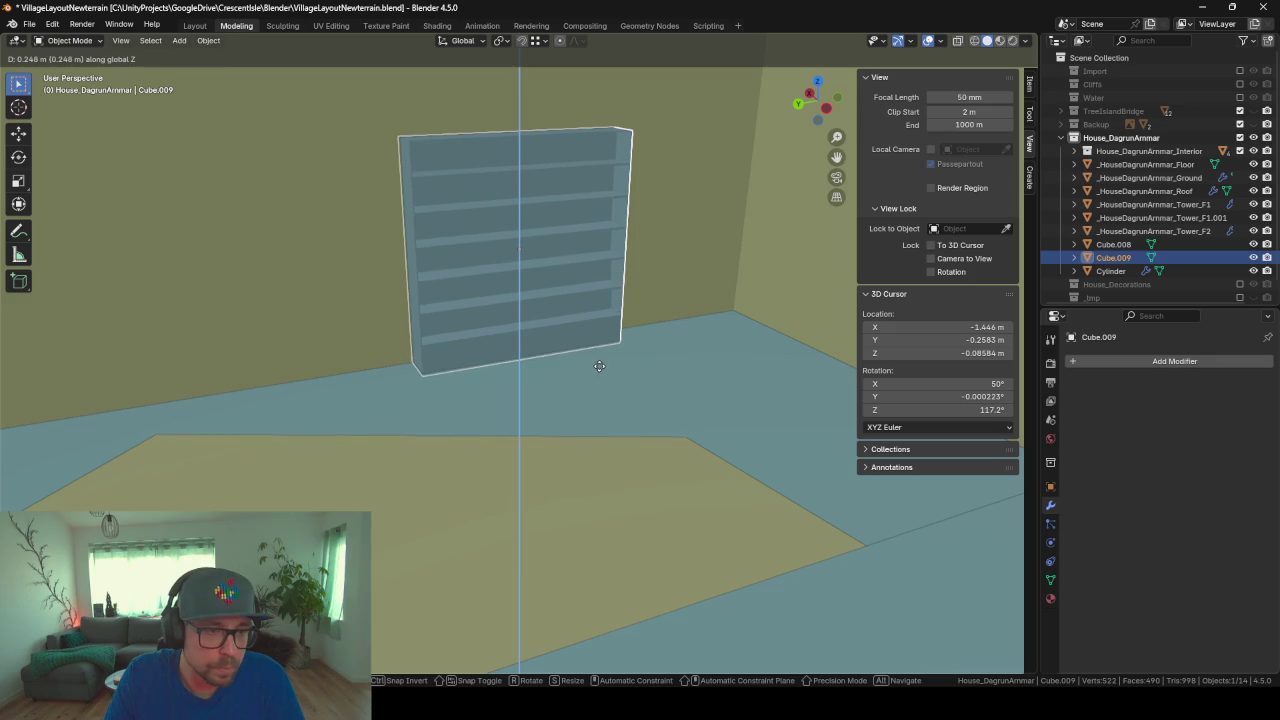
pyautogui.click(599, 366)
pyautogui.moveTo(669, 397)
pyautogui.mouseDown(button='middle')
pyautogui.moveTo(571, 400)
pyautogui.moveTo(542, 384)
pyautogui.moveTo(608, 396)
pyautogui.moveTo(597, 398)
pyautogui.mouseUp(button='middle')
pyautogui.press('g')
pyautogui.press('z')
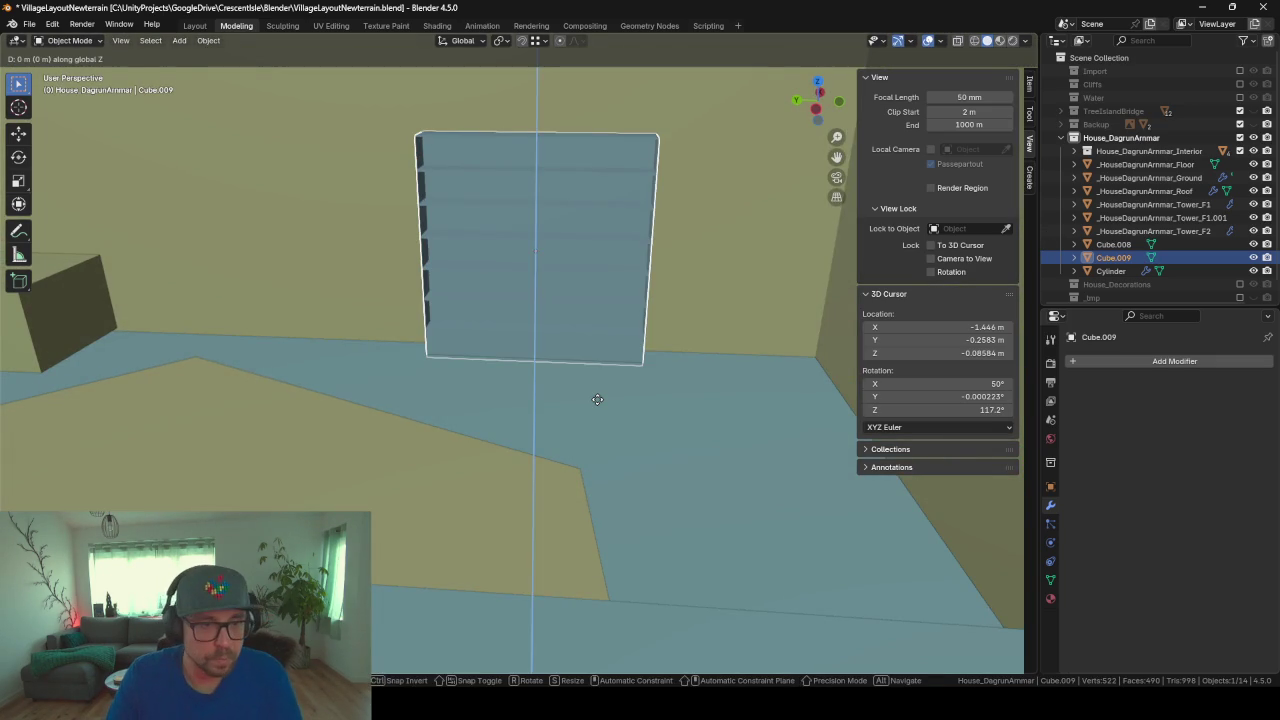
pyautogui.press('x')
pyautogui.press('y')
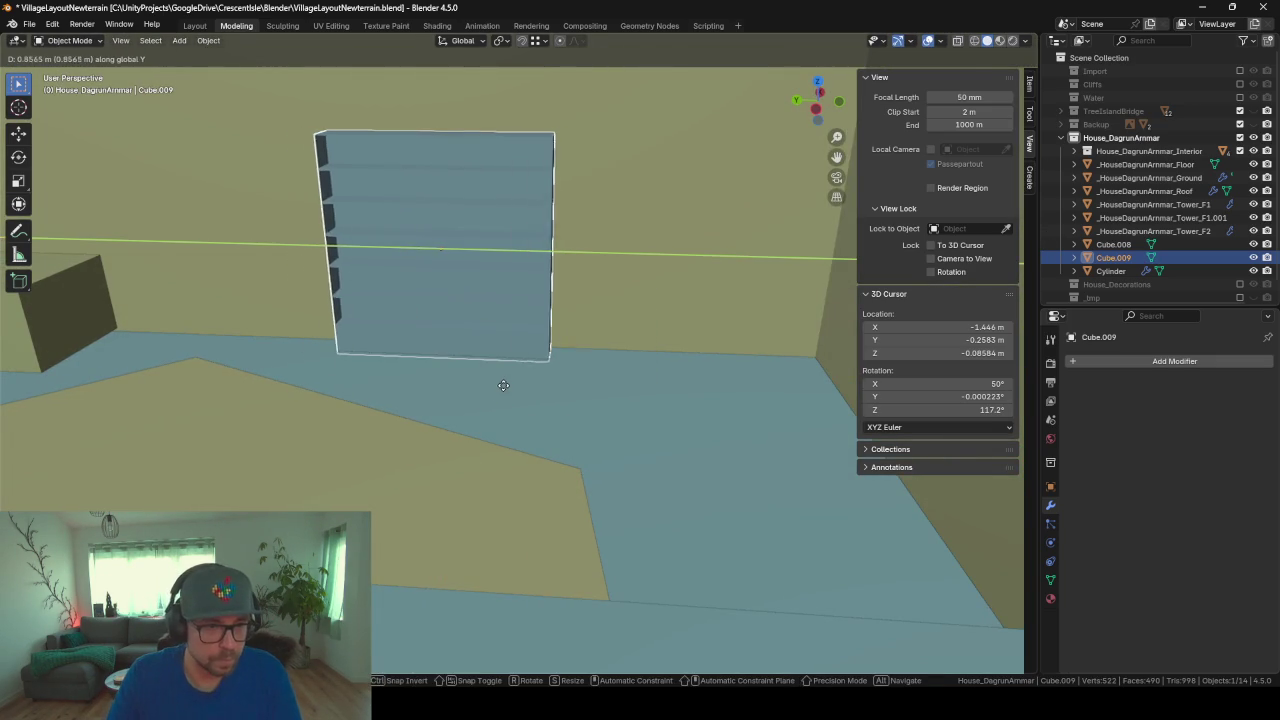
pyautogui.click(504, 385)
# Step: Duplicate the bookshelf and place the copy beside the original along Y
pyautogui.hotkey('shift', 'd')
pyautogui.press('z')
pyautogui.press('x')
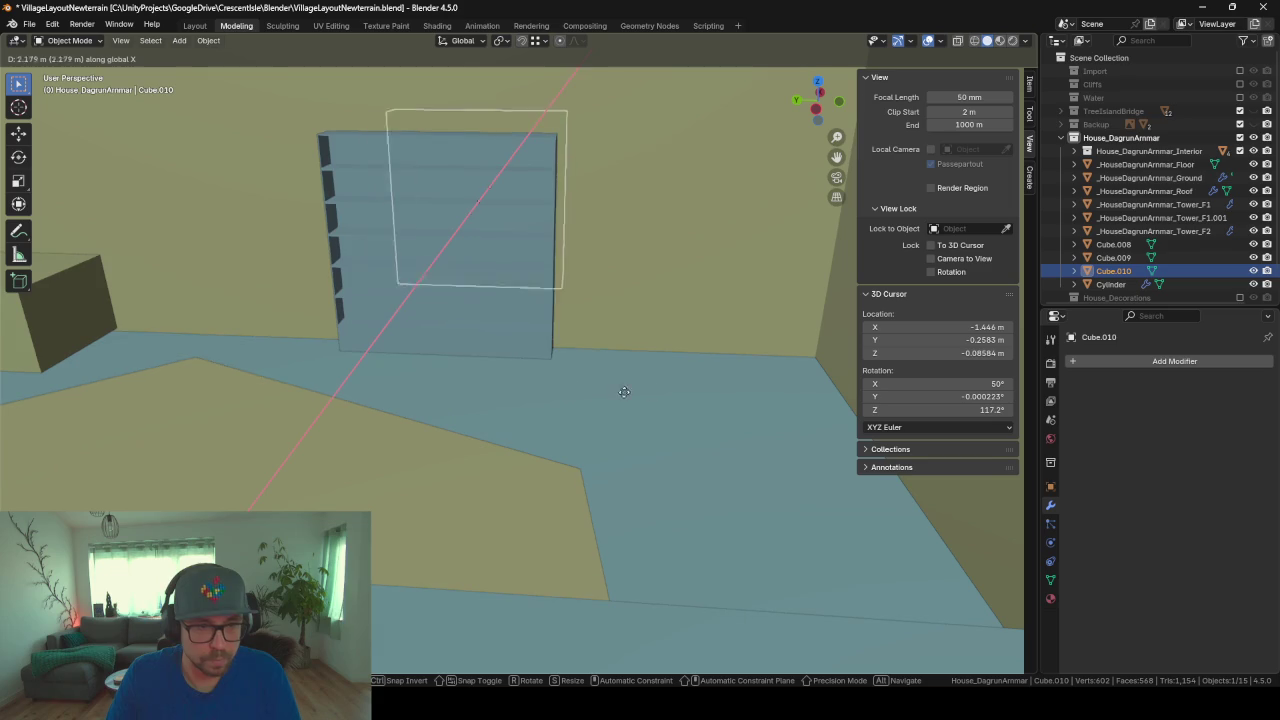
pyautogui.press('y')
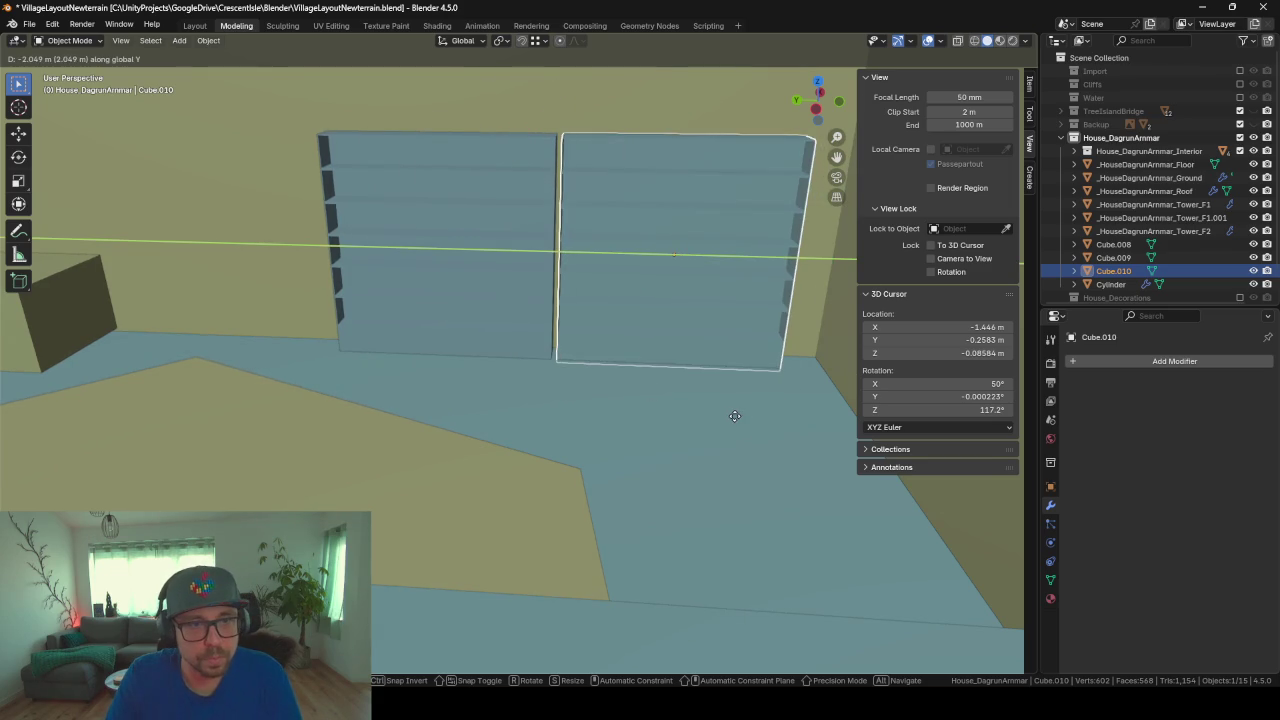
pyautogui.click(735, 416)
pyautogui.moveTo(611, 406)
pyautogui.mouseDown(button='middle')
pyautogui.moveTo(558, 399)
pyautogui.moveTo(624, 406)
pyautogui.moveTo(525, 385)
pyautogui.mouseUp(button='middle')
# Step: Duplicate again and rotate the copy 90° then 180° about Z to face the room
pyautogui.hotkey('shift', 'd')
pyautogui.press('r')
pyautogui.press('z')
pyautogui.press('9')
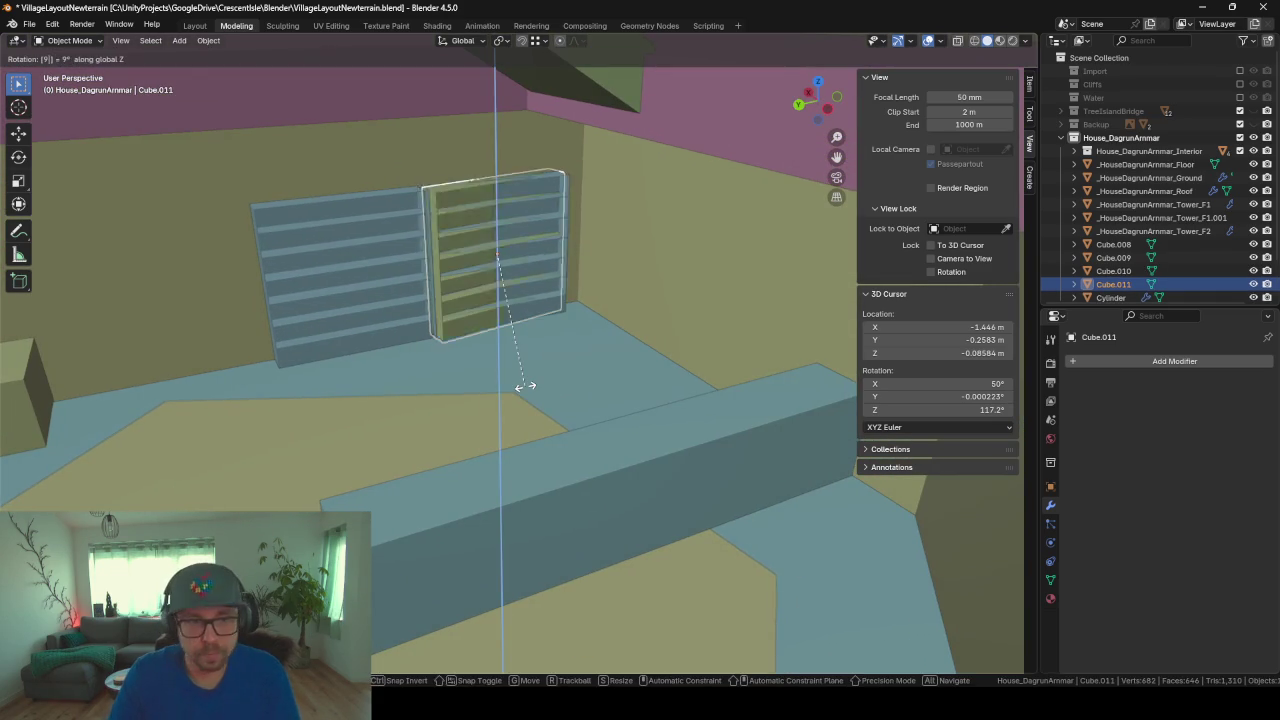
pyautogui.press('0')
pyautogui.press('Return')
pyautogui.press('r')
pyautogui.press('z')
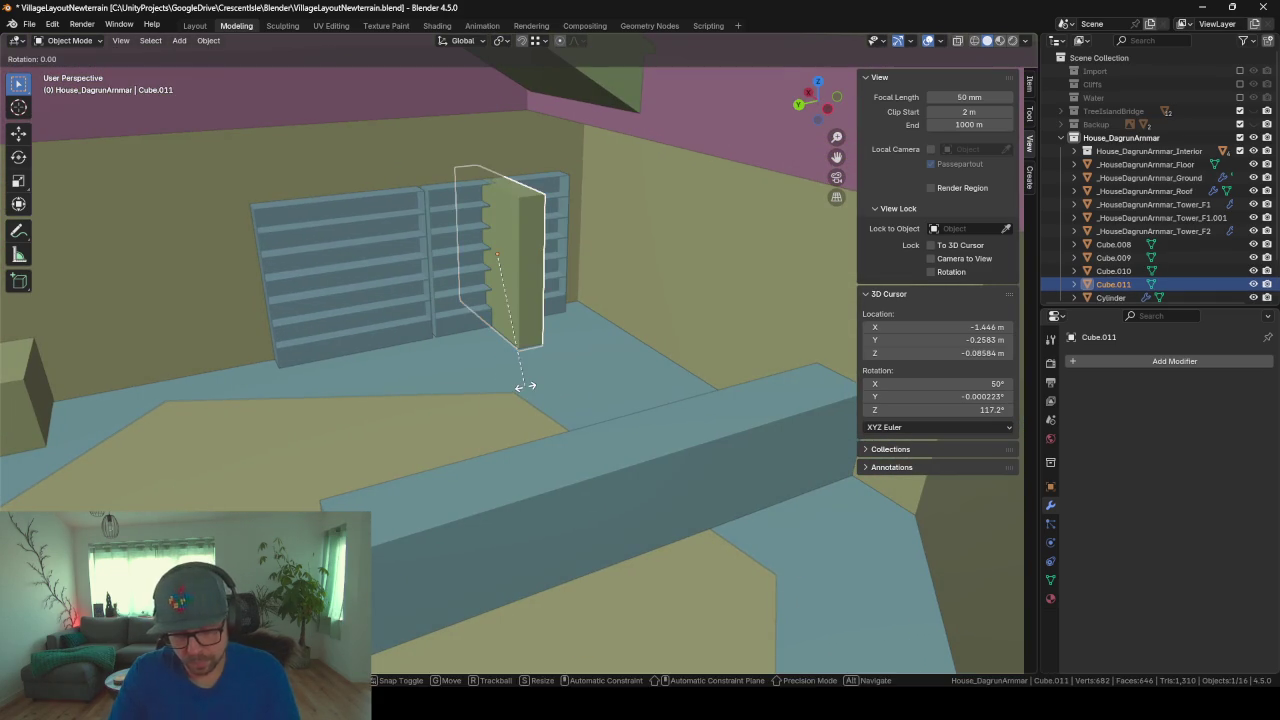
pyautogui.press('1')
pyautogui.press('8')
pyautogui.press('0')
pyautogui.press('Return')
# Step: Move the turned copy horizontally to stand along the side wall
pyautogui.press('g')
pyautogui.hotkey('shift', 'z')
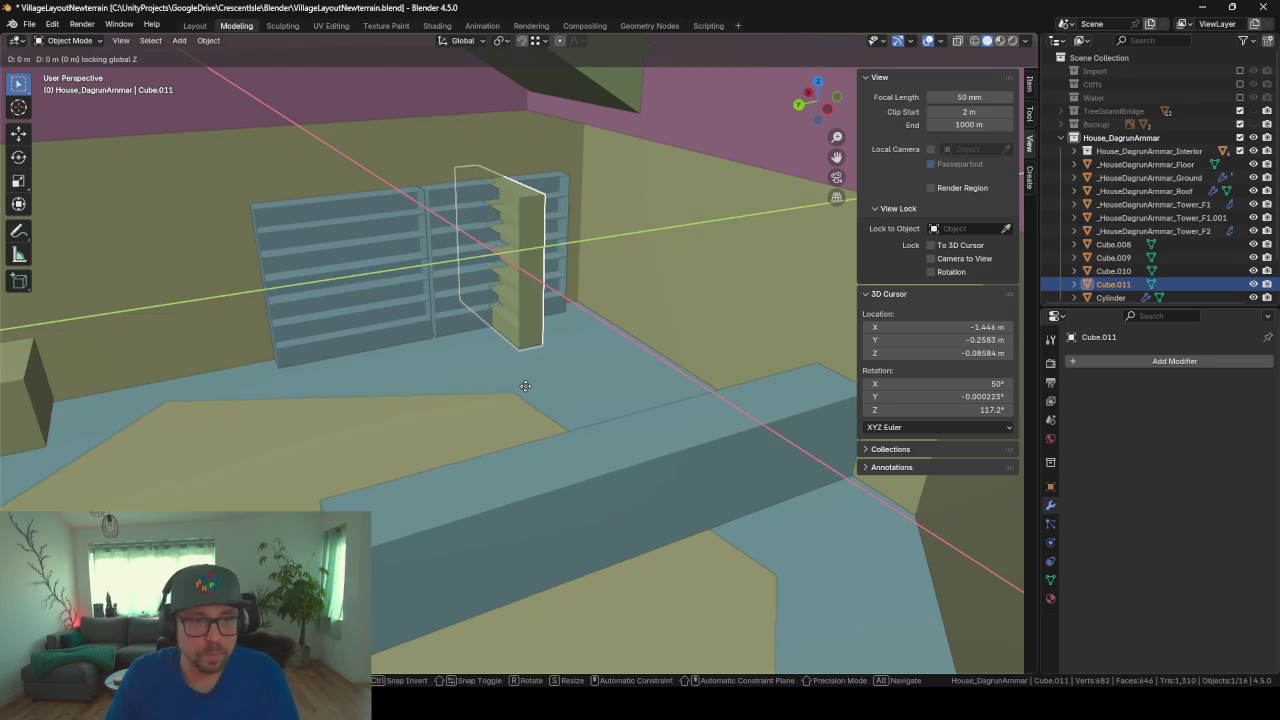
pyautogui.click(650, 400)
pyautogui.moveTo(650, 400)
pyautogui.mouseDown(button='middle')
pyautogui.moveTo(510, 376)
pyautogui.moveTo(558, 410)
pyautogui.mouseUp(button='middle')
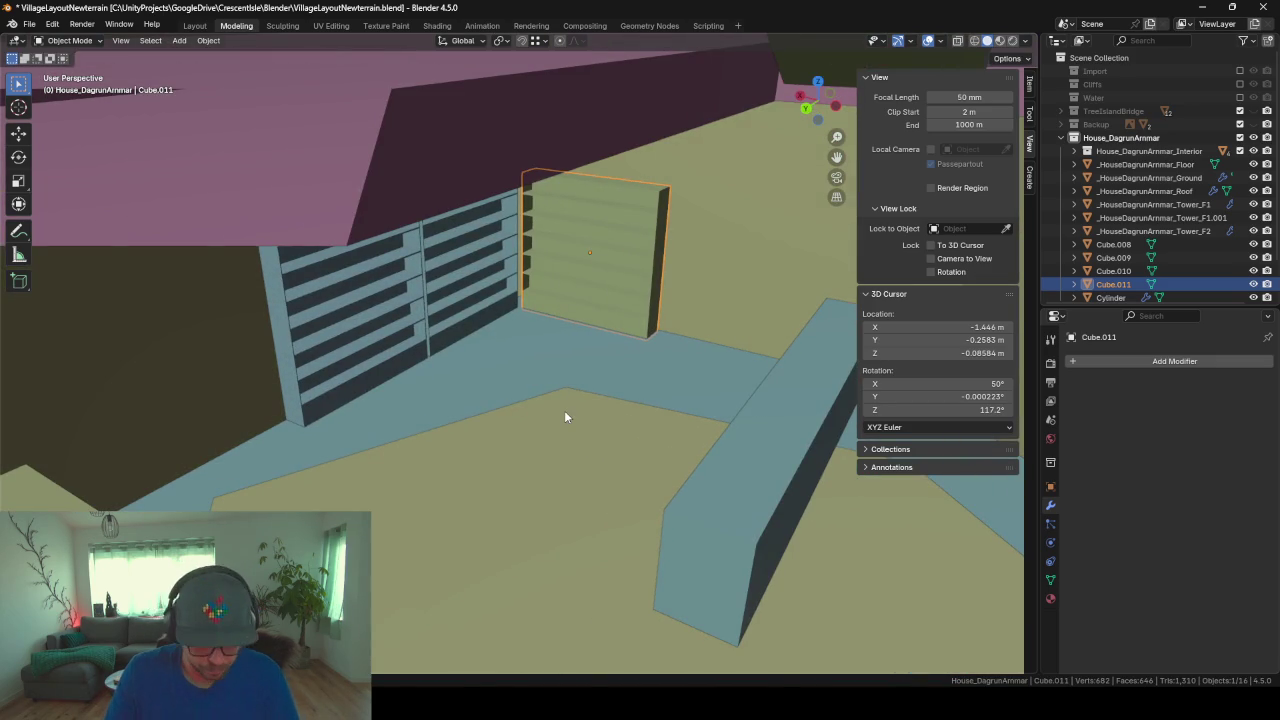
# Step: Duplicate the corner bookshelf along X beside it, then zoom to view all shelves
pyautogui.hotkey('shift', 'd')
pyautogui.press('y')
pyautogui.press('x')
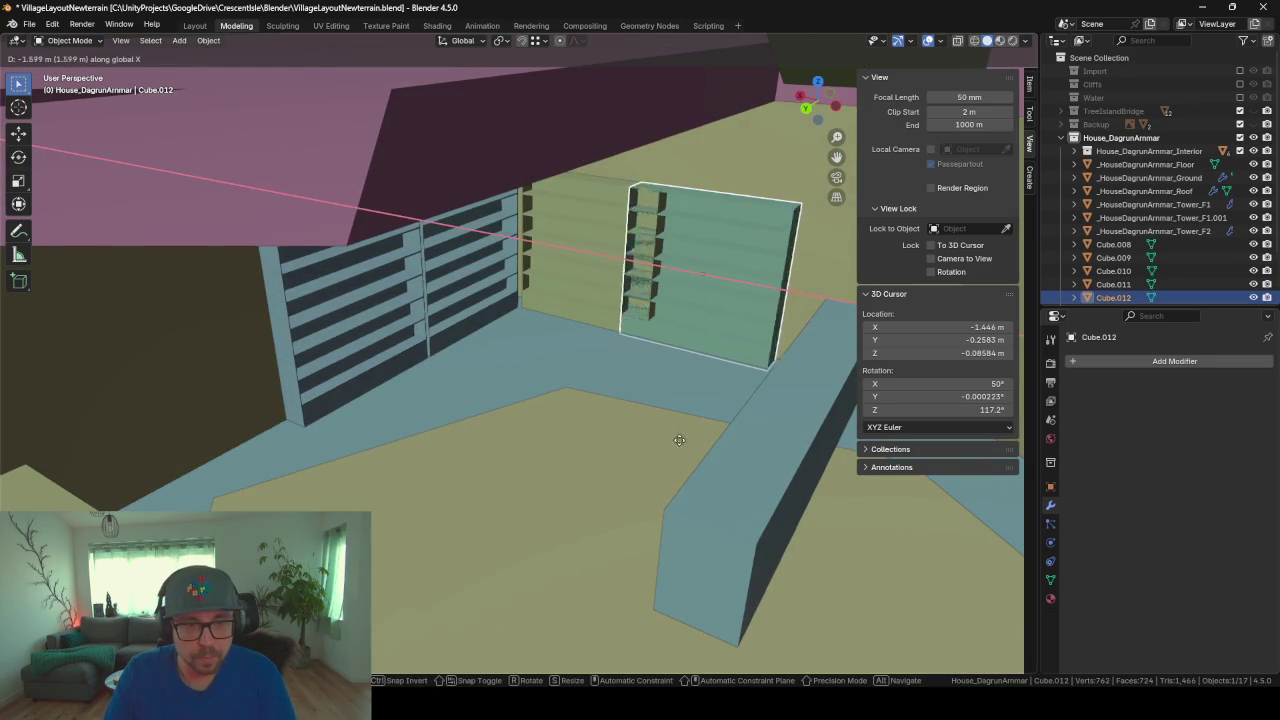
pyautogui.click(685, 461)
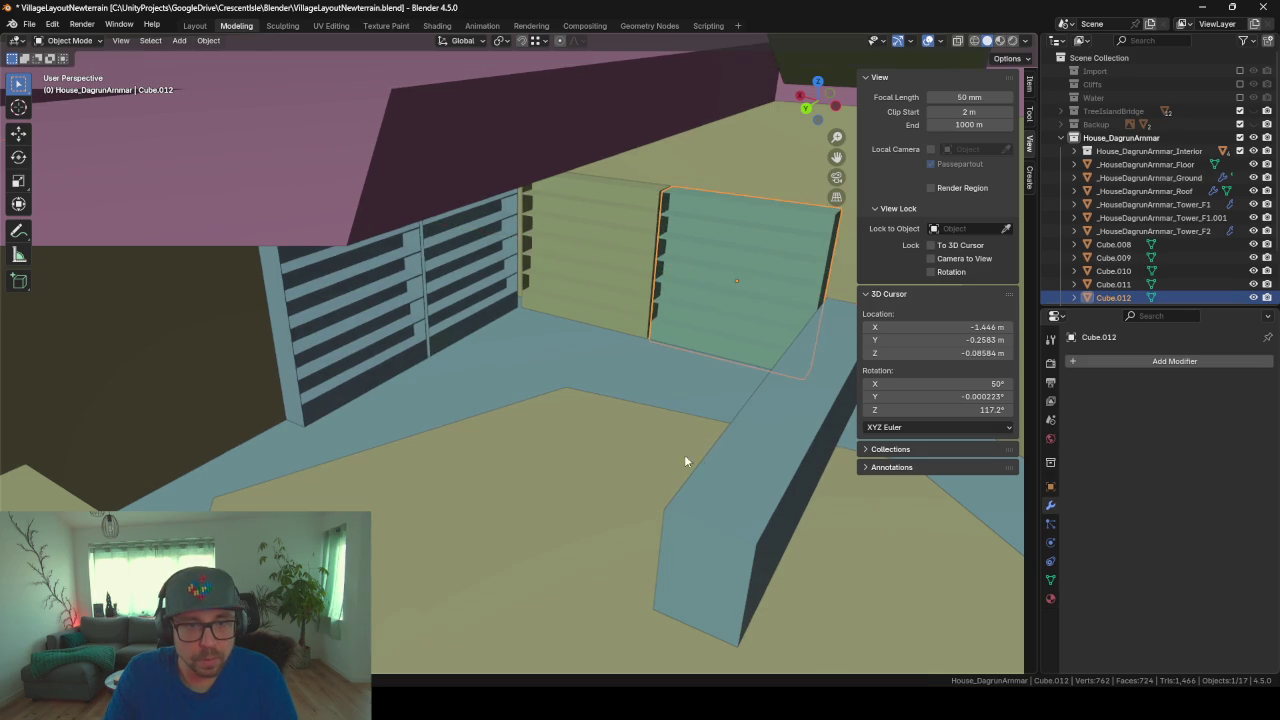
pyautogui.moveTo(685, 461)
pyautogui.mouseDown(button='middle')
pyautogui.moveTo(614, 457)
pyautogui.moveTo(697, 437)
pyautogui.moveTo(620, 440)
pyautogui.moveTo(611, 466)
pyautogui.moveTo(674, 463)
pyautogui.moveTo(662, 449)
pyautogui.moveTo(600, 451)
pyautogui.moveTo(634, 457)
pyautogui.moveTo(600, 367)
pyautogui.mouseUp(button='middle')
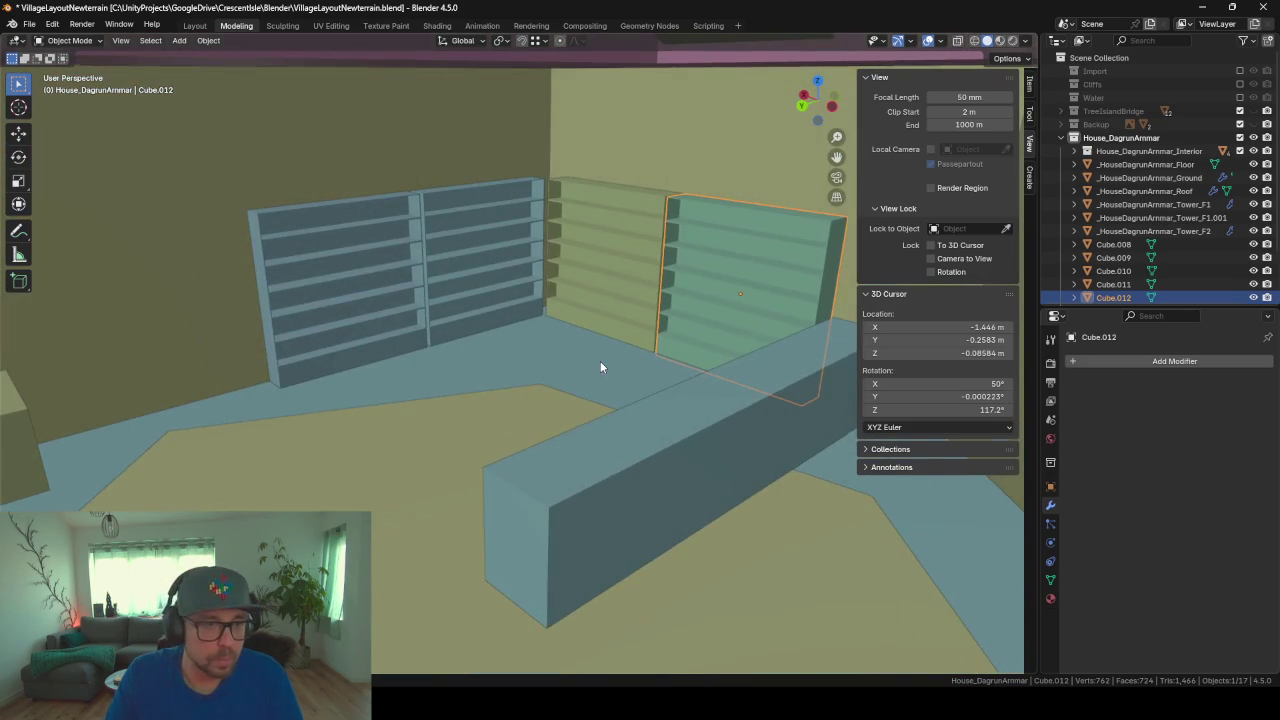
pyautogui.scroll(2, 600, 367)
pyautogui.scroll(2, 531, 363)
pyautogui.scroll(2, 571, 363)
pyautogui.scroll(2, 572, 363)
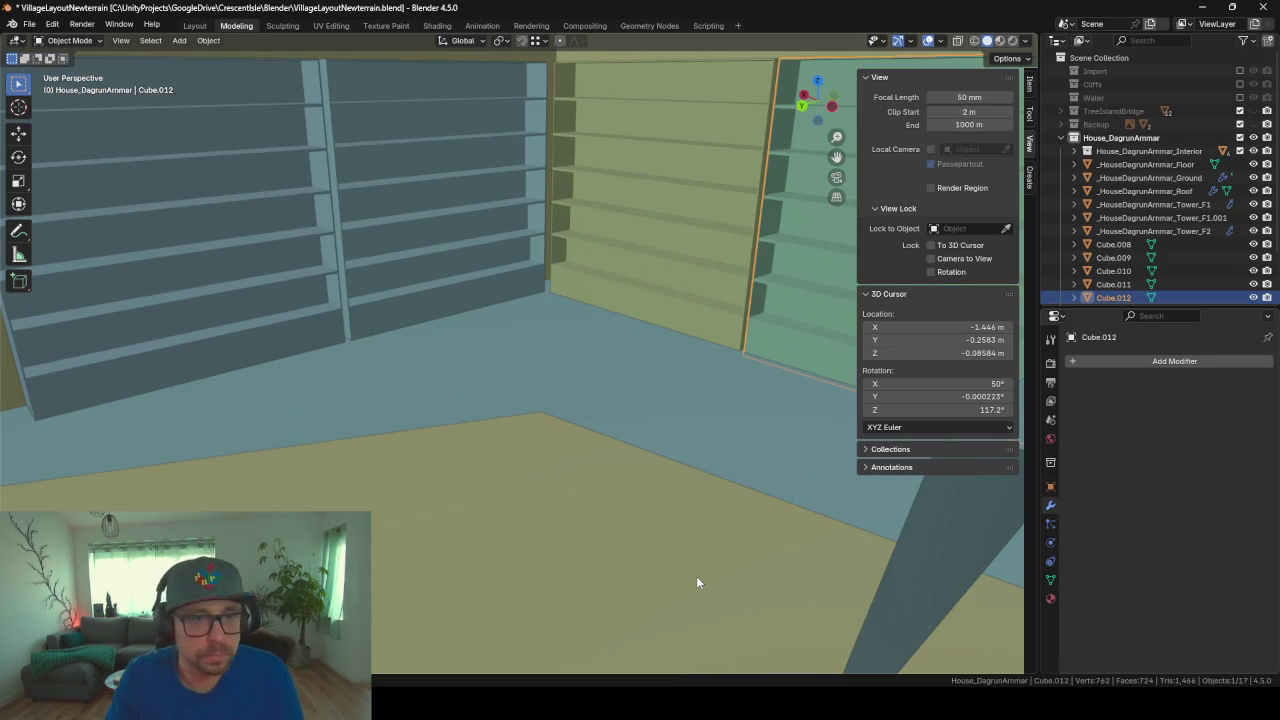
pyautogui.scroll(-2, 495, 238)
pyautogui.scroll(-2, 490, 240)
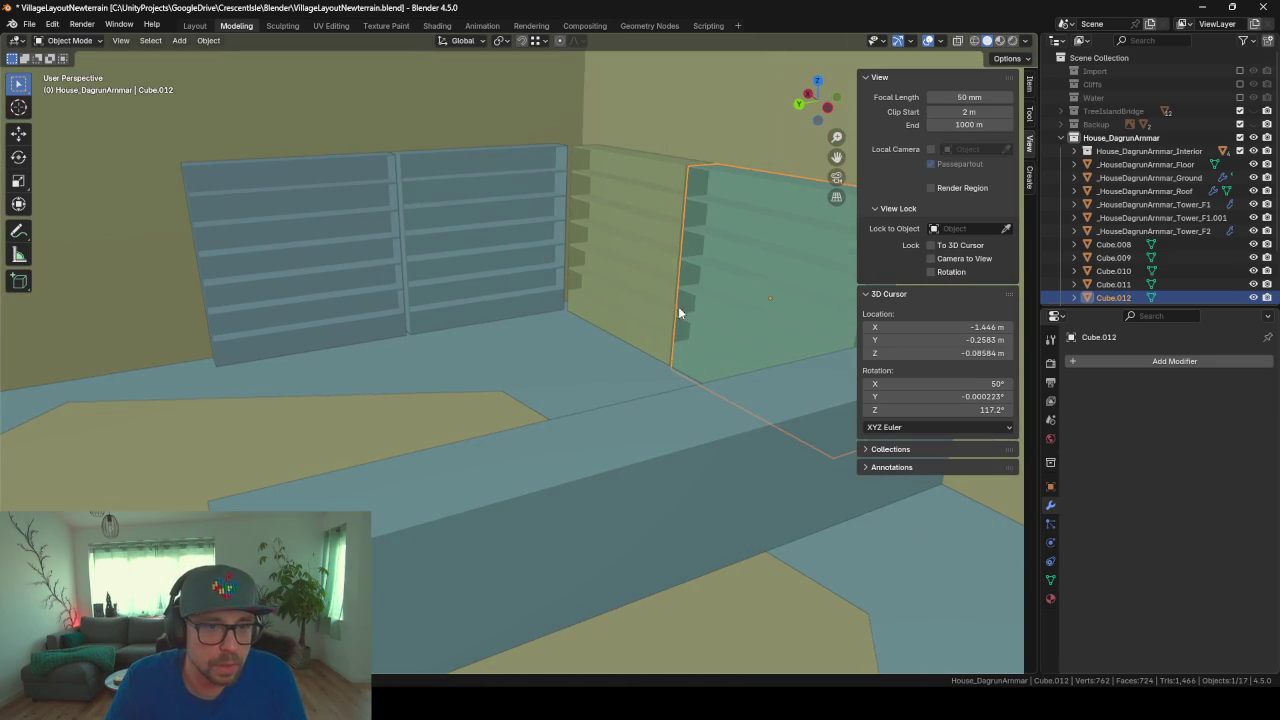
# Step: Select Cube.011, Cube.010 and Cube.009 and link their object data to share one mesh
pyautogui.keyDown('shift'); pyautogui.click(625, 265); pyautogui.keyUp('shift')
pyautogui.keyDown('shift'); pyautogui.click(519, 220); pyautogui.keyUp('shift')
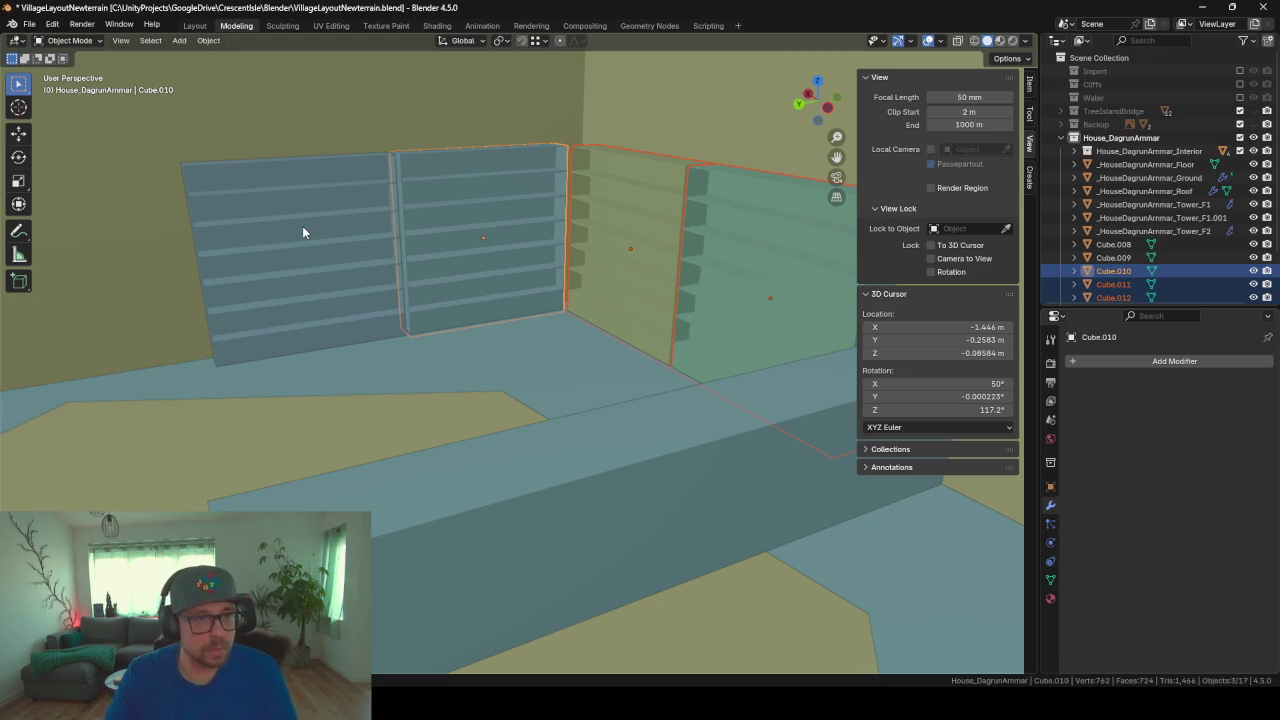
pyautogui.keyDown('shift'); pyautogui.click(303, 232); pyautogui.keyUp('shift')
pyautogui.hotkey('ctrl', 'l')
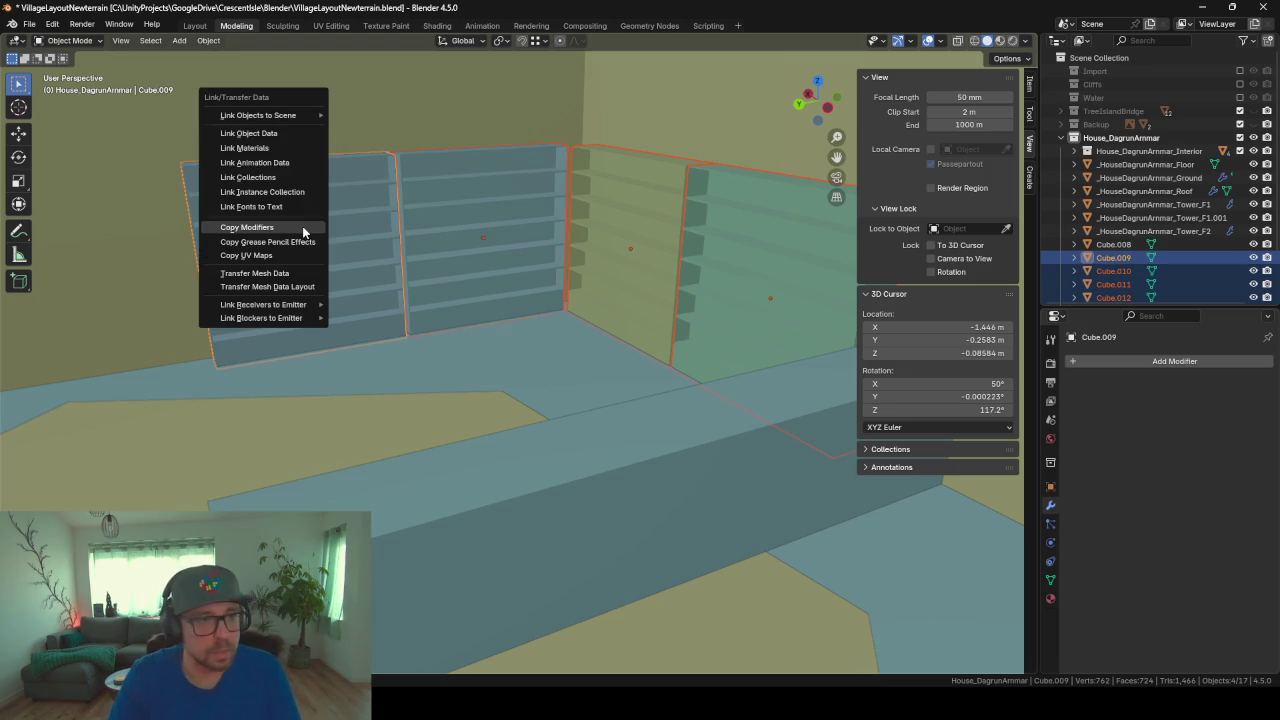
pyautogui.click(277, 137)
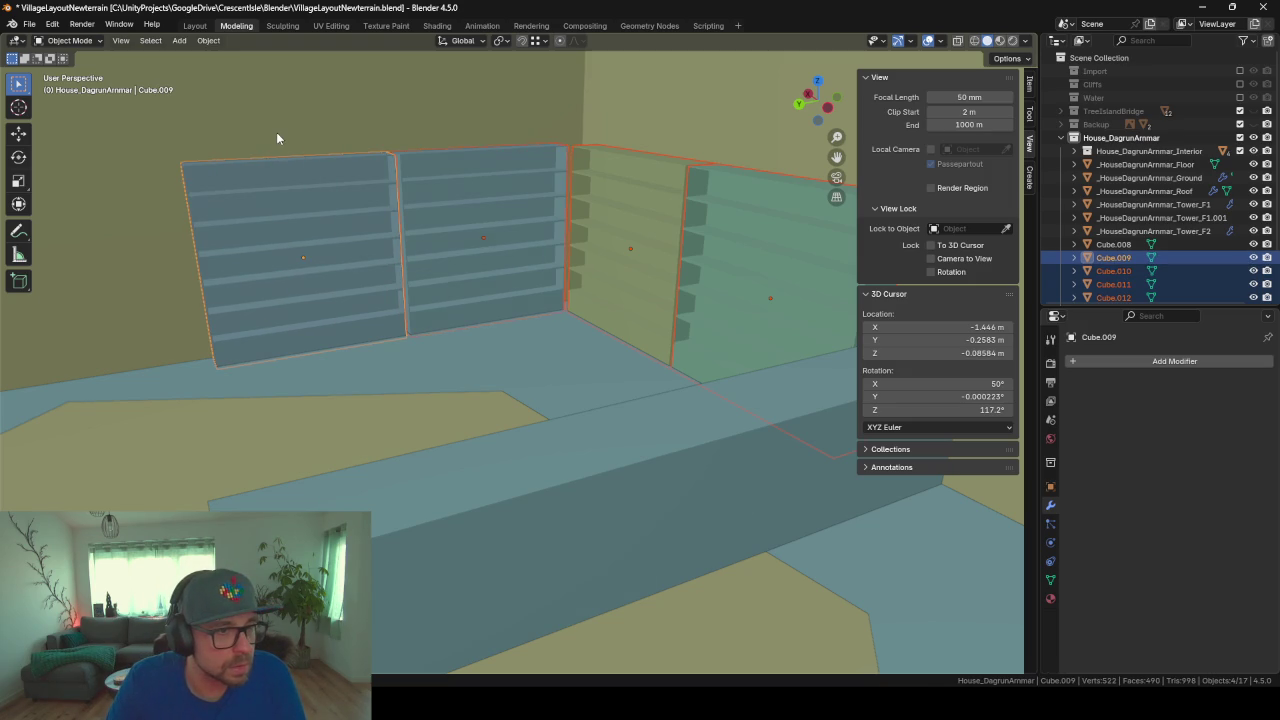
# Step: In Edit Mode, select the six shelf top faces of the left panel
pyautogui.press('Tab')
pyautogui.click(329, 263)
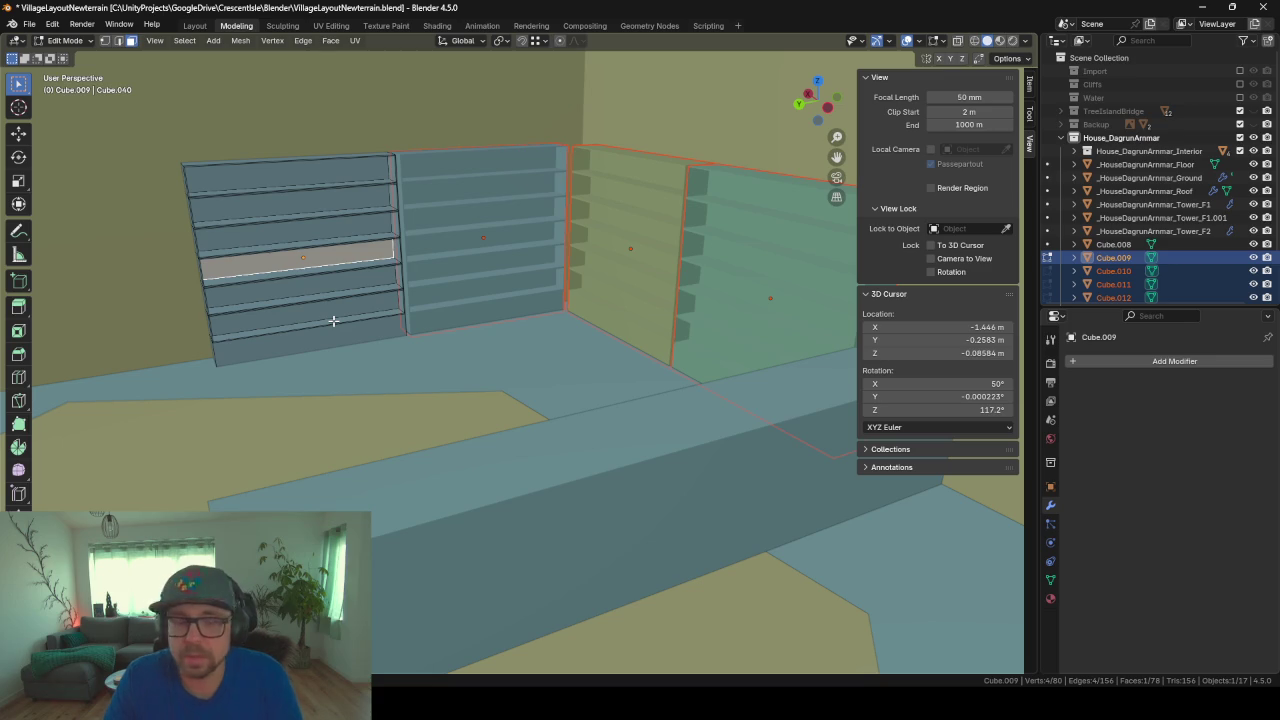
pyautogui.moveTo(333, 318); pyautogui.dragTo(374, 291, button='middle')
pyautogui.scroll(2, 373, 293)
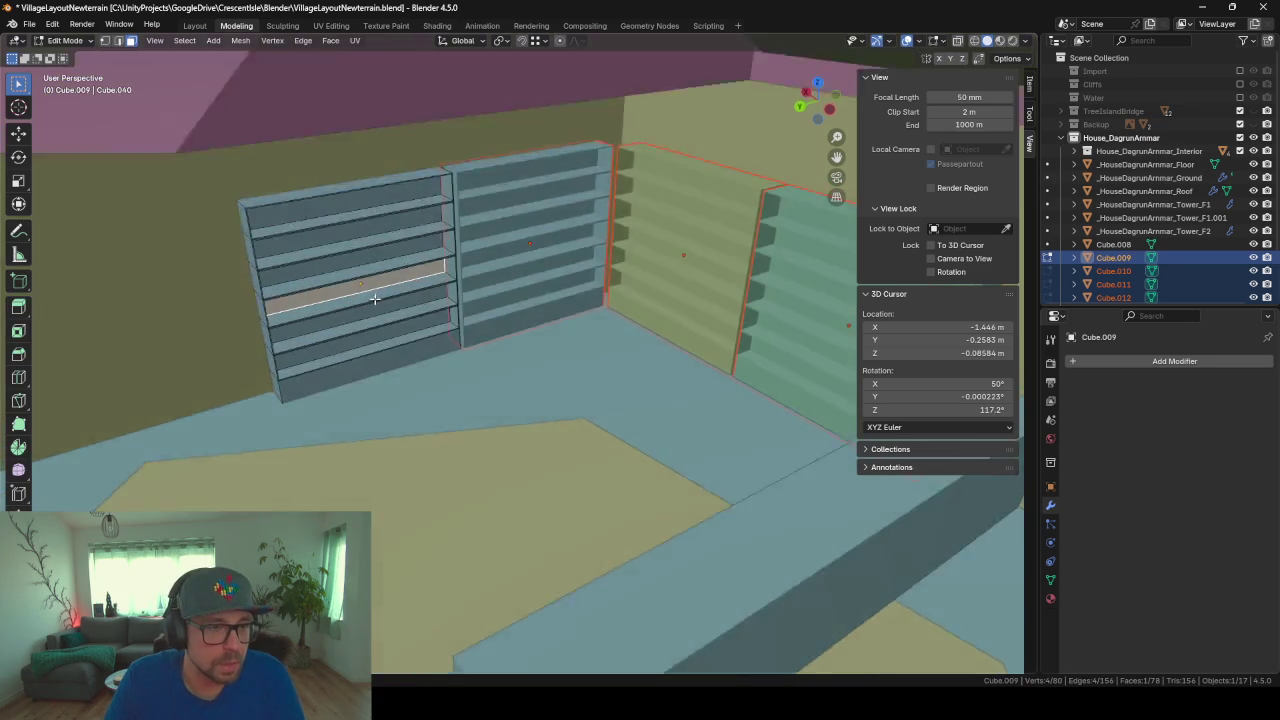
pyautogui.scroll(2, 368, 298)
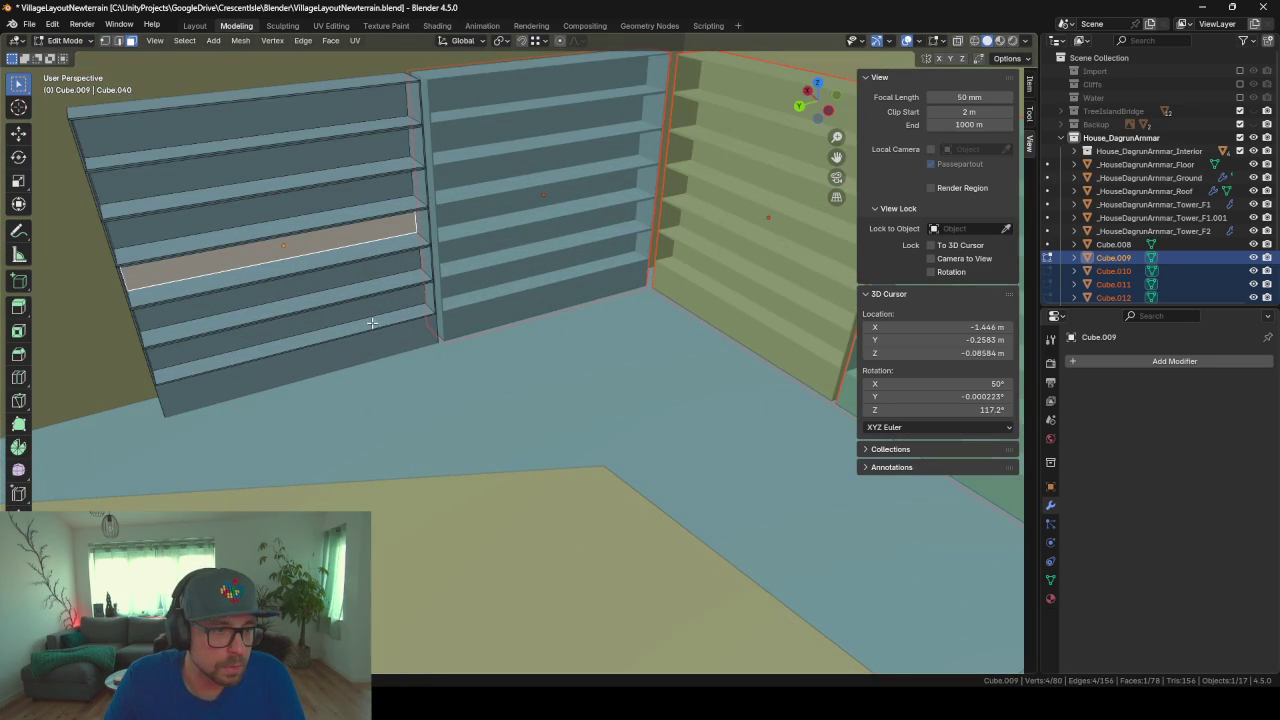
pyautogui.click(371, 323)
pyautogui.keyDown('shift'); pyautogui.click(366, 289); pyautogui.keyUp('shift')
pyautogui.keyDown('shift'); pyautogui.click(360, 256); pyautogui.keyUp('shift')
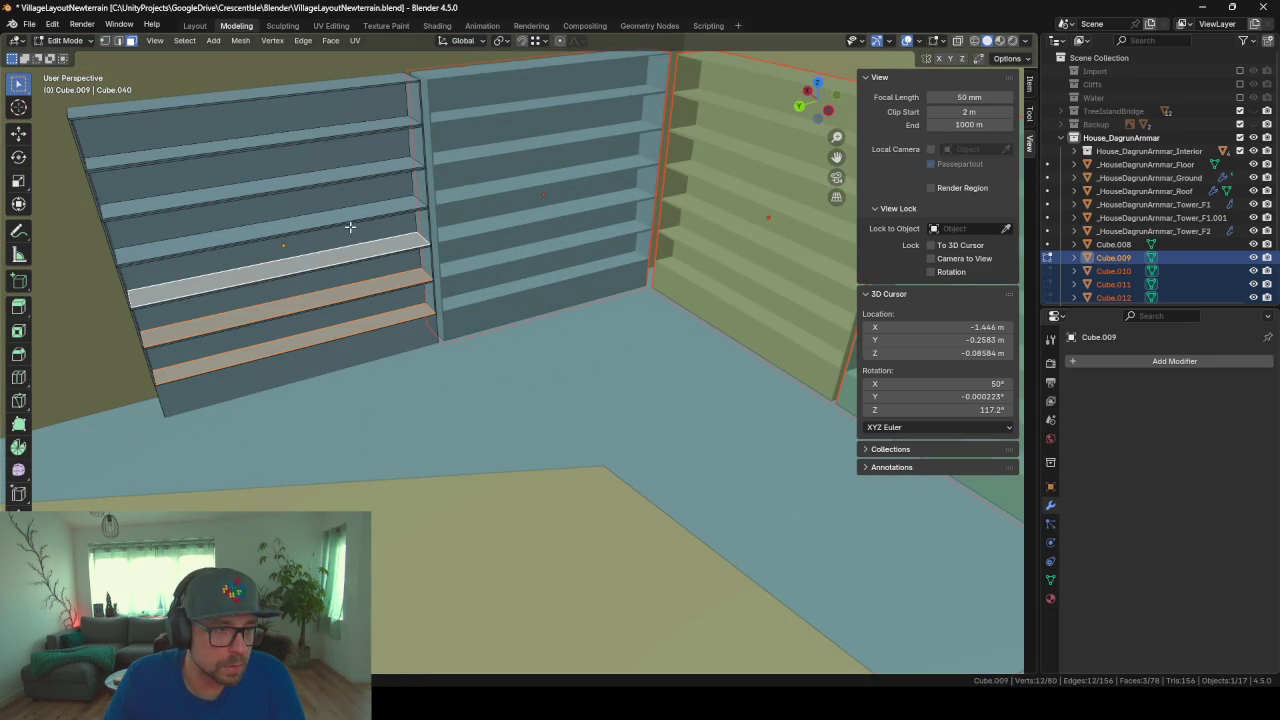
pyautogui.keyDown('shift'); pyautogui.click(345, 217); pyautogui.keyUp('shift')
pyautogui.keyDown('shift'); pyautogui.click(339, 160); pyautogui.keyUp('shift')
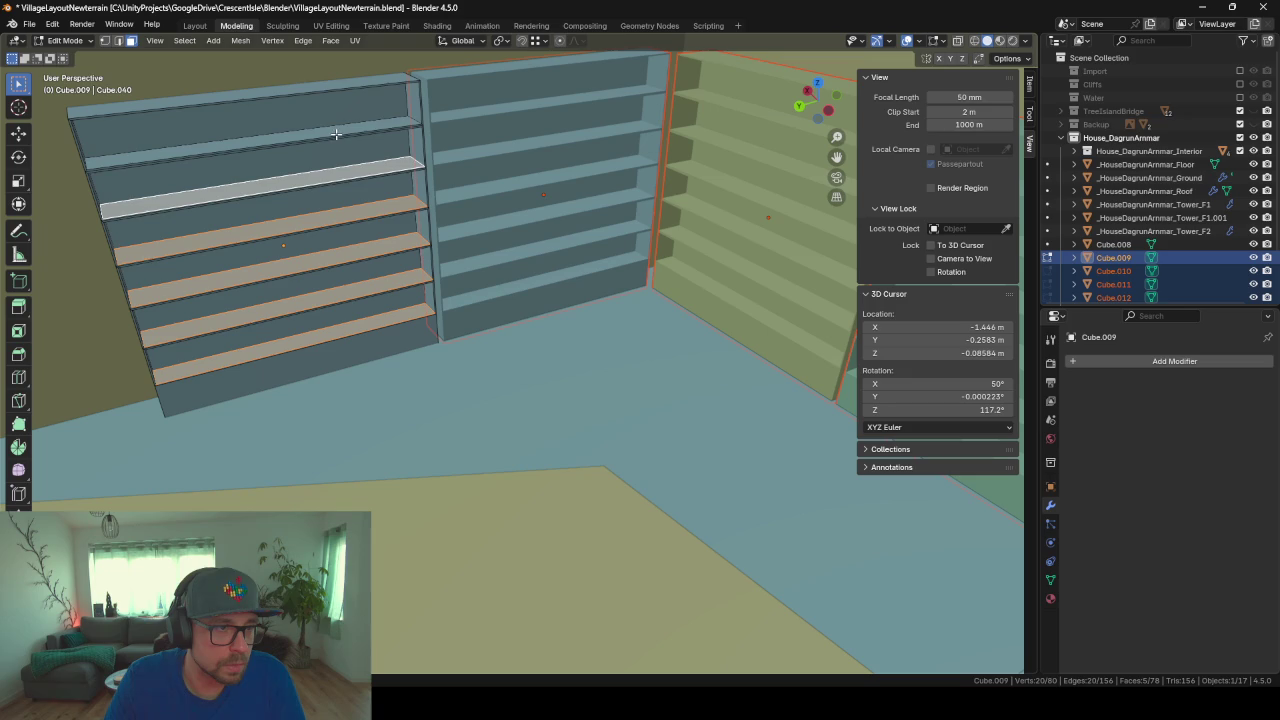
pyautogui.keyDown('shift'); pyautogui.click(336, 133); pyautogui.keyUp('shift')
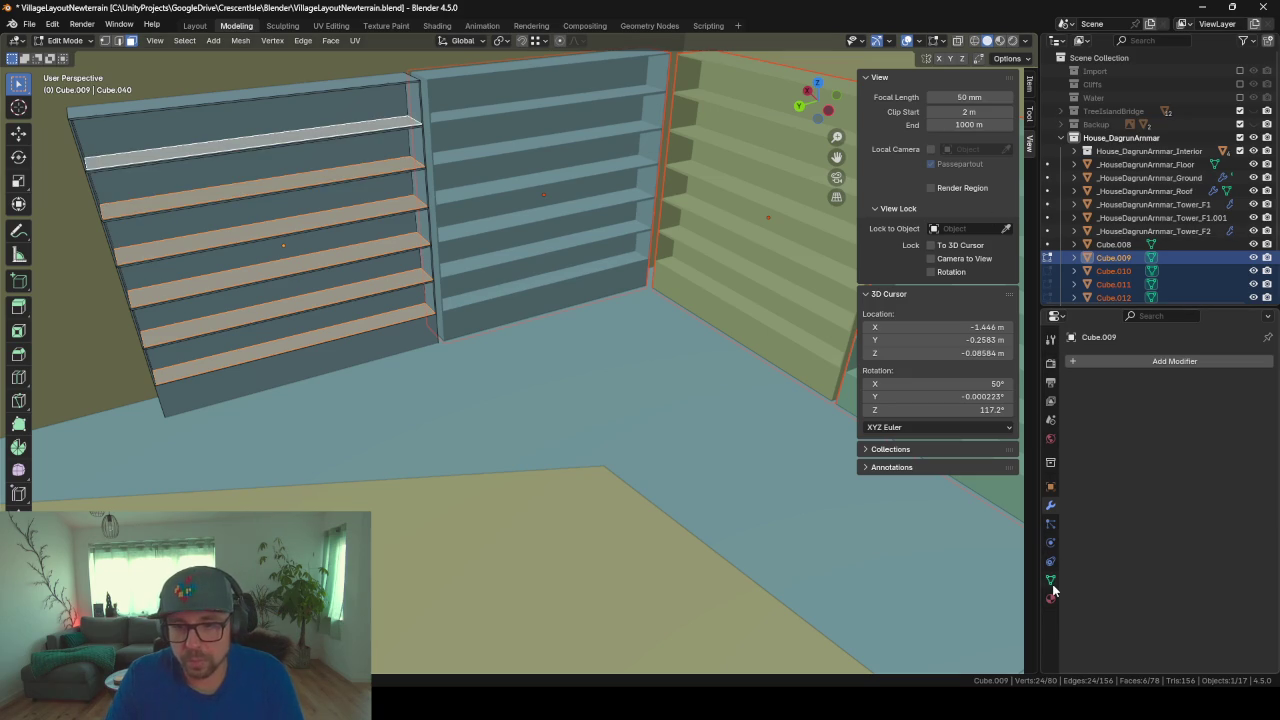
# Step: Add a Hair particle system to the shelves and expand its Vertex Groups panel
pyautogui.click(1051, 523)
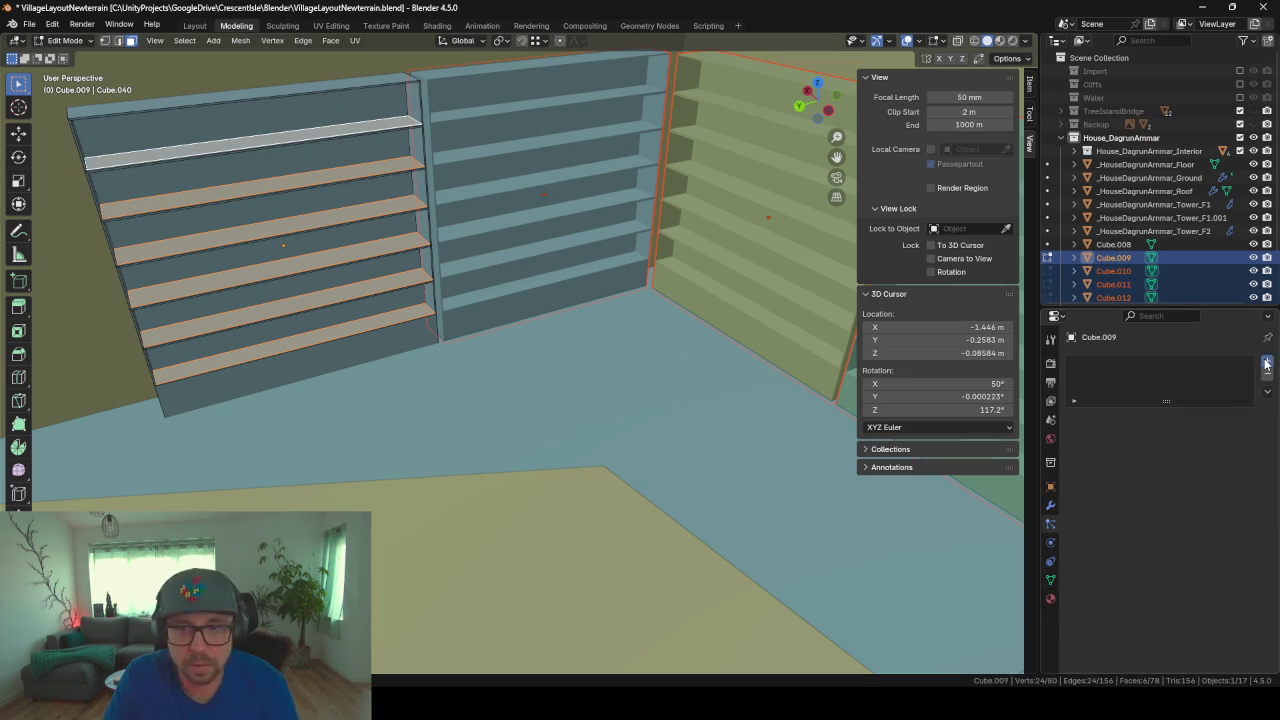
pyautogui.click(1267, 364)
pyautogui.click(1190, 436)
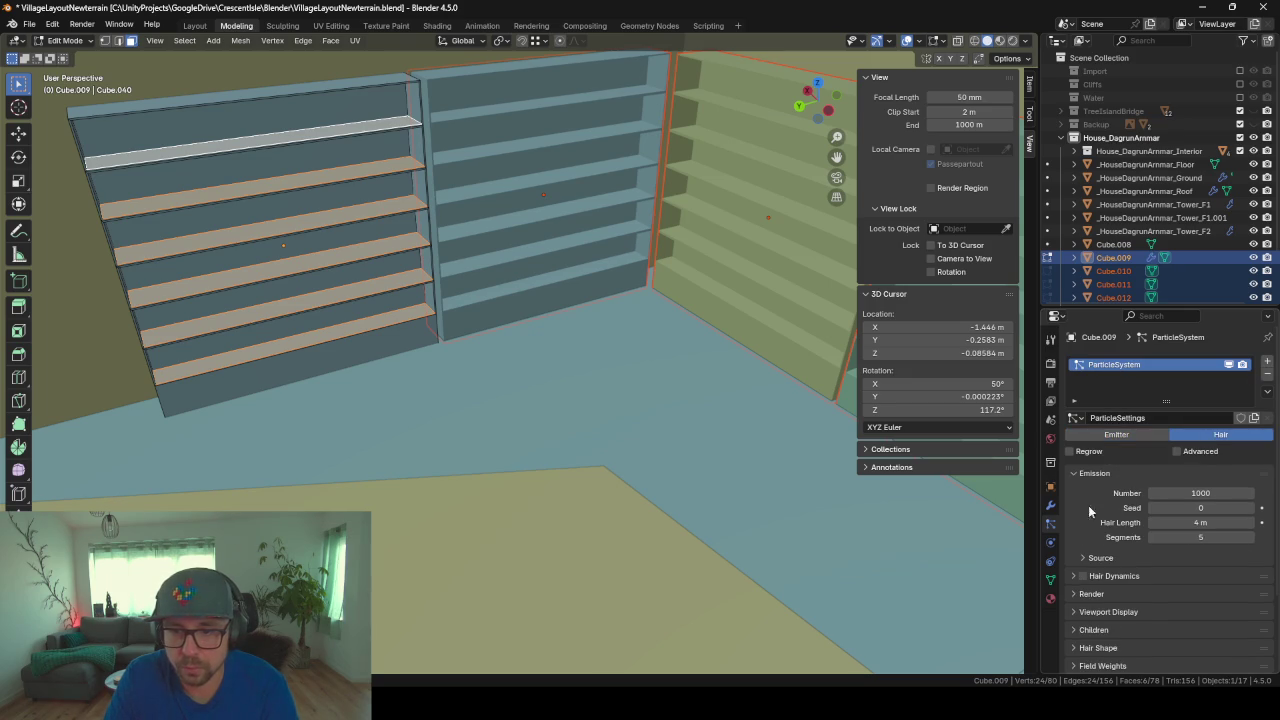
pyautogui.scroll(-1, 1108, 498)
pyautogui.scroll(-1, 1117, 567)
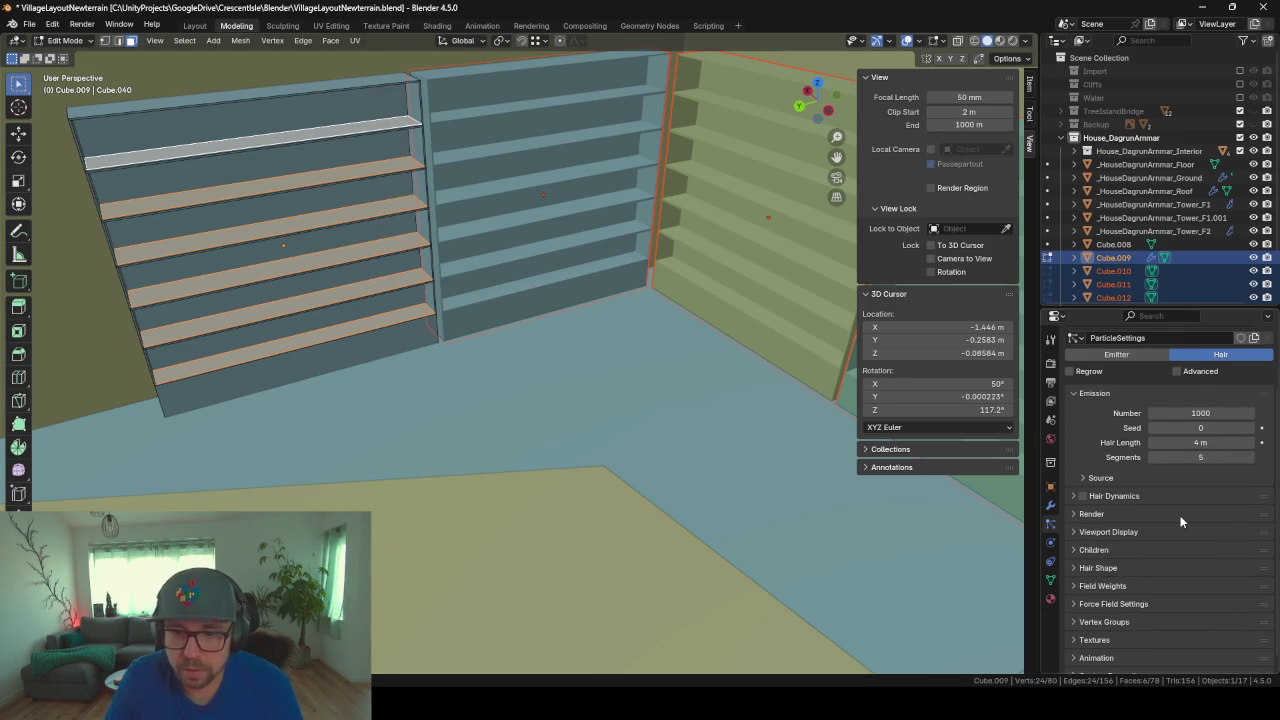
pyautogui.scroll(-1, 1180, 521)
pyautogui.click(1073, 611)
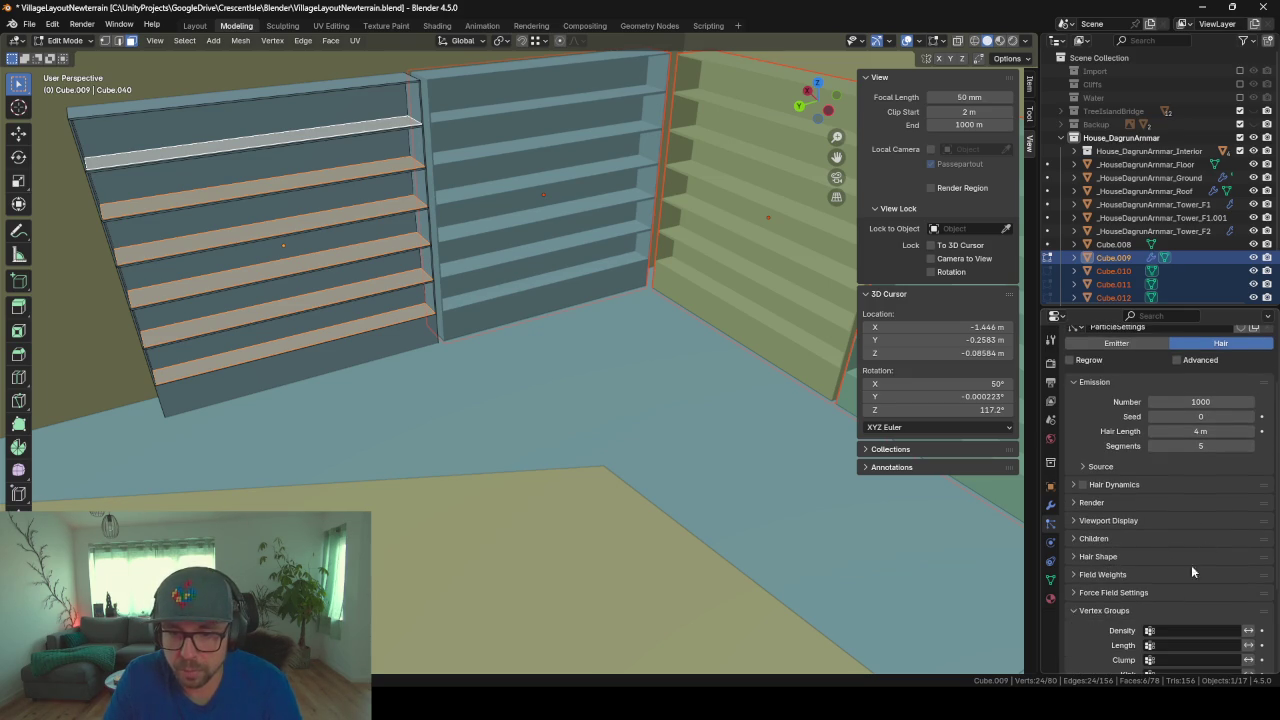
pyautogui.scroll(-2, 1191, 565)
pyautogui.scroll(-1, 1090, 575)
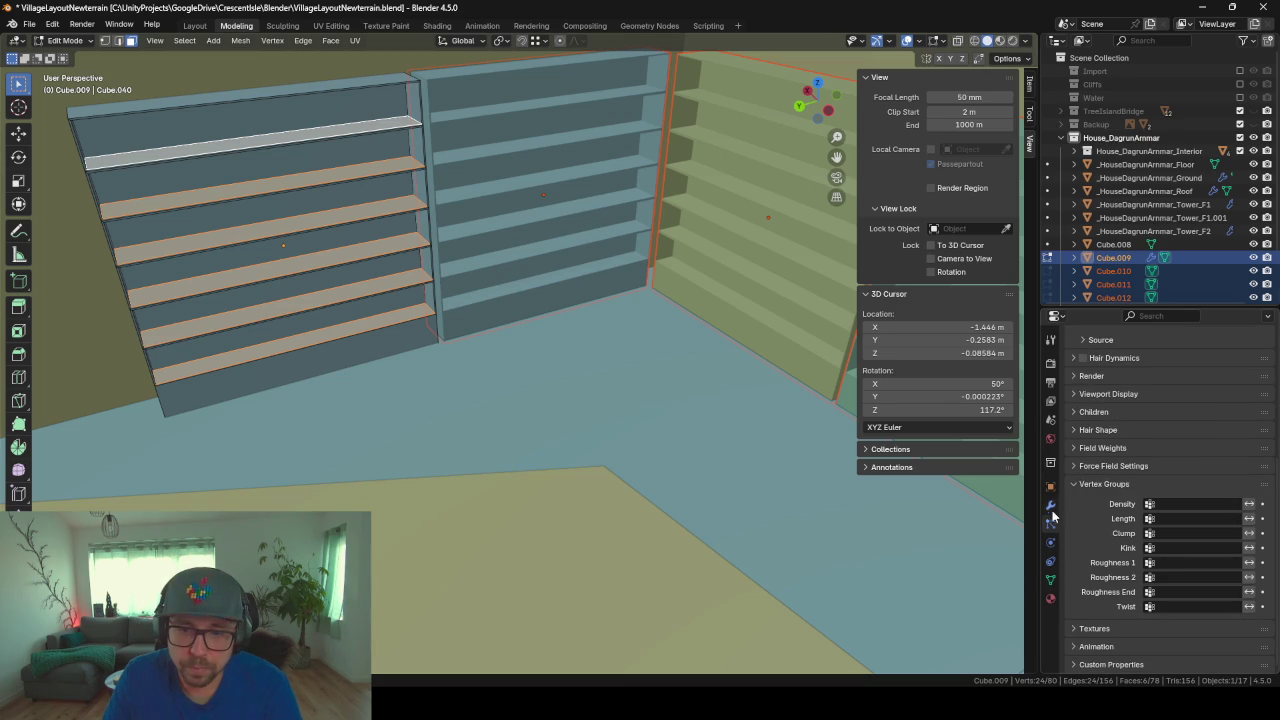
# Step: Create a vertex group named 'shelfs' and assign the selected shelf faces to it
pyautogui.click(1050, 580)
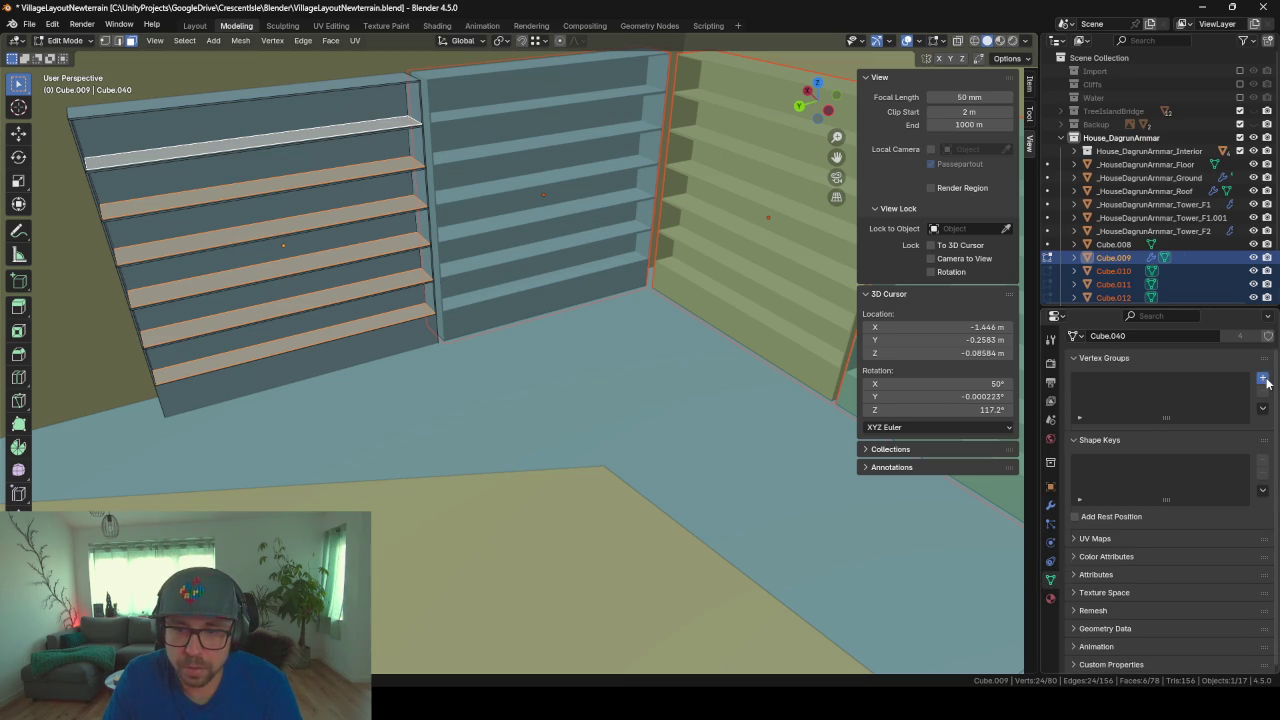
pyautogui.click(1262, 378)
pyautogui.doubleClick(1104, 381)
pyautogui.write('sh')
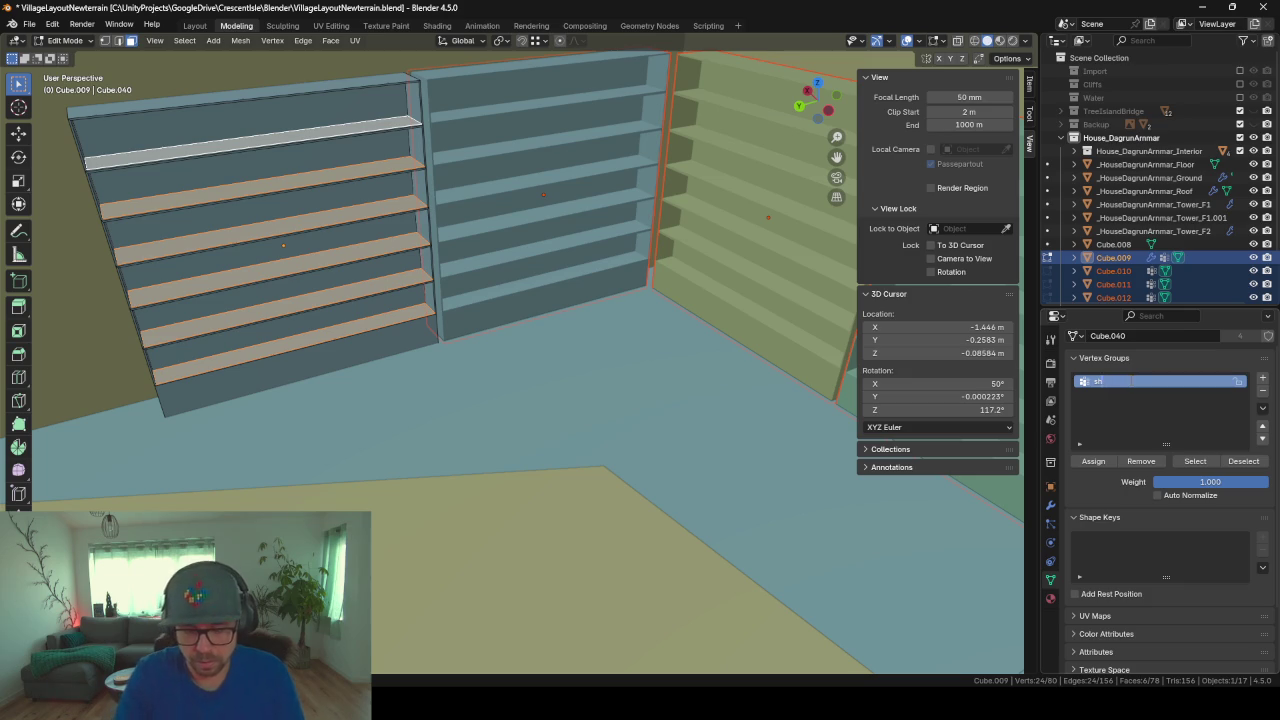
pyautogui.write('elfsfs')
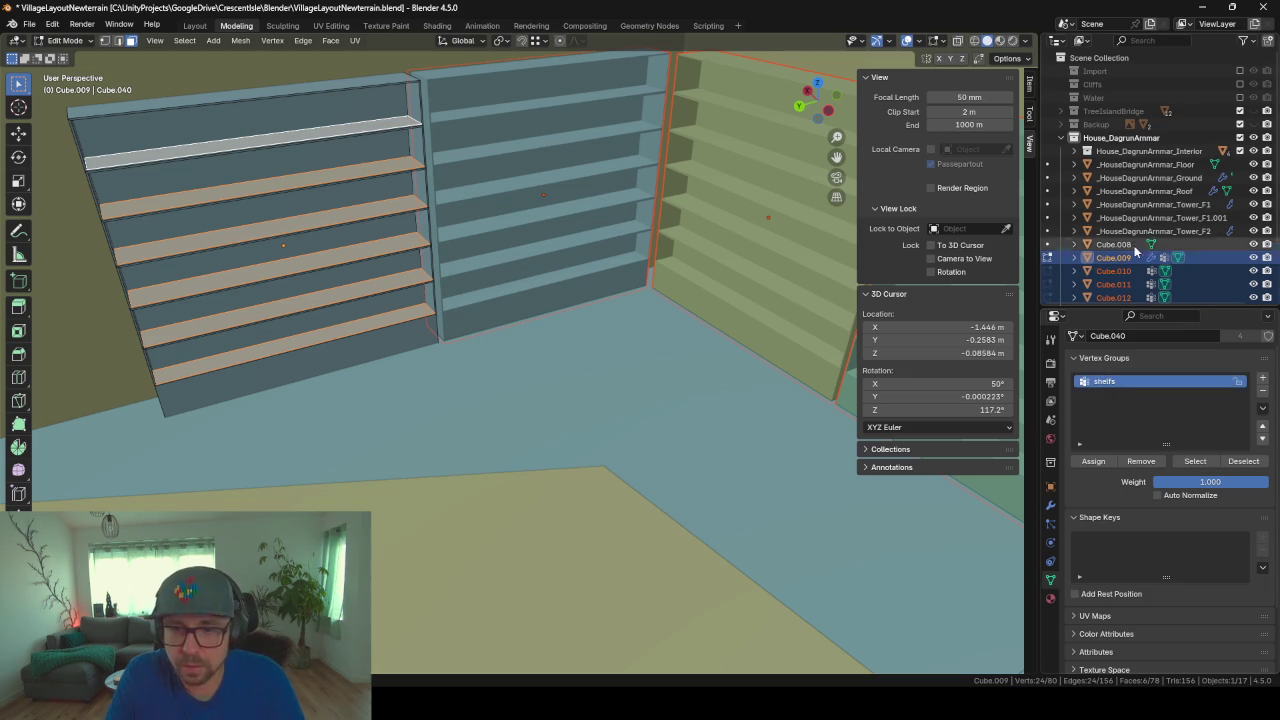
pyautogui.click(1094, 462)
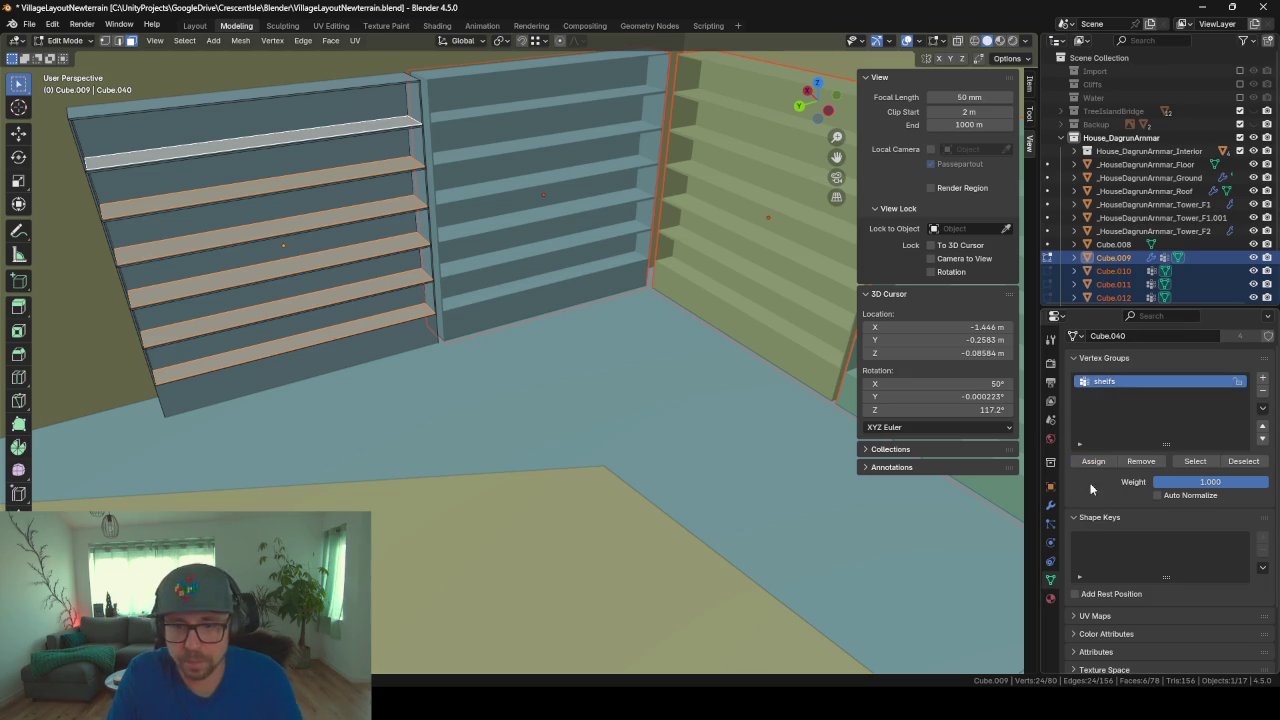
pyautogui.click(1050, 523)
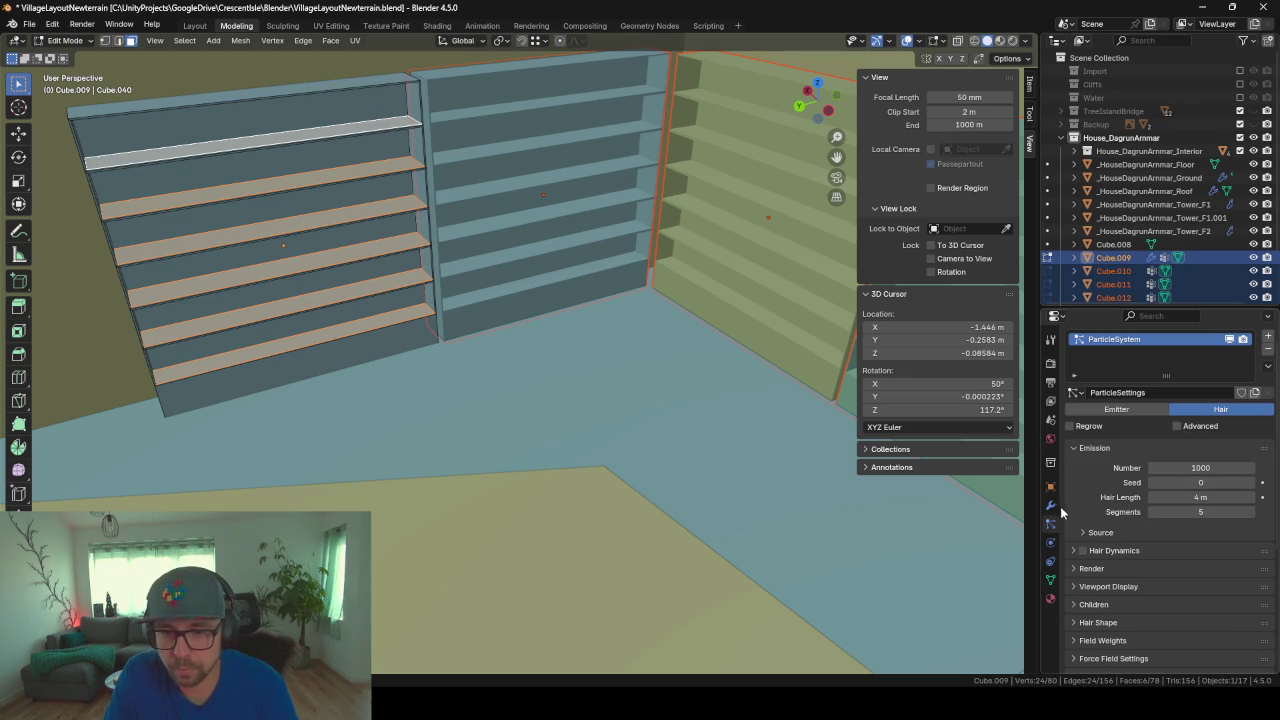
# Step: Set the hair Density vertex group to 'shelfs' and return to Object Mode
pyautogui.scroll(-2, 1123, 558)
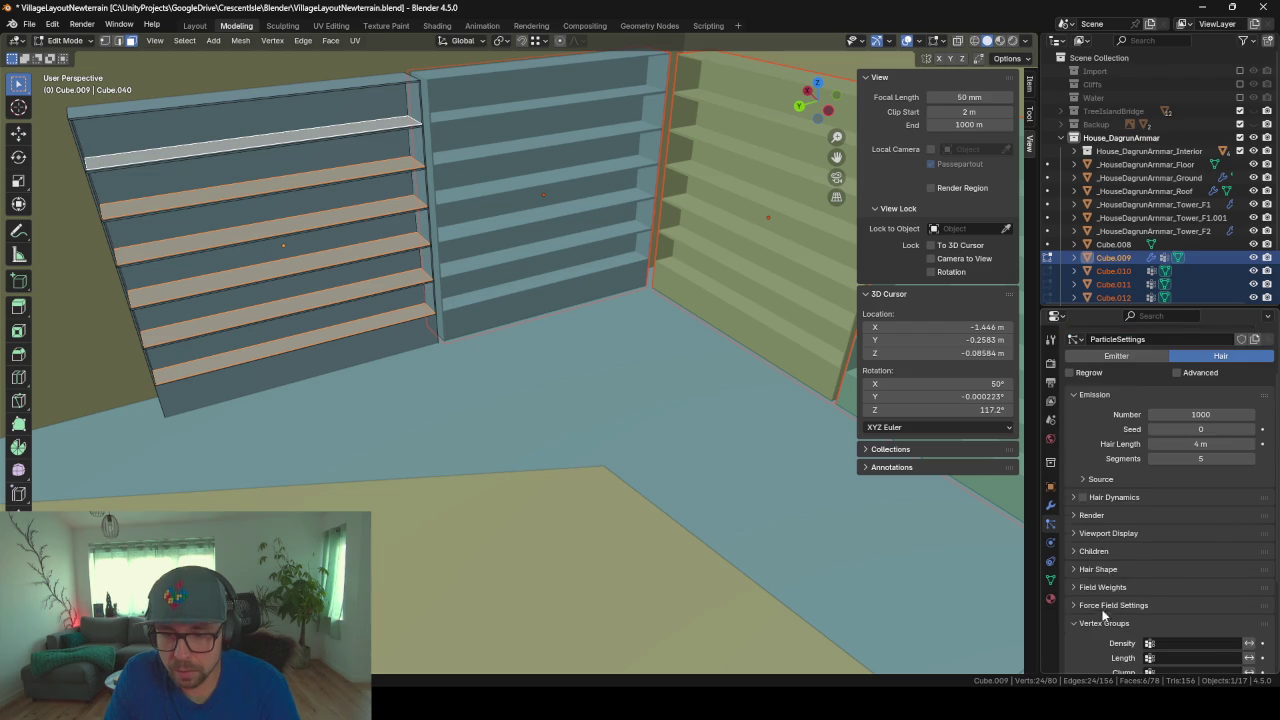
pyautogui.scroll(-5, 1104, 615)
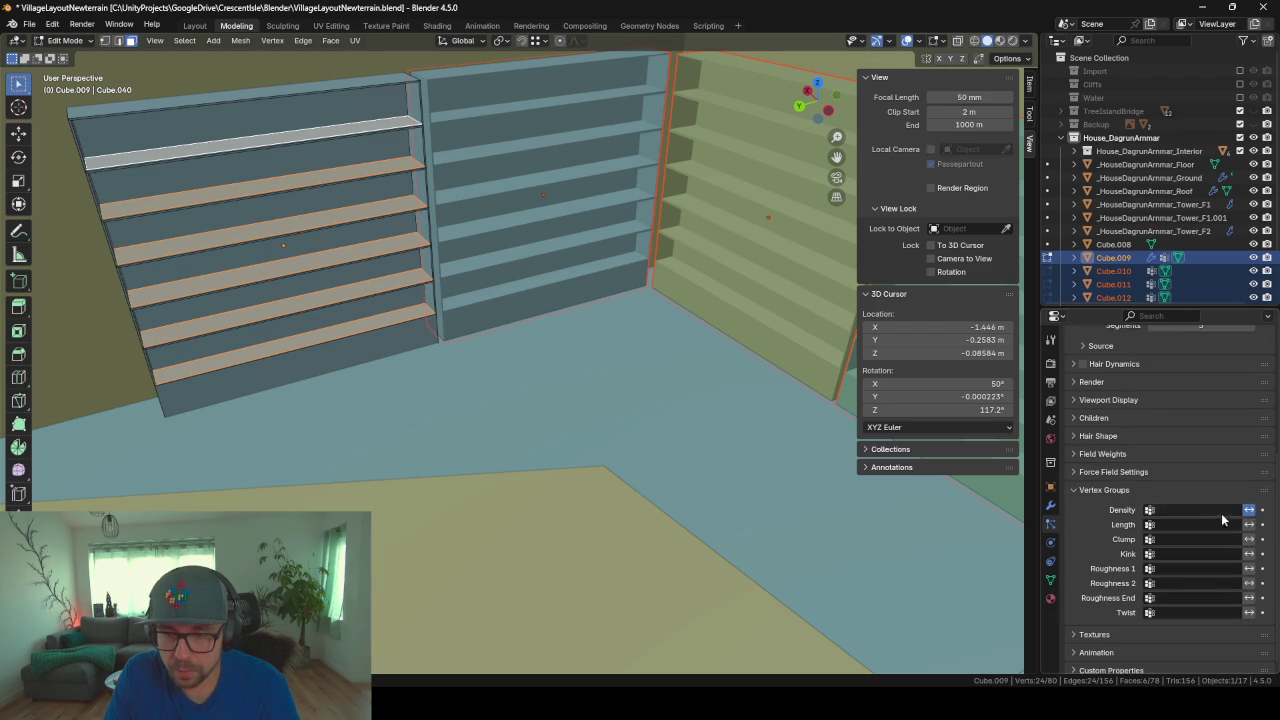
pyautogui.click(1221, 512)
pyautogui.click(1131, 538)
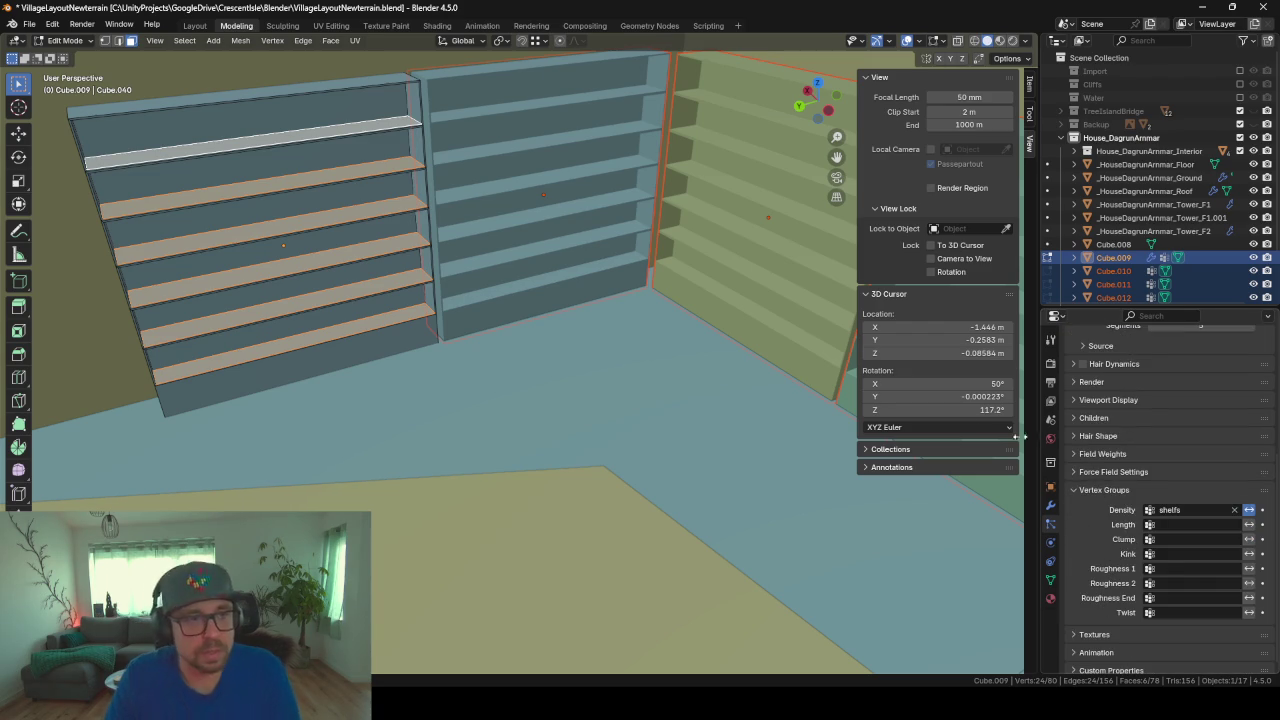
pyautogui.scroll(2, 1145, 393)
pyautogui.scroll(1, 1145, 393)
pyautogui.scroll(1, 1137, 399)
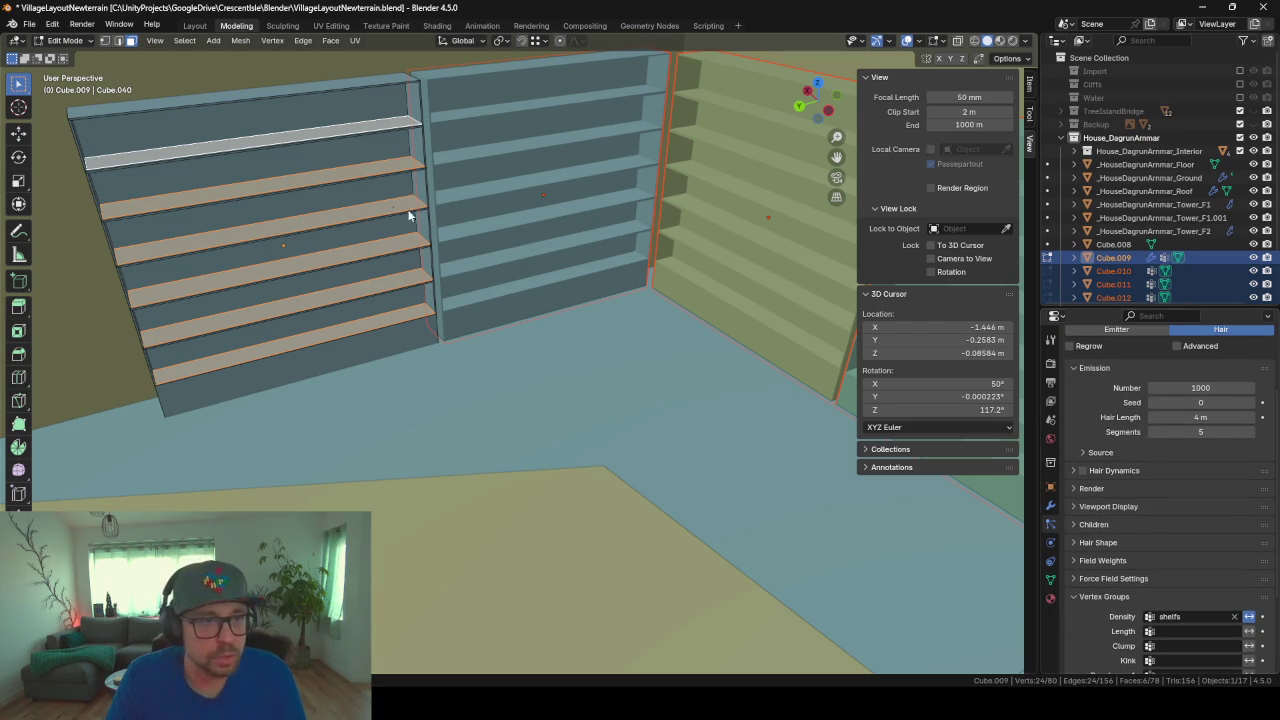
pyautogui.press('Tab')
# Step: Shorten the Hair Length from 4 m to 0.1 m and inspect the shelves
pyautogui.moveTo(352, 228)
pyautogui.mouseDown(button='middle')
pyautogui.moveTo(376, 214)
pyautogui.moveTo(469, 290)
pyautogui.moveTo(588, 329)
pyautogui.moveTo(466, 306)
pyautogui.moveTo(562, 304)
pyautogui.mouseUp(button='middle')
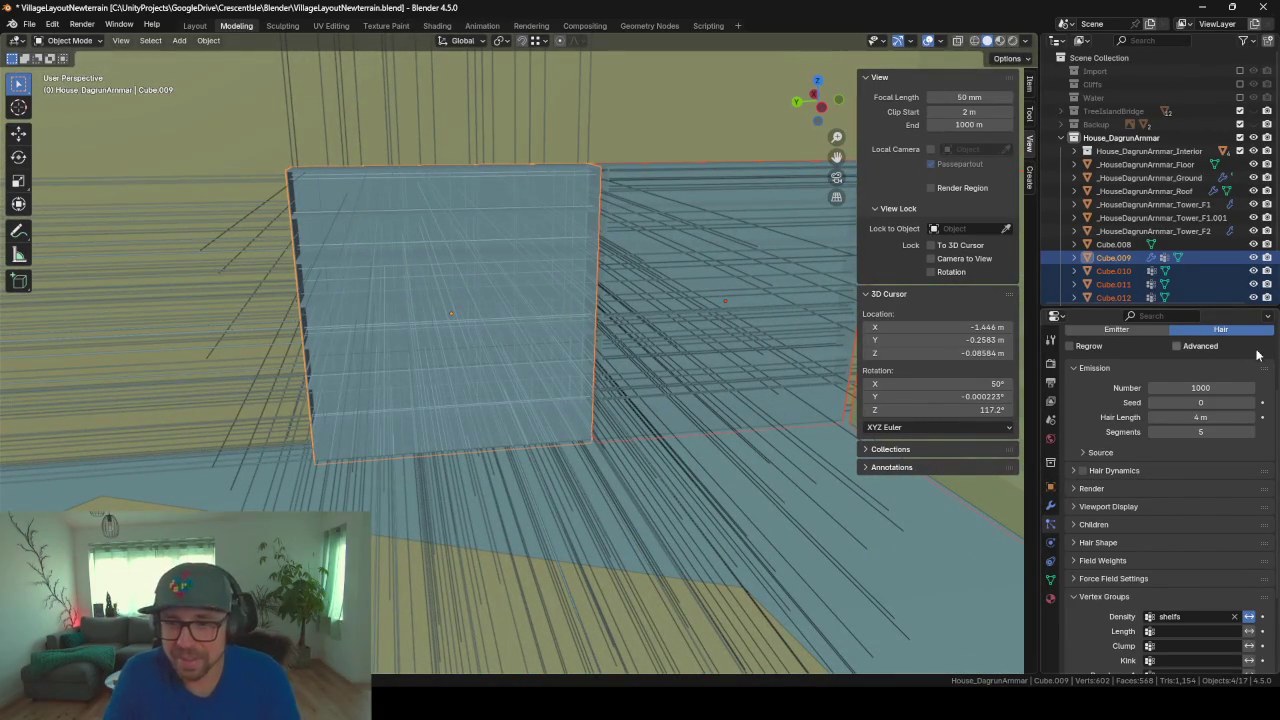
pyautogui.scroll(1, 1155, 385)
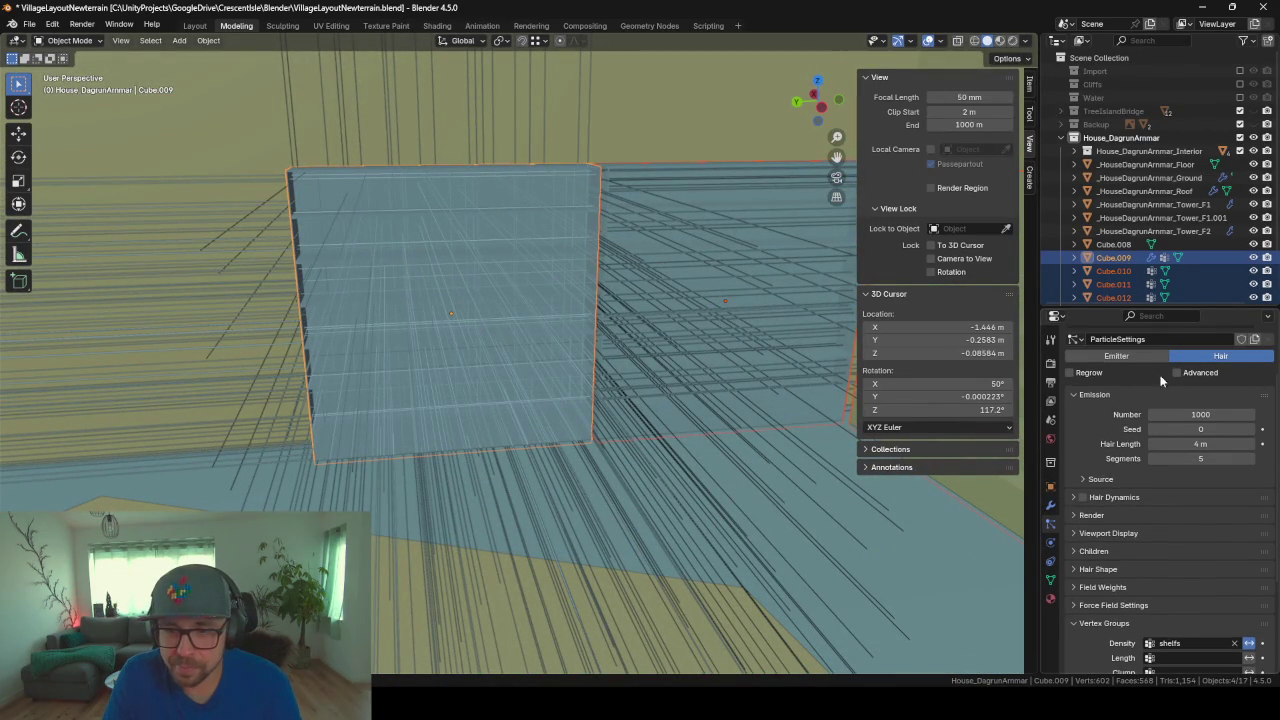
pyautogui.click(1205, 444)
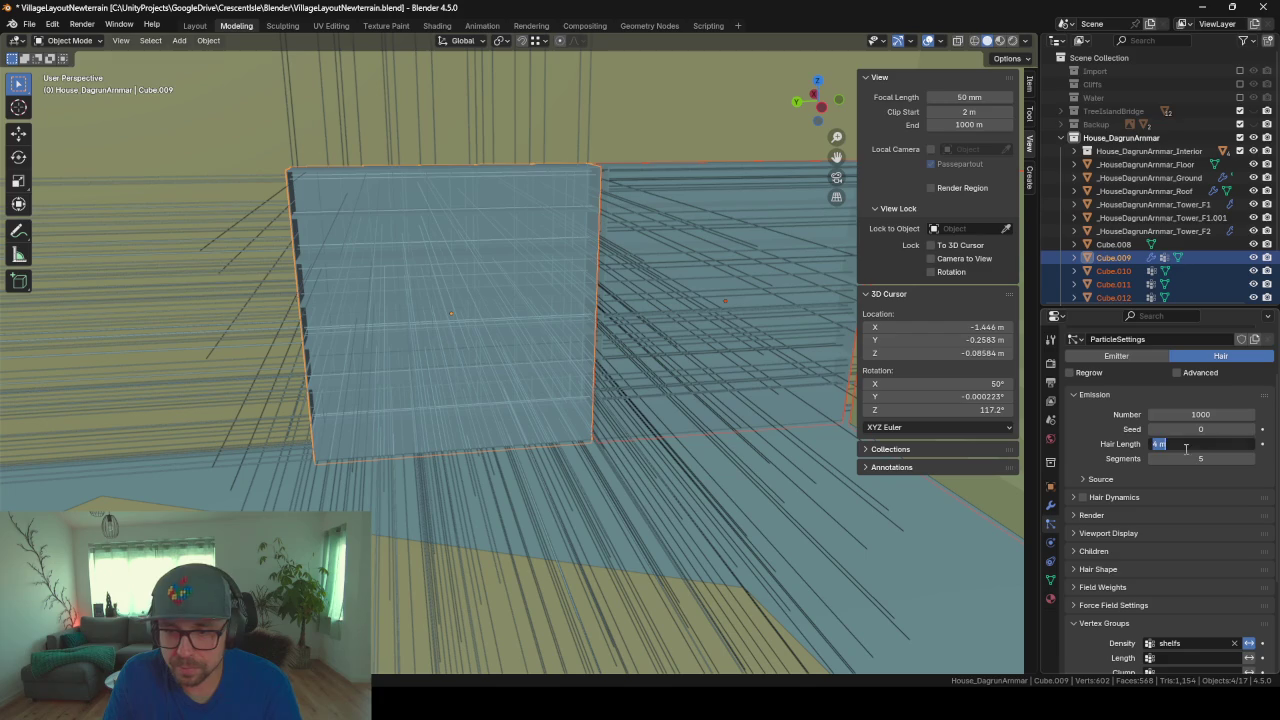
pyautogui.write('.20.1')
pyautogui.press('Return')
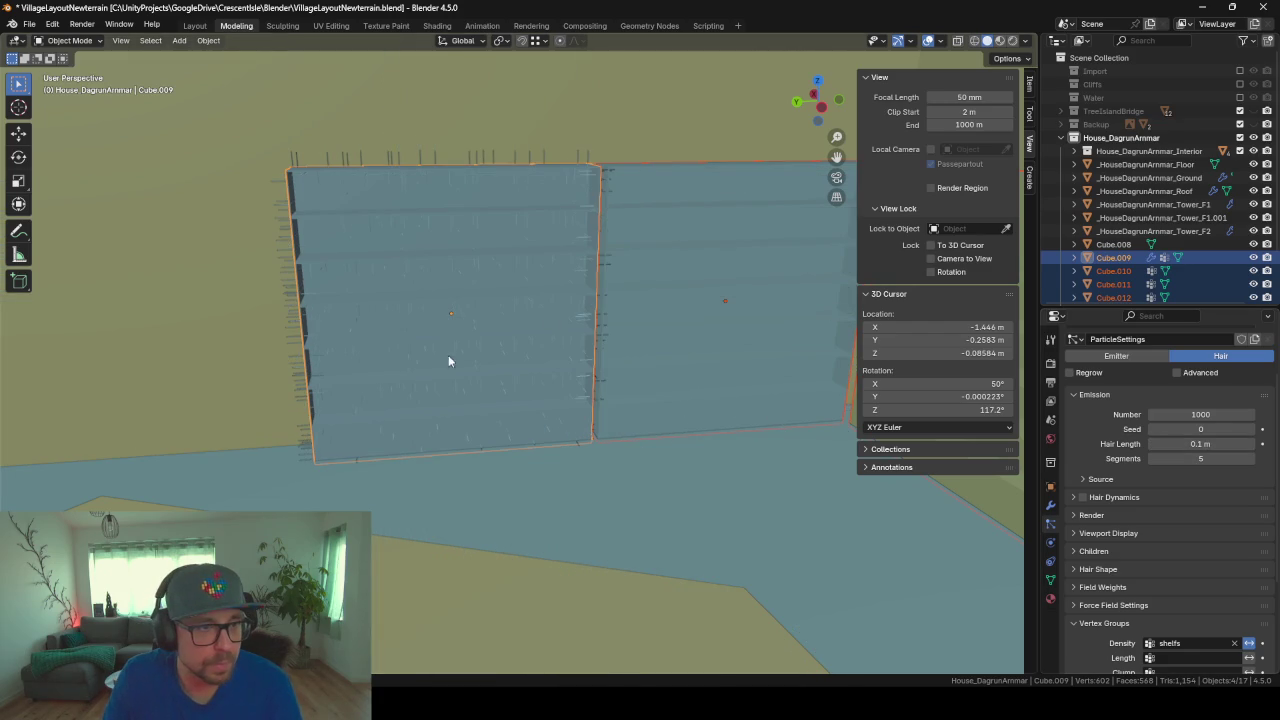
pyautogui.moveTo(448, 355)
pyautogui.mouseDown(button='middle')
pyautogui.moveTo(524, 362)
pyautogui.moveTo(454, 365)
pyautogui.mouseUp(button='middle')
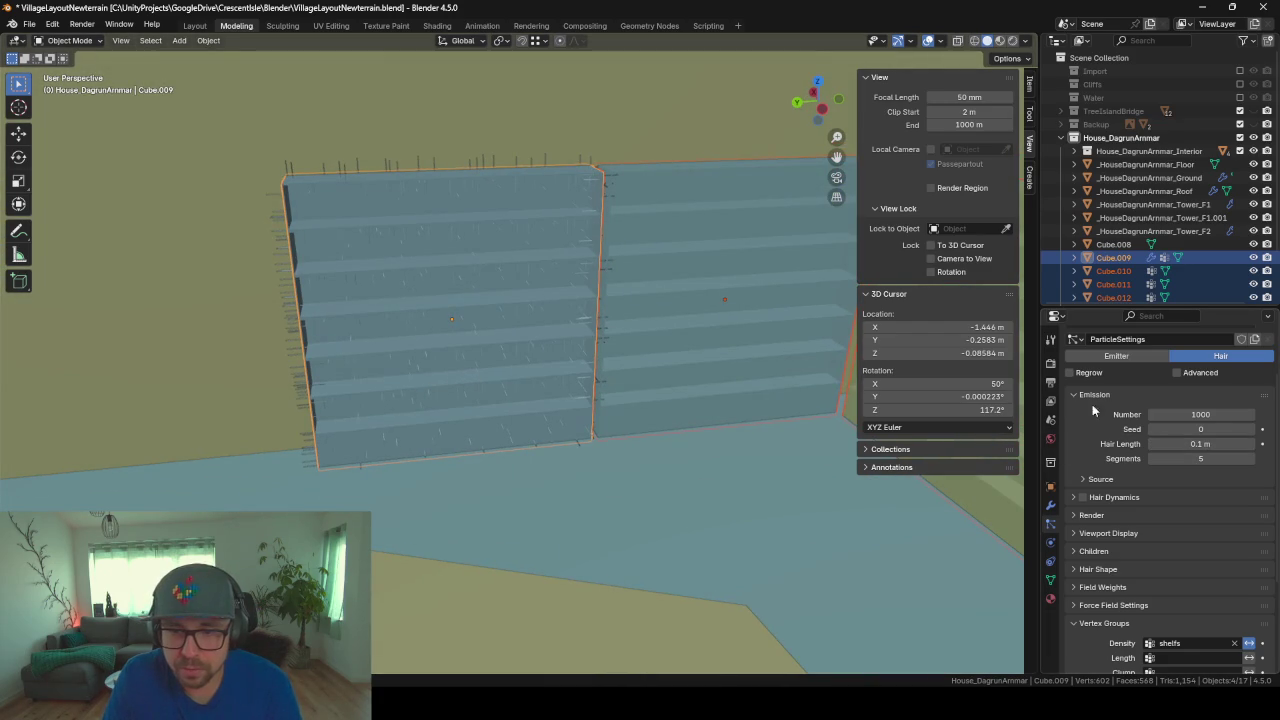
pyautogui.scroll(-3, 1107, 418)
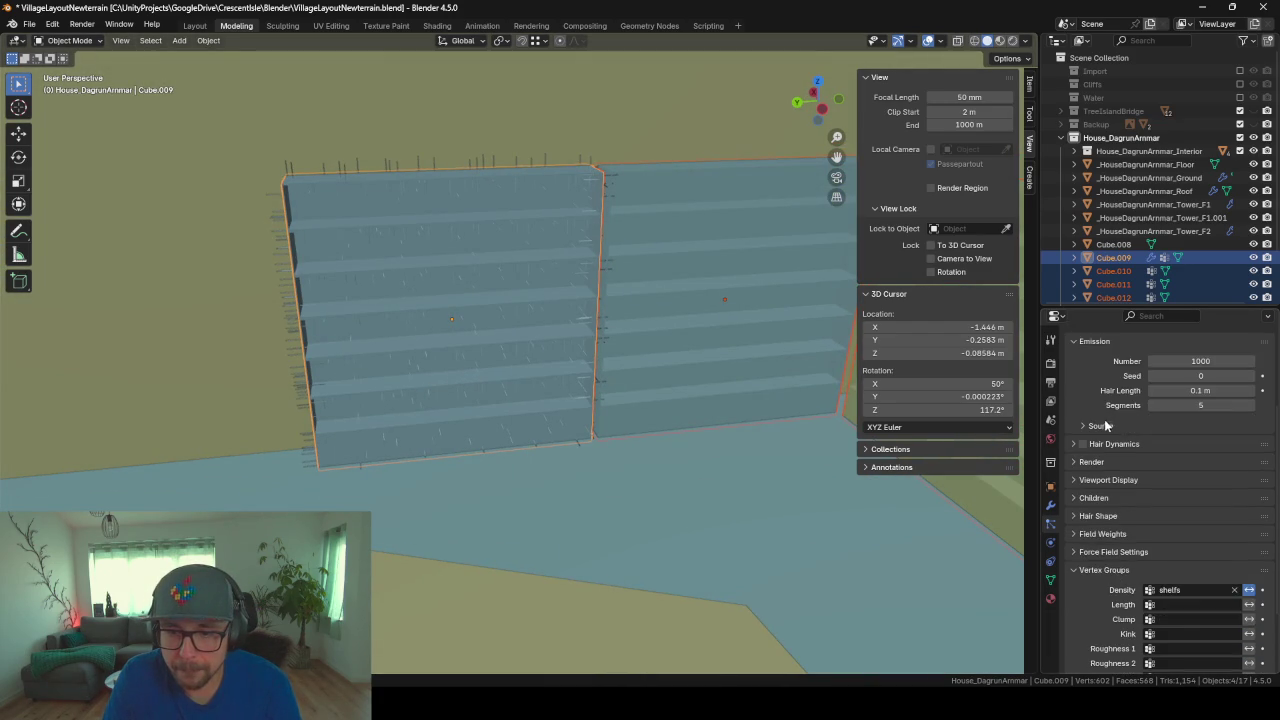
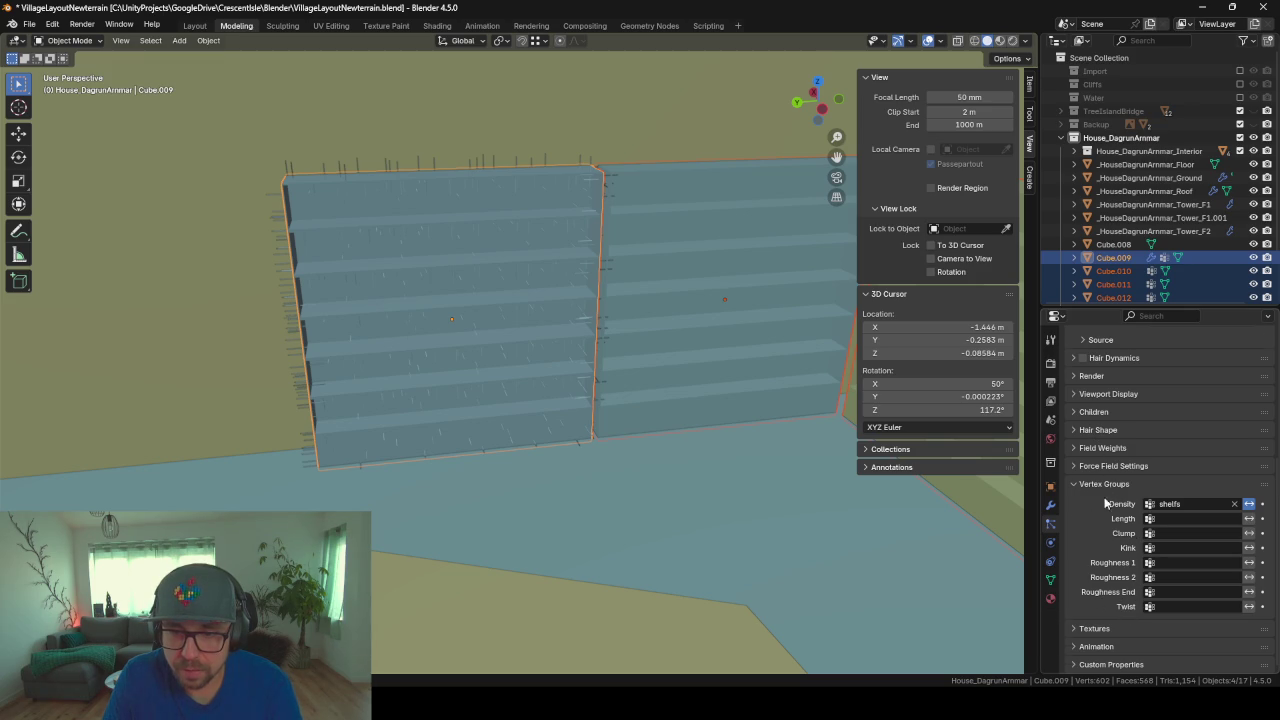
# Step: Briefly enable Hair Dynamics, then switch it back off and collapse it
pyautogui.scroll(2, 1107, 503)
pyautogui.click(1074, 438)
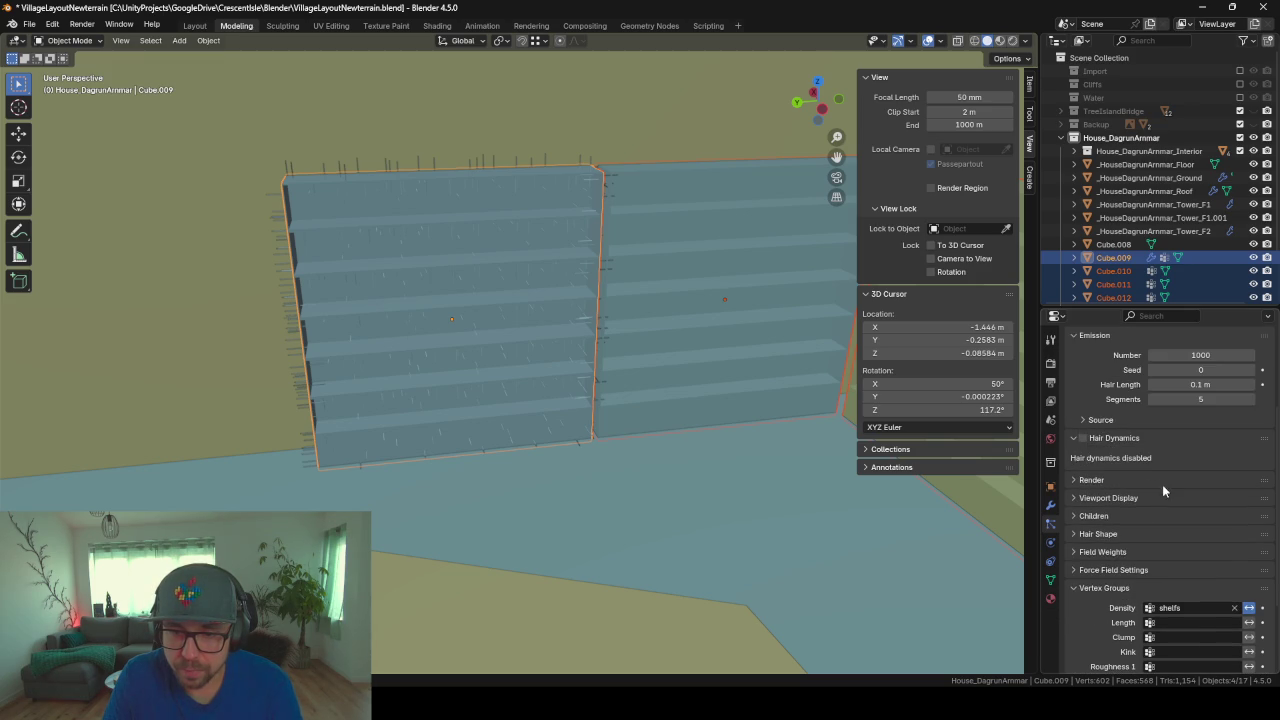
pyautogui.click(1082, 438)
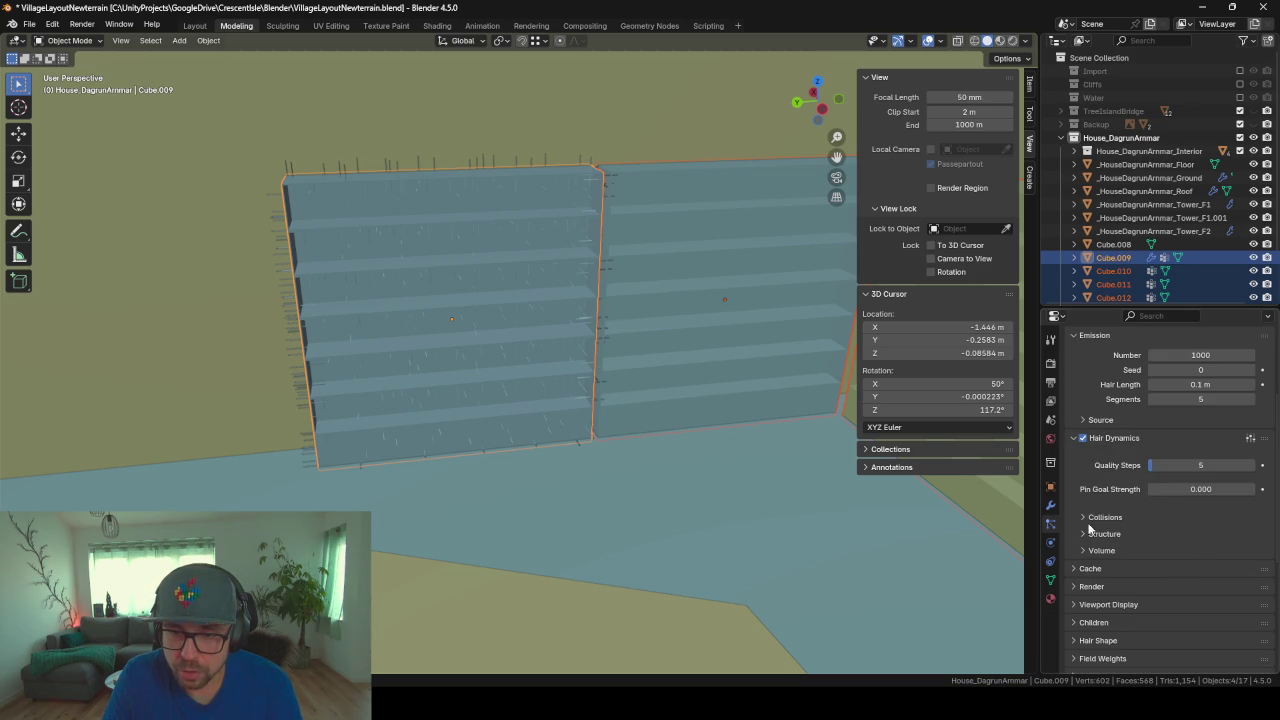
pyautogui.click(1083, 438)
pyautogui.click(1074, 438)
# Step: Peek at the particle Render and Viewport Display panels, then collapse both
pyautogui.click(1072, 456)
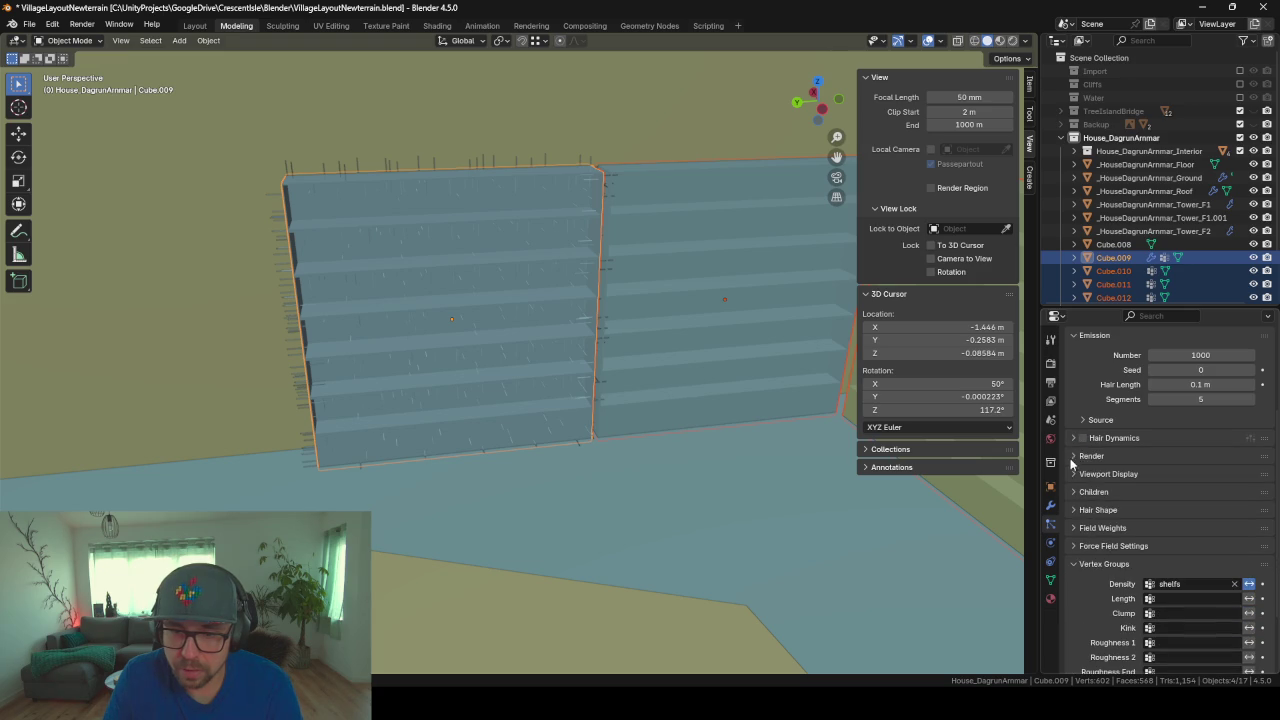
pyautogui.click(1074, 456)
pyautogui.click(1073, 474)
pyautogui.click(1072, 474)
# Step: Show the shelf mesh's Object Data vertex groups, listing the 'shelfs' group
pyautogui.scroll(-1, 1076, 516)
pyautogui.scroll(-1, 1074, 495)
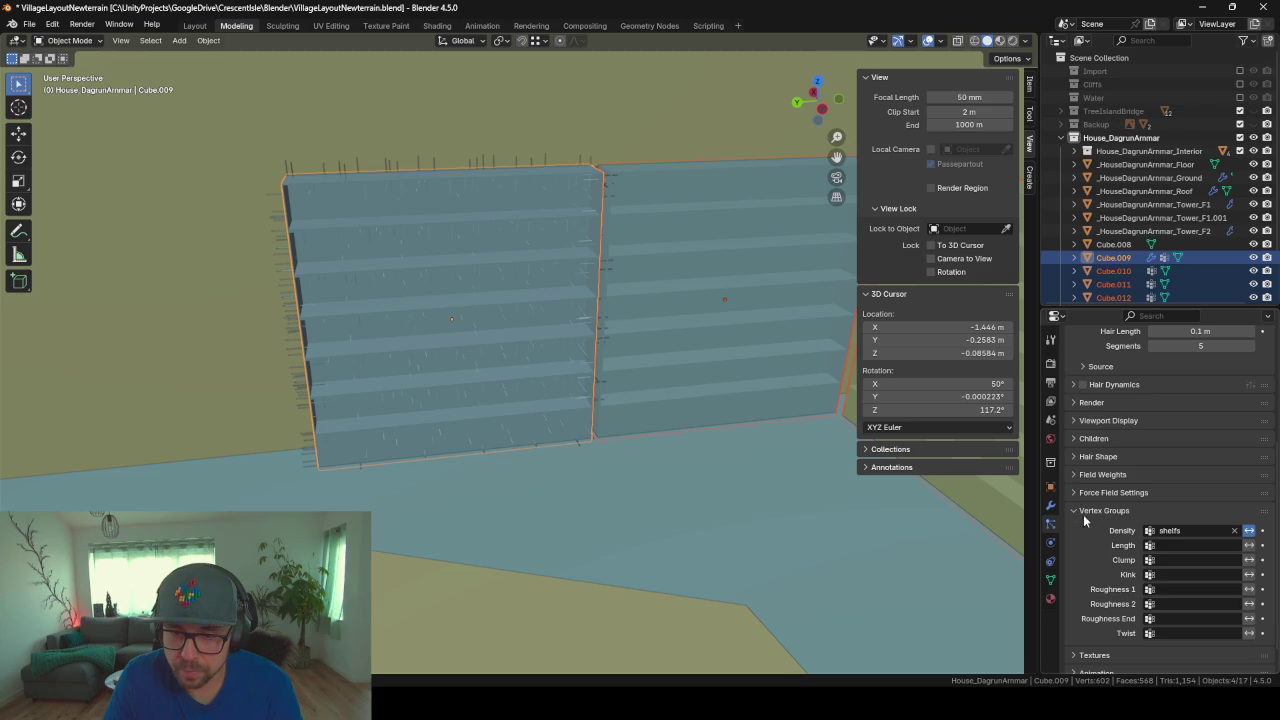
pyautogui.click(1049, 582)
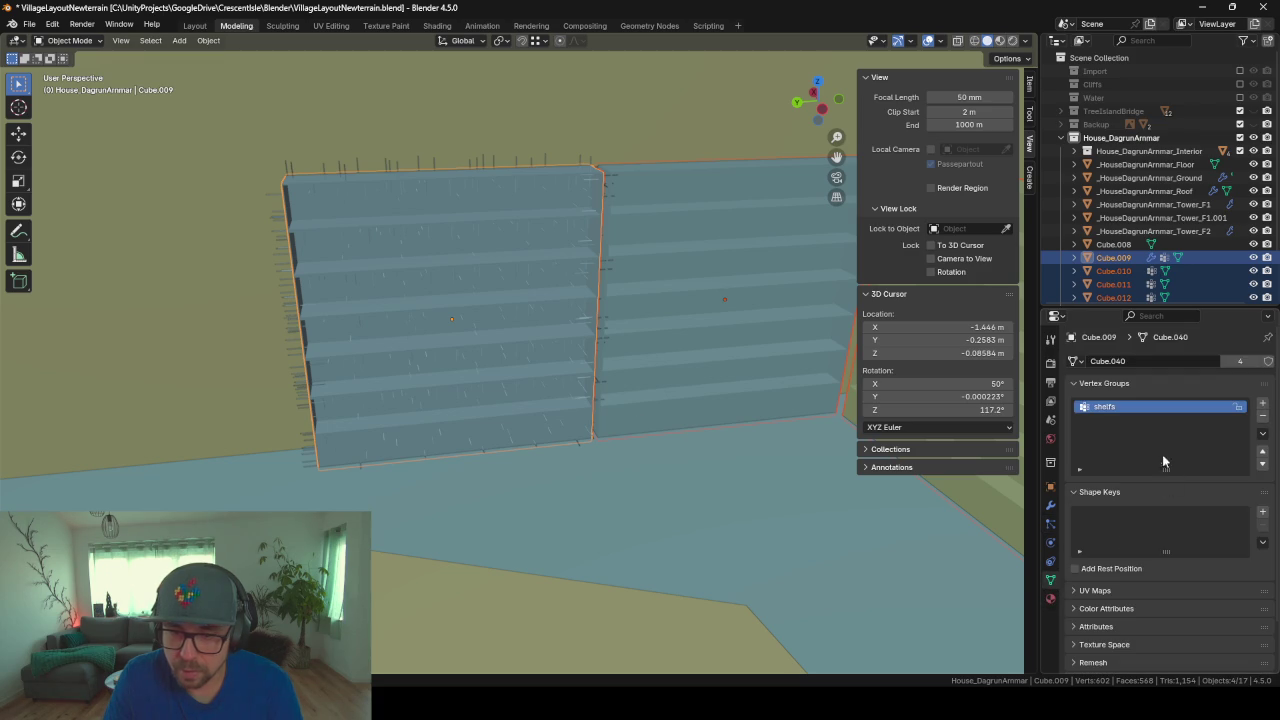
# Step: In Edit Mode, select the faces of the 'shelfs' vertex group, then return to Object Mode
pyautogui.press('Tab')
pyautogui.click(500, 285)
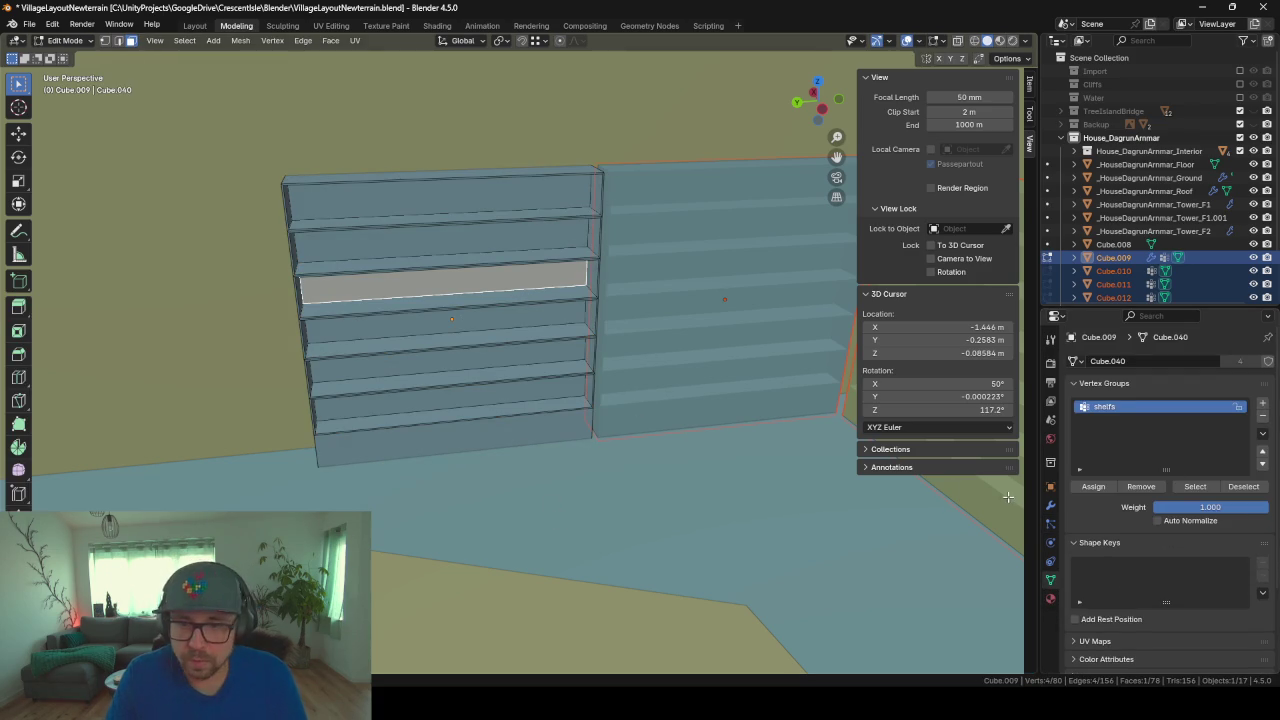
pyautogui.click(1195, 486)
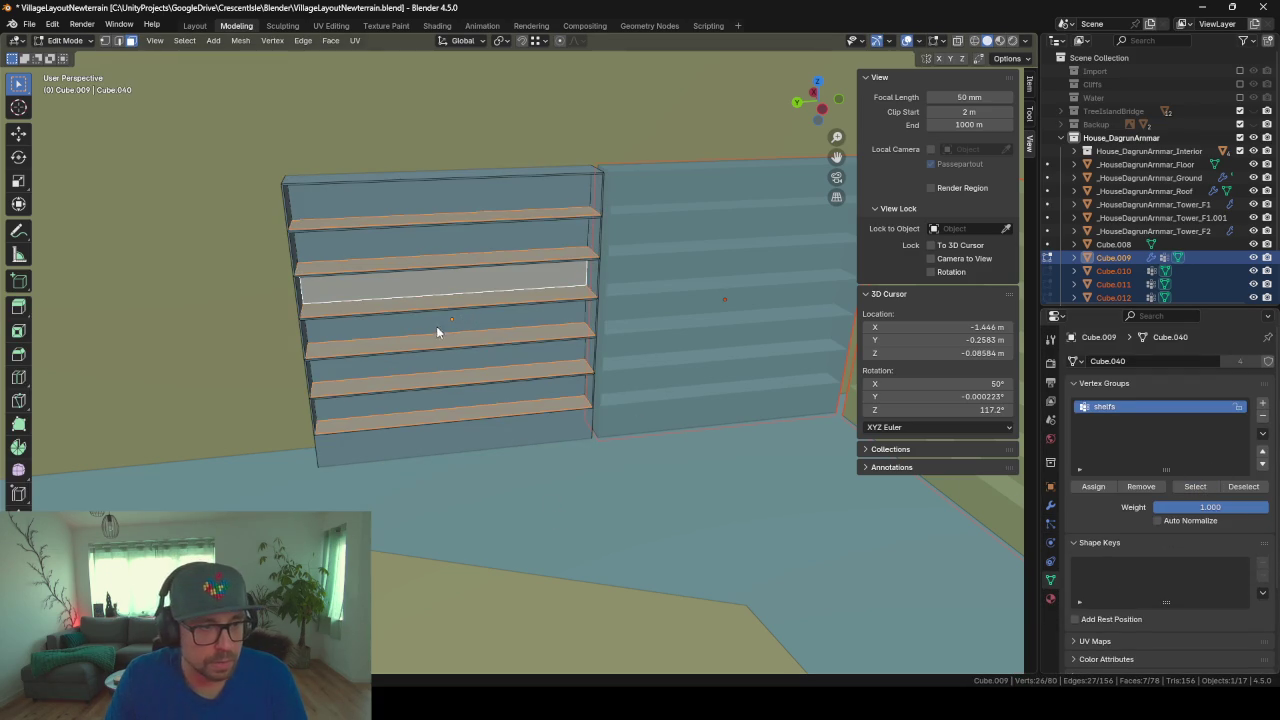
pyautogui.moveTo(436, 332); pyautogui.dragTo(478, 194, button='middle')
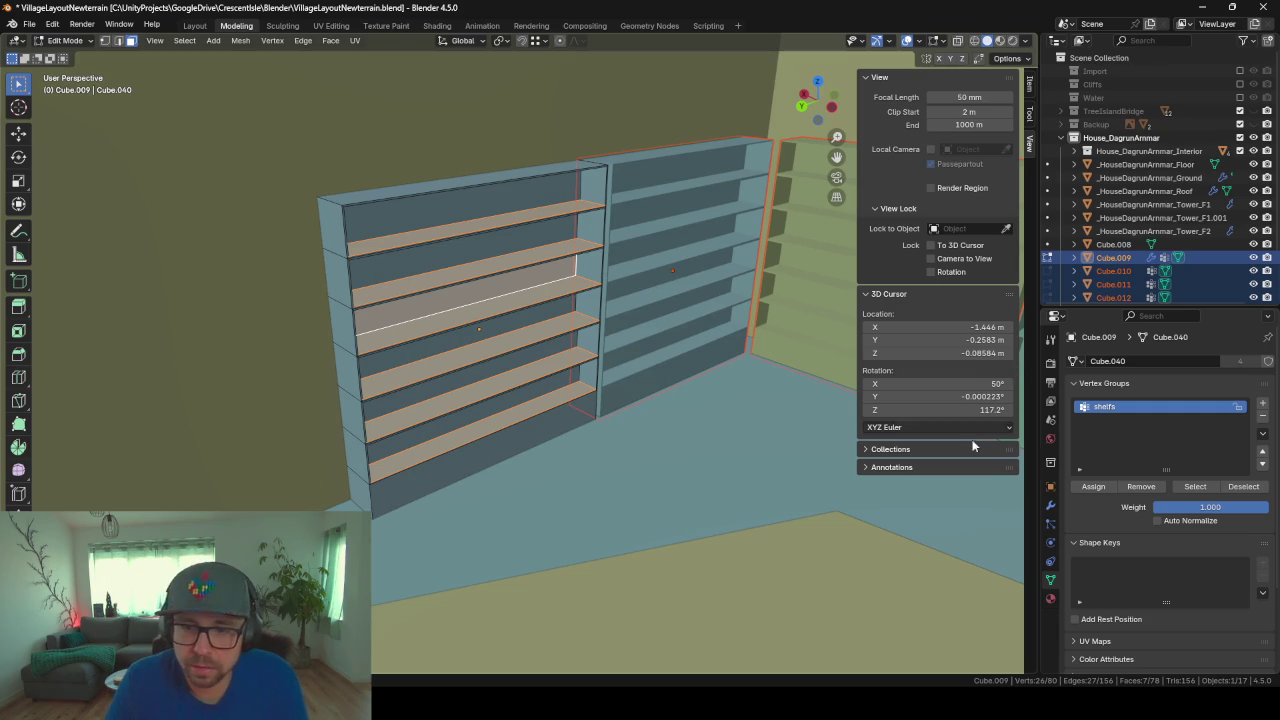
pyautogui.click(1051, 524)
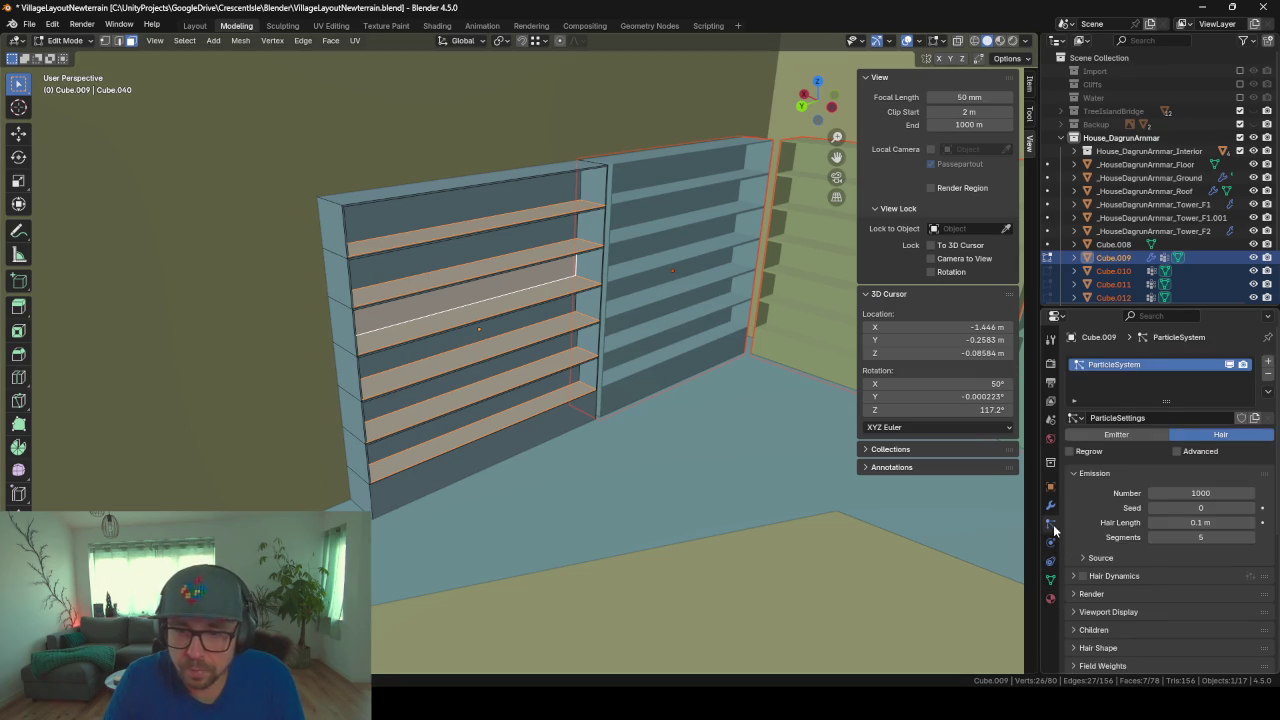
pyautogui.press('Tab')
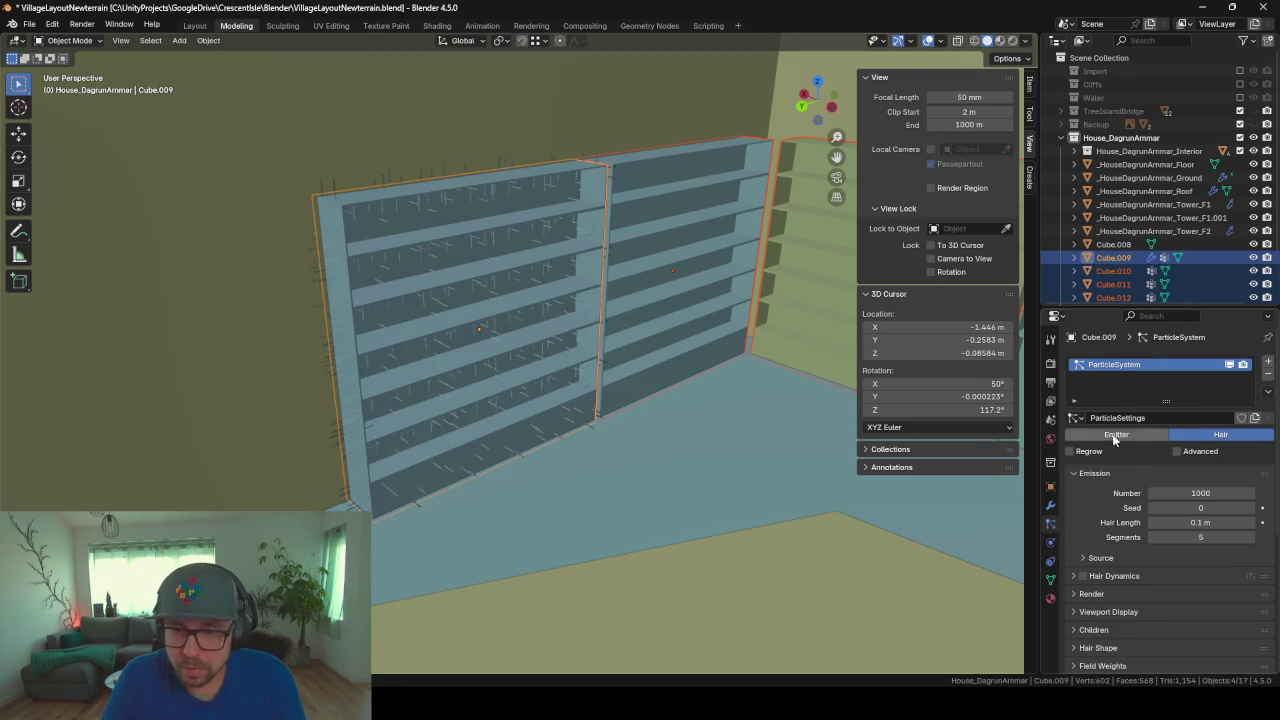
# Step: Keep the particle type as Hair, enable Advanced, and expand Velocity showing Normal 0.025 m/s
pyautogui.click(1116, 434)
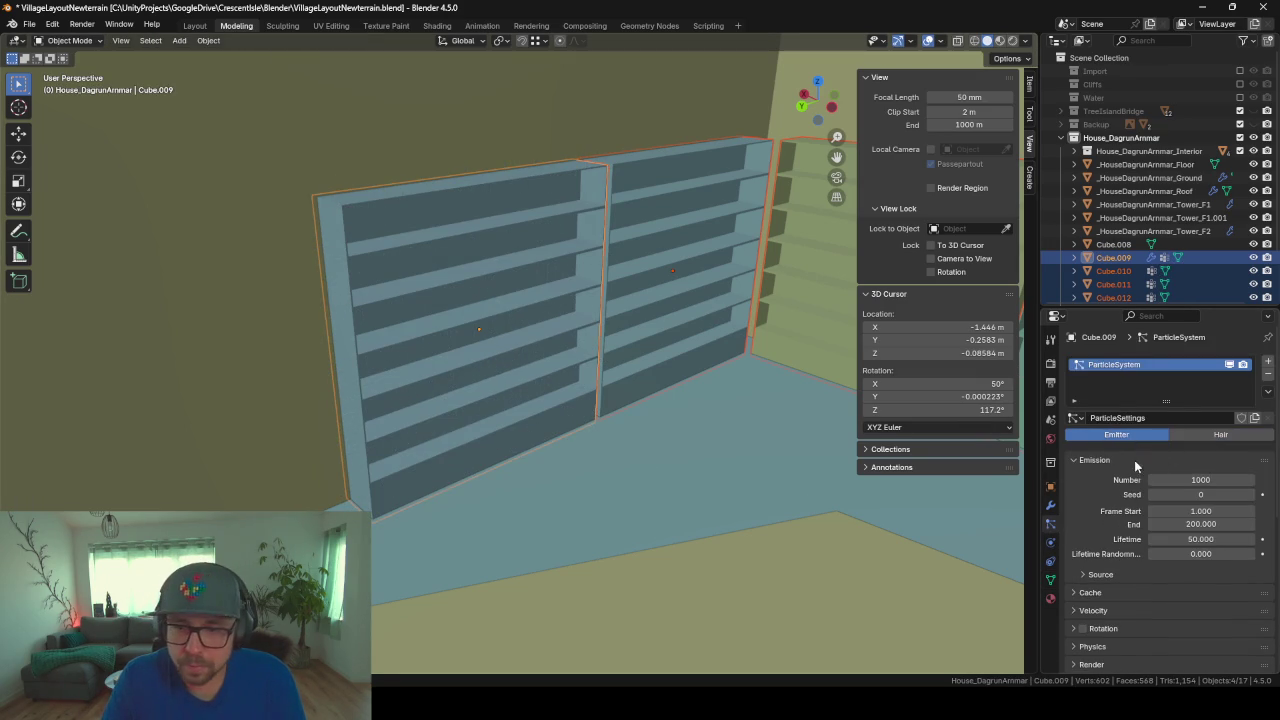
pyautogui.click(1218, 433)
pyautogui.click(1177, 451)
pyautogui.scroll(-2, 1134, 478)
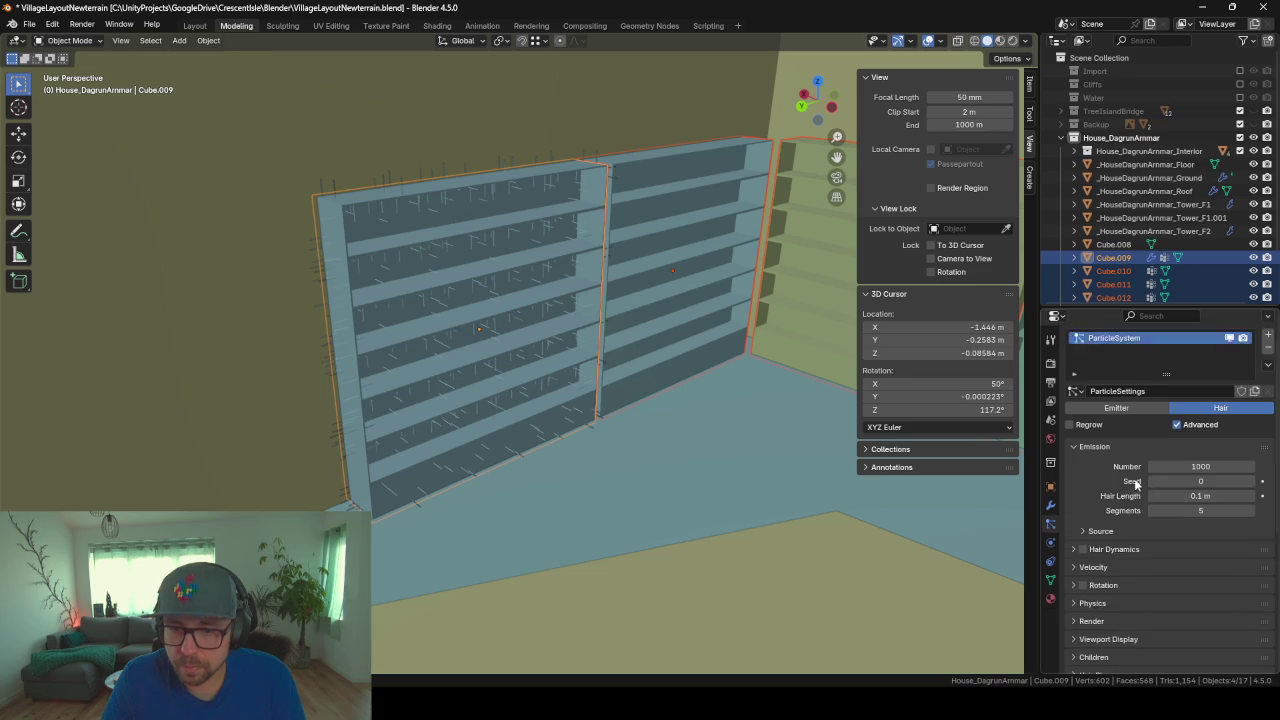
pyautogui.click(1069, 524)
pyautogui.scroll(-1, 1076, 532)
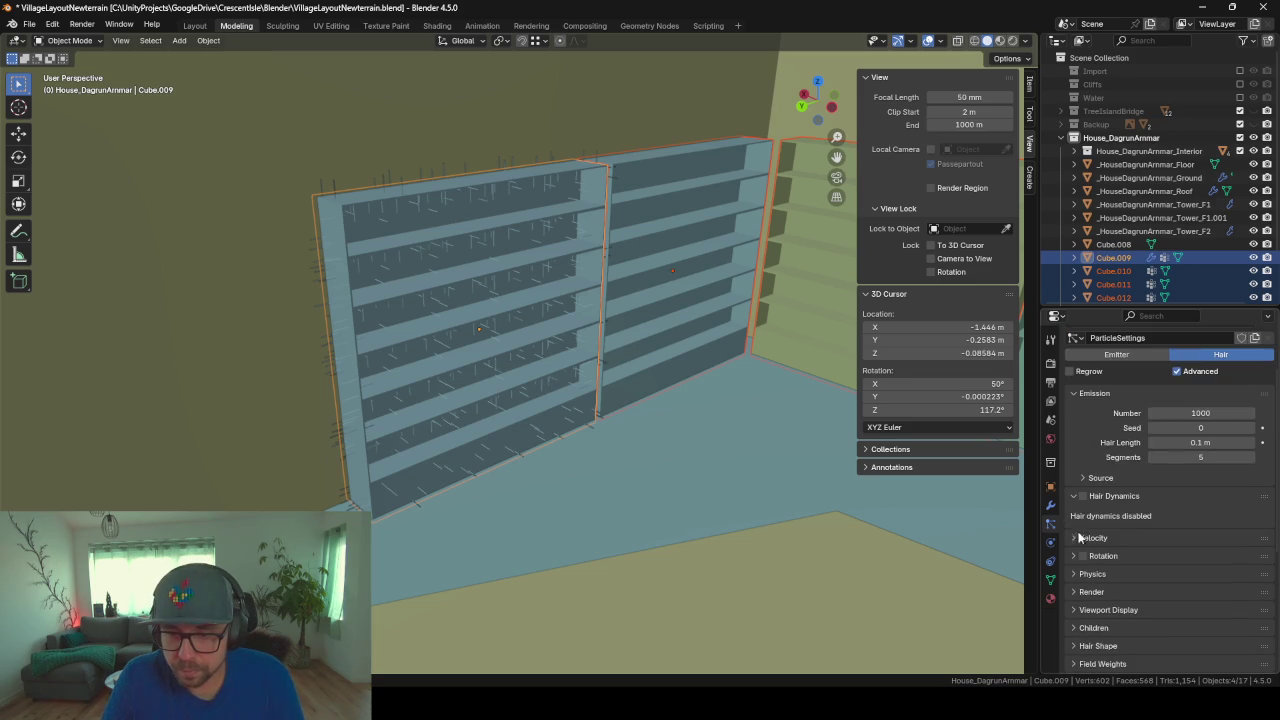
pyautogui.click(1076, 538)
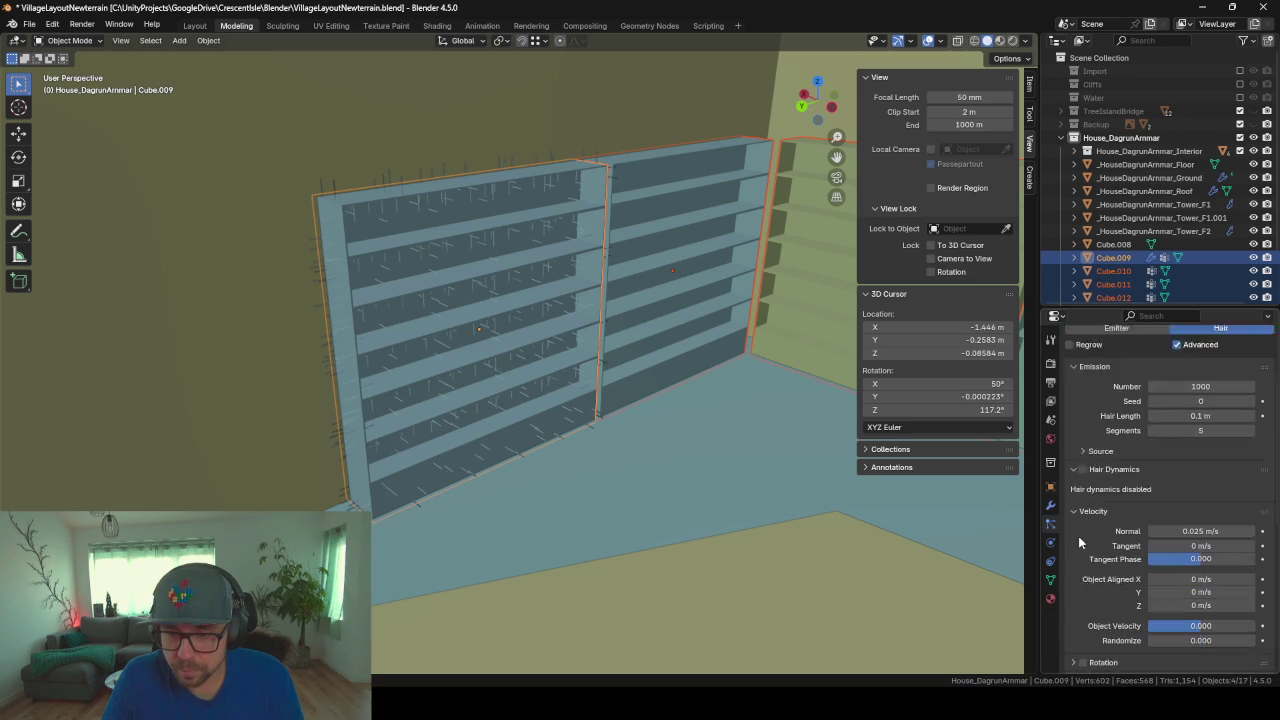
pyautogui.scroll(-7, 1078, 536)
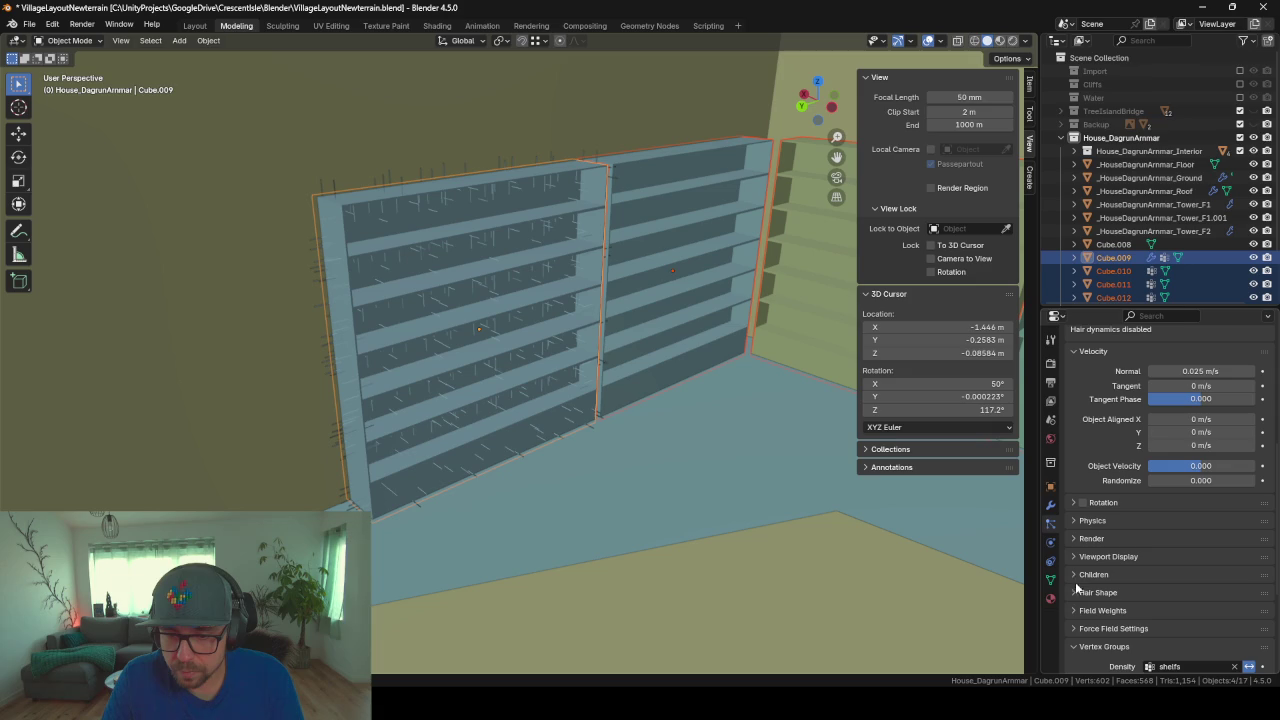
pyautogui.scroll(-6, 1085, 605)
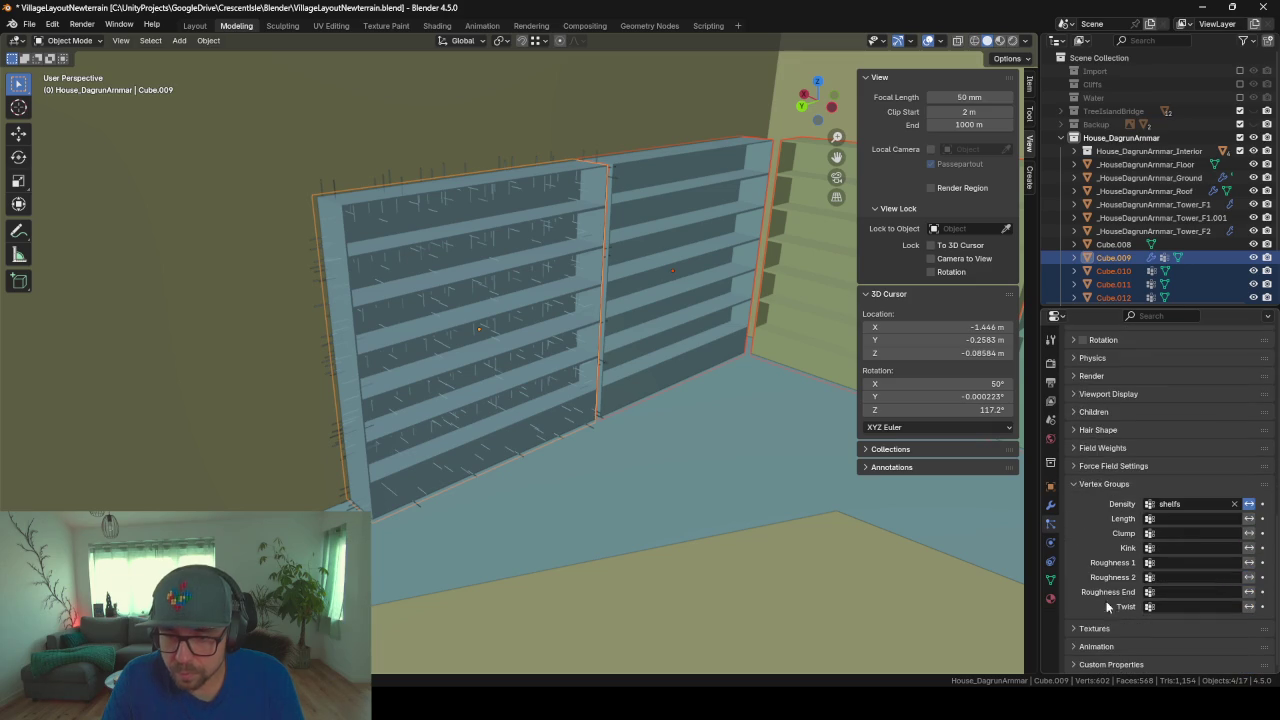
# Step: Try 'shelfs' as the hair Length group, then clear it and turn off Density invert
pyautogui.click(1150, 520)
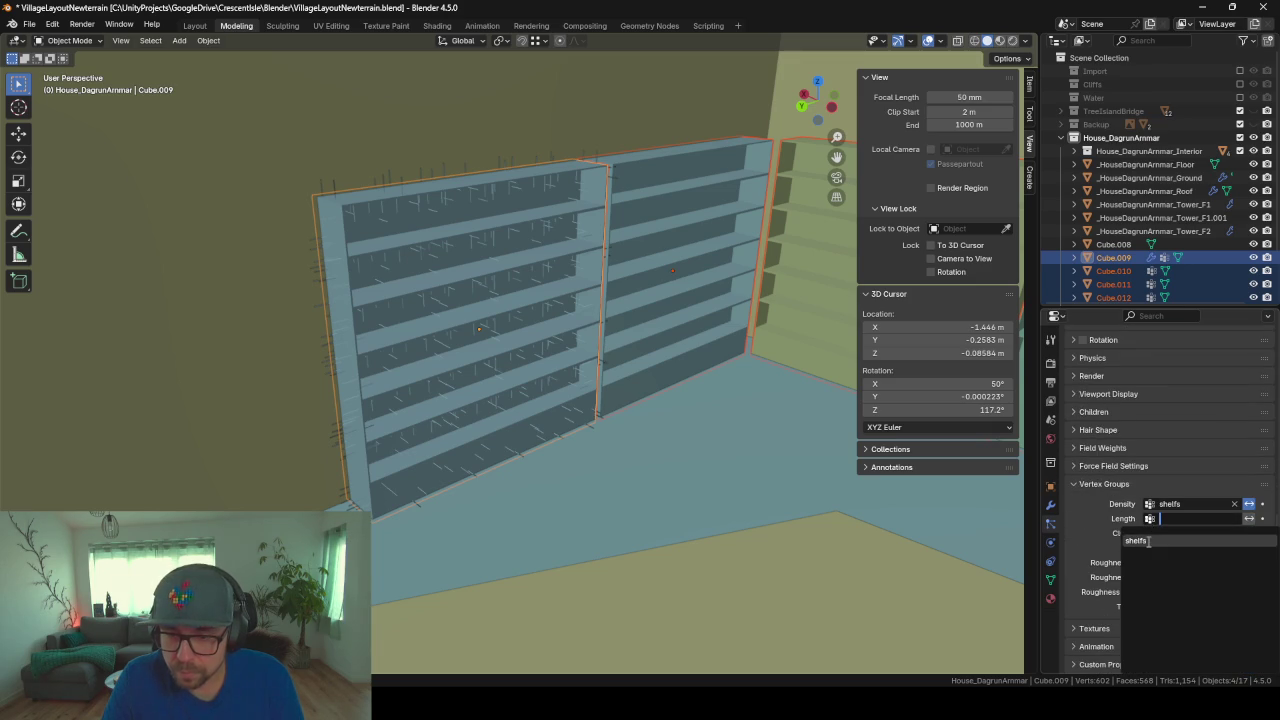
pyautogui.click(1160, 541)
pyautogui.moveTo(568, 424)
pyautogui.mouseDown(button='middle')
pyautogui.moveTo(522, 384)
pyautogui.moveTo(606, 423)
pyautogui.moveTo(586, 423)
pyautogui.mouseUp(button='middle')
pyautogui.moveTo(487, 345)
pyautogui.mouseDown(button='middle')
pyautogui.moveTo(543, 357)
pyautogui.moveTo(551, 337)
pyautogui.moveTo(509, 323)
pyautogui.moveTo(494, 346)
pyautogui.moveTo(530, 367)
pyautogui.moveTo(580, 366)
pyautogui.moveTo(505, 361)
pyautogui.moveTo(564, 363)
pyautogui.mouseUp(button='middle')
pyautogui.scroll(3, 529, 357)
pyautogui.scroll(3, 486, 351)
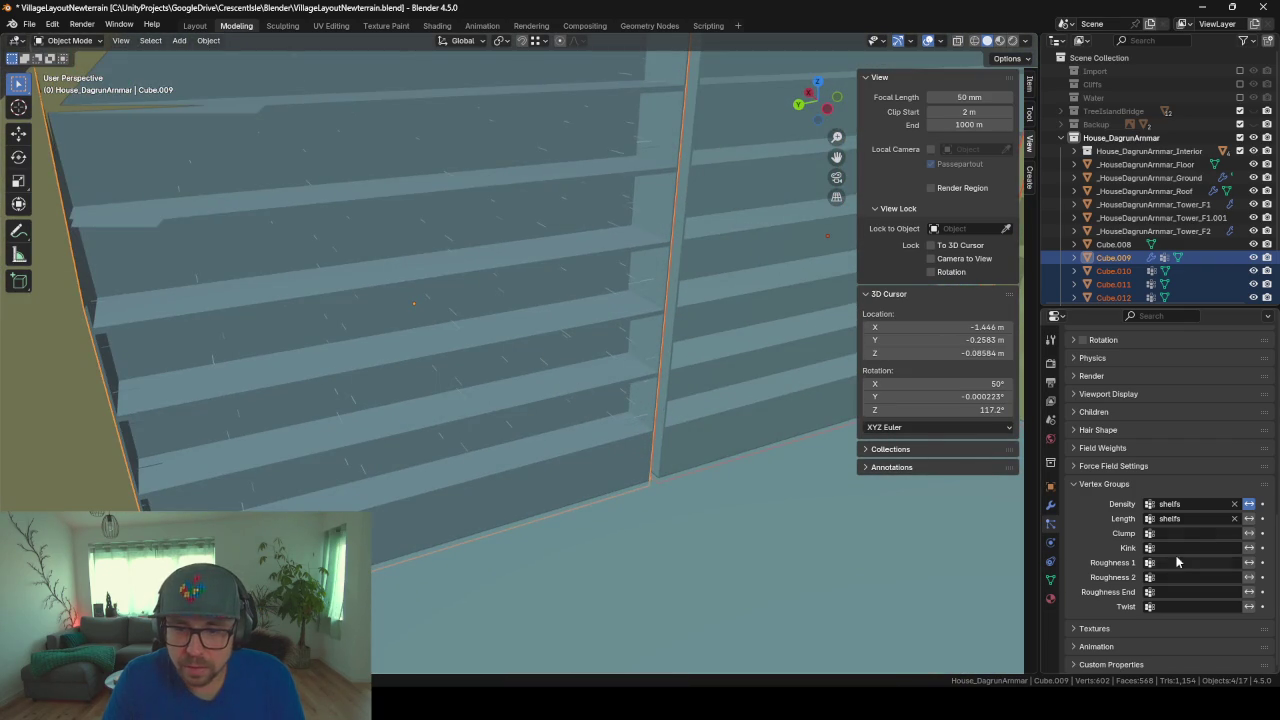
pyautogui.click(1234, 518)
pyautogui.click(1249, 504)
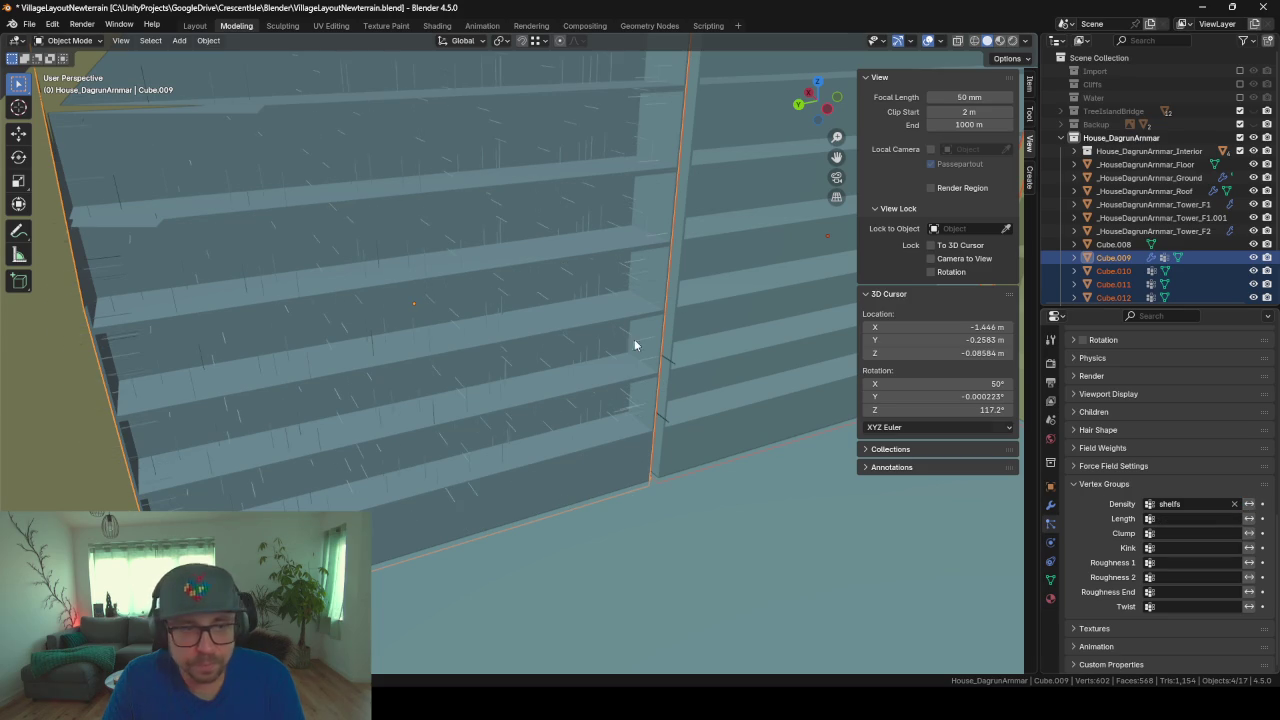
pyautogui.press('KP_Decimal')
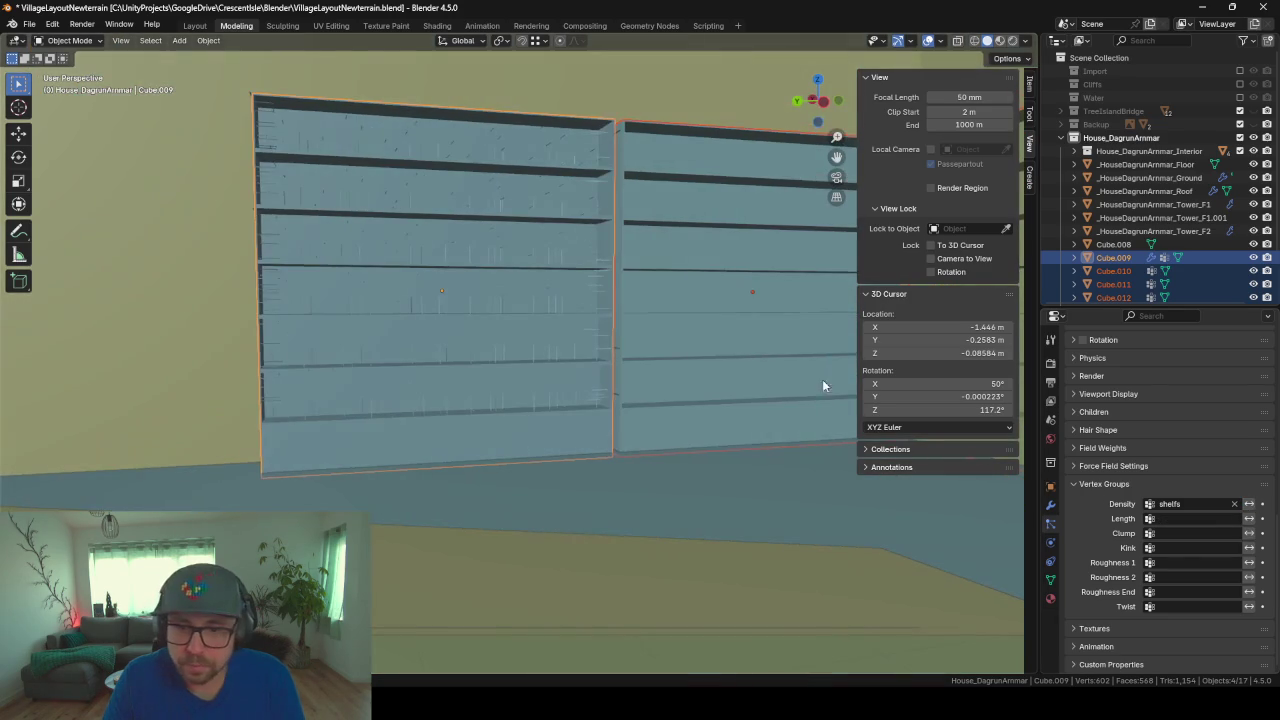
pyautogui.click(1095, 484)
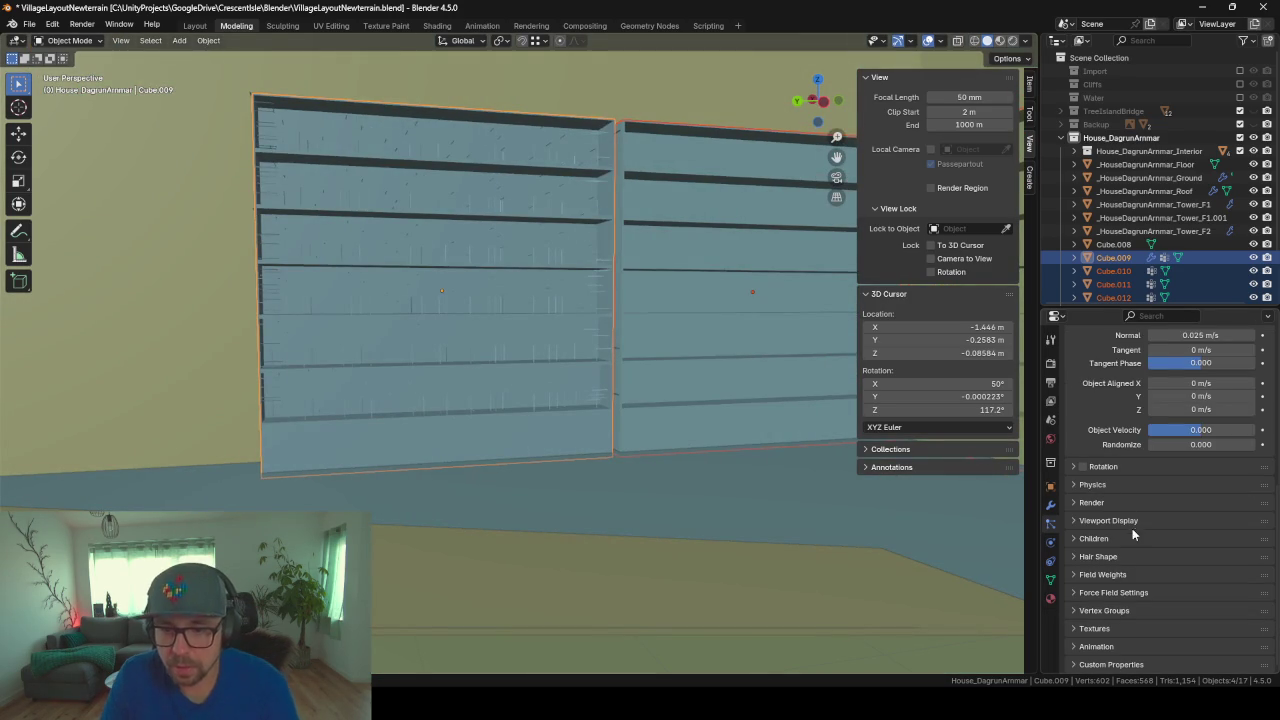
# Step: In the Source settings, keep Emit From set to Faces with Jittered distribution
pyautogui.click(1097, 628)
pyautogui.scroll(-1, 1103, 630)
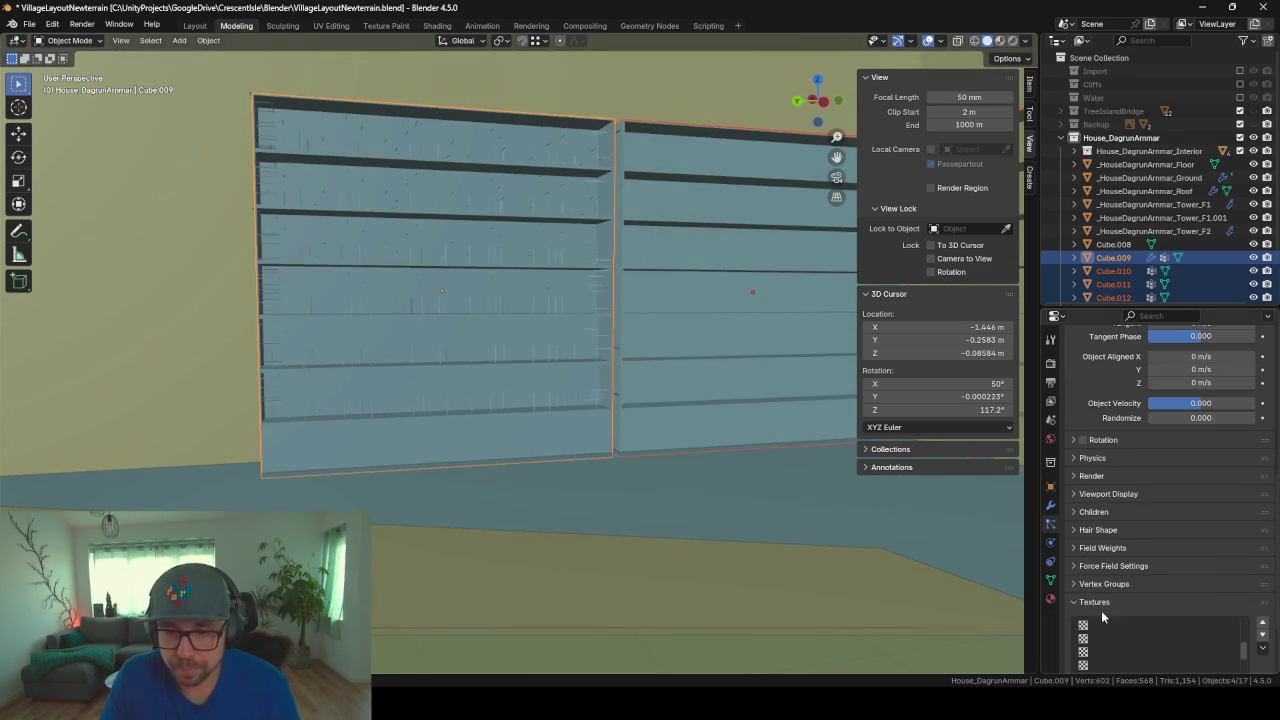
pyautogui.click(1098, 604)
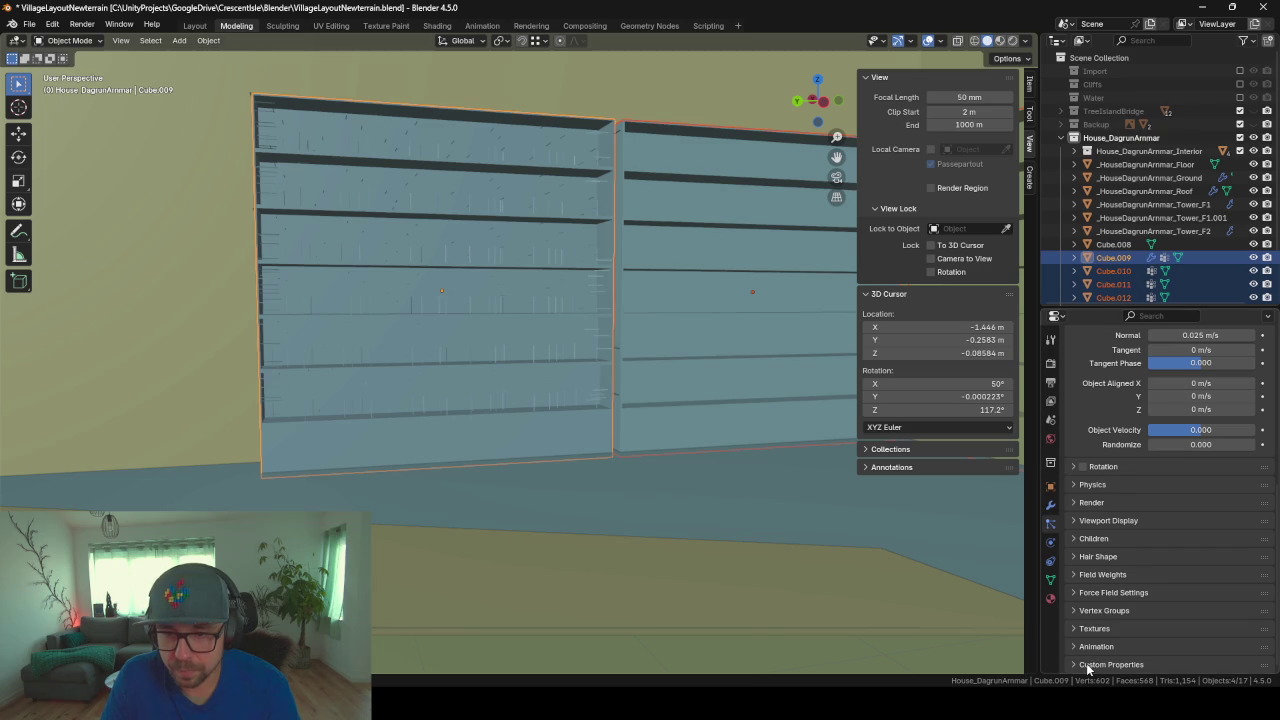
pyautogui.scroll(2, 1112, 486)
pyautogui.scroll(2, 1111, 478)
pyautogui.scroll(2, 1110, 468)
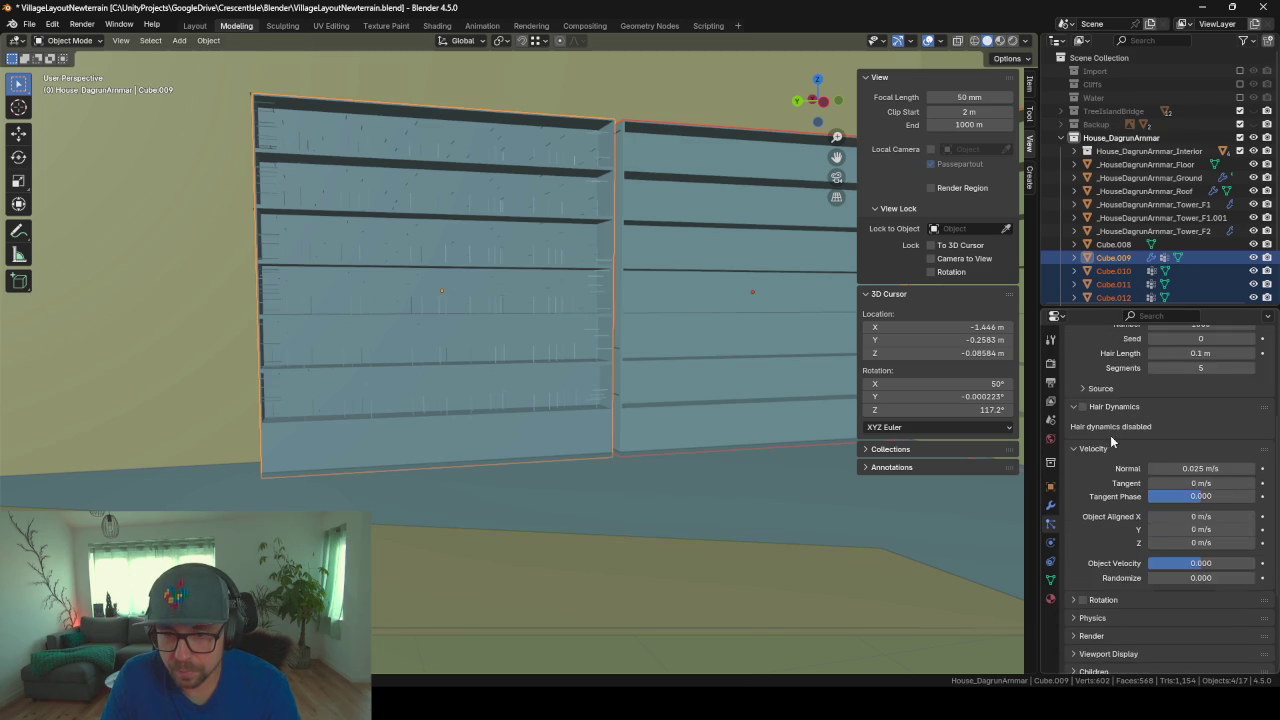
pyautogui.scroll(3, 1108, 455)
pyautogui.click(1097, 496)
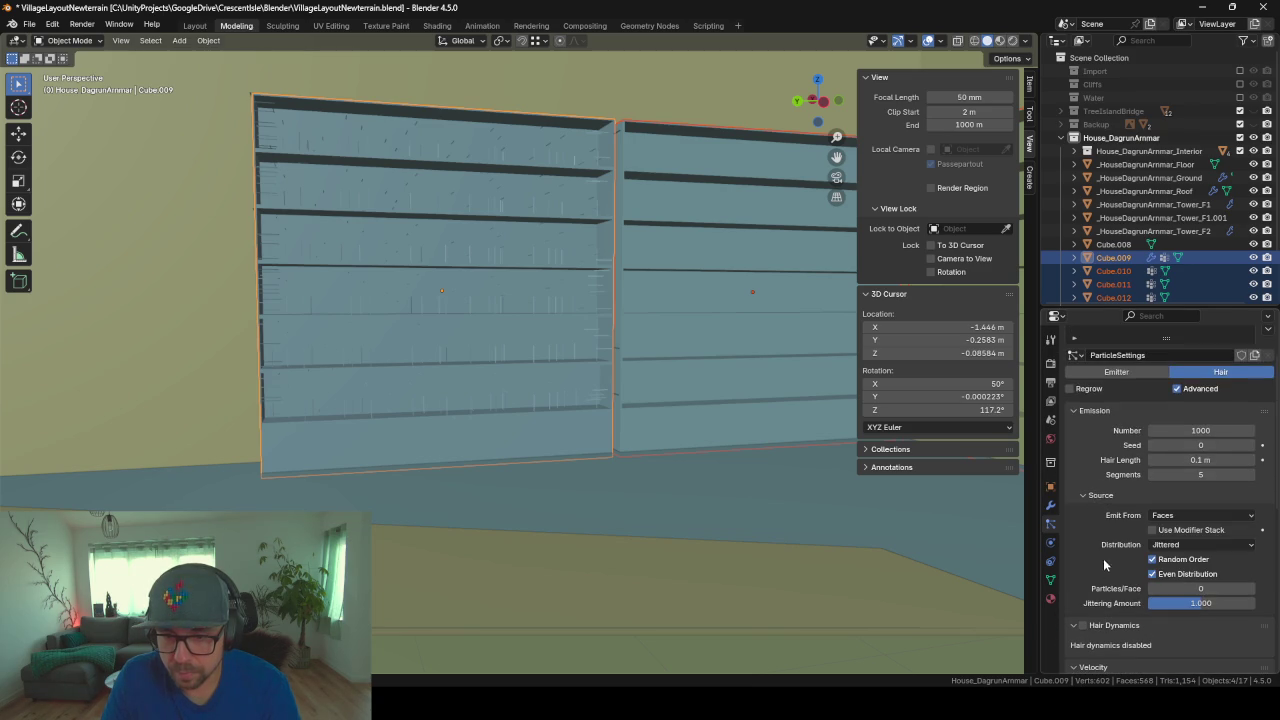
pyautogui.click(1181, 518)
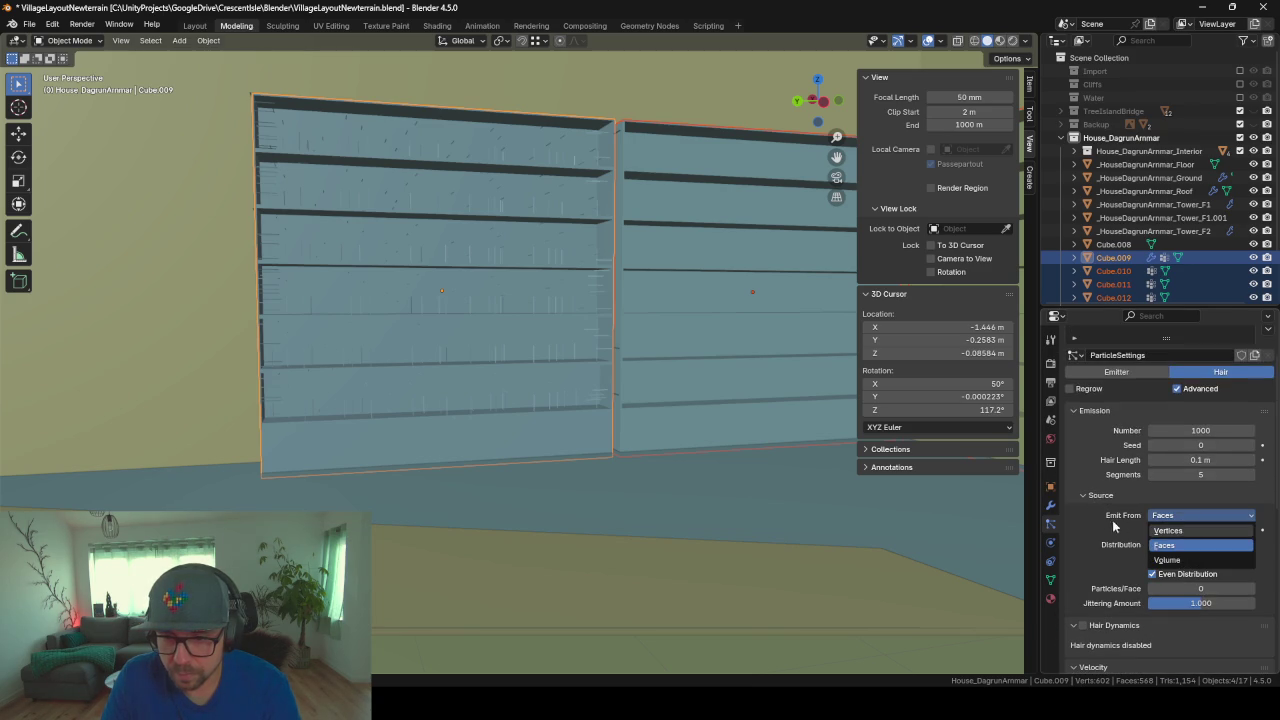
pyautogui.click(1183, 540)
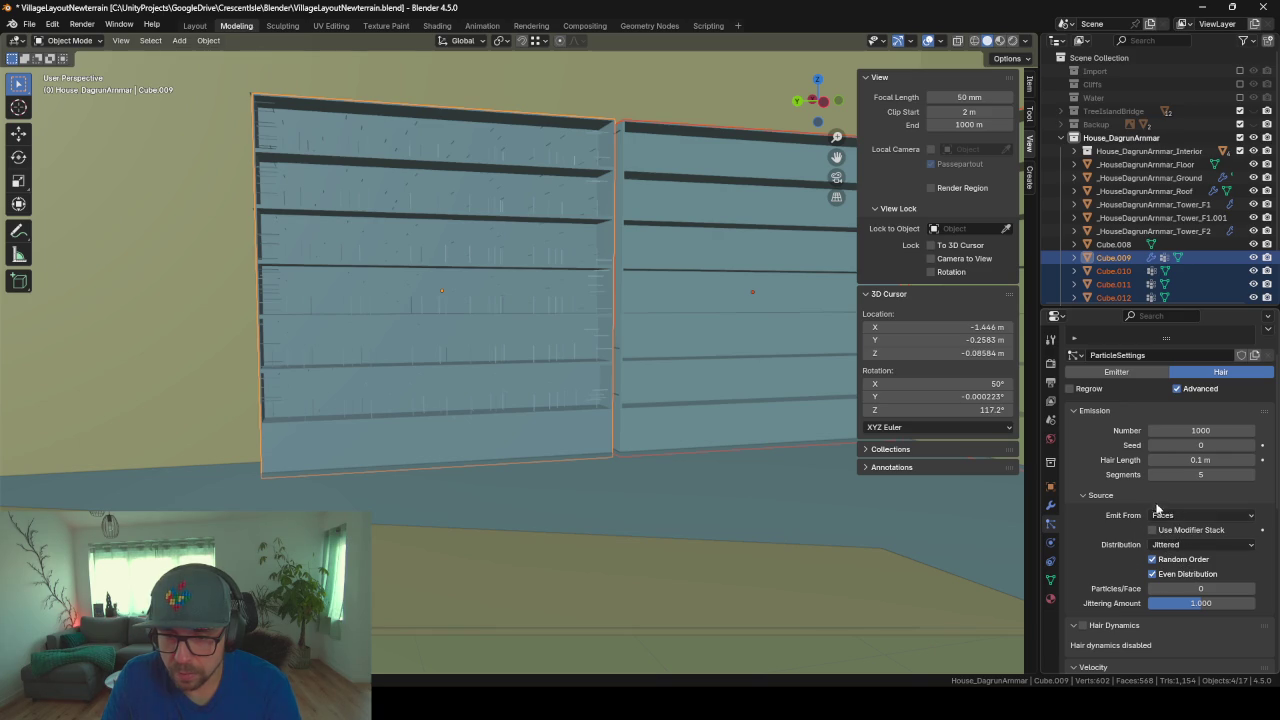
pyautogui.moveTo(1200, 515)
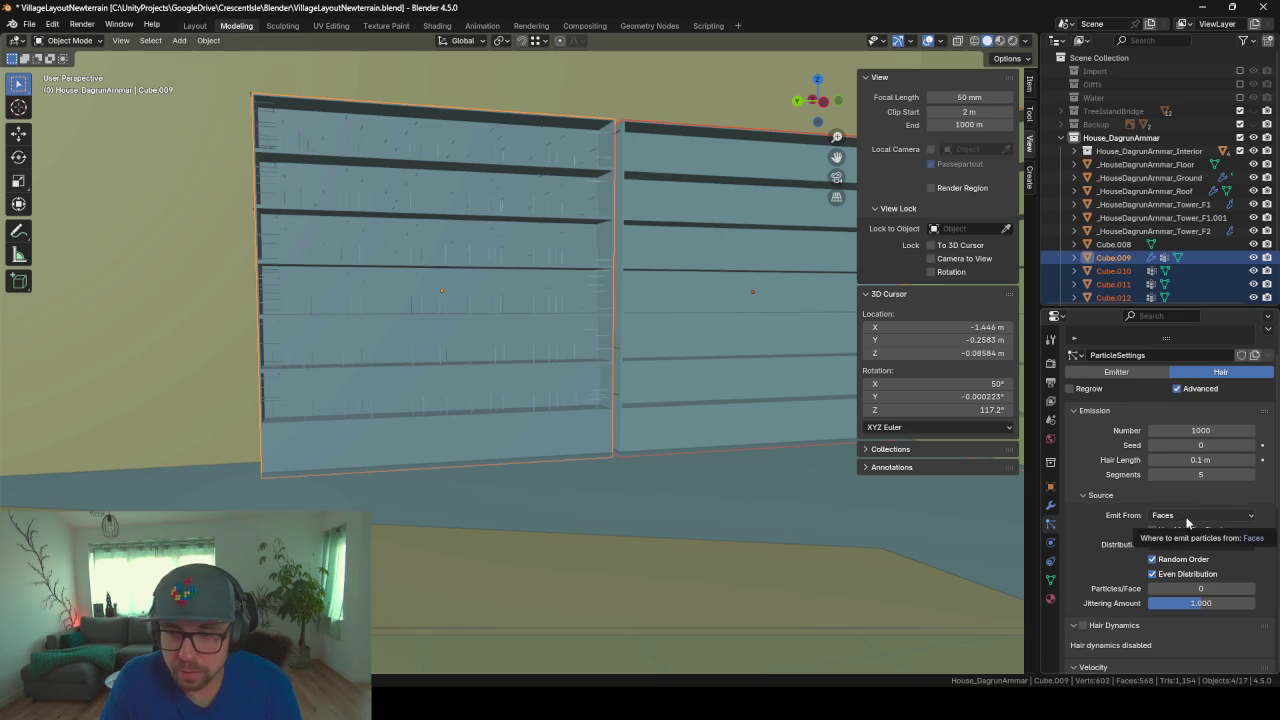
pyautogui.moveTo(570, 242)
pyautogui.mouseDown(button='middle')
pyautogui.moveTo(610, 265)
pyautogui.moveTo(500, 271)
pyautogui.moveTo(554, 284)
pyautogui.mouseUp(button='middle')
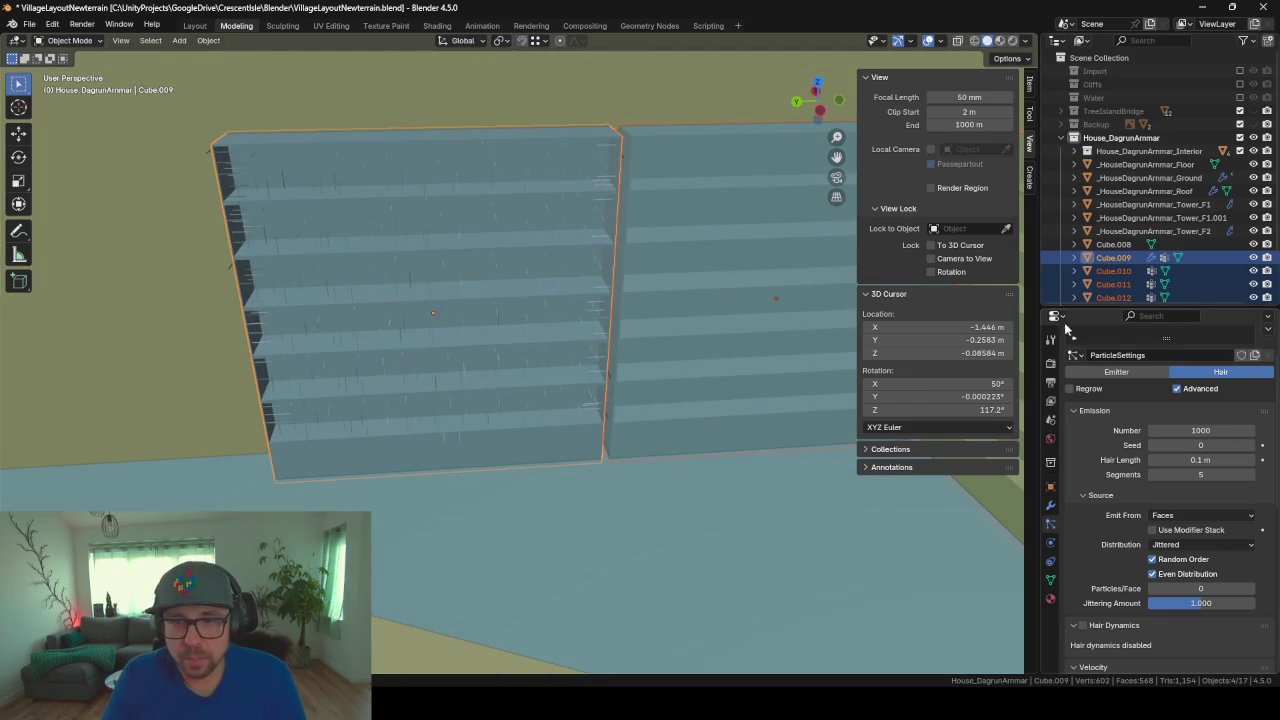
# Step: Select only the faces of Cube.009's 'shelfs' vertex group in Edit Mode
pyautogui.click(562, 309)
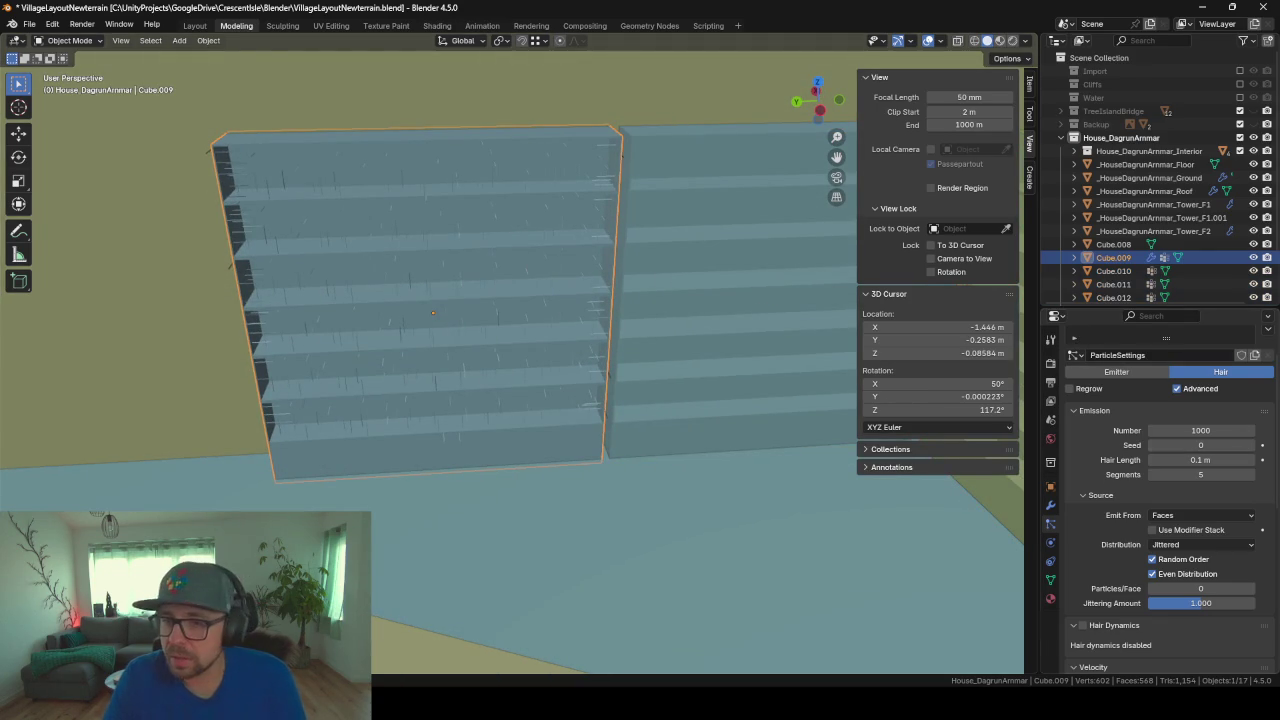
pyautogui.click(1051, 580)
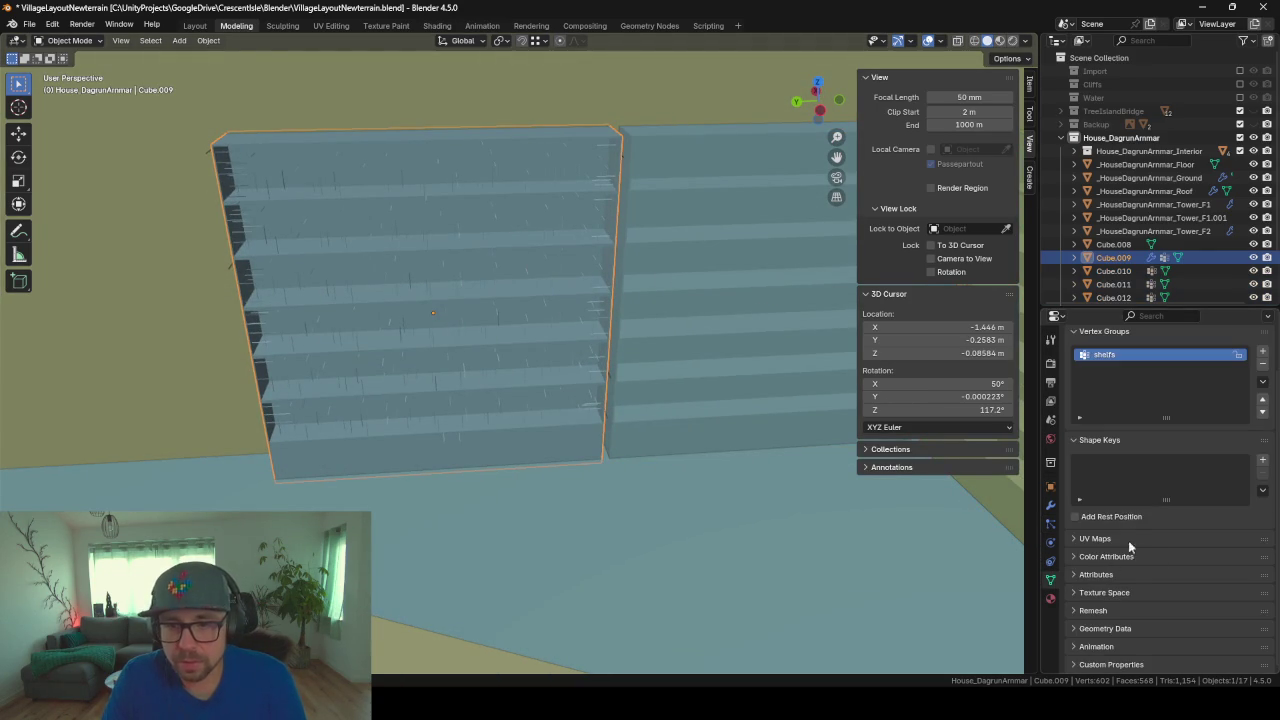
pyautogui.press('Tab')
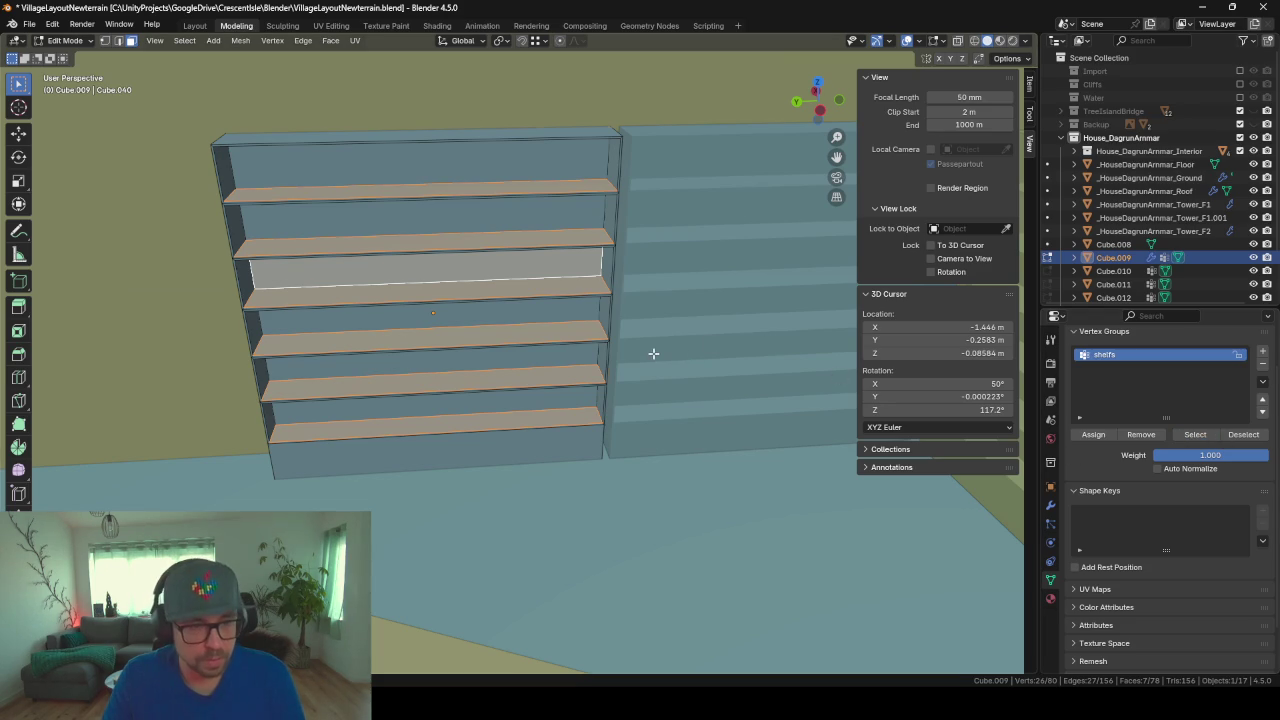
pyautogui.hotkey('alt', 'a')
pyautogui.click(1195, 434)
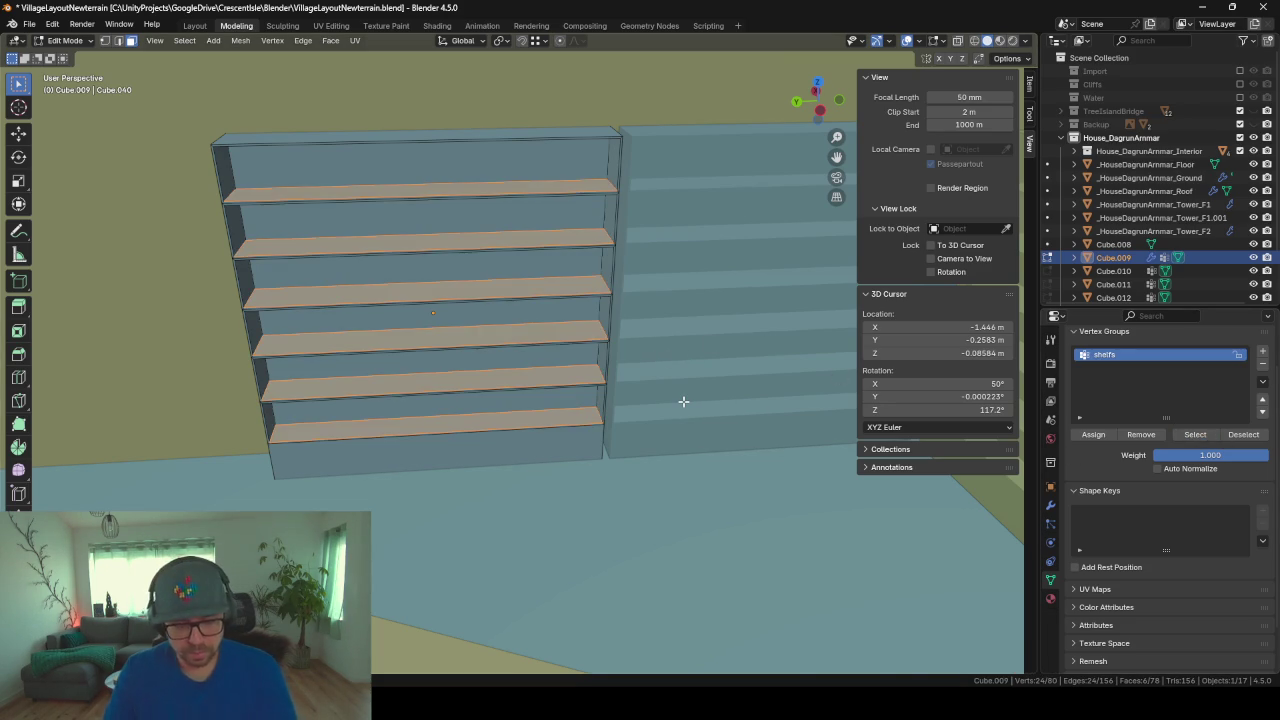
# Step: Duplicate those shelf faces in place and separate the copy into a new object
pyautogui.hotkey('shift', 'd')
pyautogui.press('Escape')
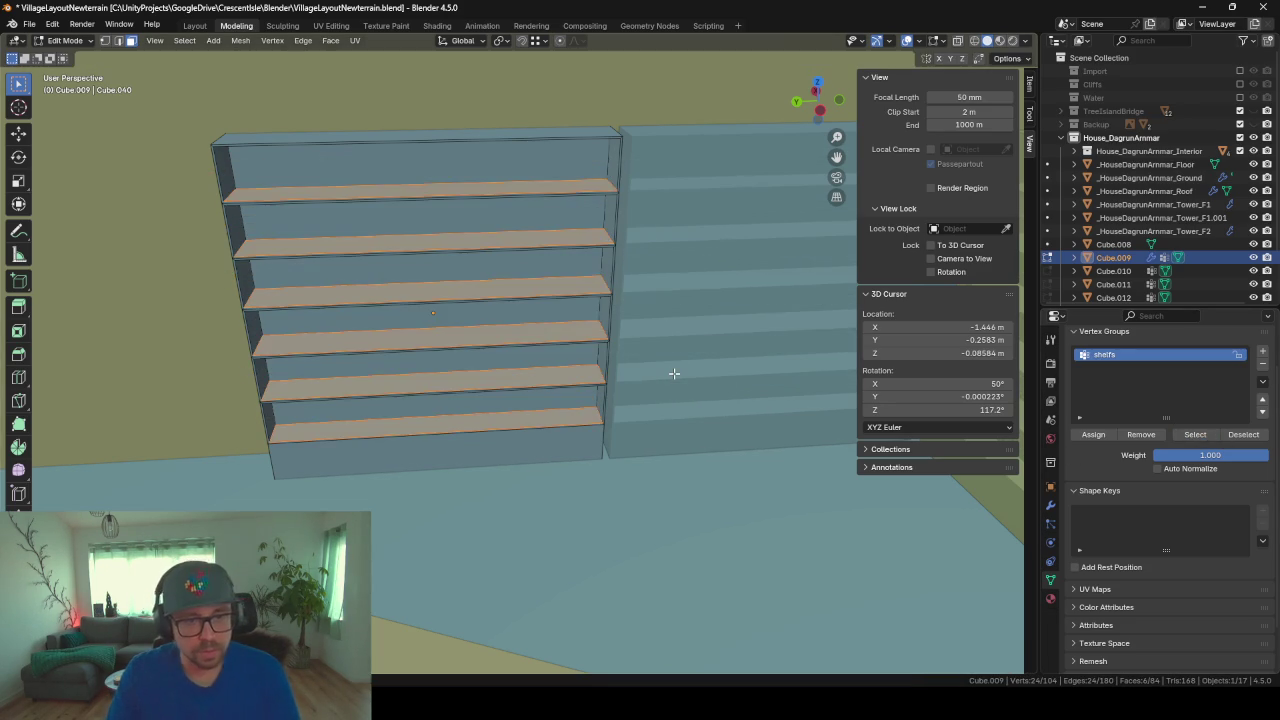
pyautogui.press('p')
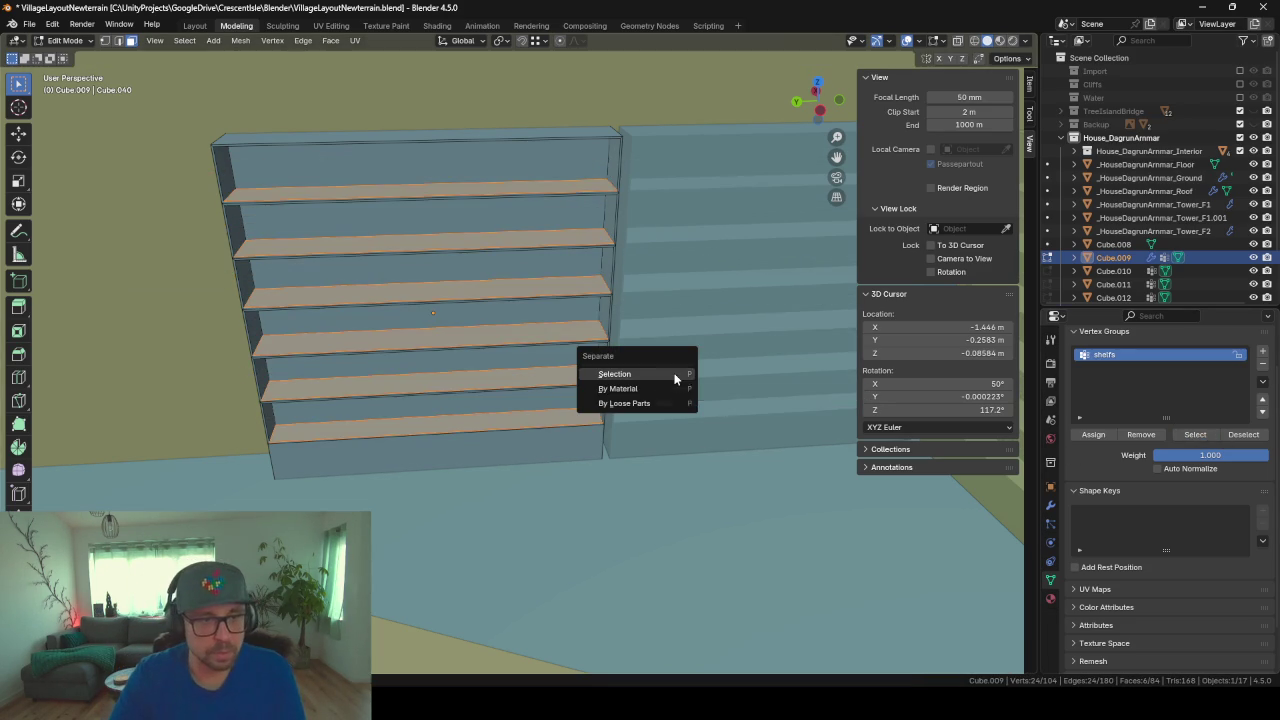
pyautogui.click(675, 376)
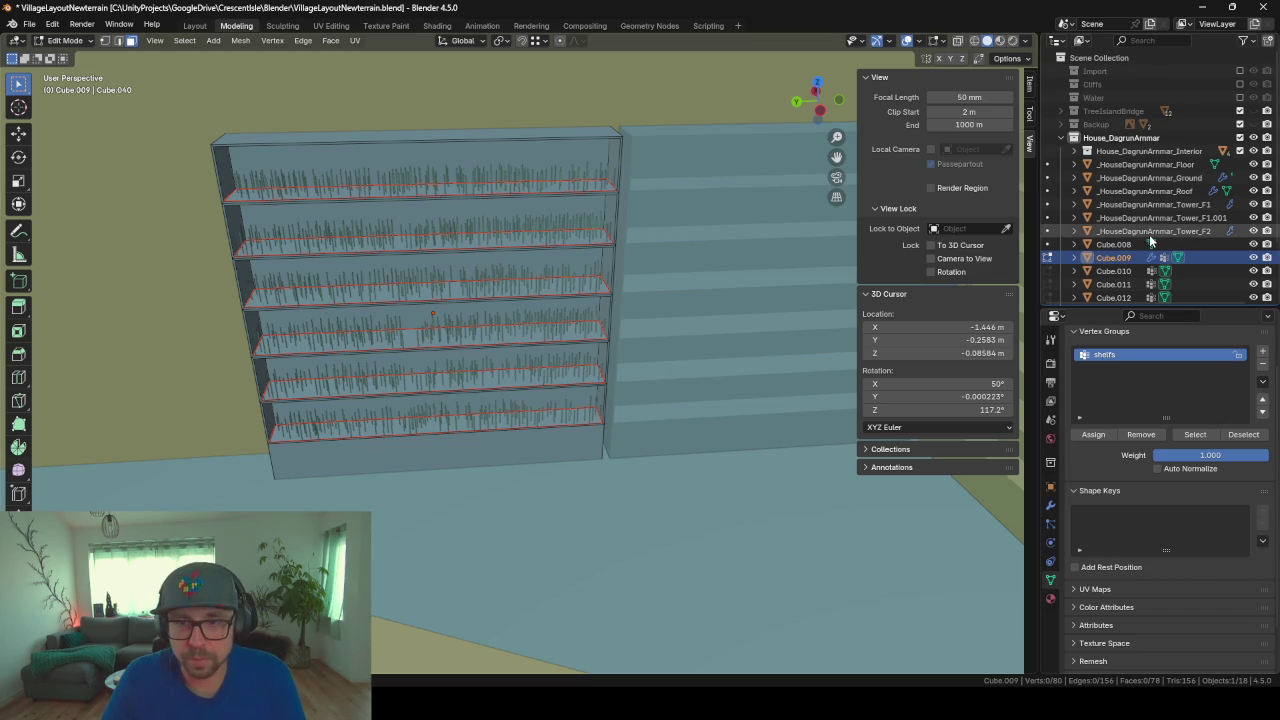
pyautogui.click(1113, 246)
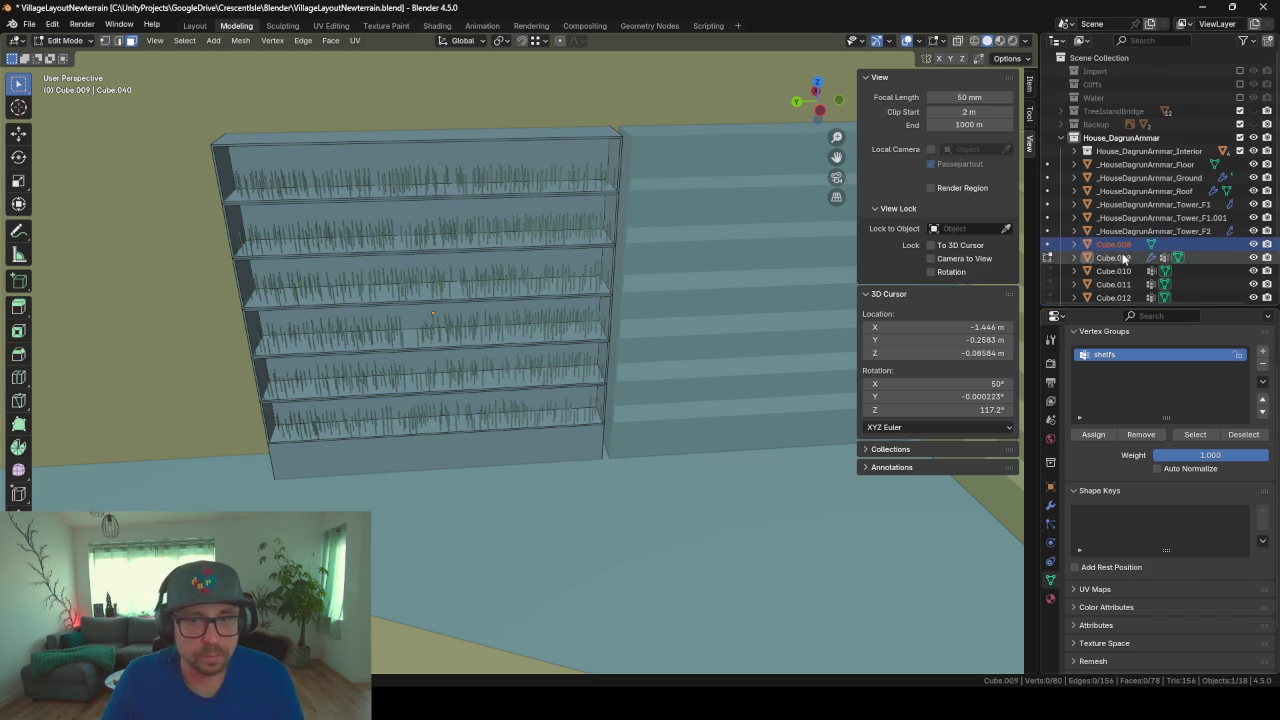
# Step: Rename the bookcase Cube.009 to 'Shelf'
pyautogui.press('Tab')
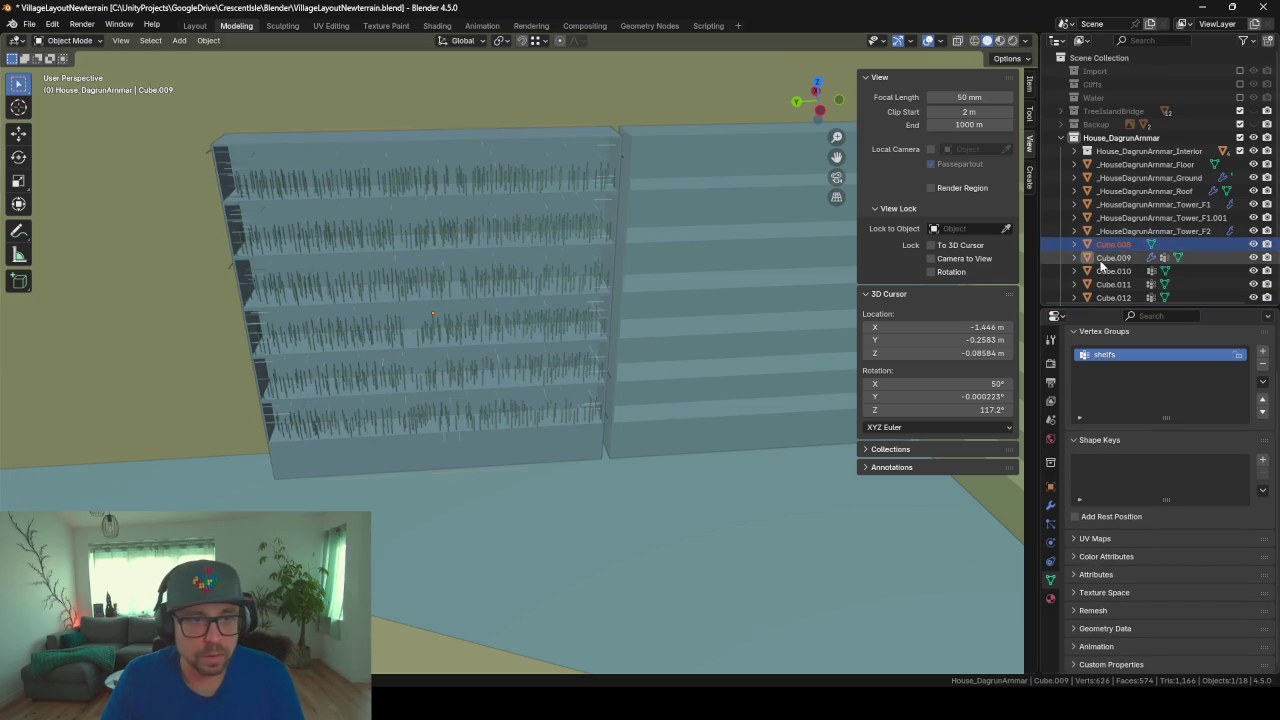
pyautogui.click(1112, 258)
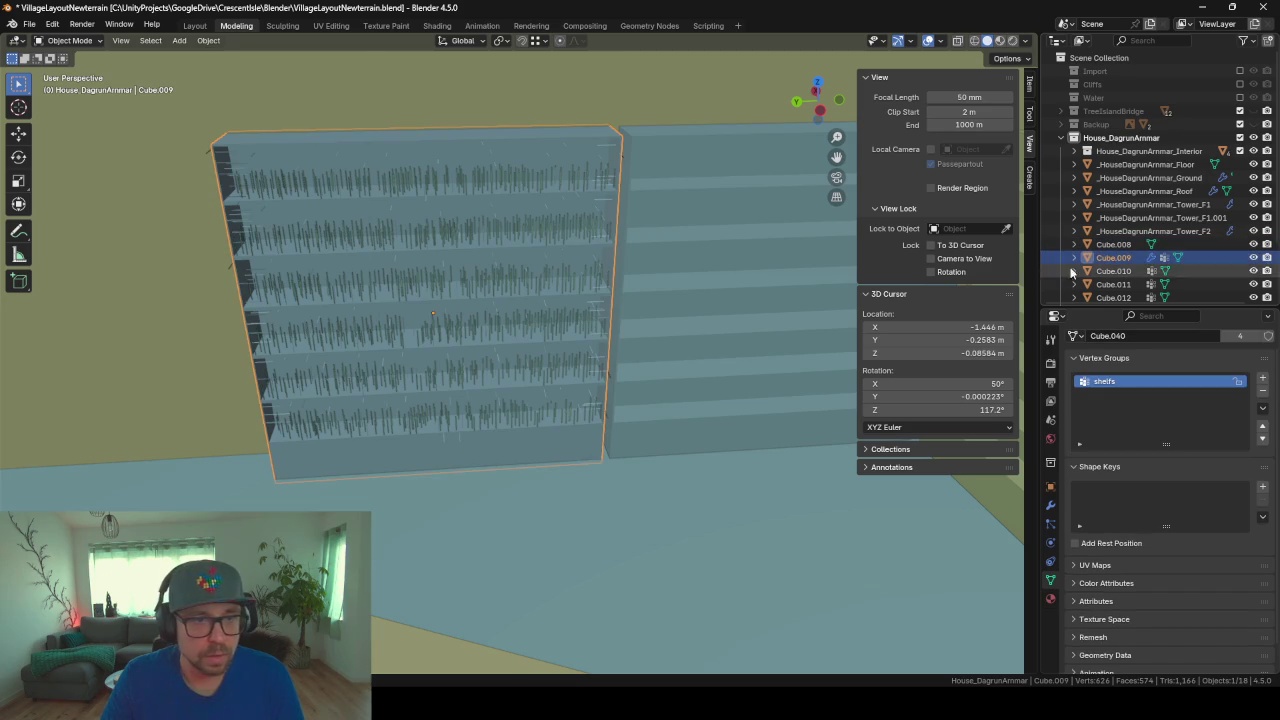
pyautogui.press('Tab')
pyautogui.press('Tab')
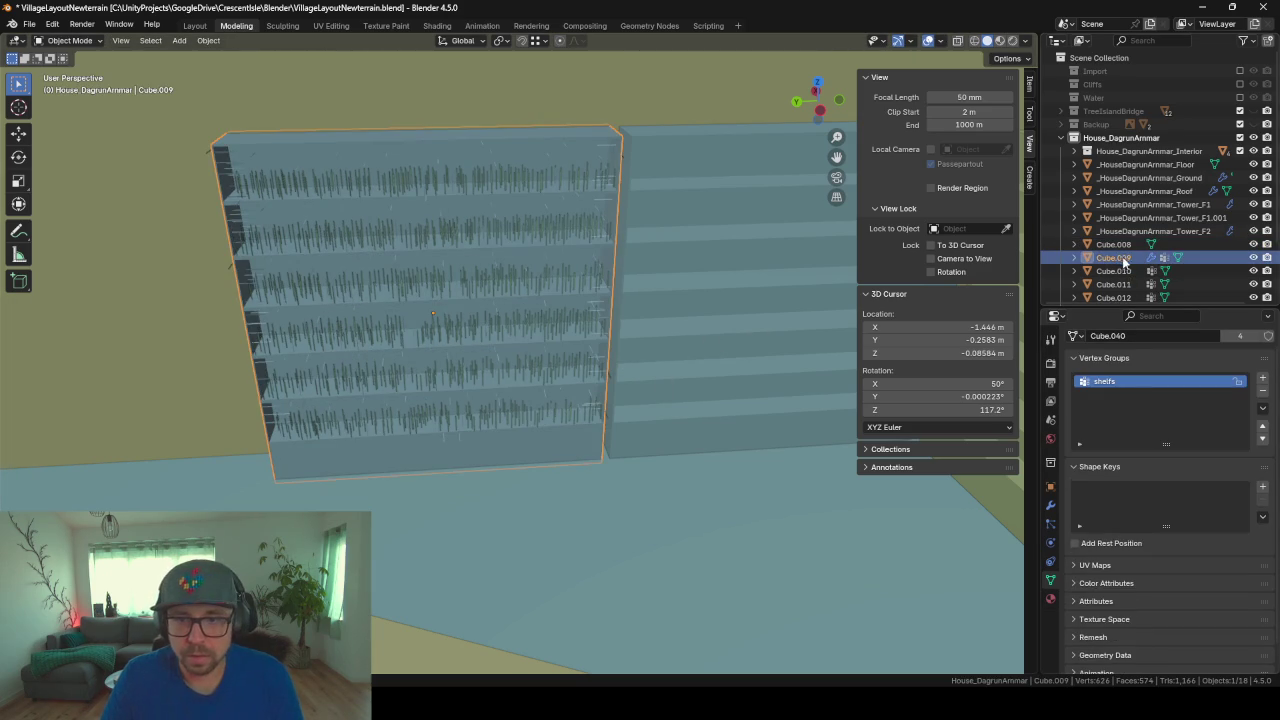
pyautogui.doubleClick(1119, 258)
pyautogui.scroll(-3, 1120, 256)
pyautogui.write('Shelf')
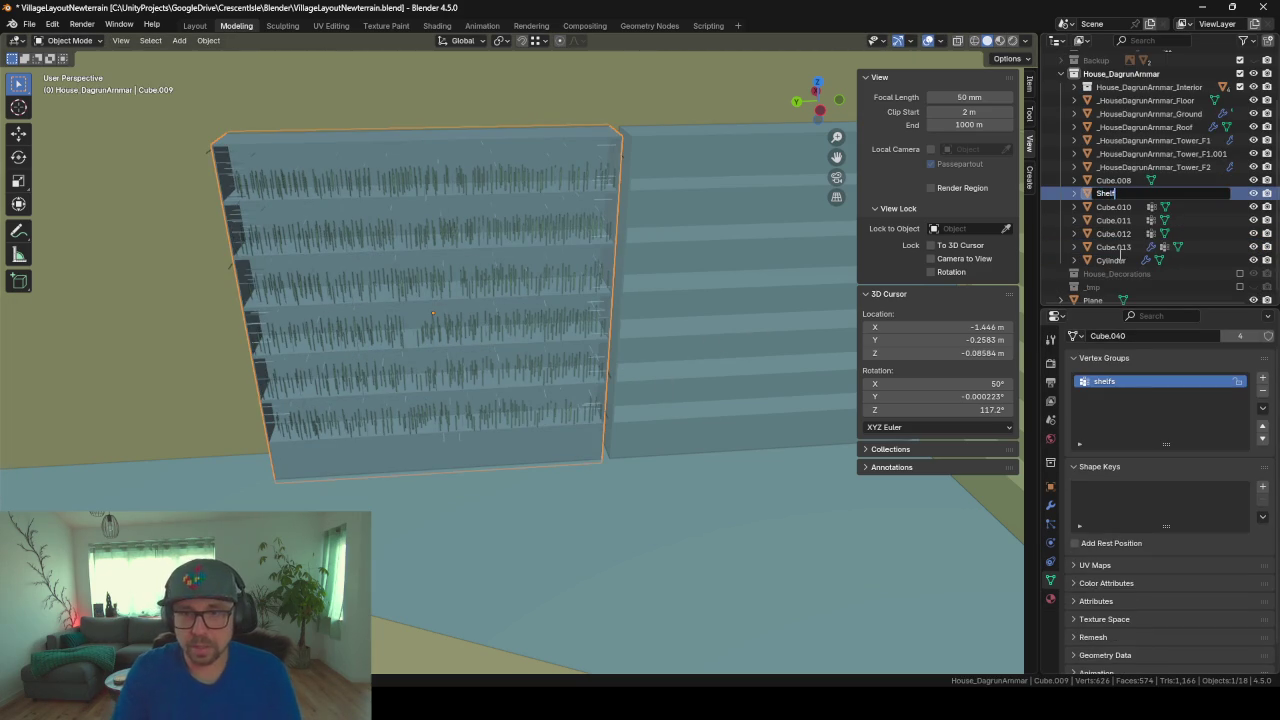
pyautogui.press('Return')
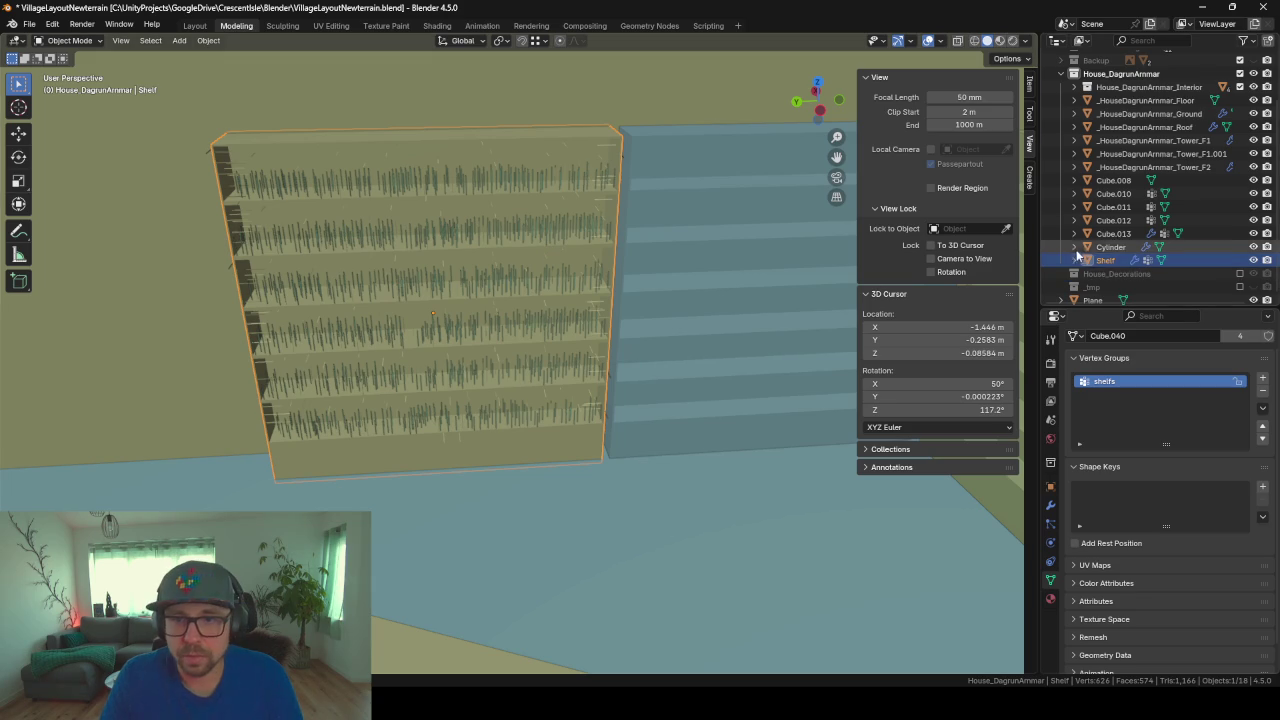
# Step: Rename the separated boards Cube.013 to 'Shelf_Inlay'
pyautogui.click(1140, 181)
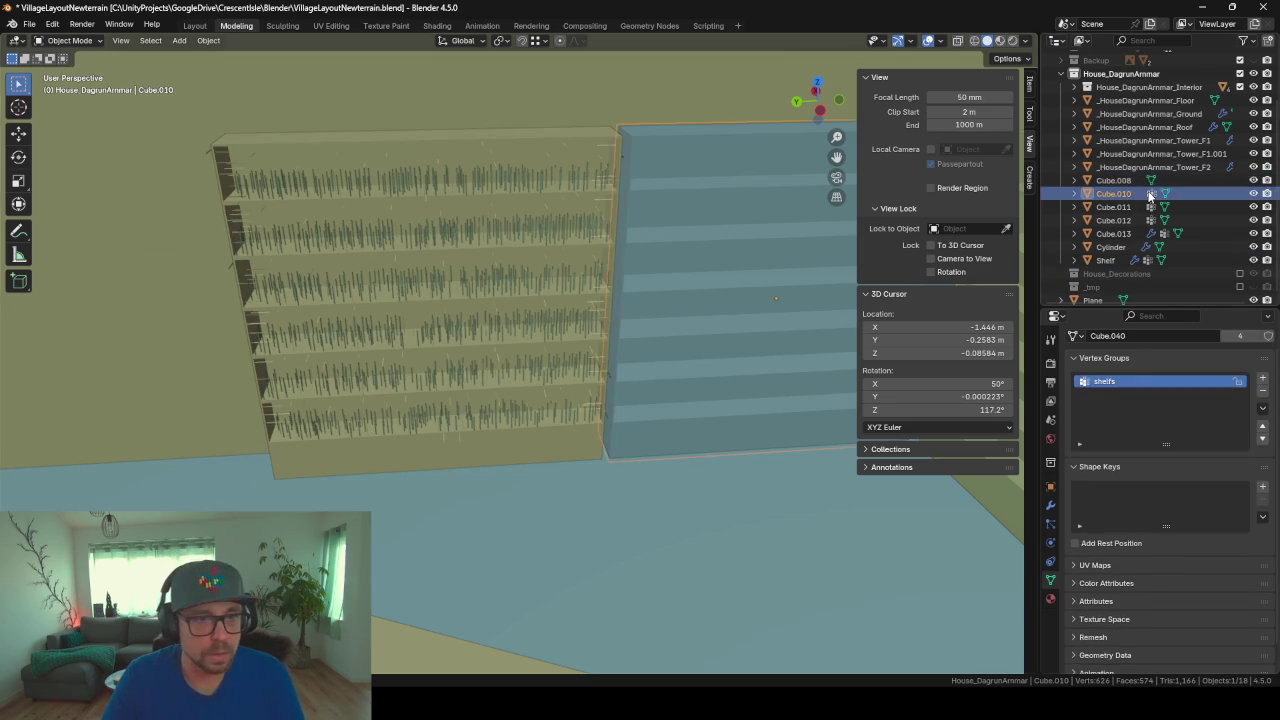
pyautogui.click(1114, 207)
pyautogui.click(1115, 220)
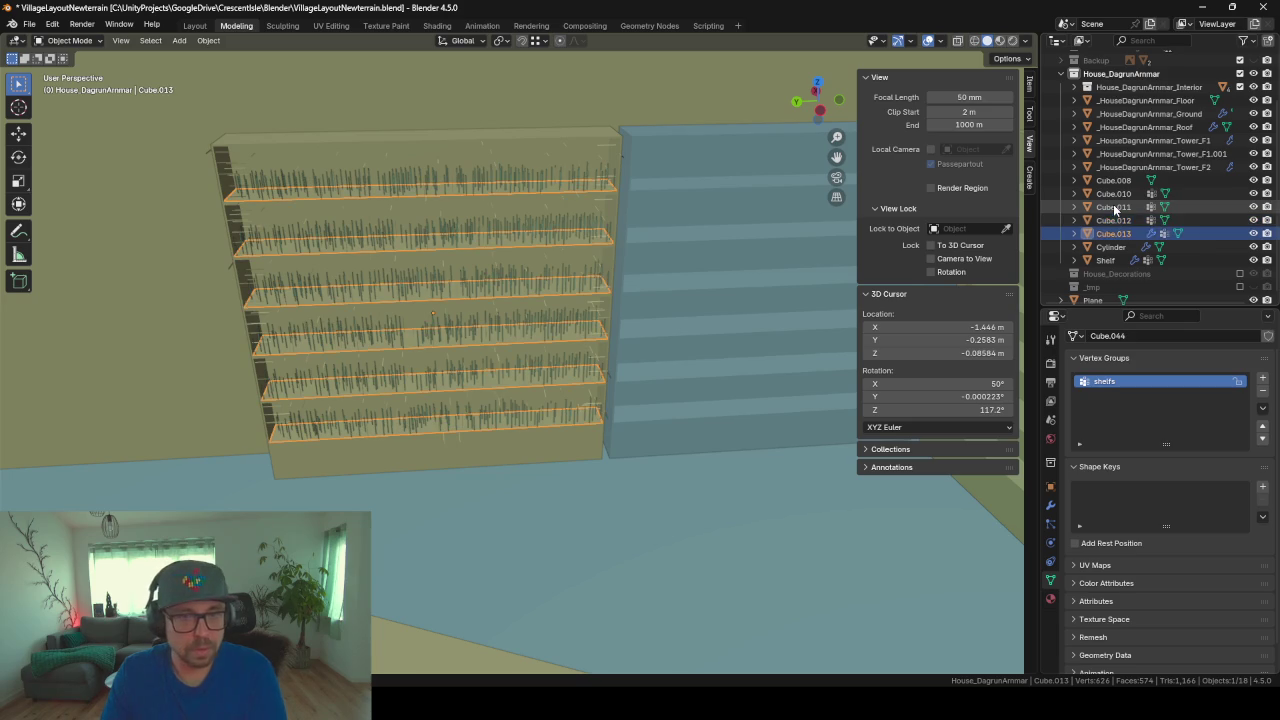
pyautogui.click(1125, 233)
pyautogui.doubleClick(1115, 233)
pyautogui.write('Shelf_Inlay')
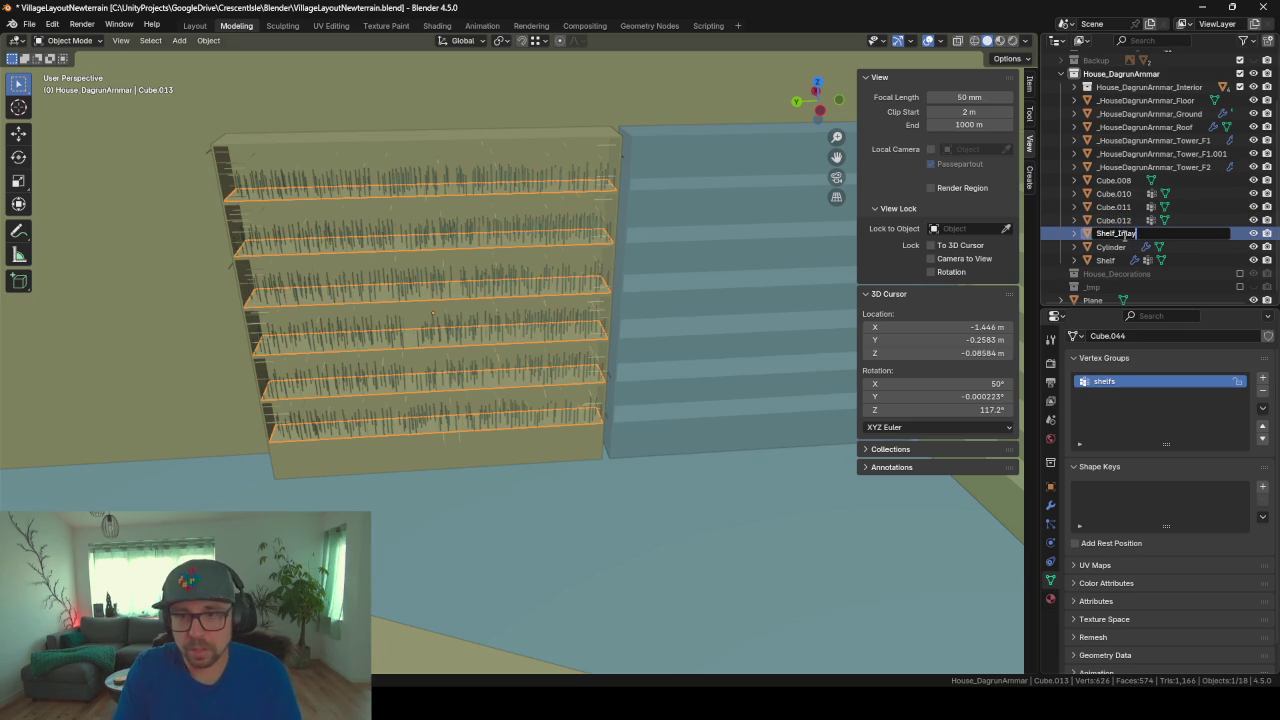
pyautogui.press('Return')
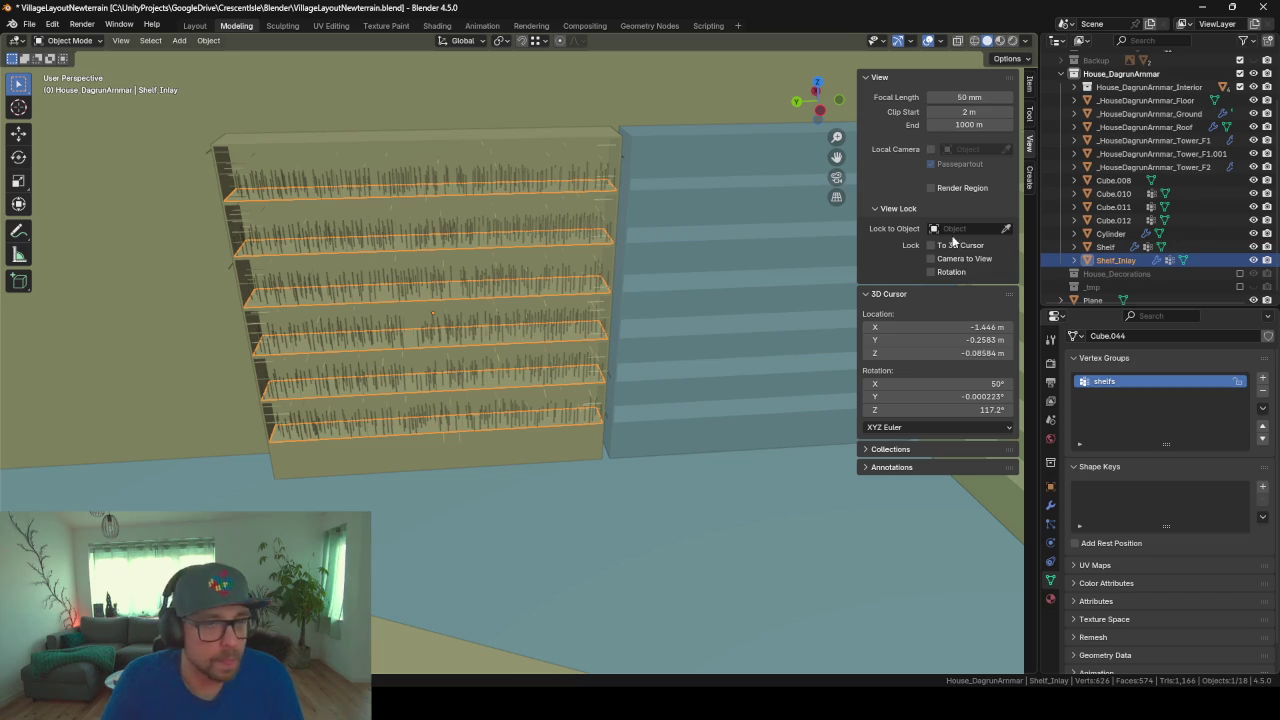
# Step: Remove the hair particle system from the Shelf object
pyautogui.click(1115, 247)
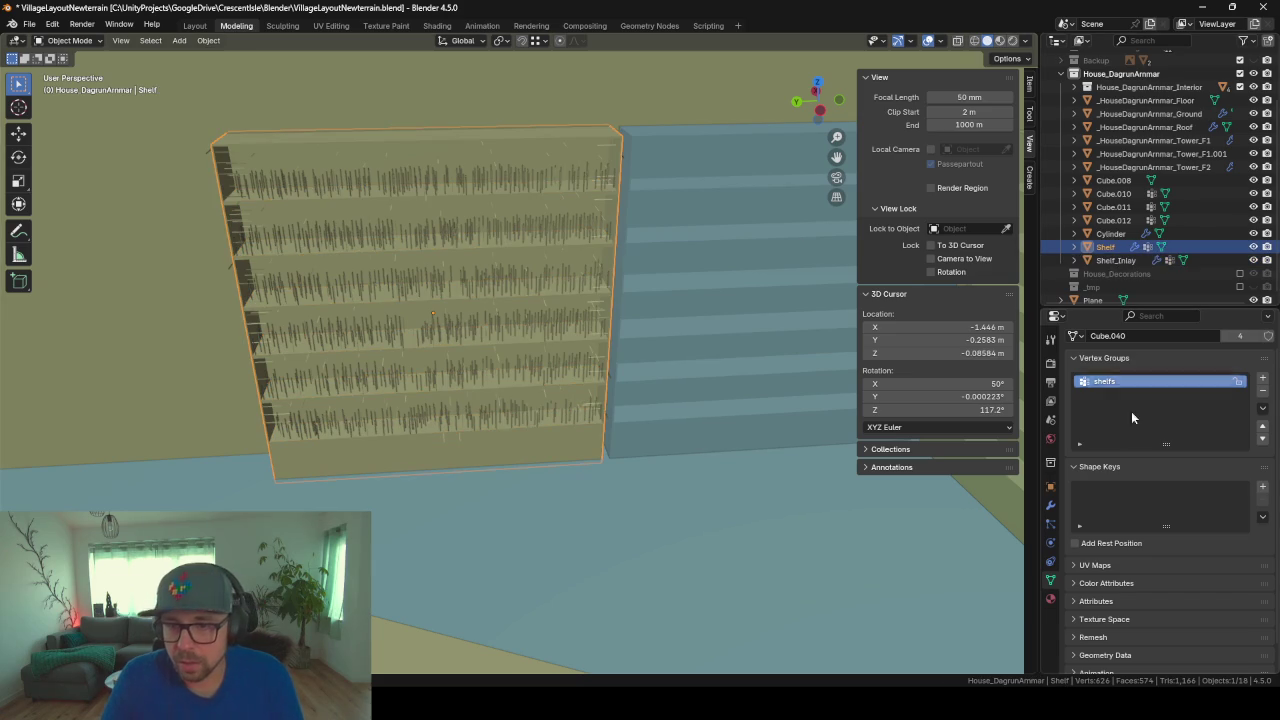
pyautogui.click(1051, 523)
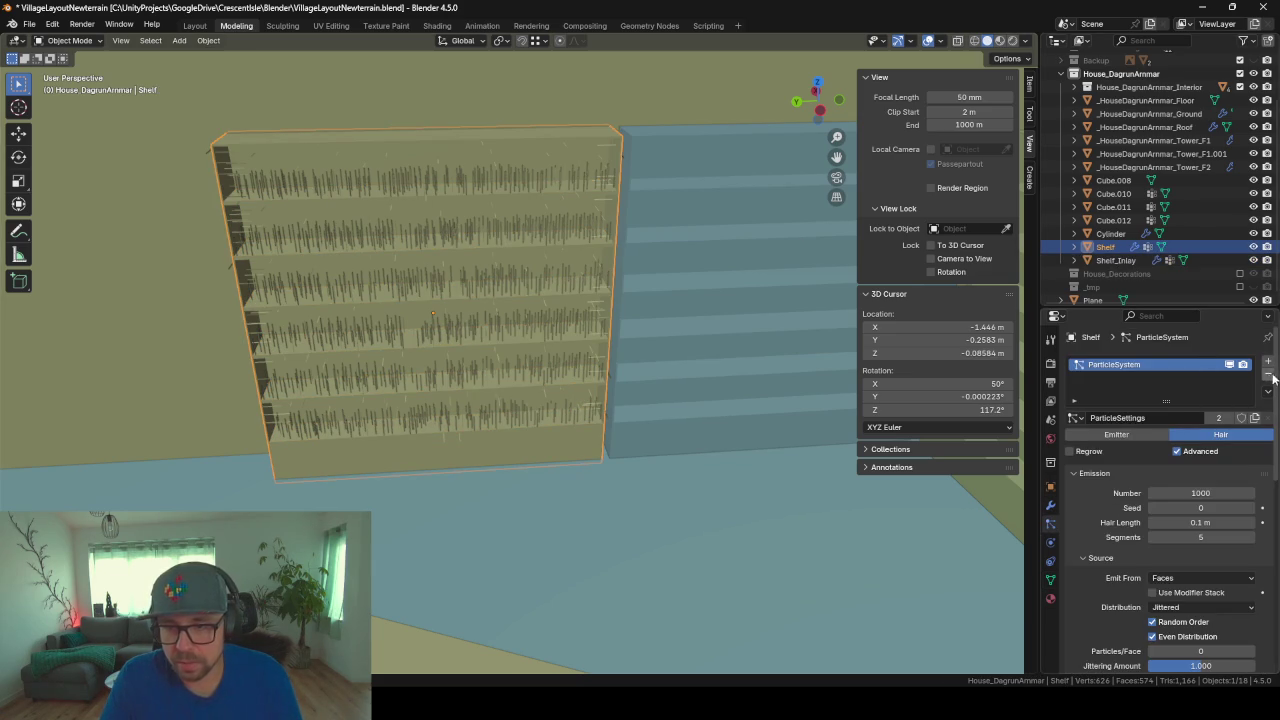
pyautogui.click(1270, 375)
pyautogui.keyDown('shift'); pyautogui.moveTo(670, 365); pyautogui.dragTo(730, 310, button='middle'); pyautogui.keyUp('shift')
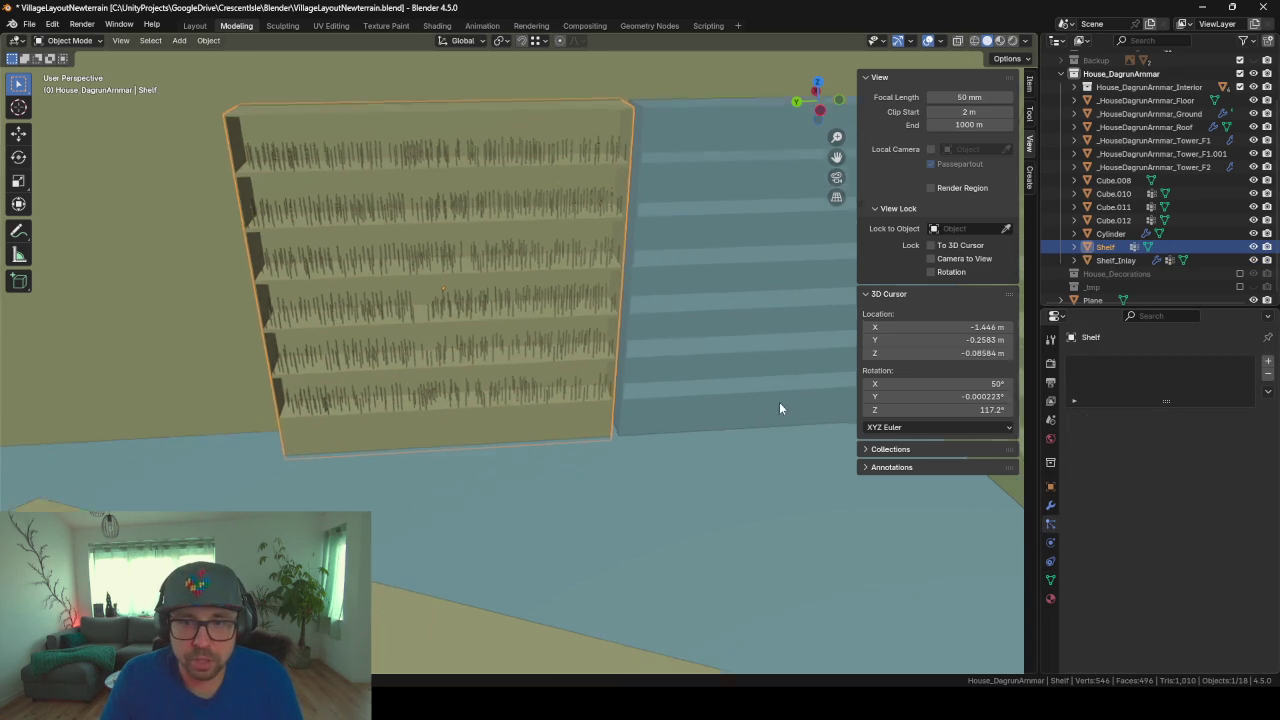
pyautogui.moveTo(1136, 309); pyautogui.dragTo(1136, 353)
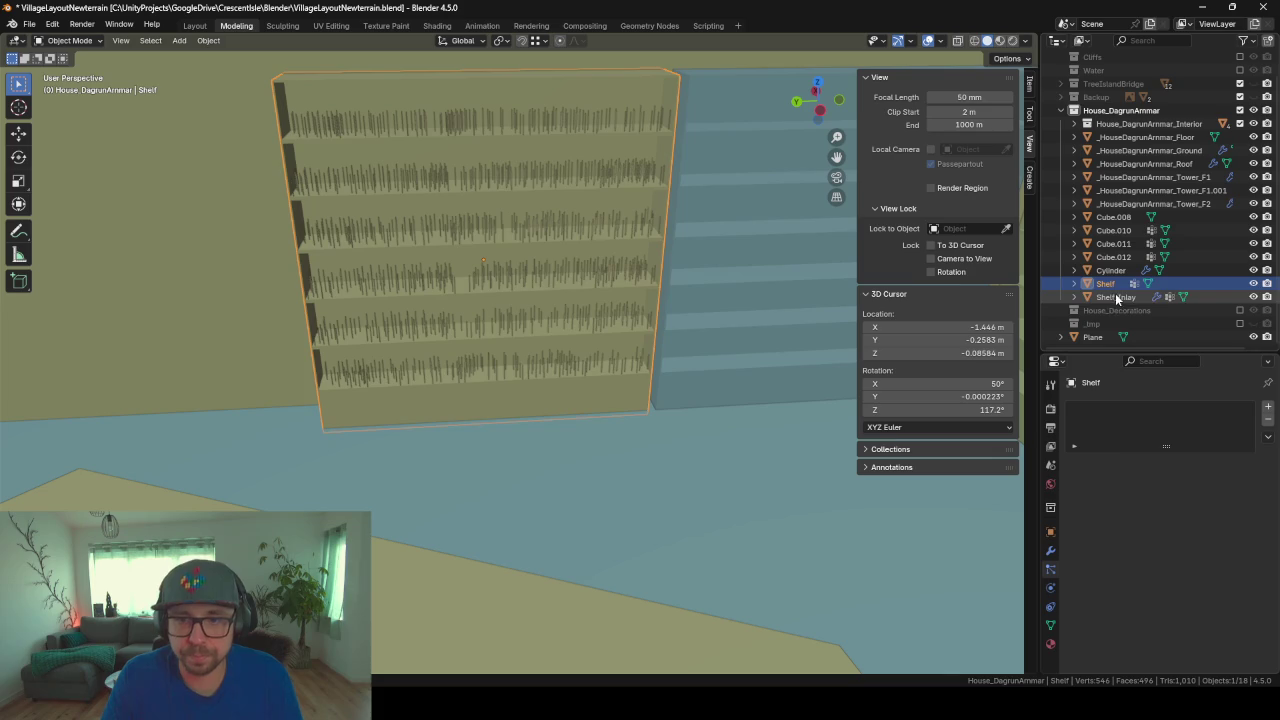
# Step: Select Shelf_Inlay and scroll down through its properties
pyautogui.click(1115, 297)
pyautogui.scroll(-2, 568, 410)
pyautogui.scroll(-2, 597, 440)
pyautogui.scroll(-2, 596, 438)
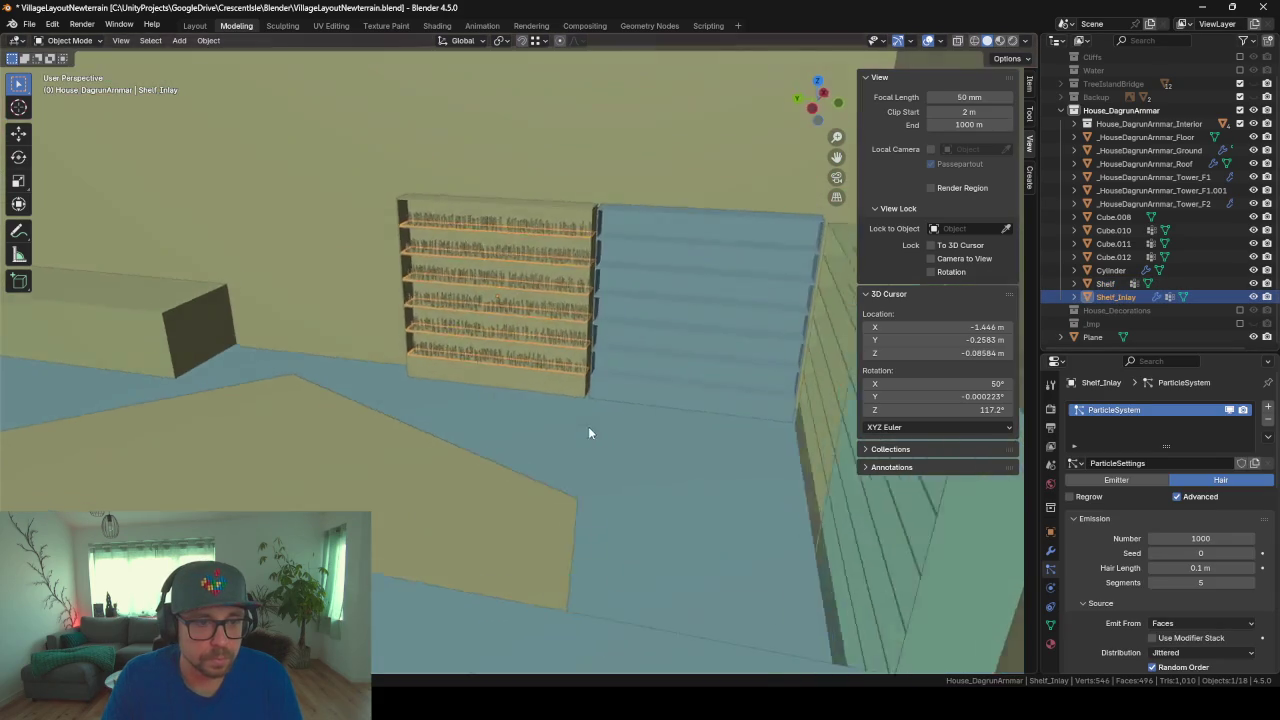
pyautogui.scroll(-2, 589, 430)
pyautogui.scroll(-2, 586, 428)
pyautogui.scroll(-3, 568, 414)
pyautogui.scroll(-3, 565, 412)
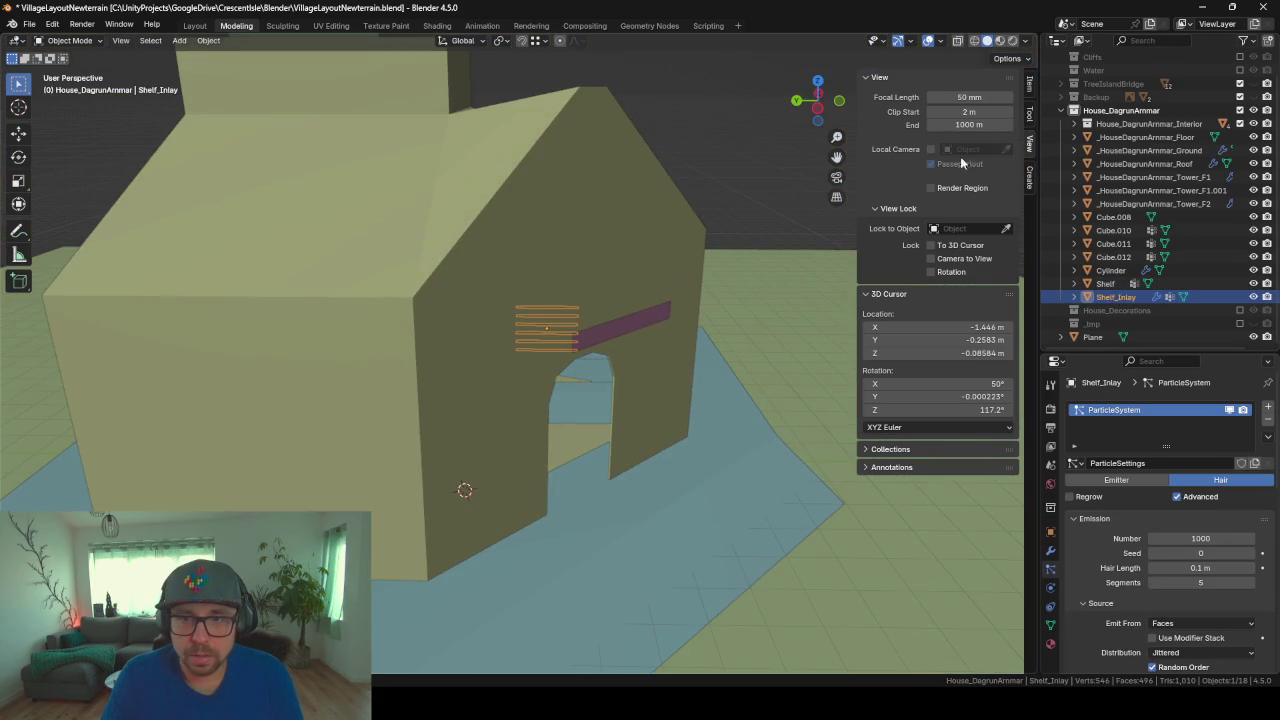
# Step: Add a new collection and rename Collection 9 to 'ShelfItems'
pyautogui.click(1061, 110)
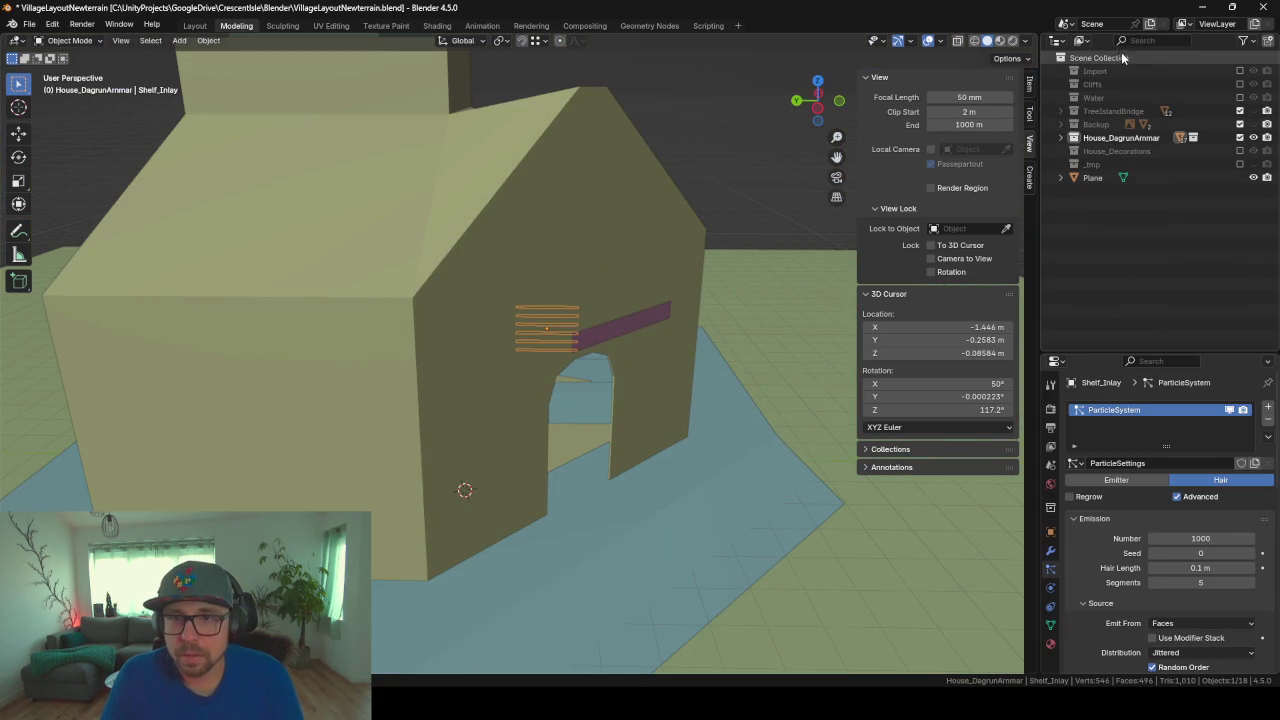
pyautogui.click(1253, 110)
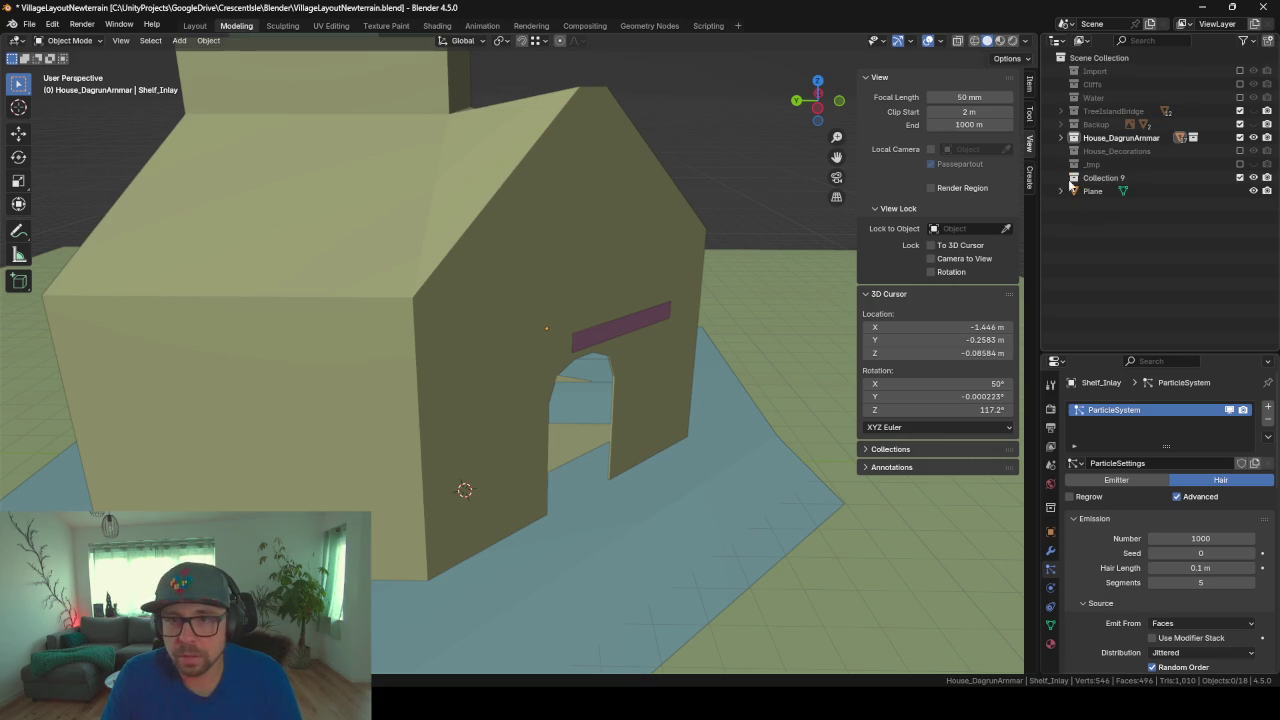
pyautogui.click(1061, 137)
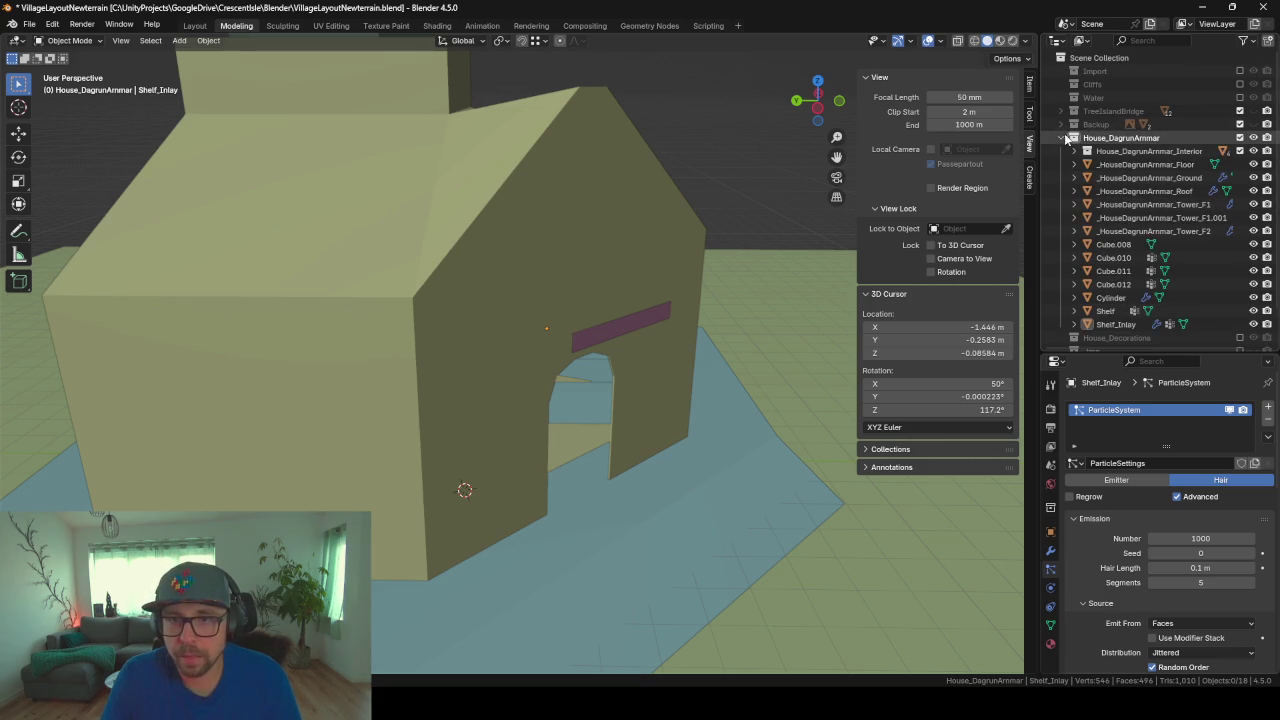
pyautogui.click(1061, 137)
pyautogui.click(1096, 181)
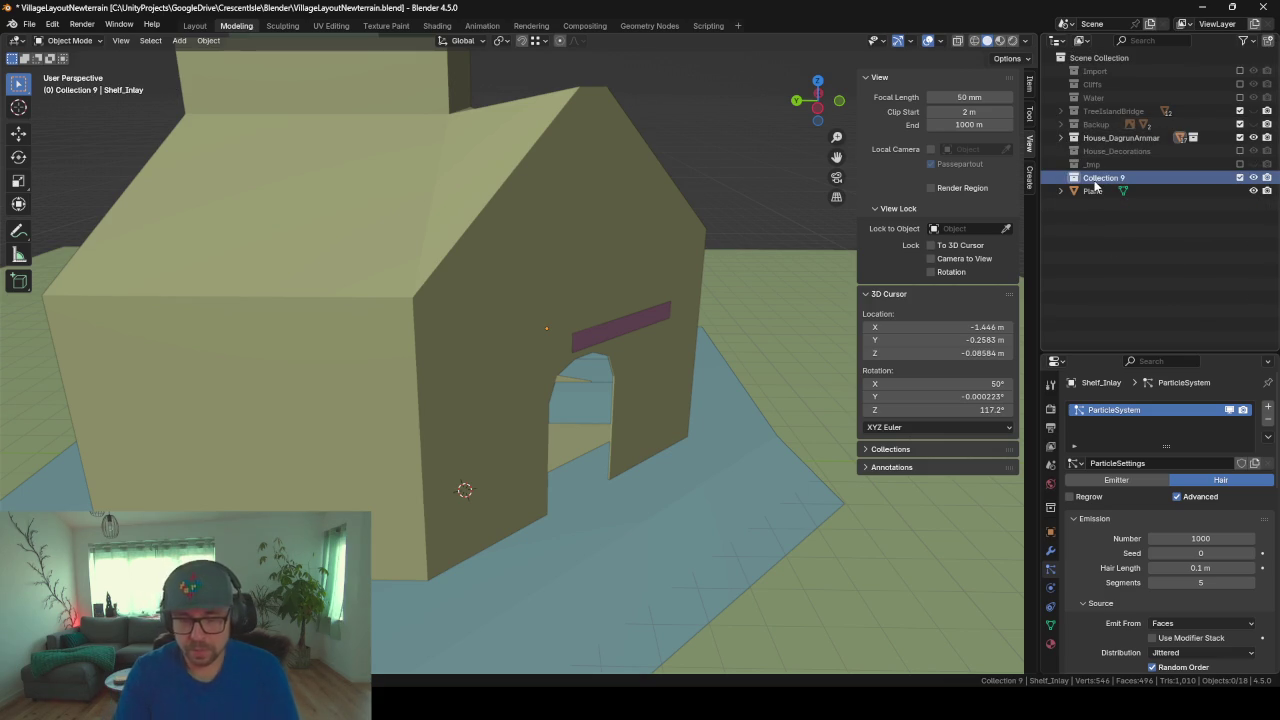
pyautogui.doubleClick(1095, 181)
pyautogui.write('ShelfItem')
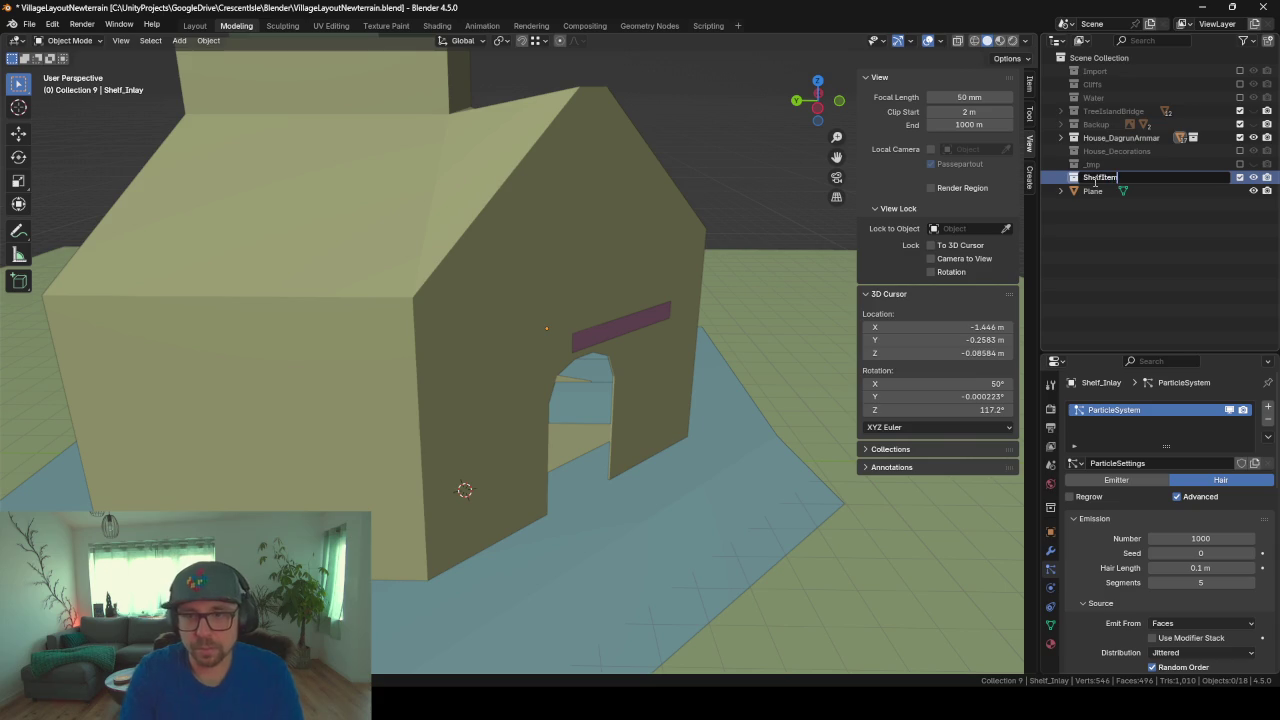
pyautogui.write('s')
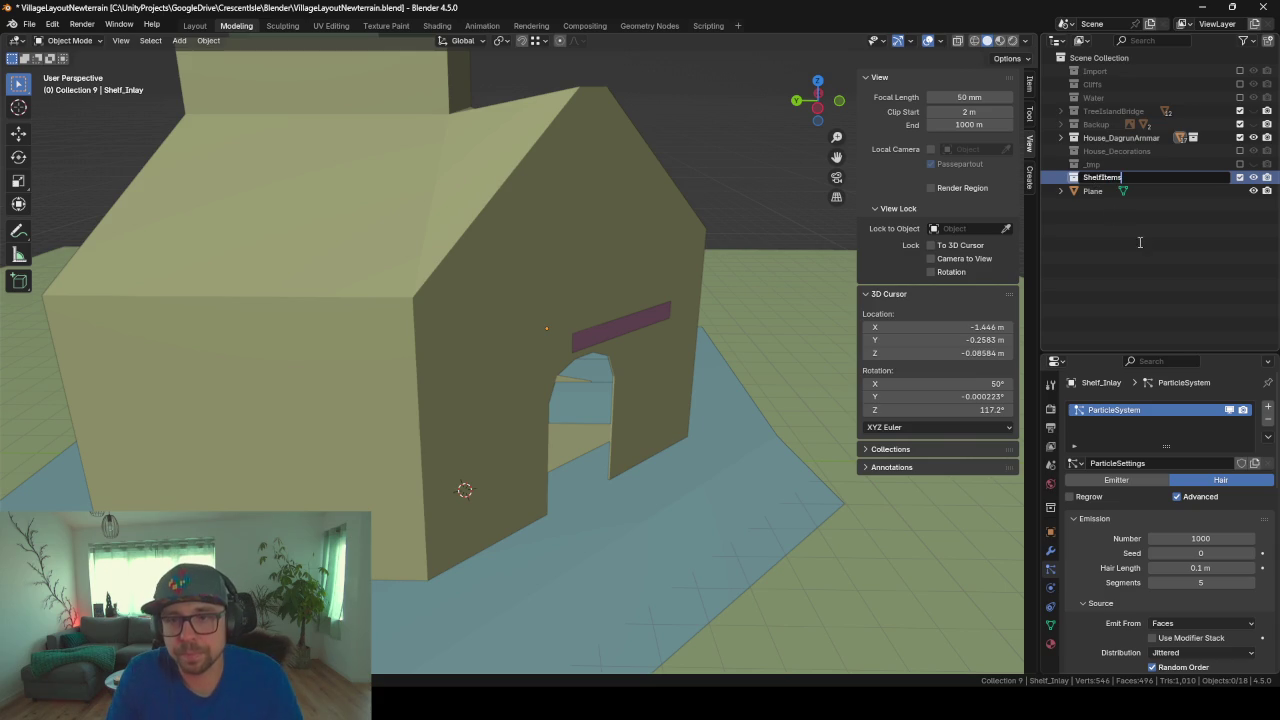
pyautogui.press('Return')
pyautogui.press('KP_Decimal')
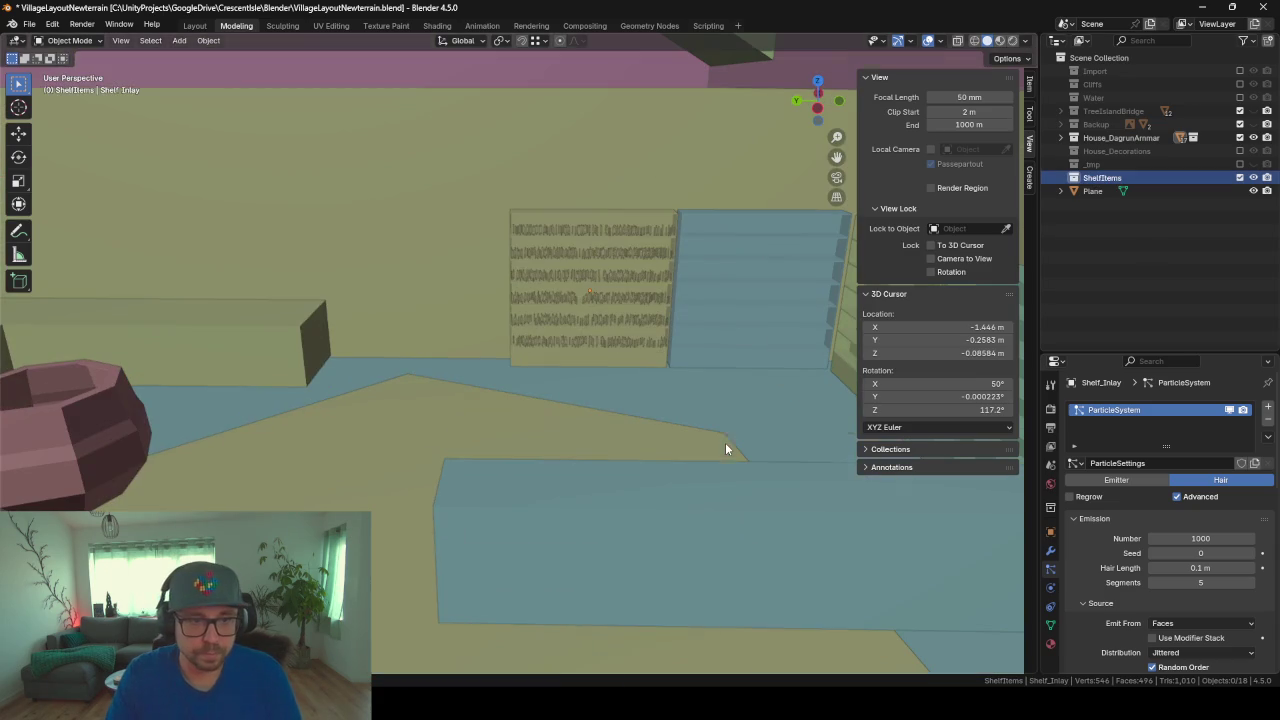
pyautogui.hotkey('shift', 'a')
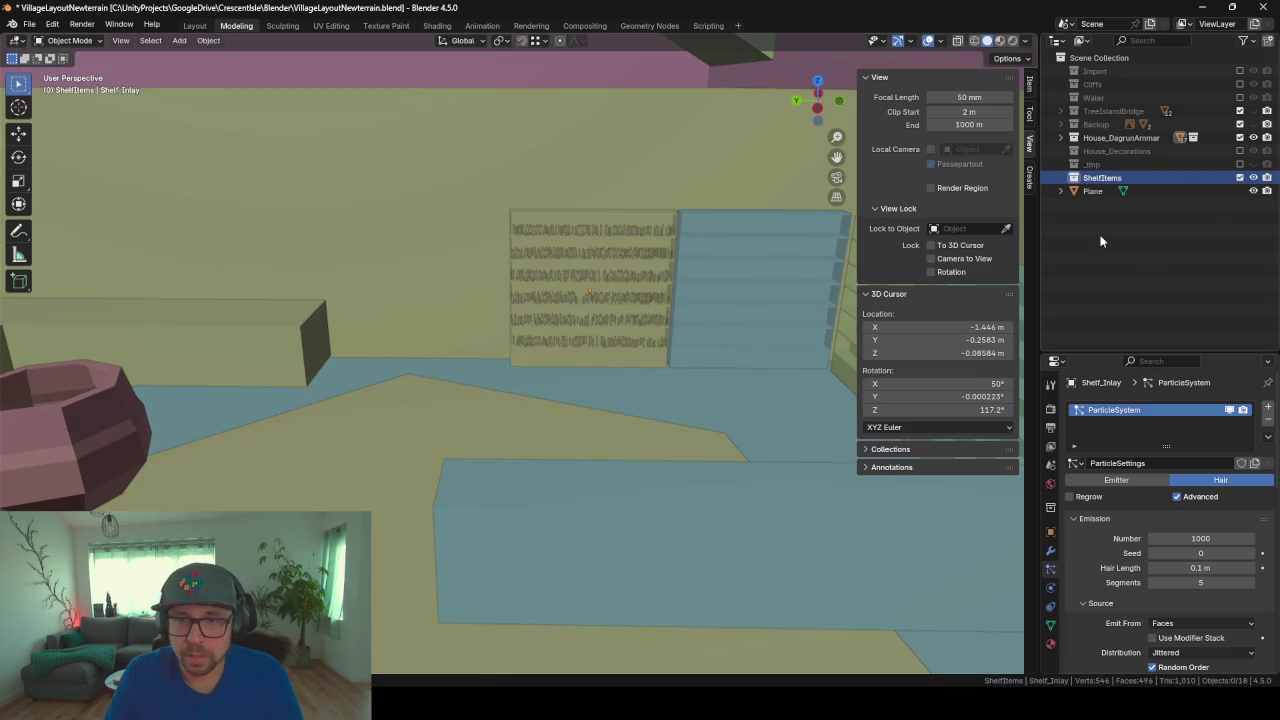
# Step: Select Shelf_Inlay under House_DagrunArmmar and scroll to its particle settings
pyautogui.click(1110, 138)
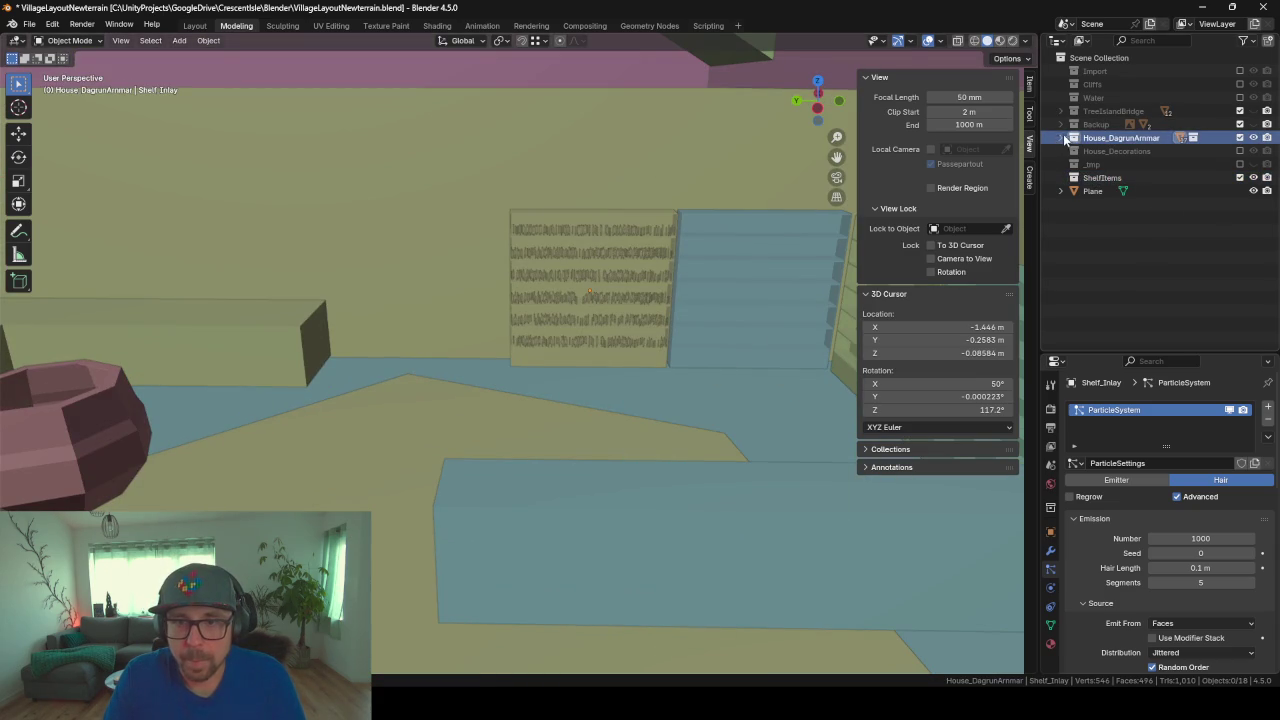
pyautogui.click(1063, 138)
pyautogui.click(1102, 325)
pyautogui.scroll(-2, 1093, 495)
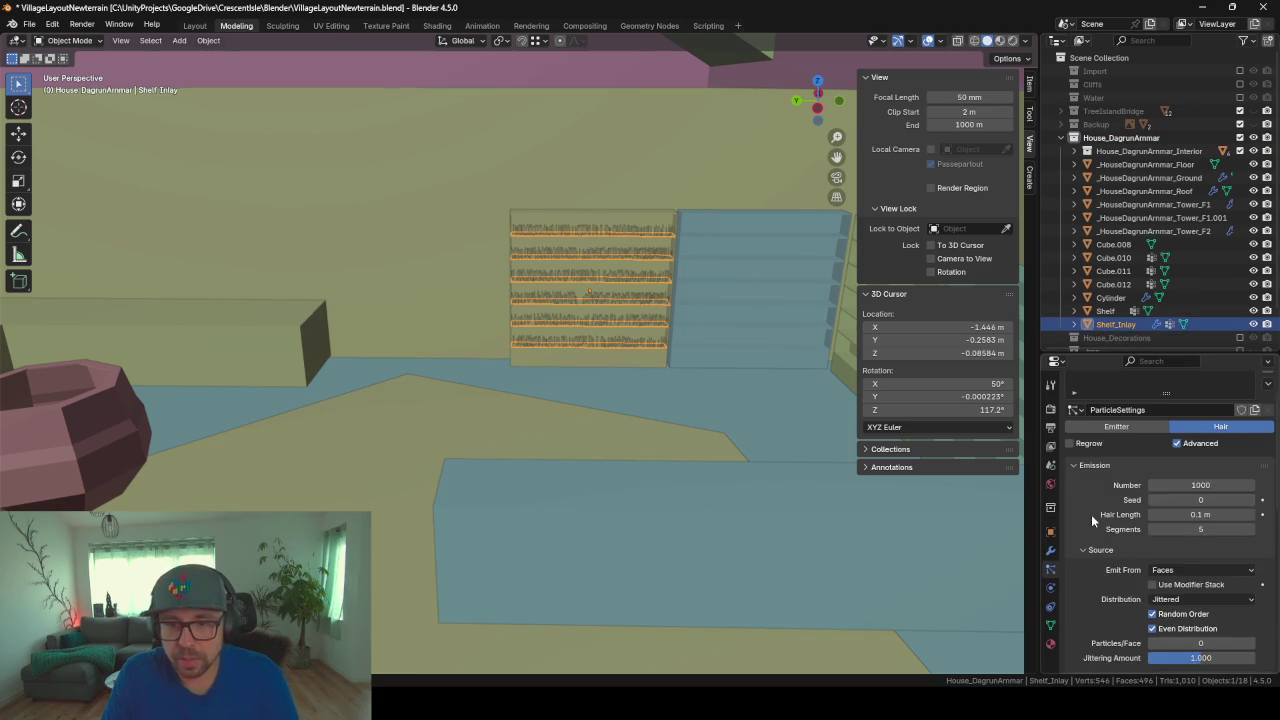
pyautogui.scroll(-3, 1091, 514)
pyautogui.scroll(-3, 1091, 514)
pyautogui.scroll(-3, 1110, 535)
pyautogui.scroll(-3, 1130, 555)
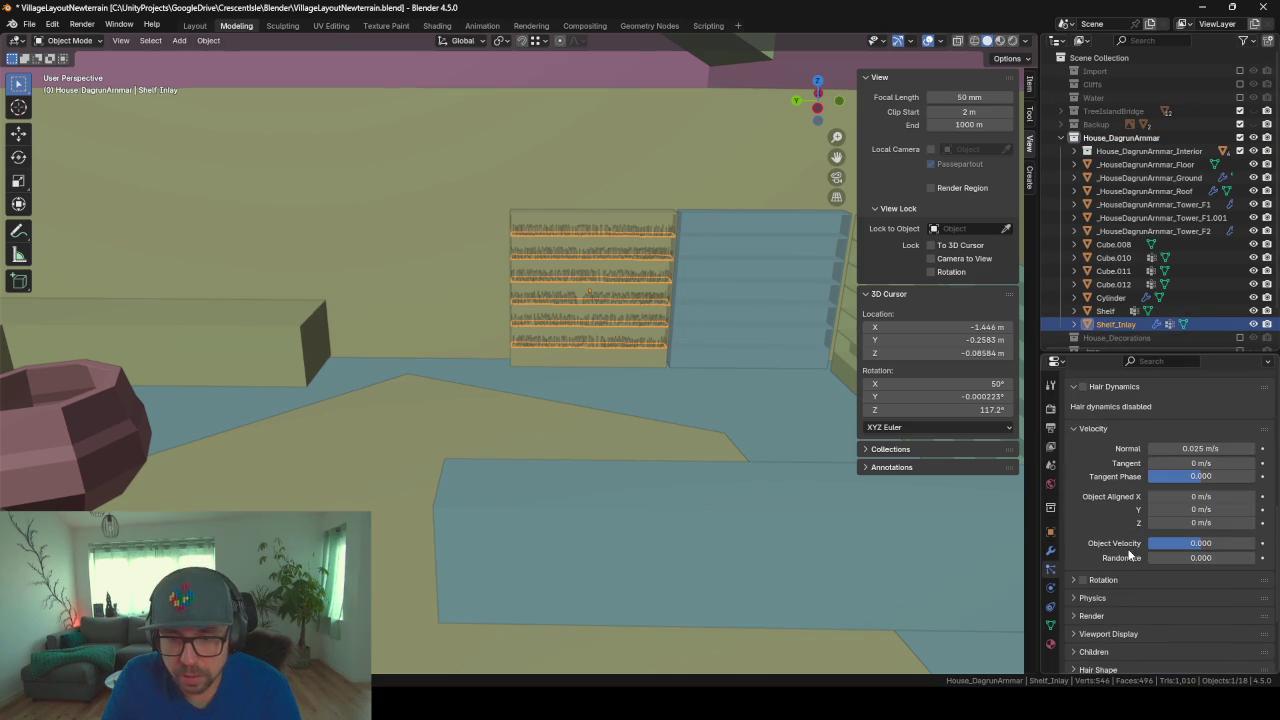
pyautogui.scroll(-3, 1099, 470)
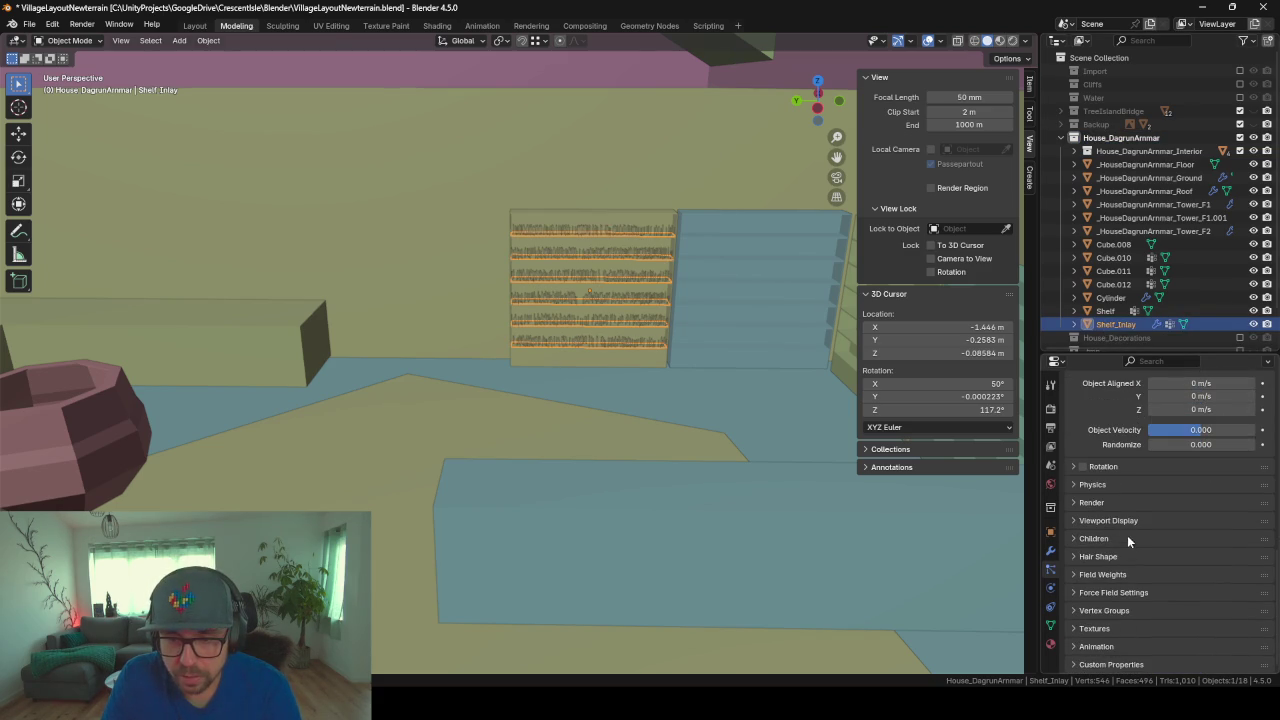
# Step: Try Simple child hairs, then undo so children stay off
pyautogui.click(1115, 539)
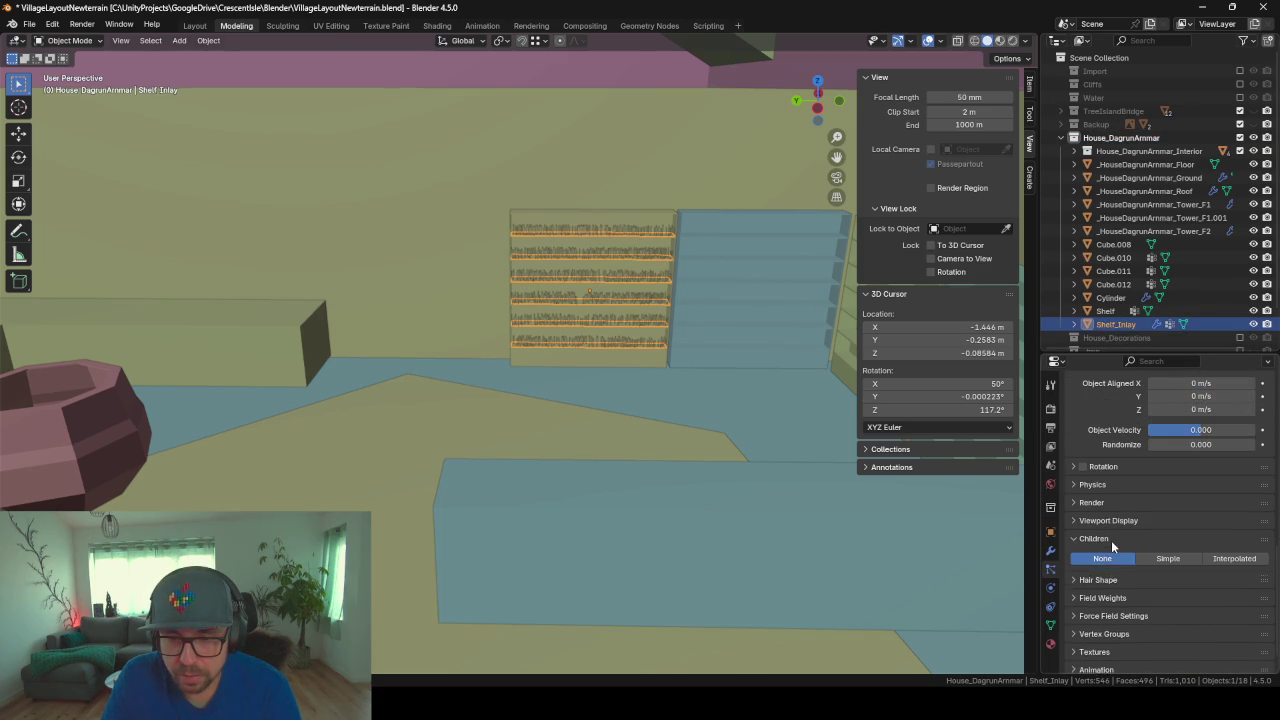
pyautogui.click(1183, 557)
pyautogui.scroll(-1, 1183, 554)
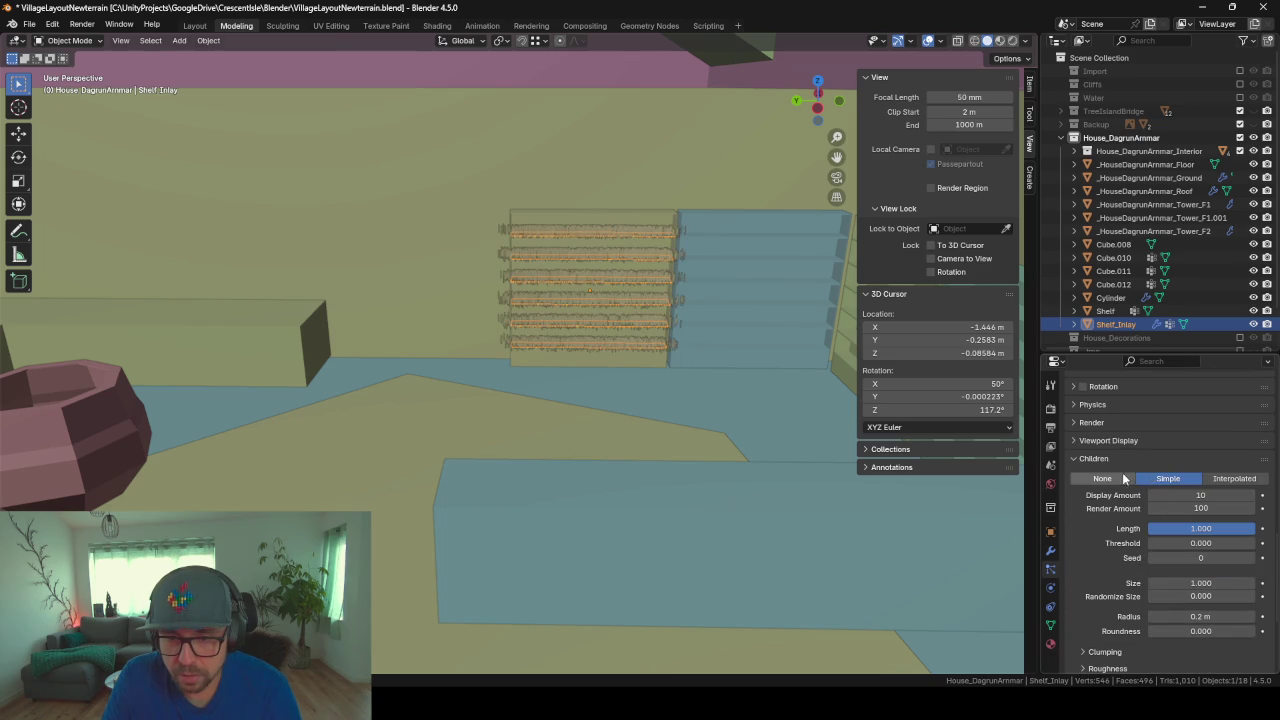
pyautogui.hotkey('ctrl', 'z')
pyautogui.click(1102, 514)
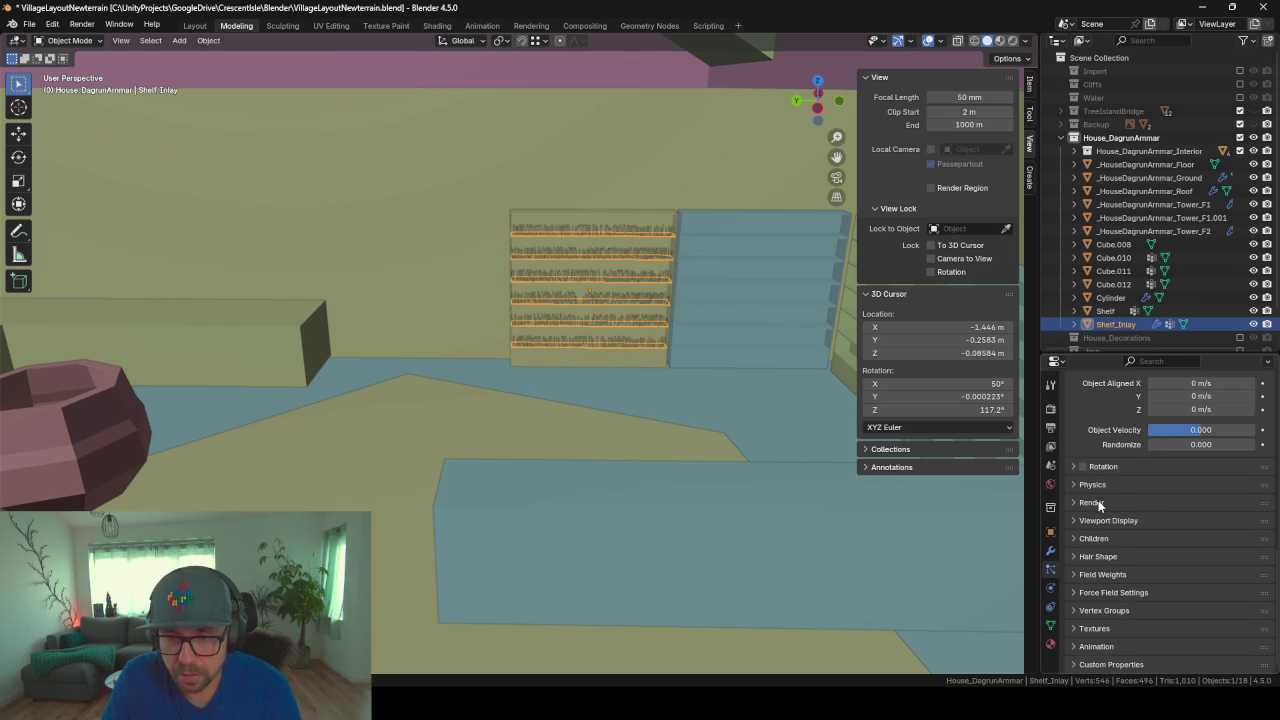
pyautogui.scroll(3, 1099, 505)
pyautogui.scroll(4, 1113, 512)
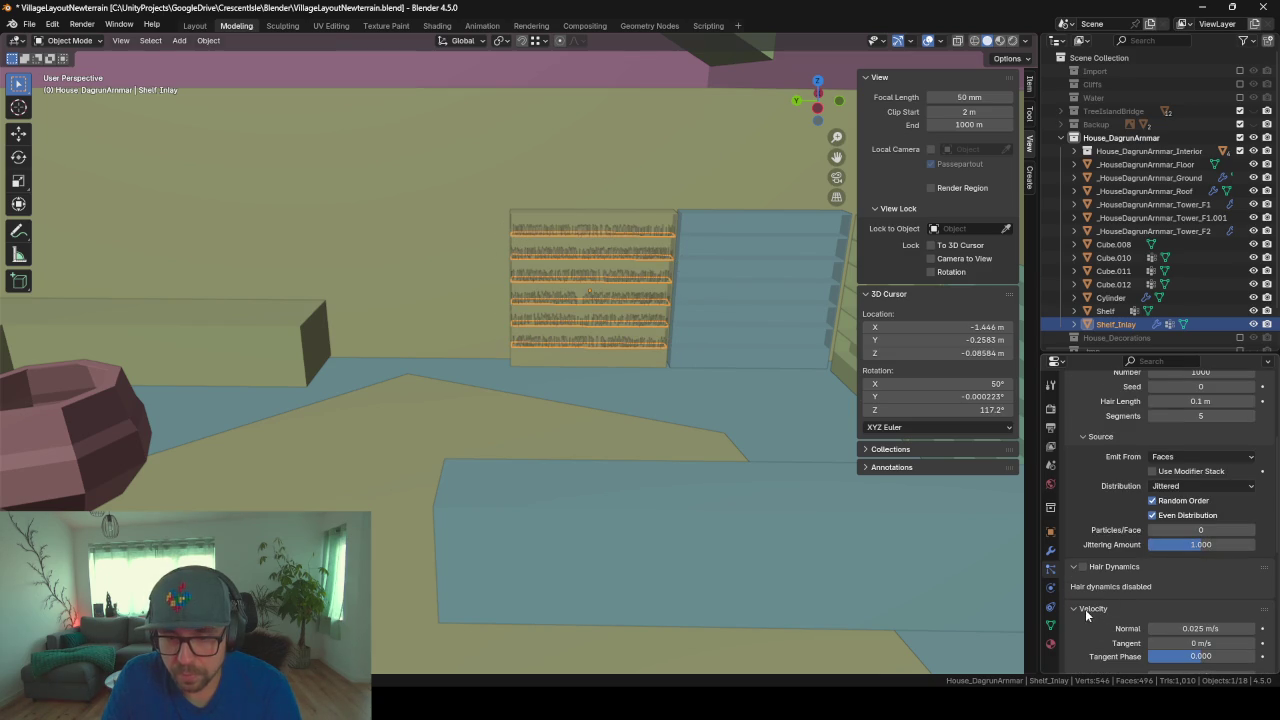
pyautogui.scroll(1, 1088, 585)
pyautogui.scroll(4, 1096, 525)
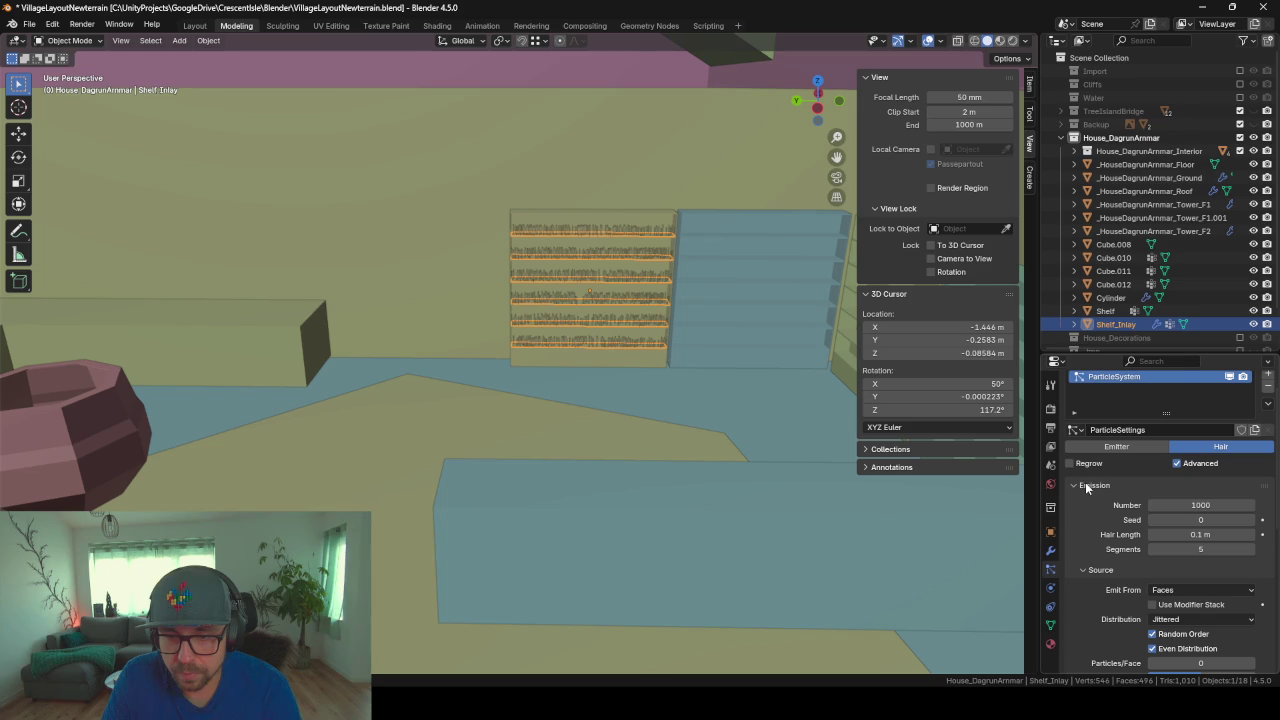
# Step: Enable Hair Dynamics briefly, then turn it off and fold it away
pyautogui.scroll(-2, 1150, 540)
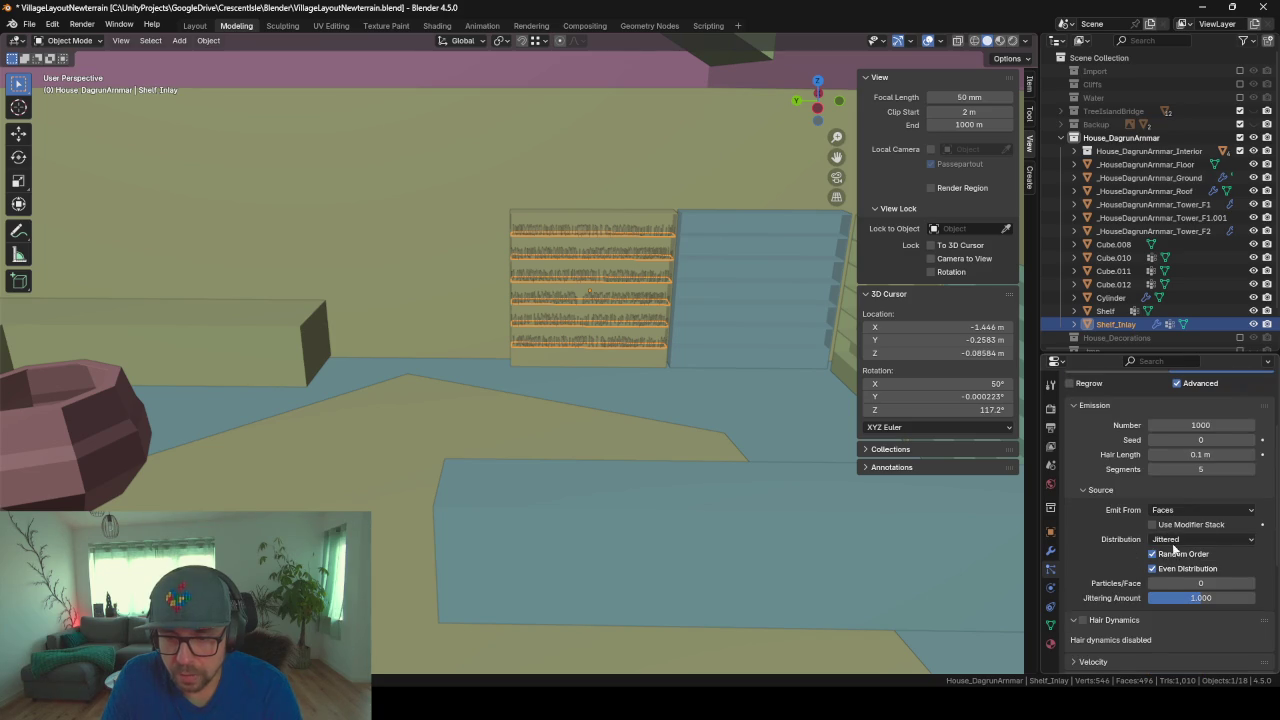
pyautogui.scroll(-2, 1103, 550)
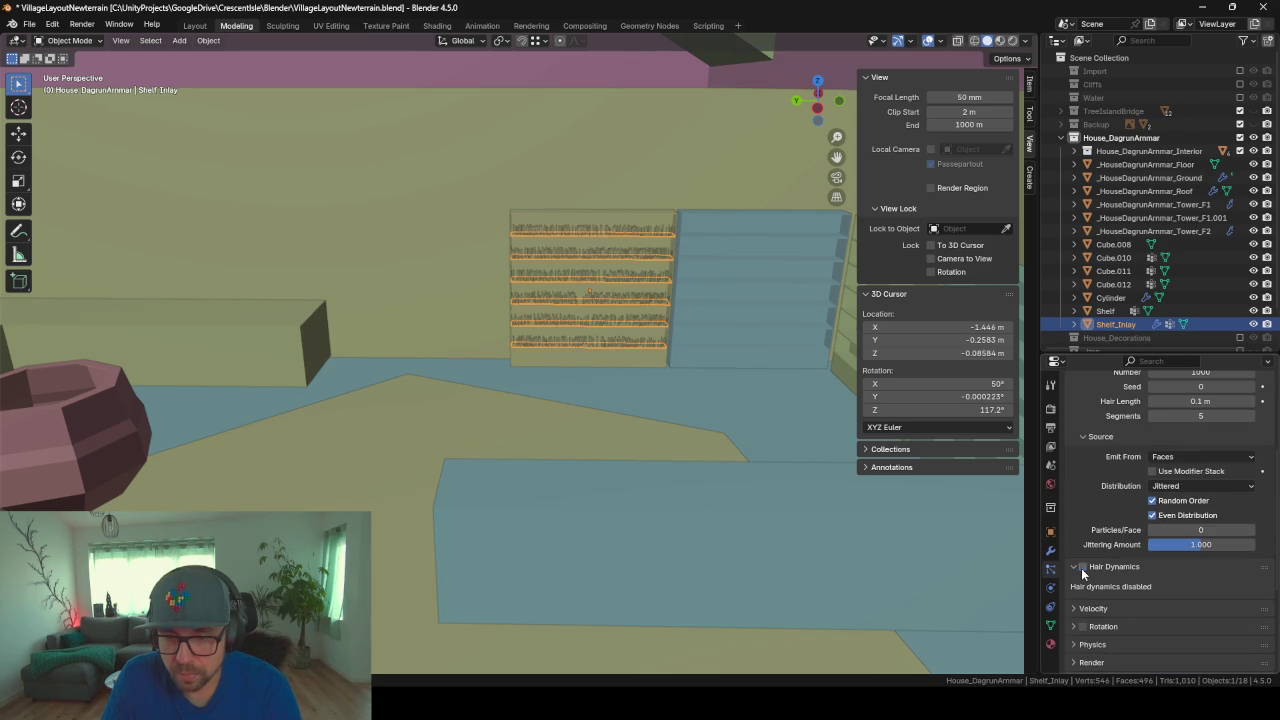
pyautogui.click(1081, 567)
pyautogui.scroll(-2, 1085, 572)
pyautogui.scroll(-1, 1089, 575)
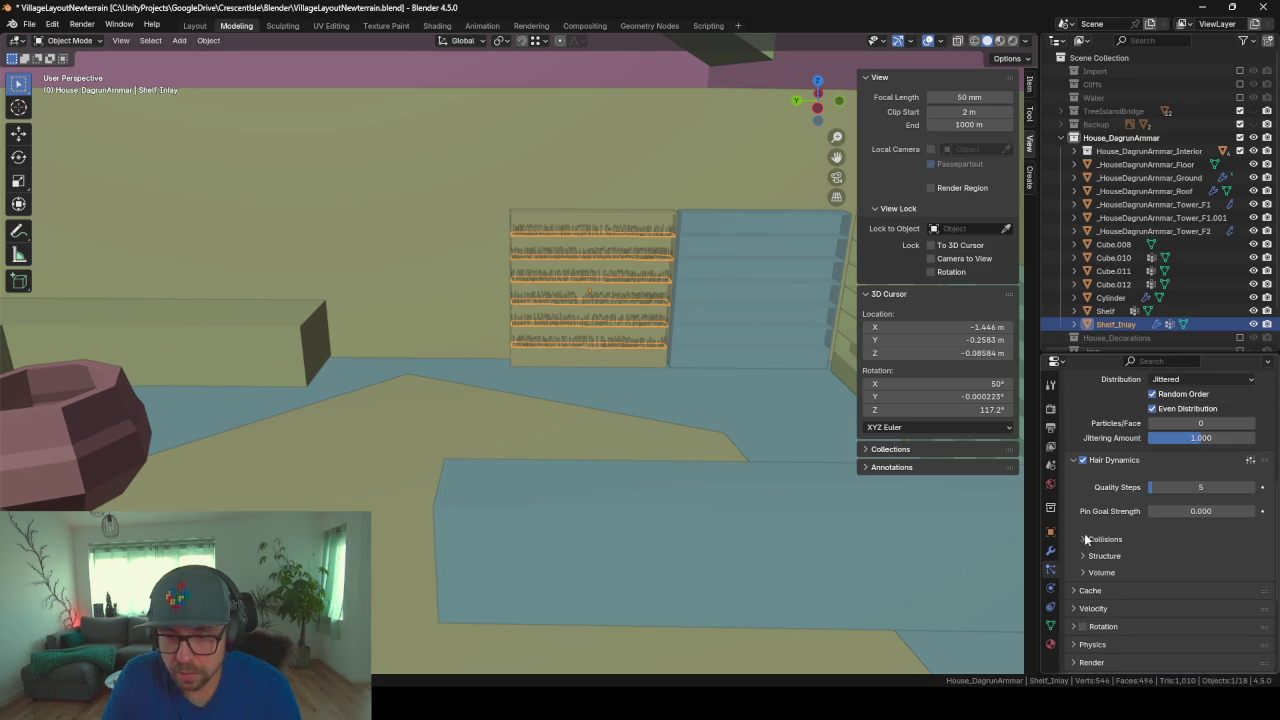
pyautogui.click(1080, 459)
pyautogui.click(1072, 460)
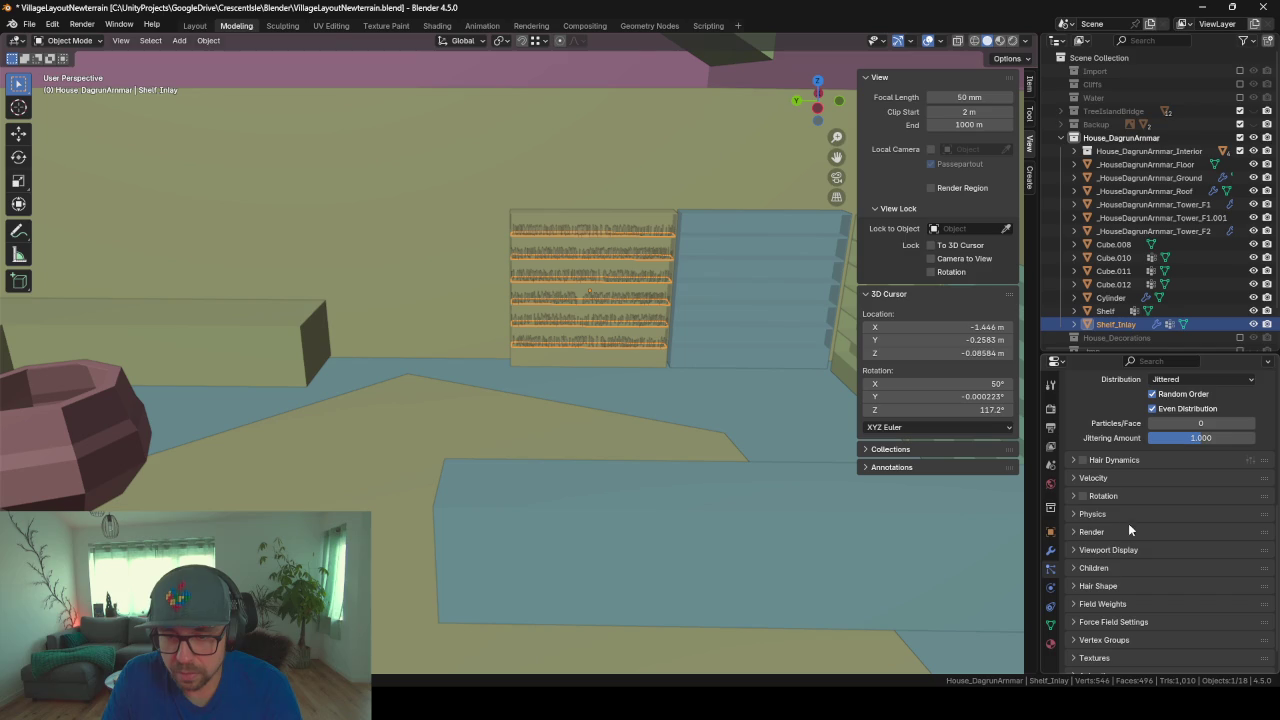
# Step: Glance at Velocity, Rotation and Physics, then expand Render showing Path with Default Material
pyautogui.click(1090, 478)
pyautogui.click(1095, 478)
pyautogui.click(1105, 495)
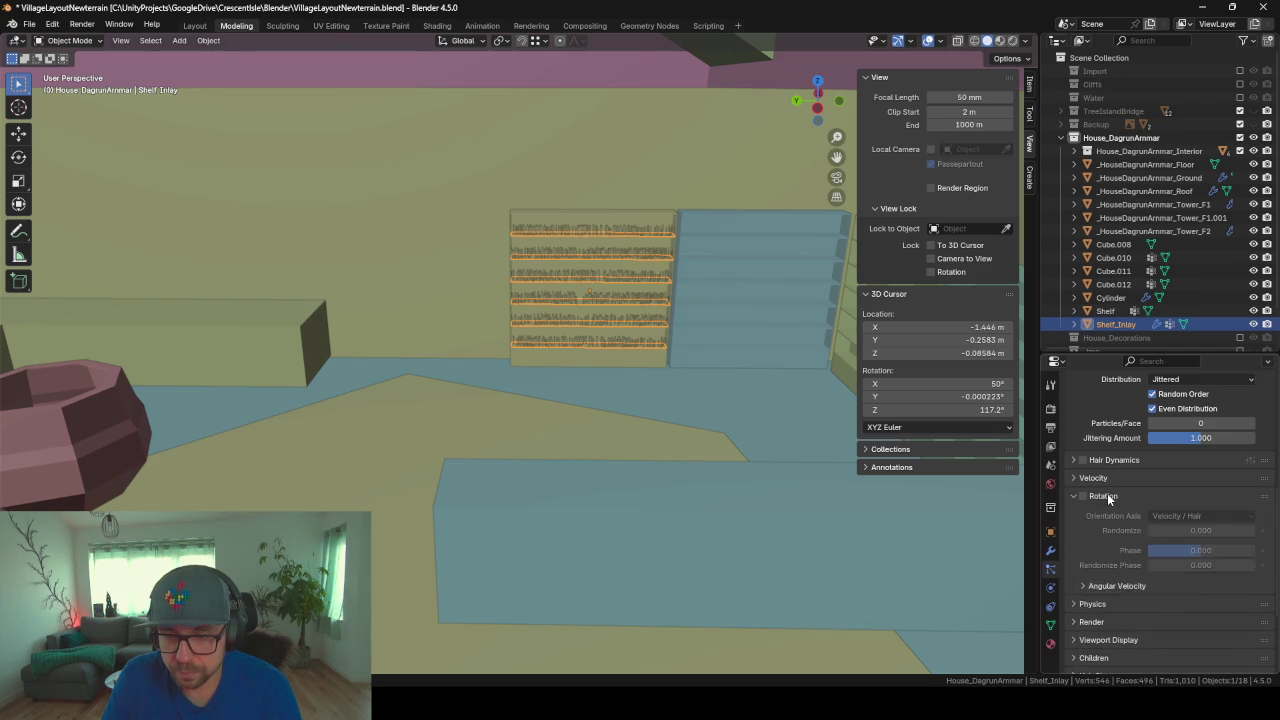
pyautogui.click(1107, 495)
pyautogui.click(1109, 513)
pyautogui.scroll(-3, 1110, 512)
pyautogui.scroll(1, 1111, 512)
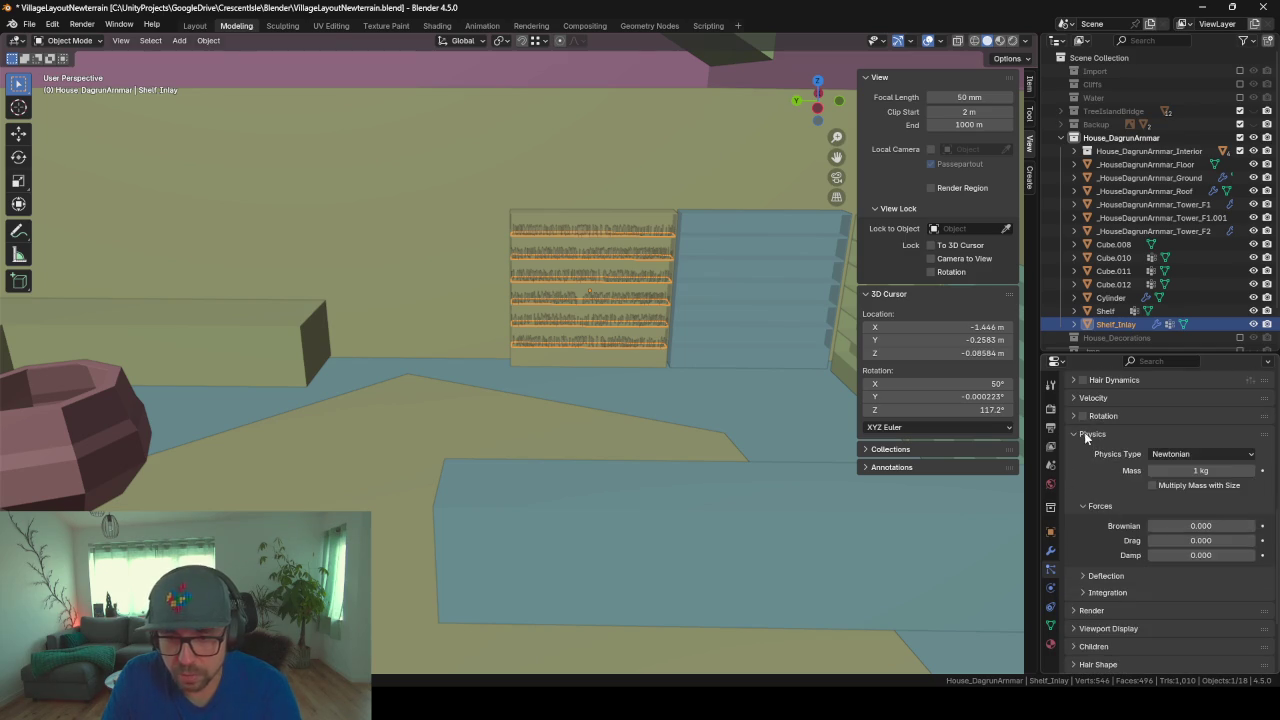
pyautogui.click(1084, 432)
pyautogui.click(1110, 502)
pyautogui.scroll(-2, 1107, 501)
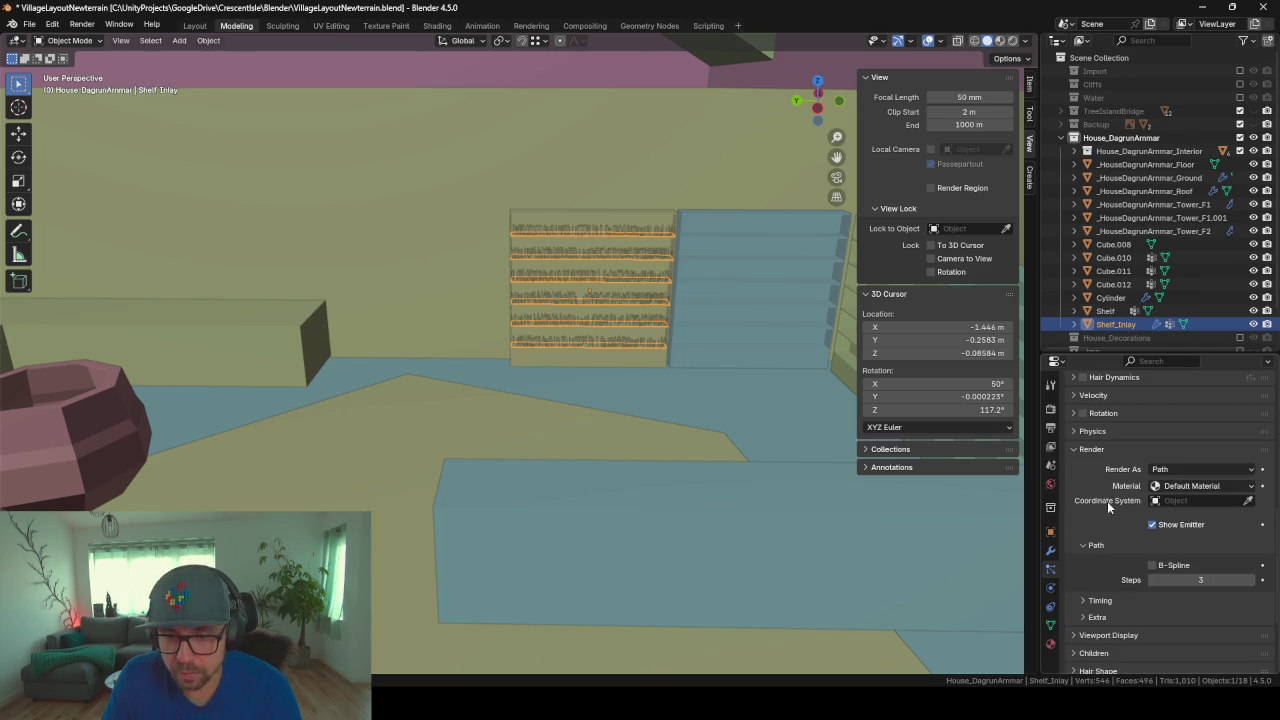
# Step: Render the shelf hair particles as instances of the ShelfItems collection
pyautogui.click(1185, 467)
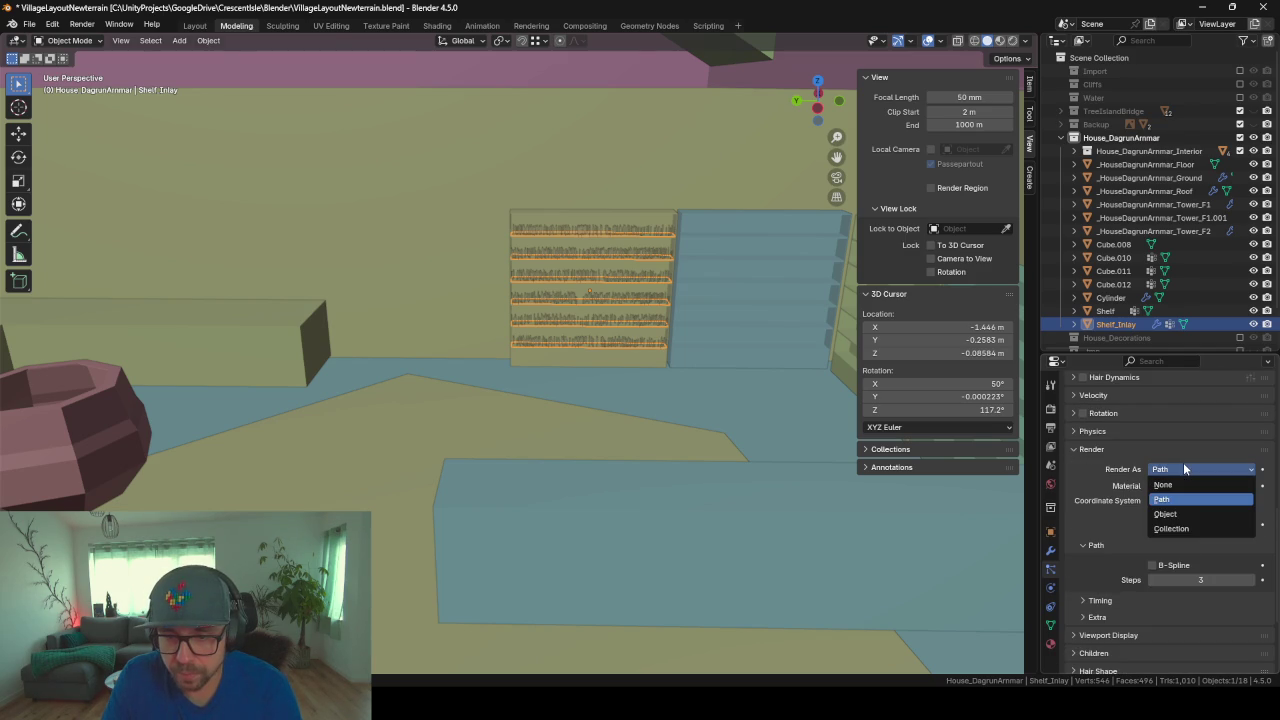
pyautogui.click(1188, 530)
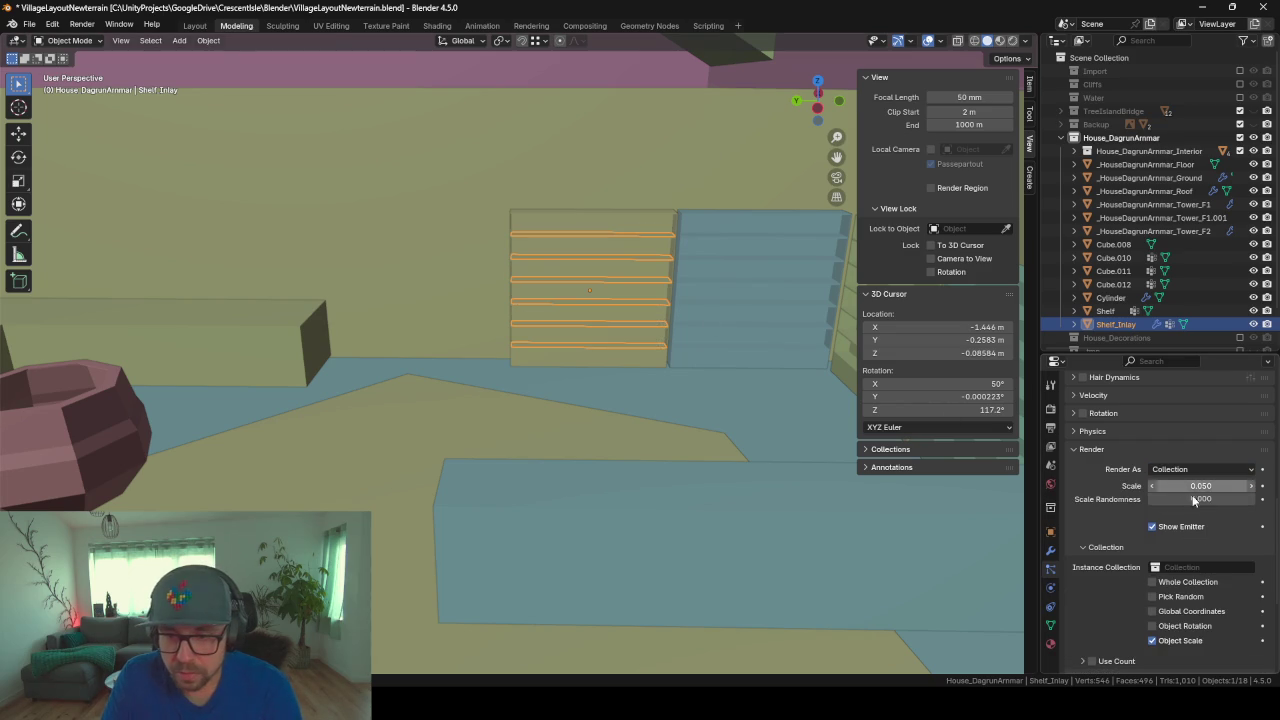
pyautogui.click(1191, 568)
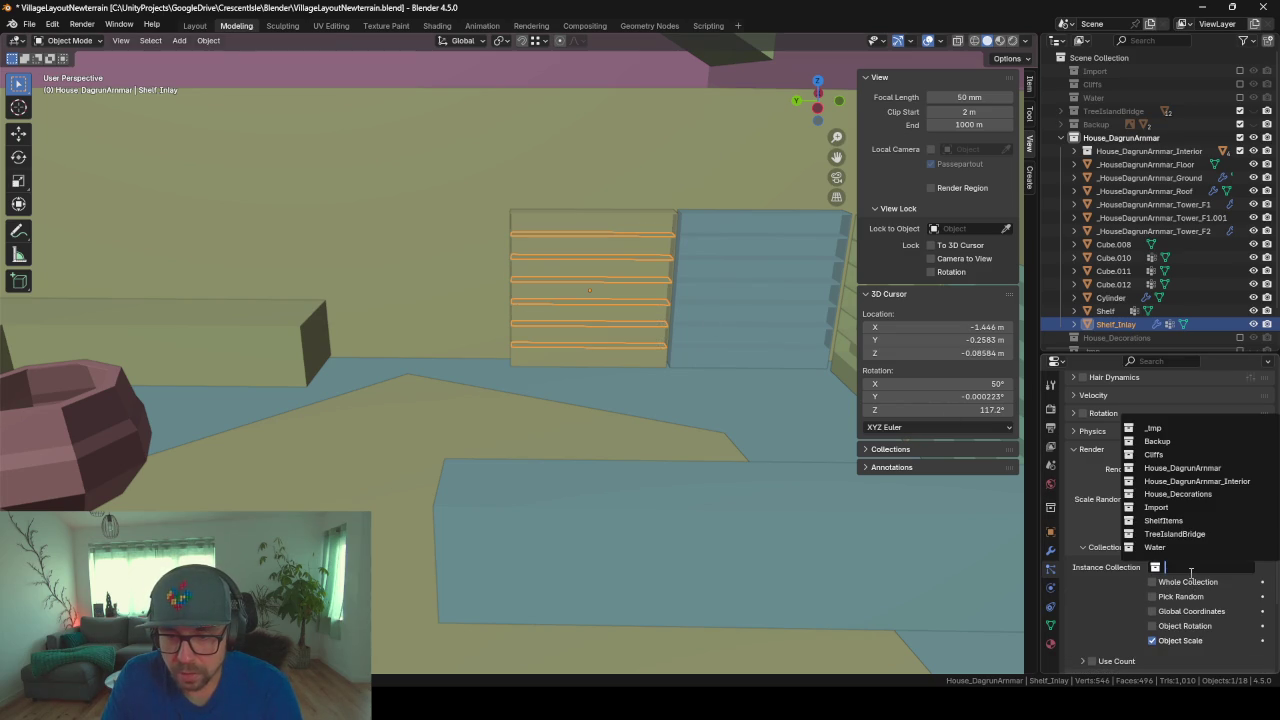
pyautogui.click(1170, 520)
# Step: Make ShelfItems the active collection in the Outliner and add a cube to it
pyautogui.scroll(-2, 1118, 320)
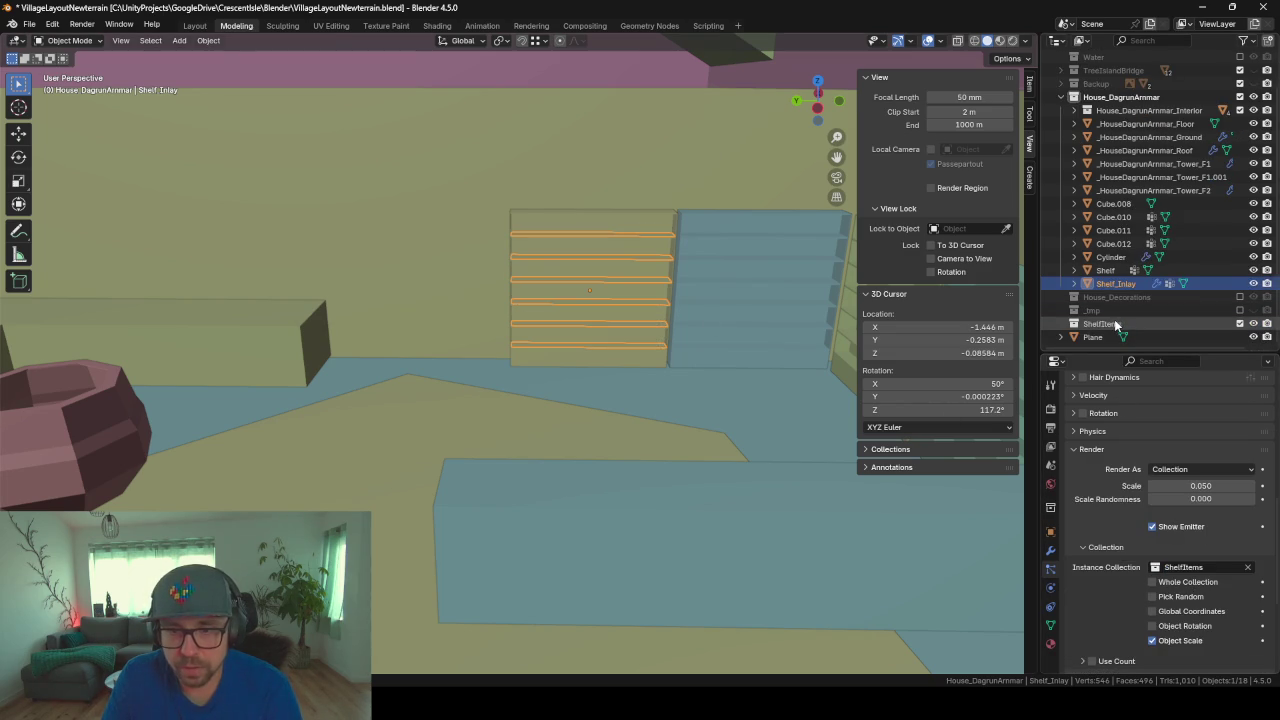
pyautogui.click(1114, 321)
pyautogui.hotkey('shift', 'a')
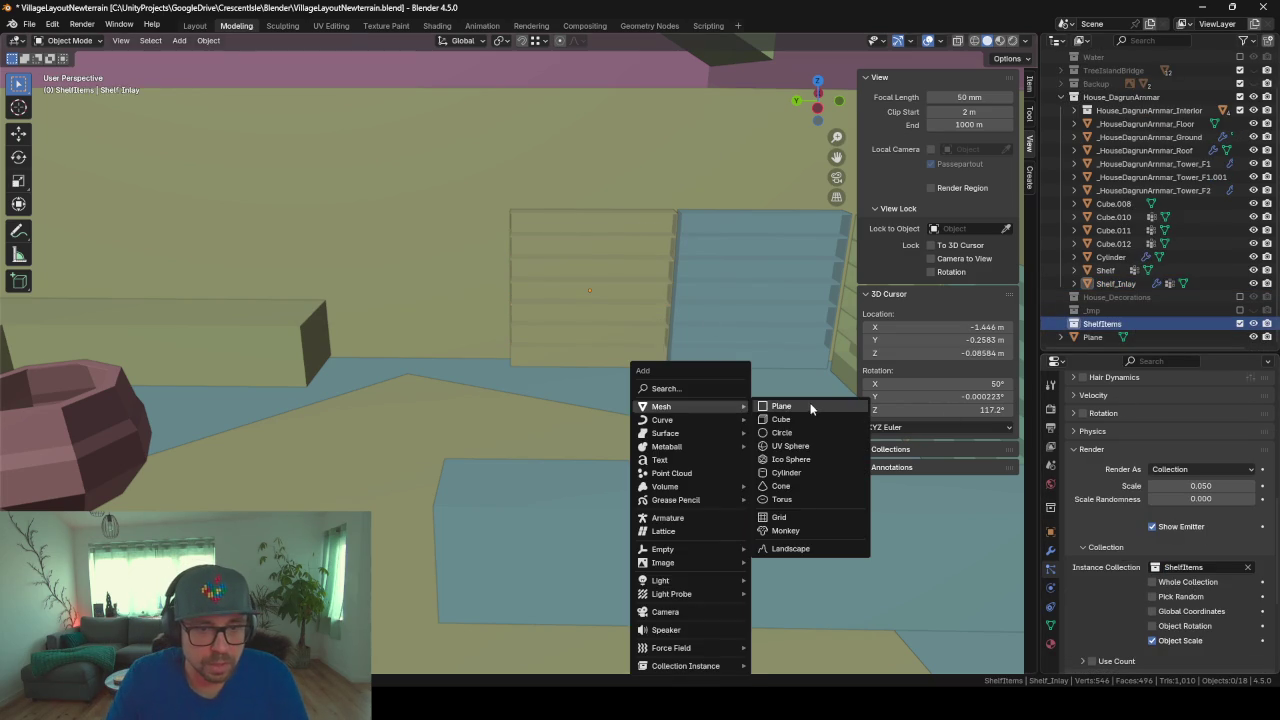
pyautogui.click(814, 424)
# Step: Raise the new cube 1.073 m above the shelf board and isolate it in local view
pyautogui.scroll(3, 646, 327)
pyautogui.scroll(2, 646, 327)
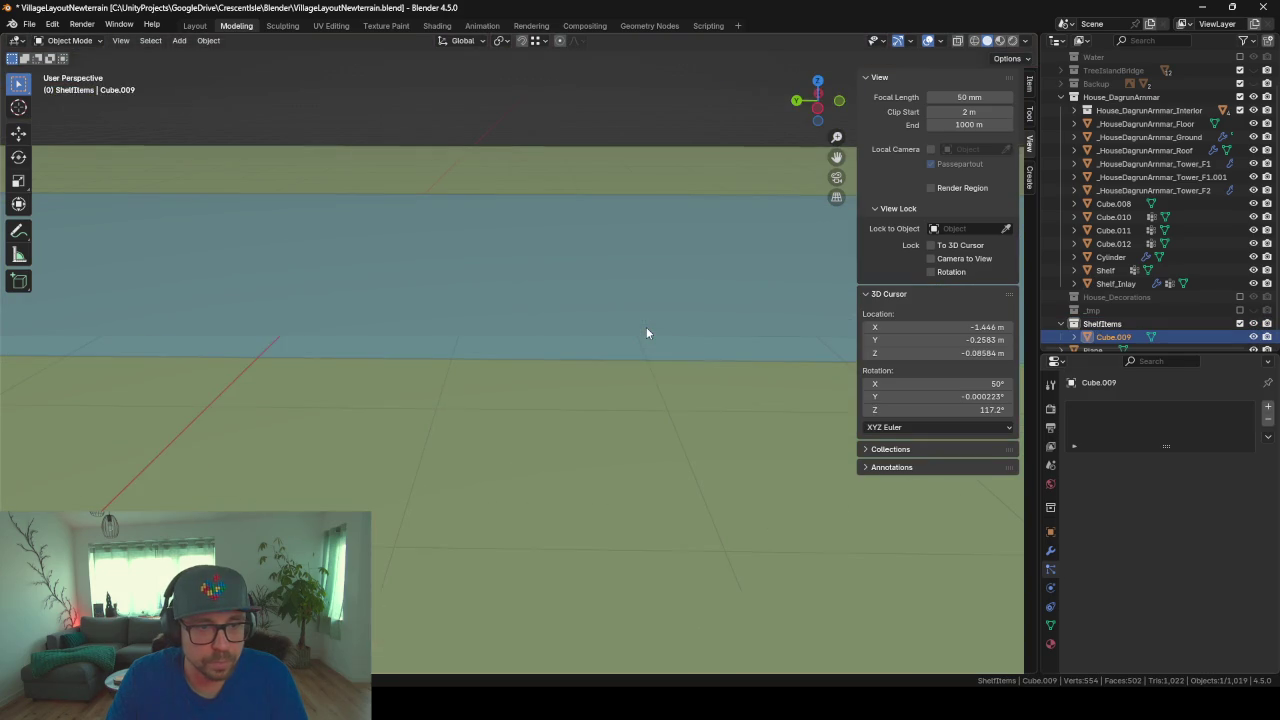
pyautogui.scroll(-3, 646, 327)
pyautogui.scroll(2, 645, 336)
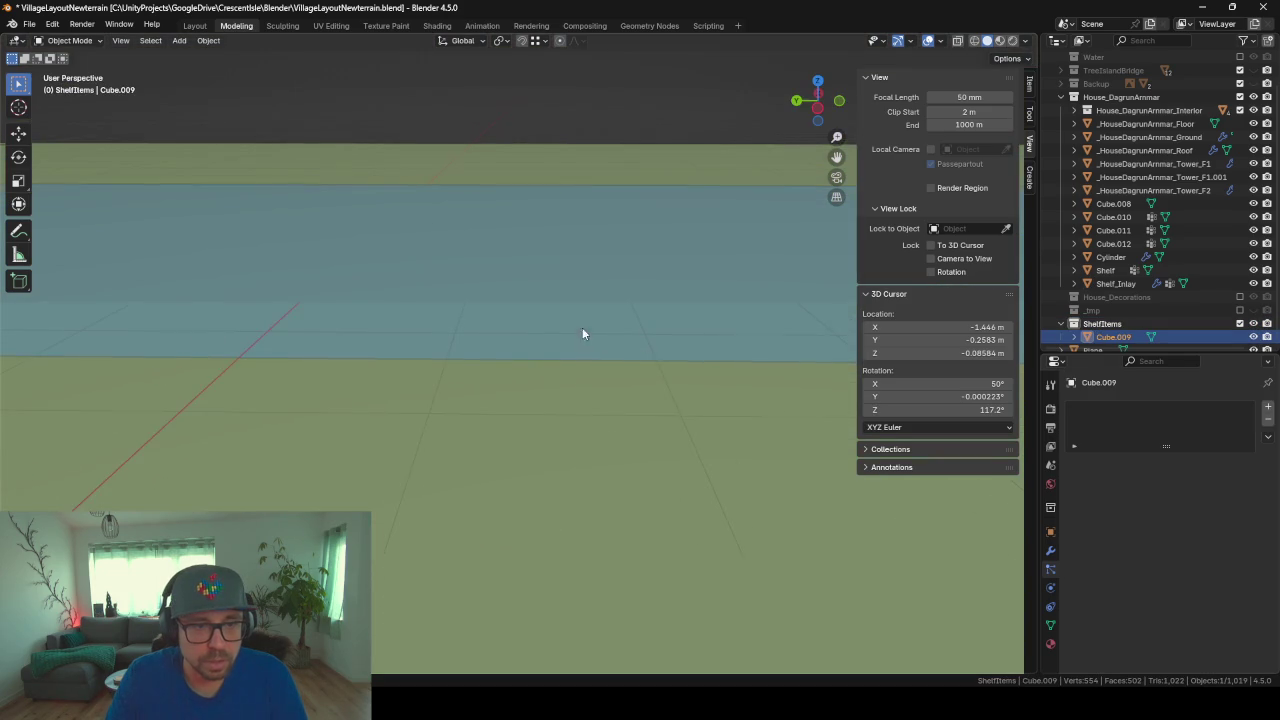
pyautogui.moveTo(645, 337); pyautogui.dragTo(571, 336, button='middle')
pyautogui.scroll(2, 595, 336)
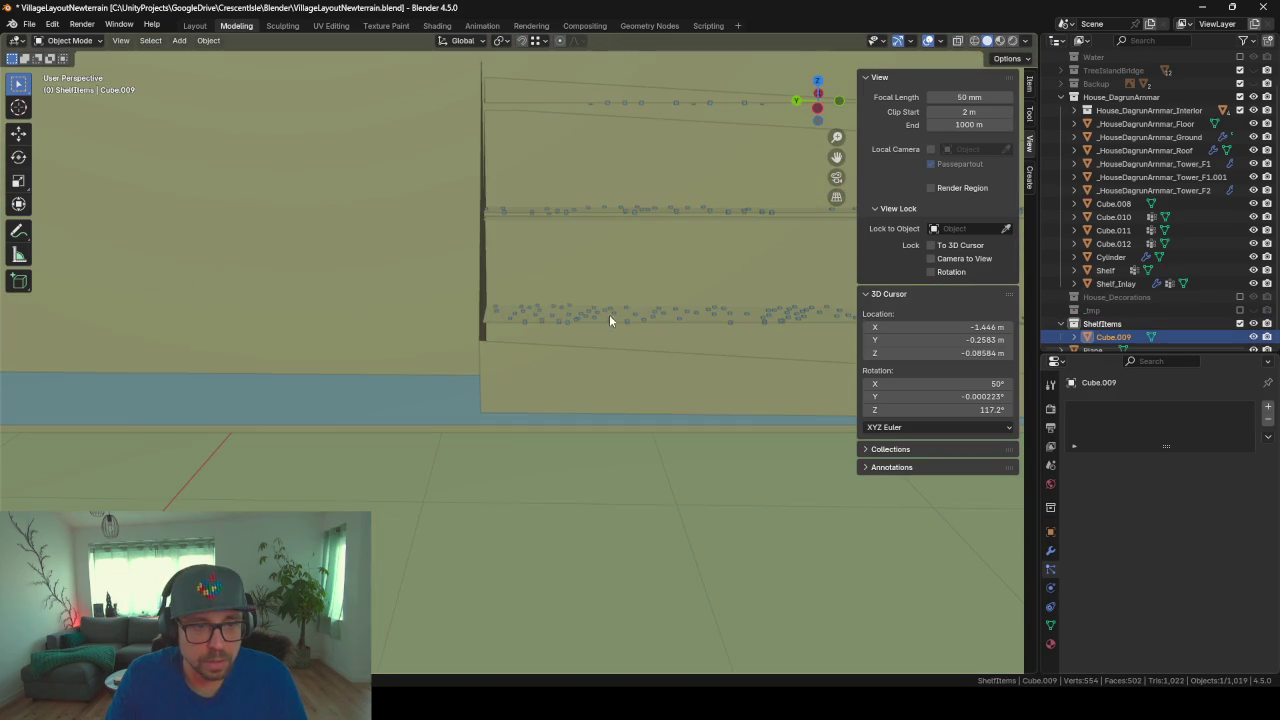
pyautogui.scroll(-3, 609, 314)
pyautogui.scroll(-4, 440, 407)
pyautogui.scroll(-2, 460, 426)
pyautogui.moveTo(460, 426); pyautogui.dragTo(571, 449, button='middle')
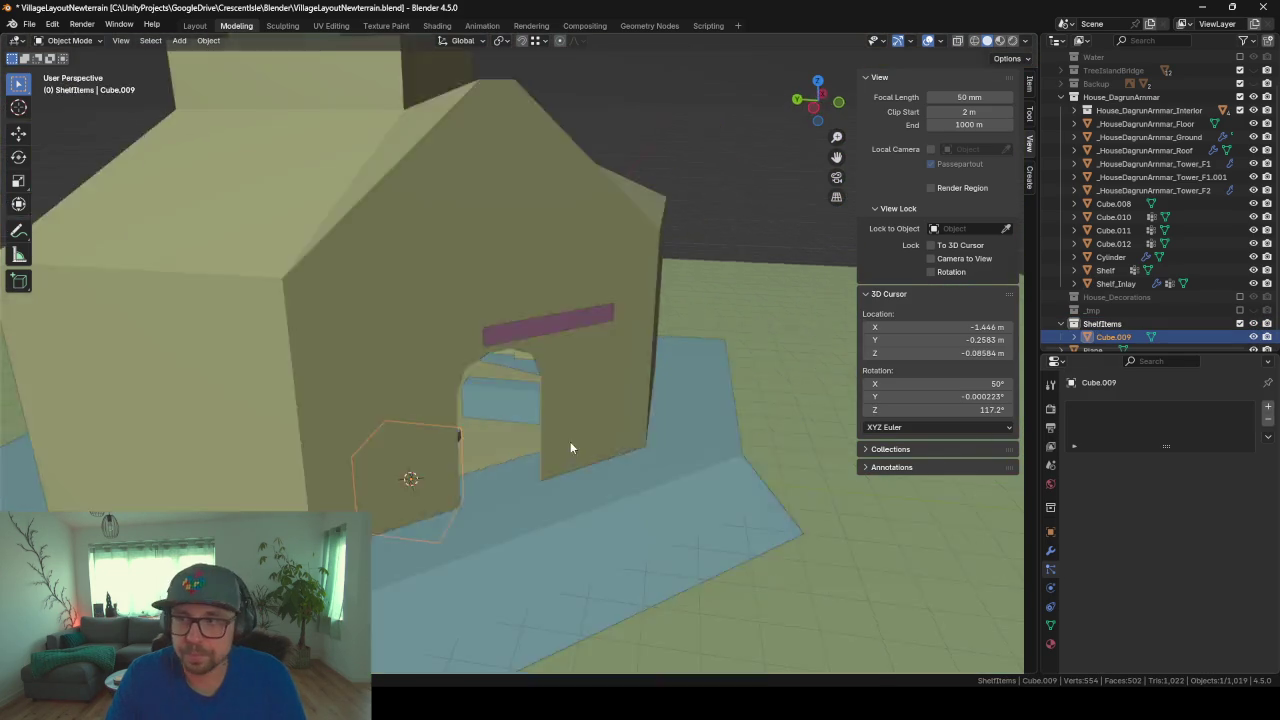
pyautogui.scroll(-2, 500, 434)
pyautogui.scroll(5, 492, 453)
pyautogui.scroll(-3, 492, 453)
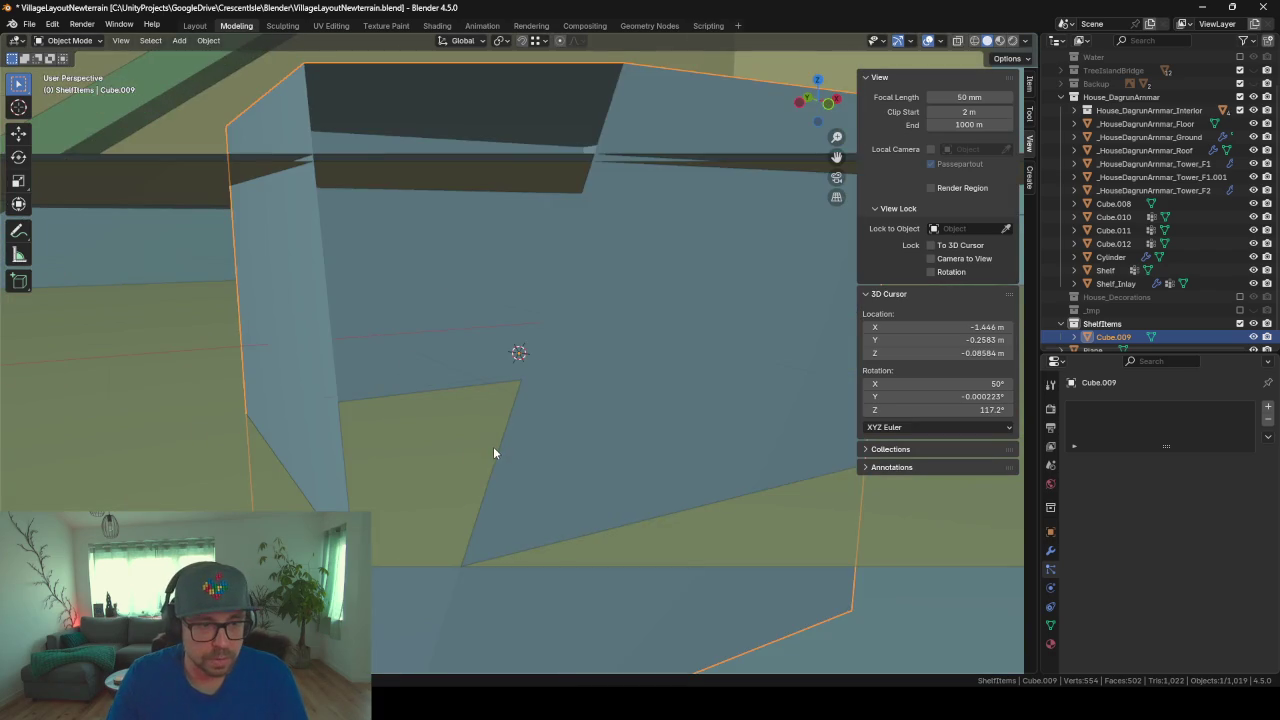
pyautogui.scroll(3, 495, 440)
pyautogui.moveTo(504, 413)
pyautogui.mouseDown(button='middle')
pyautogui.moveTo(507, 460)
pyautogui.moveTo(510, 428)
pyautogui.mouseUp(button='middle')
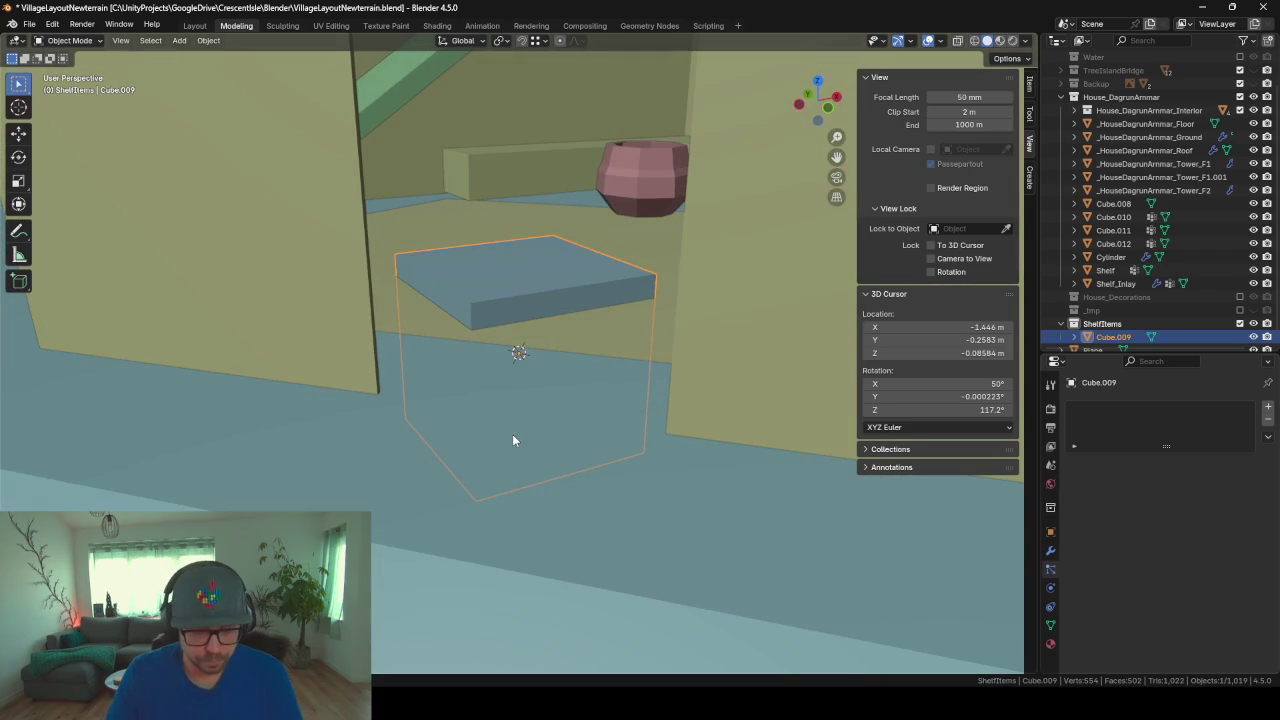
pyautogui.press('g')
pyautogui.press('z')
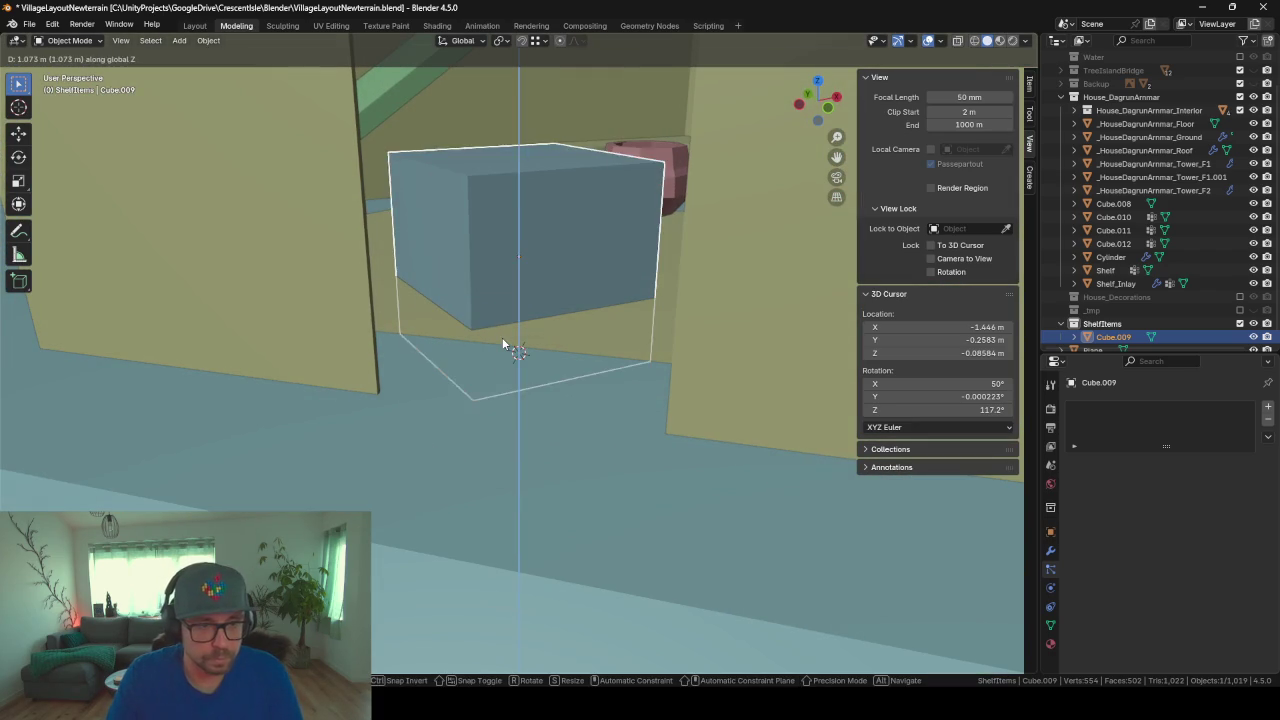
pyautogui.click(502, 337)
pyautogui.press('KP_Divide')
# Step: In Edit Mode, scale the cube mesh down to about 0.18 and frame it
pyautogui.press('Tab')
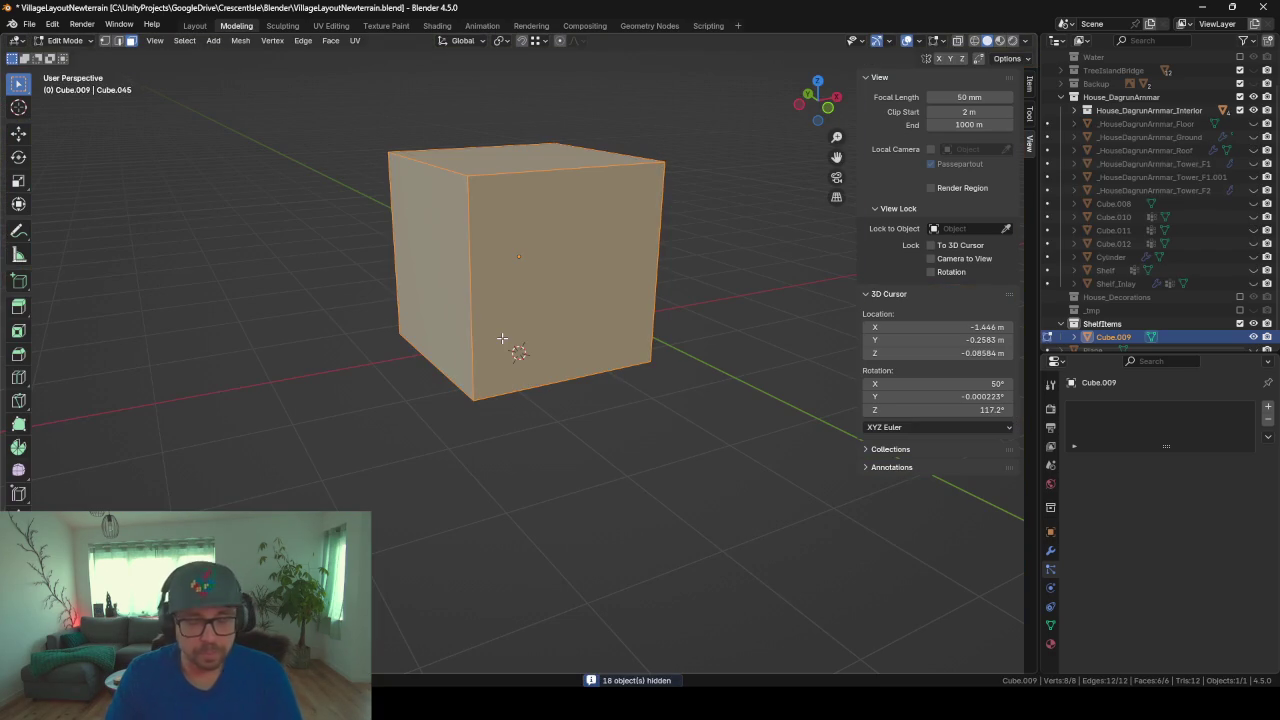
pyautogui.moveTo(502, 338)
pyautogui.mouseDown(button='middle')
pyautogui.moveTo(523, 323)
pyautogui.moveTo(649, 331)
pyautogui.moveTo(603, 337)
pyautogui.moveTo(634, 356)
pyautogui.mouseUp(button='middle')
pyautogui.press('s')
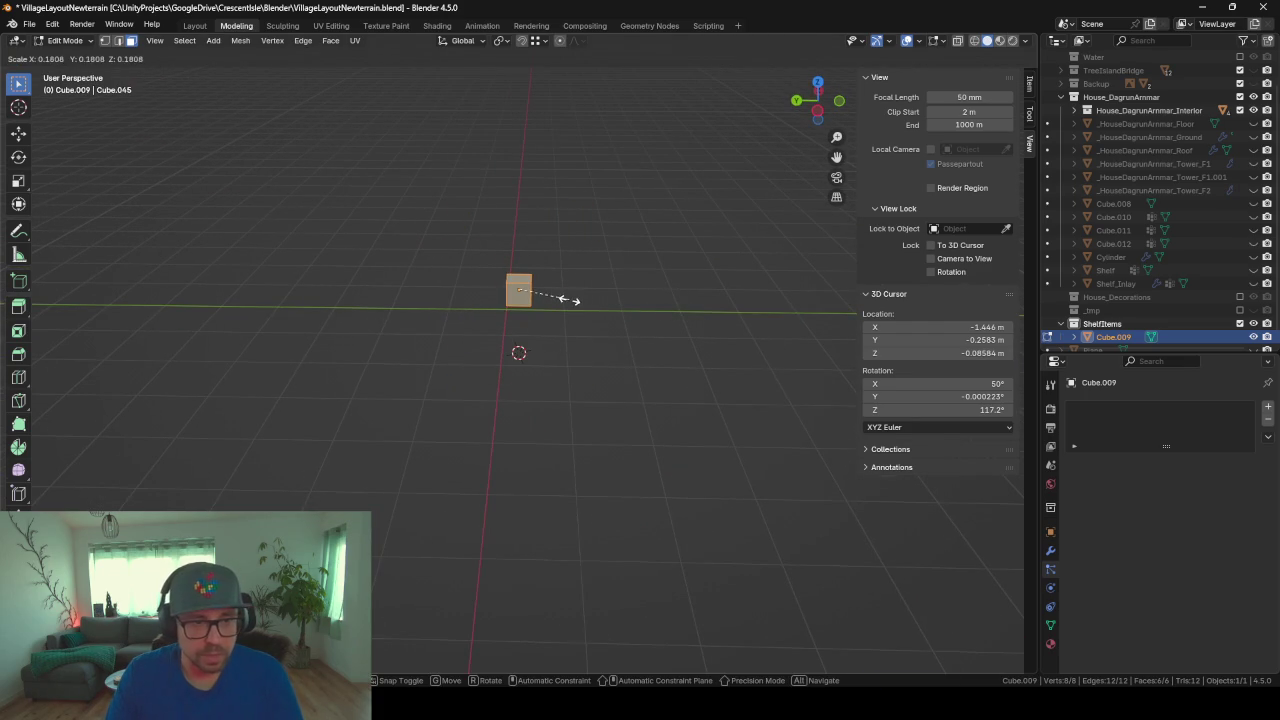
pyautogui.click(569, 300)
pyautogui.press('KP_Decimal')
pyautogui.scroll(-3, 637, 408)
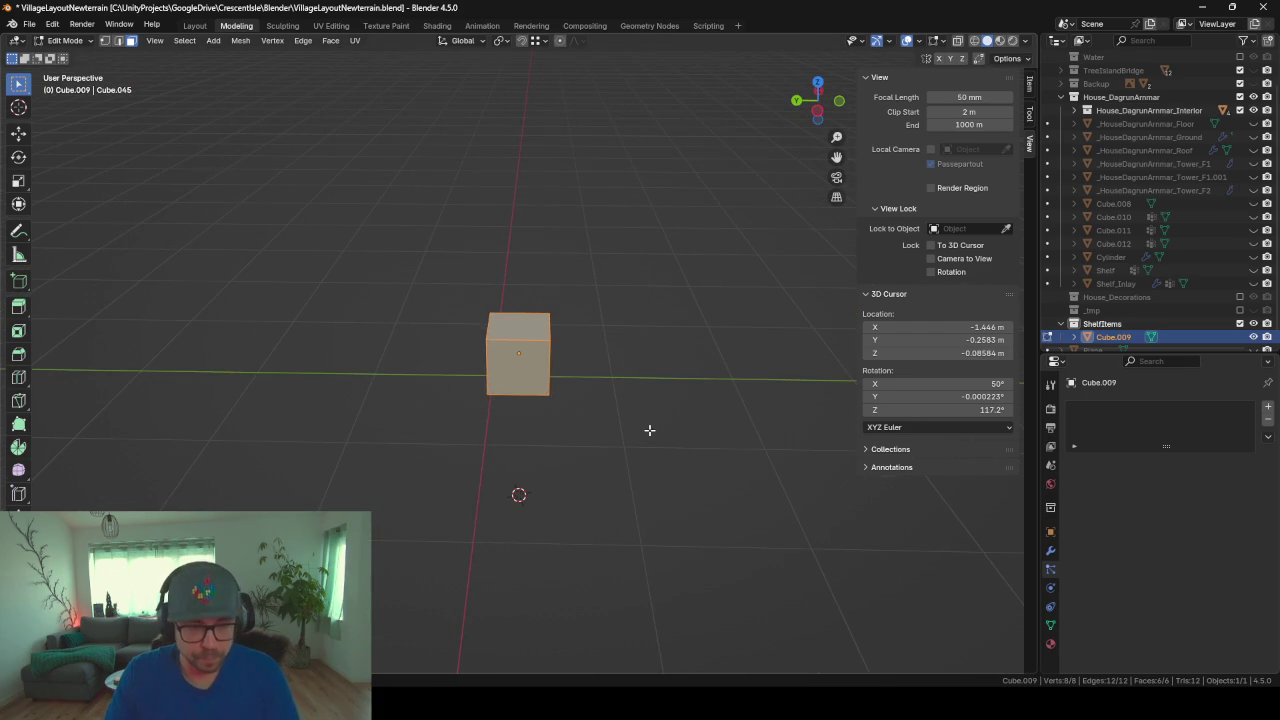
# Step: Bevel the cube's edges (0.127 m width, 2 segments) and select its top face
pyautogui.hotkey('ctrl', 'b')
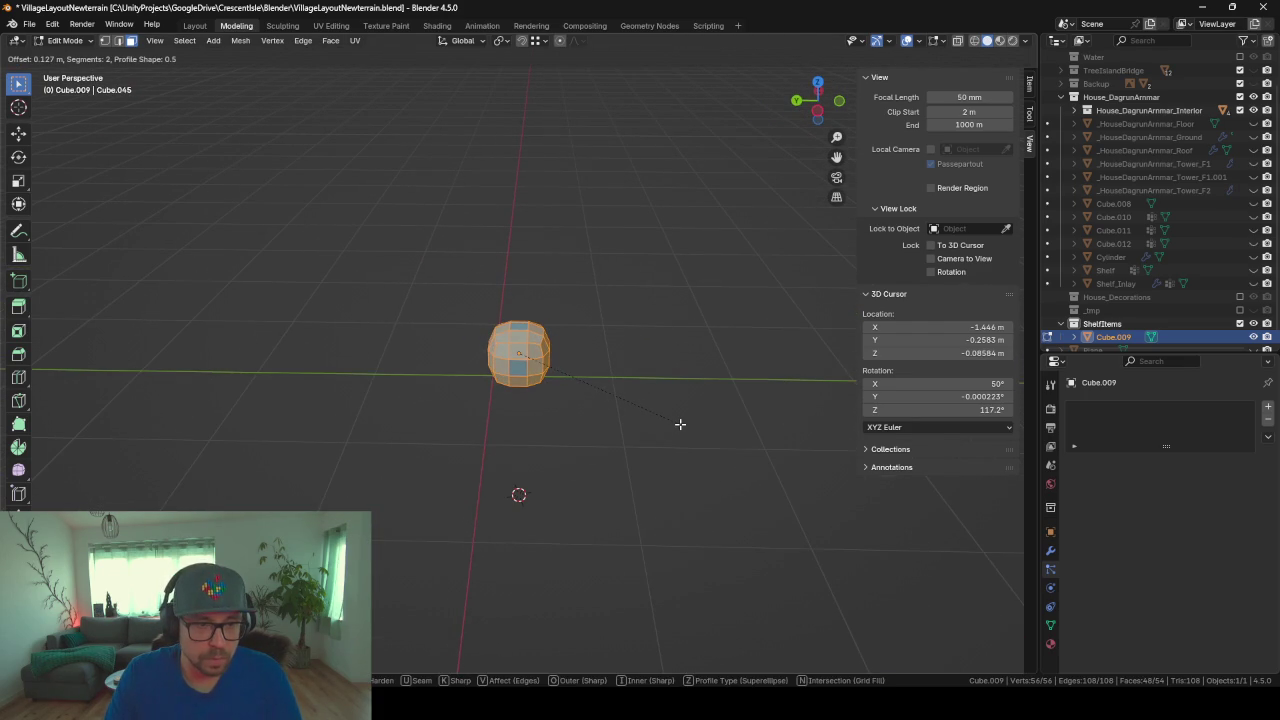
pyautogui.click(680, 424)
pyautogui.moveTo(628, 423)
pyautogui.mouseDown(button='middle')
pyautogui.moveTo(829, 420)
pyautogui.moveTo(694, 500)
pyautogui.moveTo(377, 419)
pyautogui.moveTo(417, 437)
pyautogui.moveTo(479, 421)
pyautogui.mouseUp(button='middle')
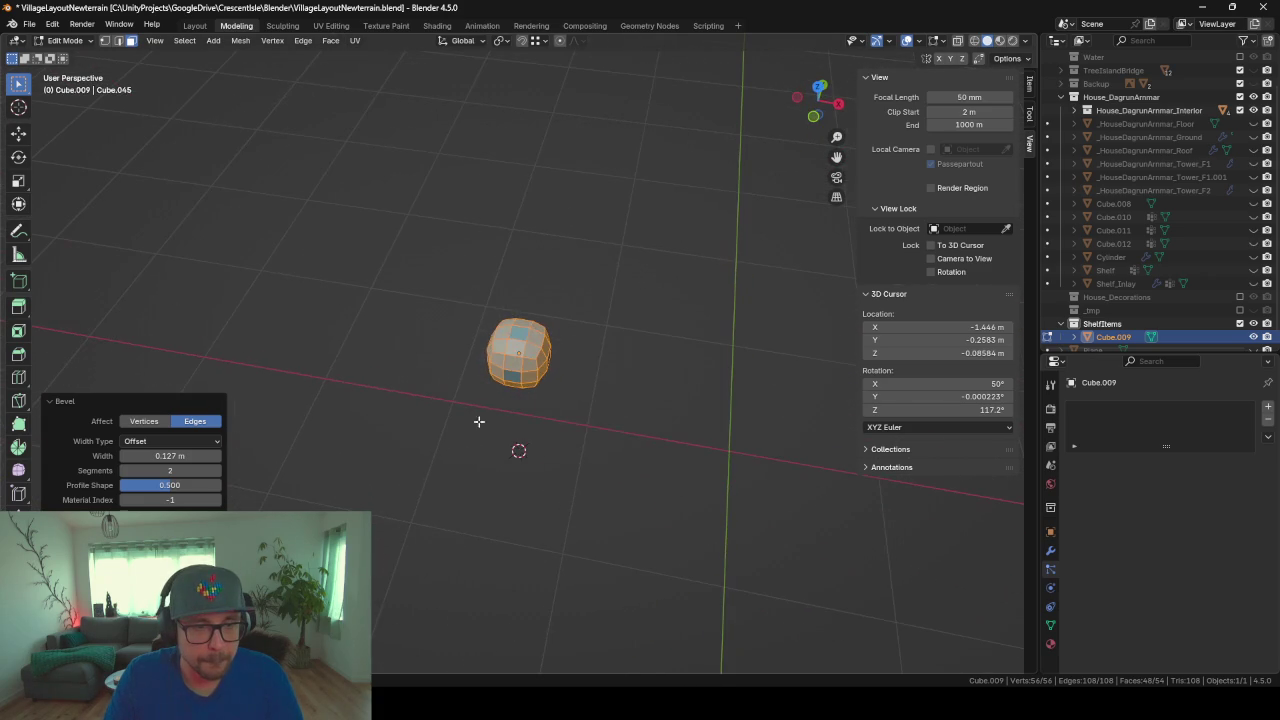
pyautogui.click(516, 334)
pyautogui.moveTo(599, 392)
pyautogui.mouseDown(button='middle')
pyautogui.moveTo(600, 463)
pyautogui.moveTo(740, 400)
pyautogui.moveTo(717, 405)
pyautogui.mouseUp(button='middle')
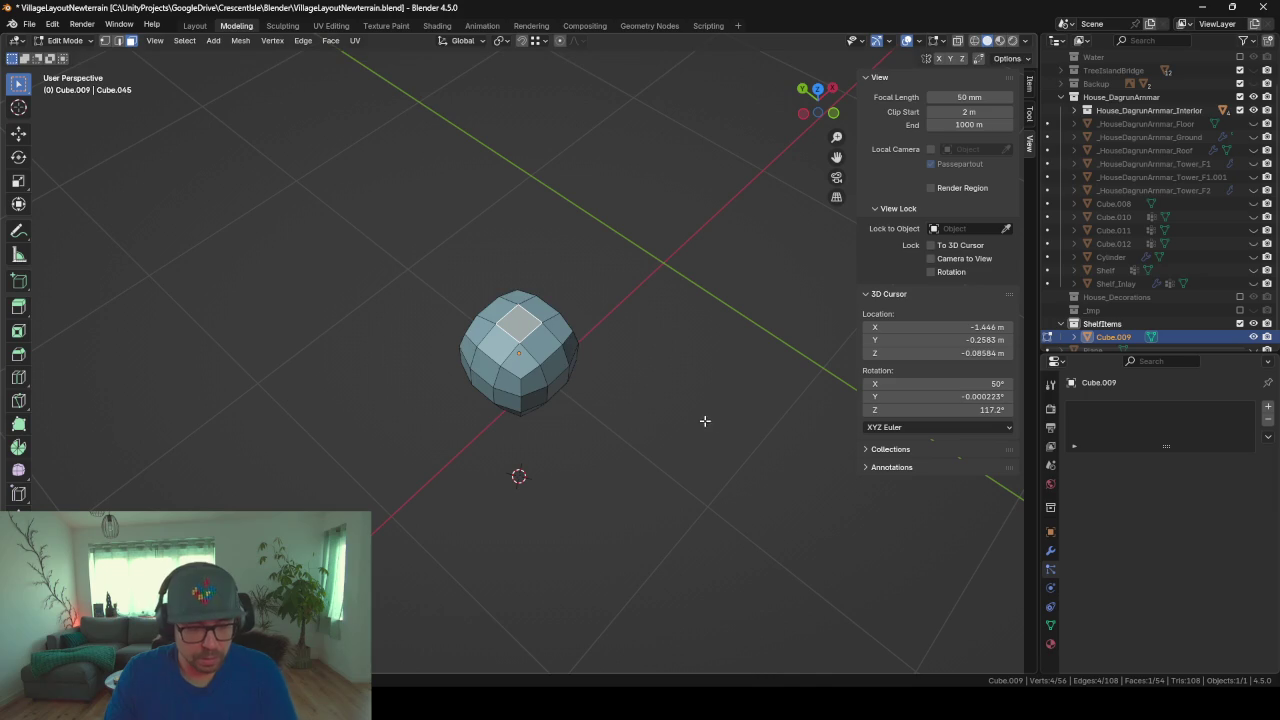
# Step: Lift the top face straight up with proportional editing for a smooth falloff
pyautogui.hotkey('ctrl', 'r')
pyautogui.press('Escape')
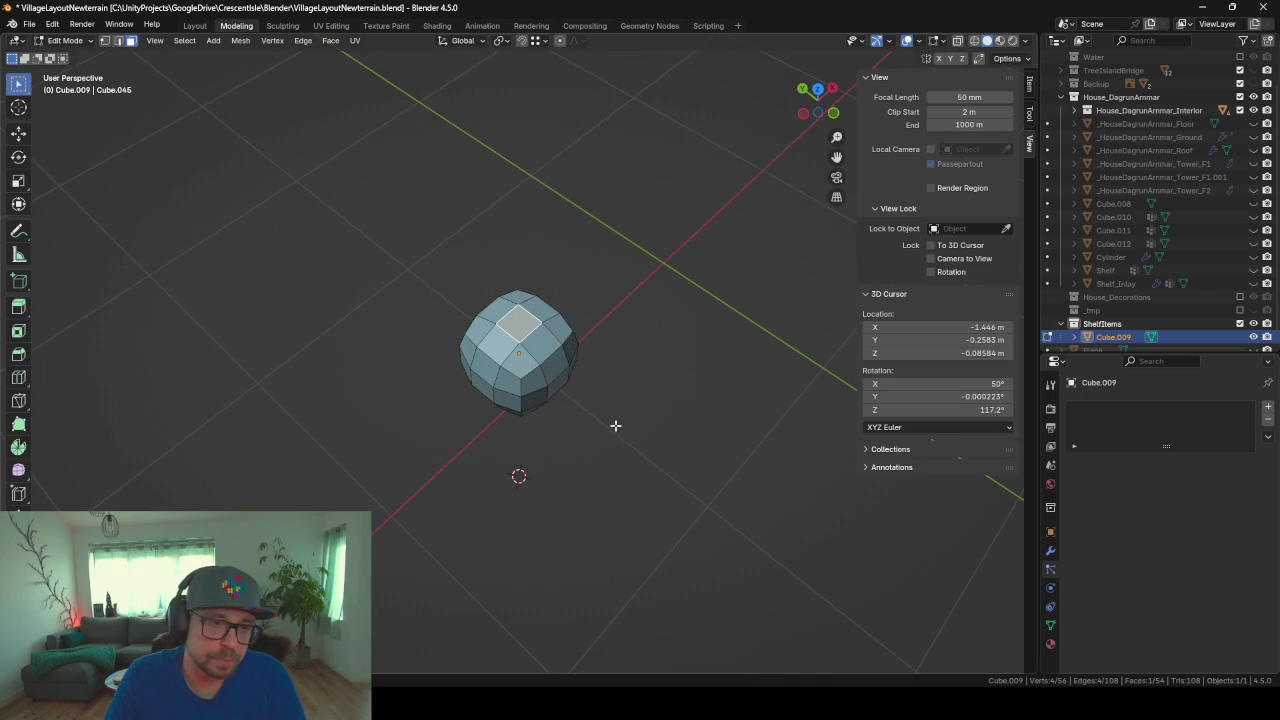
pyautogui.moveTo(615, 426)
pyautogui.mouseDown(button='middle')
pyautogui.moveTo(720, 426)
pyautogui.moveTo(789, 391)
pyautogui.moveTo(731, 309)
pyautogui.moveTo(644, 322)
pyautogui.moveTo(665, 399)
pyautogui.mouseUp(button='middle')
pyautogui.press('g')
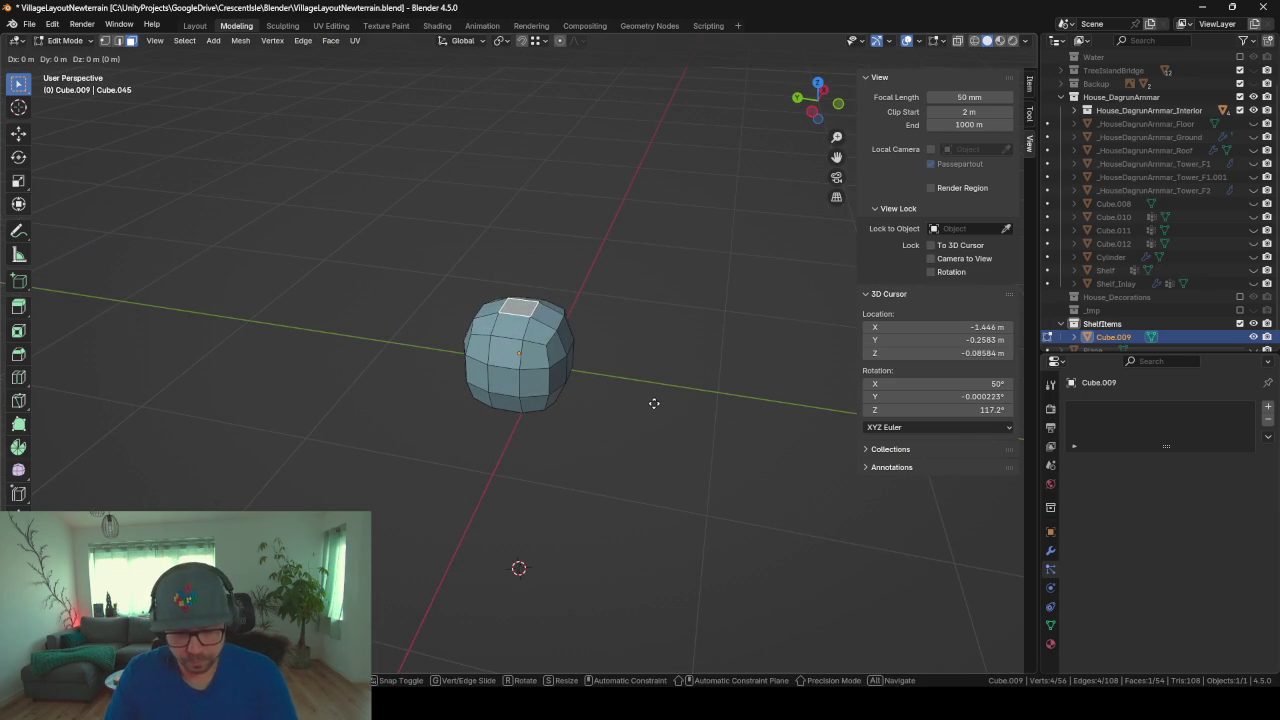
pyautogui.press('z')
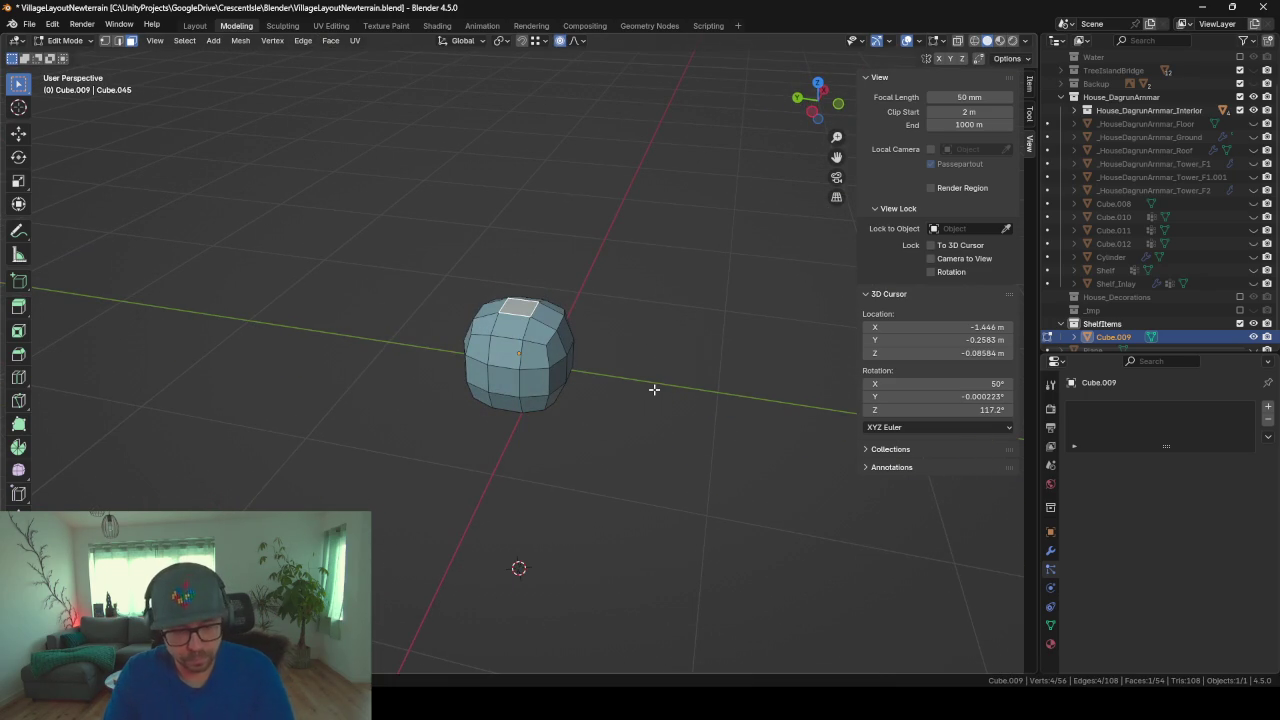
pyautogui.press('o')
pyautogui.scroll(-1, 654, 386)
pyautogui.scroll(5, 654, 383)
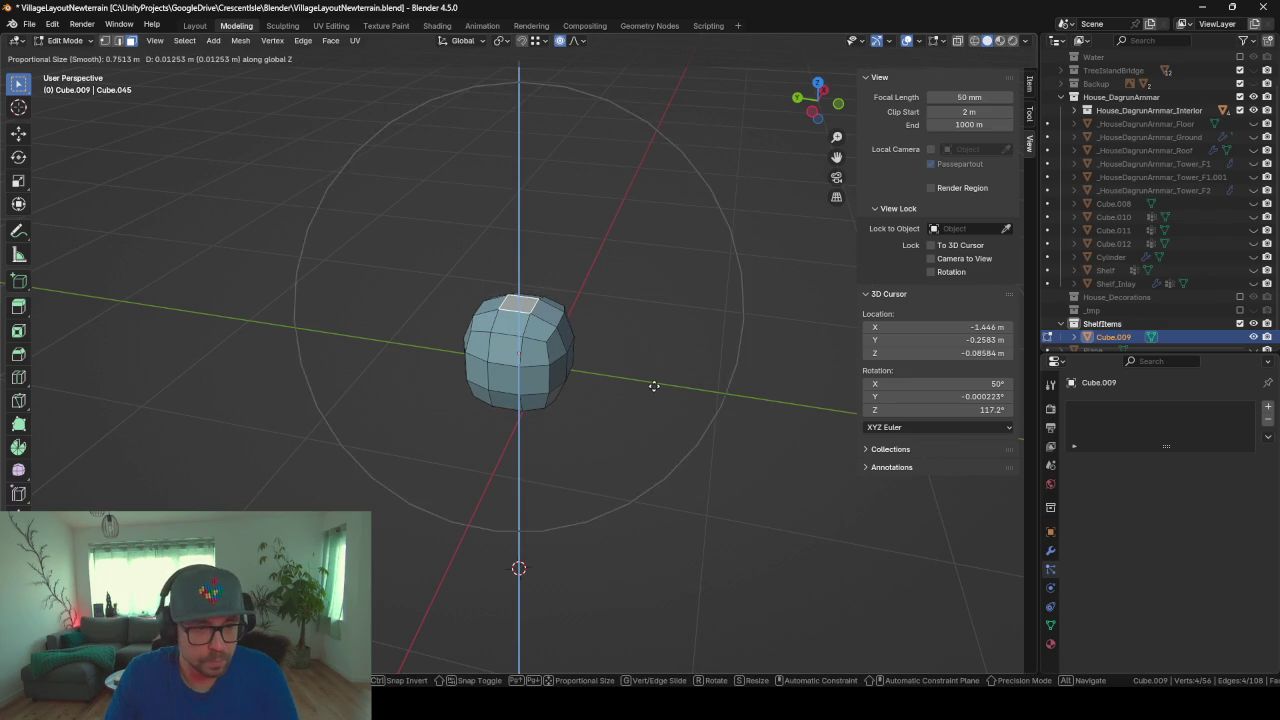
pyautogui.scroll(2, 654, 383)
pyautogui.scroll(6, 654, 380)
pyautogui.scroll(1, 656, 365)
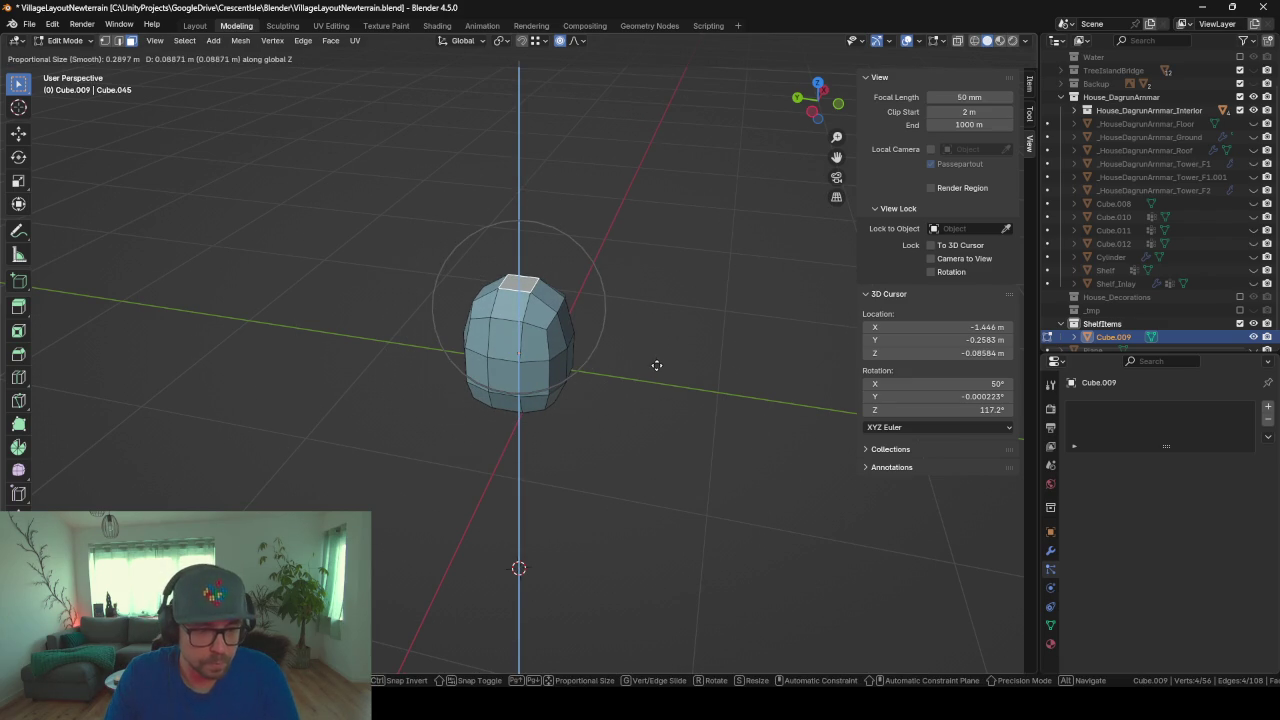
pyautogui.click(657, 363)
# Step: Narrow the raised top by scaling, then switch to edge select mode
pyautogui.press('s')
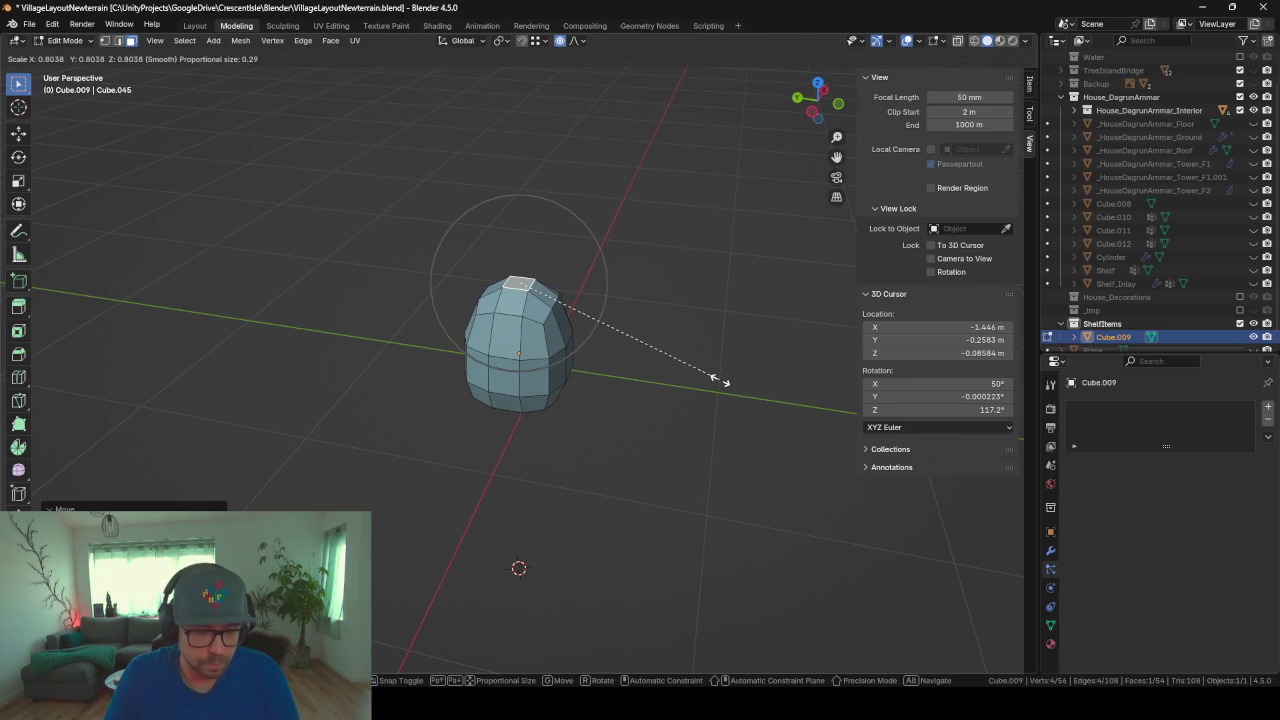
pyautogui.click(672, 357)
pyautogui.moveTo(654, 357)
pyautogui.mouseDown(button='middle')
pyautogui.moveTo(640, 440)
pyautogui.moveTo(669, 417)
pyautogui.moveTo(459, 235)
pyautogui.mouseUp(button='middle')
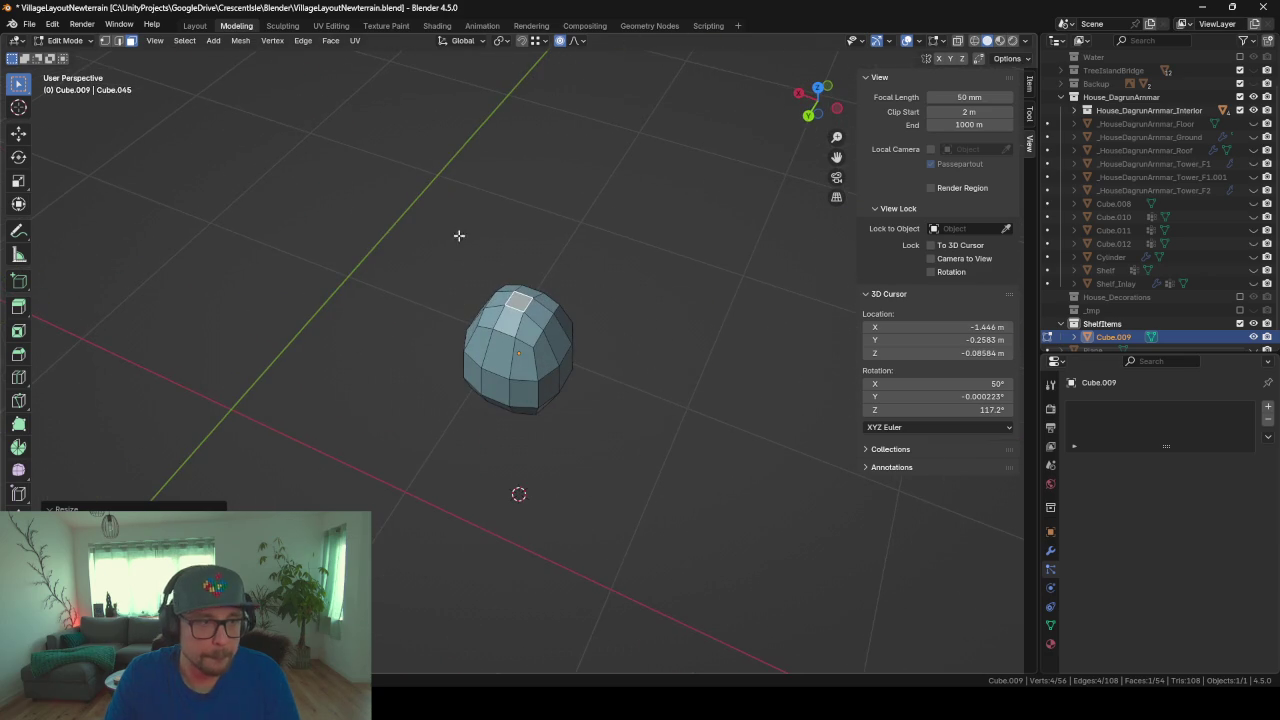
pyautogui.click(118, 41)
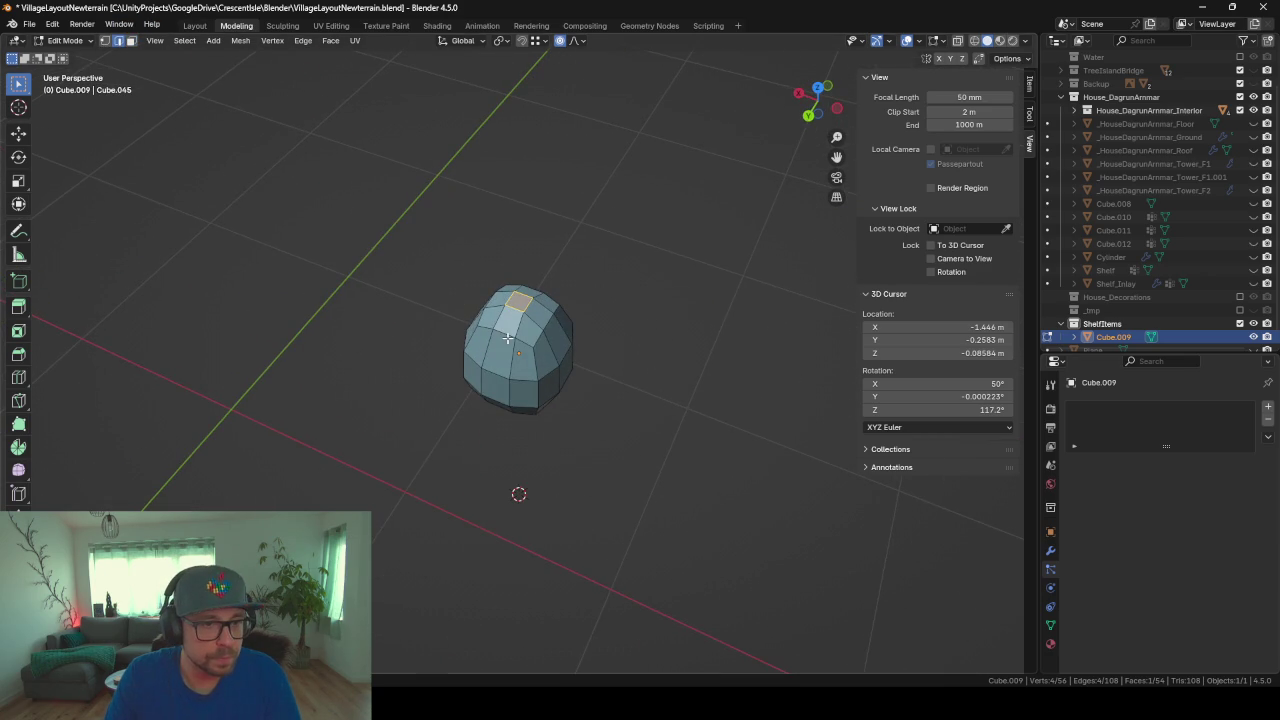
pyautogui.moveTo(621, 305); pyautogui.dragTo(509, 346, button='middle')
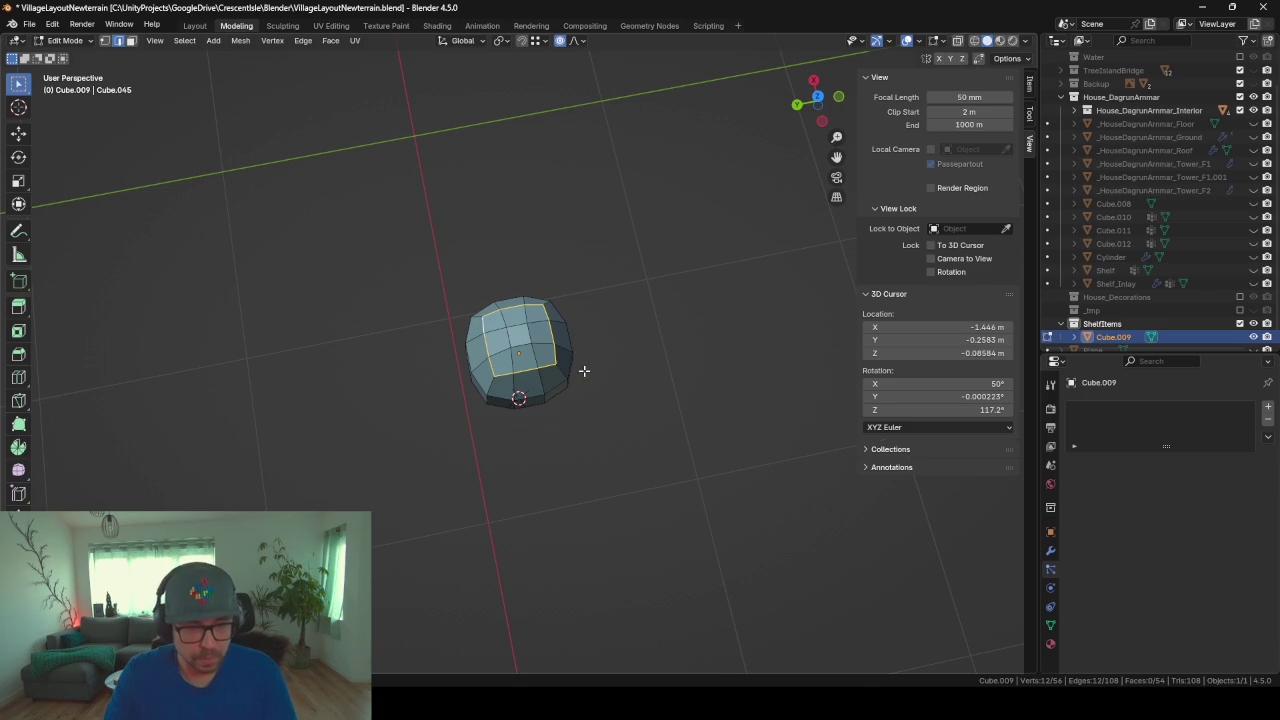
pyautogui.press('r')
pyautogui.press('Escape')
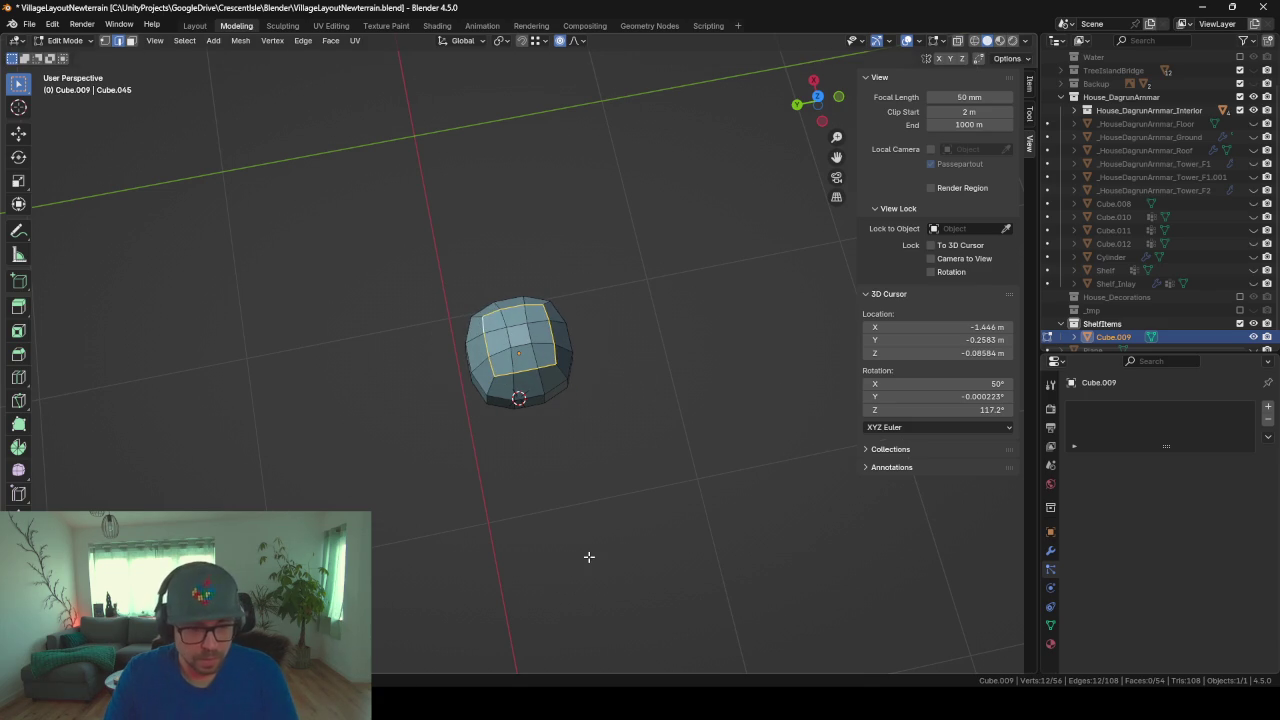
# Step: Round the top loop into an egg shape using To Sphere
pyautogui.hotkey('shift', 'alt', 's')
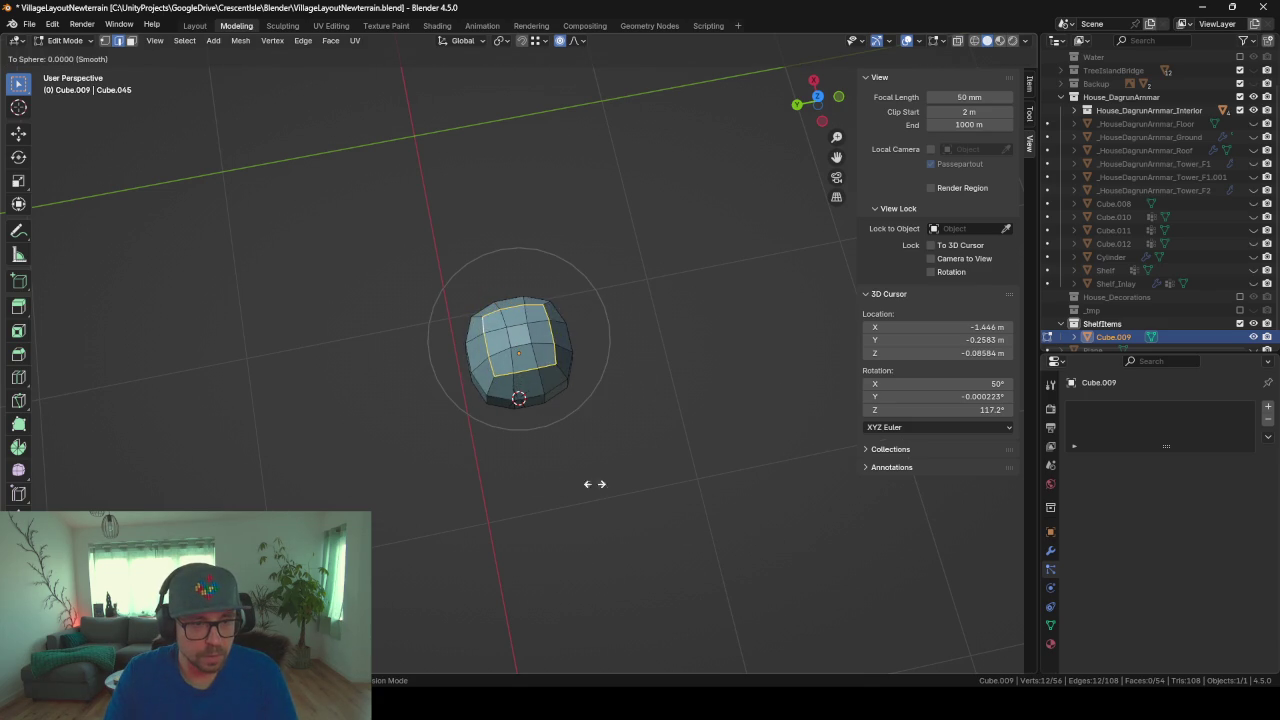
pyautogui.click(567, 634)
pyautogui.moveTo(523, 577); pyautogui.dragTo(549, 515, button='middle')
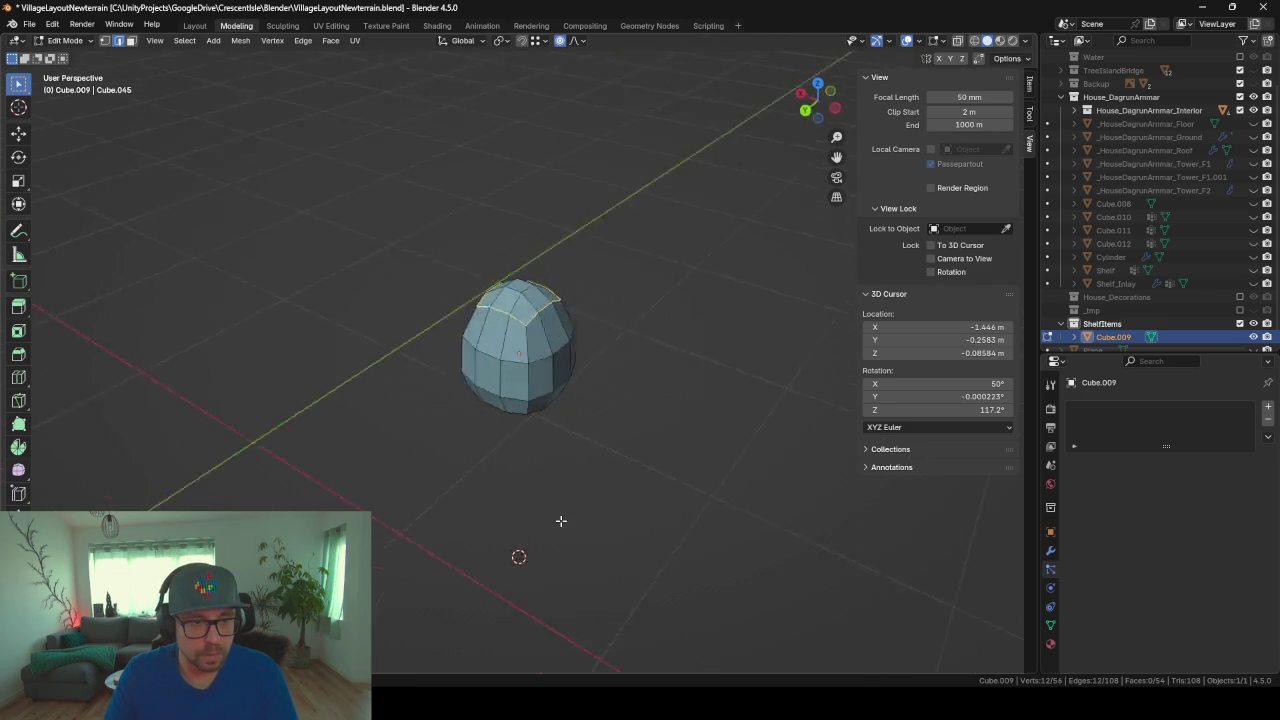
pyautogui.press('F3')
pyautogui.write('to')
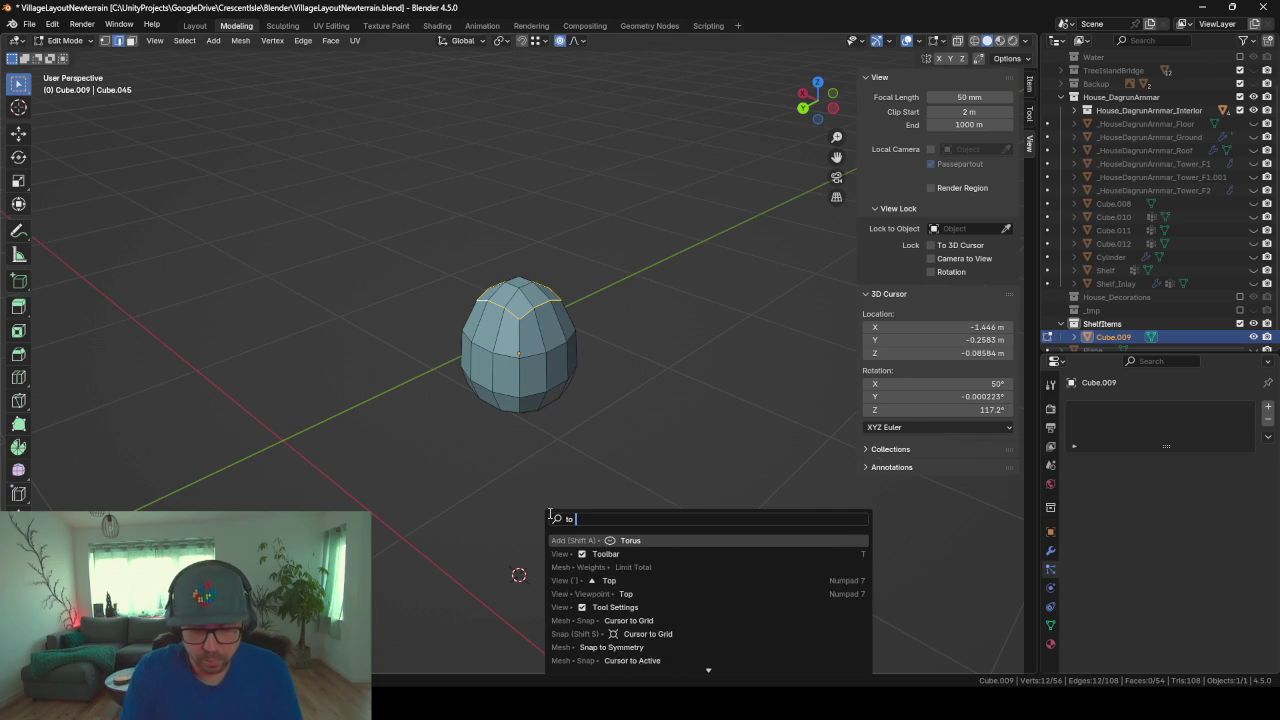
pyautogui.write(' sphere')
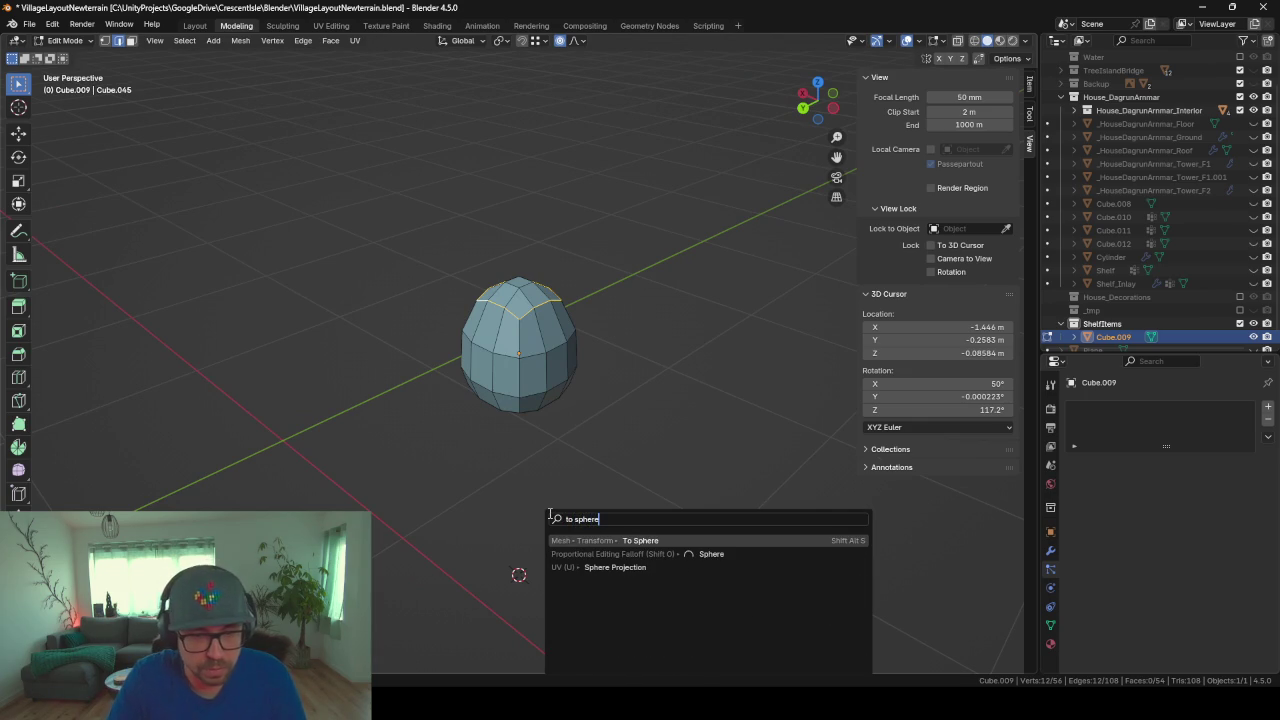
pyautogui.press('Return')
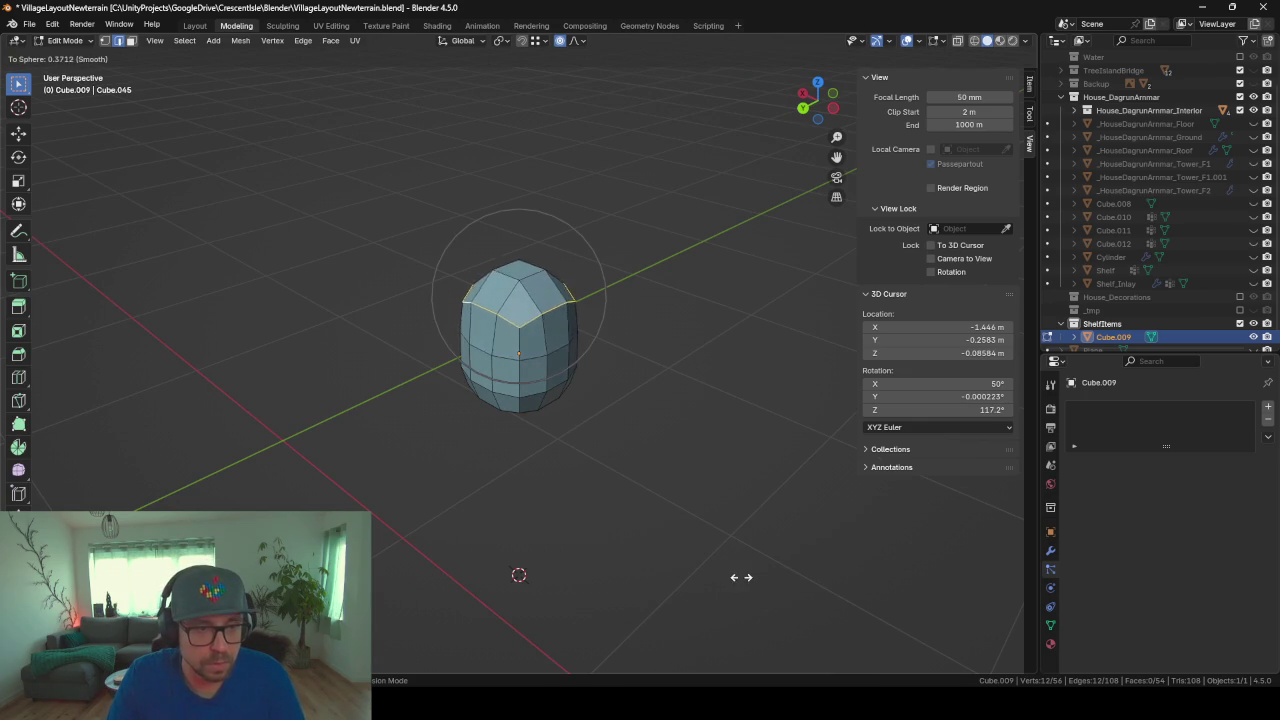
pyautogui.press('Escape')
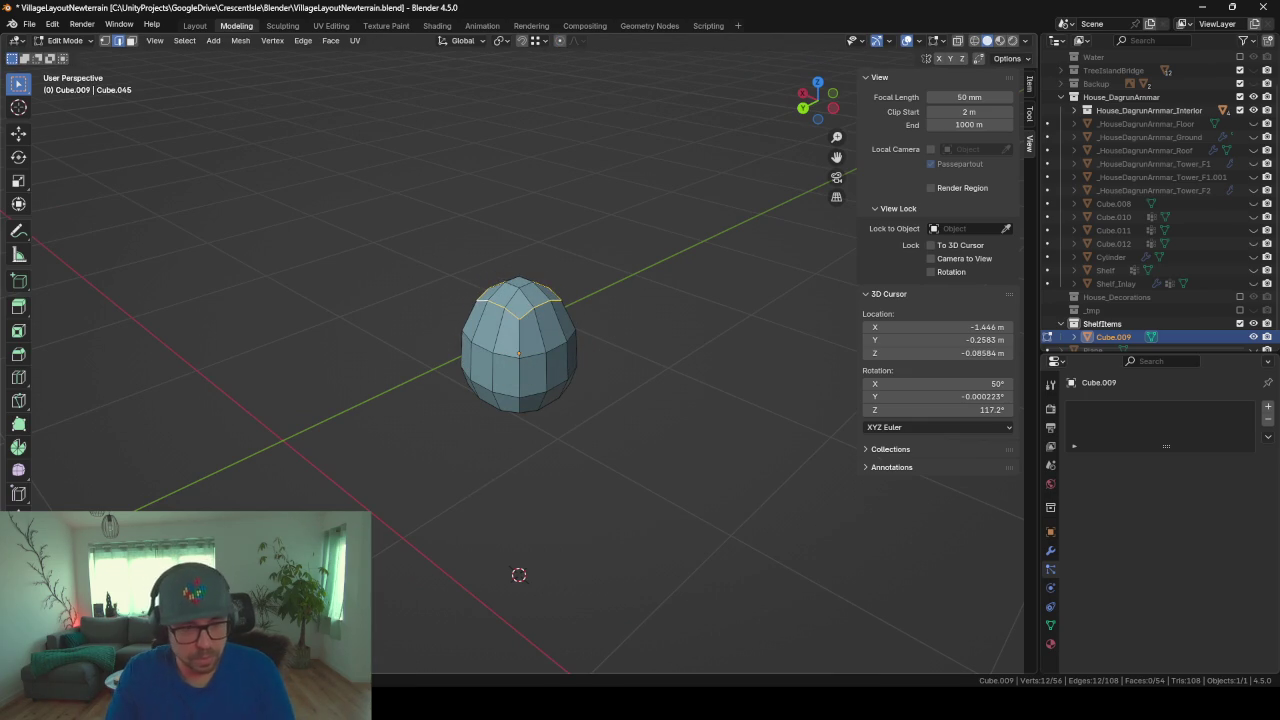
pyautogui.hotkey('shift', 'alt', 's')
pyautogui.click(616, 651)
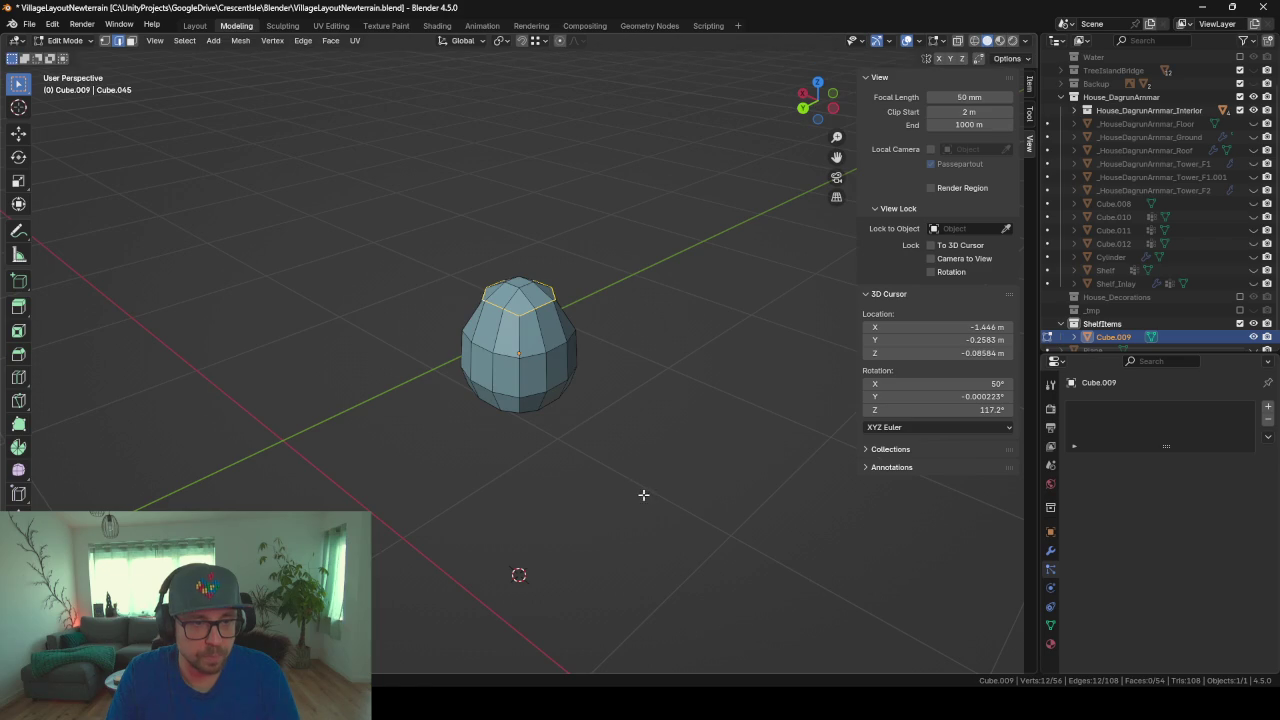
pyautogui.moveTo(643, 494)
pyautogui.mouseDown(button='middle')
pyautogui.moveTo(590, 526)
pyautogui.moveTo(517, 469)
pyautogui.mouseUp(button='middle')
pyautogui.press('g')
pyautogui.press('z')
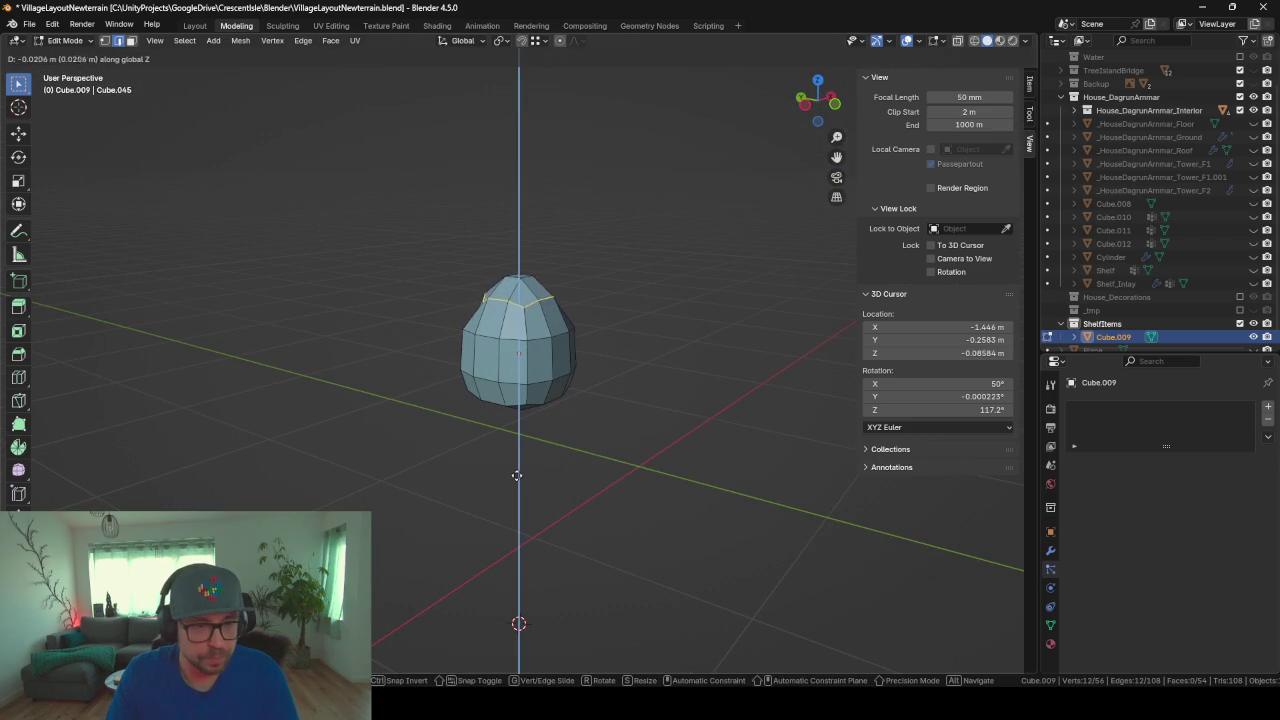
pyautogui.press('Escape')
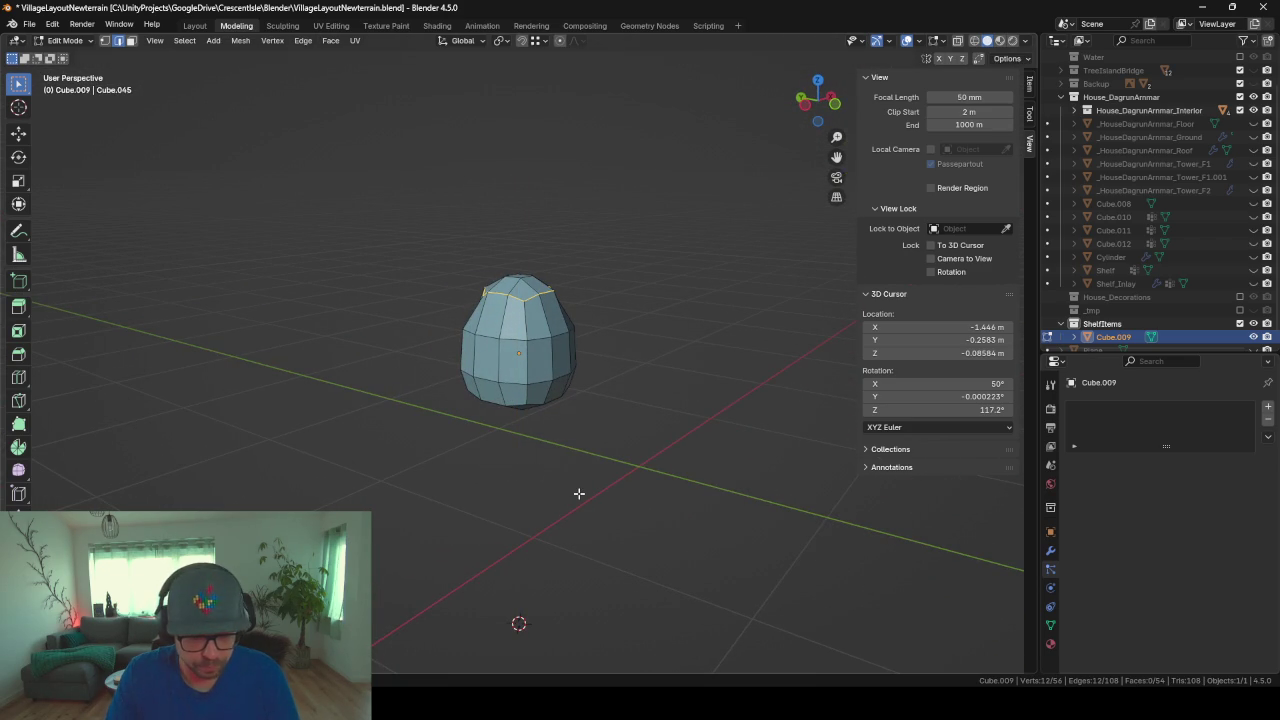
# Step: Delete the centre top face to open a hole in the egg shape
pyautogui.moveTo(578, 493); pyautogui.dragTo(459, 300, button='middle')
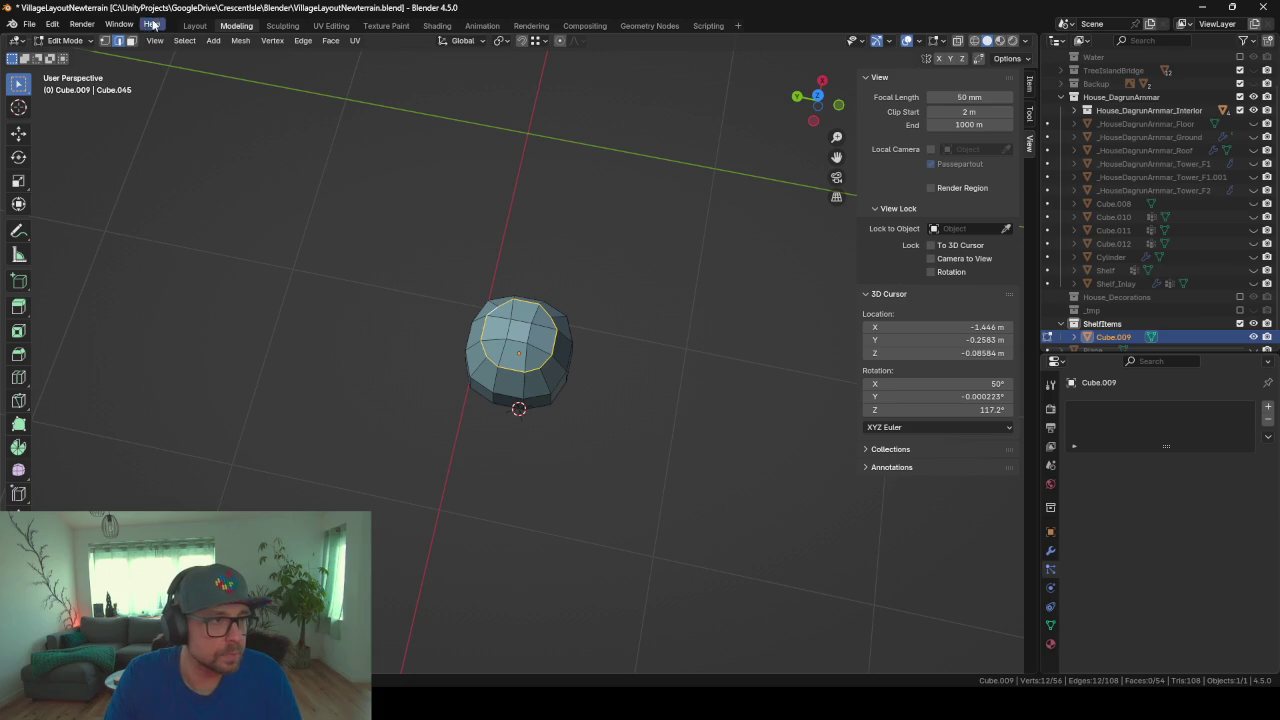
pyautogui.click(131, 41)
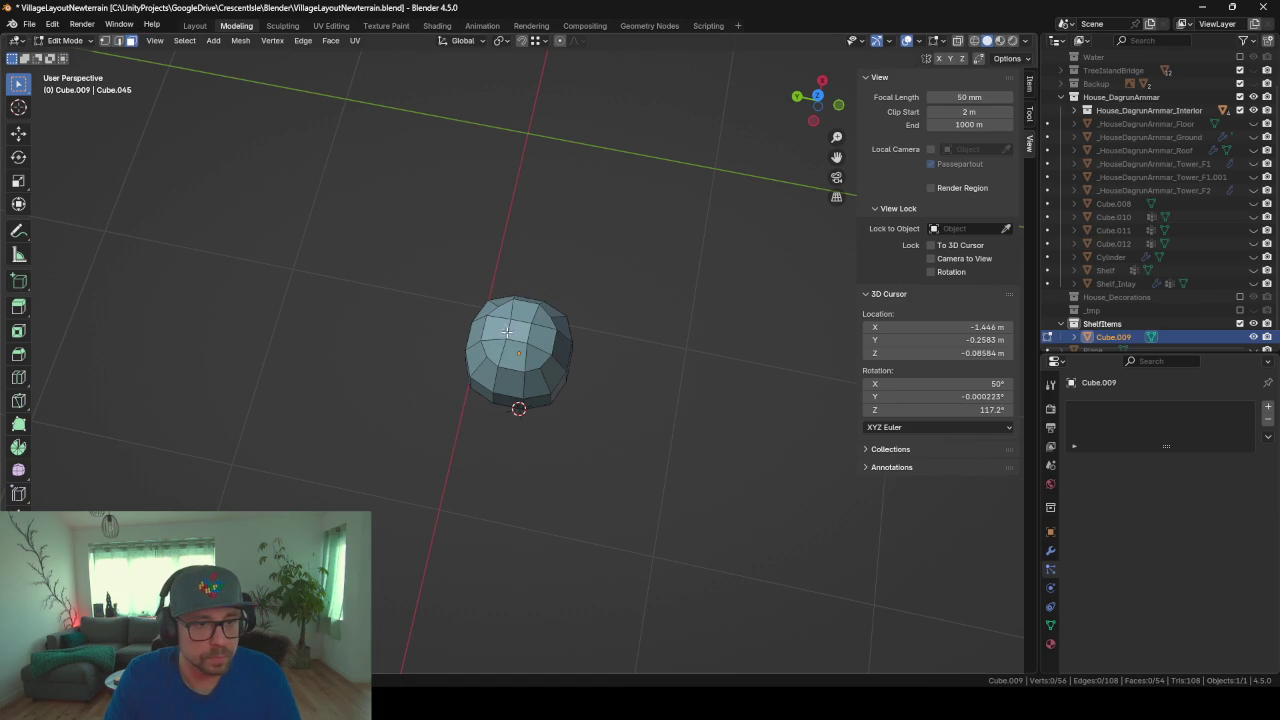
pyautogui.click(507, 332)
pyautogui.press('x')
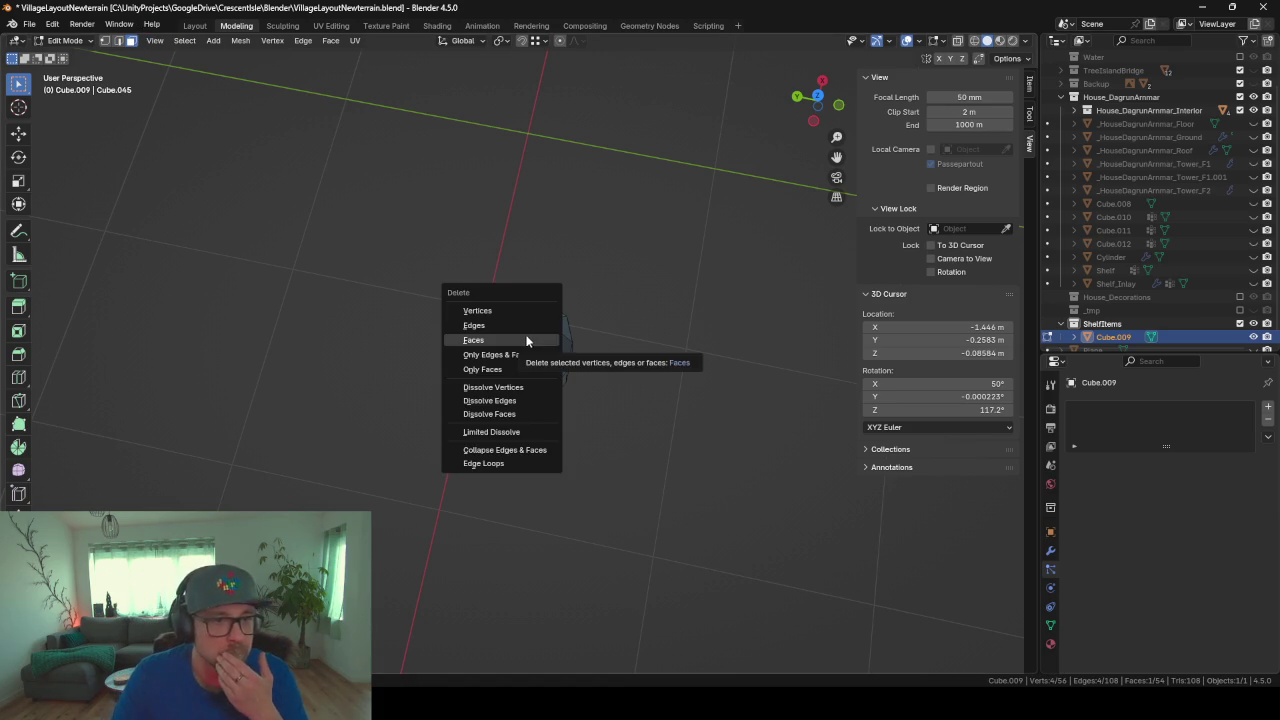
pyautogui.click(500, 311)
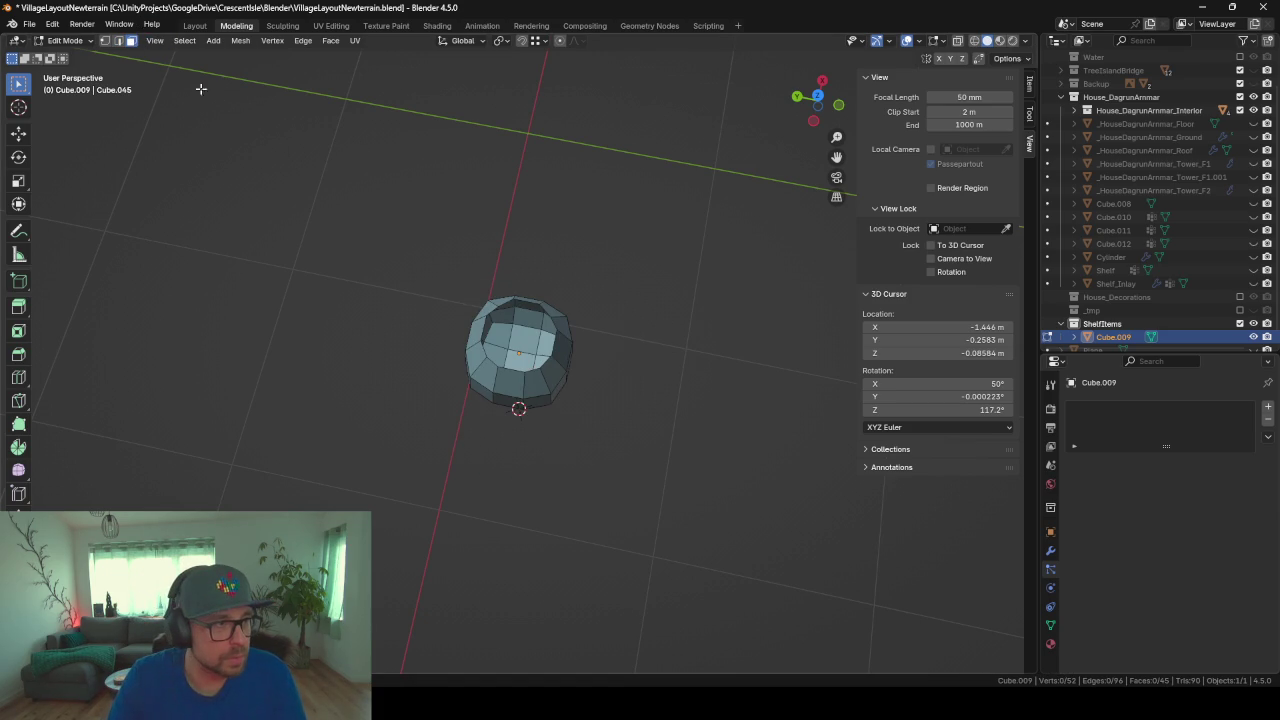
# Step: Select the rim around the hole and shrink the opening
pyautogui.keyDown('alt'); pyautogui.click(531, 304); pyautogui.keyUp('alt')
pyautogui.moveTo(531, 304)
pyautogui.mouseDown(button='middle')
pyautogui.moveTo(660, 380)
pyautogui.moveTo(617, 383)
pyautogui.mouseUp(button='middle')
pyautogui.press('s')
pyautogui.press('z')
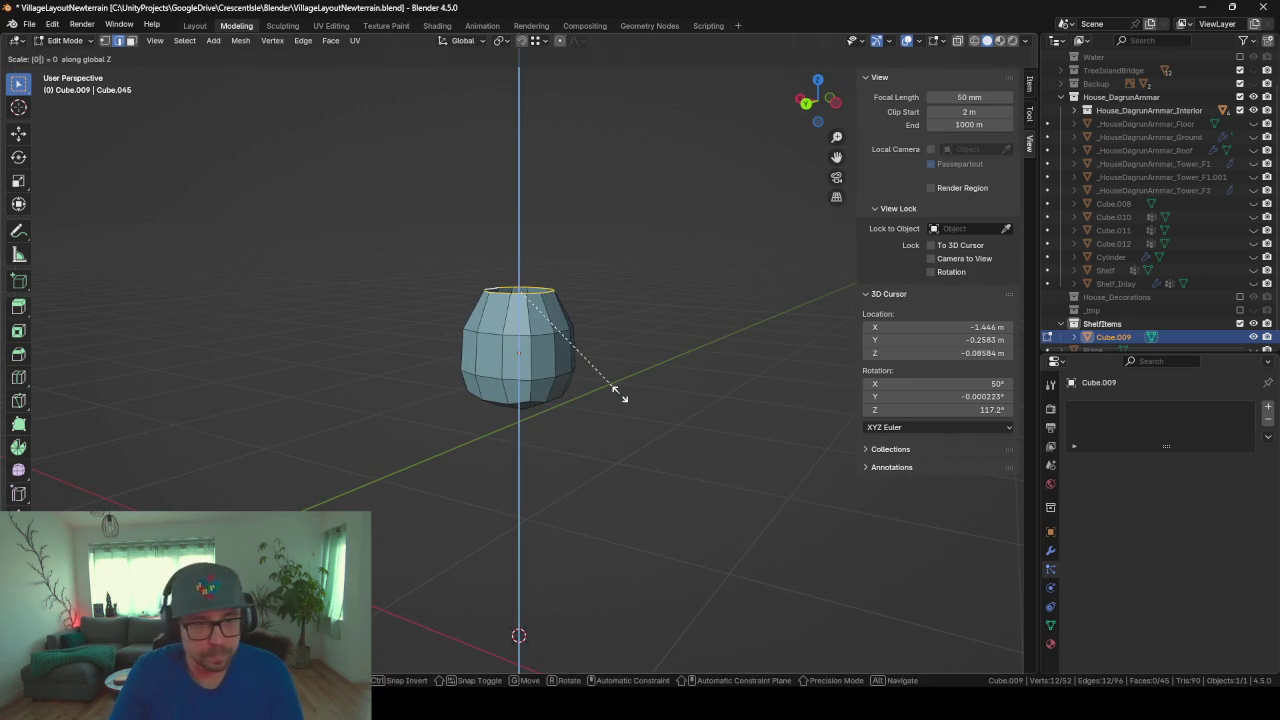
pyautogui.press('z')
pyautogui.press('z')
pyautogui.press('g')
pyautogui.press('z')
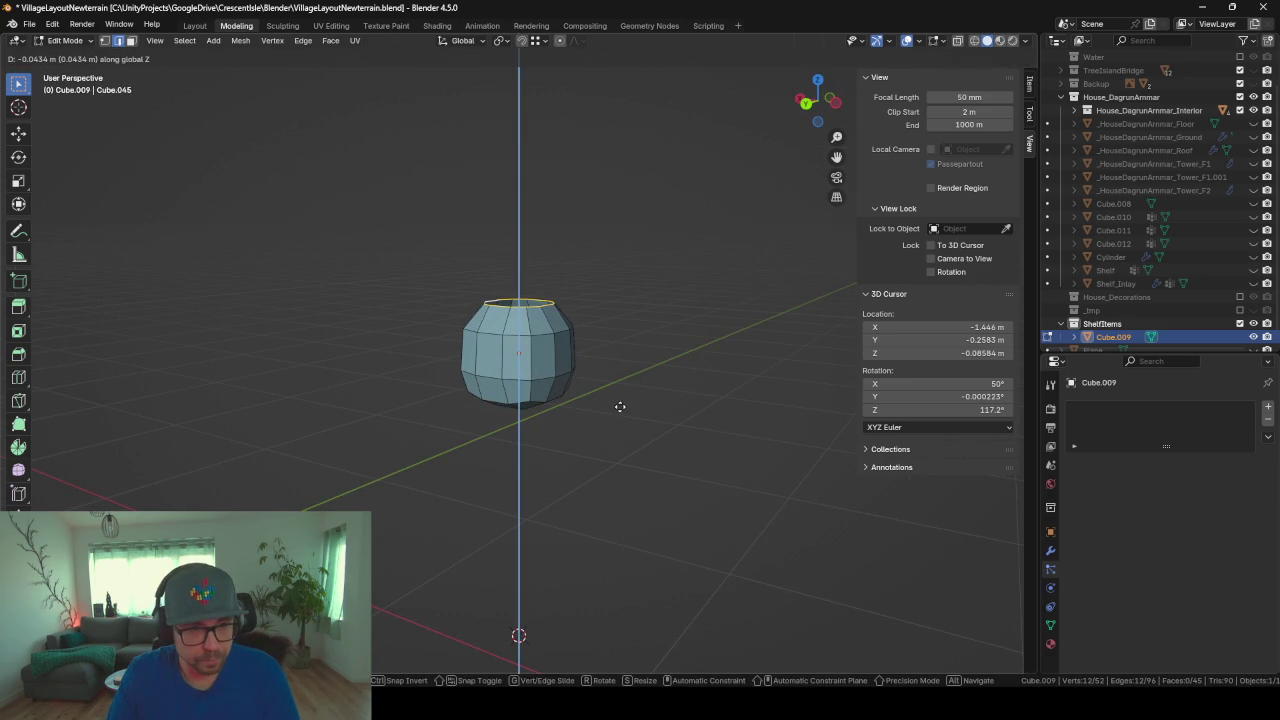
pyautogui.press('Escape')
pyautogui.moveTo(620, 403)
pyautogui.mouseDown(button='middle')
pyautogui.moveTo(694, 409)
pyautogui.moveTo(736, 443)
pyautogui.moveTo(785, 449)
pyautogui.mouseUp(button='middle')
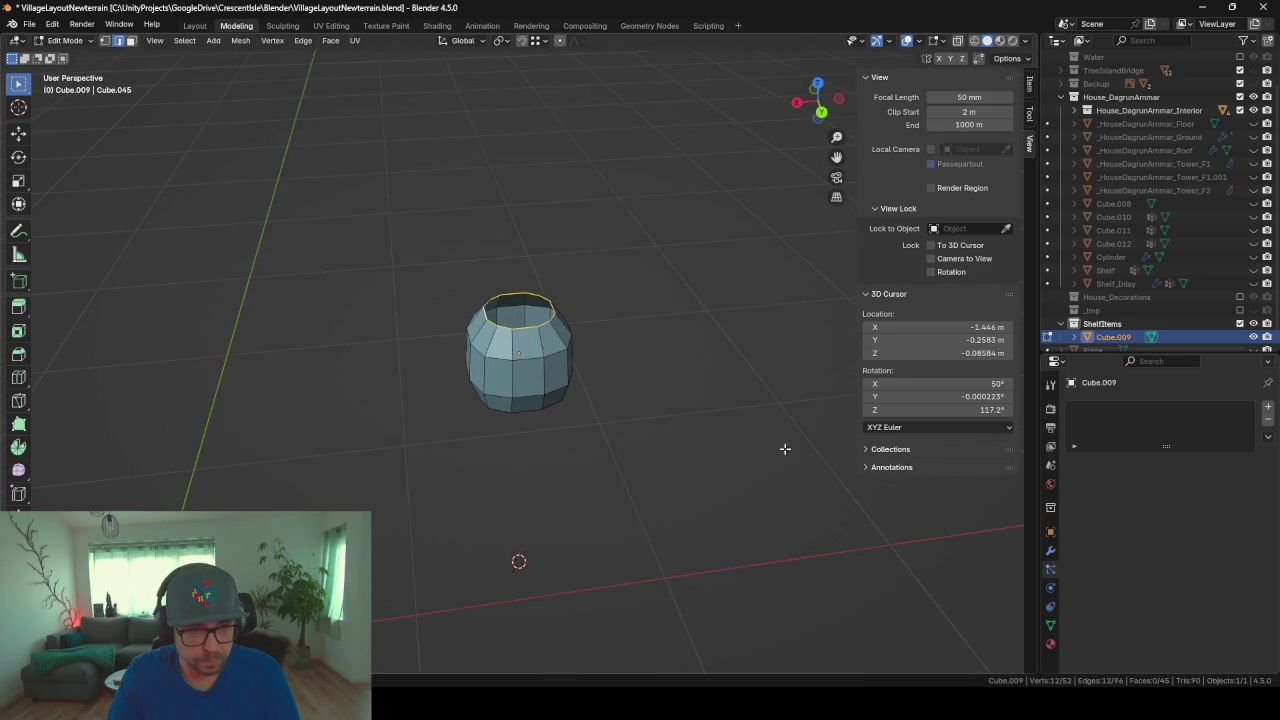
pyautogui.press('s')
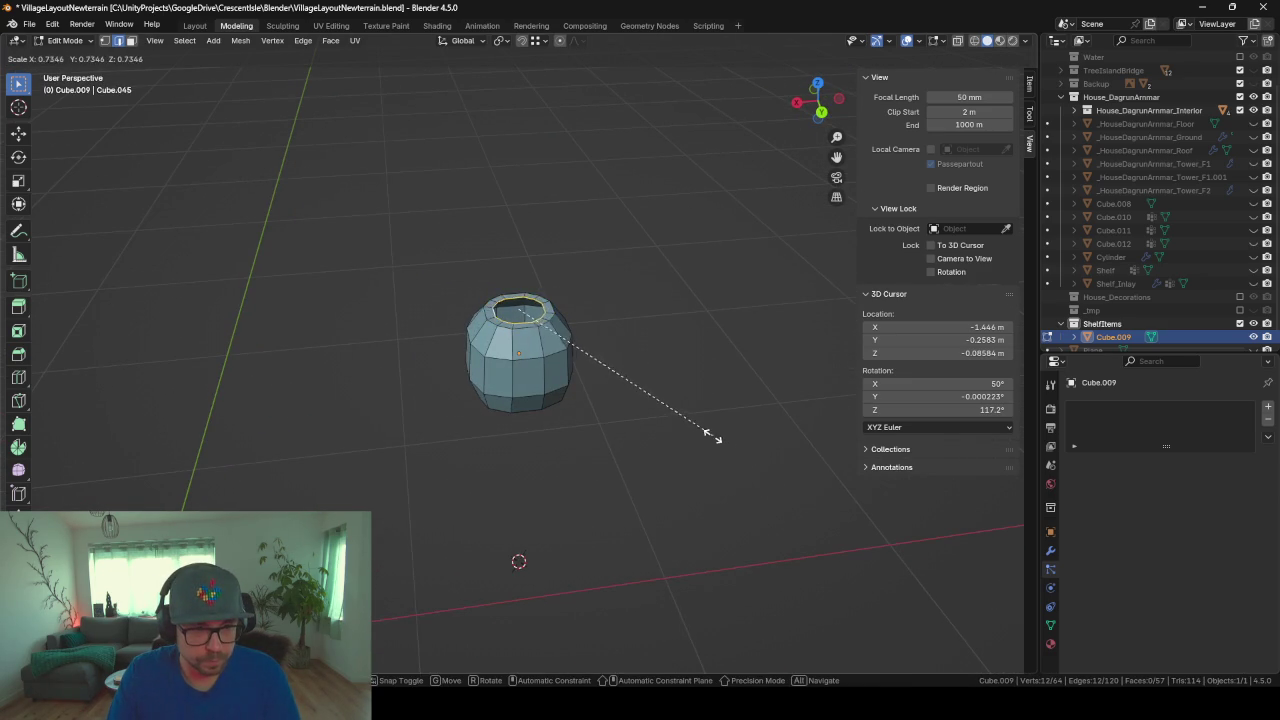
pyautogui.click(690, 421)
# Step: Raise the rim and extrude it upward into a neck
pyautogui.press('g')
pyautogui.press('z')
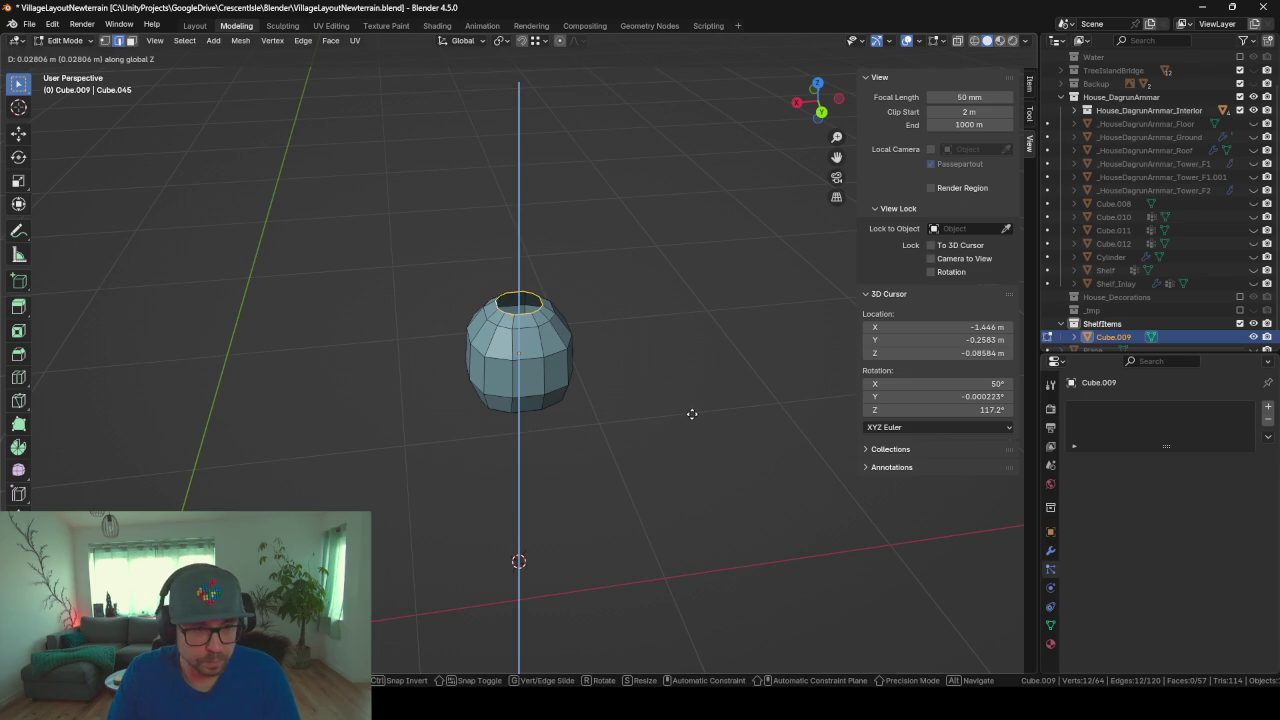
pyautogui.click(692, 413)
pyautogui.press('e')
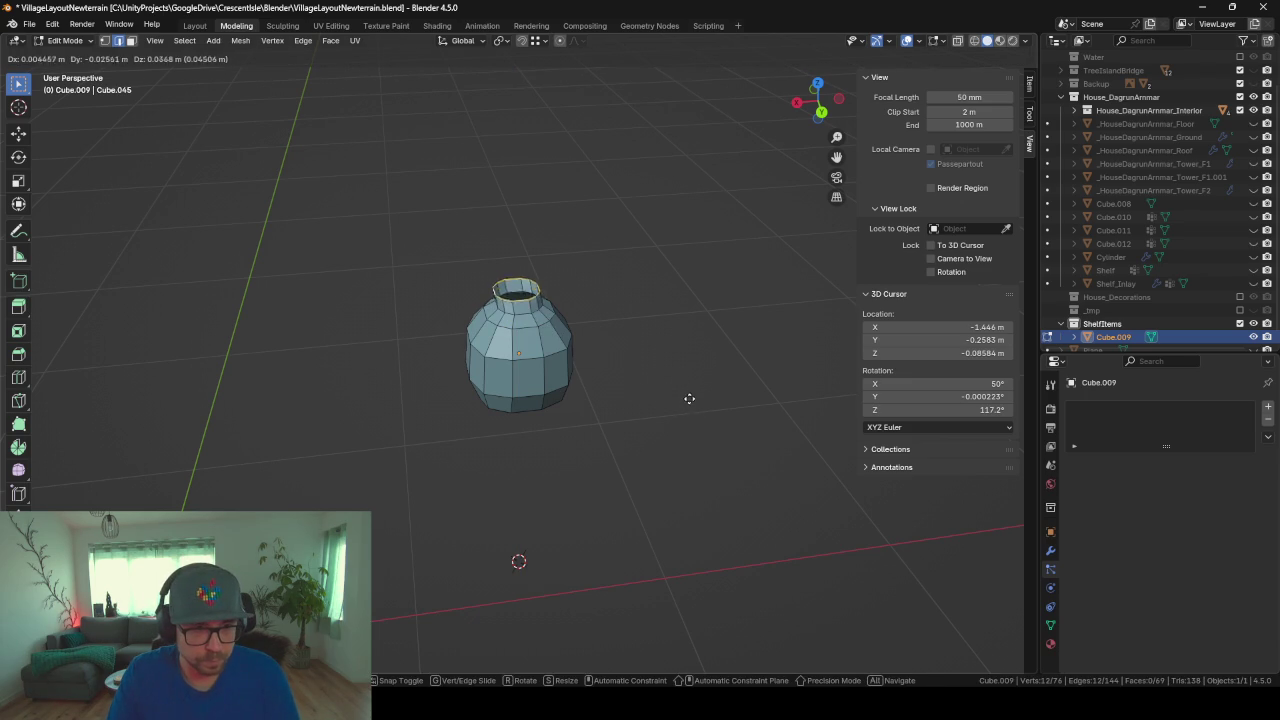
pyautogui.press('s')
pyautogui.press('z')
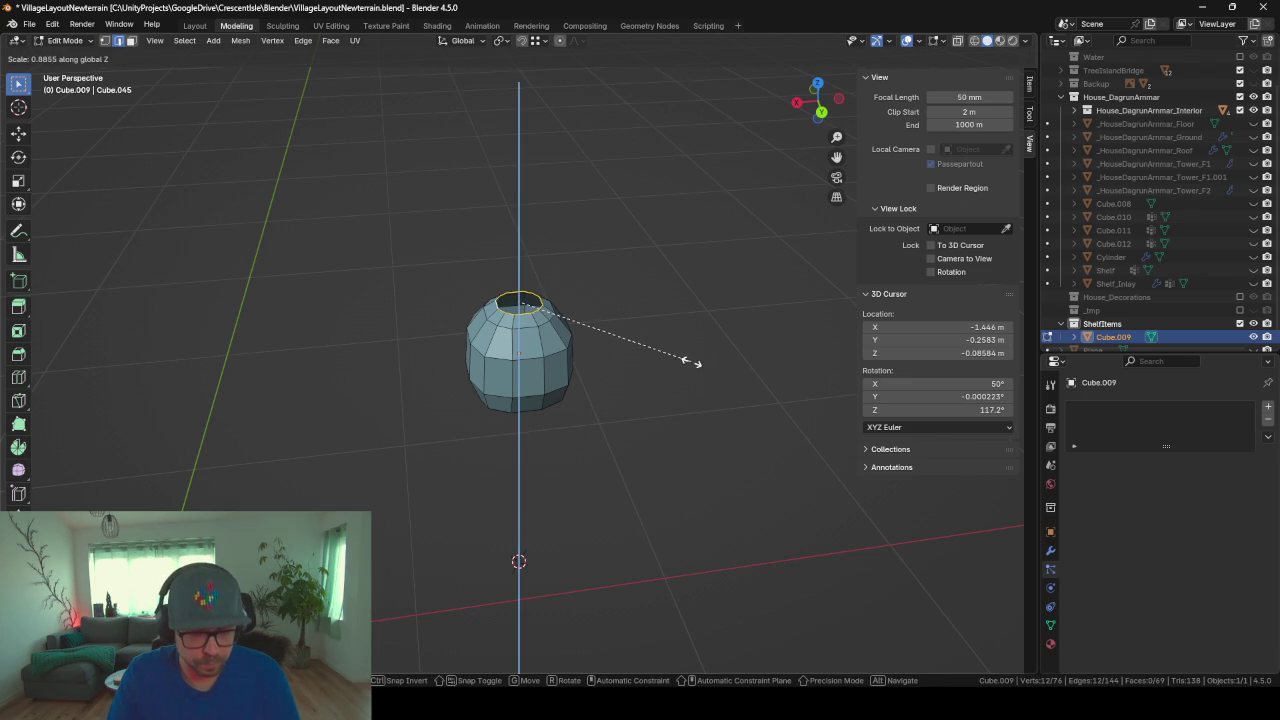
pyautogui.click(714, 420)
pyautogui.press('e')
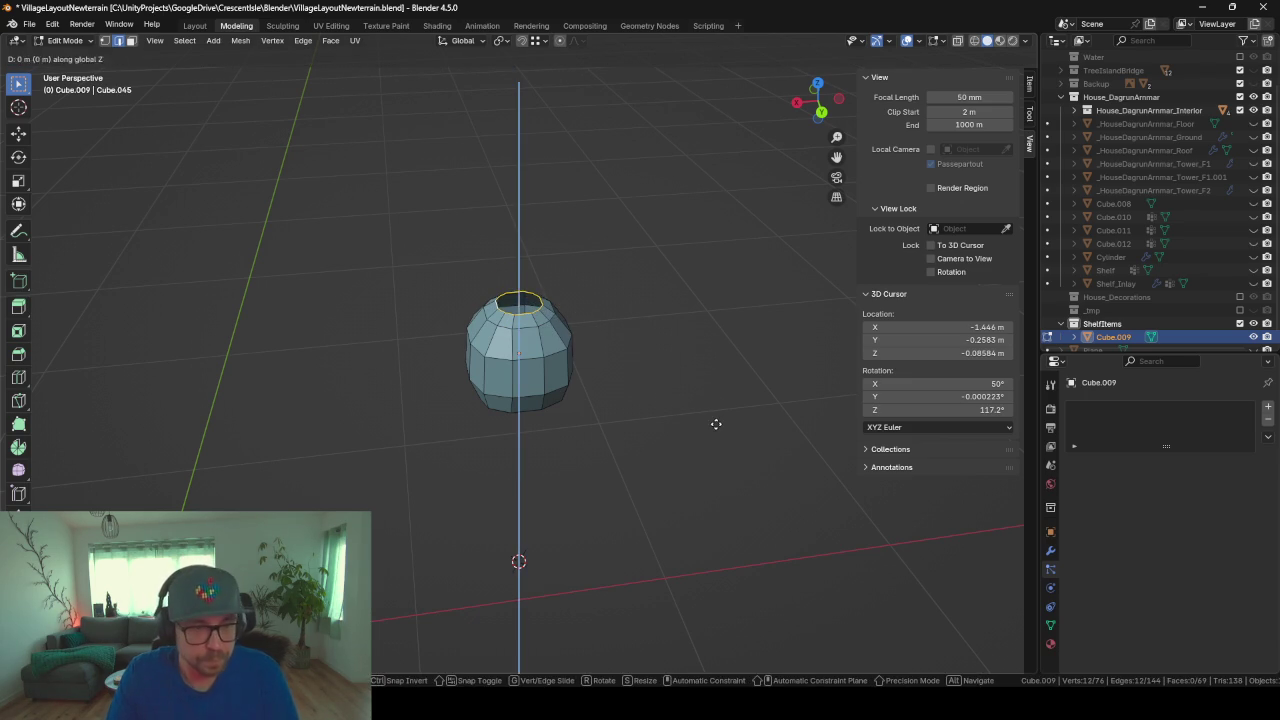
pyautogui.click(721, 415)
# Step: Thin the ring of neck faces by scaling them horizontally only
pyautogui.moveTo(665, 388)
pyautogui.mouseDown(button='middle')
pyautogui.moveTo(700, 386)
pyautogui.moveTo(689, 314)
pyautogui.mouseUp(button='middle')
pyautogui.click(131, 41)
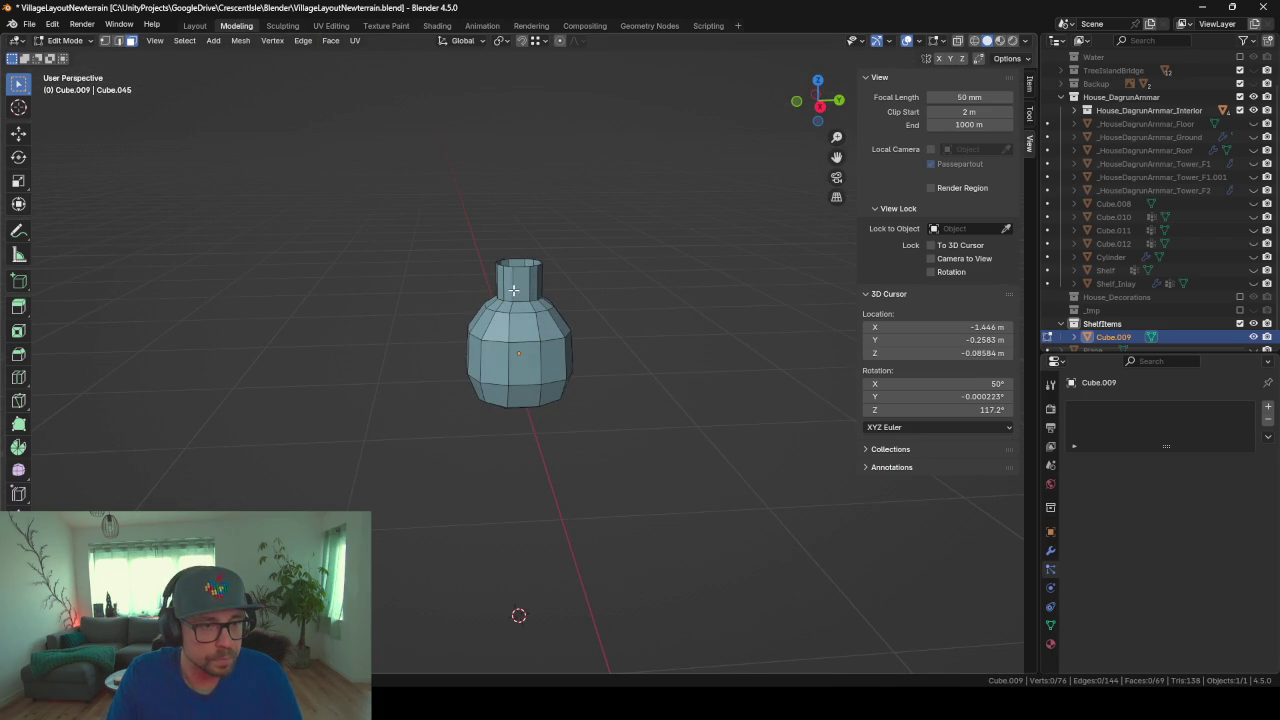
pyautogui.keyDown('alt'); pyautogui.click(513, 290); pyautogui.keyUp('alt')
pyautogui.press('s')
pyautogui.hotkey('shift', 'z')
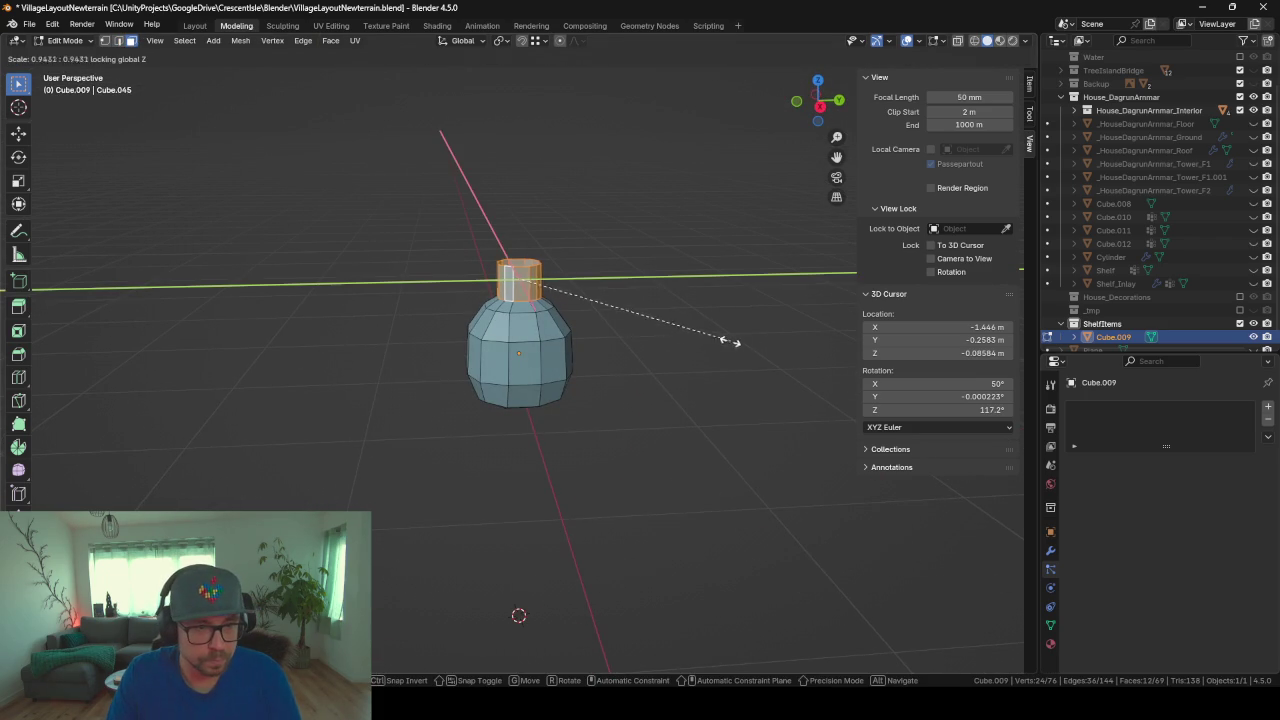
pyautogui.click(614, 296)
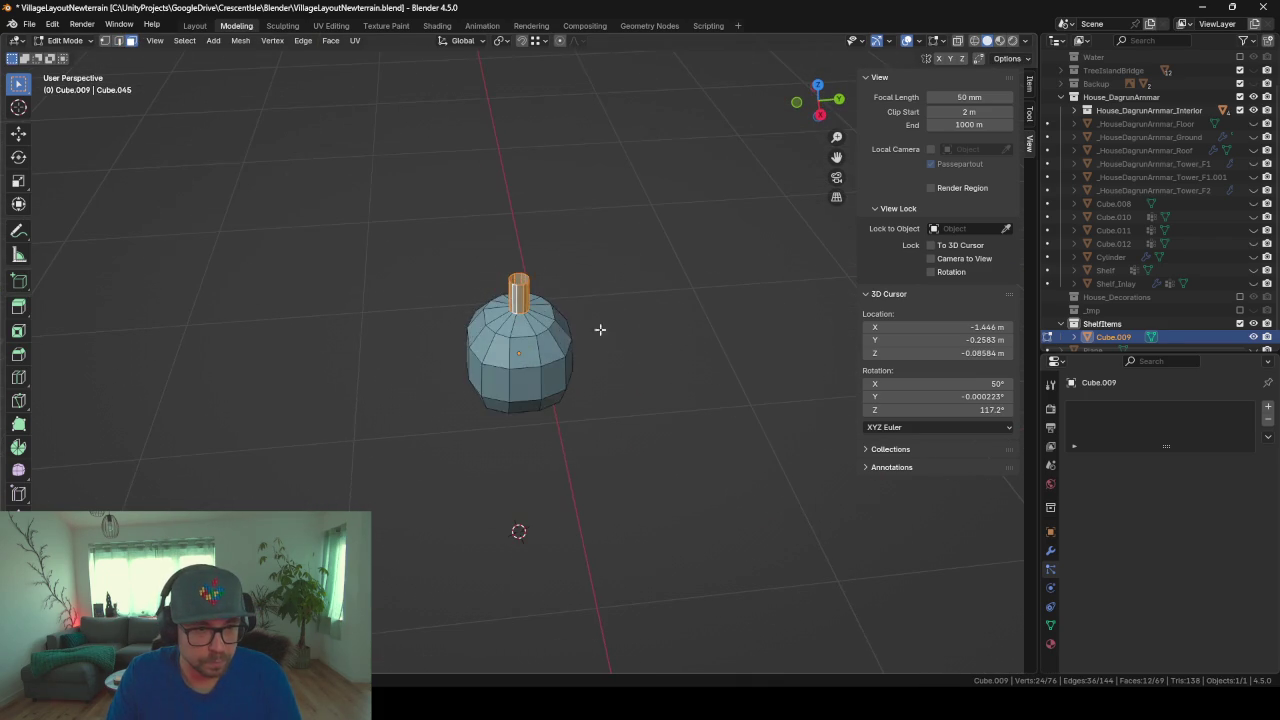
# Step: Set the viewport Clip Start to 0.000001 and frame the neck
pyautogui.press('Tab')
pyautogui.scroll(5, 600, 317)
pyautogui.scroll(-5, 599, 316)
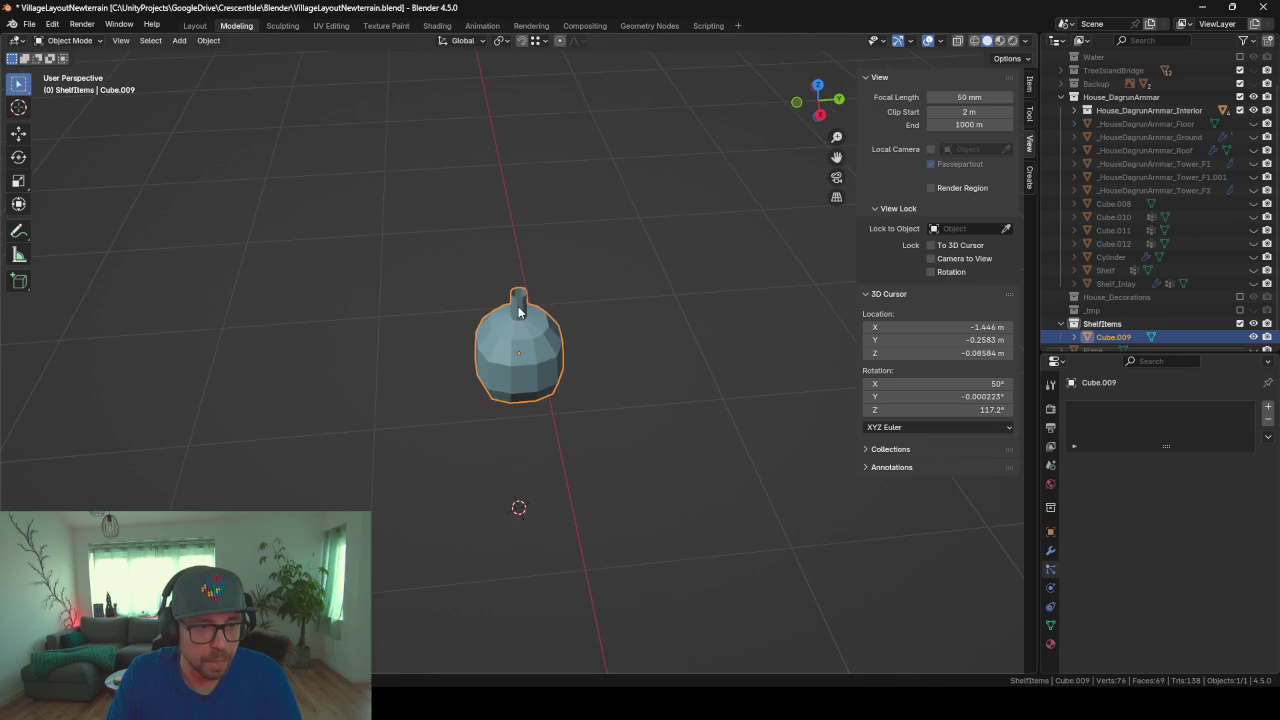
pyautogui.press('Tab')
pyautogui.scroll(3, 470, 230)
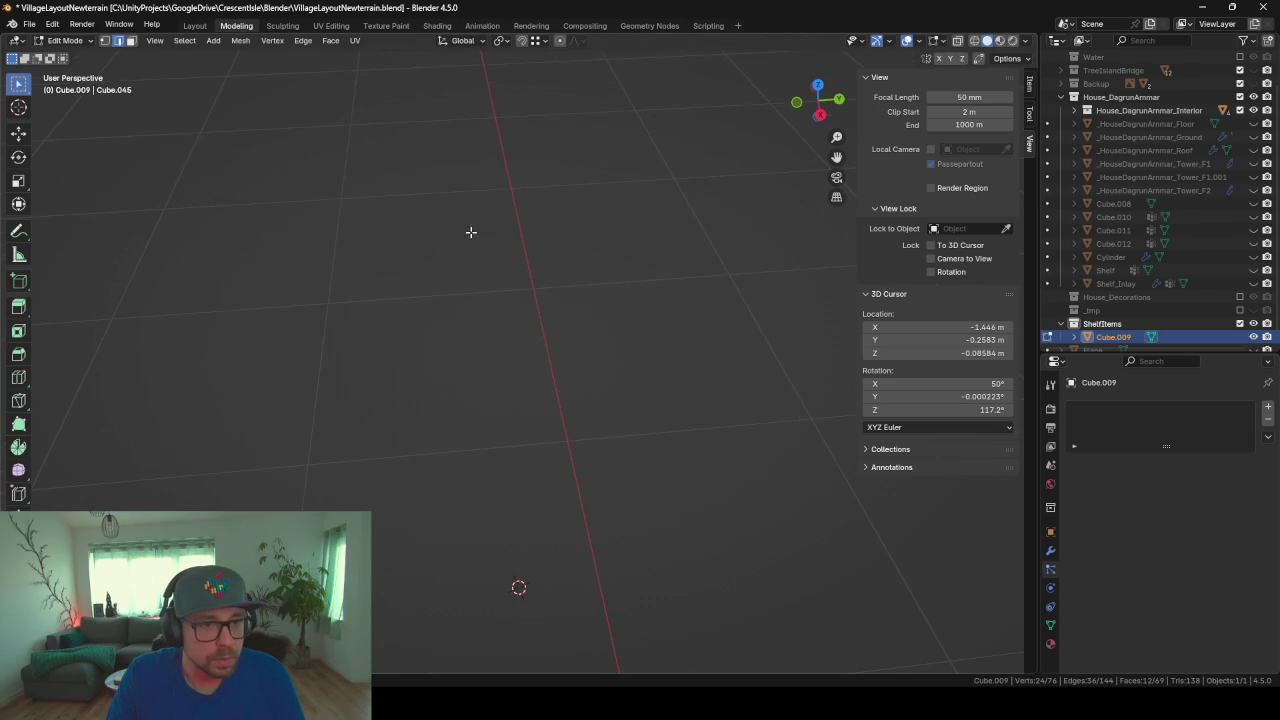
pyautogui.scroll(-2, 470, 230)
pyautogui.click(990, 112)
pyautogui.write('0.000001')
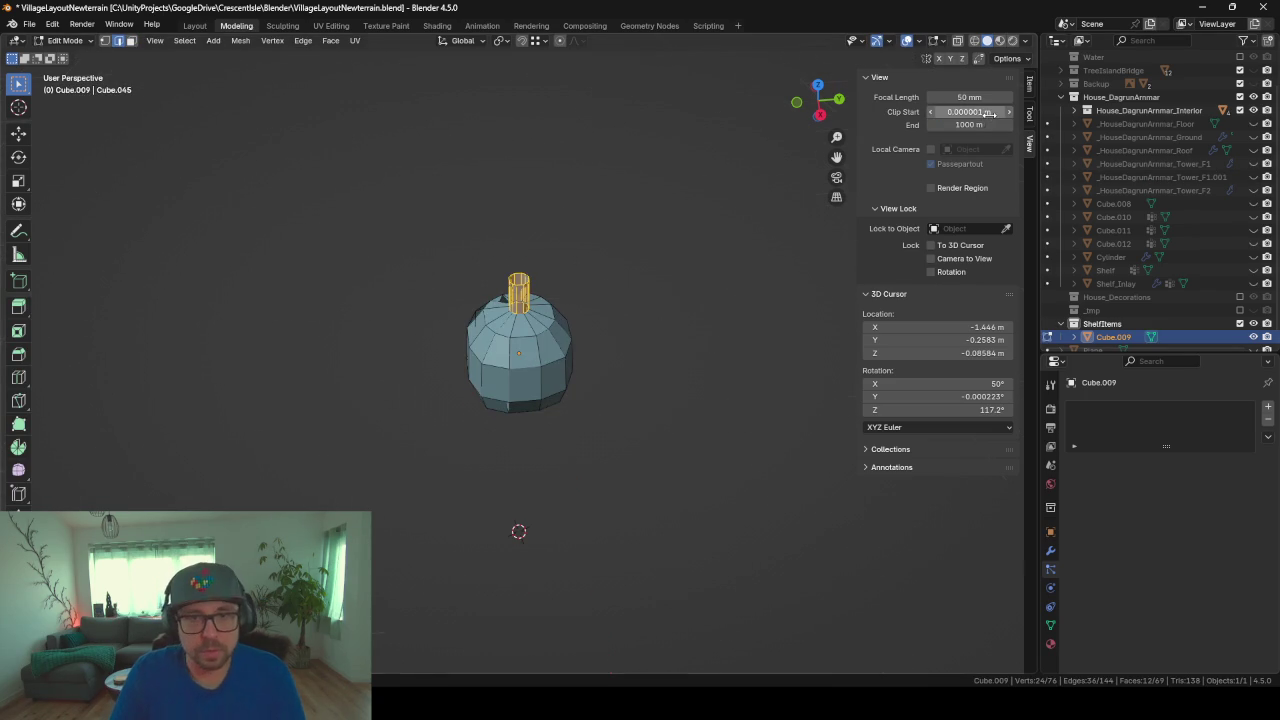
pyautogui.press('Return')
pyautogui.scroll(4, 563, 208)
pyautogui.scroll(1, 532, 207)
pyautogui.keyDown('shift'); pyautogui.moveTo(532, 207); pyautogui.dragTo(546, 290, button='middle'); pyautogui.keyUp('shift')
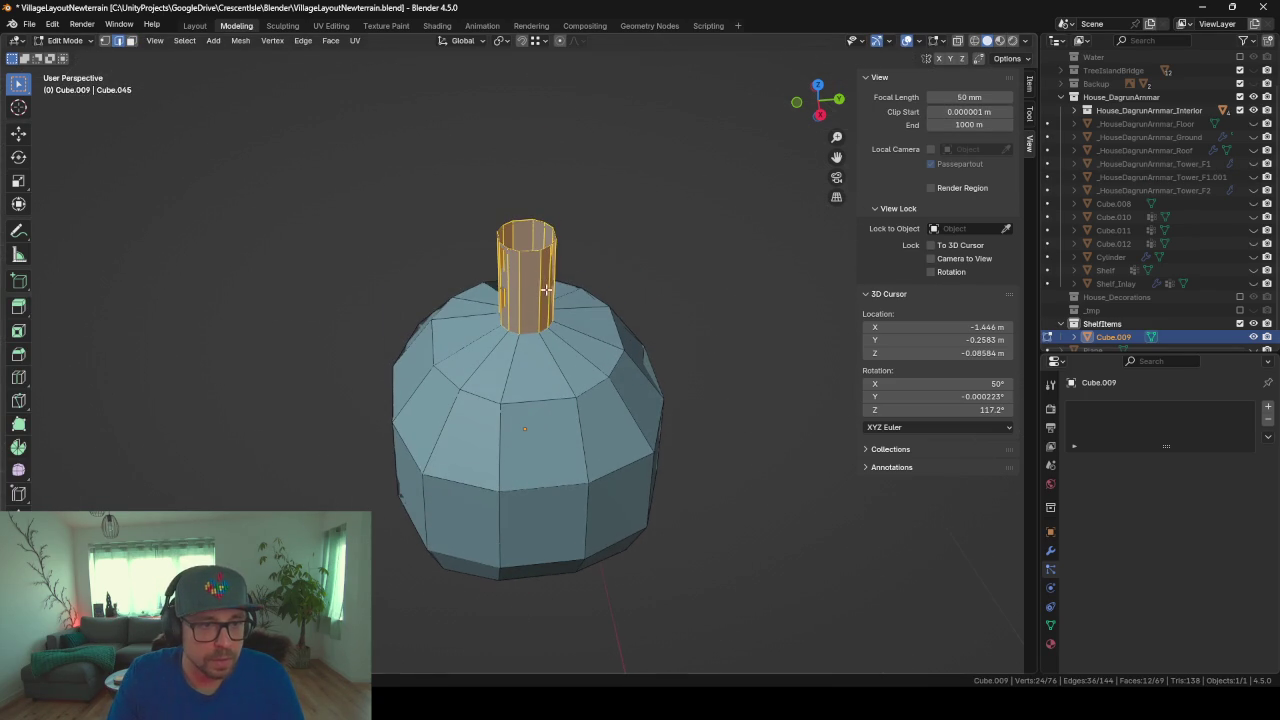
# Step: Shrink and slightly raise the neck's top rim, then extrude and scale it closed into a spout
pyautogui.keyDown('alt'); pyautogui.click(534, 252); pyautogui.keyUp('alt')
pyautogui.keyDown('alt'); pyautogui.click(531, 247); pyautogui.keyUp('alt')
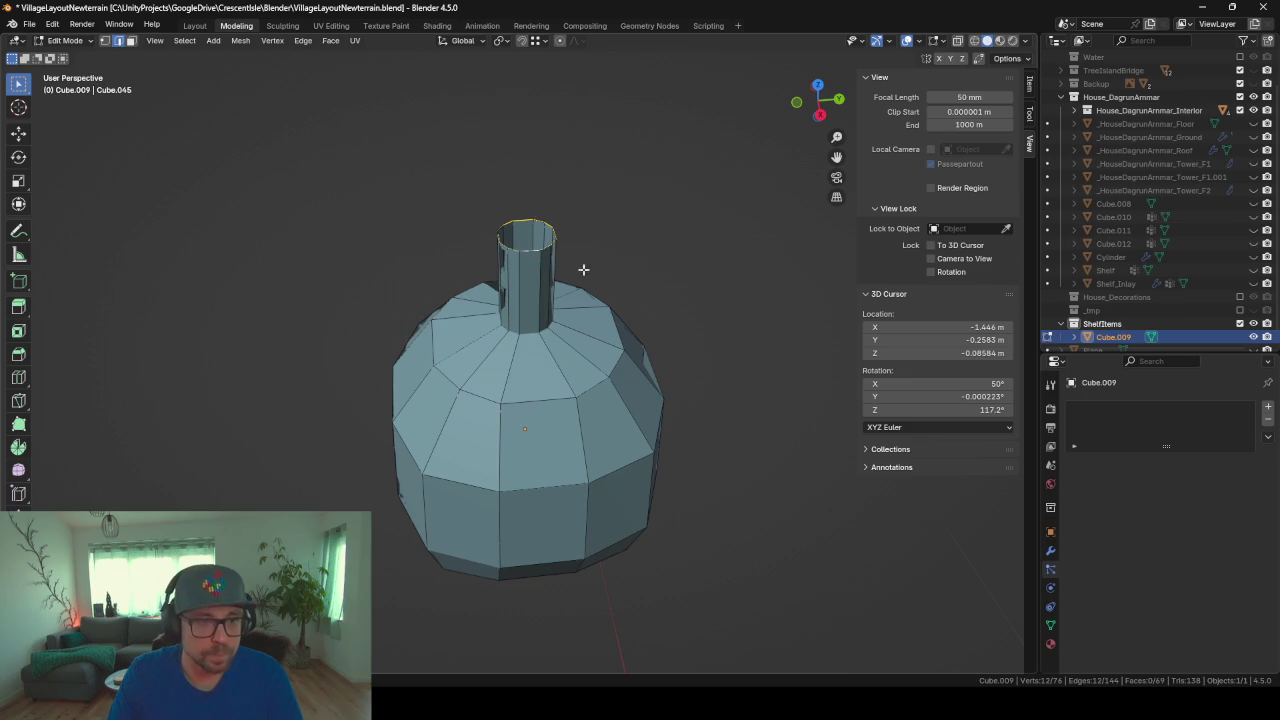
pyautogui.press('s')
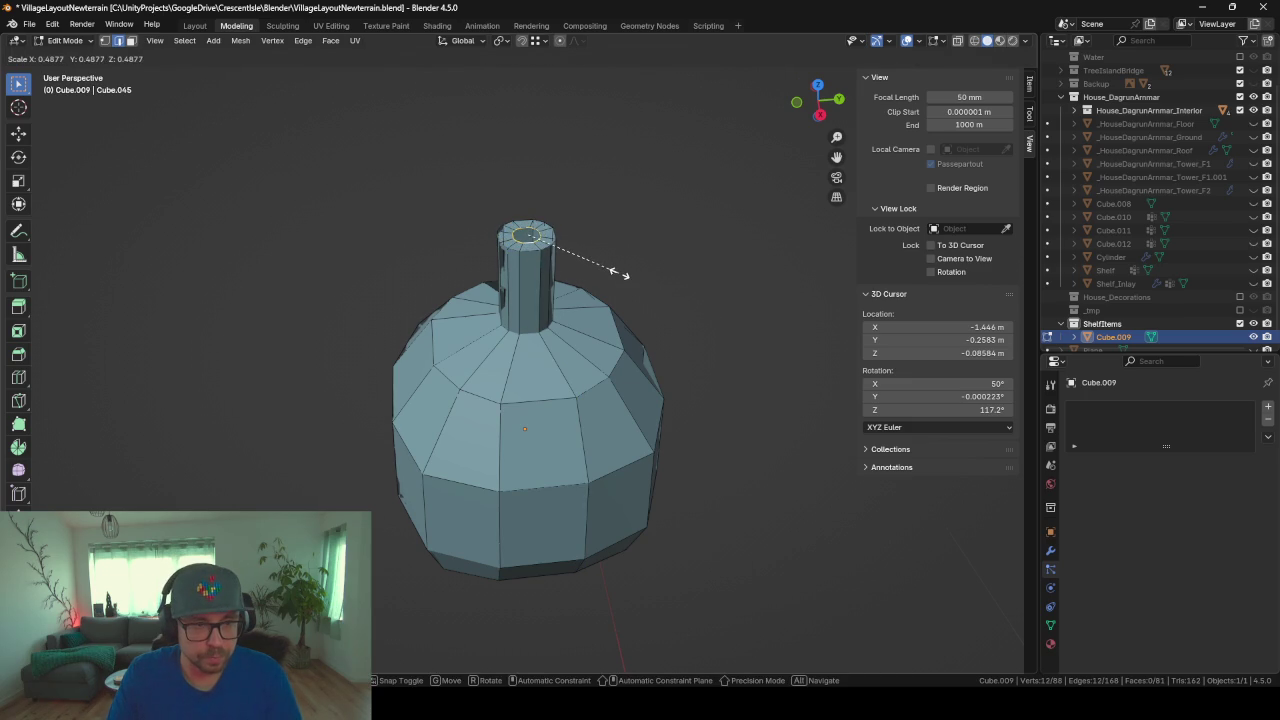
pyautogui.click(620, 273)
pyautogui.press('g')
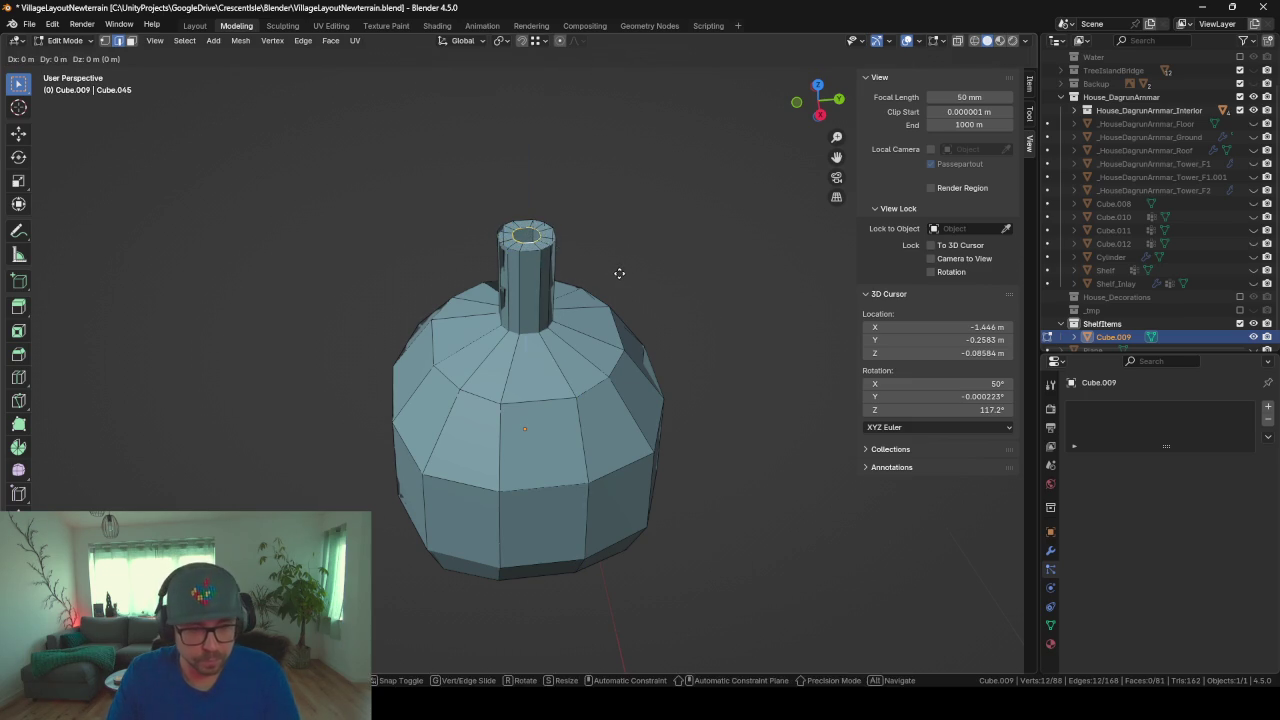
pyautogui.press('z')
pyautogui.click(623, 251)
pyautogui.press('e')
pyautogui.press('s')
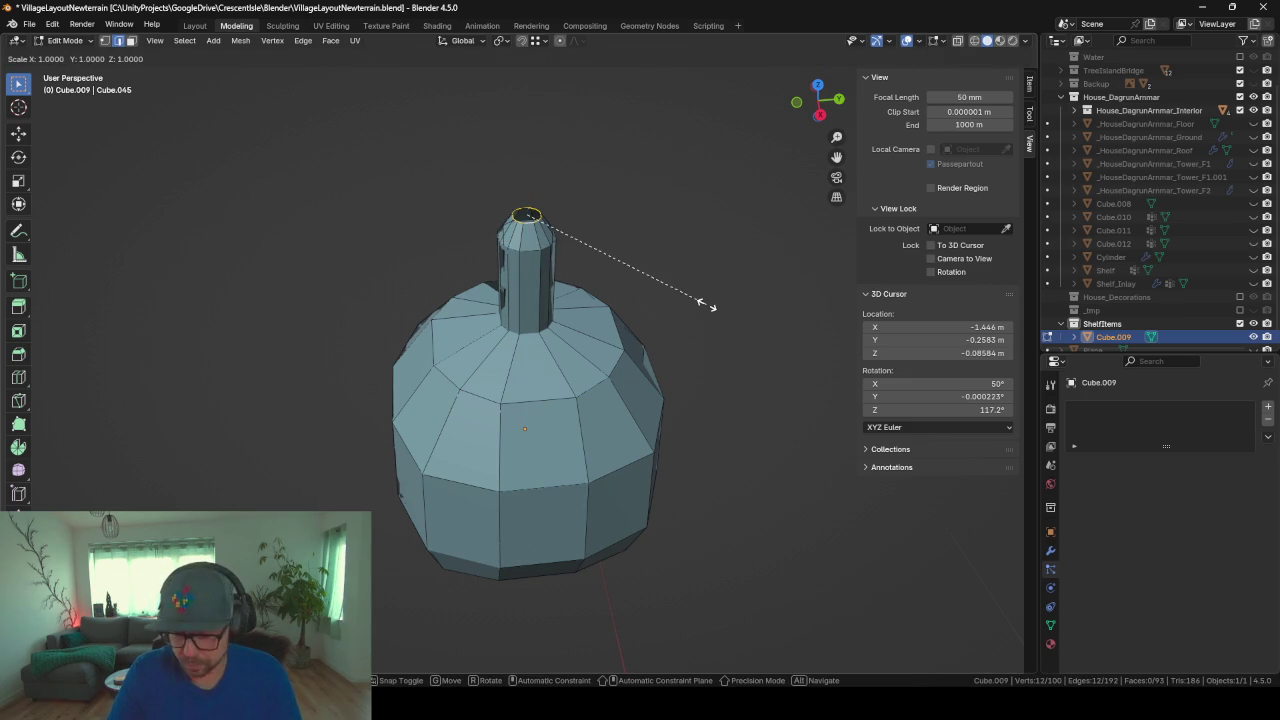
pyautogui.click(707, 305)
# Step: Leave Edit Mode and orbit around the finished flask to inspect it
pyautogui.moveTo(707, 305)
pyautogui.mouseDown(button='middle')
pyautogui.moveTo(686, 349)
pyautogui.moveTo(831, 337)
pyautogui.moveTo(760, 349)
pyautogui.mouseUp(button='middle')
pyautogui.scroll(-3, 666, 349)
pyautogui.moveTo(666, 349); pyautogui.dragTo(636, 388, button='middle')
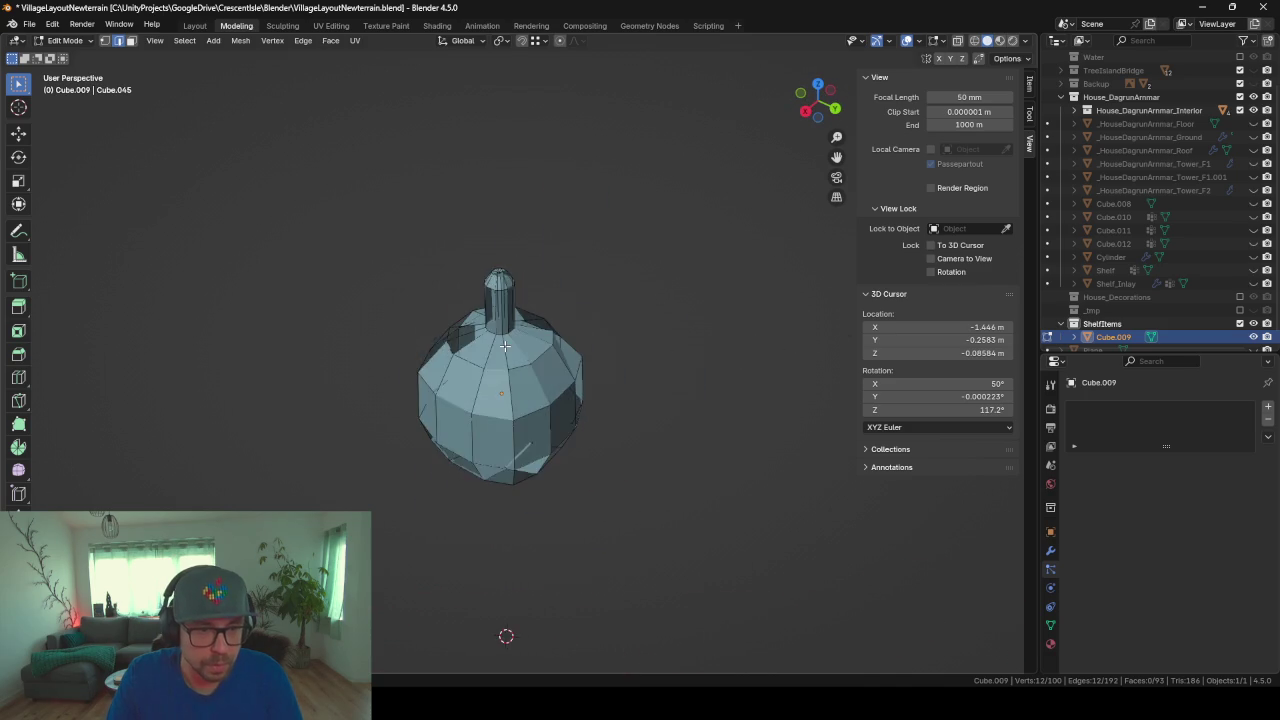
pyautogui.scroll(3, 636, 388)
pyautogui.moveTo(506, 346)
pyautogui.mouseDown(button='middle')
pyautogui.moveTo(371, 363)
pyautogui.moveTo(597, 390)
pyautogui.moveTo(551, 440)
pyautogui.moveTo(684, 418)
pyautogui.moveTo(716, 394)
pyautogui.moveTo(655, 437)
pyautogui.mouseUp(button='middle')
pyautogui.press('Tab')
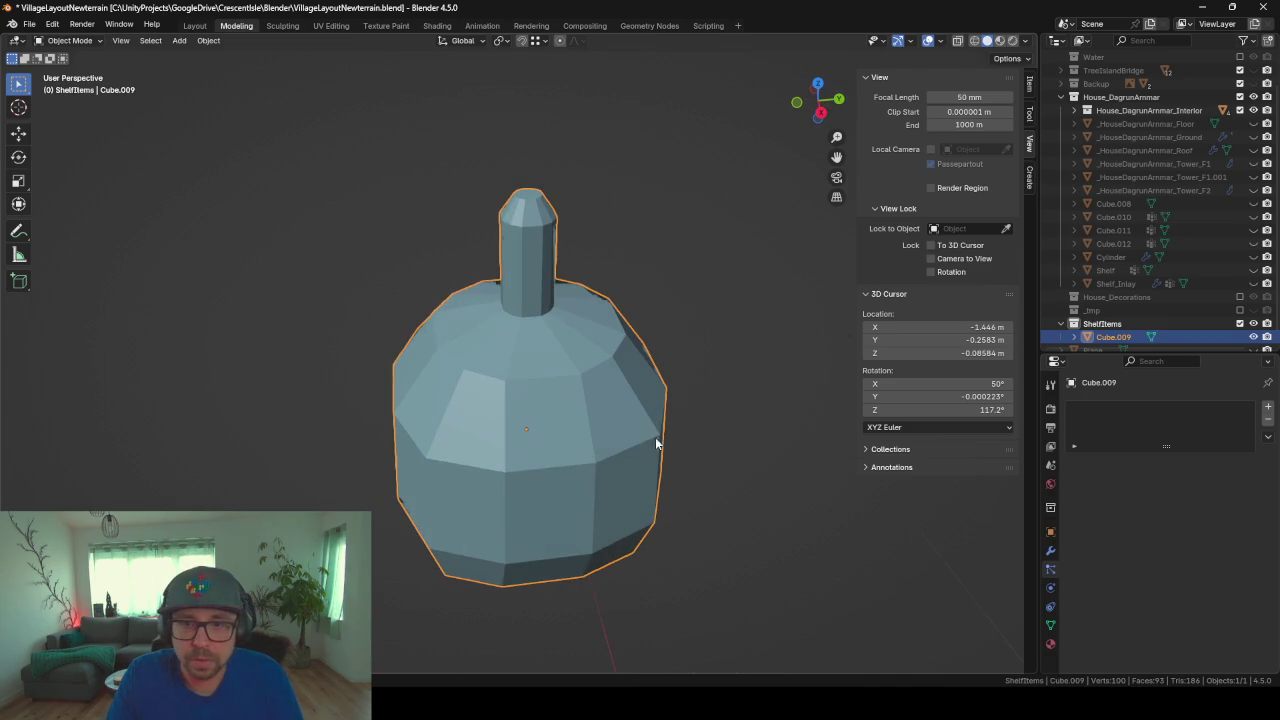
pyautogui.scroll(-1, 1164, 304)
pyautogui.scroll(-3, 748, 364)
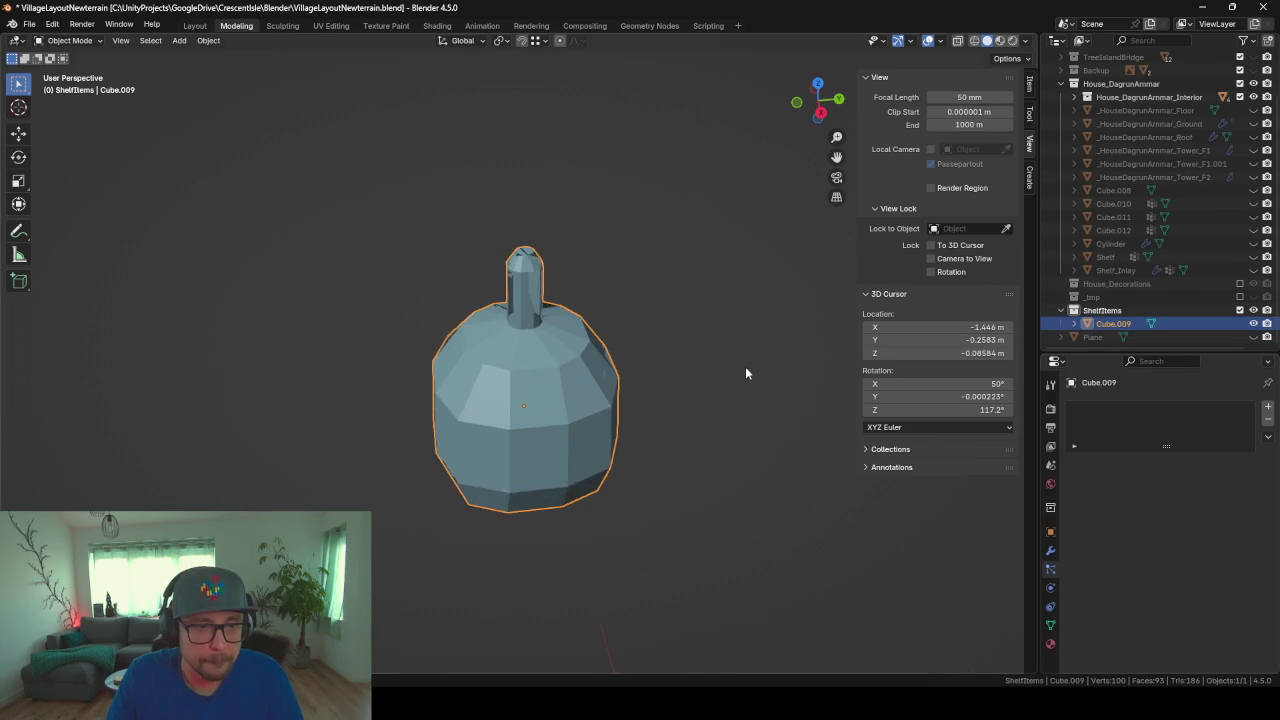
pyautogui.moveTo(745, 366)
pyautogui.mouseDown(button='middle')
pyautogui.moveTo(543, 407)
pyautogui.moveTo(572, 360)
pyautogui.moveTo(625, 357)
pyautogui.mouseUp(button='middle')
# Step: Merge the flask's duplicate vertices by distance and recalculate its normals to face outward
pyautogui.press('Tab')
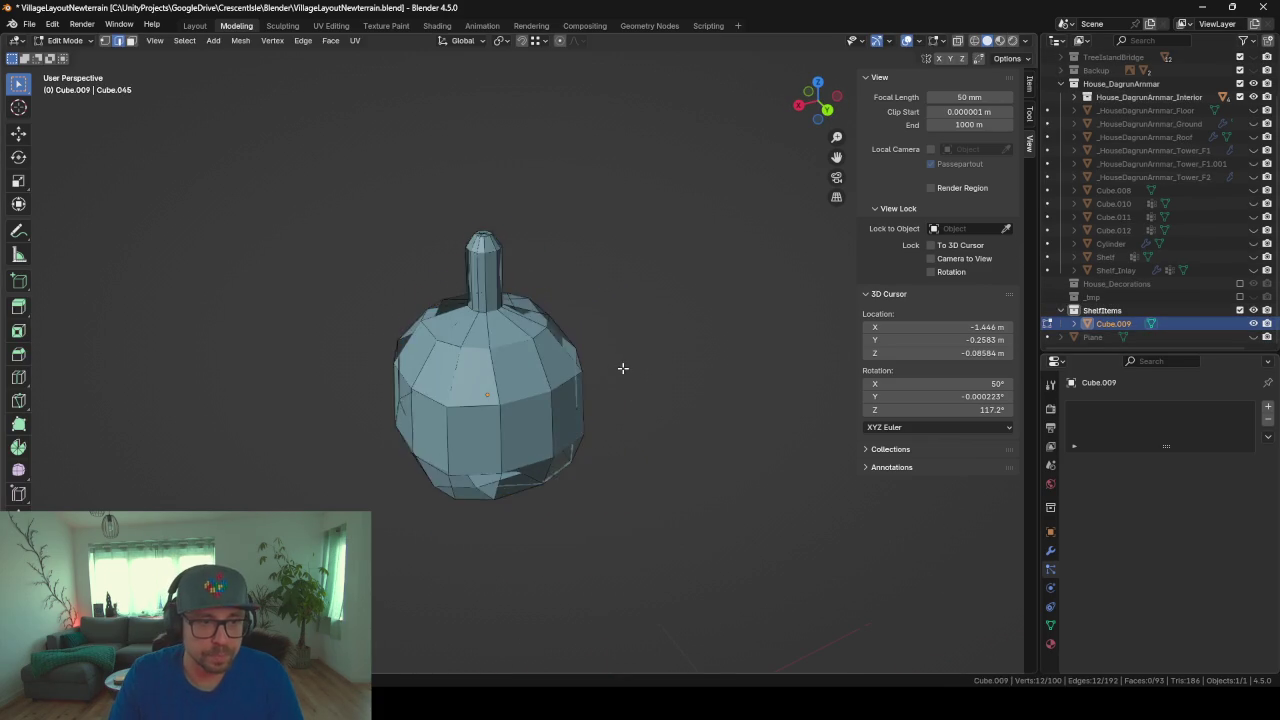
pyautogui.press('a')
pyautogui.press('m')
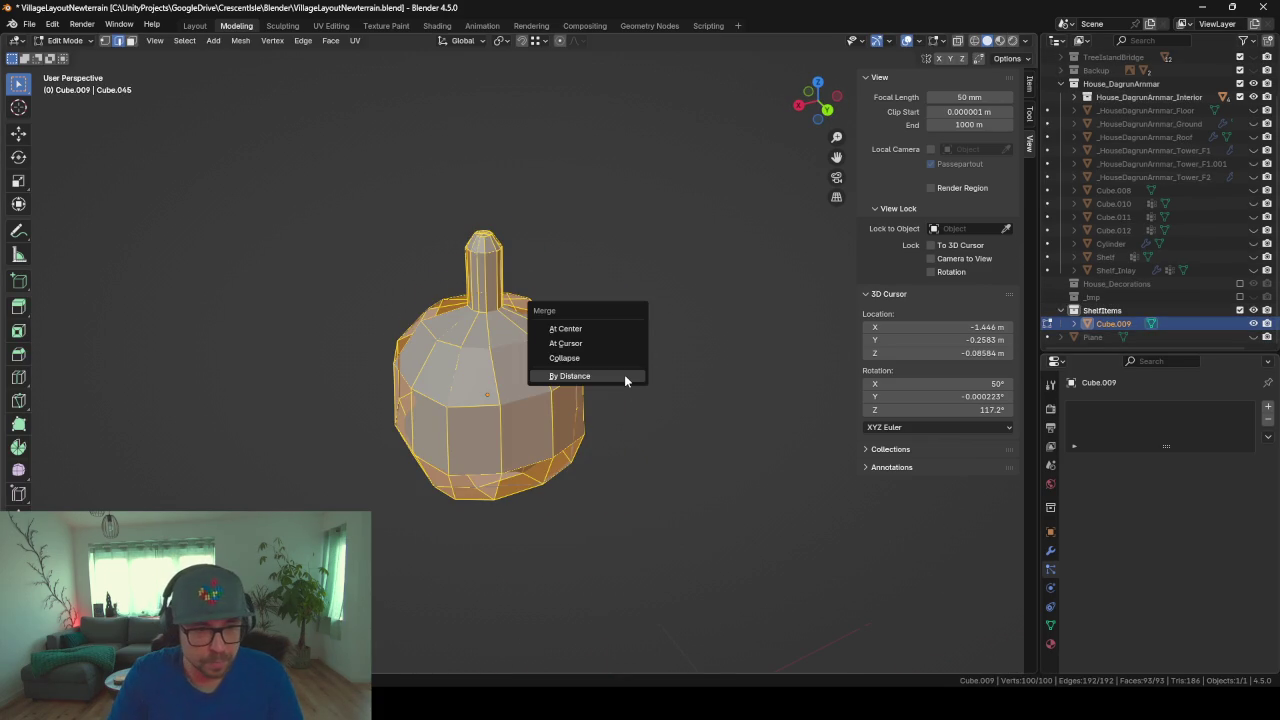
pyautogui.click(624, 375)
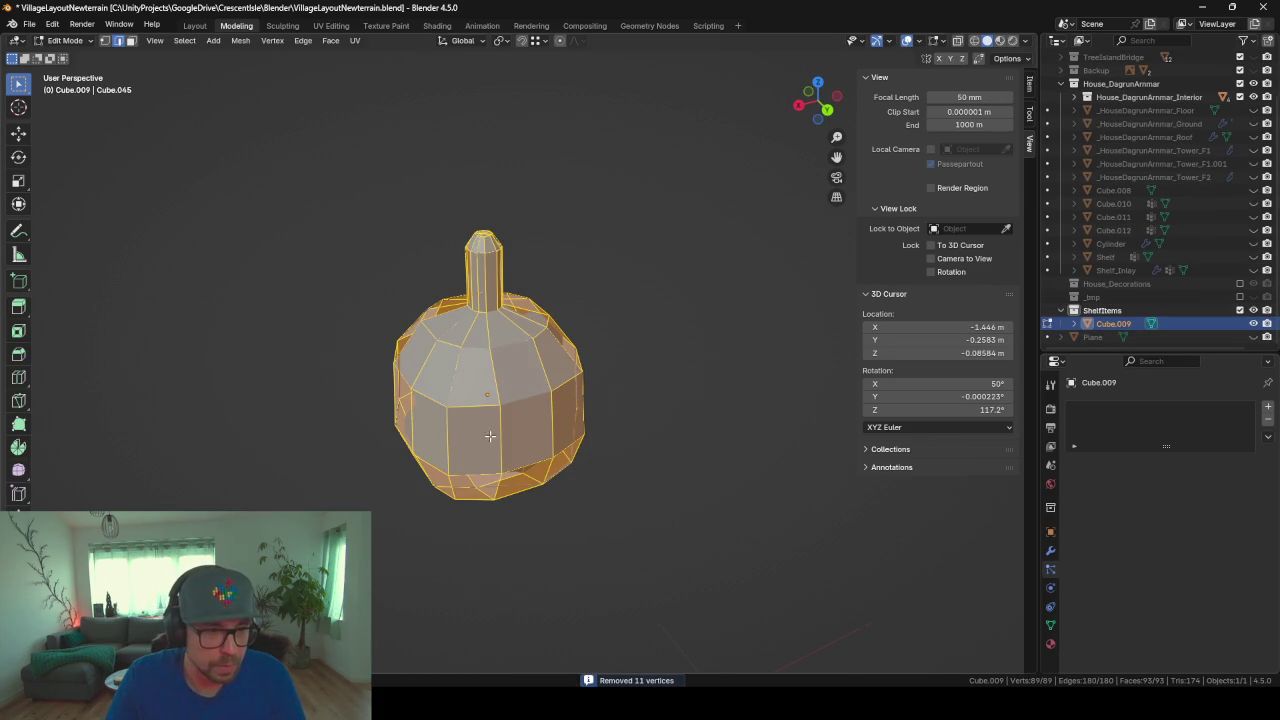
pyautogui.moveTo(490, 436); pyautogui.dragTo(550, 440, button='middle')
pyautogui.hotkey('alt', 'n')
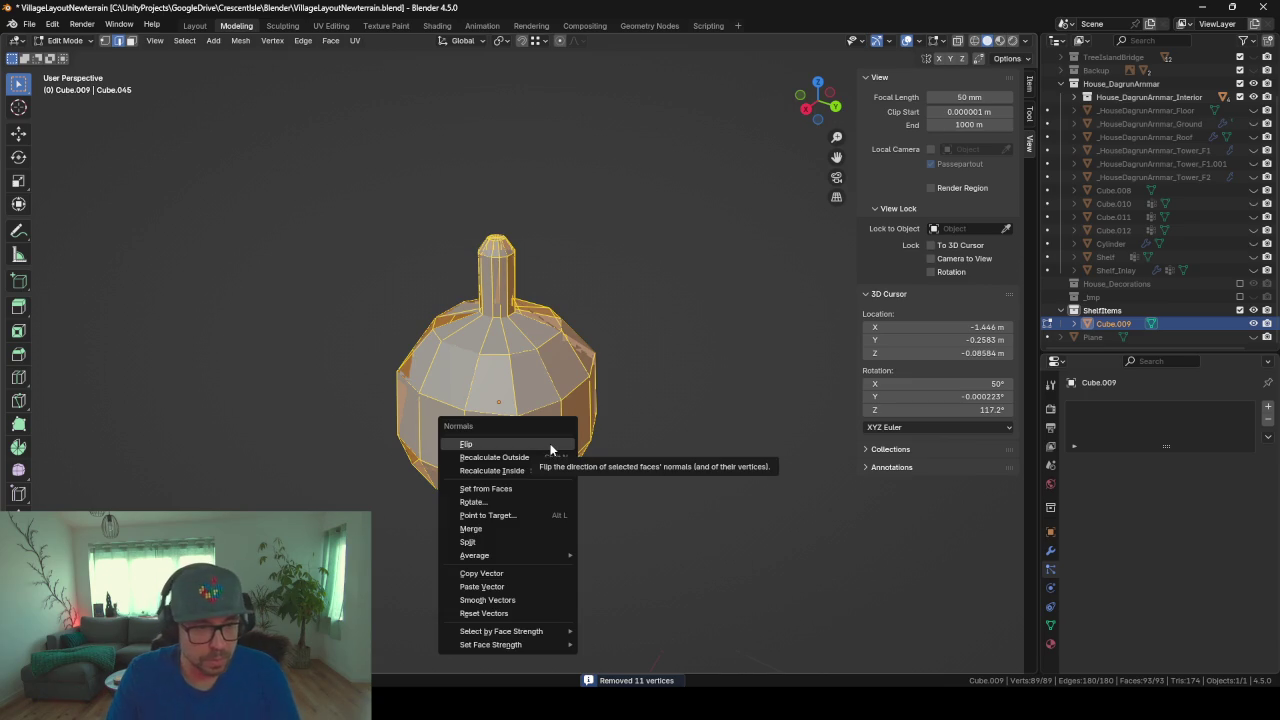
pyautogui.click(550, 457)
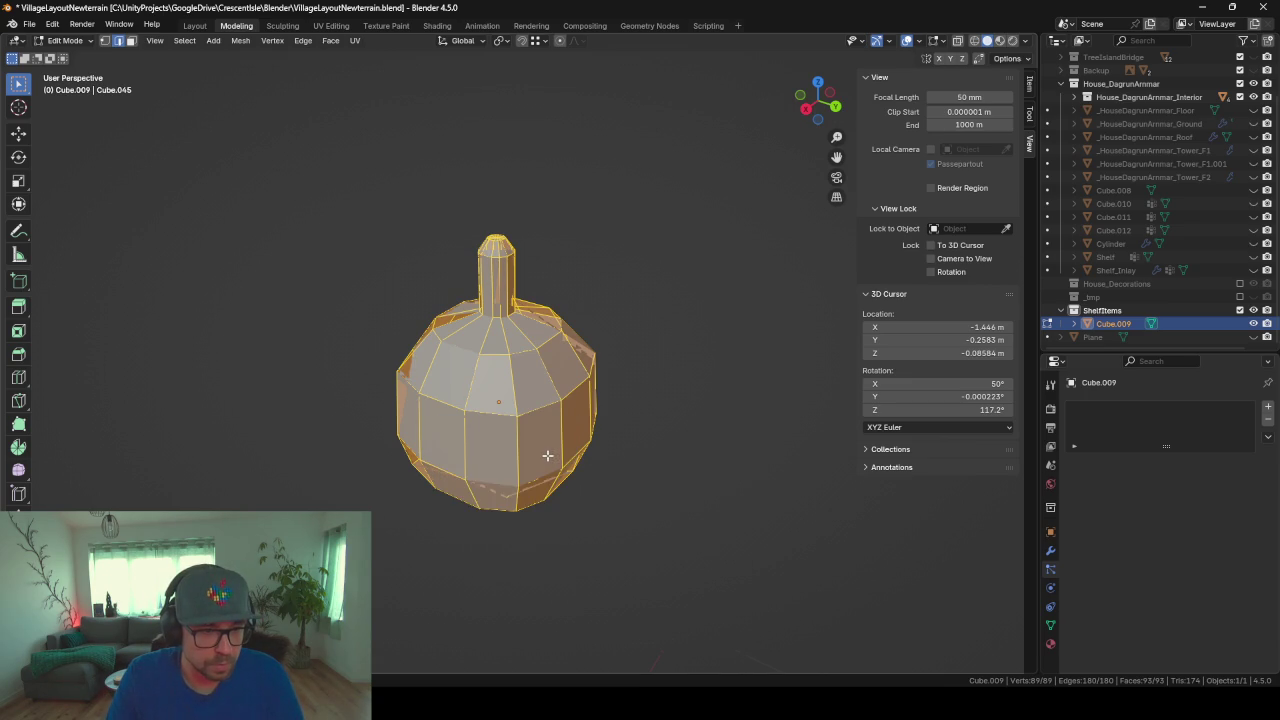
# Step: Set the view's clip start back to 0.1 m and return the flask to Object Mode
pyautogui.press('`')
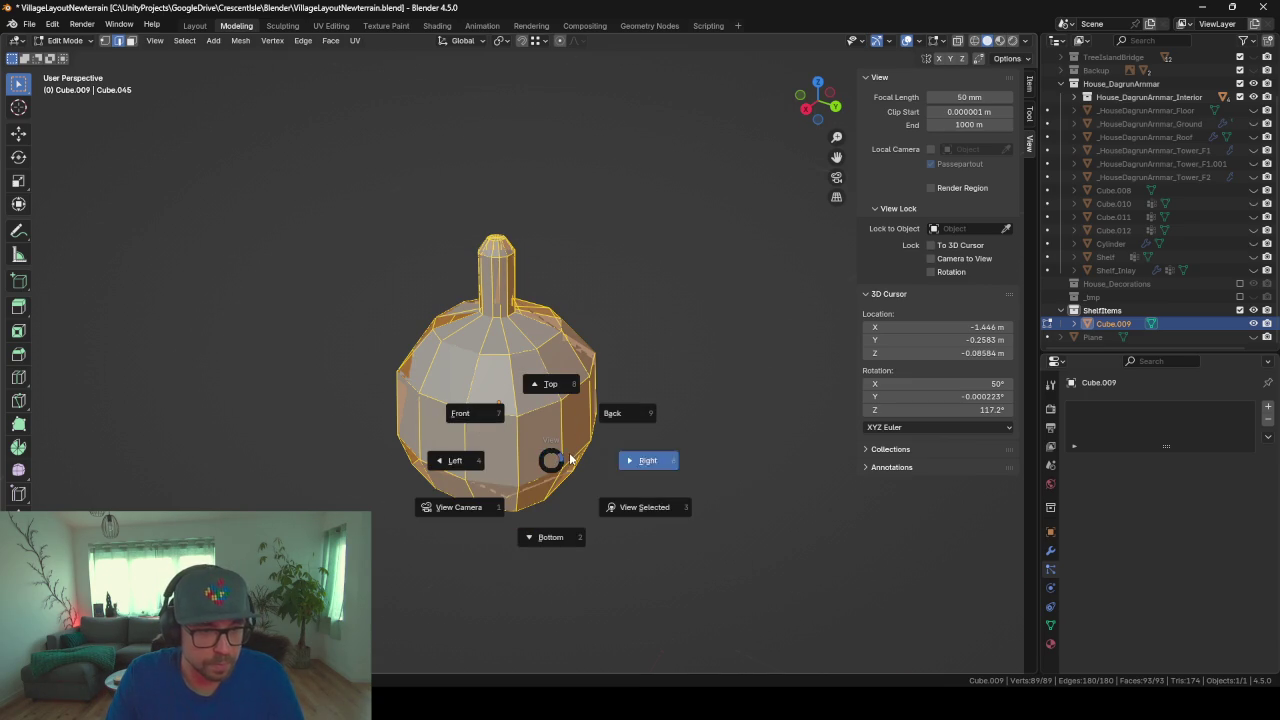
pyautogui.click(558, 458)
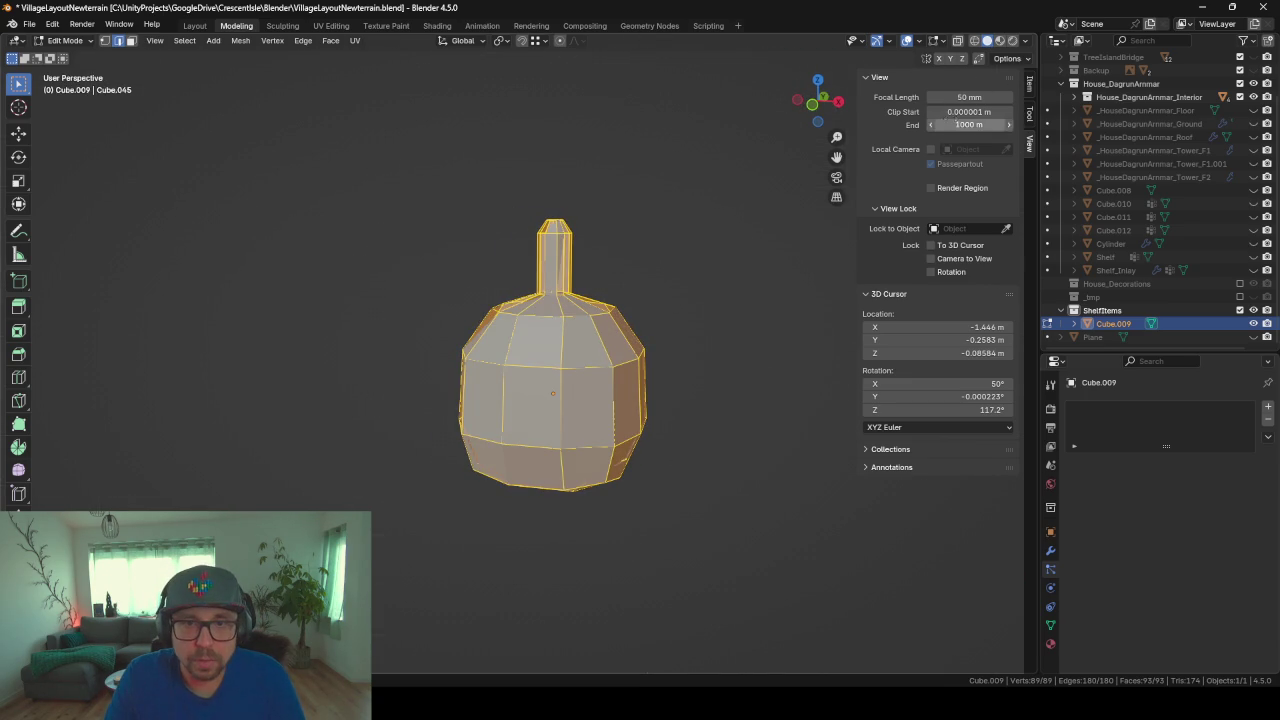
pyautogui.click(953, 112)
pyautogui.write('1')
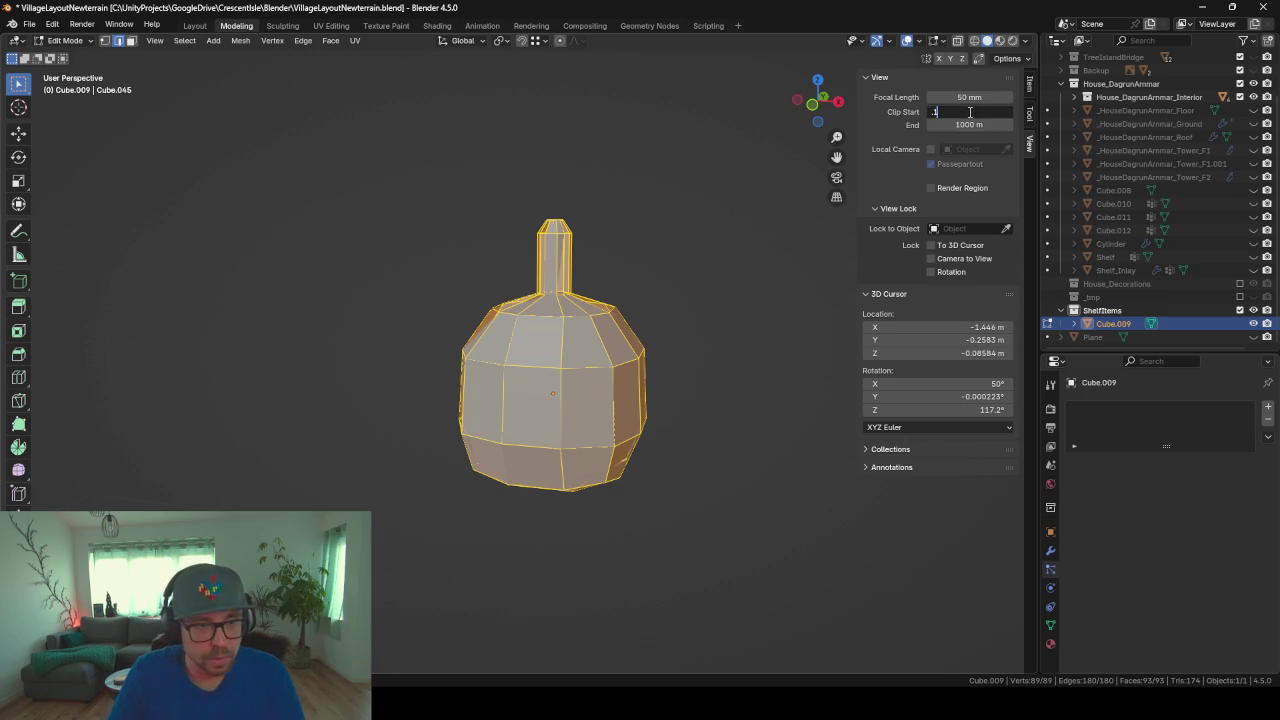
pyautogui.write('0.1')
pyautogui.press('Return')
pyautogui.moveTo(486, 406)
pyautogui.mouseDown(button='middle')
pyautogui.moveTo(217, 463)
pyautogui.moveTo(518, 369)
pyautogui.moveTo(501, 376)
pyautogui.moveTo(437, 320)
pyautogui.moveTo(422, 428)
pyautogui.moveTo(483, 356)
pyautogui.moveTo(452, 378)
pyautogui.moveTo(569, 392)
pyautogui.mouseUp(button='middle')
pyautogui.press('Tab')
pyautogui.scroll(-2, 422, 428)
pyautogui.scroll(-6, 483, 356)
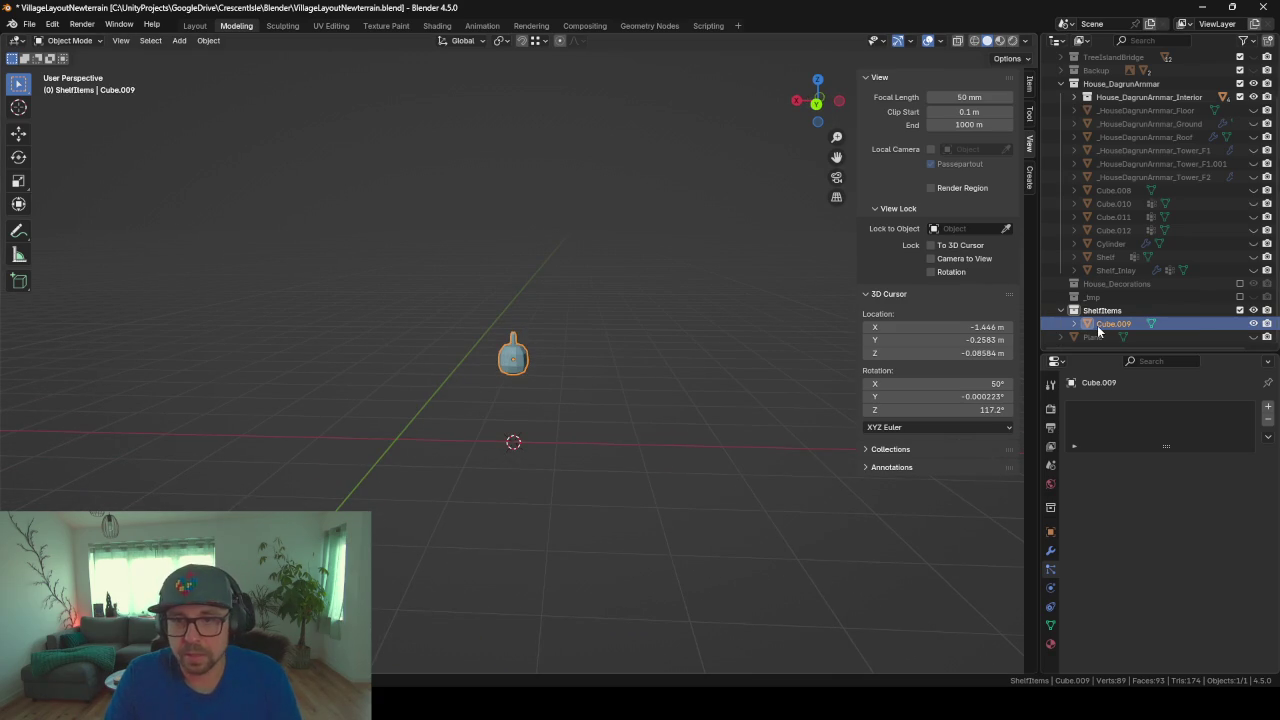
# Step: Rename the Cube.009 object to 'Flask' in the Outliner
pyautogui.doubleClick(1130, 325)
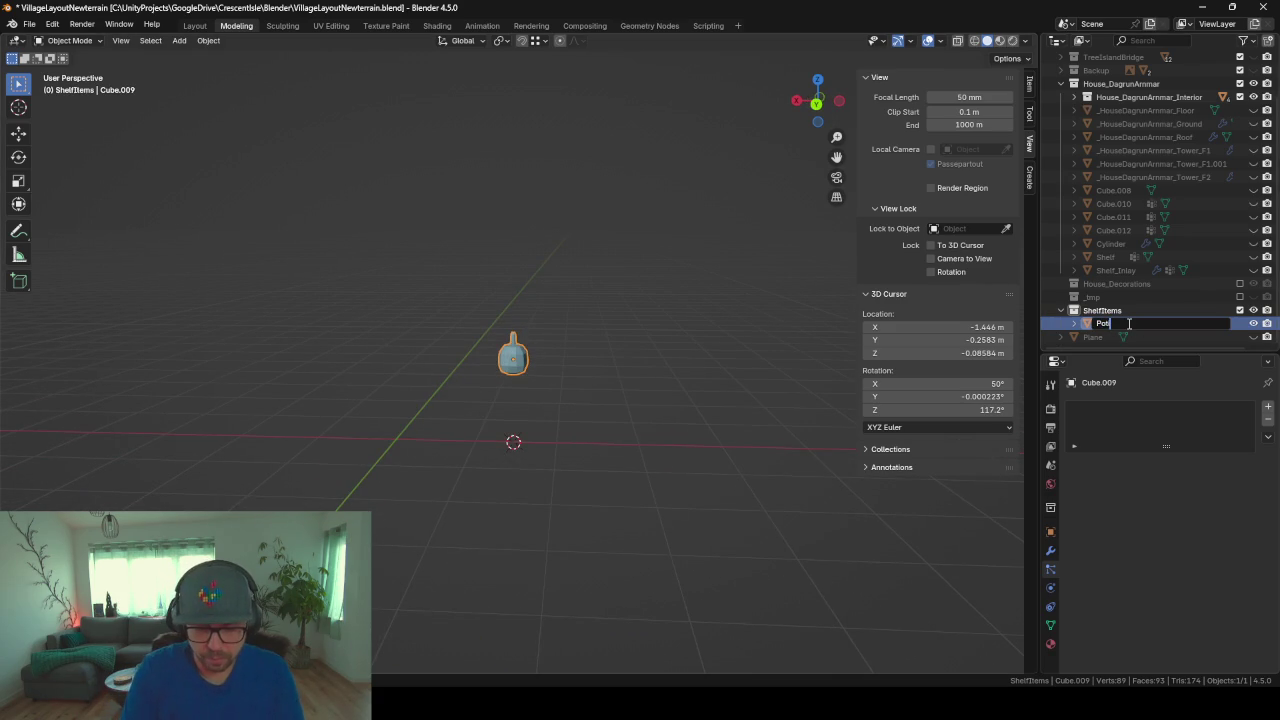
pyautogui.write('Flask')
pyautogui.press('Return')
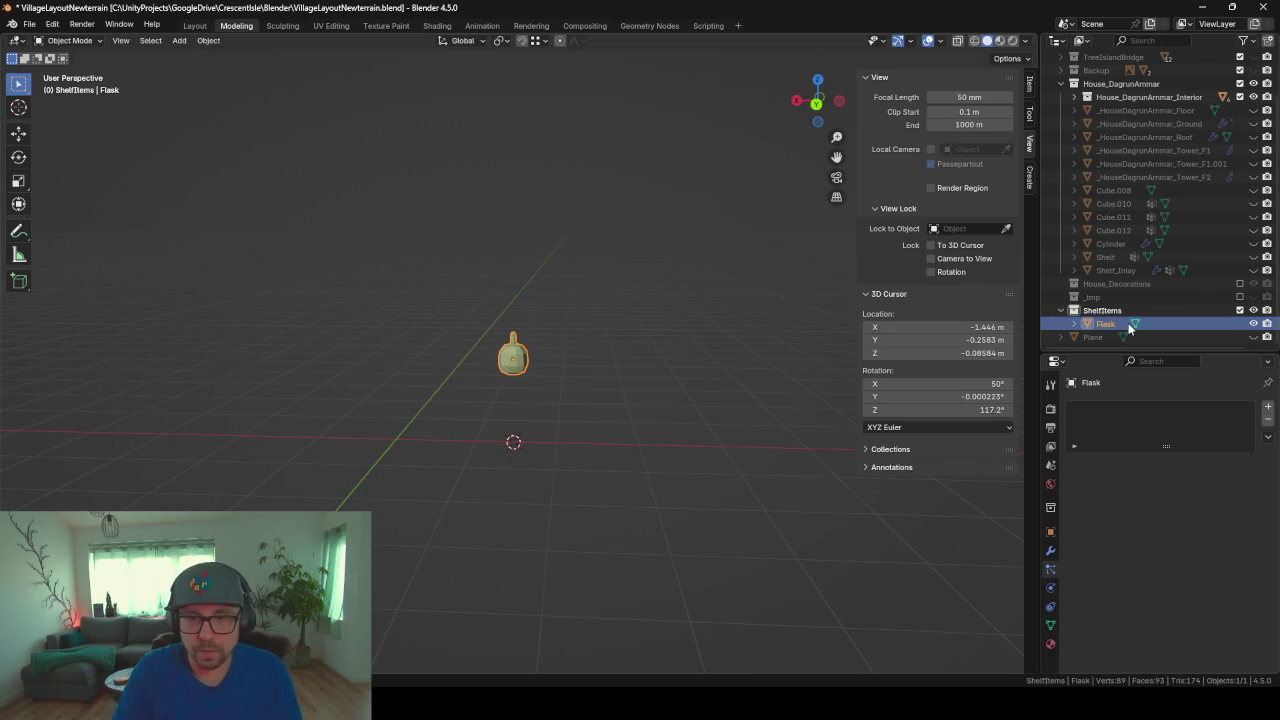
pyautogui.moveTo(510, 385)
pyautogui.mouseDown(button='middle')
pyautogui.moveTo(691, 431)
pyautogui.moveTo(512, 341)
pyautogui.moveTo(600, 380)
pyautogui.mouseUp(button='middle')
# Step: Narrow the flask's body by scaling its mesh along the X and Y axes
pyautogui.press('Tab')
pyautogui.scroll(3, 527, 420)
pyautogui.press('s')
pyautogui.press('x')
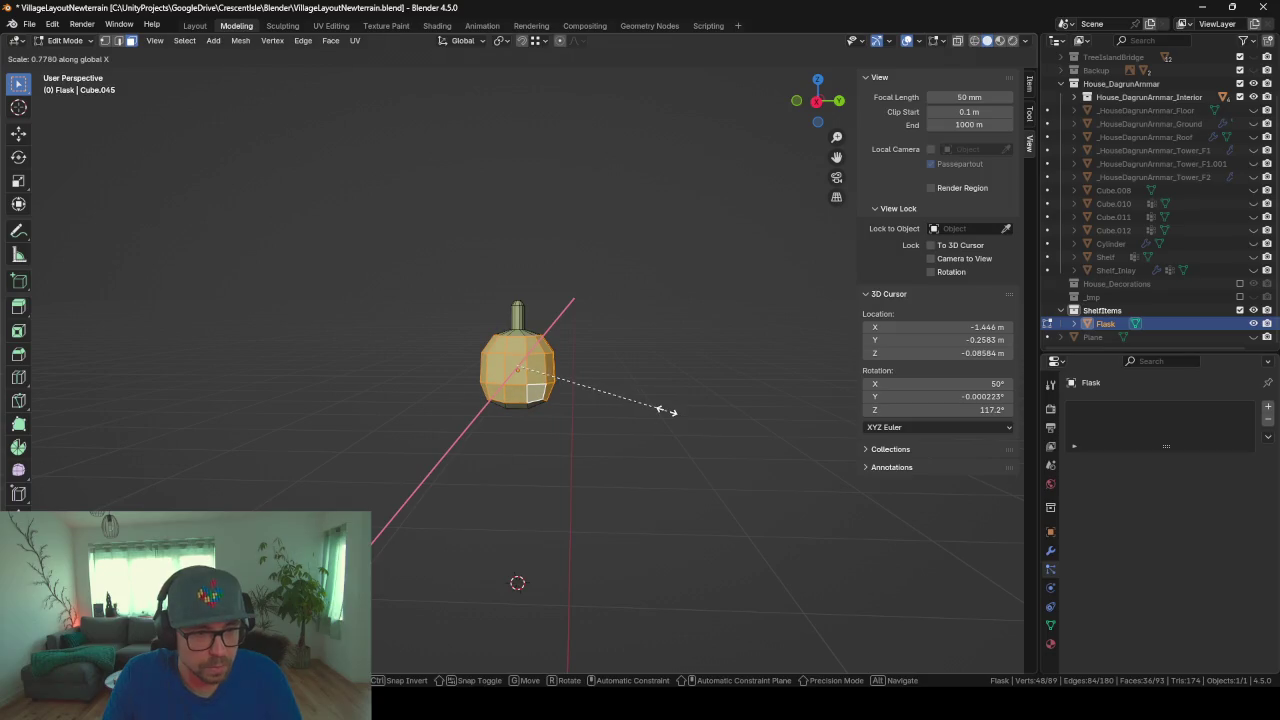
pyautogui.press('y')
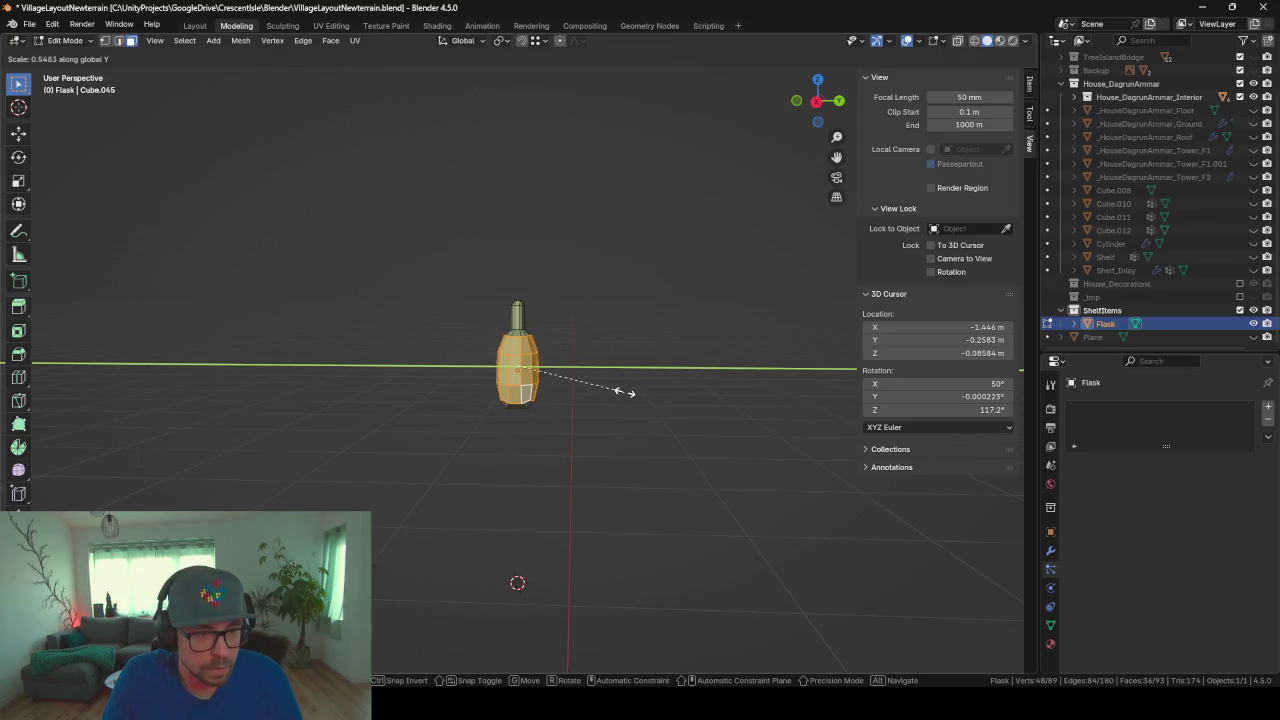
pyautogui.click(630, 411)
pyautogui.press('Tab')
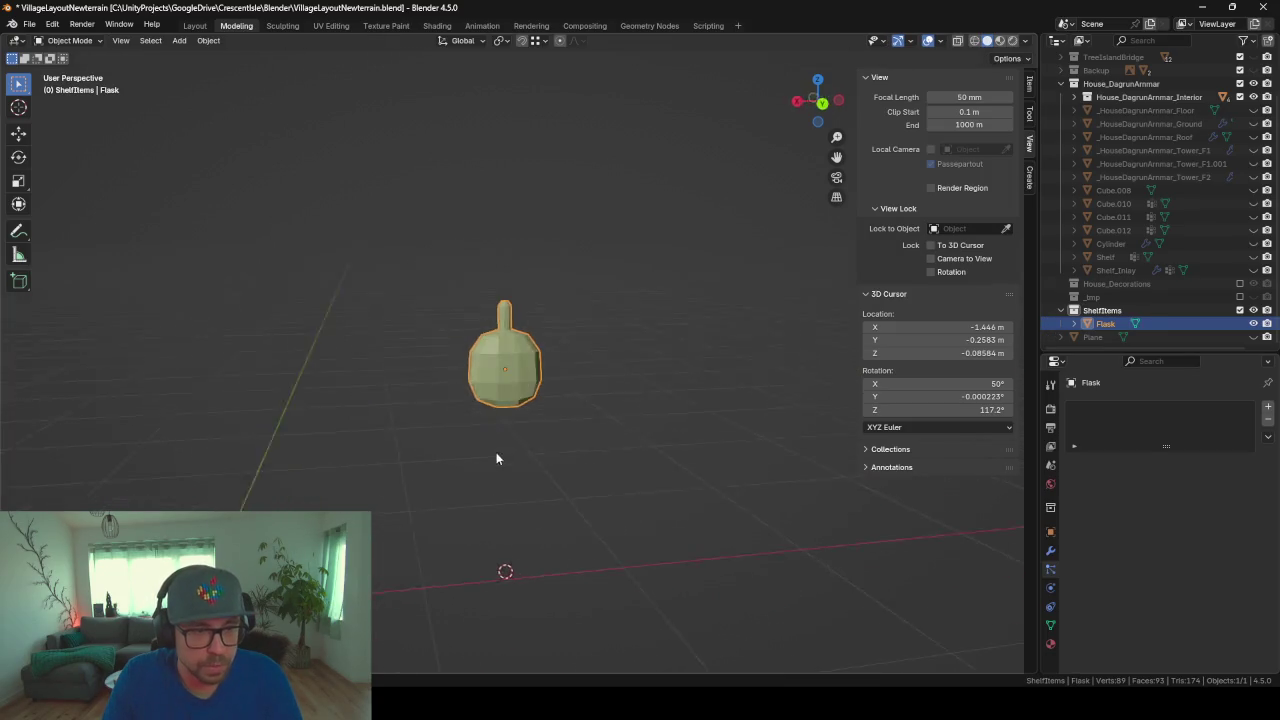
pyautogui.moveTo(496, 452)
pyautogui.mouseDown(button='middle')
pyautogui.moveTo(682, 453)
pyautogui.moveTo(406, 462)
pyautogui.moveTo(691, 477)
pyautogui.moveTo(437, 473)
pyautogui.mouseUp(button='middle')
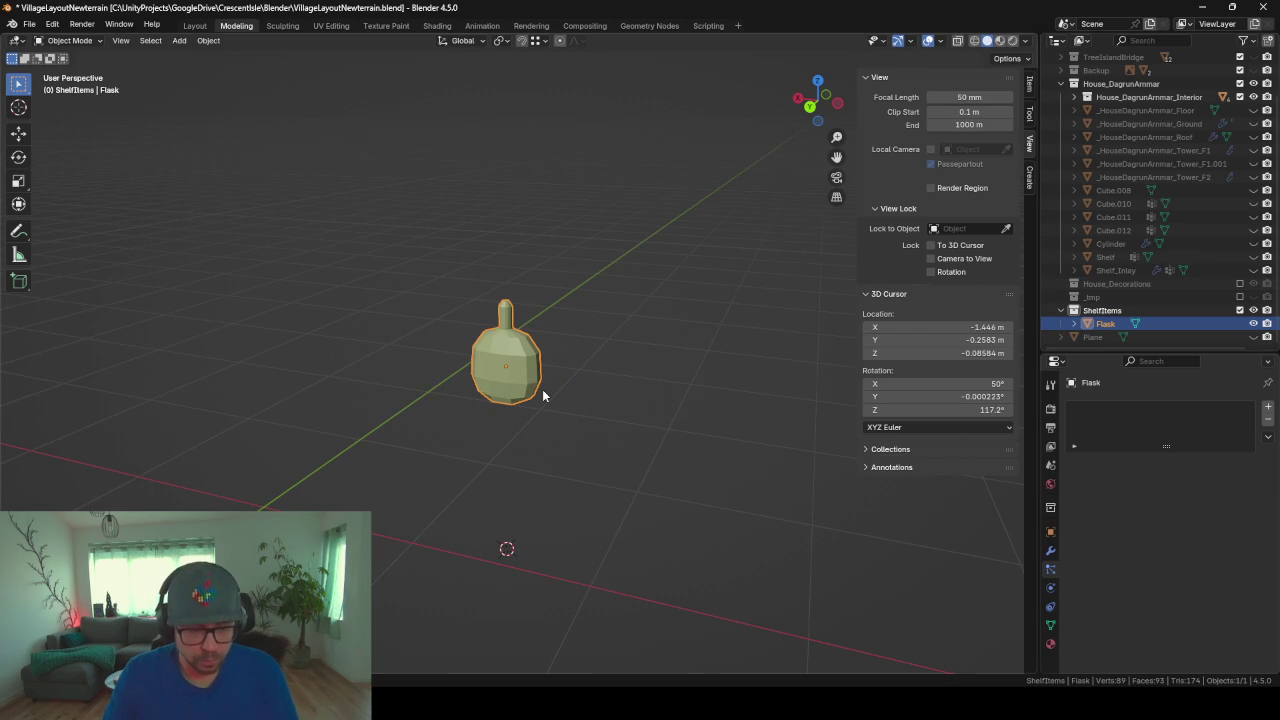
pyautogui.hotkey('shift', 'a')
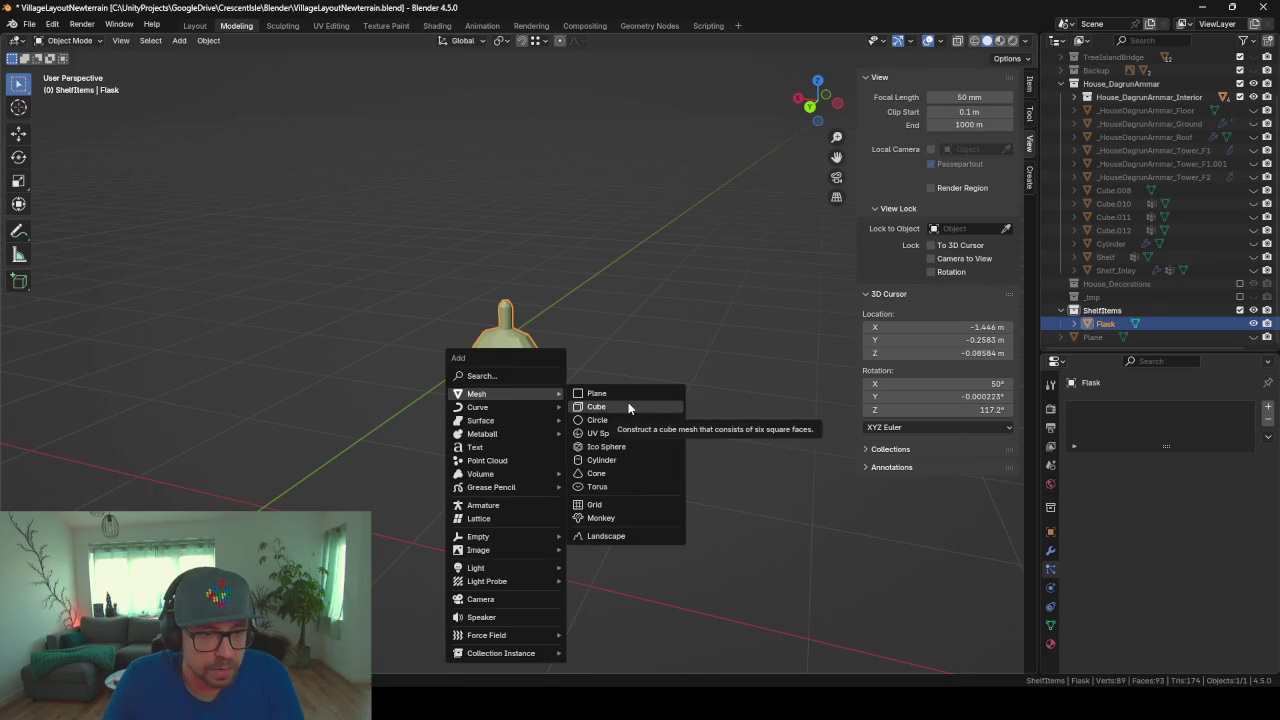
# Step: Add a cube beside the flask and shrink its mesh to a small size
pyautogui.click(628, 406)
pyautogui.write('s0.5')
pyautogui.press('Return')
pyautogui.moveTo(628, 406); pyautogui.dragTo(661, 447, button='middle')
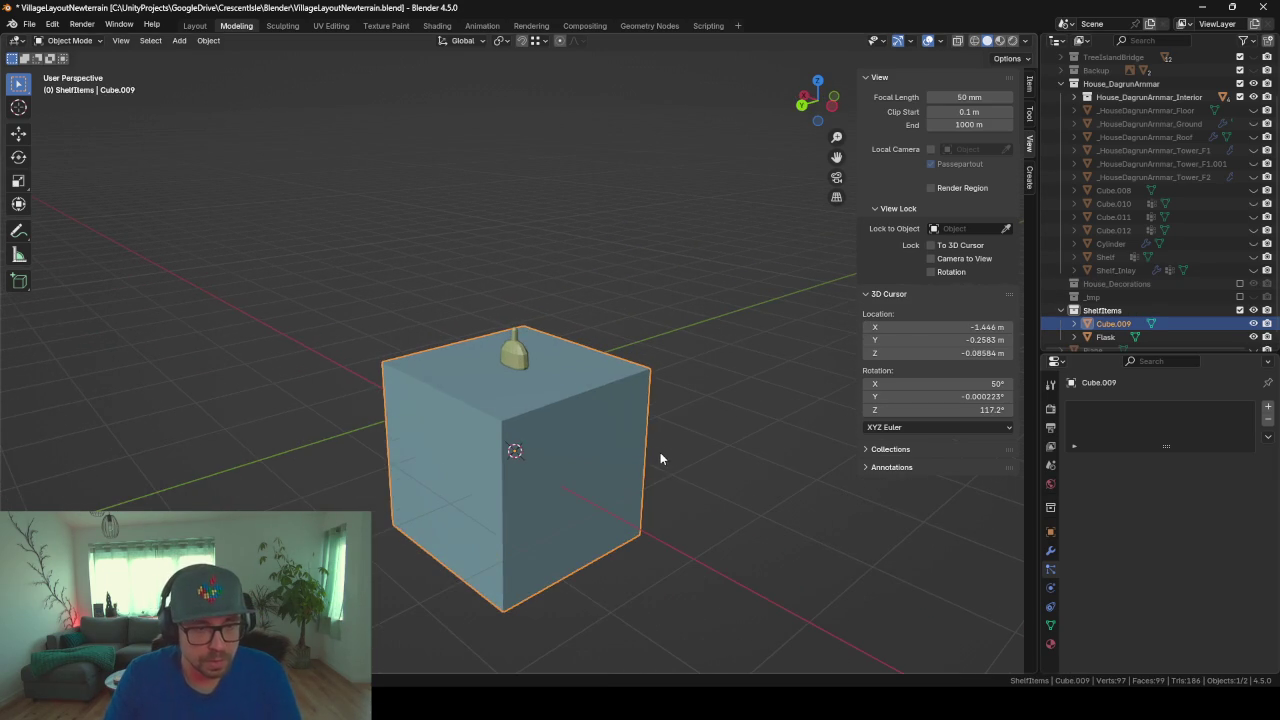
pyautogui.press('Tab')
pyautogui.press('s')
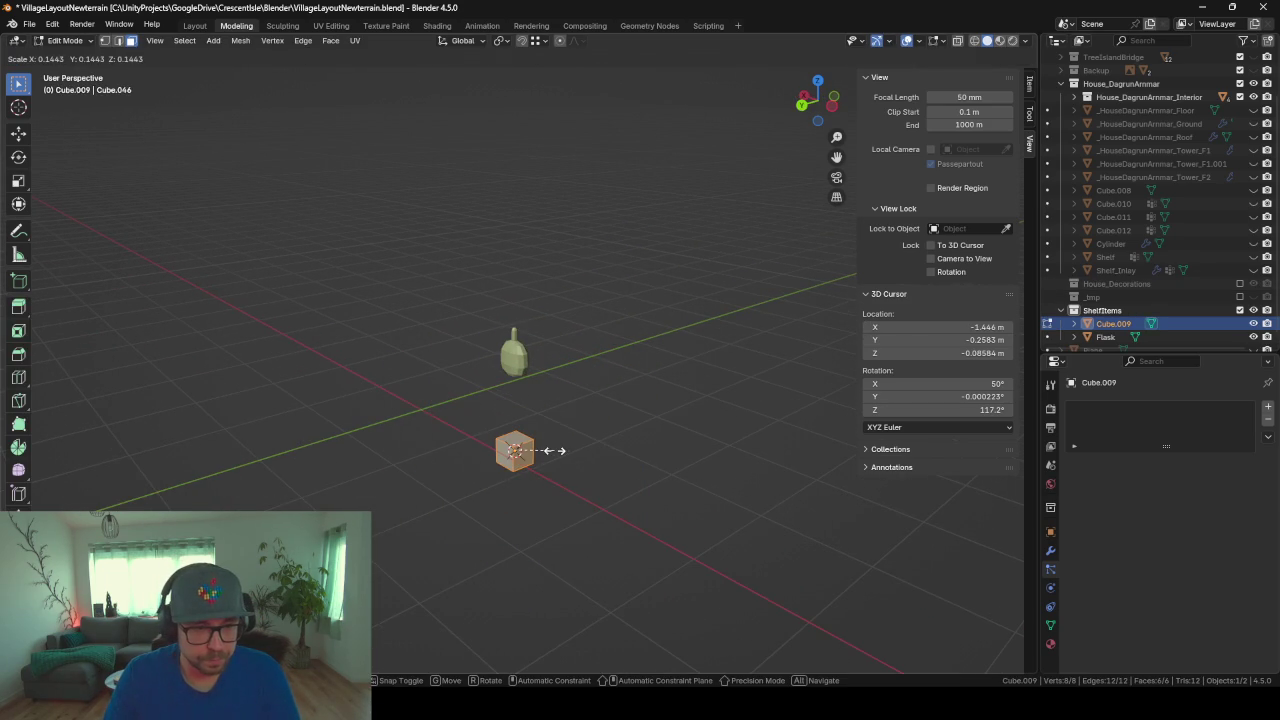
pyautogui.click(548, 450)
pyautogui.press('Tab')
# Step: Move the flask to the world origin, then reselect the small cube
pyautogui.press('g')
pyautogui.press('z')
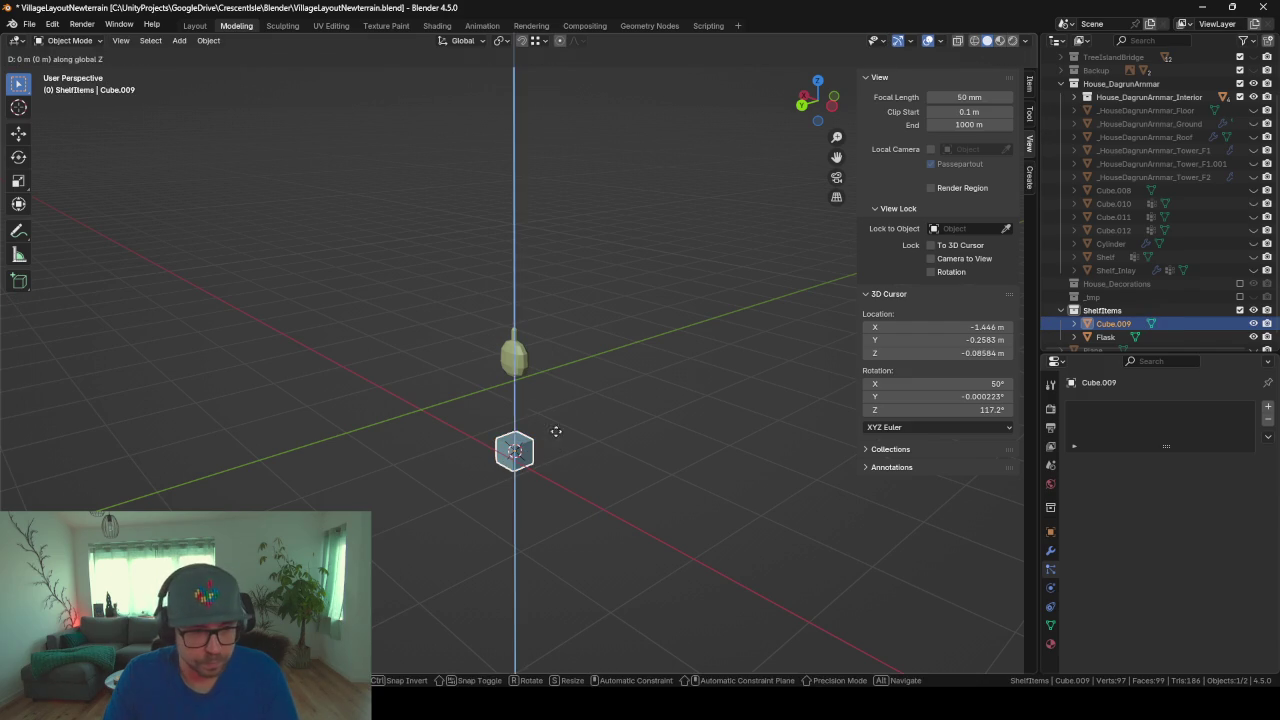
pyautogui.press('Escape')
pyautogui.click(497, 358)
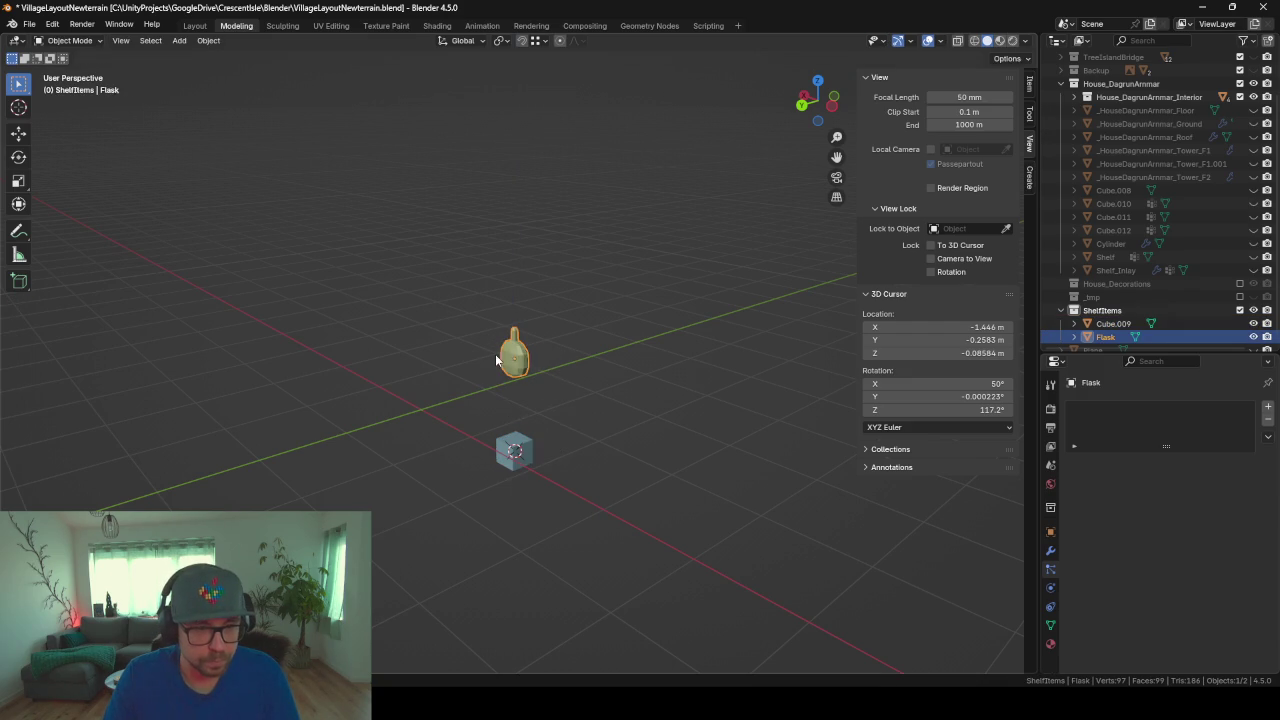
pyautogui.hotkey('alt', 'g')
pyautogui.click(514, 452)
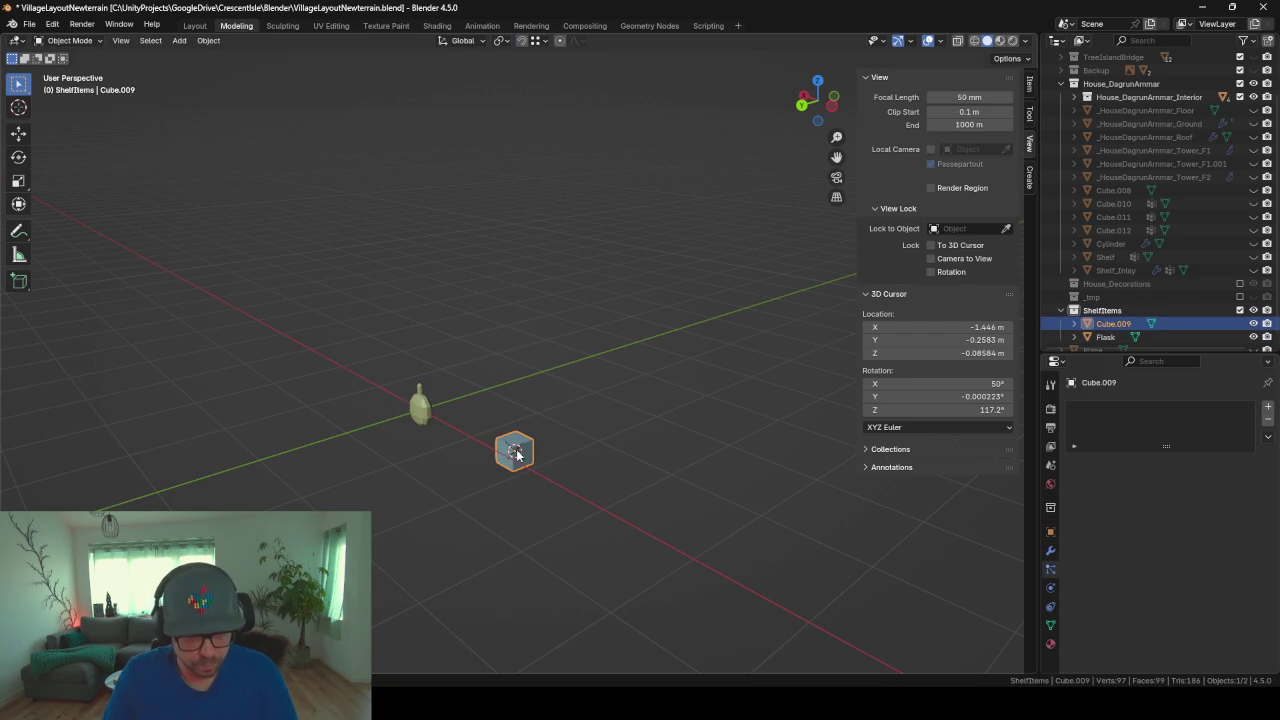
pyautogui.press('super+g')
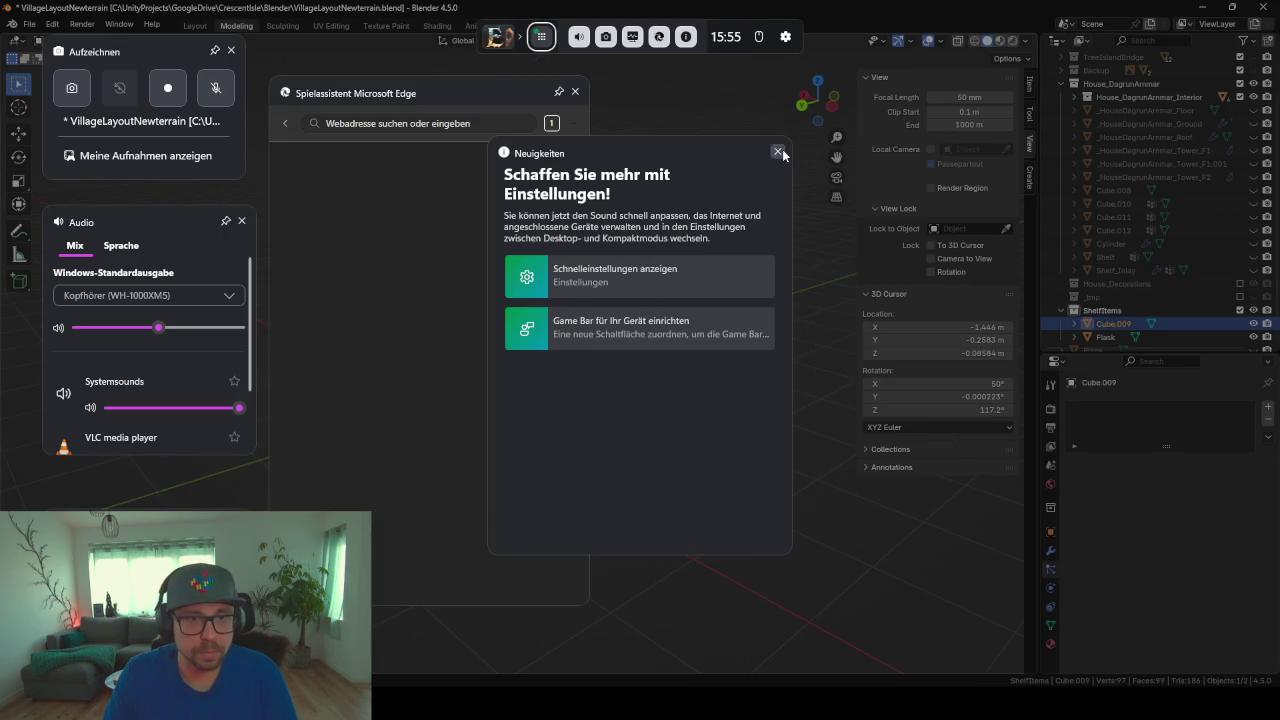
# Step: Dismiss the Game Bar's news popup, Edge widget, update notice and controller tips
pyautogui.click(778, 152)
pyautogui.click(575, 92)
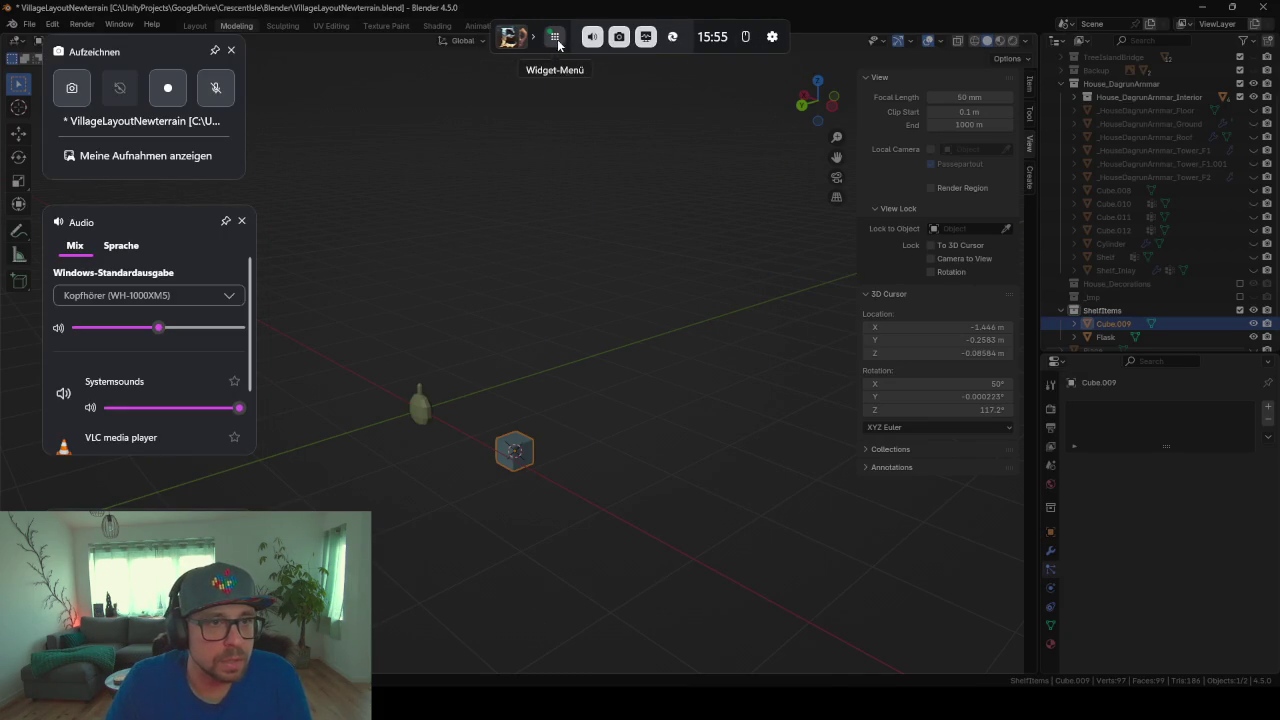
pyautogui.click(773, 40)
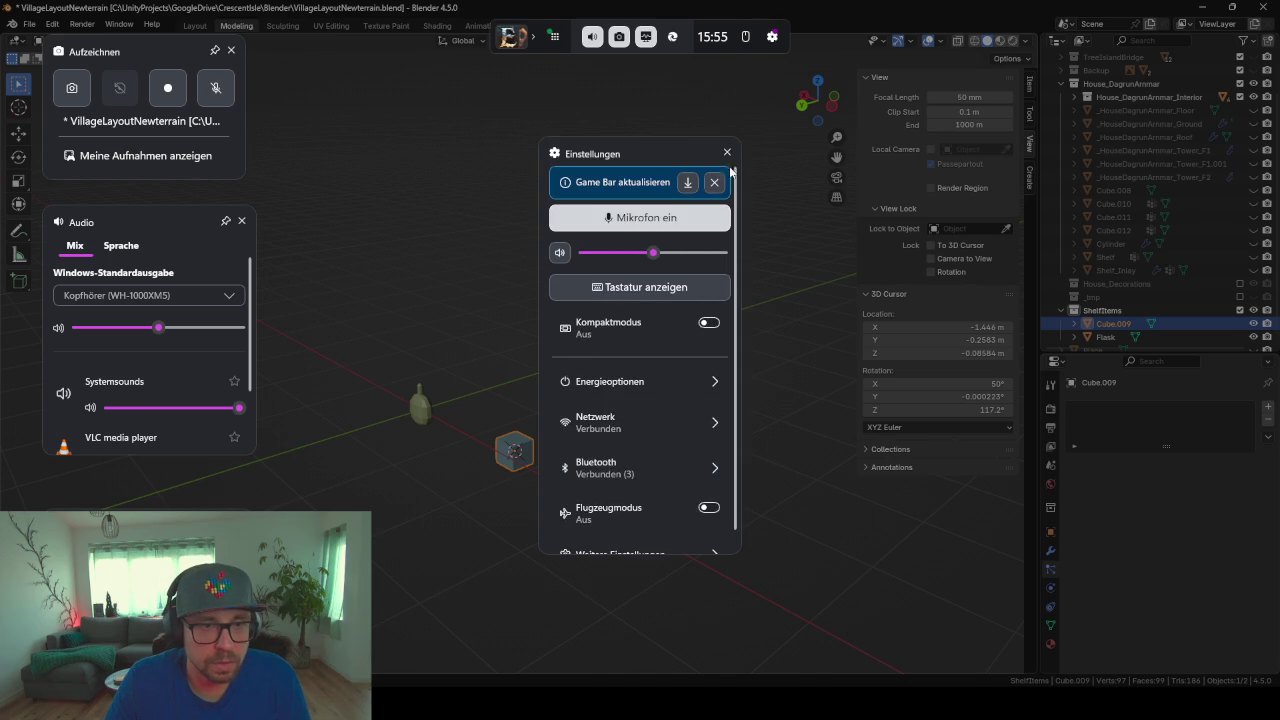
pyautogui.click(714, 182)
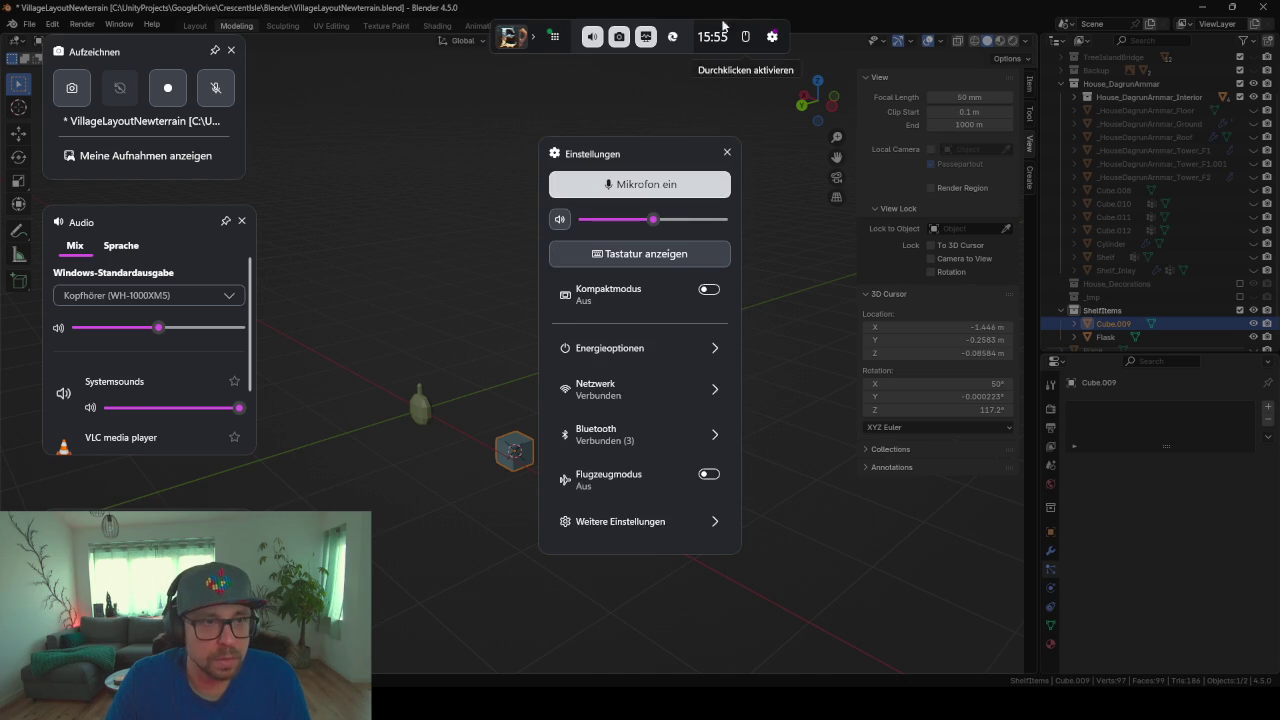
pyautogui.click(546, 44)
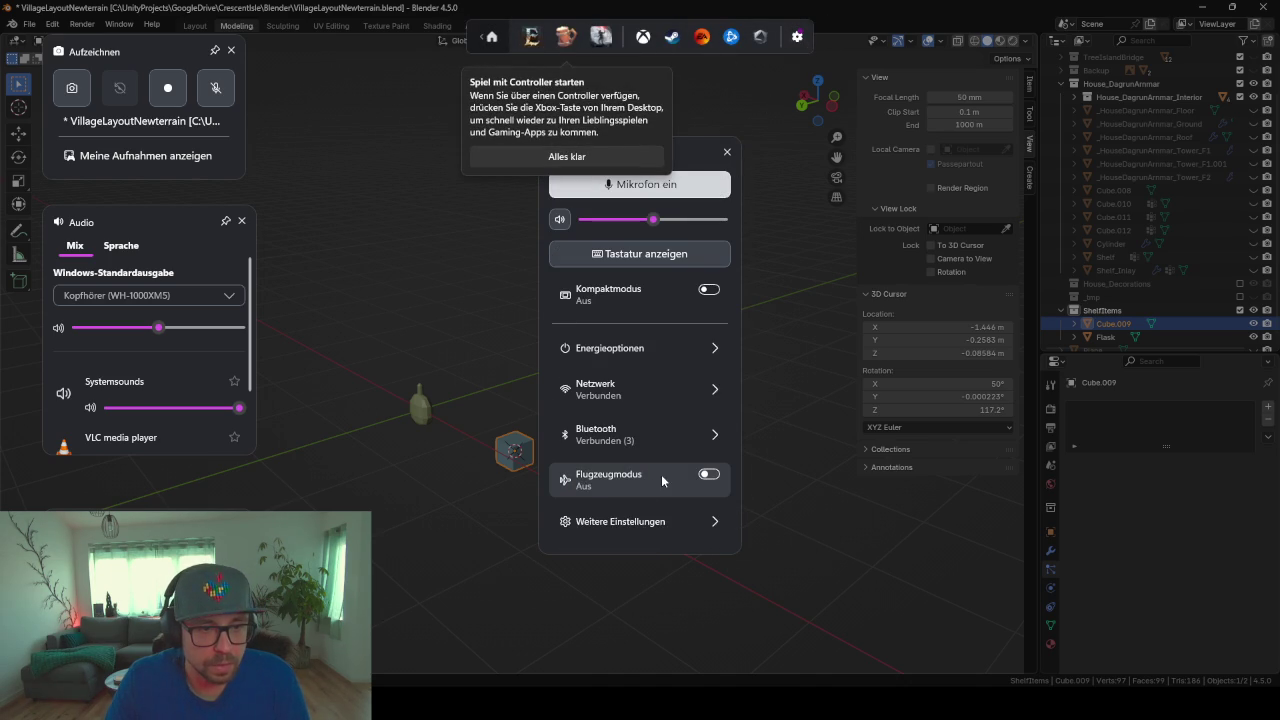
pyautogui.click(729, 153)
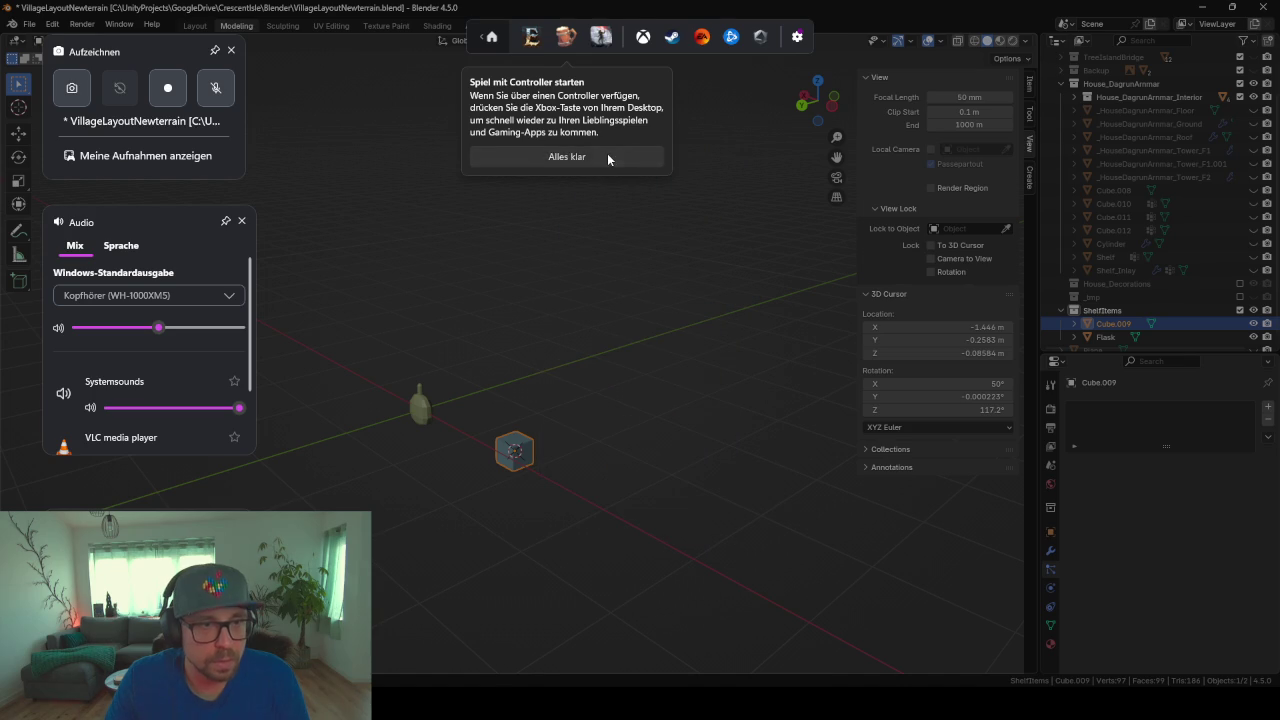
pyautogui.click(607, 155)
pyautogui.click(487, 37)
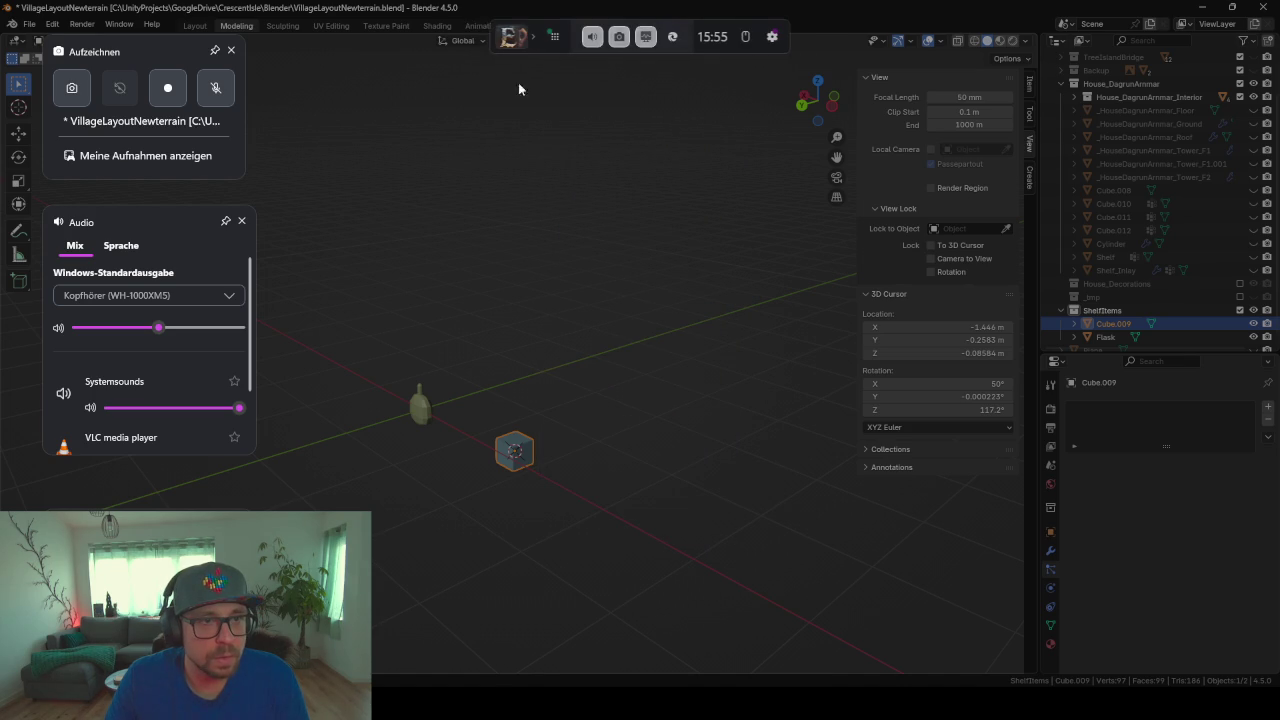
# Step: Turn on click-through for the overlay and open the further settings list
pyautogui.click(745, 37)
pyautogui.click(772, 37)
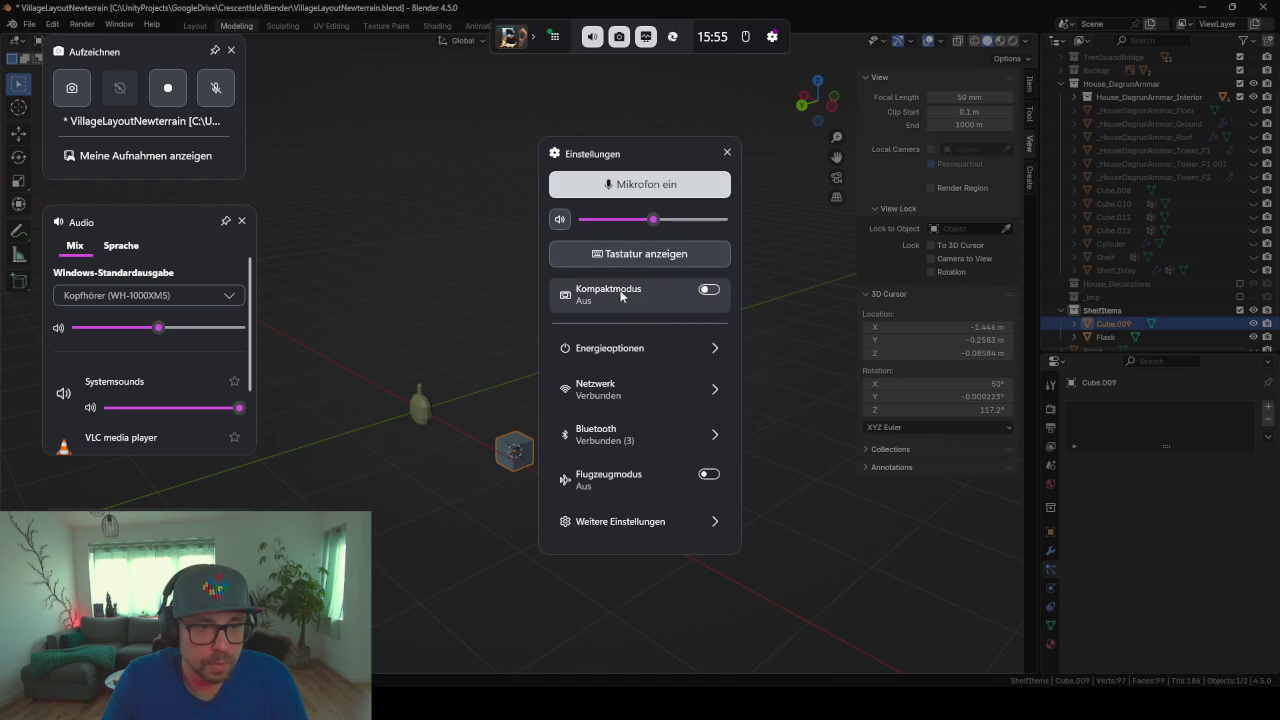
pyautogui.click(633, 523)
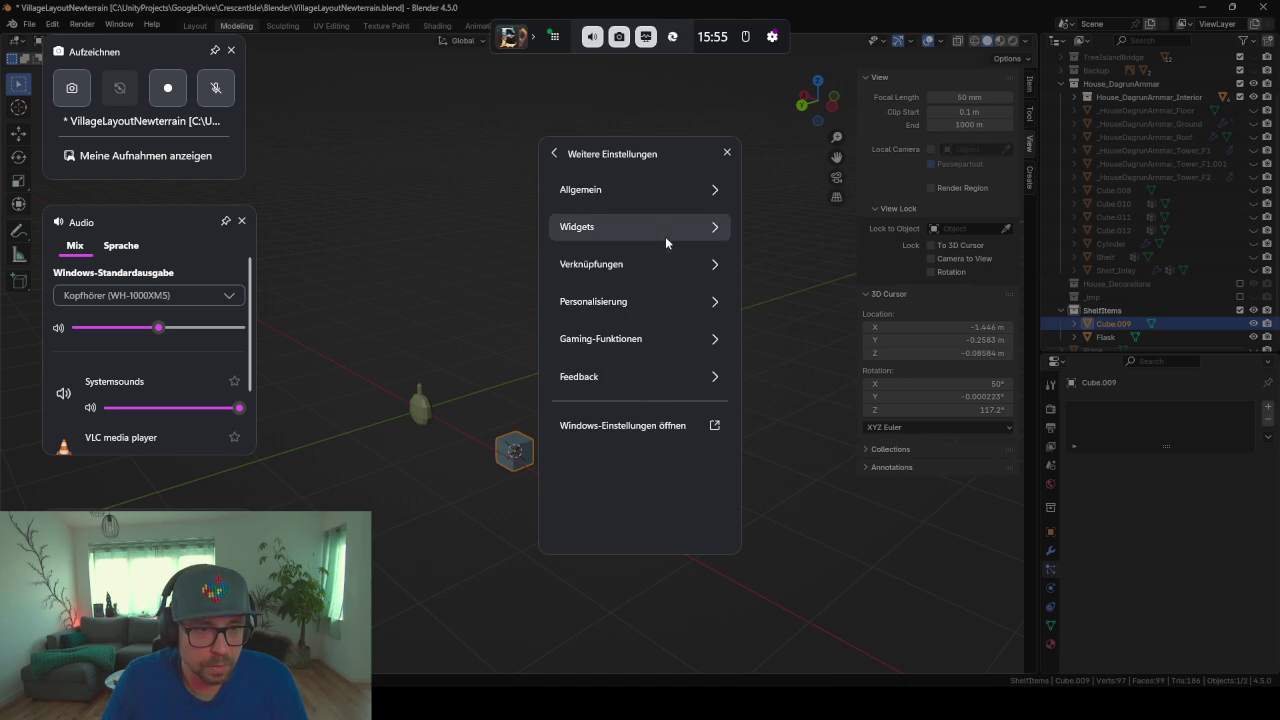
# Step: Close the Game Bar overlay and move the small cube to the origin, then along X beside the flask
pyautogui.click(495, 507)
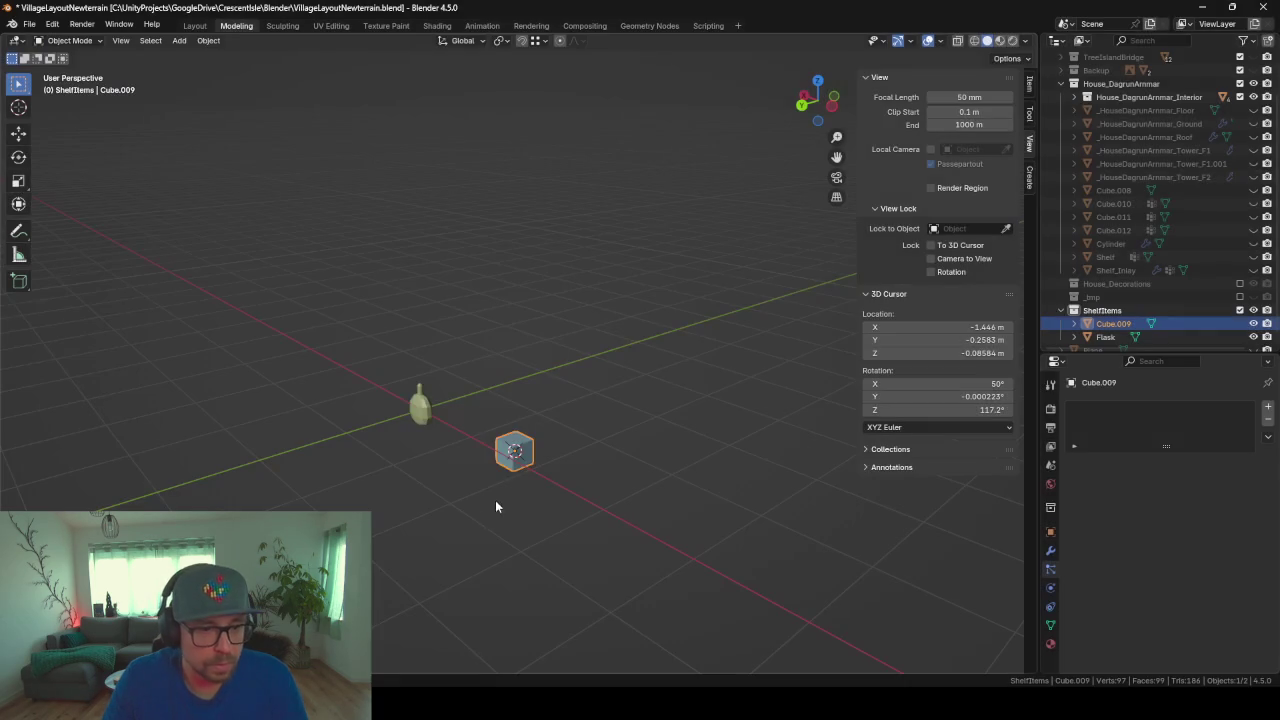
pyautogui.moveTo(598, 395)
pyautogui.mouseDown(button='middle')
pyautogui.moveTo(563, 483)
pyautogui.moveTo(684, 480)
pyautogui.mouseUp(button='middle')
pyautogui.scroll(2, 563, 483)
pyautogui.press('KP_Decimal')
pyautogui.scroll(-8, 626, 446)
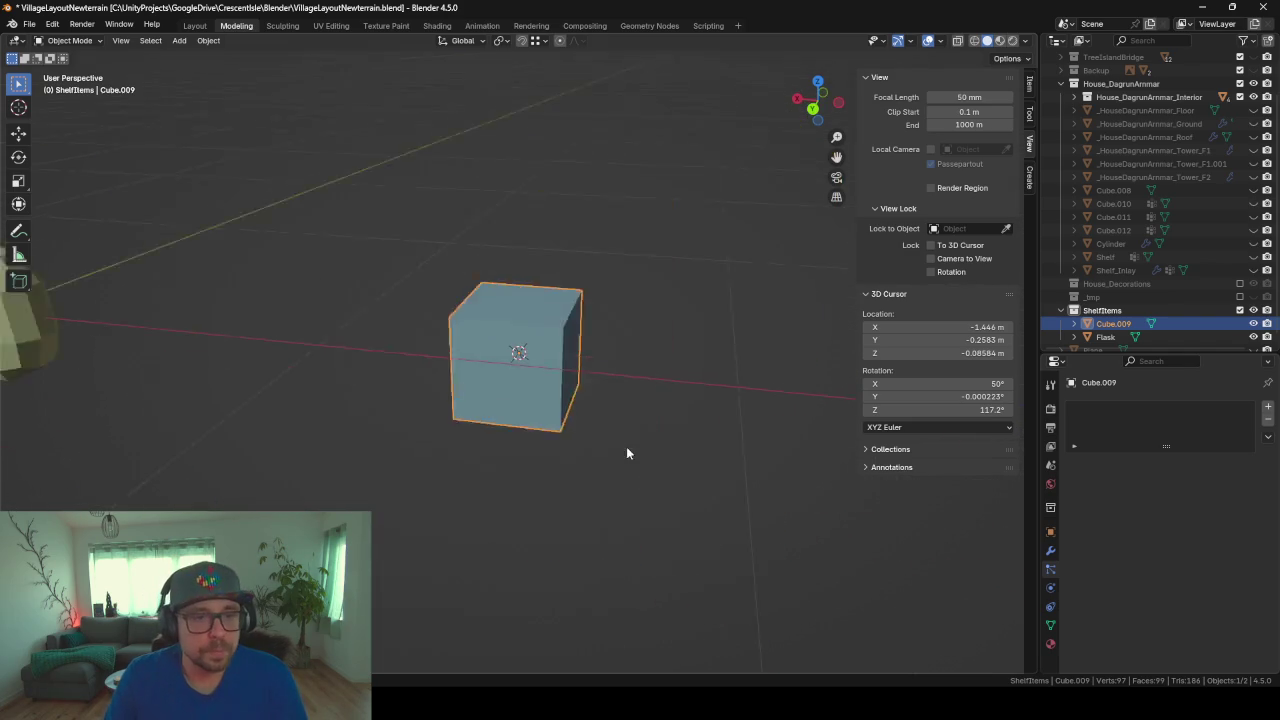
pyautogui.scroll(-5, 536, 350)
pyautogui.scroll(2, 515, 365)
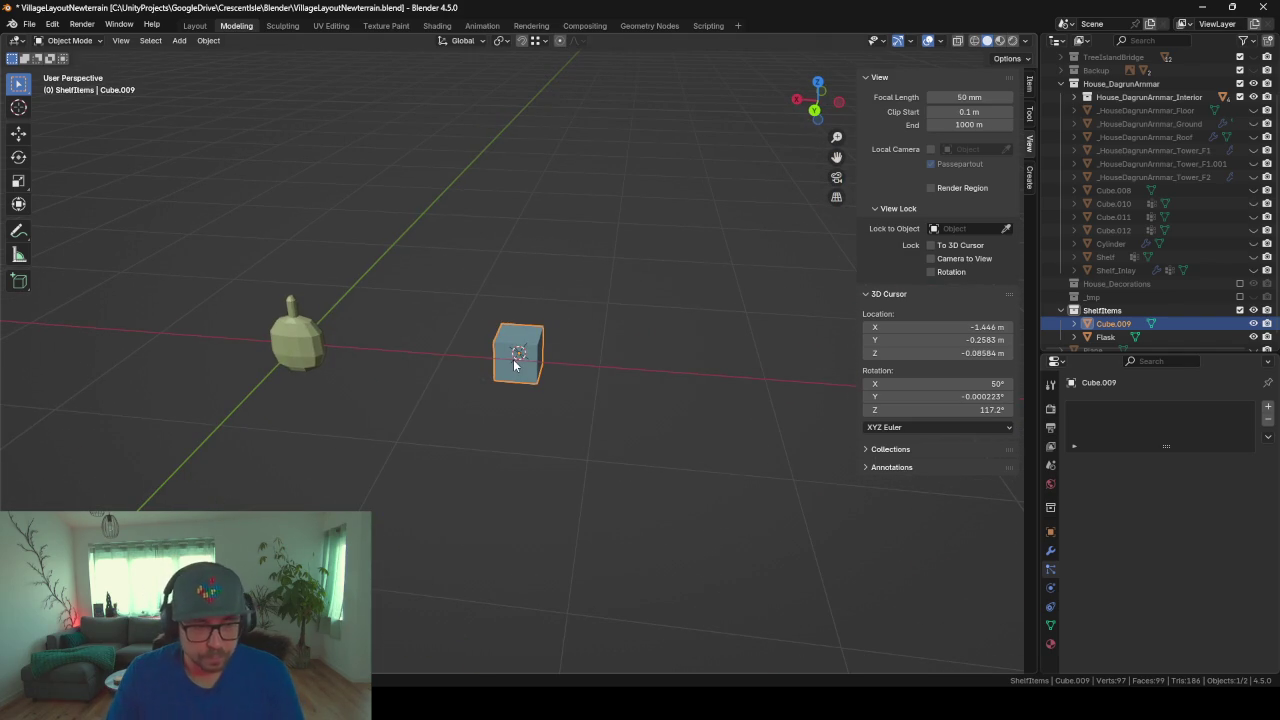
pyautogui.hotkey('alt', 'g')
pyautogui.press('z')
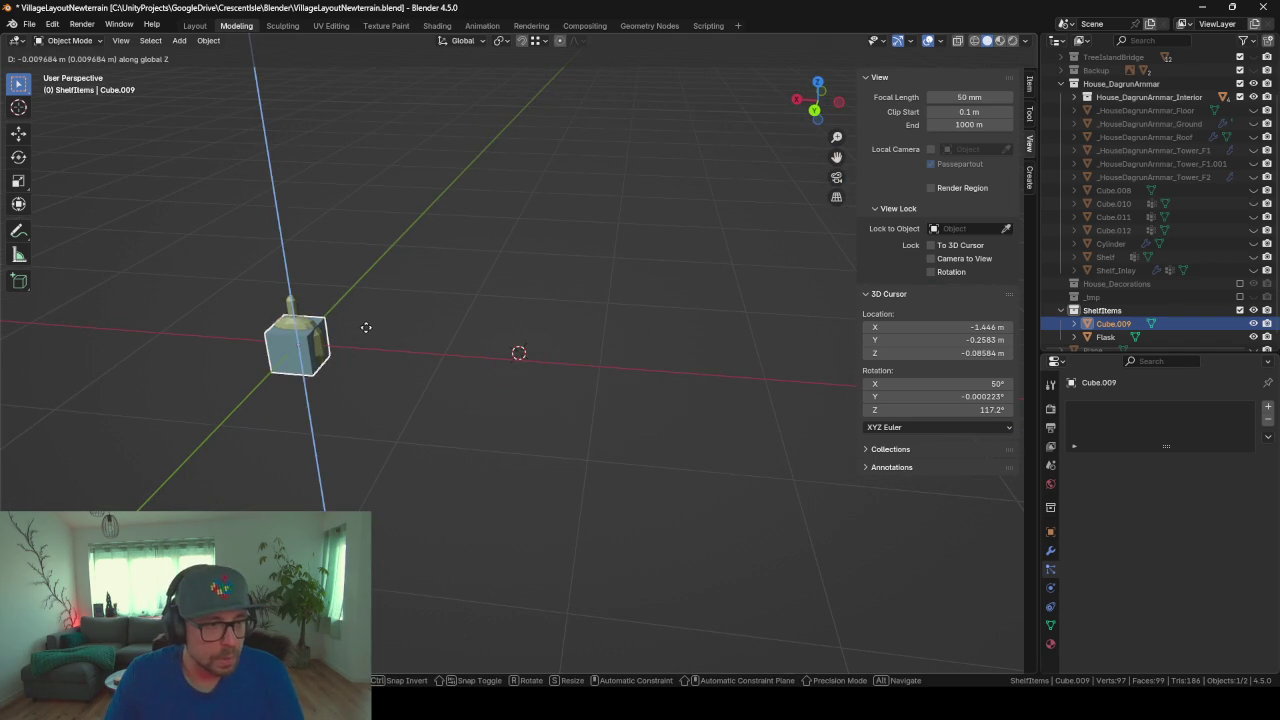
pyautogui.press('x')
pyautogui.click(423, 338)
# Step: Scale the cube's mesh along X, Z and Y into thin, tall book proportions
pyautogui.press('Tab')
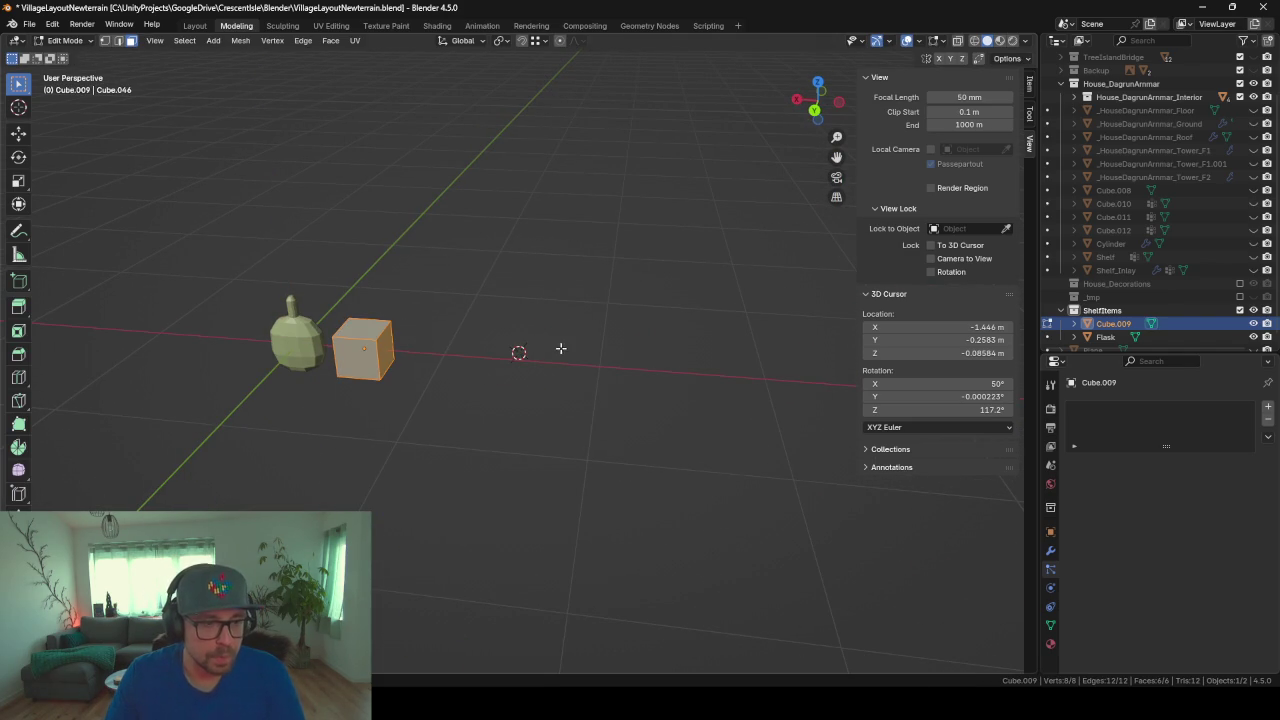
pyautogui.press('s')
pyautogui.press('x')
pyautogui.click(440, 347)
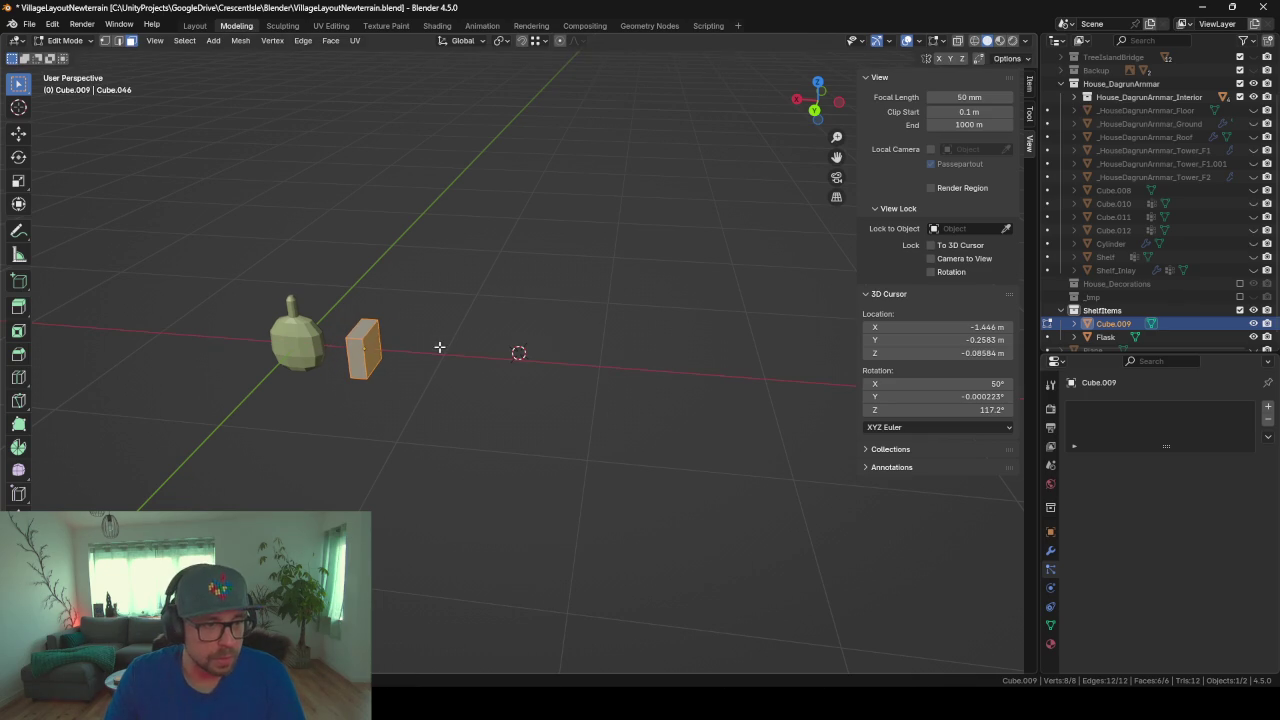
pyautogui.press('s')
pyautogui.press('z')
pyautogui.click(512, 357)
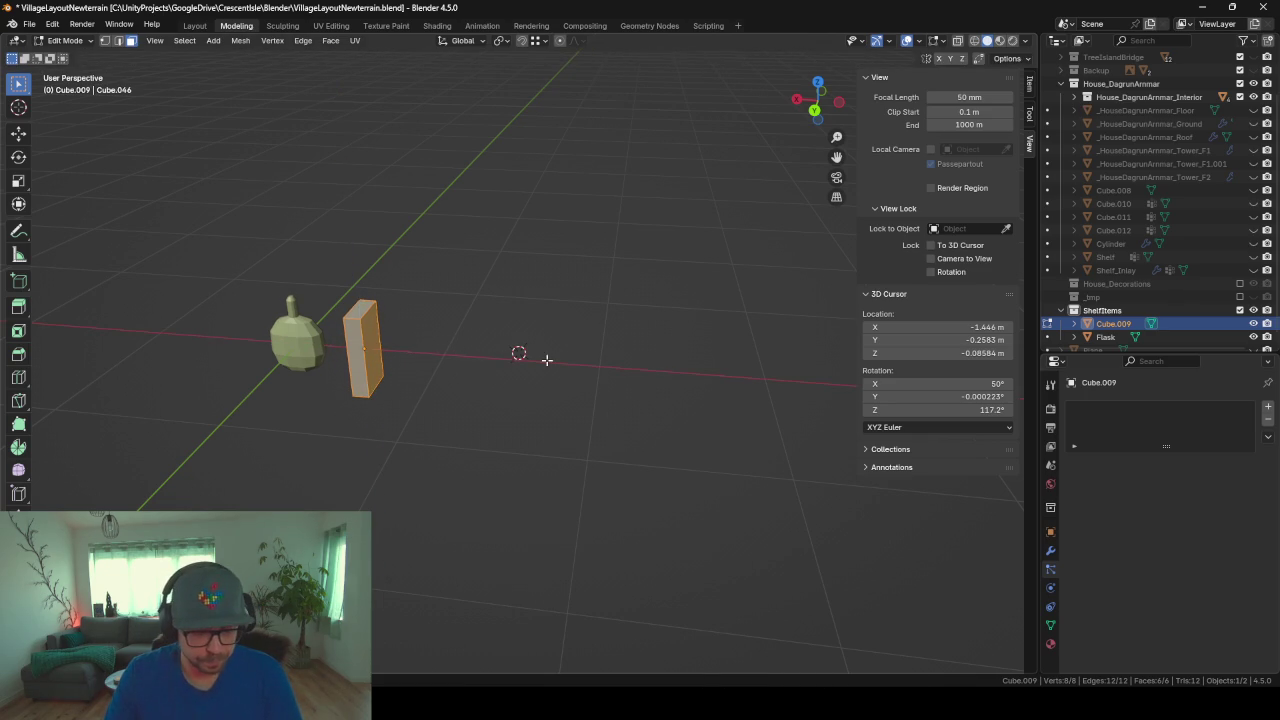
pyautogui.press('s')
pyautogui.press('y')
pyautogui.click(669, 363)
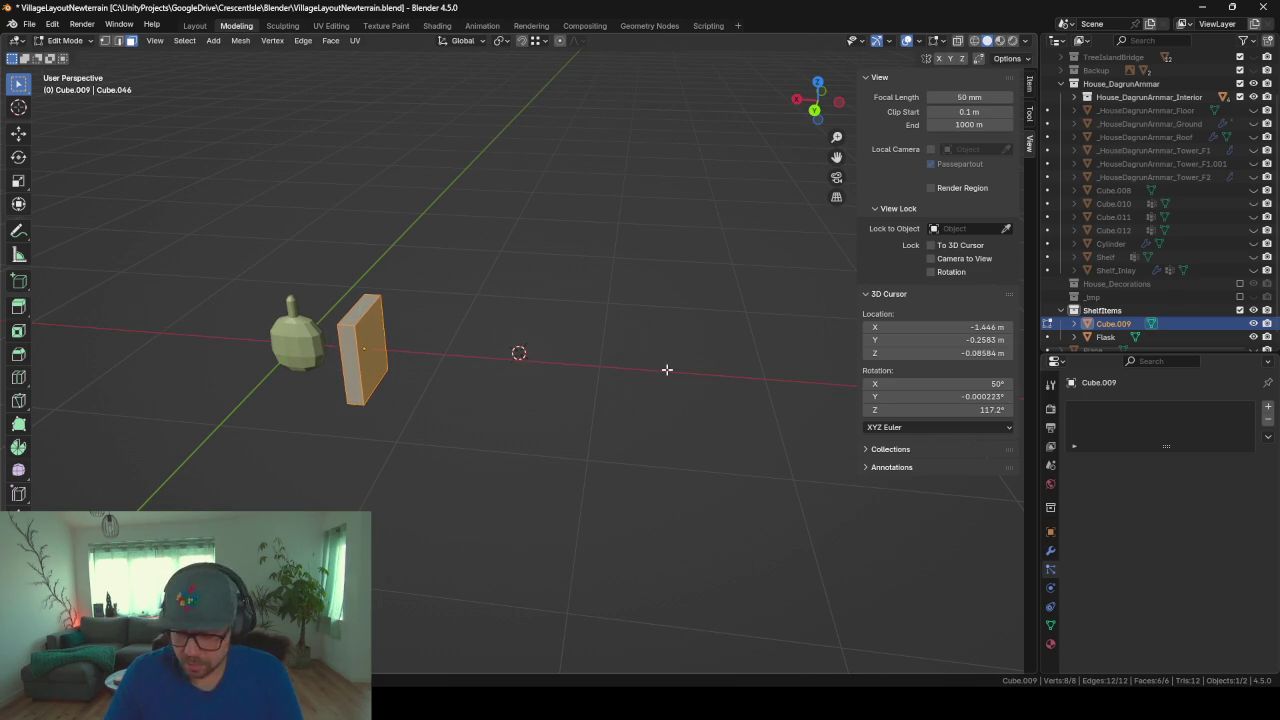
pyautogui.press('KP_Decimal')
pyautogui.scroll(-4, 667, 369)
pyautogui.moveTo(674, 380)
pyautogui.mouseDown(button='middle')
pyautogui.moveTo(395, 332)
pyautogui.moveTo(543, 390)
pyautogui.mouseUp(button='middle')
# Step: Bevel the book's front-left vertical edge to form a rounded spine
pyautogui.hotkey('ctrl', 'b')
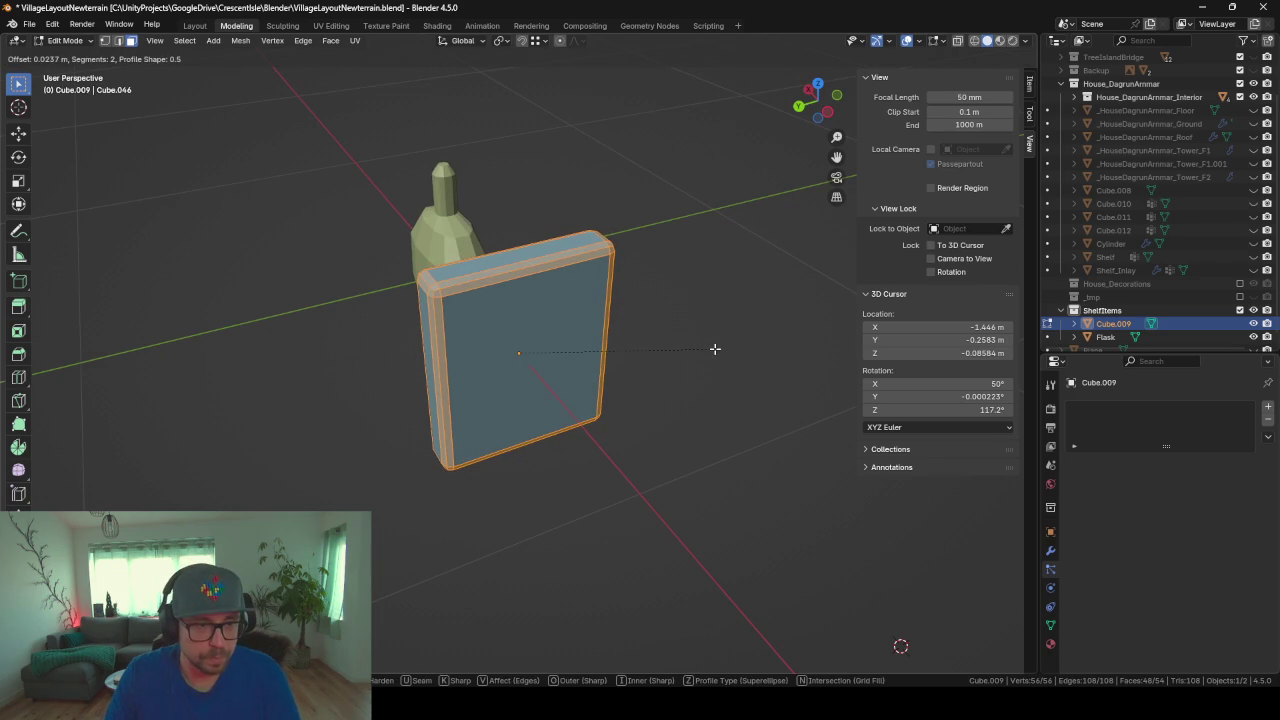
pyautogui.press('Escape')
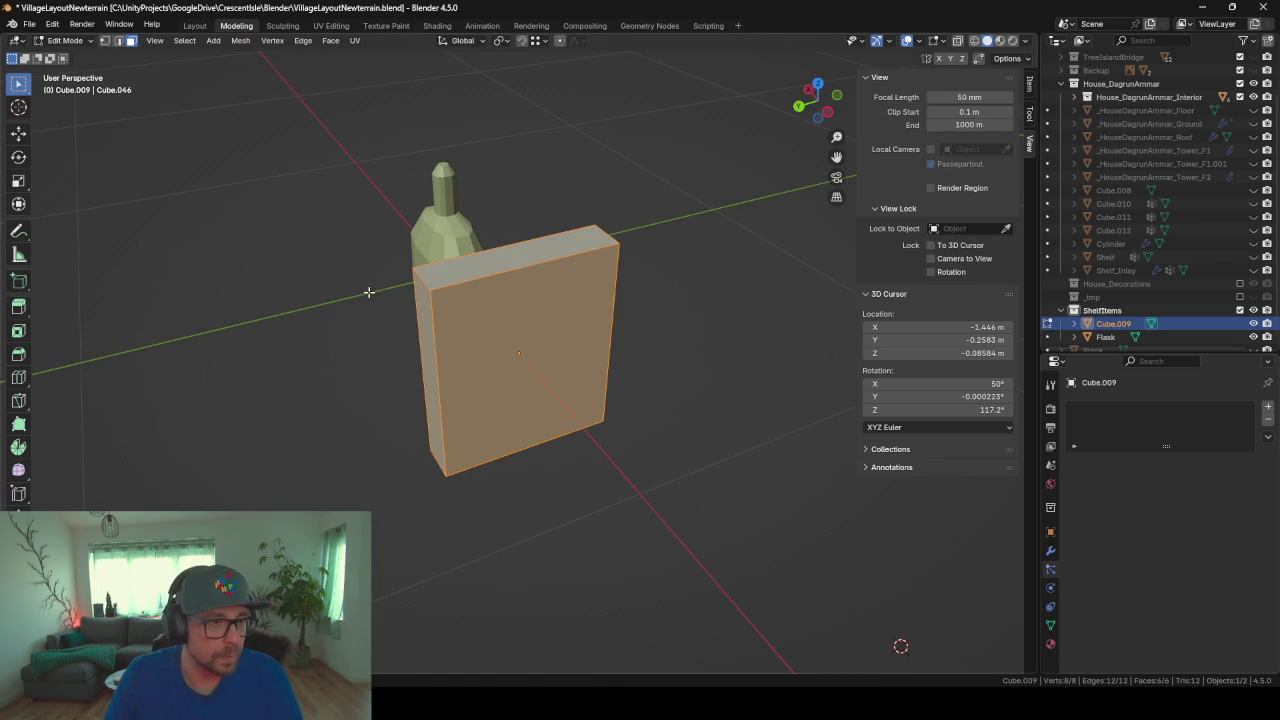
pyautogui.click(426, 367)
pyautogui.hotkey('ctrl', 'b')
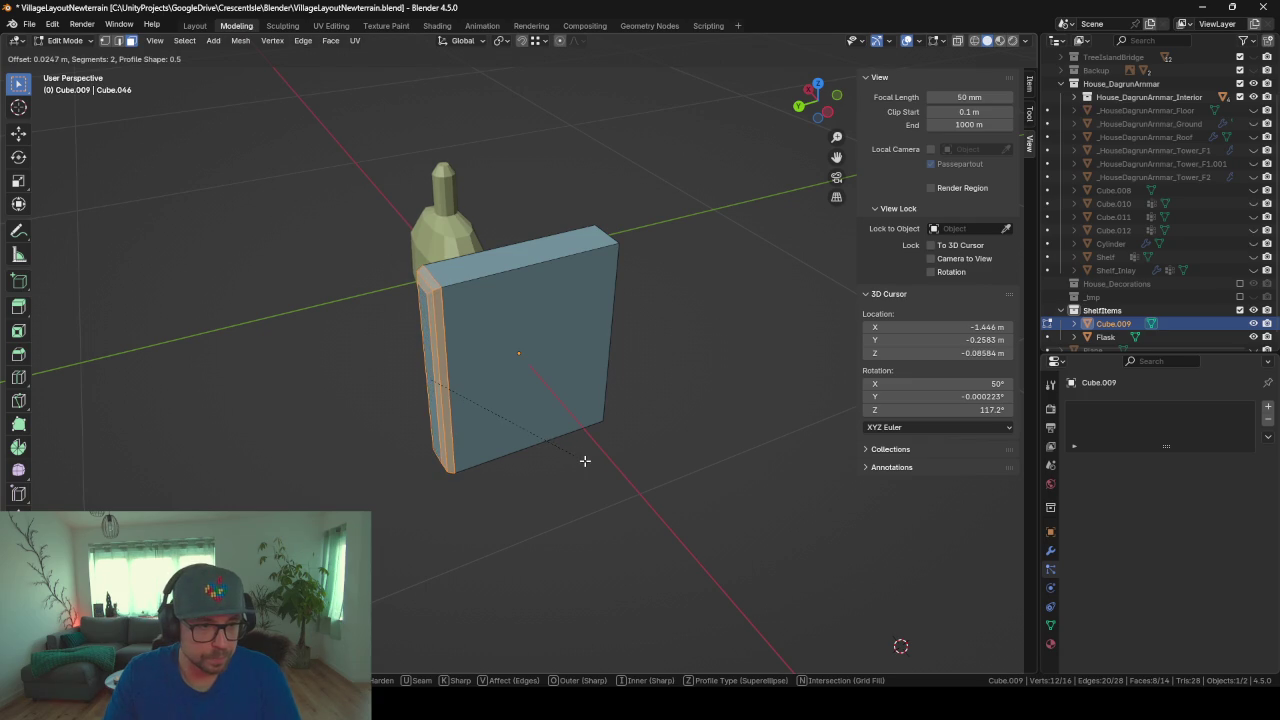
pyautogui.click(585, 461)
# Step: Inset the page faces and extrude them inward along their normals
pyautogui.press('Tab')
pyautogui.moveTo(585, 461)
pyautogui.mouseDown(button='middle')
pyautogui.moveTo(489, 436)
pyautogui.moveTo(635, 417)
pyautogui.moveTo(490, 423)
pyautogui.moveTo(545, 371)
pyautogui.mouseUp(button='middle')
pyautogui.press('Tab')
pyautogui.moveTo(543, 272)
pyautogui.mouseDown(button='middle')
pyautogui.moveTo(700, 329)
pyautogui.moveTo(640, 300)
pyautogui.moveTo(614, 377)
pyautogui.moveTo(590, 272)
pyautogui.mouseUp(button='middle')
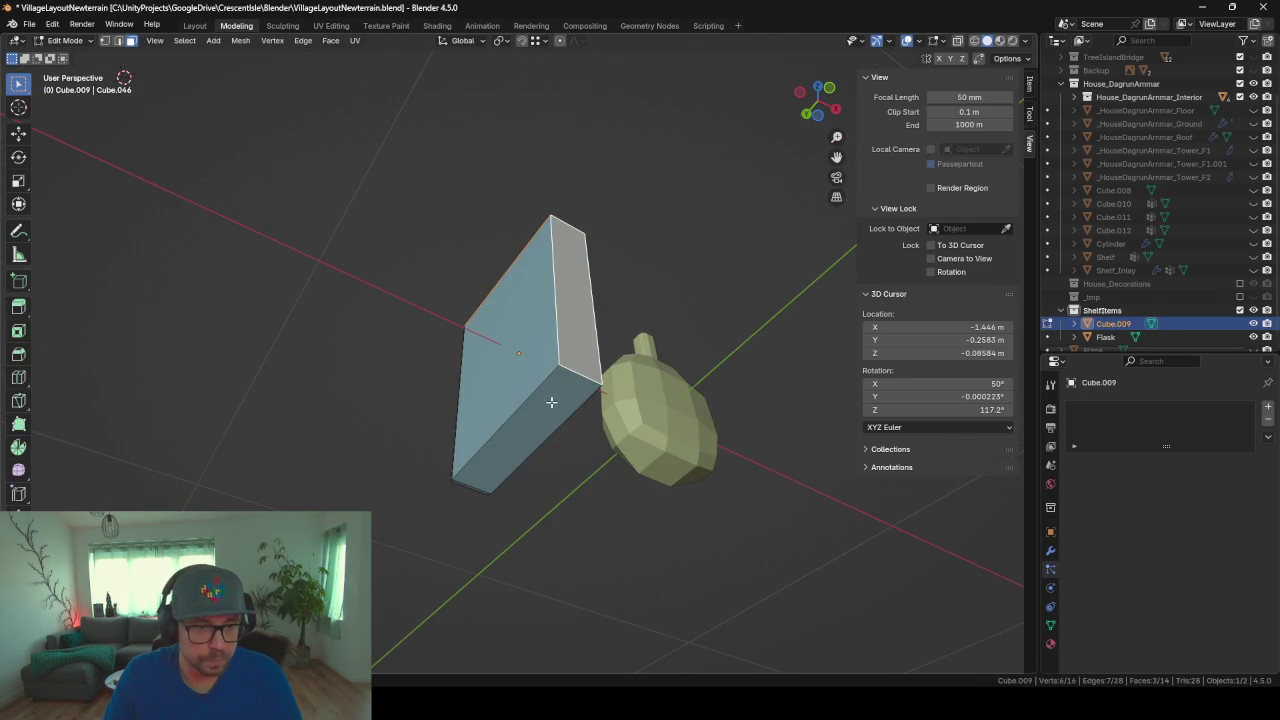
pyautogui.press('i')
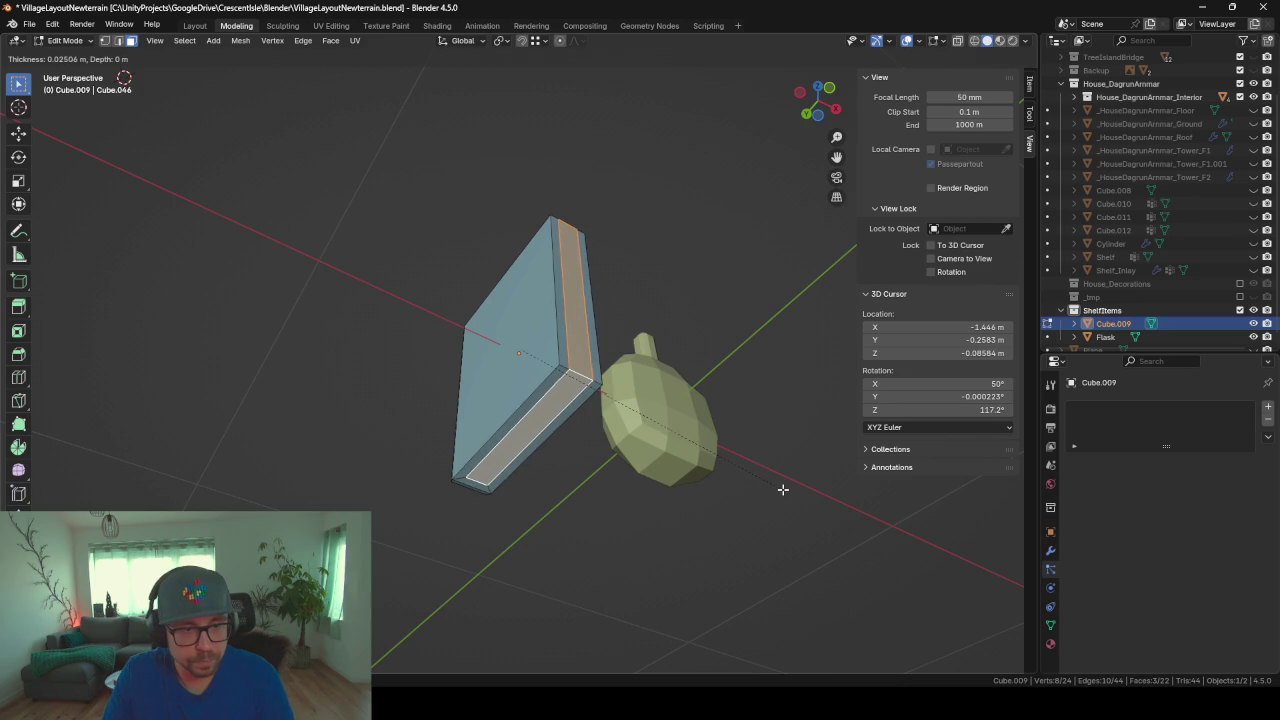
pyautogui.click(783, 489)
pyautogui.moveTo(731, 357)
pyautogui.mouseDown(button='middle')
pyautogui.moveTo(706, 429)
pyautogui.moveTo(737, 443)
pyautogui.mouseUp(button='middle')
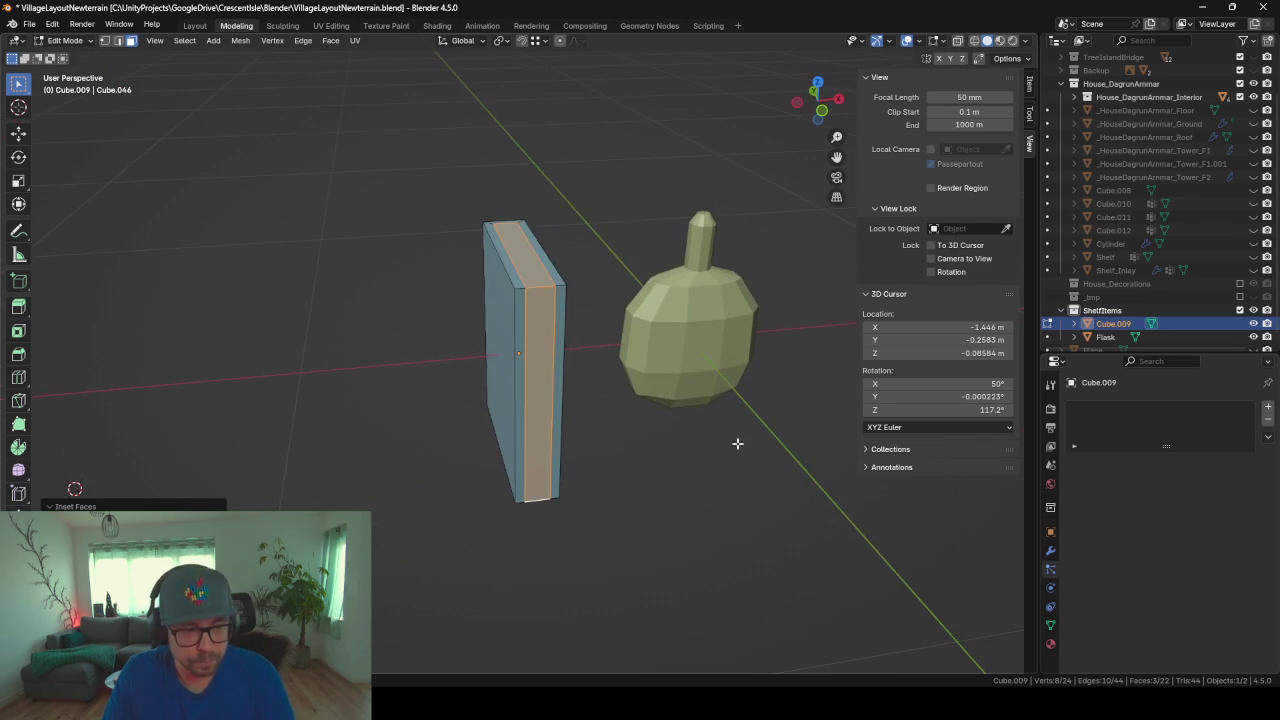
pyautogui.hotkey('alt', 'e')
pyautogui.click(745, 427)
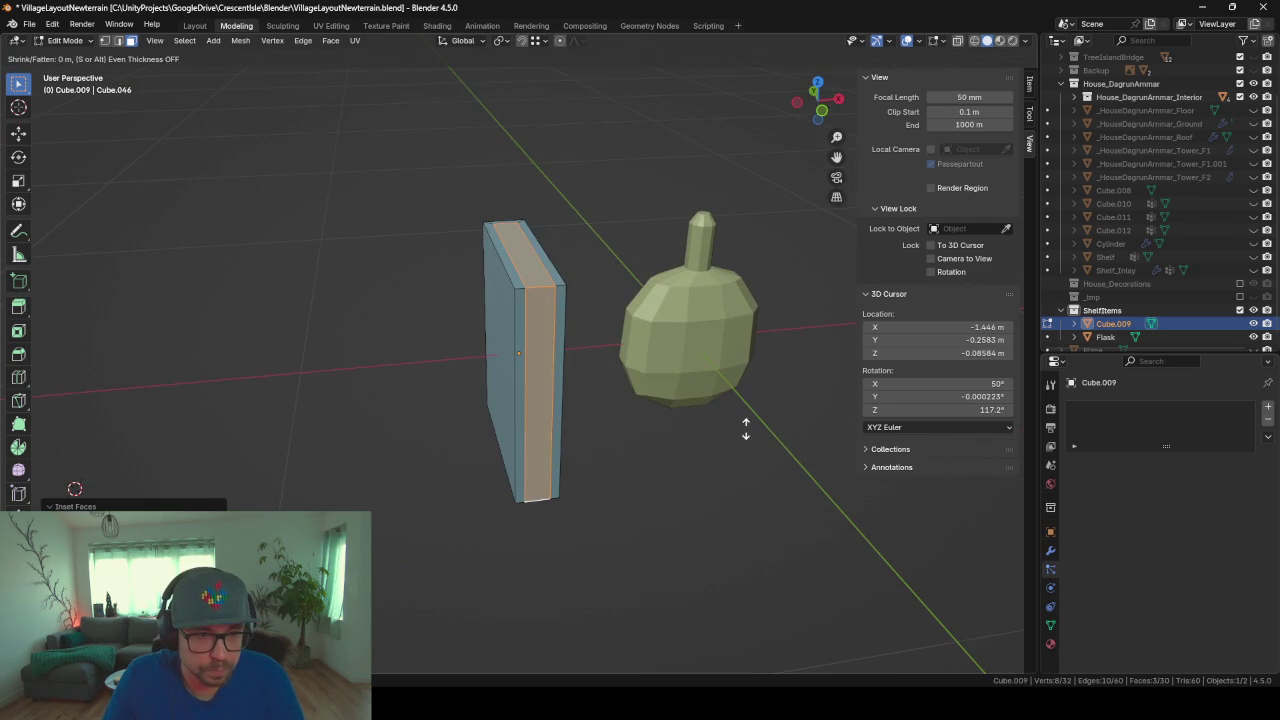
# Step: Finish recessing the page faces and rename the object to 'Book'
pyautogui.click(736, 433)
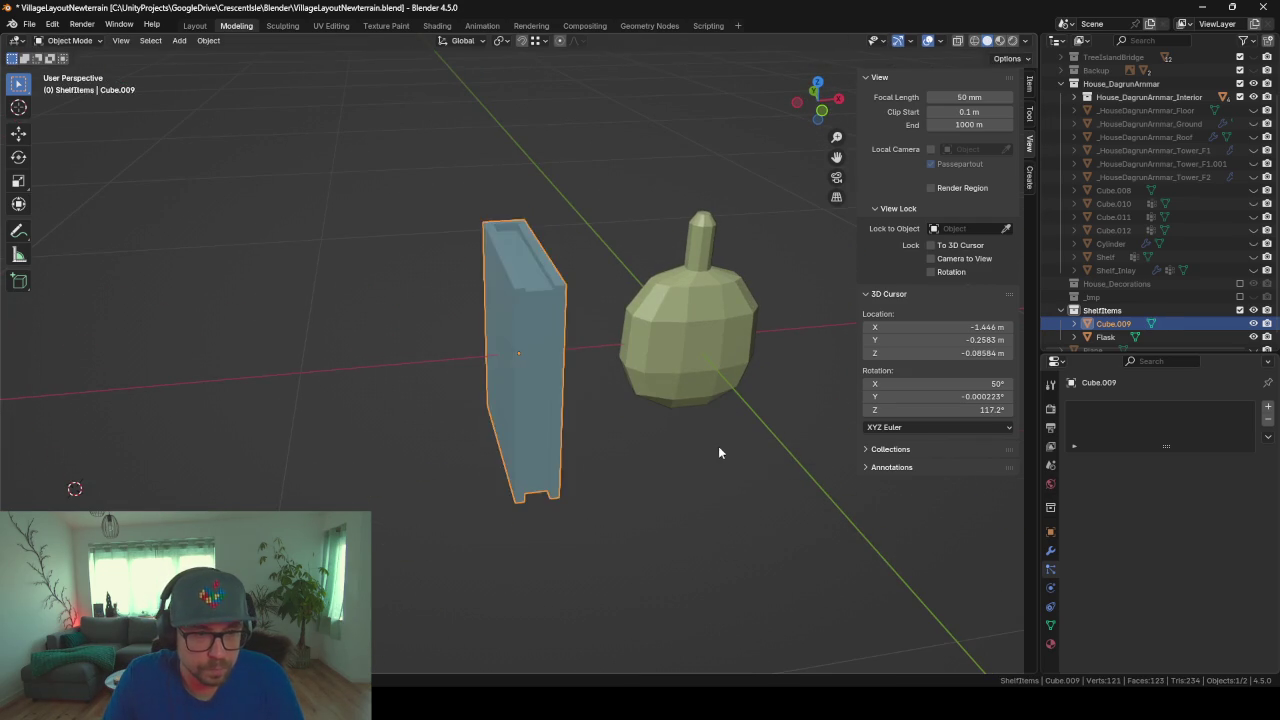
pyautogui.moveTo(718, 446)
pyautogui.mouseDown(button='middle')
pyautogui.moveTo(642, 406)
pyautogui.moveTo(713, 388)
pyautogui.moveTo(570, 418)
pyautogui.mouseUp(button='middle')
pyautogui.press('Tab')
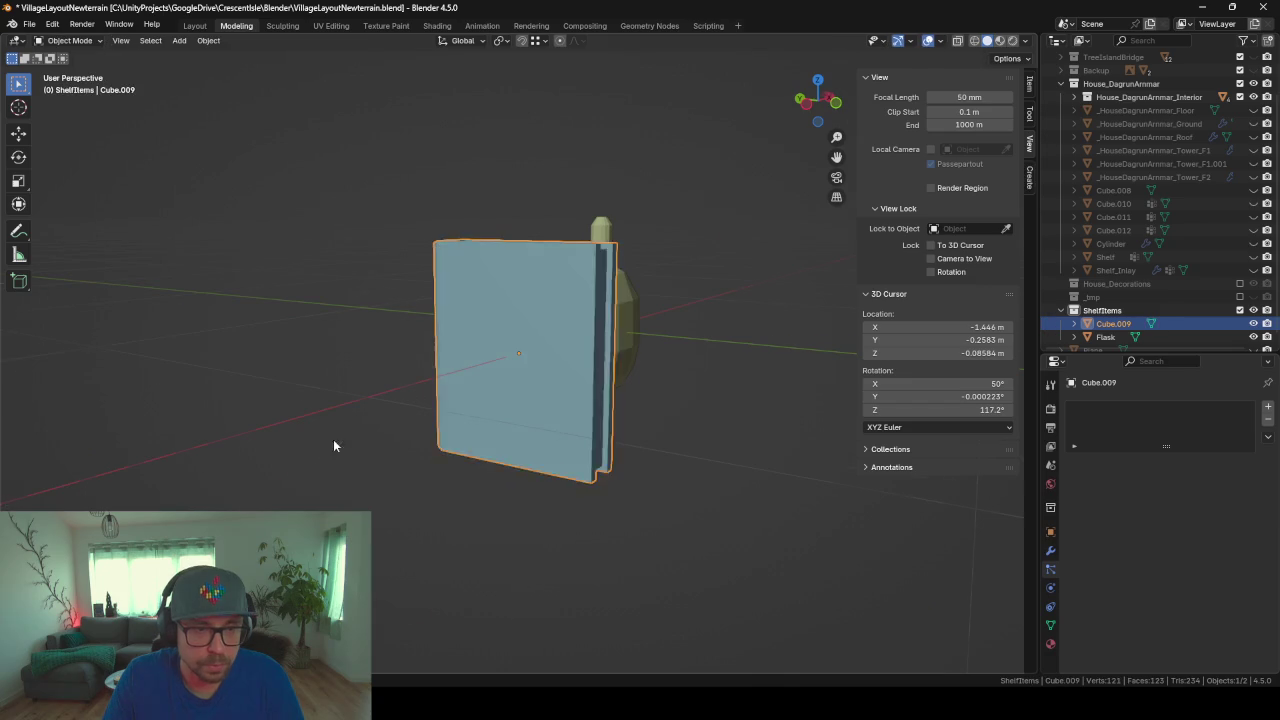
pyautogui.moveTo(333, 439)
pyautogui.mouseDown(button='middle')
pyautogui.moveTo(580, 463)
pyautogui.moveTo(601, 412)
pyautogui.moveTo(466, 473)
pyautogui.moveTo(760, 360)
pyautogui.mouseUp(button='middle')
pyautogui.scroll(-2, 466, 473)
pyautogui.doubleClick(1108, 323)
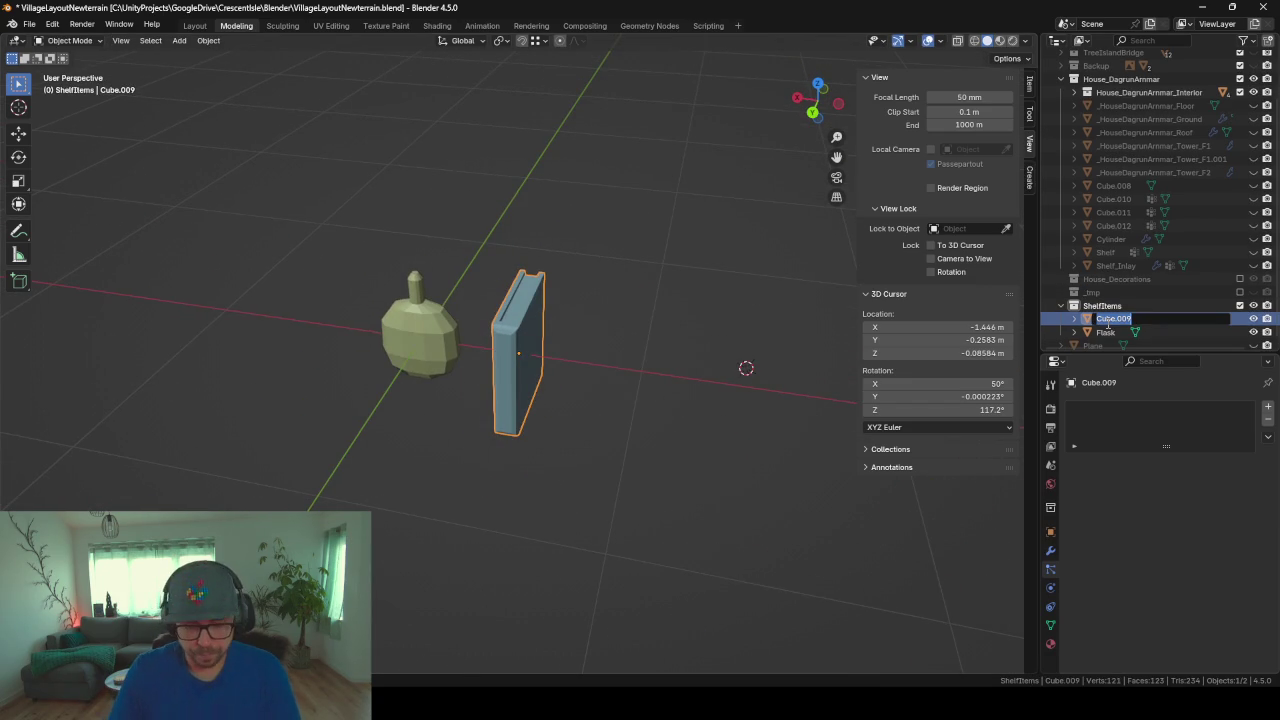
pyautogui.write('Book')
pyautogui.press('Return')
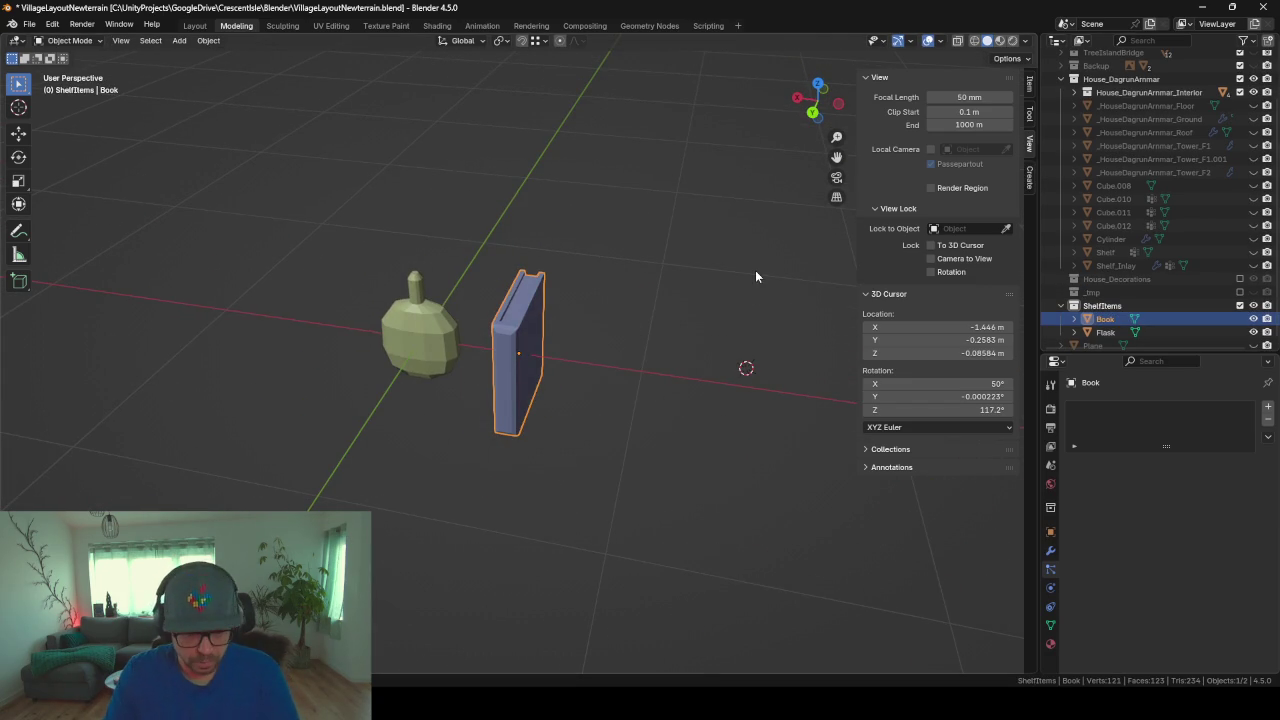
pyautogui.click(755, 270)
# Step: Exit local view to show the whole scene, orbiting toward the buildings and walls
pyautogui.press('KP_Divide')
pyautogui.scroll(-2, 628, 217)
pyautogui.scroll(-3, 628, 217)
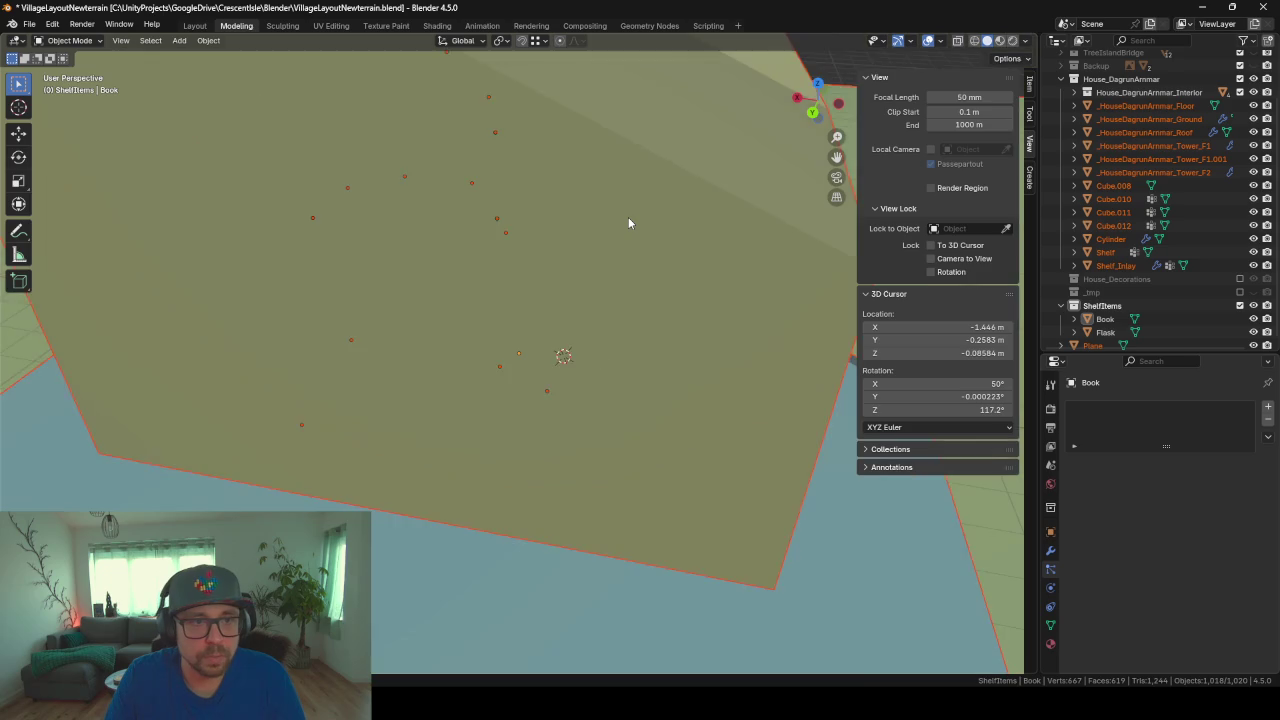
pyautogui.scroll(2, 628, 217)
pyautogui.scroll(1, 628, 217)
pyautogui.moveTo(628, 217)
pyautogui.mouseDown(button='middle')
pyautogui.moveTo(611, 317)
pyautogui.moveTo(551, 277)
pyautogui.moveTo(554, 229)
pyautogui.moveTo(393, 216)
pyautogui.moveTo(482, 218)
pyautogui.moveTo(475, 116)
pyautogui.mouseUp(button='middle')
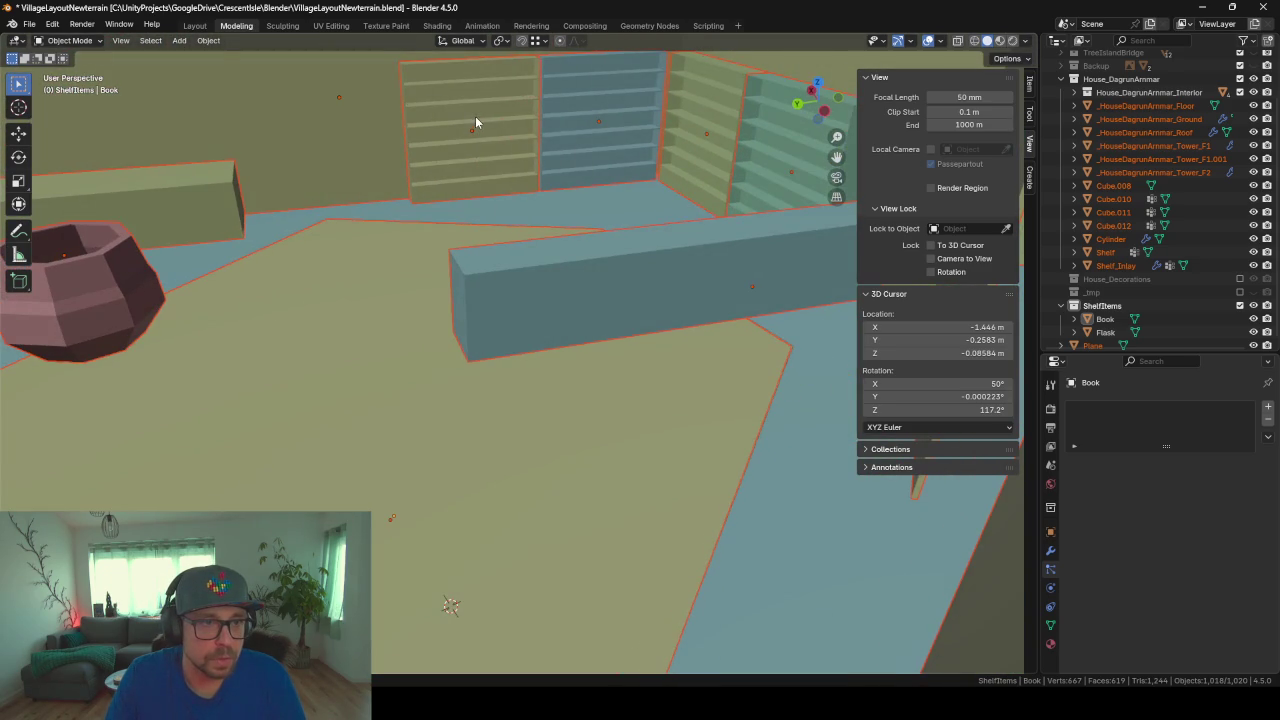
pyautogui.scroll(2, 482, 154)
pyautogui.scroll(1, 481, 154)
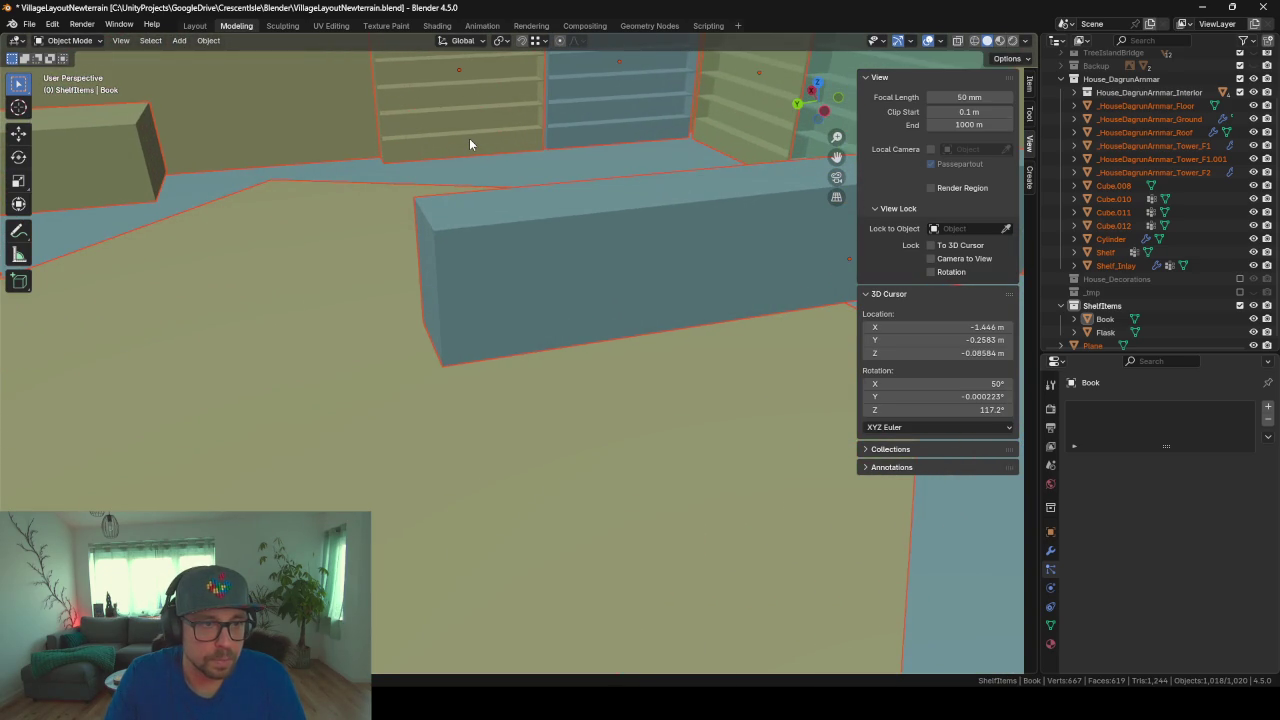
# Step: Select the bookshelf object and zoom in close on its shelf planks
pyautogui.click(469, 139)
pyautogui.scroll(2, 464, 112)
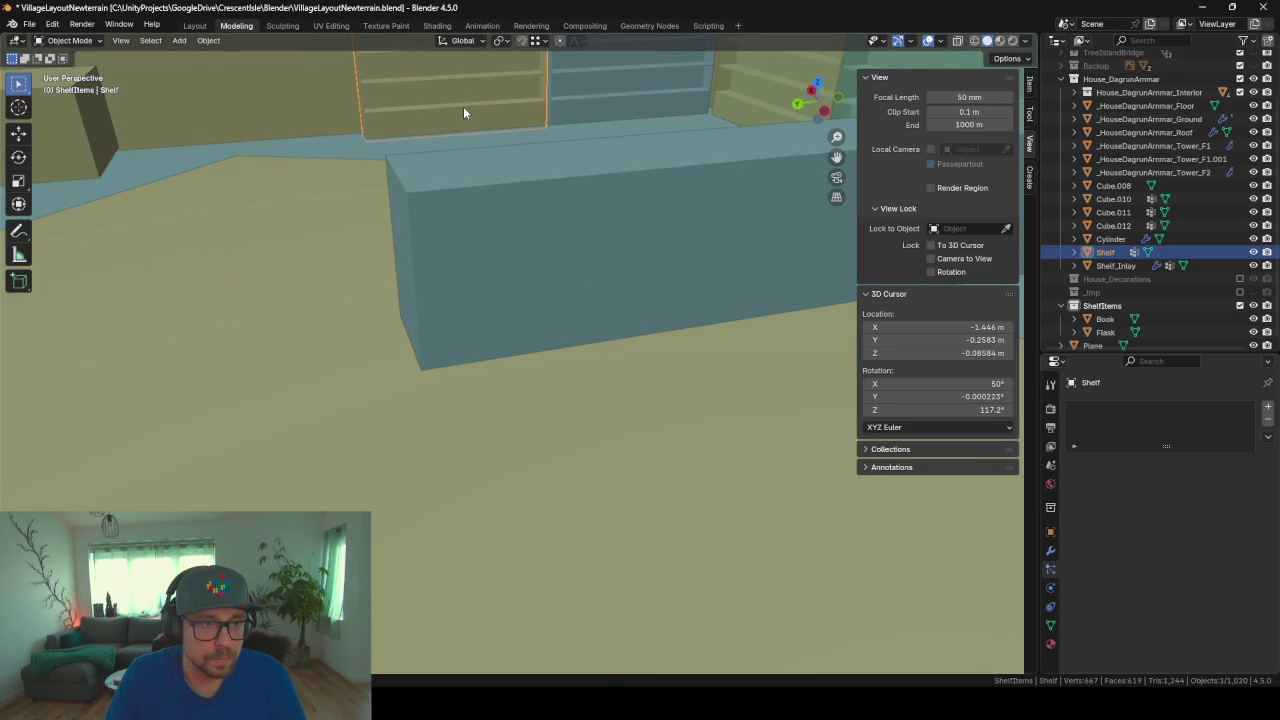
pyautogui.scroll(3, 461, 98)
pyautogui.scroll(2, 550, 280)
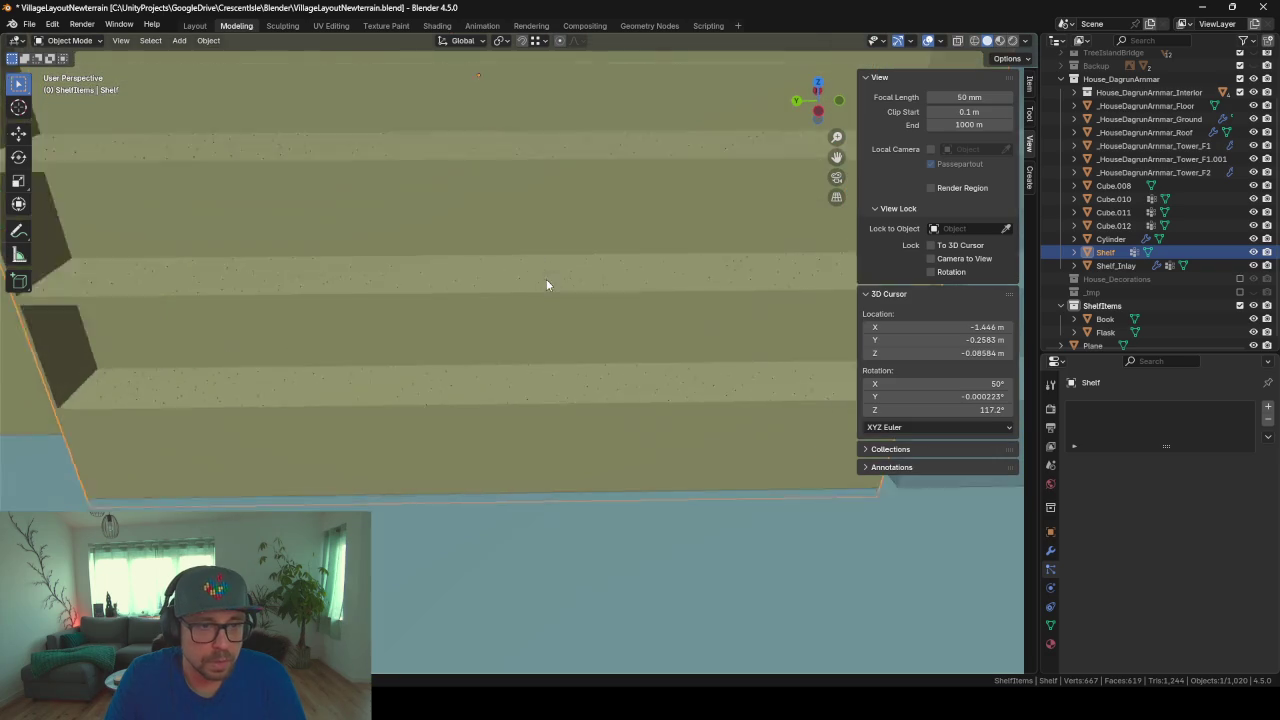
pyautogui.scroll(2, 540, 306)
pyautogui.scroll(2, 520, 260)
pyautogui.keyDown('shift'); pyautogui.moveTo(495, 212); pyautogui.dragTo(486, 394, button='middle'); pyautogui.keyUp('shift')
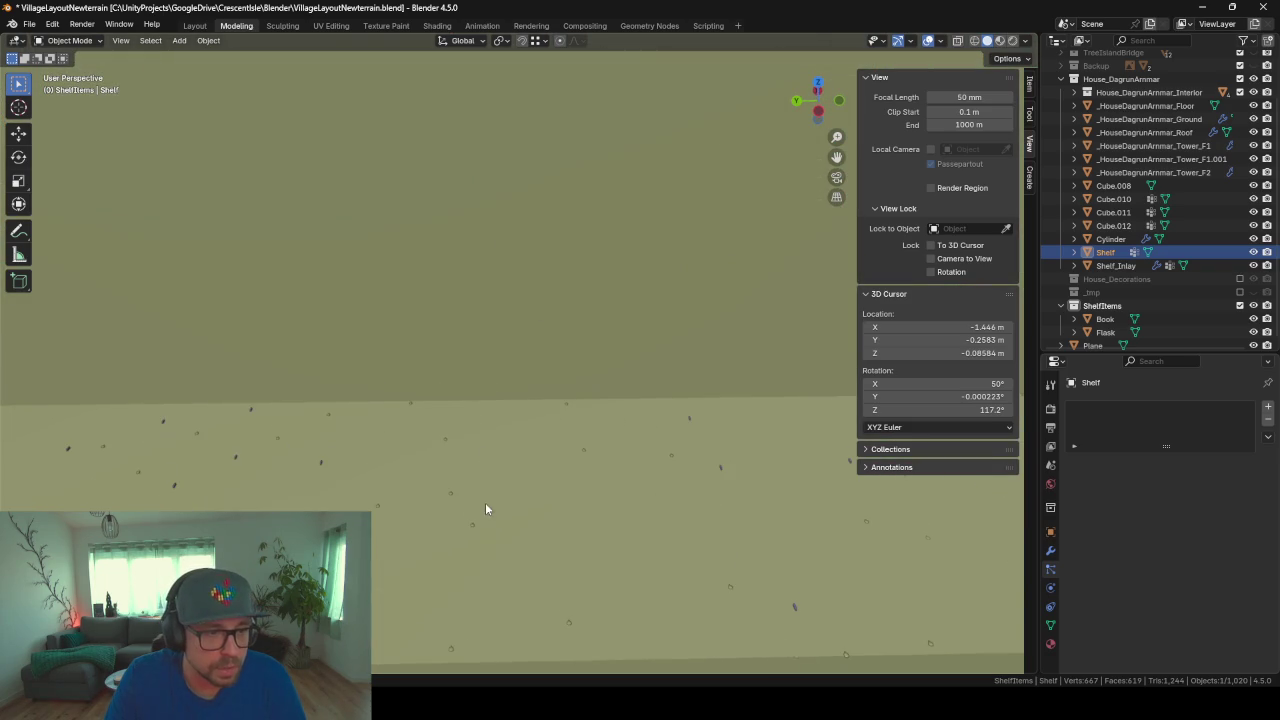
pyautogui.keyDown('shift'); pyautogui.moveTo(485, 510); pyautogui.dragTo(449, 371, button='middle'); pyautogui.keyUp('shift')
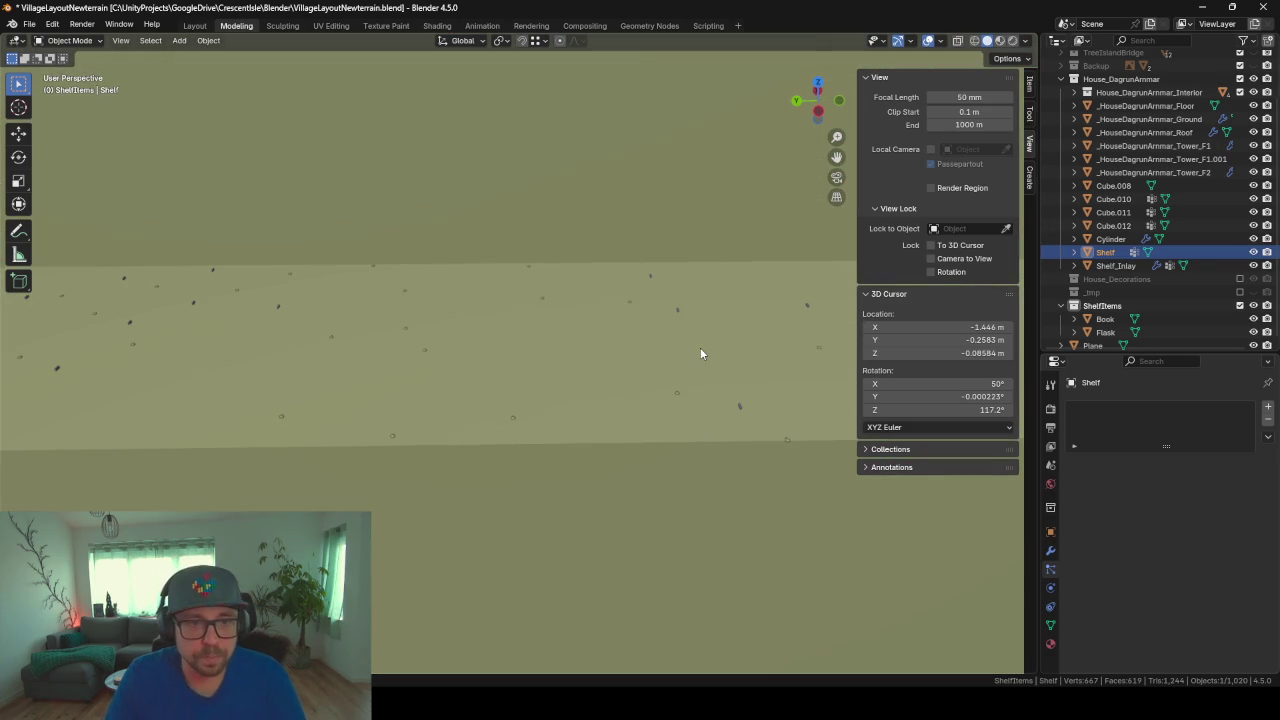
# Step: Select Shelf_Inlay and set its particle hair length to 1 m
pyautogui.click(1115, 265)
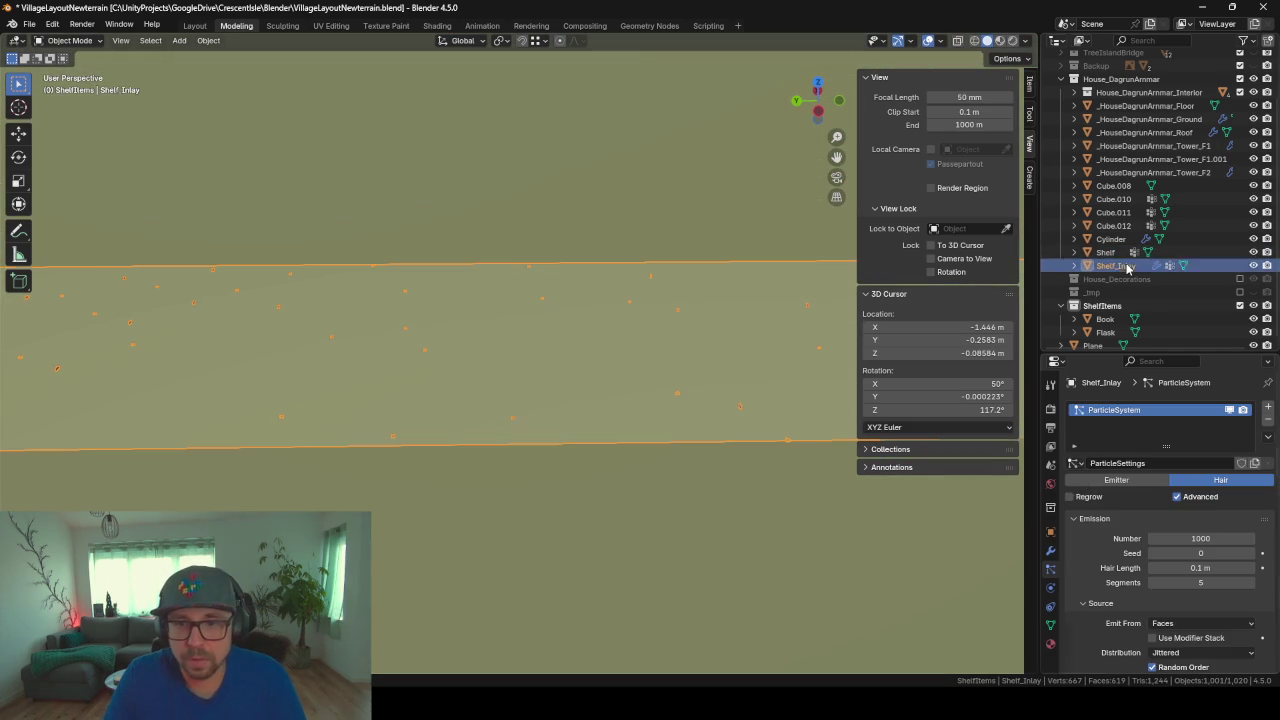
pyautogui.scroll(-2, 1138, 517)
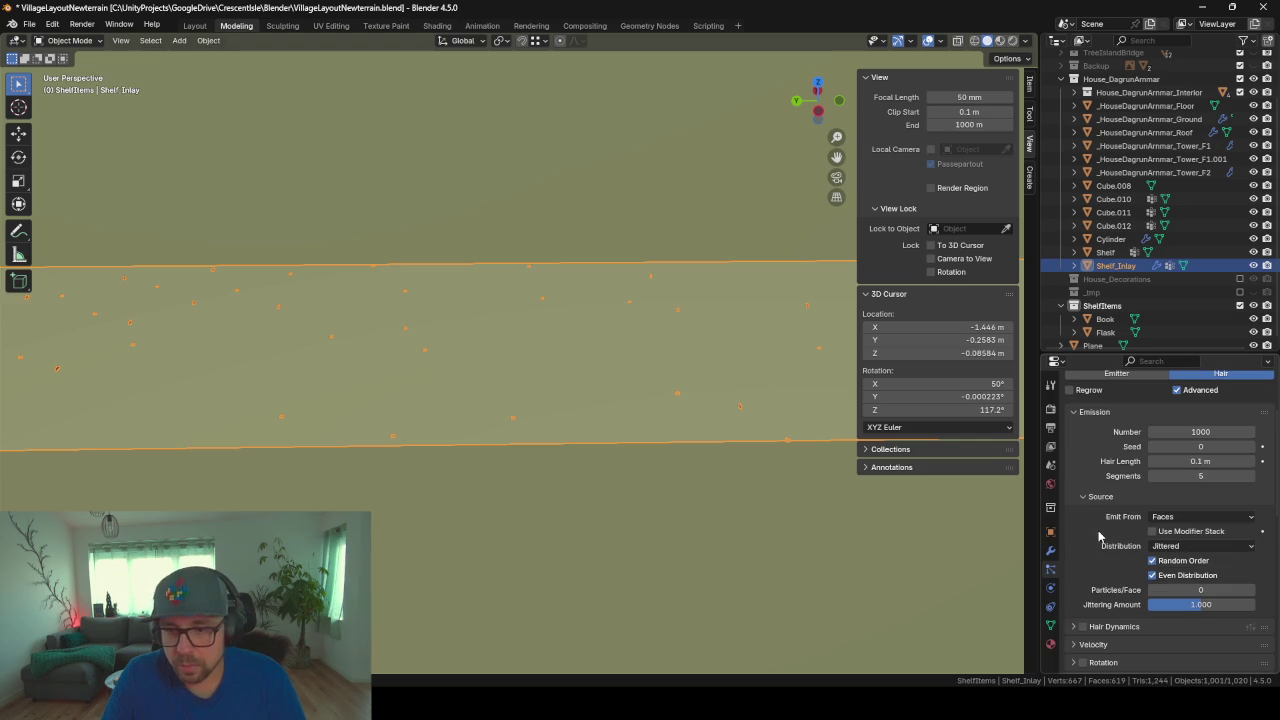
pyautogui.scroll(-2, 1140, 510)
pyautogui.click(1197, 459)
pyautogui.write('1')
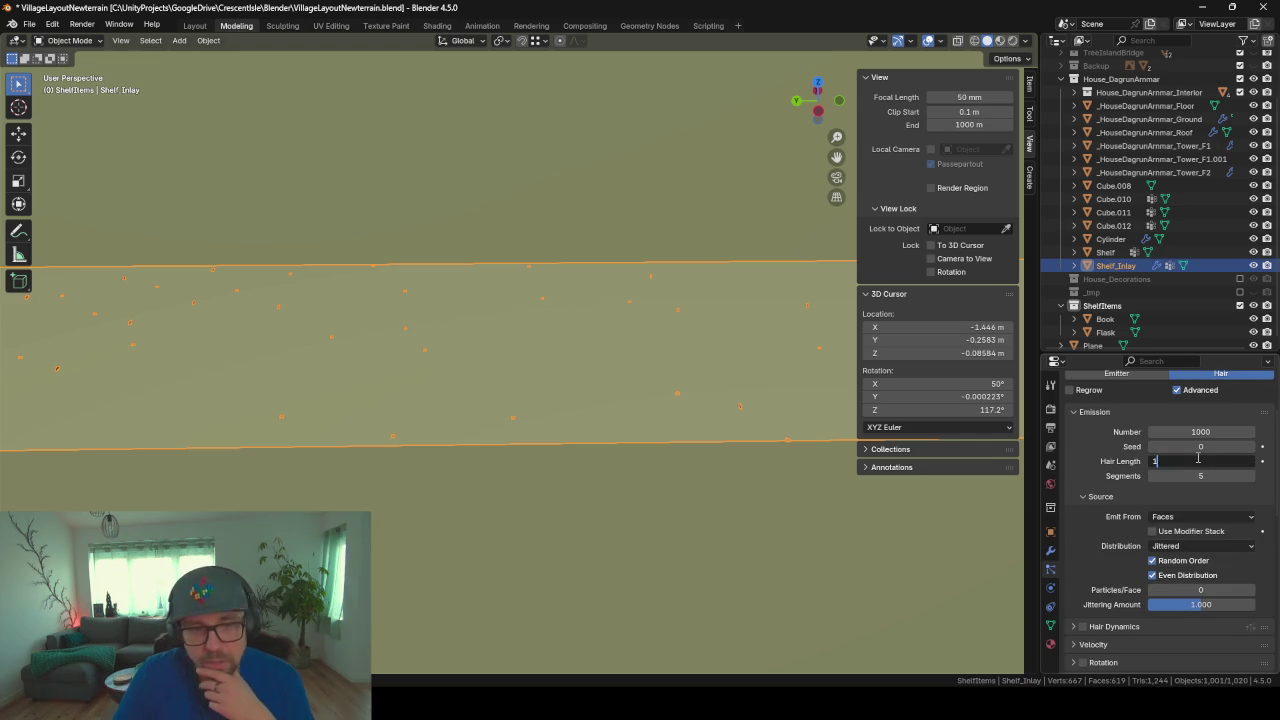
pyautogui.press('Return')
pyautogui.scroll(-3, 476, 351)
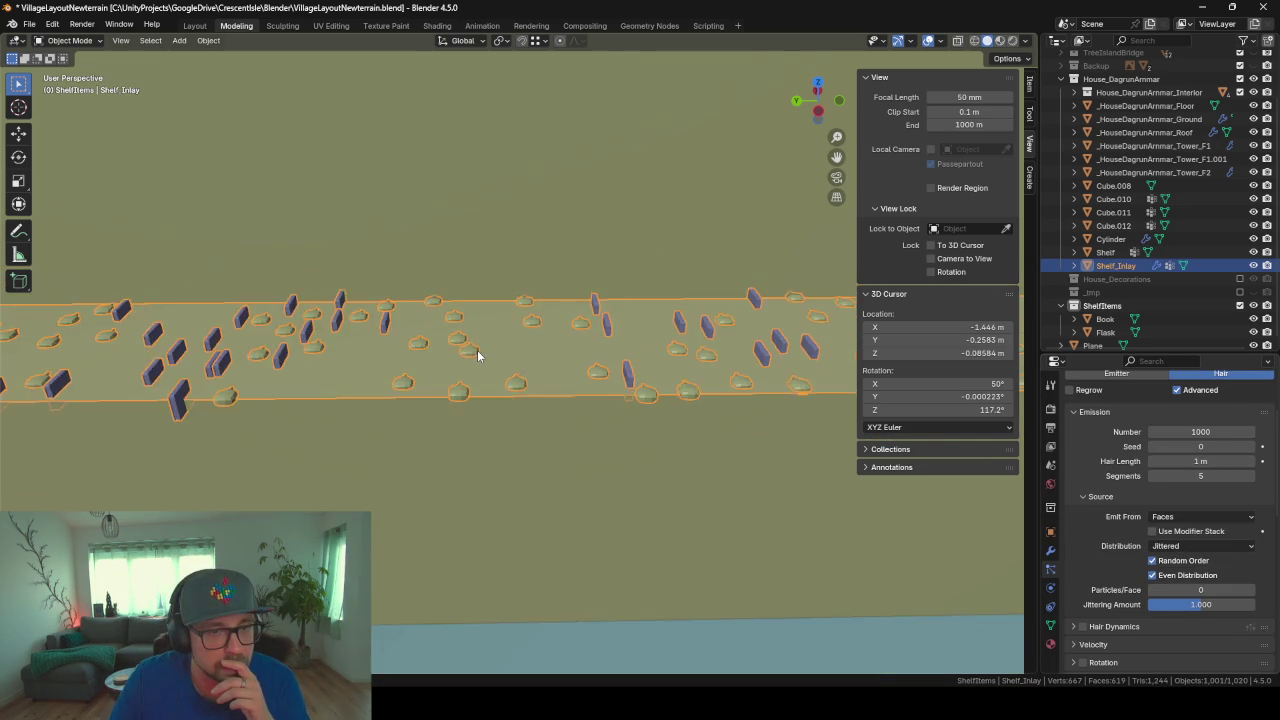
pyautogui.scroll(-4, 478, 350)
pyautogui.moveTo(478, 350); pyautogui.dragTo(560, 375, button='middle')
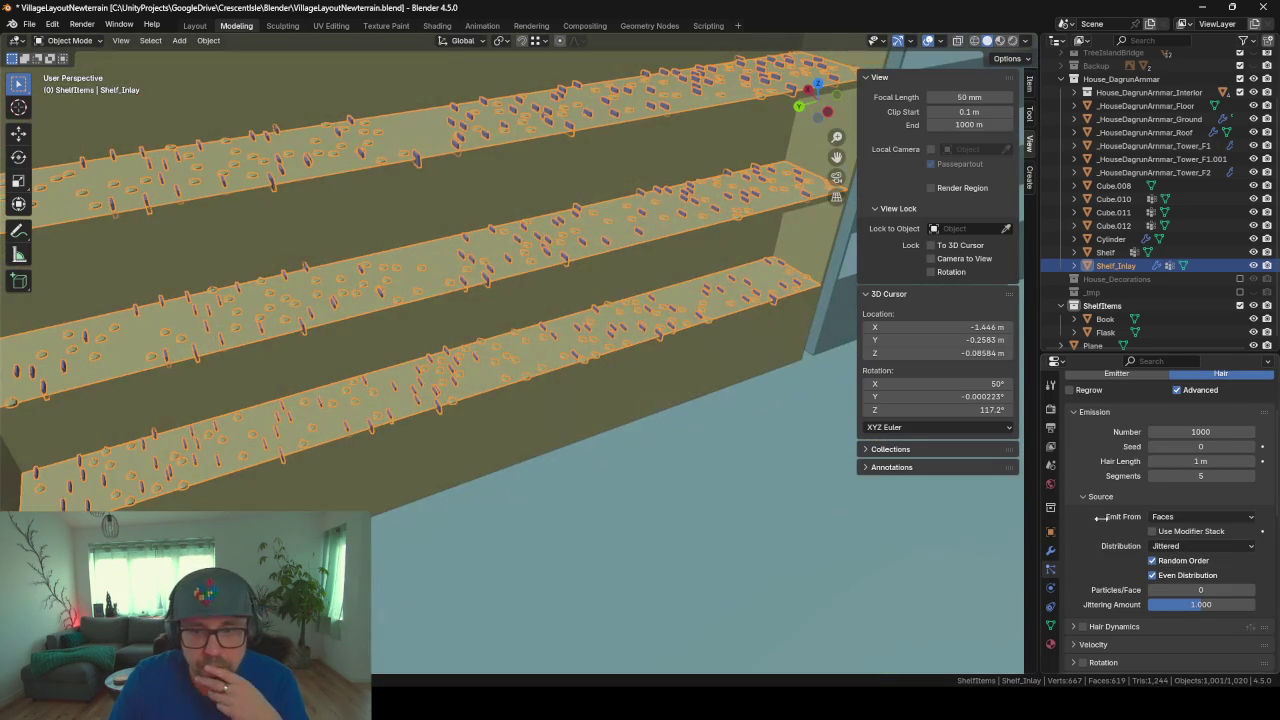
pyautogui.moveTo(1200, 461)
pyautogui.mouseDown()
pyautogui.moveTo(1230, 461)
pyautogui.moveTo(1188, 461)
pyautogui.mouseUp()
pyautogui.click(1188, 461)
pyautogui.write('1')
pyautogui.press('Return')
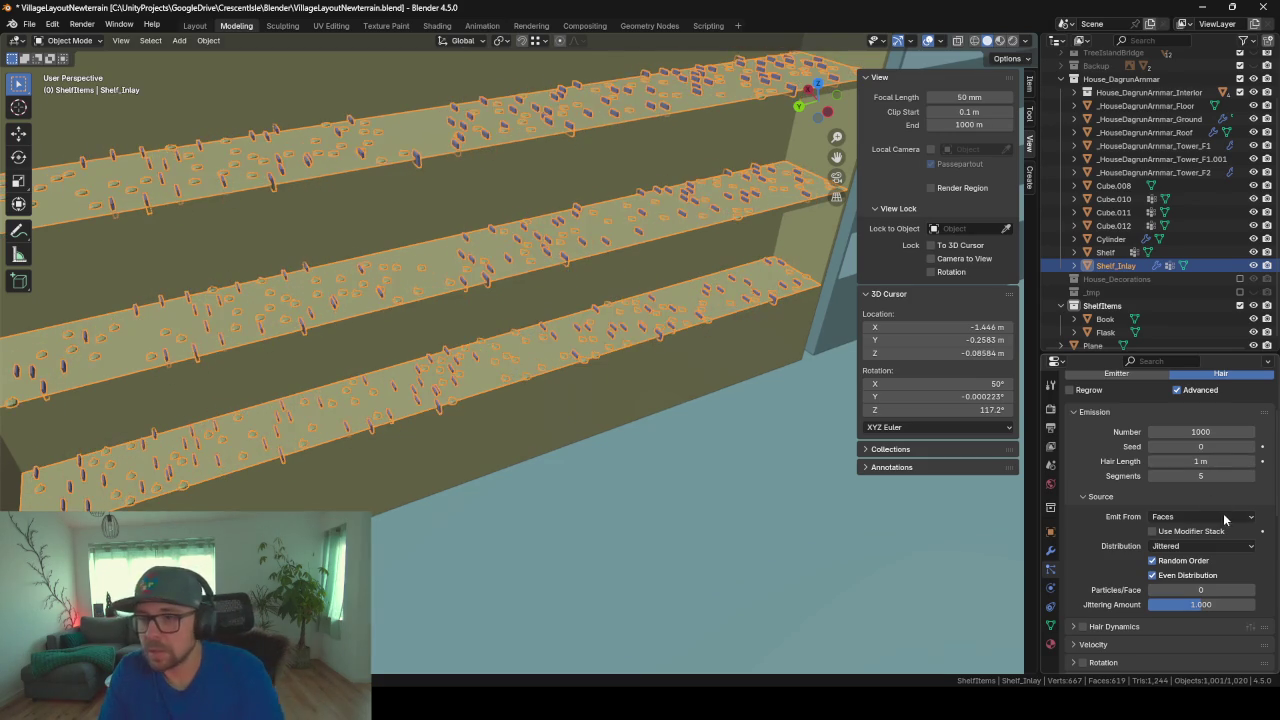
# Step: Set the particles' normal velocity to 1 m/s
pyautogui.click(1096, 497)
pyautogui.scroll(-1, 1086, 528)
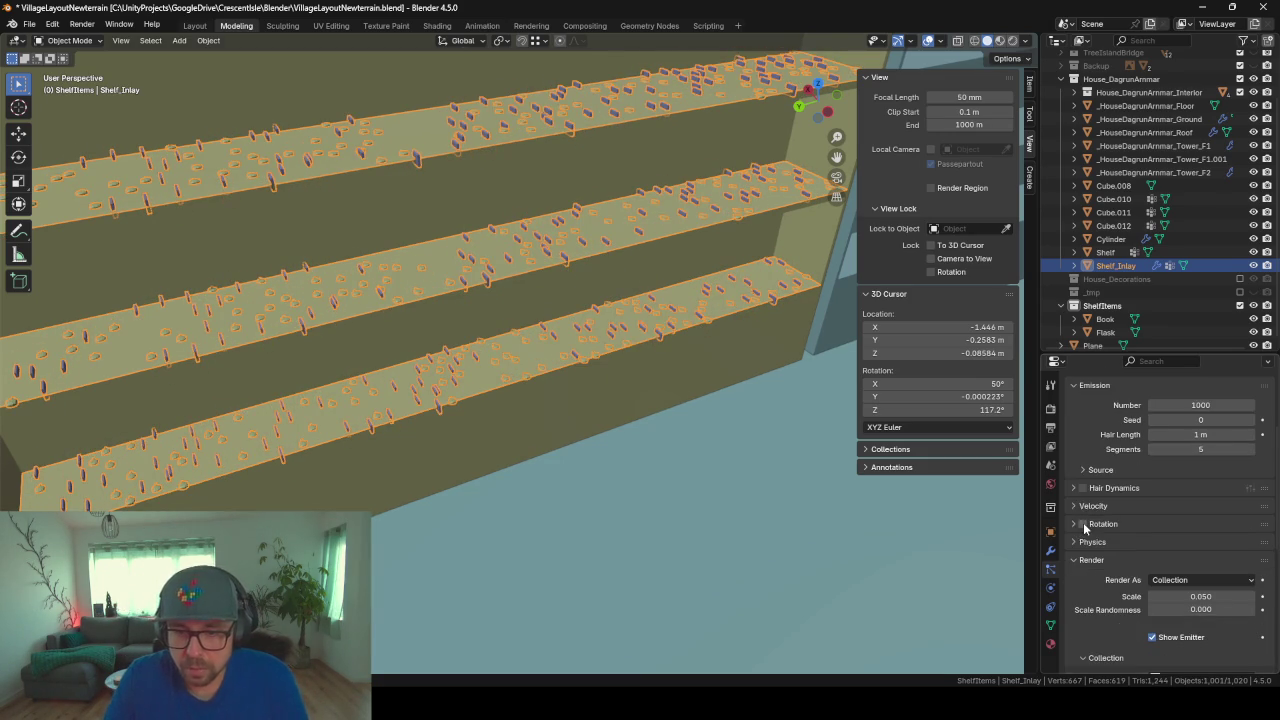
pyautogui.click(1080, 507)
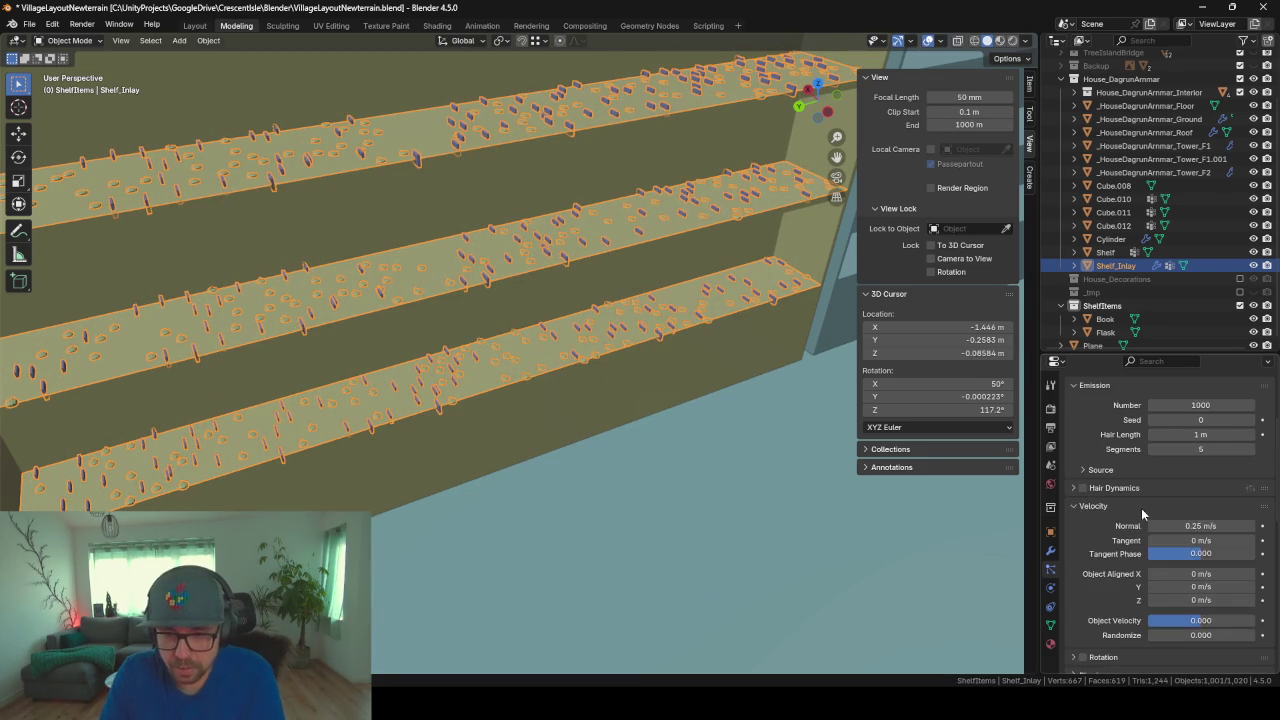
pyautogui.scroll(-2, 1150, 500)
pyautogui.click(1190, 473)
pyautogui.write('1')
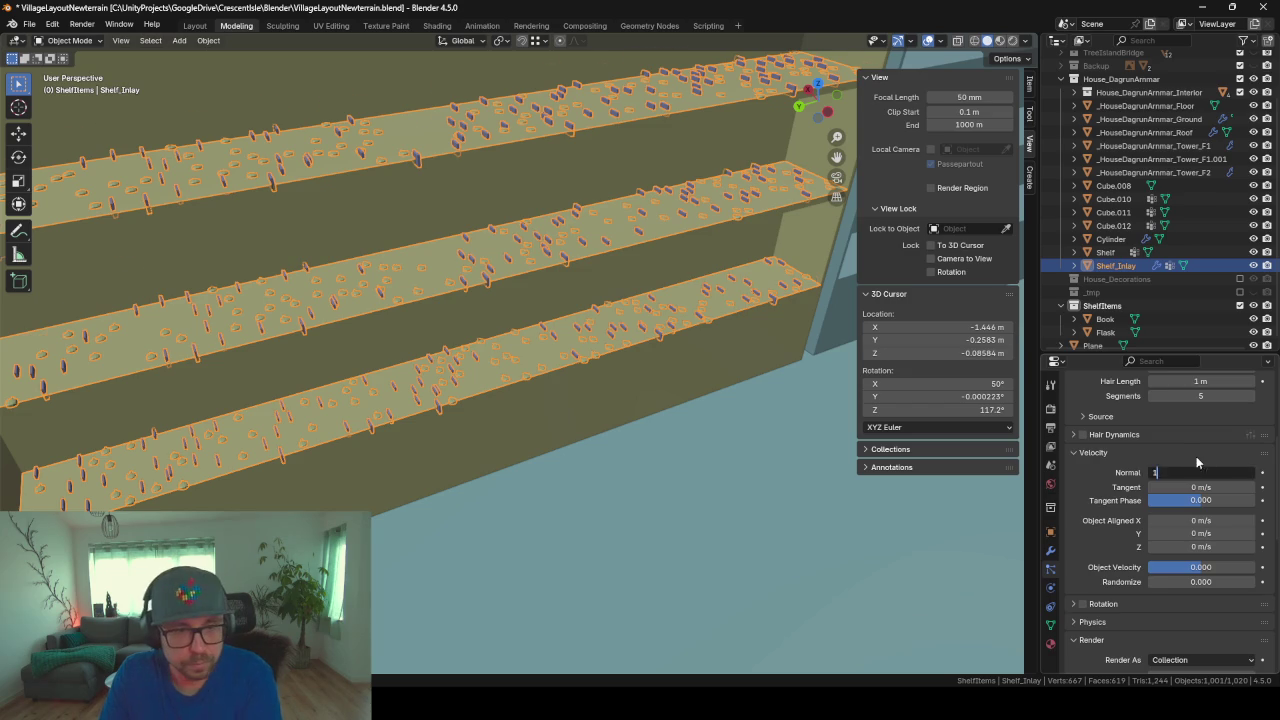
pyautogui.press('Return')
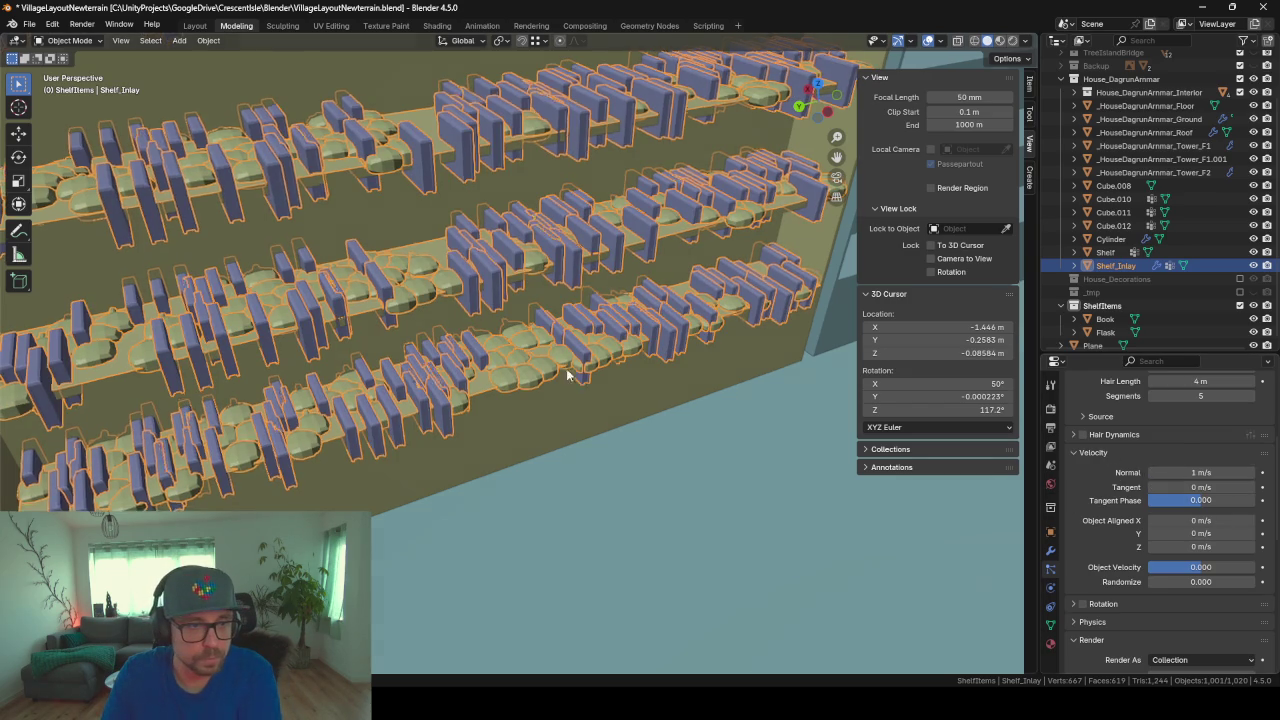
# Step: Set the particle emission number to 100
pyautogui.moveTo(567, 375)
pyautogui.mouseDown(button='middle')
pyautogui.moveTo(486, 326)
pyautogui.moveTo(457, 343)
pyautogui.moveTo(585, 349)
pyautogui.moveTo(620, 372)
pyautogui.moveTo(554, 376)
pyautogui.moveTo(528, 363)
pyautogui.moveTo(541, 410)
pyautogui.mouseUp(button='middle')
pyautogui.scroll(3, 1128, 455)
pyautogui.write('100')
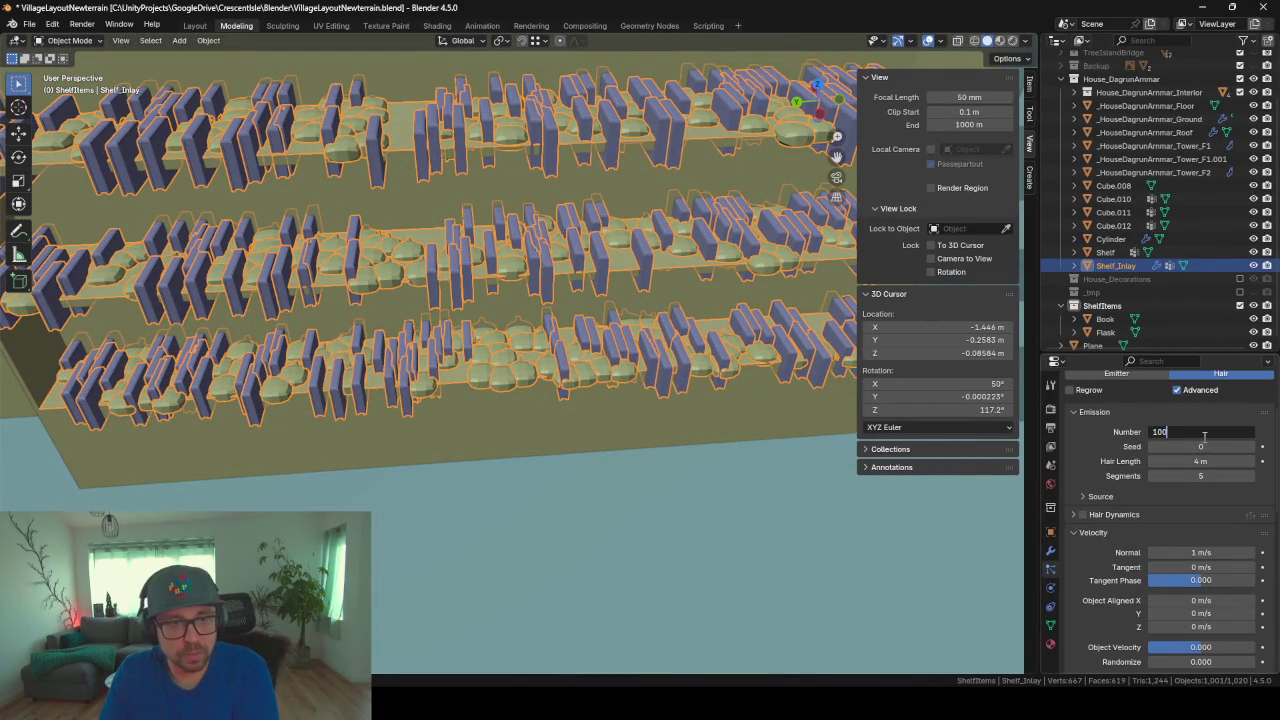
pyautogui.press('Return')
pyautogui.moveTo(623, 317)
pyautogui.mouseDown(button='middle')
pyautogui.moveTo(680, 275)
pyautogui.moveTo(556, 290)
pyautogui.moveTo(569, 503)
pyautogui.moveTo(557, 429)
pyautogui.moveTo(450, 437)
pyautogui.moveTo(505, 355)
pyautogui.mouseUp(button='middle')
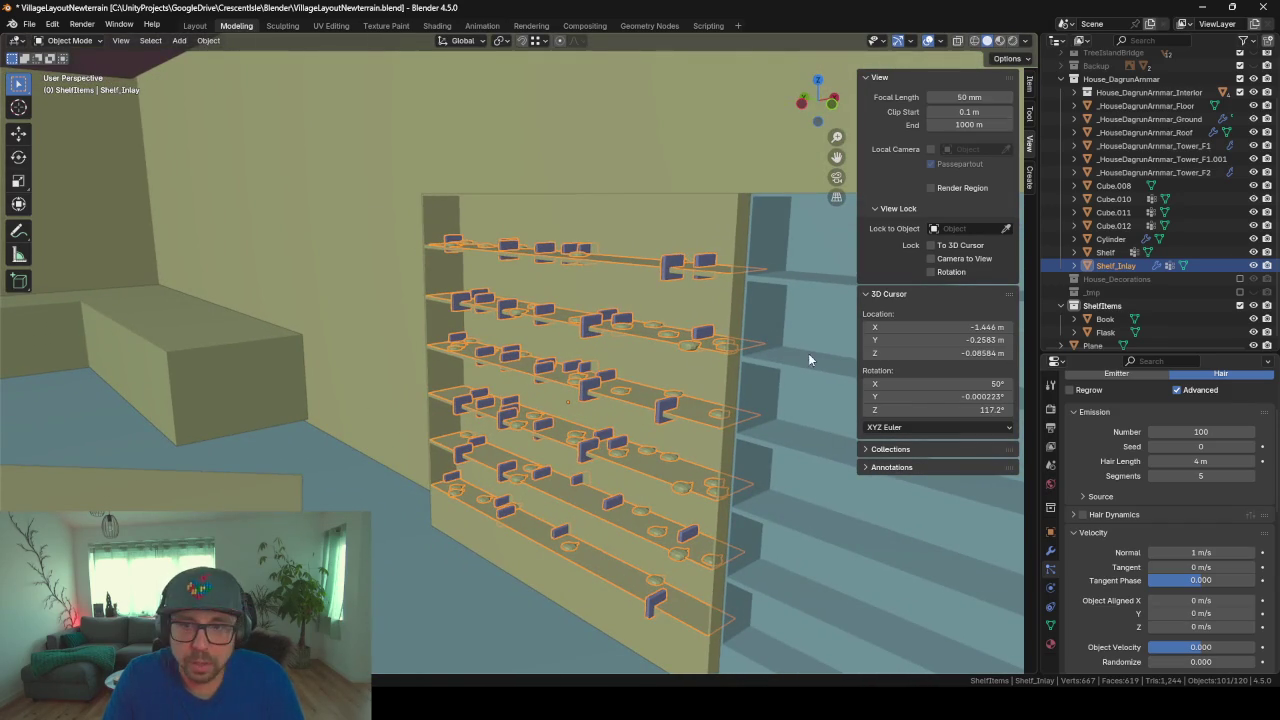
# Step: Try Normal and Object Z rotation orientation, then keep Velocity / Hair
pyautogui.scroll(-1, 1135, 497)
pyautogui.scroll(-2, 1110, 520)
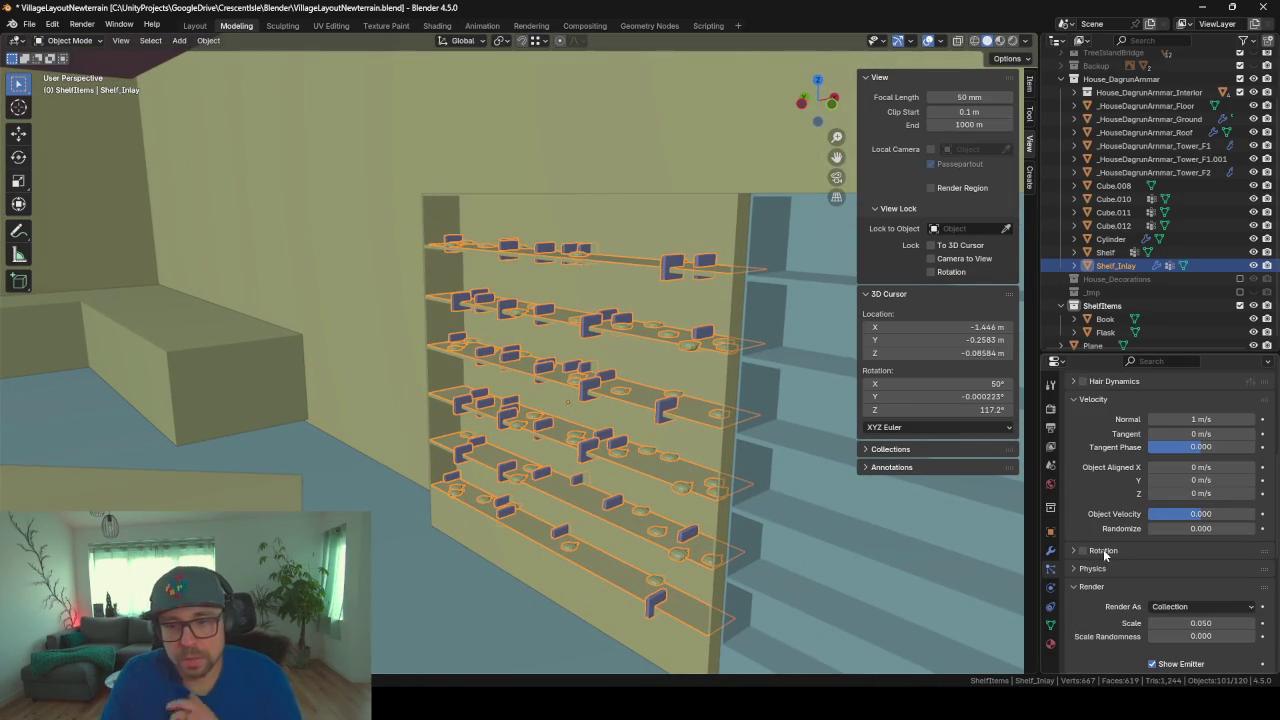
pyautogui.click(1083, 555)
pyautogui.scroll(-4, 1101, 505)
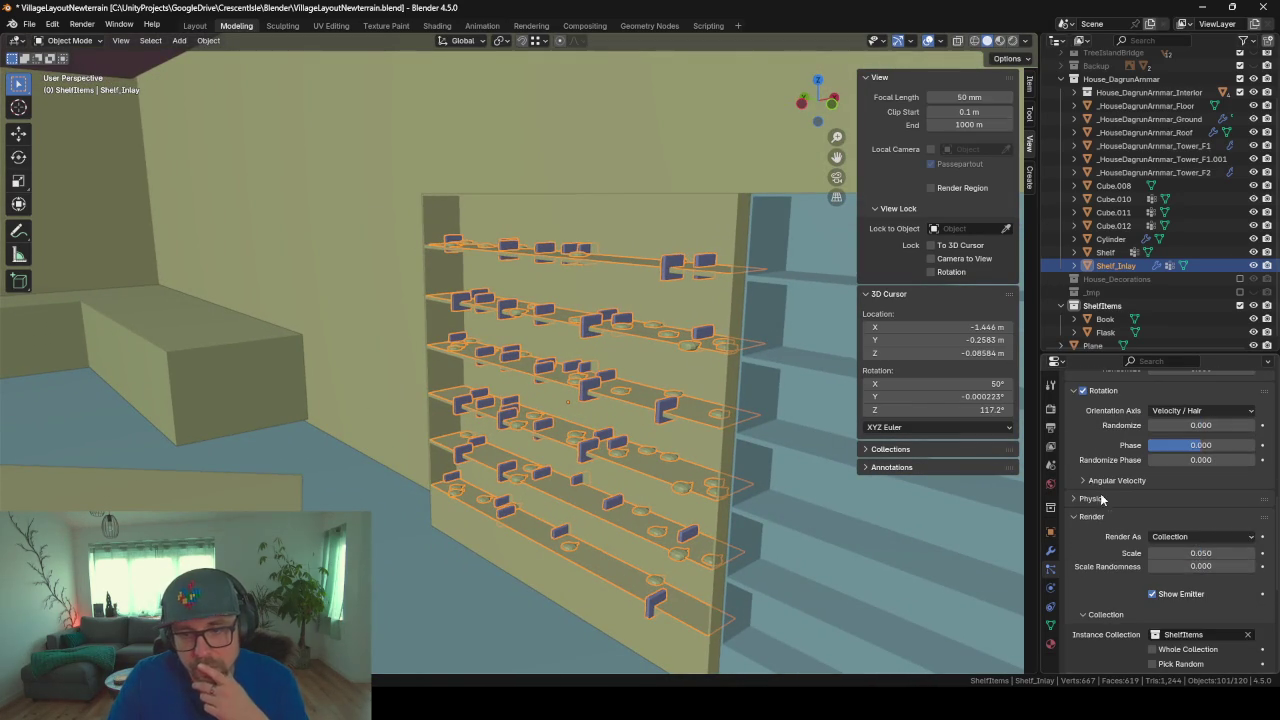
pyautogui.click(1211, 407)
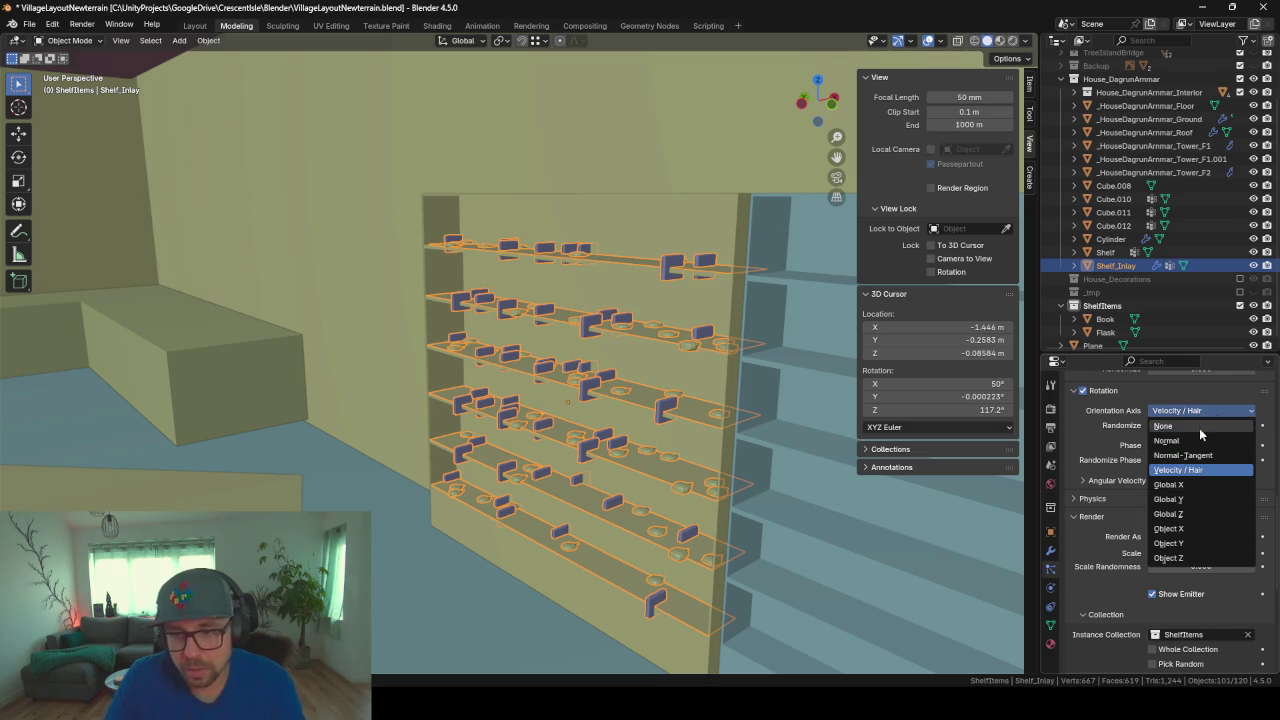
pyautogui.click(1197, 439)
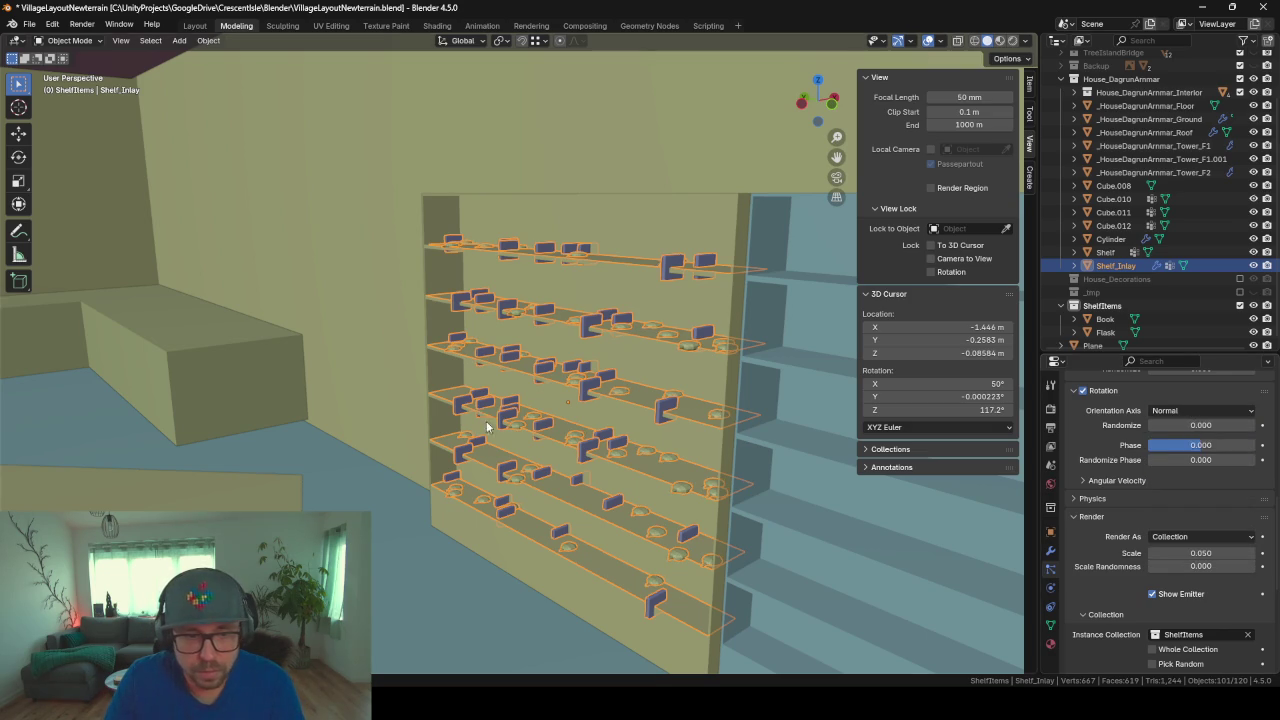
pyautogui.scroll(5, 487, 427)
pyautogui.moveTo(530, 460); pyautogui.dragTo(563, 490, button='middle')
pyautogui.click(1192, 410)
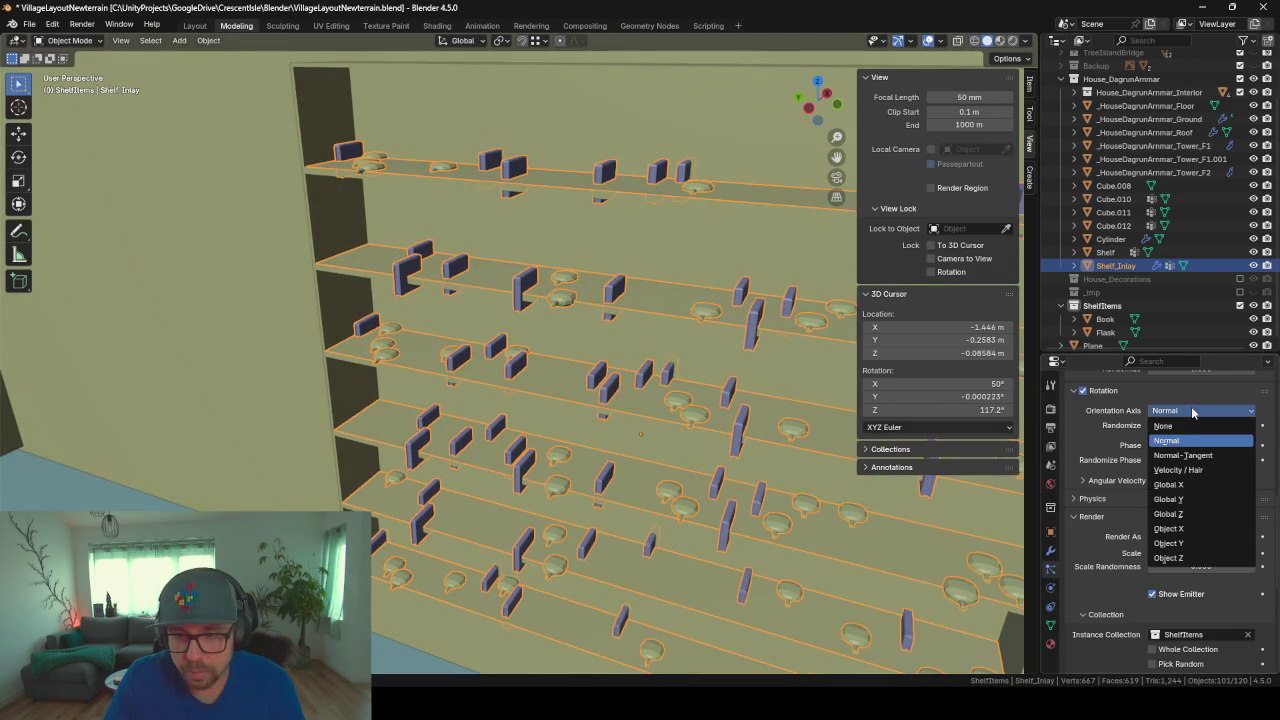
pyautogui.click(1172, 557)
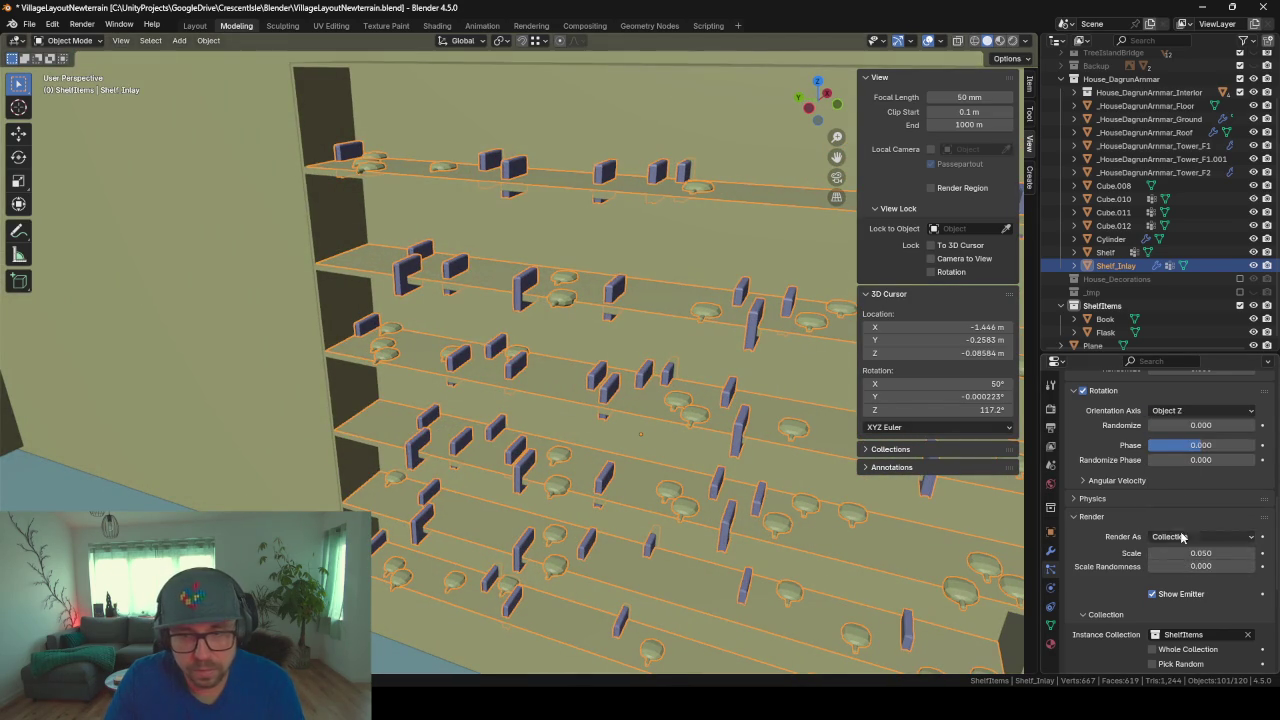
pyautogui.click(1172, 410)
pyautogui.click(1190, 470)
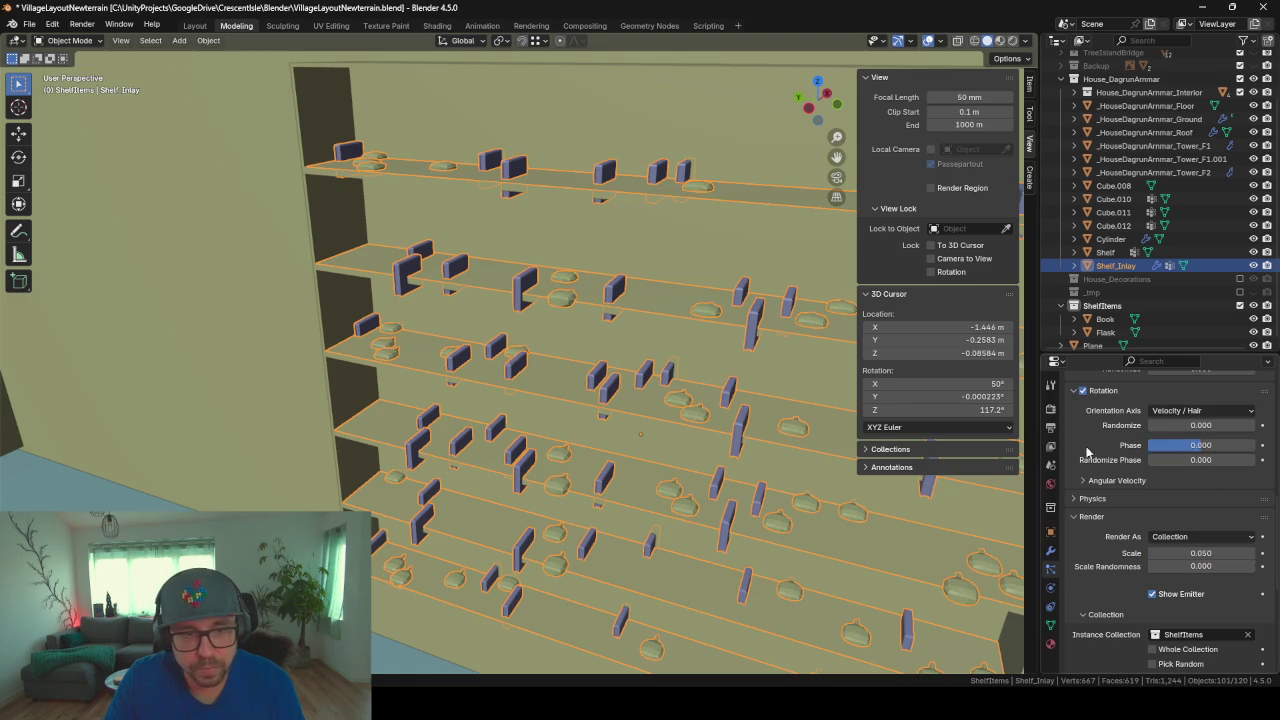
# Step: Select the Book object in the Outliner
pyautogui.moveTo(495, 378)
pyautogui.mouseDown(button='middle')
pyautogui.moveTo(484, 370)
pyautogui.moveTo(521, 378)
pyautogui.mouseUp(button='middle')
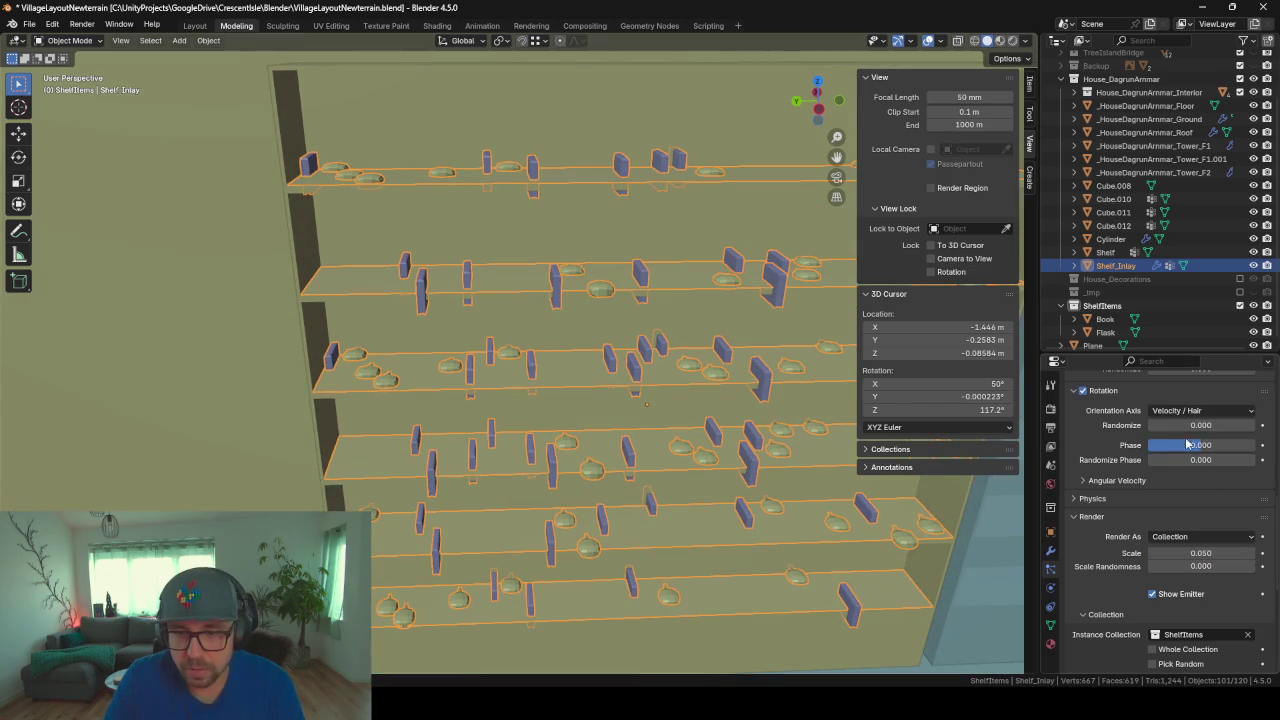
pyautogui.scroll(-1, 1115, 290)
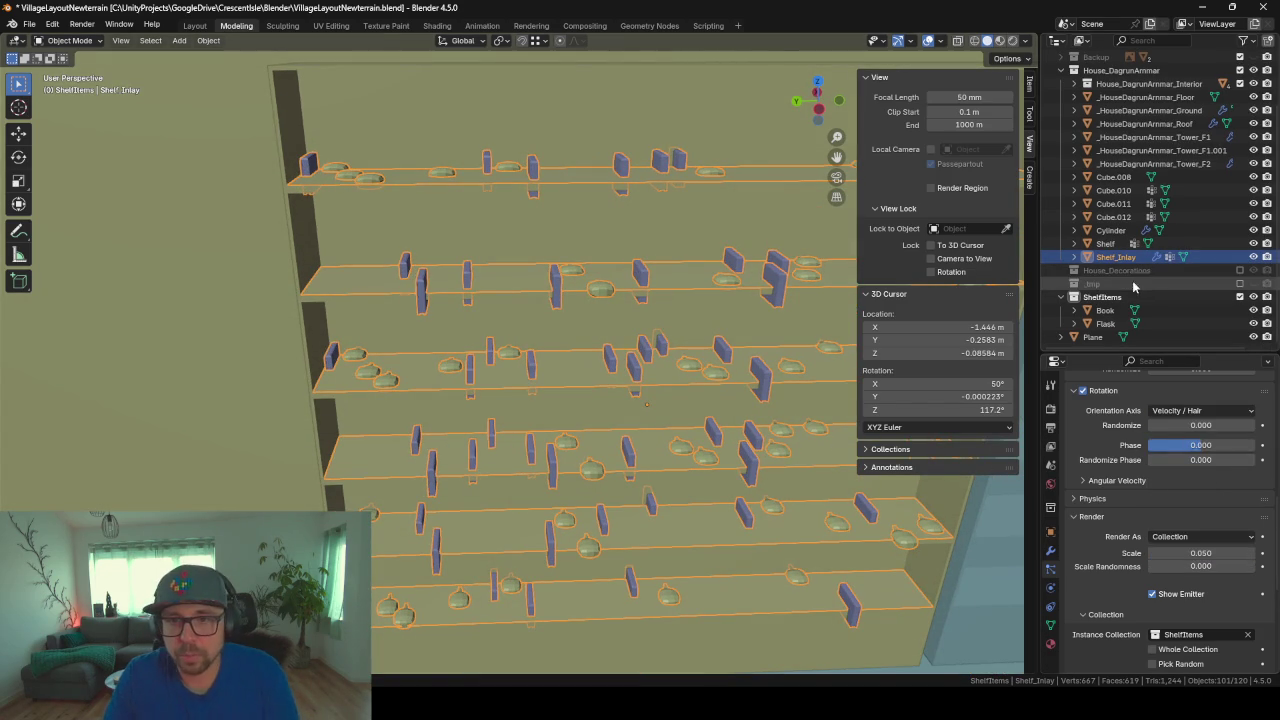
pyautogui.click(1106, 310)
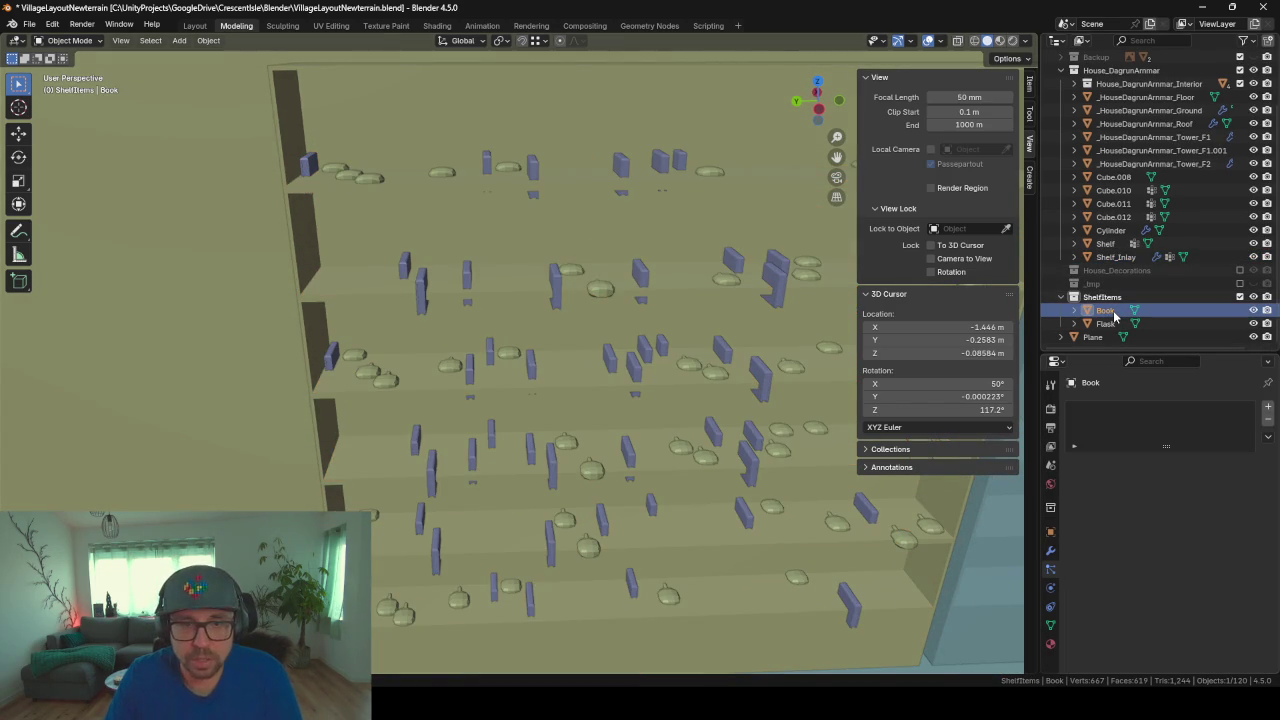
# Step: In Edit Mode, rotate all Book geometry 90° around the X axis
pyautogui.scroll(-3, 651, 409)
pyautogui.scroll(-3, 664, 417)
pyautogui.moveTo(664, 417); pyautogui.dragTo(574, 423, button='middle')
pyautogui.press('Tab')
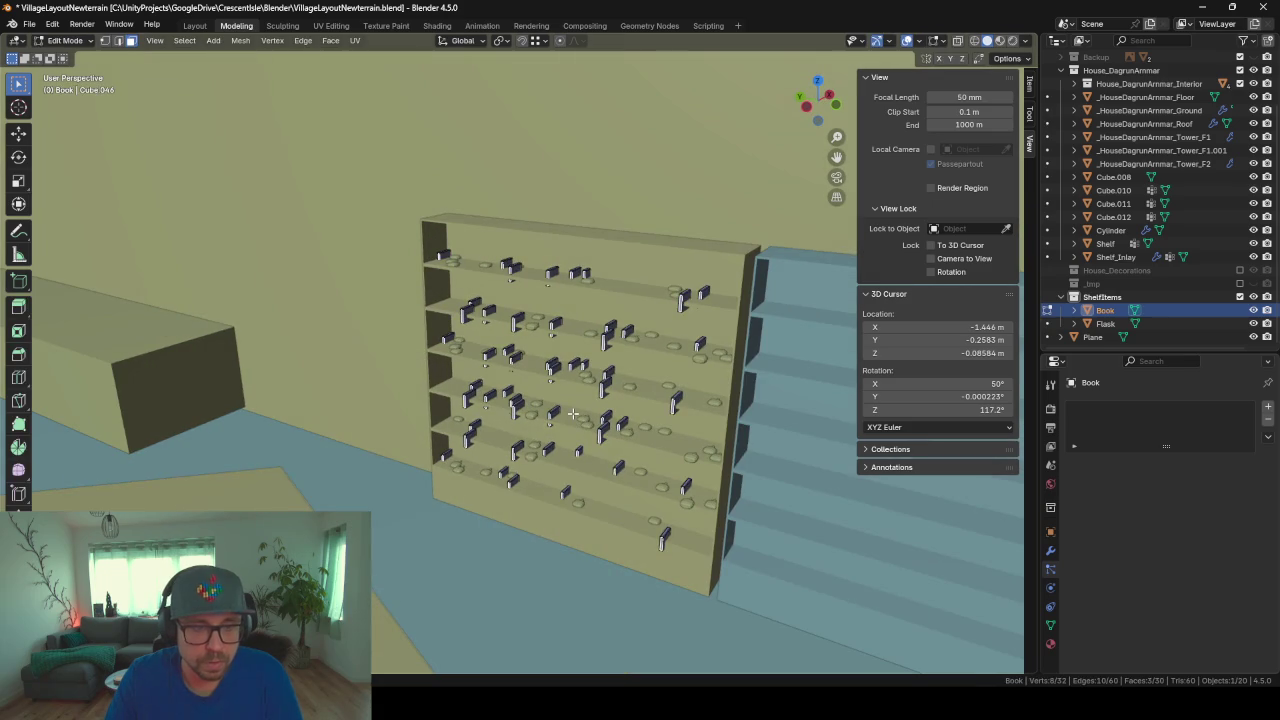
pyautogui.press('a')
pyautogui.press('r')
pyautogui.press('x')
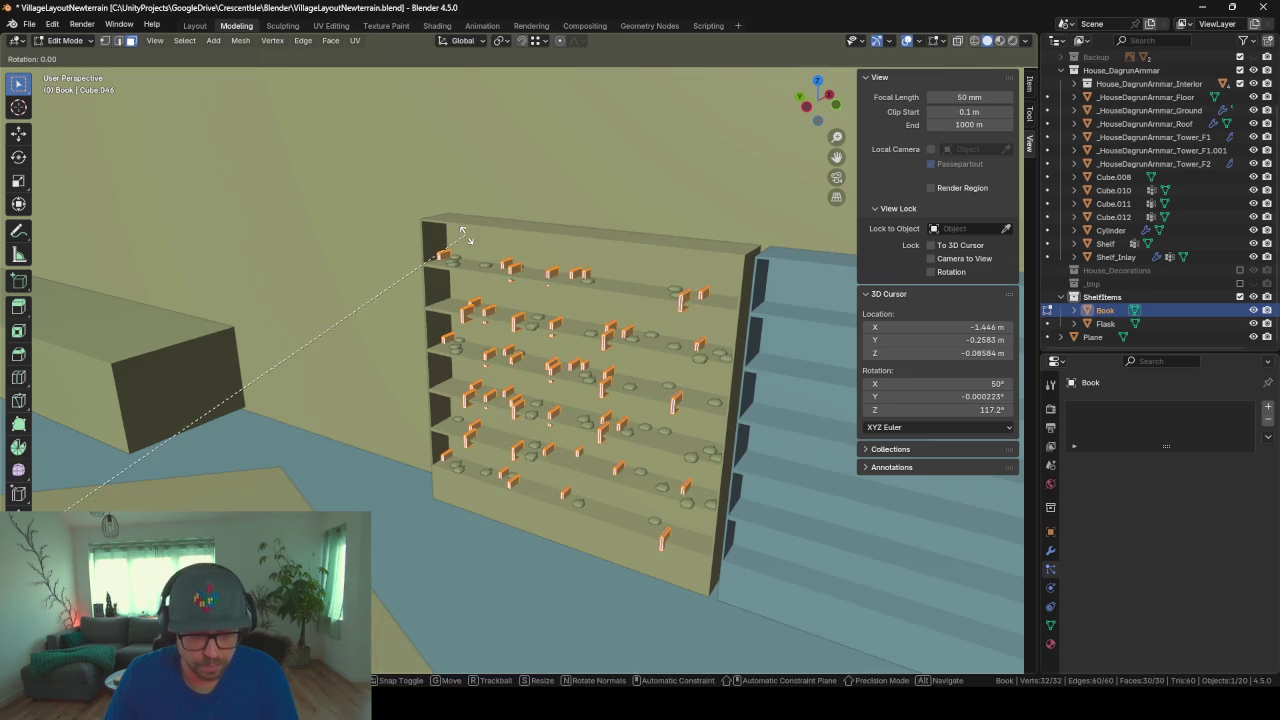
pyautogui.press('x')
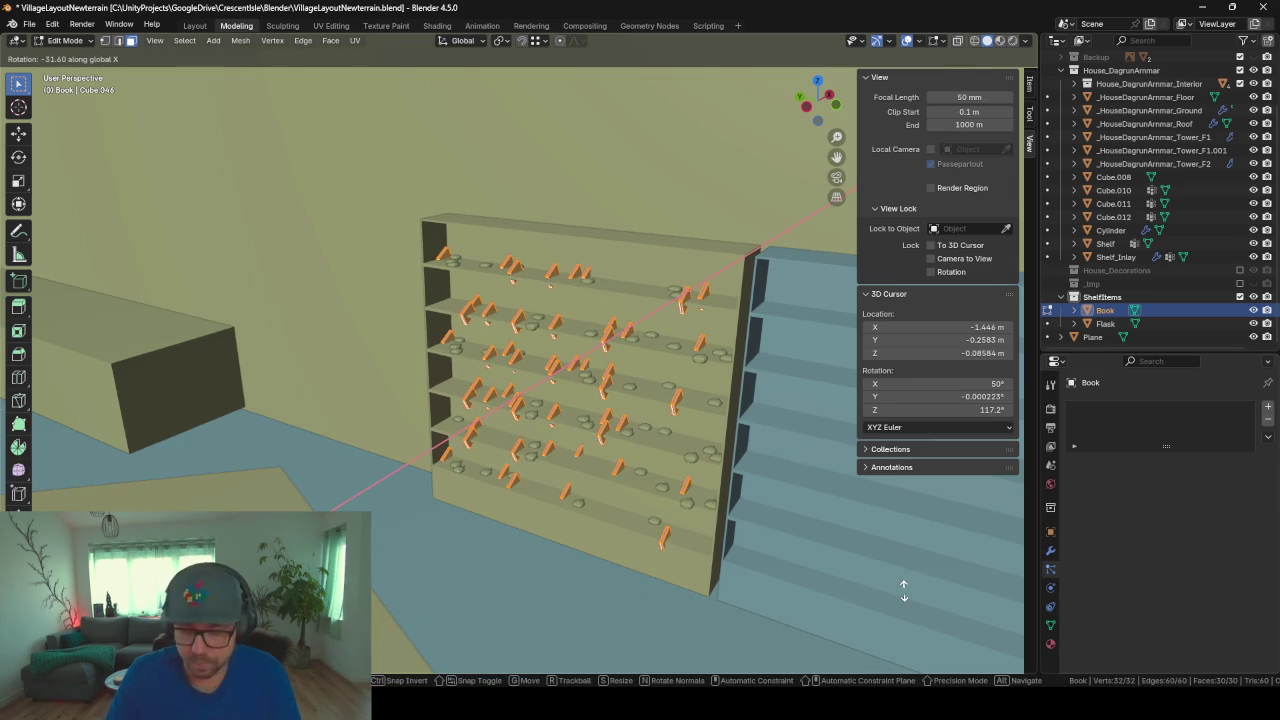
pyautogui.write('90')
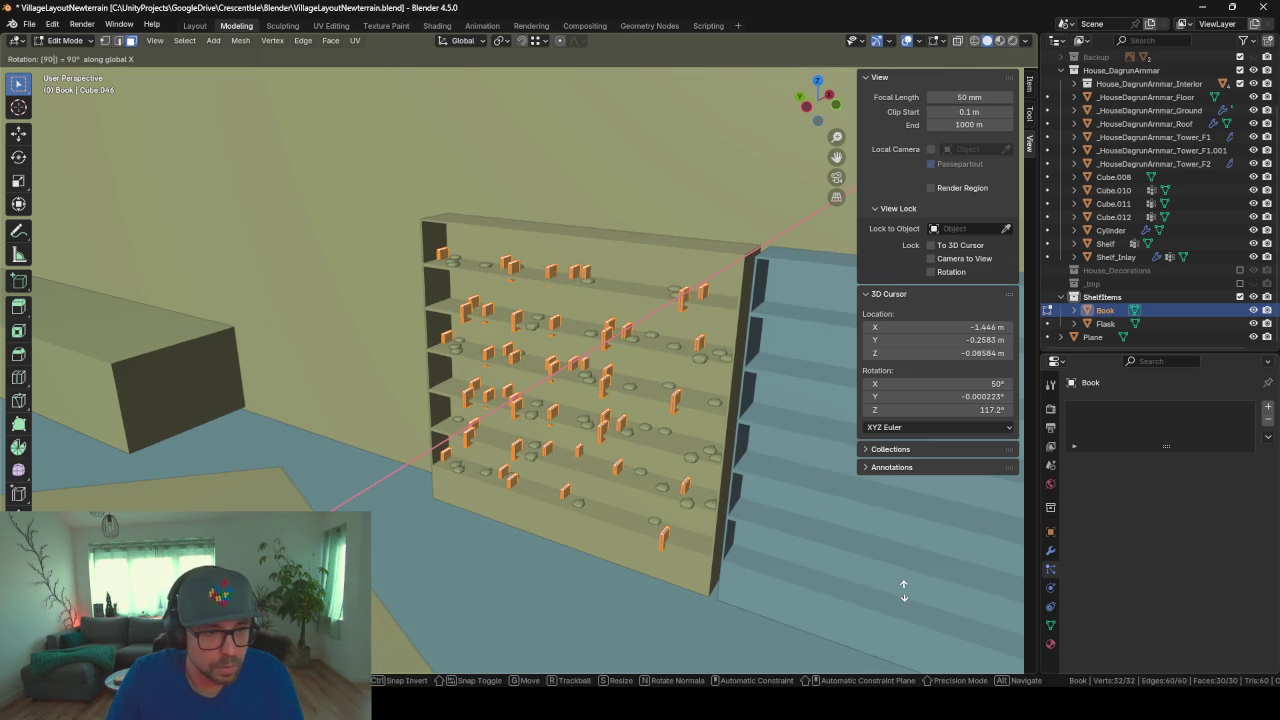
pyautogui.press('Return')
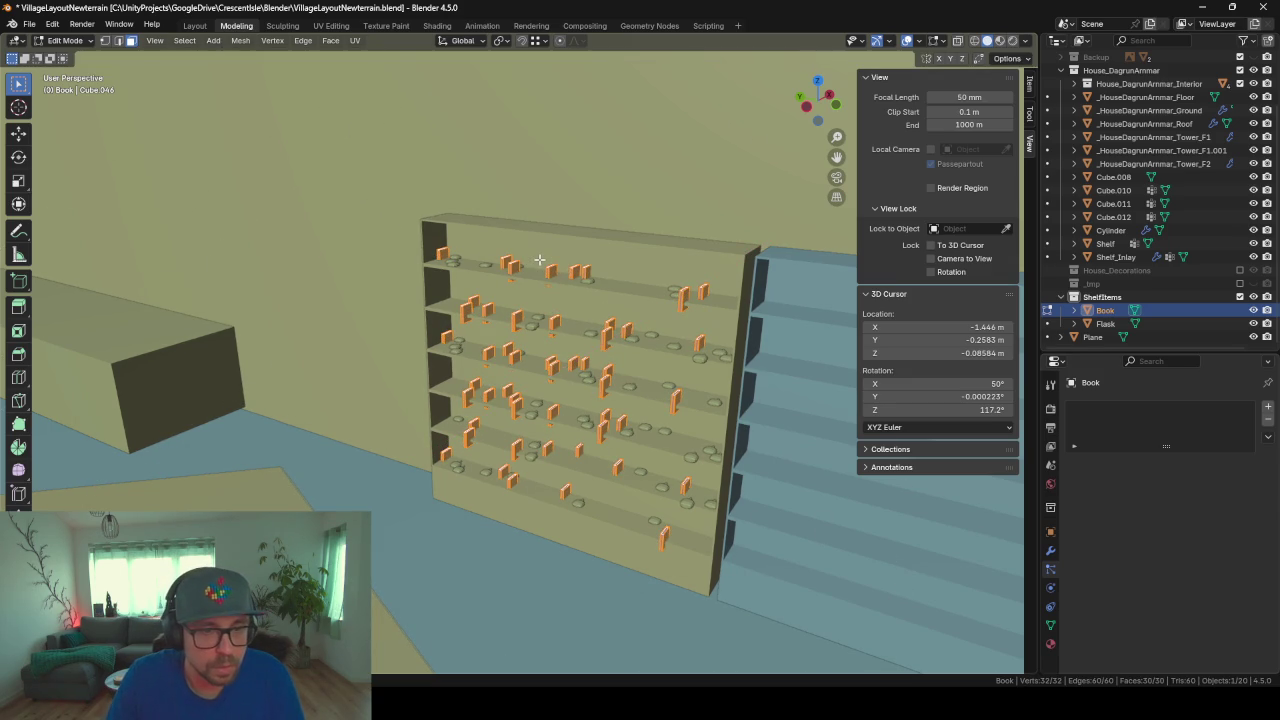
# Step: Rotate the Book geometry 180° around Z with rz180
pyautogui.scroll(3, 548, 390)
pyautogui.scroll(3, 548, 404)
pyautogui.scroll(3, 548, 400)
pyautogui.scroll(3, 629, 391)
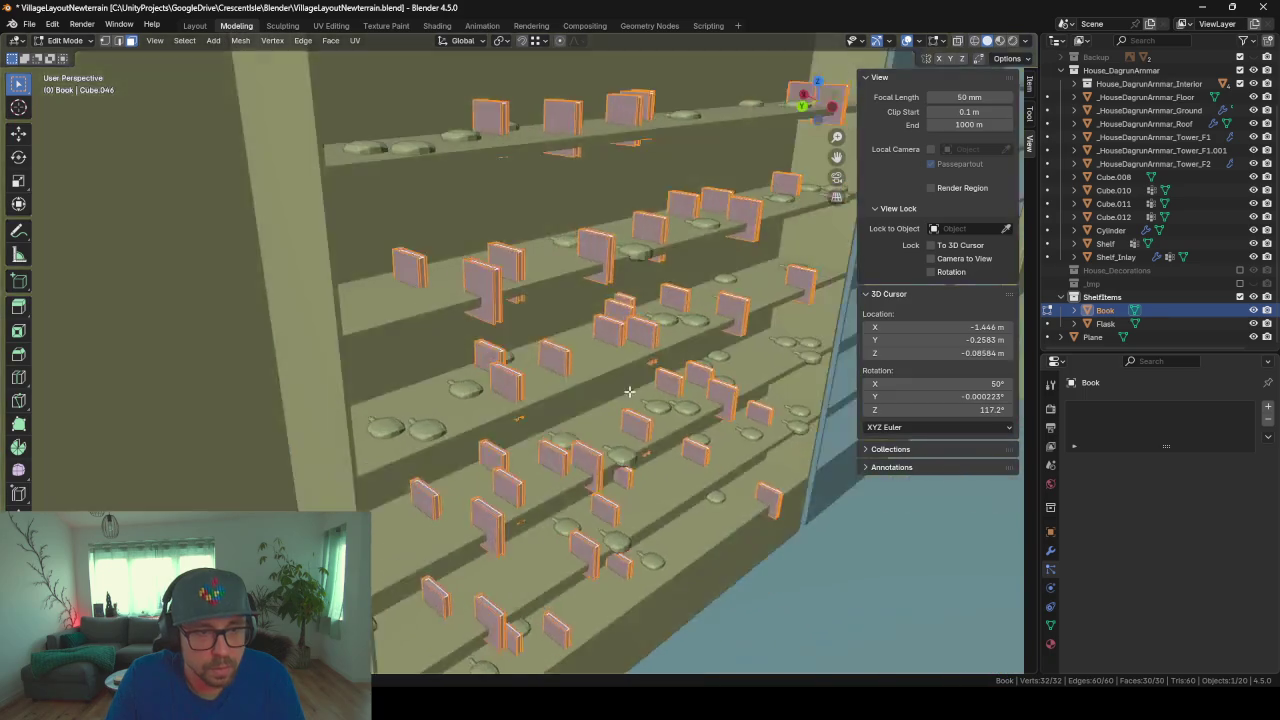
pyautogui.moveTo(629, 391); pyautogui.dragTo(519, 390, button='middle')
pyautogui.write('rz')
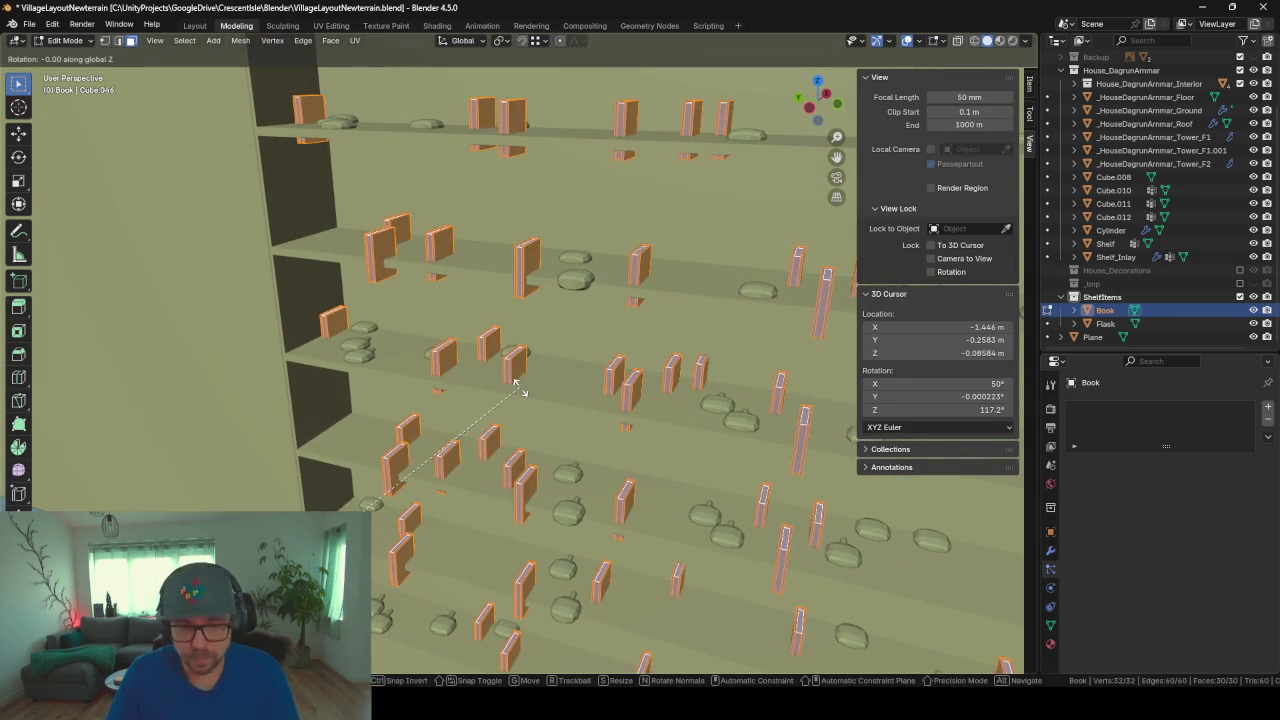
pyautogui.write('180')
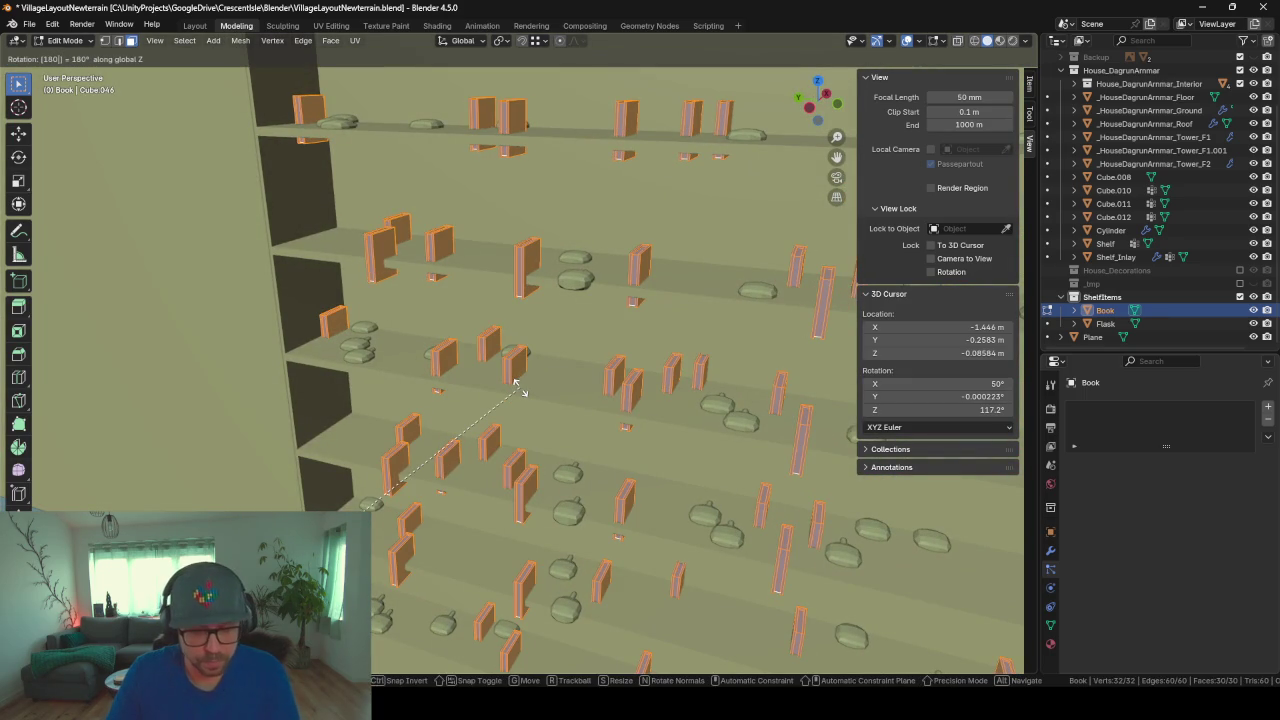
pyautogui.press('Return')
# Step: Slide the book geometry about 0.22 m along Y, then select the Flask object
pyautogui.press('g')
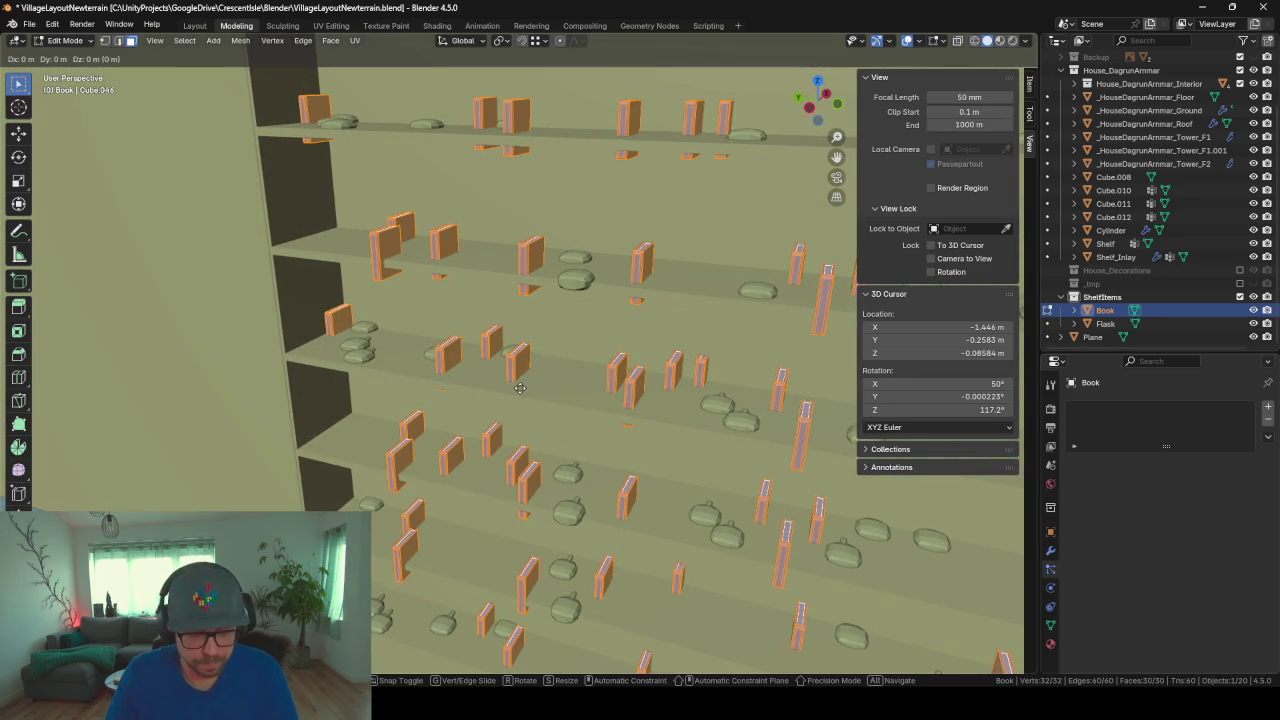
pyautogui.press('y')
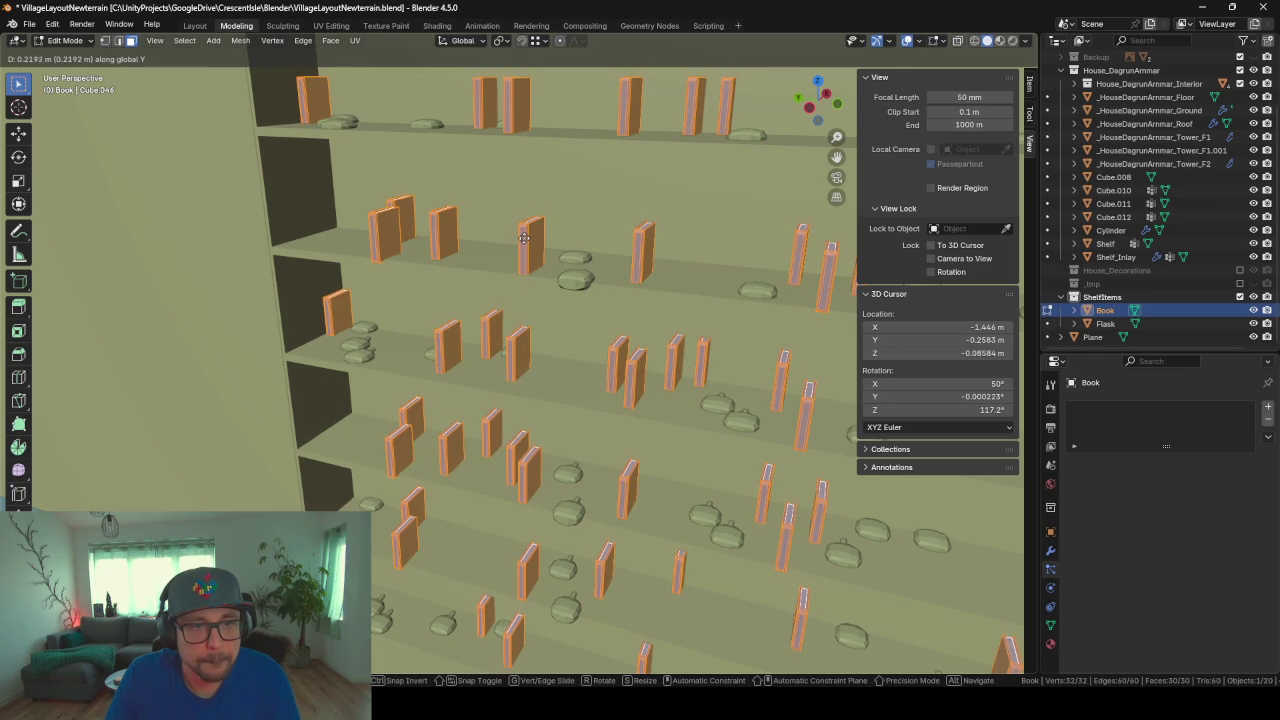
pyautogui.click(524, 237)
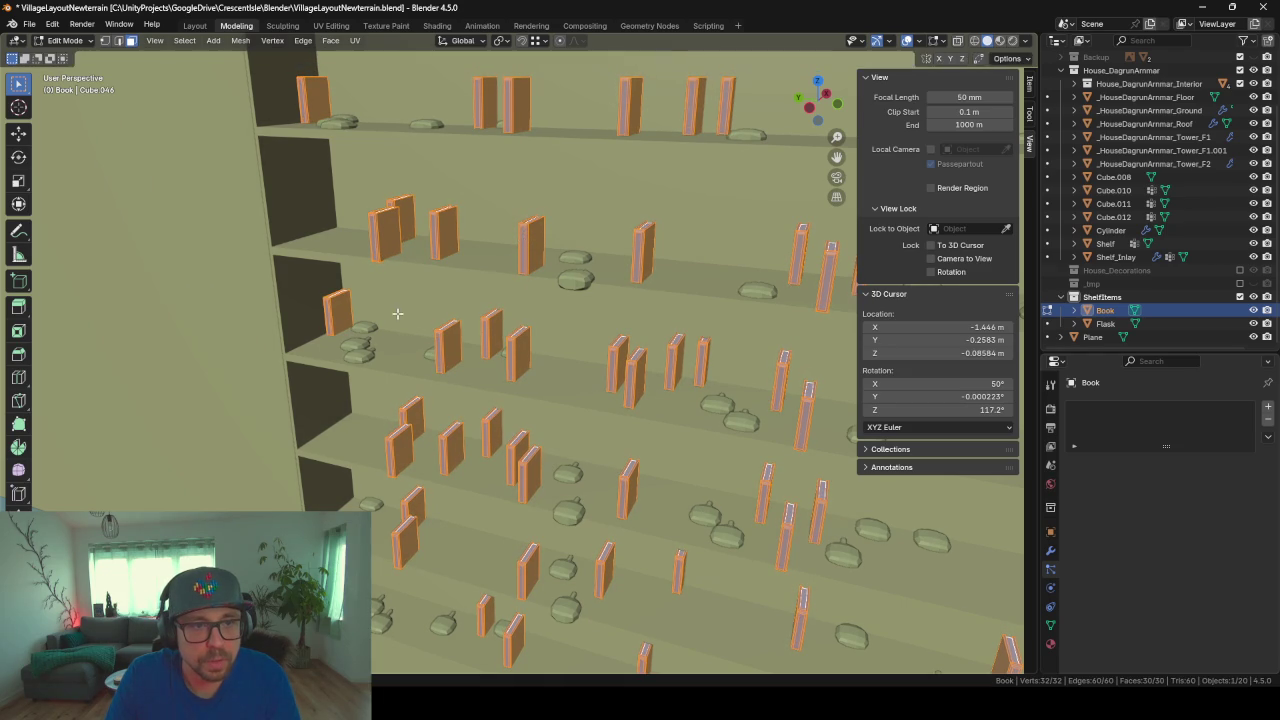
pyautogui.moveTo(398, 314); pyautogui.dragTo(500, 314, button='middle')
pyautogui.scroll(2, 532, 330)
pyautogui.click(1106, 323)
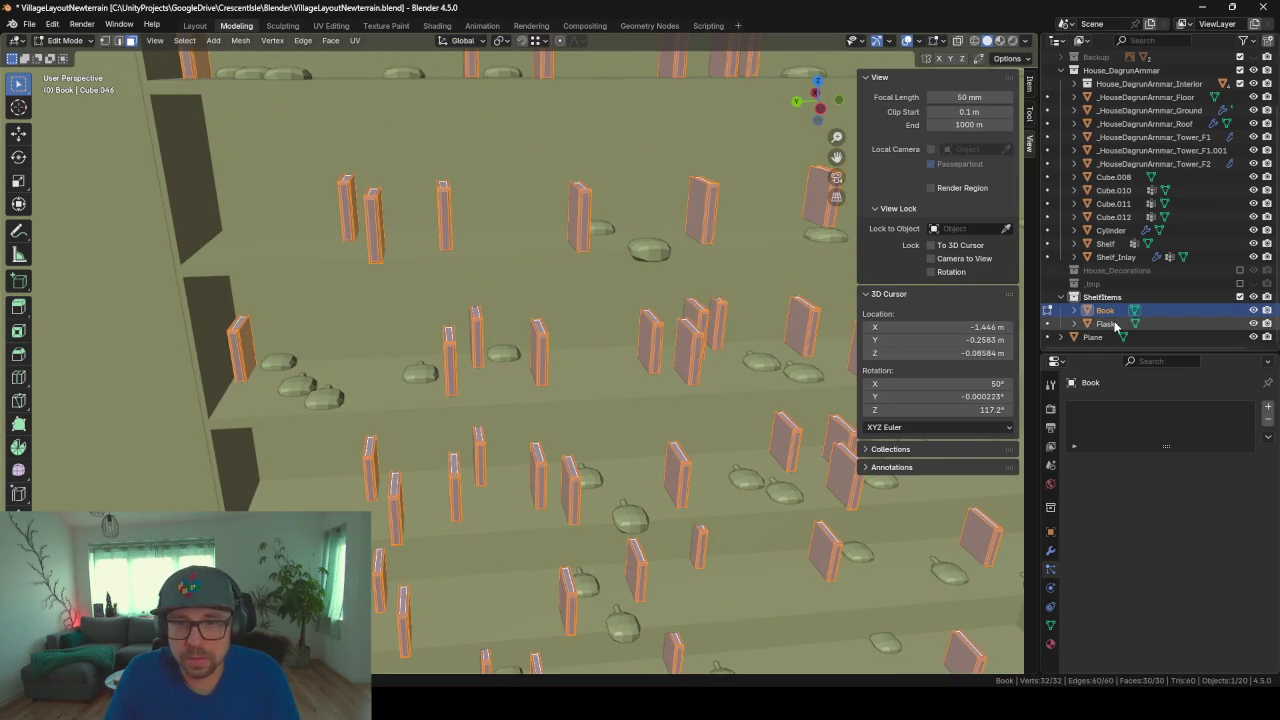
pyautogui.press('Tab')
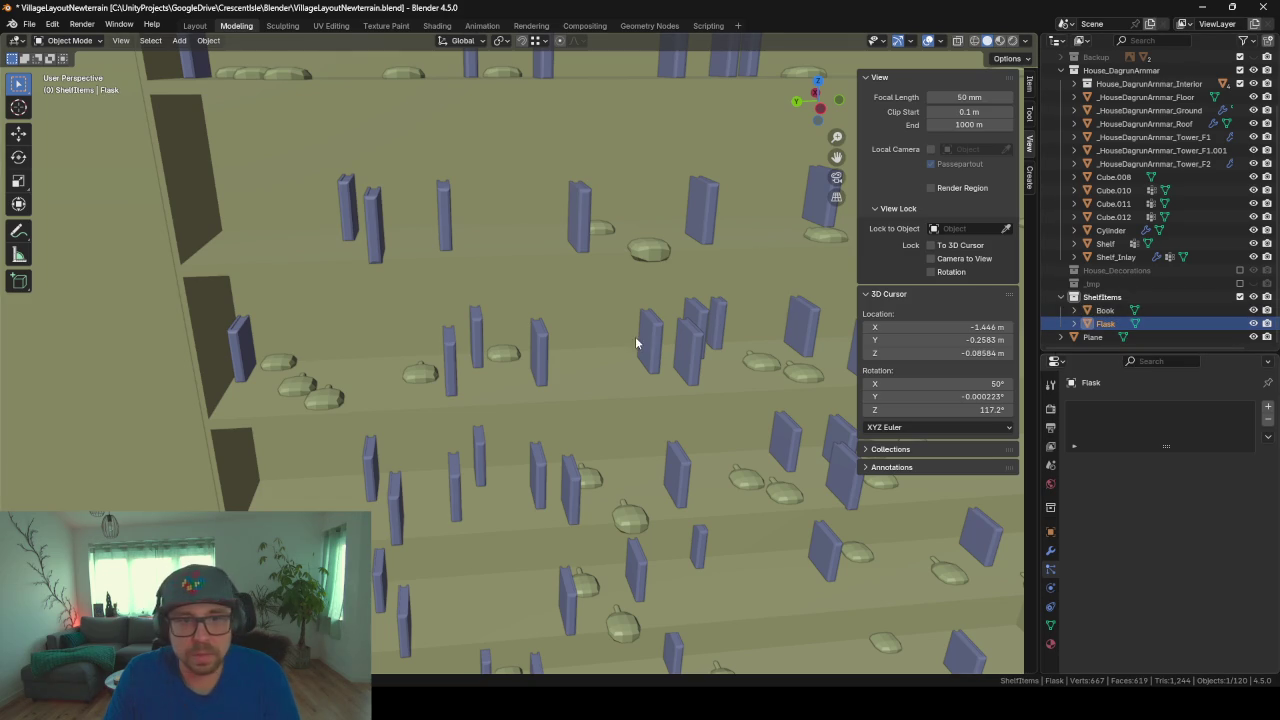
# Step: In Edit Mode, rotate all Flask geometry -90° so the flasks stand upright
pyautogui.press('Tab')
pyautogui.scroll(2, 772, 362)
pyautogui.moveTo(772, 362); pyautogui.dragTo(700, 358, button='middle')
pyautogui.press('a')
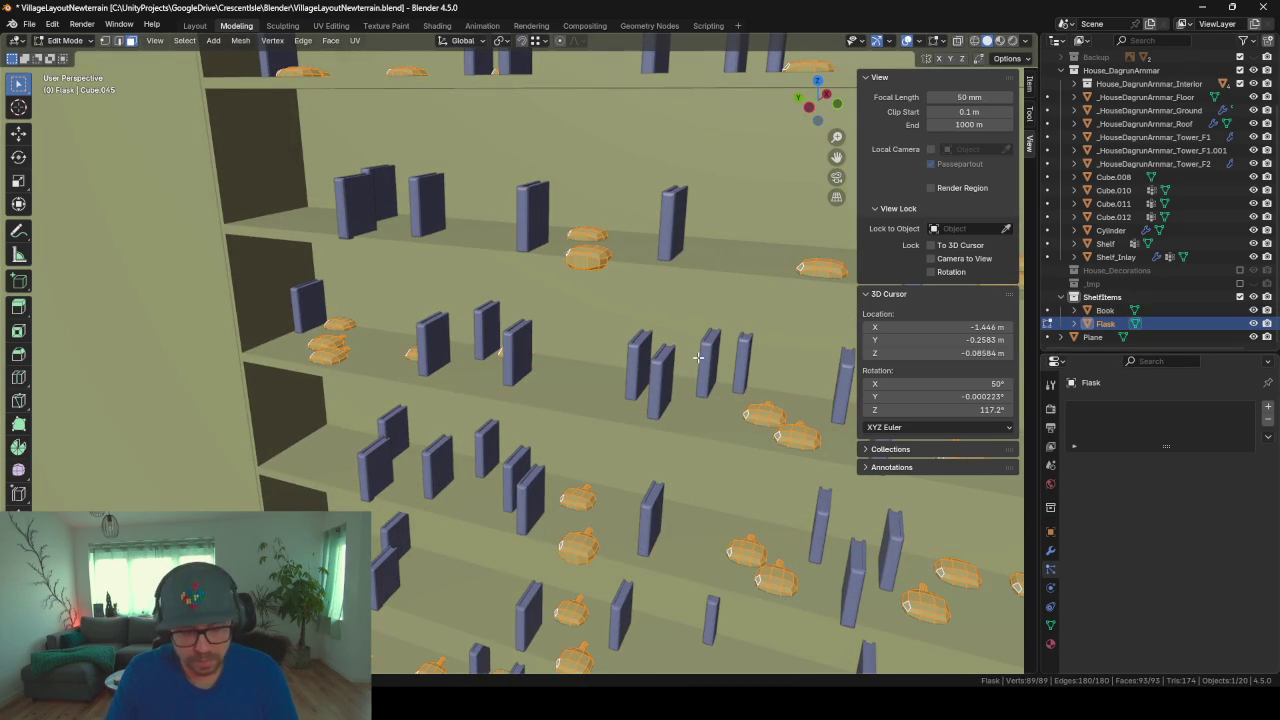
pyautogui.write('ry90')
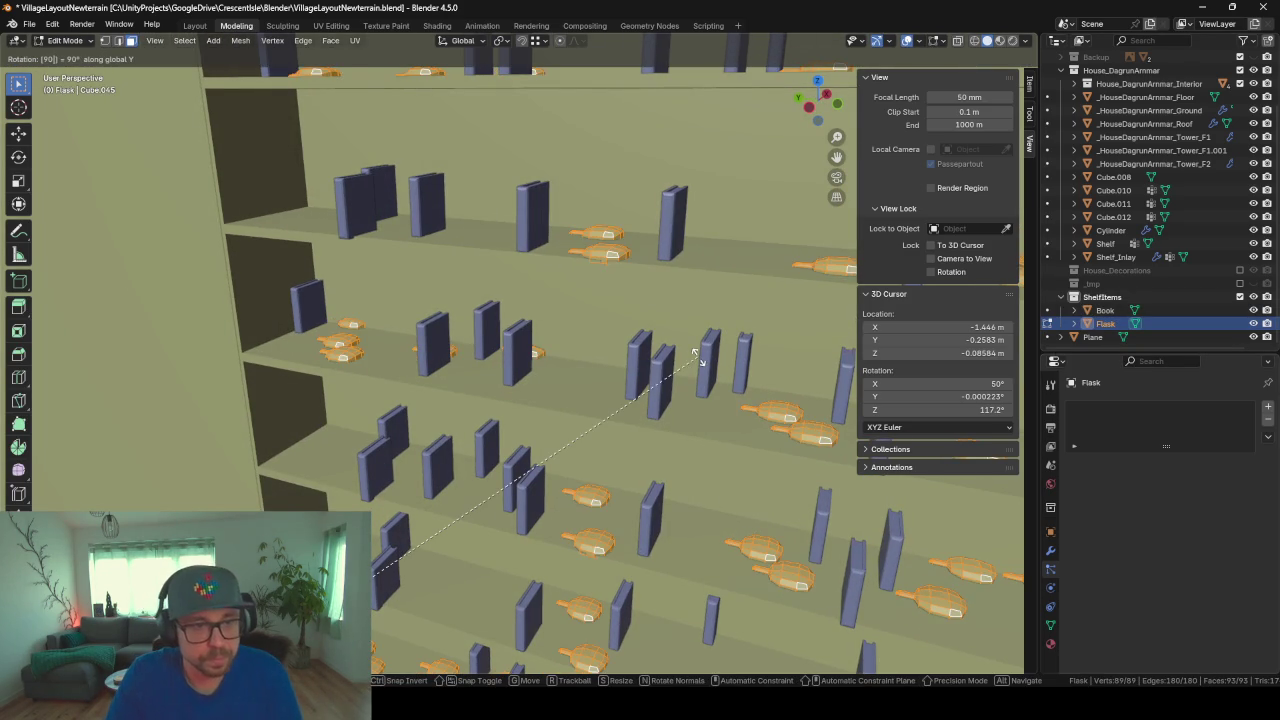
pyautogui.write('x')
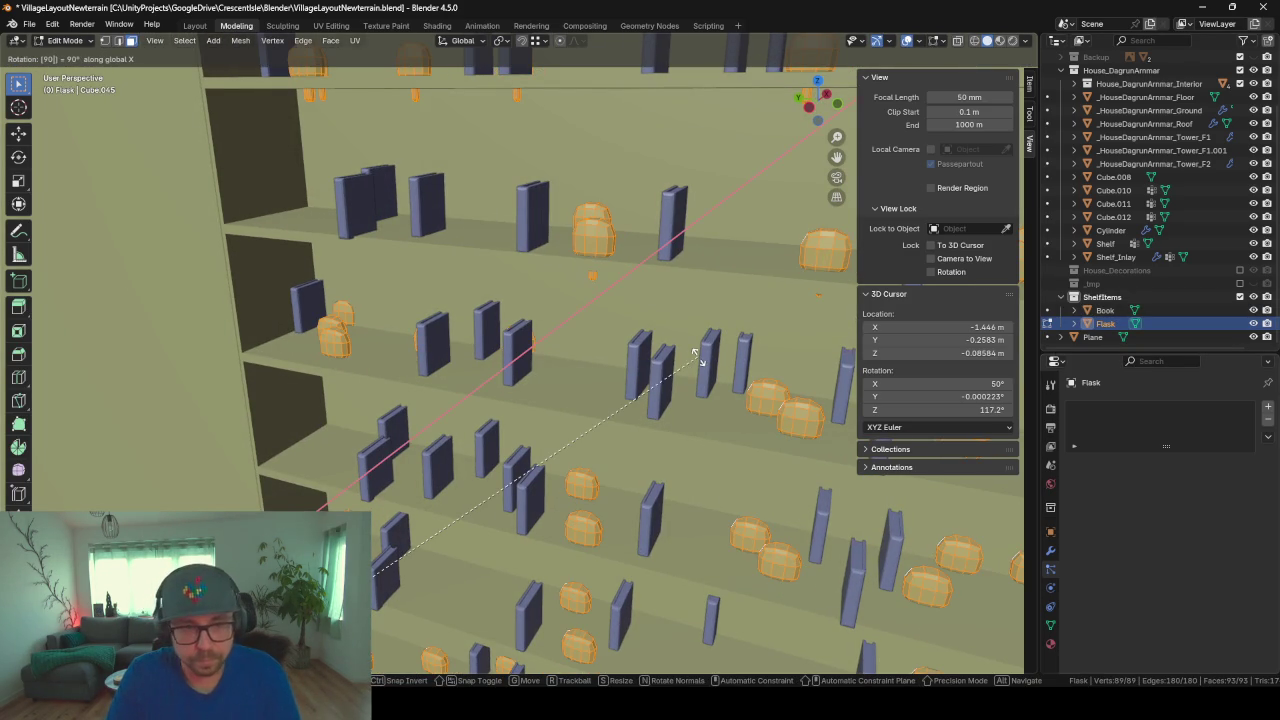
pyautogui.press('-')
pyautogui.press('Return')
# Step: Shift the flask geometry about 0.29 m along Y and return to Object Mode
pyautogui.press('g')
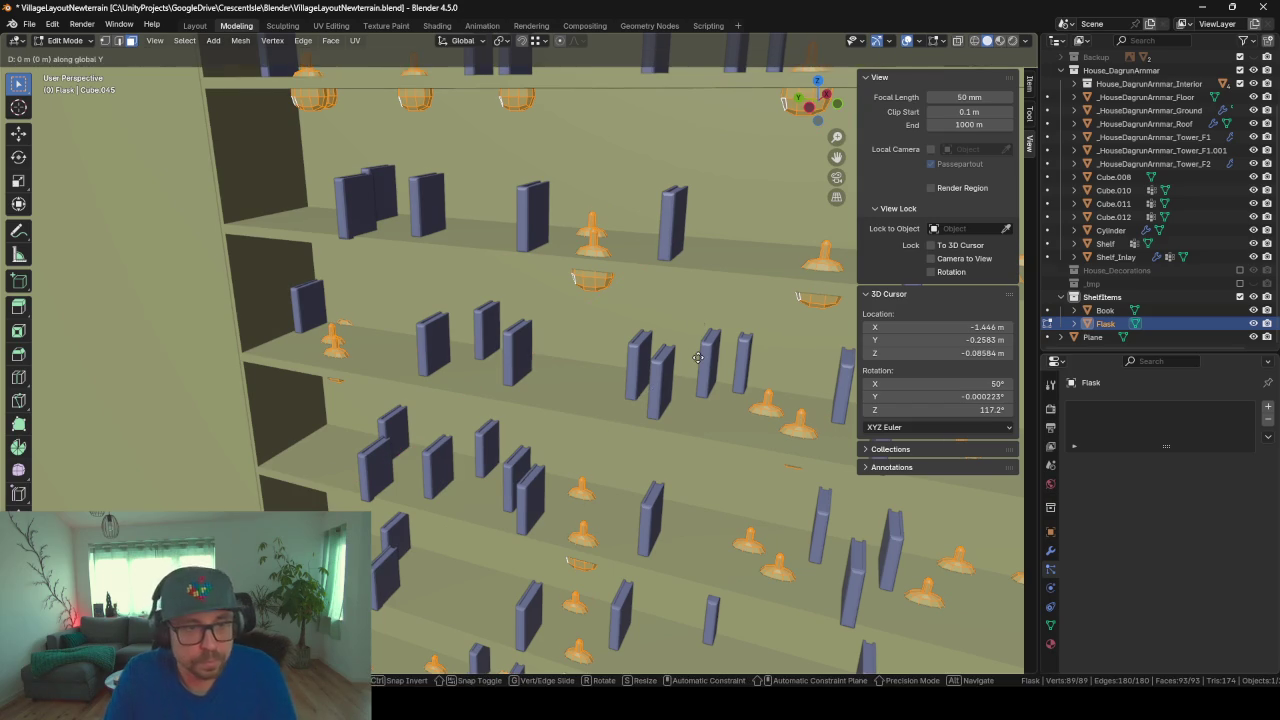
pyautogui.press('y')
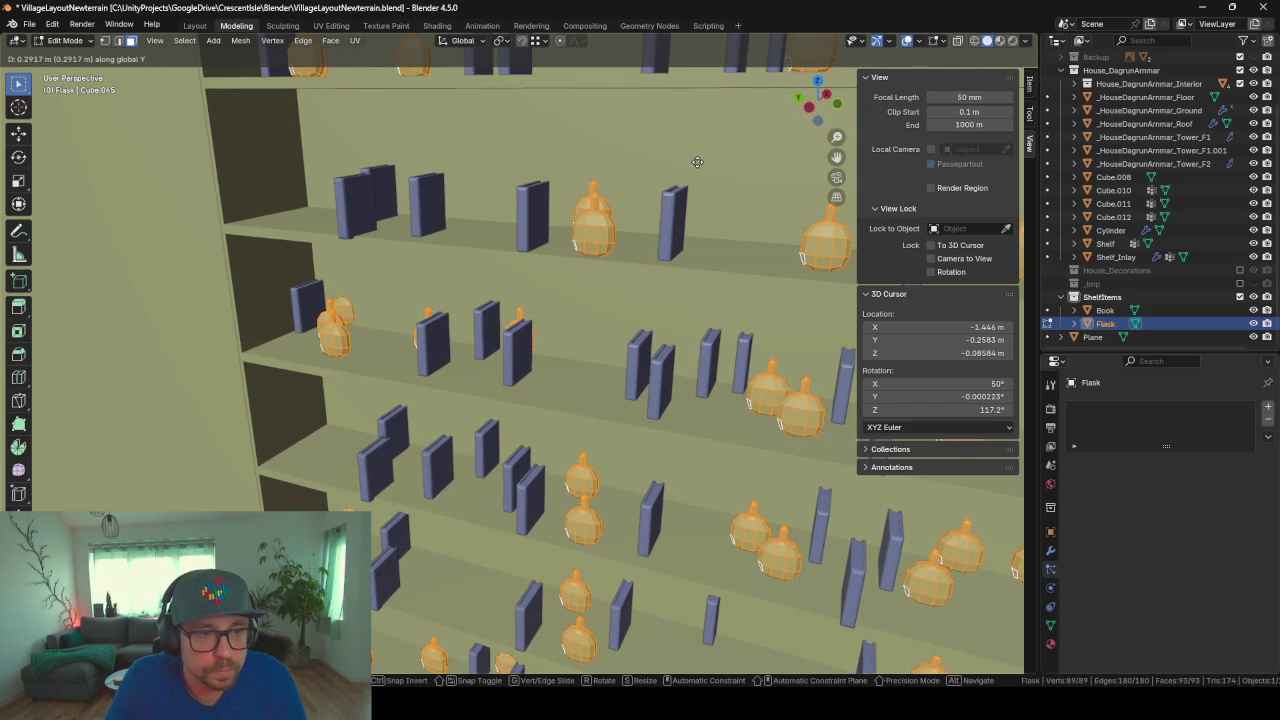
pyautogui.click(697, 161)
pyautogui.scroll(-5, 552, 284)
pyautogui.moveTo(552, 284)
pyautogui.mouseDown(button='middle')
pyautogui.moveTo(647, 283)
pyautogui.moveTo(577, 295)
pyautogui.mouseUp(button='middle')
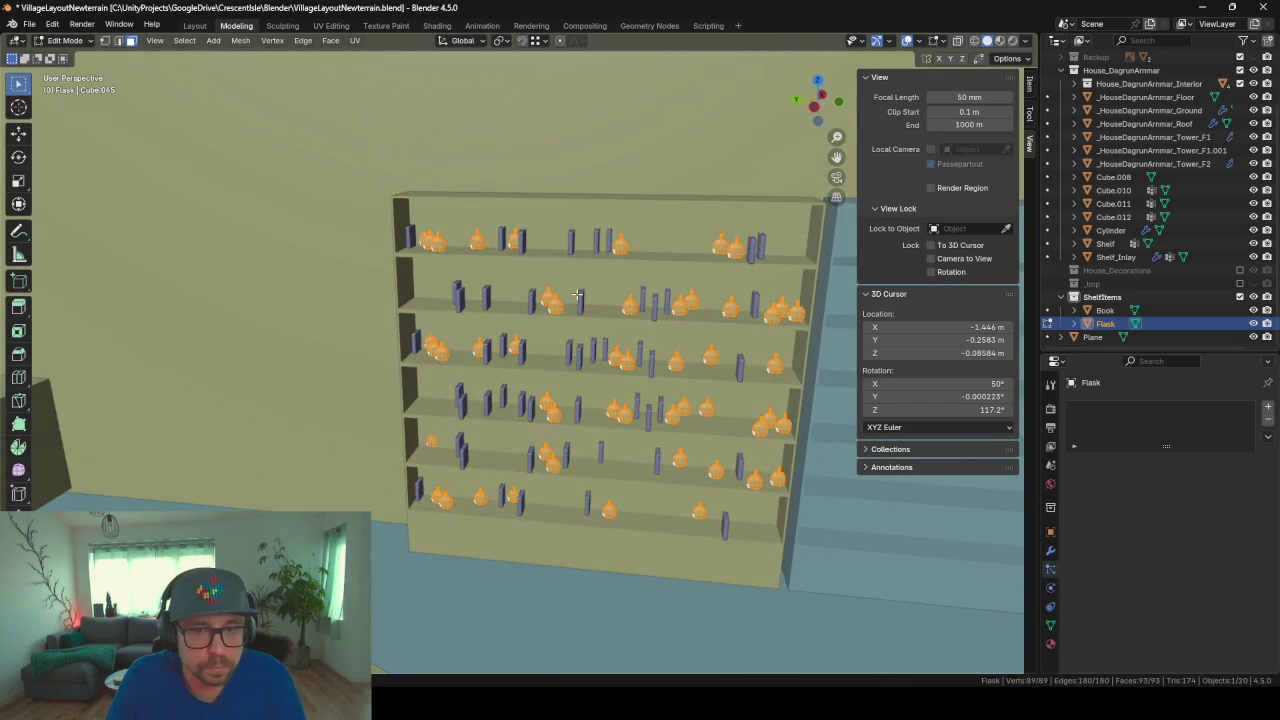
pyautogui.press('Tab')
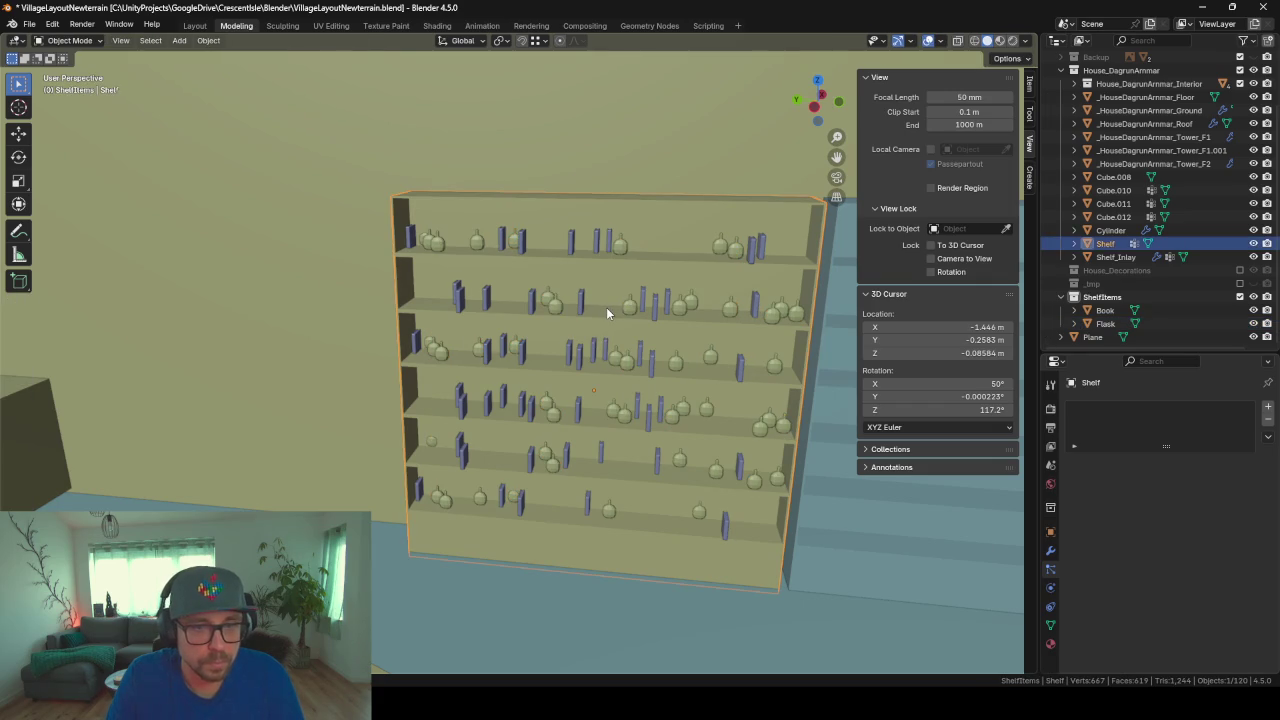
# Step: Select Shelf_Inlay and raise its particle normal velocity to 1.98 m/s
pyautogui.click(1120, 257)
pyautogui.scroll(-1, 1136, 515)
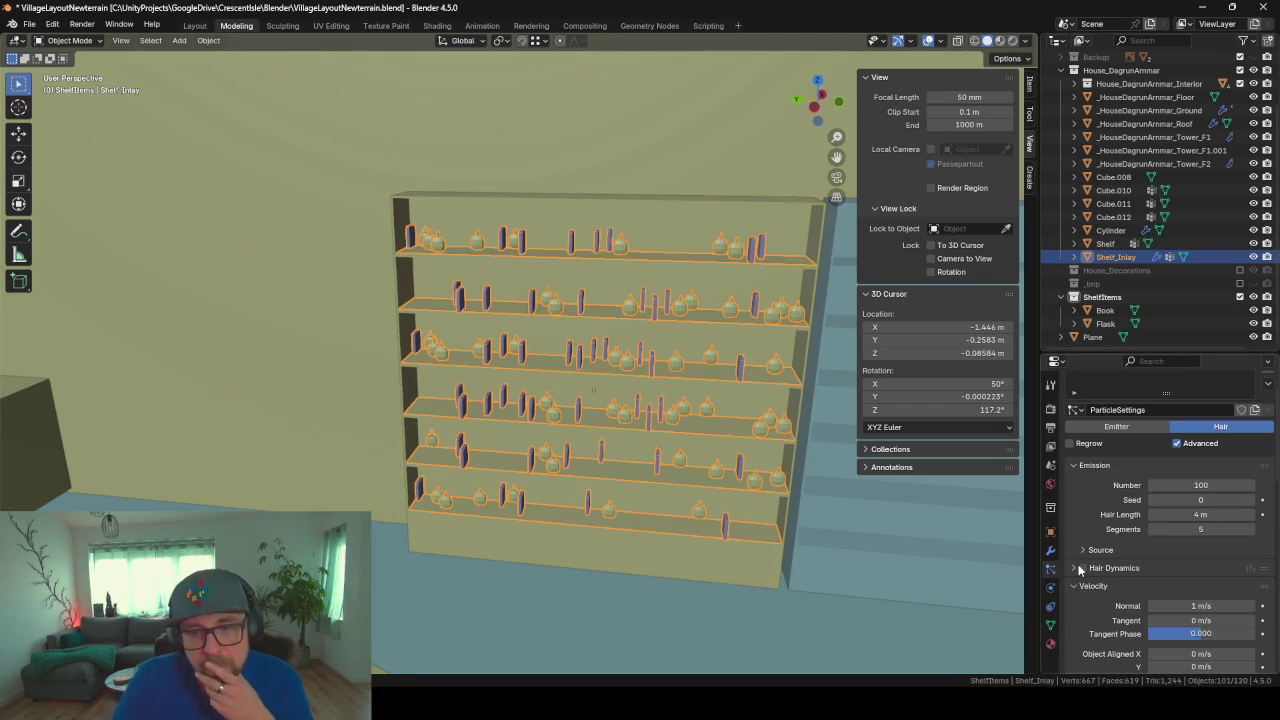
pyautogui.scroll(-1, 1150, 505)
pyautogui.scroll(-2, 1170, 490)
pyautogui.scroll(-1, 1190, 478)
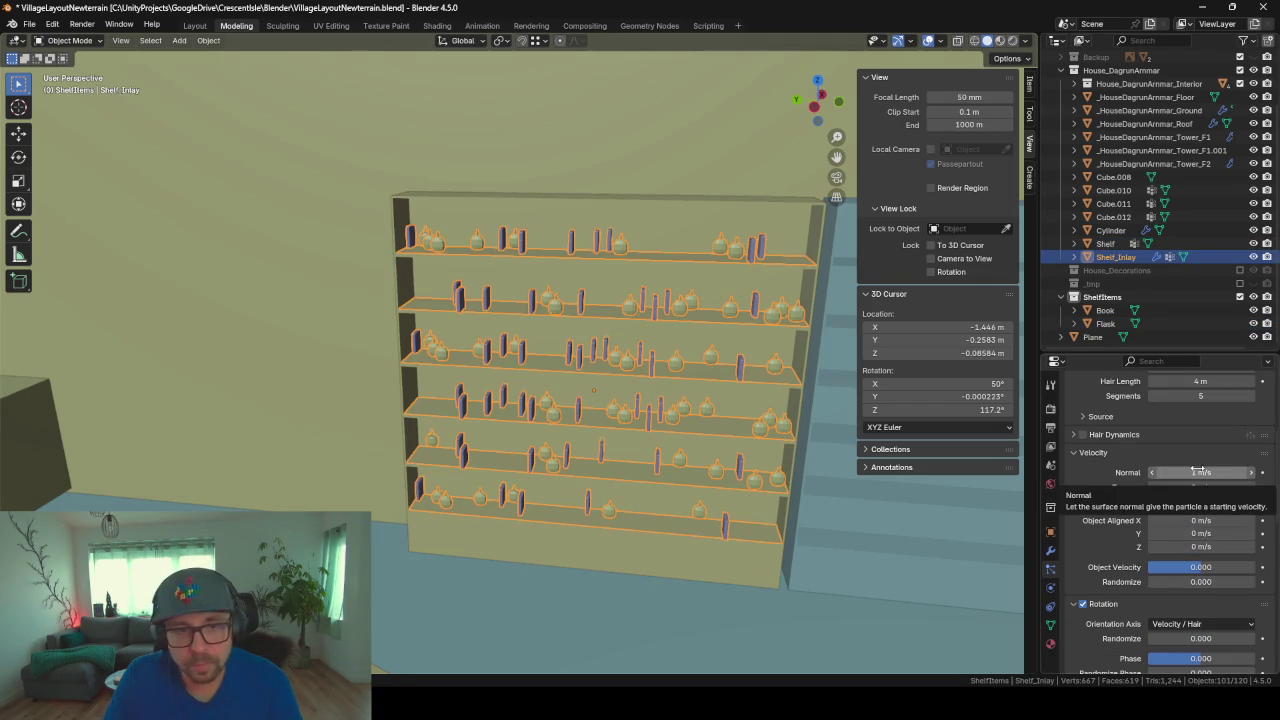
pyautogui.moveTo(1197, 472)
pyautogui.mouseDown()
pyautogui.moveTo(1275, 472)
pyautogui.moveTo(1250, 472)
pyautogui.mouseUp()
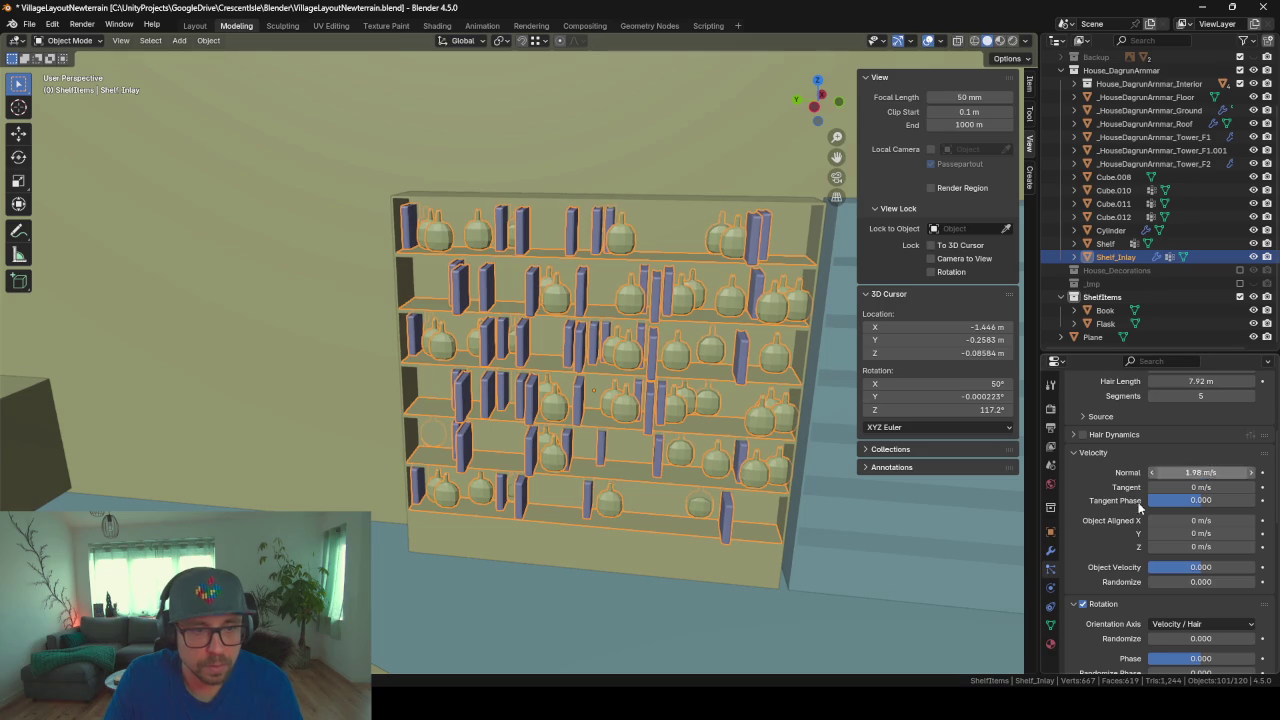
pyautogui.moveTo(772, 541)
pyautogui.mouseDown(button='middle')
pyautogui.moveTo(792, 537)
pyautogui.moveTo(766, 551)
pyautogui.moveTo(810, 551)
pyautogui.moveTo(780, 570)
pyautogui.moveTo(722, 564)
pyautogui.moveTo(786, 548)
pyautogui.mouseUp(button='middle')
# Step: Set the particle emission number to 60, undoing a trial value
pyautogui.scroll(-2, 1091, 498)
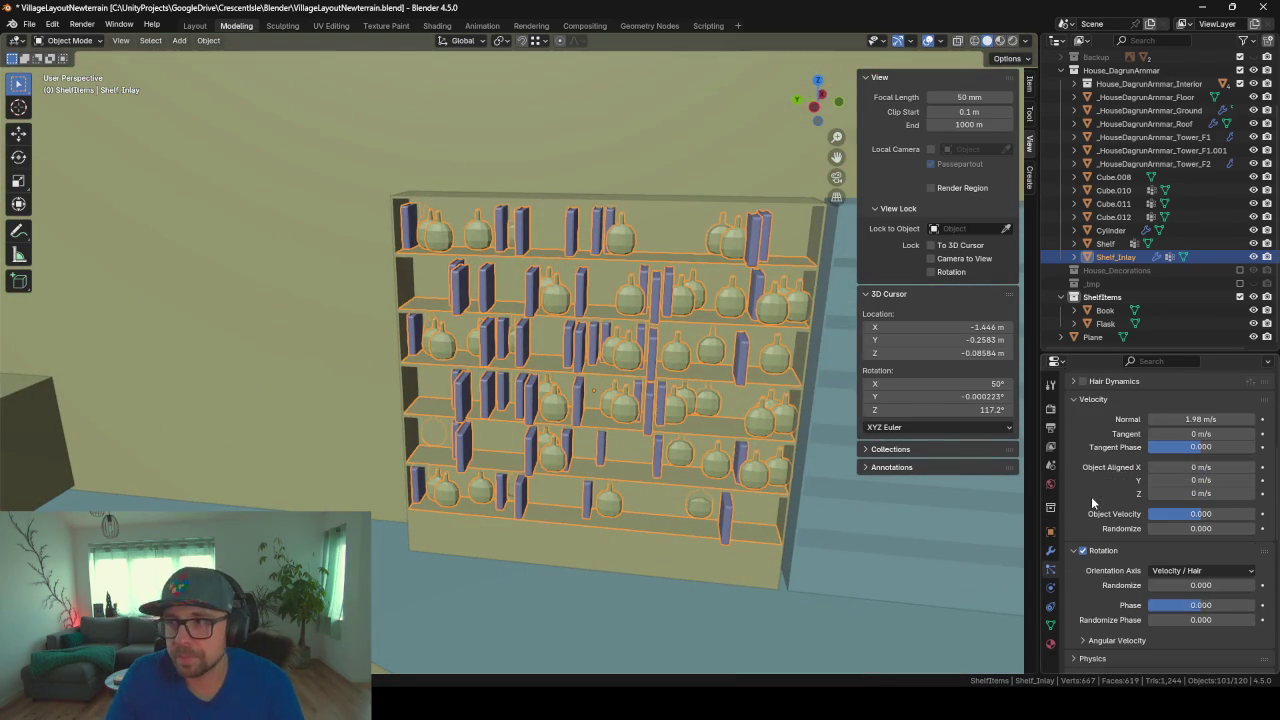
pyautogui.scroll(3, 1091, 496)
pyautogui.scroll(2, 1127, 464)
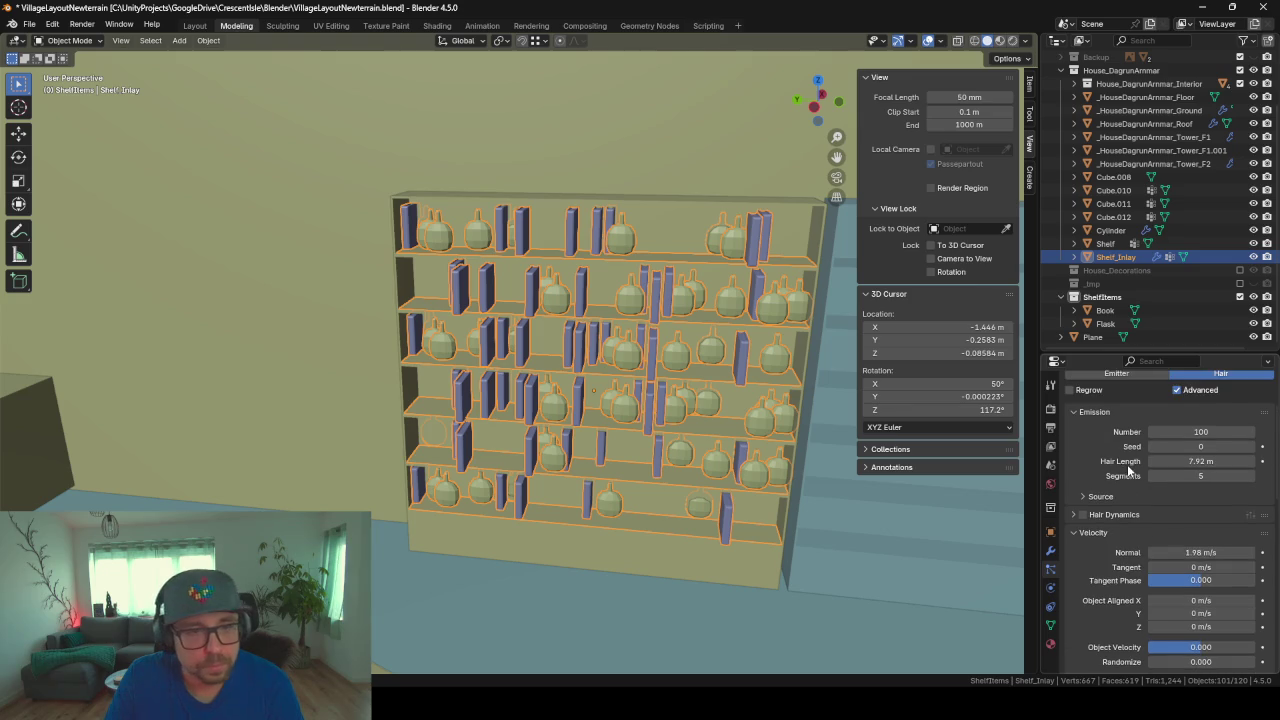
pyautogui.click(1211, 431)
pyautogui.write('60')
pyautogui.press('Return')
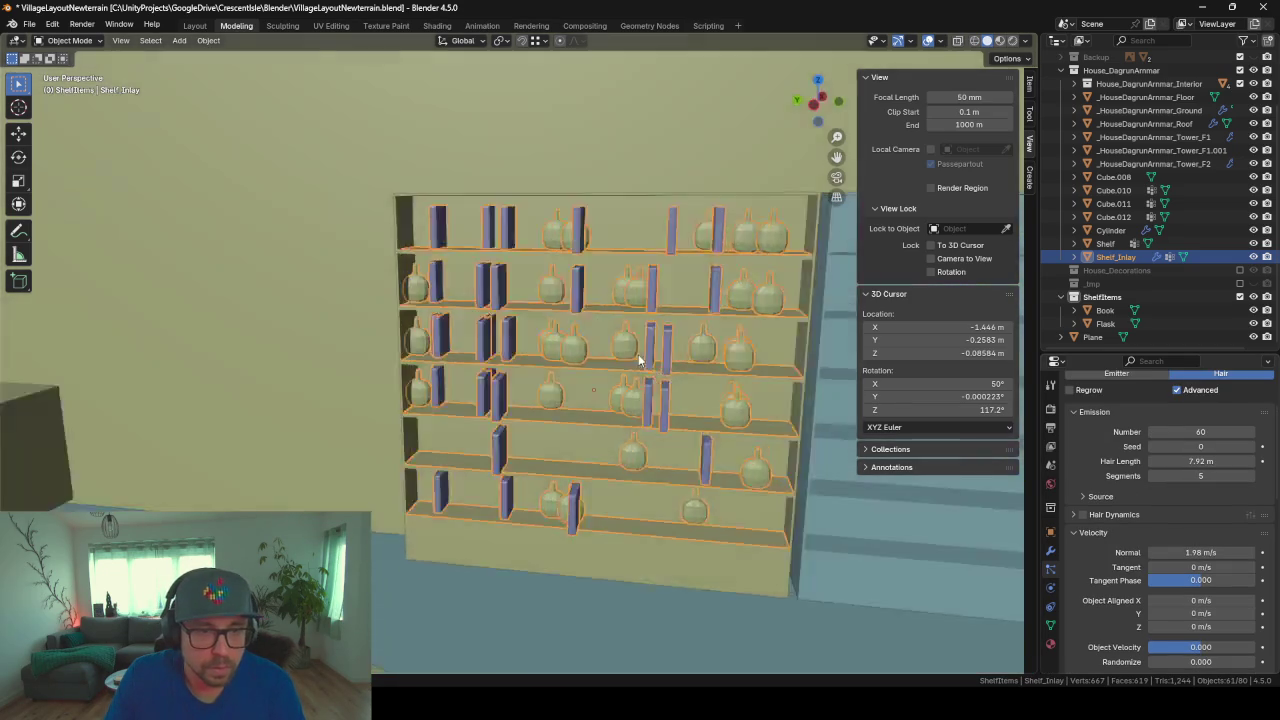
pyautogui.moveTo(638, 354)
pyautogui.mouseDown(button='middle')
pyautogui.moveTo(594, 360)
pyautogui.moveTo(928, 440)
pyautogui.mouseUp(button='middle')
pyautogui.click(1213, 430)
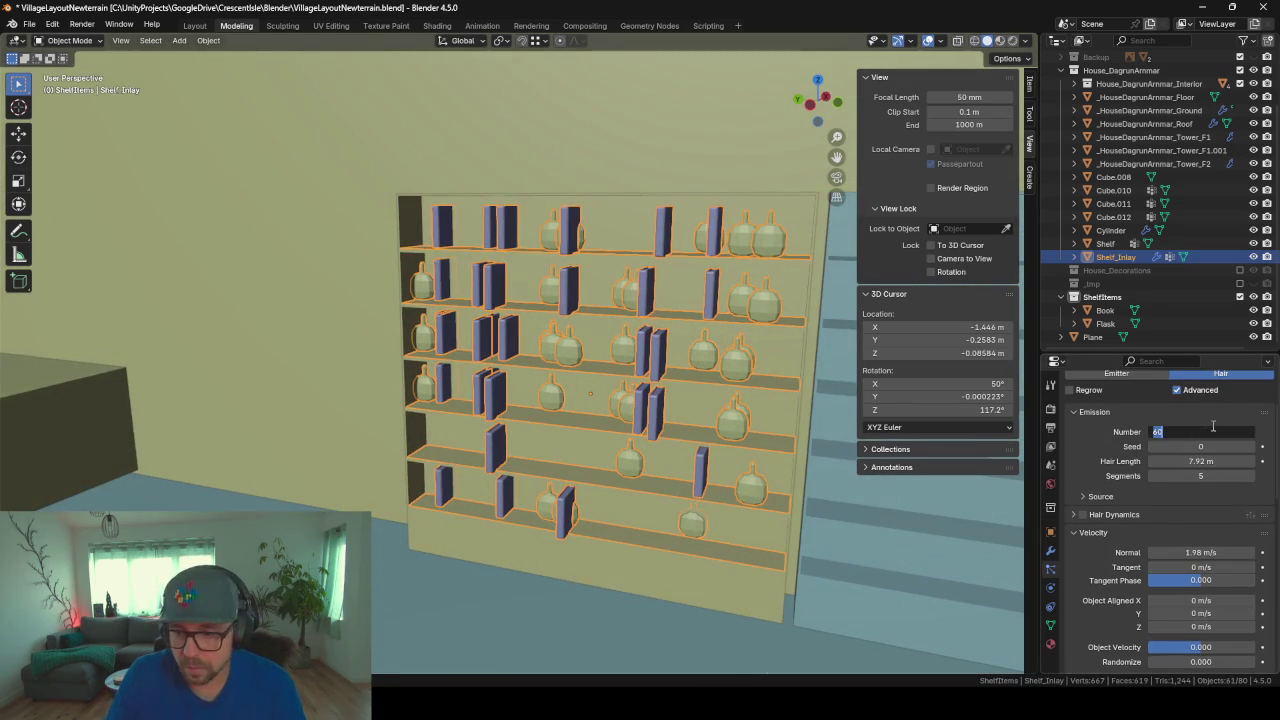
pyautogui.write('30')
pyautogui.press('Return')
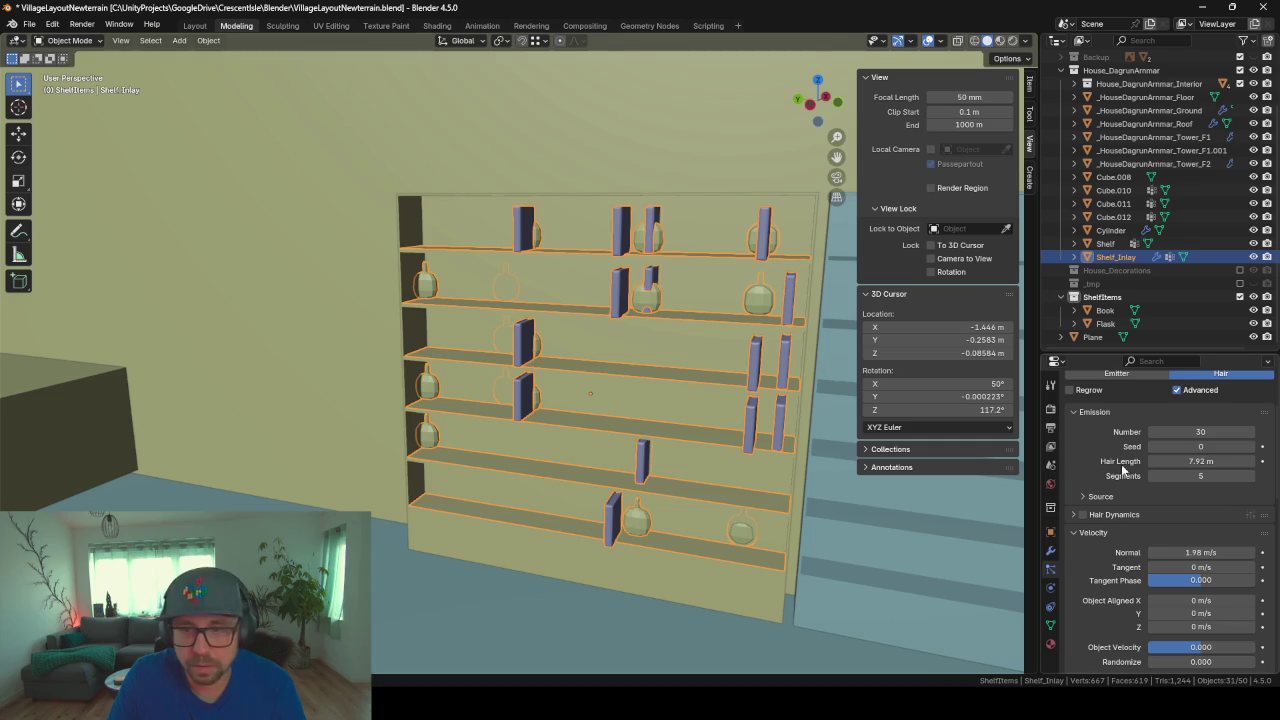
pyautogui.hotkey('ctrl', 'z')
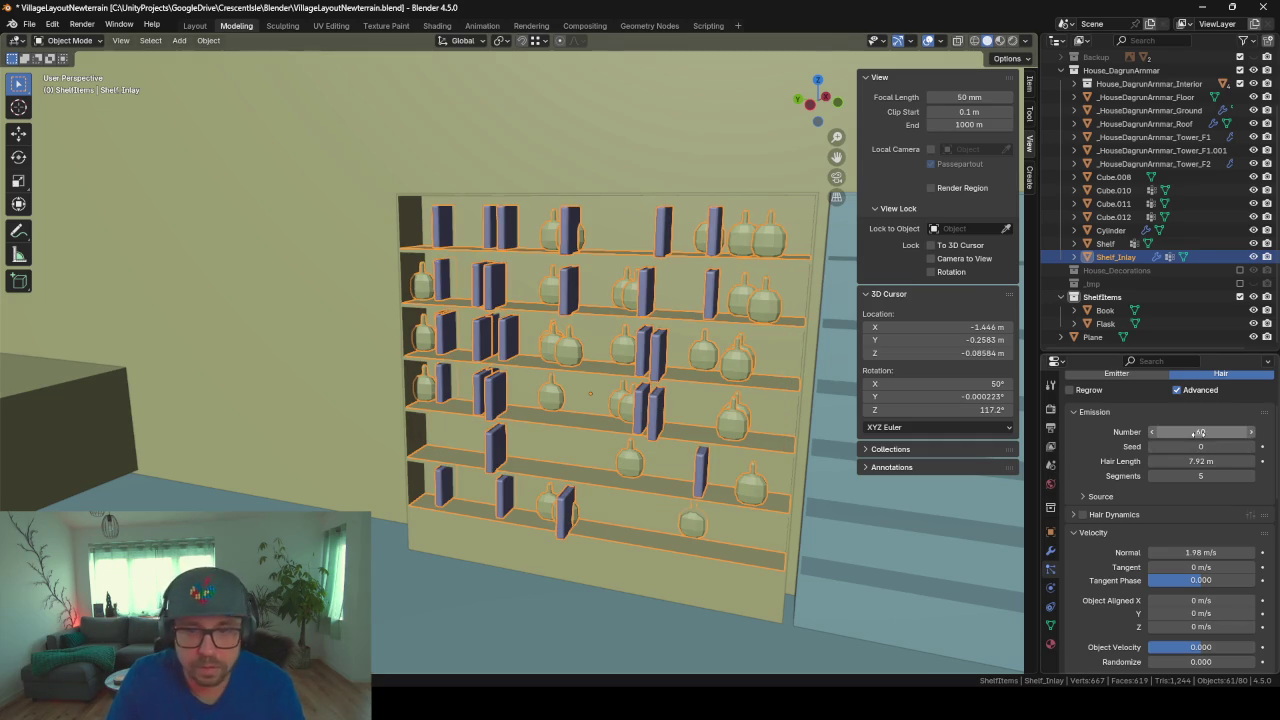
# Step: Bring up the rotation orientation axis choices
pyautogui.scroll(-2, 1172, 486)
pyautogui.scroll(-3, 1172, 486)
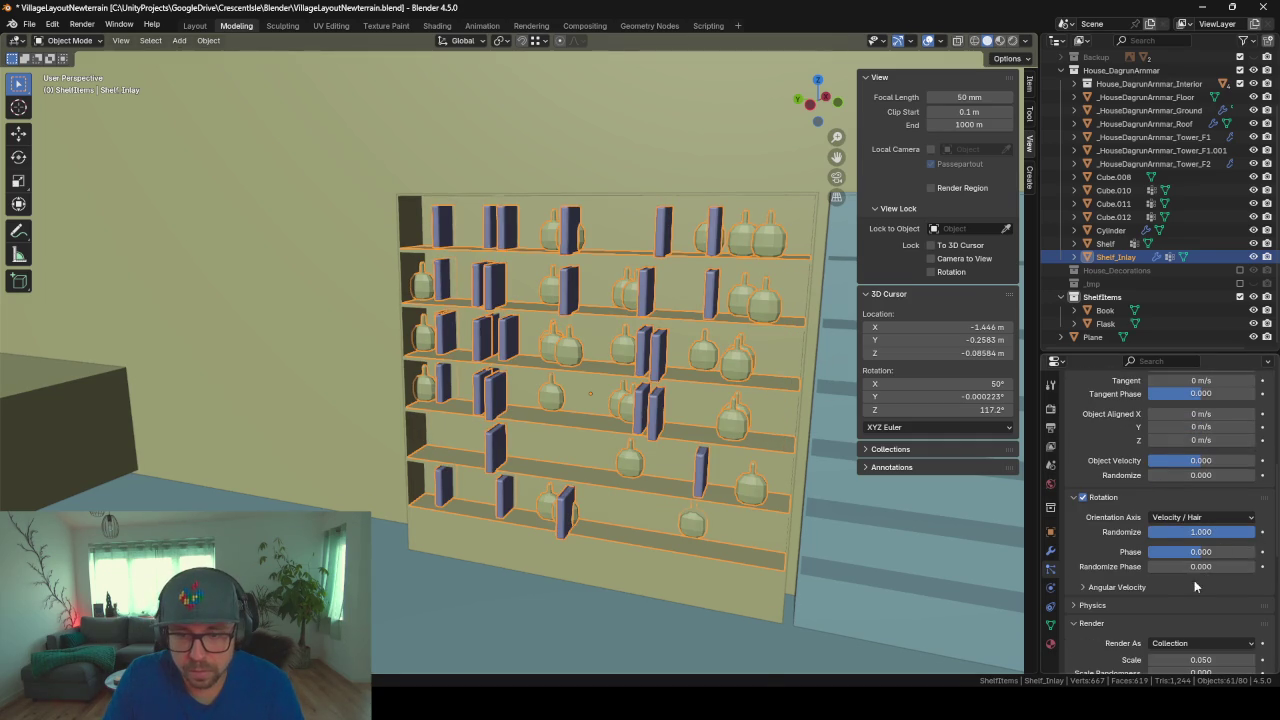
pyautogui.click(1180, 518)
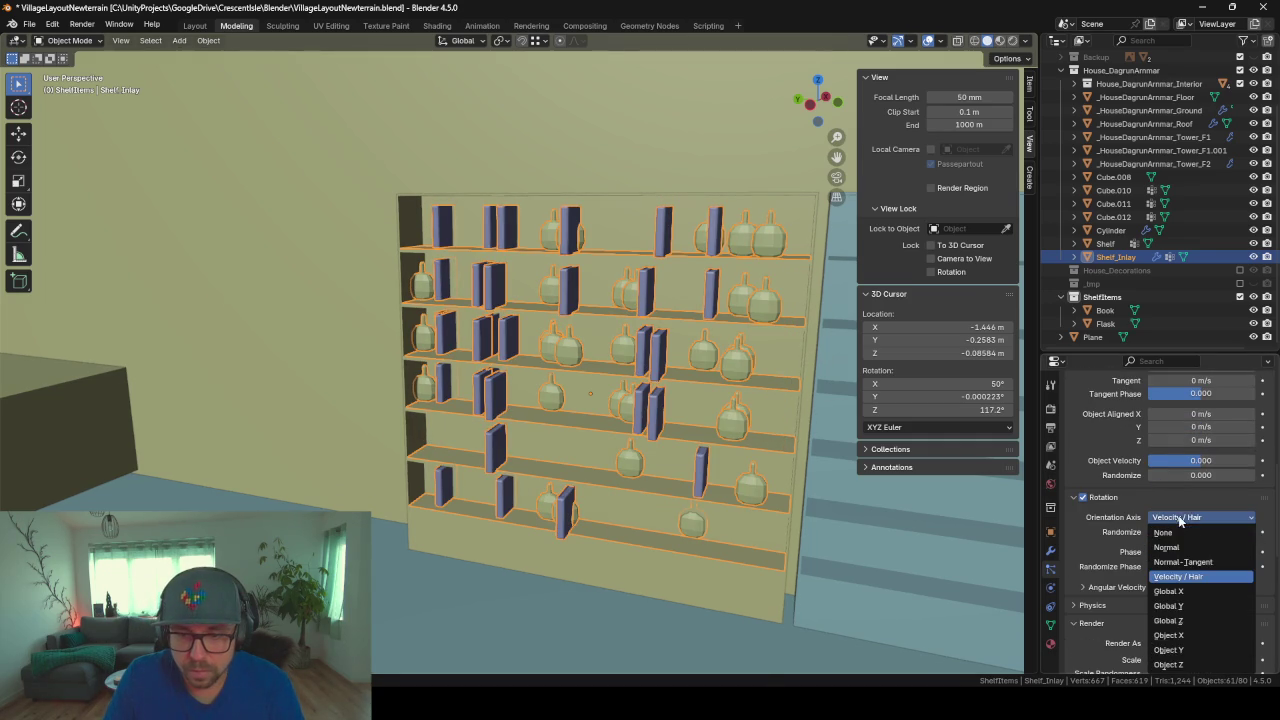
# Step: Reset the shelf items' random phase and random rotation to zero
pyautogui.click(1172, 620)
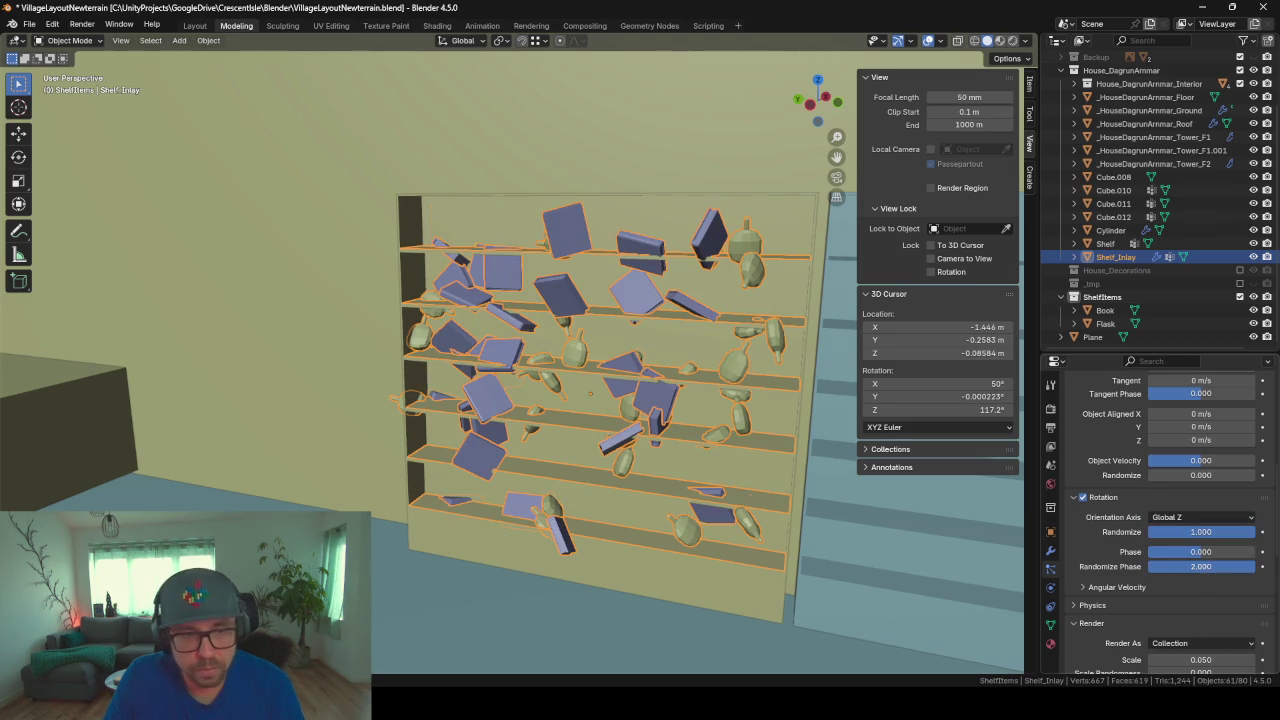
pyautogui.press('BackSpace')
pyautogui.moveTo(1200, 532); pyautogui.dragTo(1155, 535)
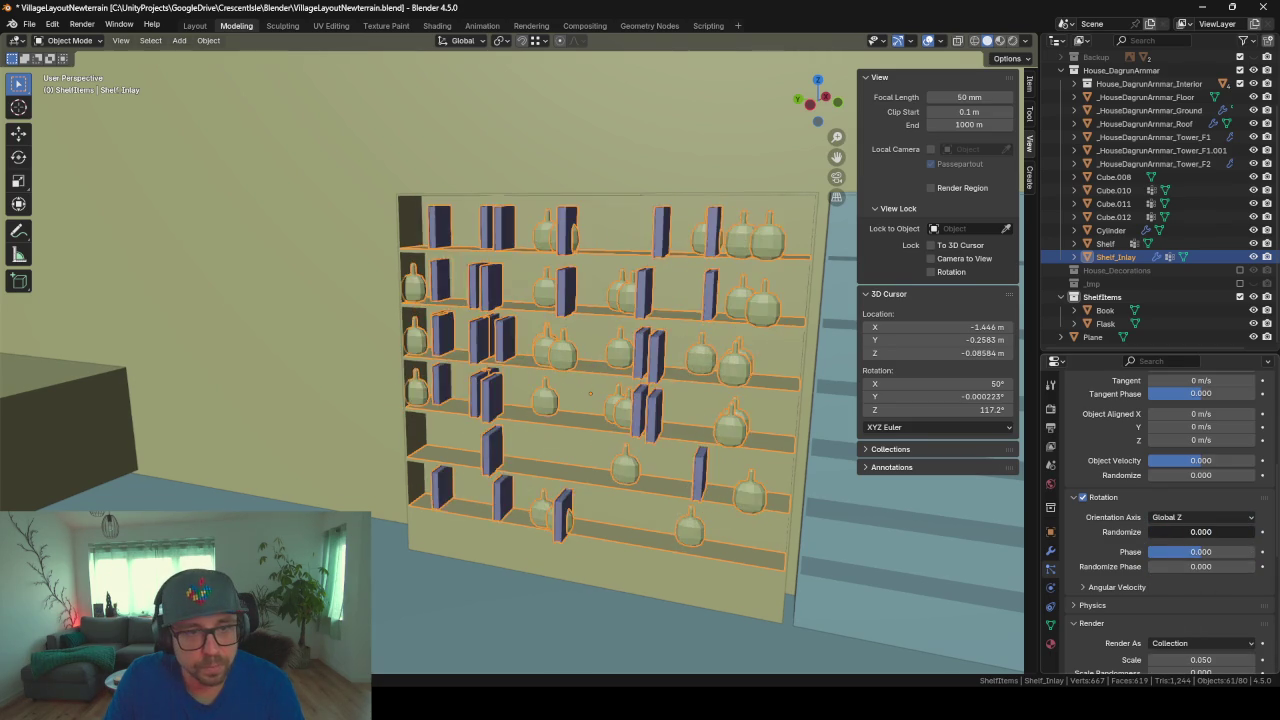
# Step: Try object Y and Z orientation axes, then a slight 0.196 random tilt on the books
pyautogui.click(1193, 518)
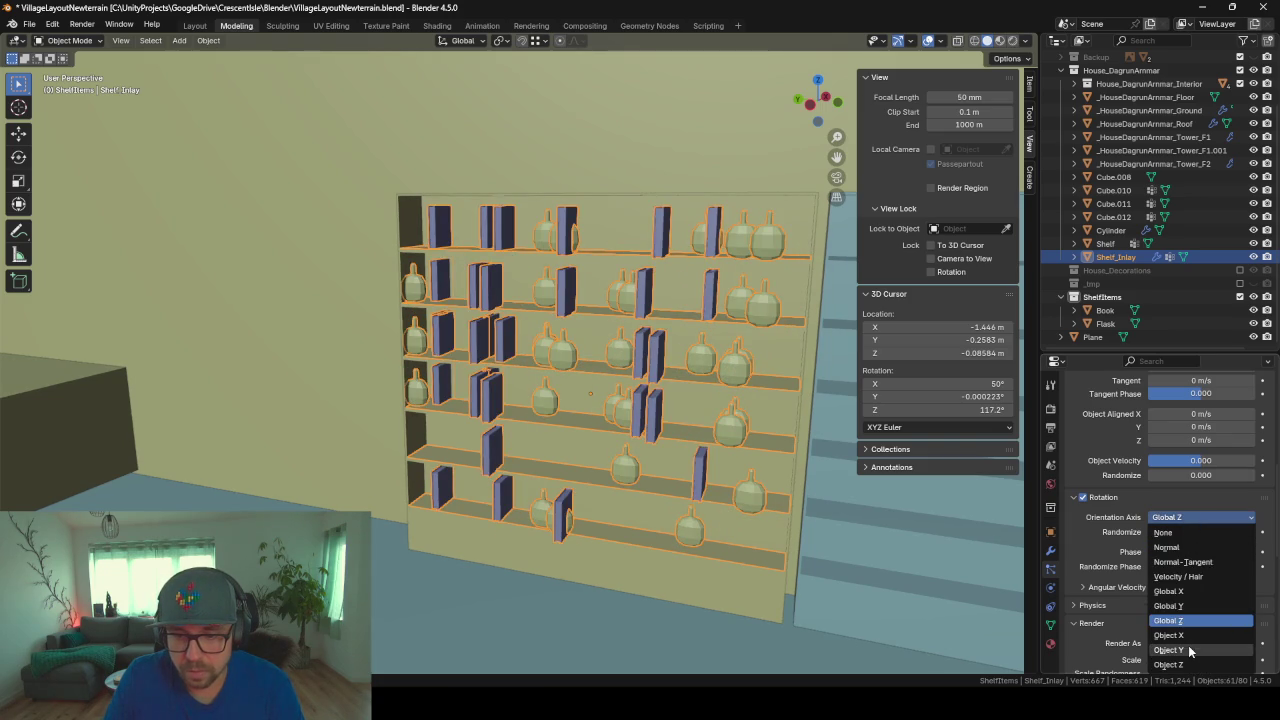
pyautogui.click(1188, 646)
pyautogui.click(1187, 517)
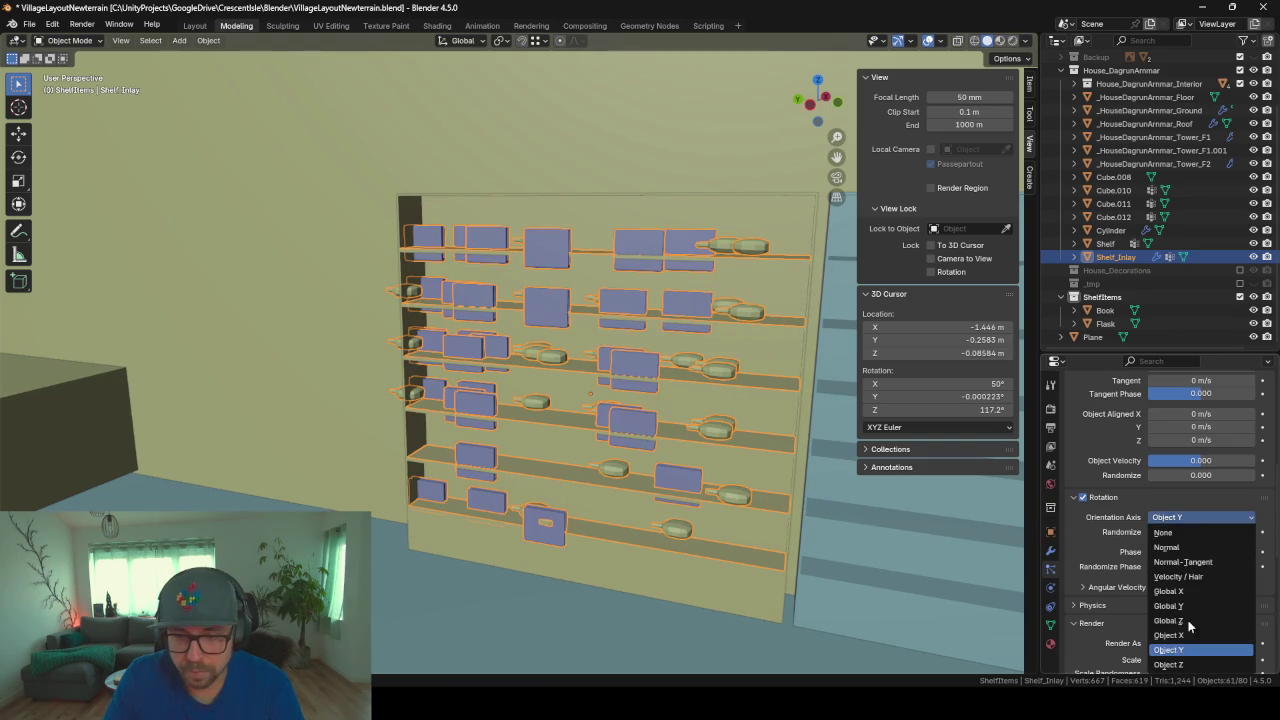
pyautogui.click(1183, 665)
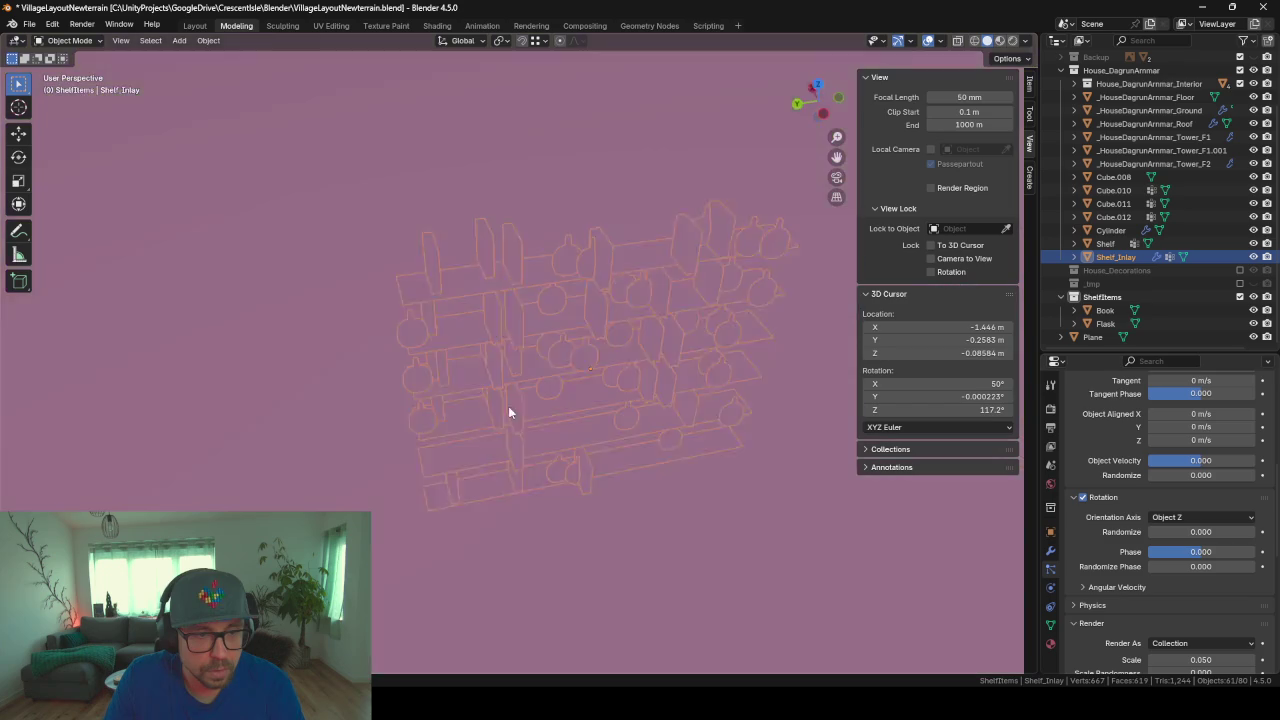
pyautogui.moveTo(630, 283)
pyautogui.mouseDown(button='middle')
pyautogui.moveTo(608, 399)
pyautogui.moveTo(677, 389)
pyautogui.mouseUp(button='middle')
pyautogui.scroll(3, 612, 401)
pyautogui.moveTo(1190, 537); pyautogui.dragTo(1190, 537)
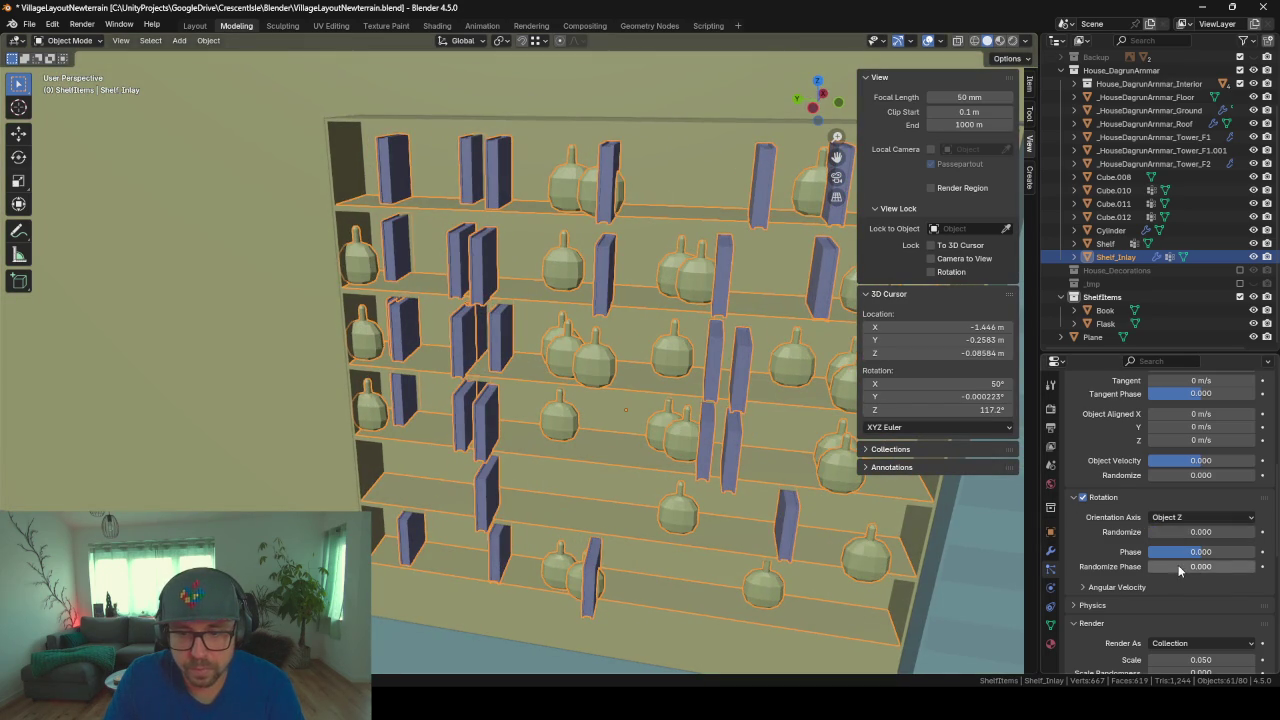
pyautogui.moveTo(1168, 531); pyautogui.dragTo(1210, 531)
# Step: Test object X, object Y, global Z and global Y orientation axes for the shelf items
pyautogui.click(1166, 518)
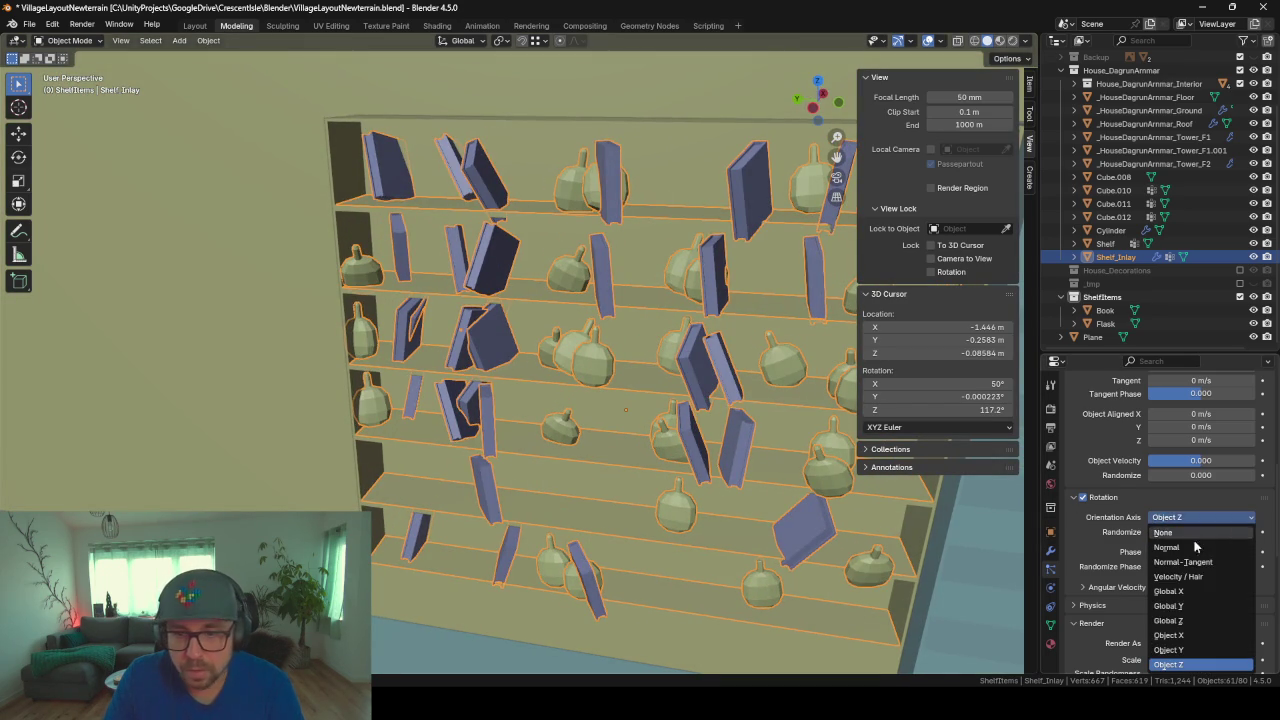
pyautogui.click(1174, 640)
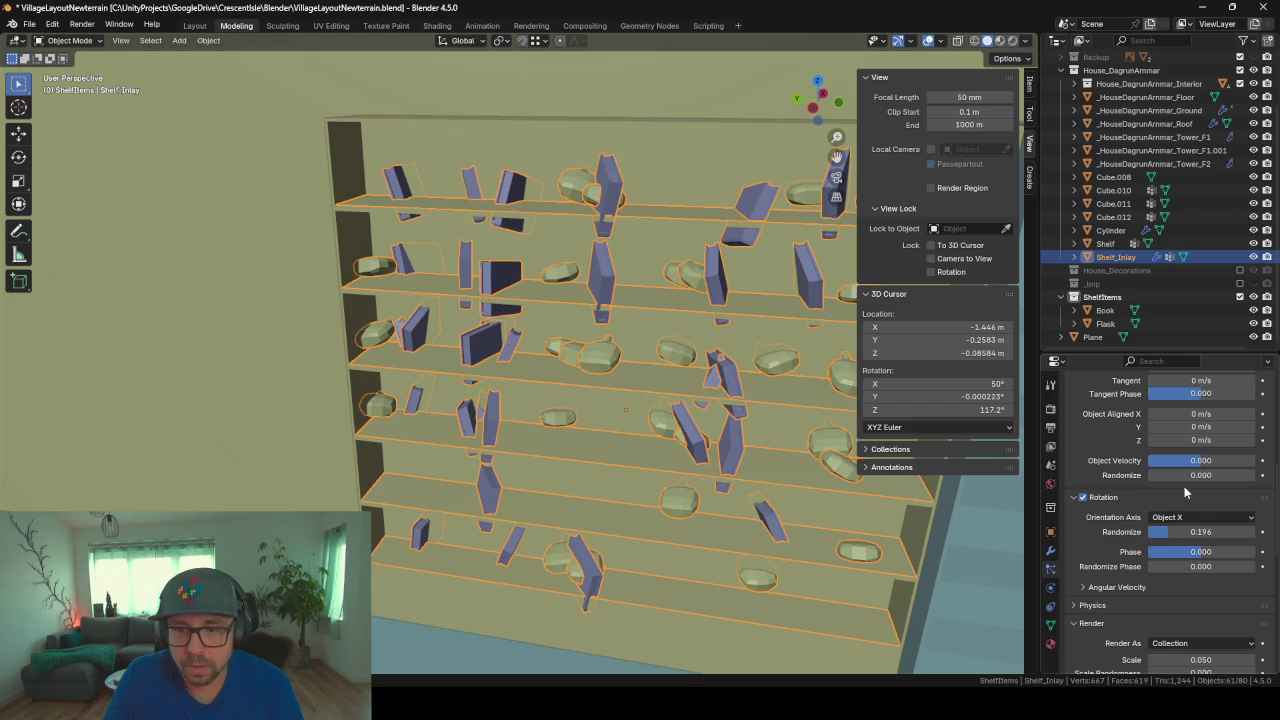
pyautogui.click(1186, 520)
pyautogui.click(1179, 650)
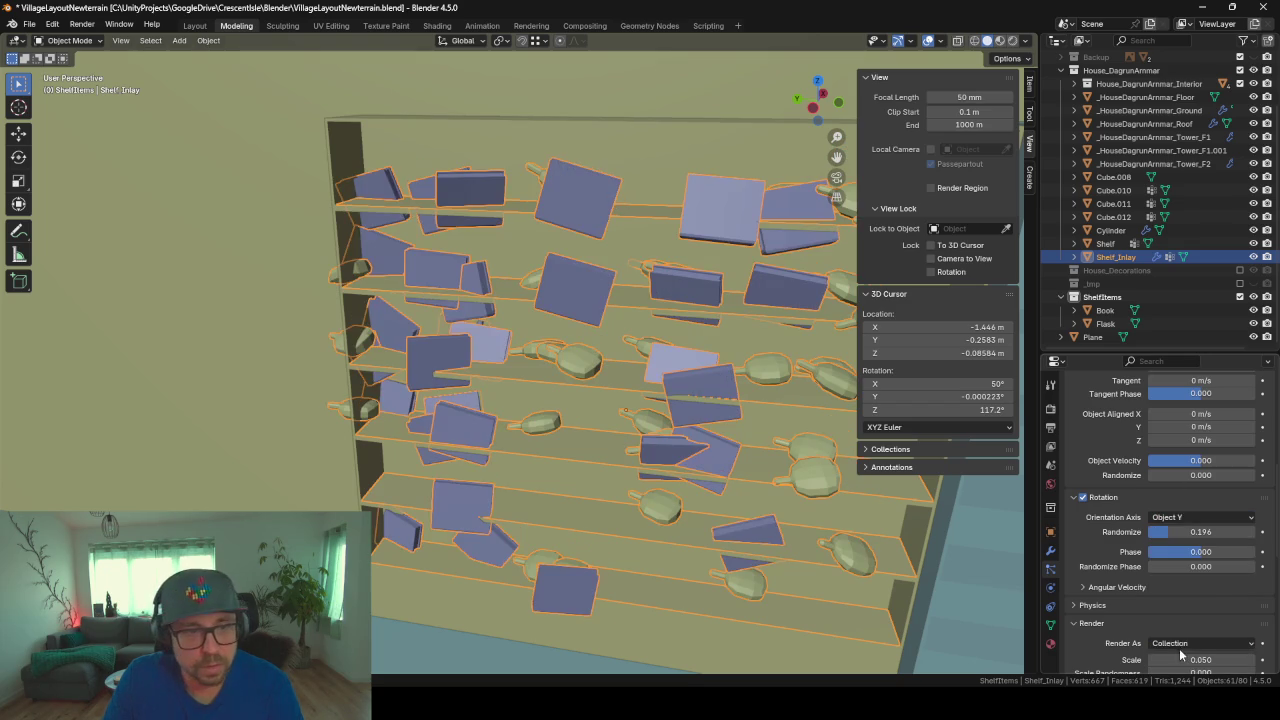
pyautogui.click(1190, 519)
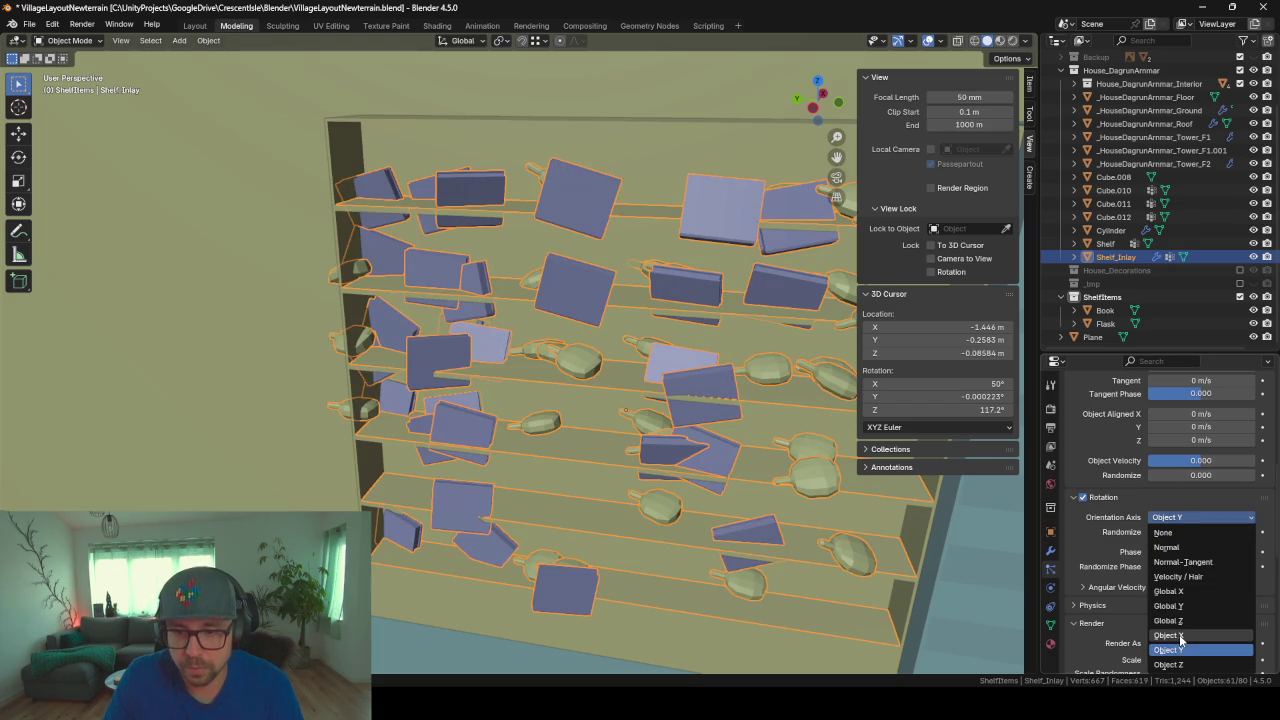
pyautogui.click(1181, 641)
pyautogui.click(1188, 520)
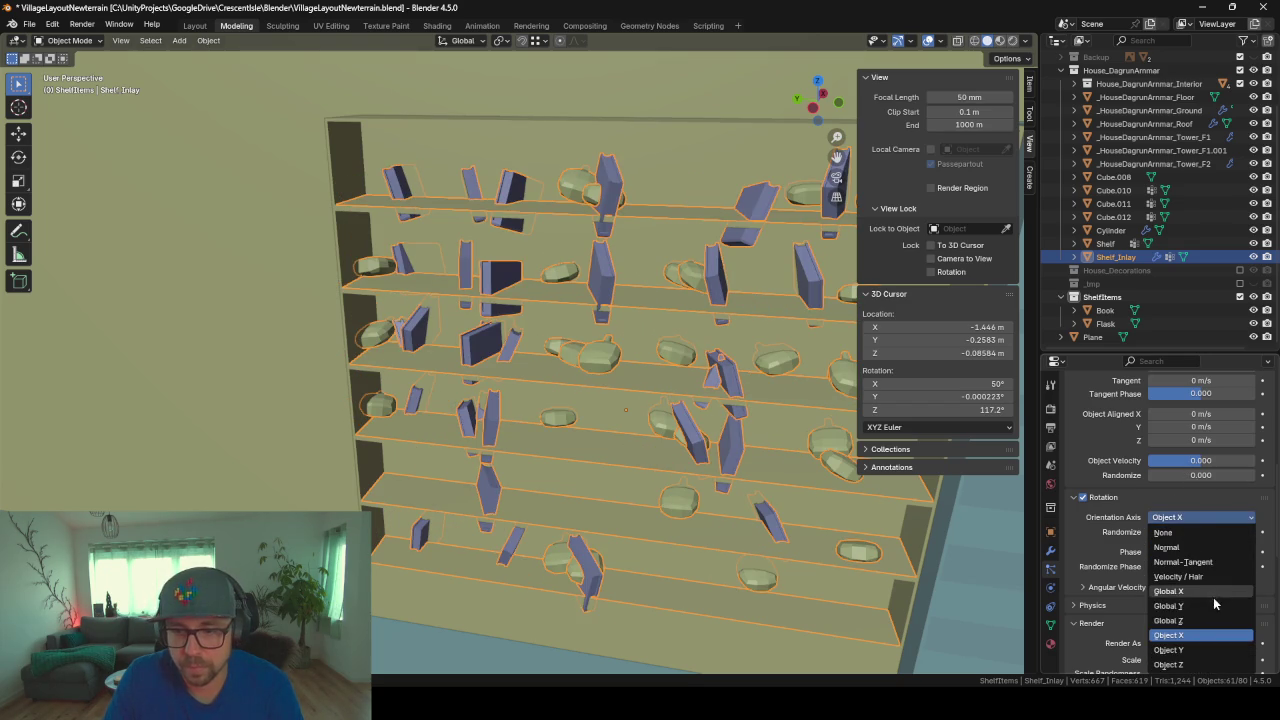
pyautogui.click(1199, 621)
pyautogui.click(1181, 517)
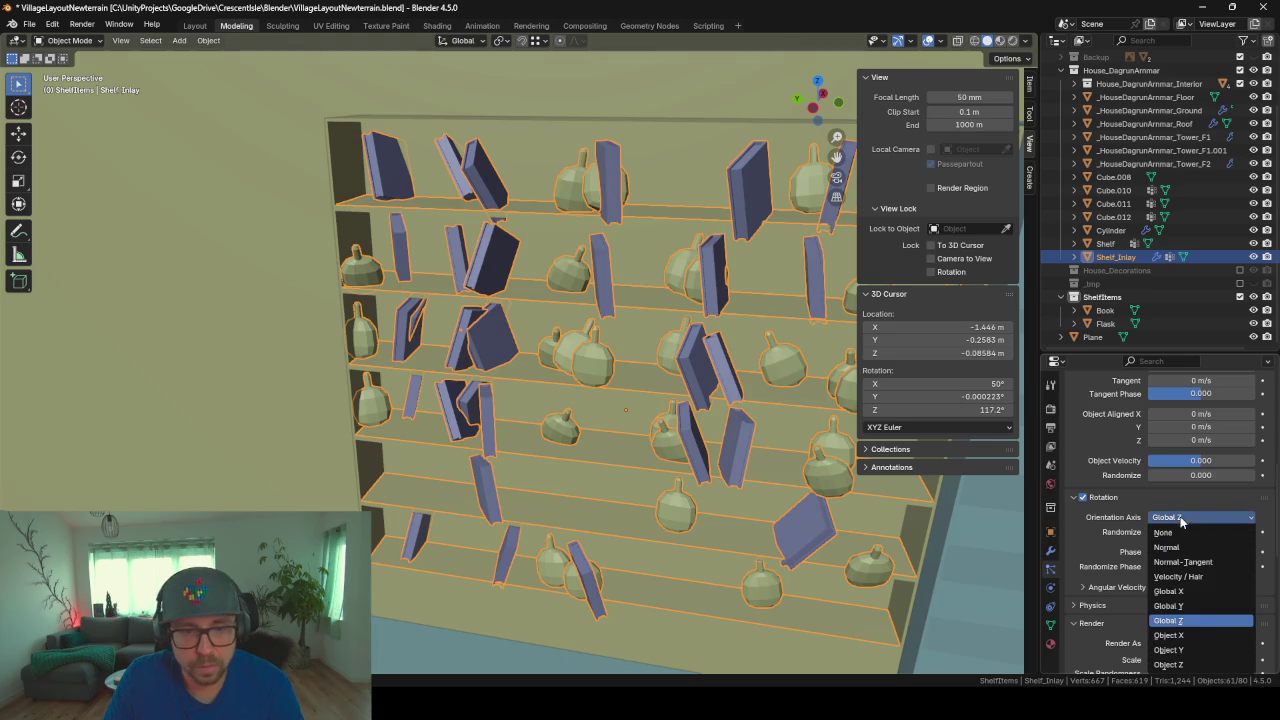
pyautogui.click(1181, 606)
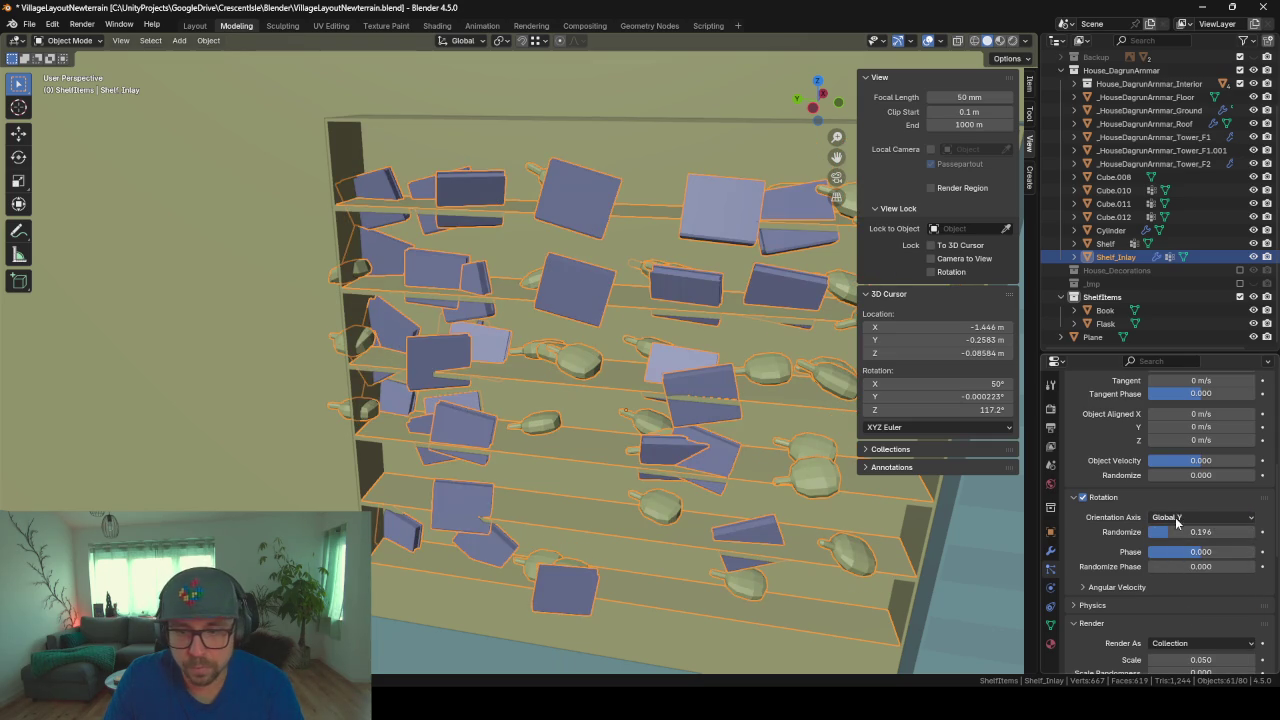
# Step: Test global X, Velocity / Hair, Normal-Tangent, Normal and None orientation axes
pyautogui.click(1176, 520)
pyautogui.click(1194, 592)
pyautogui.click(1194, 520)
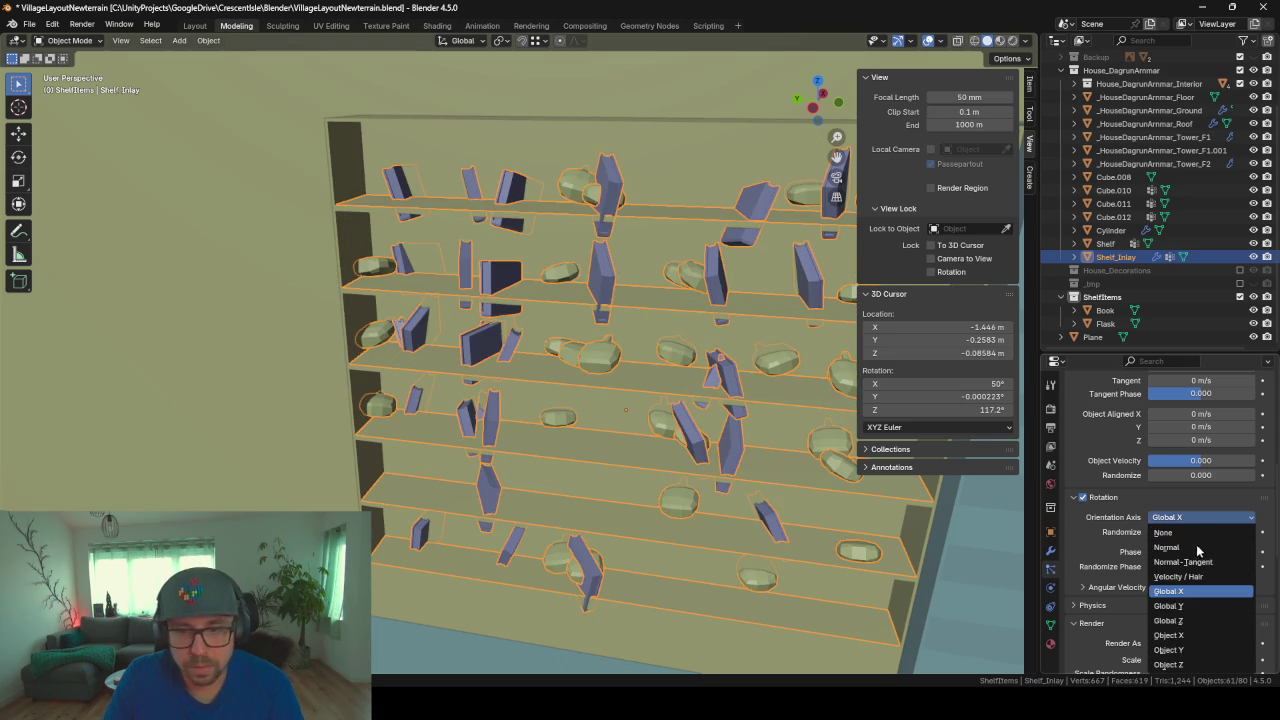
pyautogui.click(1201, 577)
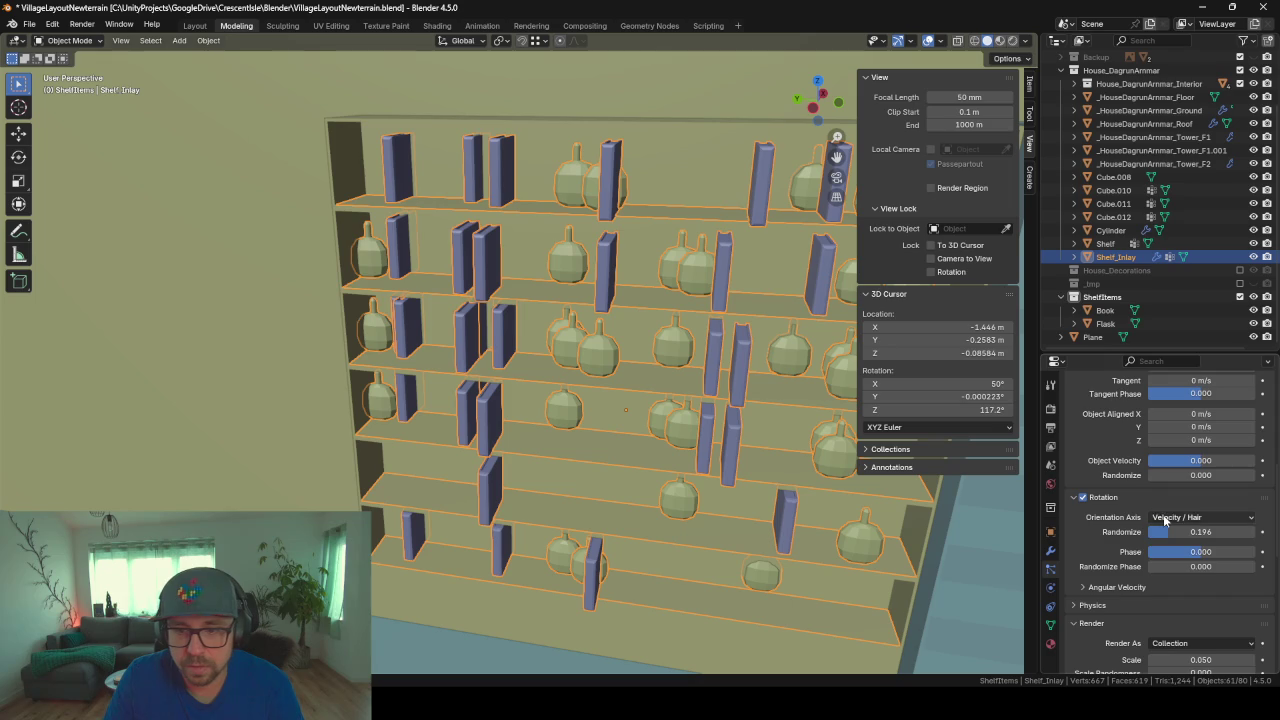
pyautogui.click(1164, 519)
pyautogui.click(1186, 563)
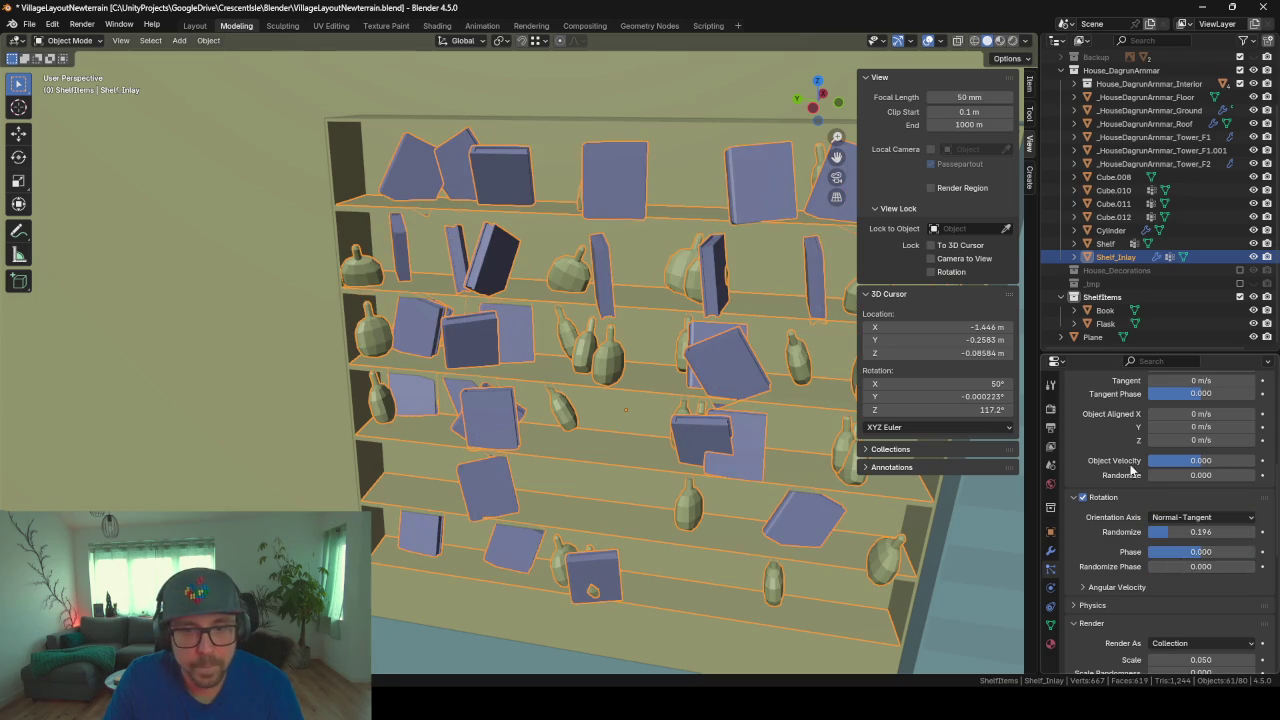
pyautogui.click(1178, 515)
pyautogui.click(1176, 543)
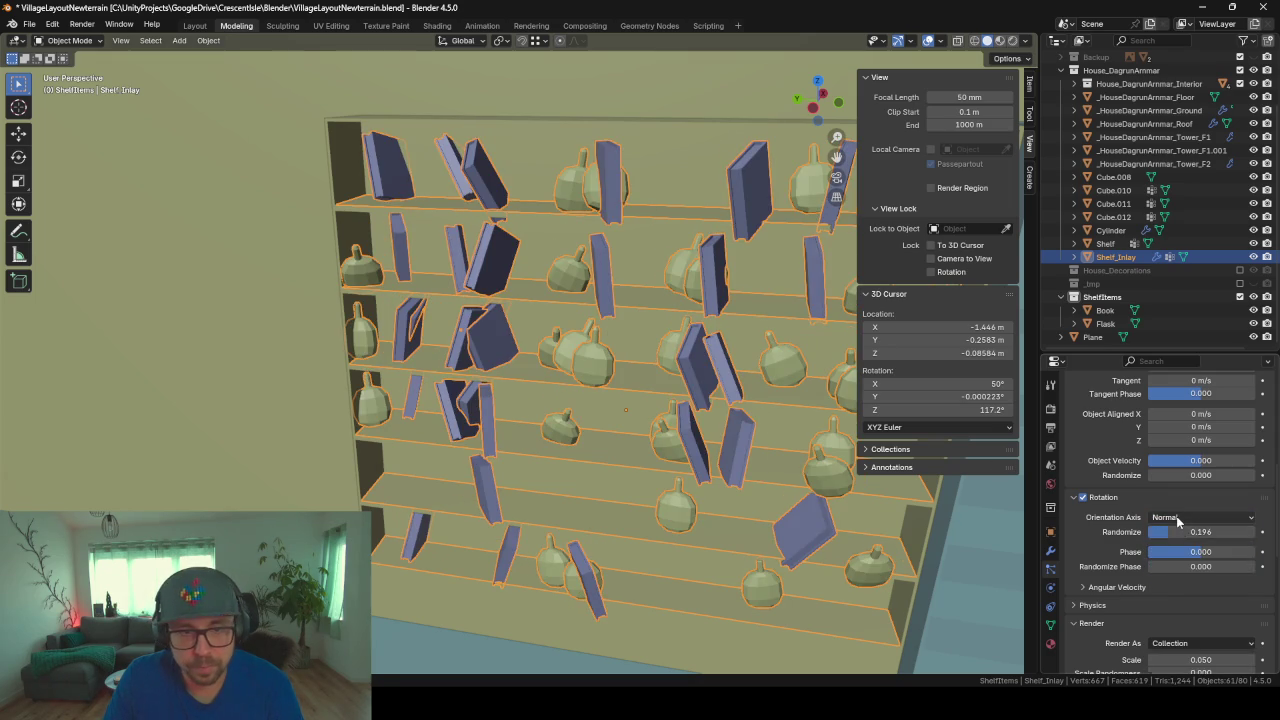
pyautogui.click(1178, 519)
pyautogui.click(1181, 526)
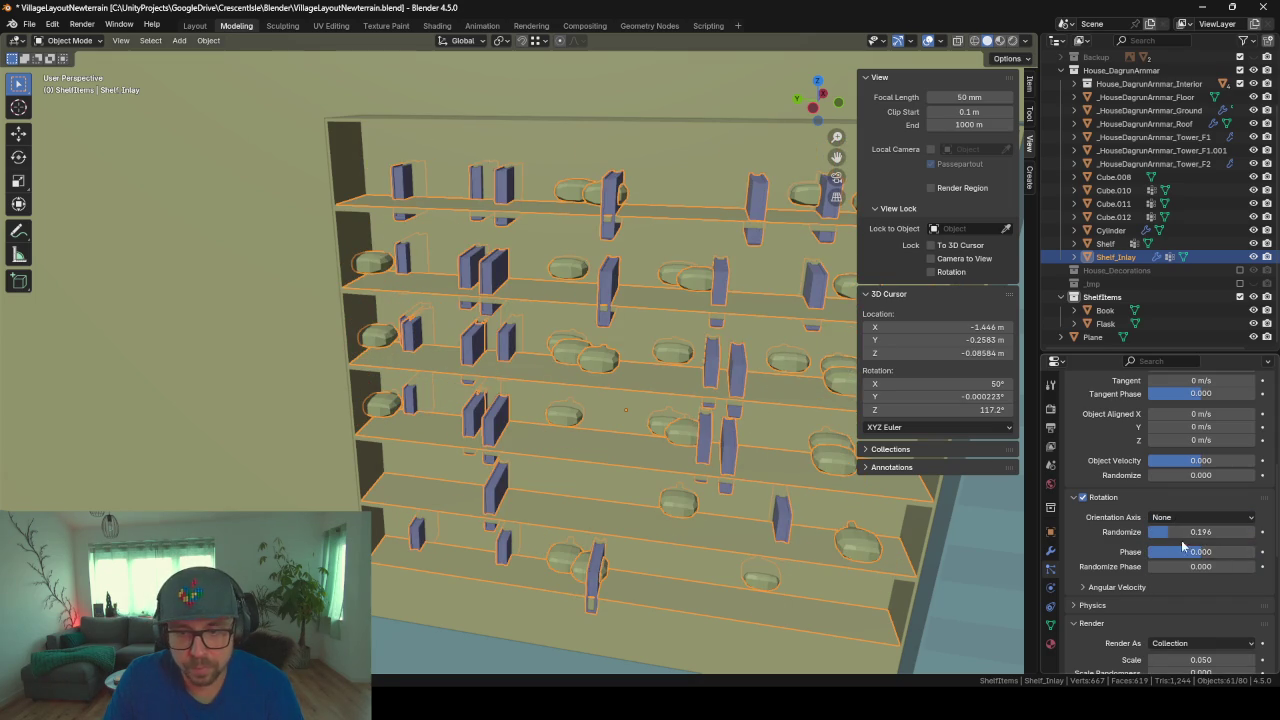
# Step: Set the rotation phase to 1.000 and orient the items back along Velocity / Hair
pyautogui.click(1098, 586)
pyautogui.scroll(-2, 1150, 570)
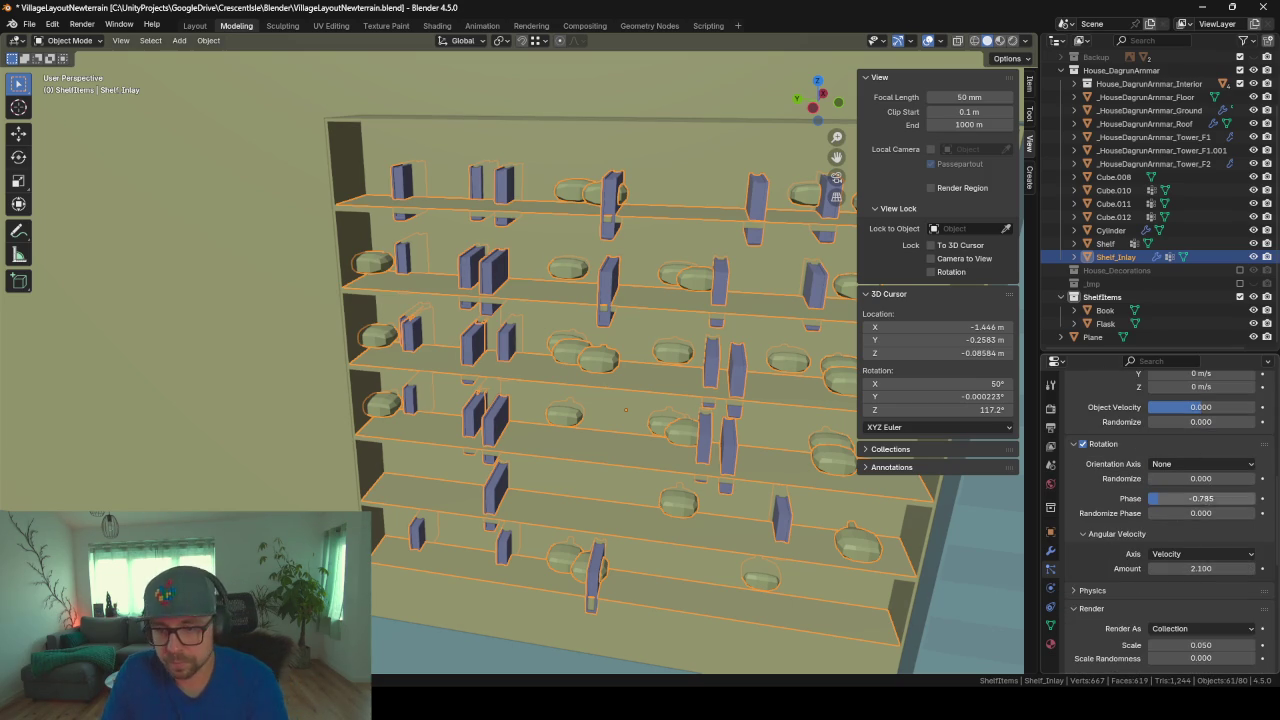
pyautogui.write('1')
pyautogui.press('Return')
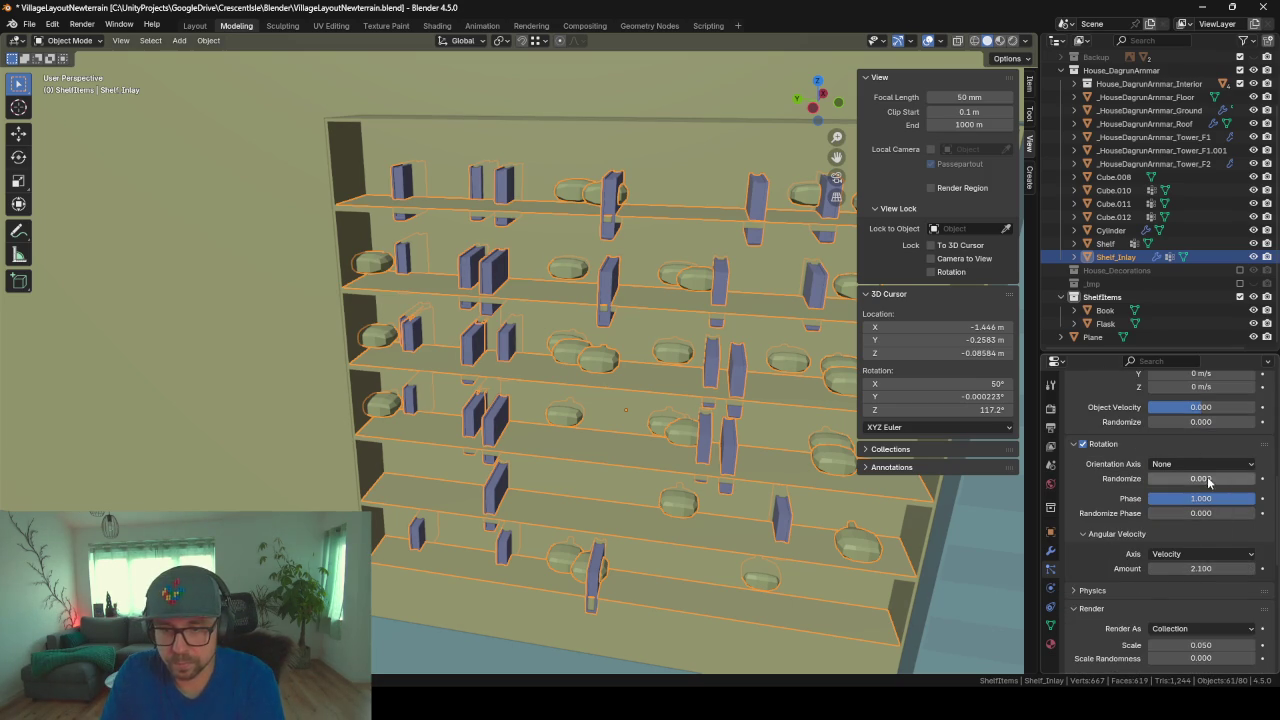
pyautogui.click(1196, 464)
pyautogui.click(1184, 524)
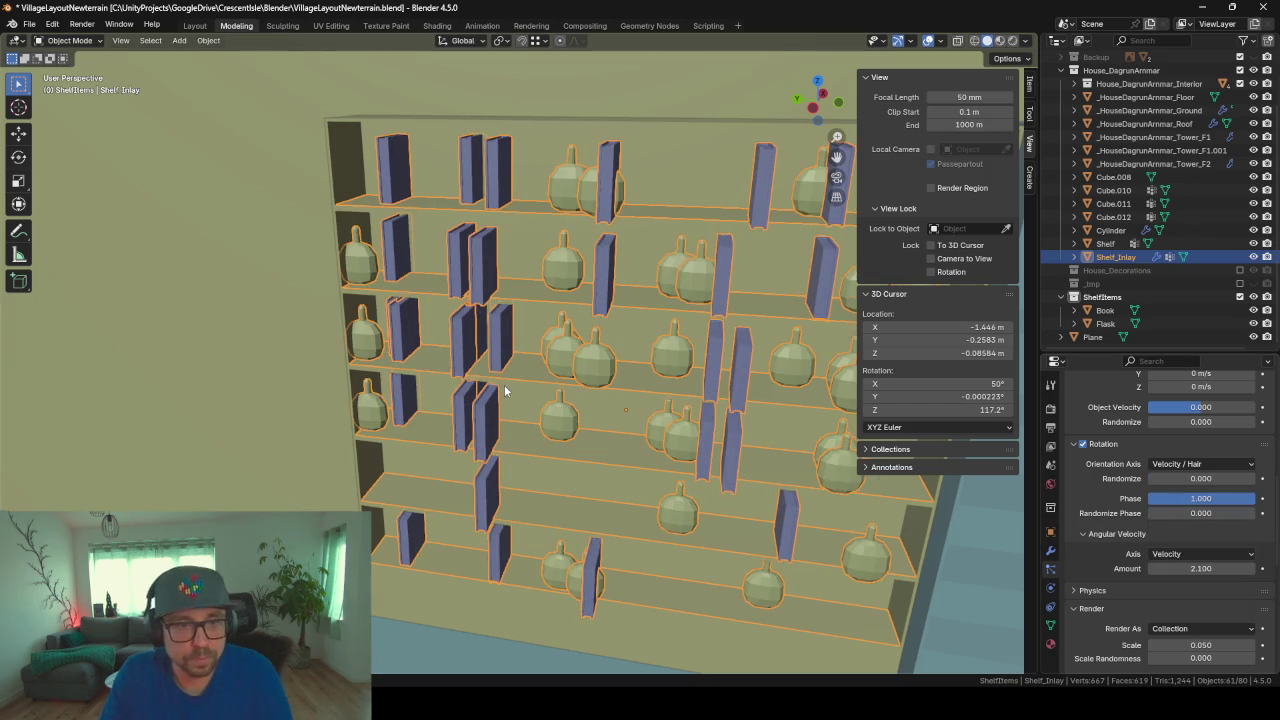
# Step: Select Shelf_Inlay in the Outliner and frame it in the viewport
pyautogui.moveTo(505, 391)
pyautogui.mouseDown(button='middle')
pyautogui.moveTo(440, 395)
pyautogui.moveTo(545, 426)
pyautogui.moveTo(821, 454)
pyautogui.moveTo(631, 401)
pyautogui.moveTo(600, 410)
pyautogui.moveTo(676, 437)
pyautogui.moveTo(592, 403)
pyautogui.moveTo(687, 392)
pyautogui.moveTo(674, 388)
pyautogui.mouseUp(button='middle')
pyautogui.scroll(-3, 676, 437)
pyautogui.scroll(3, 721, 449)
pyautogui.scroll(-5, 687, 392)
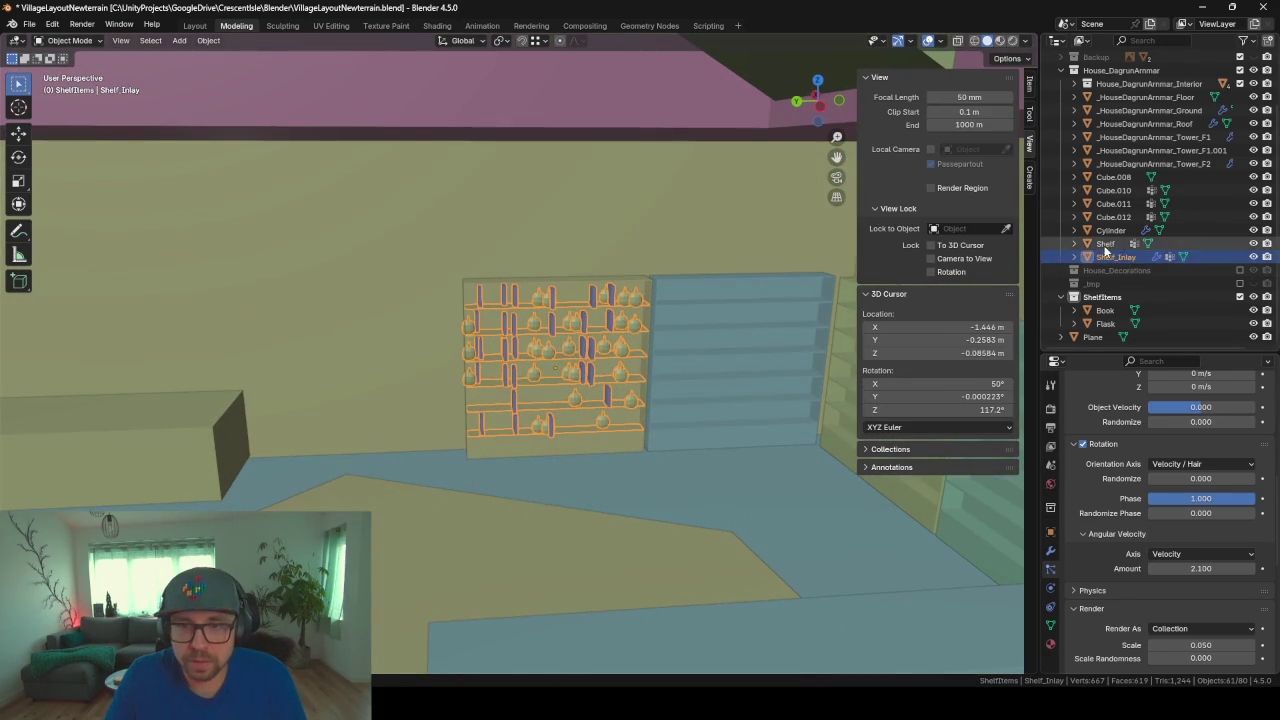
pyautogui.click(1106, 246)
pyautogui.click(1108, 260)
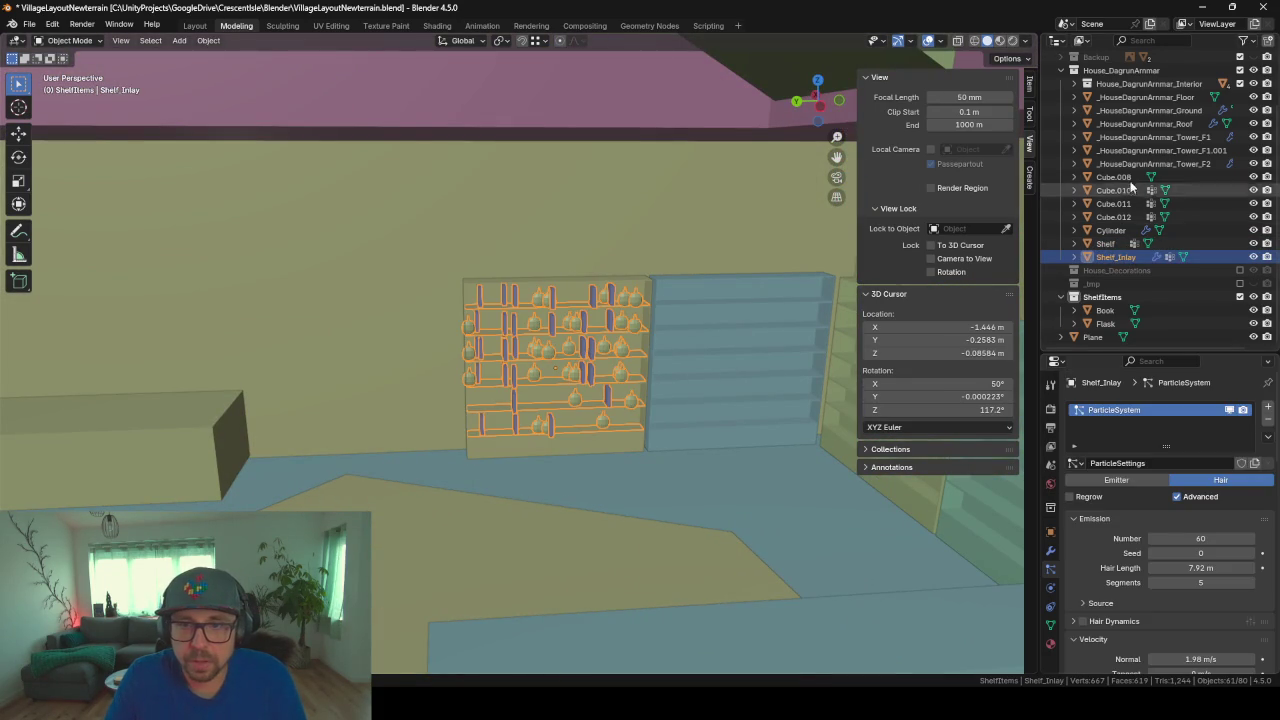
pyautogui.press('Up')
pyautogui.press('Up')
pyautogui.press('Up')
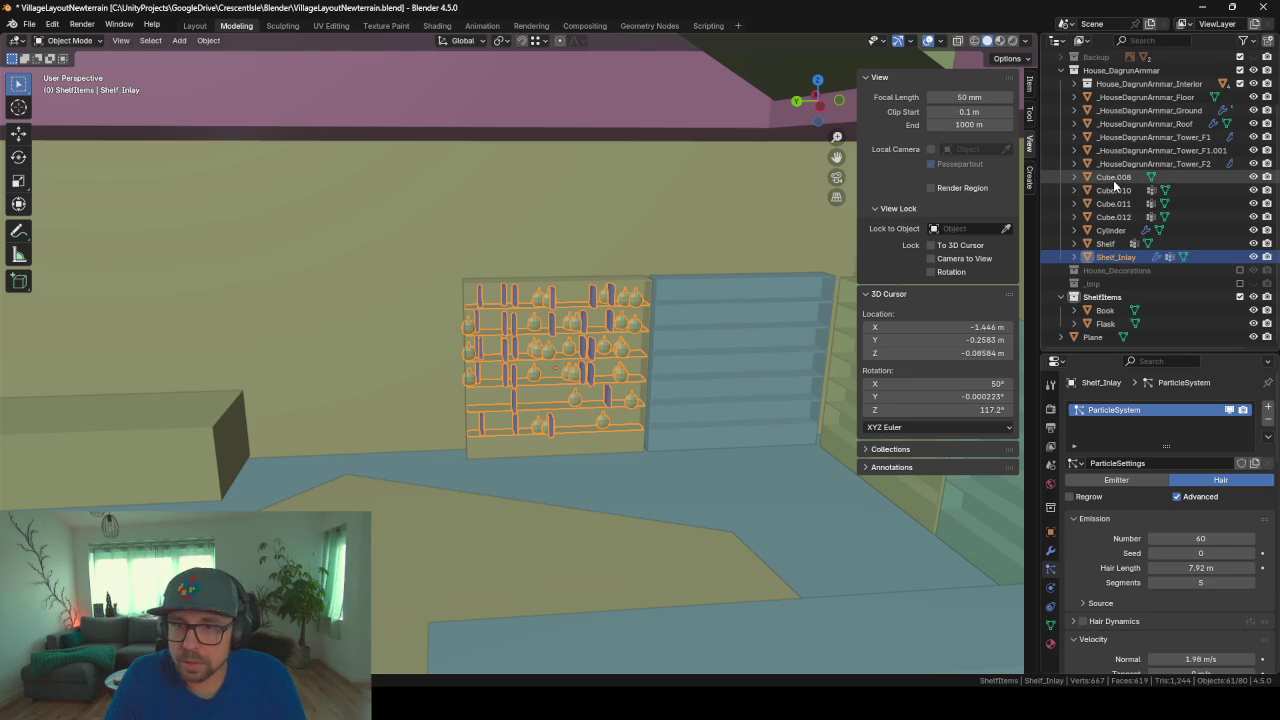
pyautogui.click(1106, 259)
pyautogui.press('KP_Decimal')
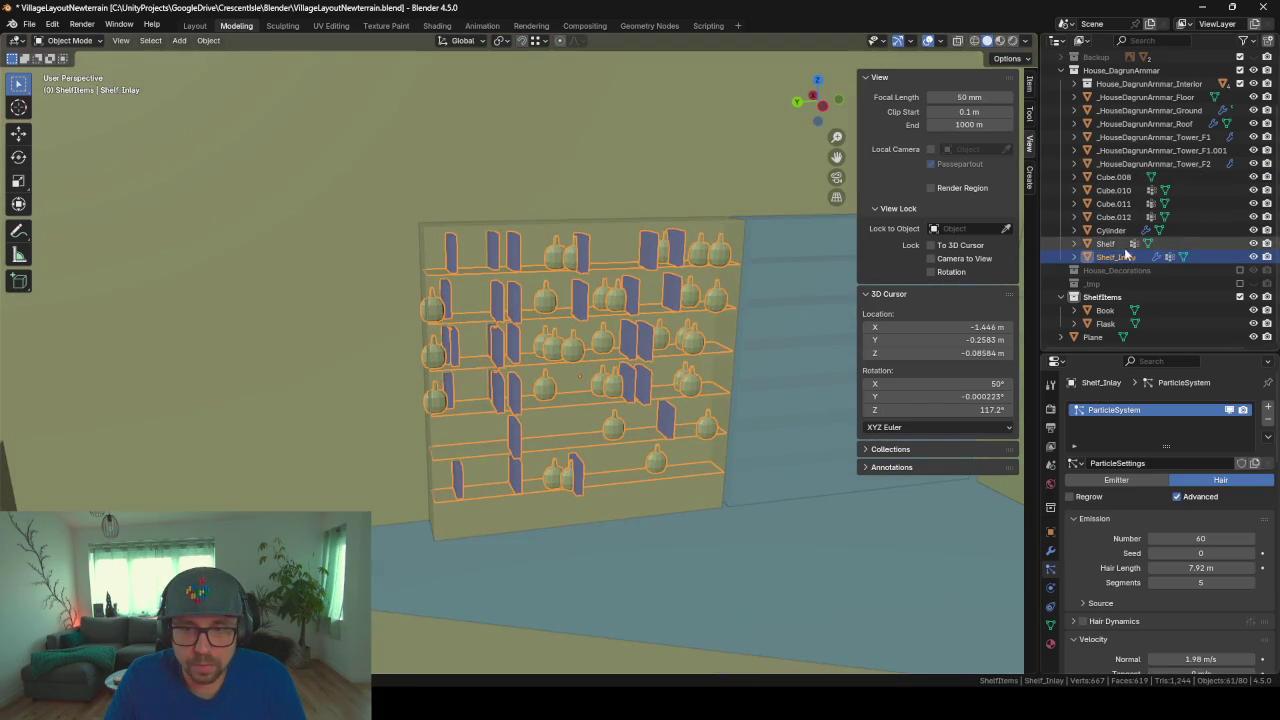
pyautogui.click(1106, 244)
pyautogui.click(1110, 257)
# Step: Duplicate the shelf inlay with its books and slide the copy along Y beside the original
pyautogui.hotkey('shift', 'd')
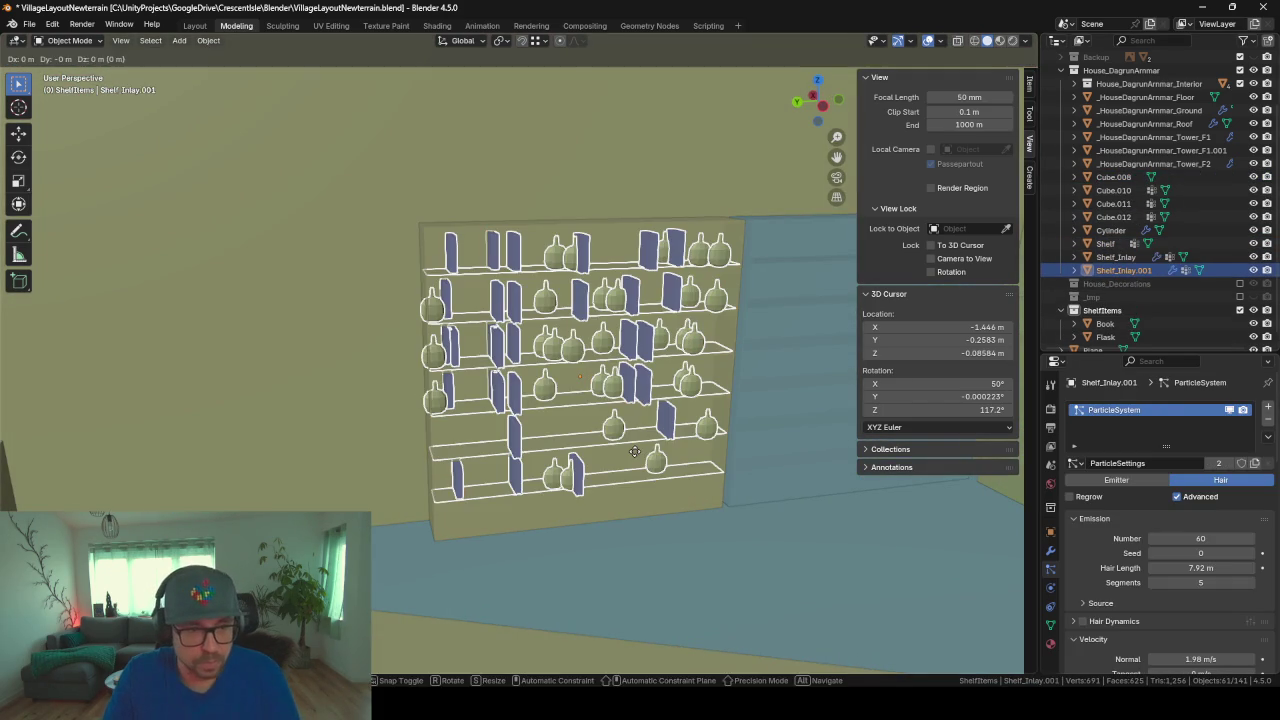
pyautogui.press('z')
pyautogui.press('y')
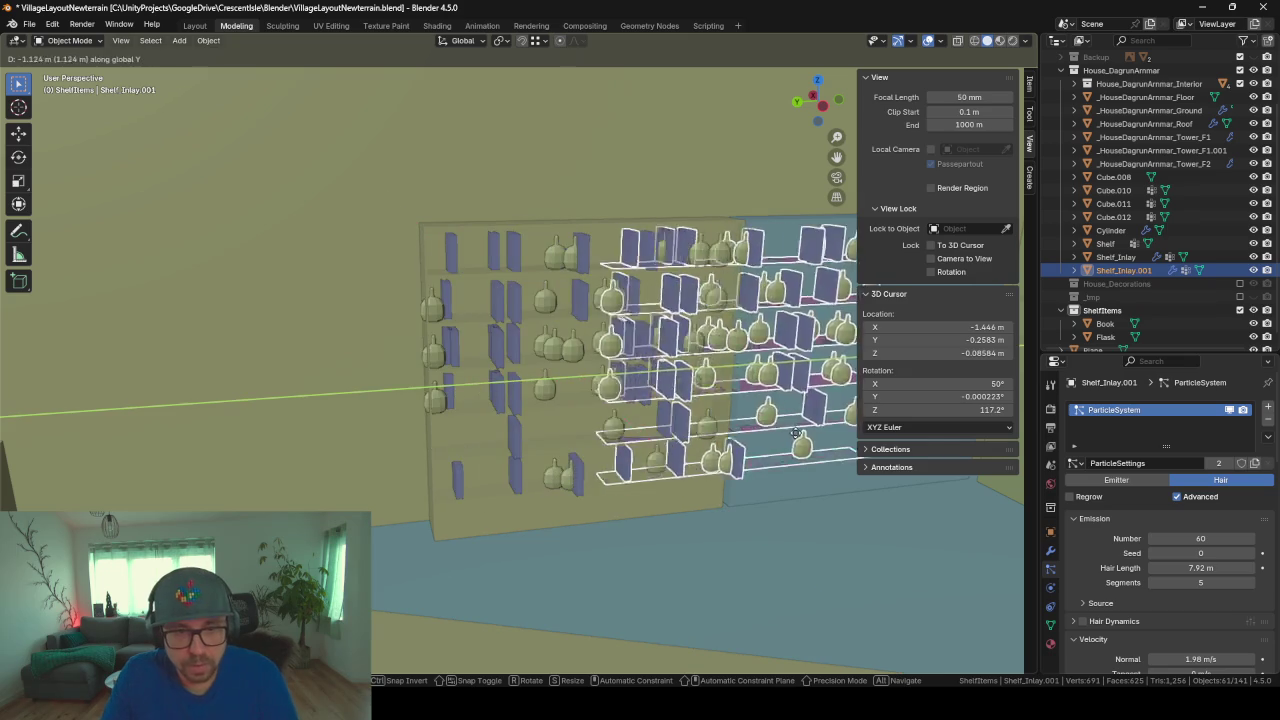
pyautogui.click(905, 440)
pyautogui.moveTo(773, 572); pyautogui.dragTo(513, 531, button='middle')
pyautogui.rightClick(513, 531)
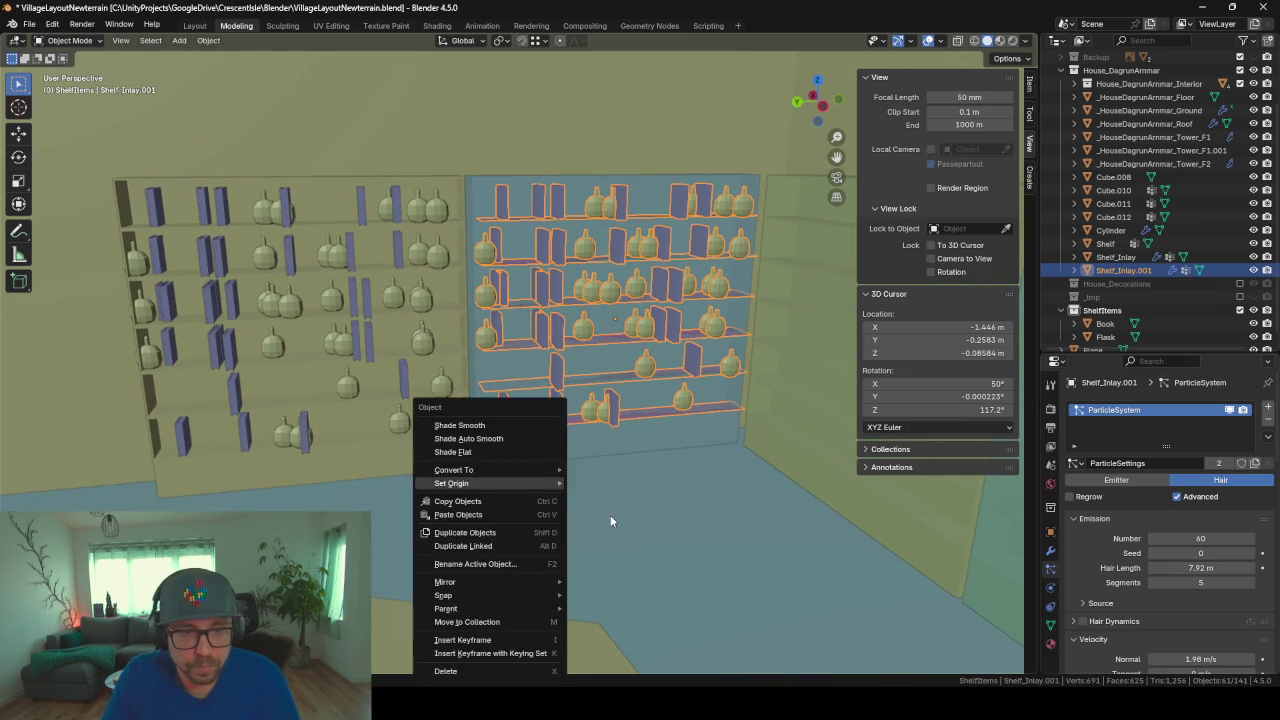
pyautogui.moveTo(610, 515); pyautogui.dragTo(588, 285, button='middle')
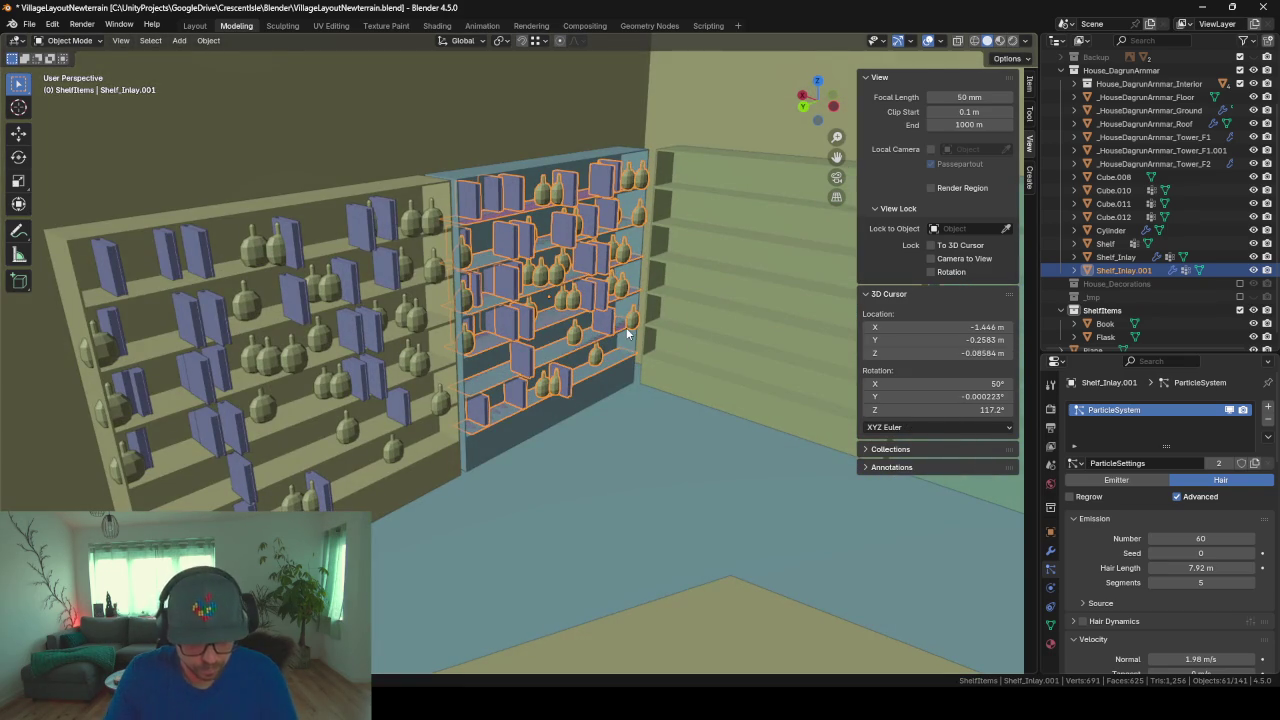
# Step: Duplicate the inlay again as Shelf_Inlay.002, rotate it 180° on Z, and slide it into place
pyautogui.hotkey('shift', 'd')
pyautogui.write('90')
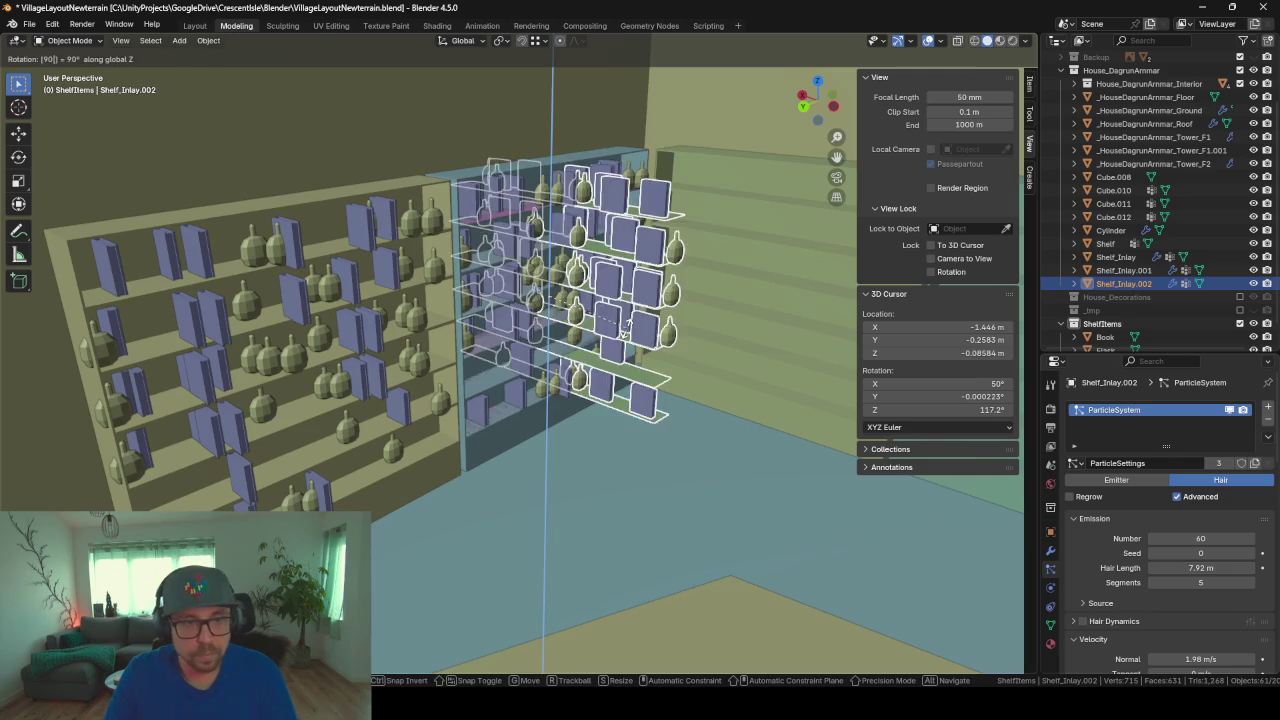
pyautogui.press('Return')
pyautogui.write('rz')
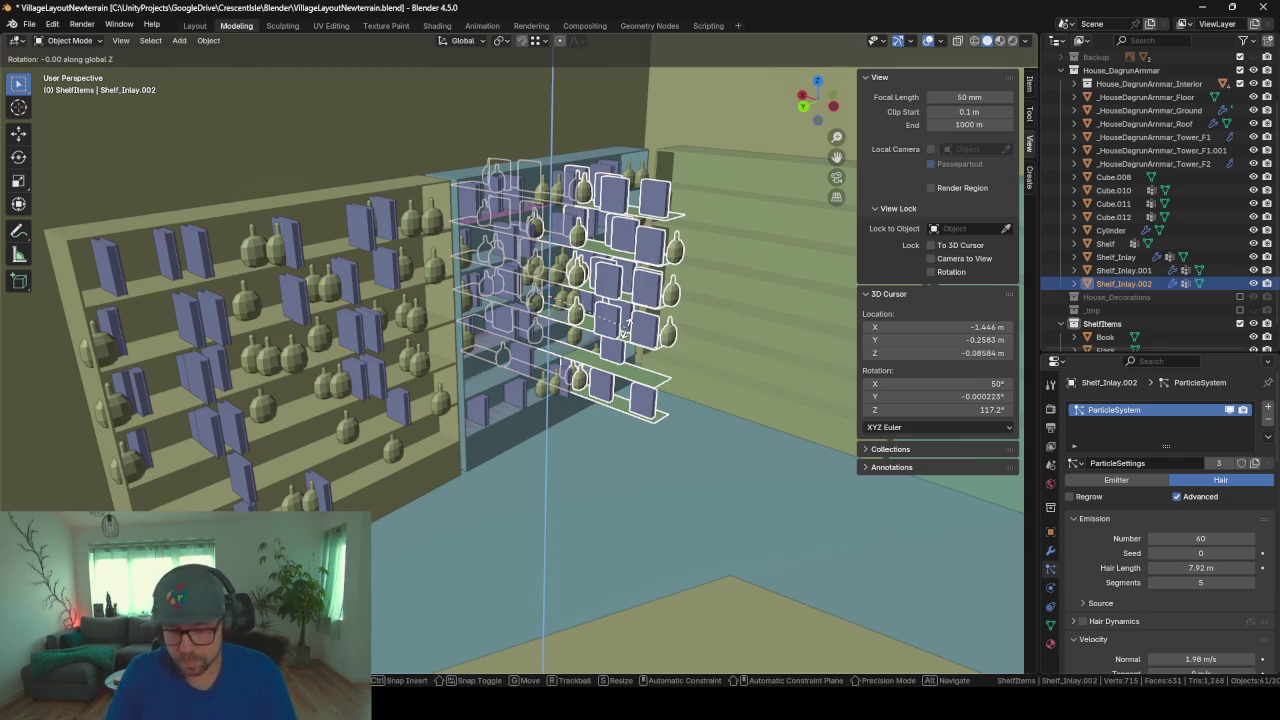
pyautogui.write('180')
pyautogui.press('Return')
pyautogui.press('g')
pyautogui.hotkey('shift', 'z')
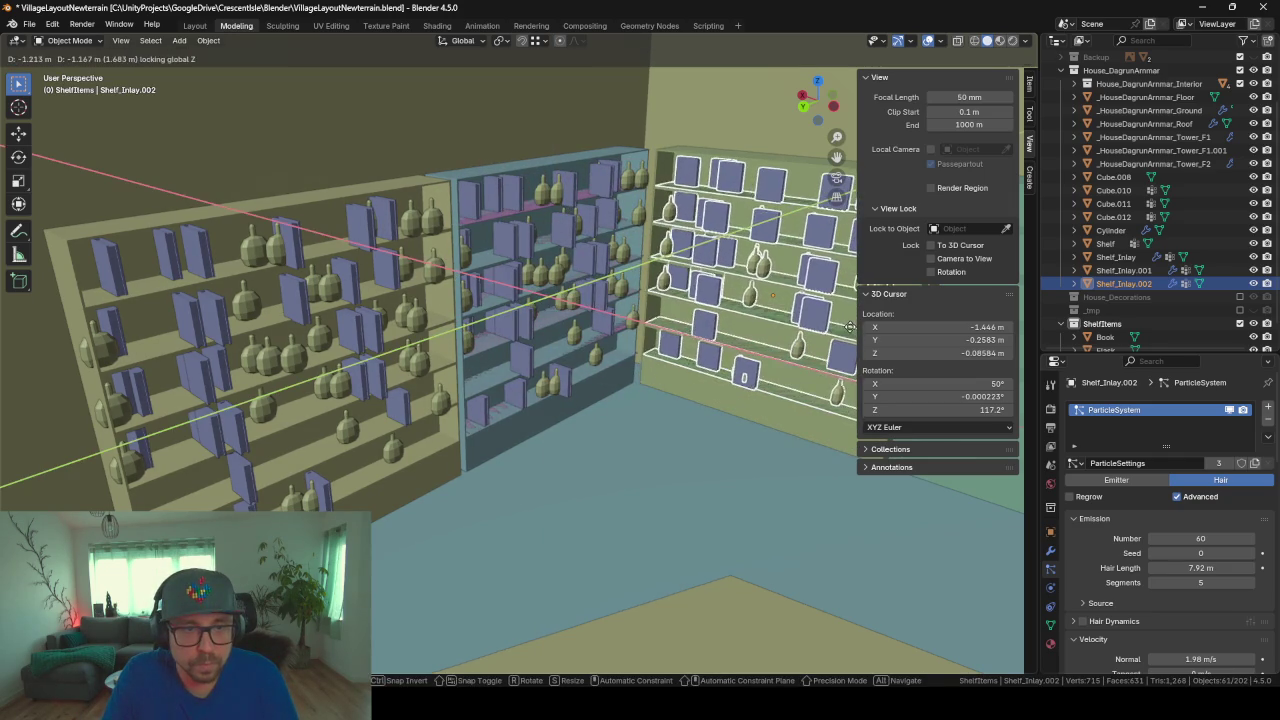
pyautogui.click(744, 394)
pyautogui.scroll(2, 744, 394)
pyautogui.moveTo(744, 394); pyautogui.dragTo(819, 382, button='middle')
pyautogui.scroll(-3, 819, 382)
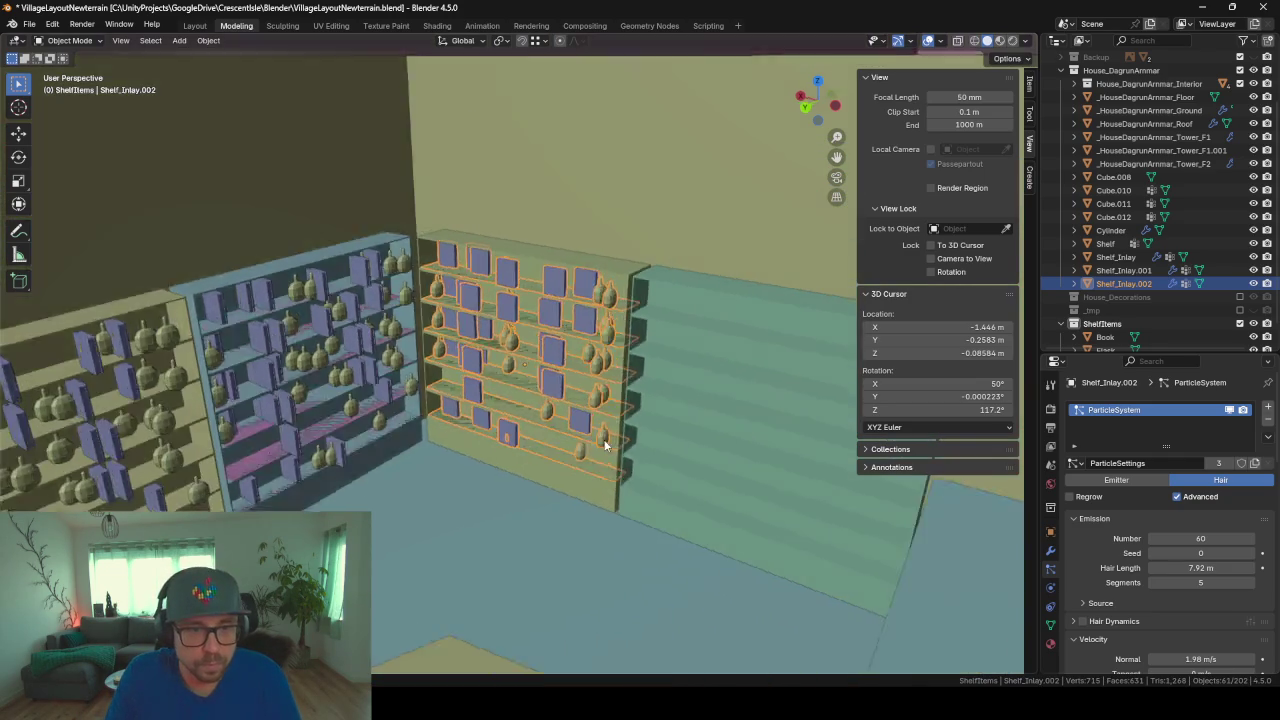
# Step: Duplicate the inlay once more and slide it along X onto the next empty shelf
pyautogui.hotkey('shift', 'd')
pyautogui.press('y')
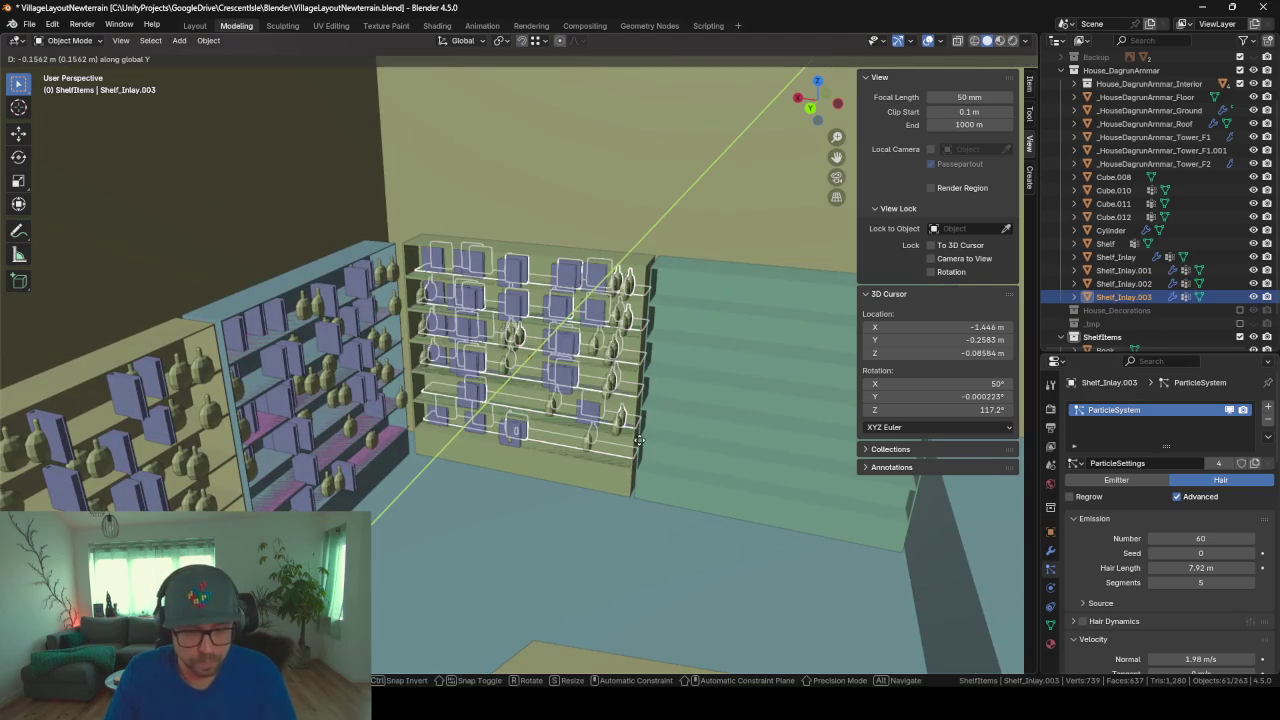
pyautogui.press('x')
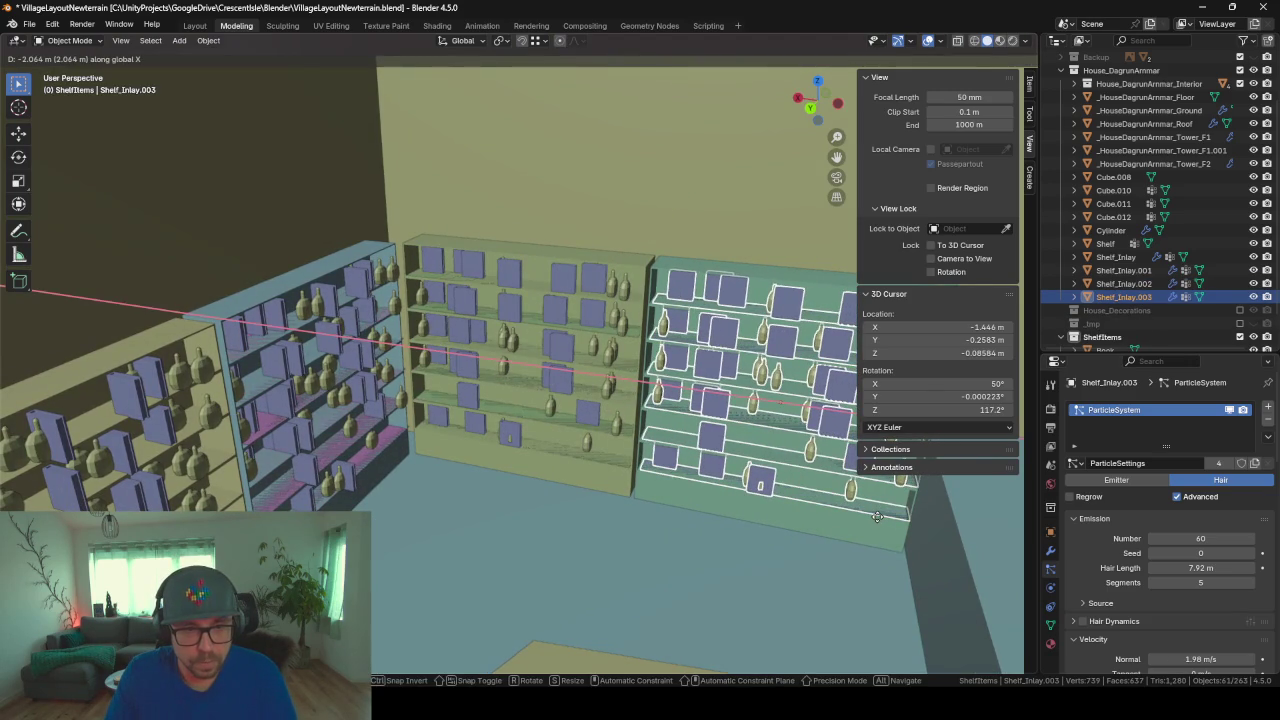
pyautogui.click(868, 515)
pyautogui.scroll(4, 675, 537)
pyautogui.scroll(-5, 675, 537)
pyautogui.moveTo(602, 520)
pyautogui.mouseDown(button='middle')
pyautogui.moveTo(608, 496)
pyautogui.moveTo(676, 500)
pyautogui.moveTo(406, 518)
pyautogui.mouseUp(button='middle')
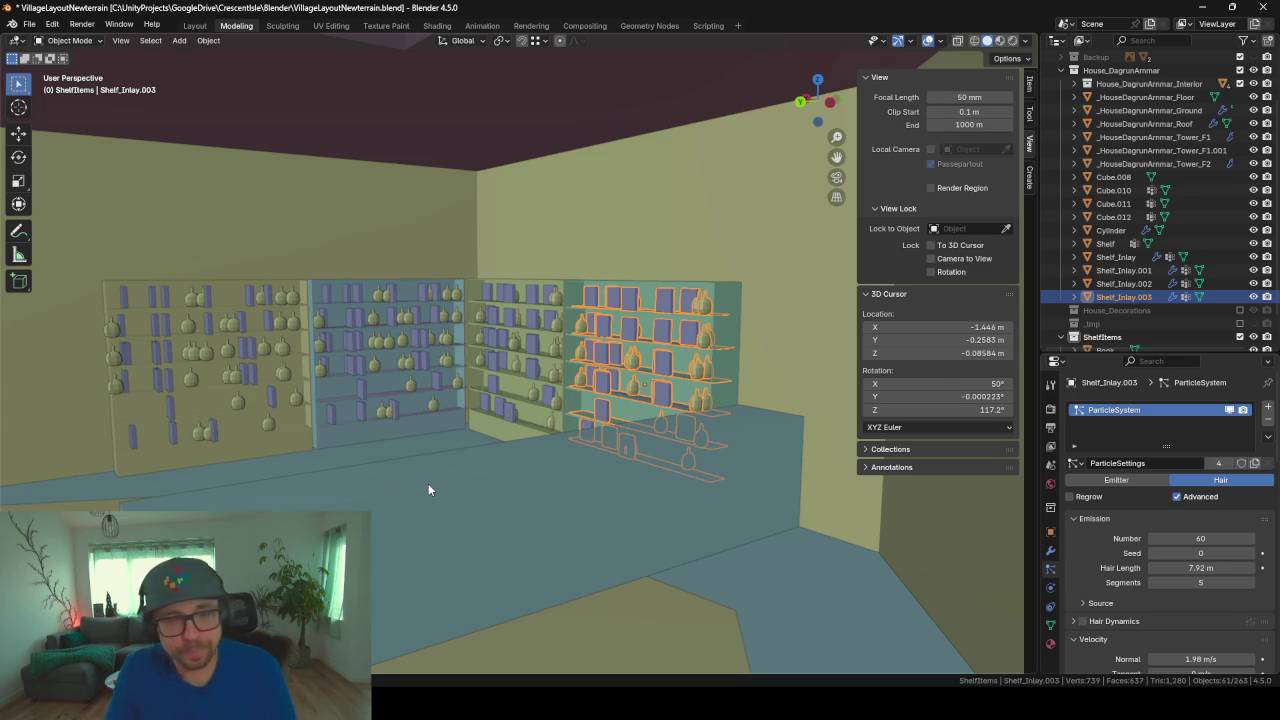
# Step: Inspect the four stocked shelves from across the room and select the original Shelf object
pyautogui.scroll(2, 520, 455)
pyautogui.scroll(5, 363, 437)
pyautogui.scroll(3, 826, 491)
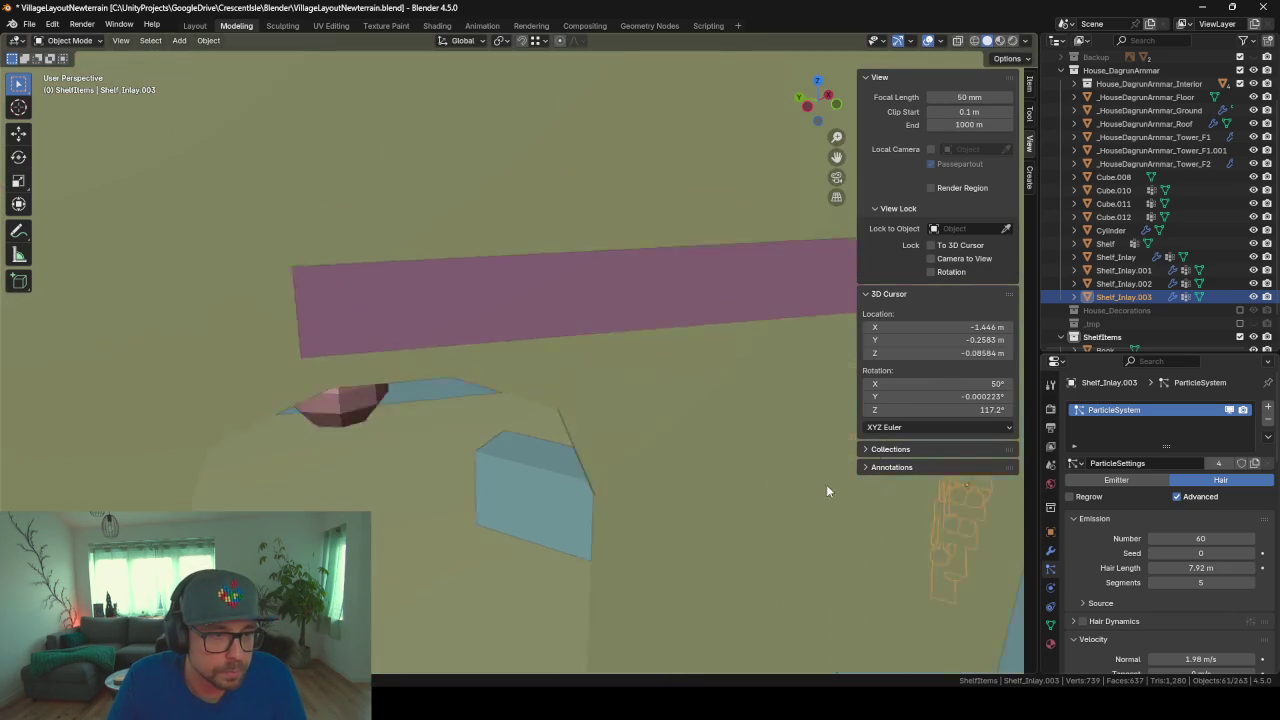
pyautogui.scroll(-1, 606, 371)
pyautogui.scroll(-3, 606, 371)
pyautogui.scroll(-3, 406, 407)
pyautogui.scroll(-2, 490, 409)
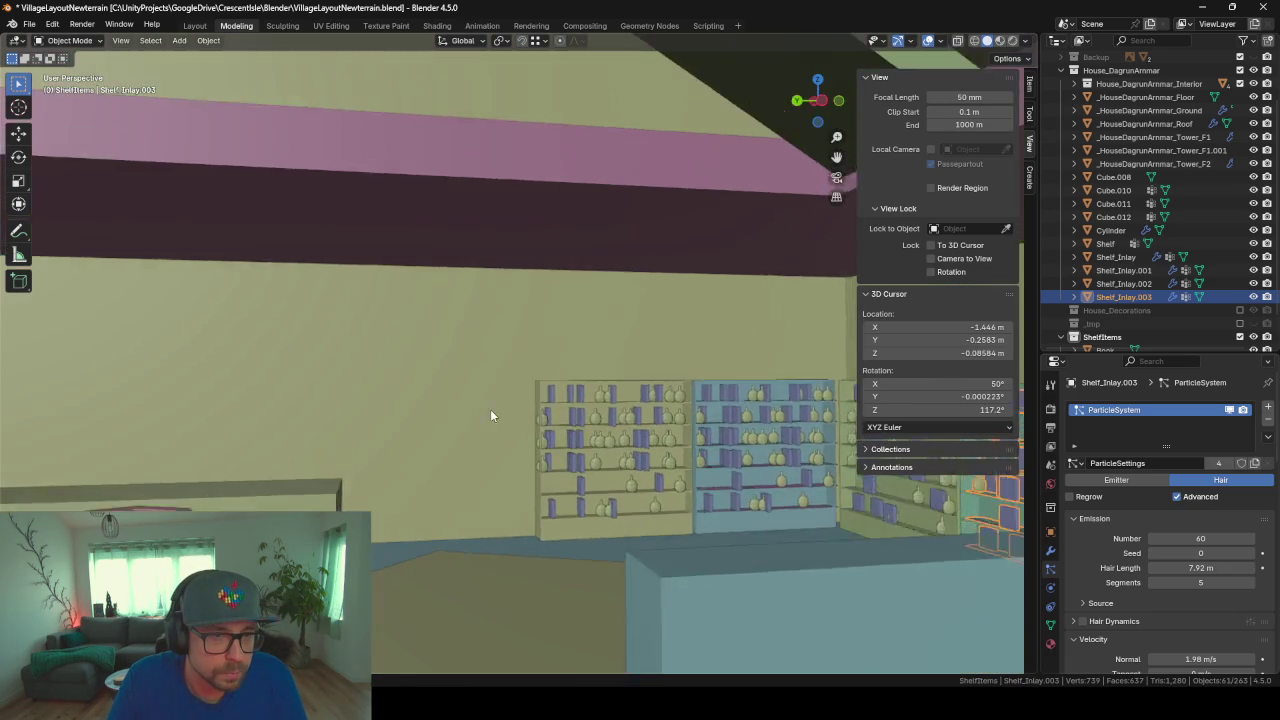
pyautogui.moveTo(490, 409)
pyautogui.mouseDown(button='middle')
pyautogui.moveTo(440, 472)
pyautogui.moveTo(424, 365)
pyautogui.moveTo(478, 385)
pyautogui.moveTo(570, 464)
pyautogui.mouseUp(button='middle')
pyautogui.scroll(2, 460, 385)
pyautogui.scroll(3, 392, 384)
pyautogui.scroll(-4, 392, 384)
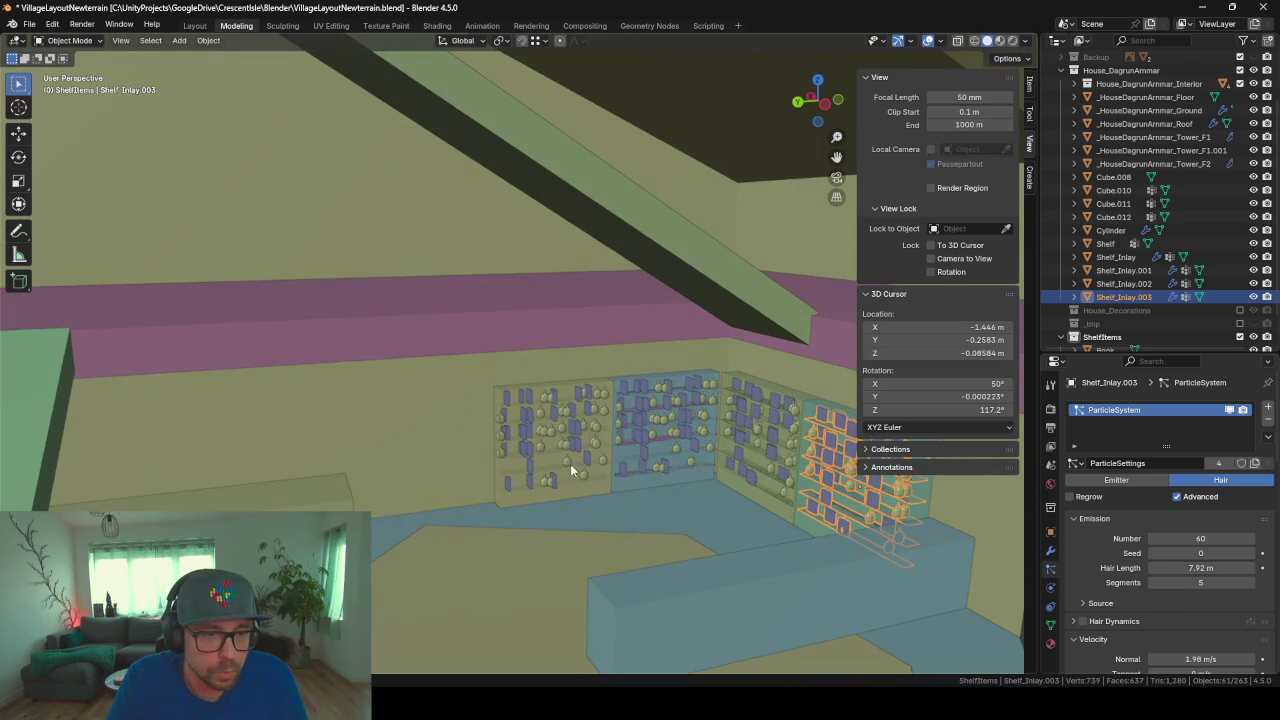
pyautogui.click(532, 490)
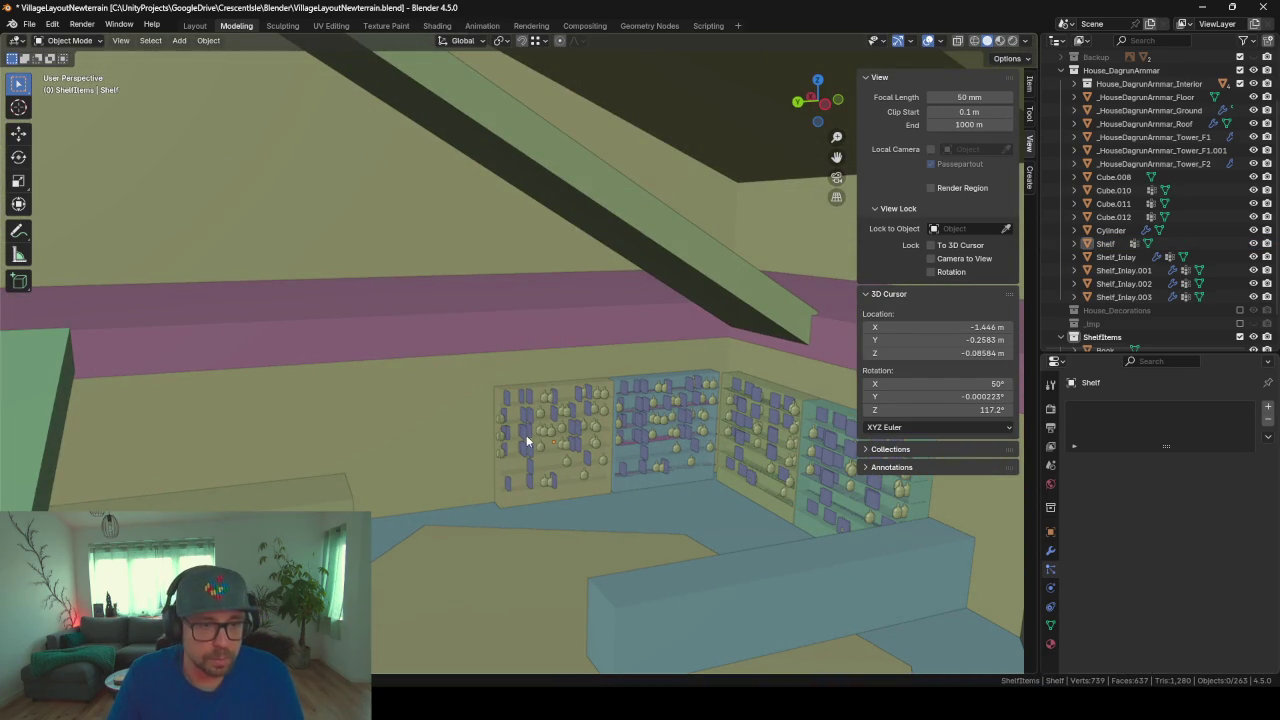
# Step: Duplicate the Shelf together with Shelf_Inlay and raise the copy above the original
pyautogui.click(1107, 246)
pyautogui.keyDown('shift'); pyautogui.click(1111, 256); pyautogui.keyUp('shift')
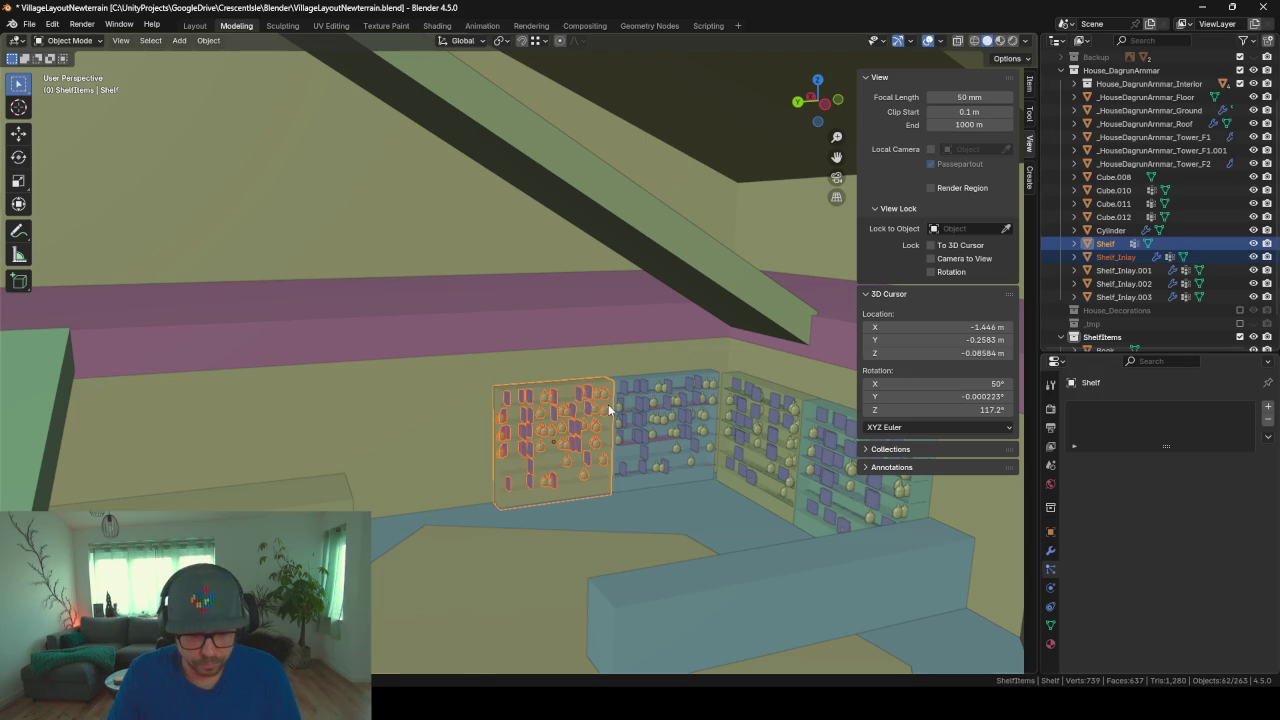
pyautogui.hotkey('shift', 'd')
pyautogui.press('z')
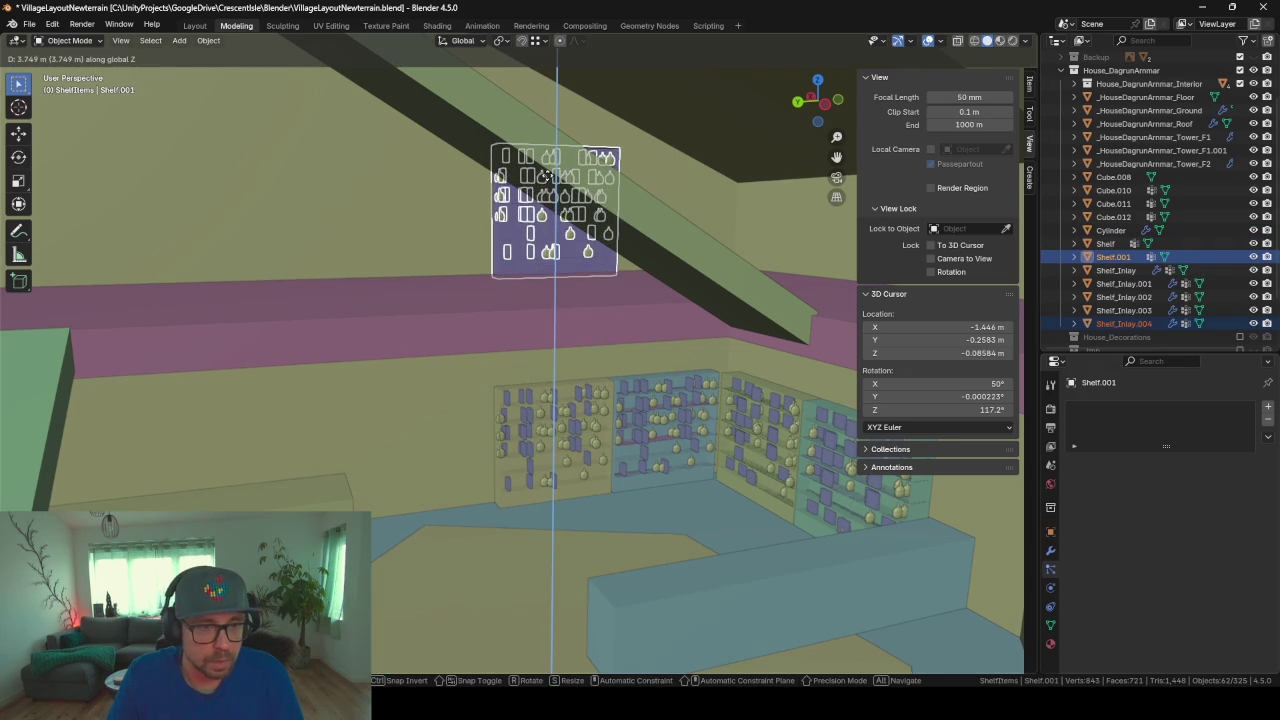
pyautogui.click(635, 210)
pyautogui.press('KP_Decimal')
pyautogui.scroll(-5, 640, 215)
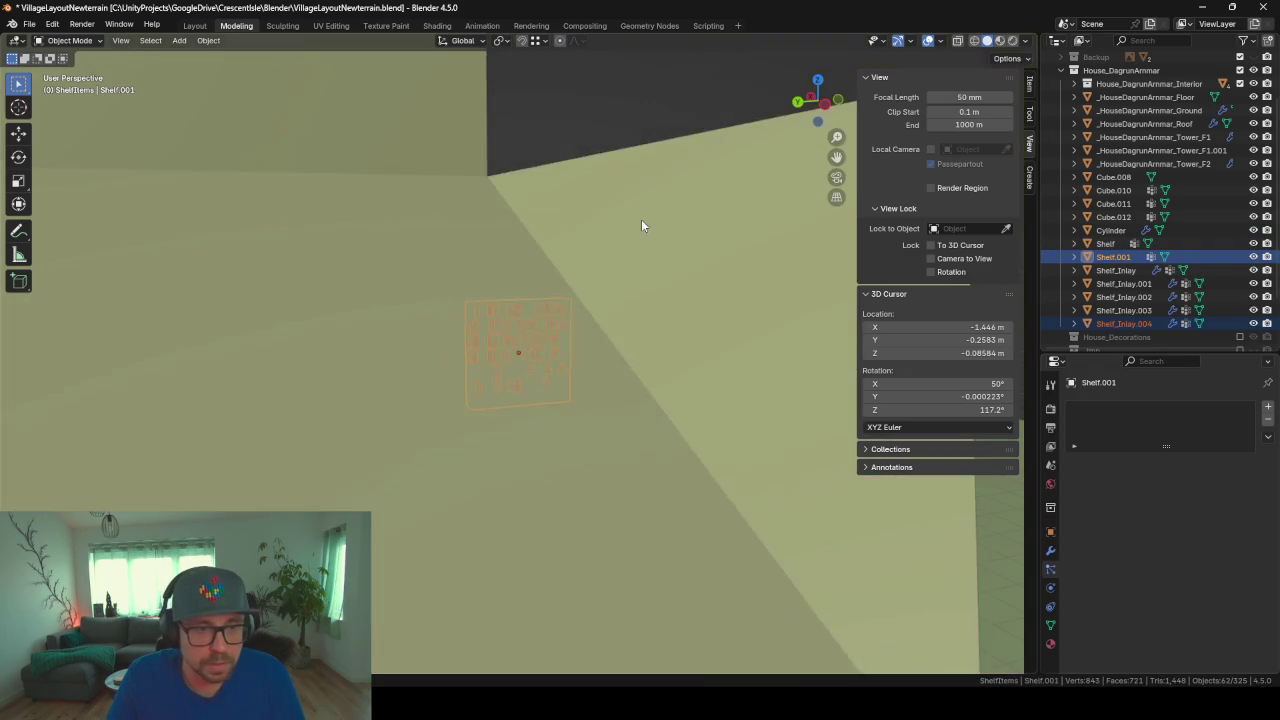
pyautogui.scroll(3, 503, 349)
pyautogui.moveTo(492, 397); pyautogui.dragTo(583, 399, button='middle')
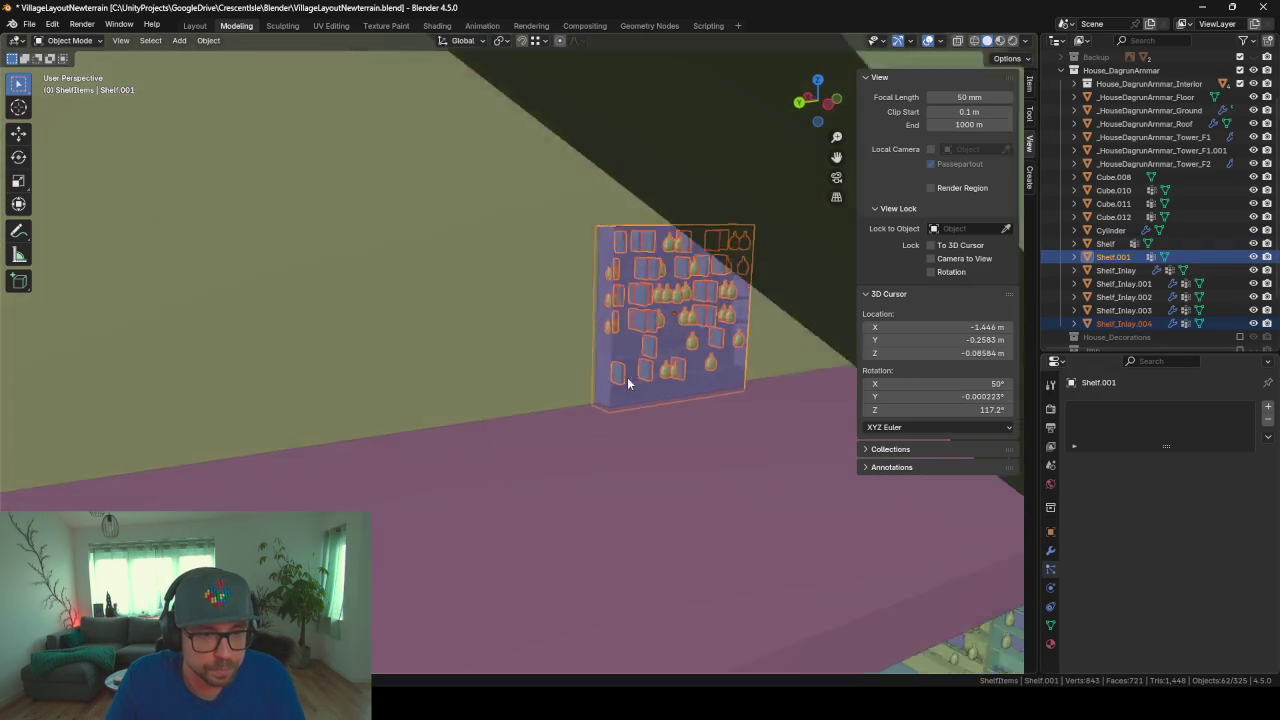
pyautogui.scroll(-4, 570, 388)
pyautogui.scroll(3, 568, 386)
pyautogui.scroll(2, 568, 386)
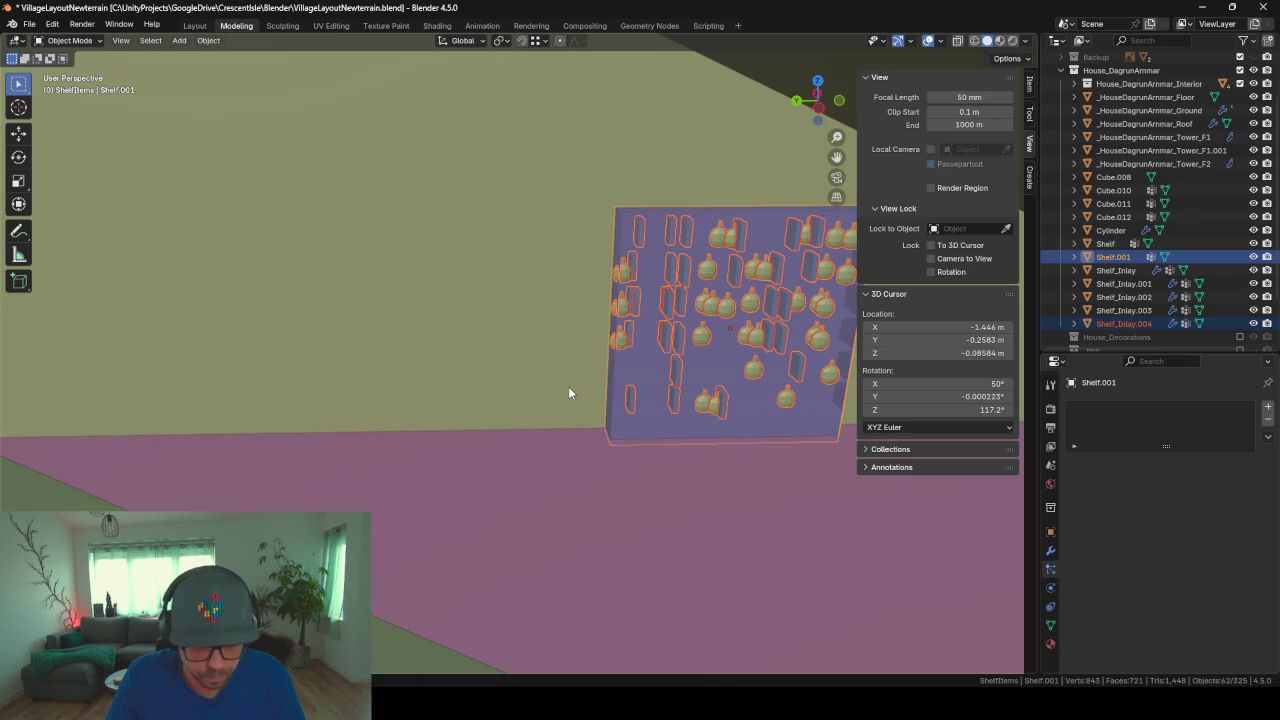
# Step: Slide the copied shelf along Y into its spot on the wall
pyautogui.press('g')
pyautogui.press('y')
pyautogui.click(1247, 469)
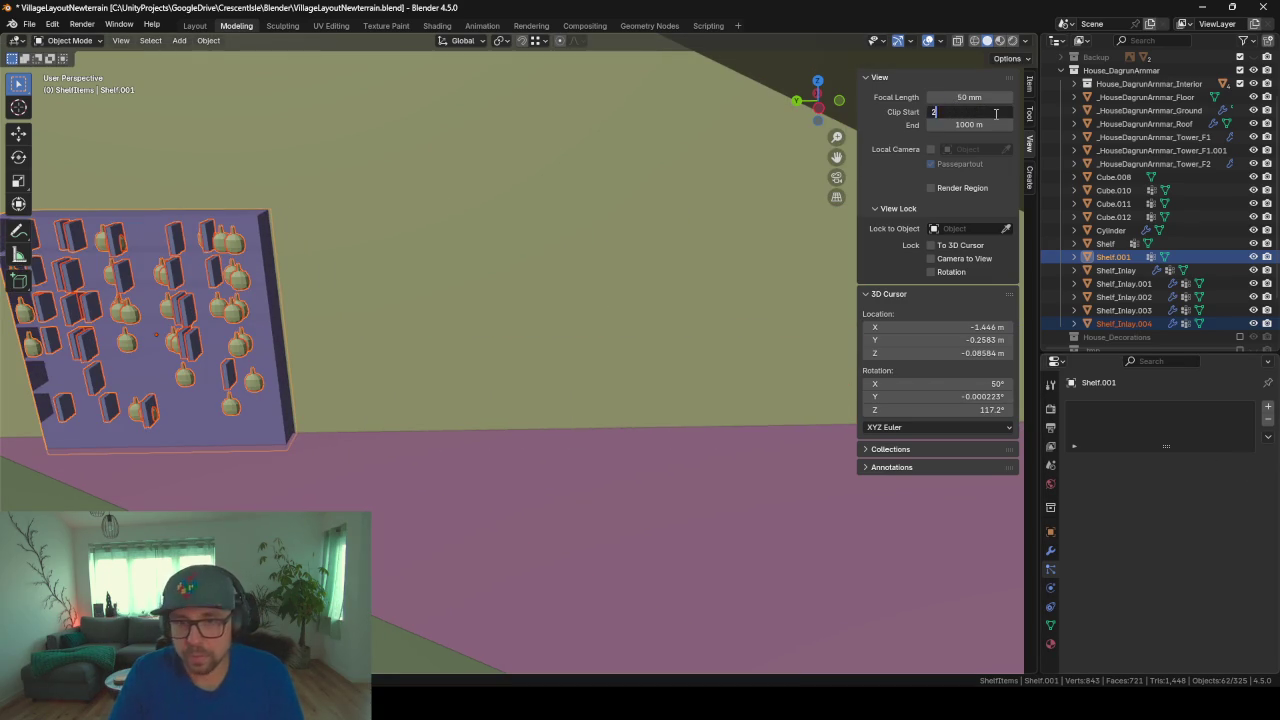
pyautogui.scroll(-2, 461, 282)
pyautogui.scroll(2, 480, 329)
pyautogui.scroll(-2, 396, 396)
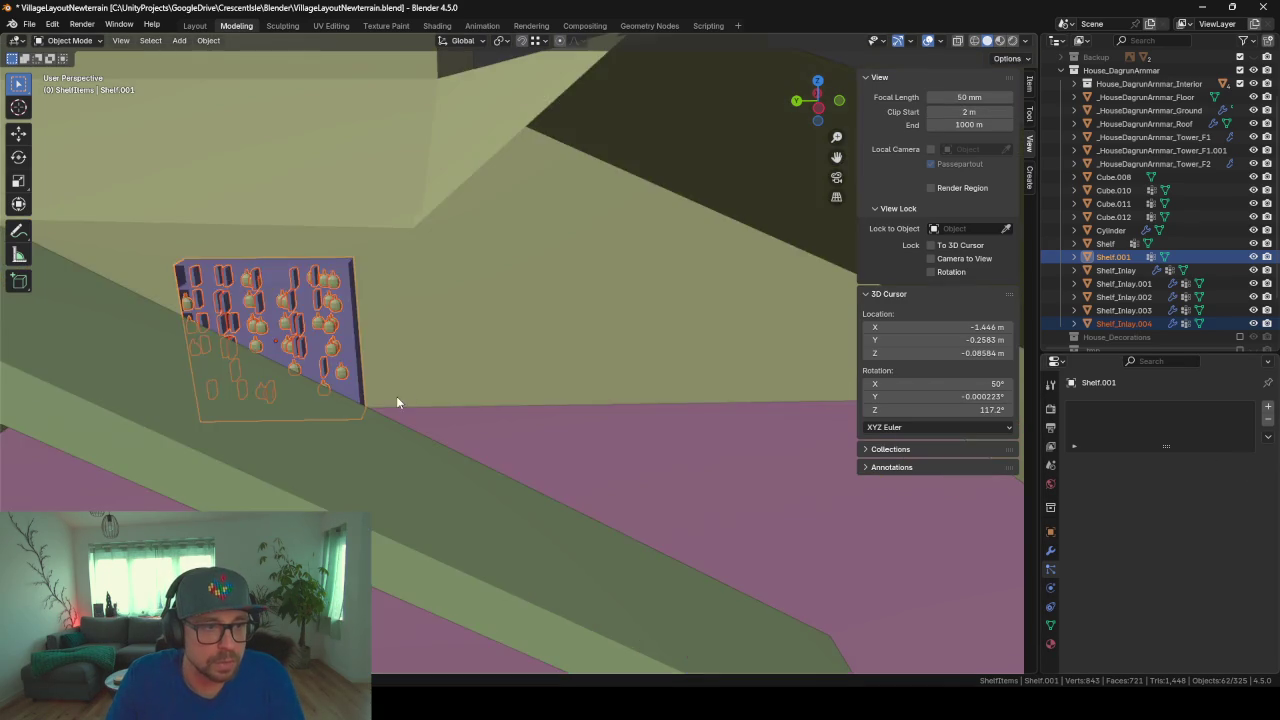
pyautogui.moveTo(396, 396)
pyautogui.mouseDown(button='middle')
pyautogui.moveTo(621, 328)
pyautogui.moveTo(635, 342)
pyautogui.mouseUp(button='middle')
pyautogui.press('g')
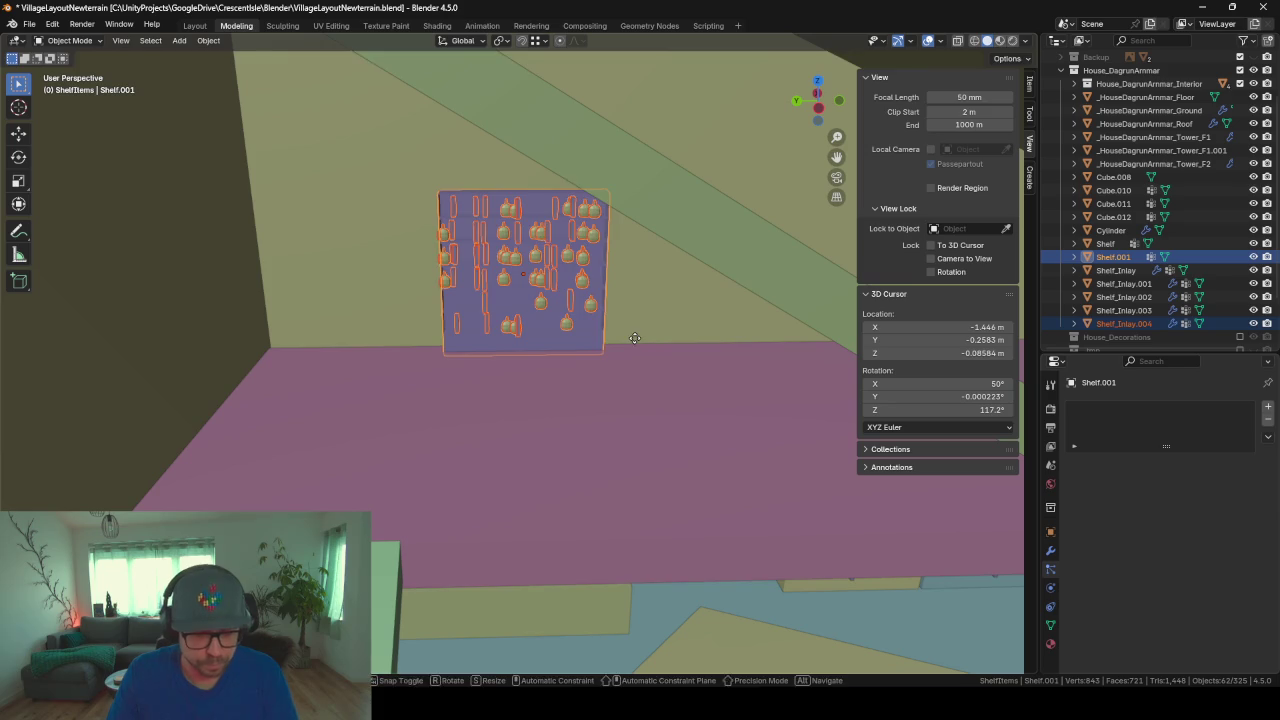
pyautogui.press('y')
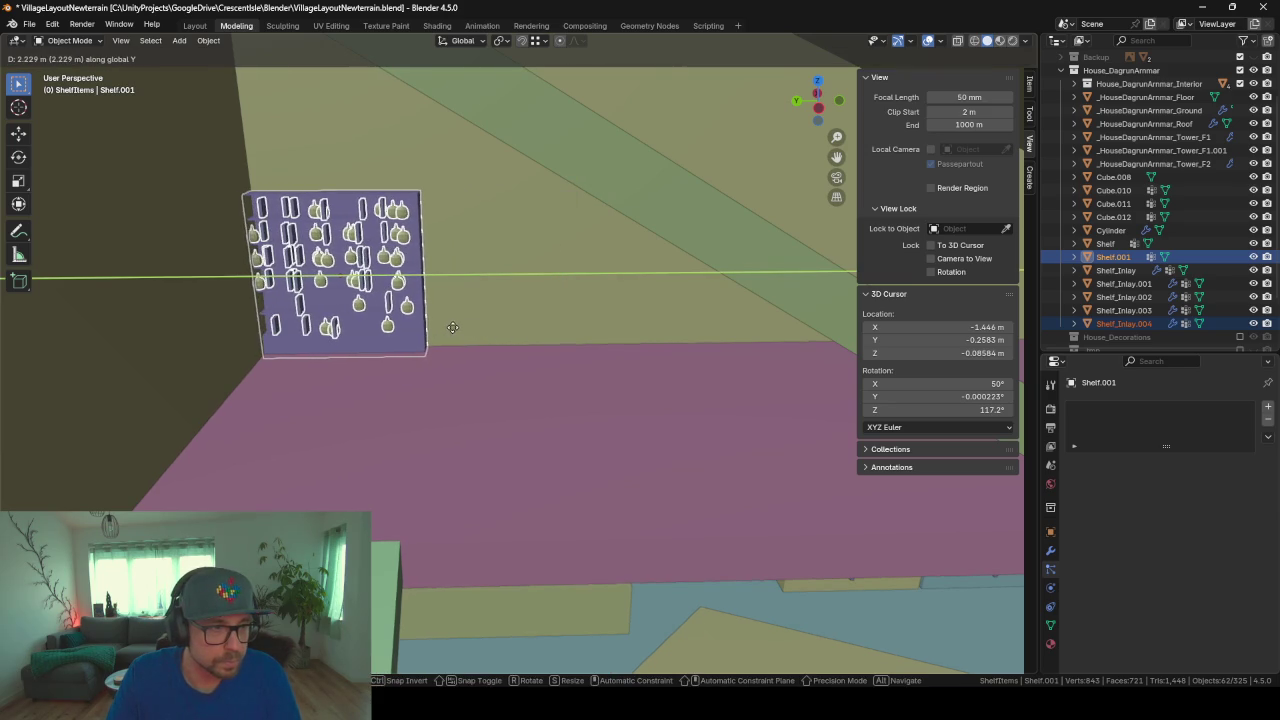
pyautogui.click(453, 333)
# Step: Add Shelf.002 and Shelf.003 side by side along the Y axis
pyautogui.hotkey('shift', 'd')
pyautogui.press('y')
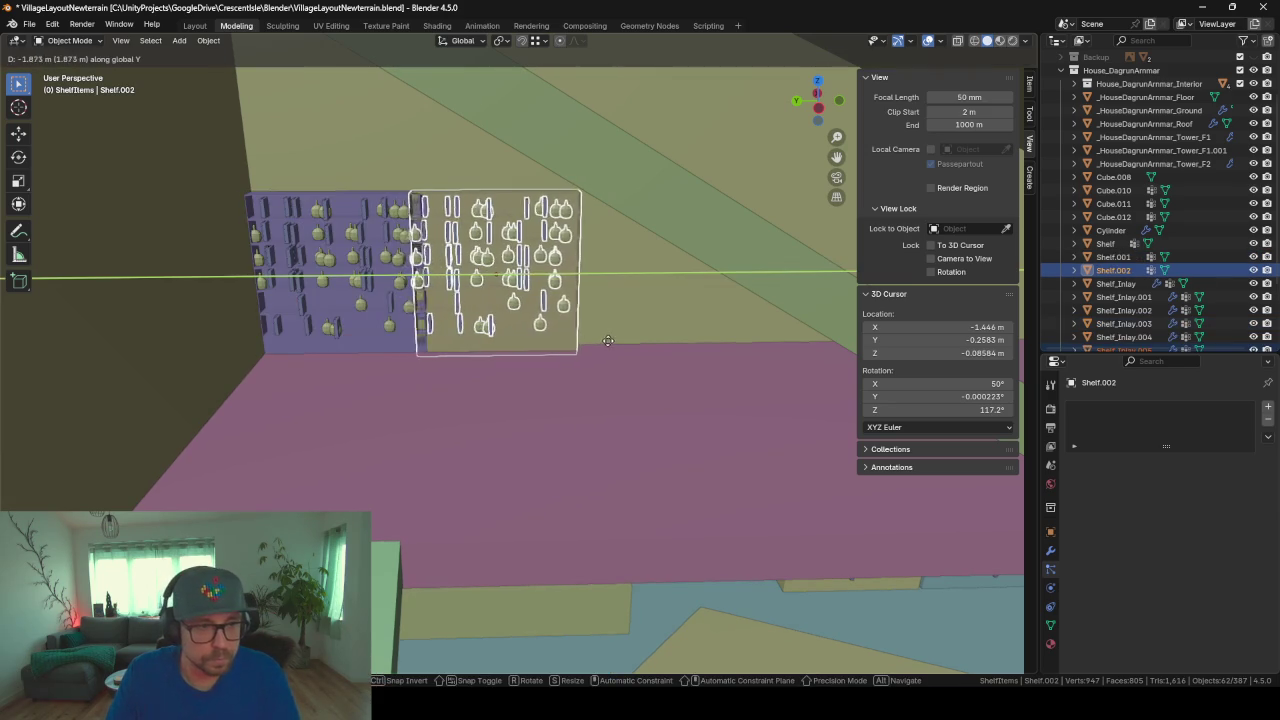
pyautogui.click(619, 346)
pyautogui.hotkey('shift', 'd')
pyautogui.press('y')
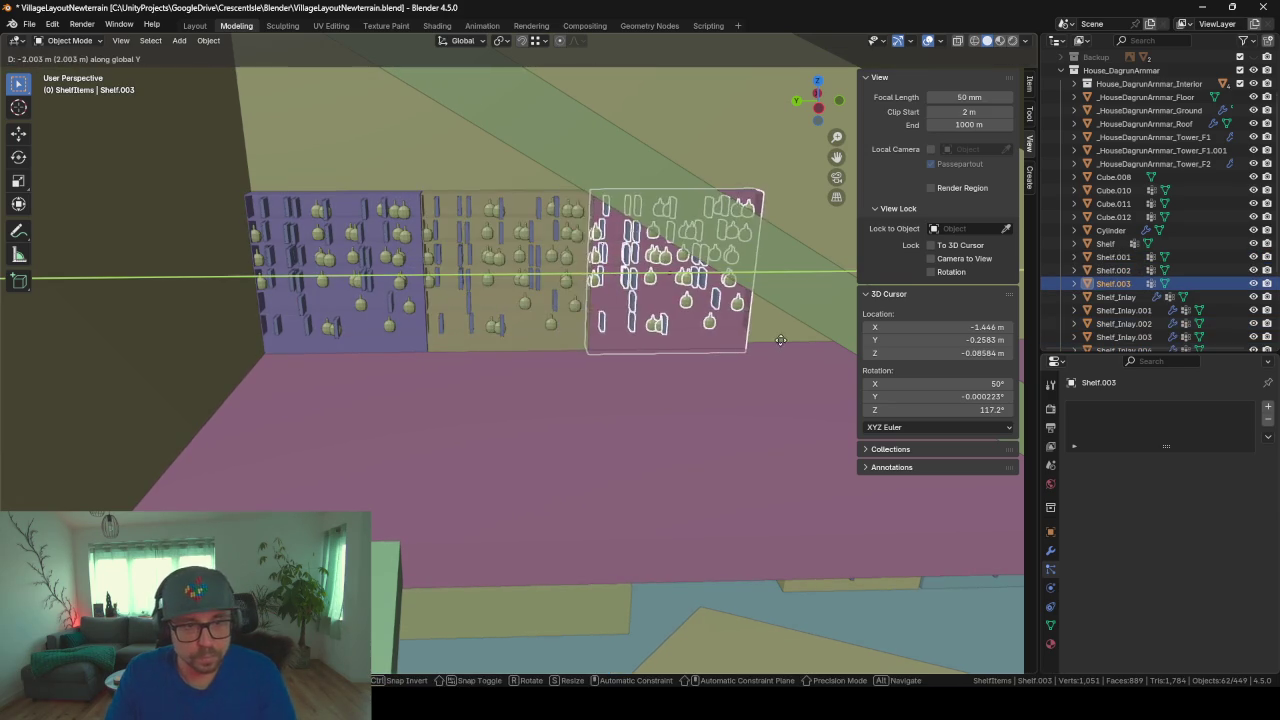
pyautogui.click(780, 400)
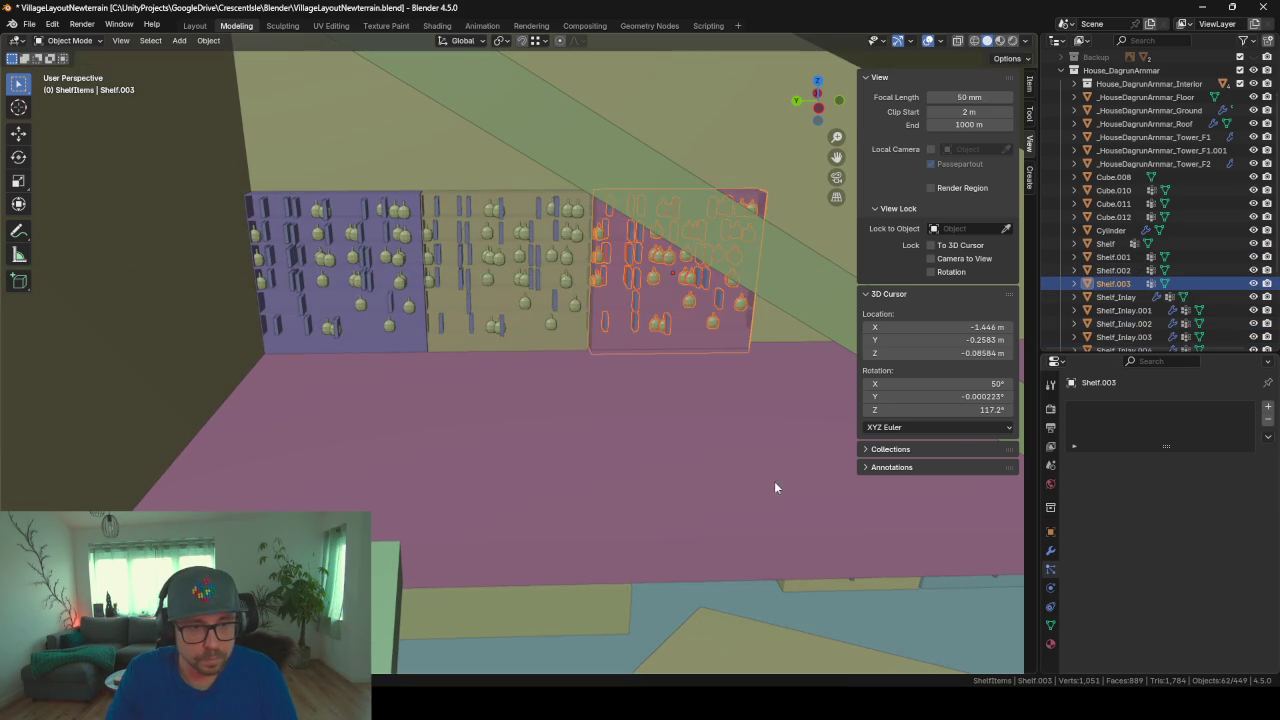
pyautogui.moveTo(774, 481)
pyautogui.keyDown('shift'); pyautogui.mouseDown(button='middle')
pyautogui.moveTo(612, 455)
pyautogui.moveTo(525, 485)
pyautogui.mouseUp(button='middle'); pyautogui.keyUp('shift')
# Step: Add Shelf.004 next to Shelf.003 along Y, then cancel the Shelf.005 copy's move
pyautogui.hotkey('shift', 'd')
pyautogui.press('z')
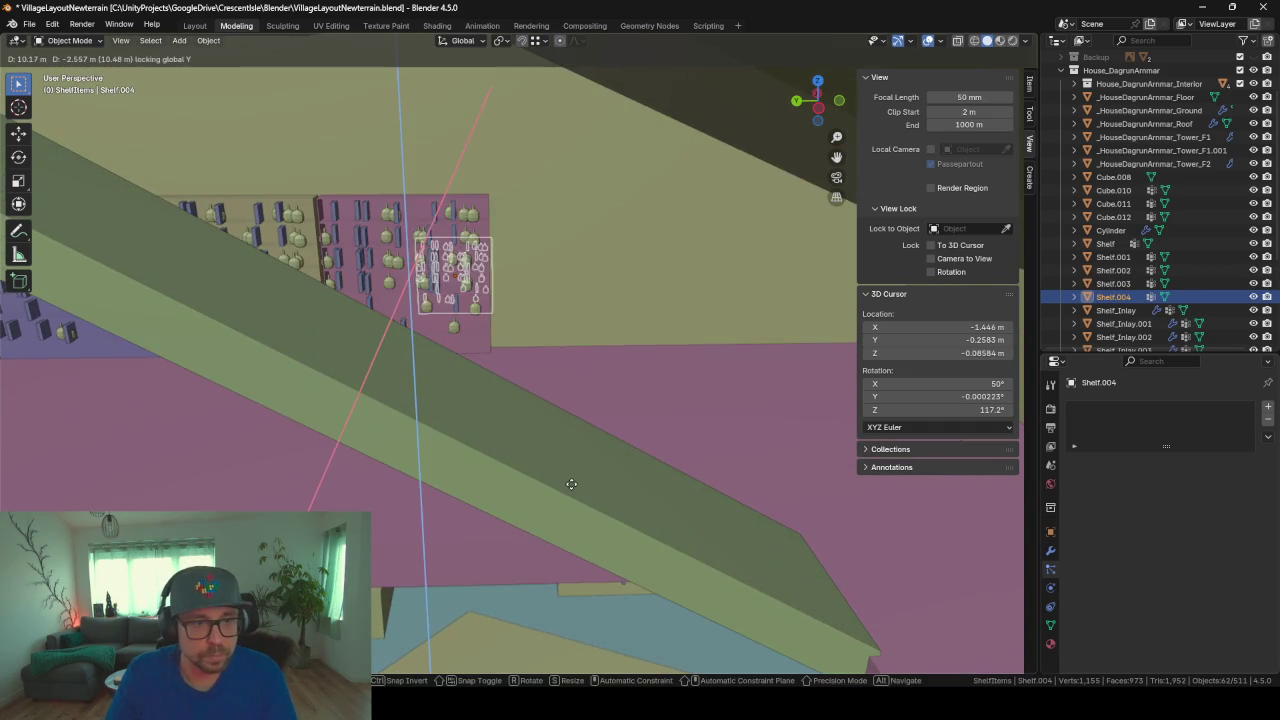
pyautogui.press('y')
pyautogui.click(688, 483)
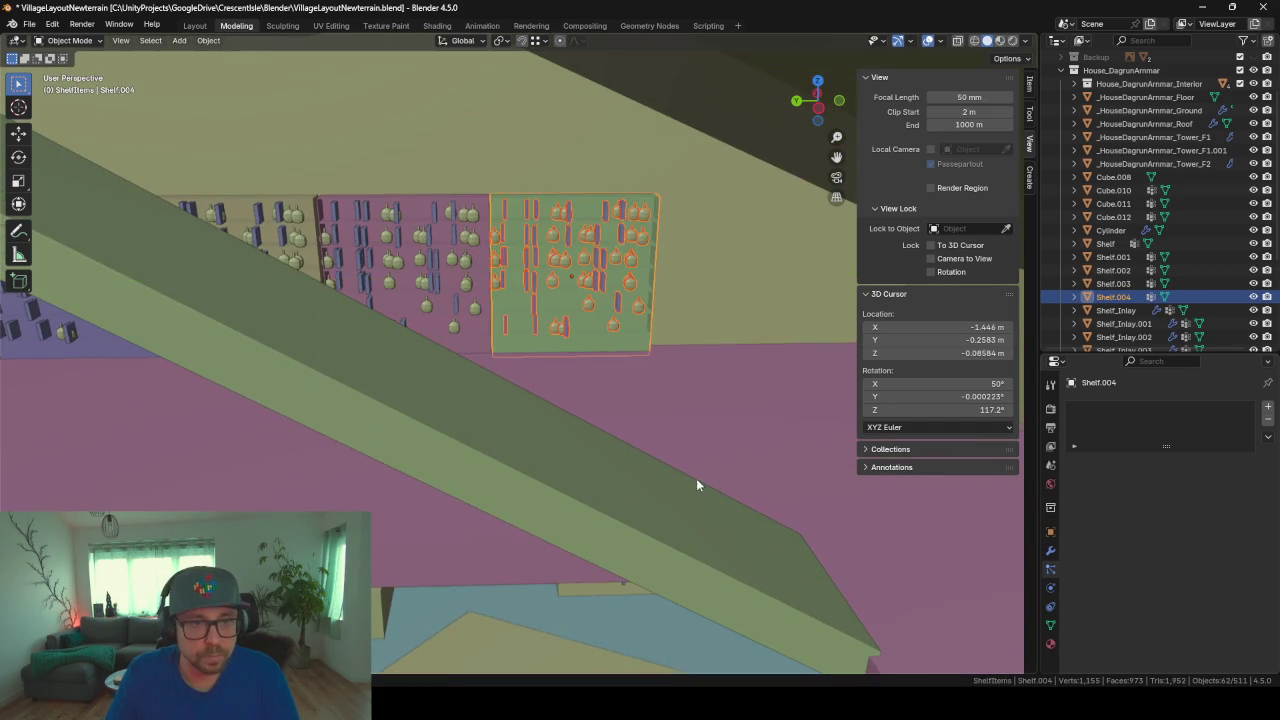
pyautogui.keyDown('shift'); pyautogui.moveTo(696, 478); pyautogui.dragTo(522, 477, button='middle'); pyautogui.keyUp('shift')
pyautogui.hotkey('shift', 'd')
pyautogui.press('z')
pyautogui.press('y')
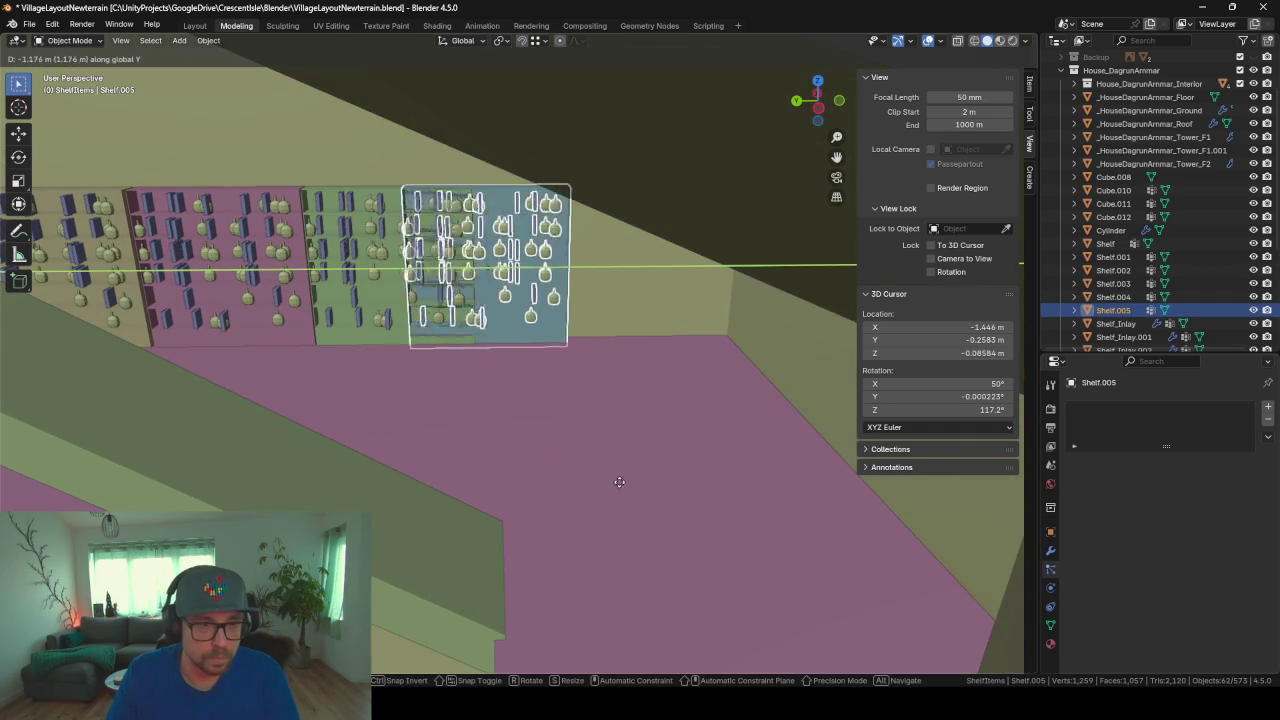
pyautogui.press('Escape')
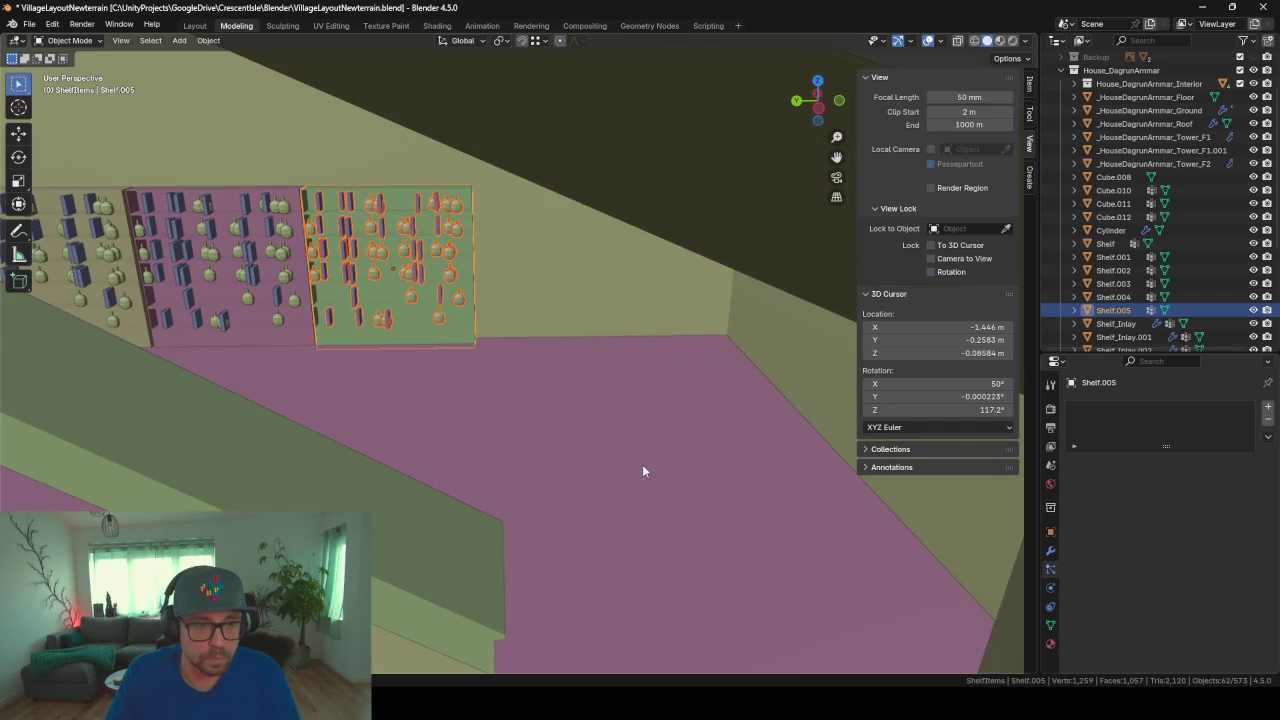
pyautogui.moveTo(530, 377)
pyautogui.mouseDown(button='middle')
pyautogui.moveTo(648, 362)
pyautogui.moveTo(596, 377)
pyautogui.moveTo(586, 351)
pyautogui.moveTo(538, 337)
pyautogui.mouseUp(button='middle')
# Step: Place Shelf.006 further along the wall, shrink it, lower it and reposition it
pyautogui.hotkey('shift', 'd')
pyautogui.press('y')
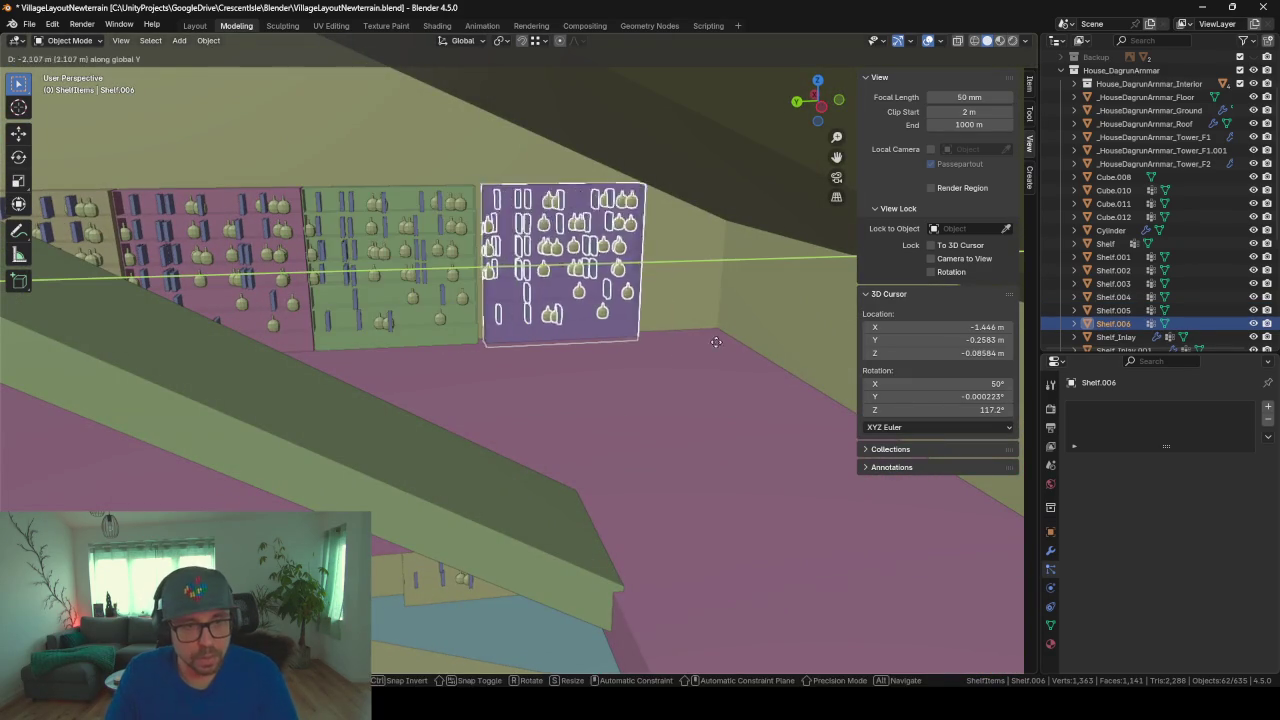
pyautogui.click(797, 346)
pyautogui.press('s')
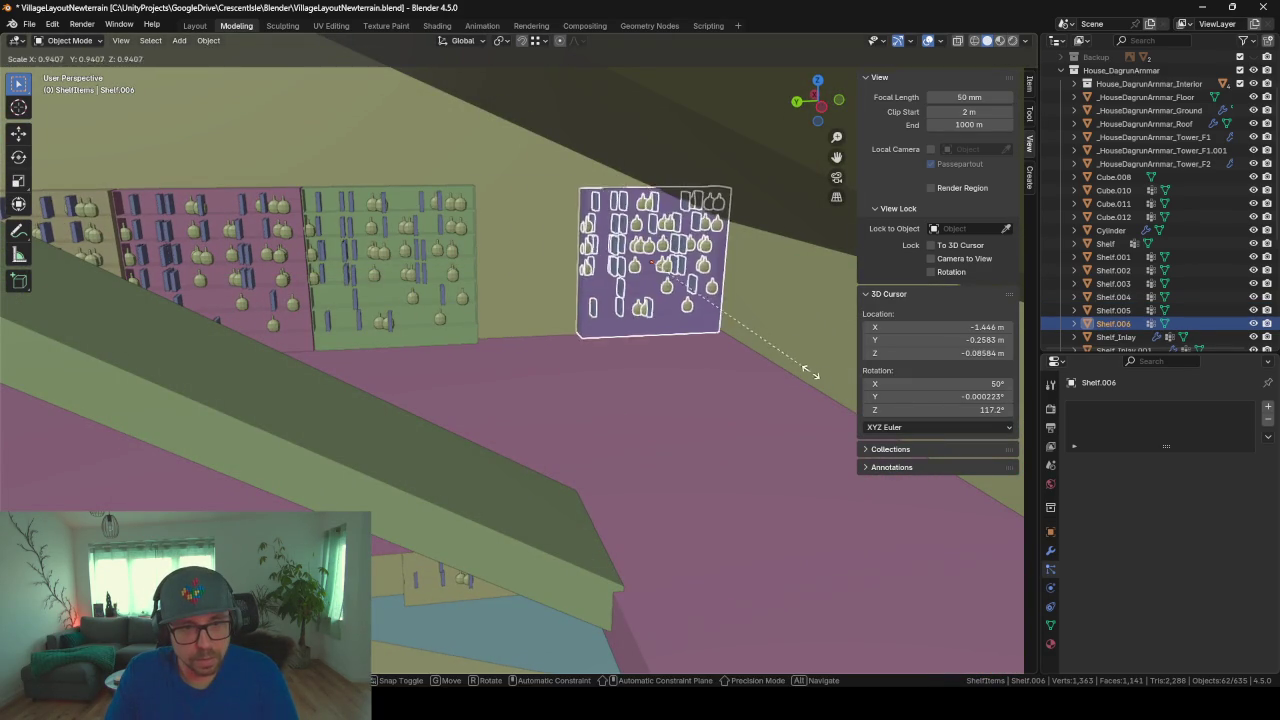
pyautogui.click(774, 354)
pyautogui.press('g')
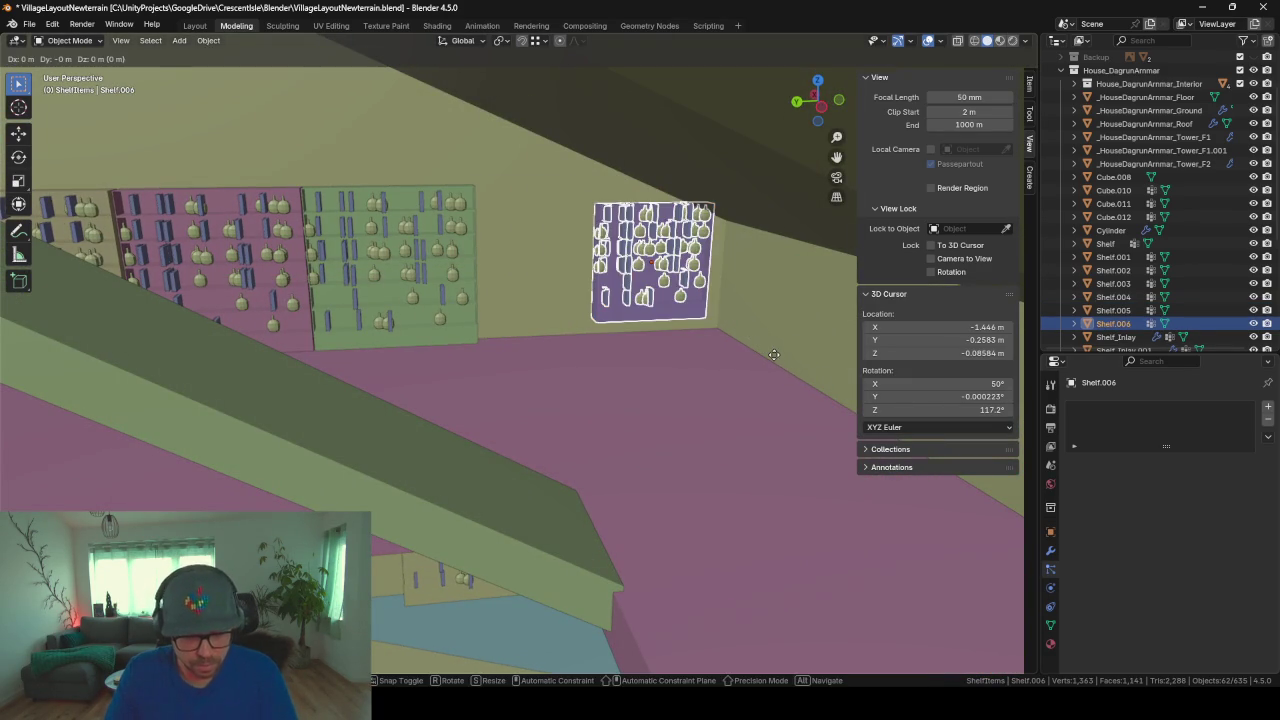
pyautogui.press('z')
pyautogui.click(781, 369)
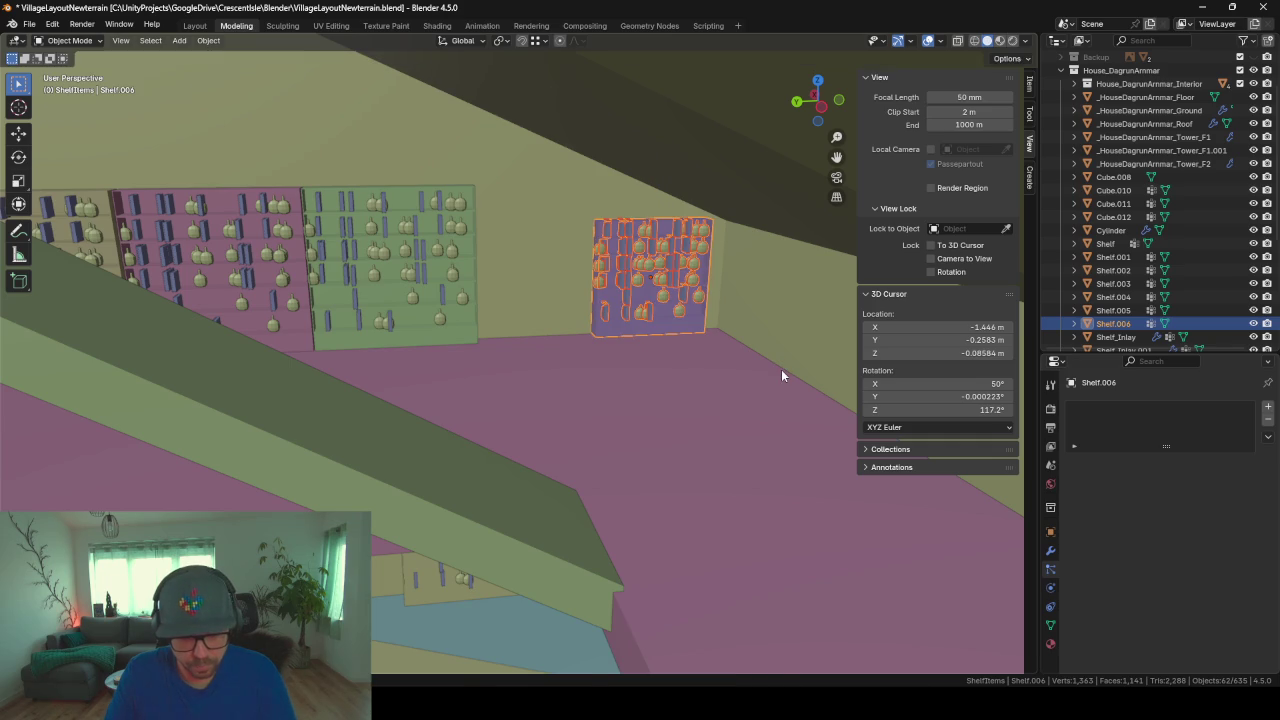
pyautogui.press('g')
pyautogui.hotkey('shift', 'z')
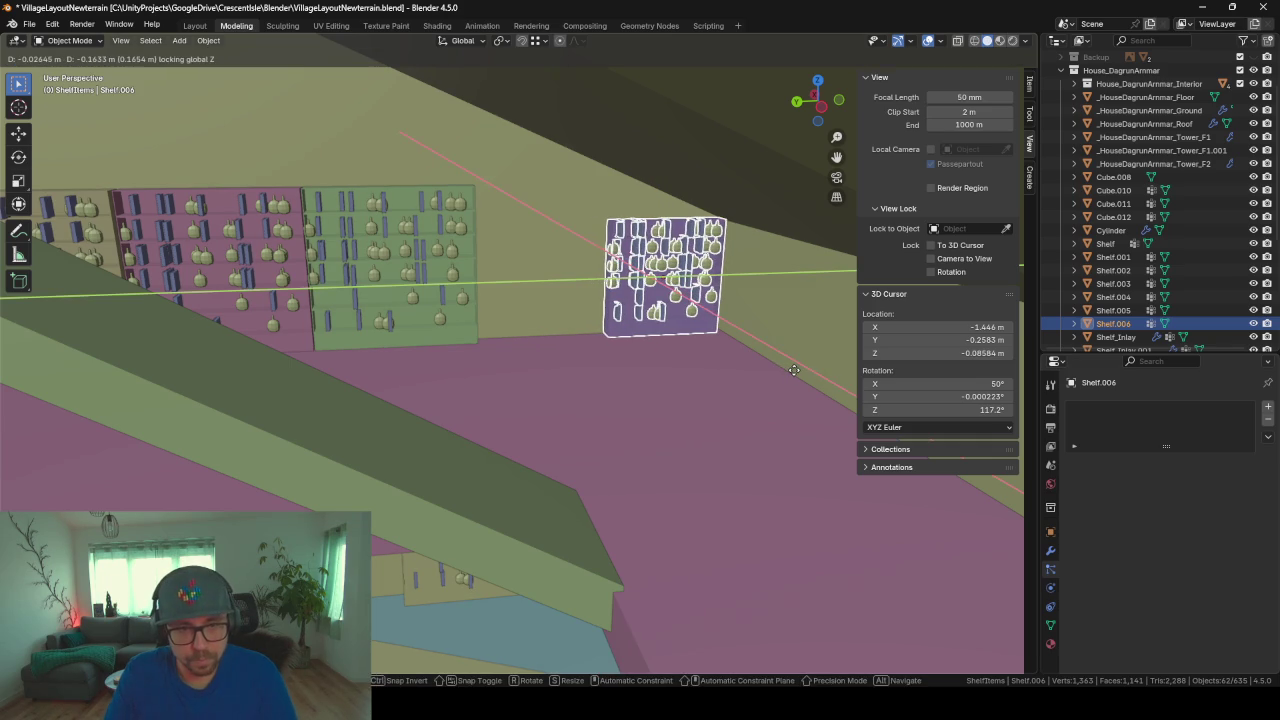
pyautogui.click(792, 369)
# Step: Duplicate Shelf.006 into Shelf.007 placed beside it along Y
pyautogui.hotkey('shift', 'd')
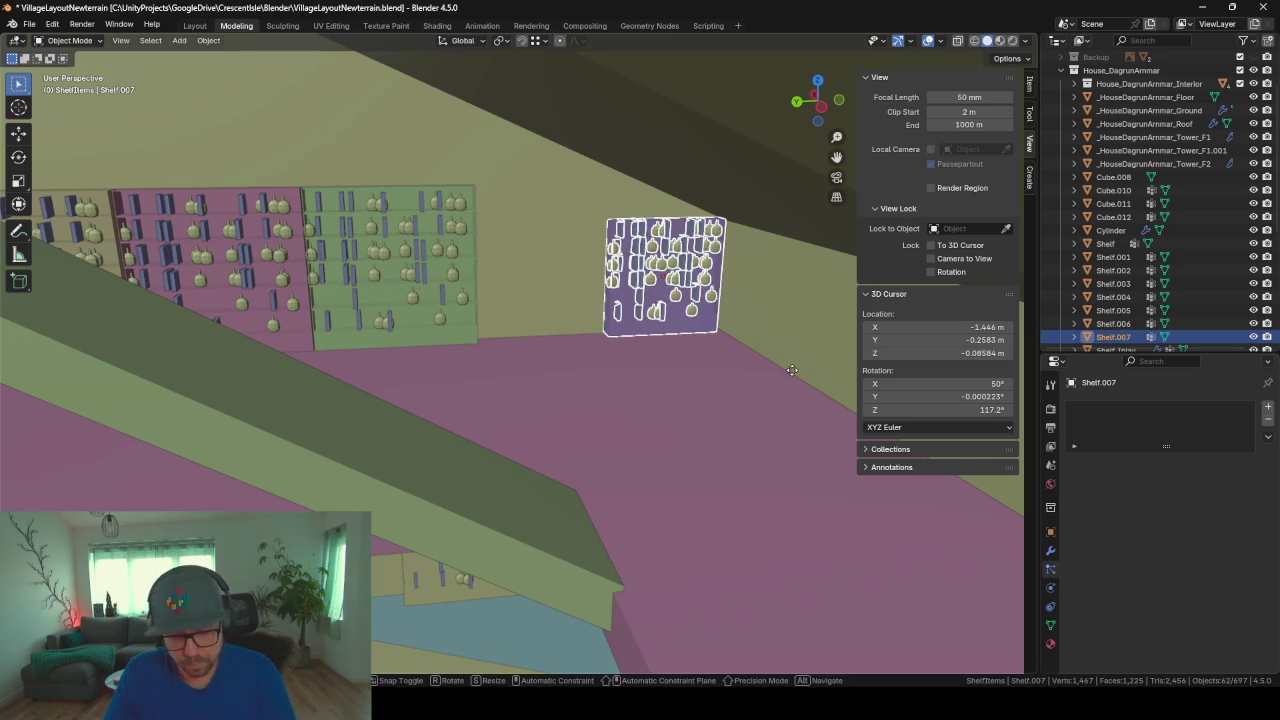
pyautogui.press('y')
pyautogui.click(676, 364)
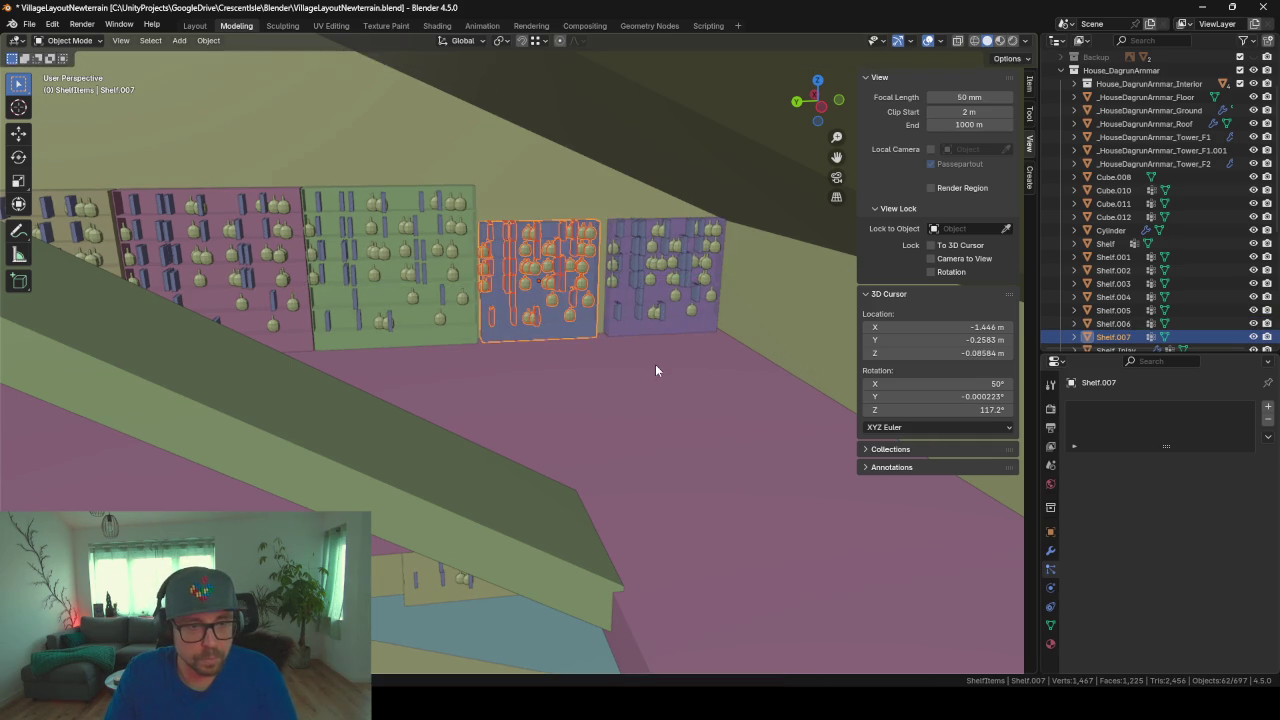
pyautogui.moveTo(655, 364)
pyautogui.mouseDown(button='middle')
pyautogui.moveTo(675, 381)
pyautogui.moveTo(552, 382)
pyautogui.mouseUp(button='middle')
# Step: Duplicate the shelf unit, turn it about Z and set it level against the wall
pyautogui.hotkey('shift', 'd')
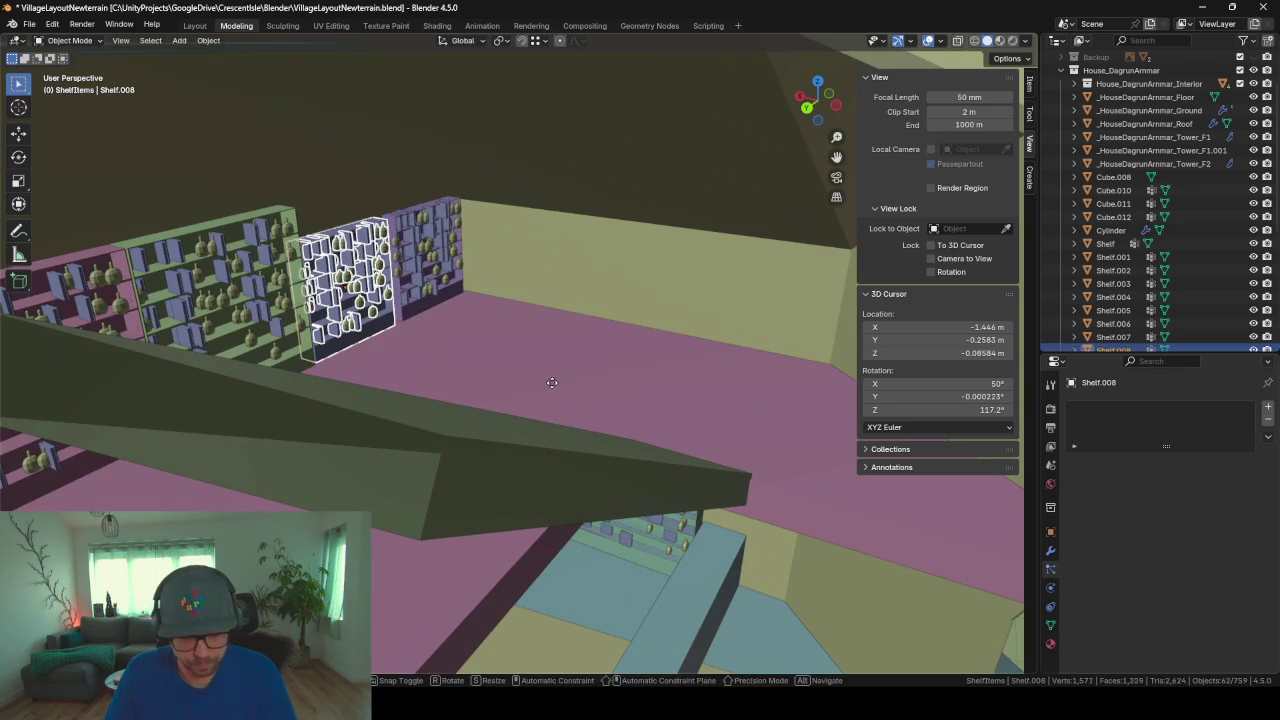
pyautogui.press('r')
pyautogui.press('z')
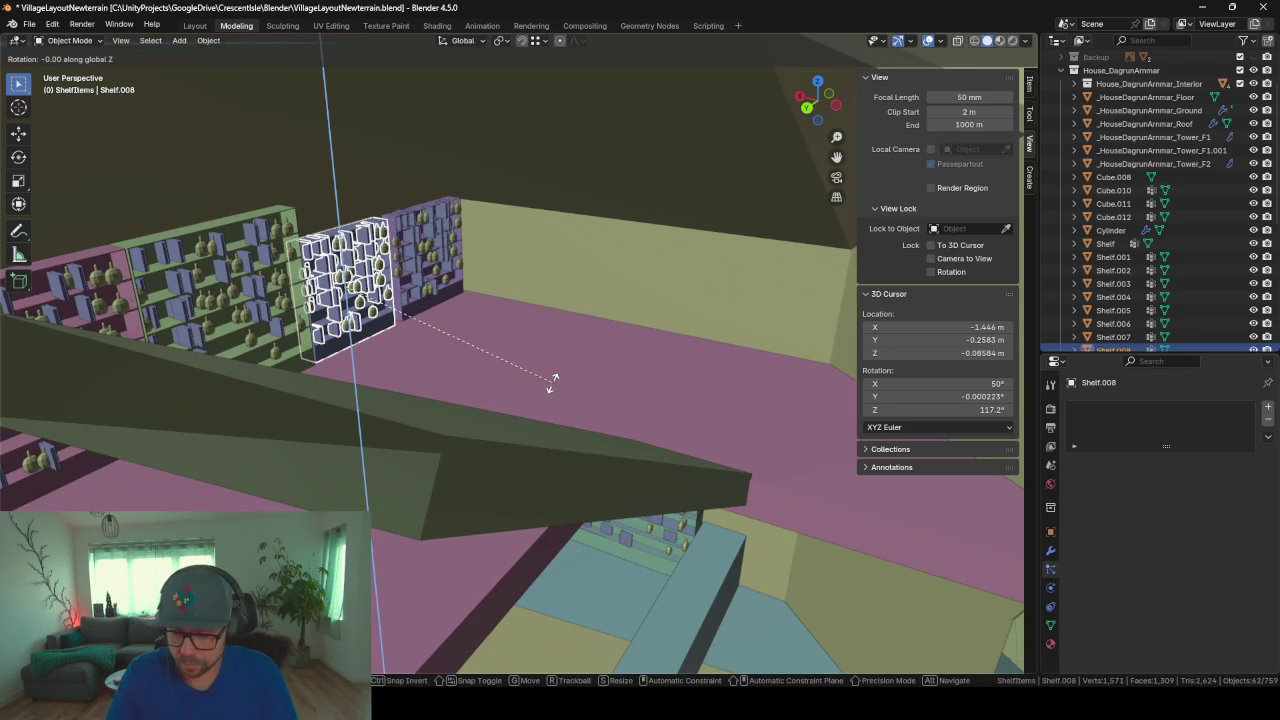
pyautogui.press('Escape')
pyautogui.press('g')
pyautogui.hotkey('shift', 'z')
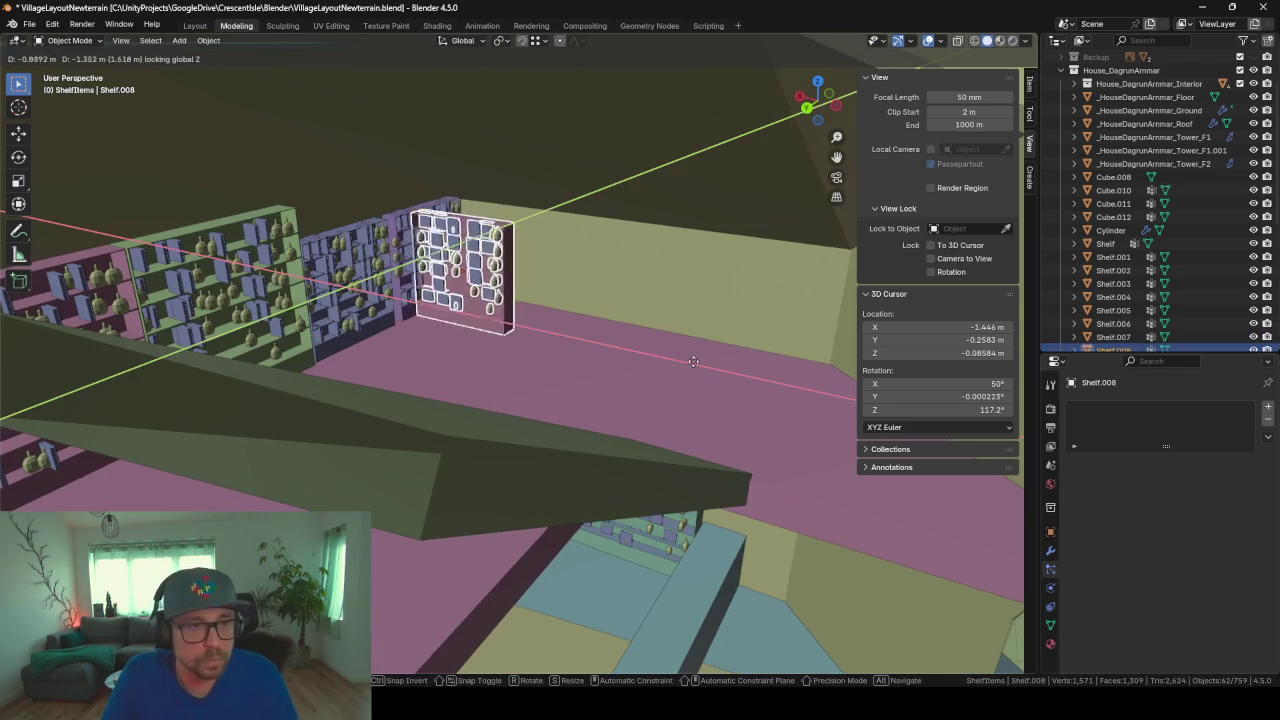
pyautogui.click(718, 353)
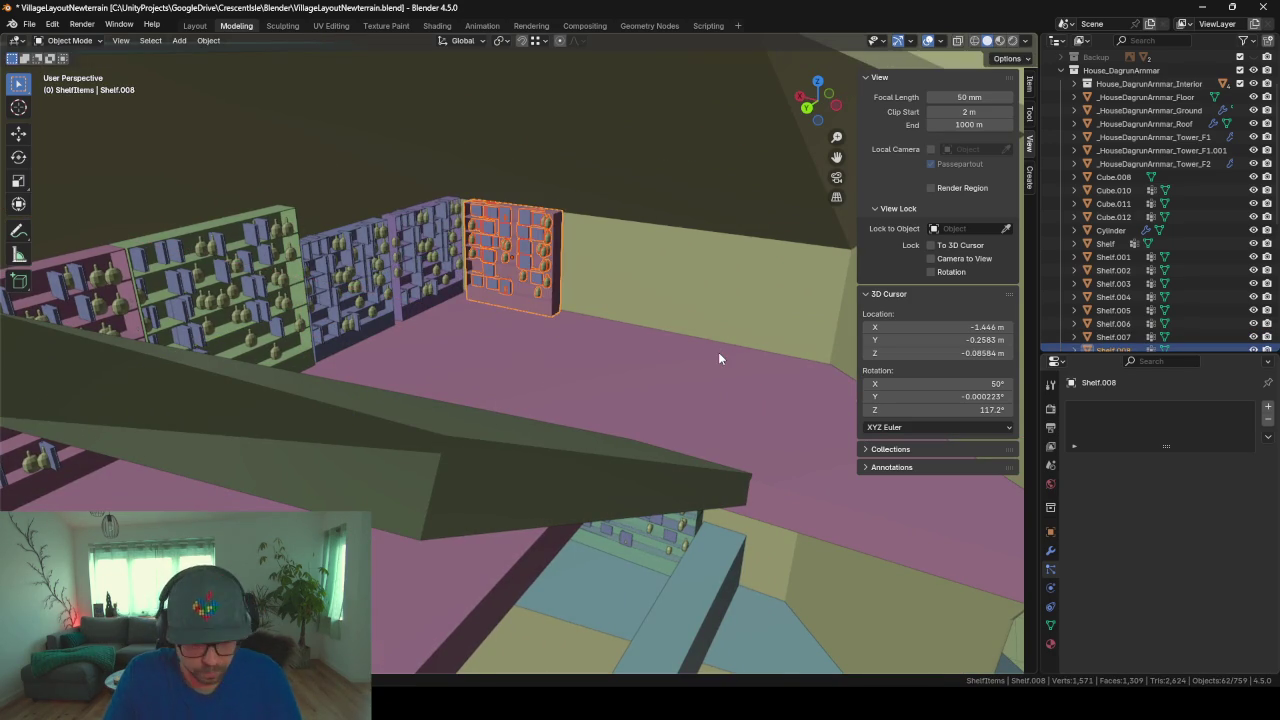
# Step: Add two more shelf copies side by side along the X axis
pyautogui.hotkey('shift', 'd')
pyautogui.press('x')
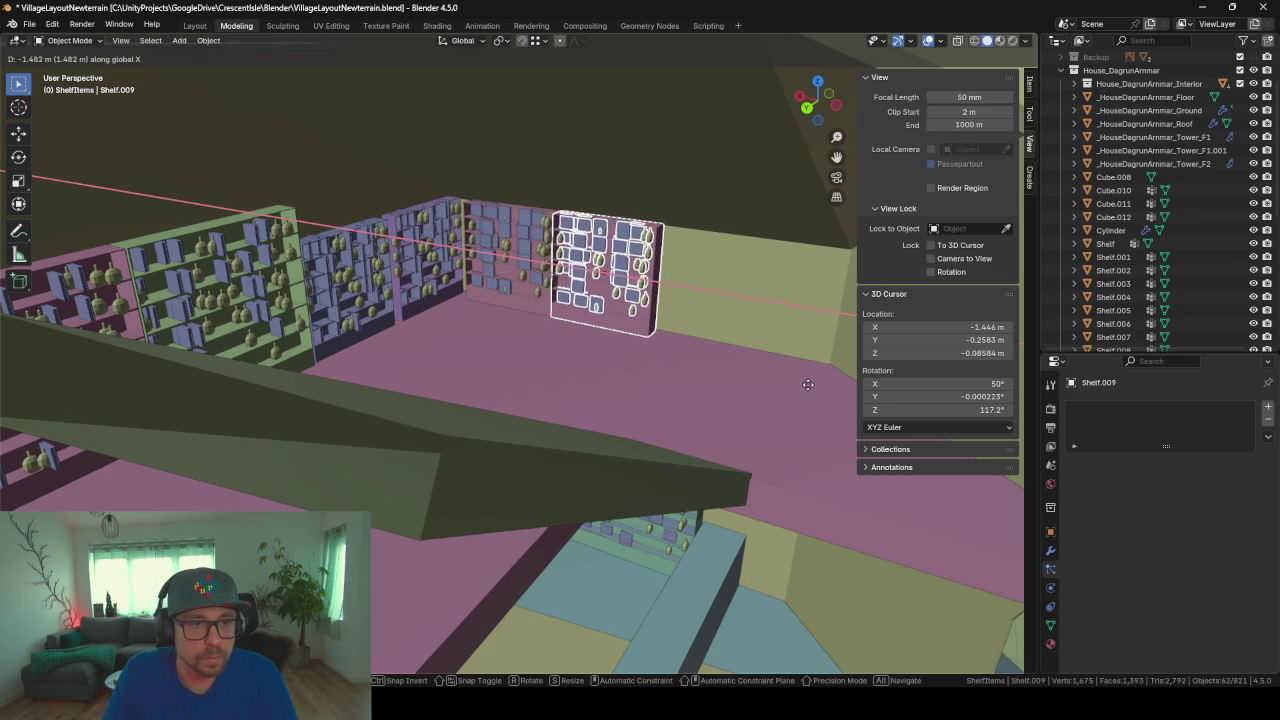
pyautogui.click(812, 391)
pyautogui.hotkey('shift', 'd')
pyautogui.press('x')
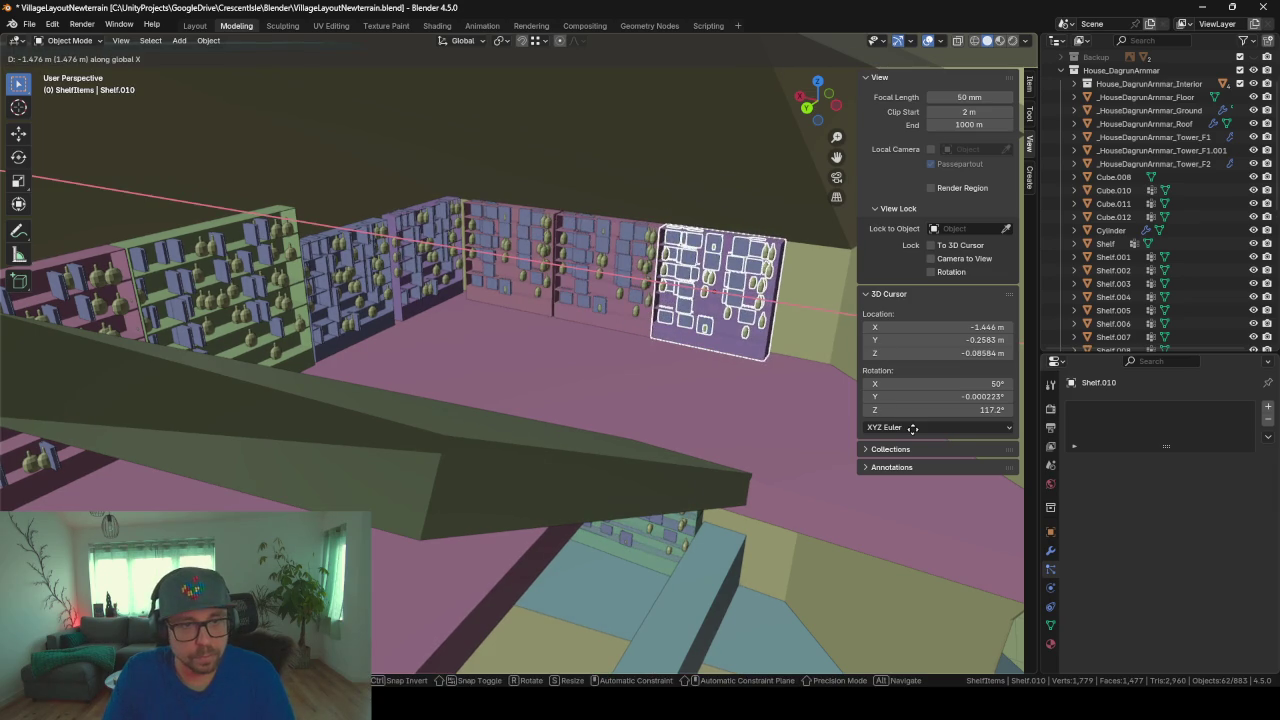
pyautogui.click(915, 430)
pyautogui.moveTo(860, 428)
pyautogui.mouseDown(button='middle')
pyautogui.moveTo(665, 423)
pyautogui.moveTo(676, 381)
pyautogui.moveTo(400, 377)
pyautogui.moveTo(907, 430)
pyautogui.moveTo(605, 380)
pyautogui.moveTo(790, 341)
pyautogui.moveTo(632, 375)
pyautogui.moveTo(651, 343)
pyautogui.moveTo(591, 343)
pyautogui.moveTo(950, 157)
pyautogui.mouseUp(button='middle')
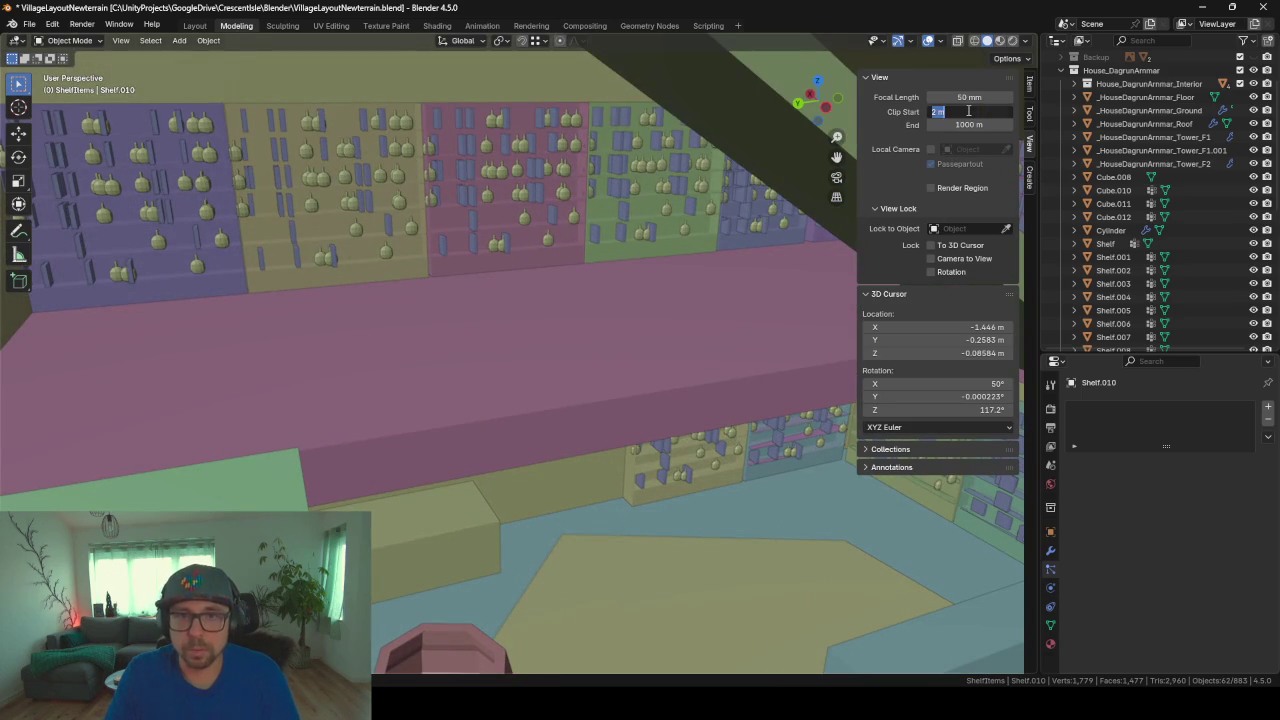
pyautogui.click(969, 111)
pyautogui.write('5')
# Step: Set Clip Start to 5 m, select the pink shelf floor board and enter Edit Mode
pyautogui.press('Return')
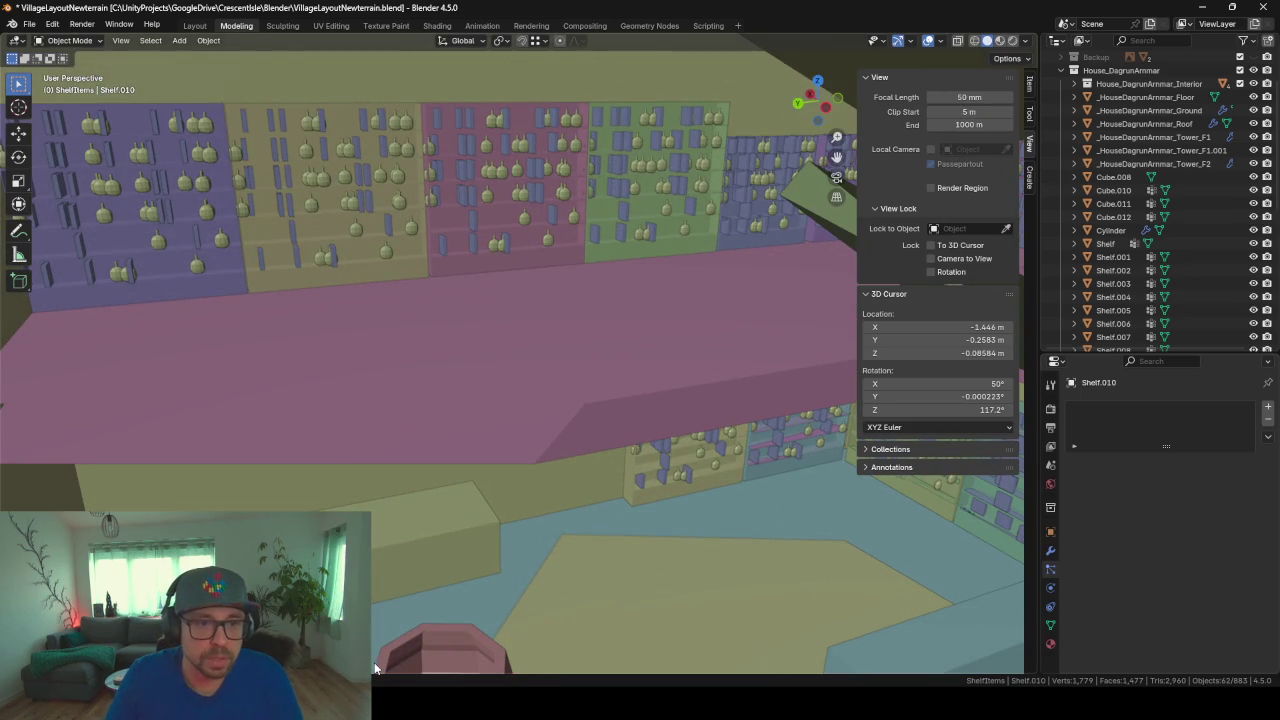
pyautogui.scroll(-5, 554, 416)
pyautogui.scroll(-2, 510, 401)
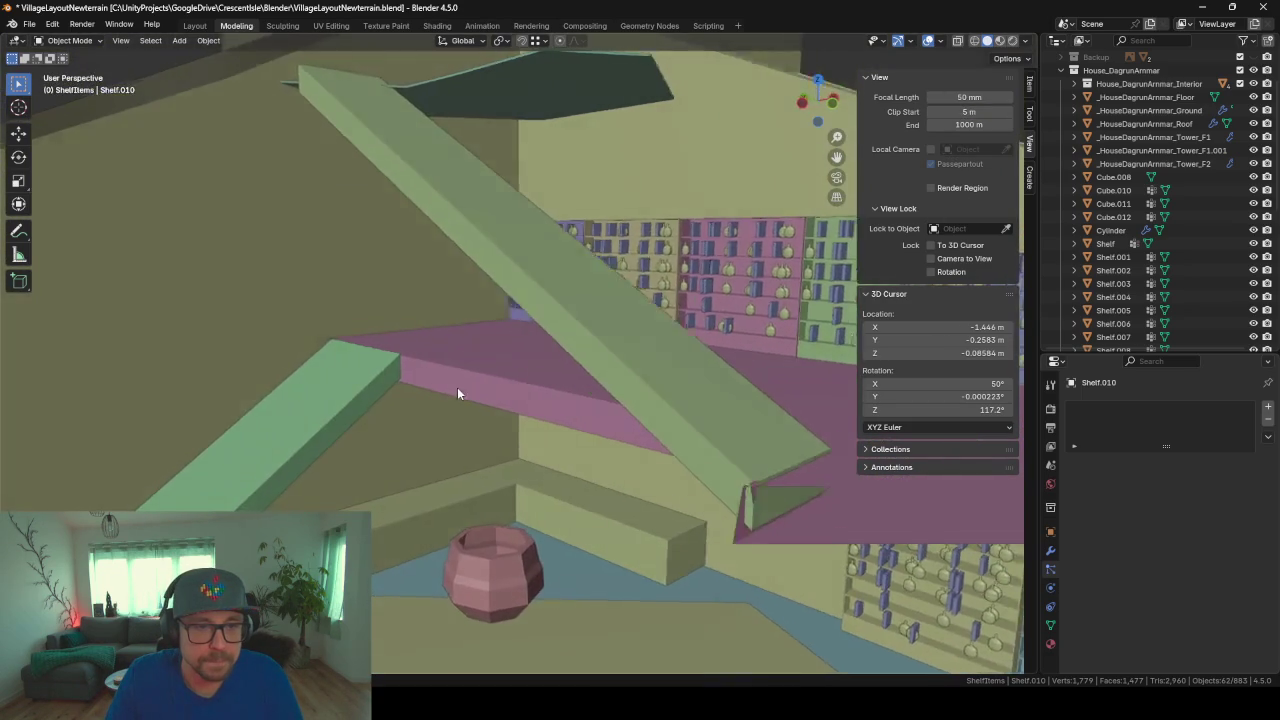
pyautogui.scroll(5, 457, 387)
pyautogui.moveTo(524, 384)
pyautogui.mouseDown(button='middle')
pyautogui.moveTo(560, 397)
pyautogui.moveTo(514, 391)
pyautogui.mouseUp(button='middle')
pyautogui.click(556, 392)
pyautogui.press('Tab')
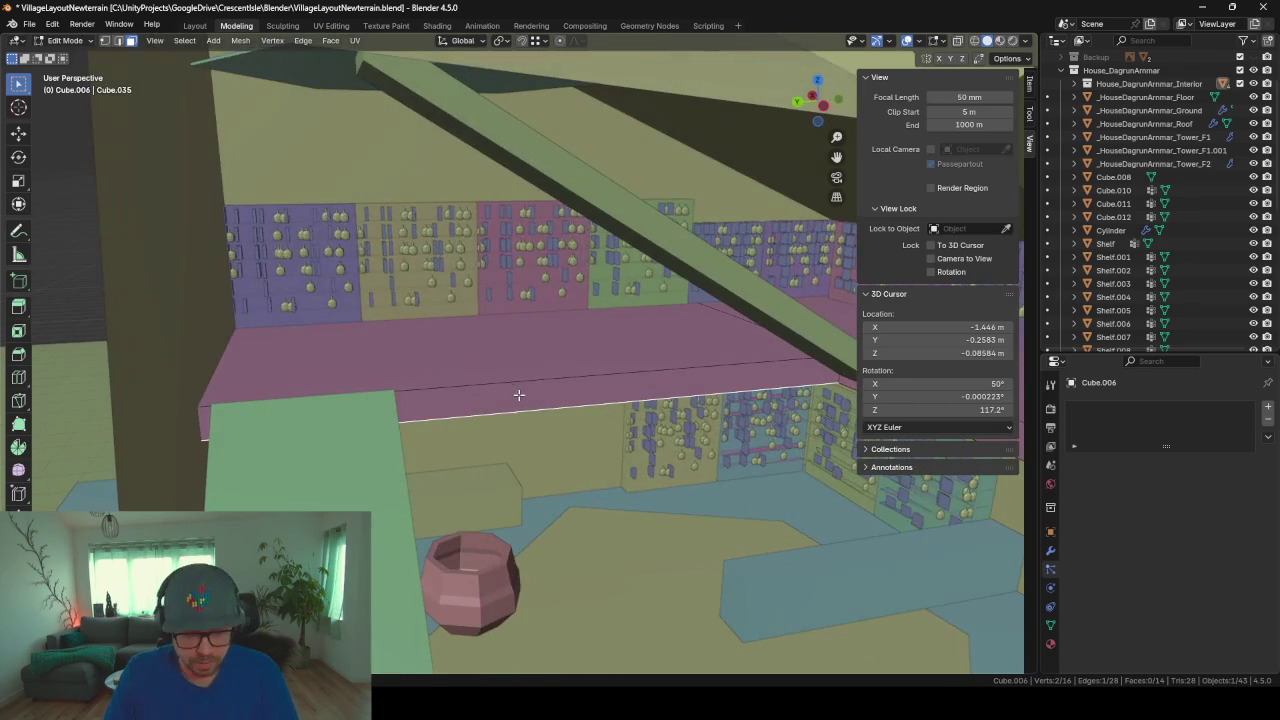
# Step: Add four Ctrl+R loop cuts across the pink floor board
pyautogui.hotkey('ctrl', 'r')
pyautogui.click(499, 383)
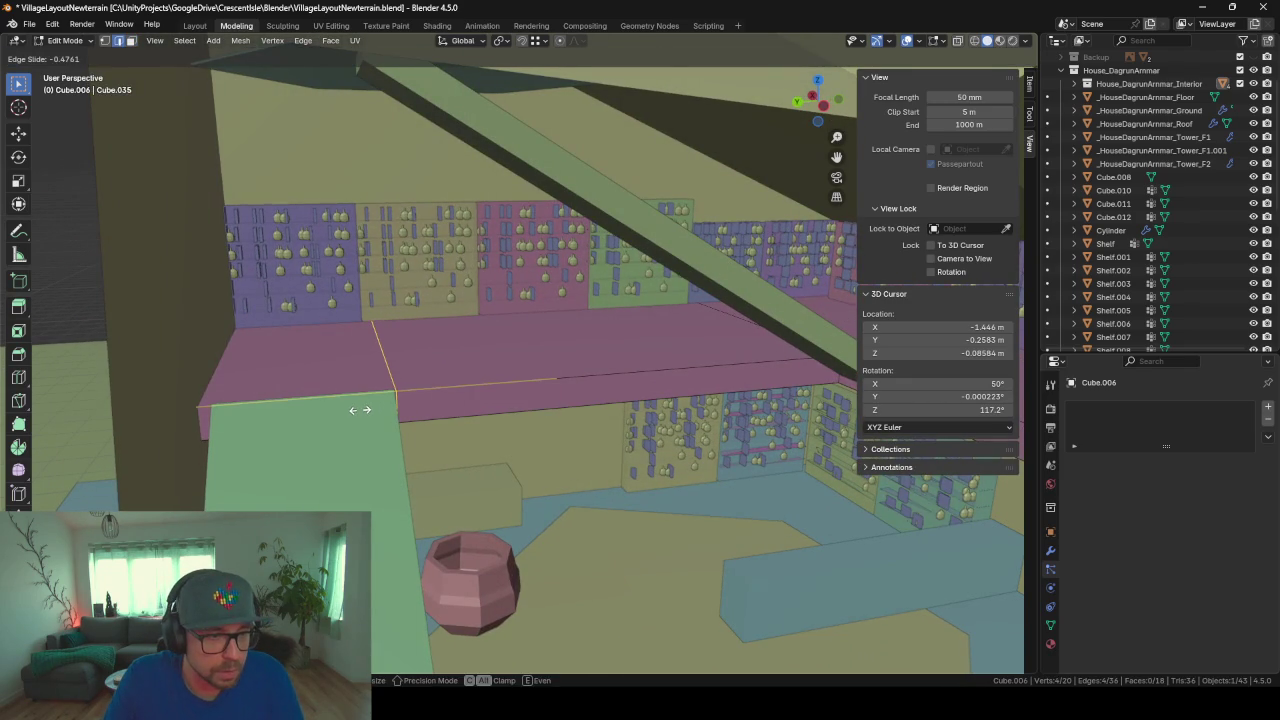
pyautogui.click(360, 410)
pyautogui.moveTo(314, 371)
pyautogui.mouseDown(button='middle')
pyautogui.moveTo(523, 394)
pyautogui.moveTo(537, 421)
pyautogui.mouseUp(button='middle')
pyautogui.hotkey('ctrl', 'r')
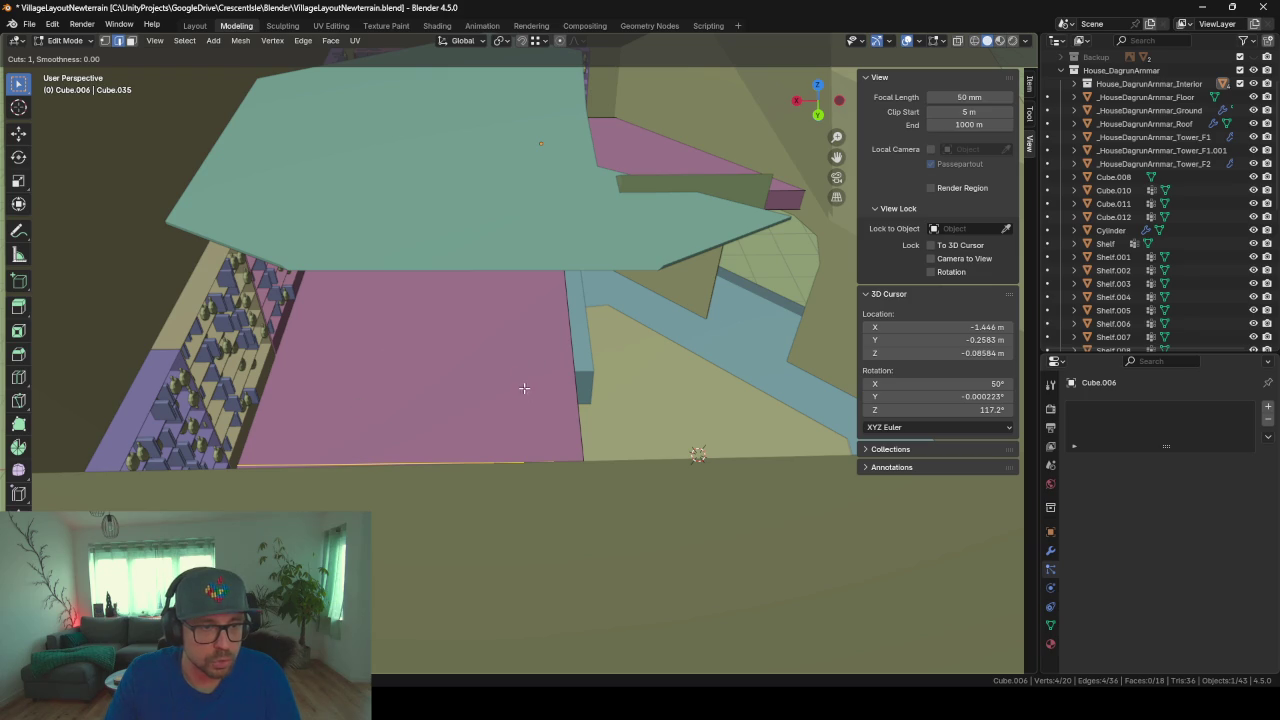
pyautogui.click(438, 450)
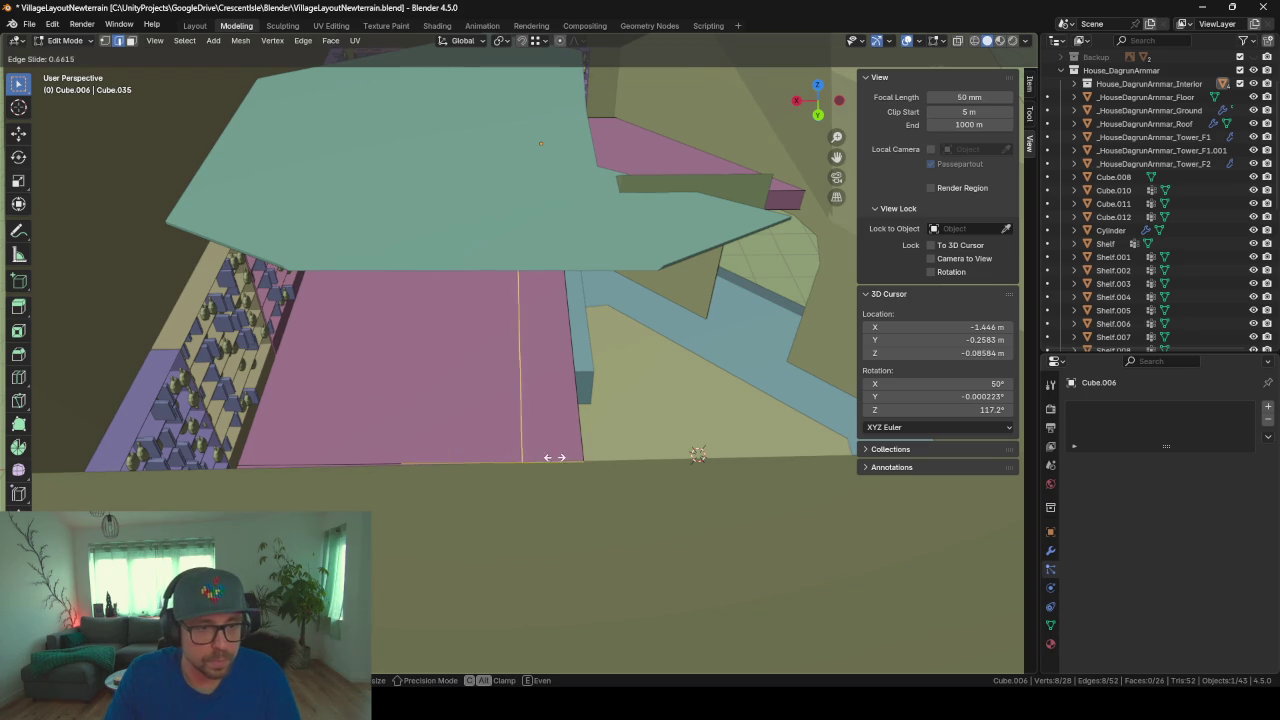
pyautogui.click(597, 457)
pyautogui.moveTo(600, 451)
pyautogui.mouseDown(button='middle')
pyautogui.moveTo(677, 251)
pyautogui.moveTo(580, 366)
pyautogui.moveTo(604, 390)
pyautogui.moveTo(561, 429)
pyautogui.mouseUp(button='middle')
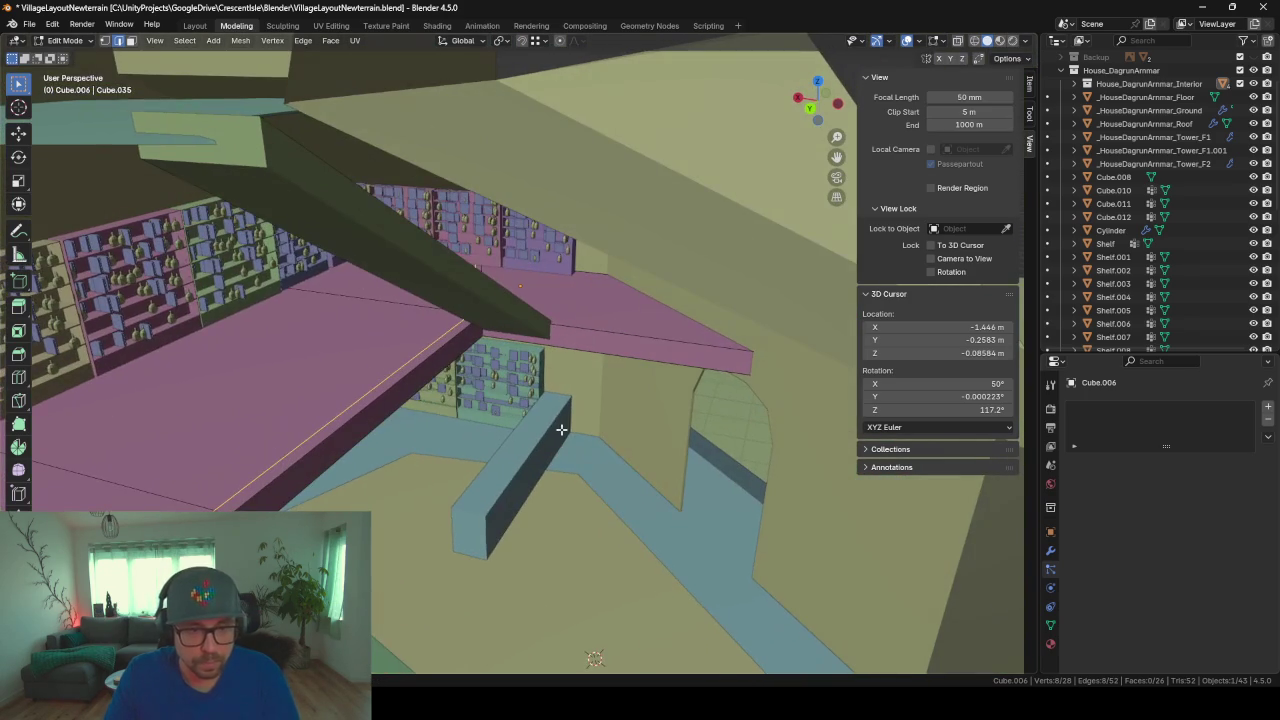
pyautogui.click(672, 316)
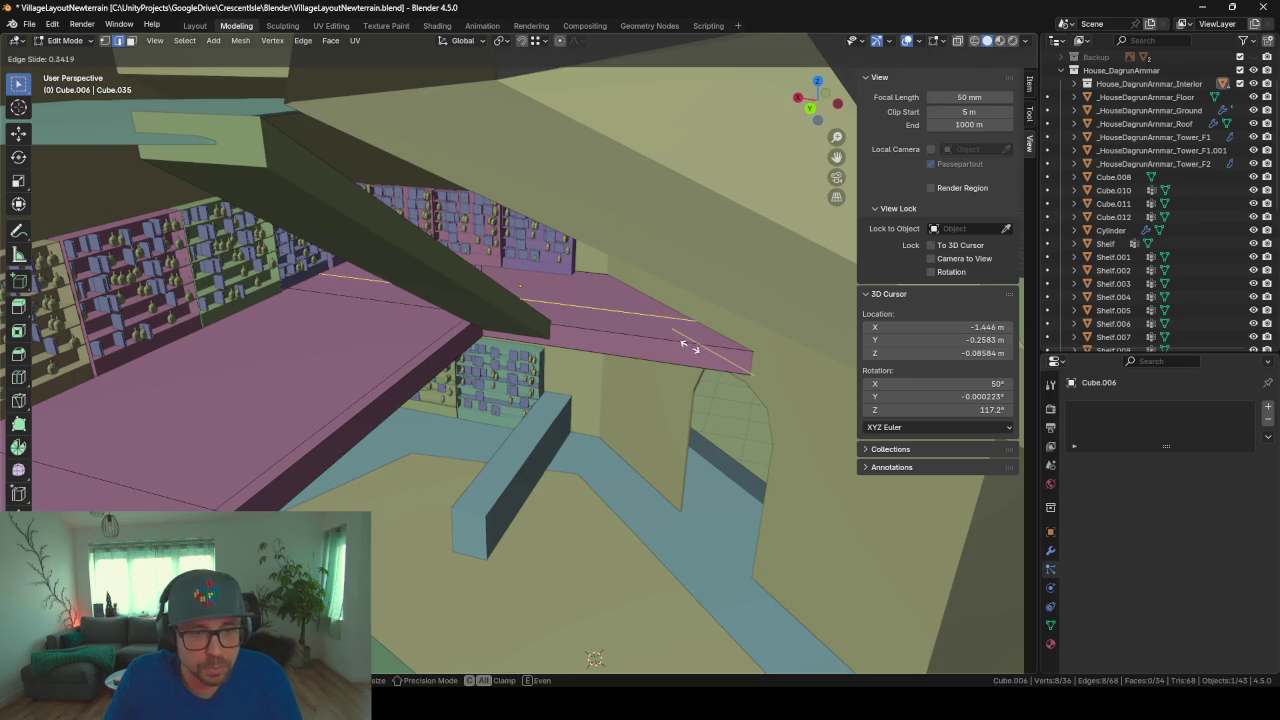
pyautogui.click(676, 361)
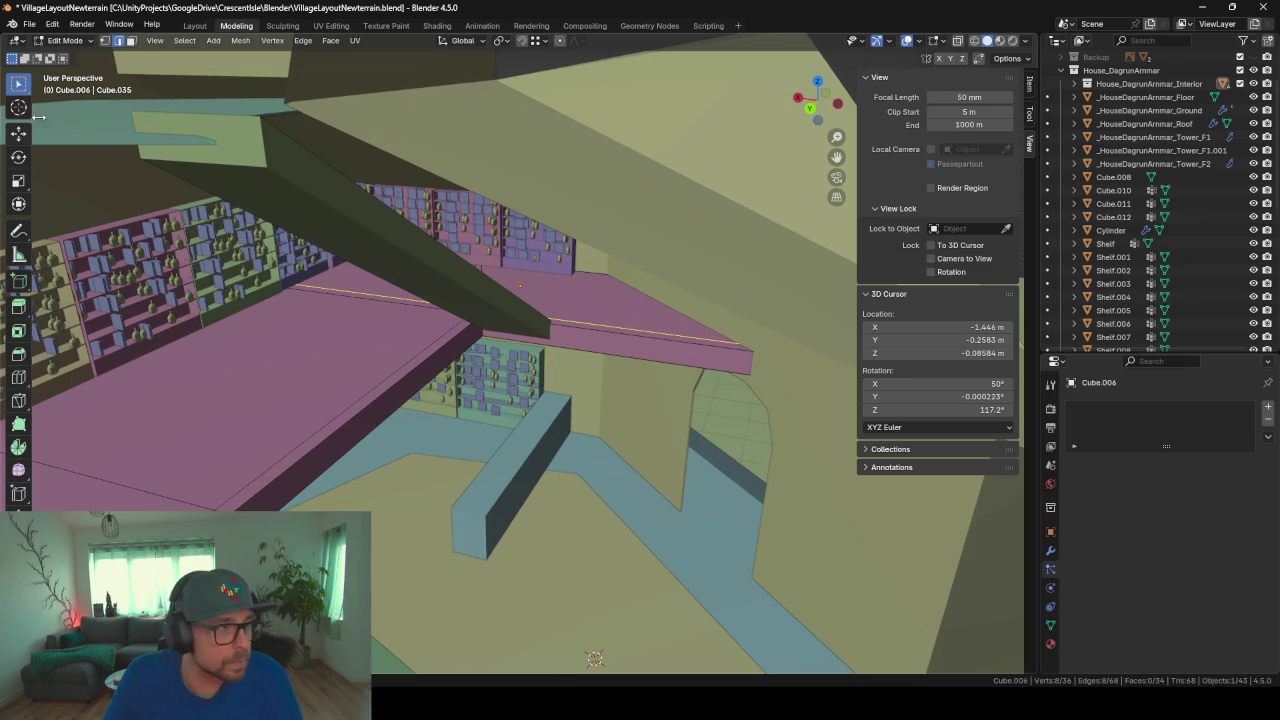
pyautogui.click(595, 341)
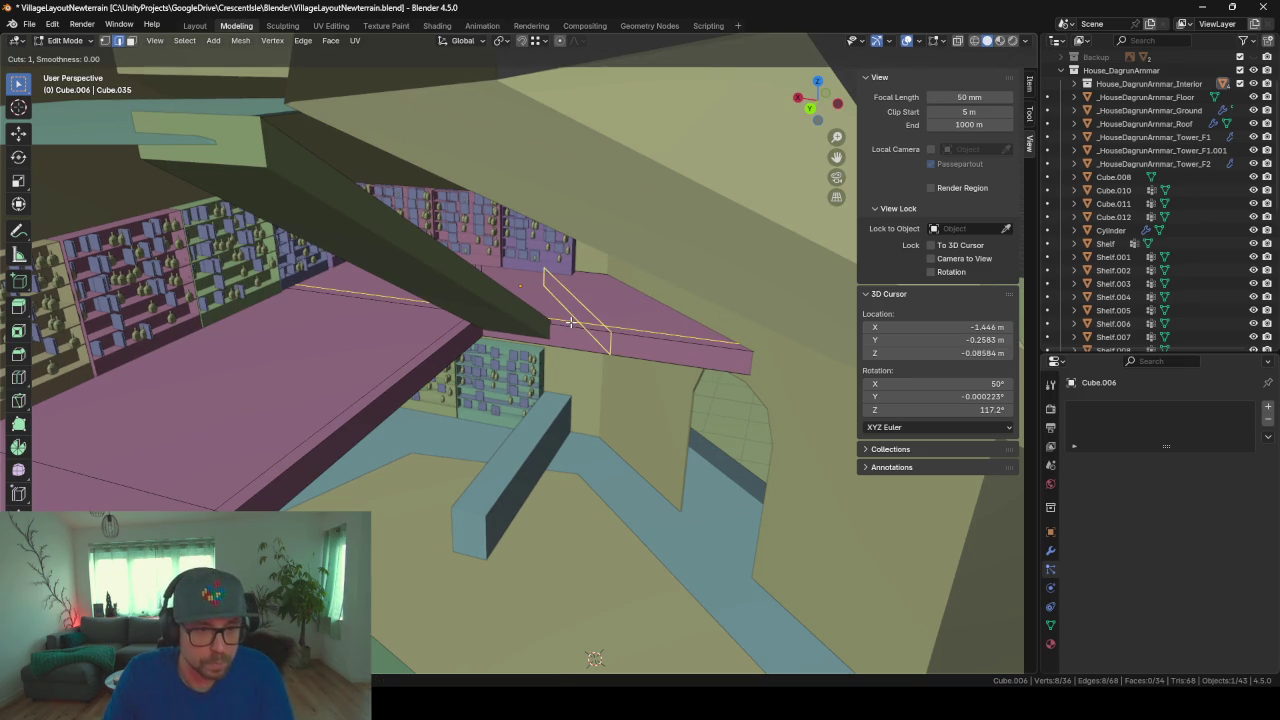
pyautogui.click(513, 301)
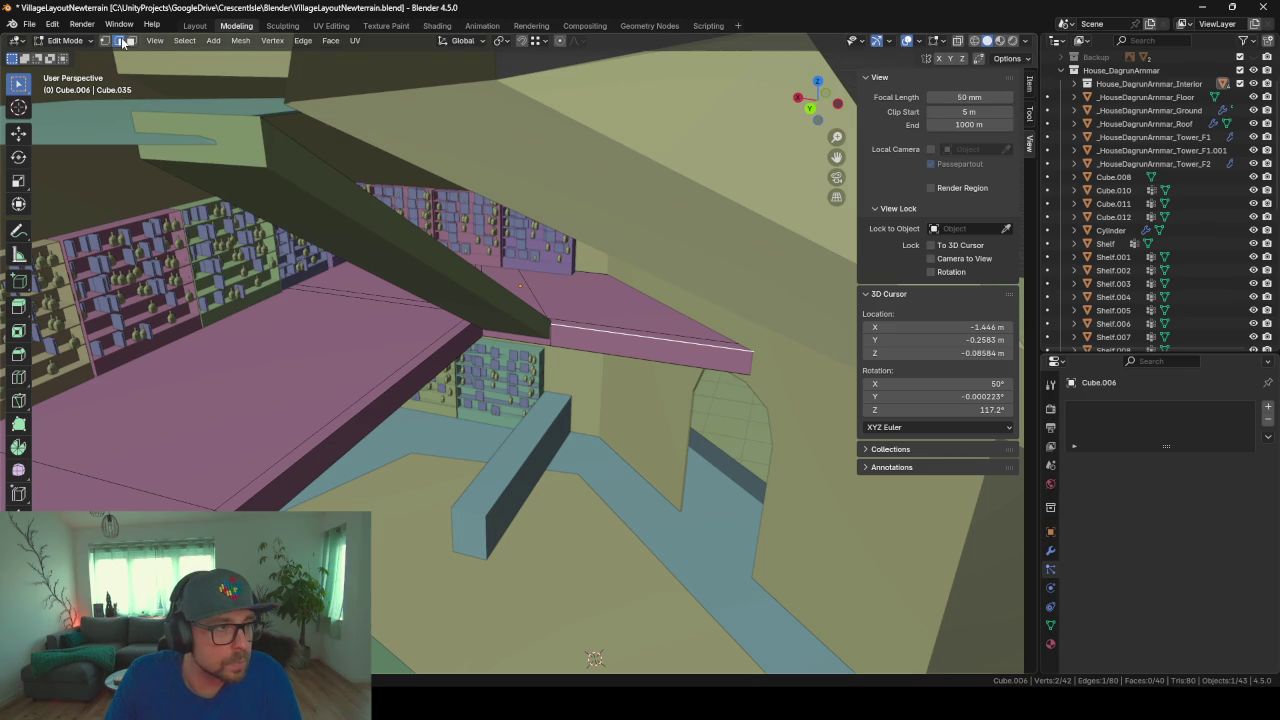
# Step: Extrude the left pink board's front strip upward into a low wall
pyautogui.click(395, 425)
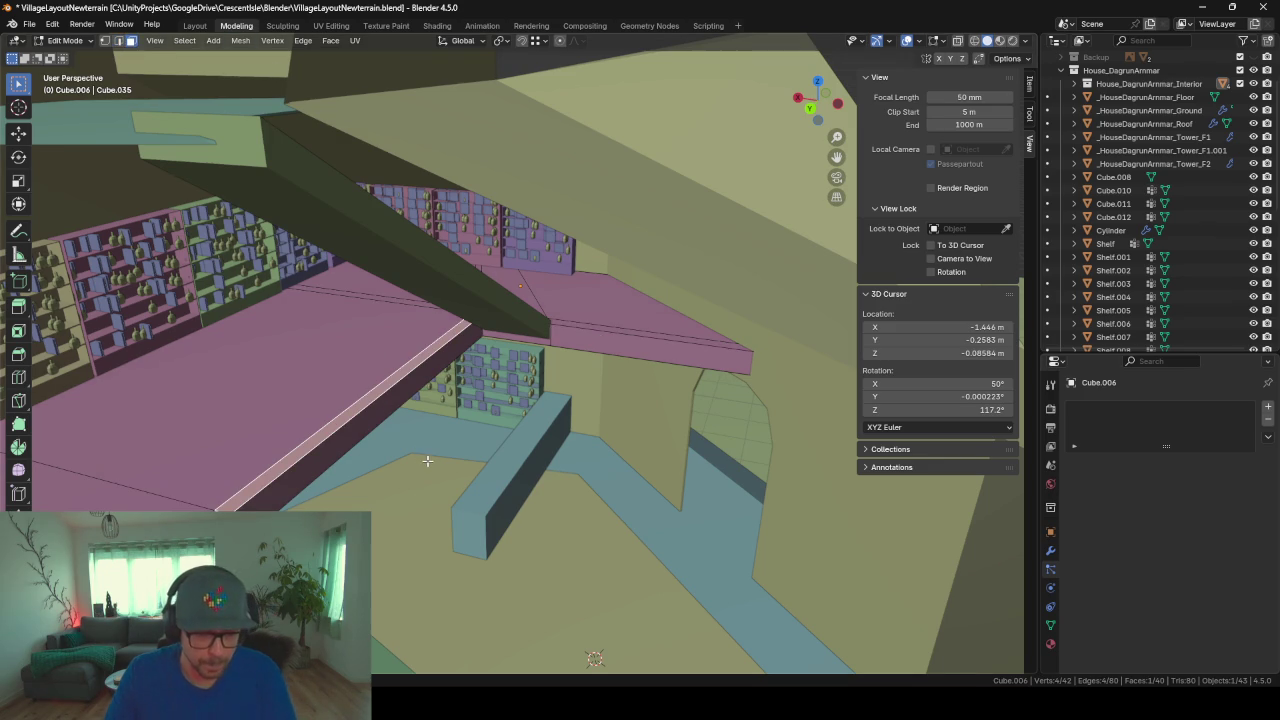
pyautogui.press('e')
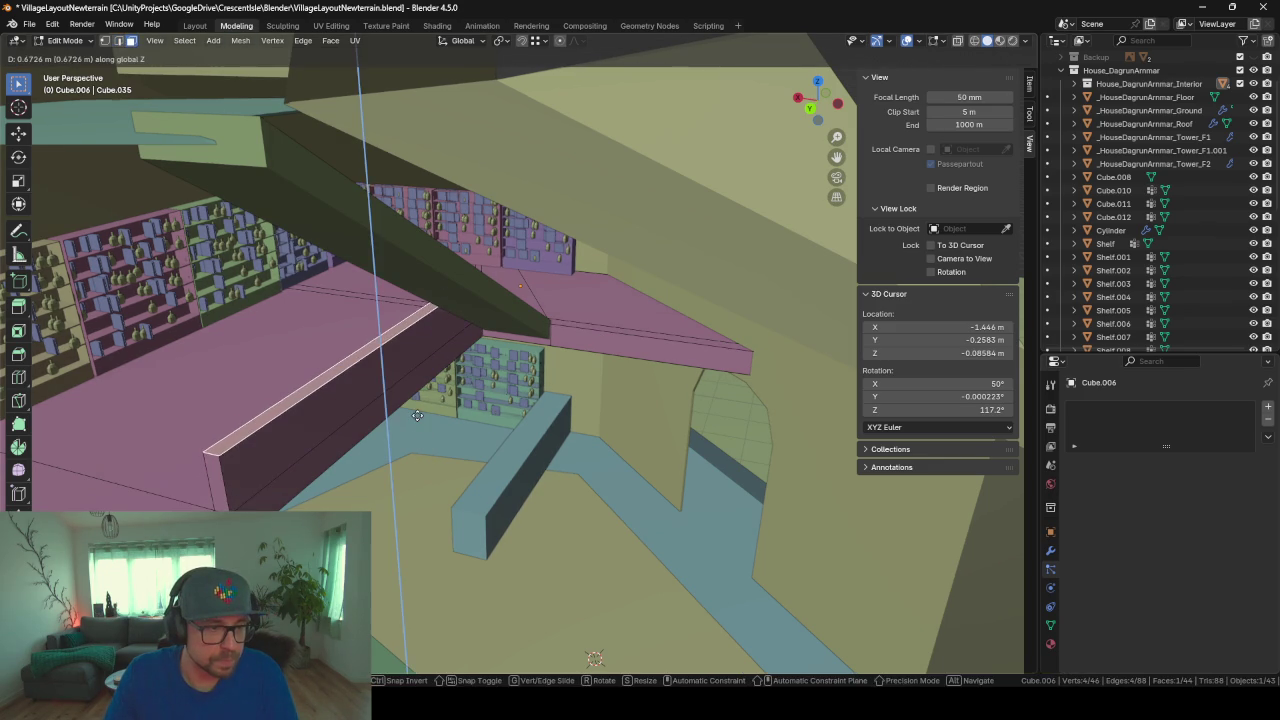
pyautogui.click(466, 397)
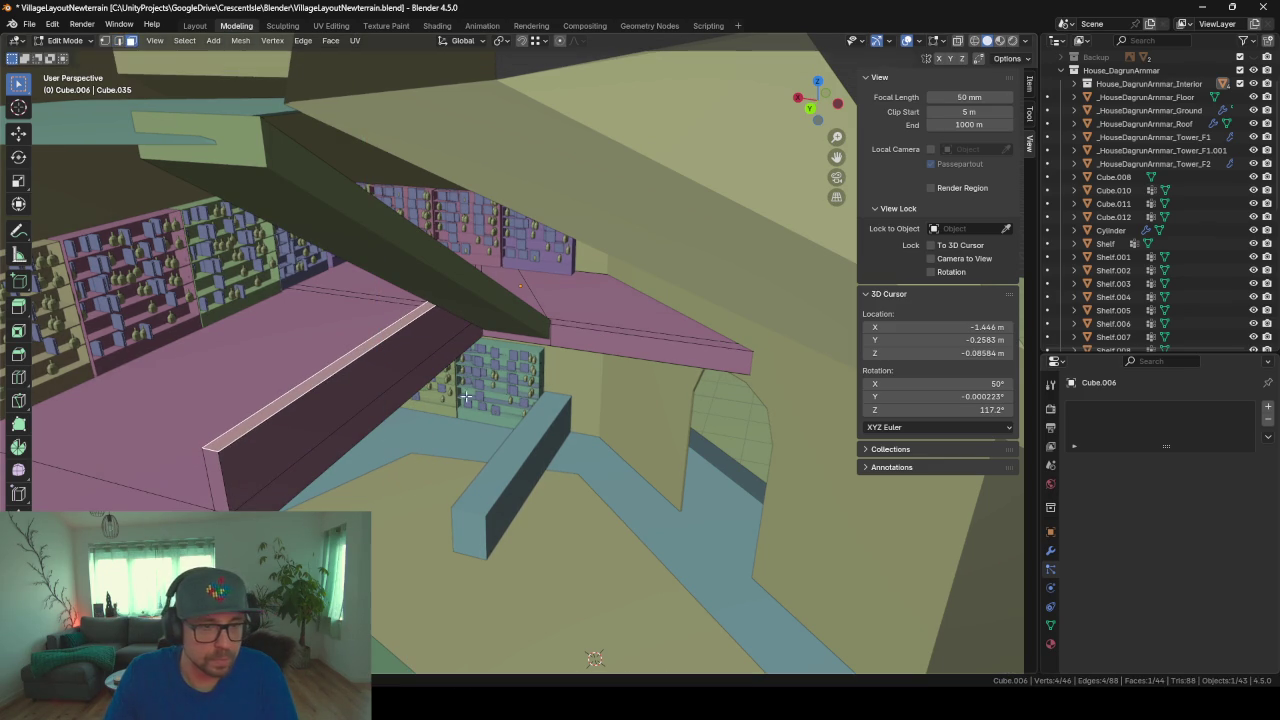
# Step: Extrude the right board's top strip straight up along Z into a second wall
pyautogui.click(605, 328)
pyautogui.press('e')
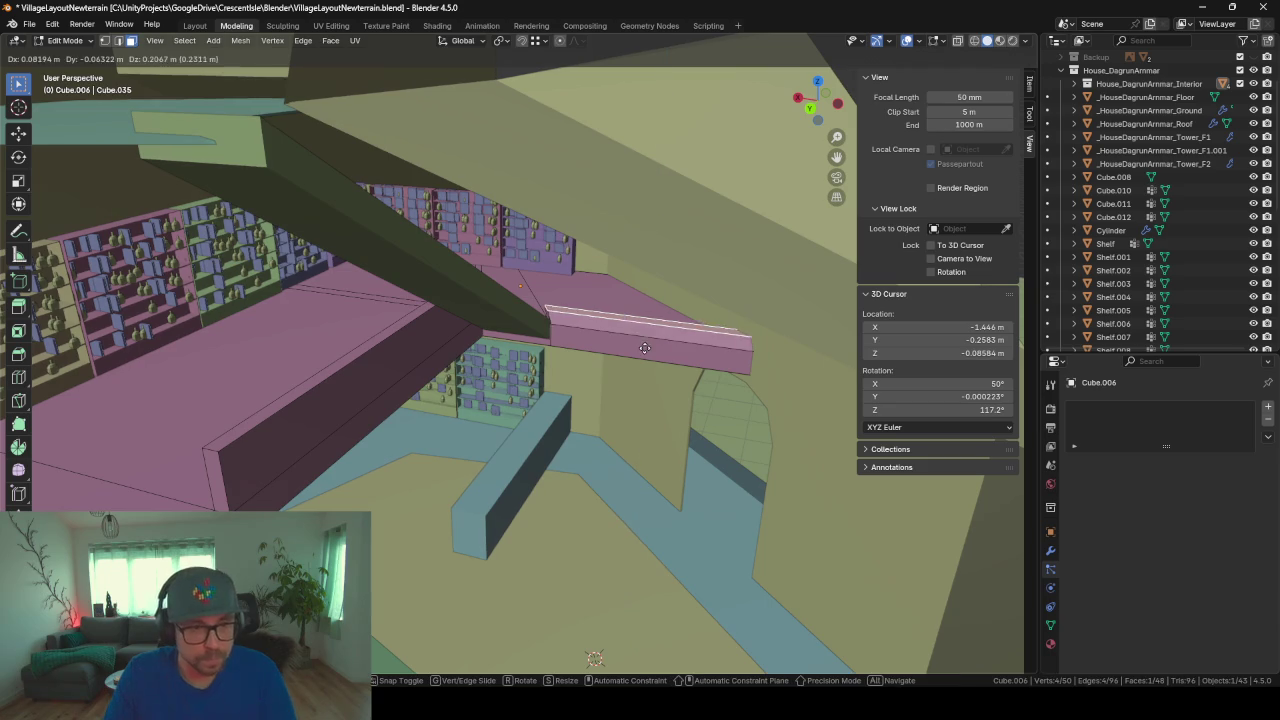
pyautogui.press('z')
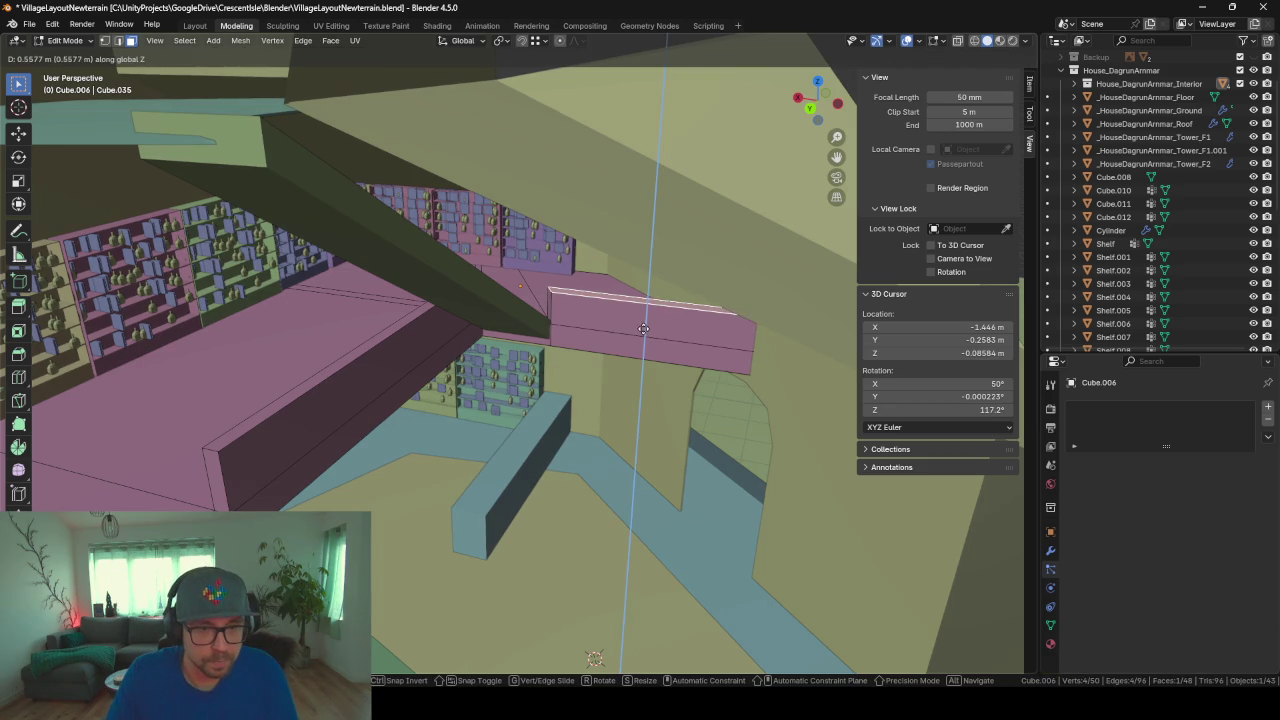
pyautogui.click(645, 334)
pyautogui.moveTo(645, 334)
pyautogui.mouseDown(button='middle')
pyautogui.moveTo(653, 363)
pyautogui.moveTo(466, 354)
pyautogui.moveTo(626, 357)
pyautogui.moveTo(698, 412)
pyautogui.moveTo(560, 345)
pyautogui.mouseUp(button='middle')
pyautogui.scroll(3, 606, 369)
pyautogui.scroll(3, 606, 369)
pyautogui.scroll(-3, 560, 345)
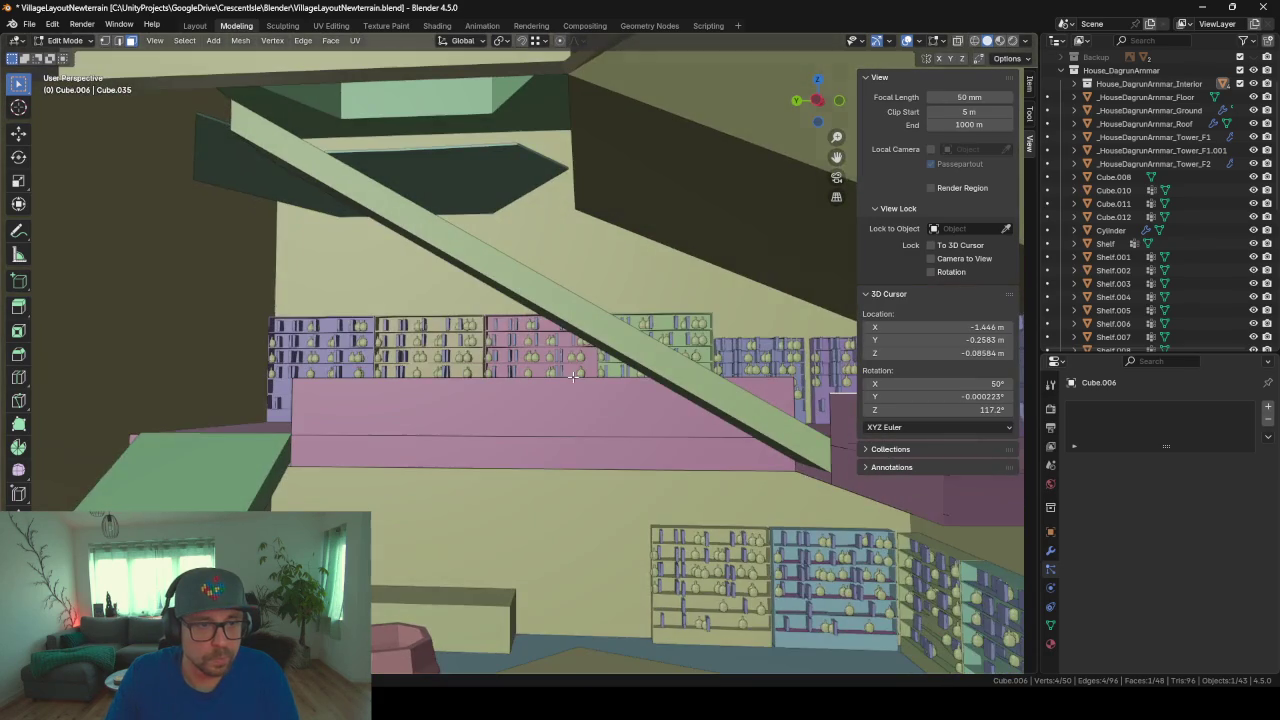
pyautogui.moveTo(574, 178)
pyautogui.mouseDown(button='middle')
pyautogui.moveTo(528, 396)
pyautogui.moveTo(486, 214)
pyautogui.moveTo(537, 346)
pyautogui.moveTo(590, 401)
pyautogui.moveTo(631, 295)
pyautogui.moveTo(710, 313)
pyautogui.moveTo(676, 318)
pyautogui.mouseUp(button='middle')
pyautogui.scroll(3, 503, 249)
pyautogui.scroll(-3, 503, 245)
pyautogui.scroll(3, 503, 245)
# Step: Leave Edit Mode and delete the duplicate Tower_F1.001 floor object
pyautogui.press('Tab')
pyautogui.click(602, 287)
pyautogui.press('Delete')
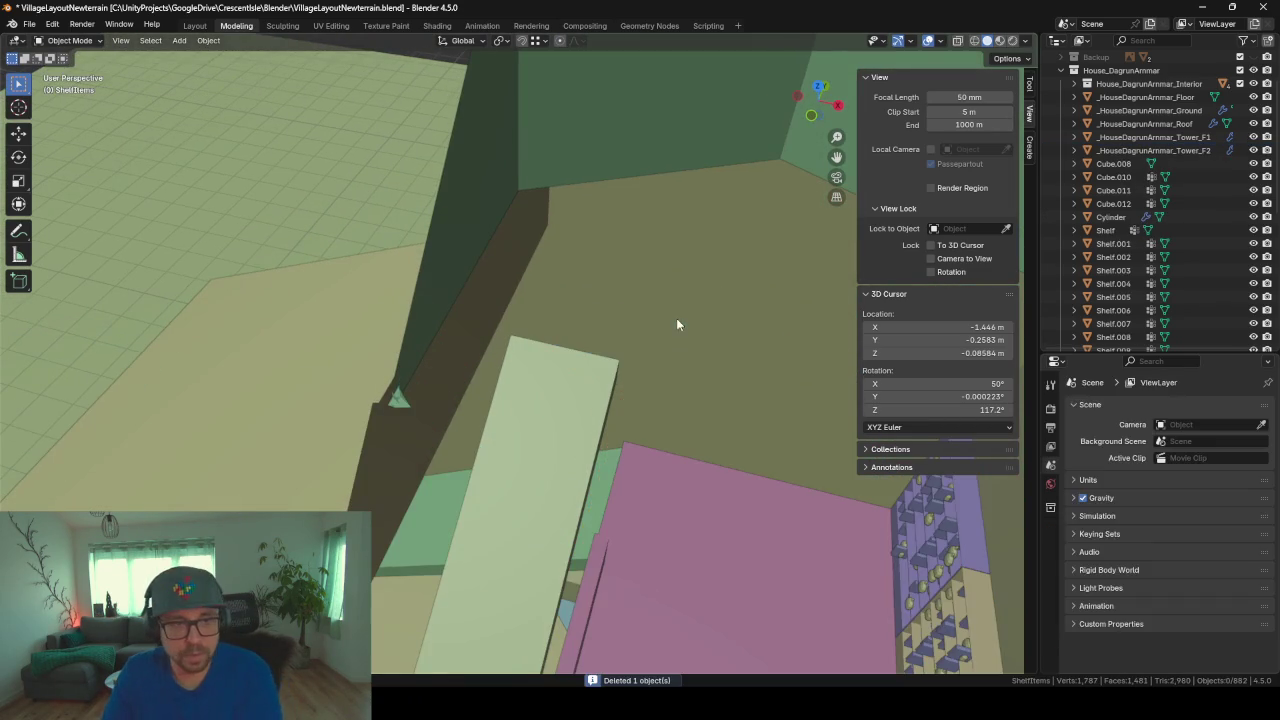
# Step: Select the large ground face, the left wall strip loop and an edge in the ground mesh
pyautogui.click(523, 245)
pyautogui.press('Tab')
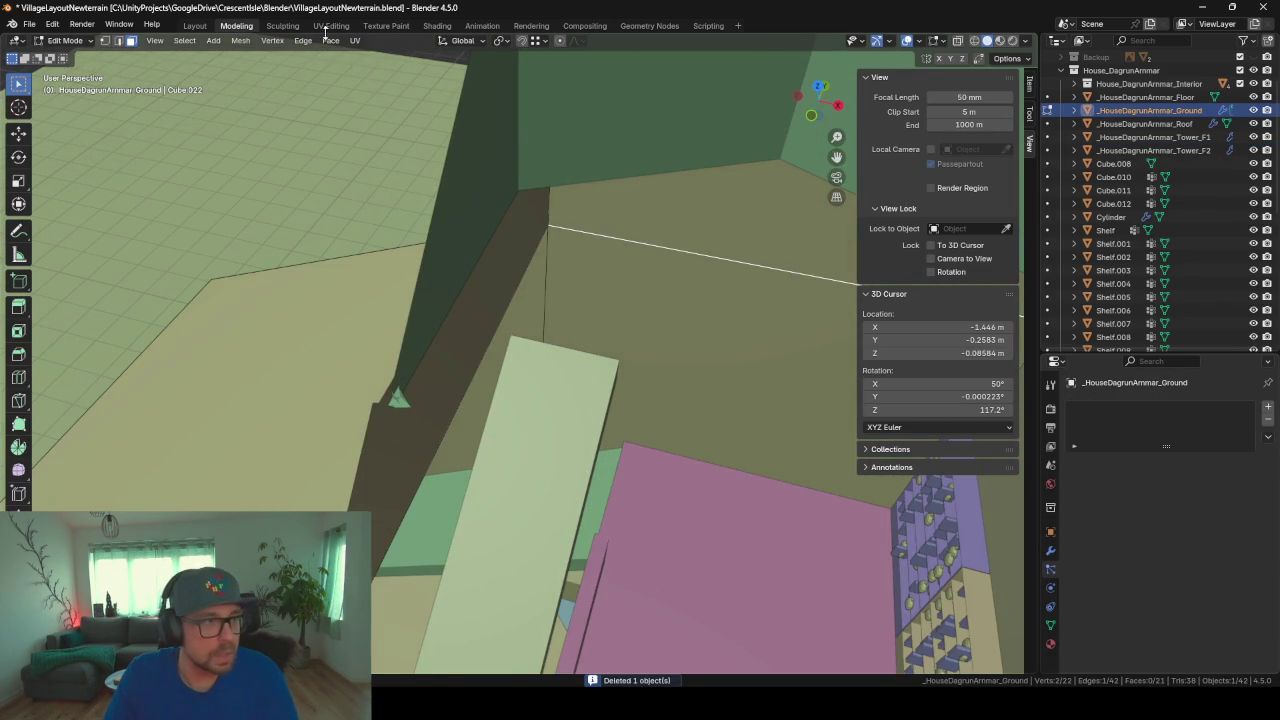
pyautogui.click(631, 237)
pyautogui.keyDown('alt'); pyautogui.click(530, 246); pyautogui.keyUp('alt')
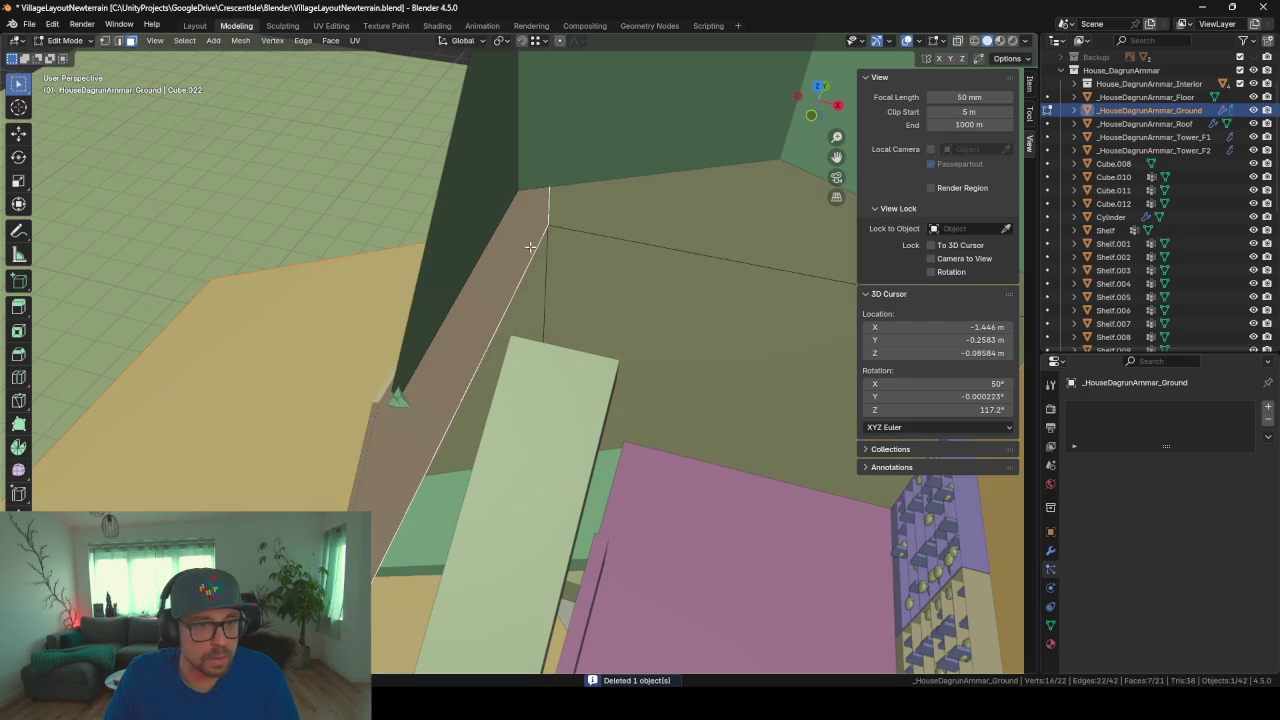
pyautogui.press('2')
pyautogui.click(509, 300)
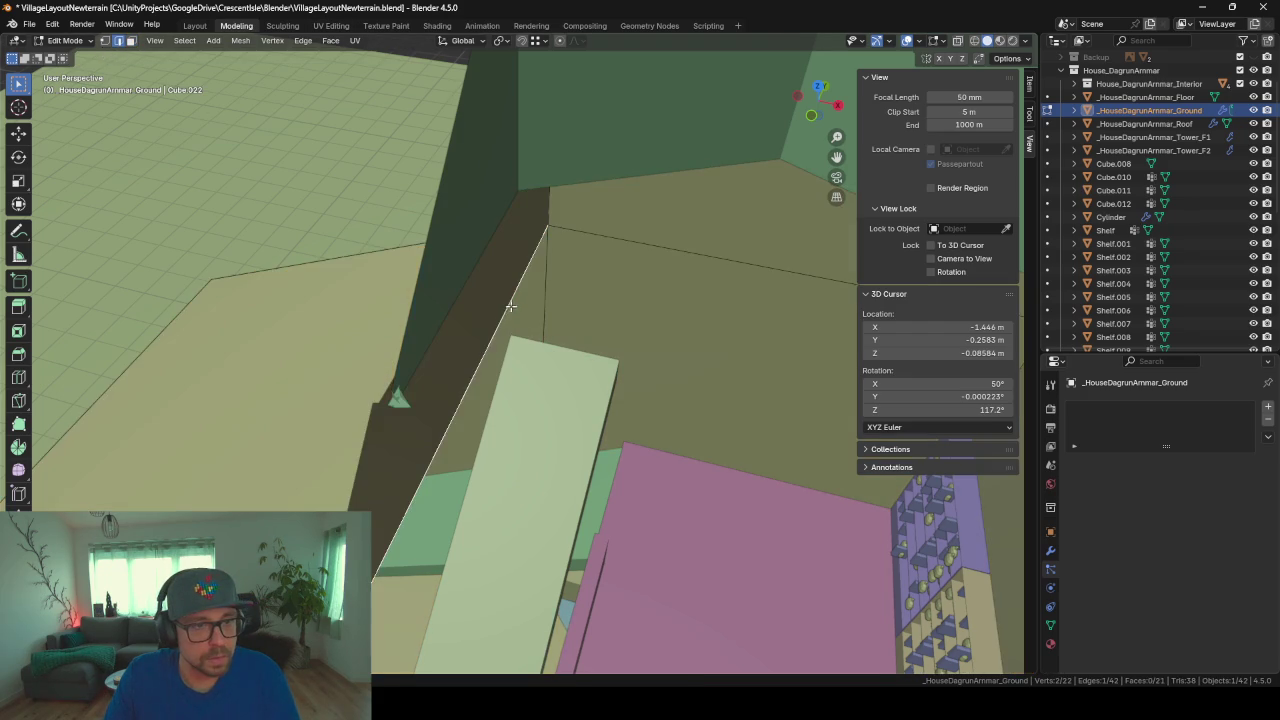
pyautogui.moveTo(509, 300); pyautogui.dragTo(662, 427, button='middle')
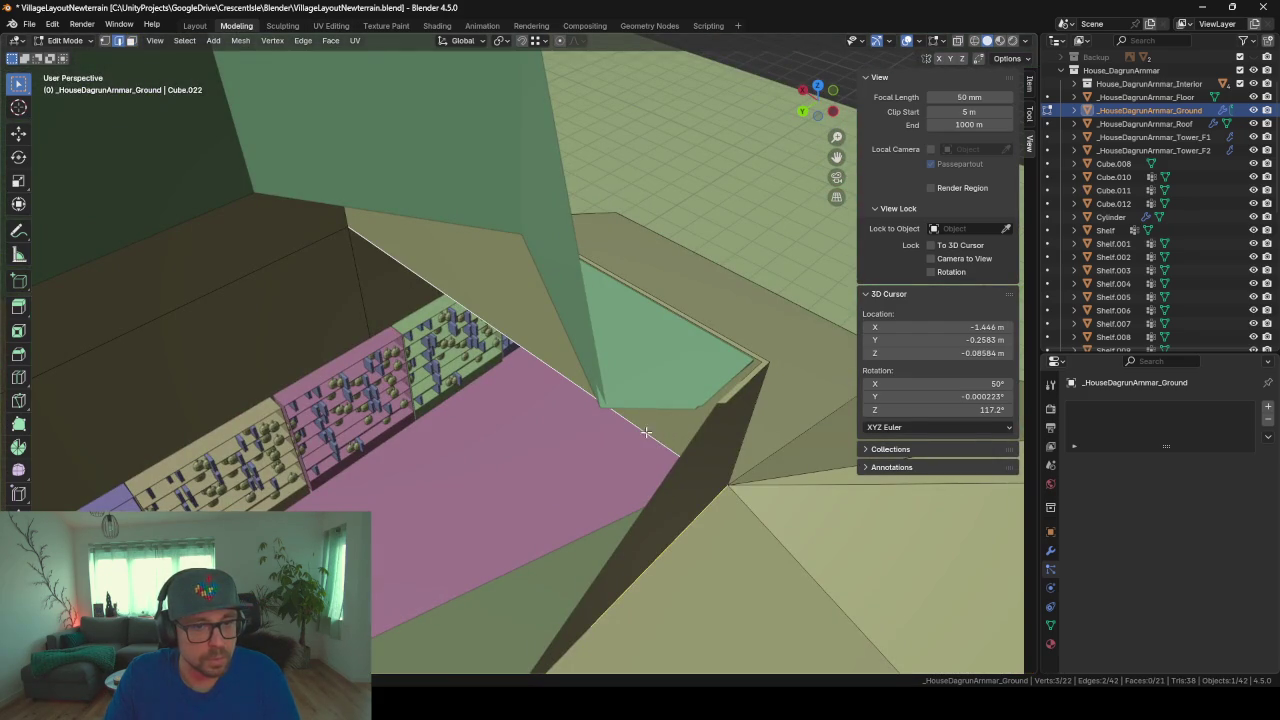
pyautogui.moveTo(432, 295); pyautogui.dragTo(257, 289, button='middle')
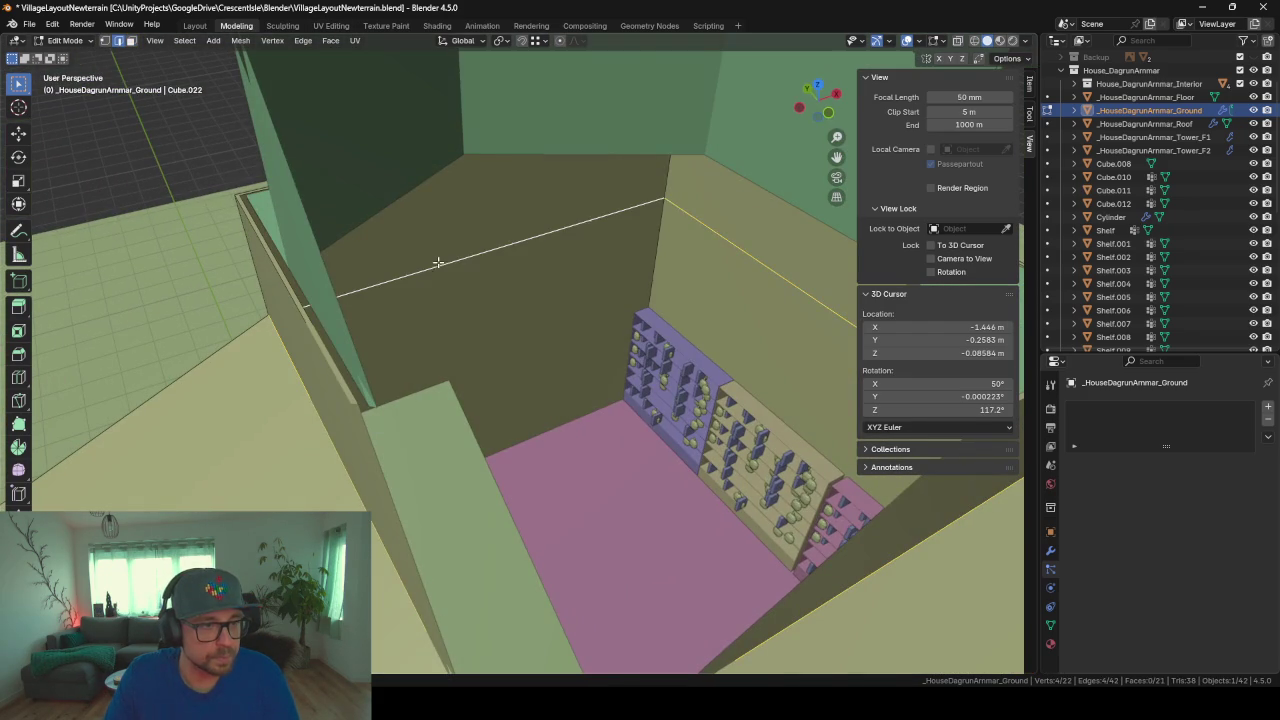
pyautogui.scroll(-2, 547, 366)
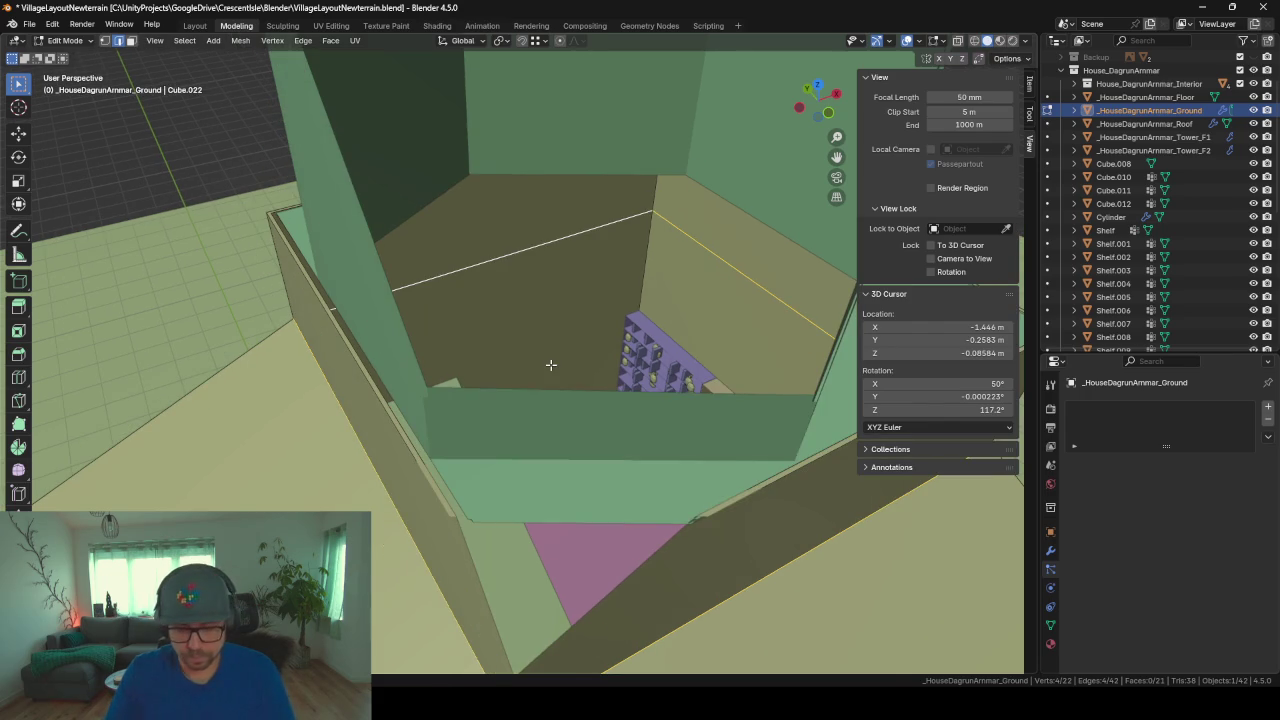
# Step: Separate the selection into _HouseDagrunAmmar_Ground.001 and return to Object Mode
pyautogui.press('p')
pyautogui.click(551, 365)
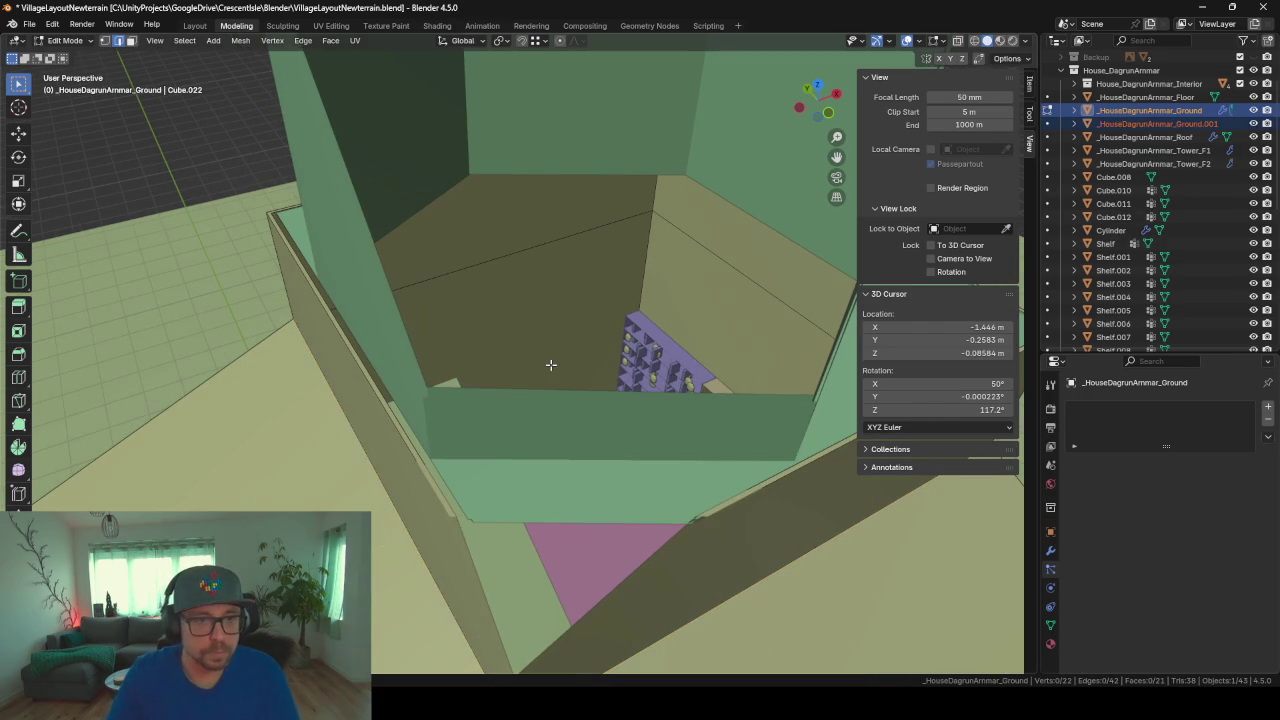
pyautogui.keyDown('ctrl'); pyautogui.click(1157, 123); pyautogui.keyUp('ctrl')
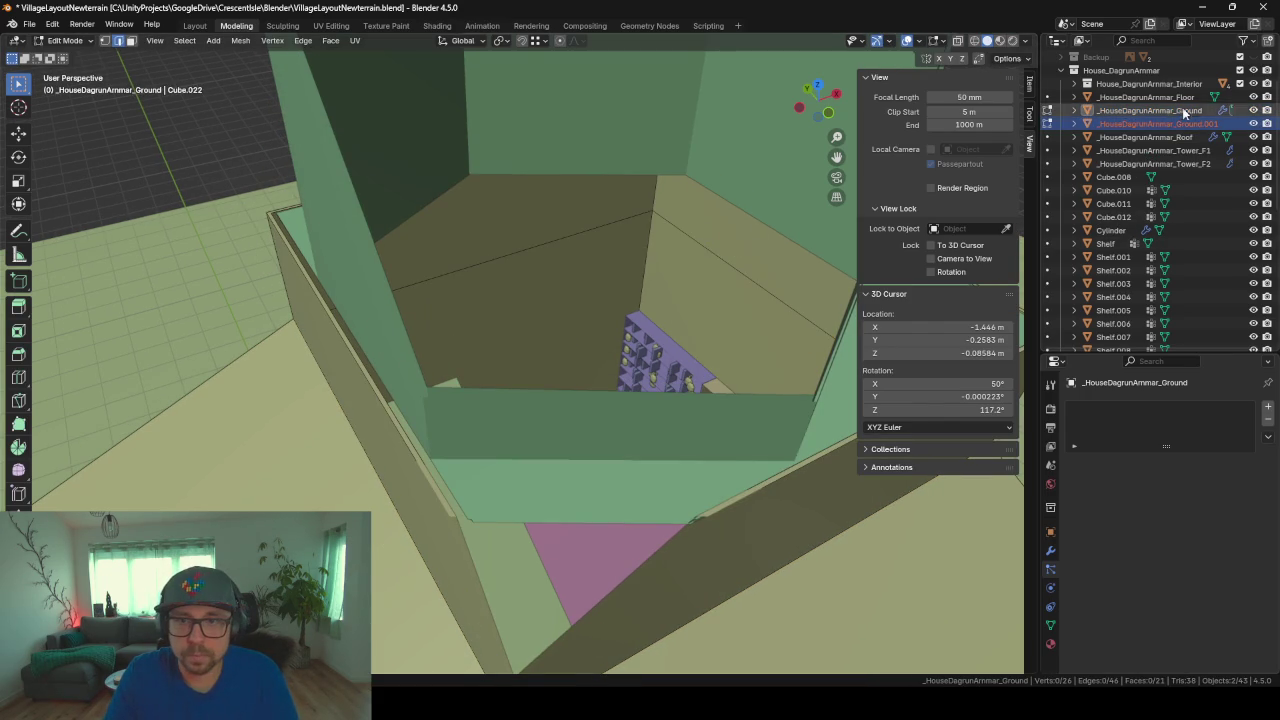
pyautogui.press('Tab')
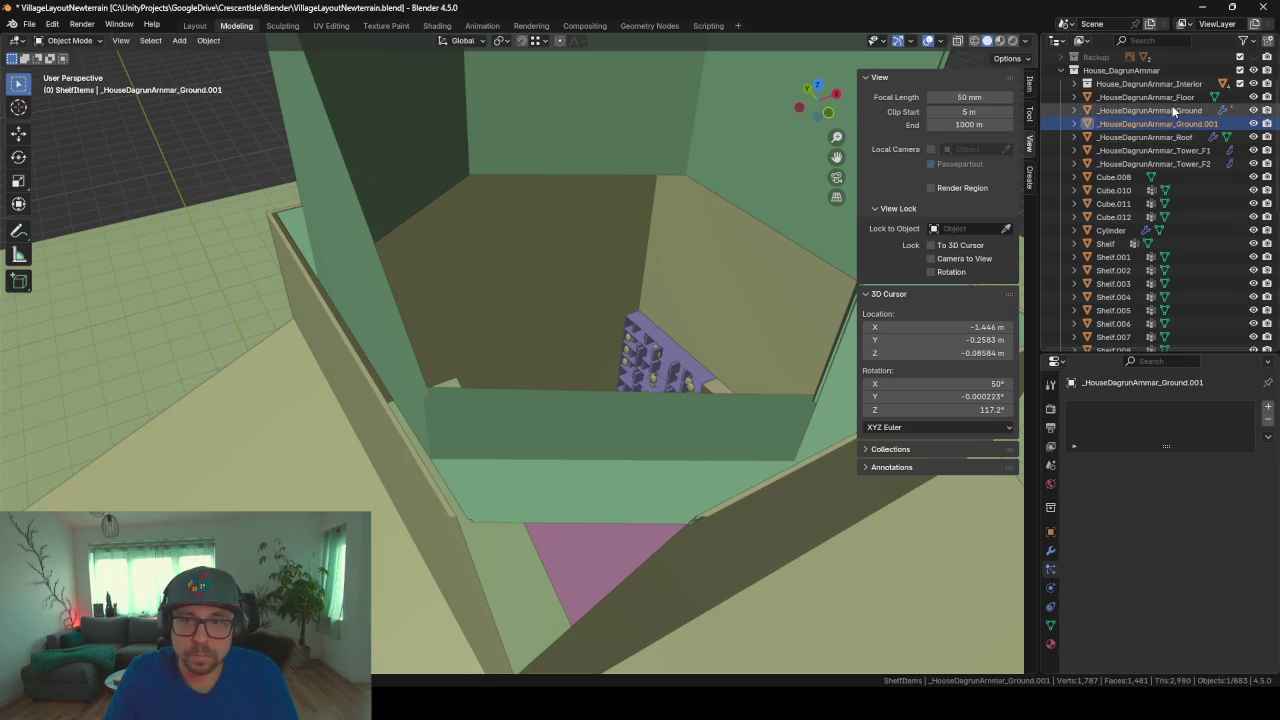
# Step: Select Ground.001 in the Outliner, isolate it, and enter Edit Mode with the floor framed
pyautogui.click(1150, 110)
pyautogui.scroll(-2, 781, 208)
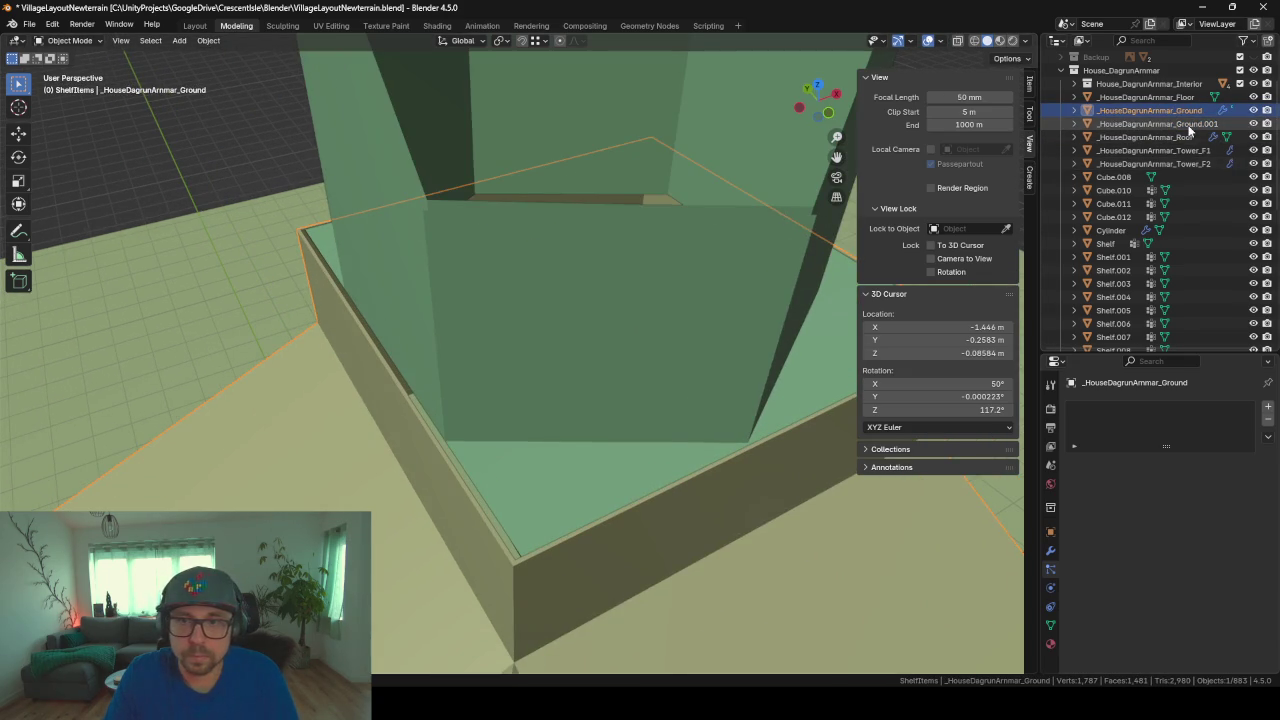
pyautogui.click(1150, 123)
pyautogui.press('KP_Divide')
pyautogui.press('KP_Decimal')
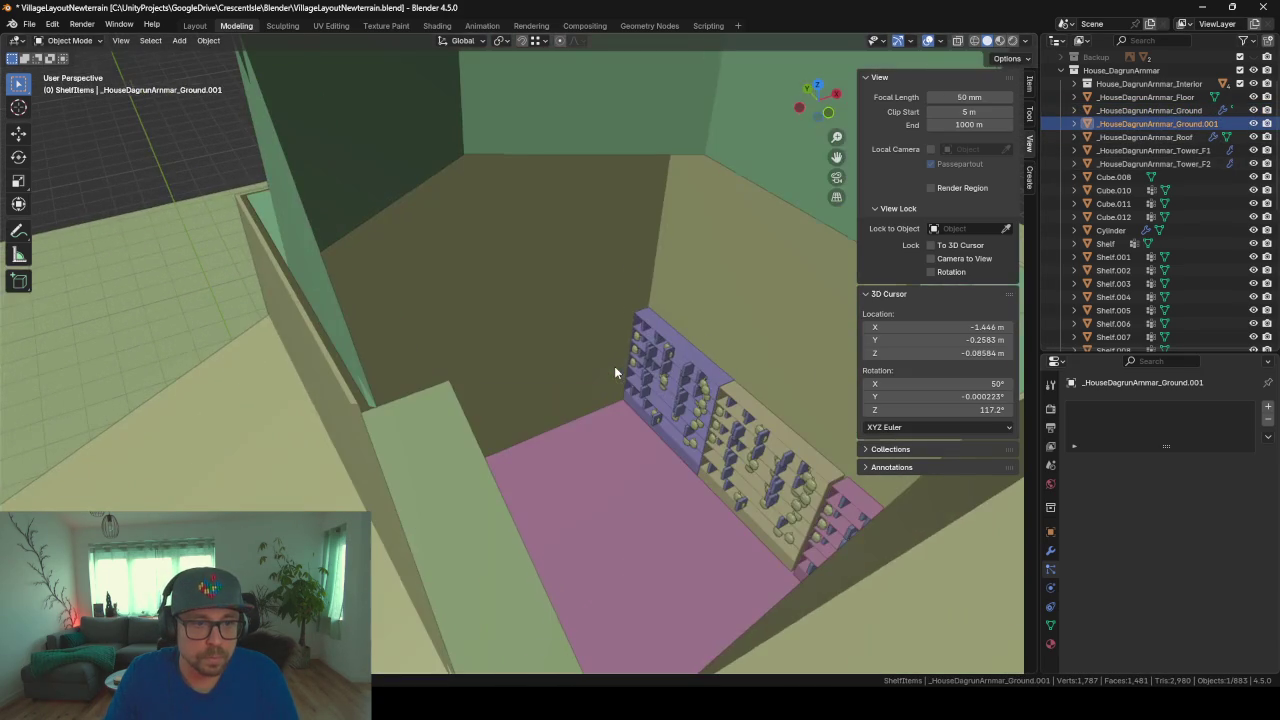
pyautogui.press('Tab')
pyautogui.press('KP_Decimal')
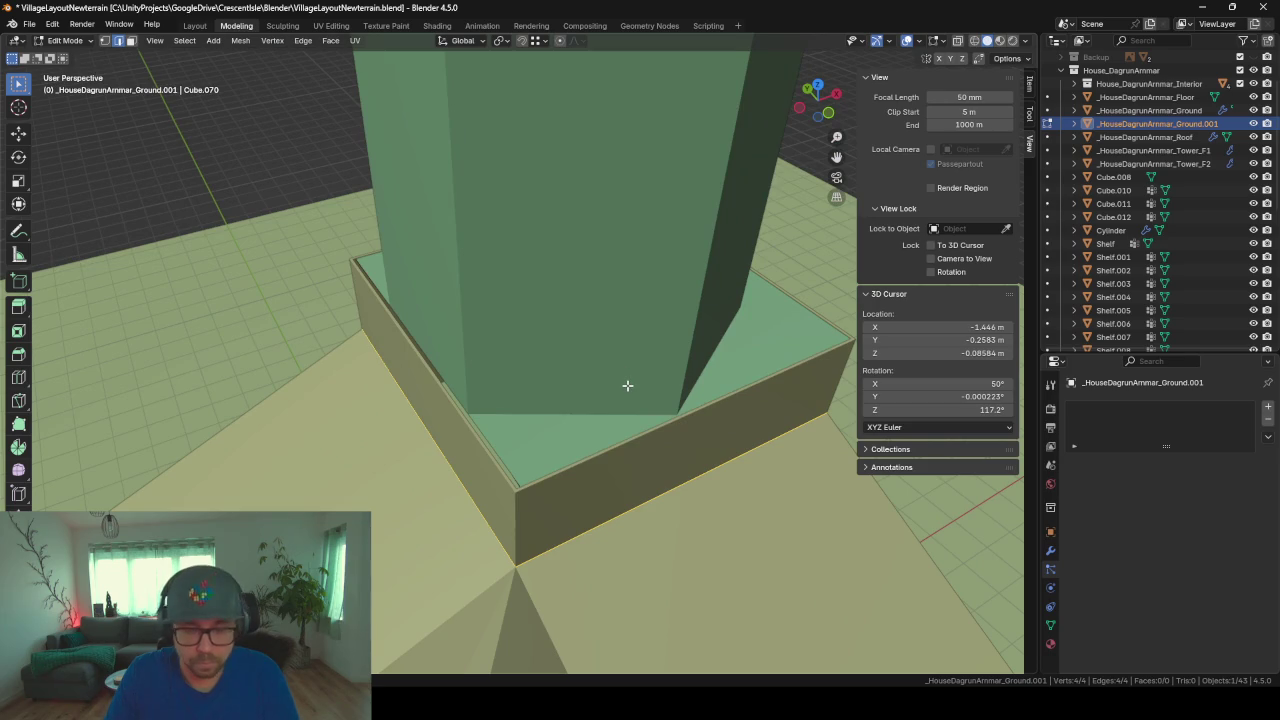
pyautogui.scroll(2, 627, 385)
pyautogui.scroll(3, 627, 385)
pyautogui.moveTo(626, 383); pyautogui.dragTo(642, 367, button='middle')
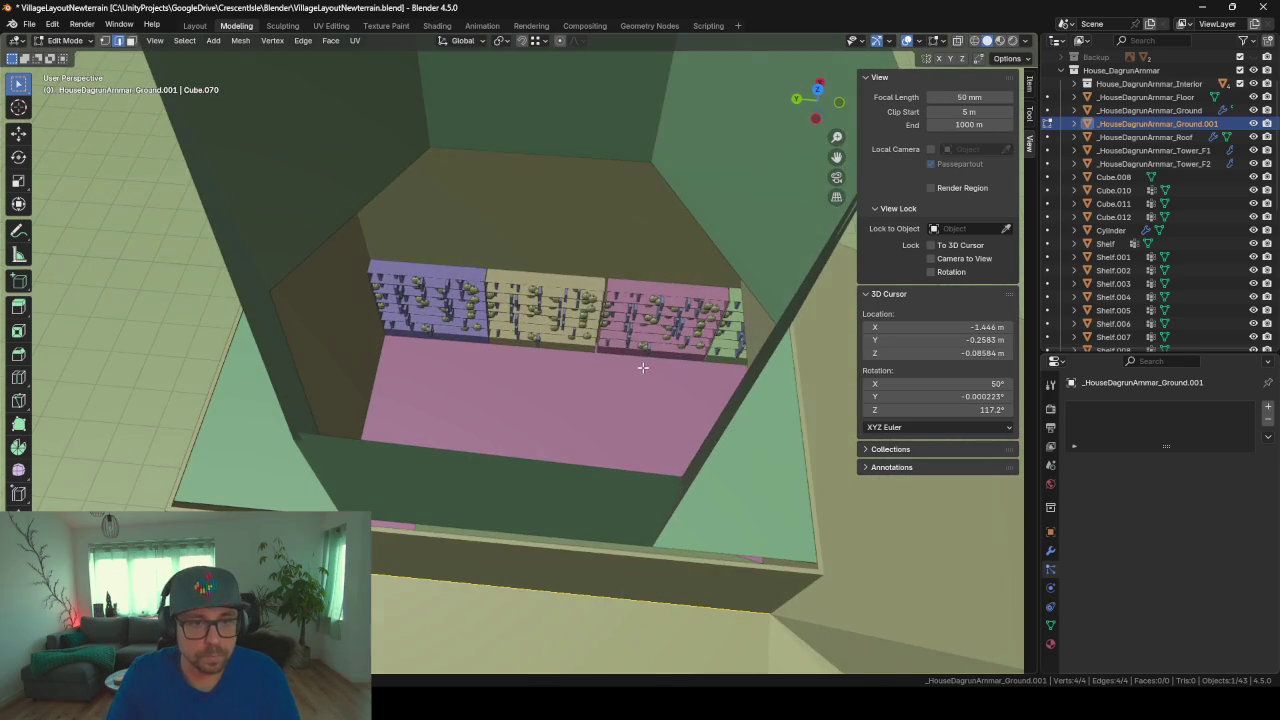
# Step: Inset the floor face and scale the inner face down to a small square
pyautogui.press('i')
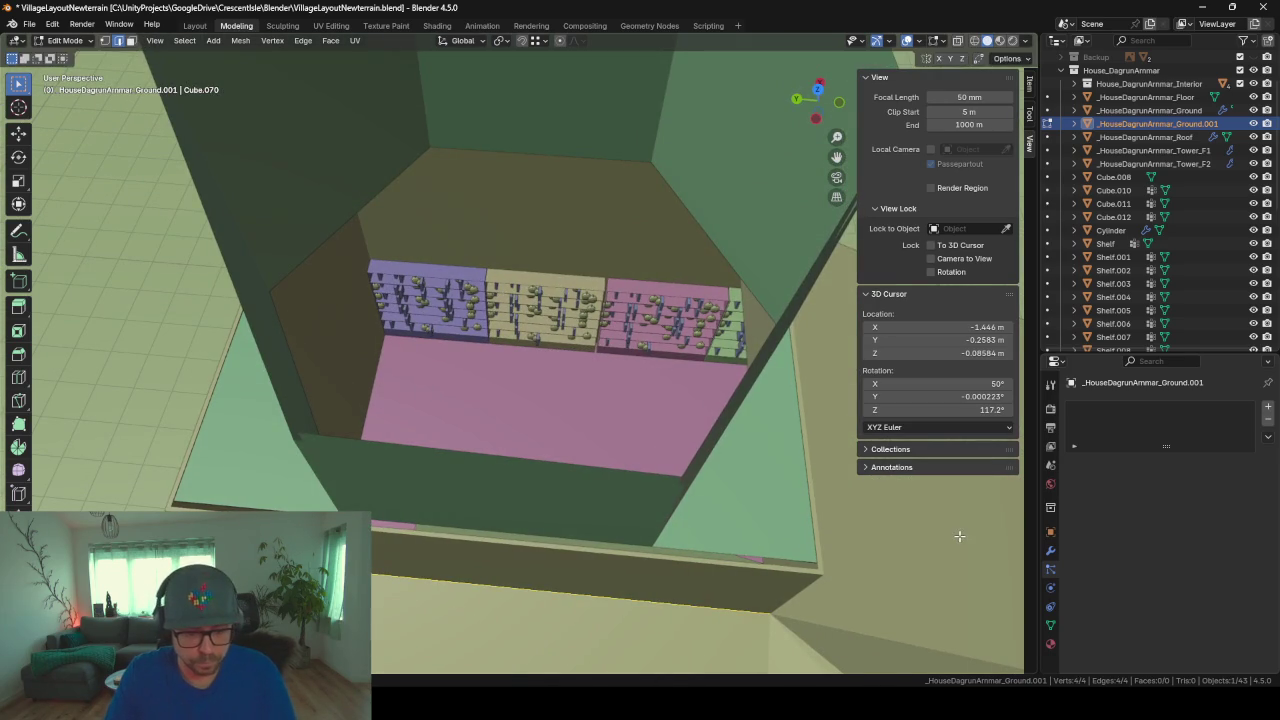
pyautogui.click(614, 343)
pyautogui.press('s')
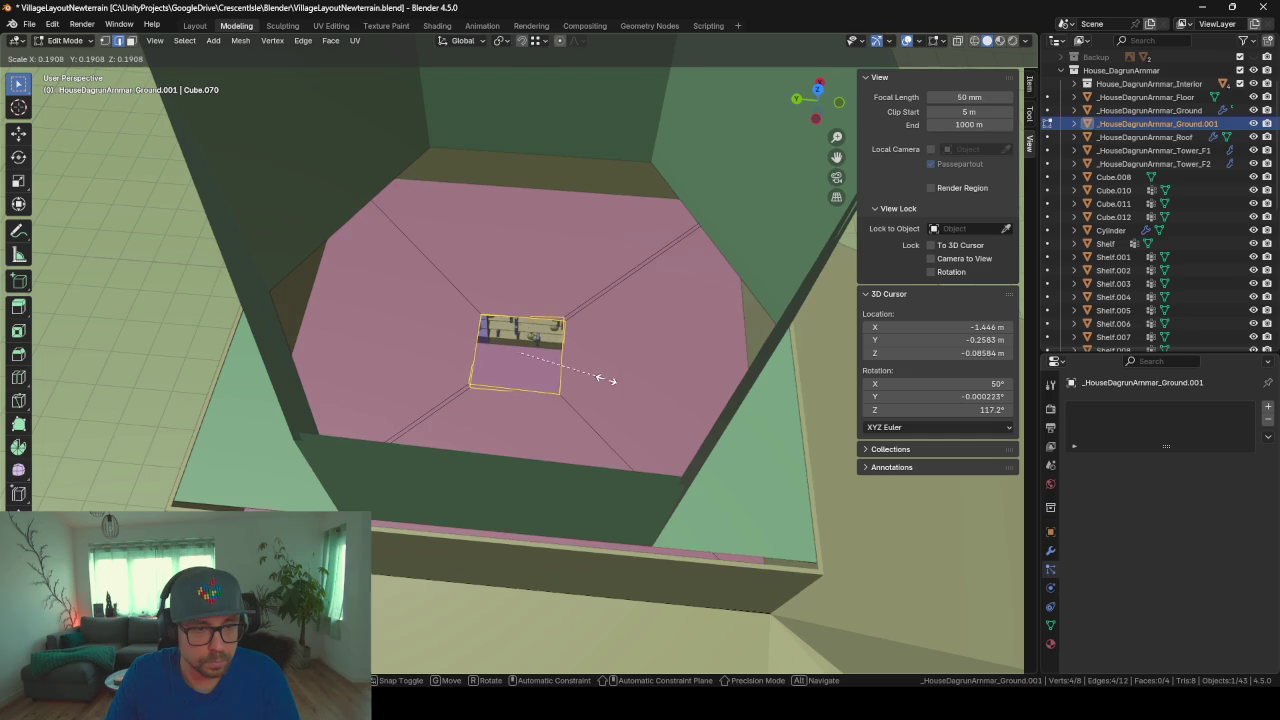
pyautogui.click(571, 371)
pyautogui.scroll(5, 600, 380)
pyautogui.moveTo(566, 340); pyautogui.dragTo(572, 346, button='middle')
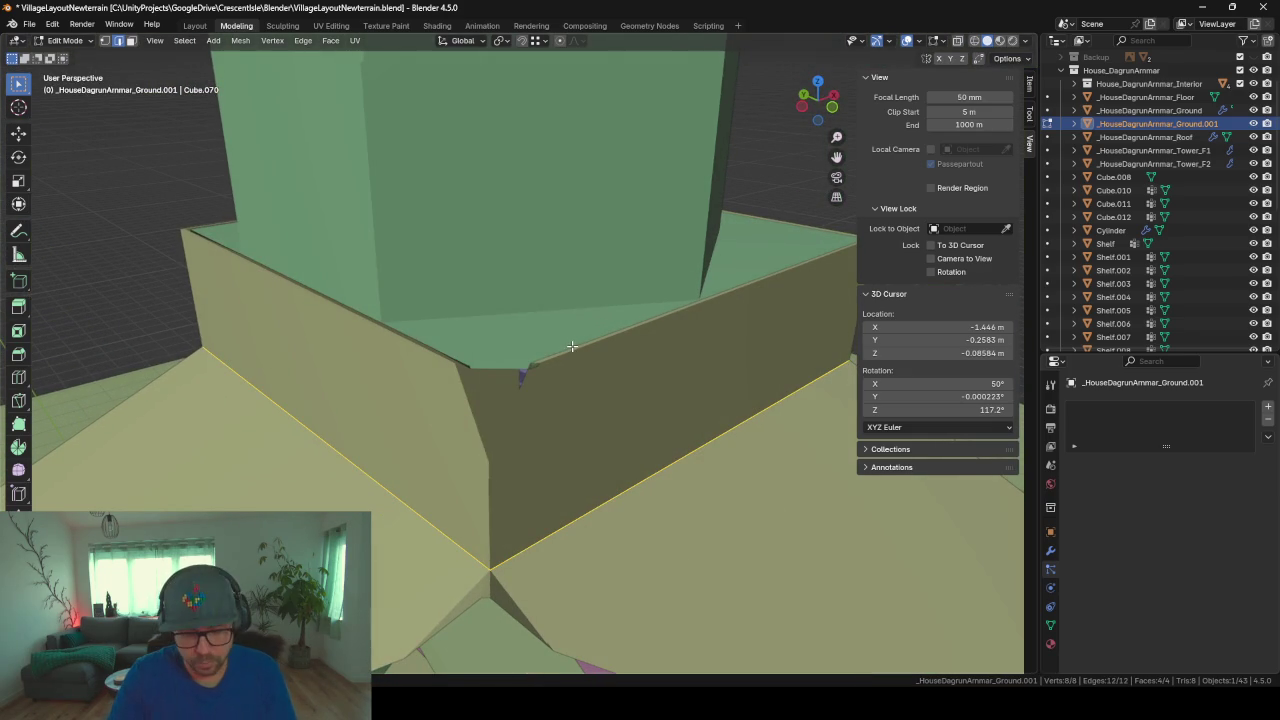
# Step: Merge overlapping vertices by distance, removing 4 duplicate vertices
pyautogui.press('m')
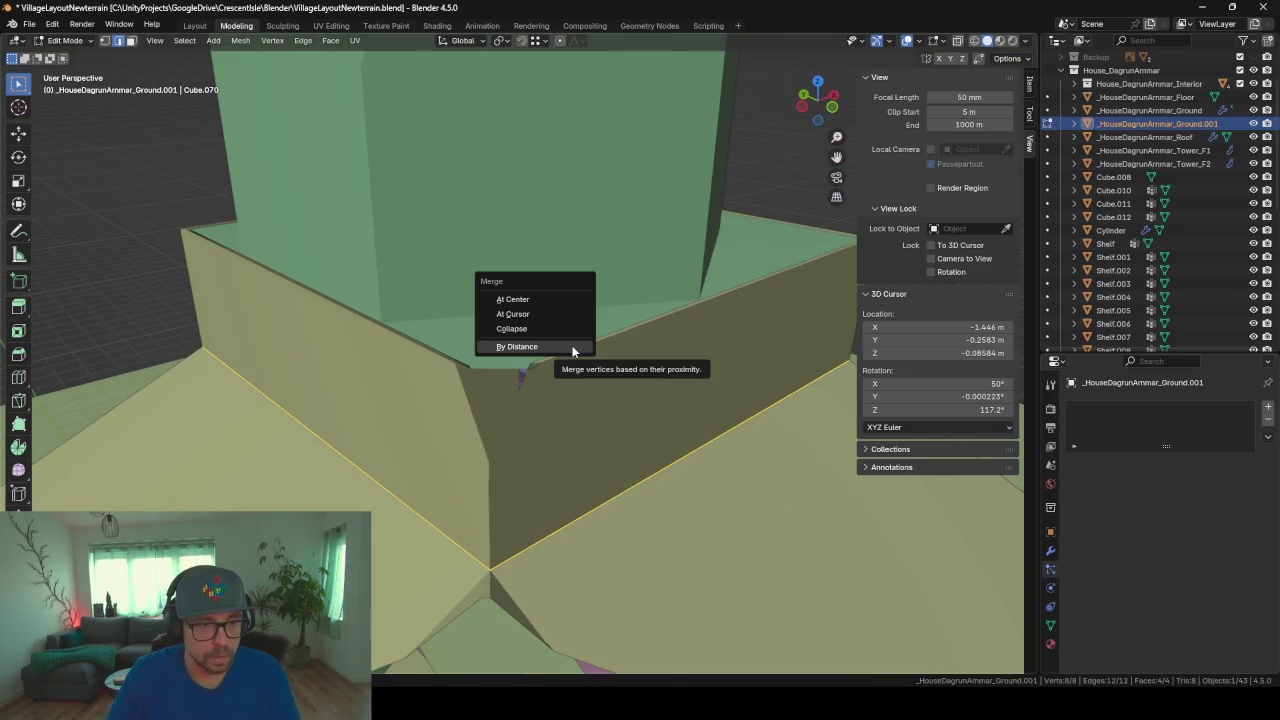
pyautogui.click(571, 346)
pyautogui.scroll(-3, 575, 267)
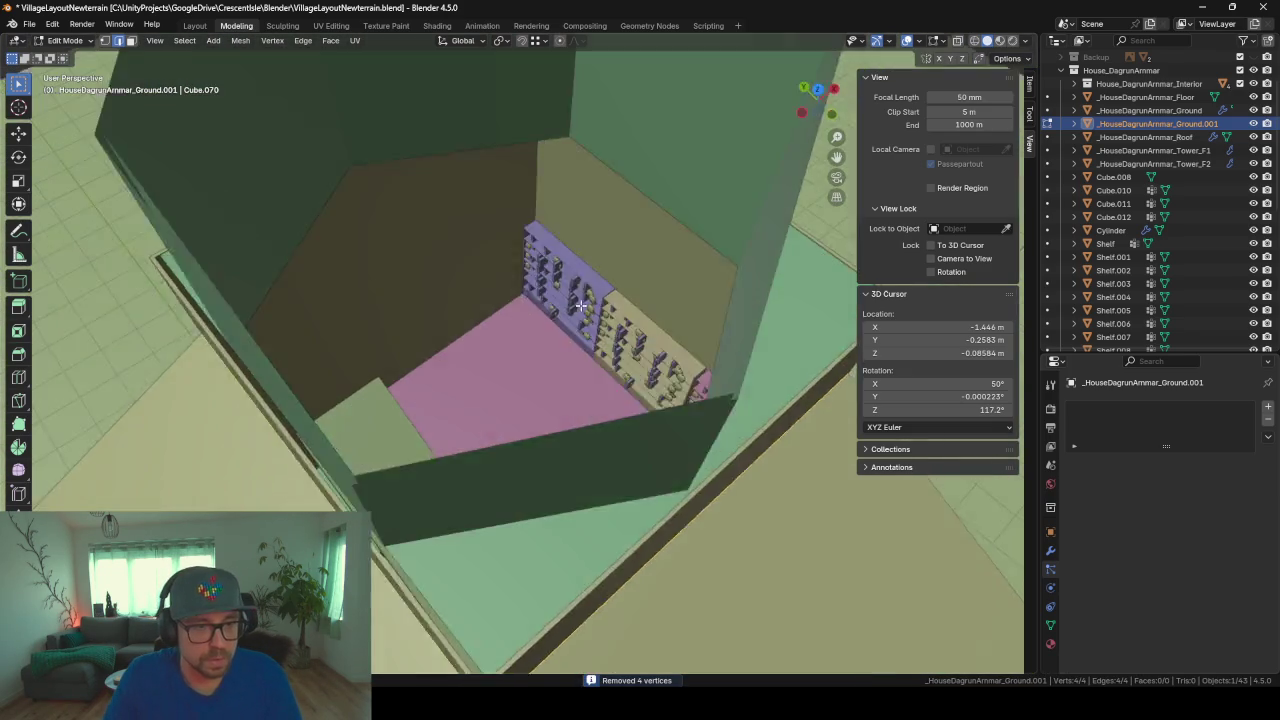
pyautogui.moveTo(560, 270); pyautogui.dragTo(520, 275, button='middle')
# Step: Extrude a new inset ring on the floor and shrink its centre face
pyautogui.press('e')
pyautogui.press('s')
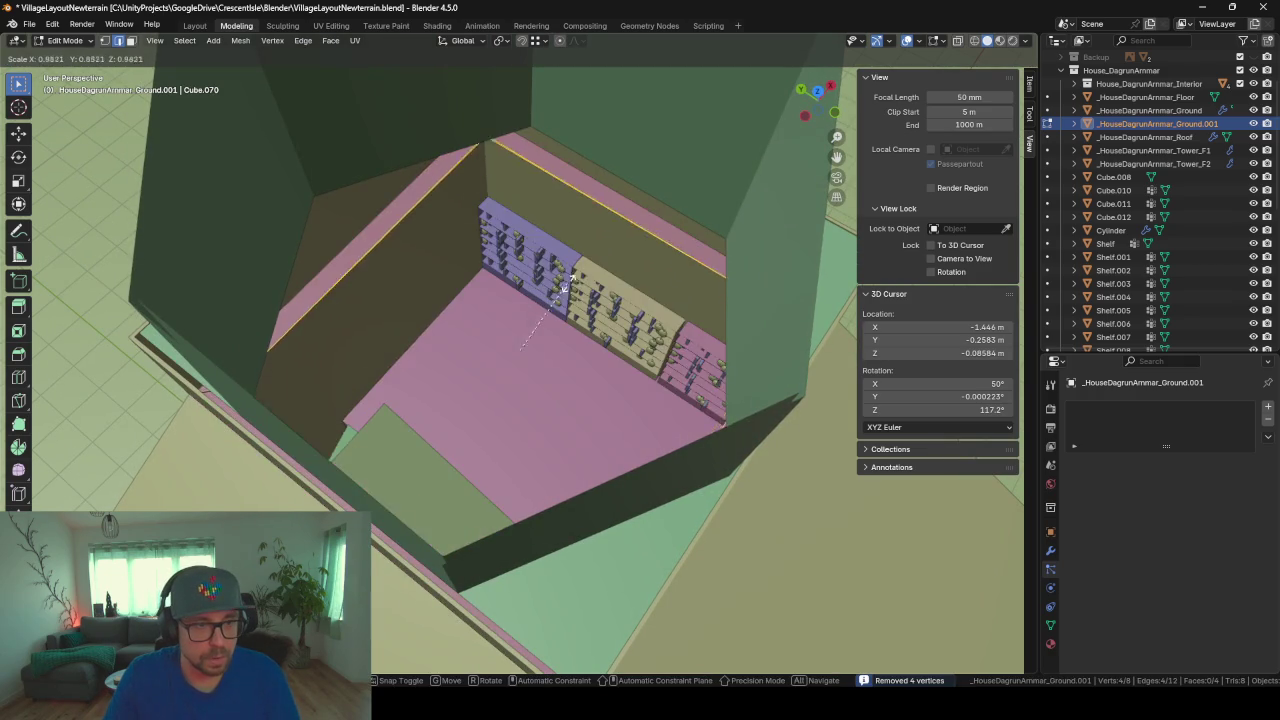
pyautogui.click(518, 339)
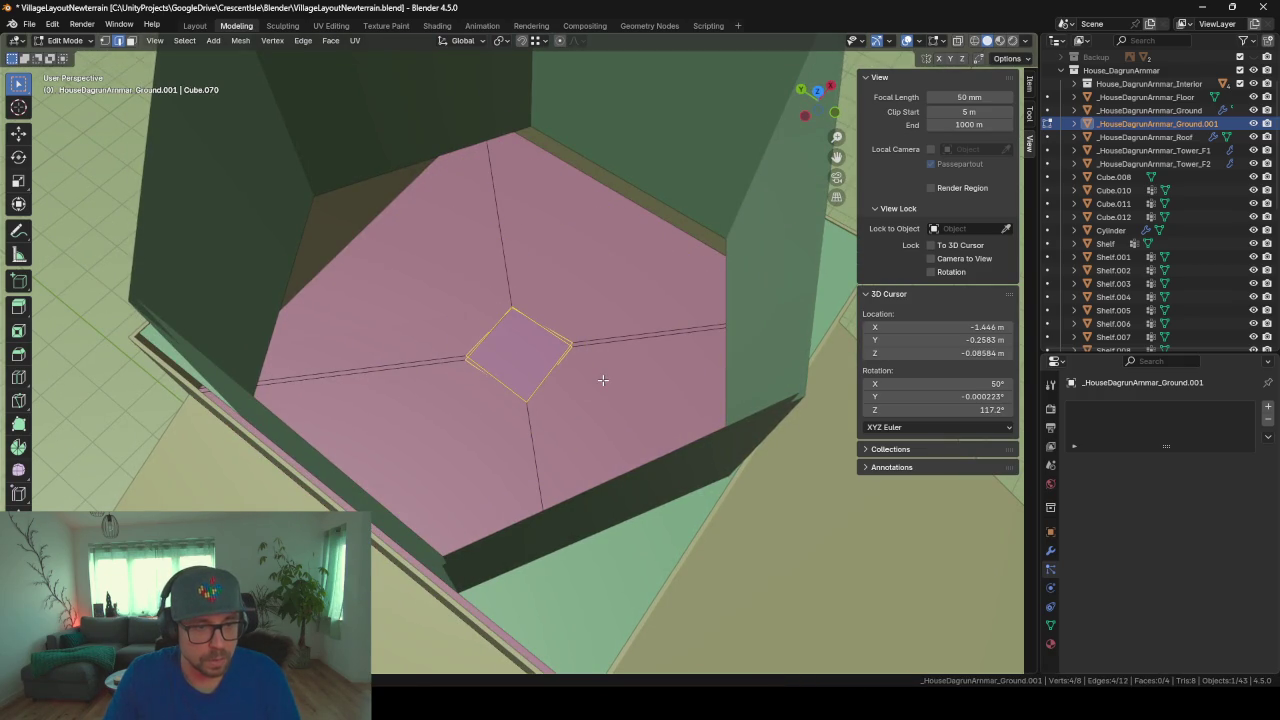
pyautogui.scroll(3, 602, 380)
pyautogui.moveTo(602, 380)
pyautogui.mouseDown(button='middle')
pyautogui.moveTo(515, 323)
pyautogui.moveTo(520, 300)
pyautogui.mouseUp(button='middle')
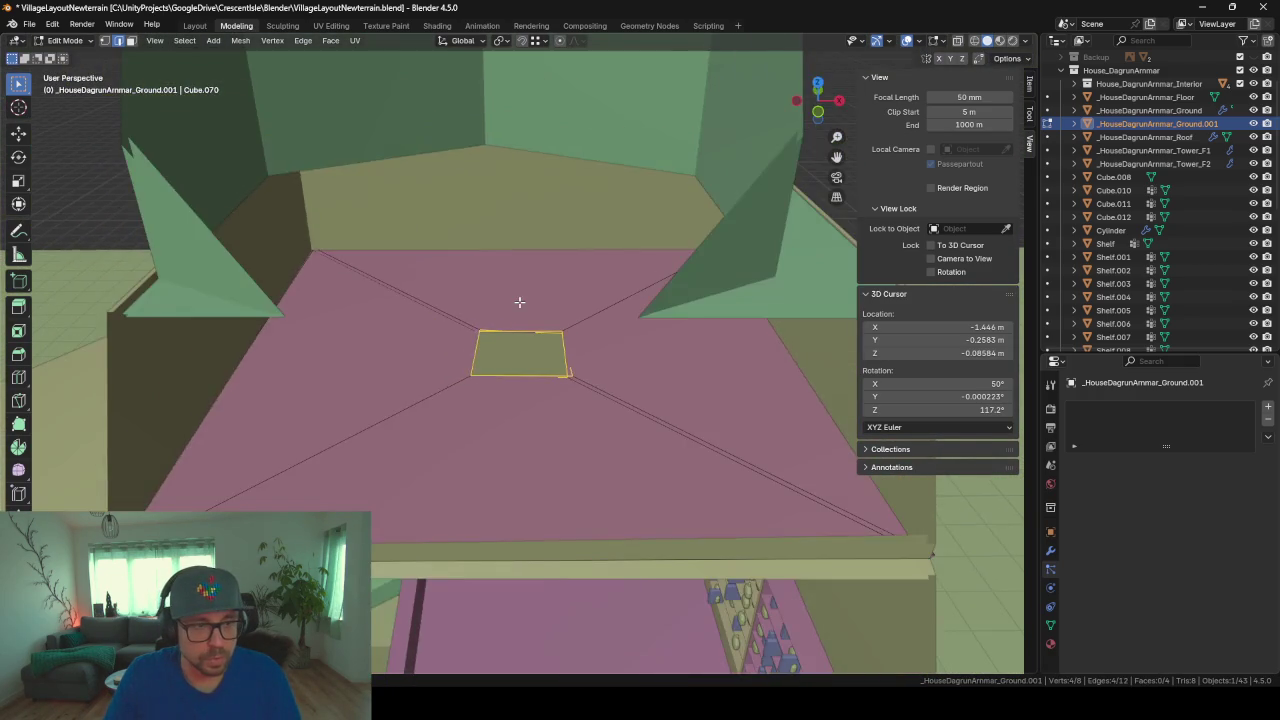
pyautogui.scroll(1, 520, 300)
pyautogui.click(1050, 551)
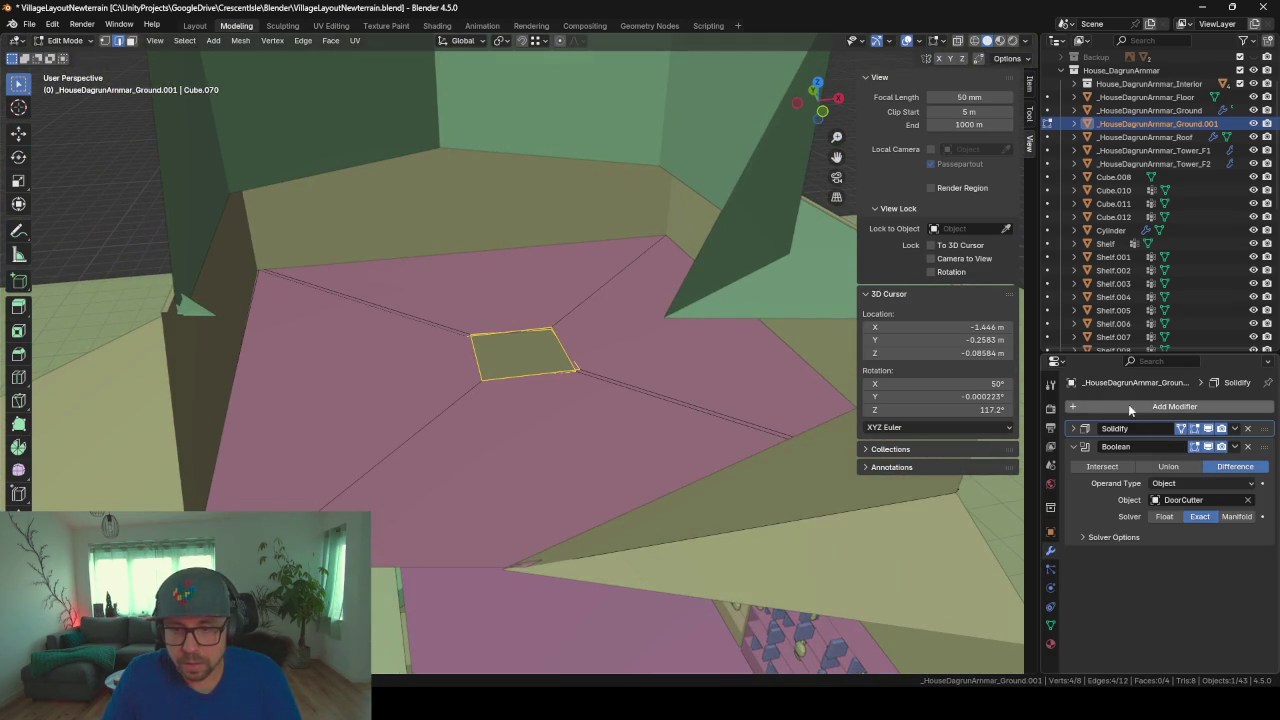
# Step: Delete the Boolean and old Solidify modifiers, then add a fresh Solidify displayed in Edit Mode
pyautogui.click(1248, 447)
pyautogui.click(1247, 429)
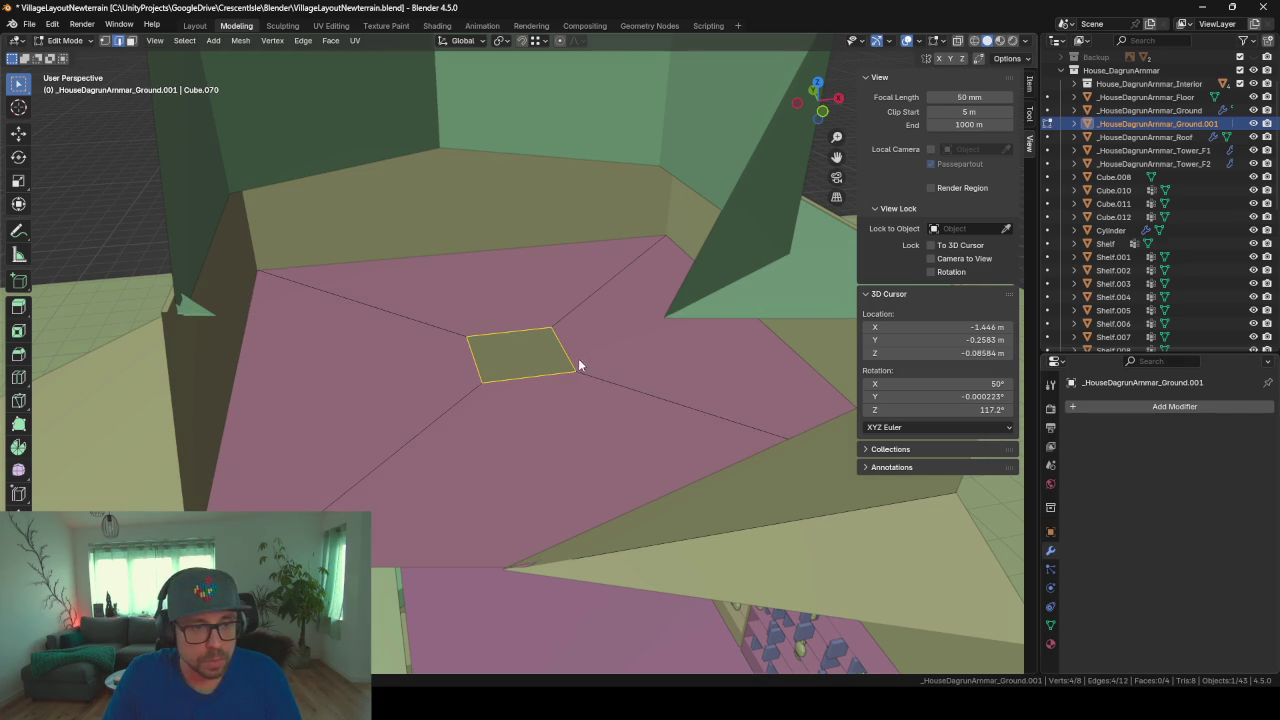
pyautogui.moveTo(578, 358)
pyautogui.mouseDown(button='middle')
pyautogui.moveTo(597, 397)
pyautogui.moveTo(451, 328)
pyautogui.moveTo(544, 381)
pyautogui.mouseUp(button='middle')
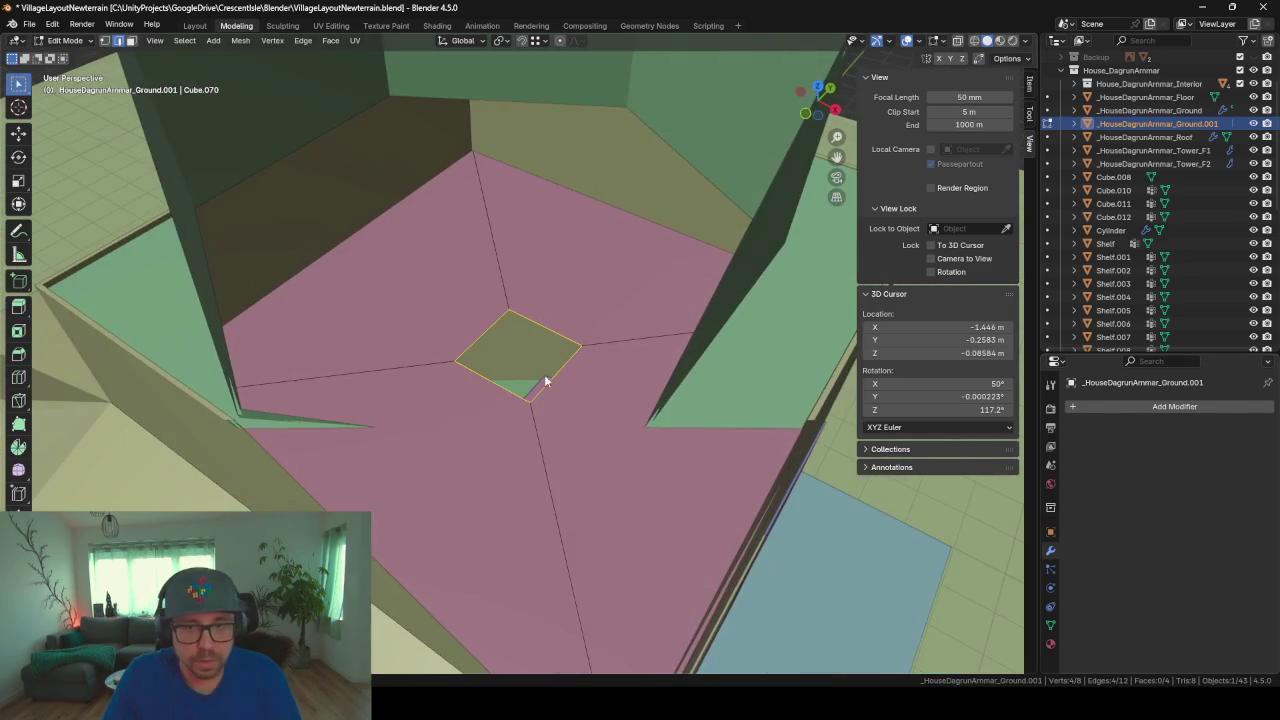
pyautogui.click(1128, 406)
pyautogui.write('s')
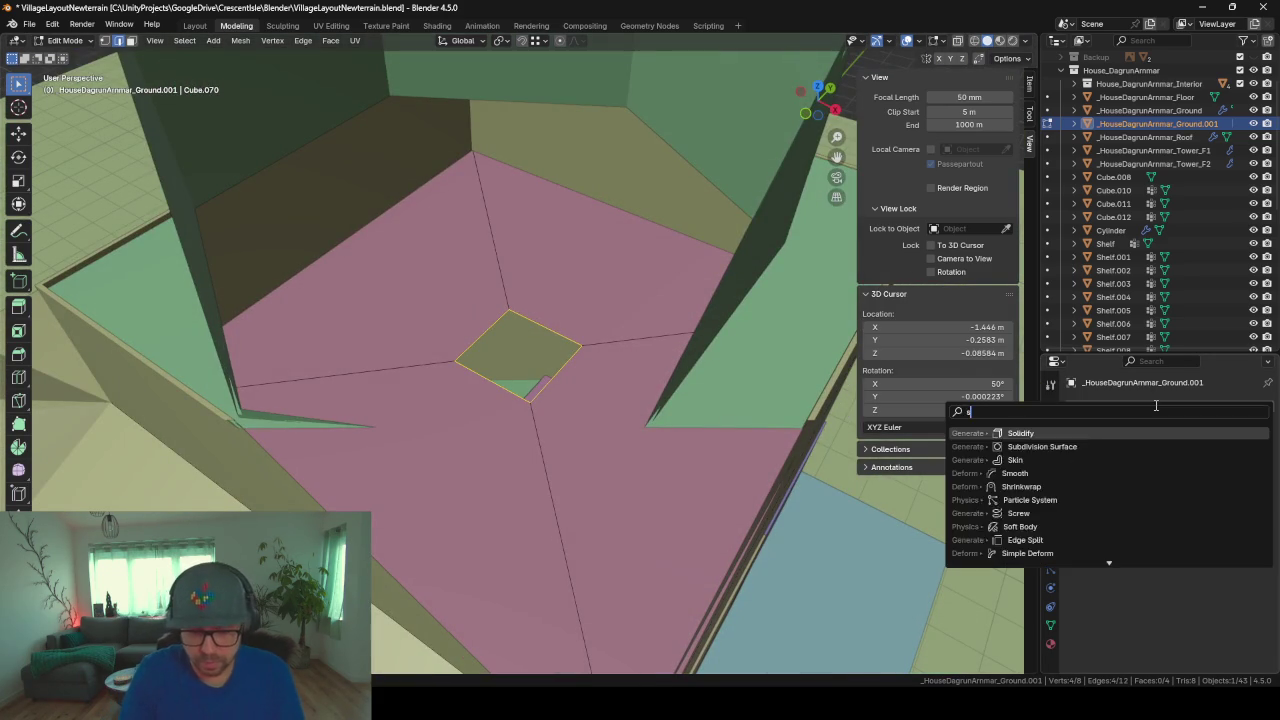
pyautogui.write('oli')
pyautogui.press('Return')
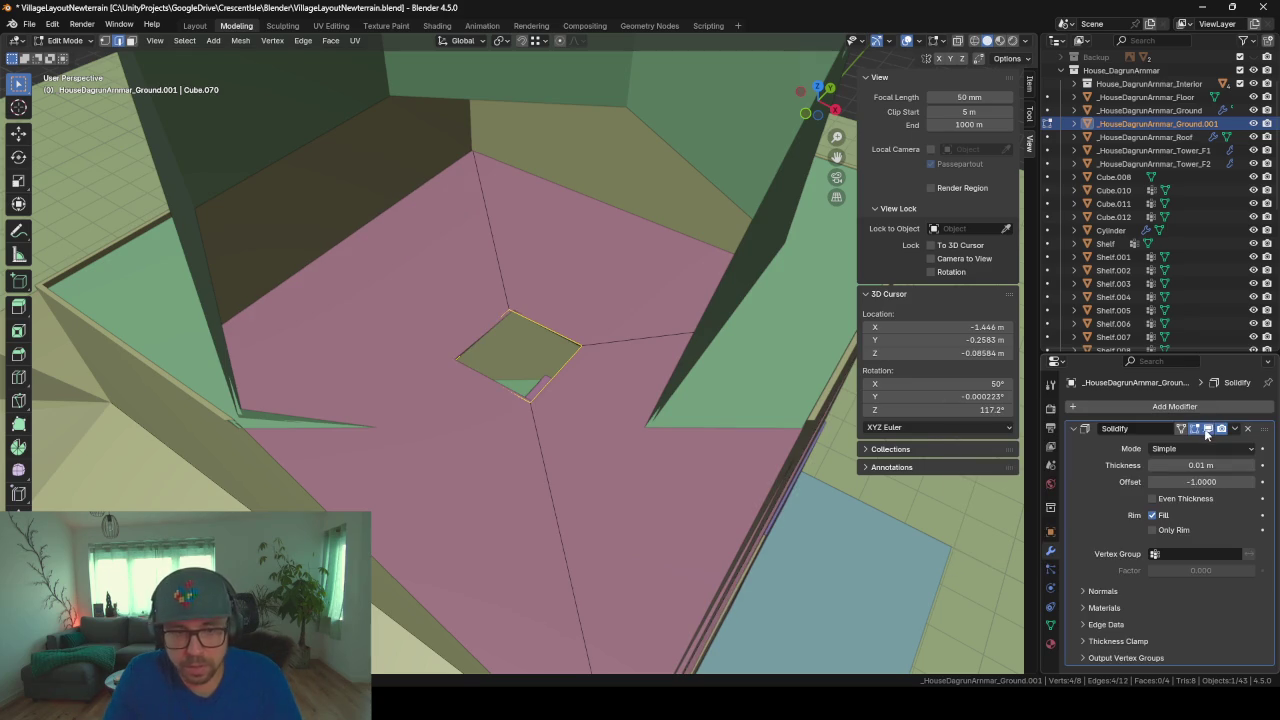
pyautogui.click(1207, 432)
pyautogui.moveTo(444, 303)
pyautogui.mouseDown(button='middle')
pyautogui.moveTo(508, 366)
pyautogui.moveTo(420, 346)
pyautogui.moveTo(634, 401)
pyautogui.mouseUp(button='middle')
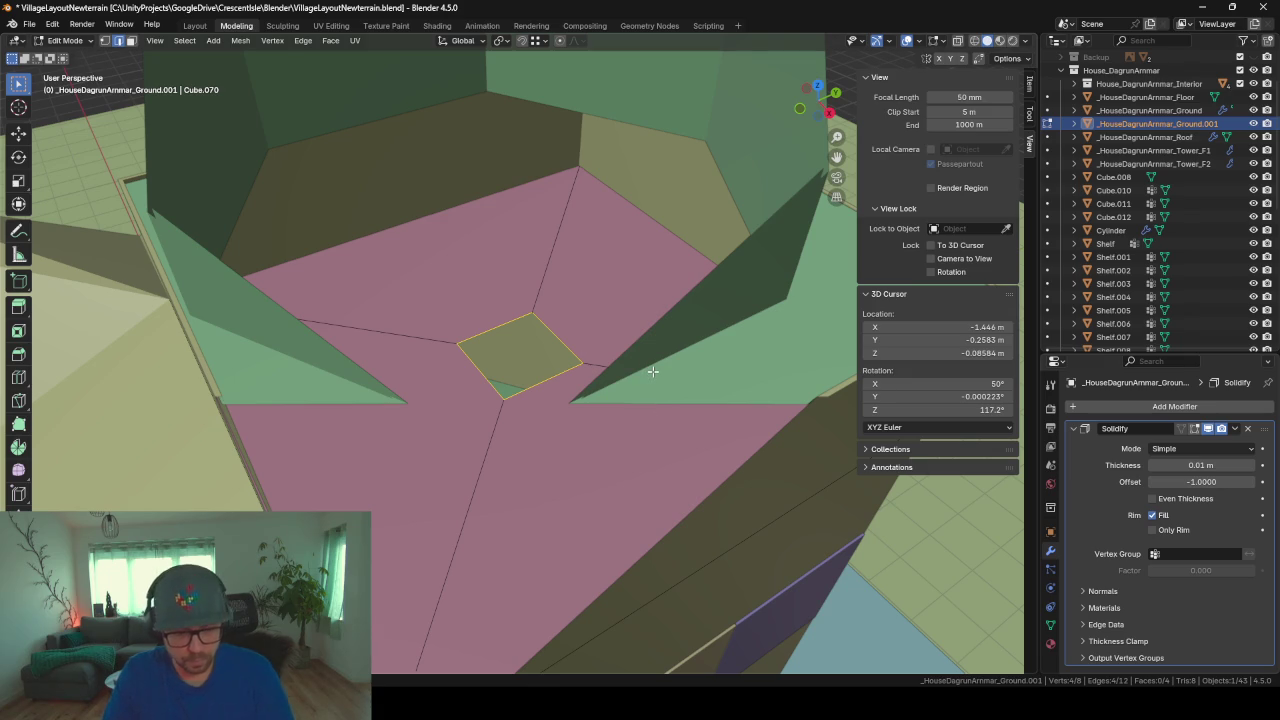
# Step: Delete the selected floor geometry and fill the hole with a single new face
pyautogui.press('x')
pyautogui.click(652, 370)
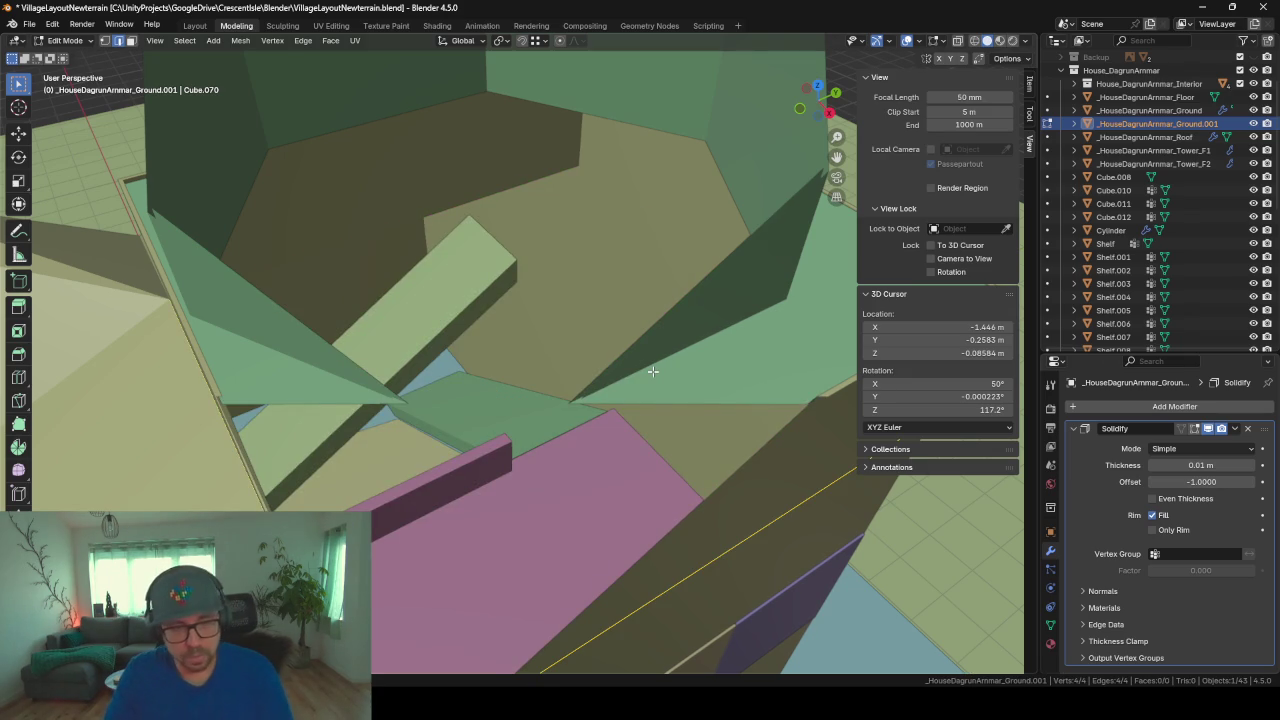
pyautogui.press('f')
pyautogui.moveTo(486, 381); pyautogui.dragTo(541, 383, button='middle')
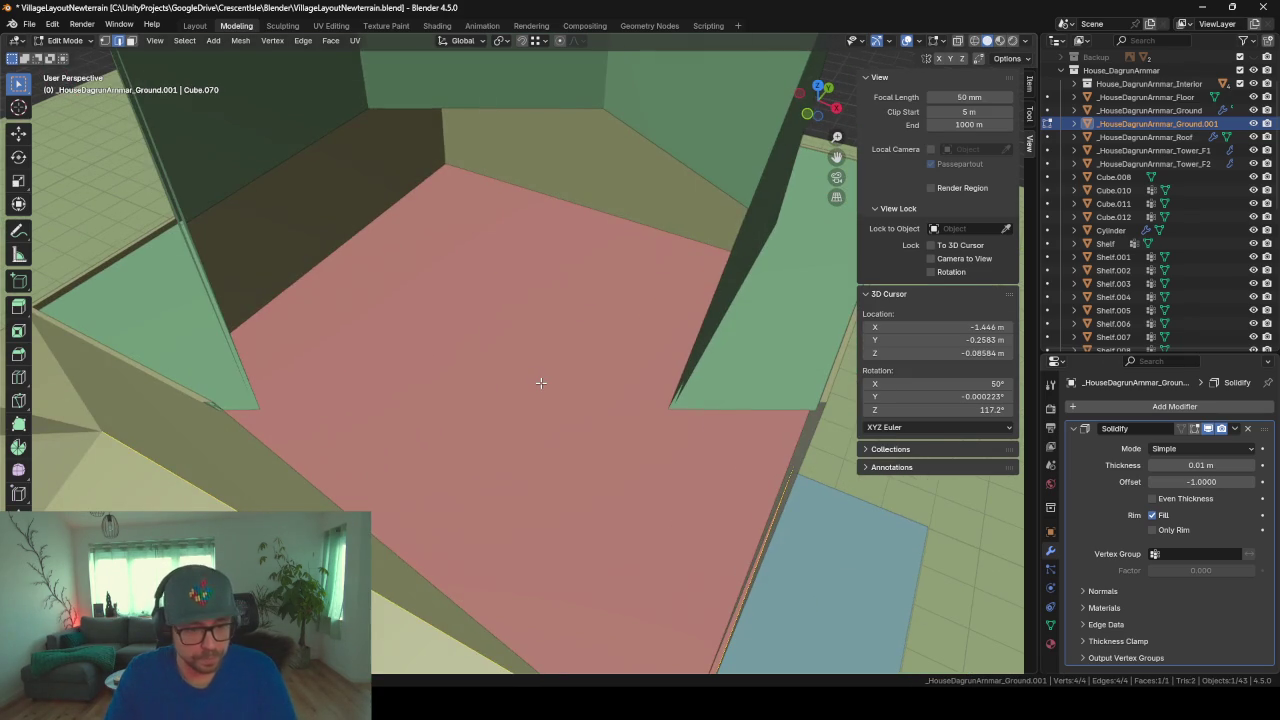
# Step: Add a loop cut across the floor and move the new edge along X
pyautogui.hotkey('ctrl', 'r')
pyautogui.click(618, 215)
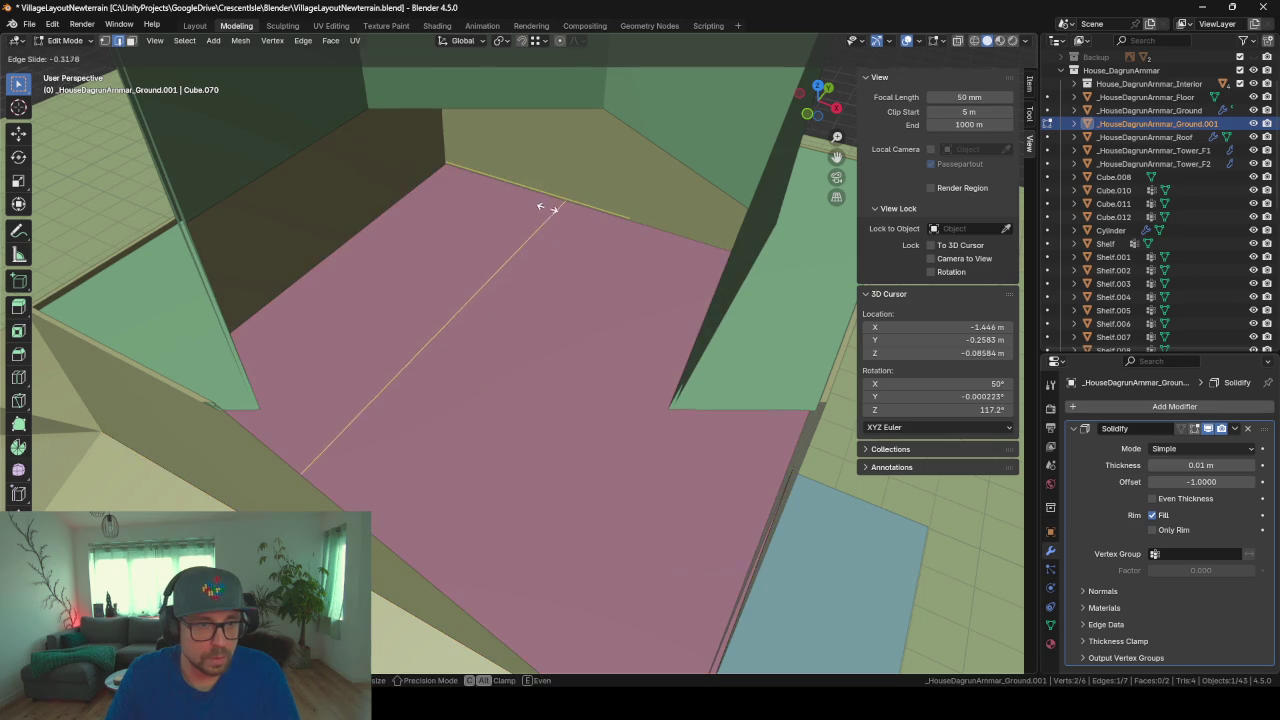
pyautogui.click(538, 203)
pyautogui.moveTo(457, 288); pyautogui.dragTo(539, 196, button='middle')
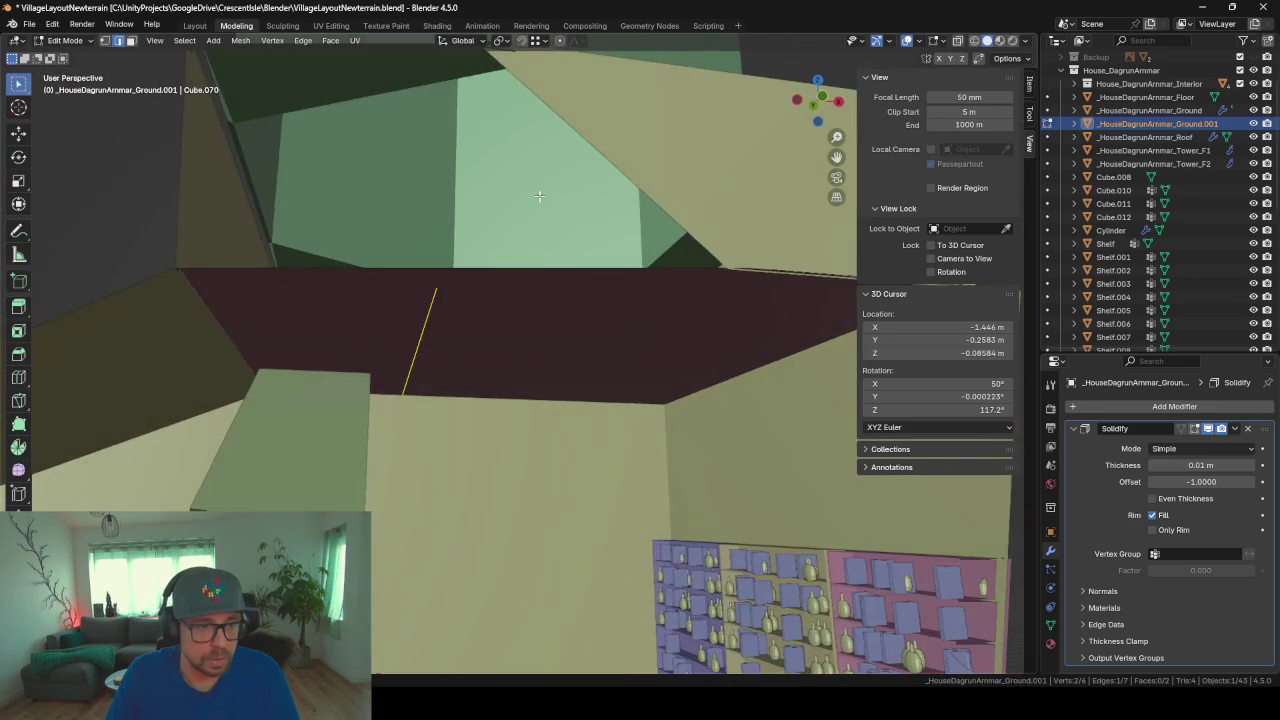
pyautogui.press('g')
pyautogui.press('y')
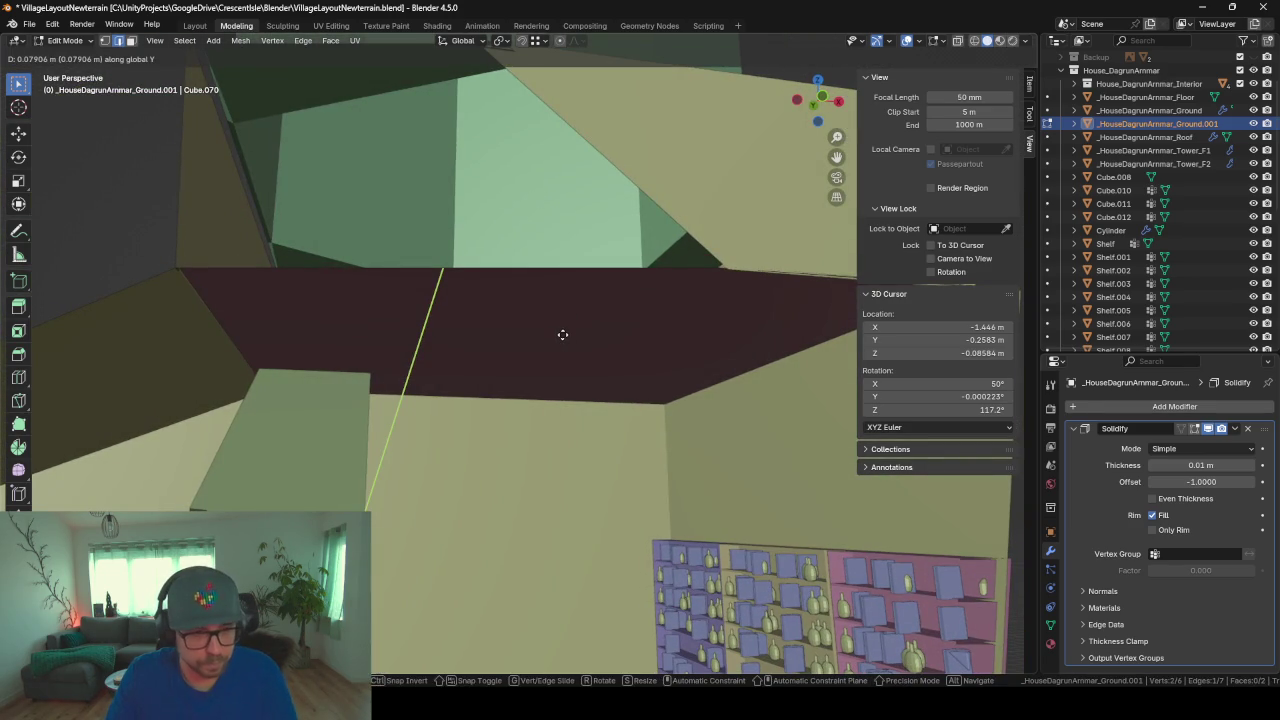
pyautogui.press('x')
pyautogui.click(533, 328)
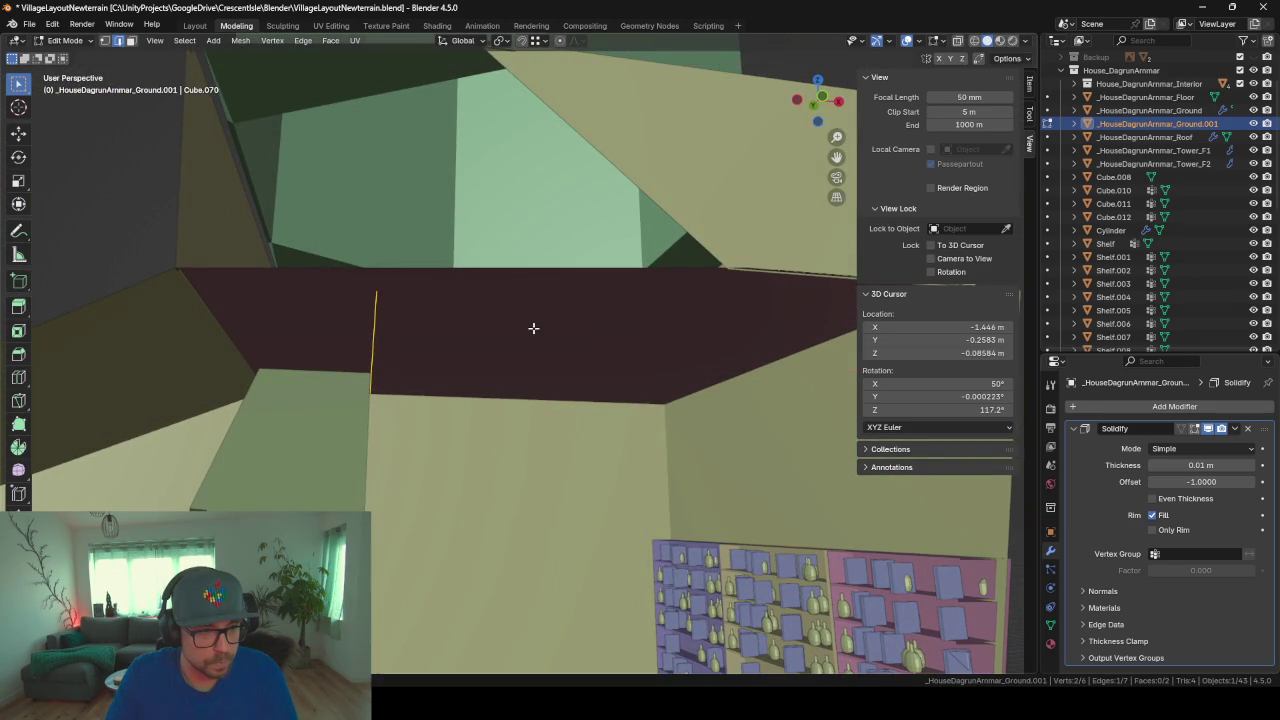
pyautogui.moveTo(531, 329); pyautogui.dragTo(492, 385, button='middle')
# Step: Add a second loop cut and slide its edge 0.14 m along Y
pyautogui.hotkey('ctrl', 'r')
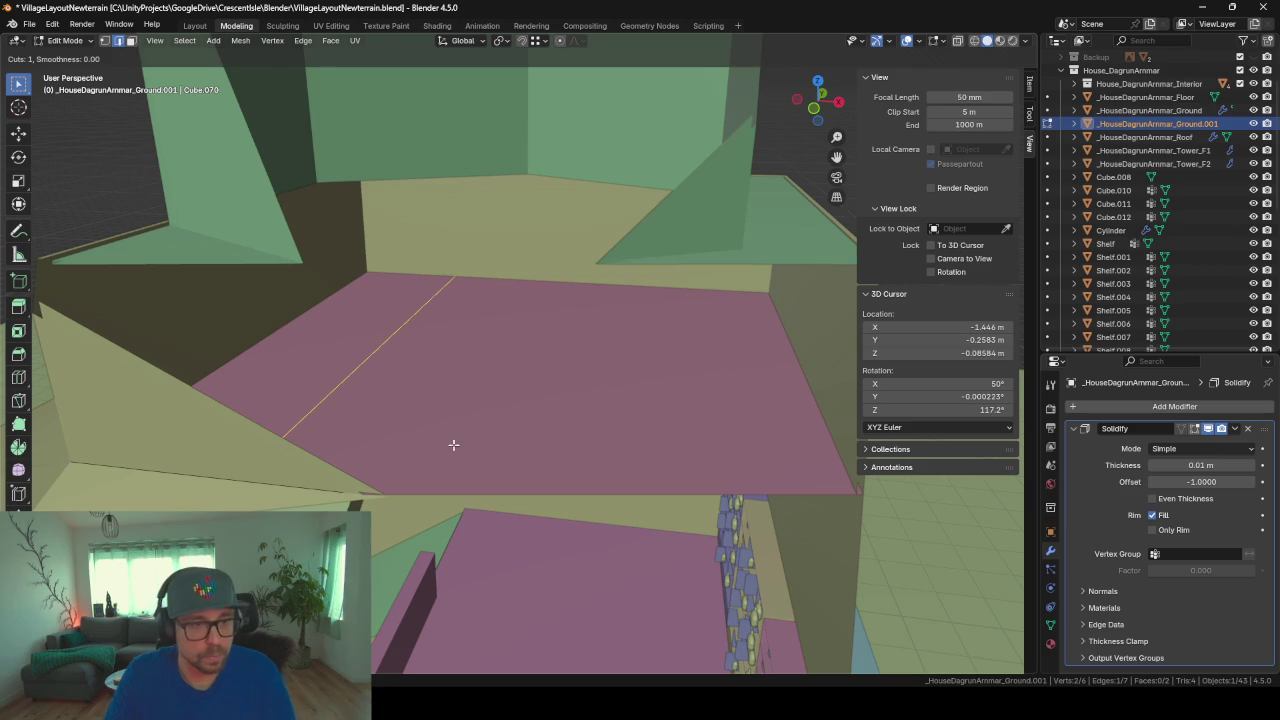
pyautogui.click(314, 329)
pyautogui.click(349, 287)
pyautogui.moveTo(349, 287)
pyautogui.mouseDown(button='middle')
pyautogui.moveTo(423, 303)
pyautogui.moveTo(386, 300)
pyautogui.mouseUp(button='middle')
pyautogui.press('g')
pyautogui.press('y')
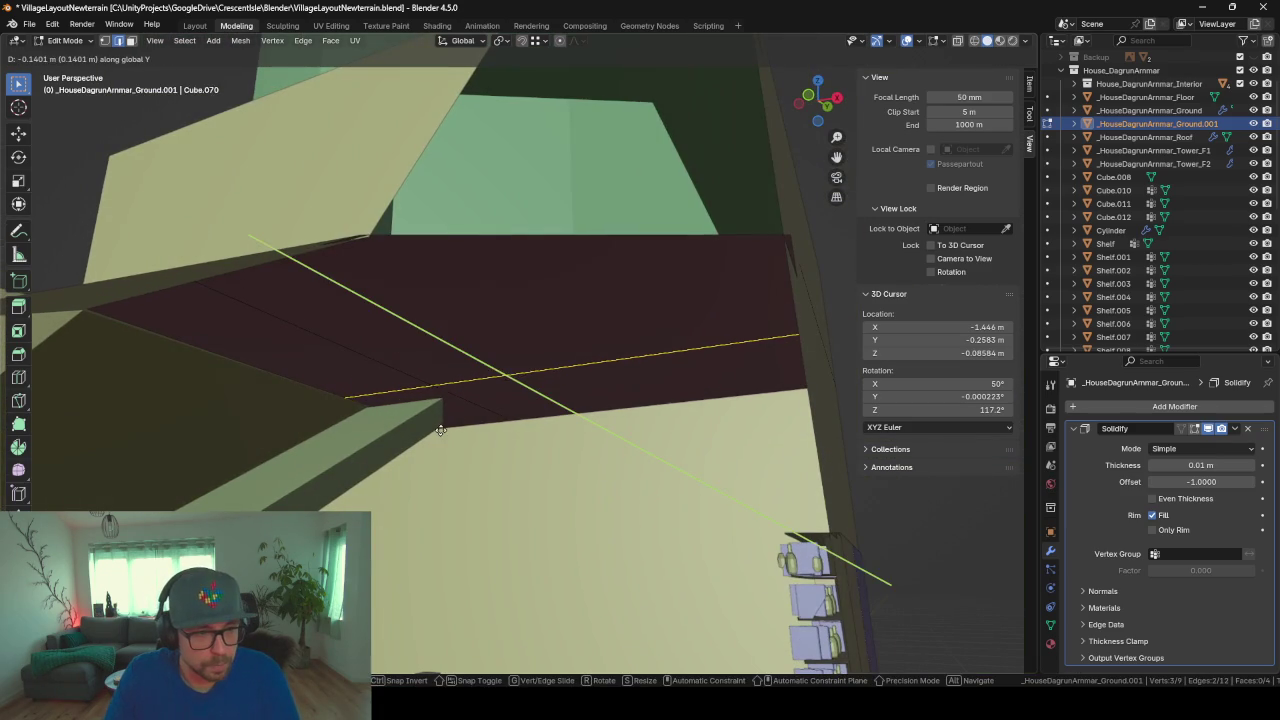
pyautogui.click(455, 454)
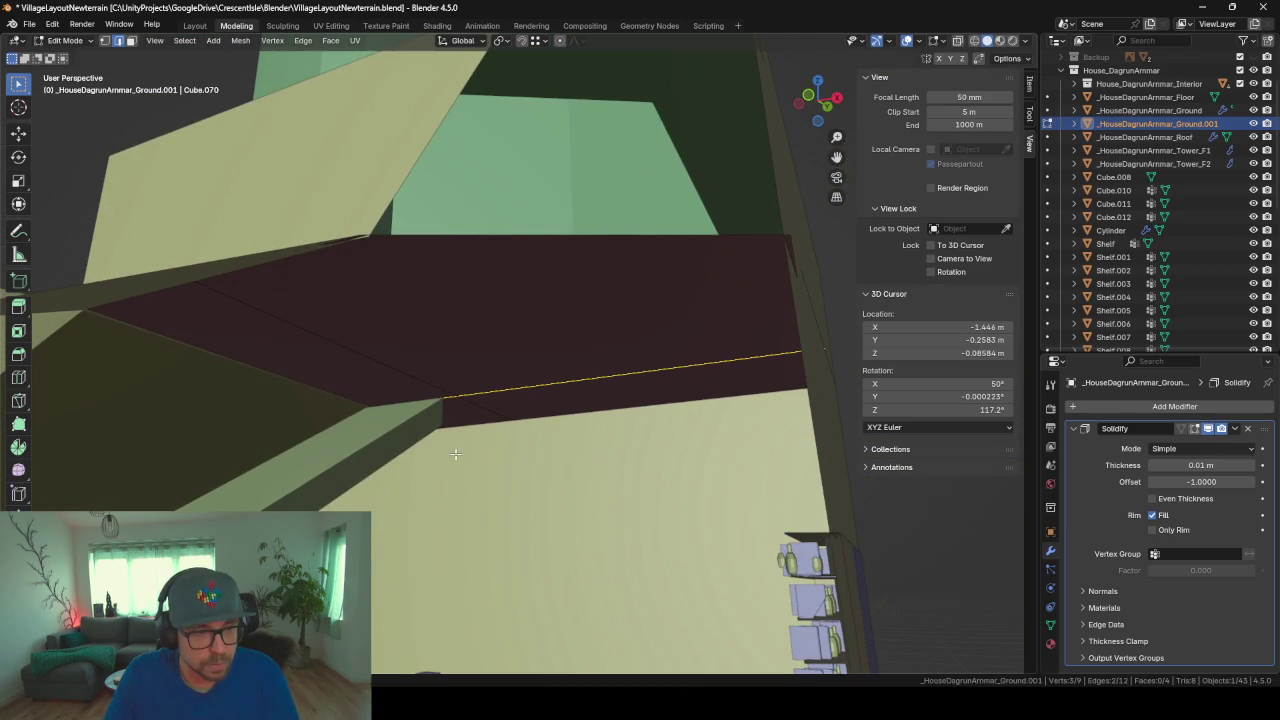
# Step: Delete the sloped face by the wall, then leave local view and Edit Mode
pyautogui.click(130, 42)
pyautogui.click(258, 323)
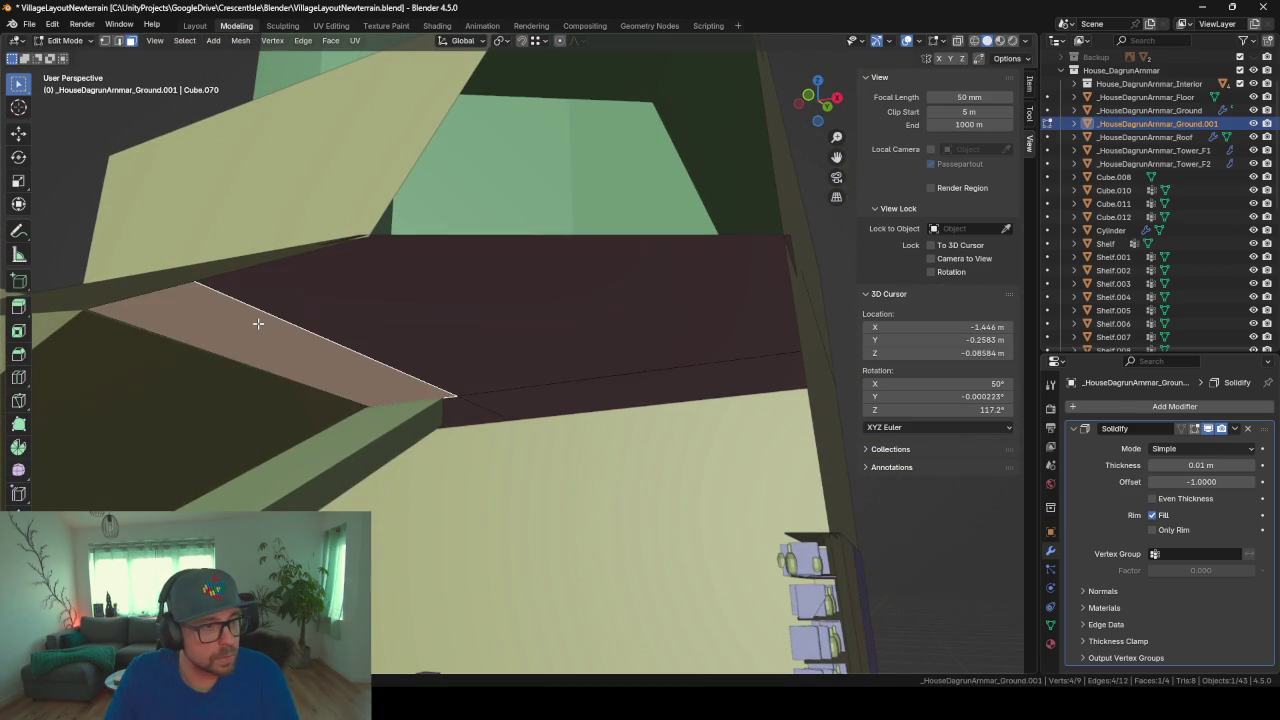
pyautogui.press('x')
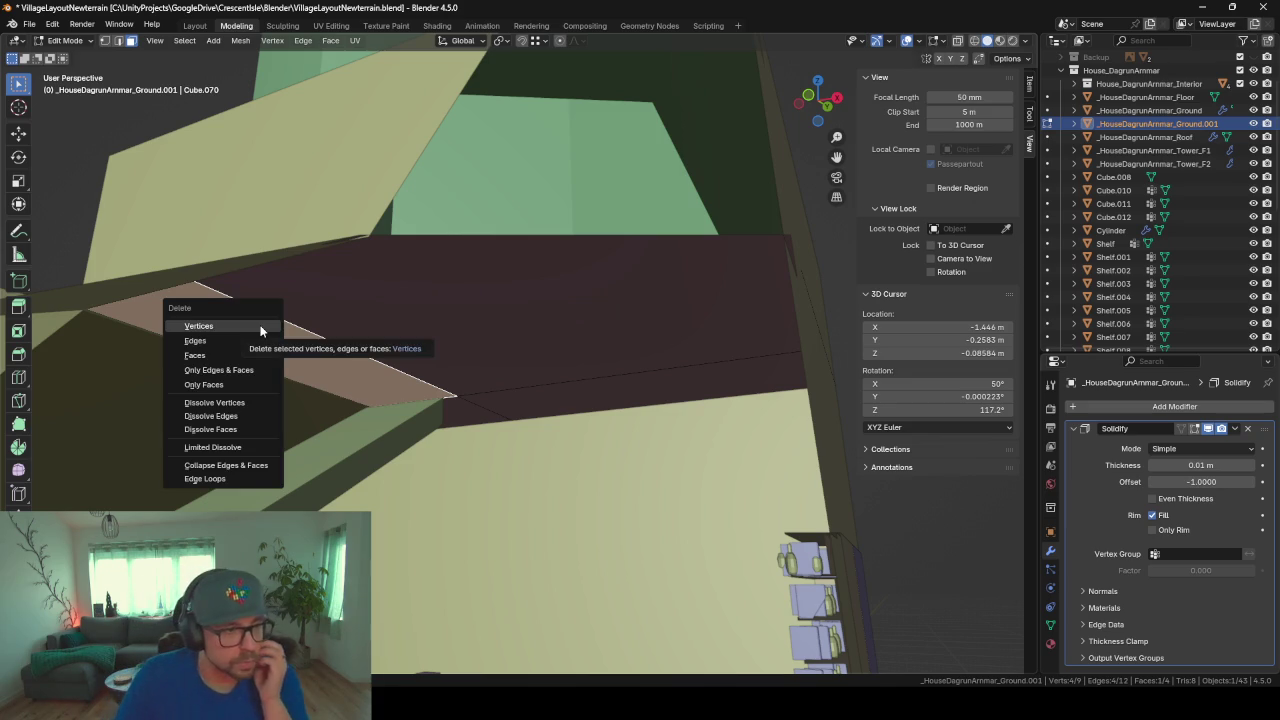
pyautogui.click(221, 358)
pyautogui.press('KP_Divide')
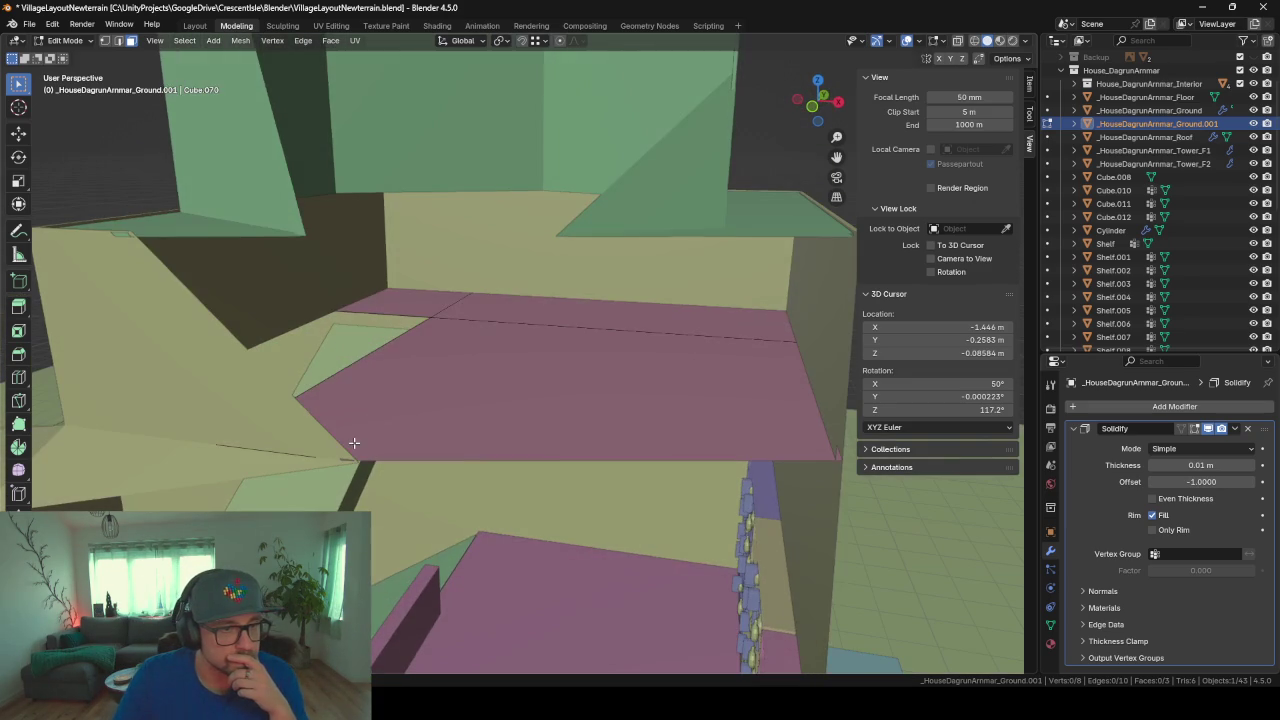
pyautogui.press('Tab')
pyautogui.moveTo(375, 423)
pyautogui.mouseDown(button='middle')
pyautogui.moveTo(431, 435)
pyautogui.moveTo(477, 412)
pyautogui.moveTo(375, 385)
pyautogui.moveTo(416, 411)
pyautogui.mouseUp(button='middle')
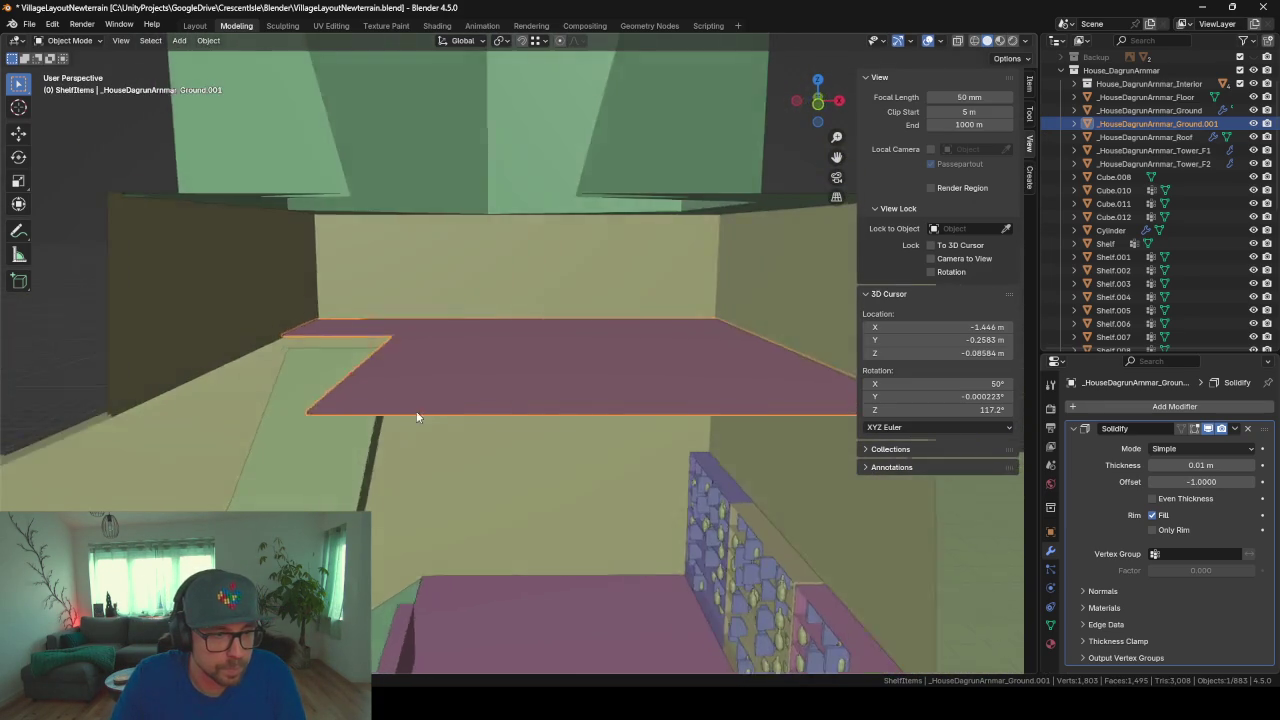
# Step: Select the Stairs.001 beam, isolate it, and enter Edit Mode
pyautogui.click(307, 392)
pyautogui.moveTo(307, 392)
pyautogui.mouseDown(button='middle')
pyautogui.moveTo(344, 414)
pyautogui.moveTo(482, 412)
pyautogui.mouseUp(button='middle')
pyautogui.press('KP_Divide')
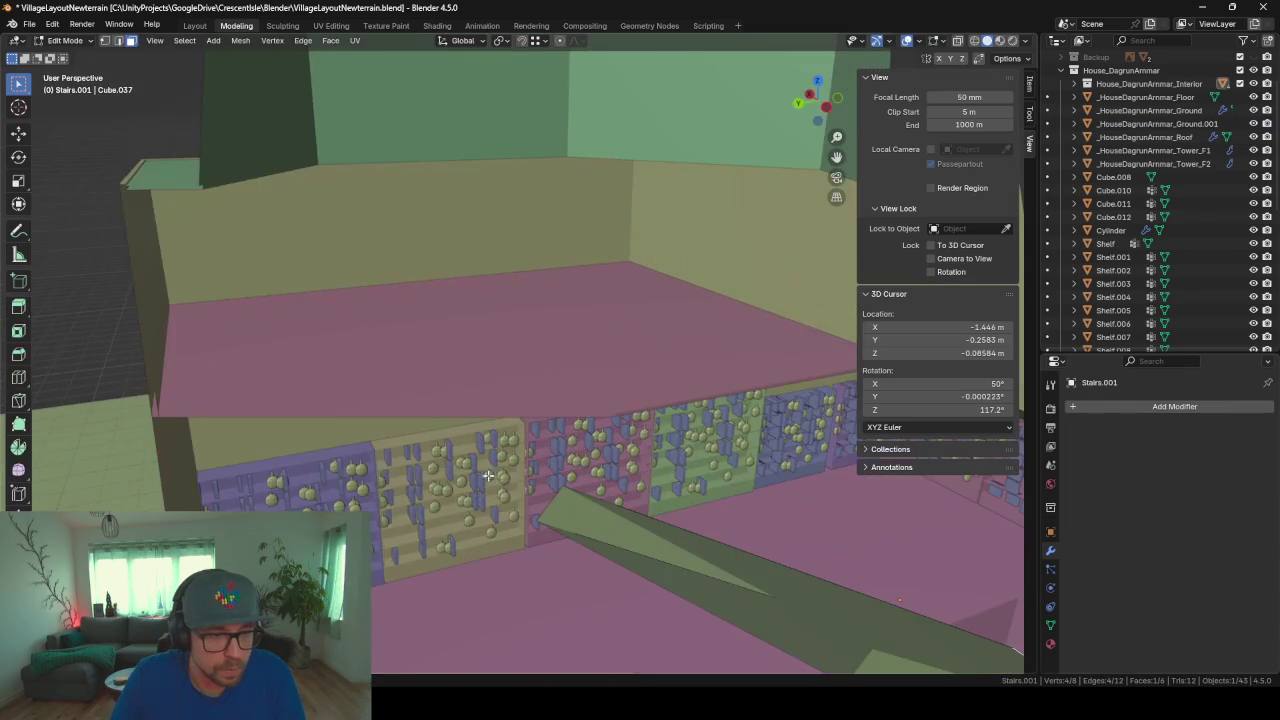
pyautogui.press('Tab')
pyautogui.moveTo(566, 481)
pyautogui.mouseDown(button='middle')
pyautogui.moveTo(551, 437)
pyautogui.moveTo(502, 393)
pyautogui.moveTo(493, 365)
pyautogui.mouseUp(button='middle')
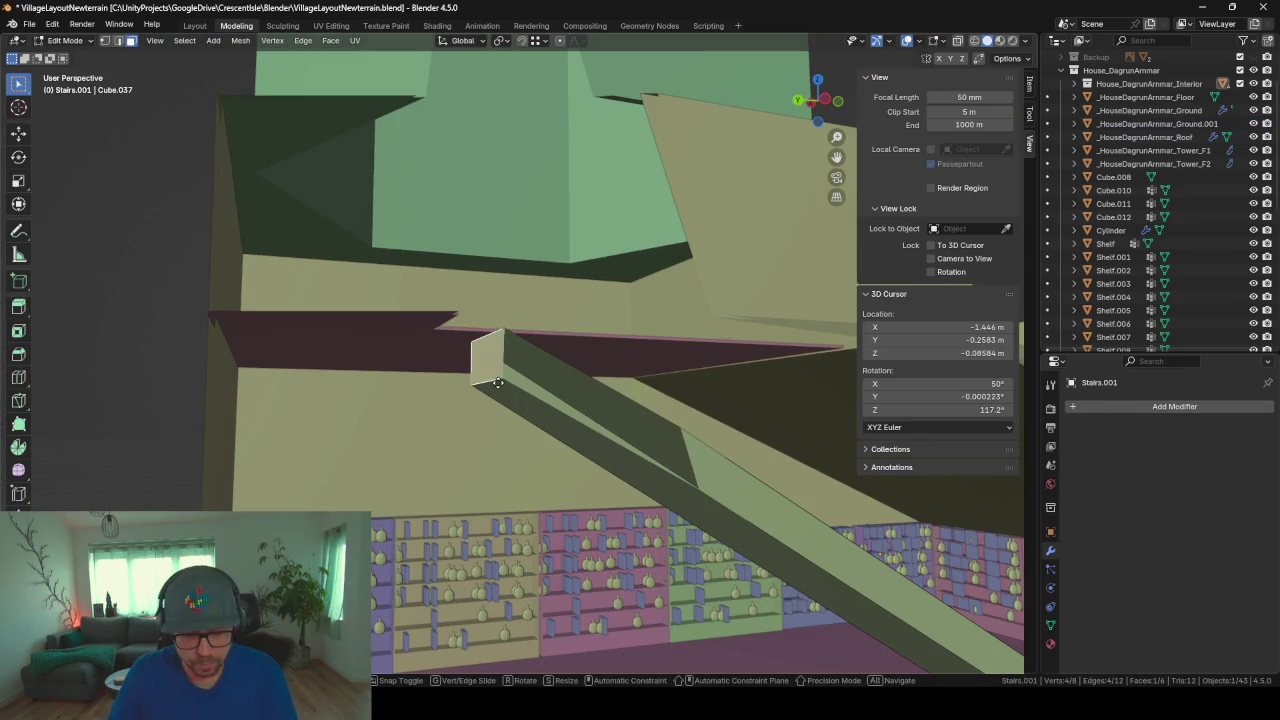
# Step: Move the beam's end face up in Z, 0.3327 m along Y, then slightly down in Z
pyautogui.press('g')
pyautogui.press('z')
pyautogui.click(497, 363)
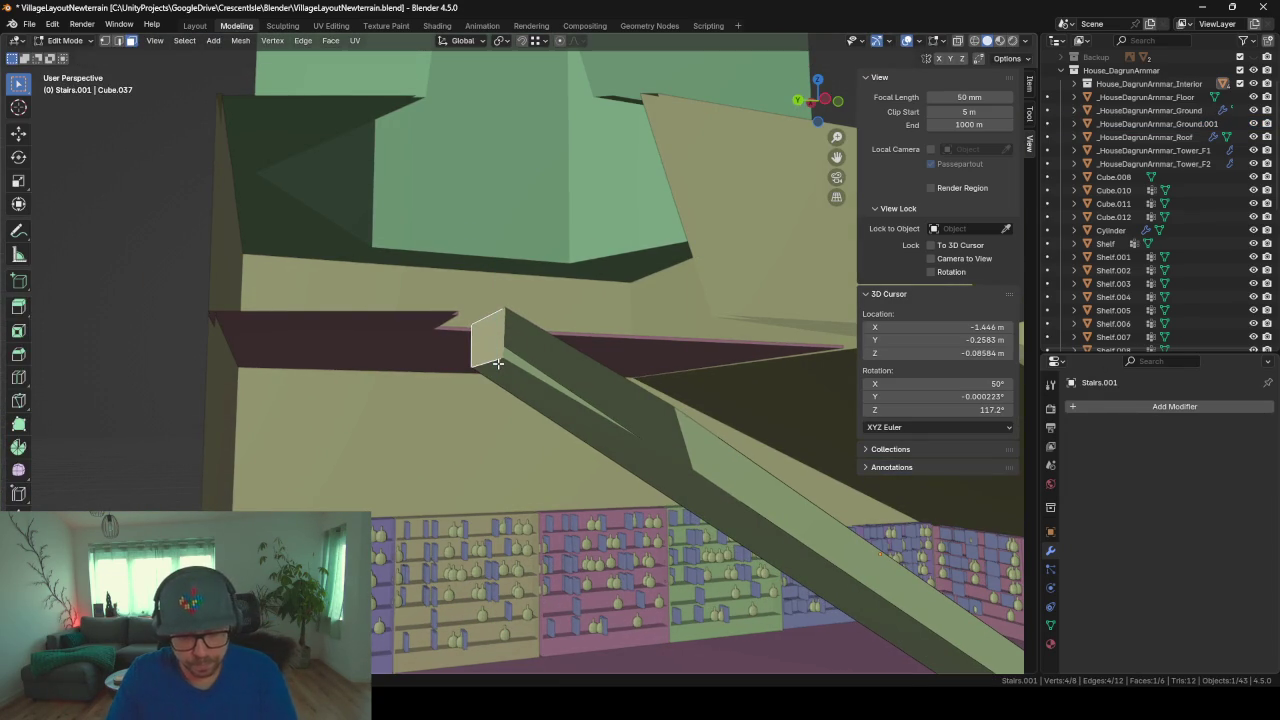
pyautogui.press('g')
pyautogui.press('y')
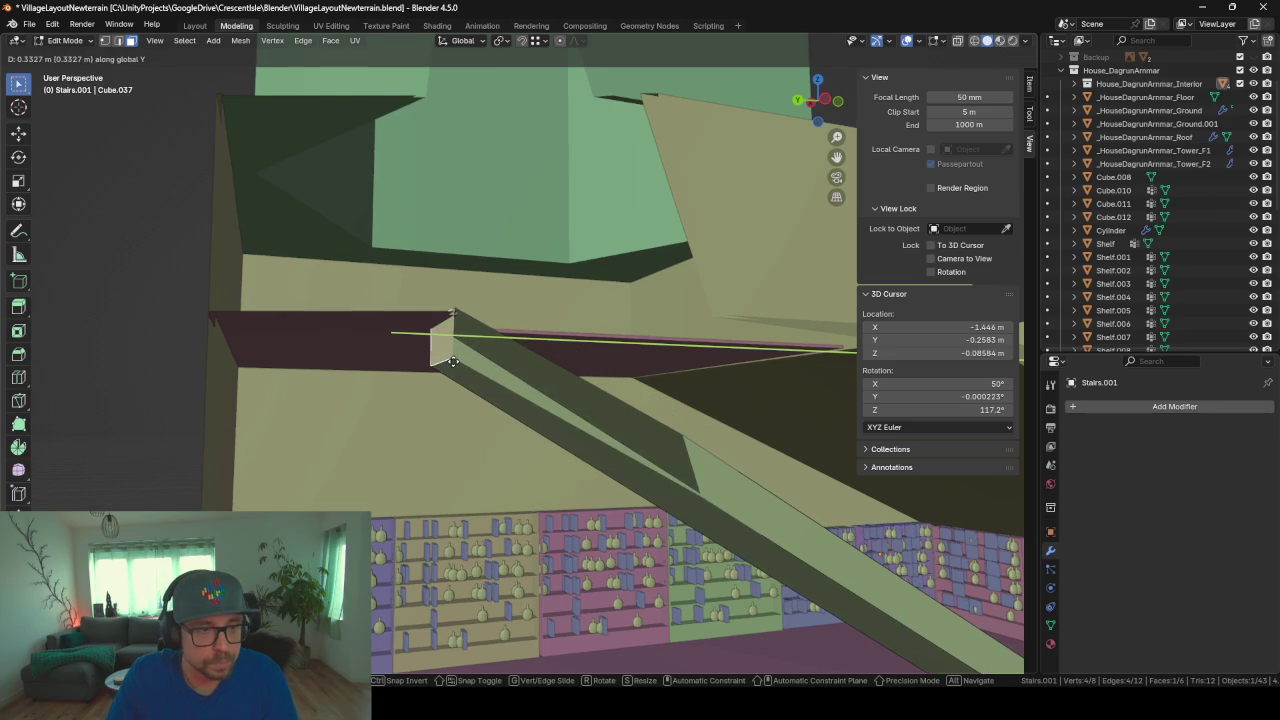
pyautogui.click(453, 361)
pyautogui.press('g')
pyautogui.press('z')
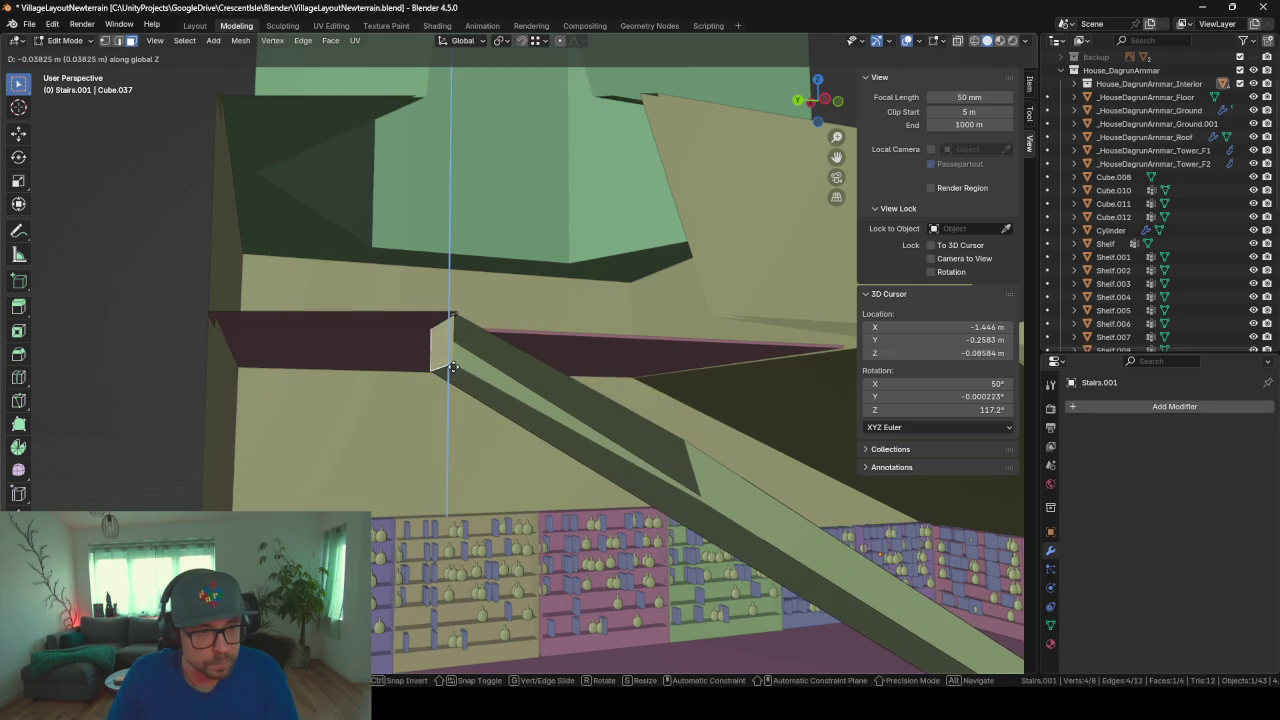
pyautogui.click(453, 367)
pyautogui.moveTo(572, 356)
pyautogui.mouseDown(button='middle')
pyautogui.moveTo(568, 445)
pyautogui.moveTo(440, 423)
pyautogui.moveTo(458, 493)
pyautogui.moveTo(547, 363)
pyautogui.mouseUp(button='middle')
pyautogui.scroll(-5, 440, 423)
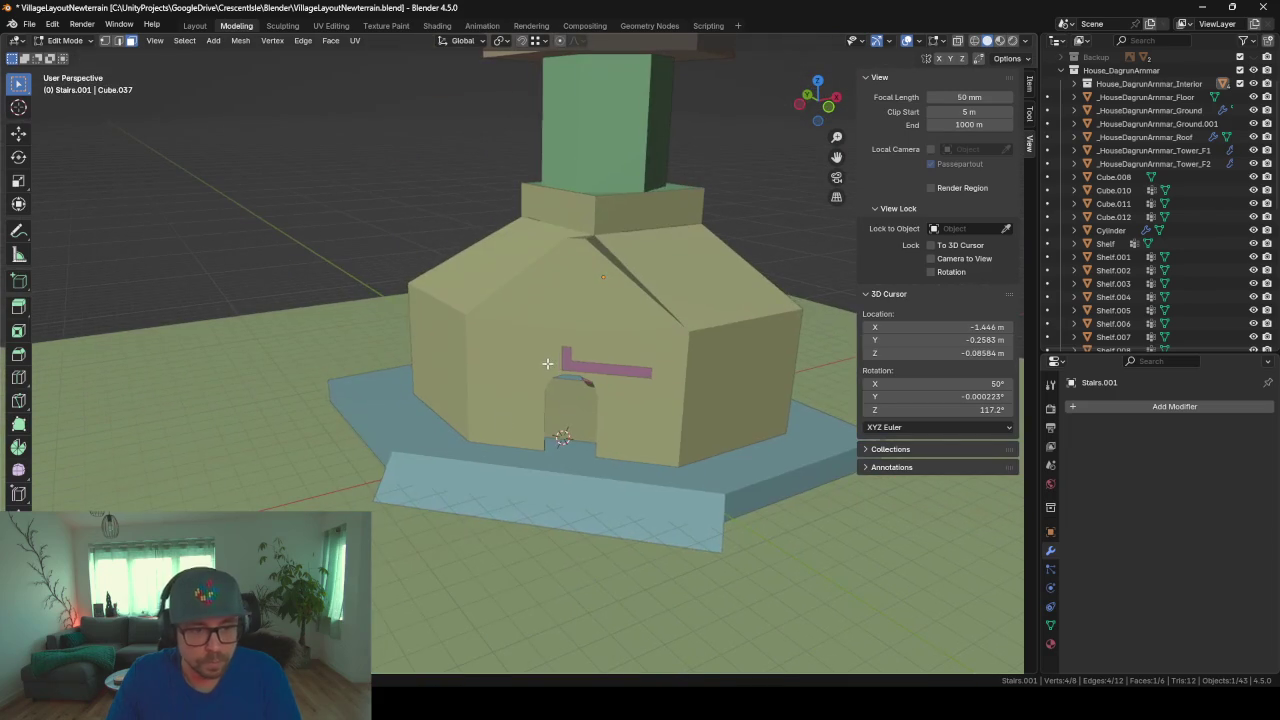
# Step: Save the .blend file, then set House_DagrunArmmar as the active collection in the Outliner
pyautogui.hotkey('ctrl', 's')
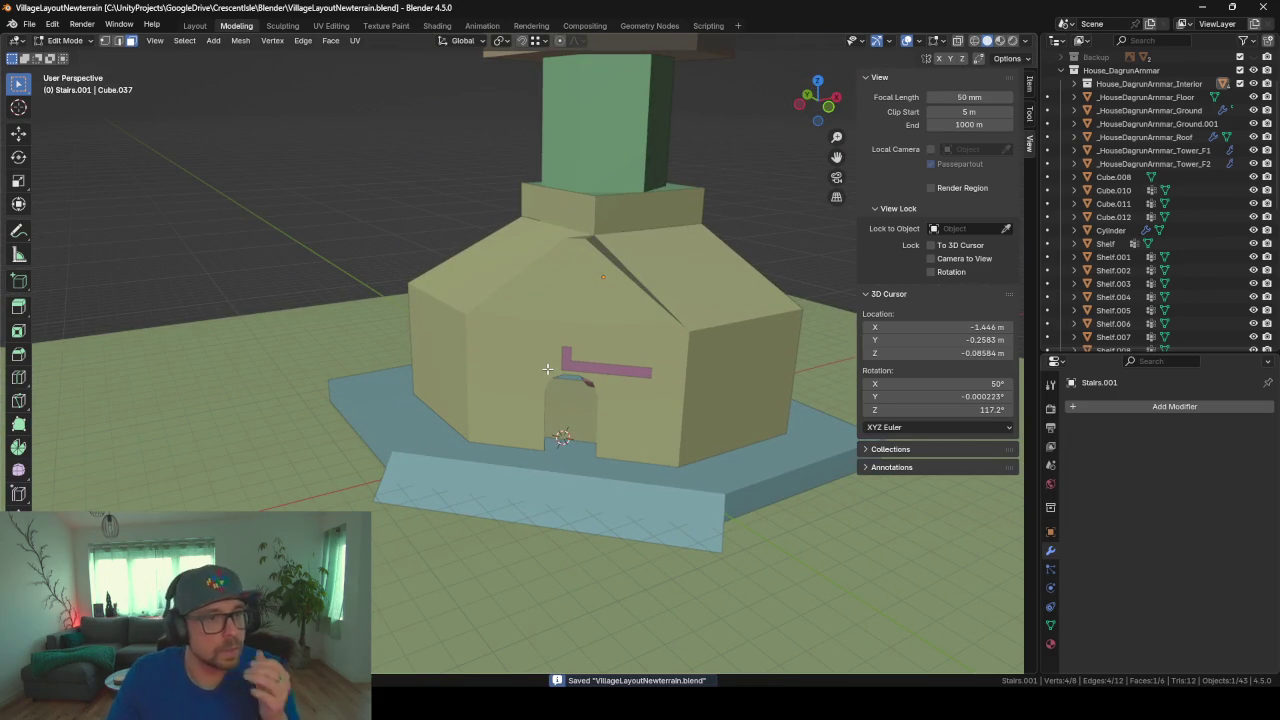
pyautogui.click(1062, 68)
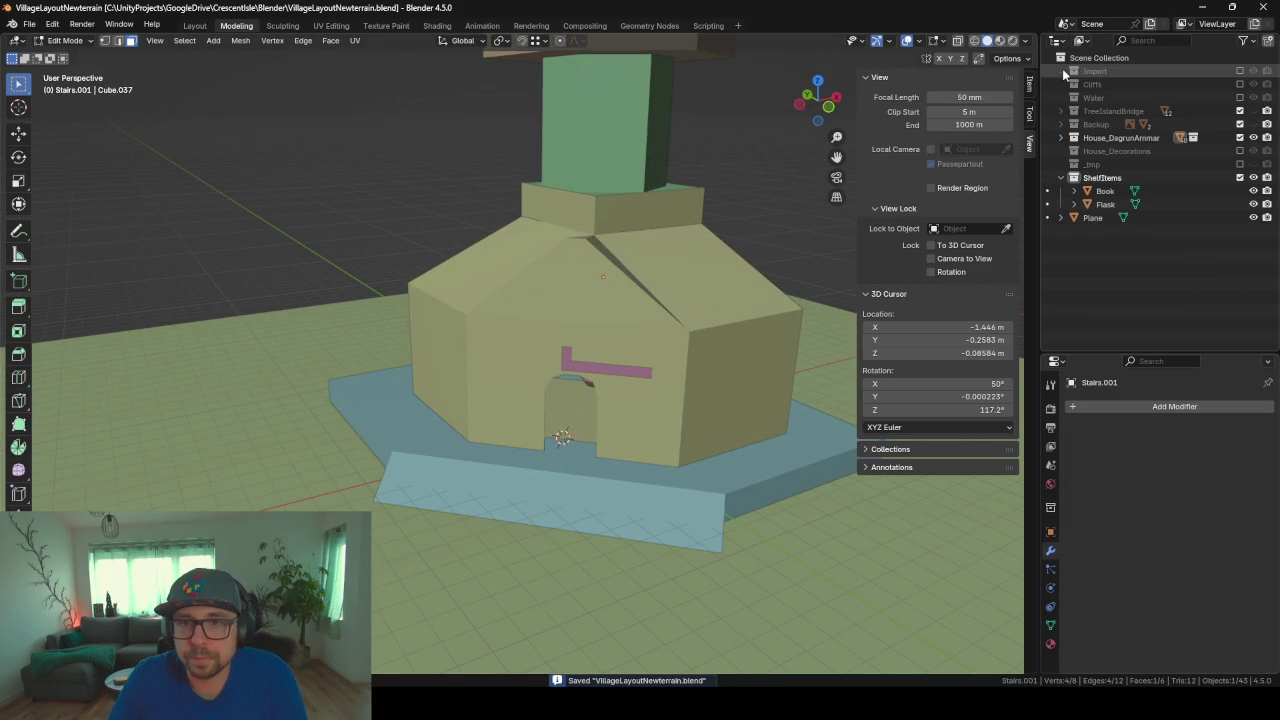
pyautogui.click(1118, 180)
pyautogui.click(1060, 138)
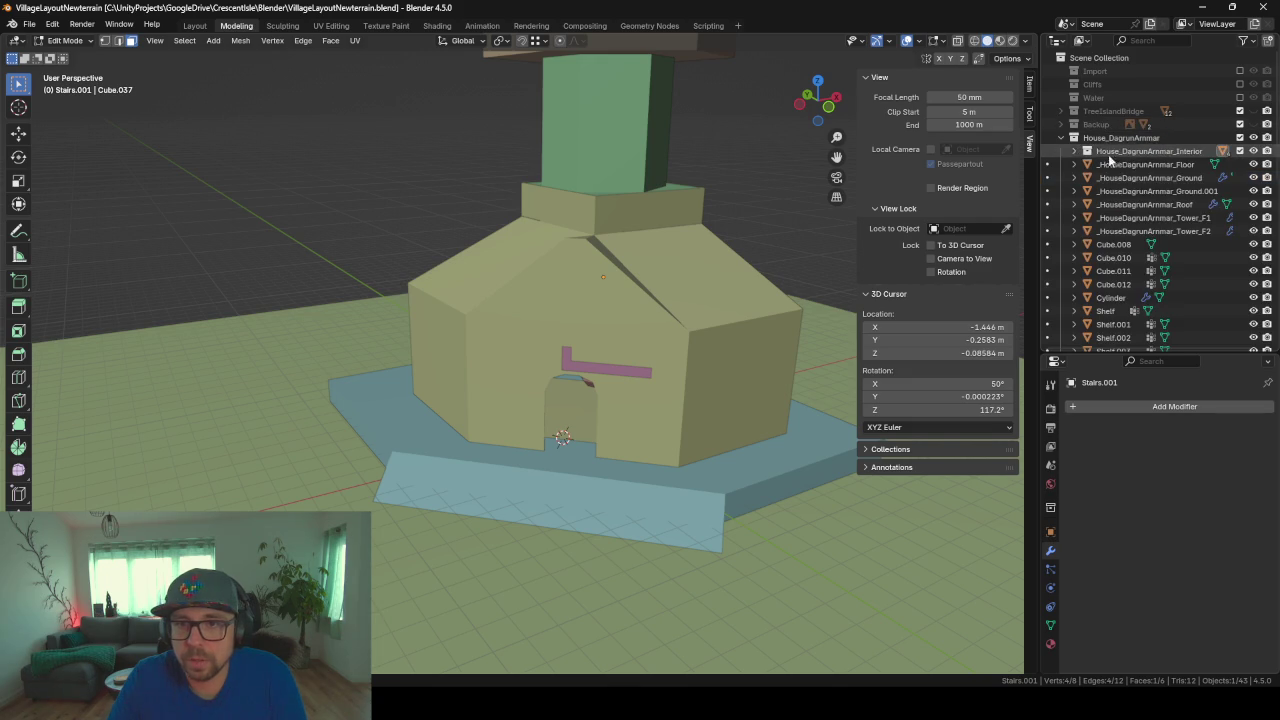
pyautogui.scroll(-2, 1086, 144)
pyautogui.scroll(-3, 1088, 140)
pyautogui.scroll(-3, 1090, 136)
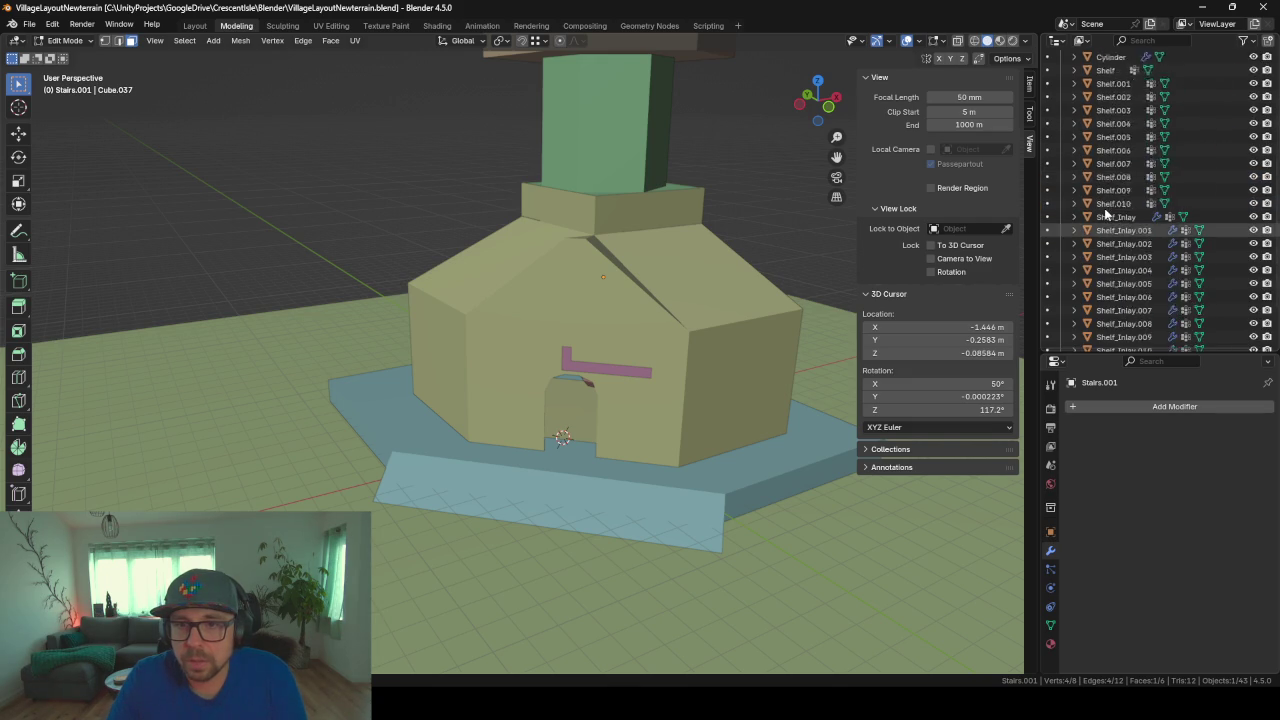
pyautogui.scroll(8, 1098, 122)
pyautogui.click(1092, 140)
# Step: Find the FBX exporter via F3 search and export the active collection to _HouseDagrunArmmarConcept.fbx
pyautogui.press('F3')
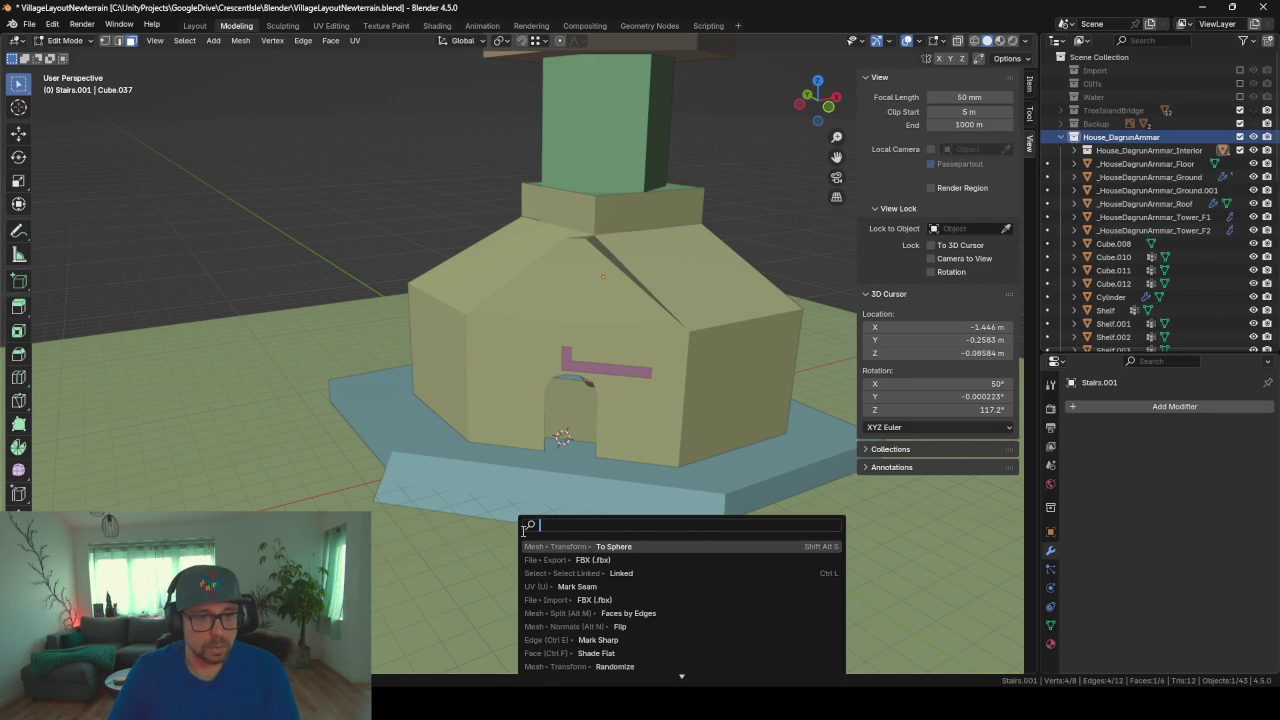
pyautogui.write('expo')
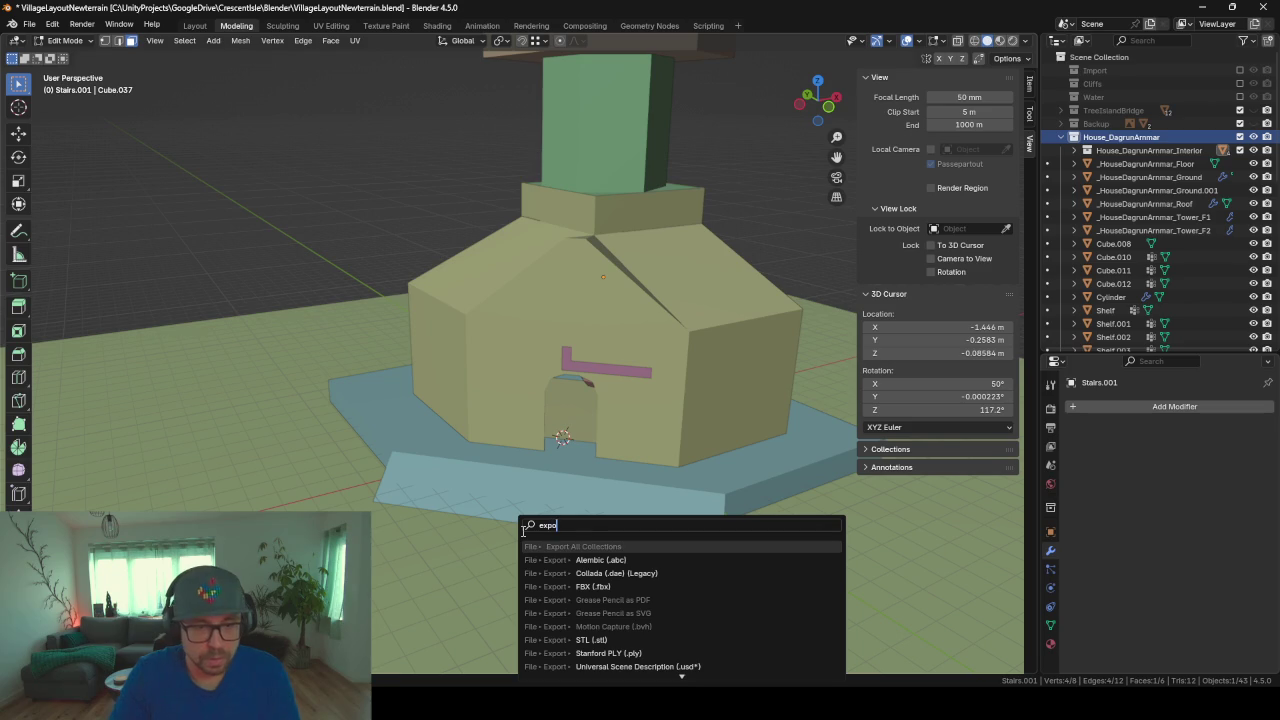
pyautogui.press('BackSpace')
pyautogui.press('BackSpace')
pyautogui.press('BackSpace')
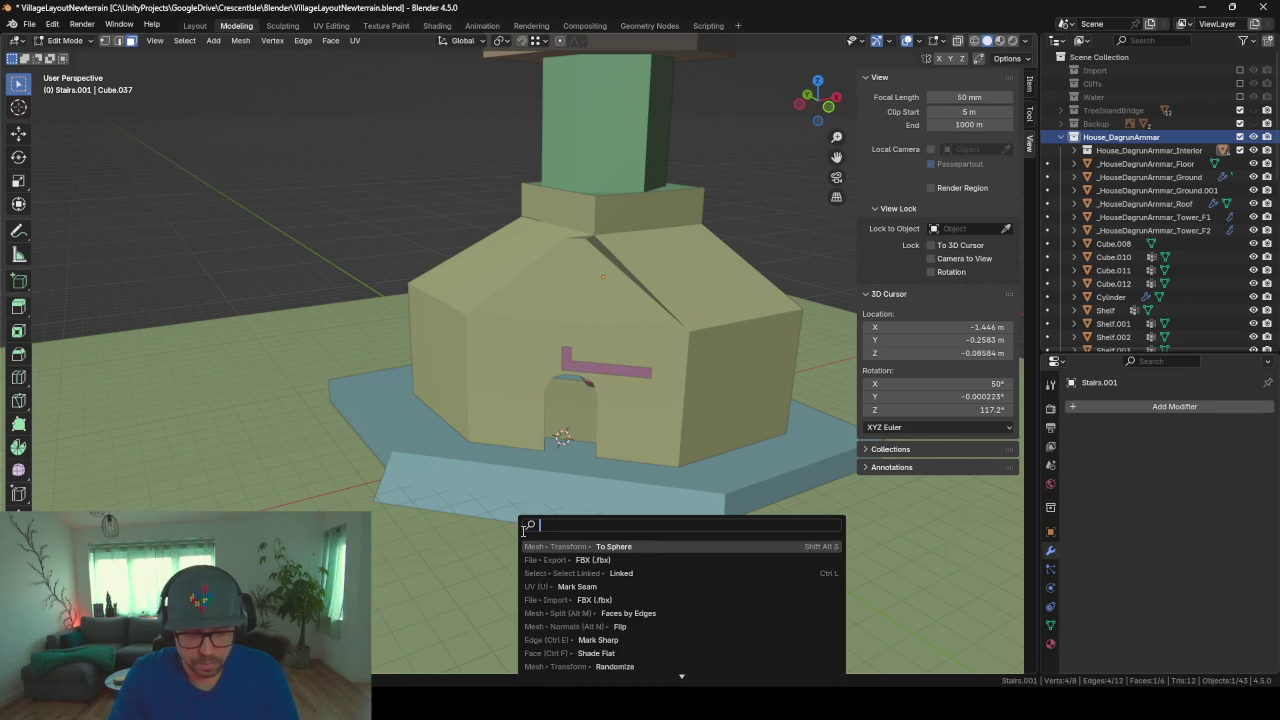
pyautogui.write('fbx')
pyautogui.press('Return')
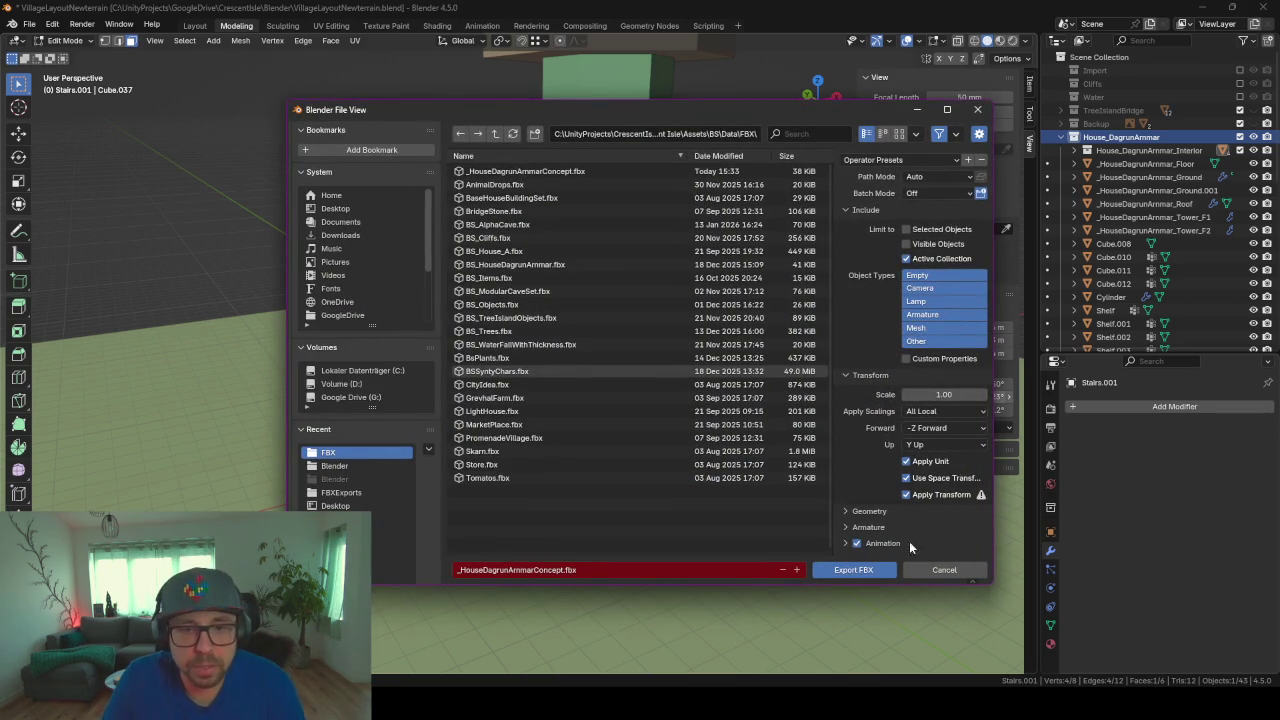
pyautogui.click(859, 570)
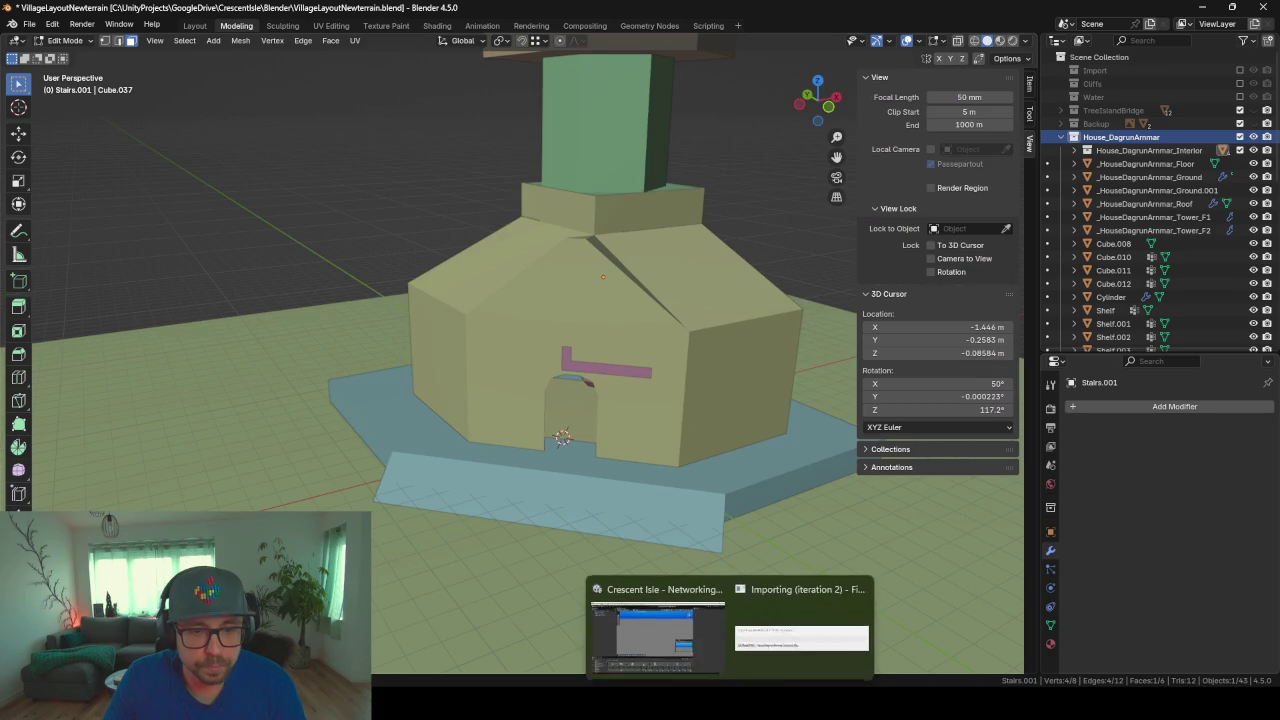
# Step: Switch to Unity and fly the Scene camera through the wall to face the long shelf wall
pyautogui.click(729, 643)
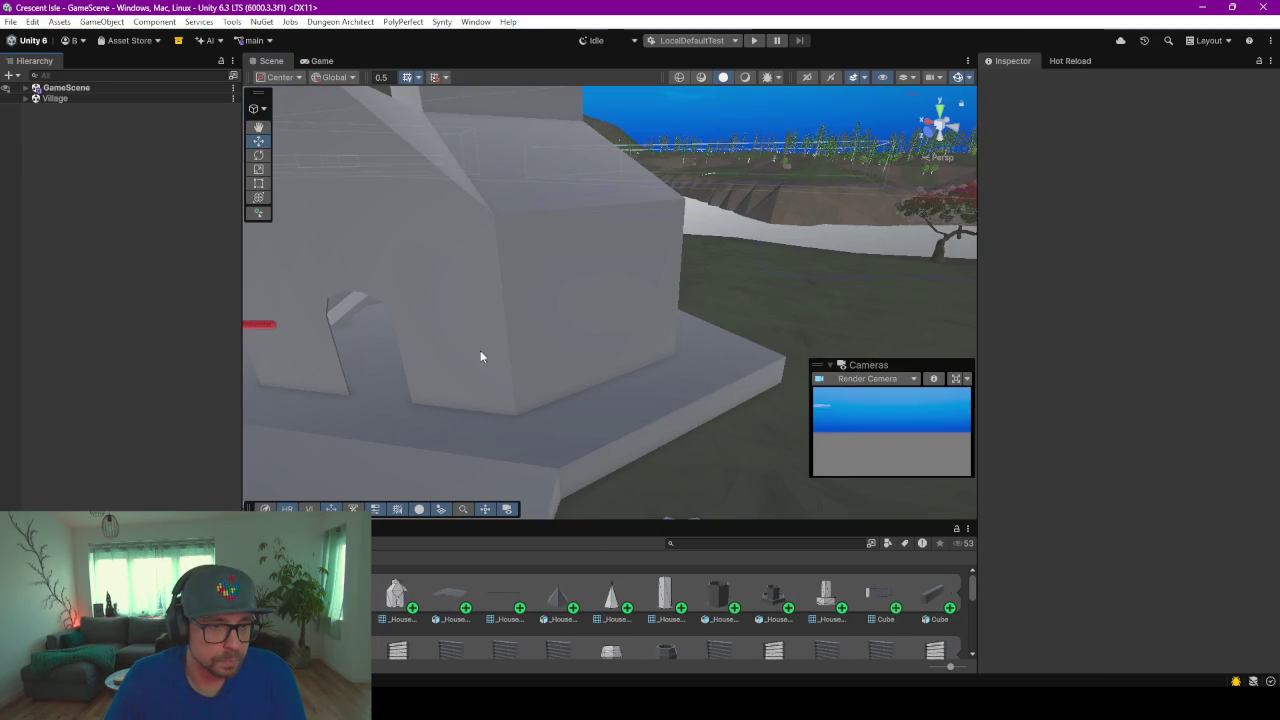
pyautogui.moveTo(480, 357); pyautogui.dragTo(607, 281, button='right')
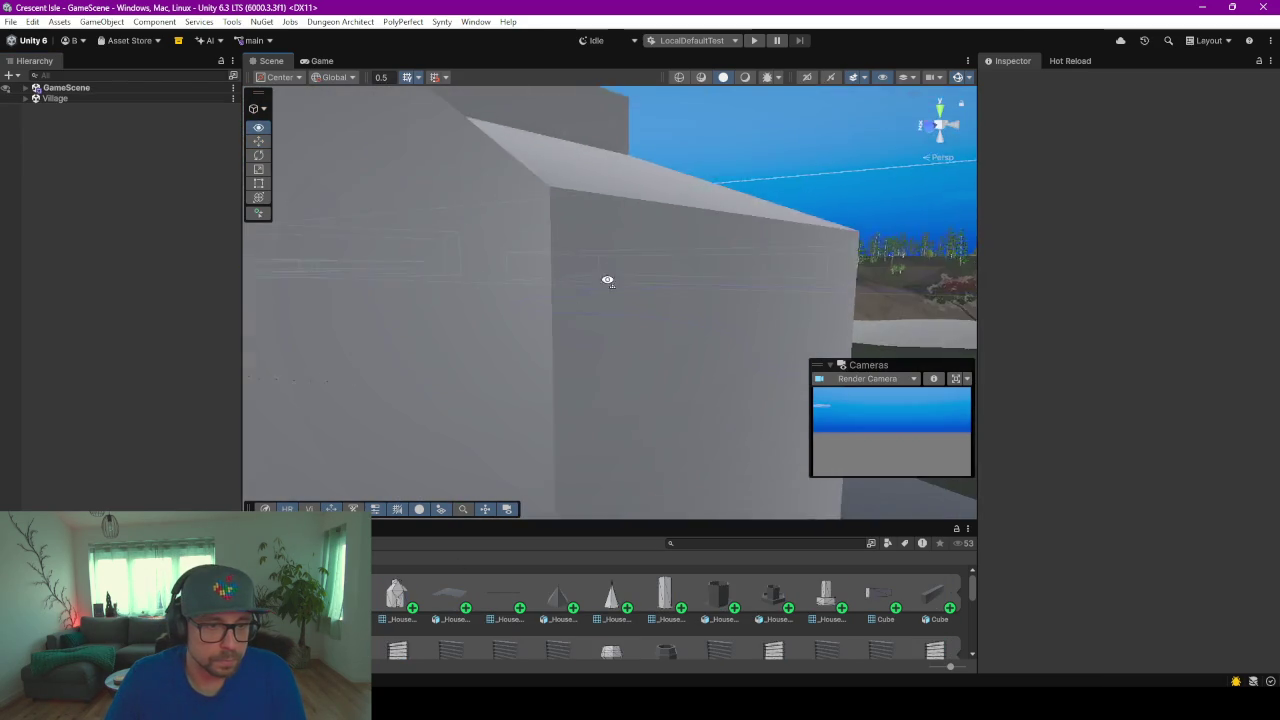
pyautogui.moveTo(607, 281)
pyautogui.mouseDown(button='right')
pyautogui.moveTo(783, 291)
pyautogui.moveTo(731, 326)
pyautogui.moveTo(846, 297)
pyautogui.moveTo(614, 253)
pyautogui.moveTo(731, 329)
pyautogui.mouseUp(button='right')
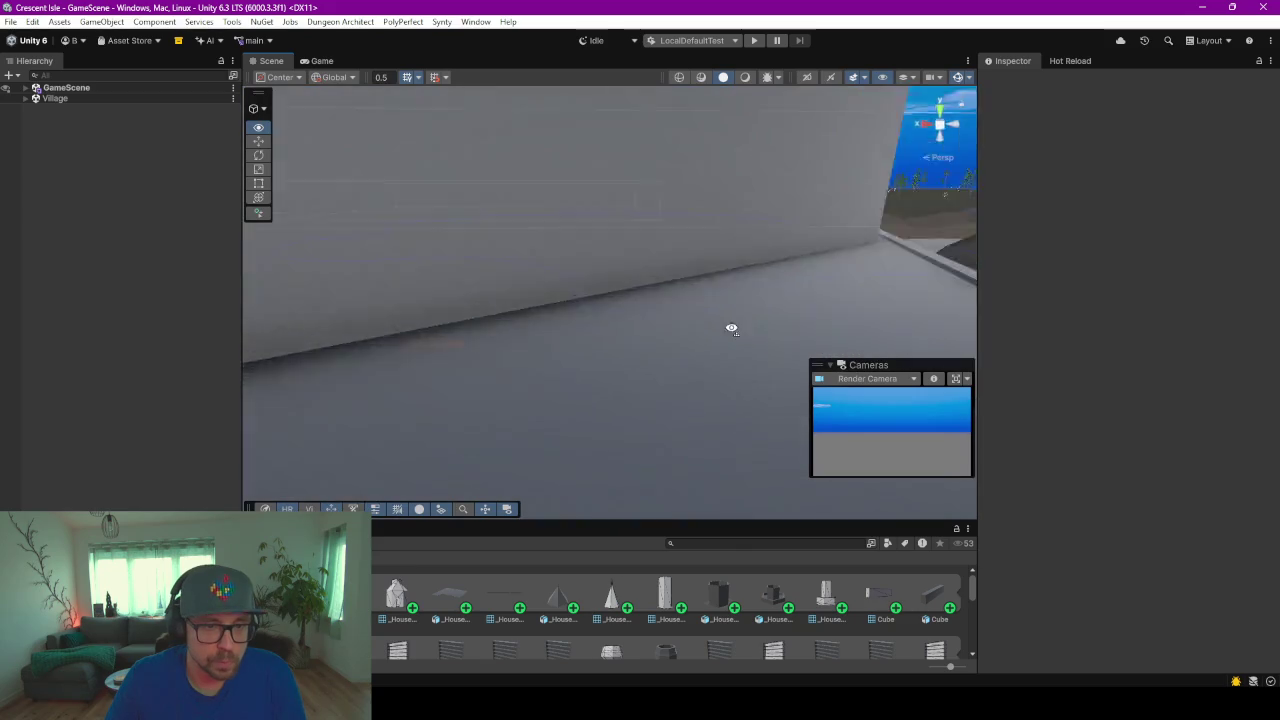
pyautogui.moveTo(731, 329); pyautogui.dragTo(869, 329, button='right')
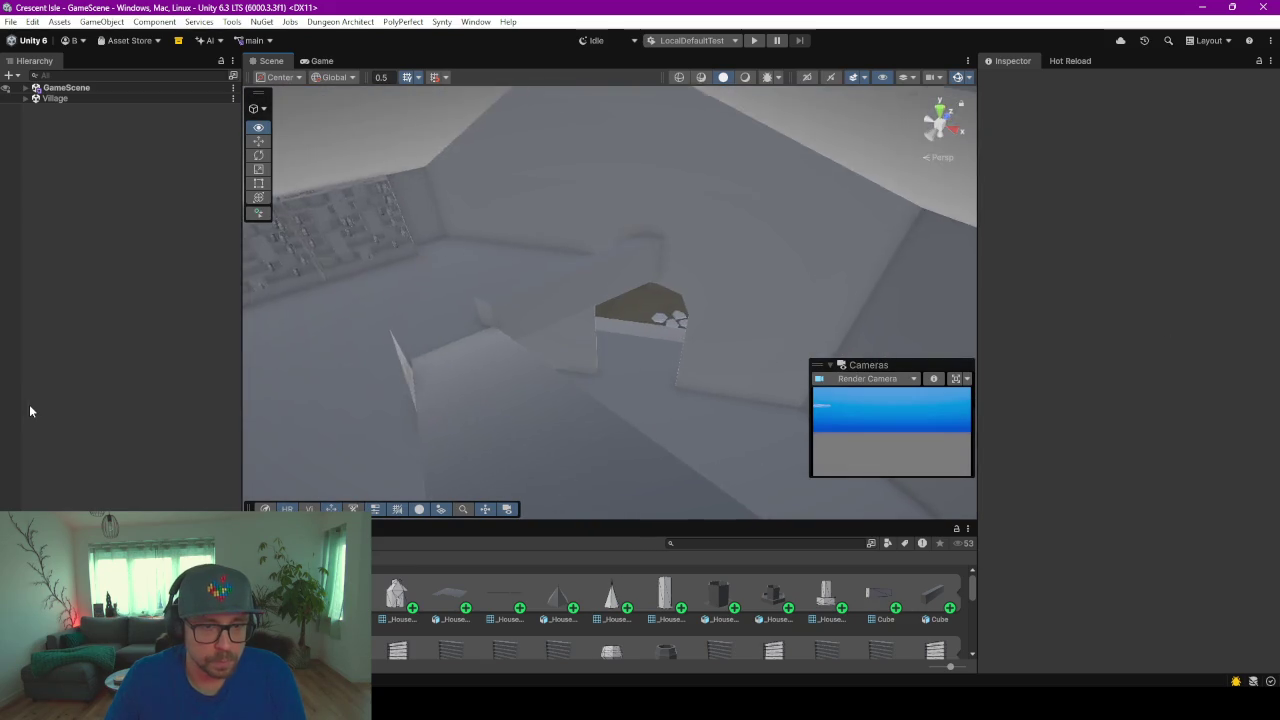
pyautogui.moveTo(29, 410)
pyautogui.mouseDown(button='right')
pyautogui.moveTo(1084, 372)
pyautogui.moveTo(994, 340)
pyautogui.moveTo(563, 337)
pyautogui.moveTo(626, 300)
pyautogui.moveTo(421, 307)
pyautogui.moveTo(286, 357)
pyautogui.moveTo(784, 378)
pyautogui.moveTo(1014, 370)
pyautogui.moveTo(80, 367)
pyautogui.moveTo(503, 378)
pyautogui.moveTo(600, 374)
pyautogui.moveTo(394, 380)
pyautogui.moveTo(266, 351)
pyautogui.moveTo(106, 348)
pyautogui.moveTo(1003, 340)
pyautogui.moveTo(908, 323)
pyautogui.moveTo(751, 323)
pyautogui.moveTo(705, 337)
pyautogui.moveTo(720, 337)
pyautogui.mouseUp(button='right')
# Step: Expand _HouseDagrunArmmarConcept and select the Shelf_Inlay objects, undoing an accidental empty-object creation
pyautogui.click(476, 252)
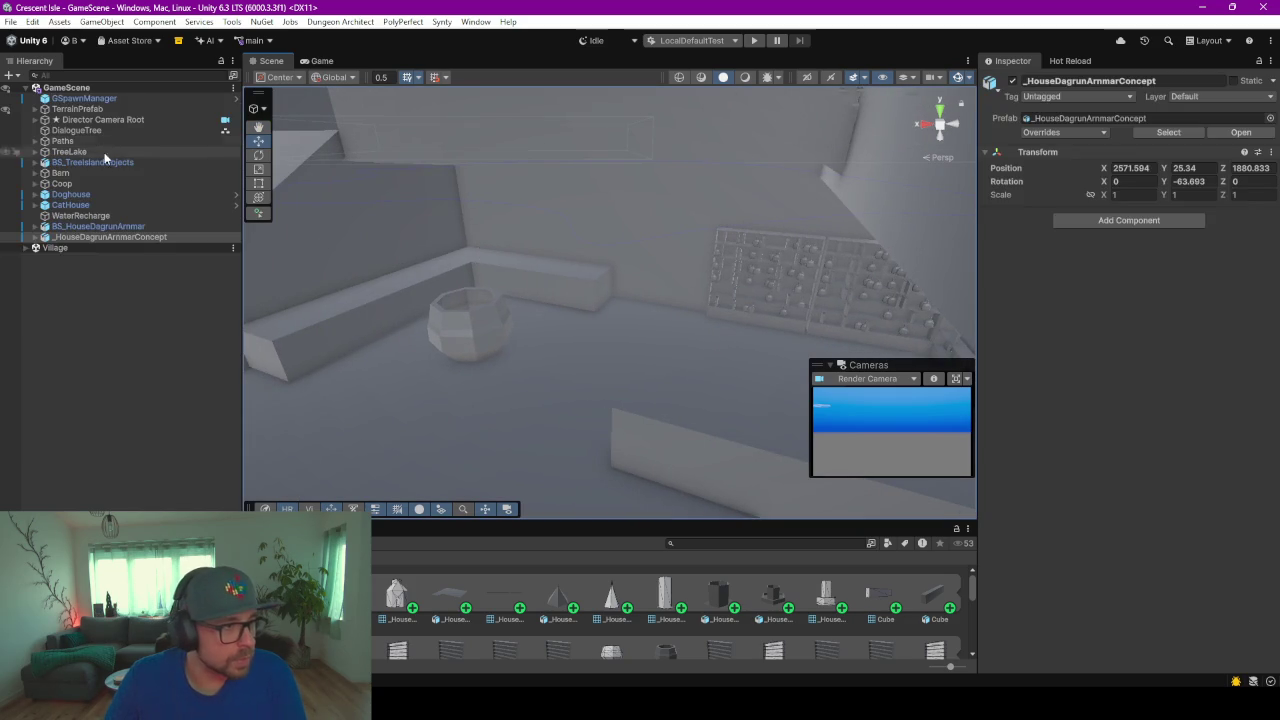
pyautogui.click(35, 237)
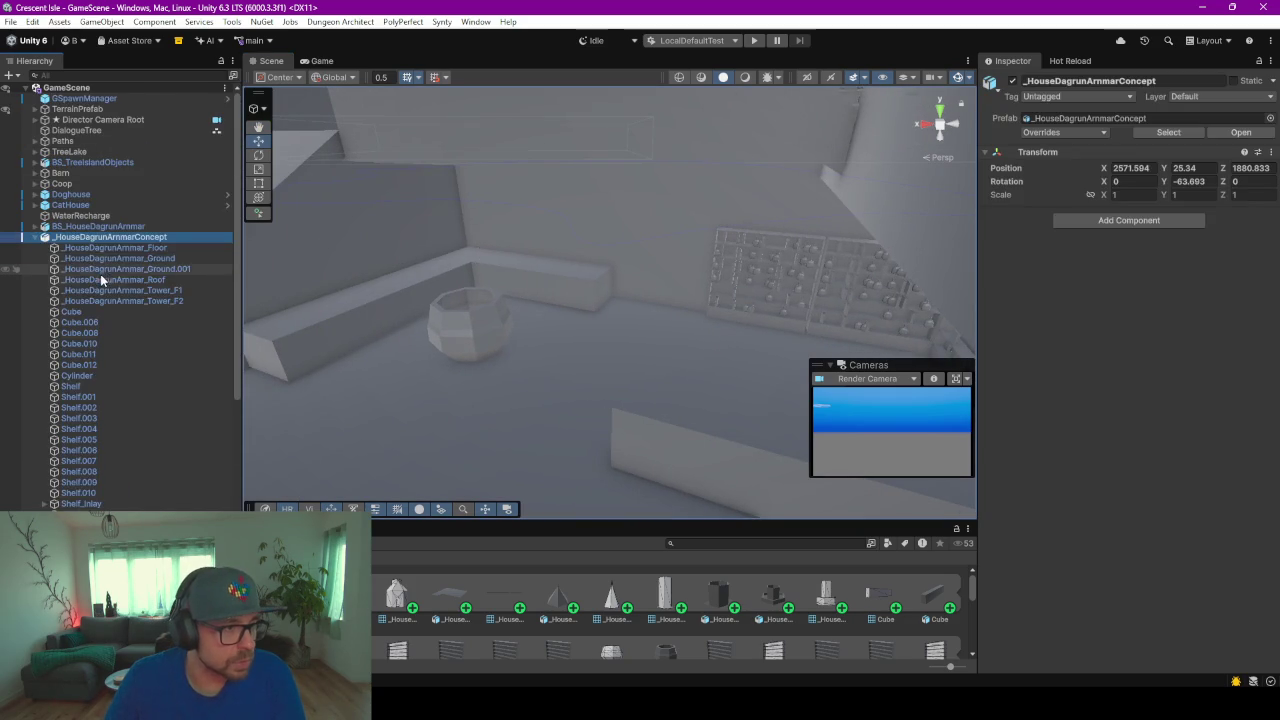
pyautogui.scroll(-5, 102, 274)
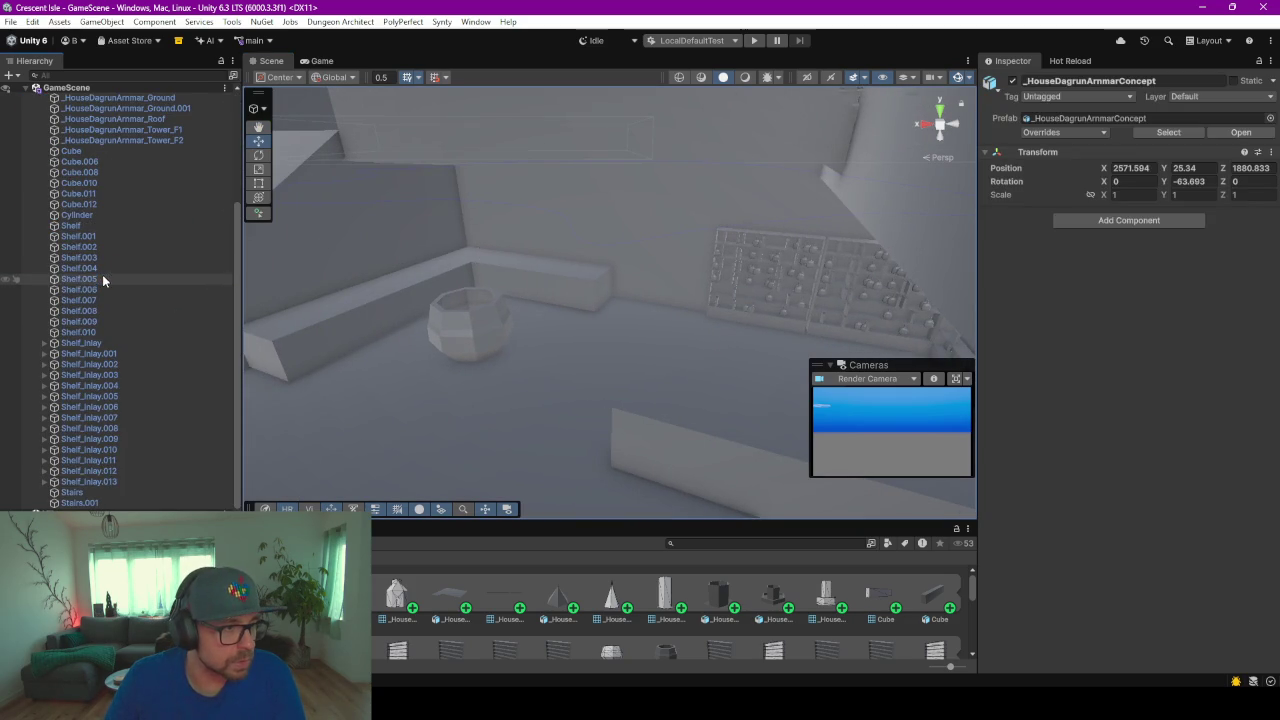
pyautogui.click(87, 492)
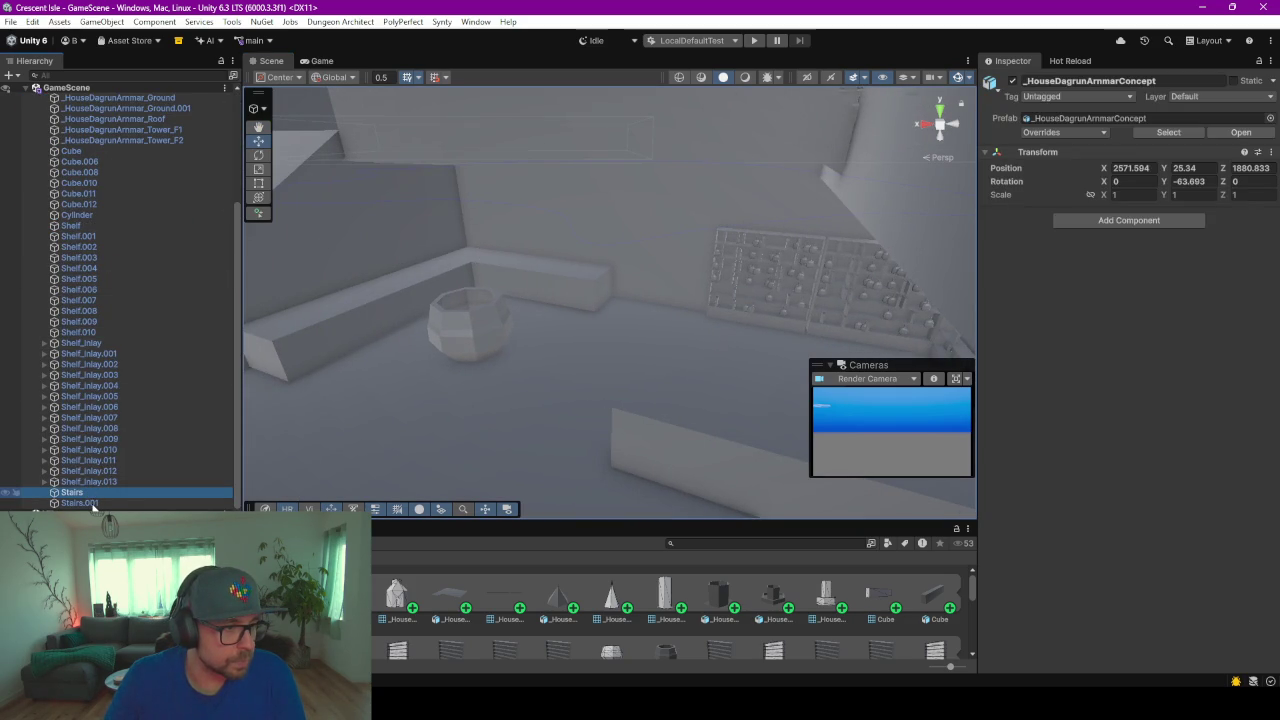
pyautogui.click(82, 346)
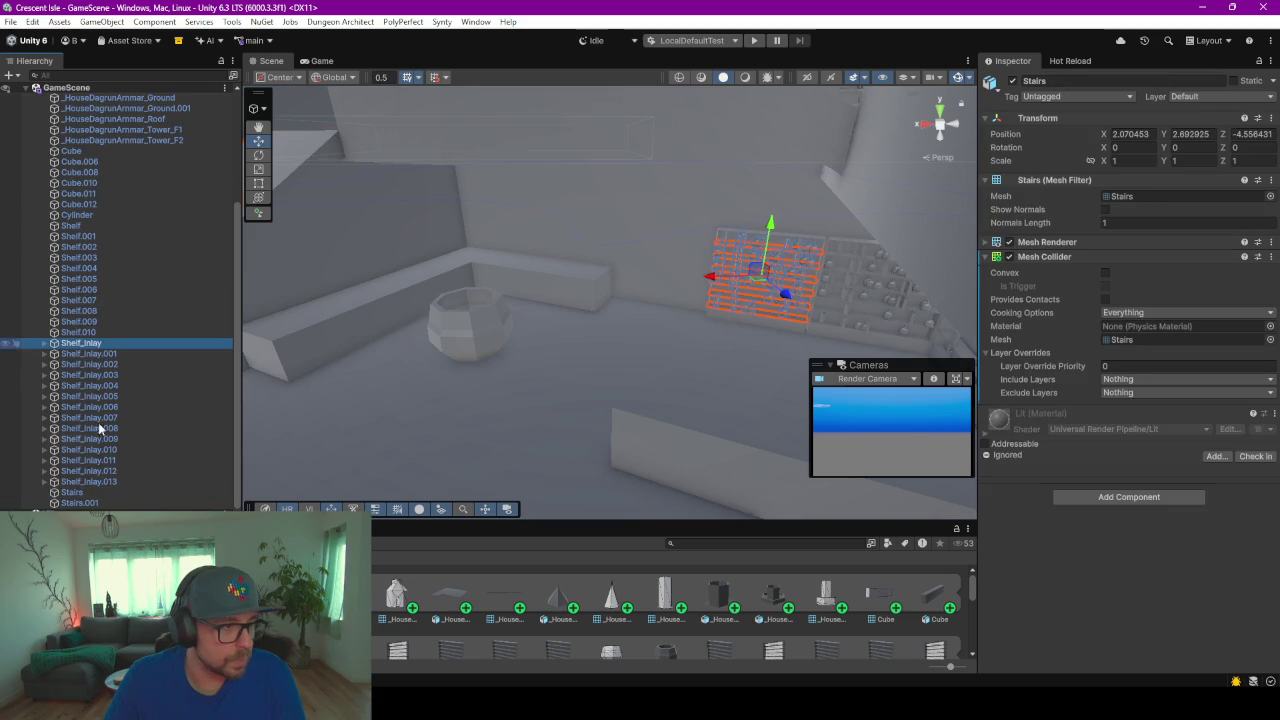
pyautogui.keyDown('shift'); pyautogui.click(100, 480); pyautogui.keyUp('shift')
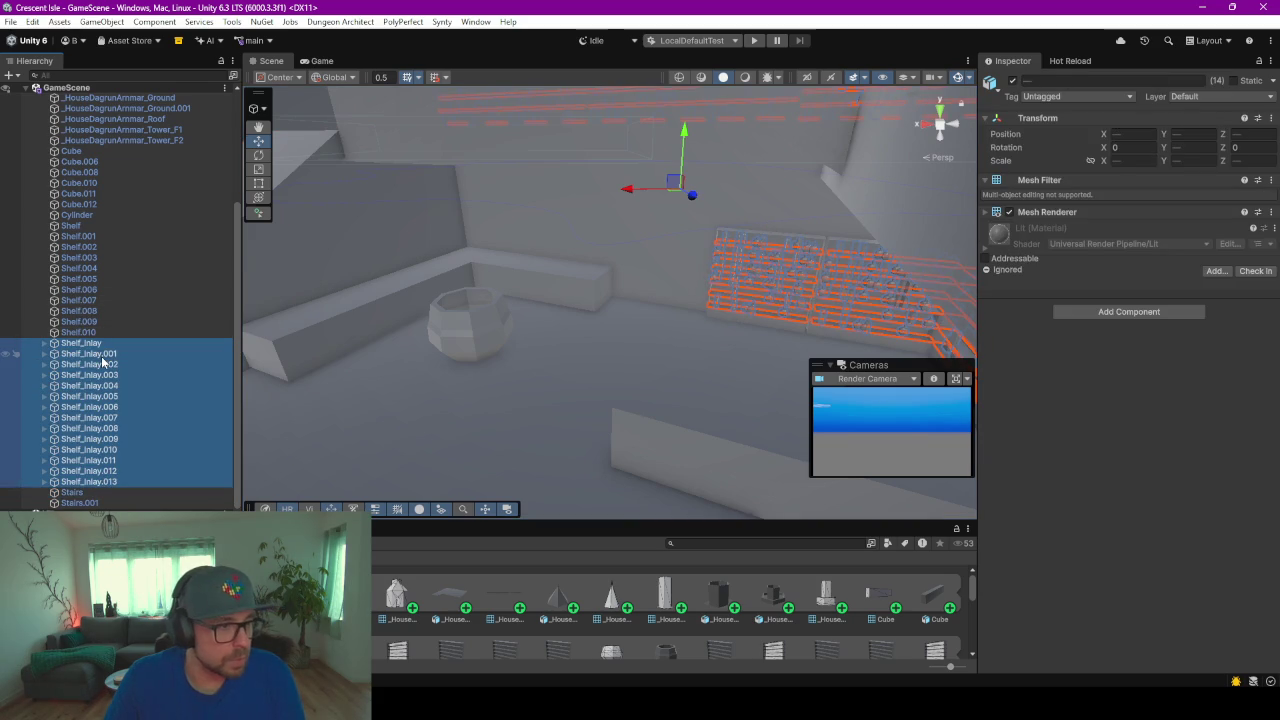
pyautogui.rightClick(103, 362)
pyautogui.click(186, 293)
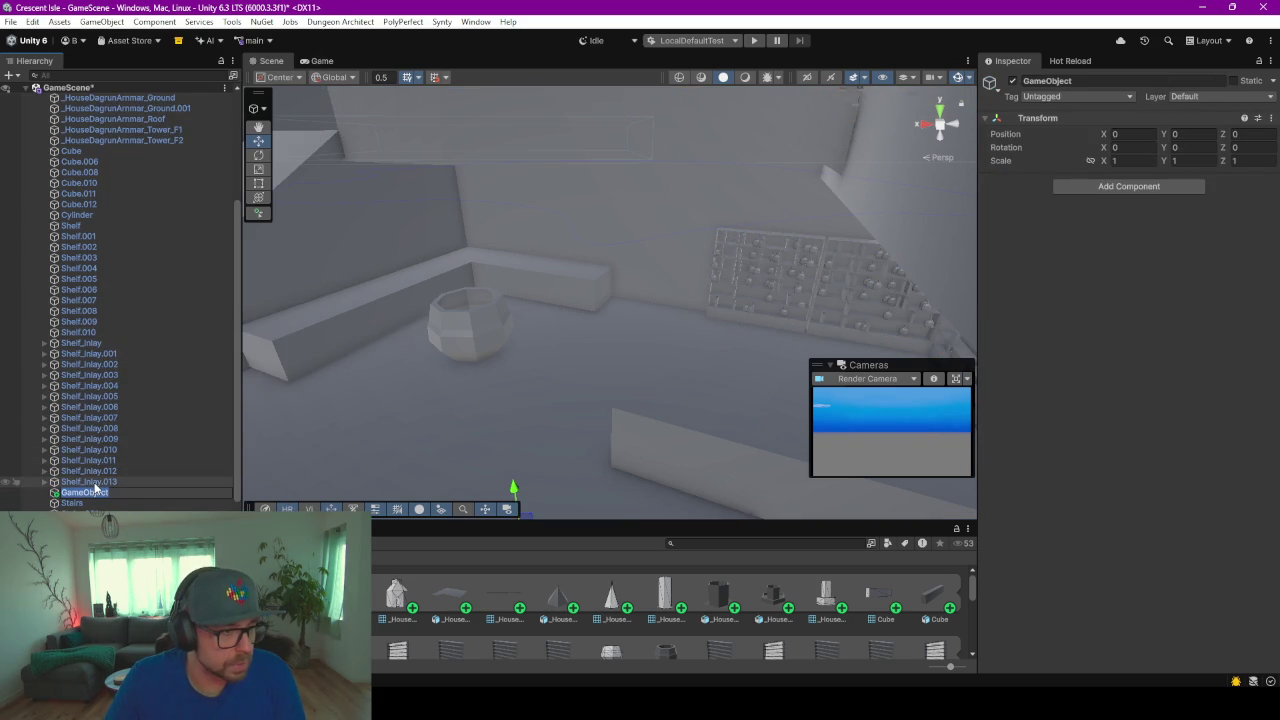
pyautogui.hotkey('ctrl', 'z')
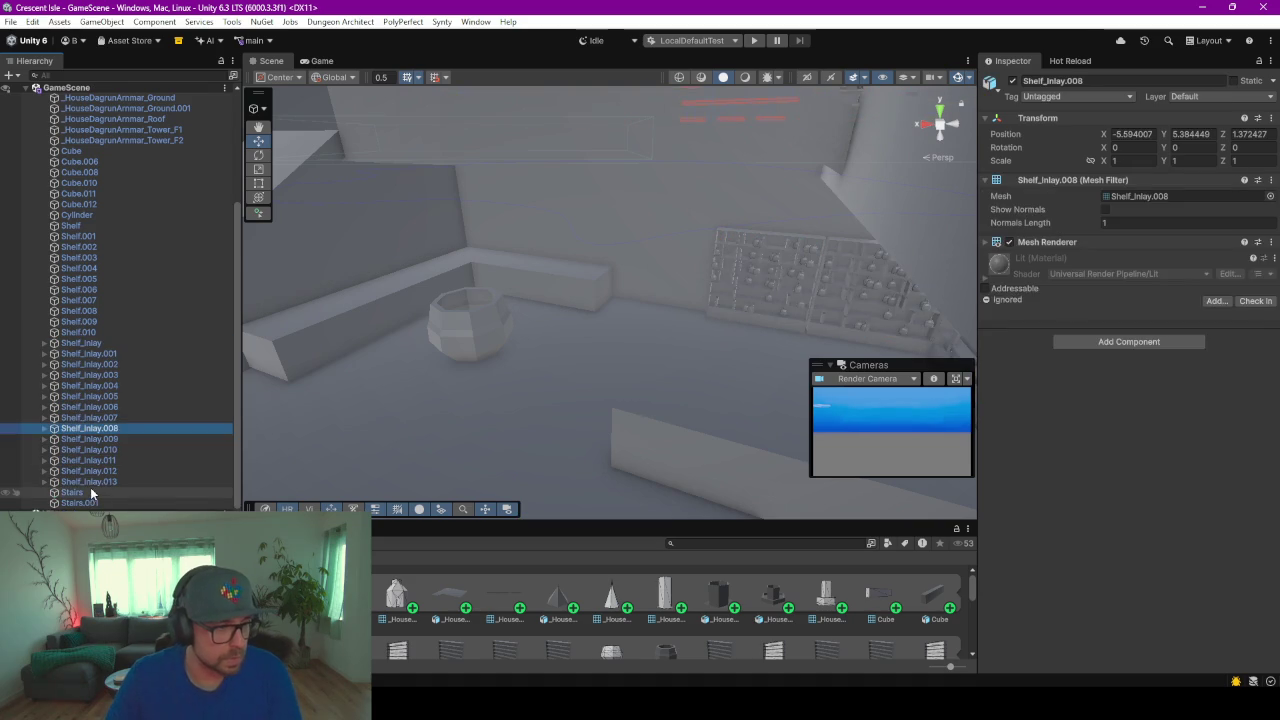
# Step: Range-select the parts from _HouseDagrunArmmar_Floor through Shelf.010 in the Hierarchy
pyautogui.click(90, 492)
pyautogui.click(95, 331)
pyautogui.scroll(3, 100, 340)
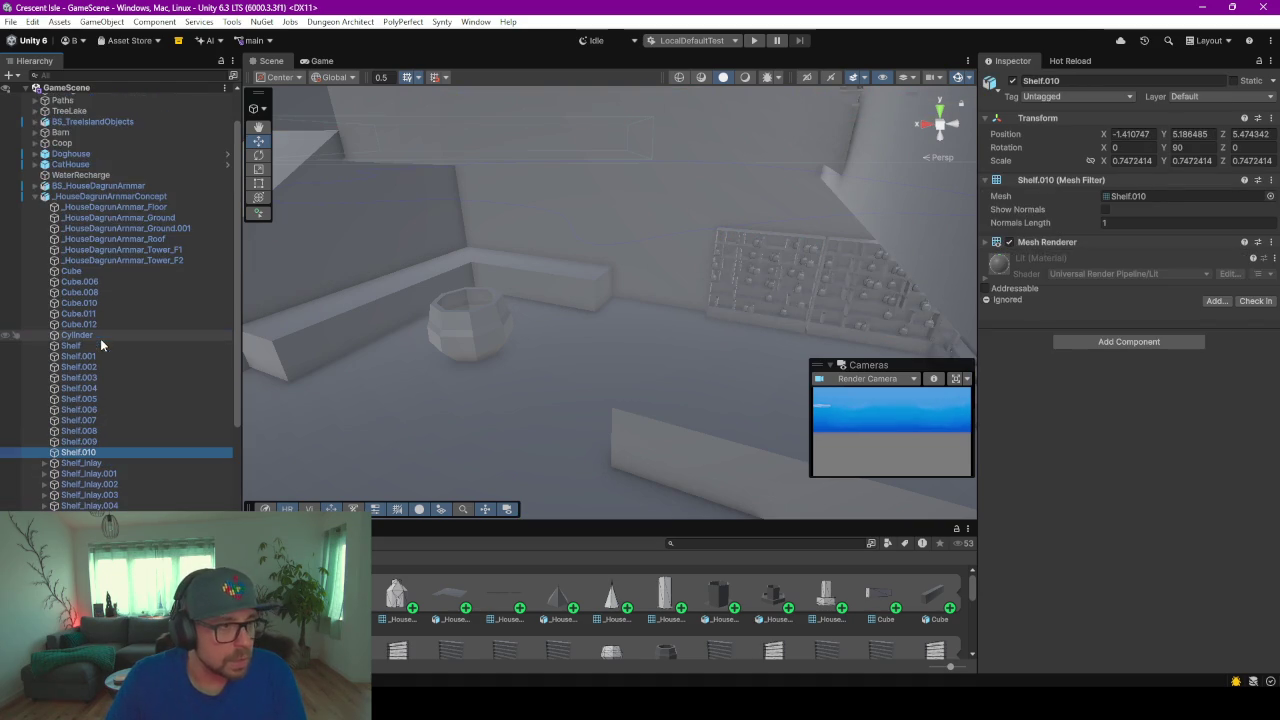
pyautogui.keyDown('shift'); pyautogui.click(77, 209); pyautogui.keyUp('shift')
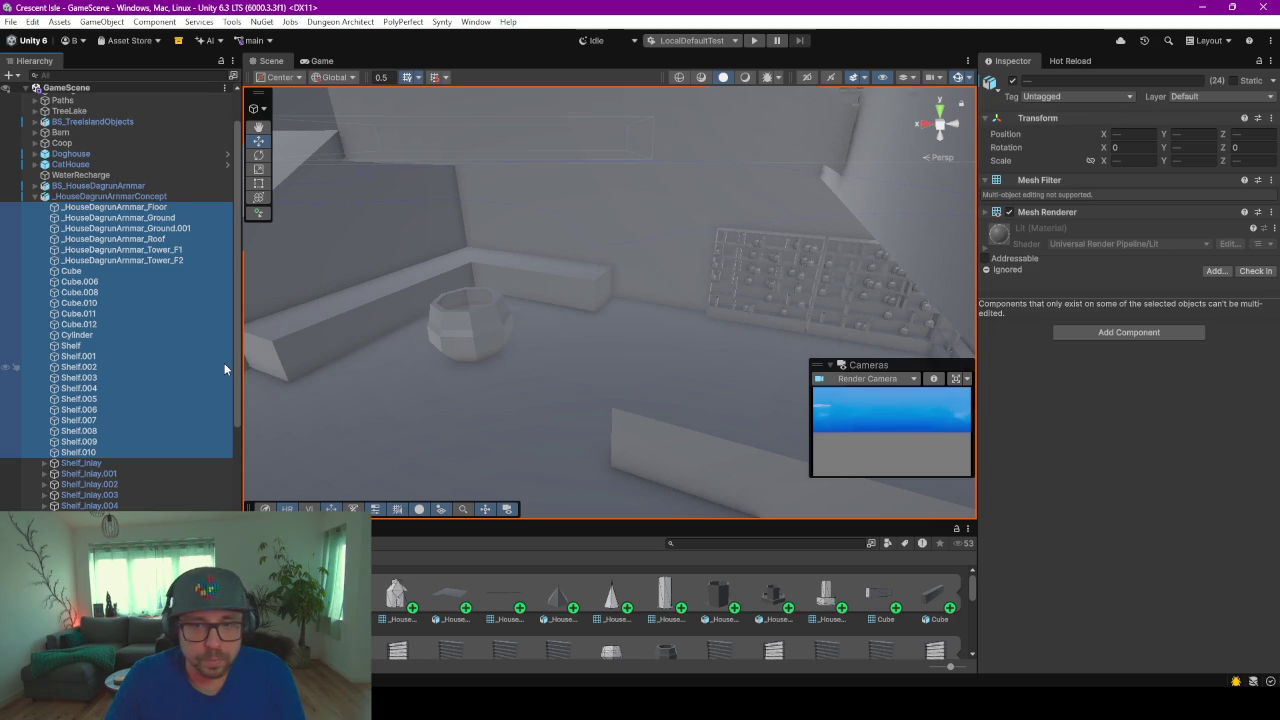
pyautogui.scroll(-3, 224, 363)
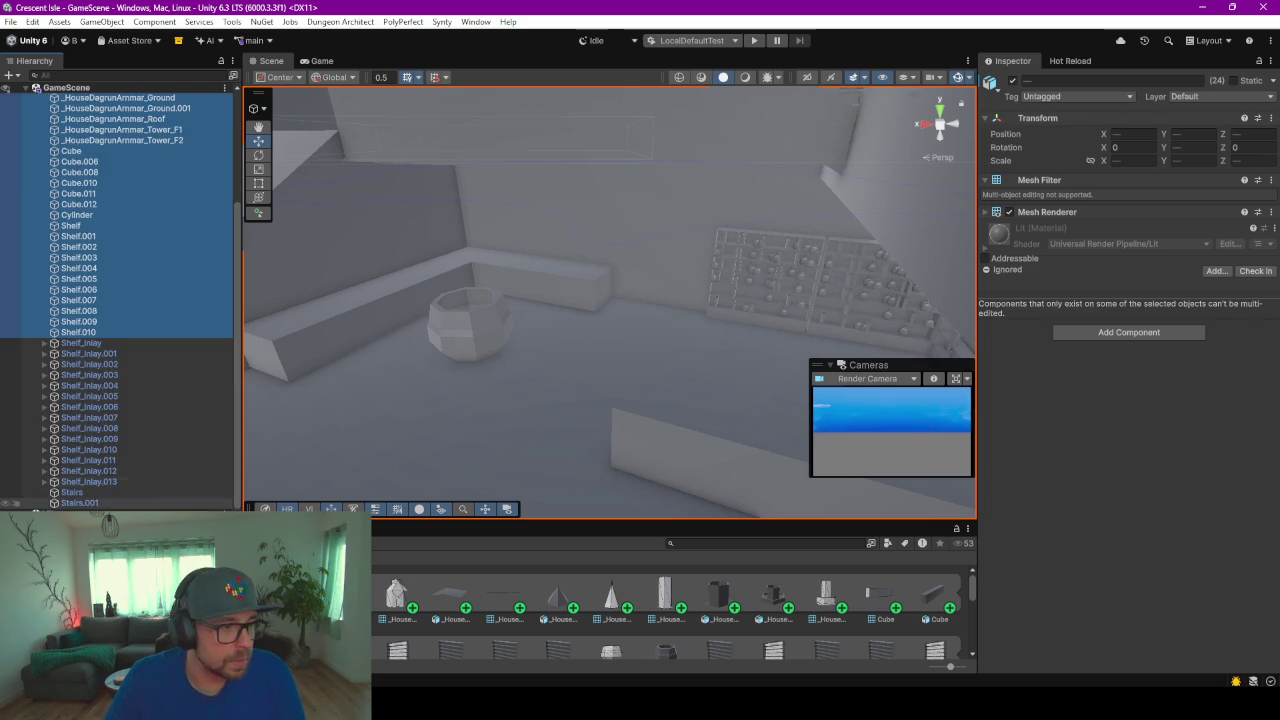
# Step: Add Stairs to the selection and give all selected parts a Mesh Collider
pyautogui.keyDown('ctrl'); pyautogui.click(90, 495); pyautogui.keyUp('ctrl')
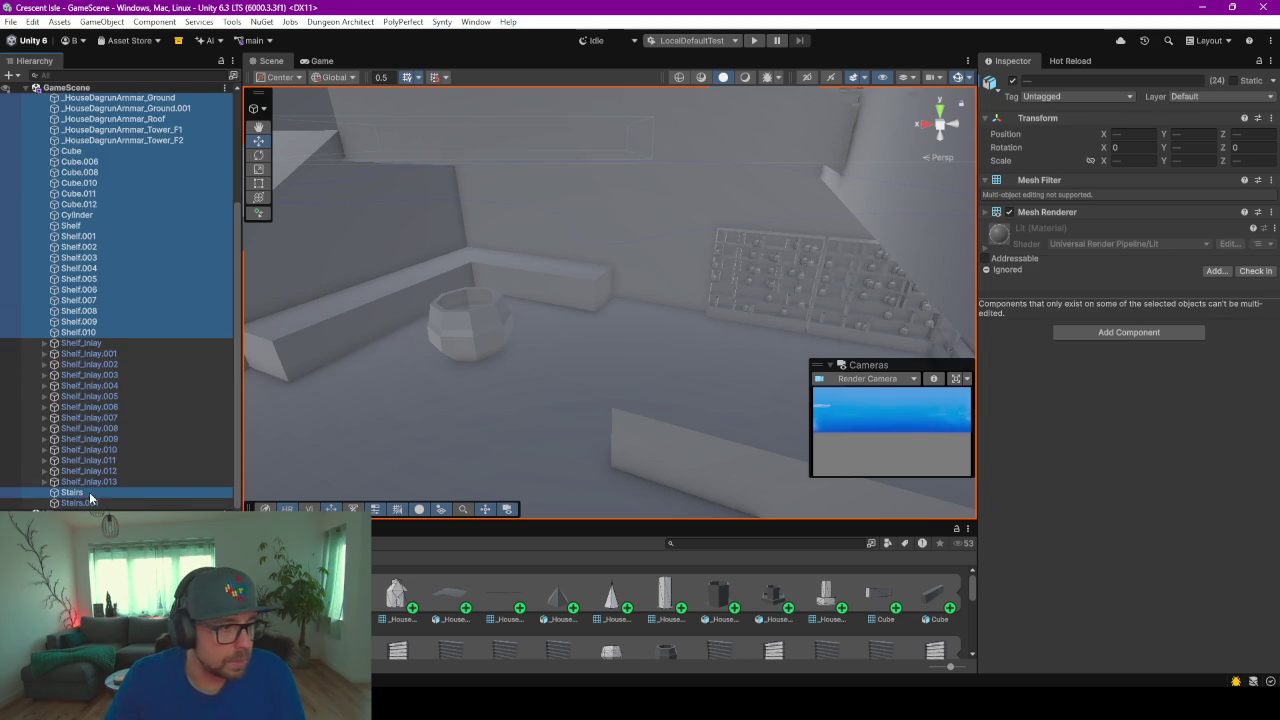
pyautogui.click(1127, 333)
pyautogui.press('Return')
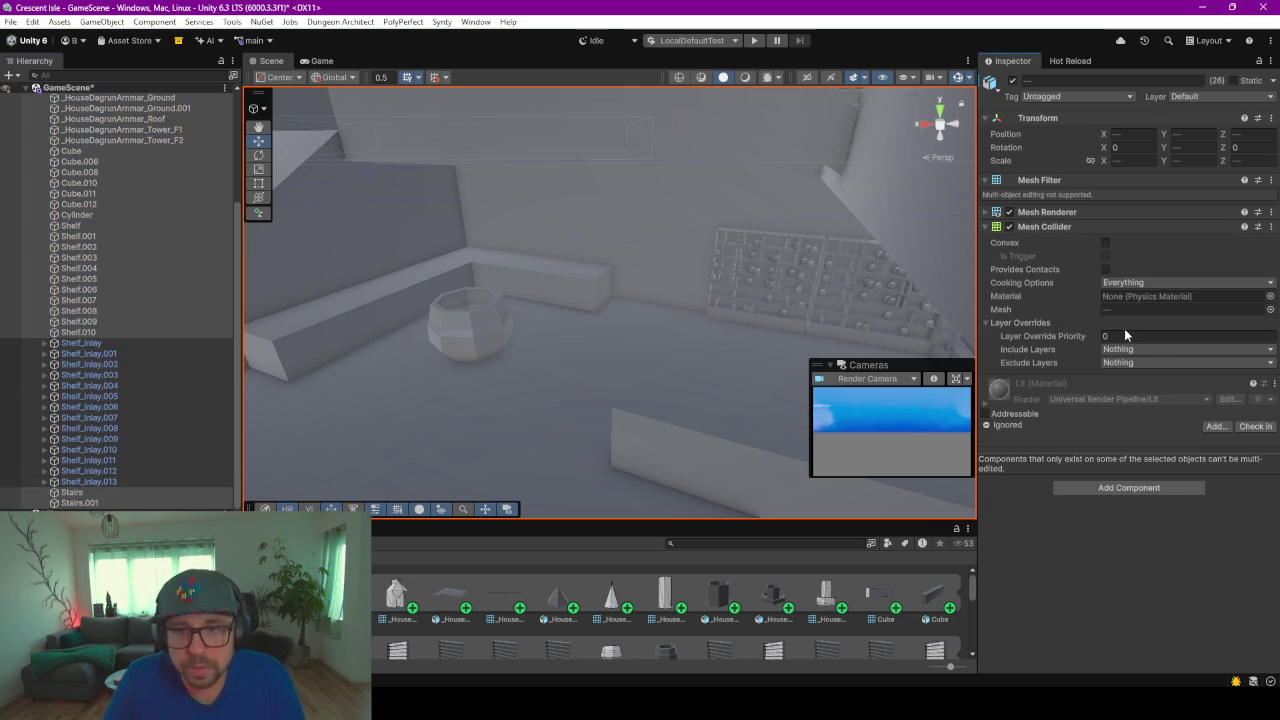
# Step: Frame Tower_F1 in the Scene view and start Play mode, triggering the save-scene prompt
pyautogui.click(115, 129)
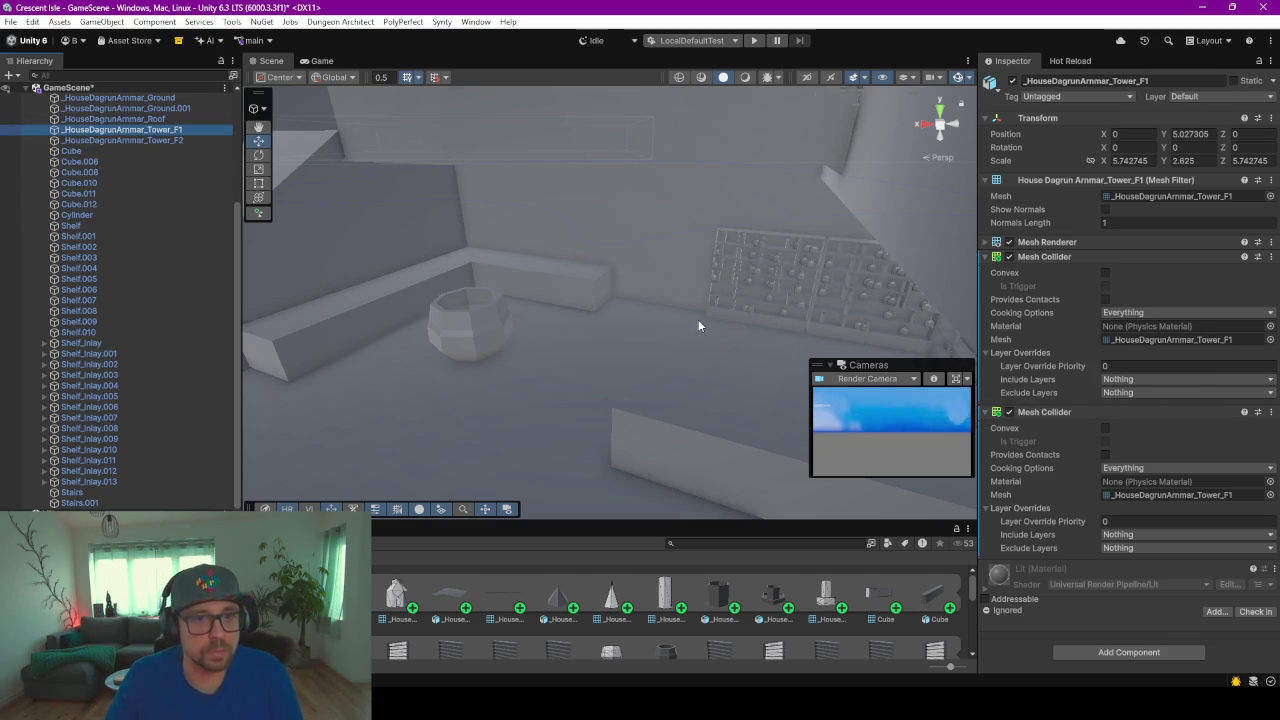
pyautogui.press('f')
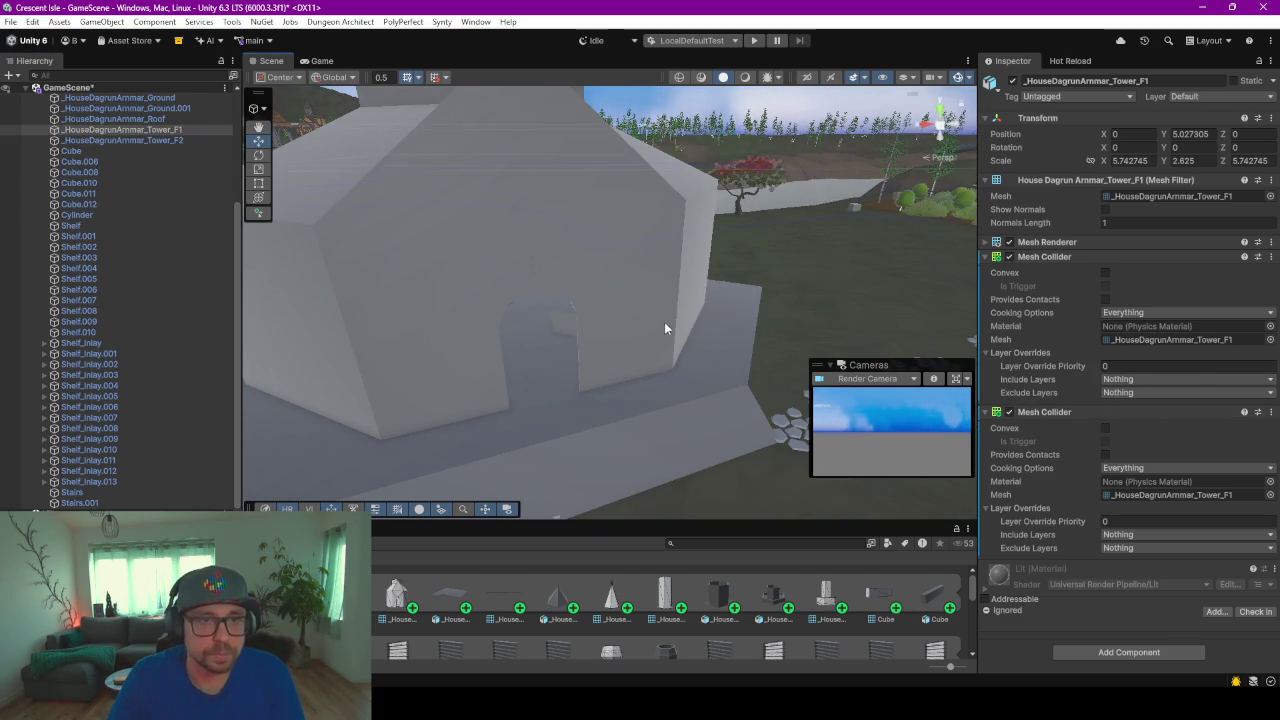
pyautogui.click(754, 40)
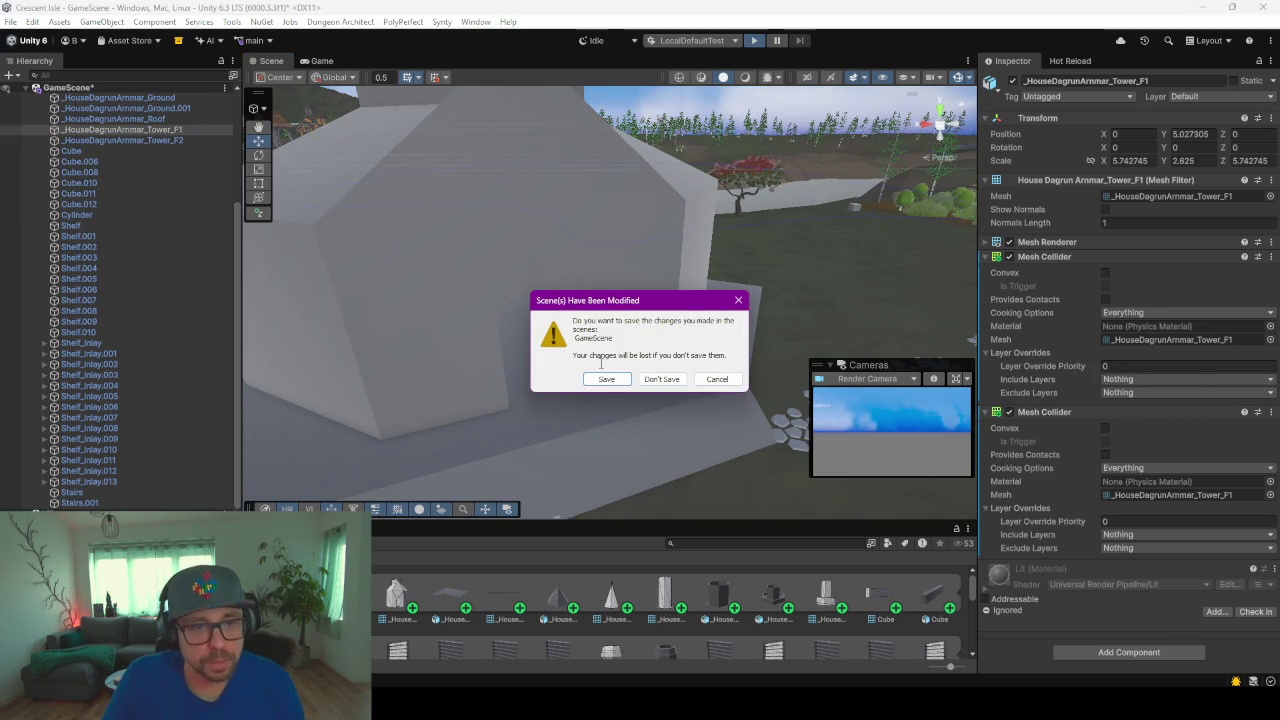
# Step: Save GameScene, load the existing single-player save slot, and start the game with the chosen character
pyautogui.click(606, 379)
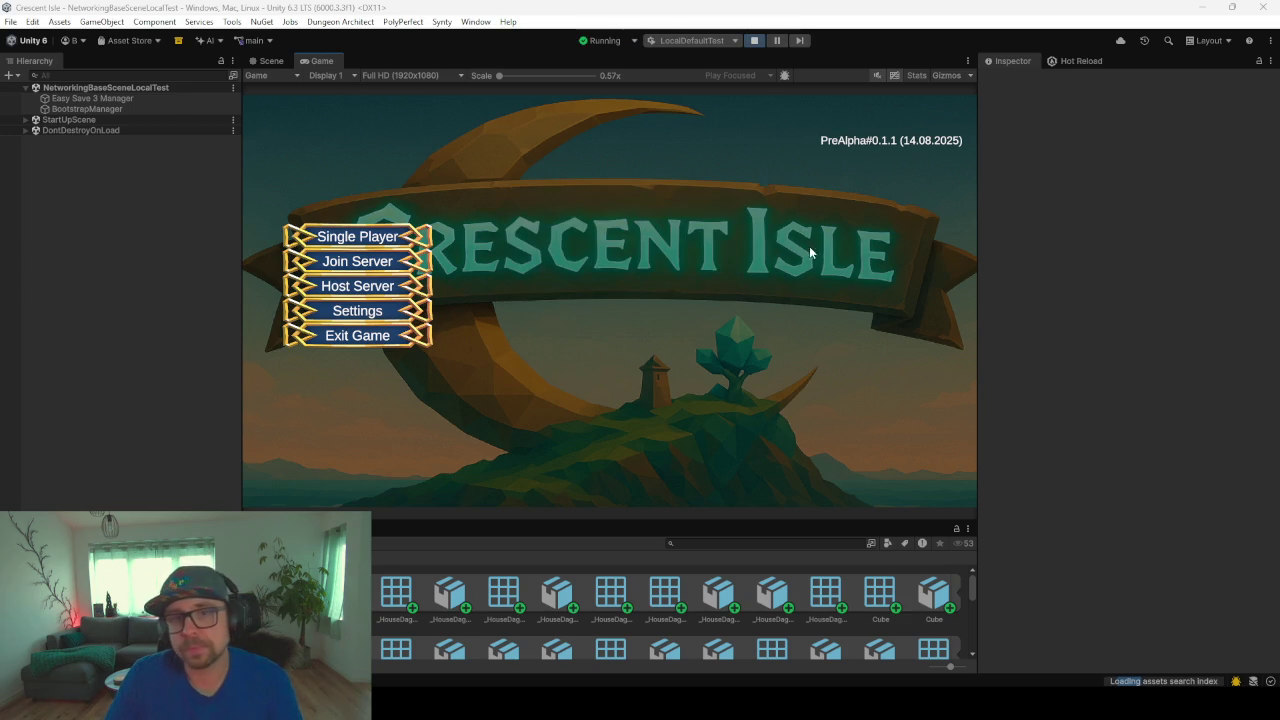
pyautogui.click(366, 246)
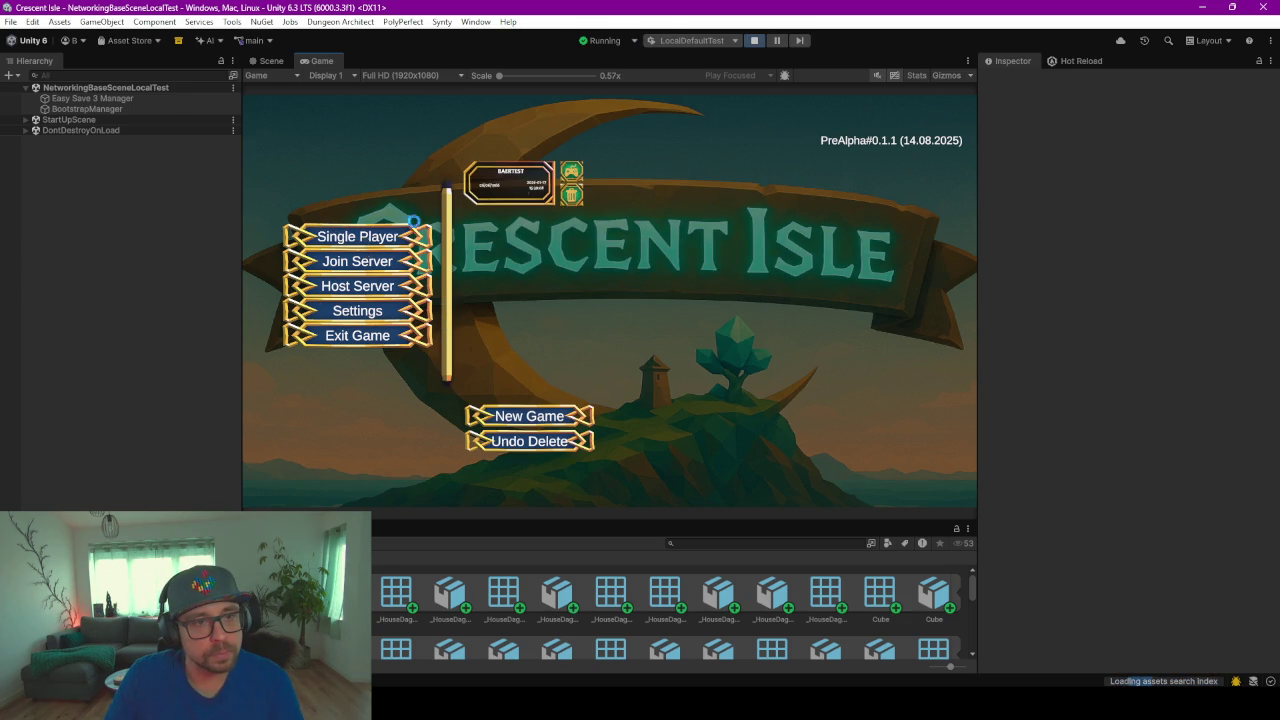
pyautogui.click(573, 173)
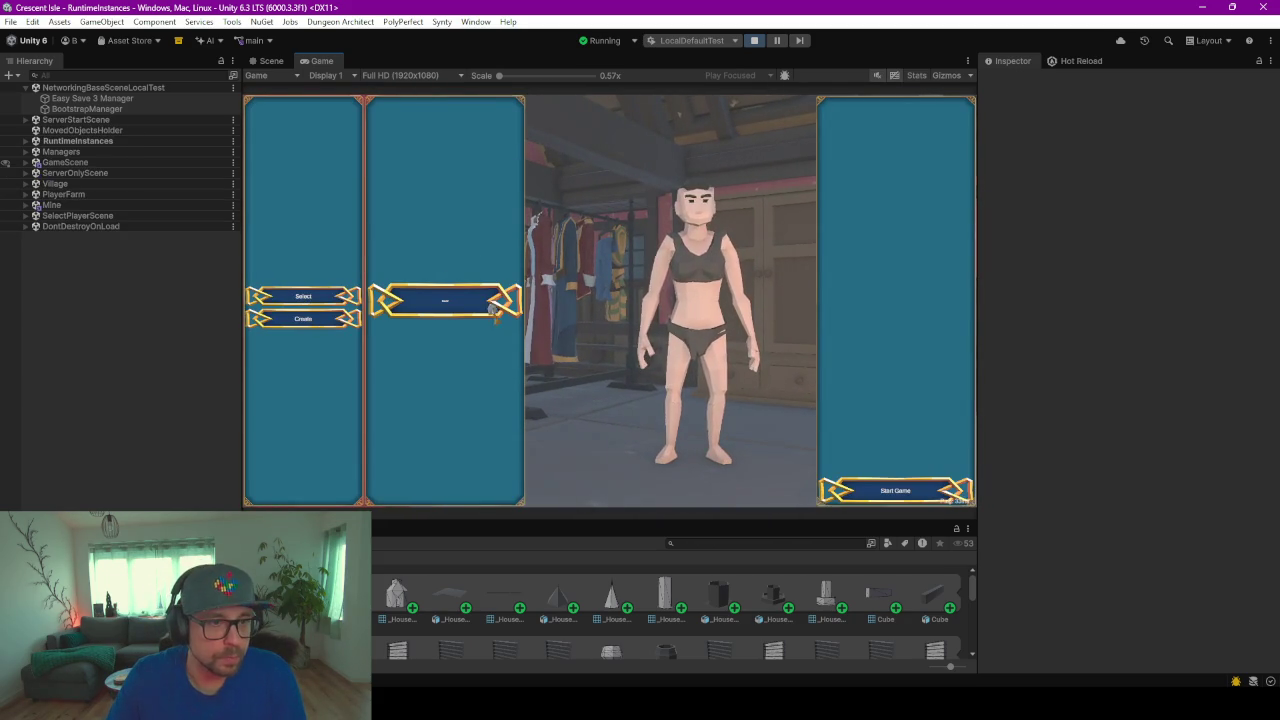
pyautogui.click(924, 500)
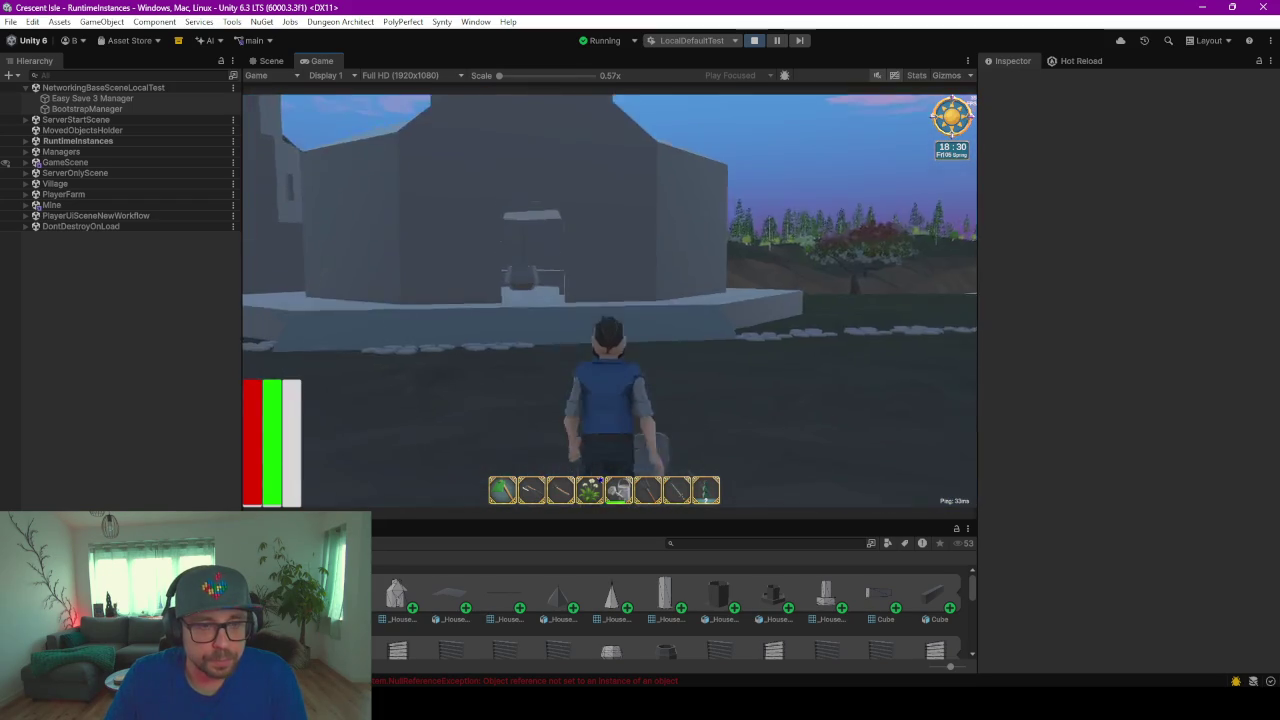
# Step: Walk the character through the doorway, past the counter, to the pot and wall ledge
pyautogui.press('w')
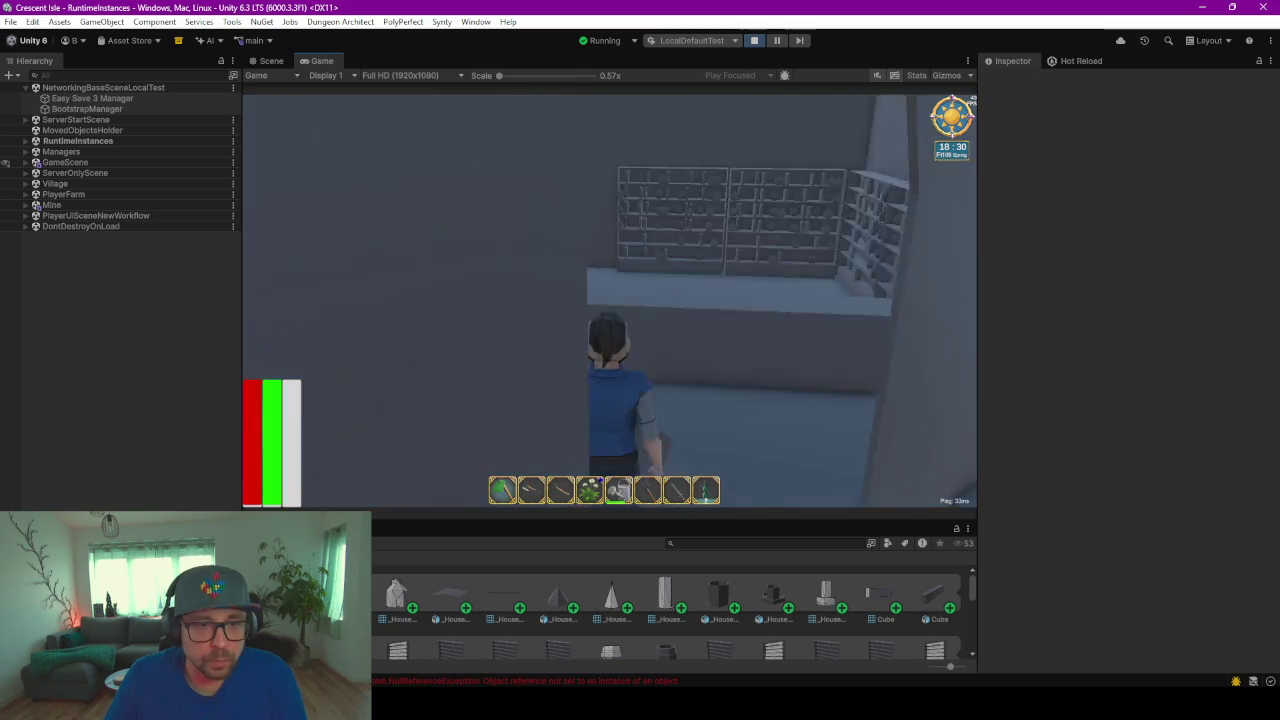
pyautogui.press('w')
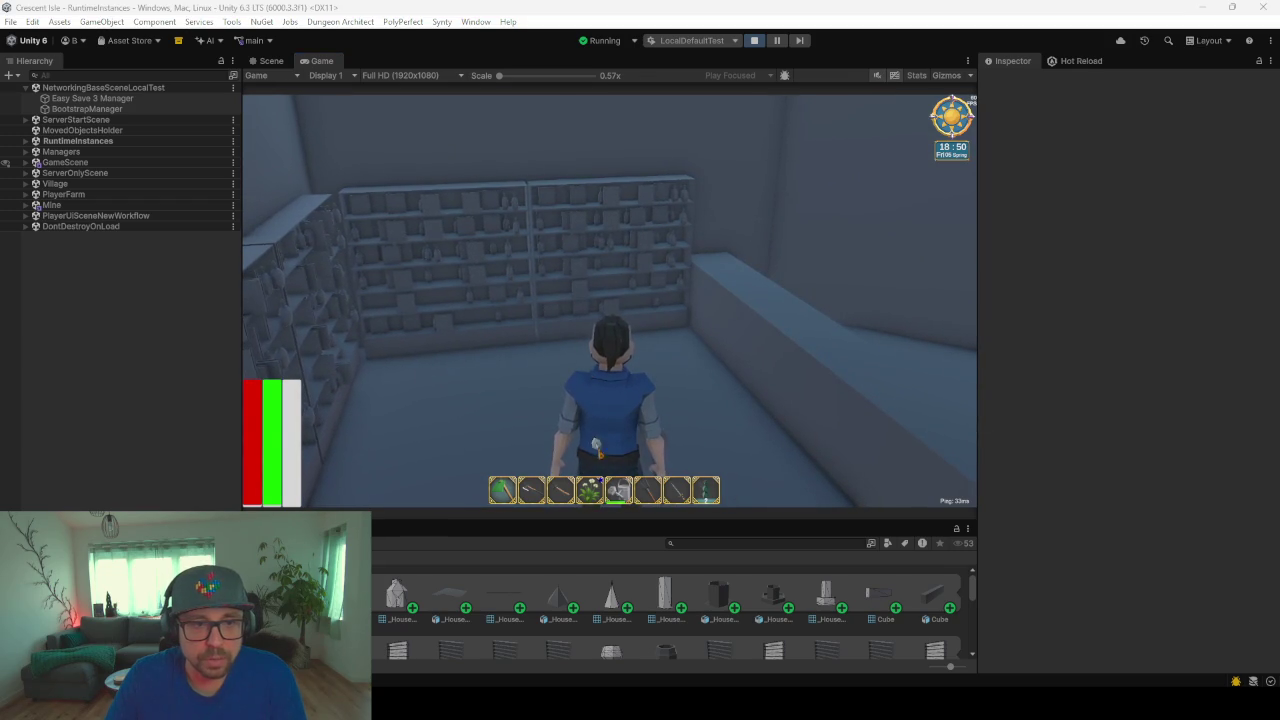
pyautogui.click(551, 323)
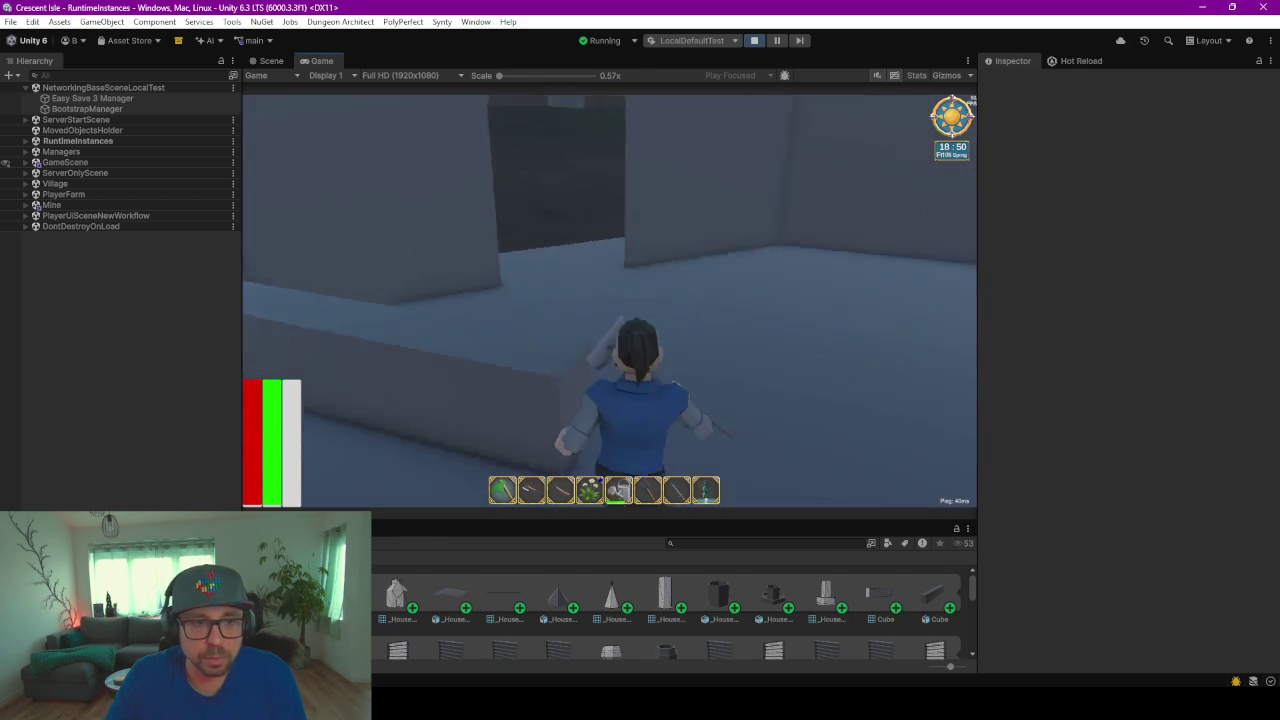
pyautogui.press('w')
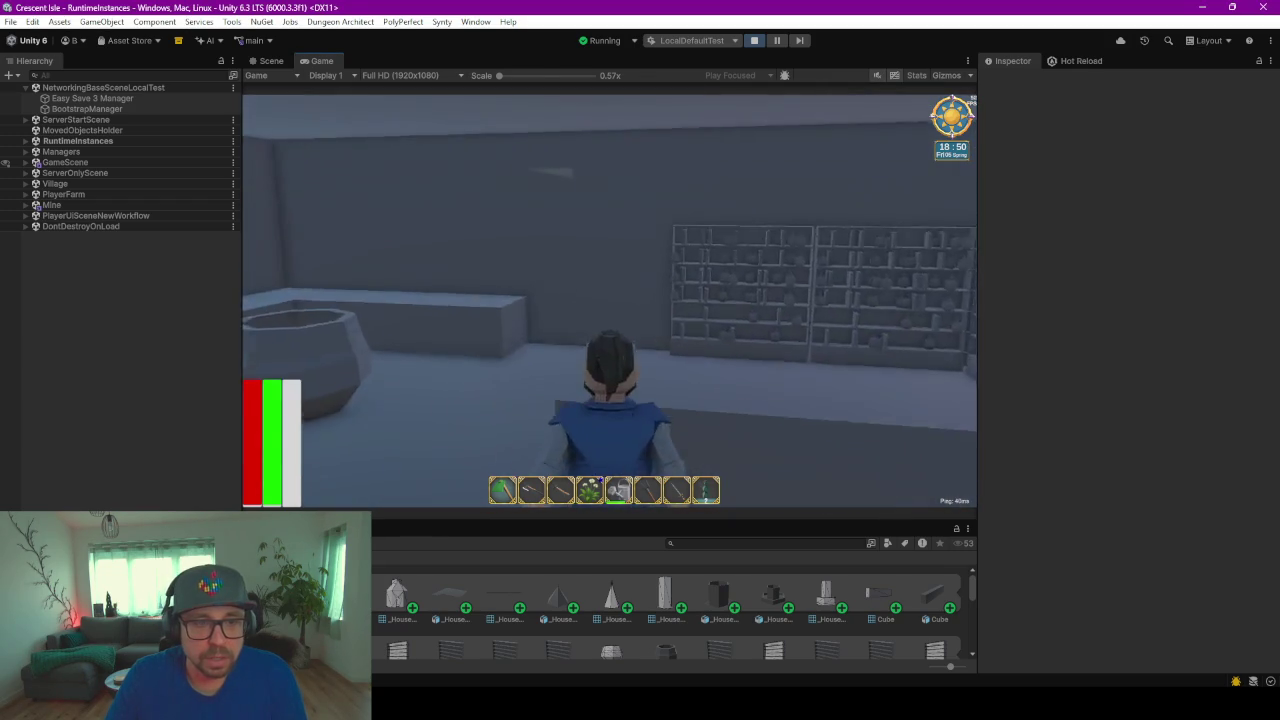
pyautogui.press('w')
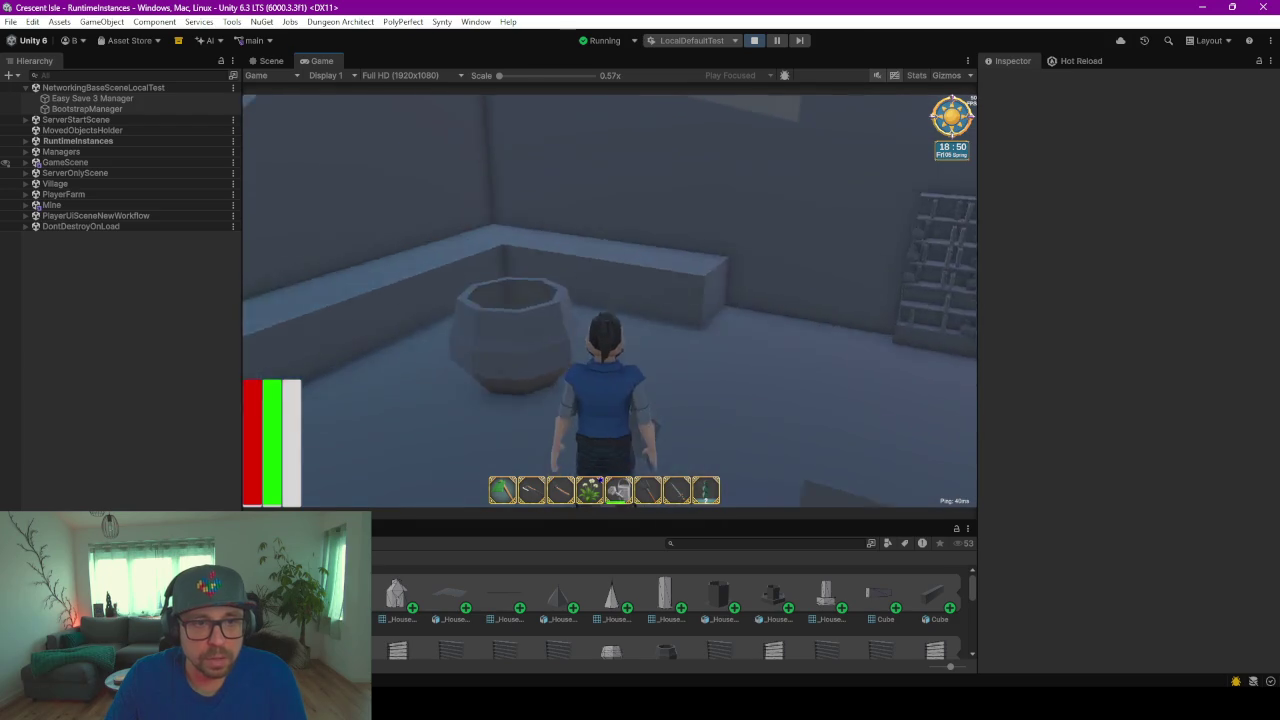
pyautogui.press('w')
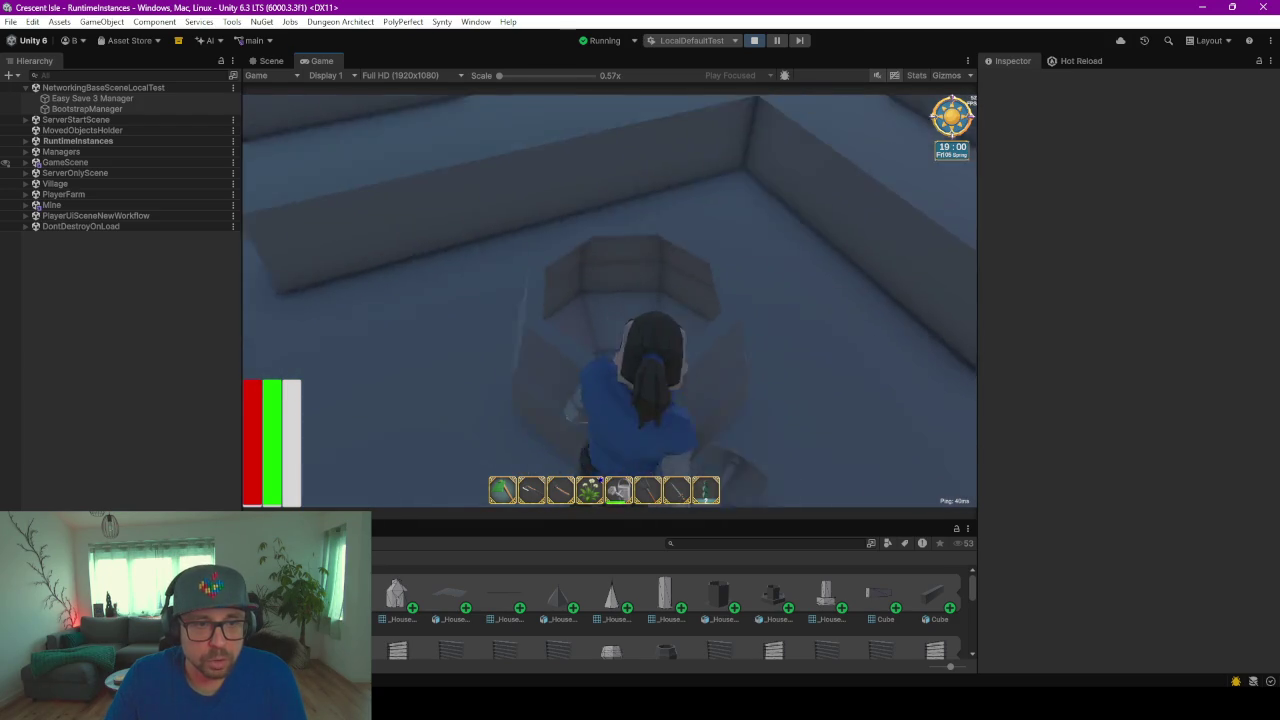
# Step: Cross the open ramp room past the shelf walls toward the corridor
pyautogui.press('w')
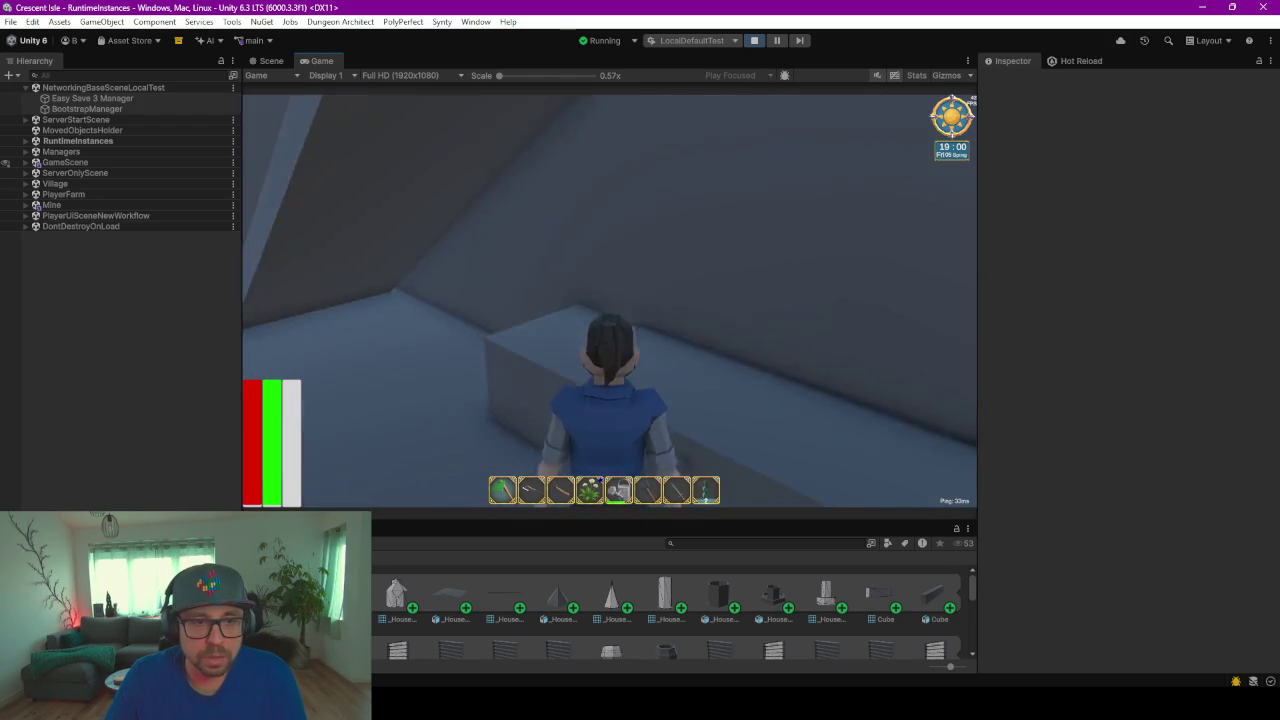
pyautogui.press('w')
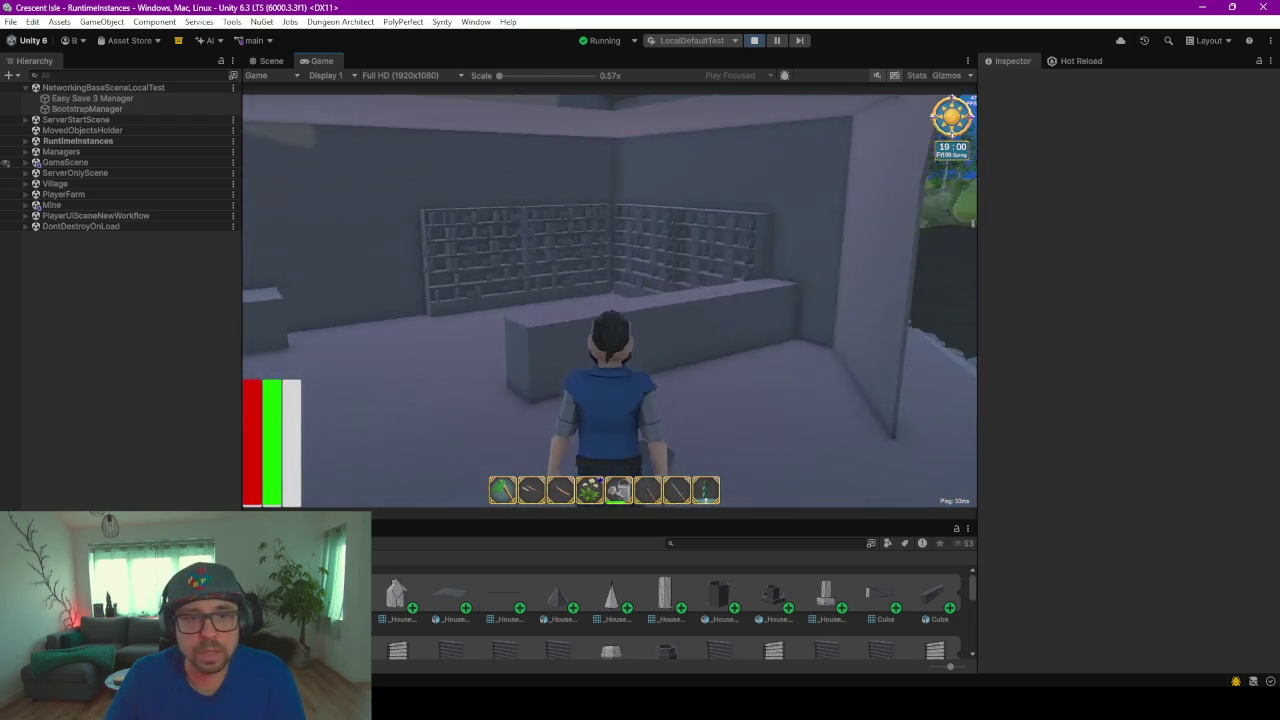
pyautogui.press('w')
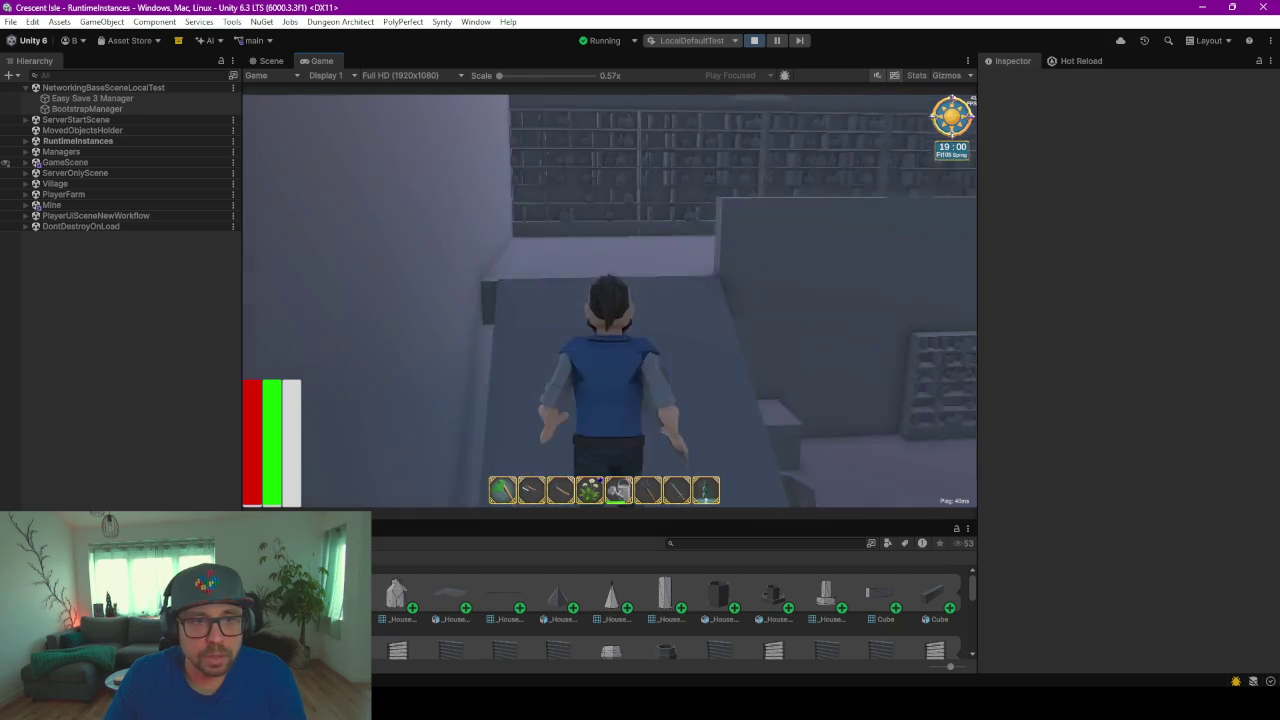
pyautogui.press('w')
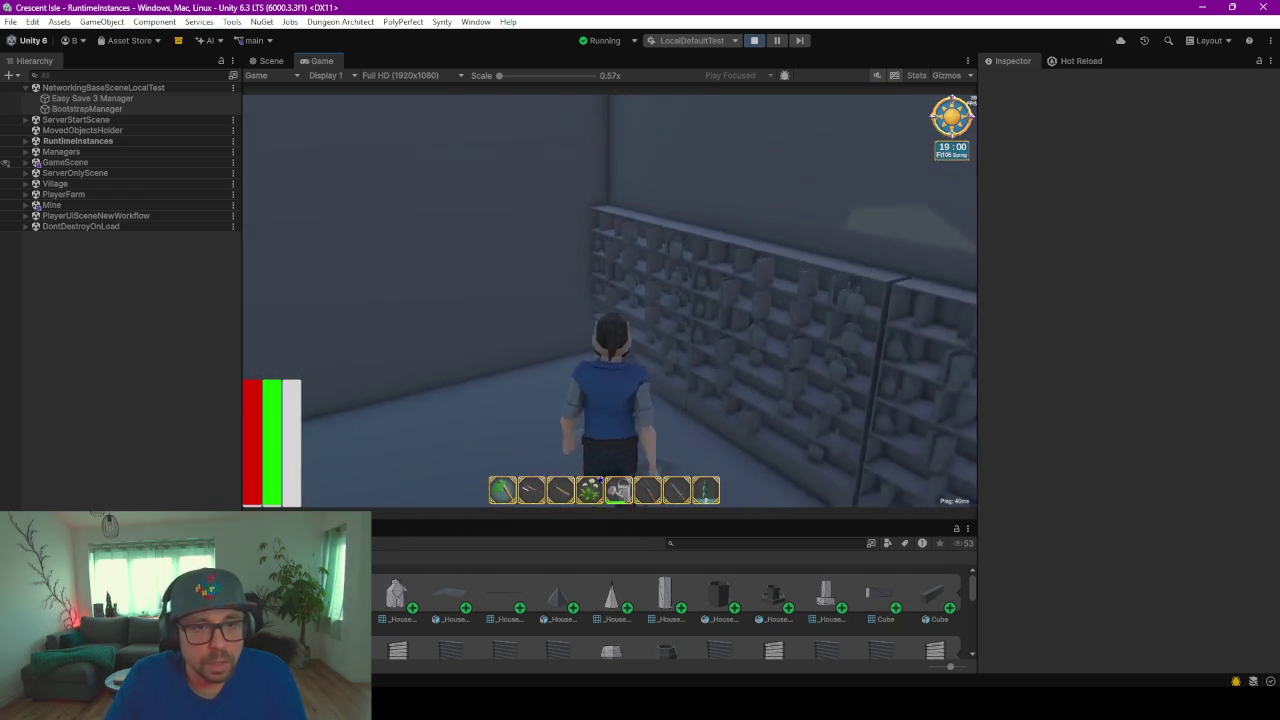
pyautogui.press('w')
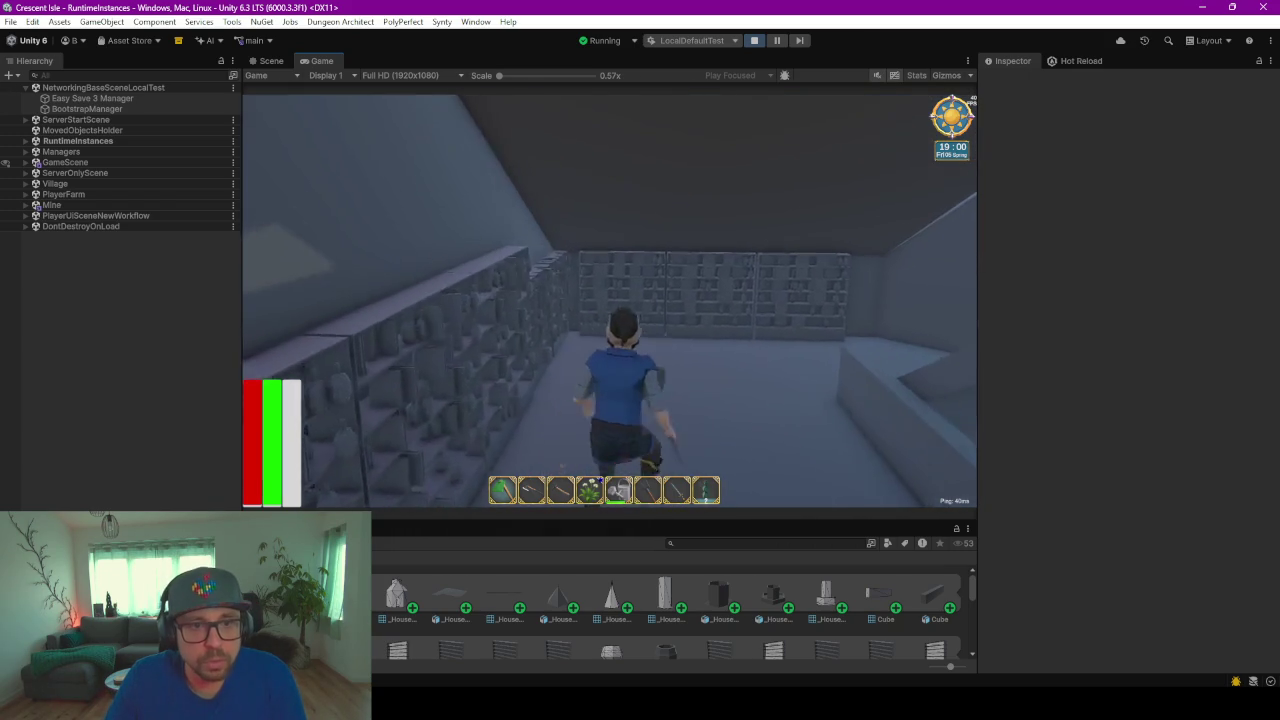
pyautogui.press('w')
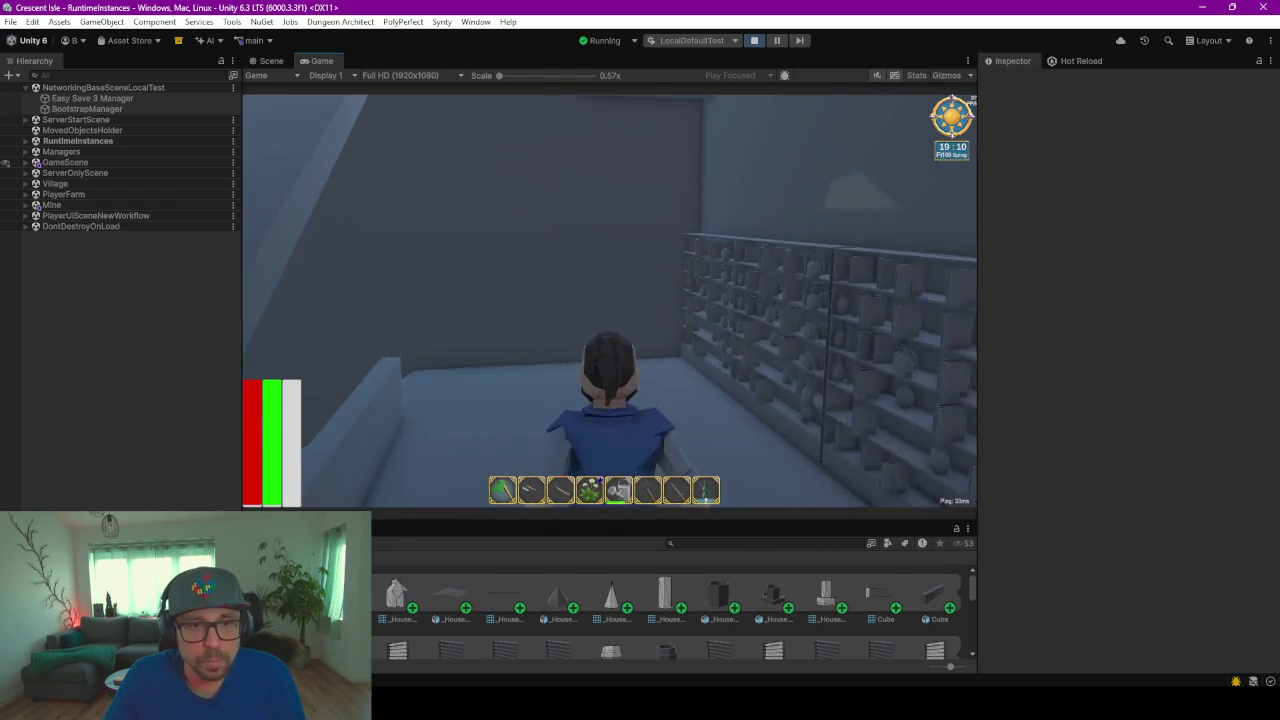
pyautogui.press('w')
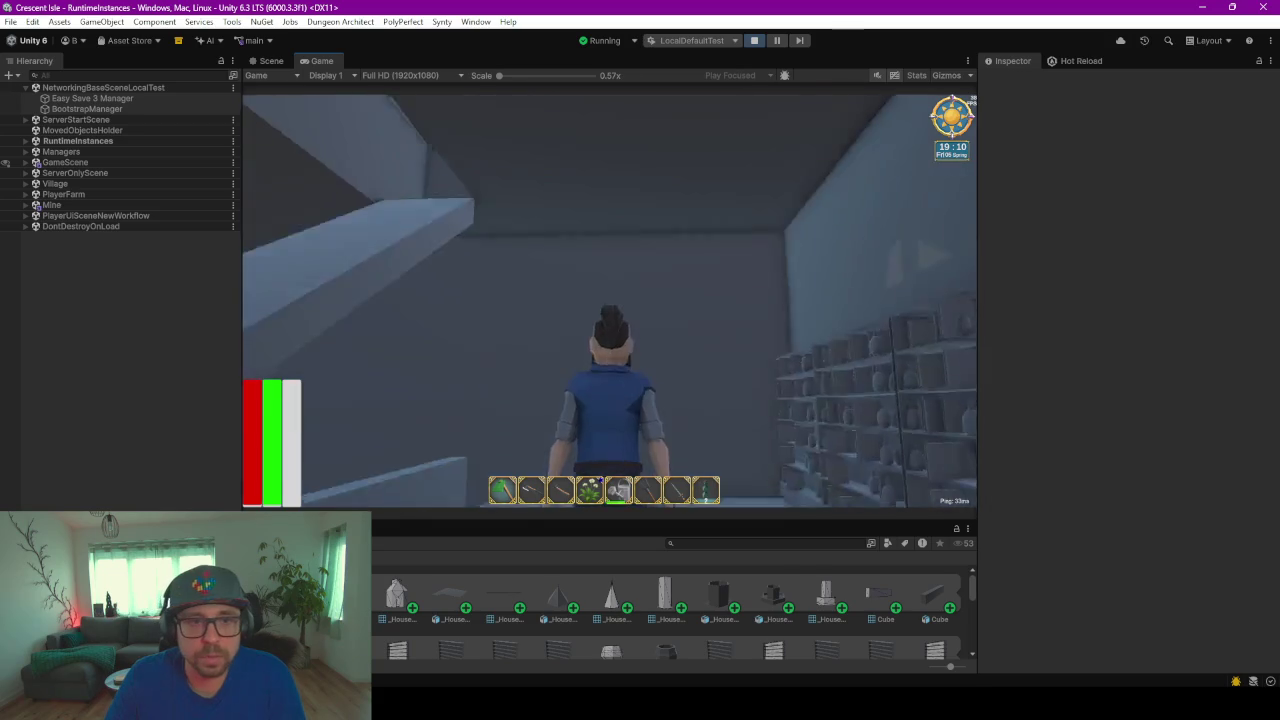
# Step: Walk along the low wall and around it into another area
pyautogui.press('w')
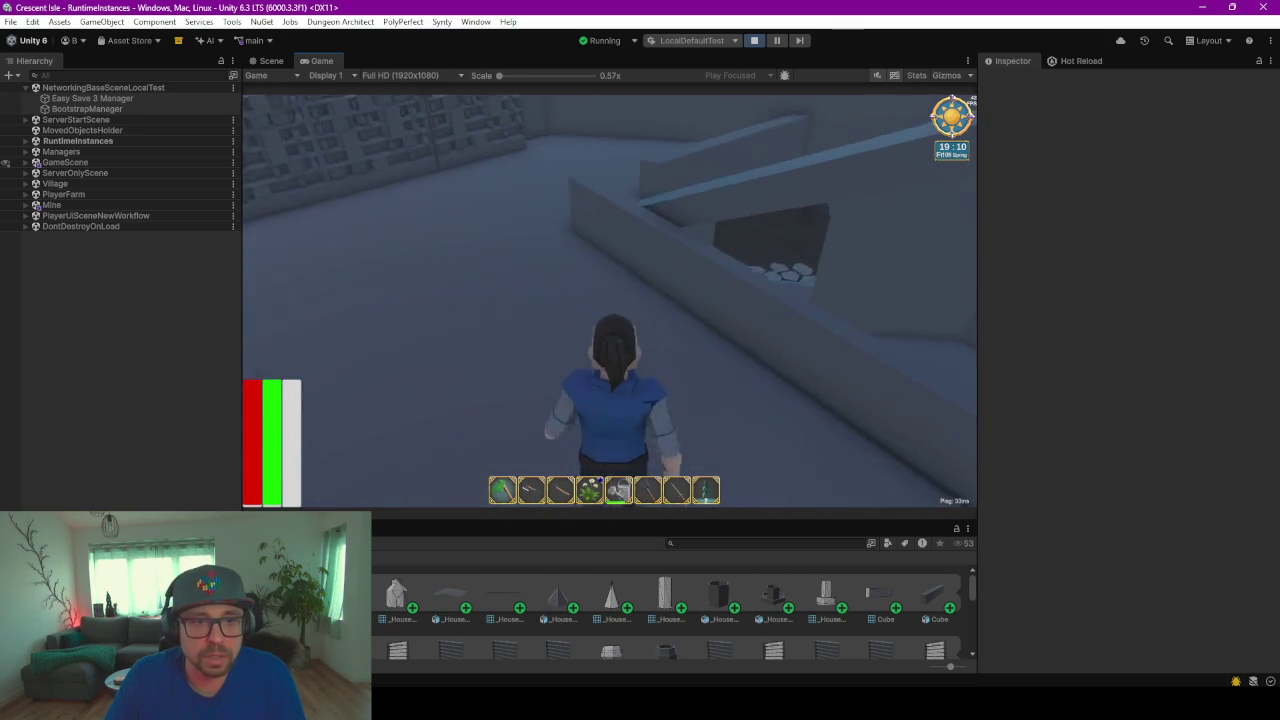
pyautogui.press('w')
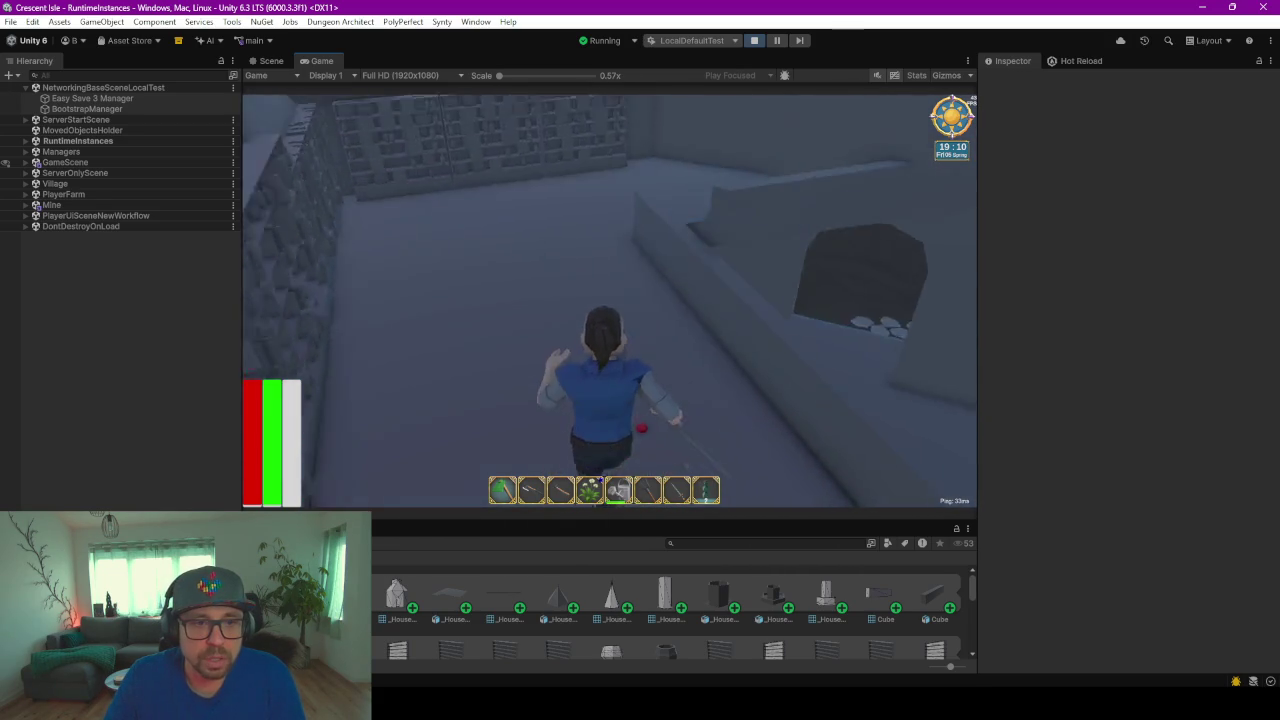
pyautogui.press('w')
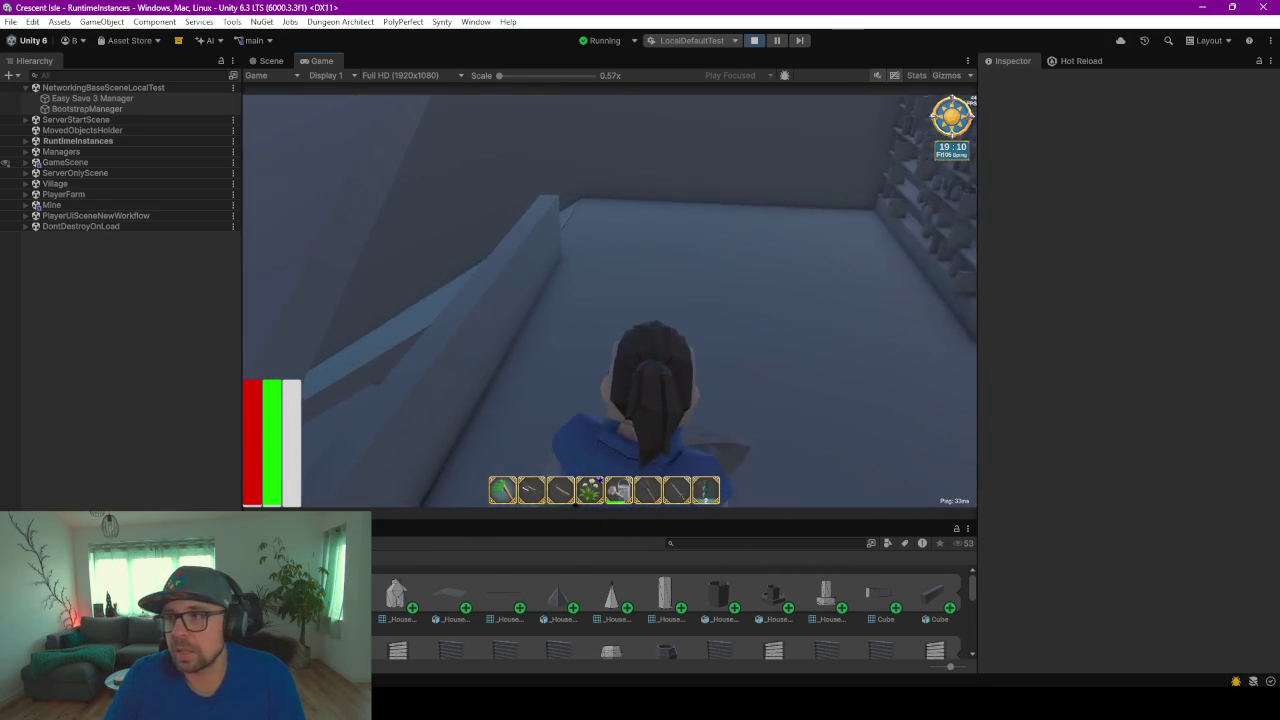
pyautogui.press('w')
pyautogui.press('w')
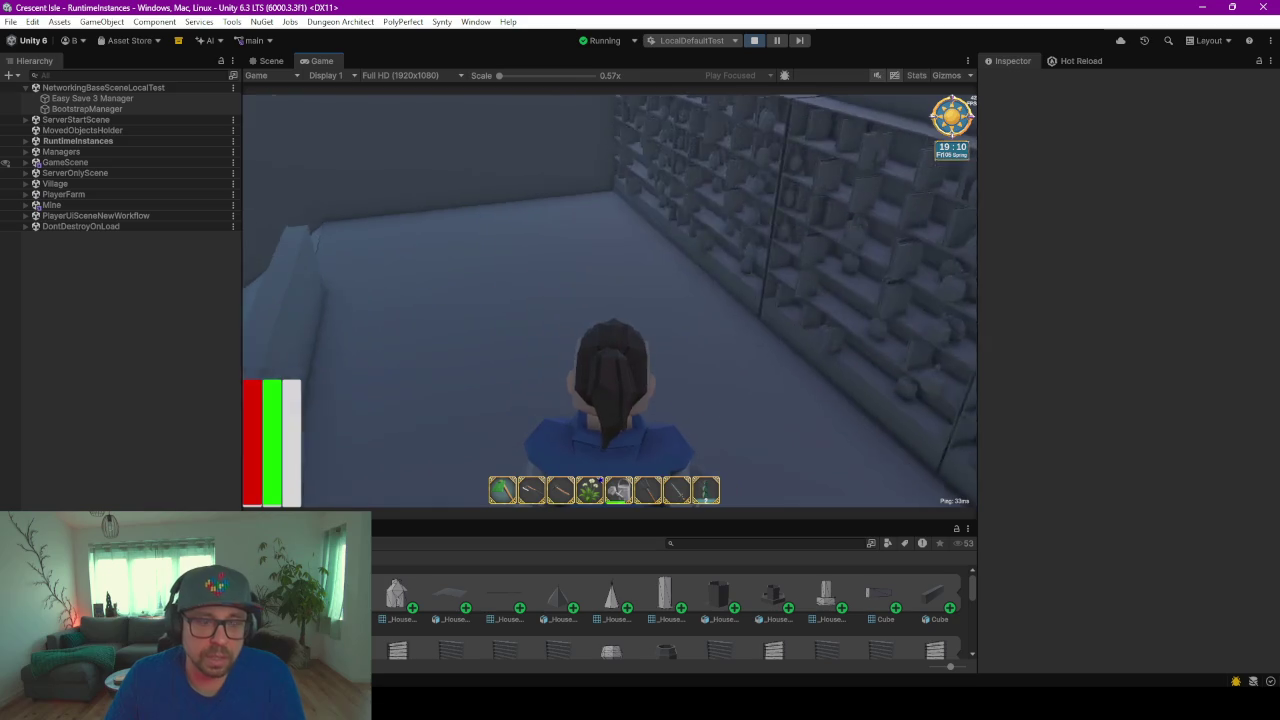
pyautogui.press('w')
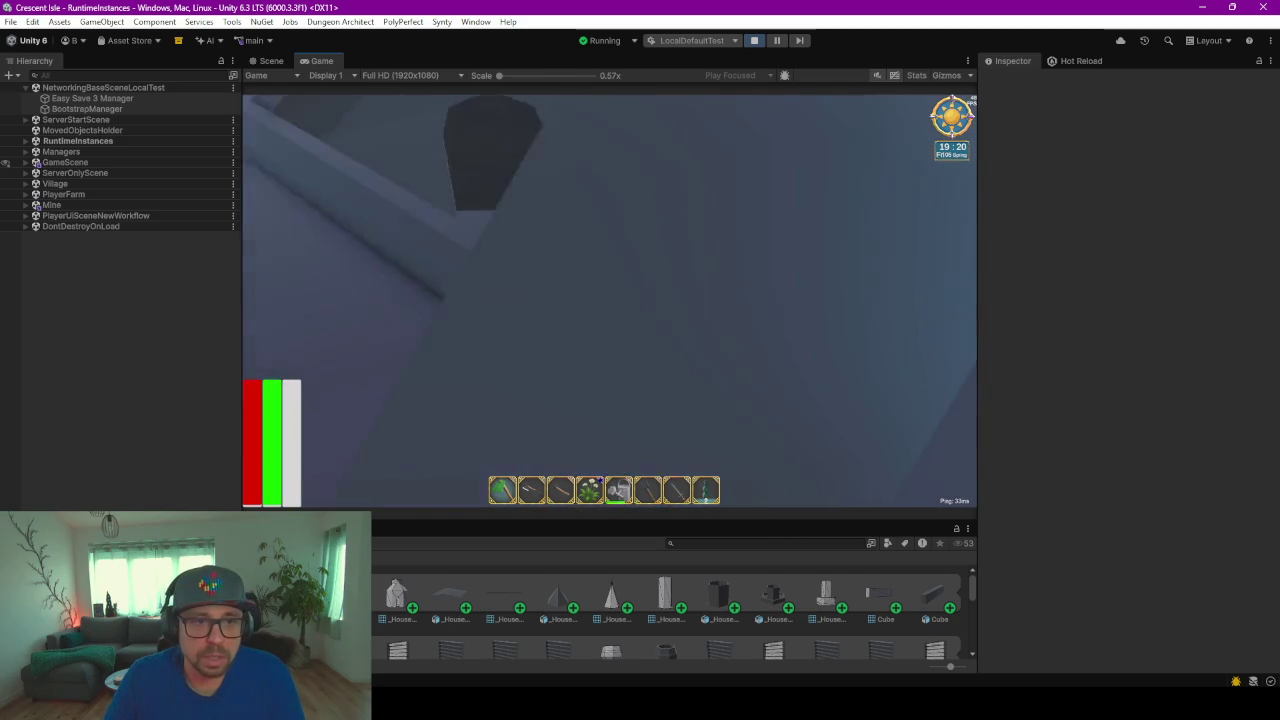
pyautogui.press('w')
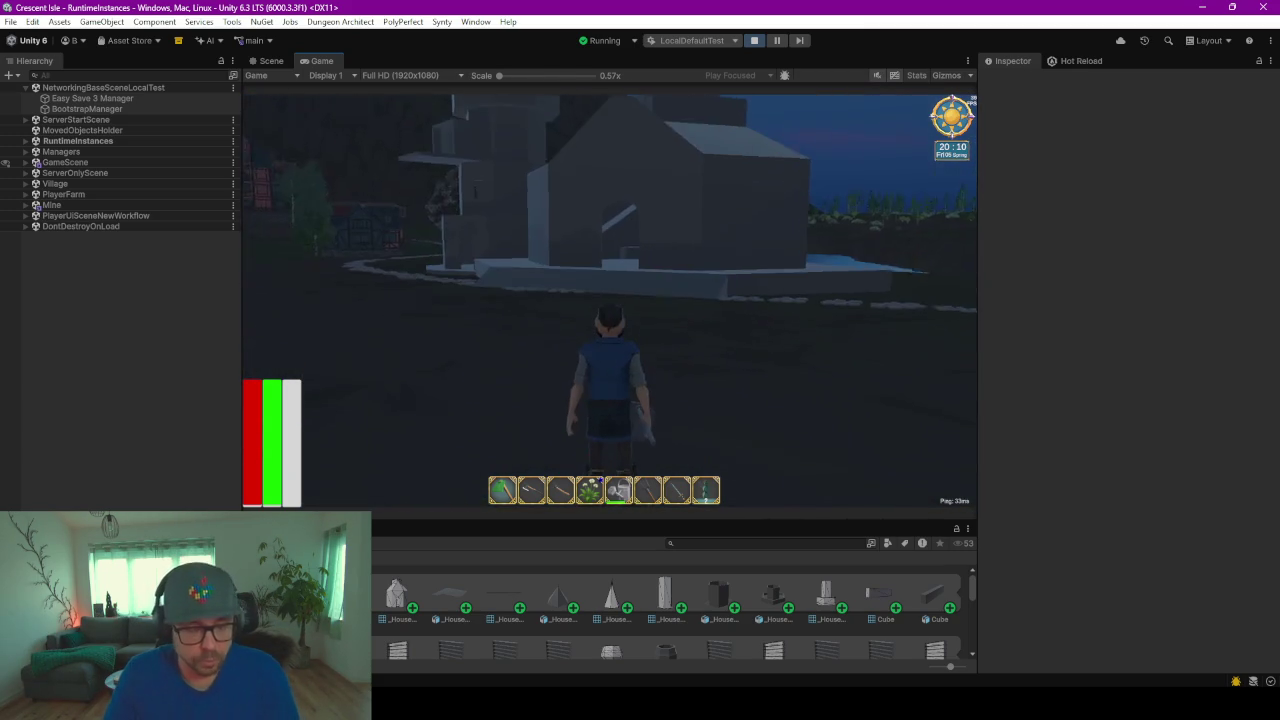
# Step: Under RuntimeInstances > NetworkGameManager(Clone), apply hour 7 with GameTimeAndWeather's Set Hour
pyautogui.click(86, 144)
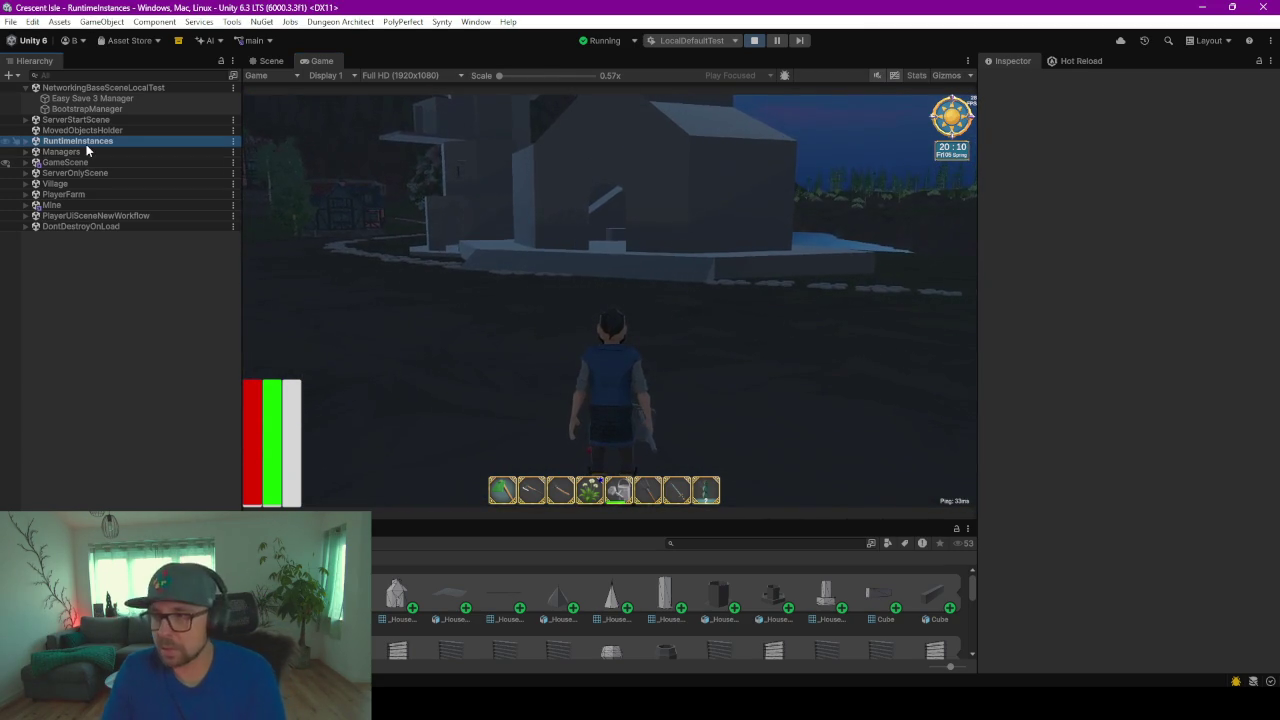
pyautogui.press('Right')
pyautogui.press('Down')
pyautogui.press('Right')
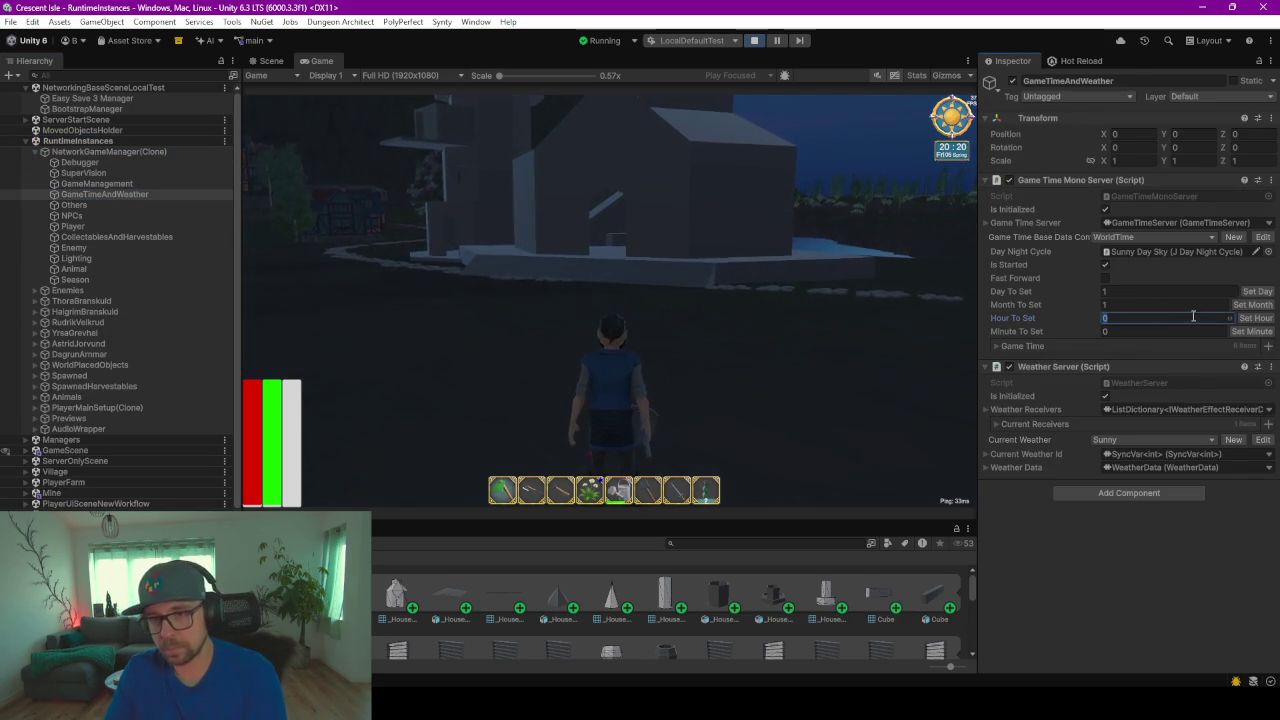
pyautogui.write('7')
pyautogui.click(940, 368)
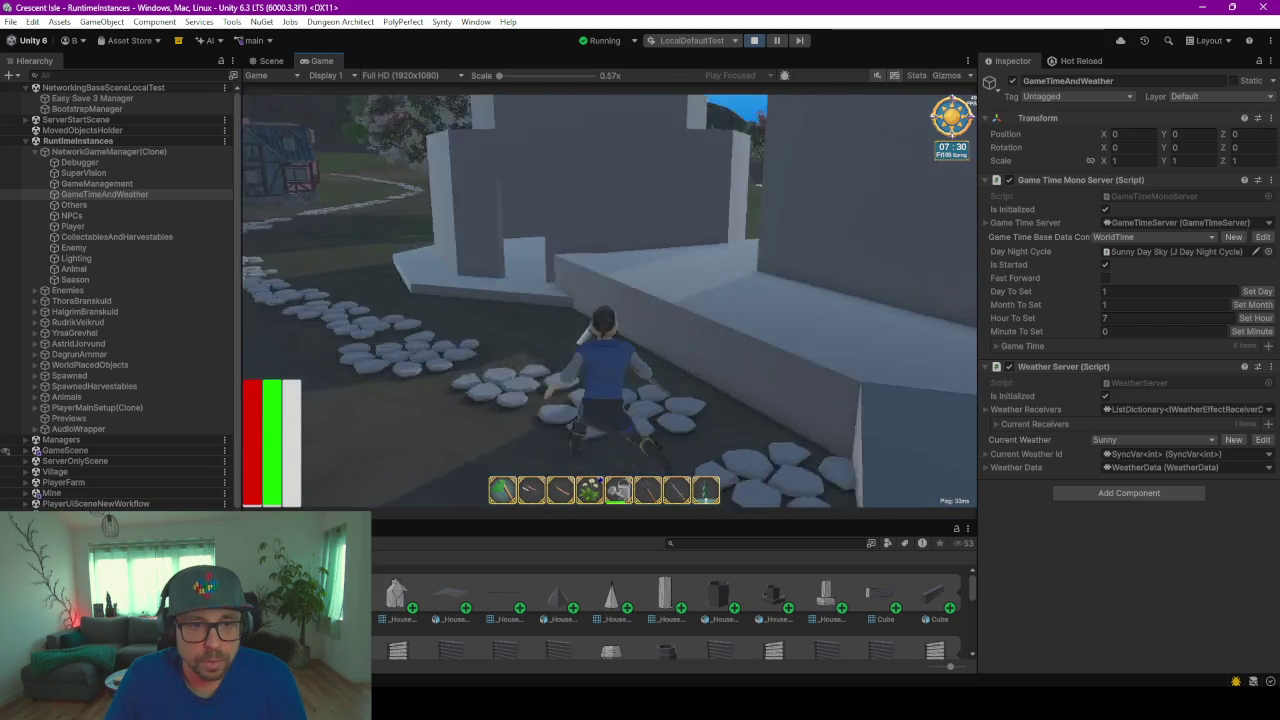
# Step: Toggle the inventory and crafting panel until it is closed and the game view returns
pyautogui.press('i')
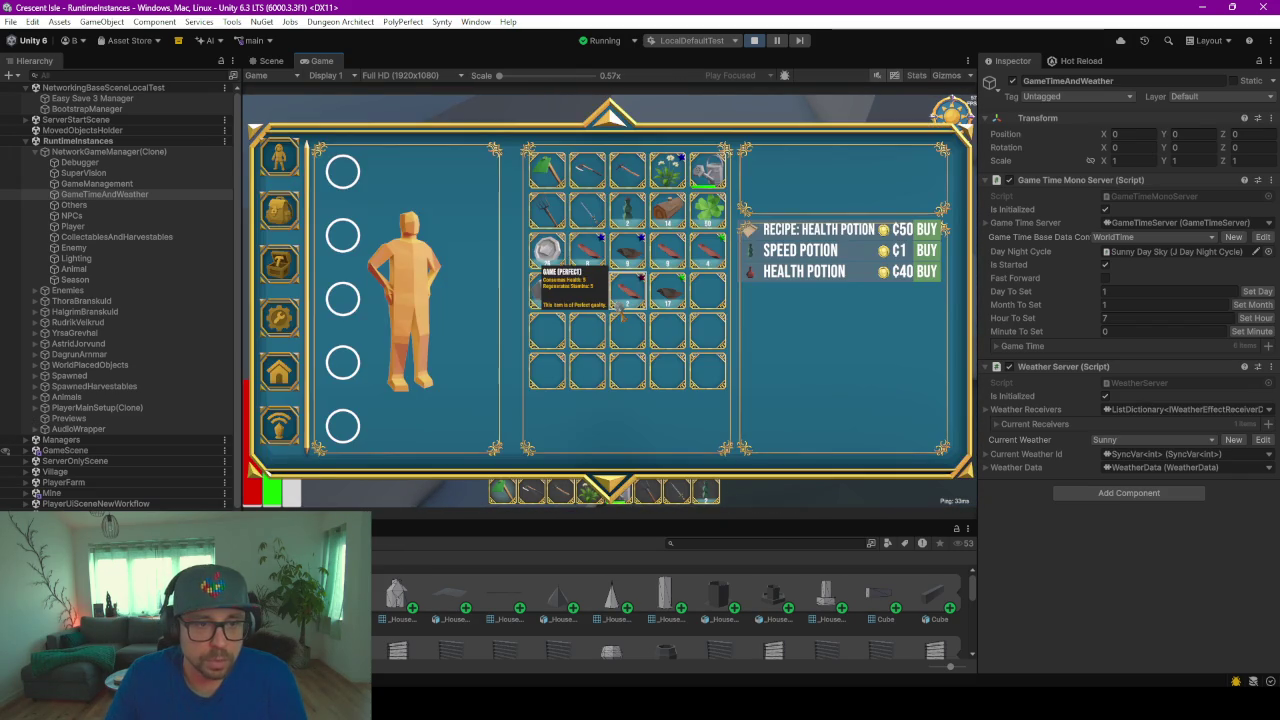
pyautogui.press('i')
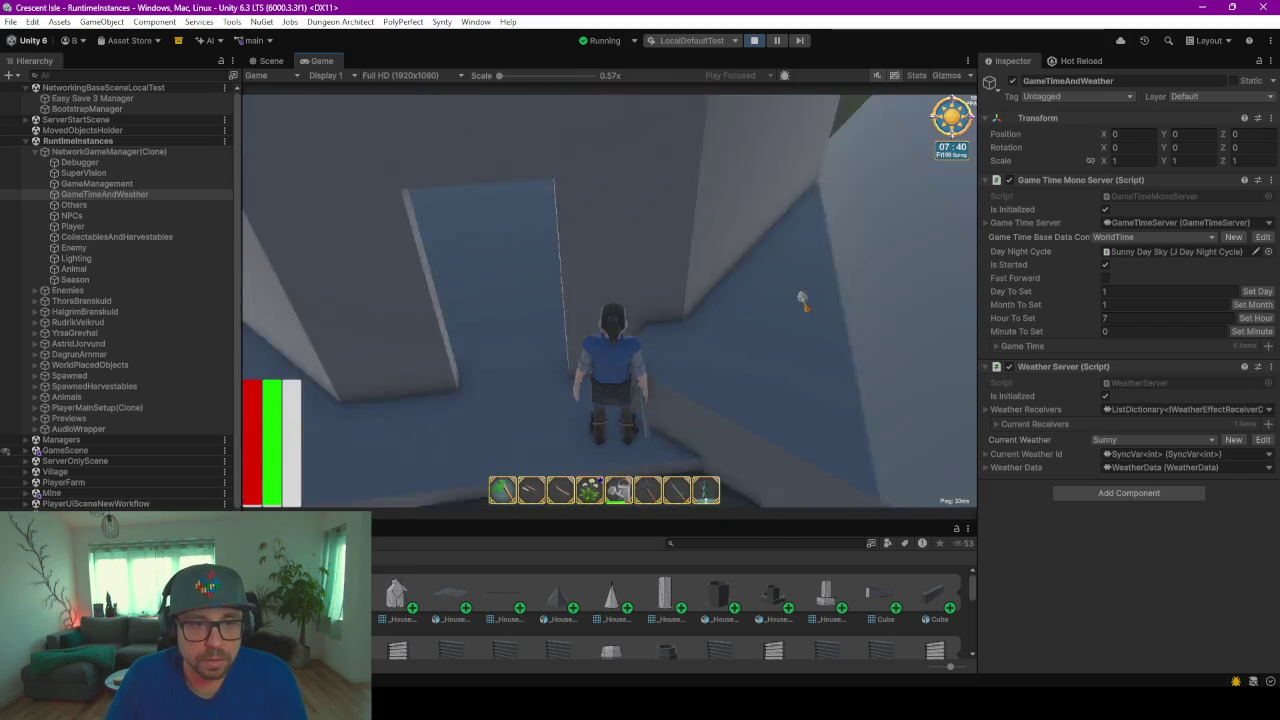
pyautogui.press('i')
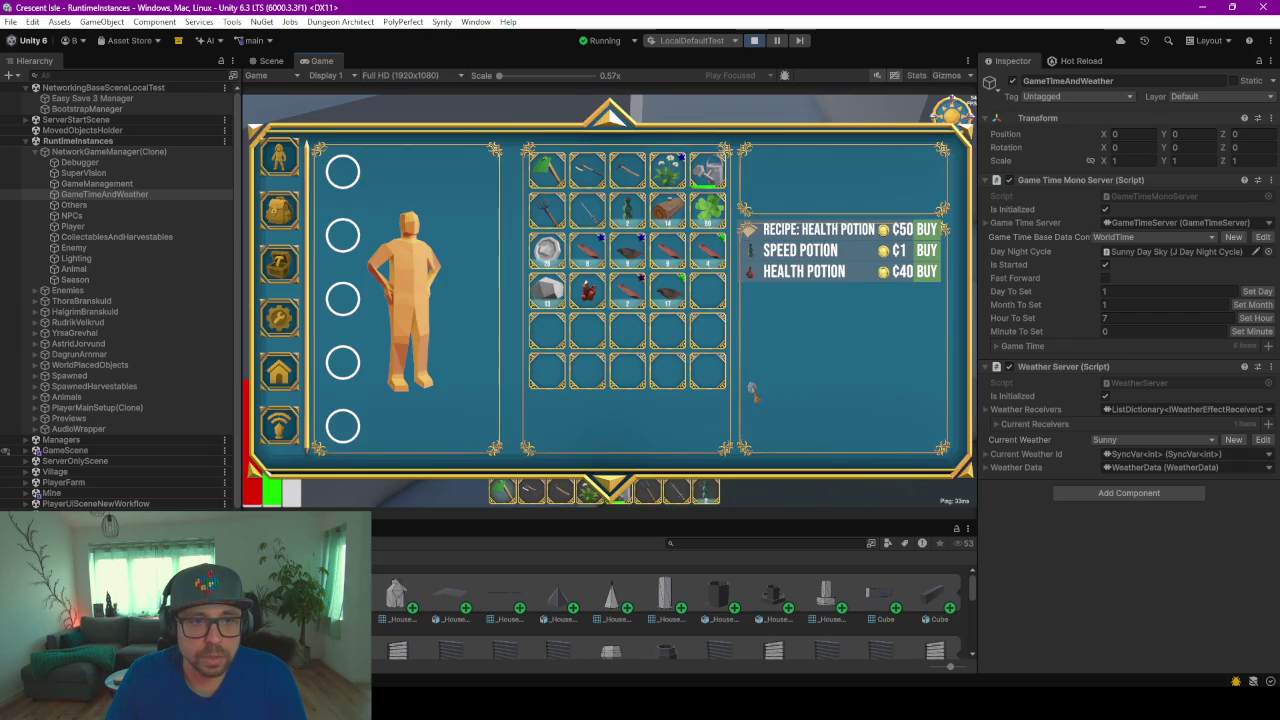
pyautogui.press('i')
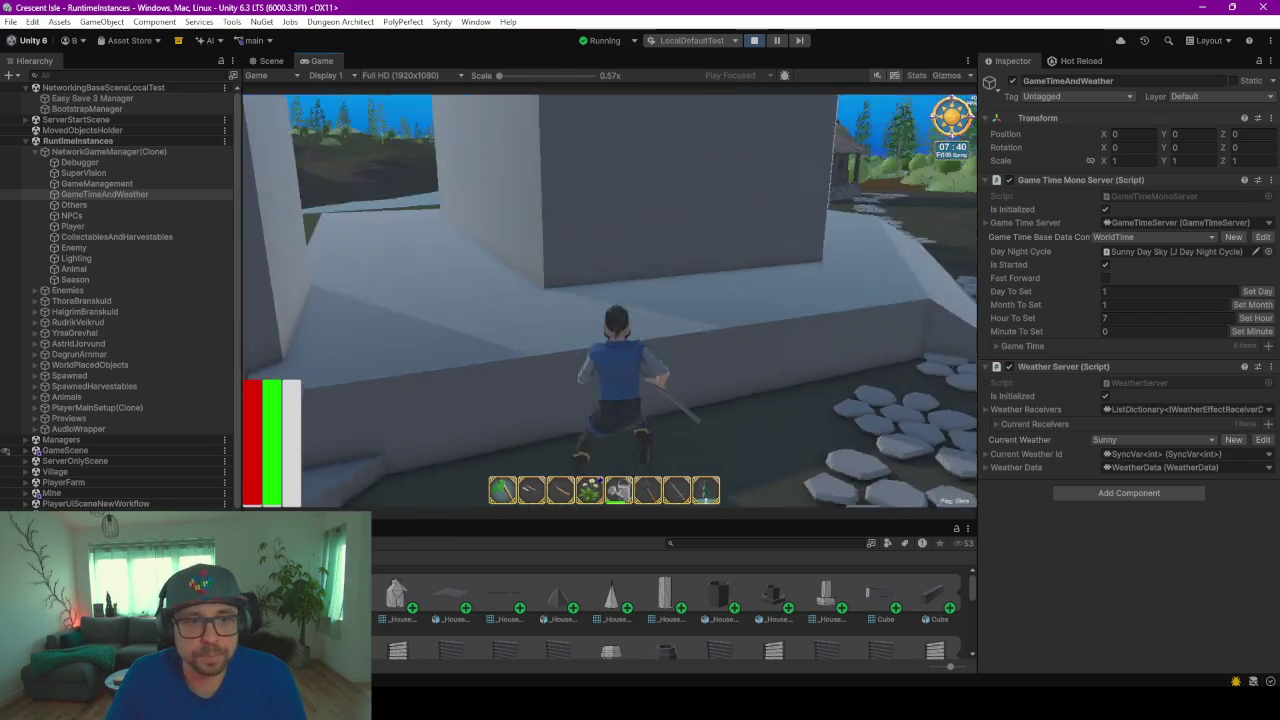
# Step: Run the character past the thatched house up to the white stone buildings and tower
pyautogui.press('w')
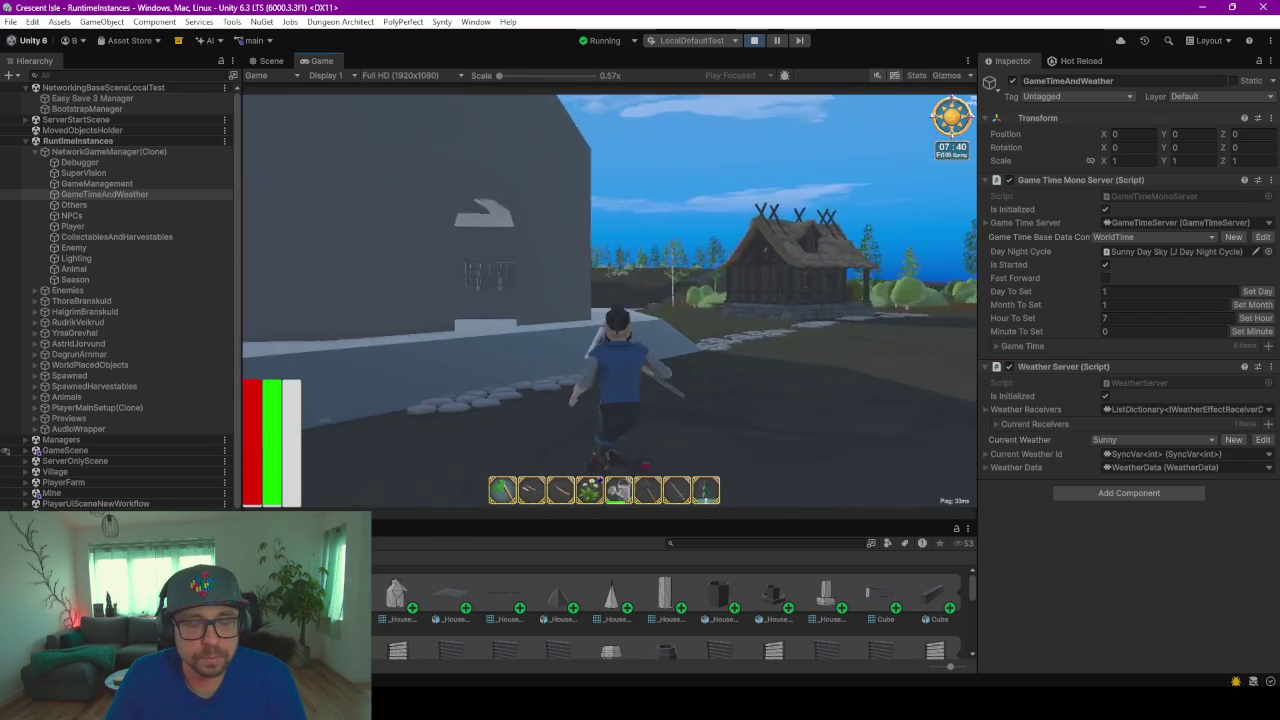
pyautogui.press('w')
pyautogui.press('w')
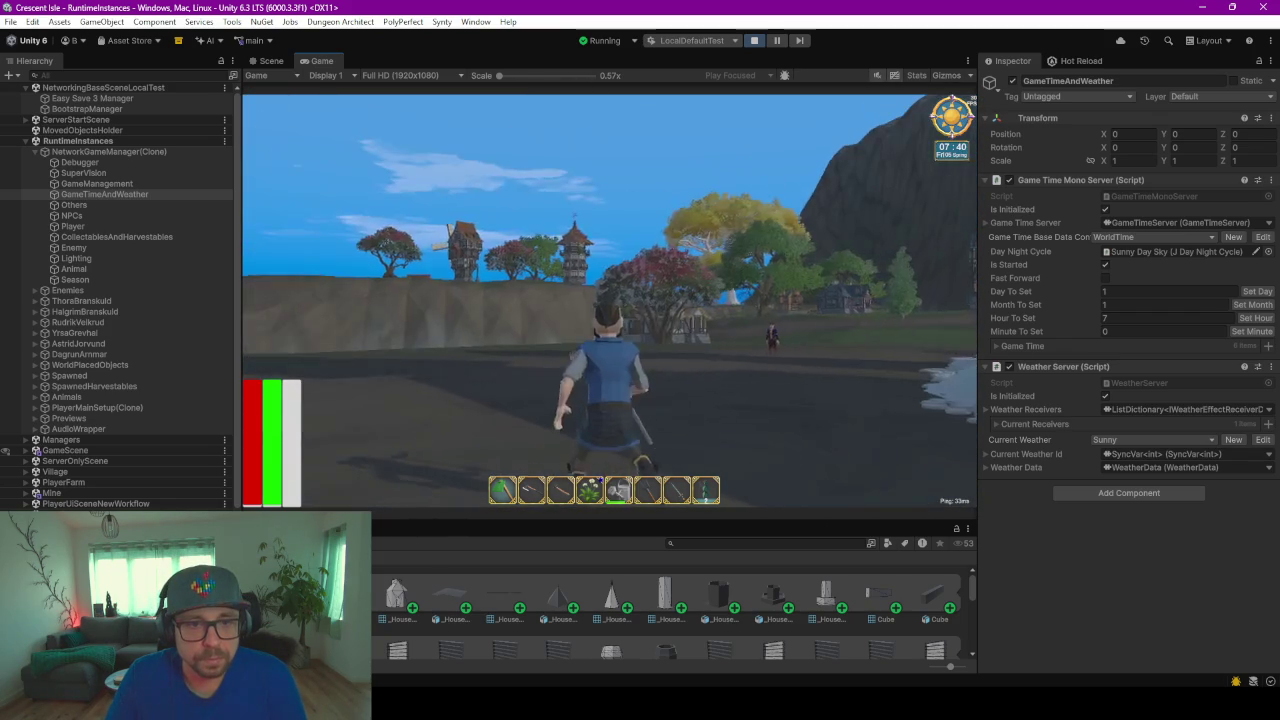
pyautogui.press('w')
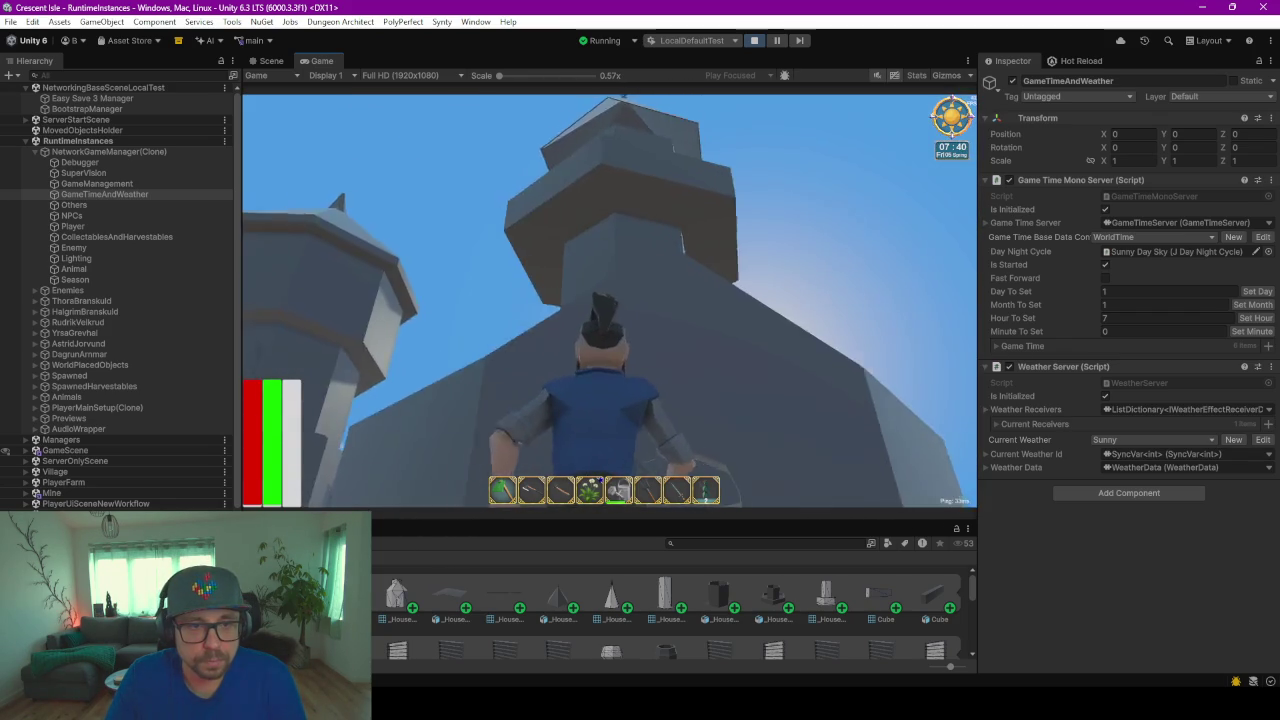
pyautogui.press('w')
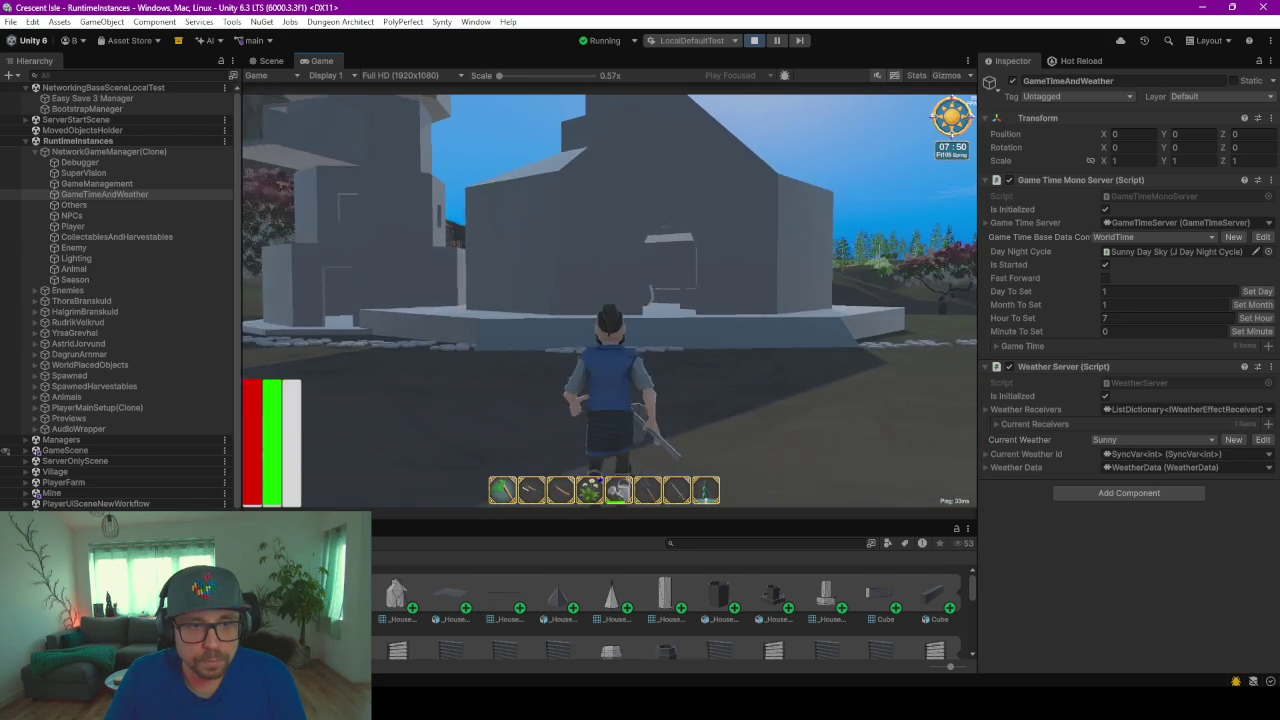
pyautogui.press('w')
pyautogui.press('w')
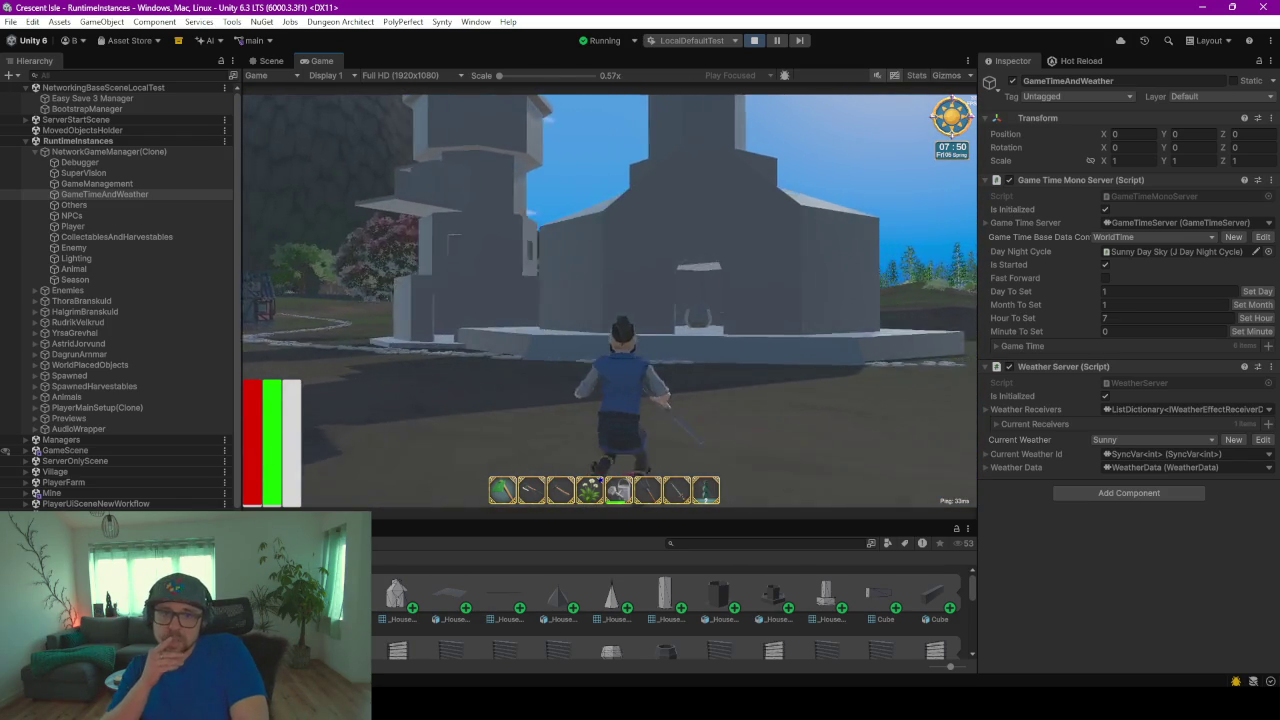
# Step: Run into the shelf room, back out onto the stone path, and between the house walls
pyautogui.press('w')
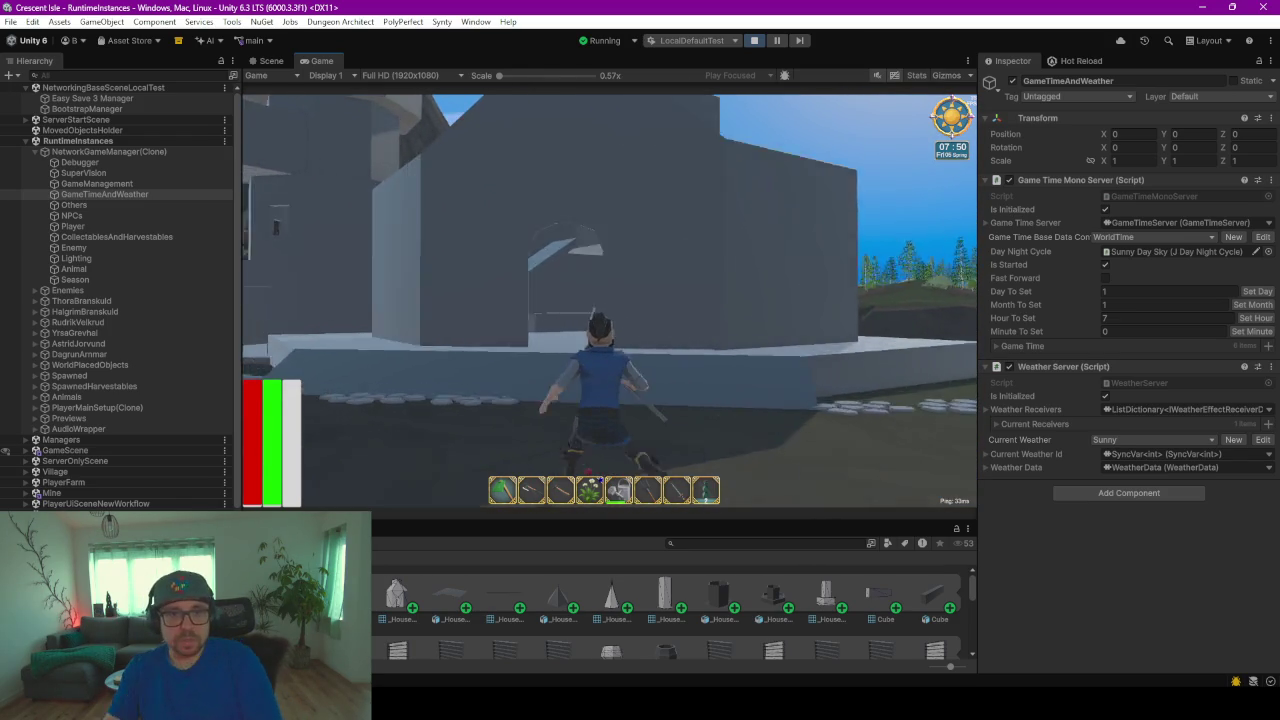
pyautogui.press('w')
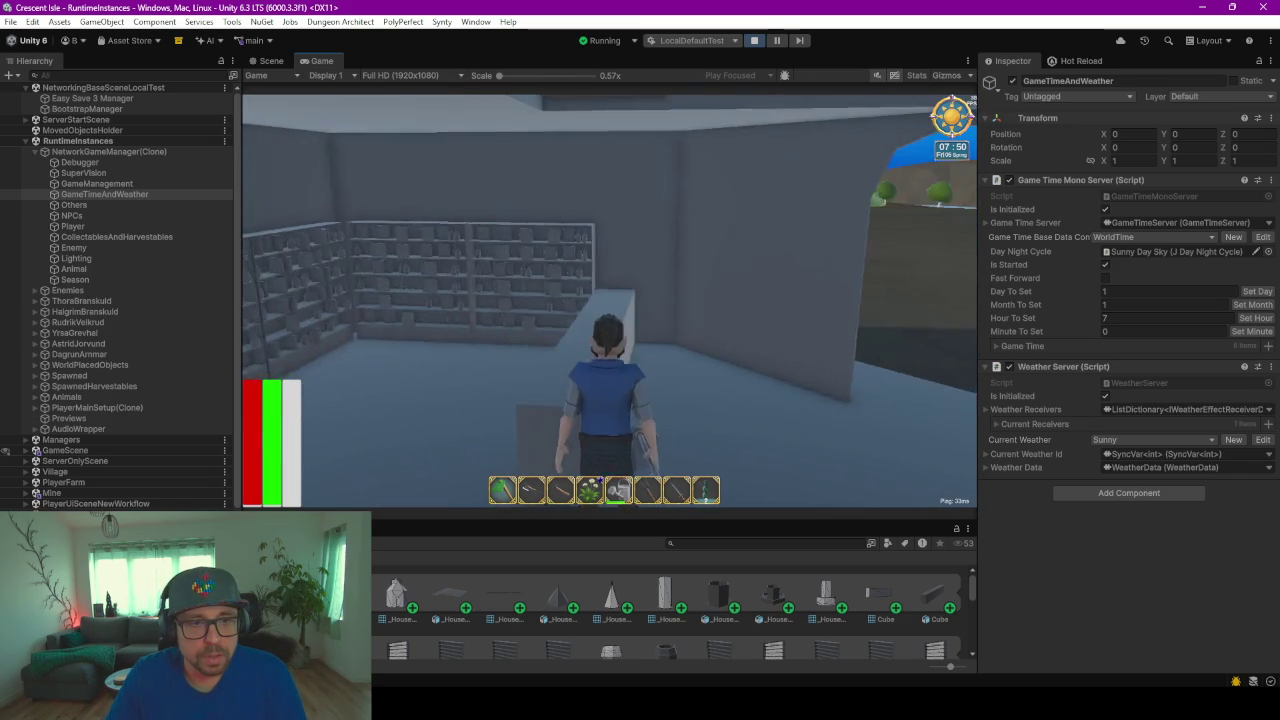
pyautogui.press('w')
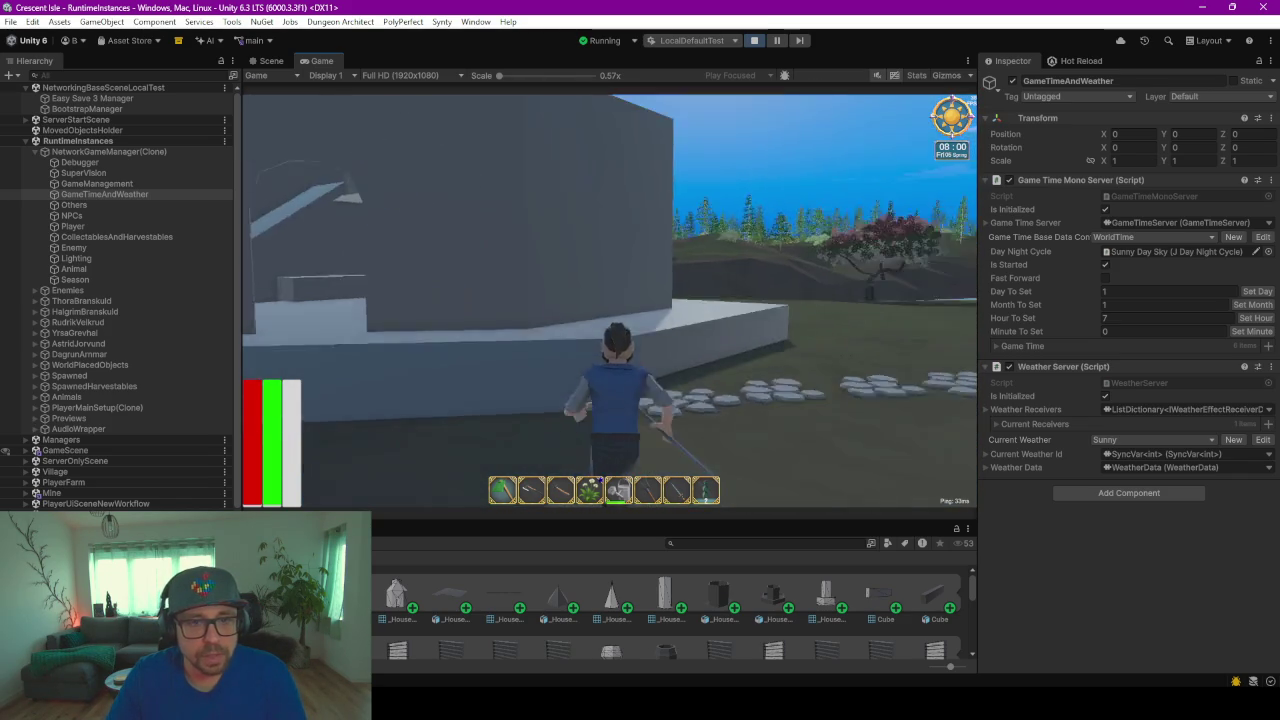
pyautogui.press('w')
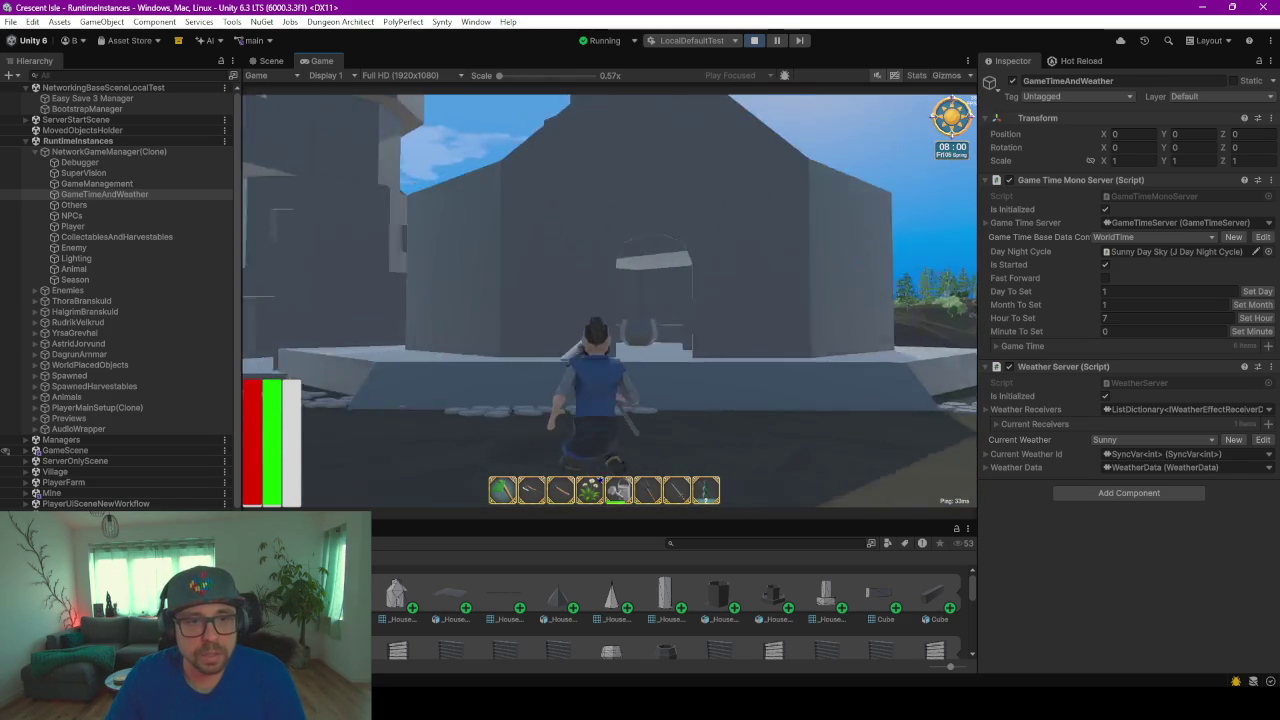
pyautogui.press('w')
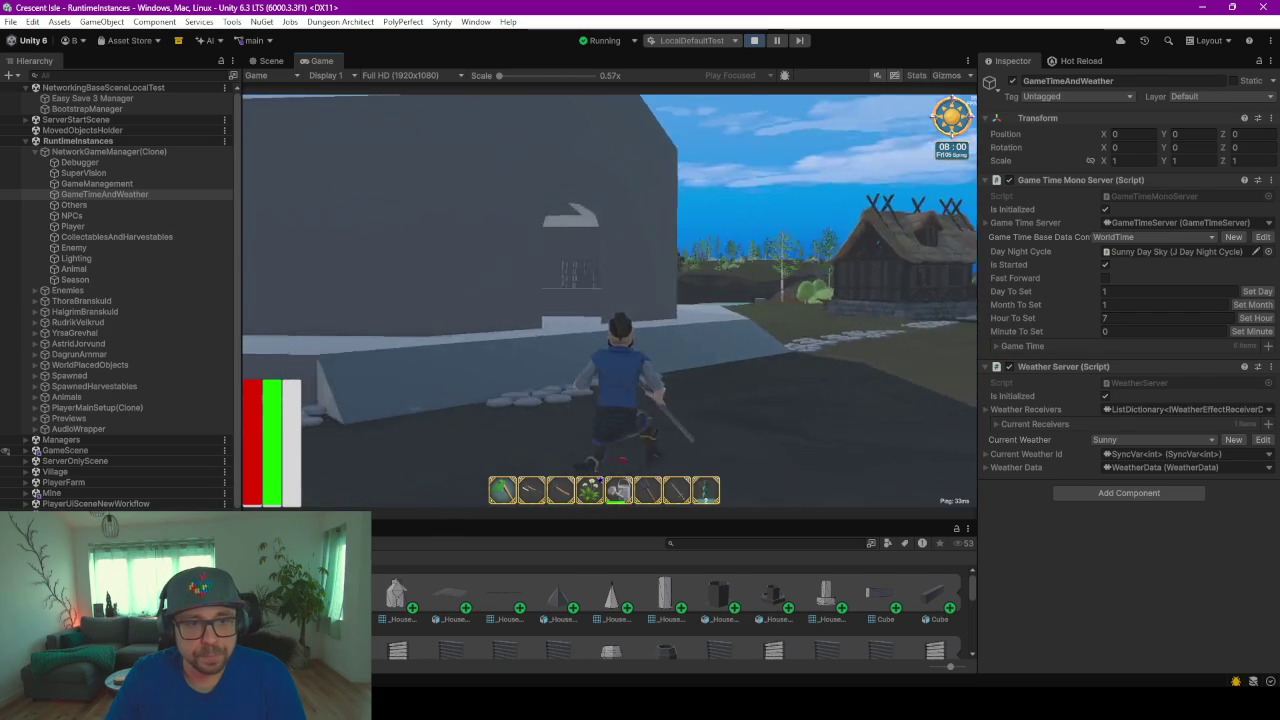
# Step: Walk through the interior past the stone pot, bookshelves and counter
pyautogui.press('w')
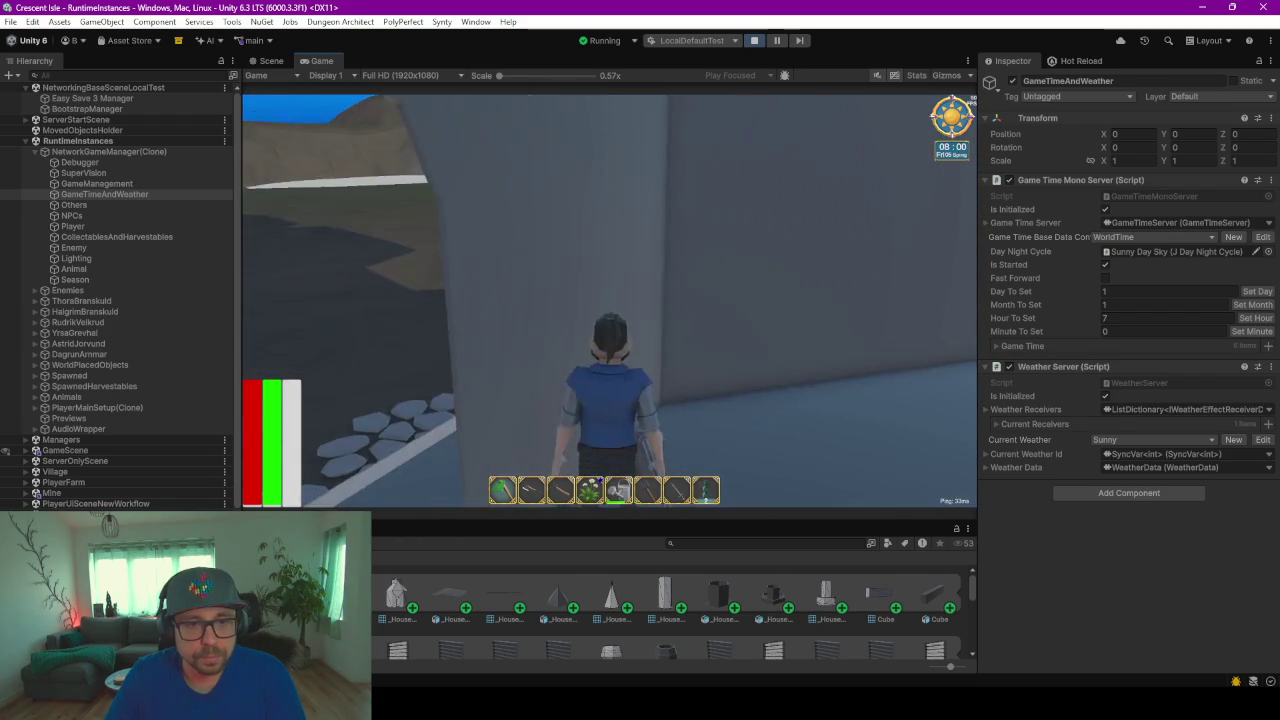
pyautogui.press('w')
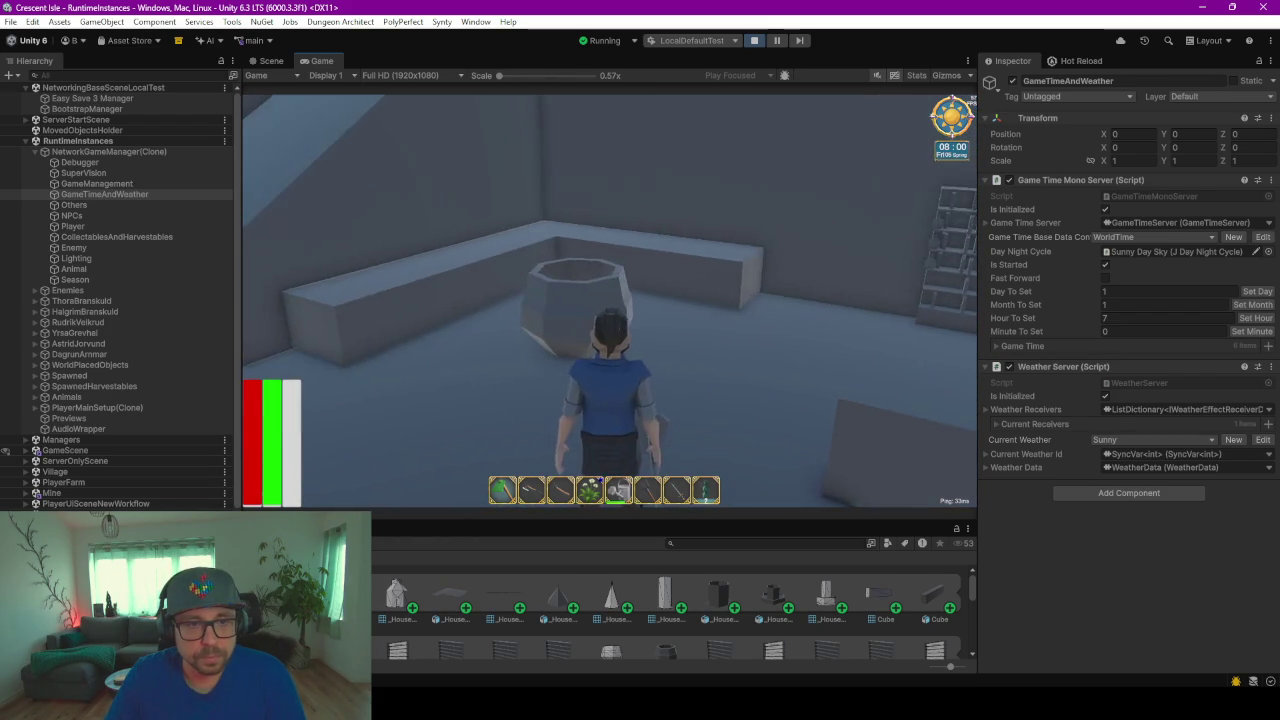
pyautogui.press('w')
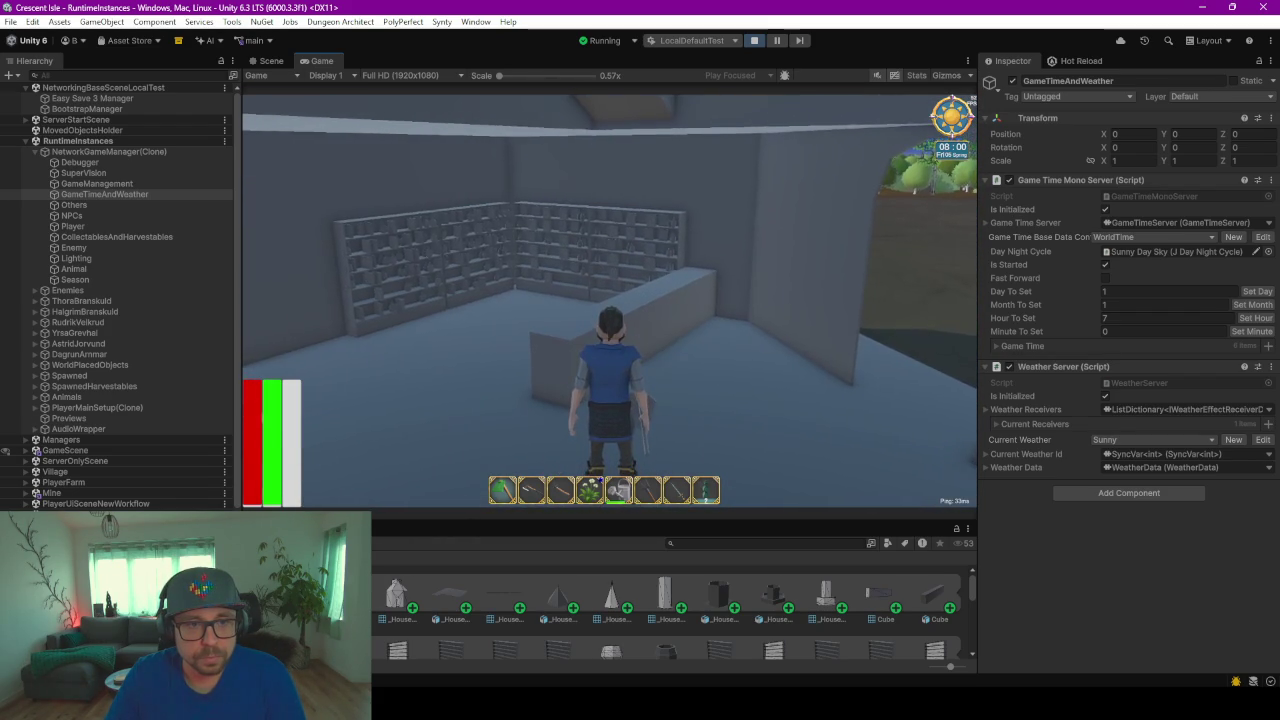
pyautogui.press('w')
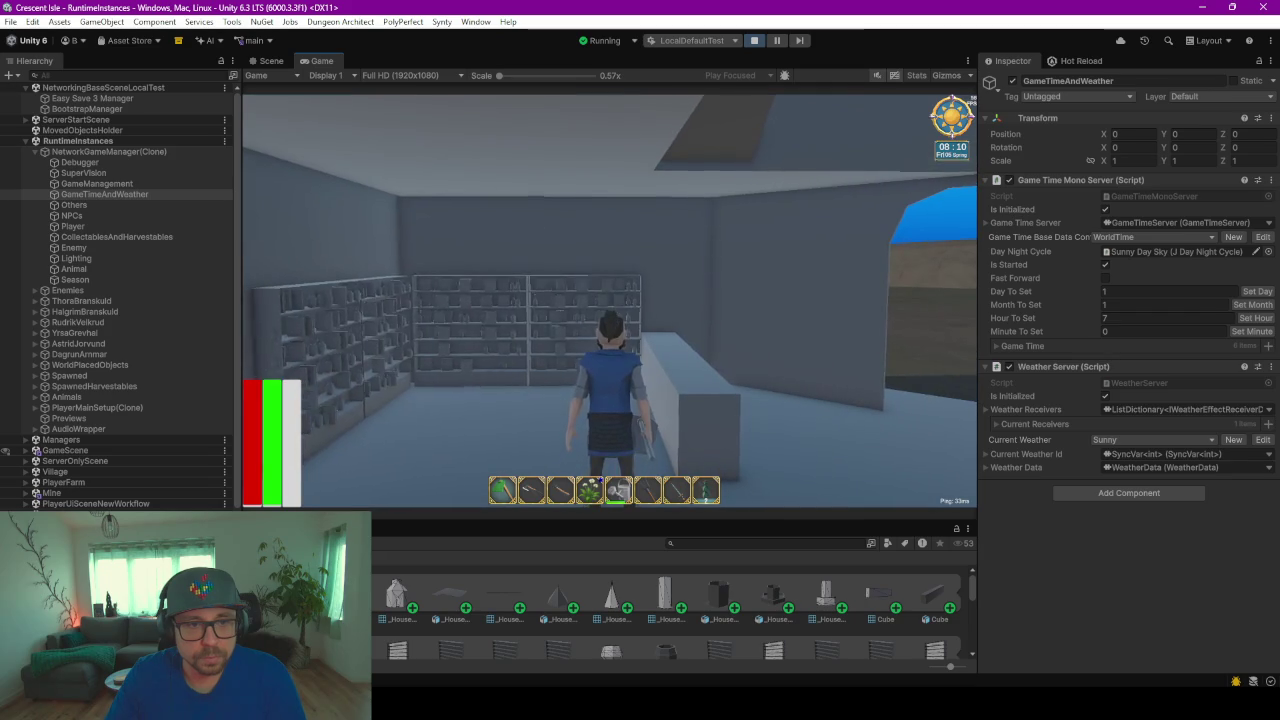
pyautogui.press('w')
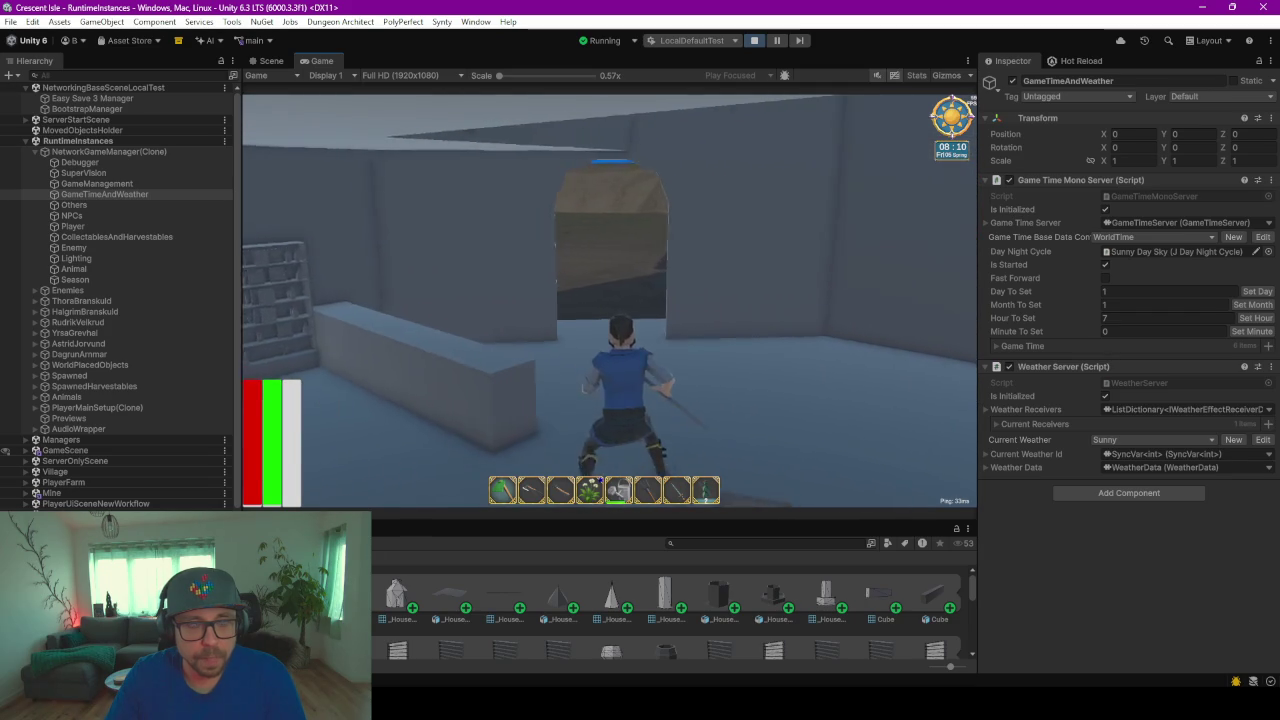
# Step: Walk right up to the blue-topped doorway, refocusing the game window along the way
pyautogui.press('w')
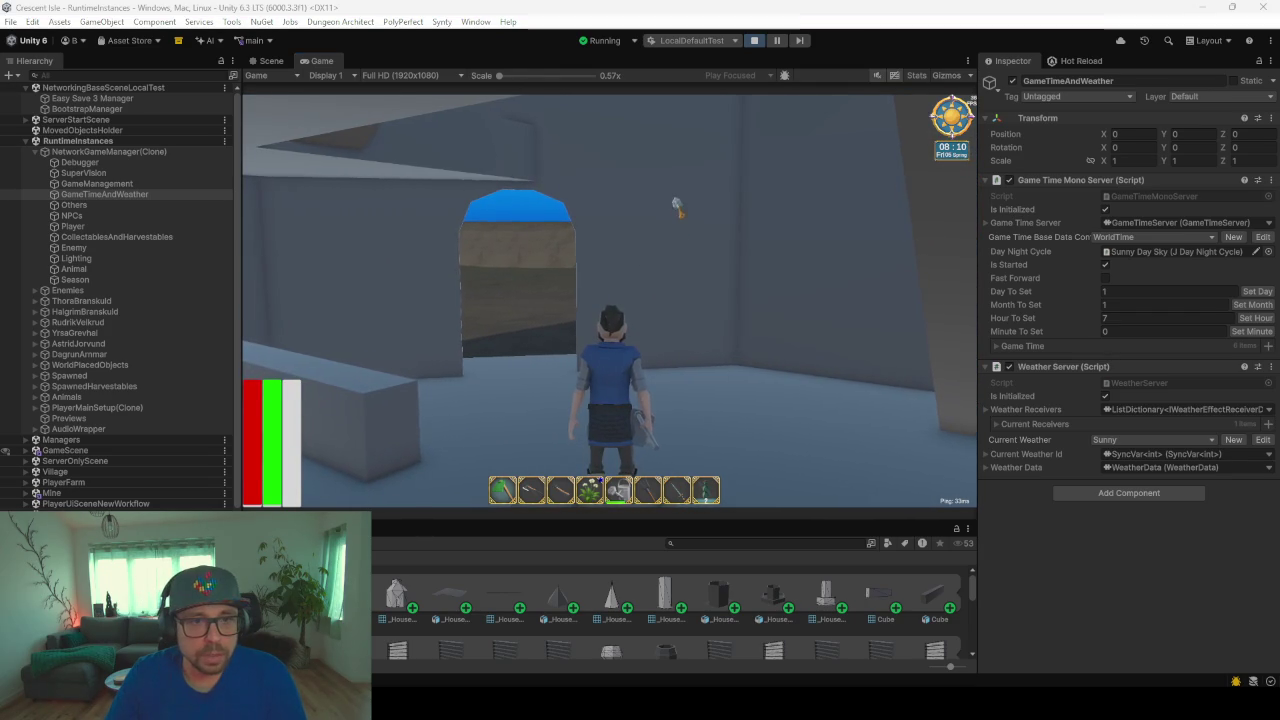
pyautogui.click(720, 247)
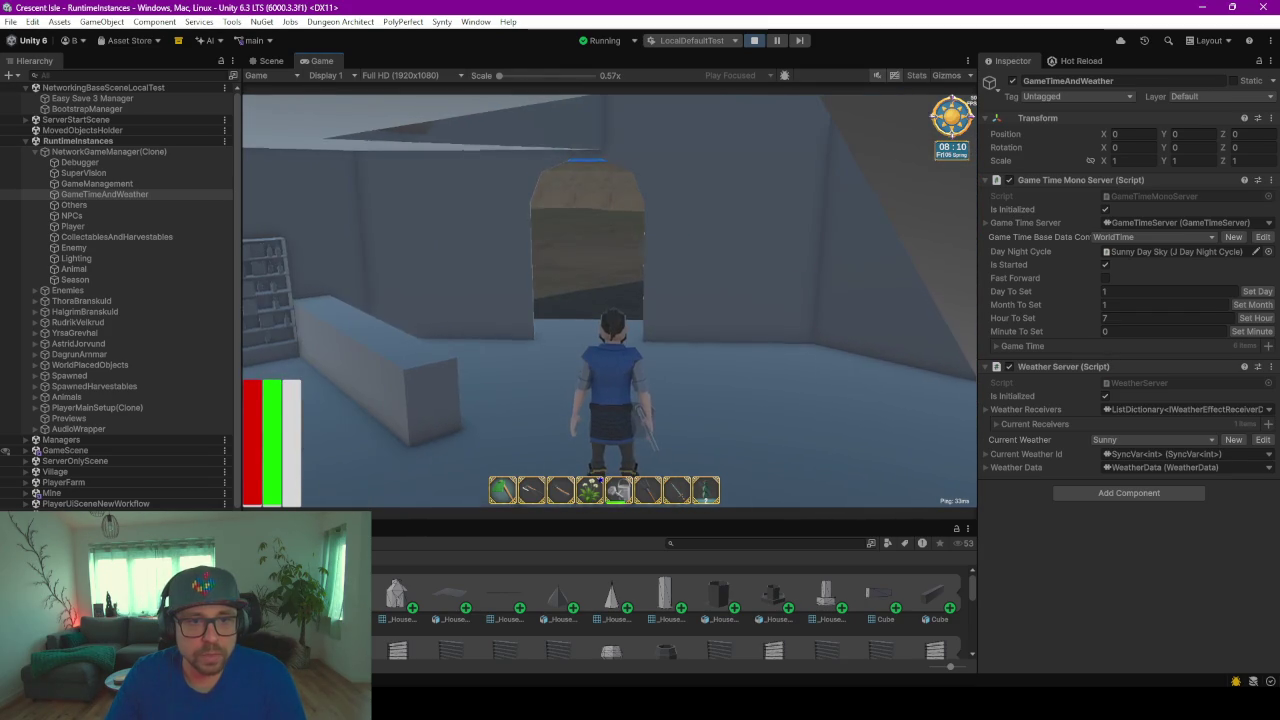
pyautogui.press('w')
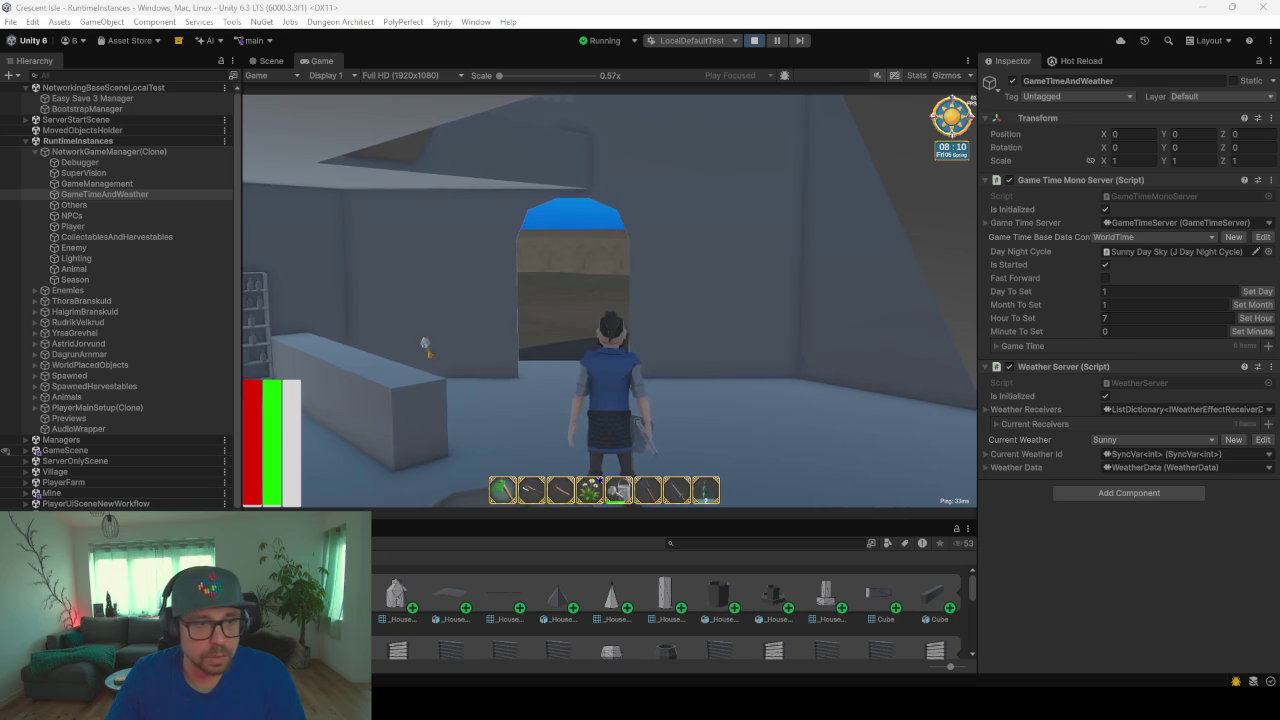
pyautogui.click(666, 270)
pyautogui.press('w')
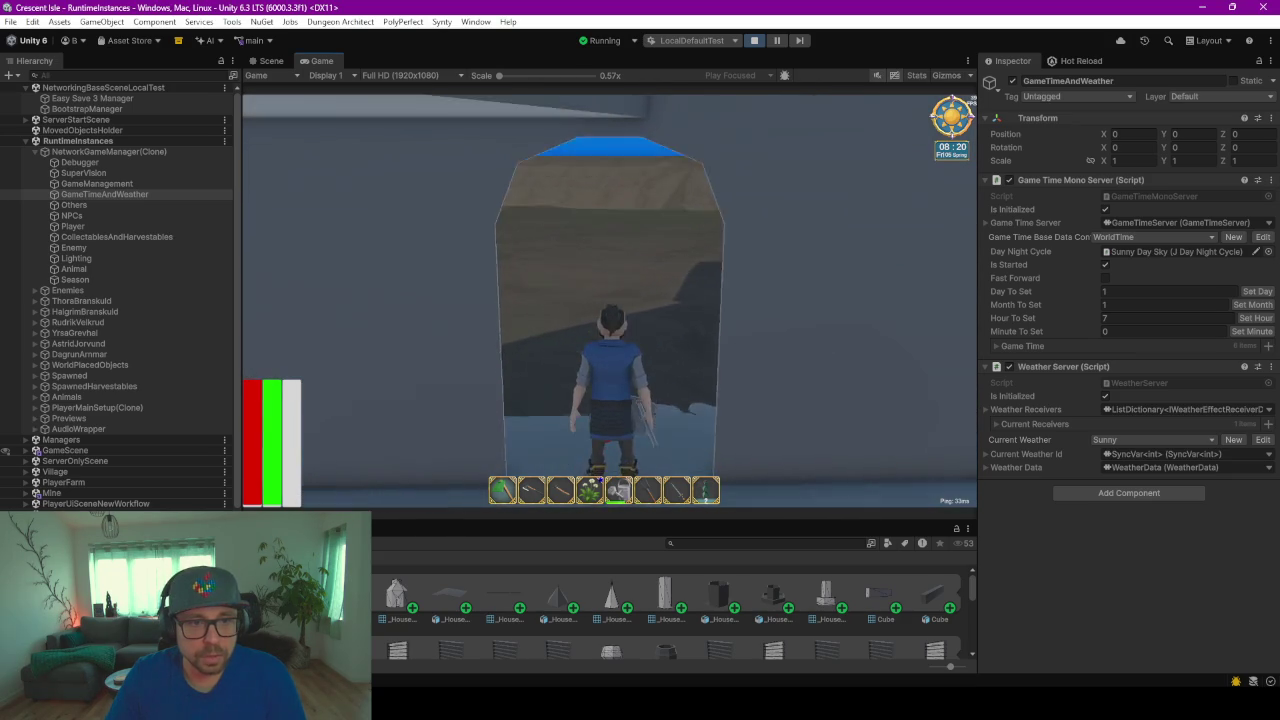
# Step: Walk through the arched doorway and grey rooms, then out into the village
pyautogui.press('w')
pyautogui.press('w')
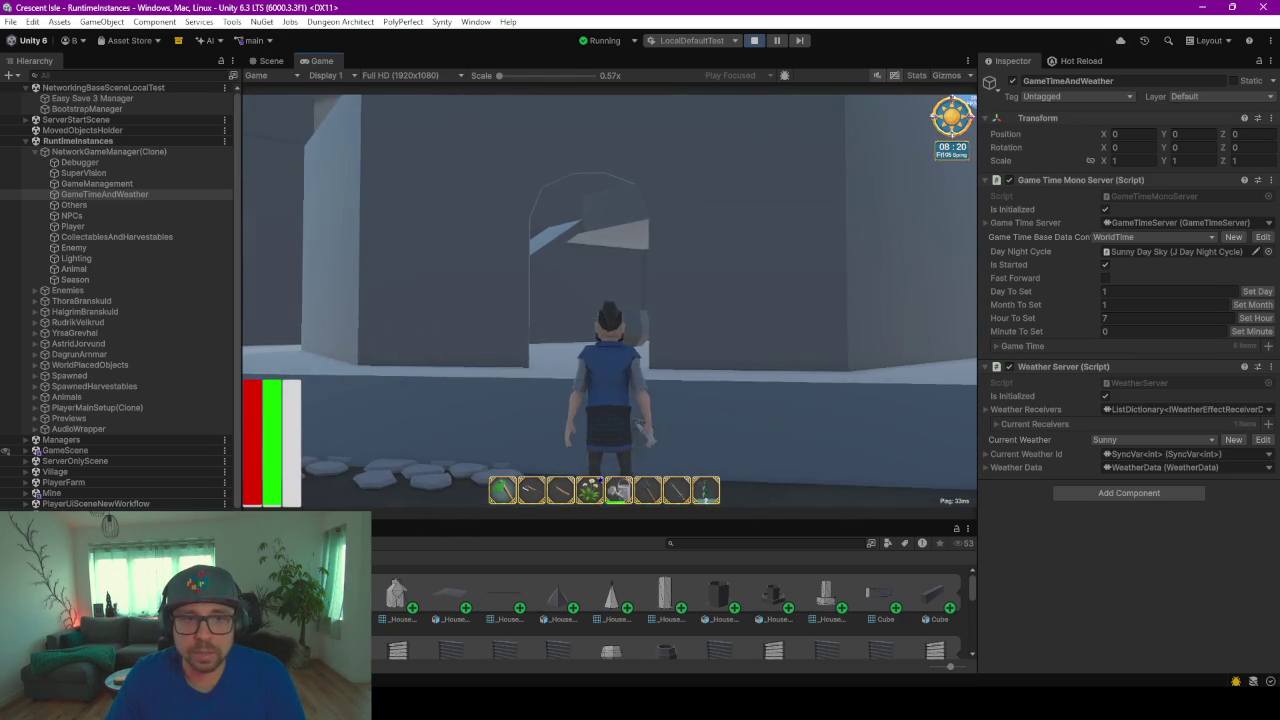
pyautogui.press('w')
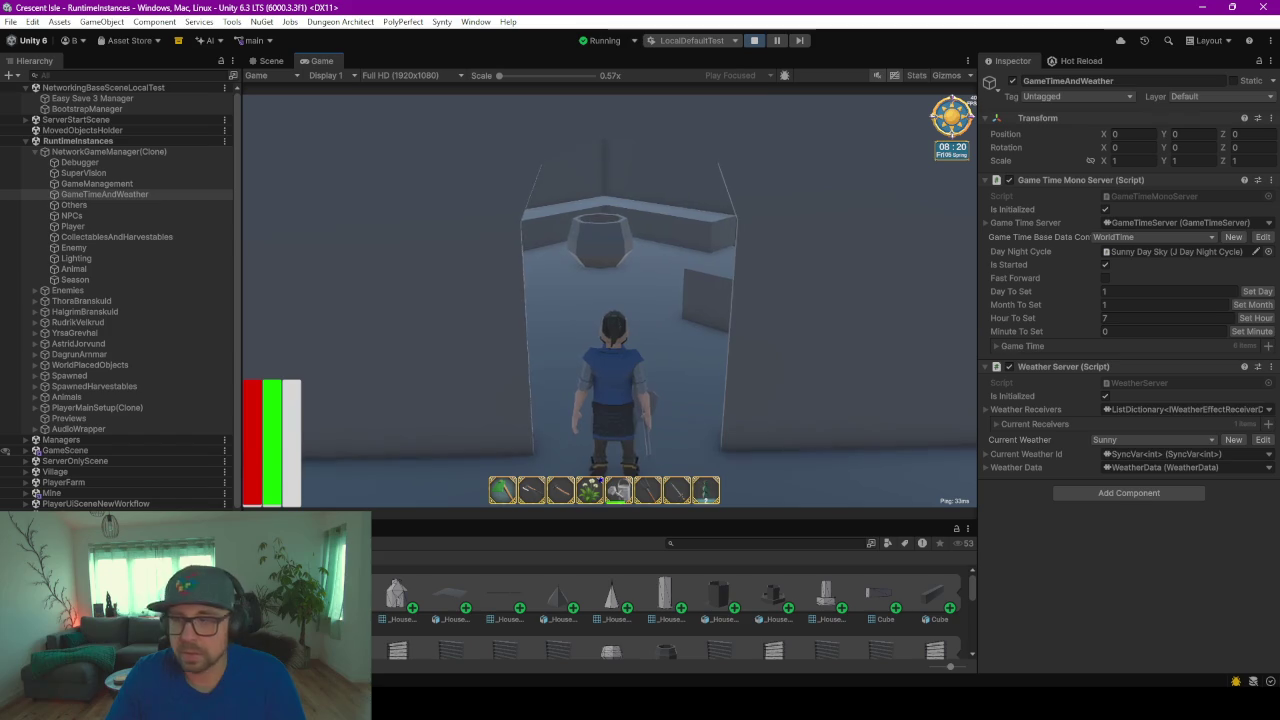
pyautogui.press('w')
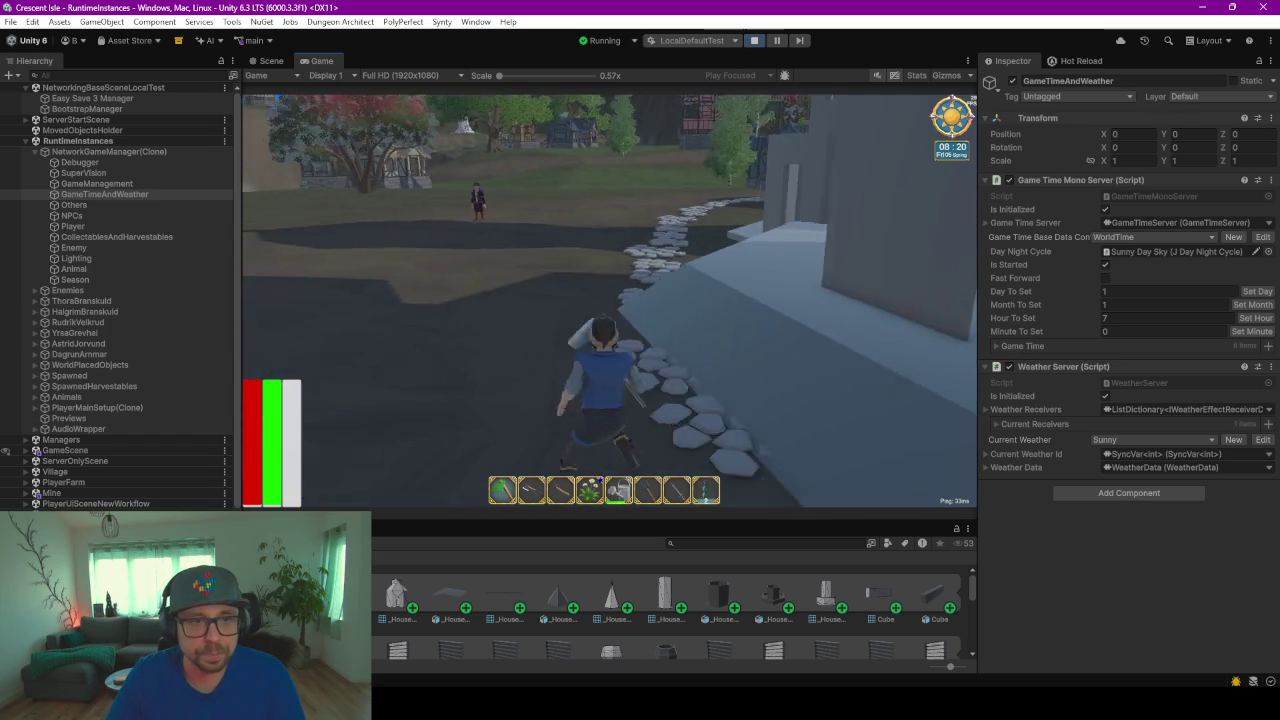
# Step: Look around the village, then turn and run back toward the grey house
pyautogui.press('w')
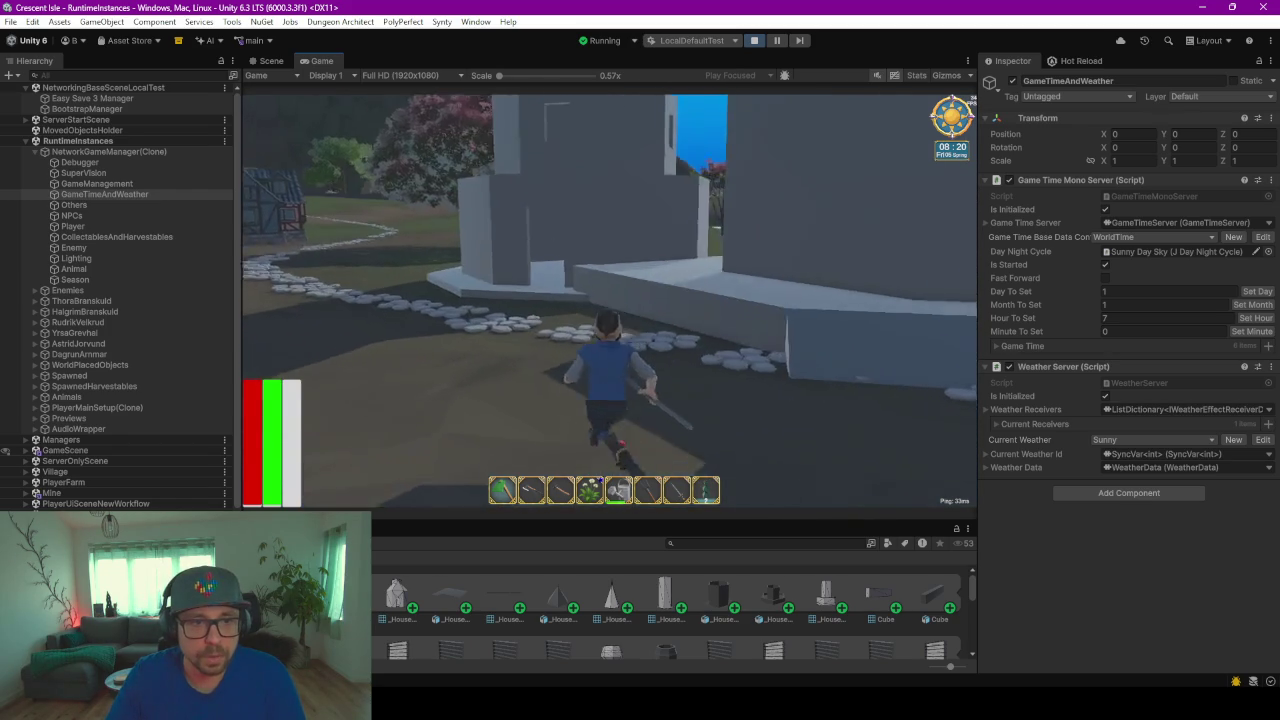
pyautogui.press('w')
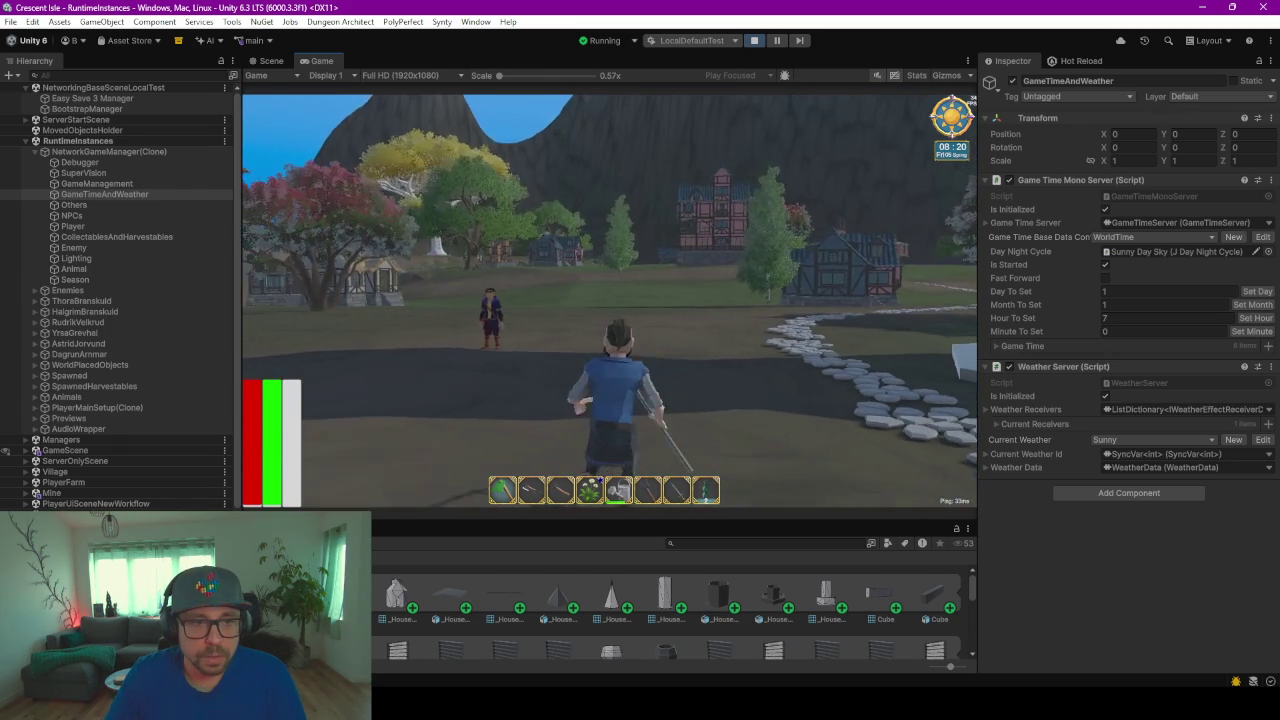
pyautogui.press('w')
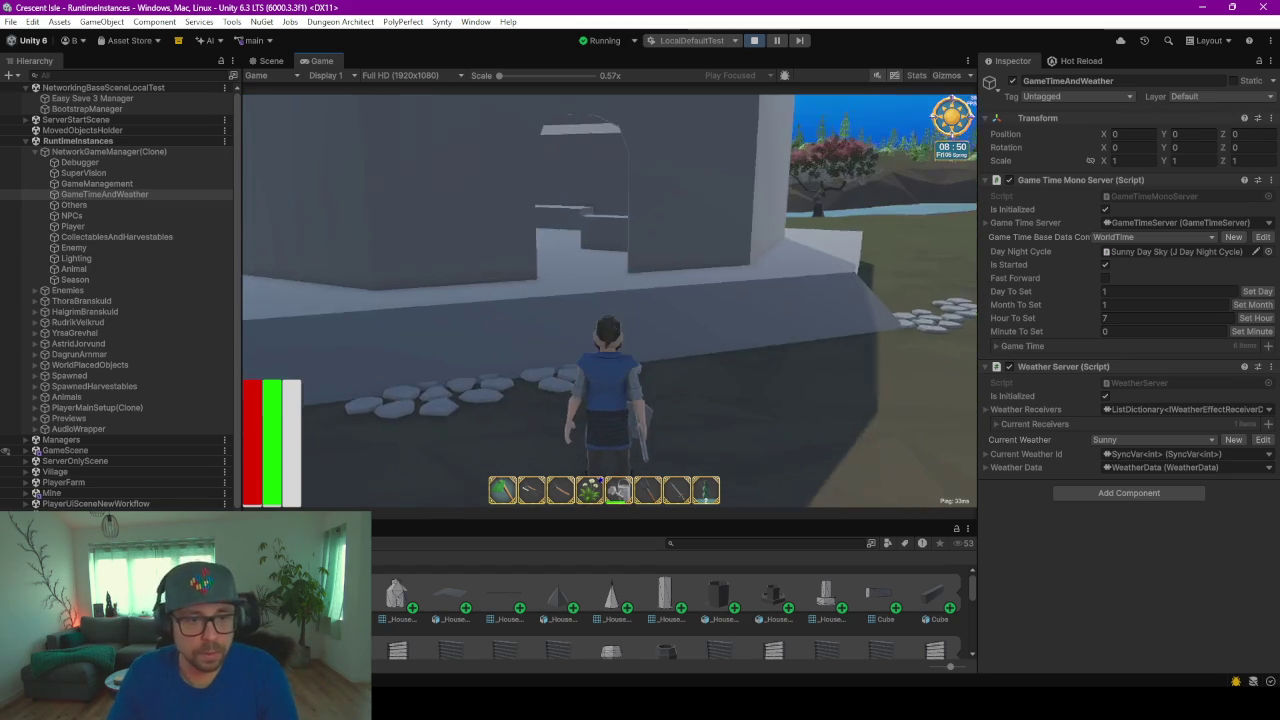
pyautogui.press('w')
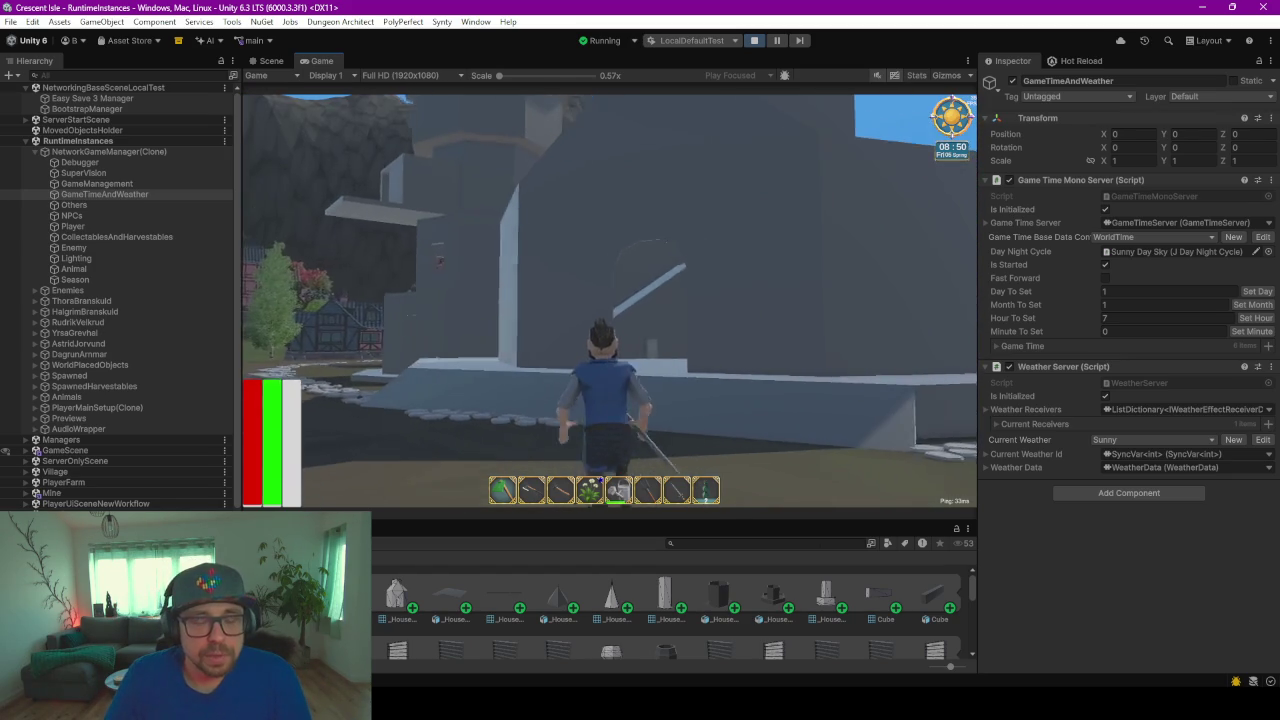